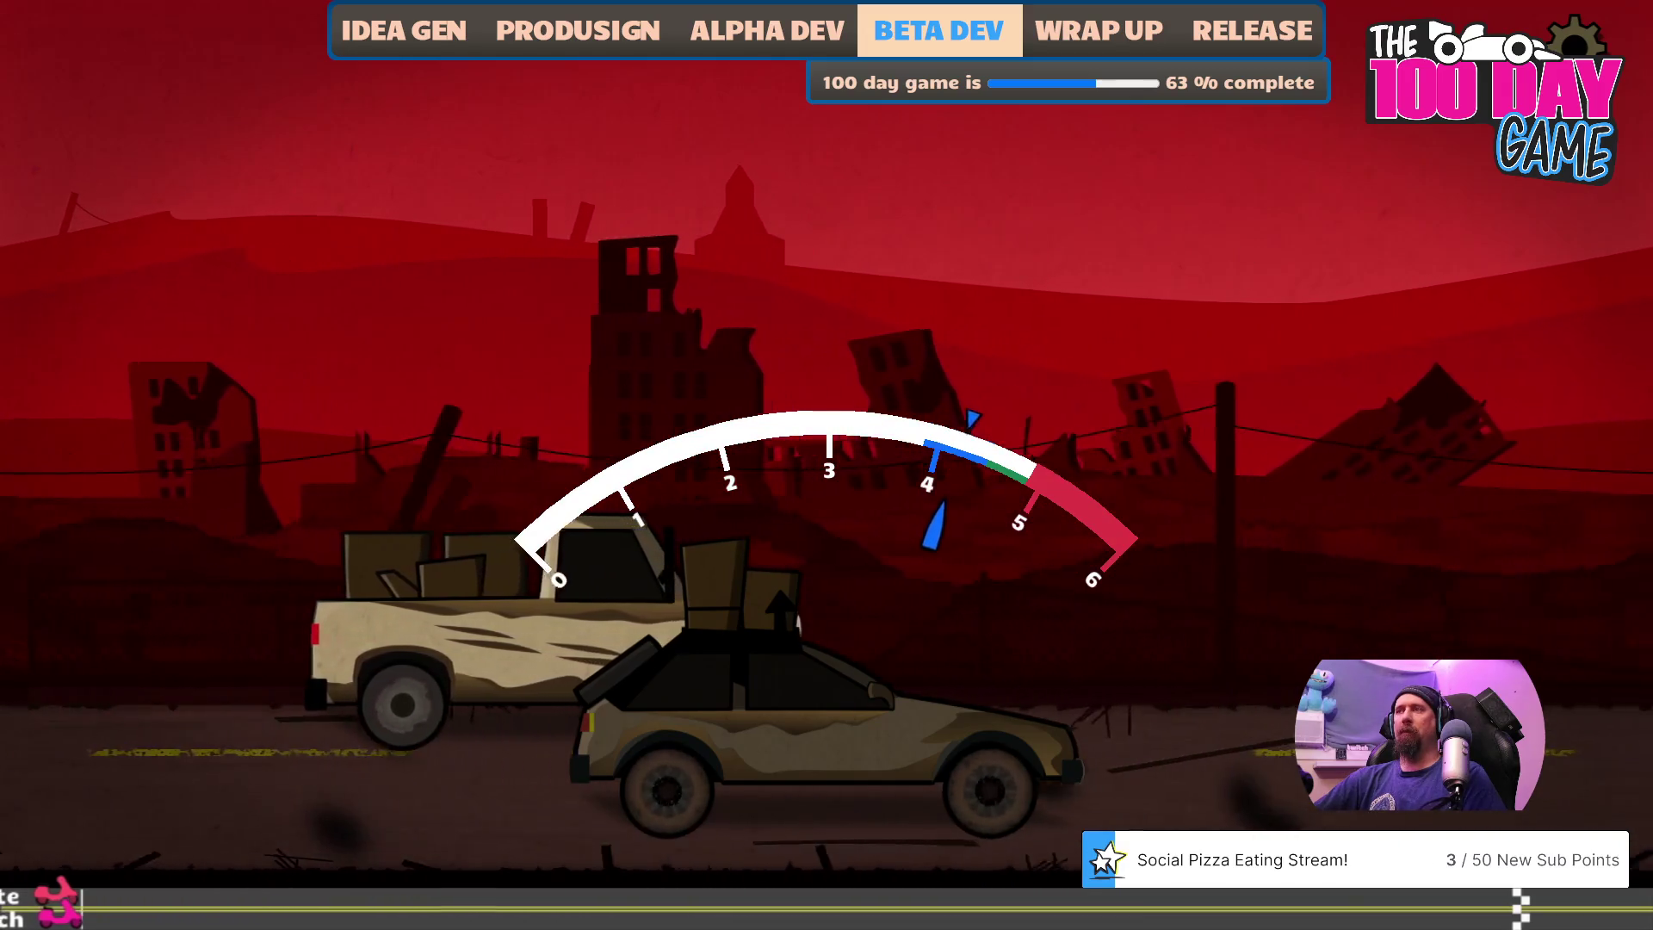
- Shift the hatchback up through its gears as the tachometer hits the green zone against the pickup
key("space")
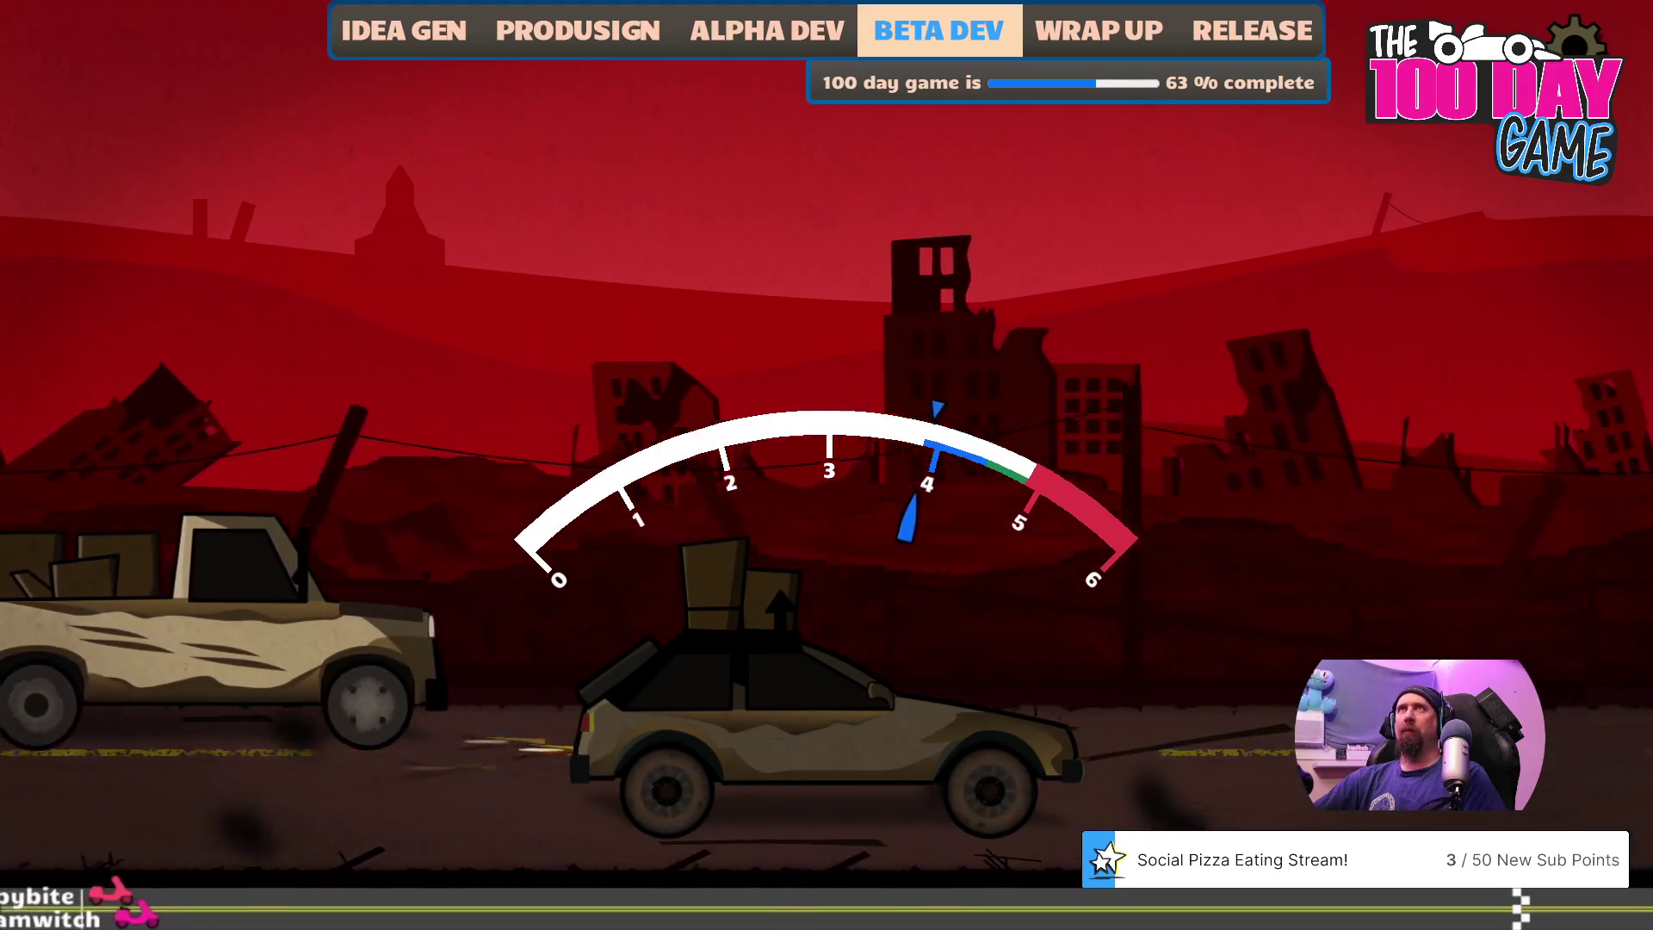
key("space")
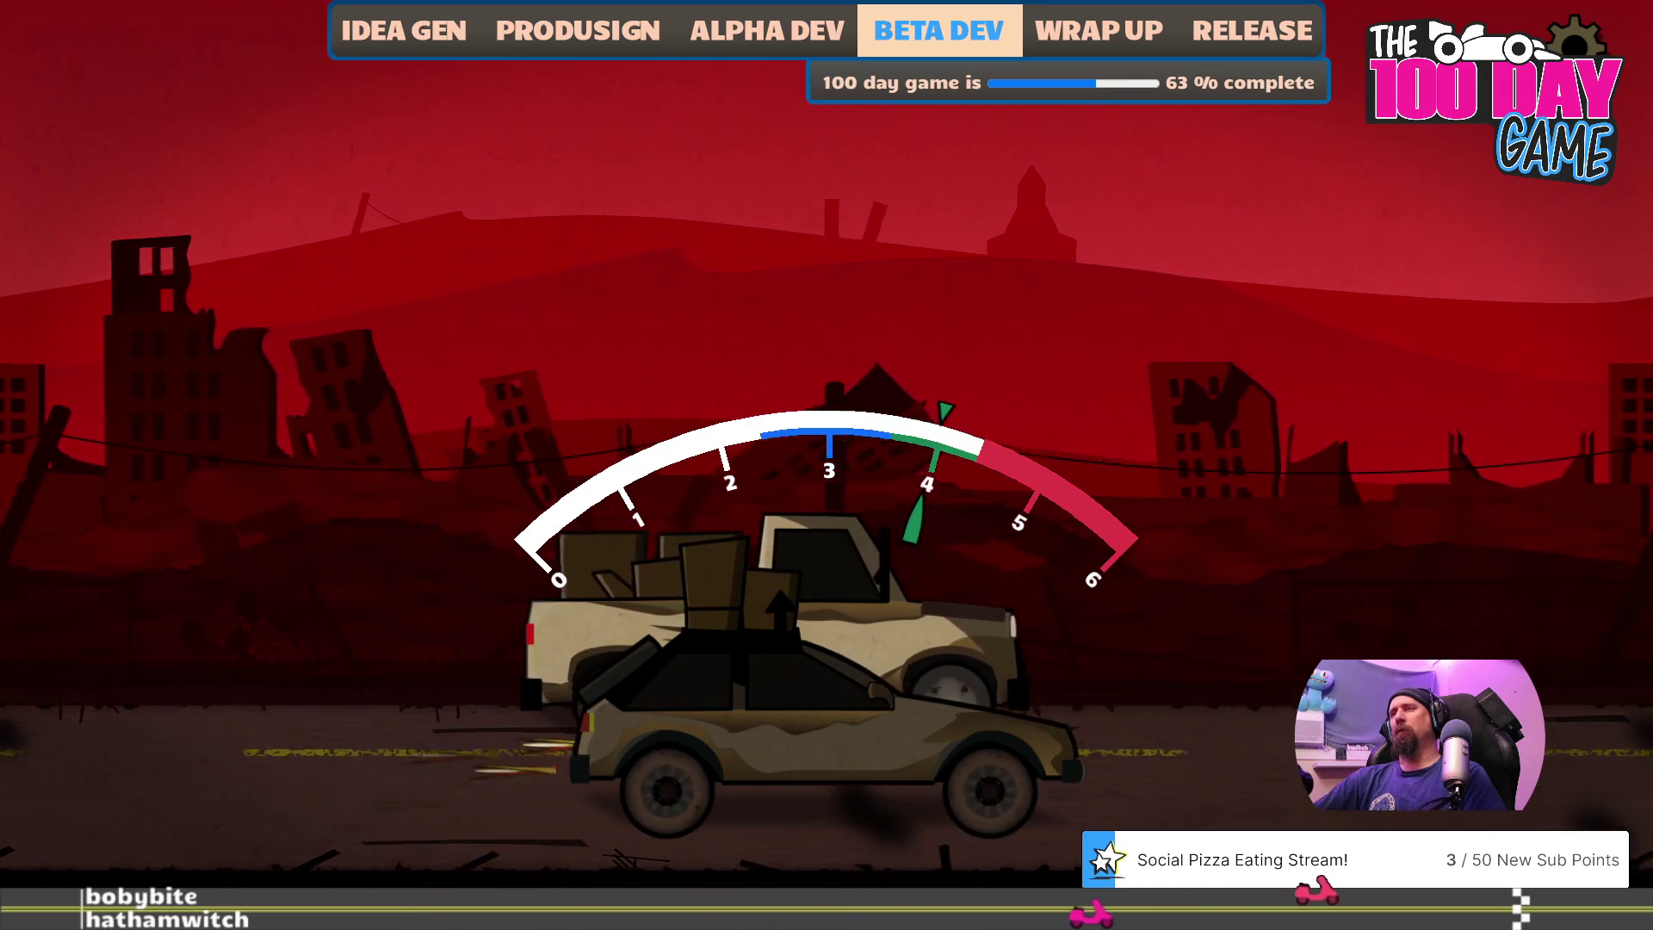
key("space")
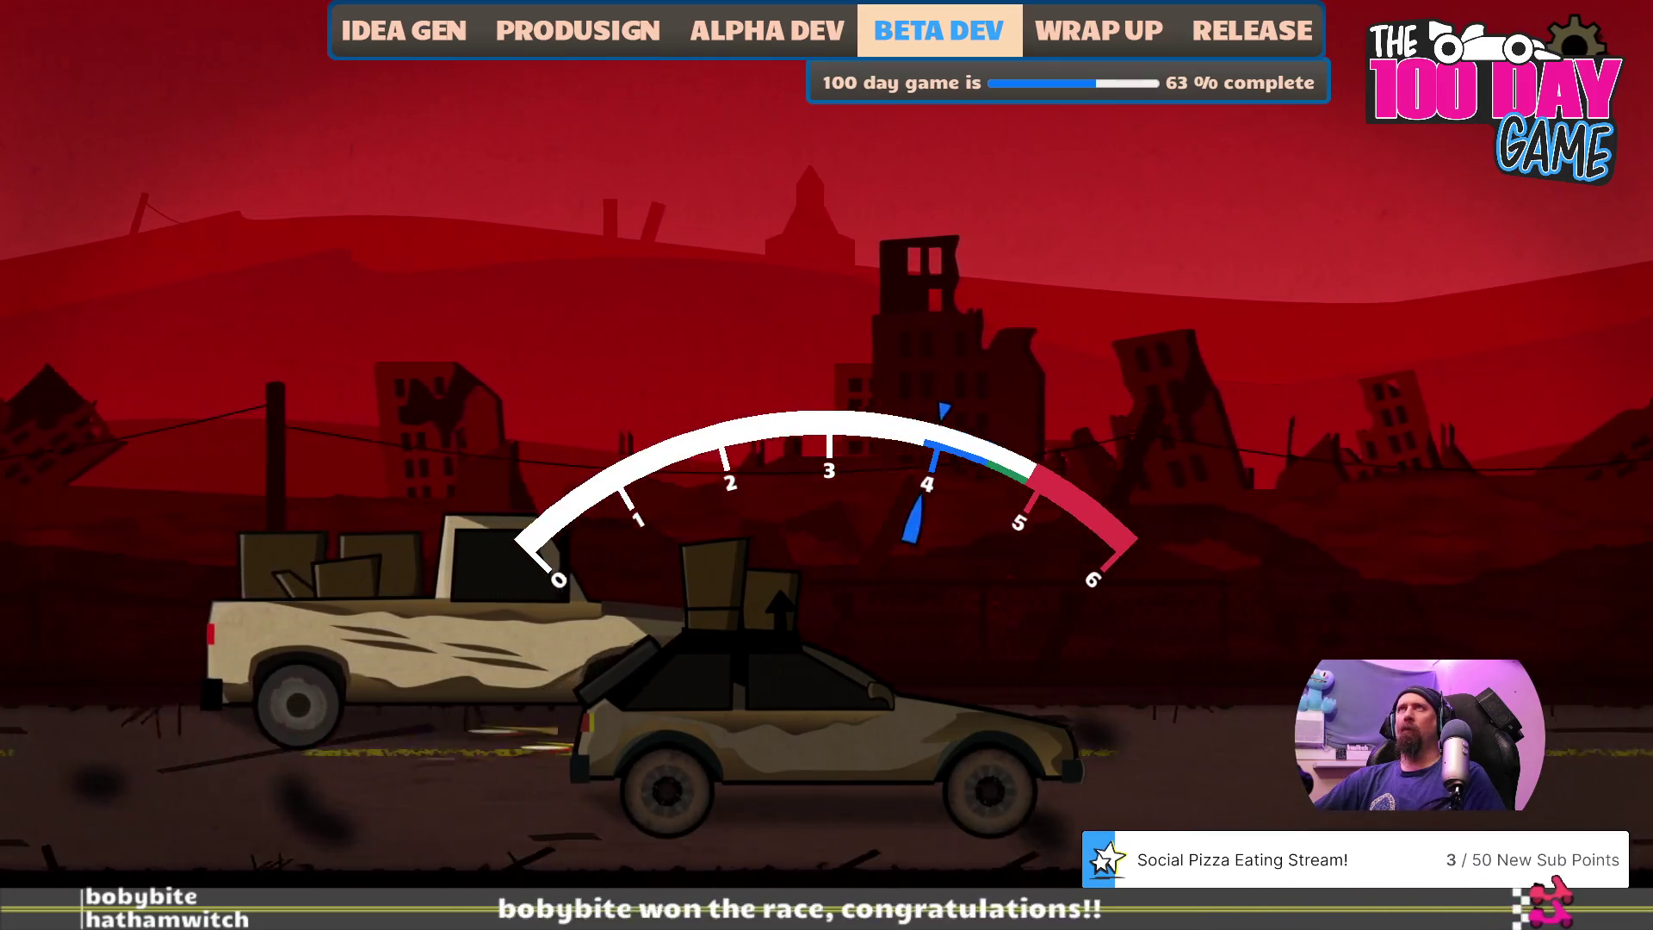
key("space")
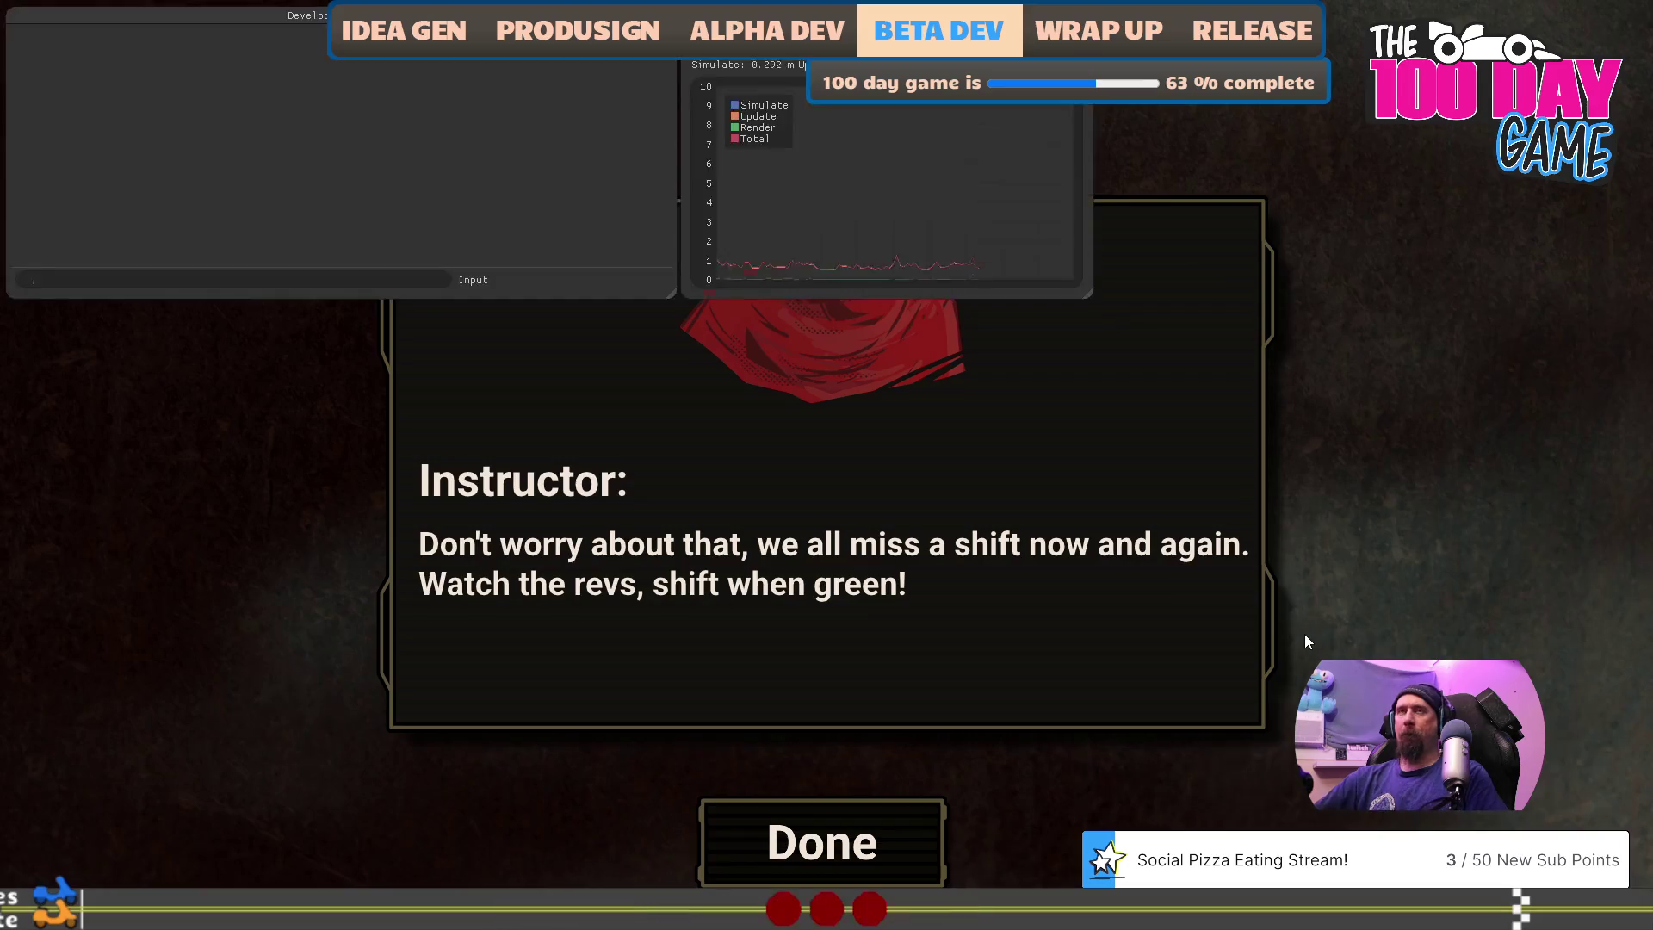
- Dismiss the instructor's missed-shift message and go to the Workshop
key("grave")
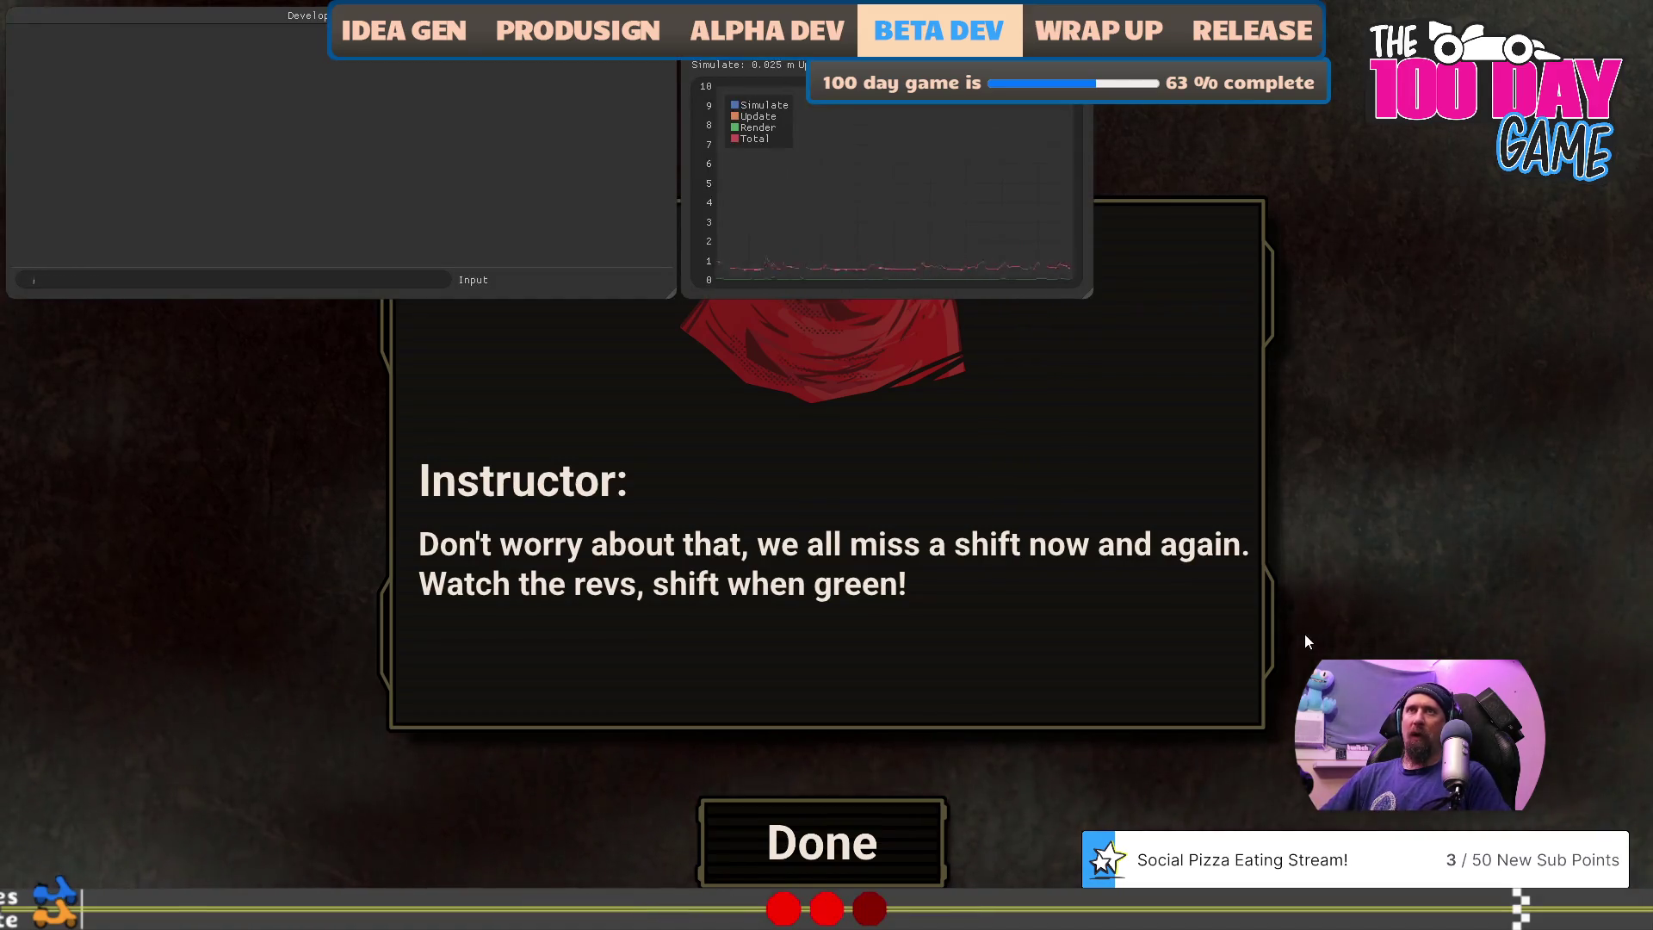
key("grave")
left_click(852, 841)
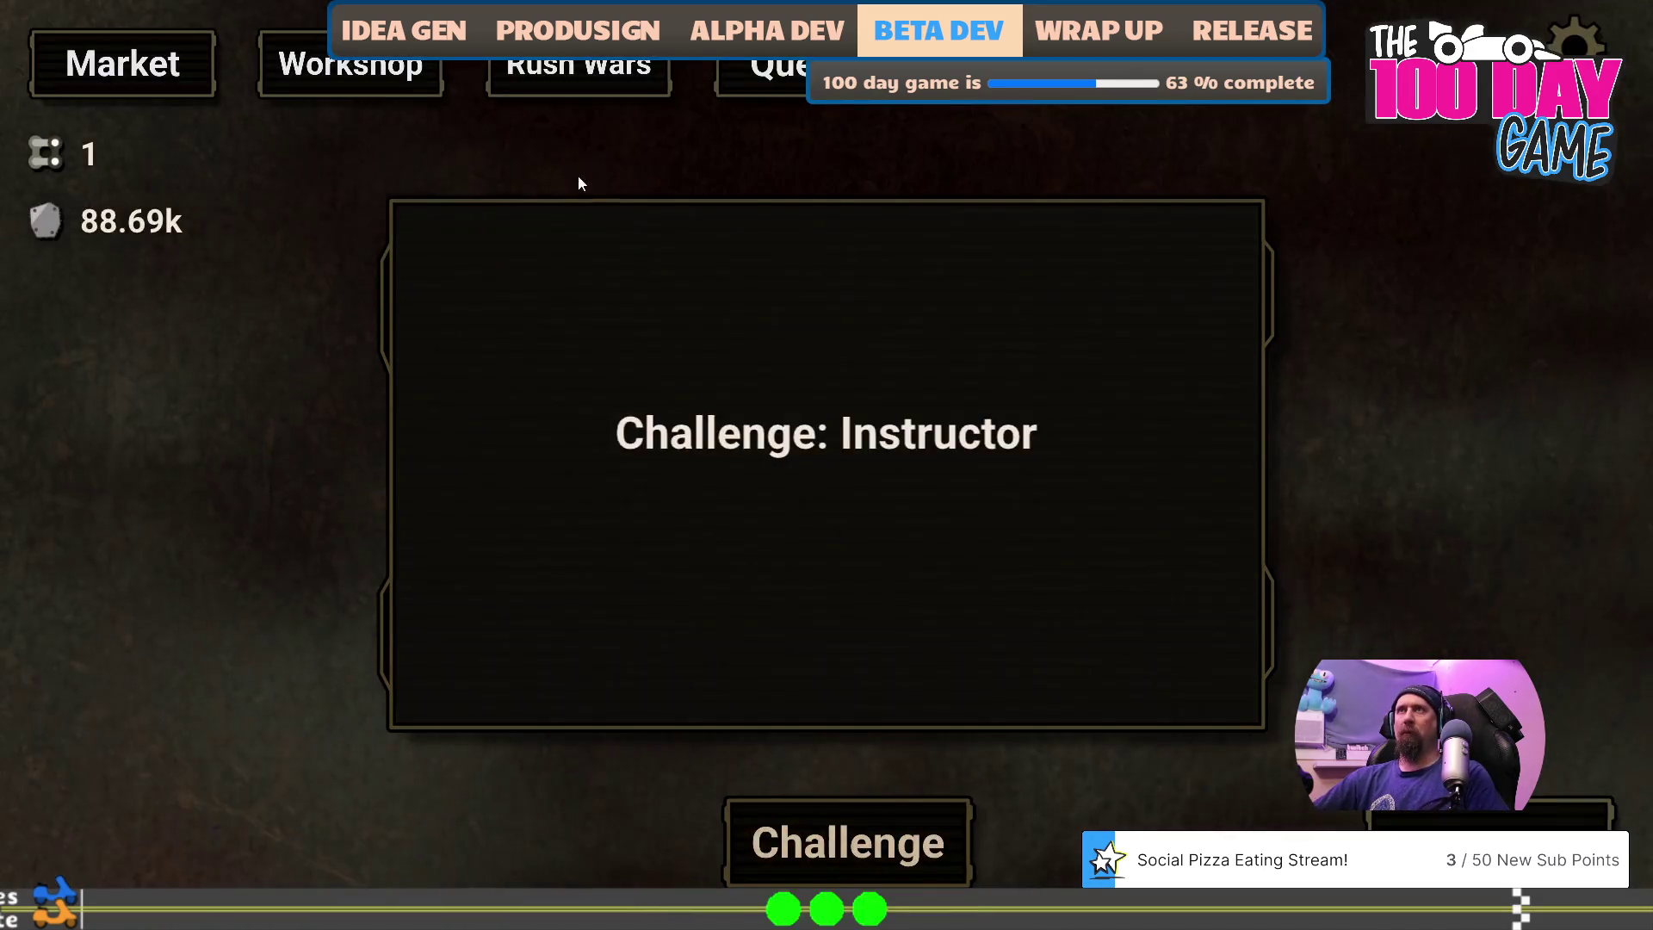
left_click(365, 78)
- Install the Ejecto Seat, Spark Plugs and Alcohol Filter upgrades on the hatchback
left_click(787, 425)
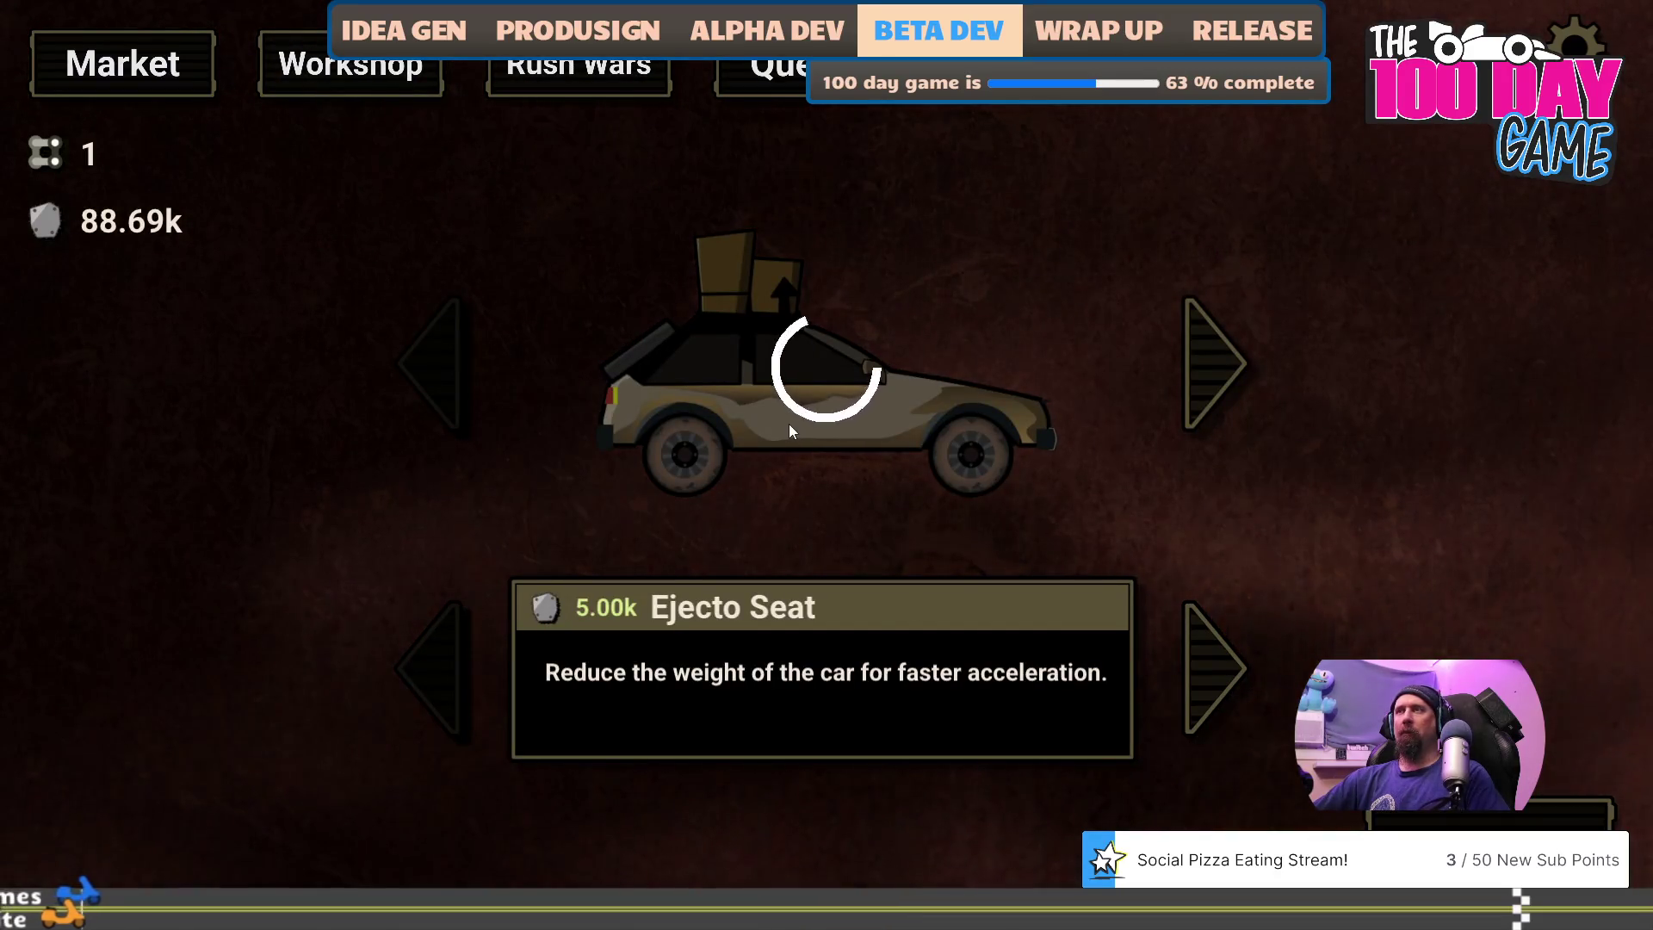
left_click(1230, 365)
left_click(435, 365)
left_click(1205, 672)
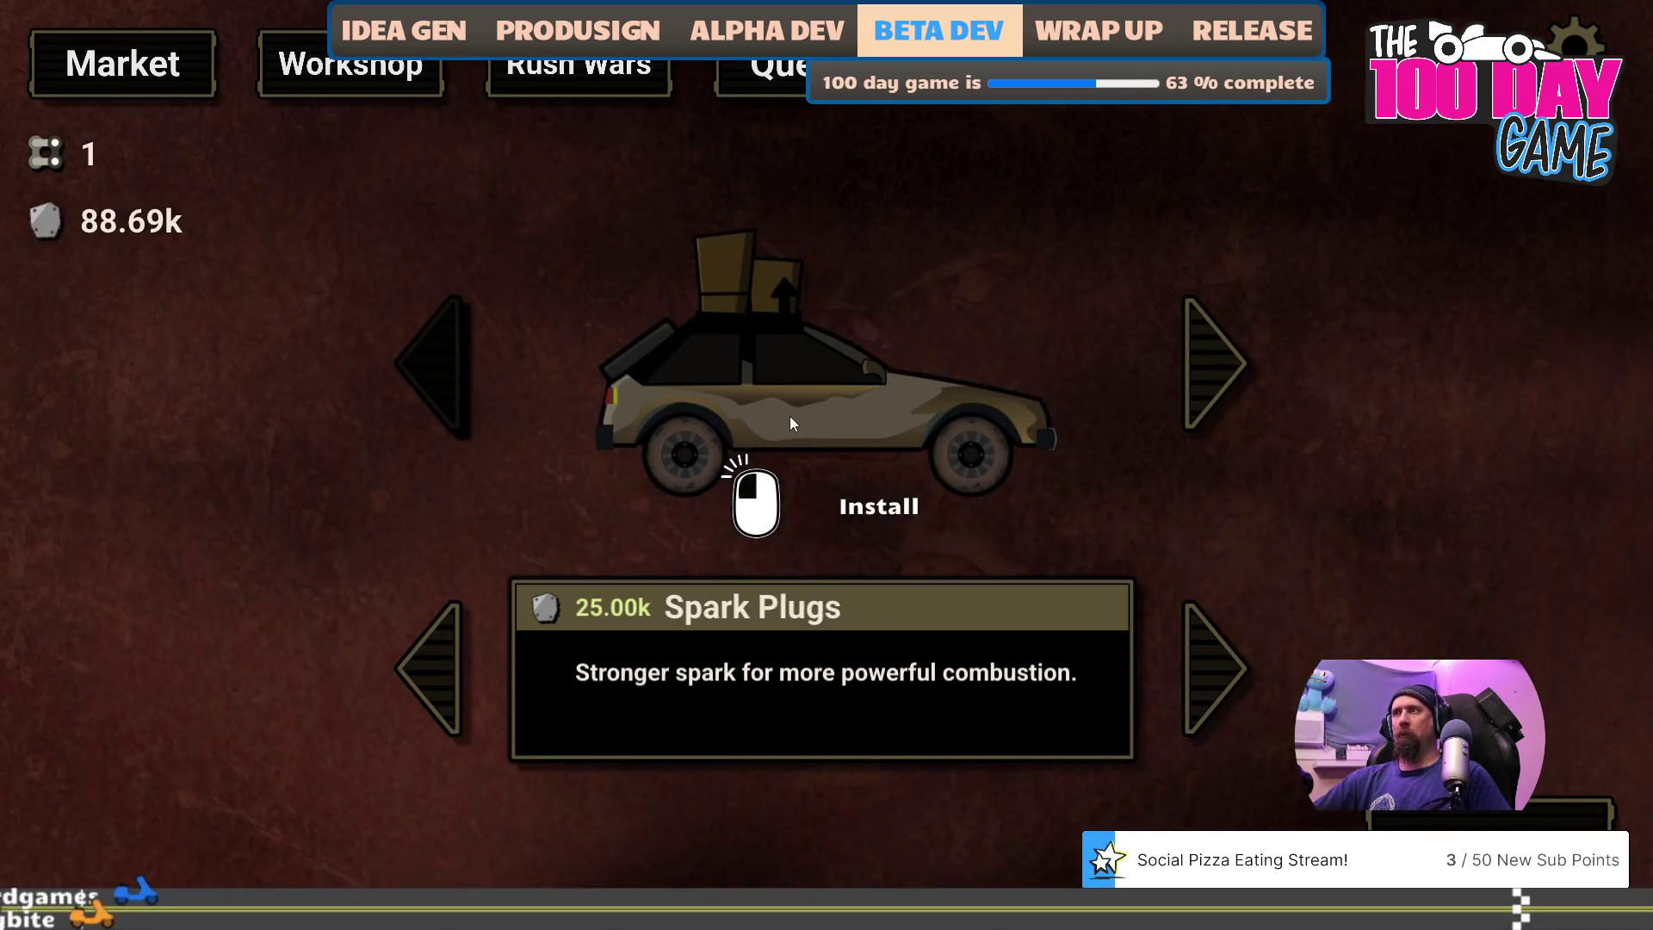
left_click(792, 422)
left_click(1213, 661)
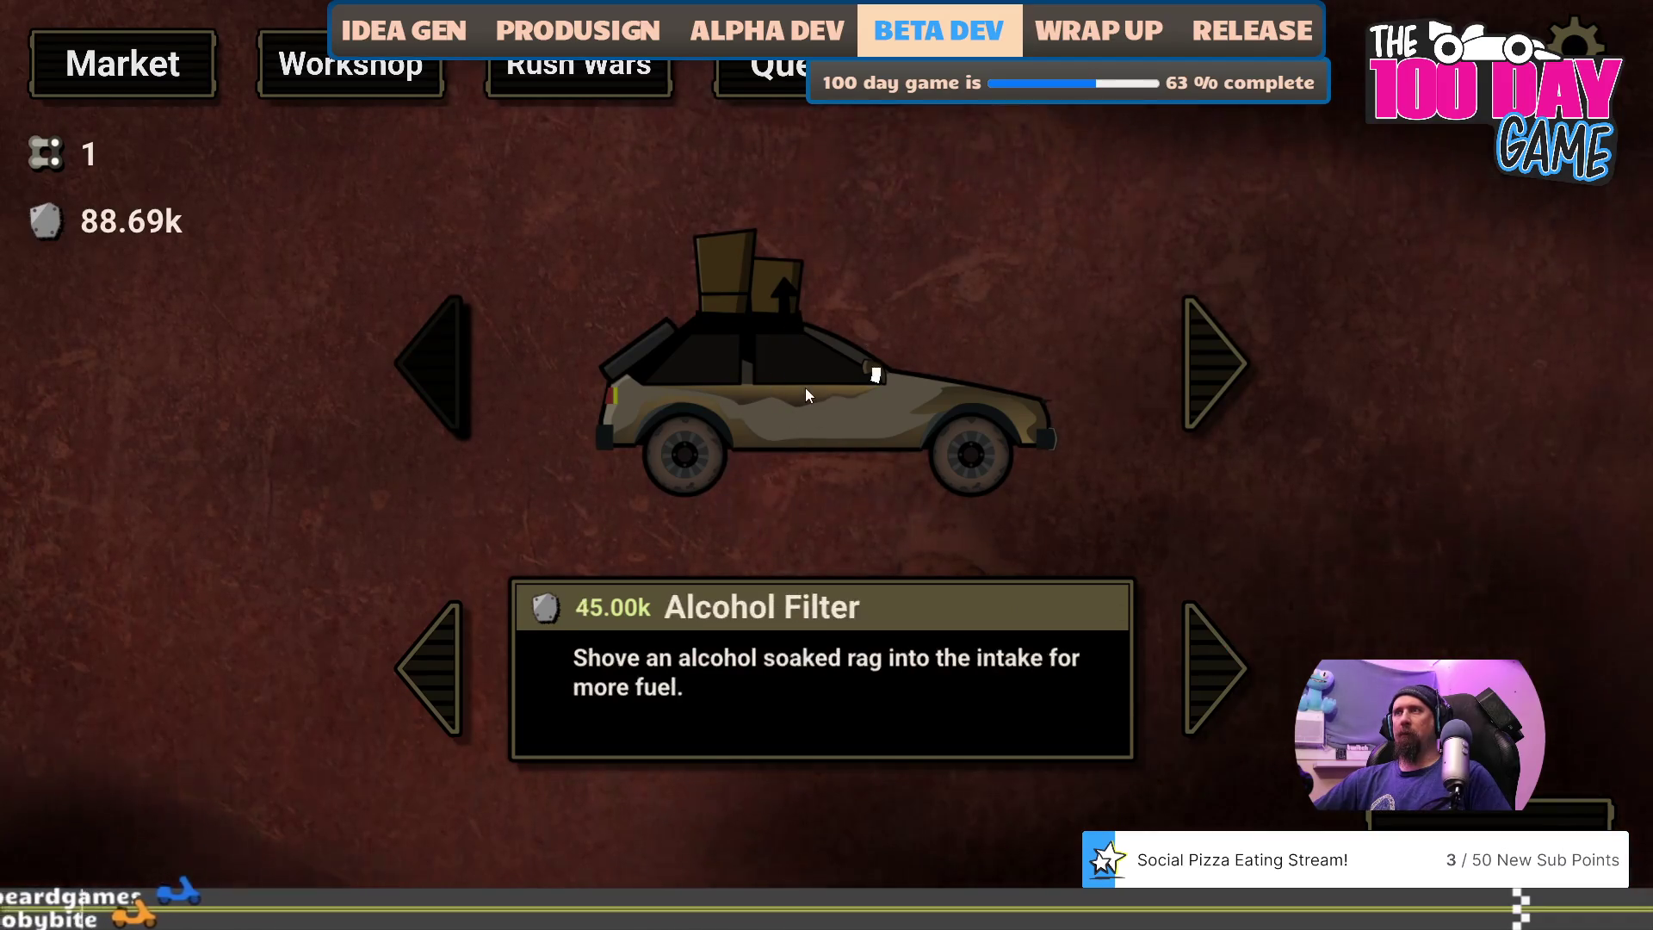
left_click(804, 388)
- Install the High Performance Clutch and Short Throw Shifter, then view the locked buggy
left_click(1214, 668)
left_click(761, 344)
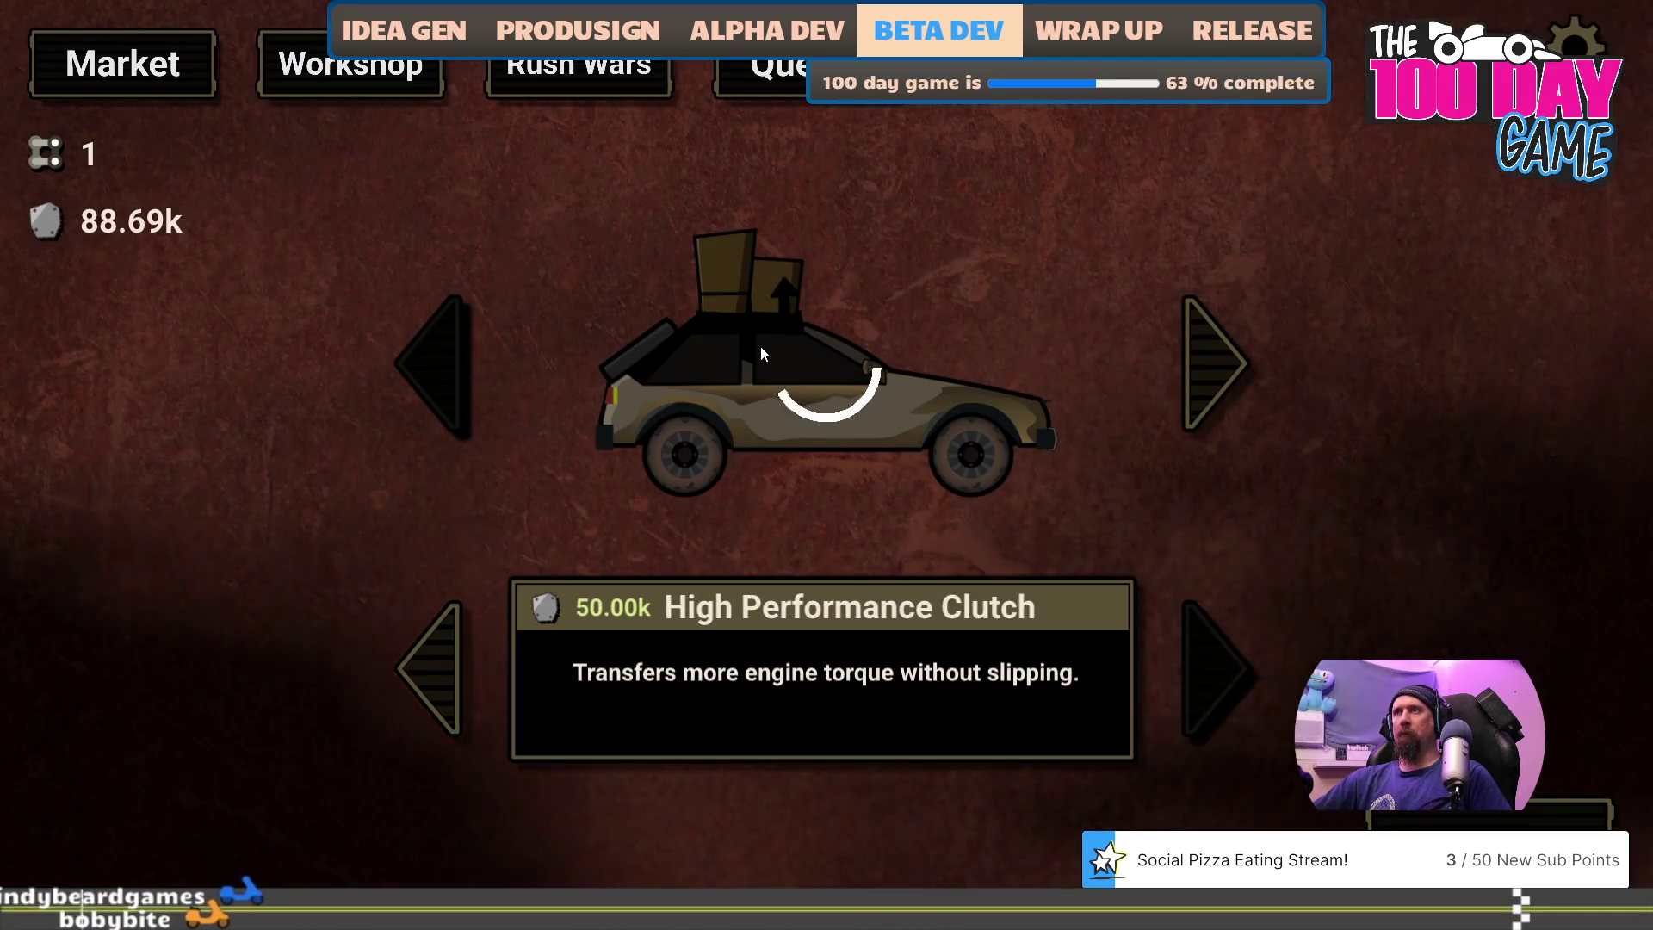
left_click(417, 654)
left_click(416, 654)
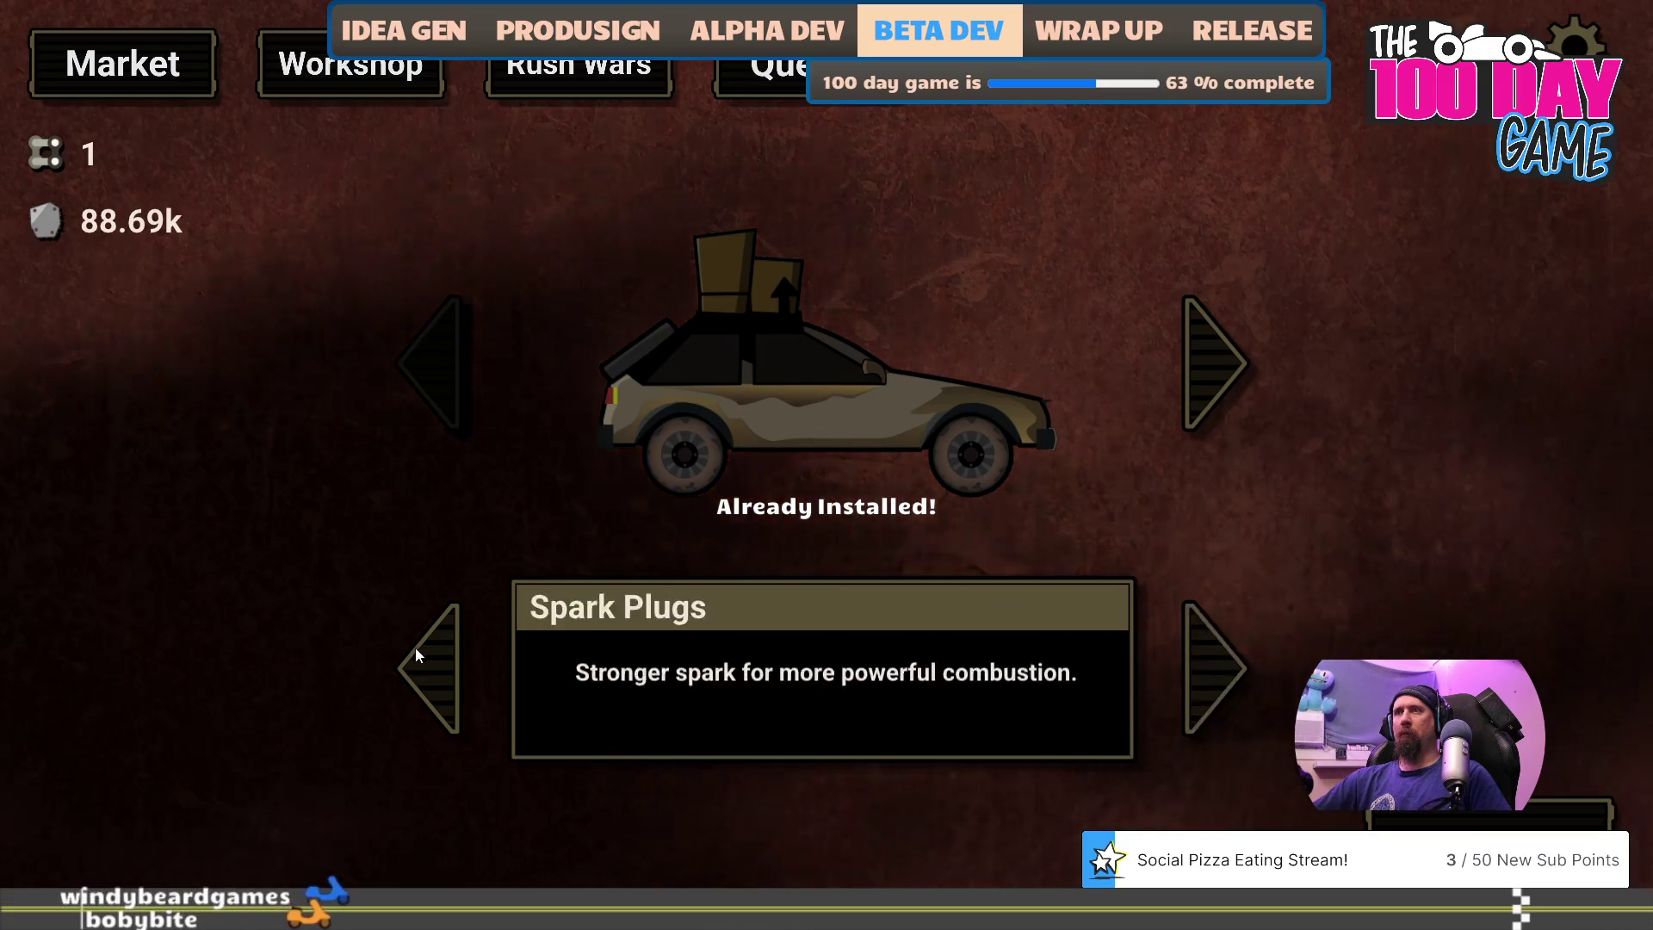
left_click(417, 654)
left_click(1214, 655)
left_click(711, 401)
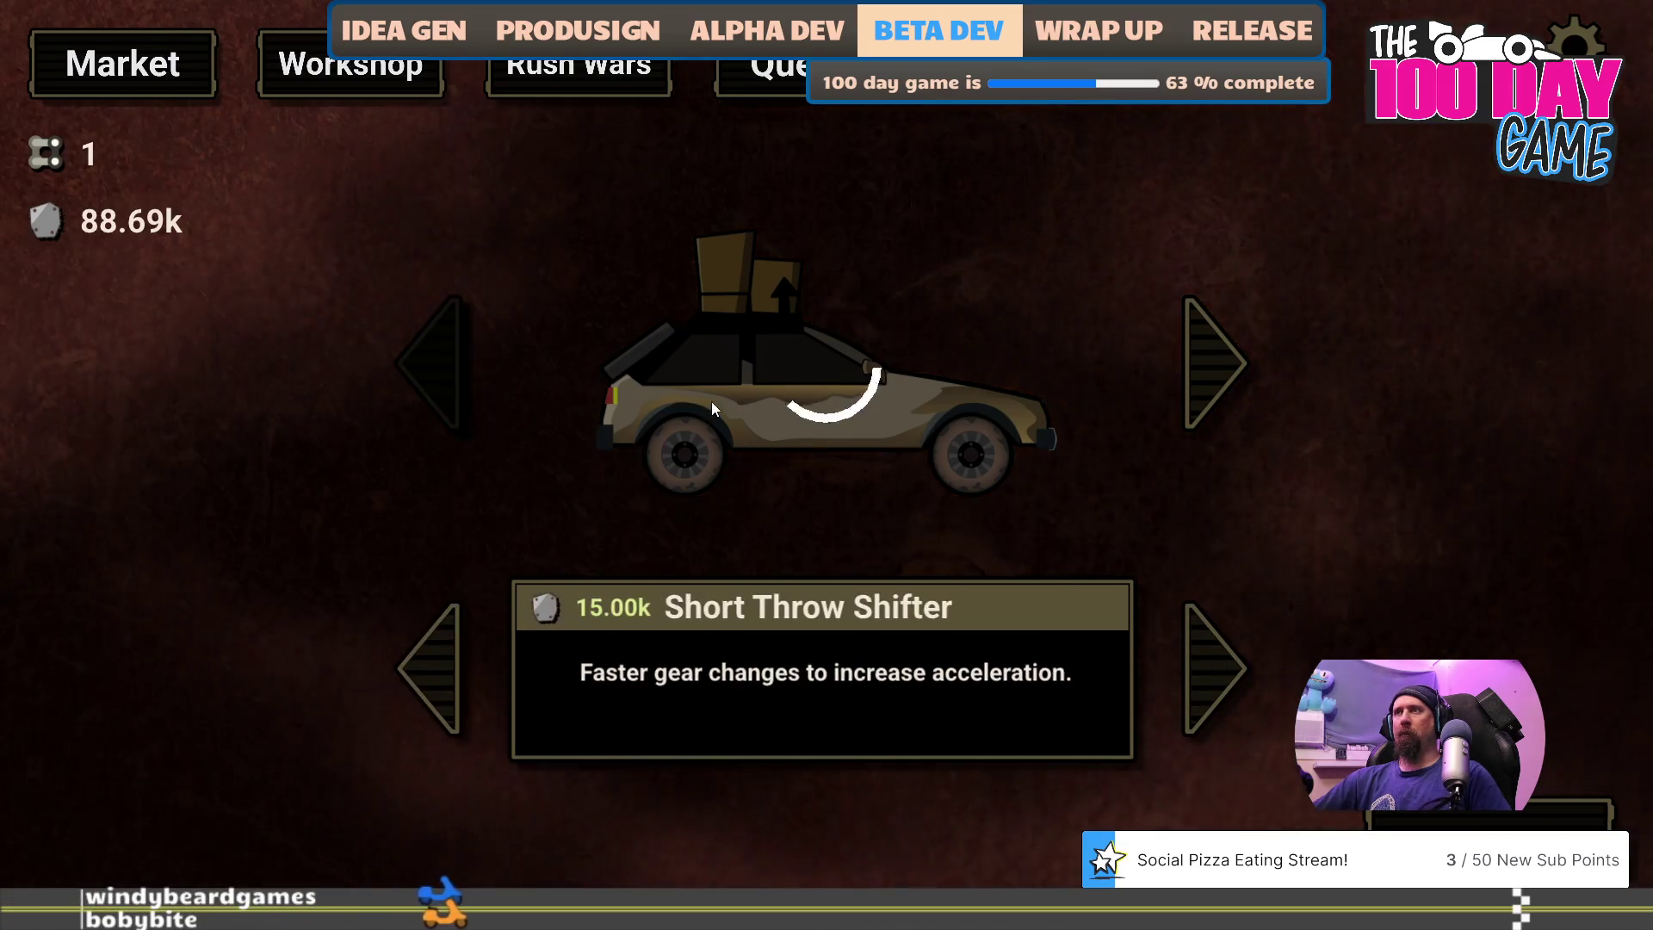
left_click(1193, 376)
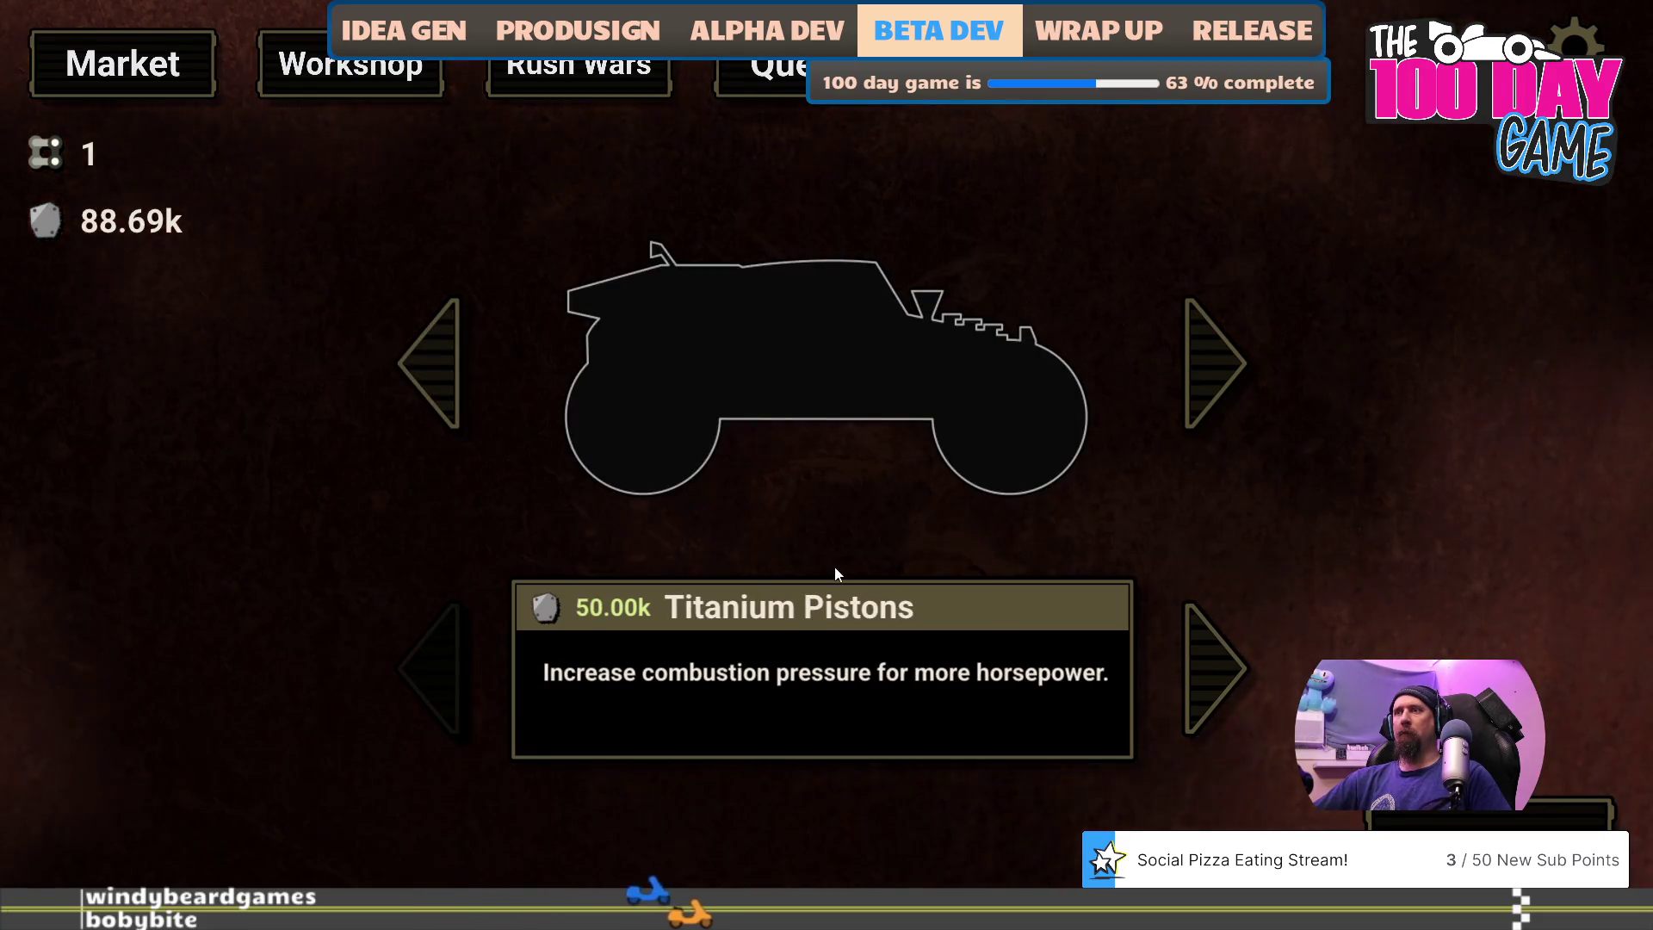
- Unlock the buggy with the console command 'unlock player_car_buggy' and select it
key("grave")
type("unlock player_car_buggy")
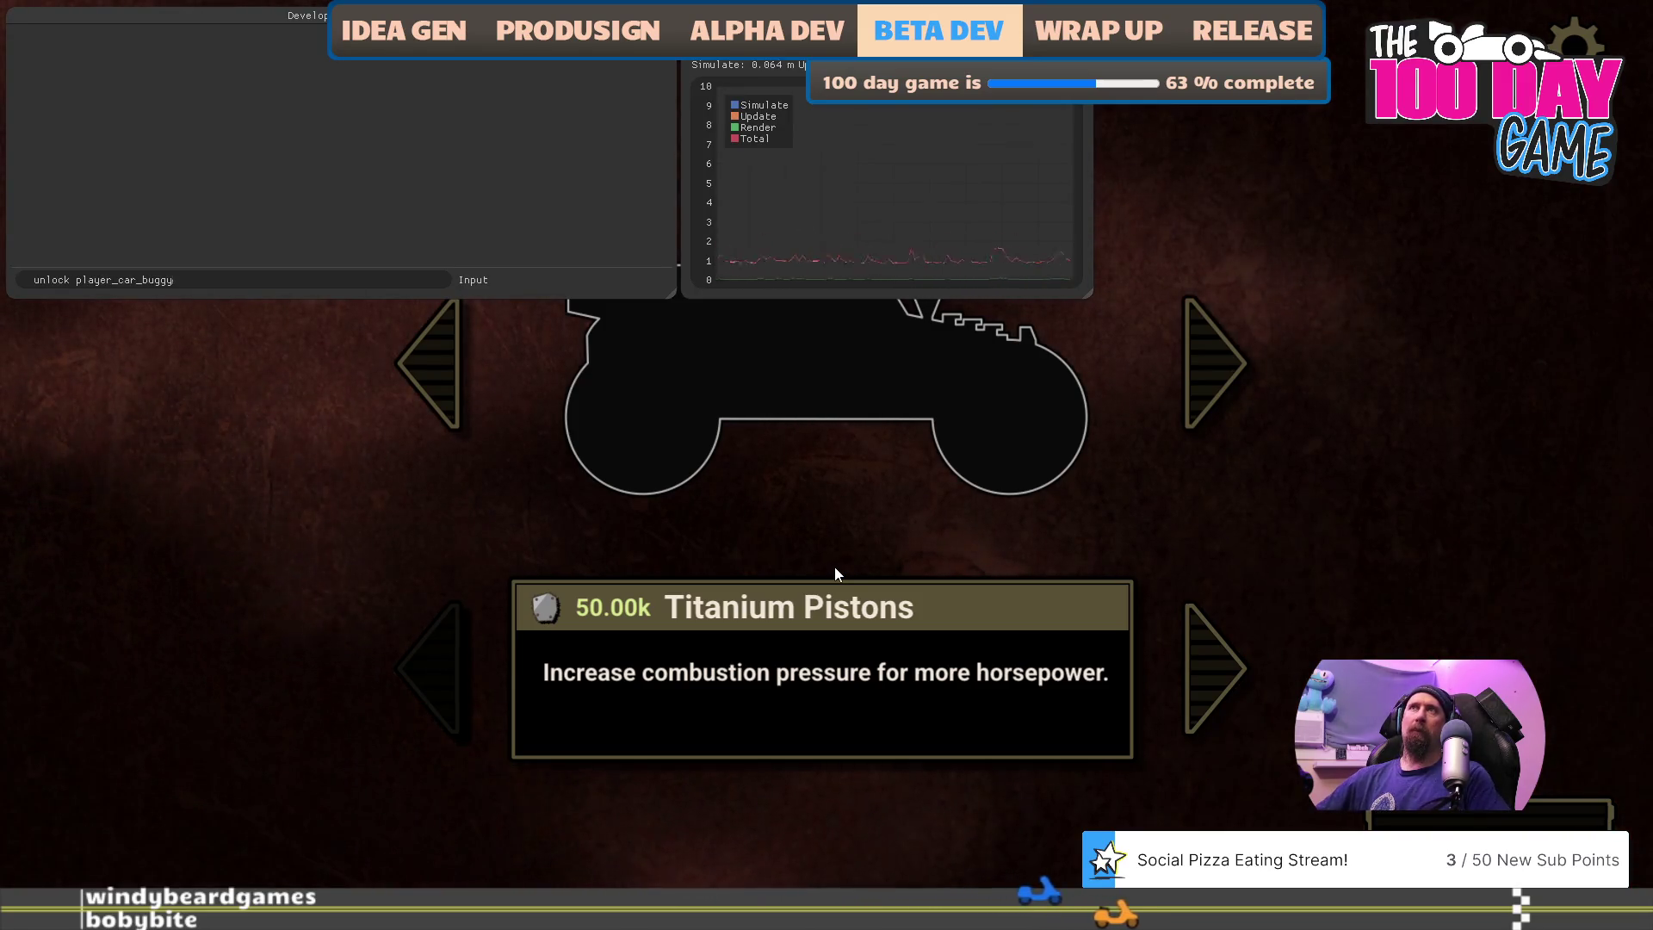
key("Return")
key("grave")
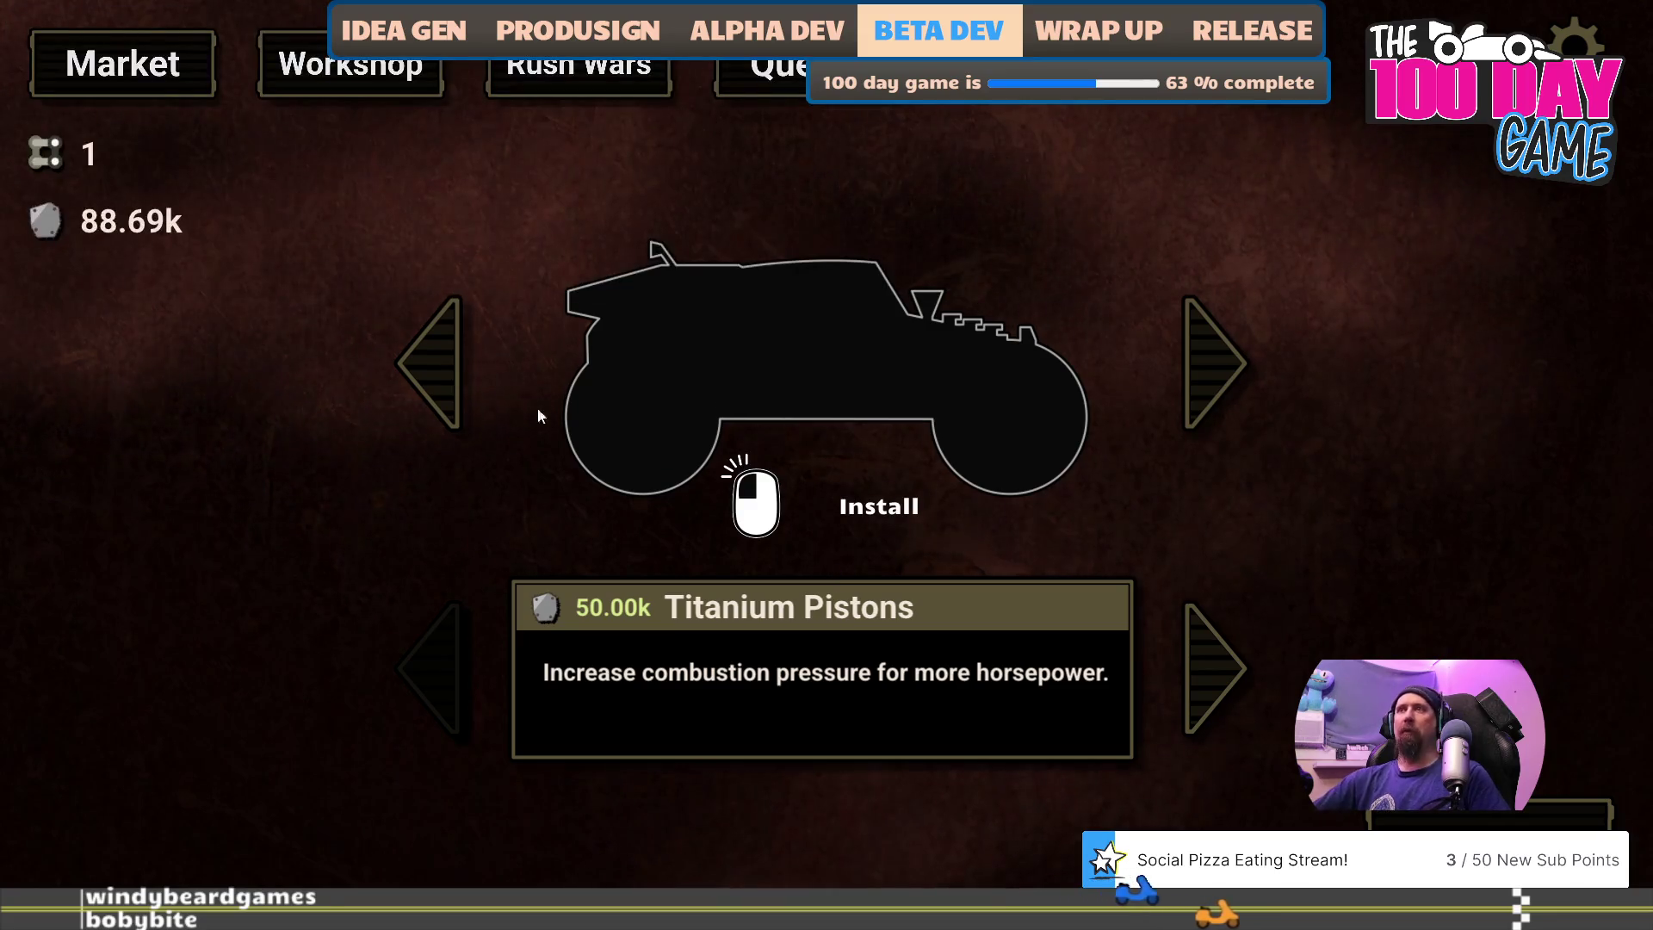
left_click(430, 362)
left_click(1201, 343)
- Install Titanium Pistons and Lightweight Flywheel on the buggy, then attempt Ultra Leaded Fuel
left_click(872, 405)
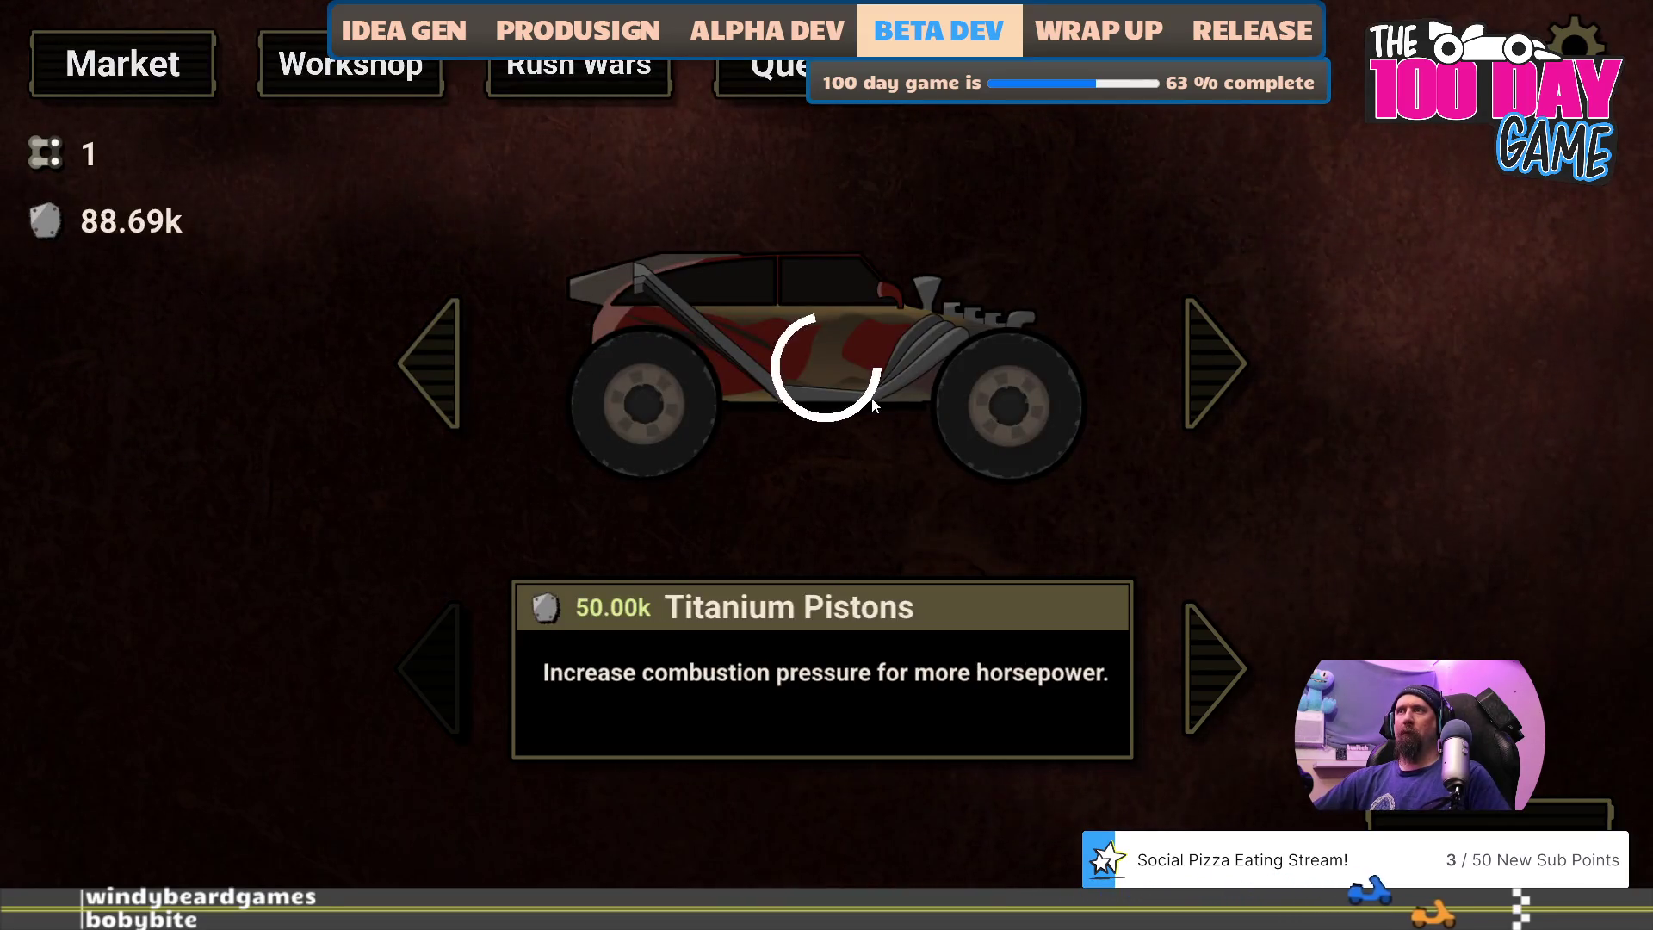
left_click(1192, 366)
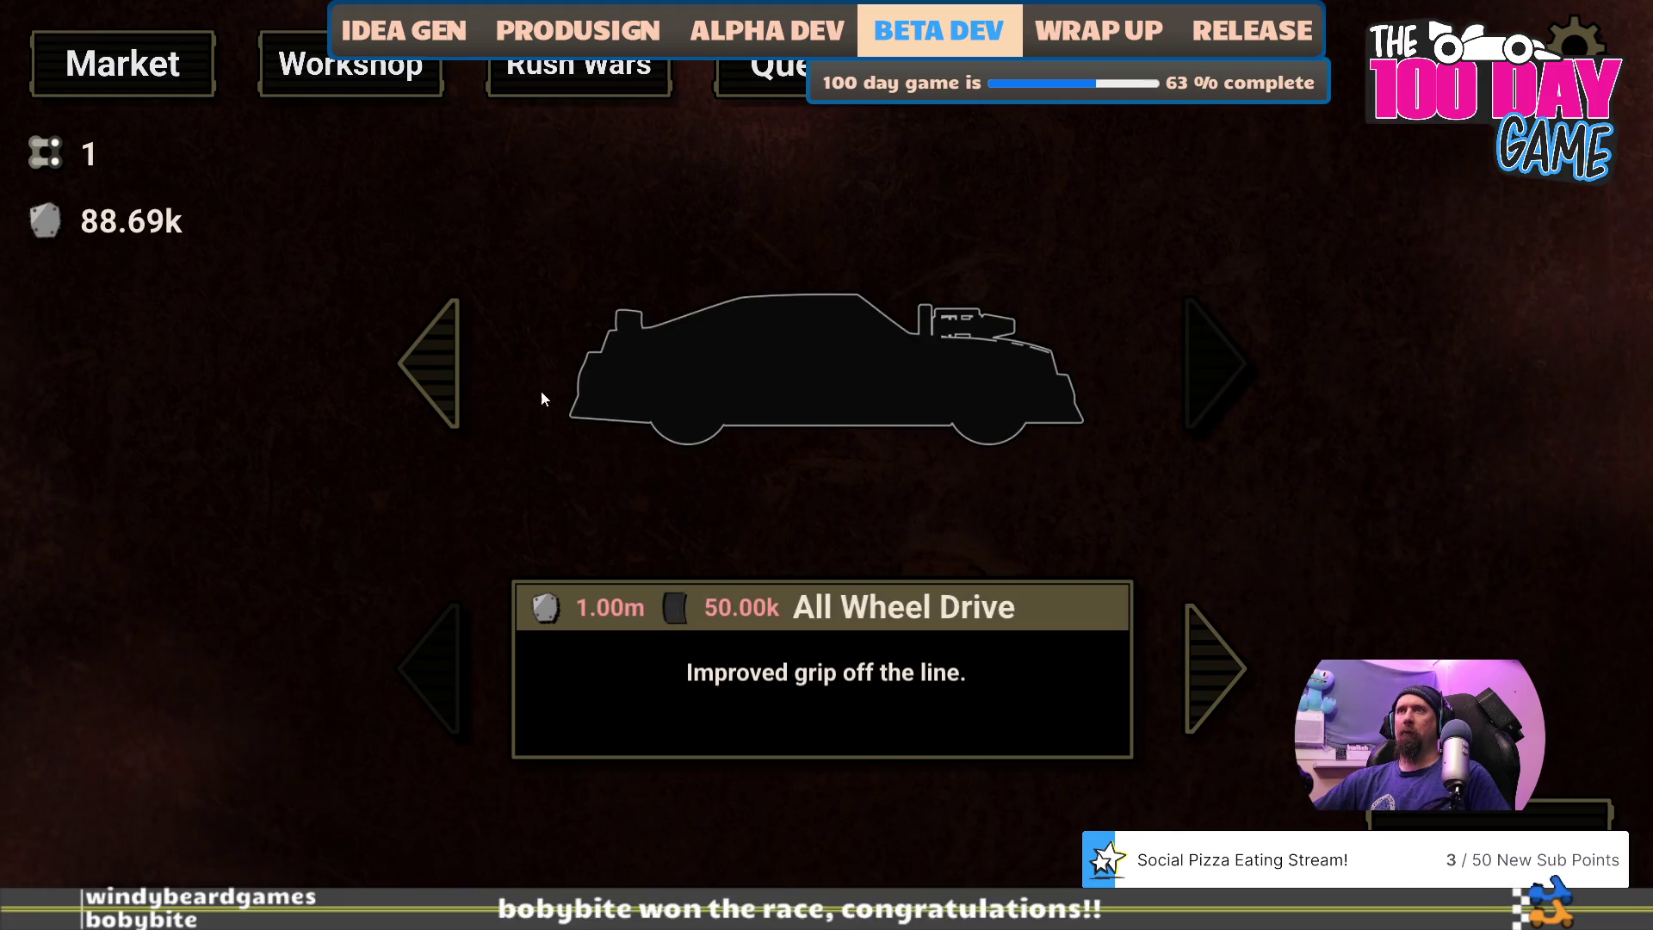
left_click(434, 366)
left_click(840, 409)
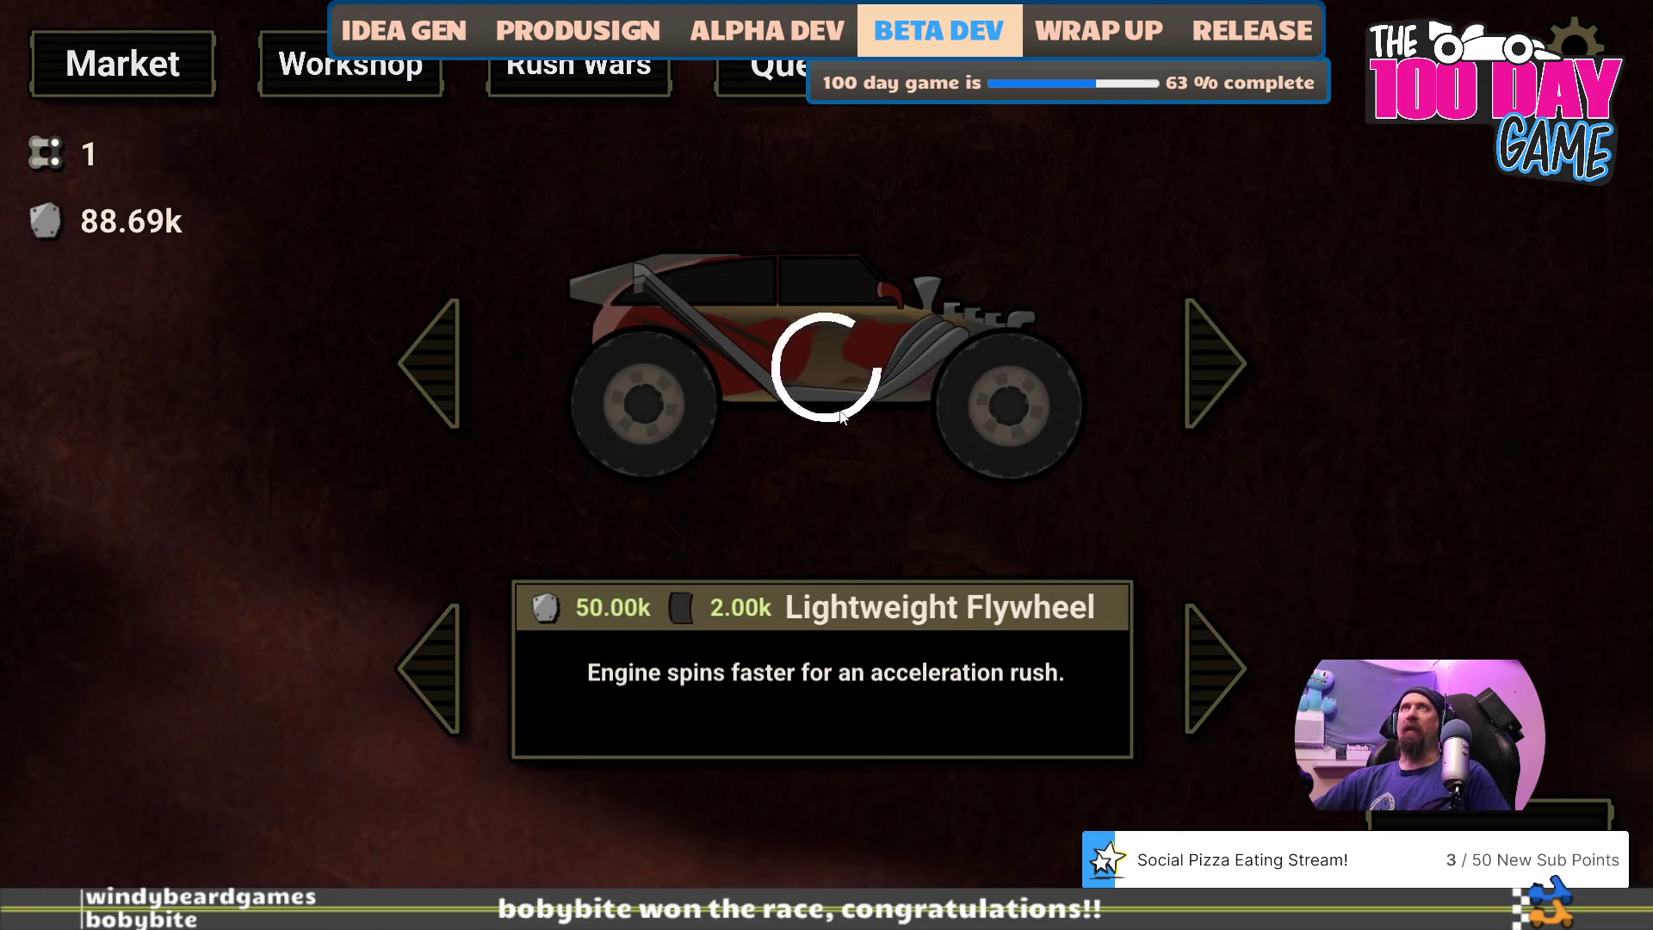
left_click(1219, 671)
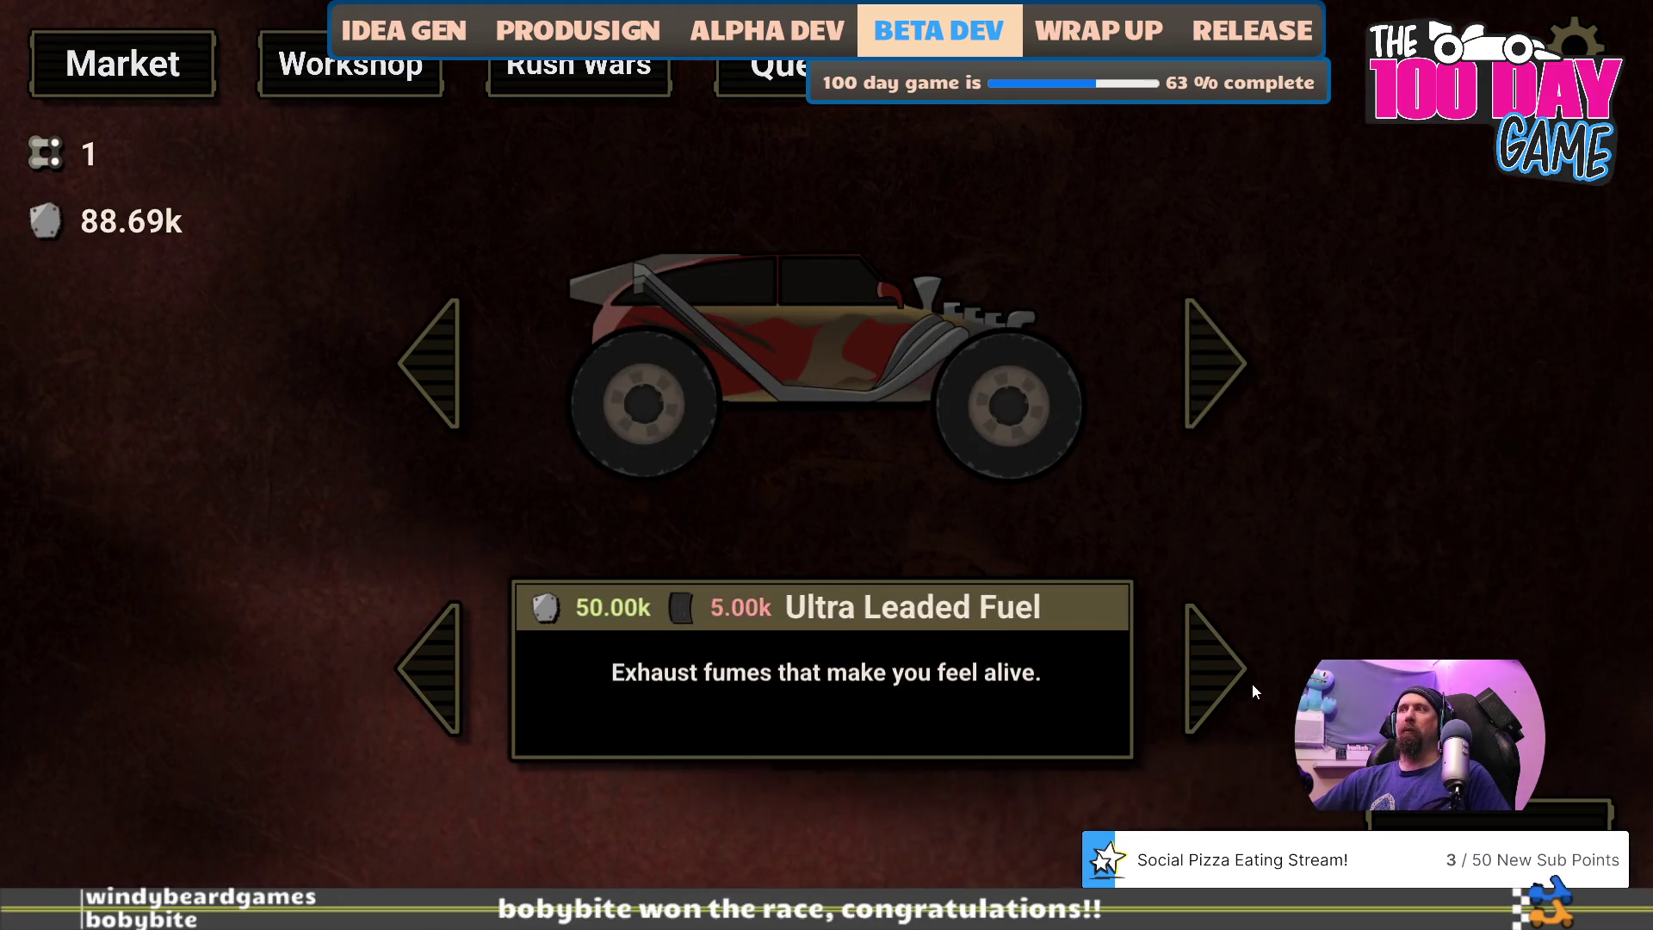
left_click(726, 378)
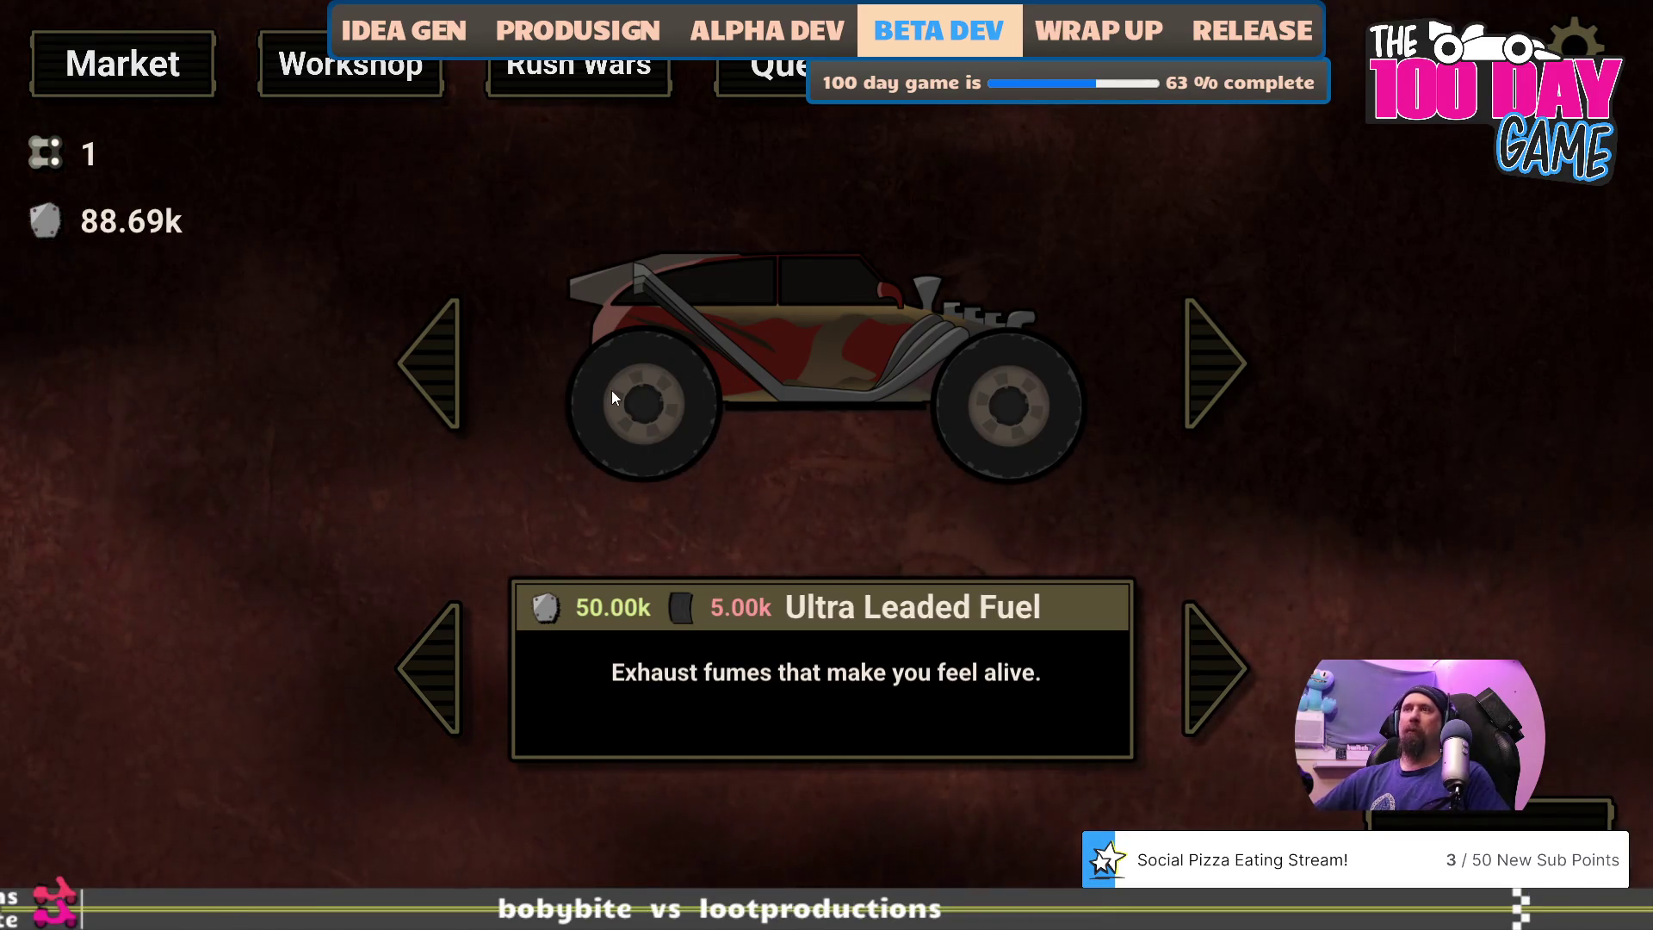
- Grant rubber with 'give 10000 rubber' and install Ultra Leaded Fuel on the buggy
key("grave")
type("give 10000 rubb")
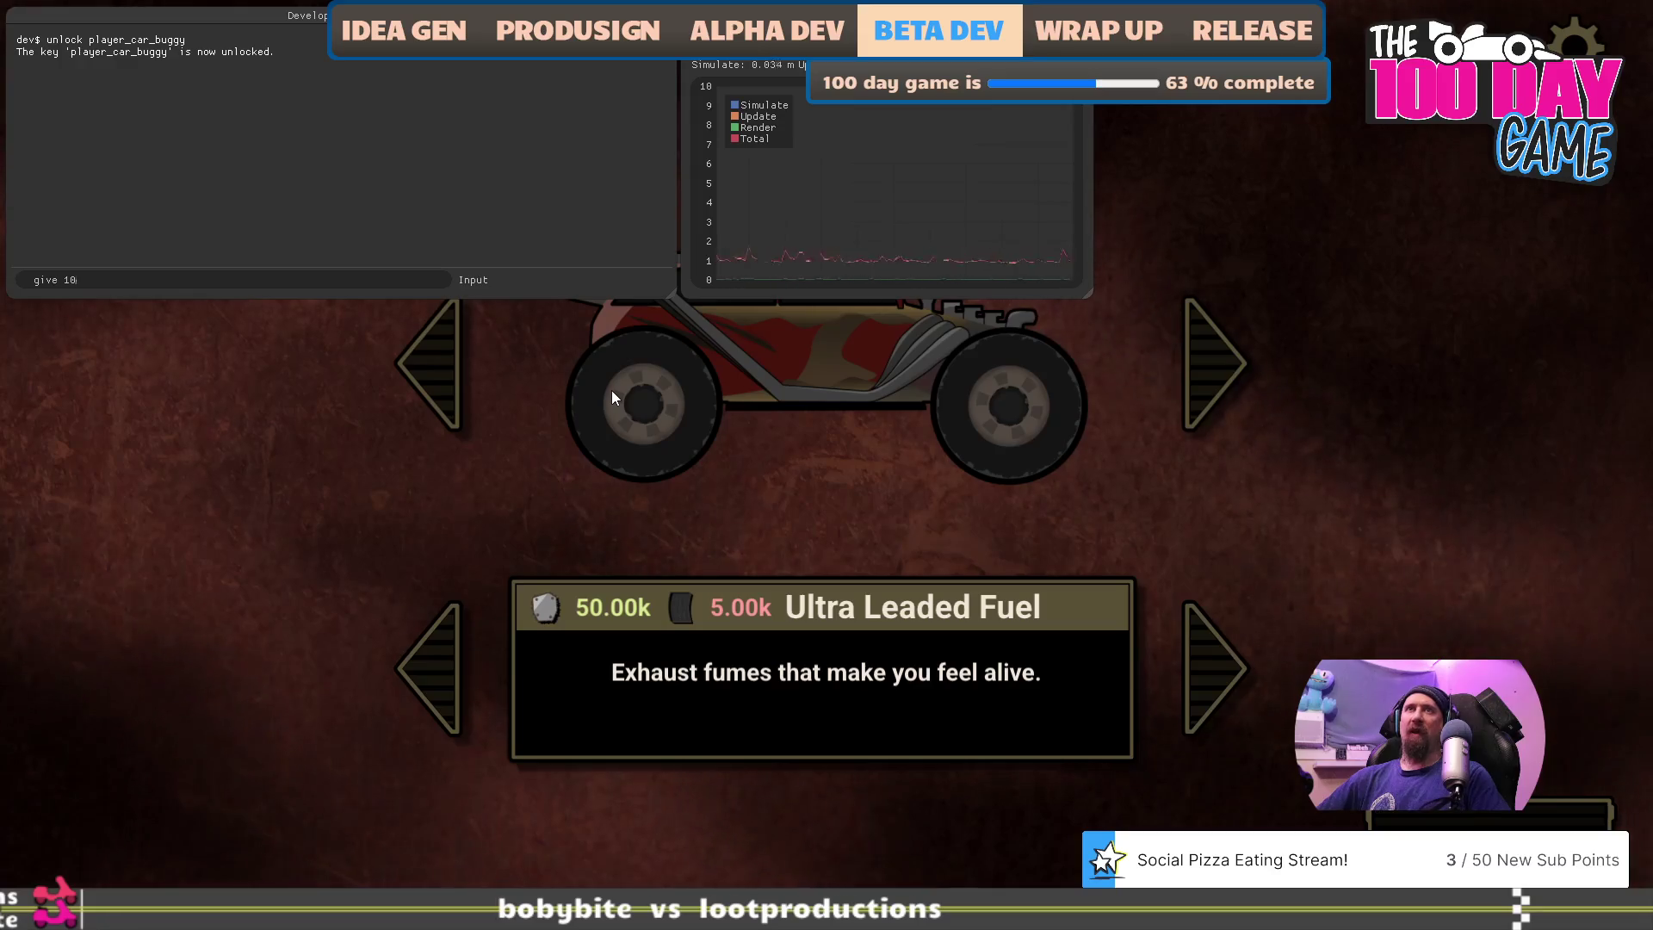
type("er")
key("Return")
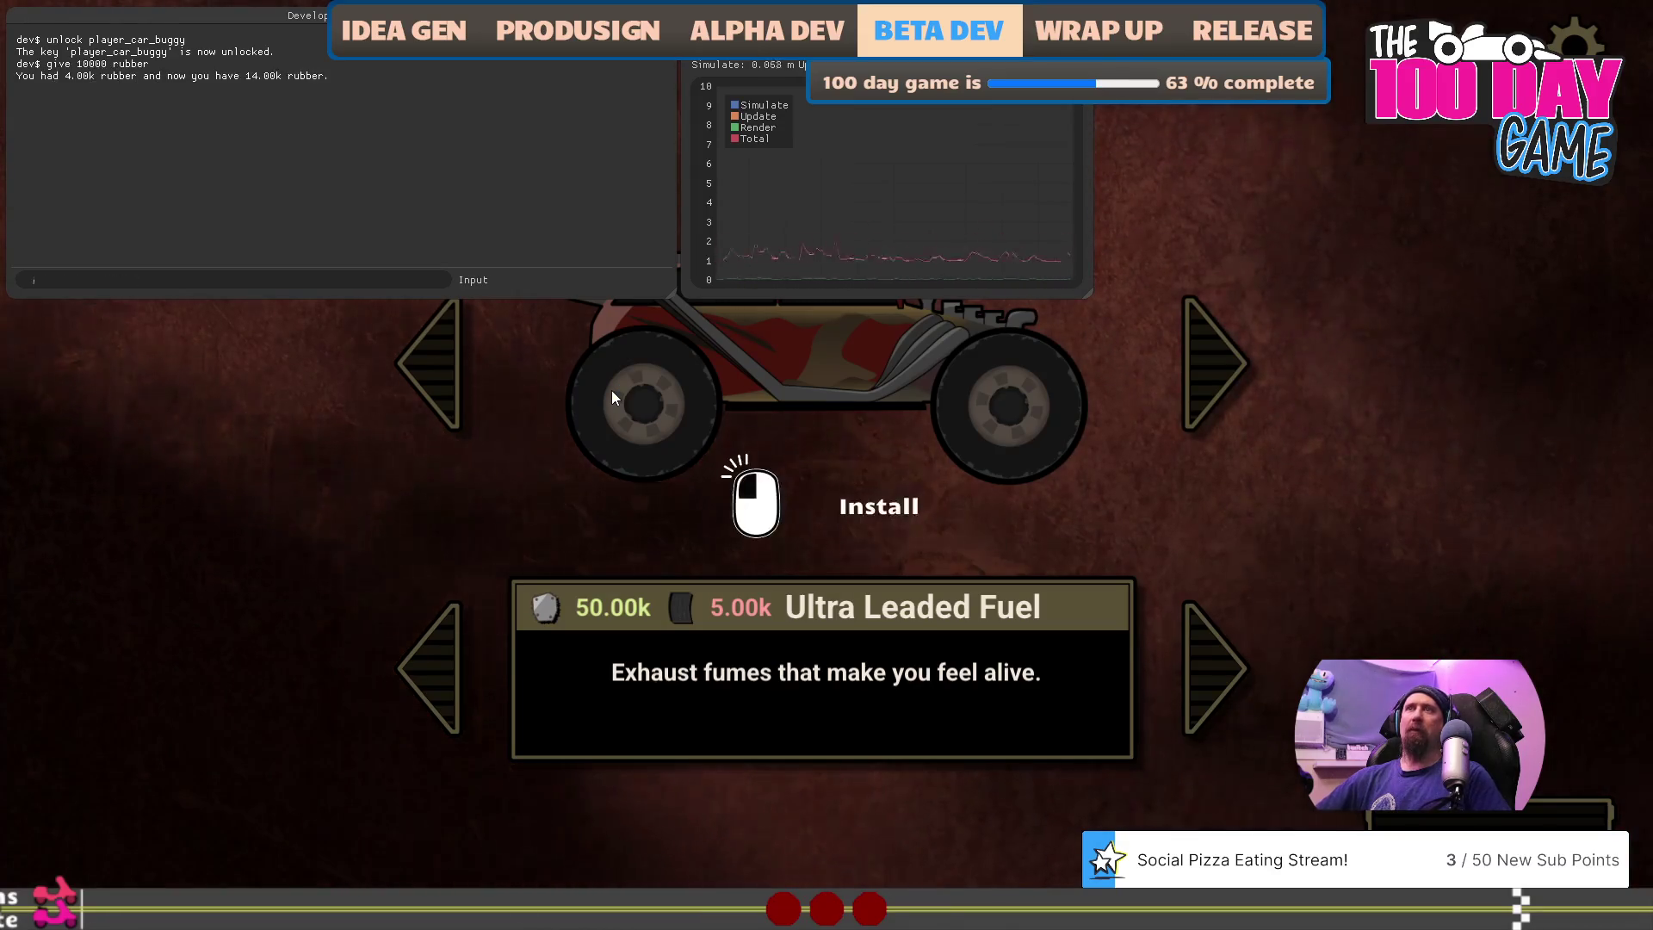
key("grave")
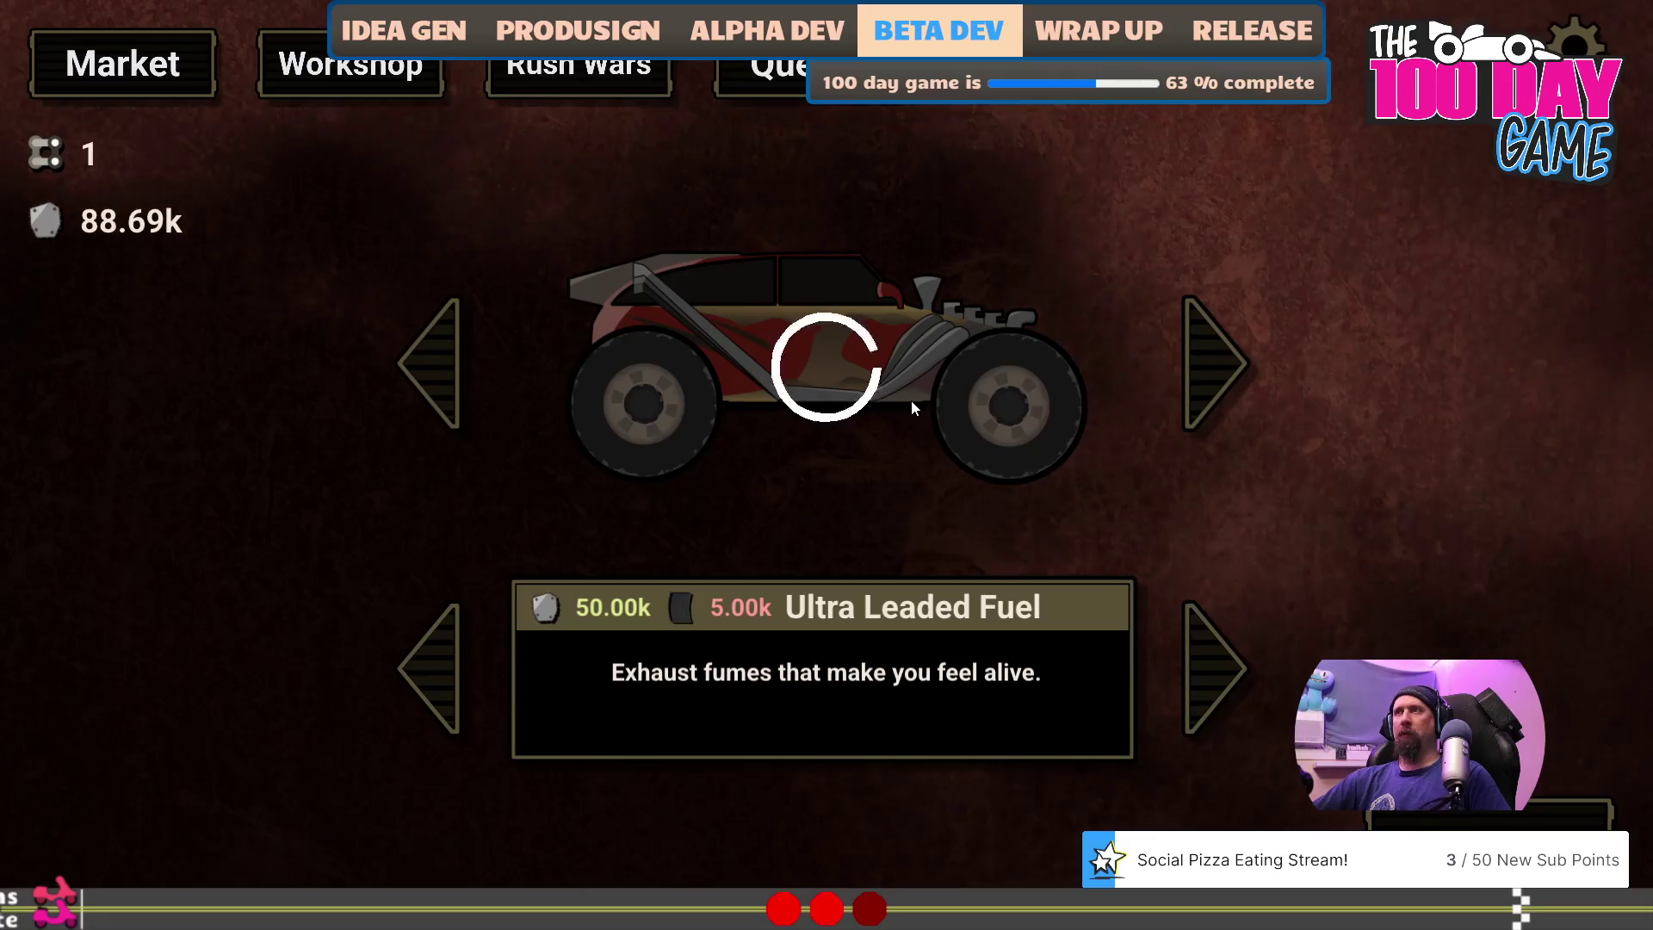
left_click(911, 408)
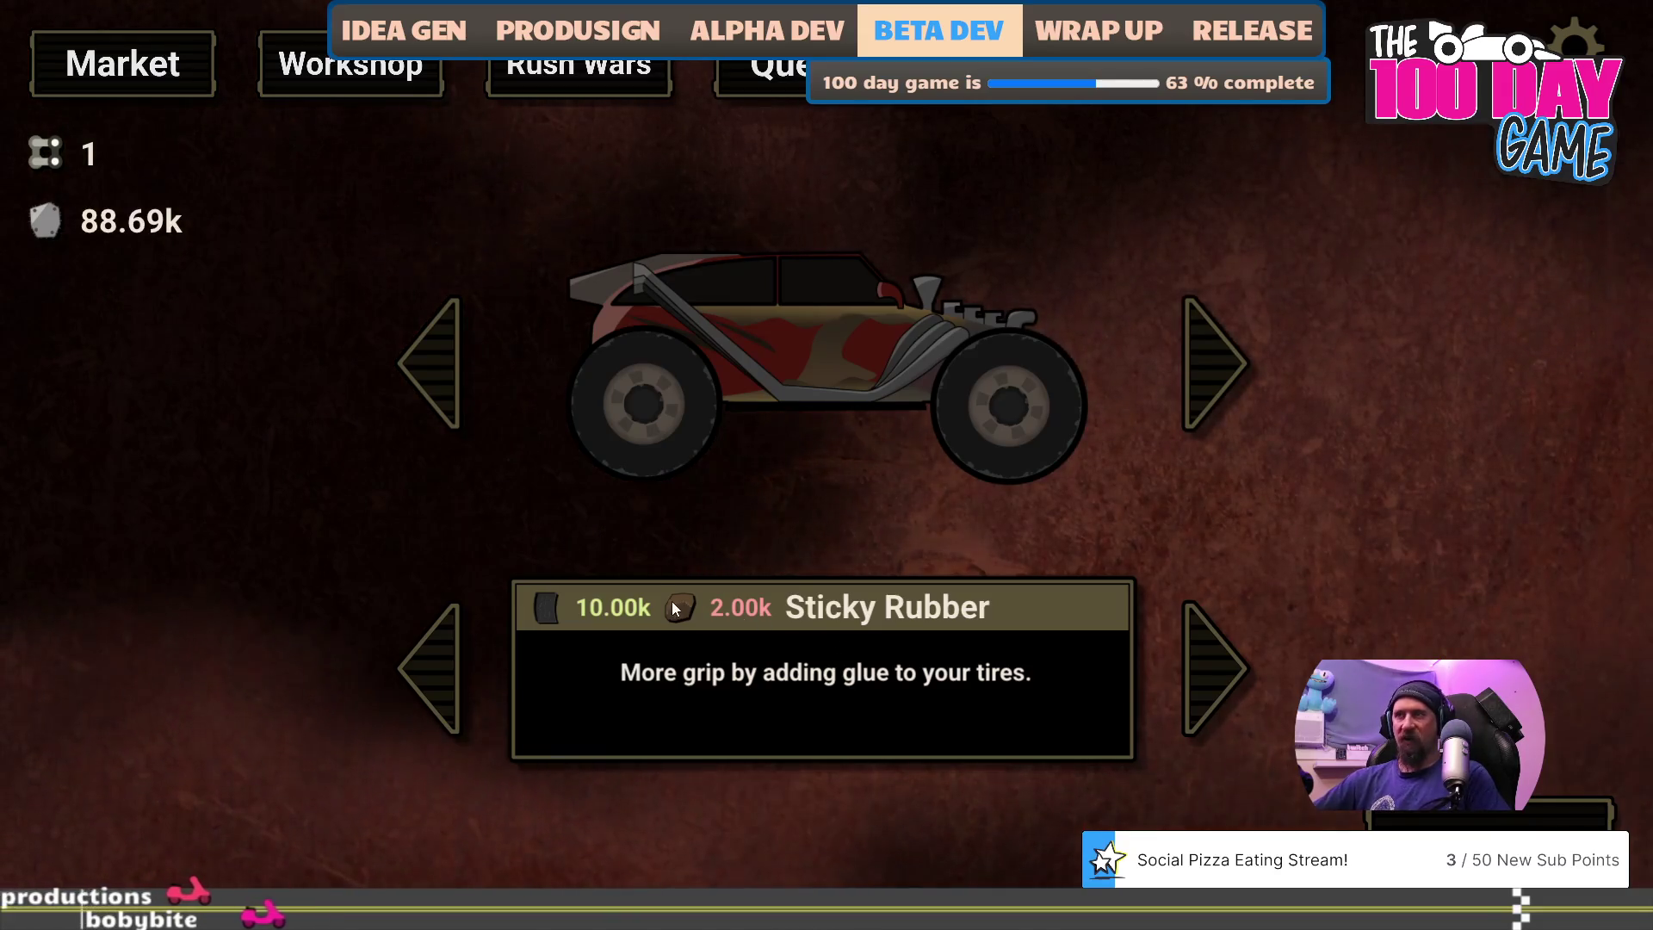
- Raise cloth to 20.00k via the console and install Sticky Rubber and Turbo Charger
key("grave")
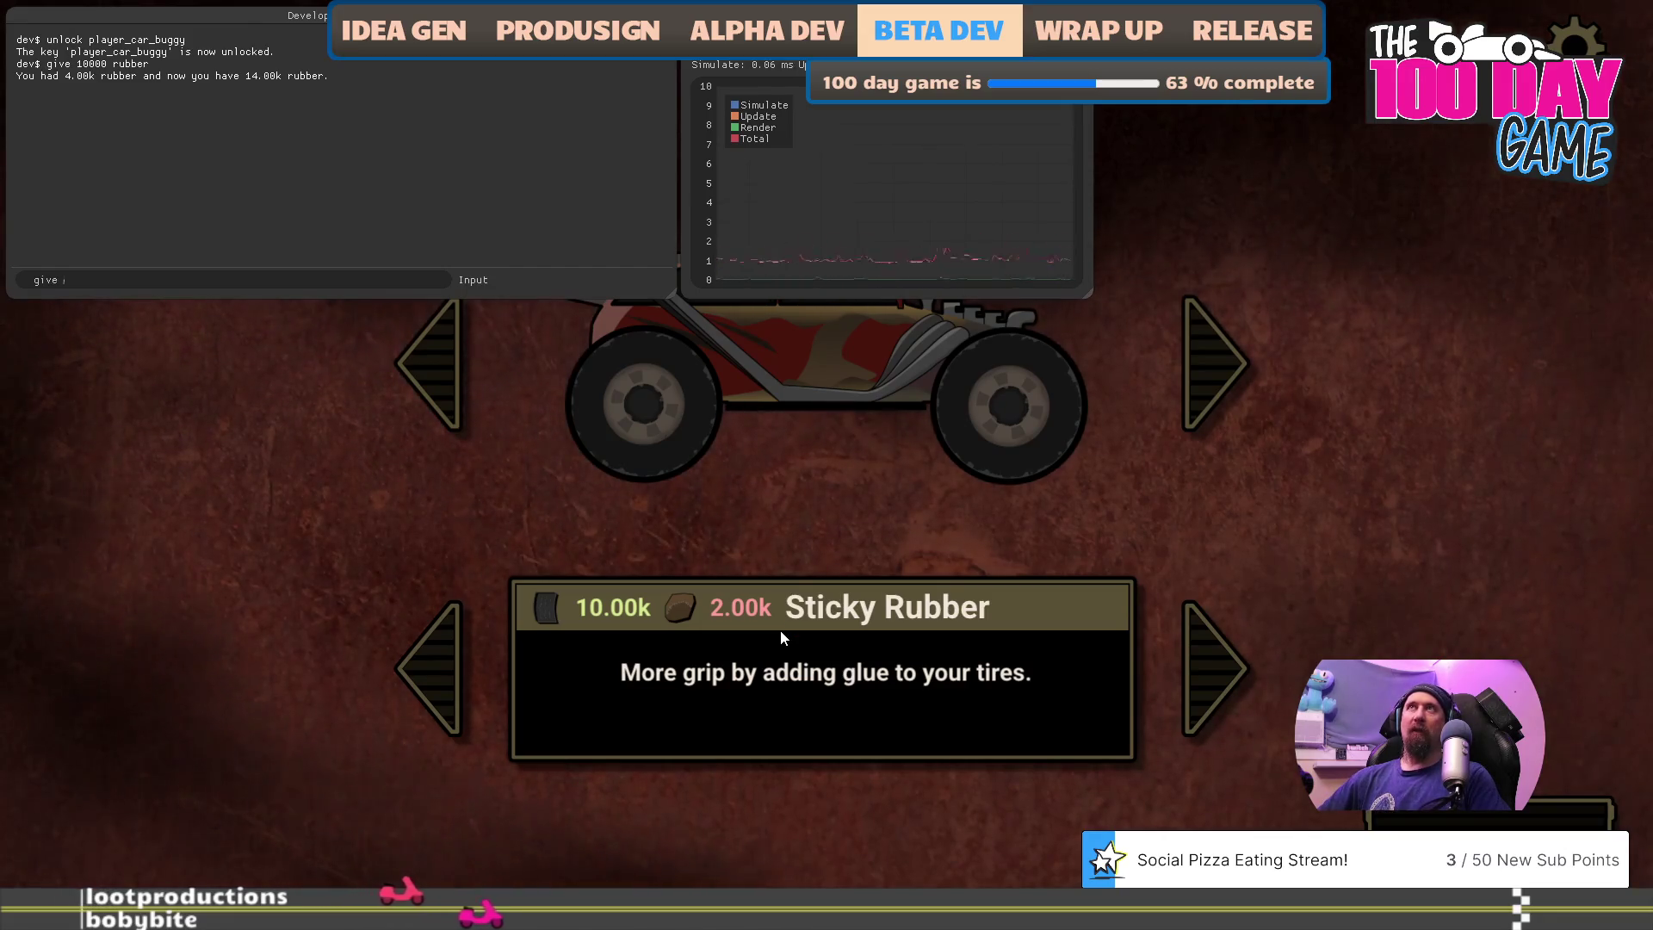
type("20000 cloth")
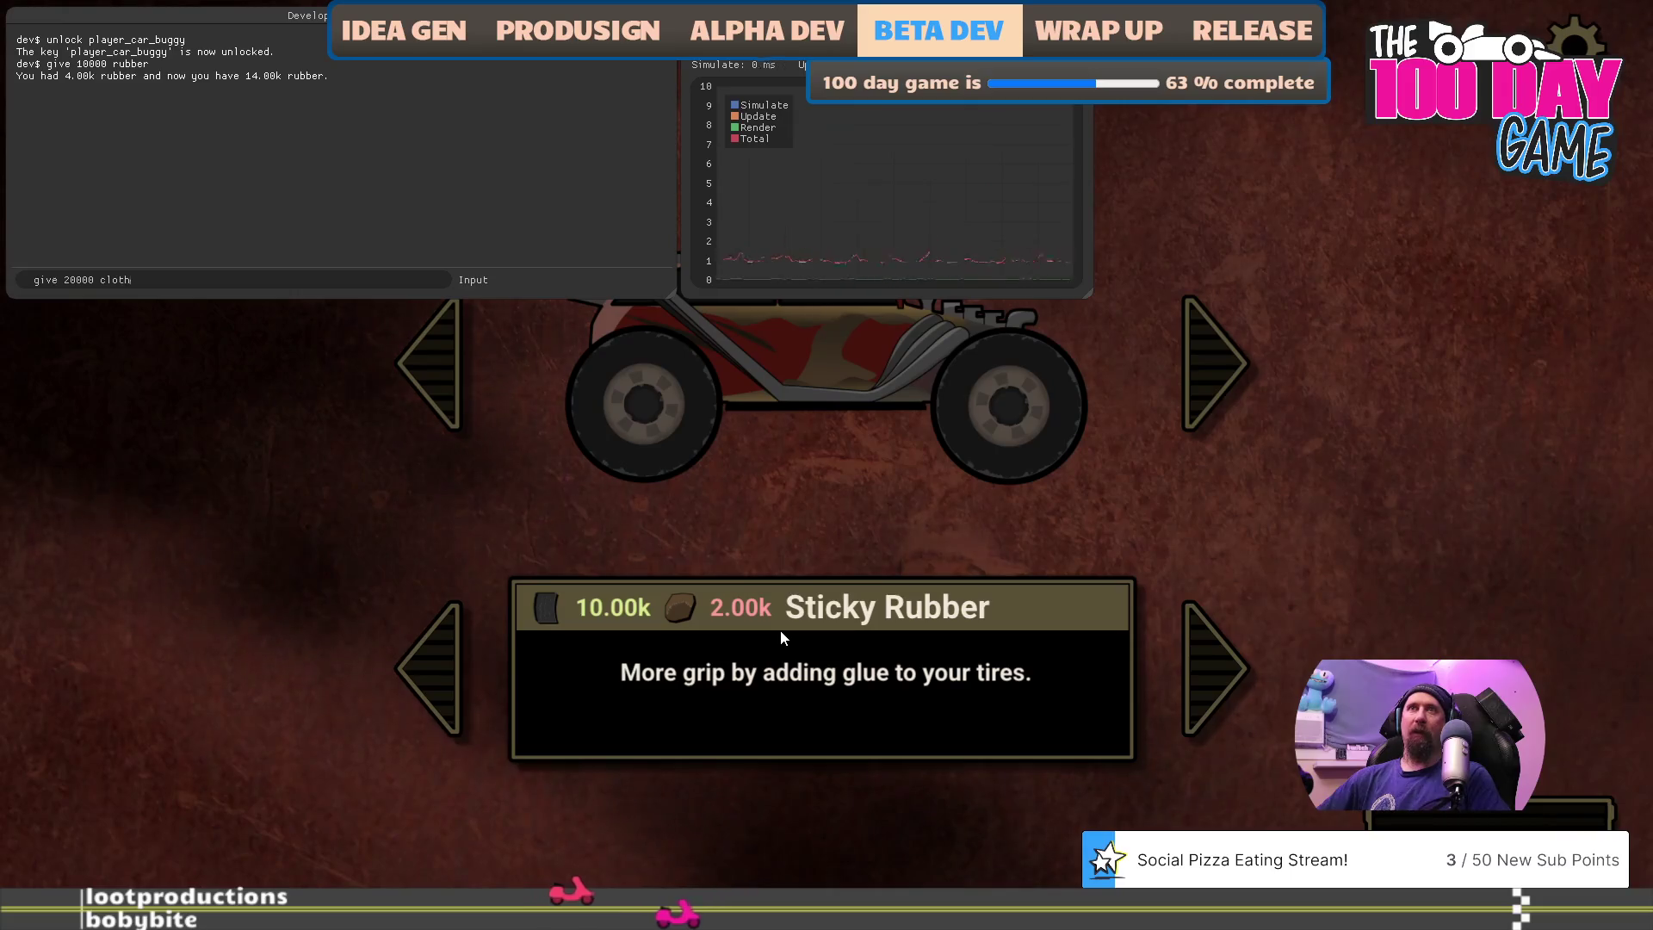
key("Return")
key("grave")
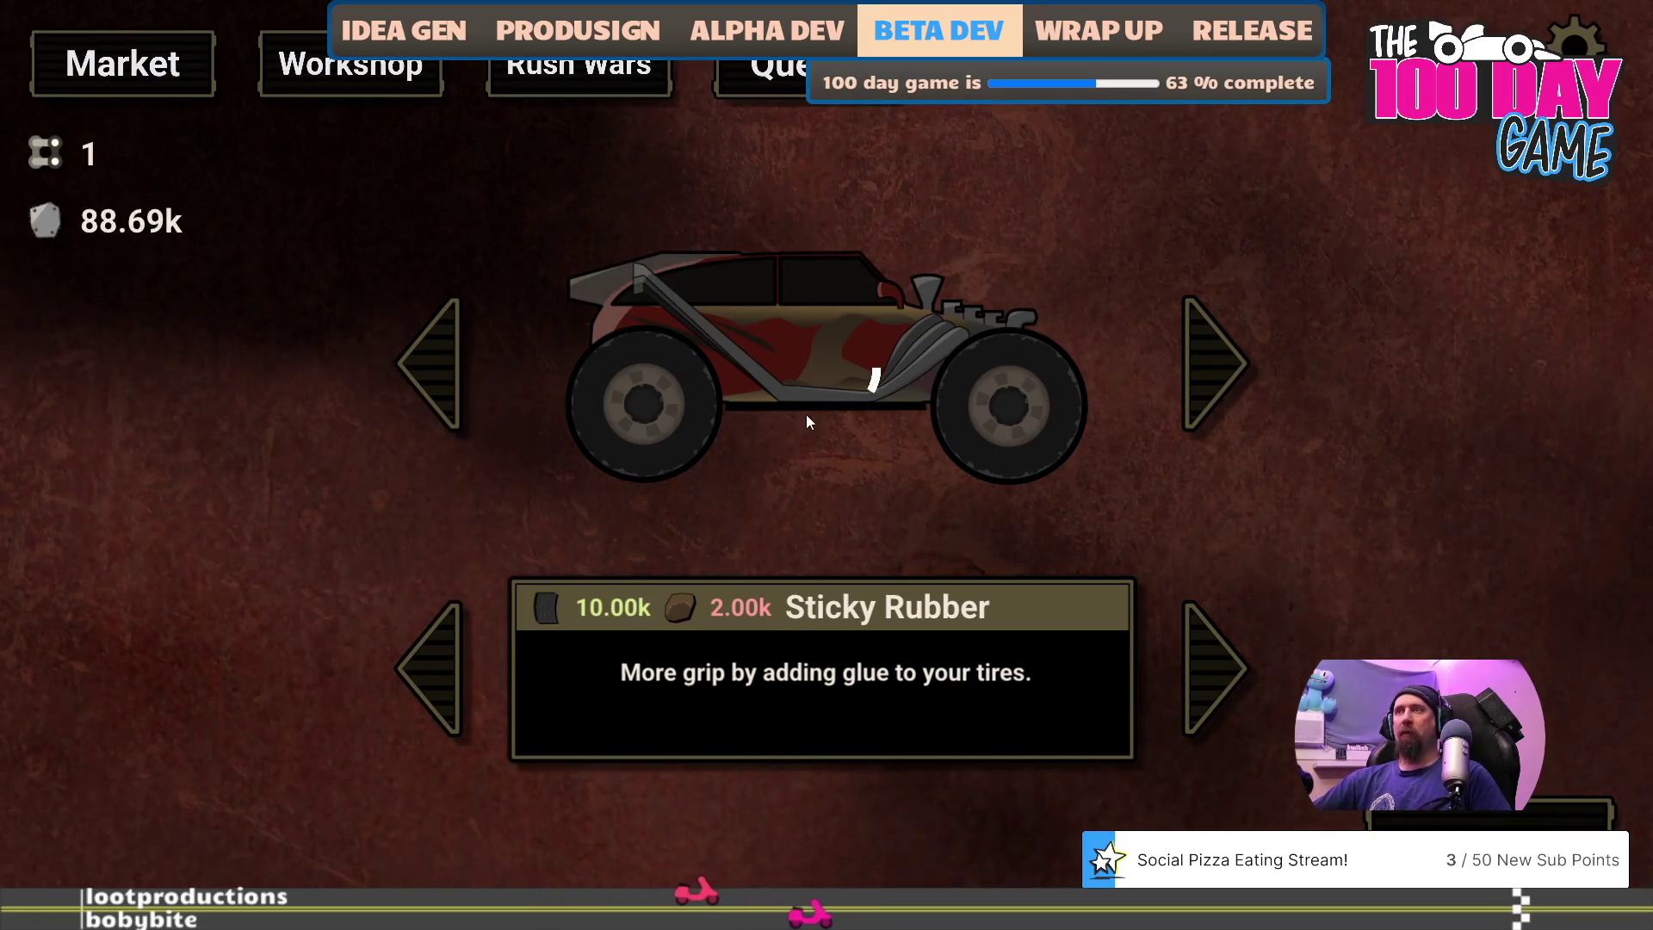
left_click(806, 415)
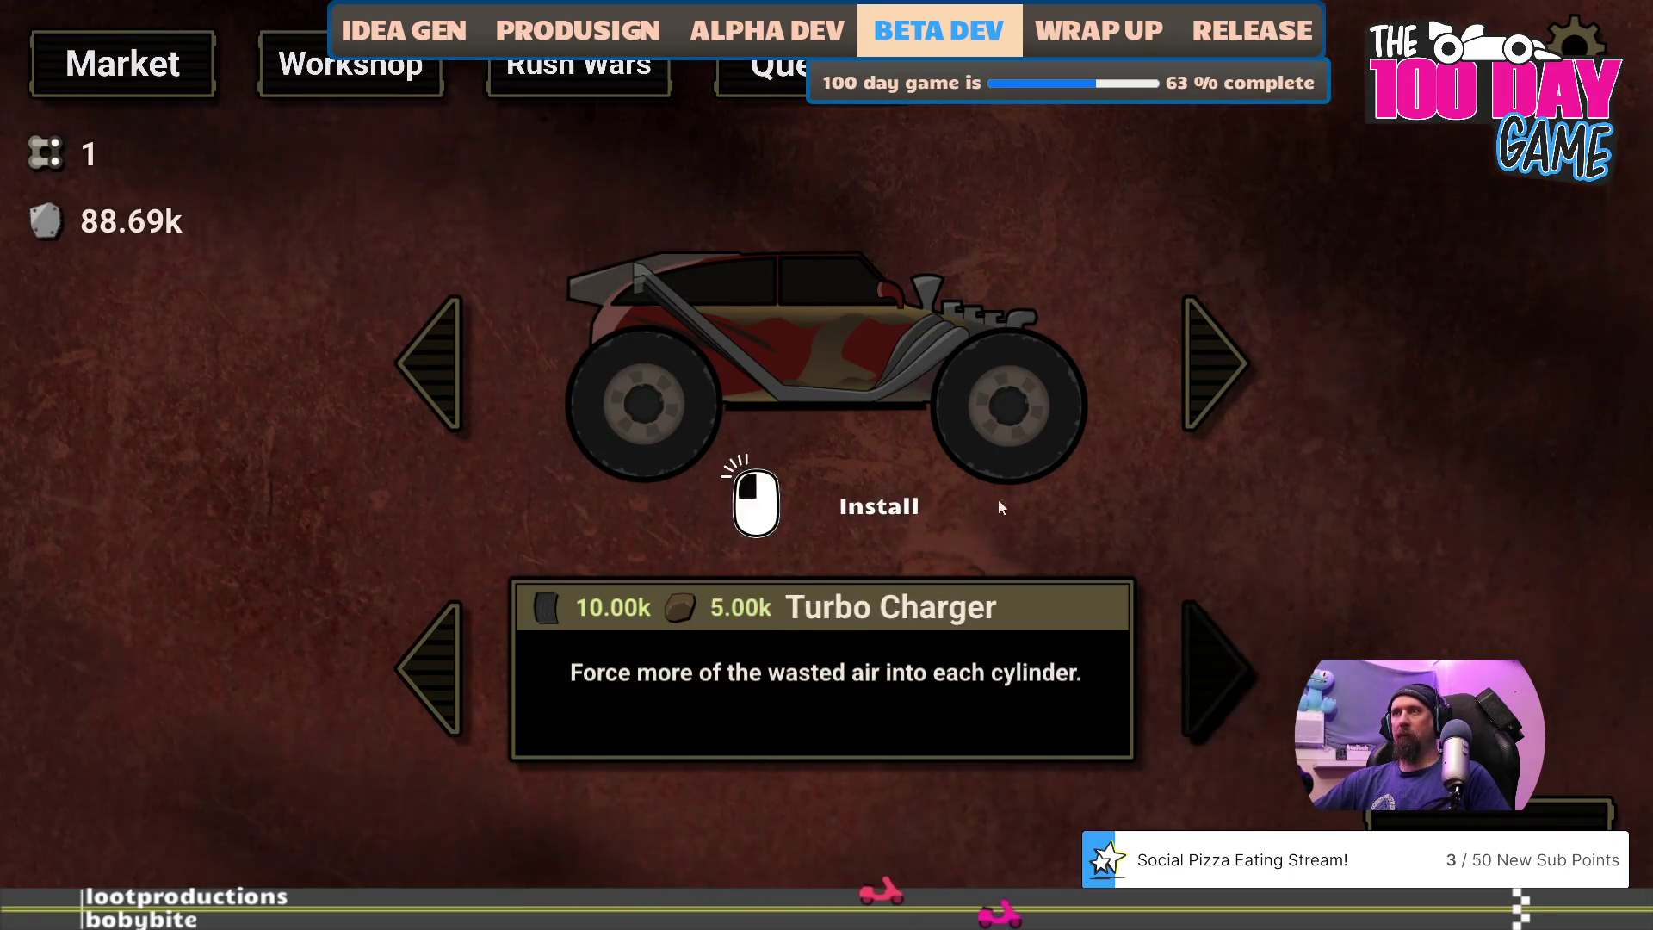
left_click(890, 381)
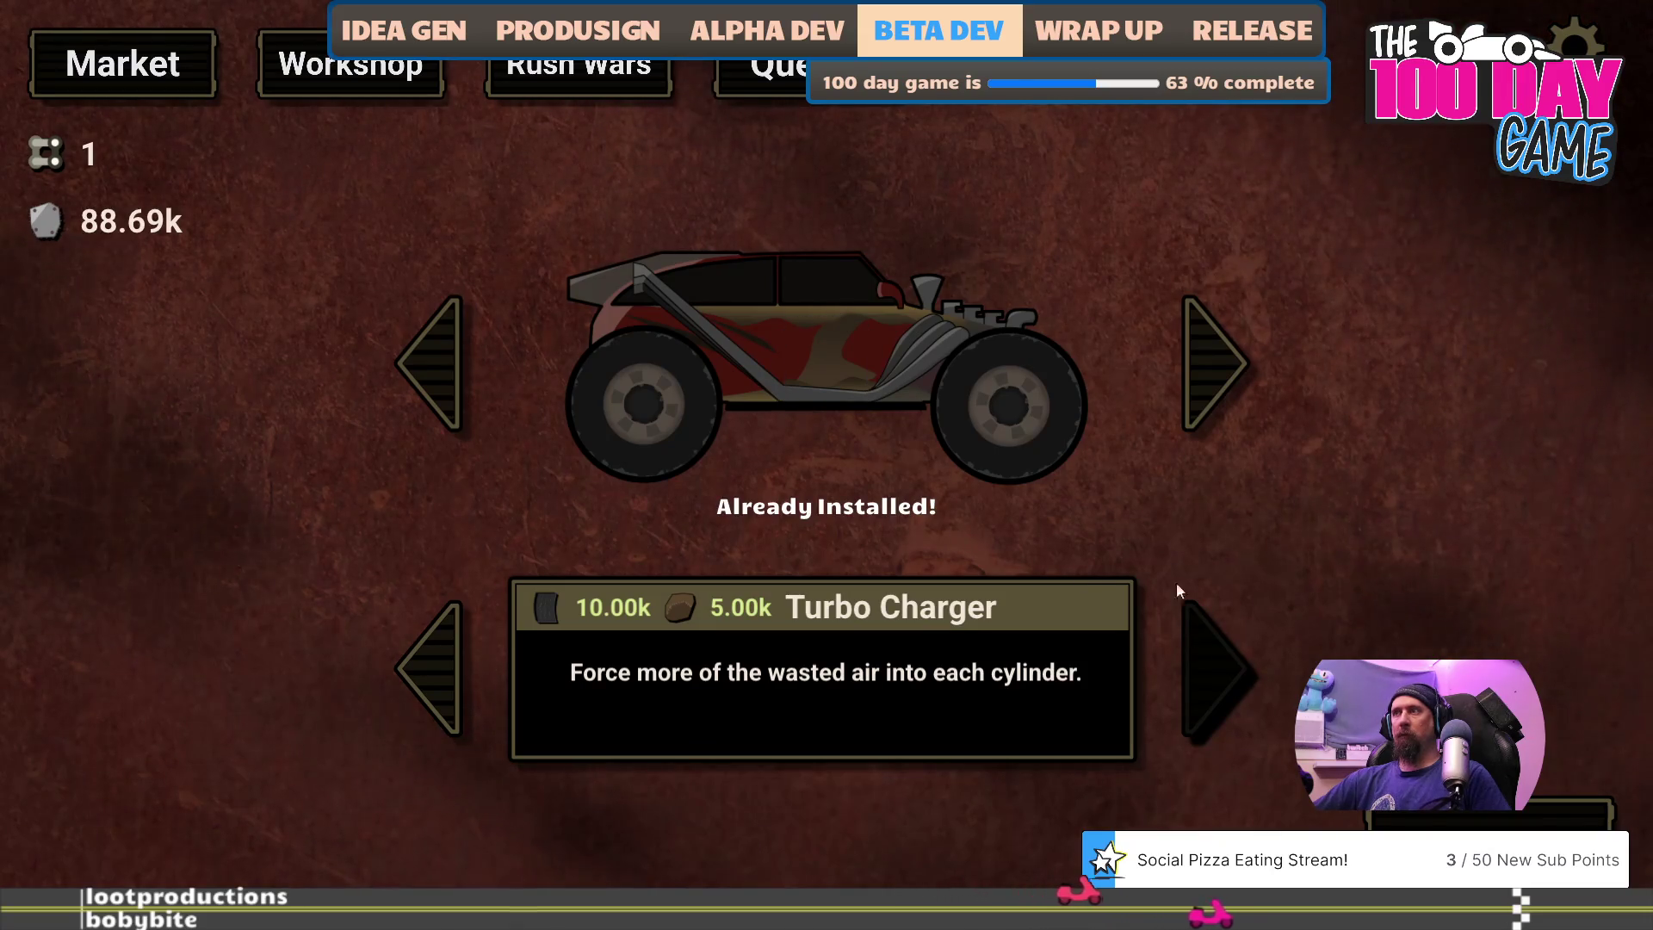
- Unlock the rally car with the console command 'unlock player_car_rally'
left_click(1219, 339)
key("grave")
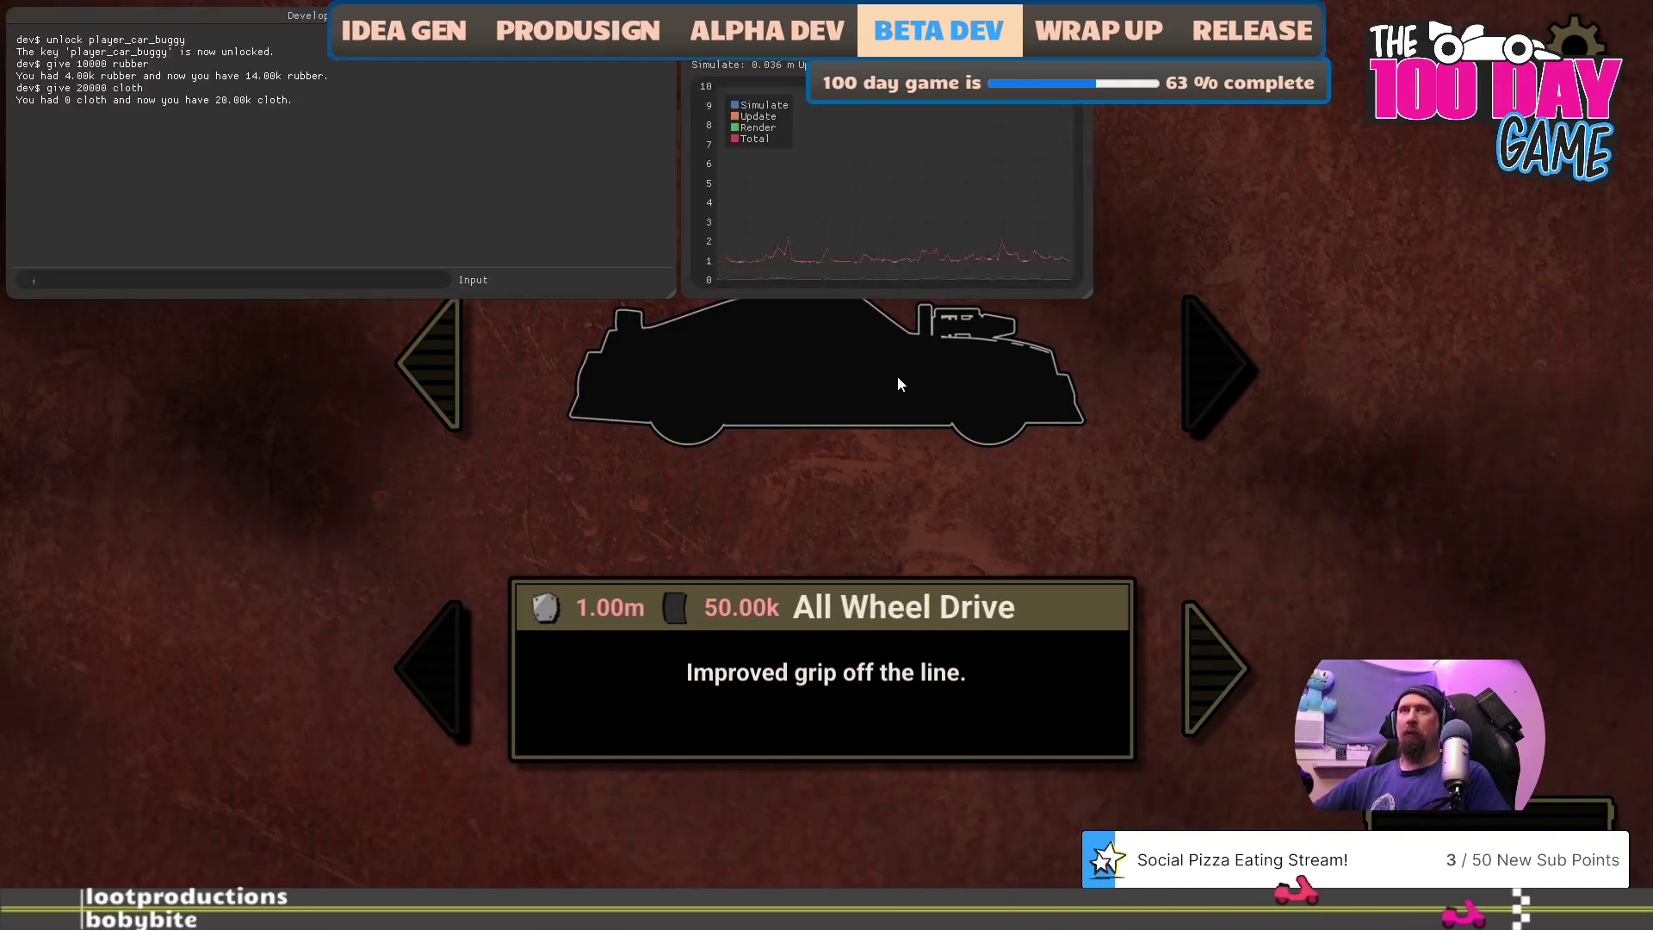
type("unlock player_car_rally")
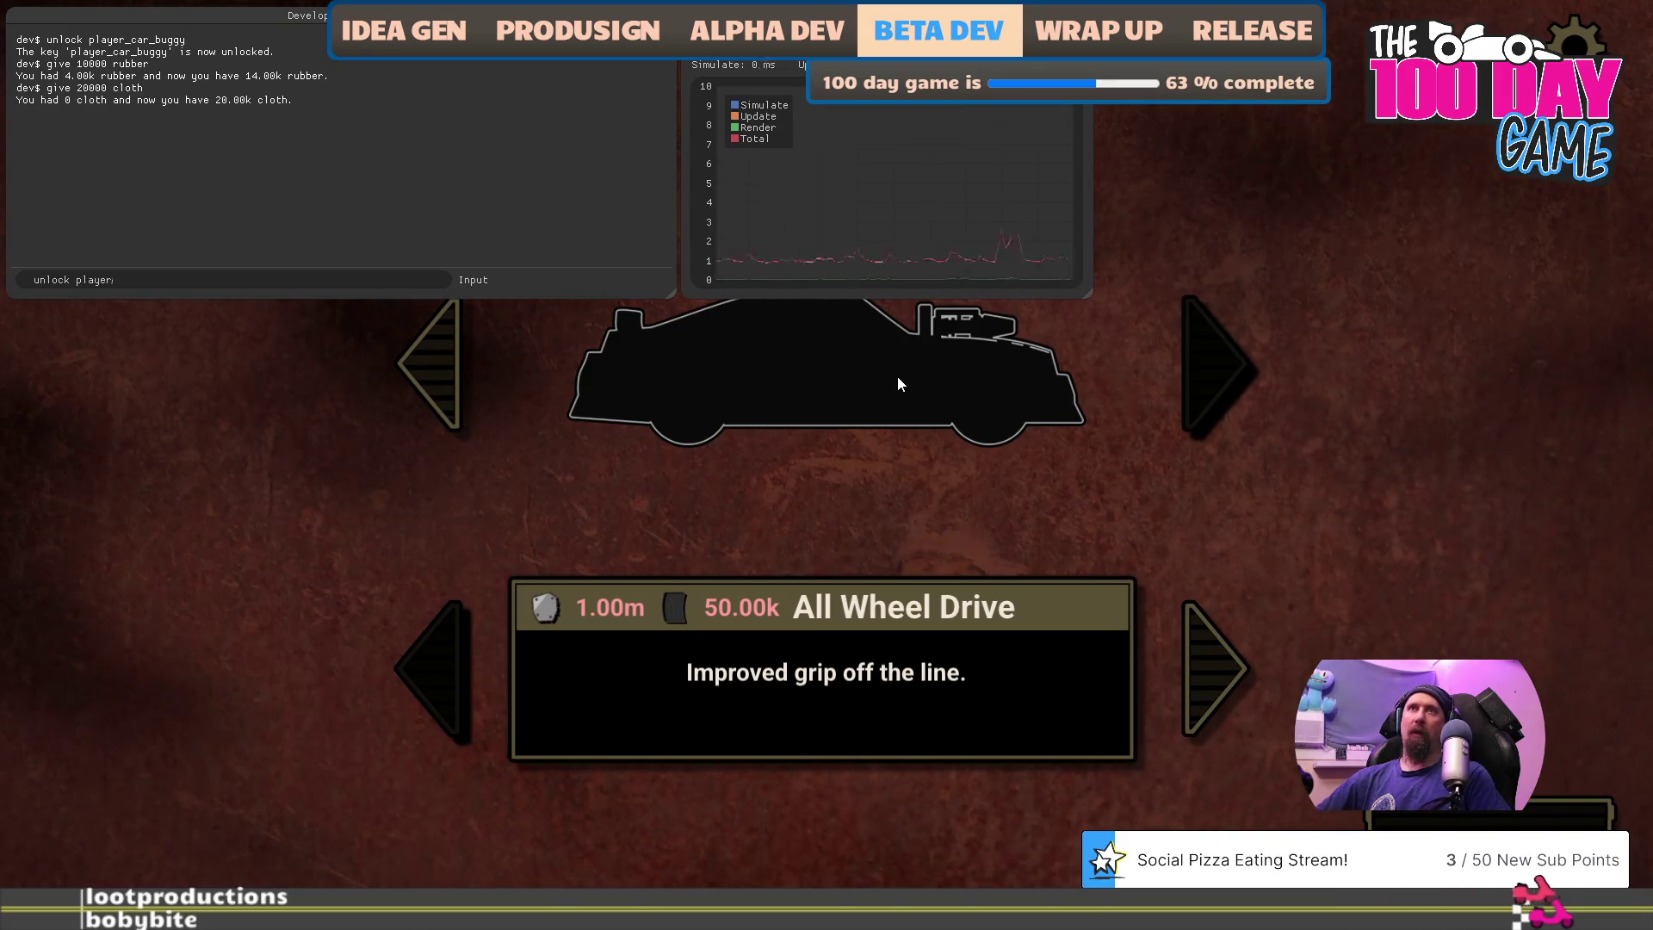
key("Return")
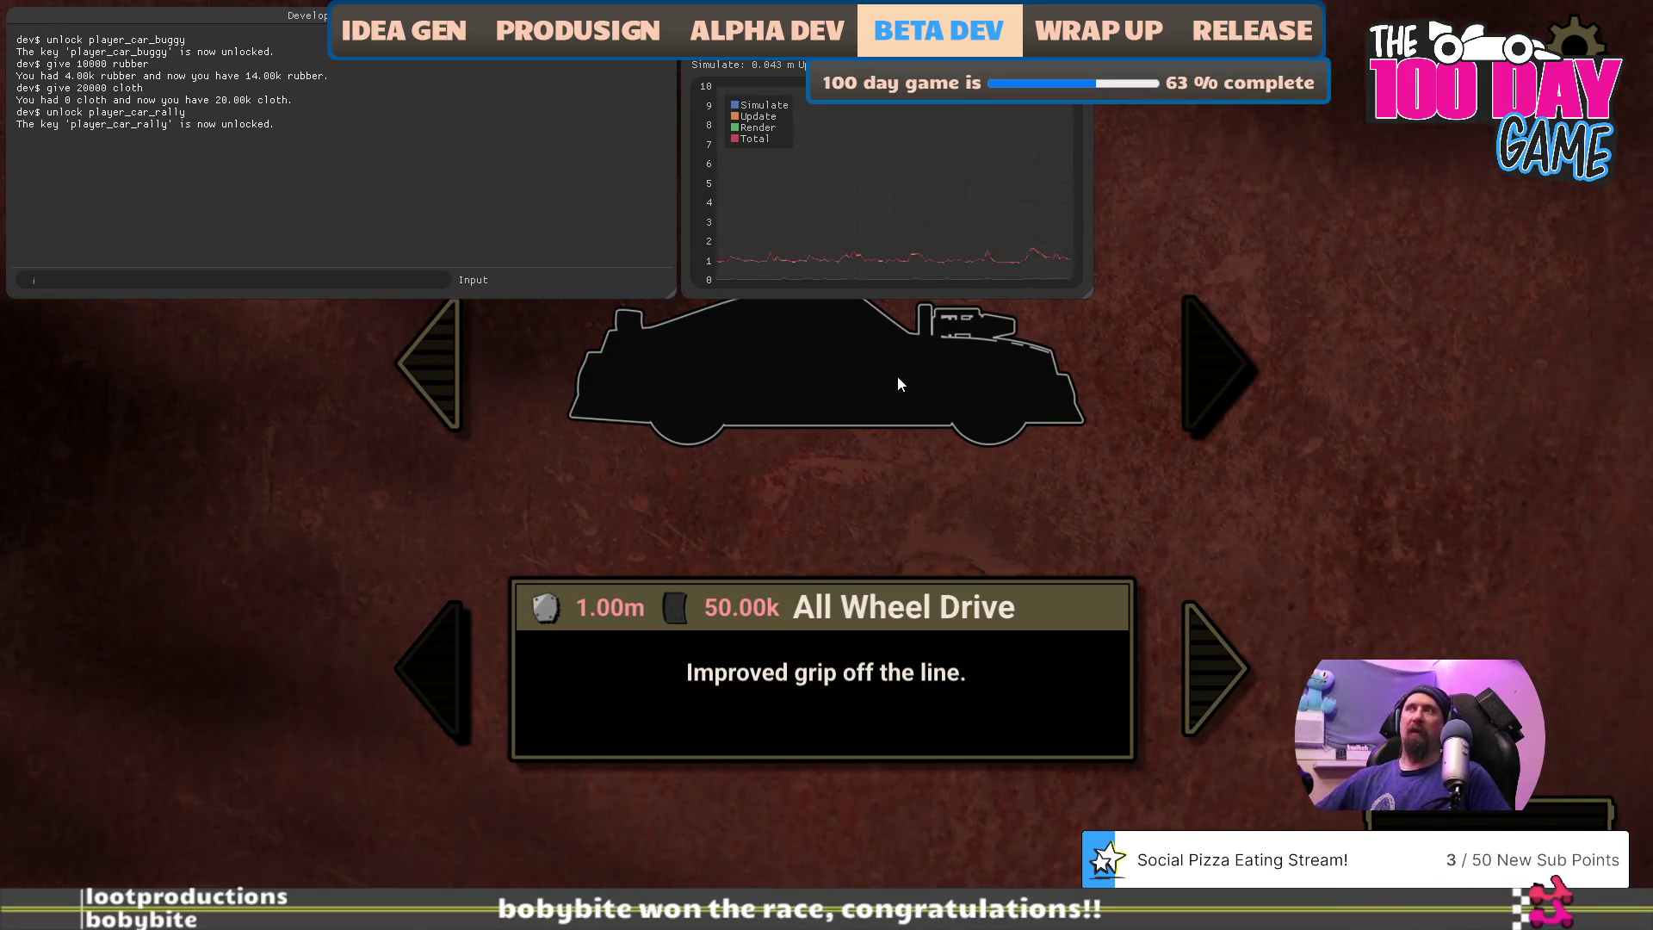
key("grave")
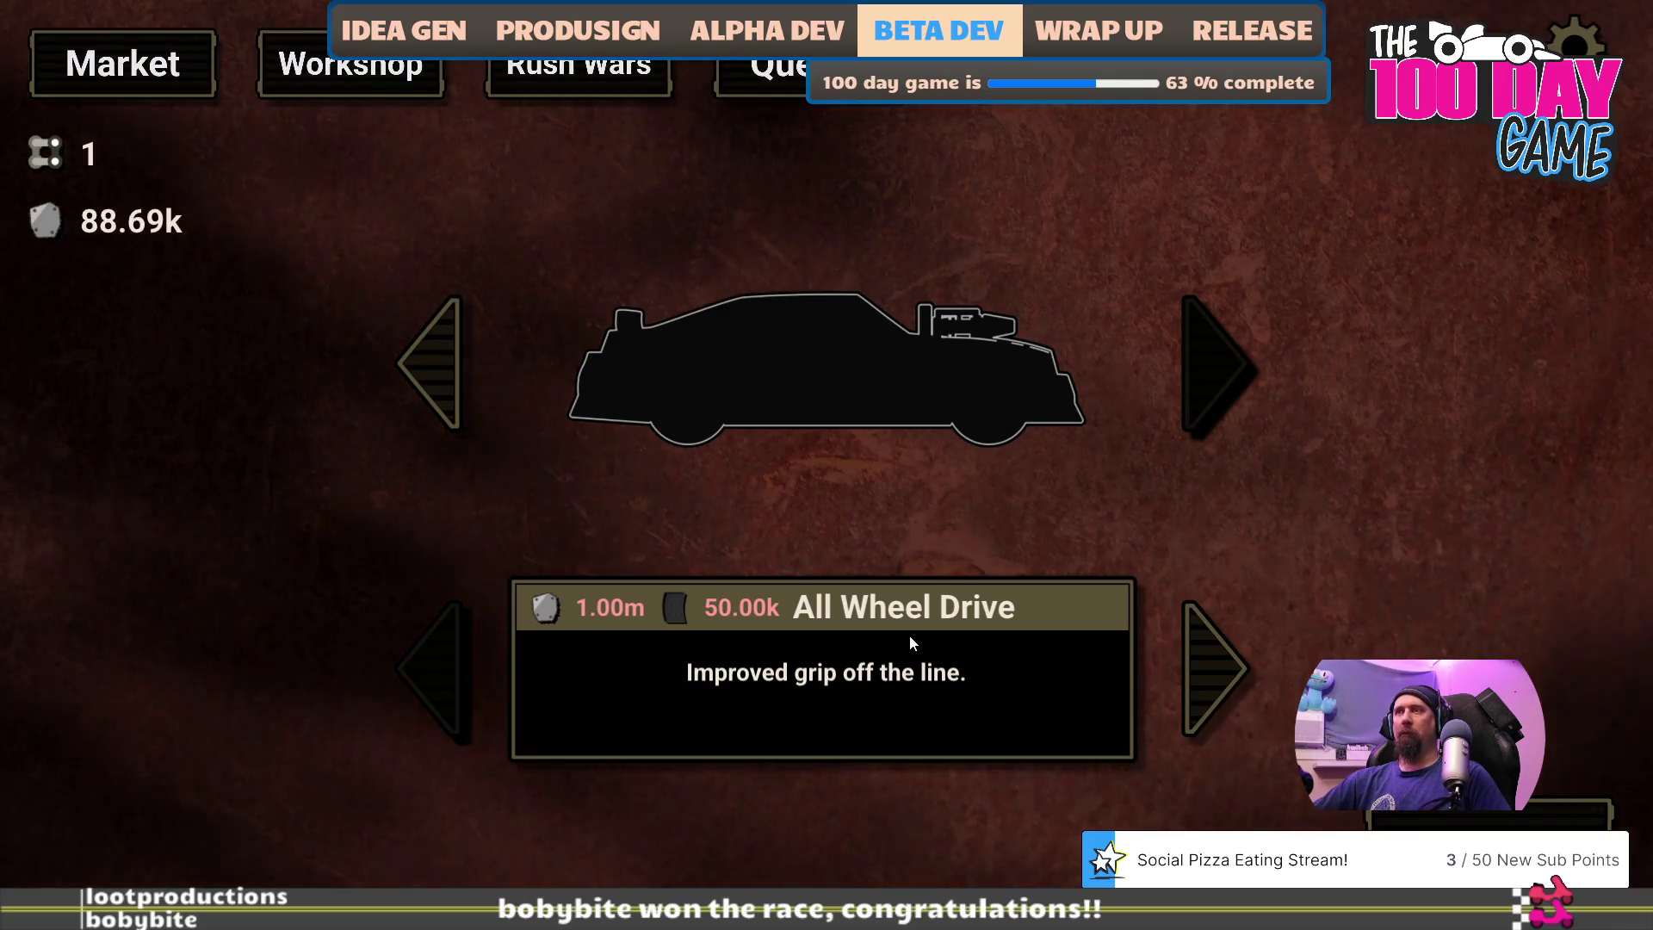
- Bring up the unlocked rally car with its All Wheel Drive upgrade and reopen the console
left_click(456, 364)
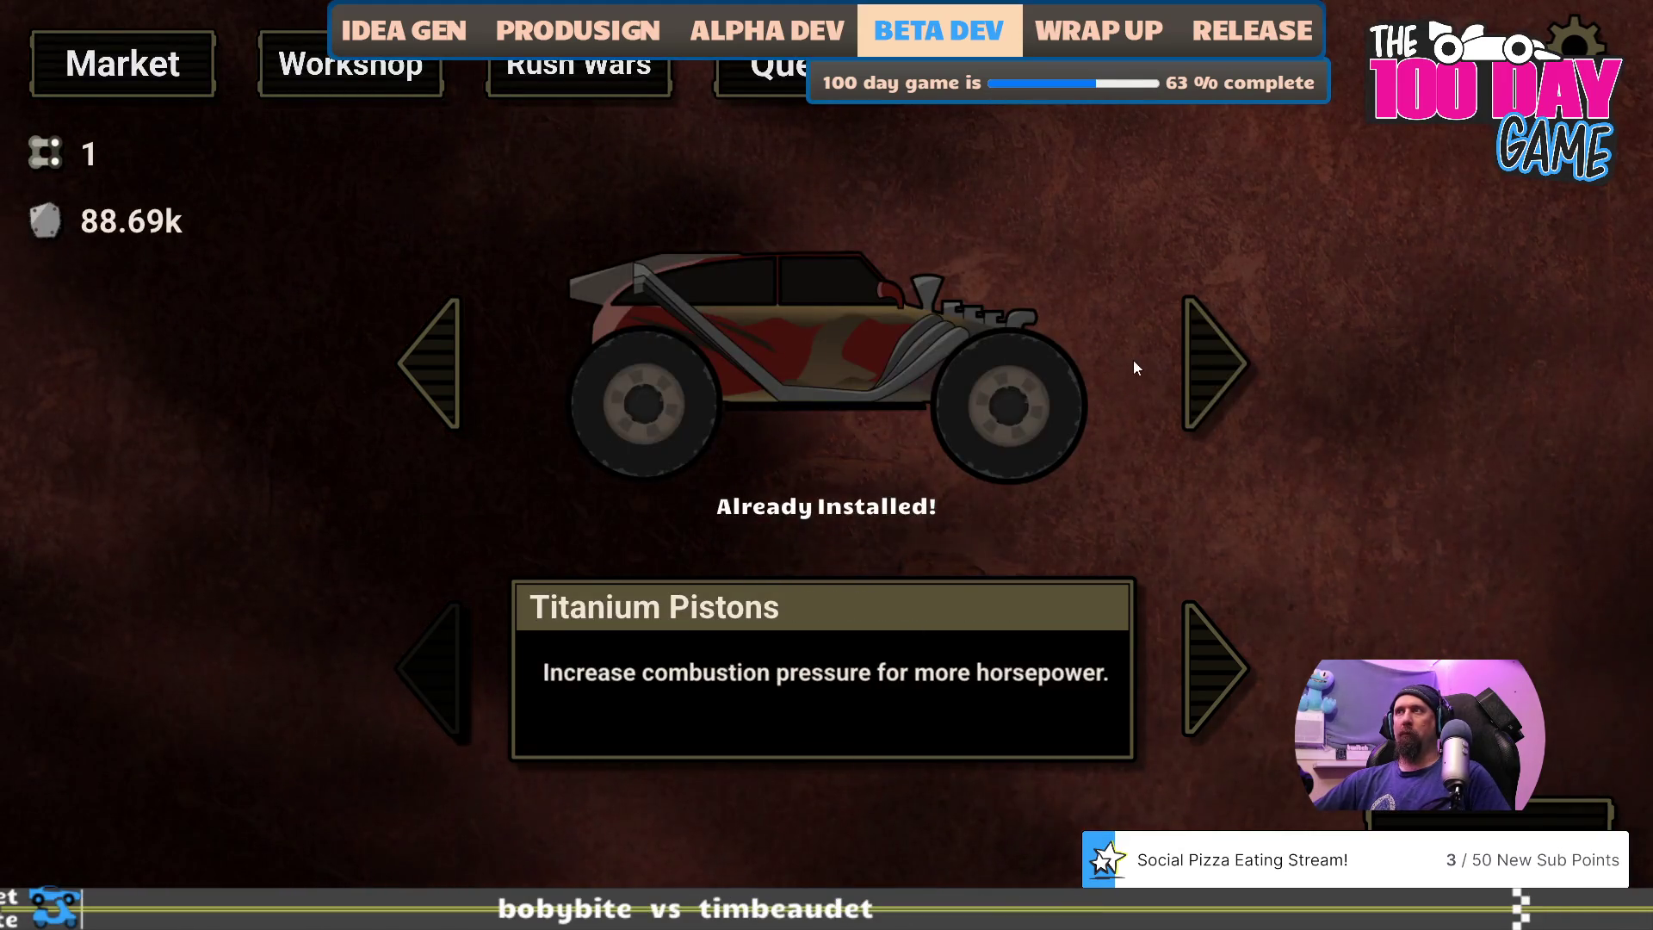
left_click(1159, 375)
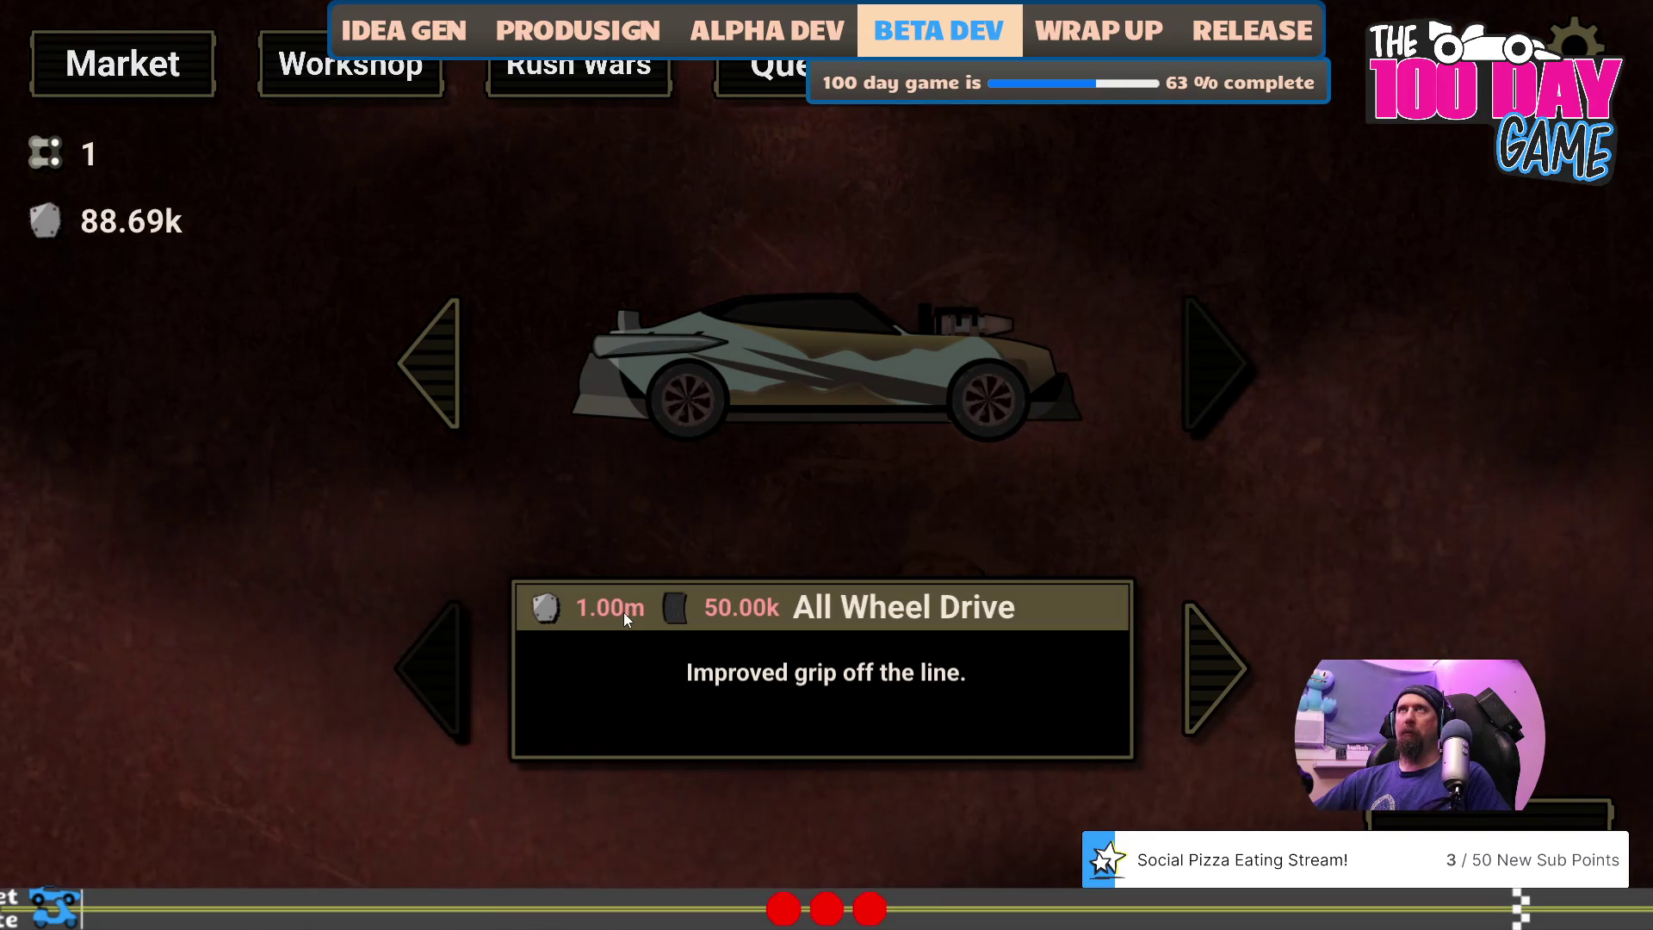
key("grave")
type("race")
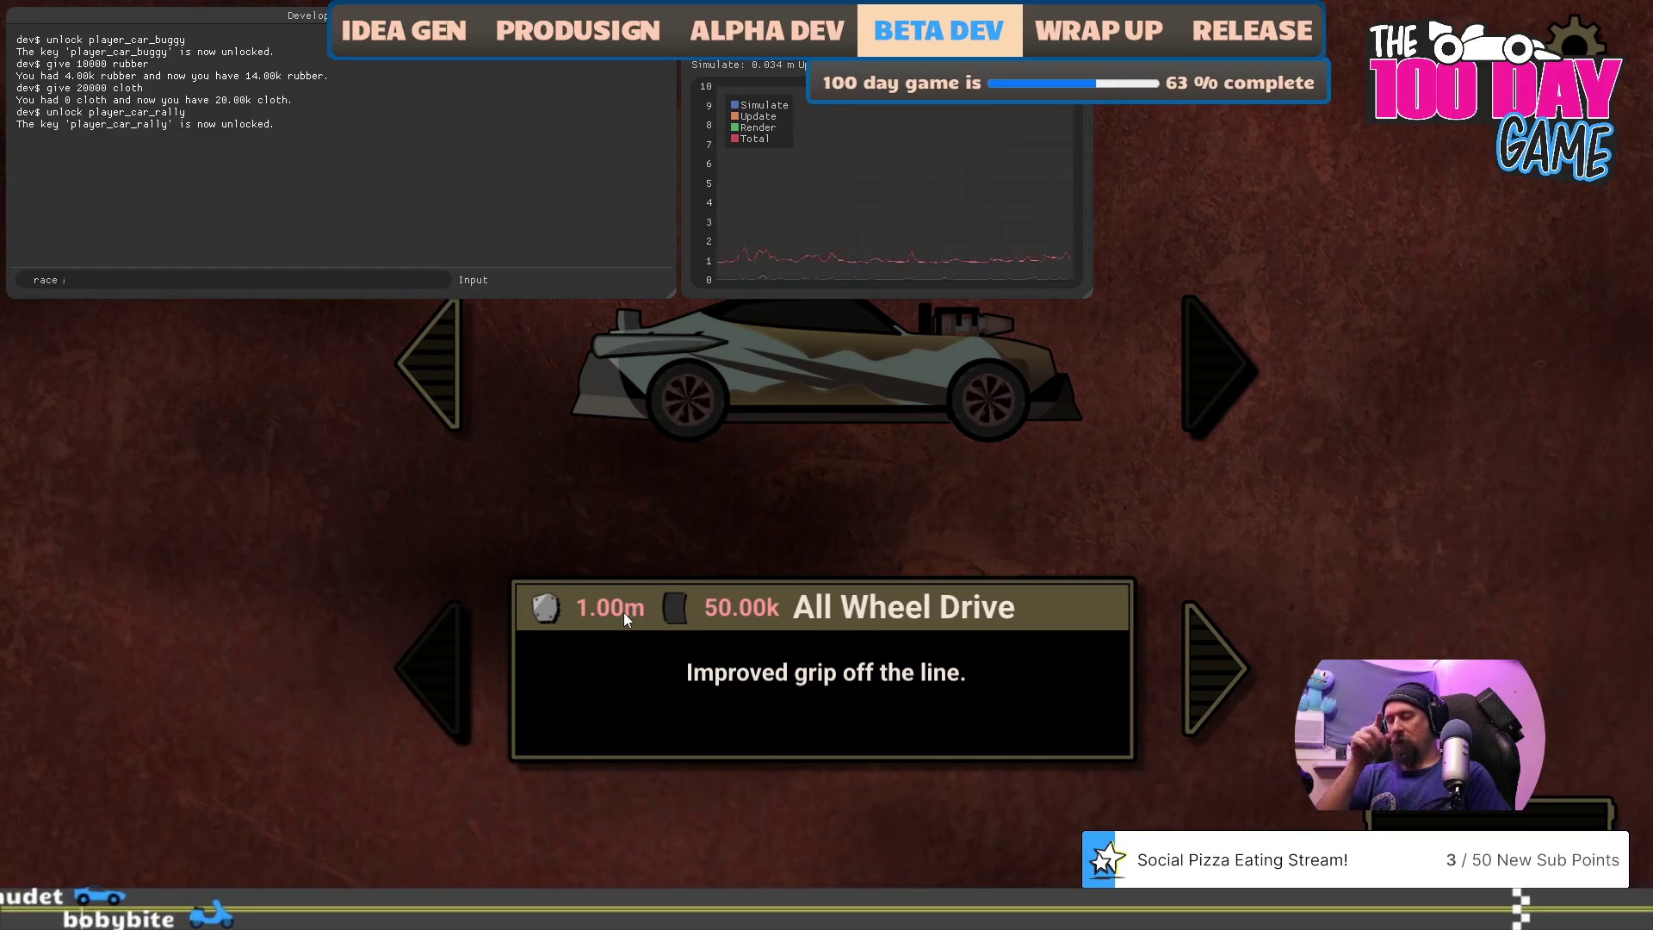
- Start a race against lura with the console command 'race lura'
type("lura")
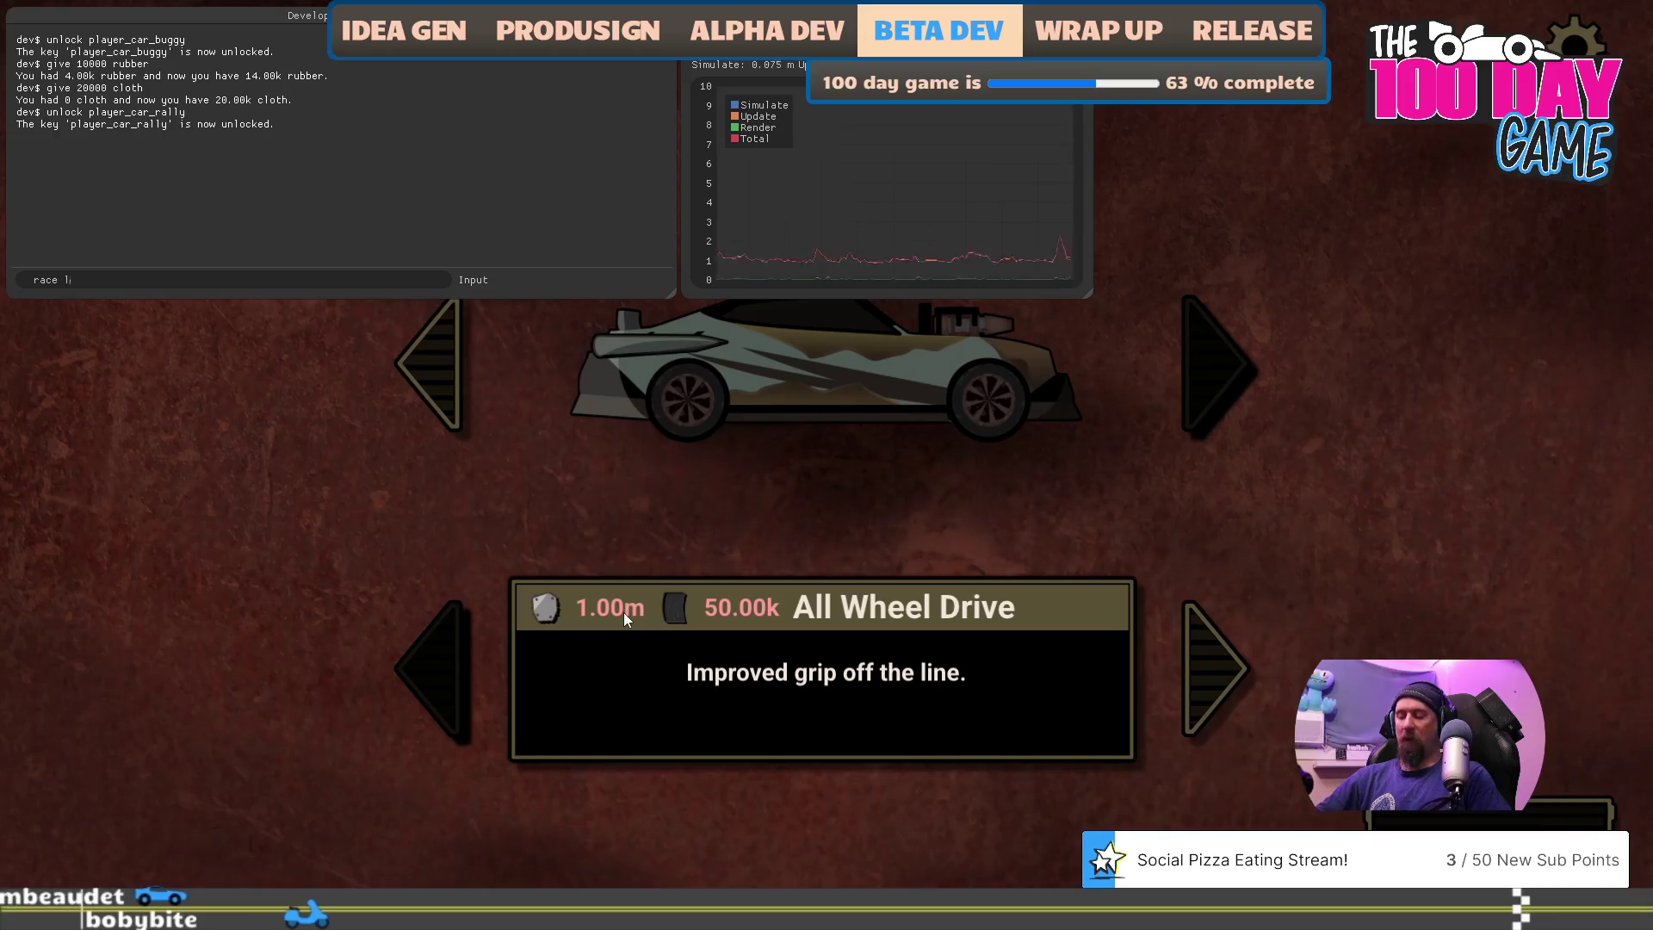
key("Return")
key("grave")
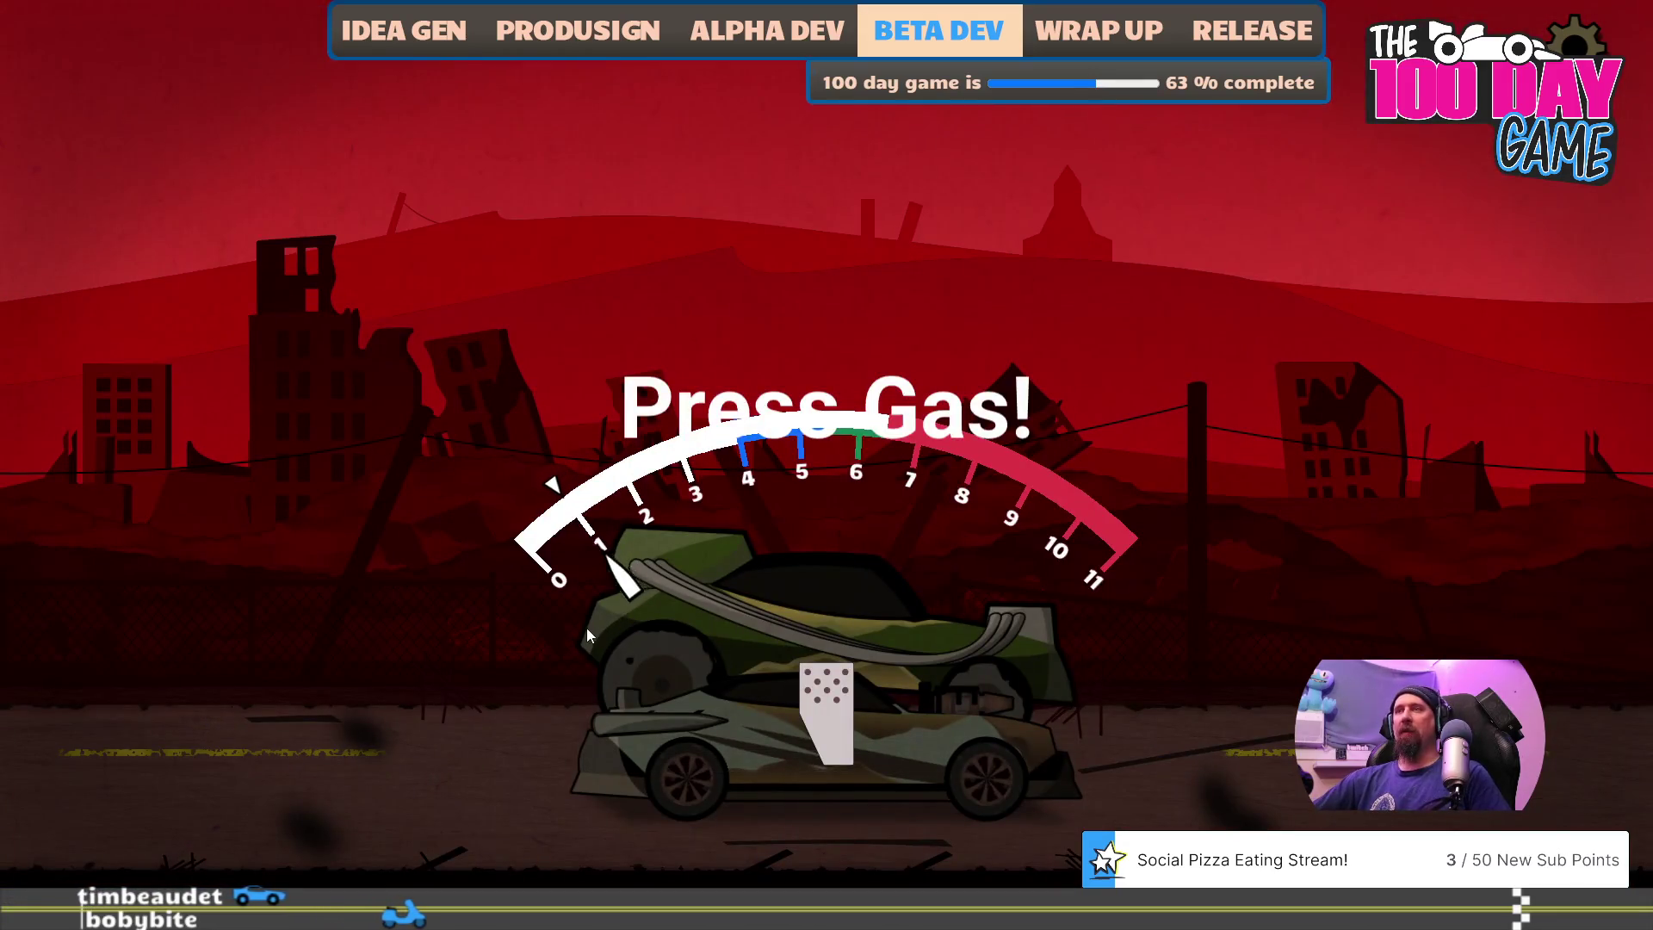
- Drive the race, holding the gas and shifting up at each prompt until Spitfire Jax's taunt
key("Up")
key("Up")
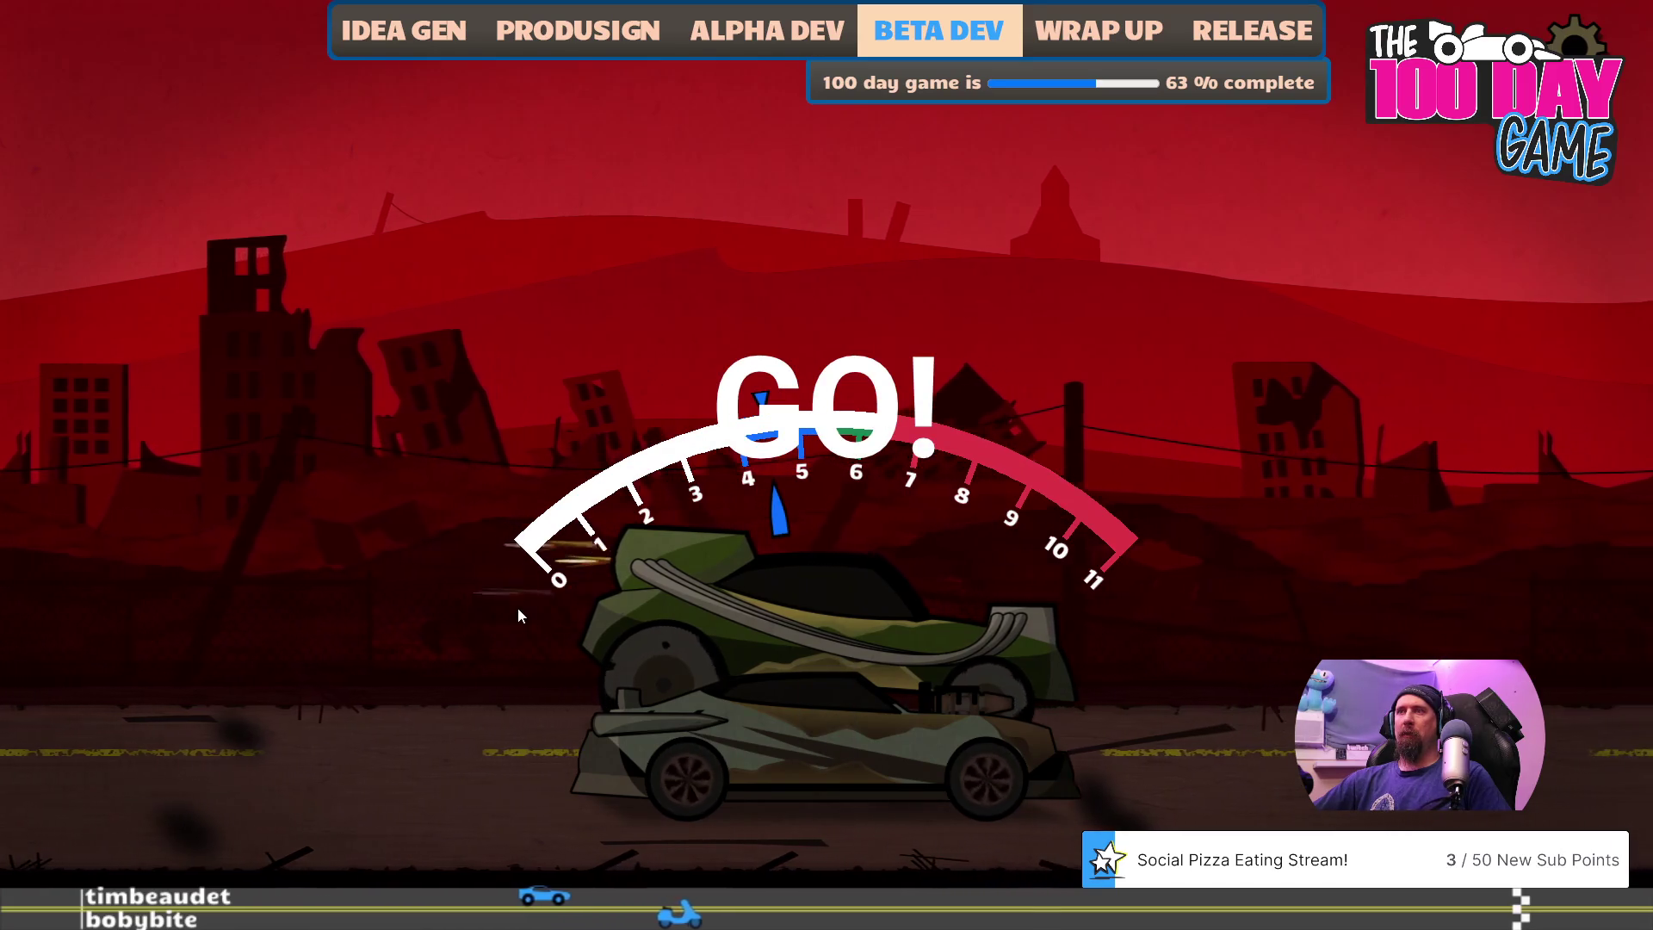
key("space")
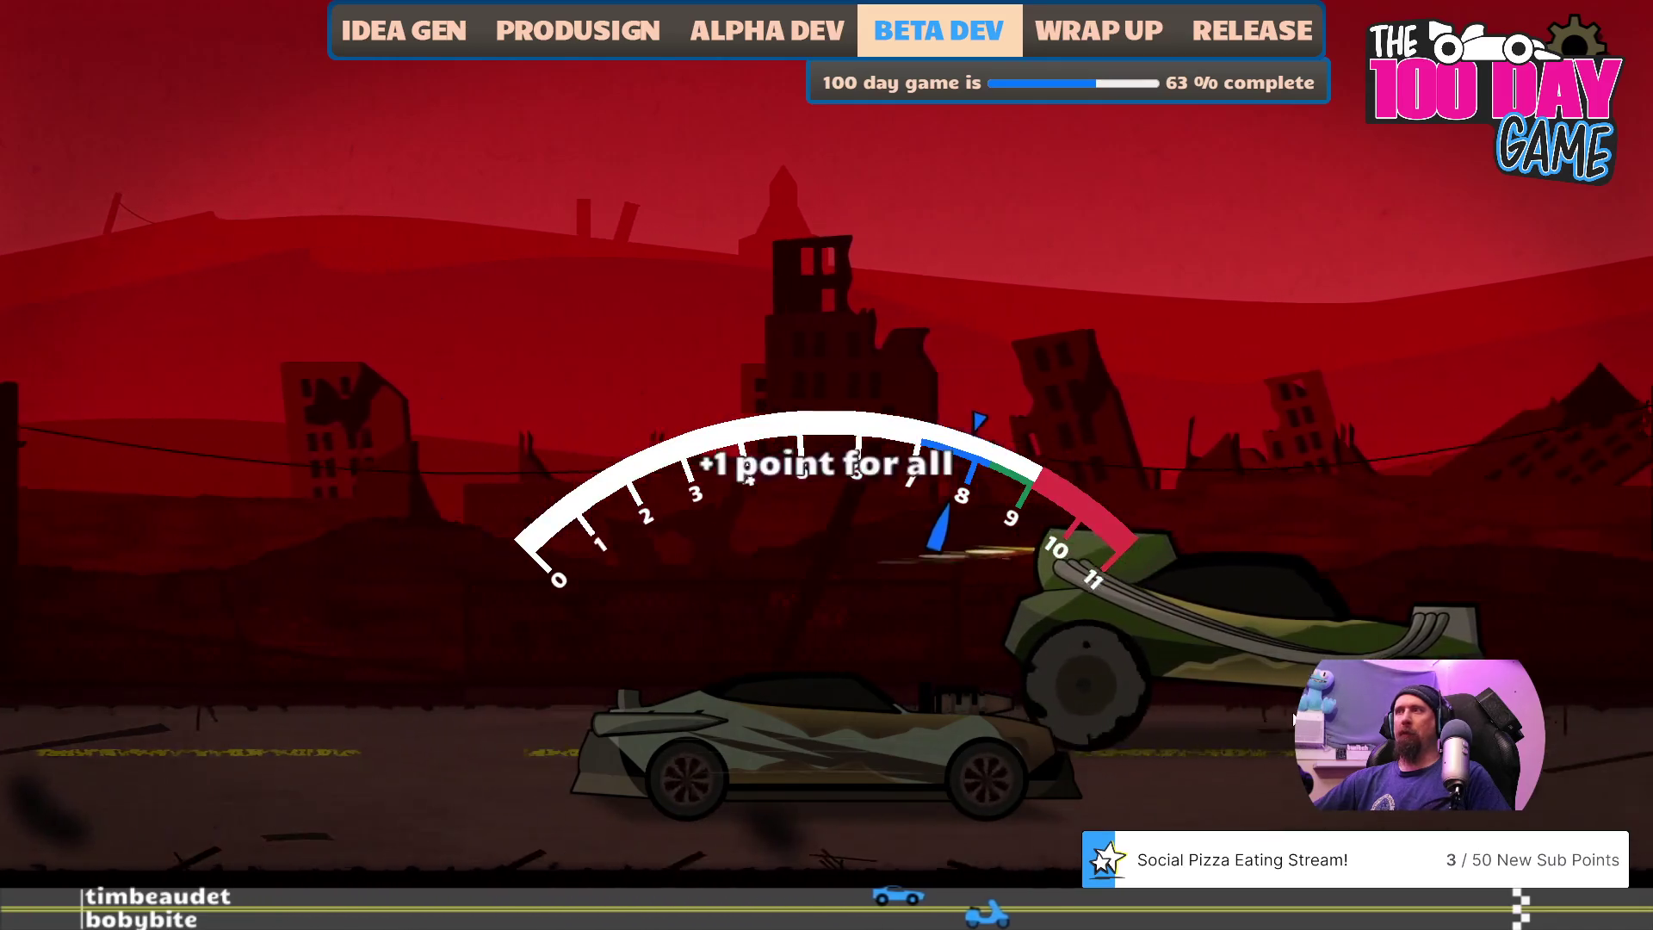
key("space")
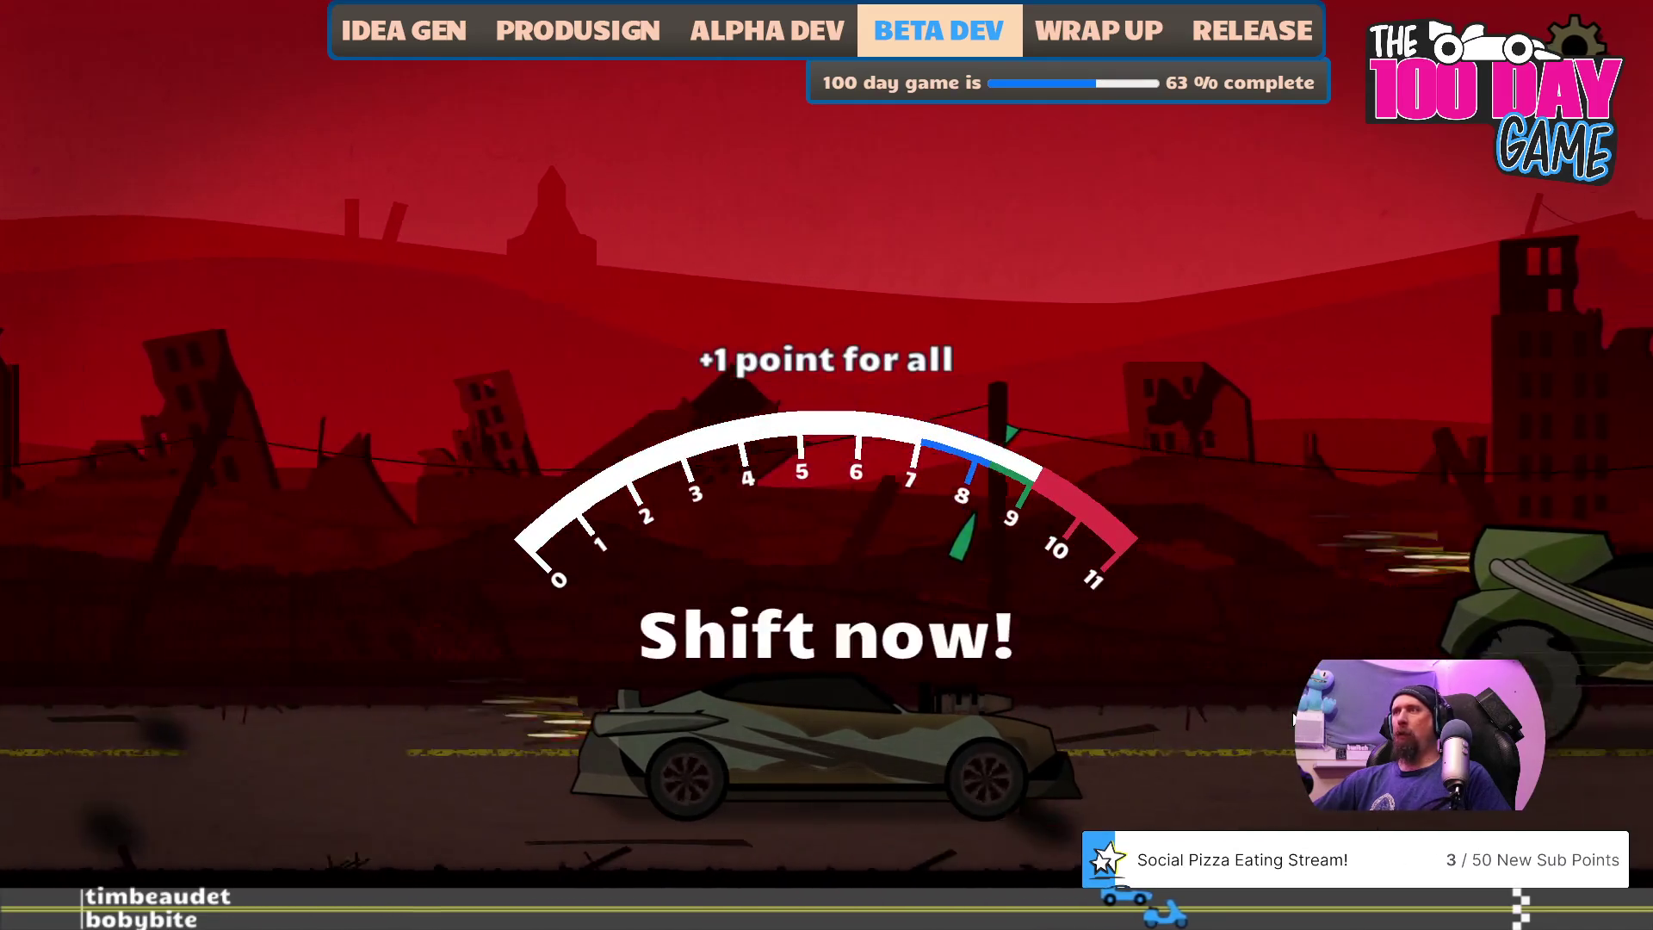
key("space")
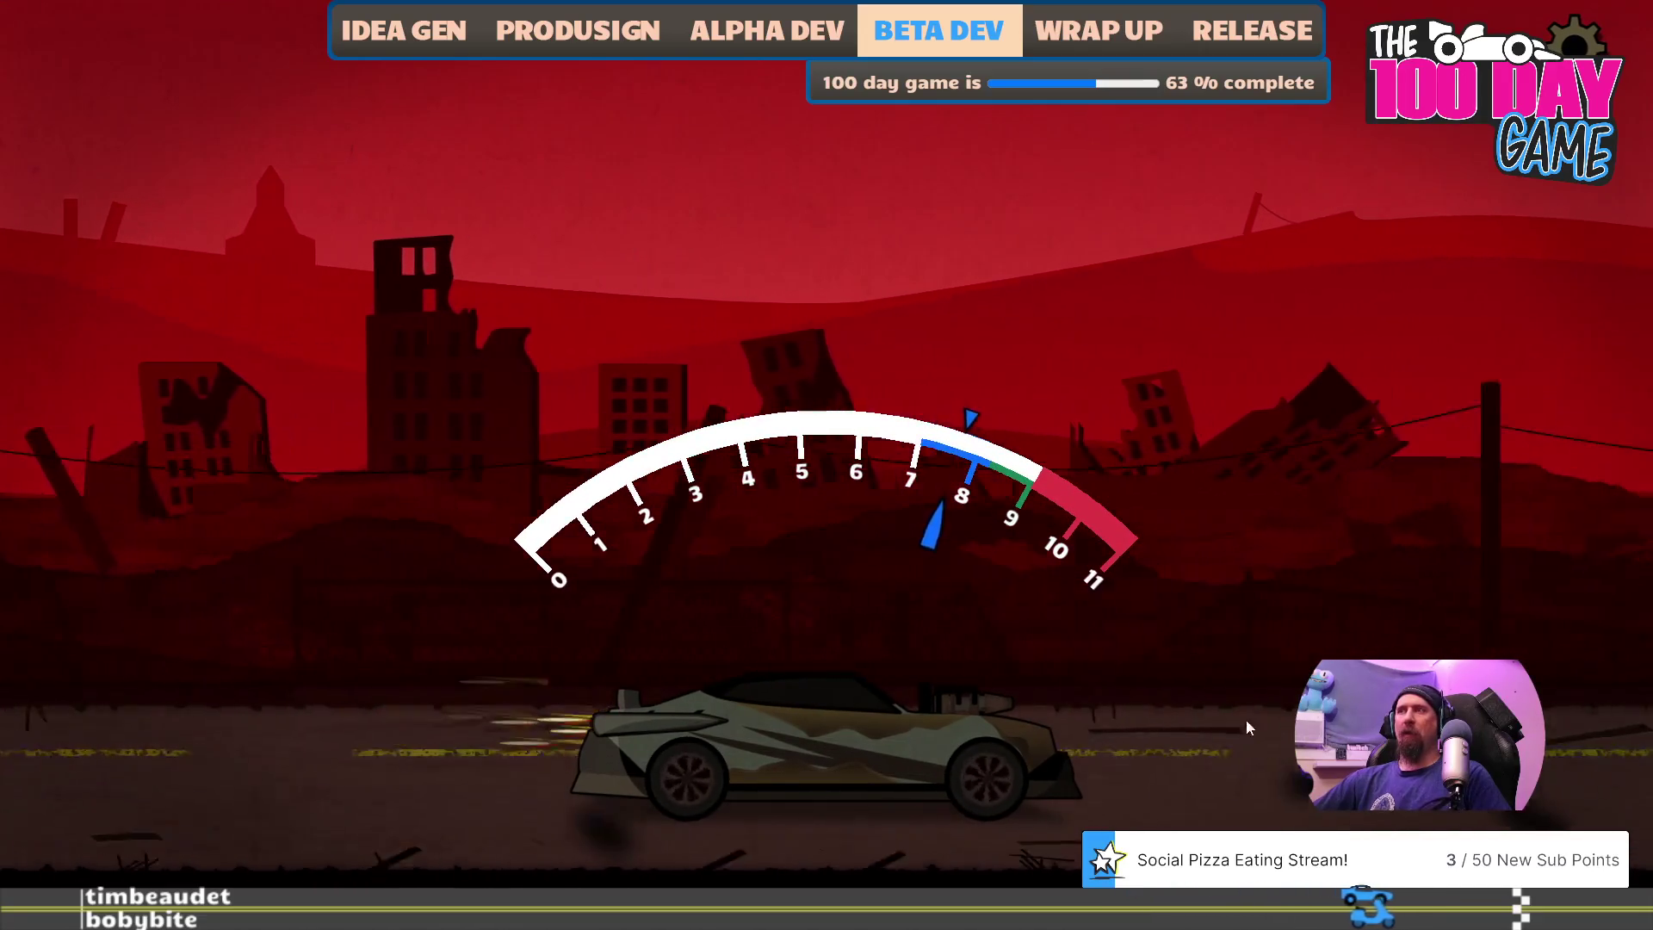
key("space")
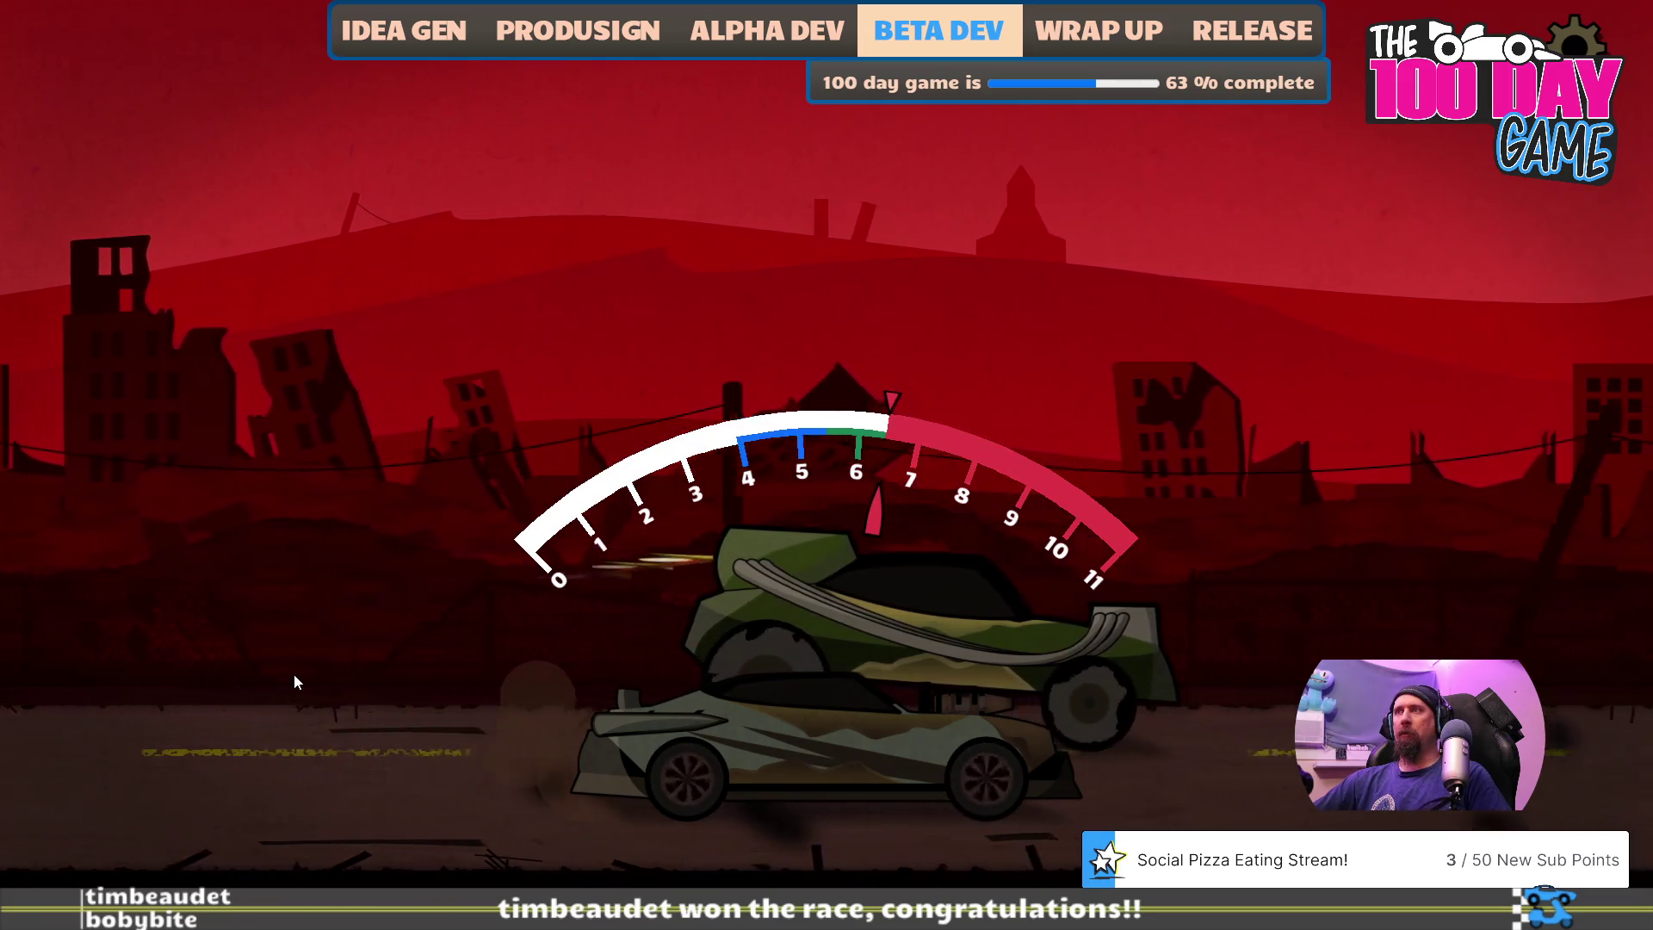
key("space")
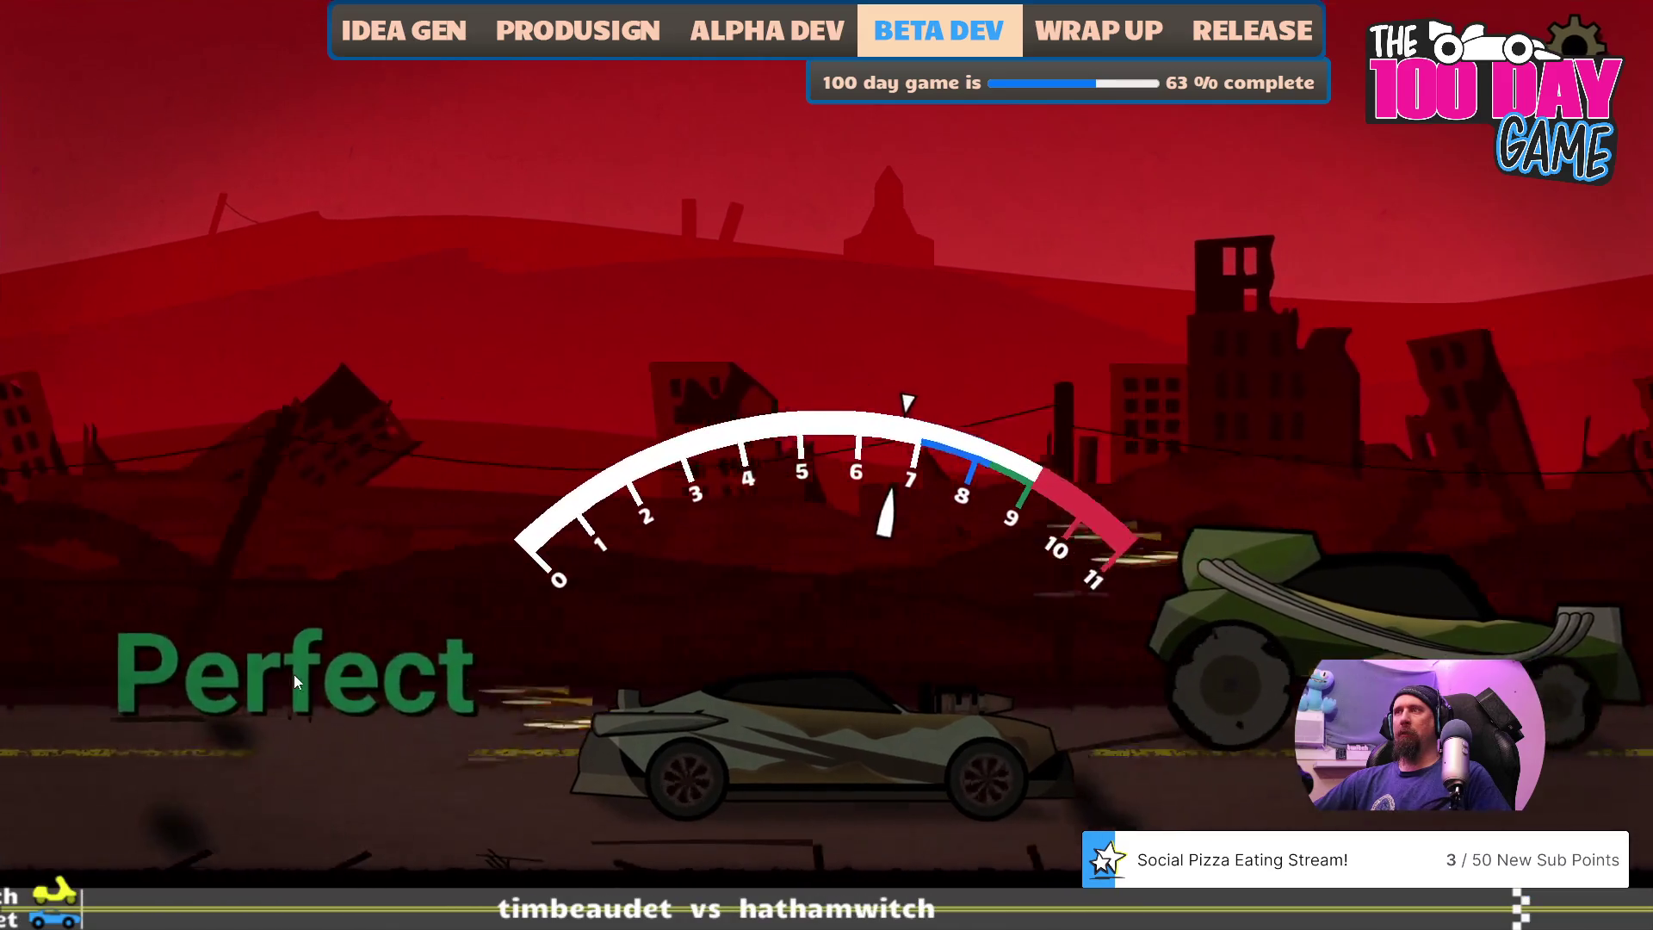
key("space")
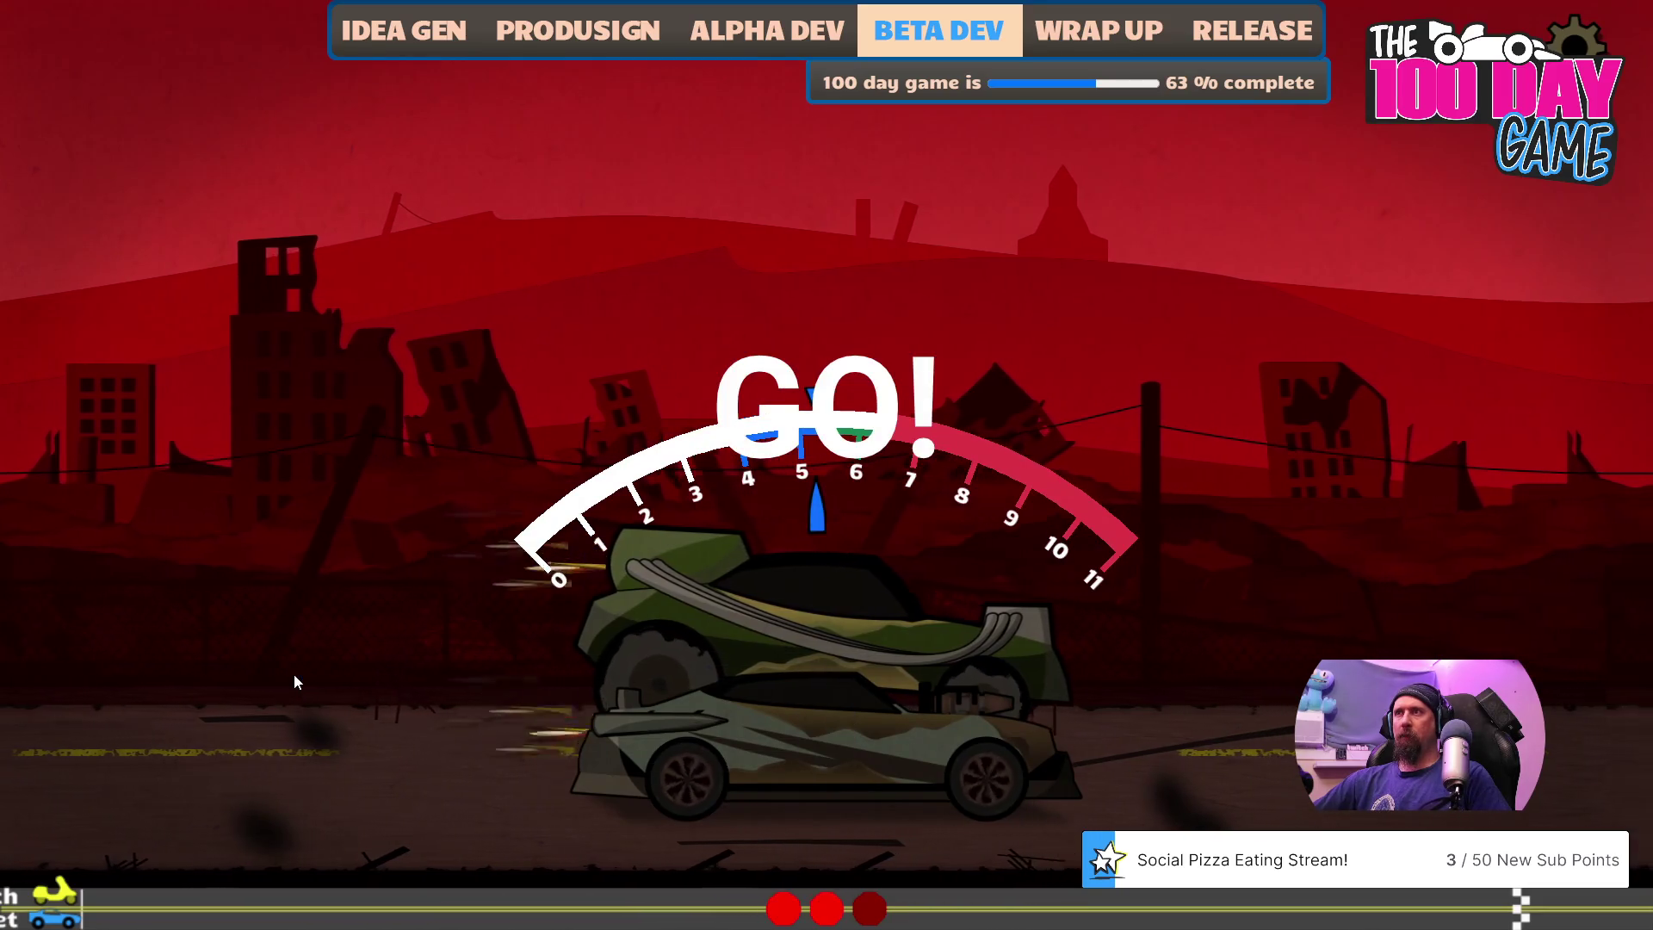
key("space")
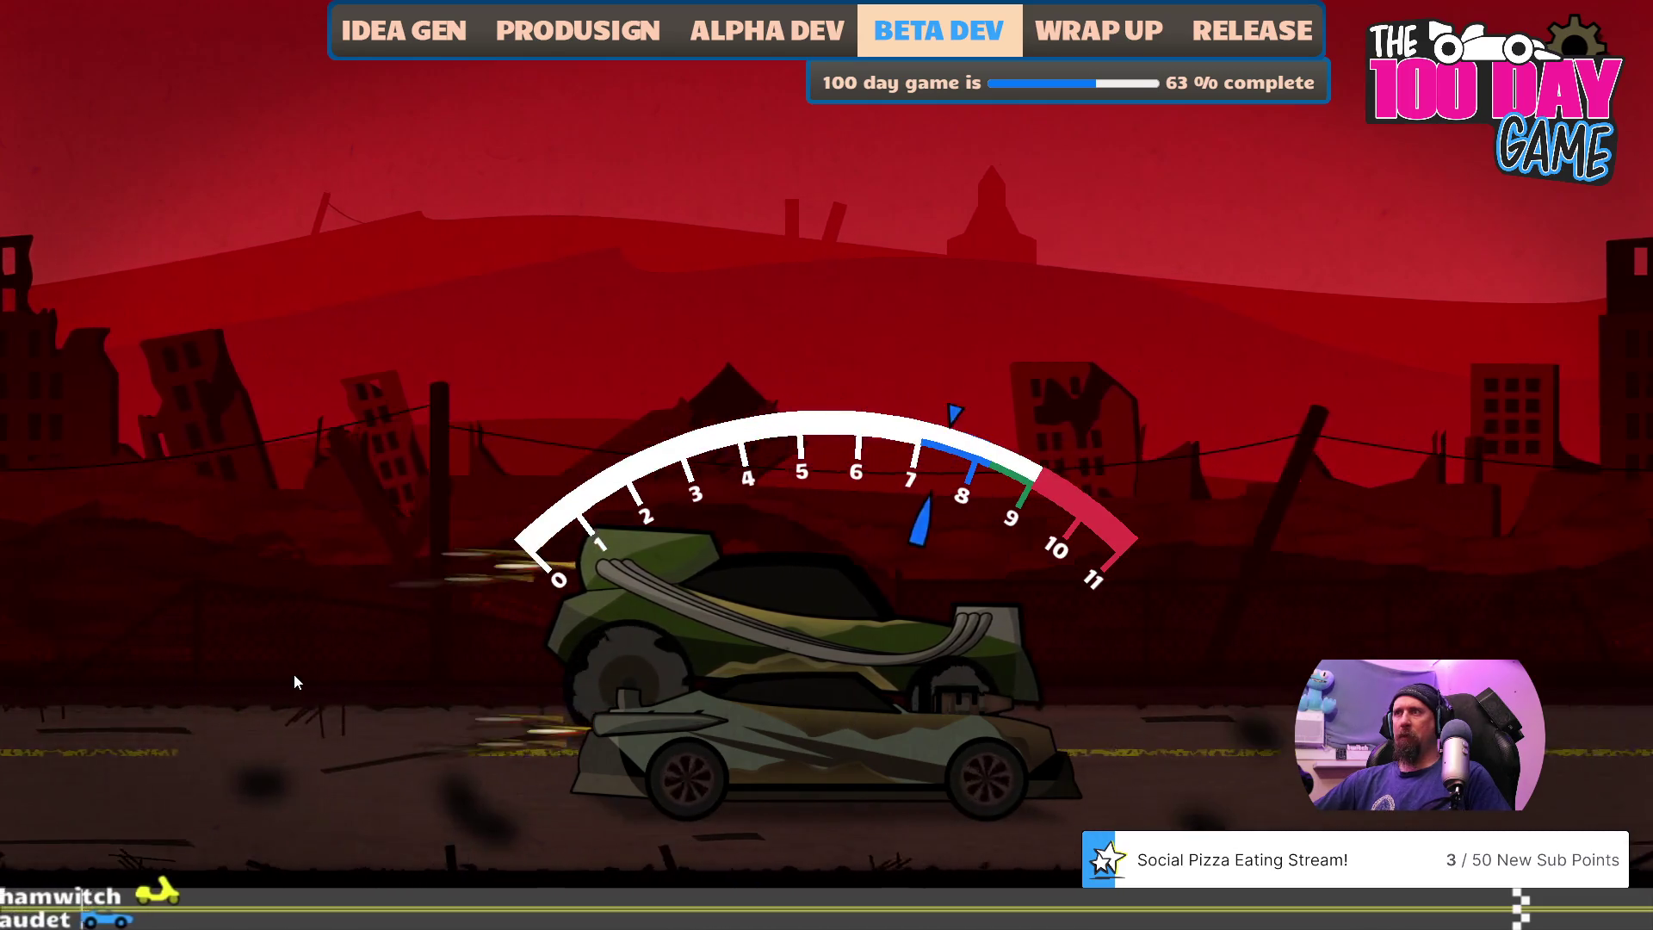
key("space")
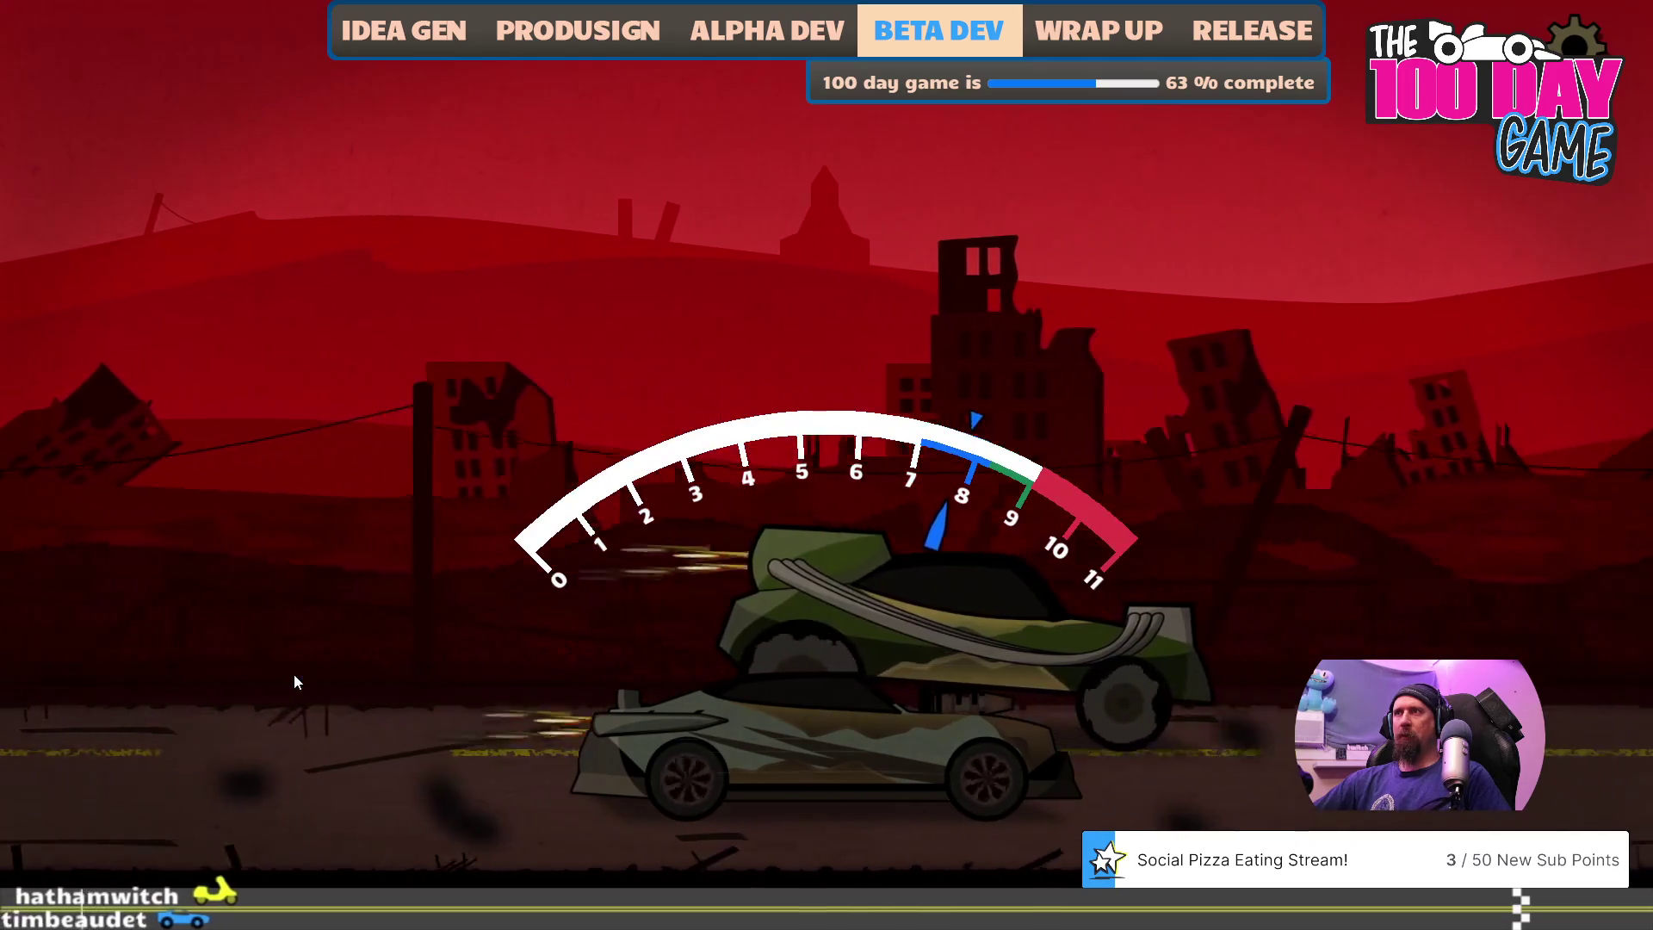
key("space")
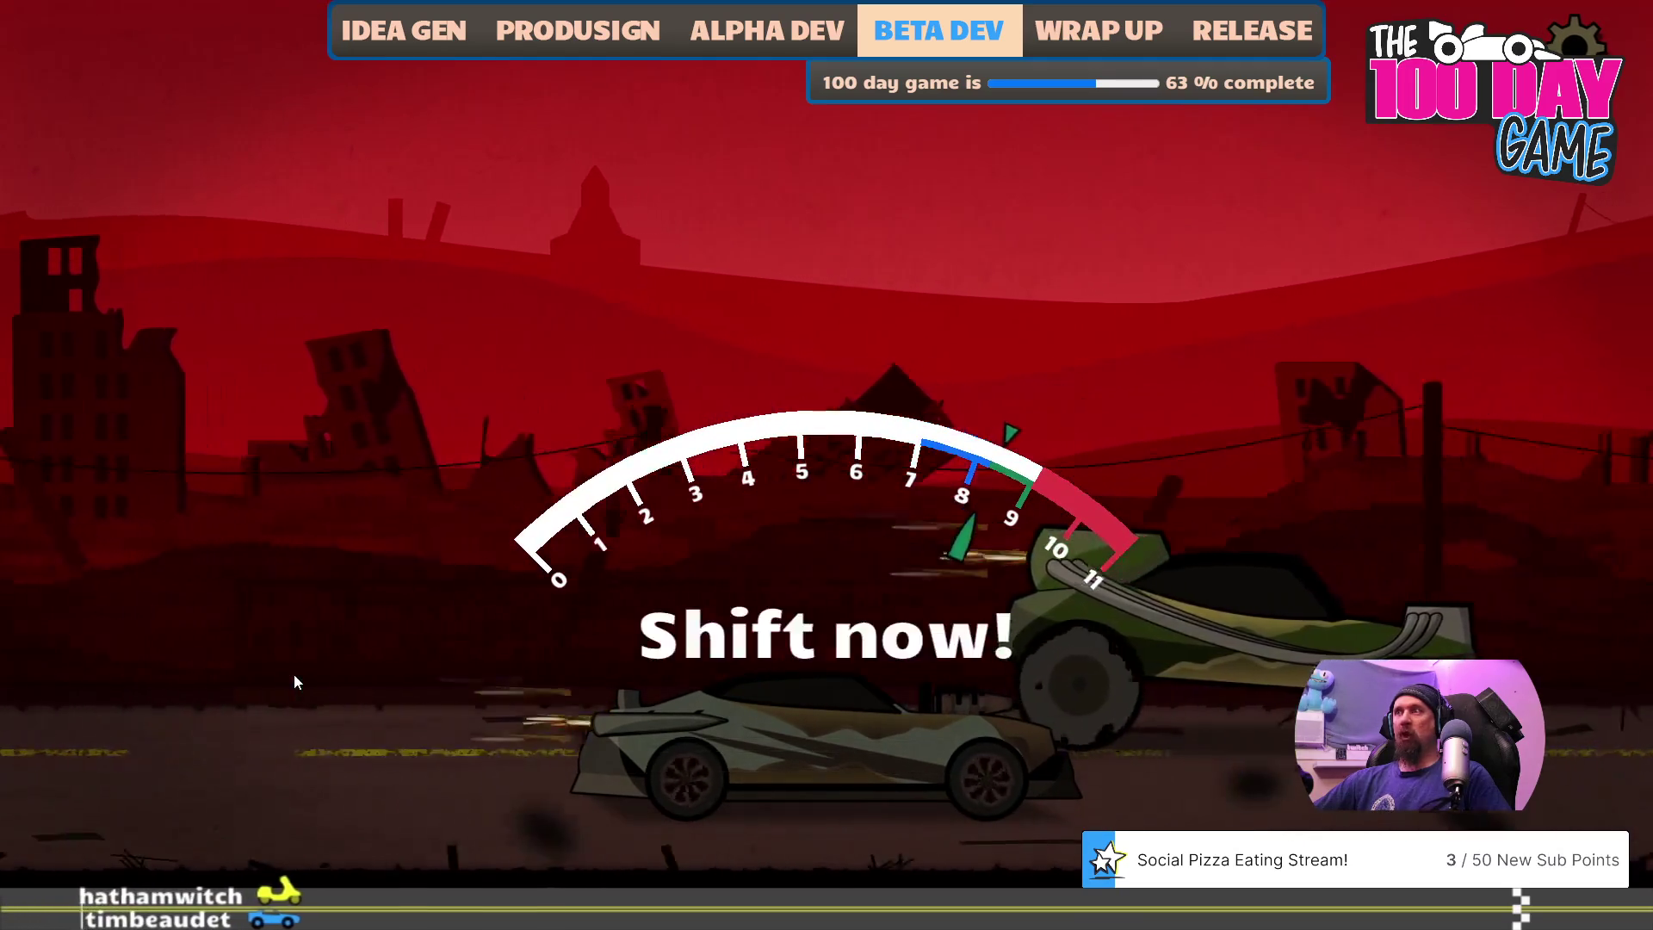
key("space")
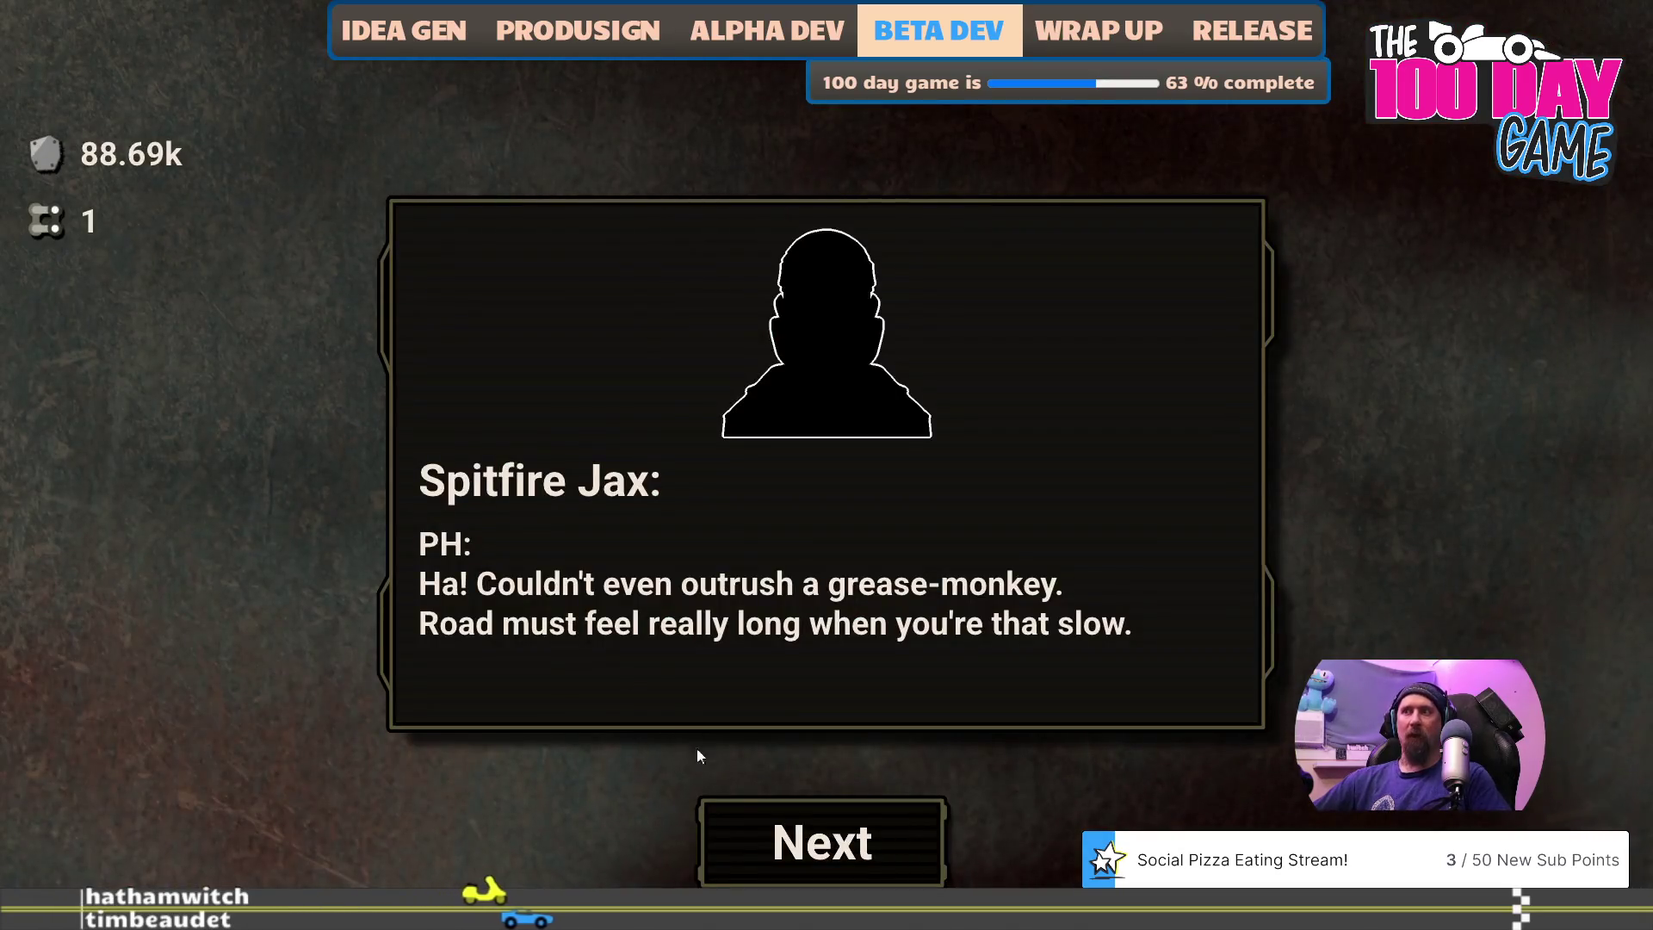
- Advance the post-race dialogue and grant resources with 'give 1000000 metal' and 'give 50000 rubber'
key("space")
left_click(768, 869)
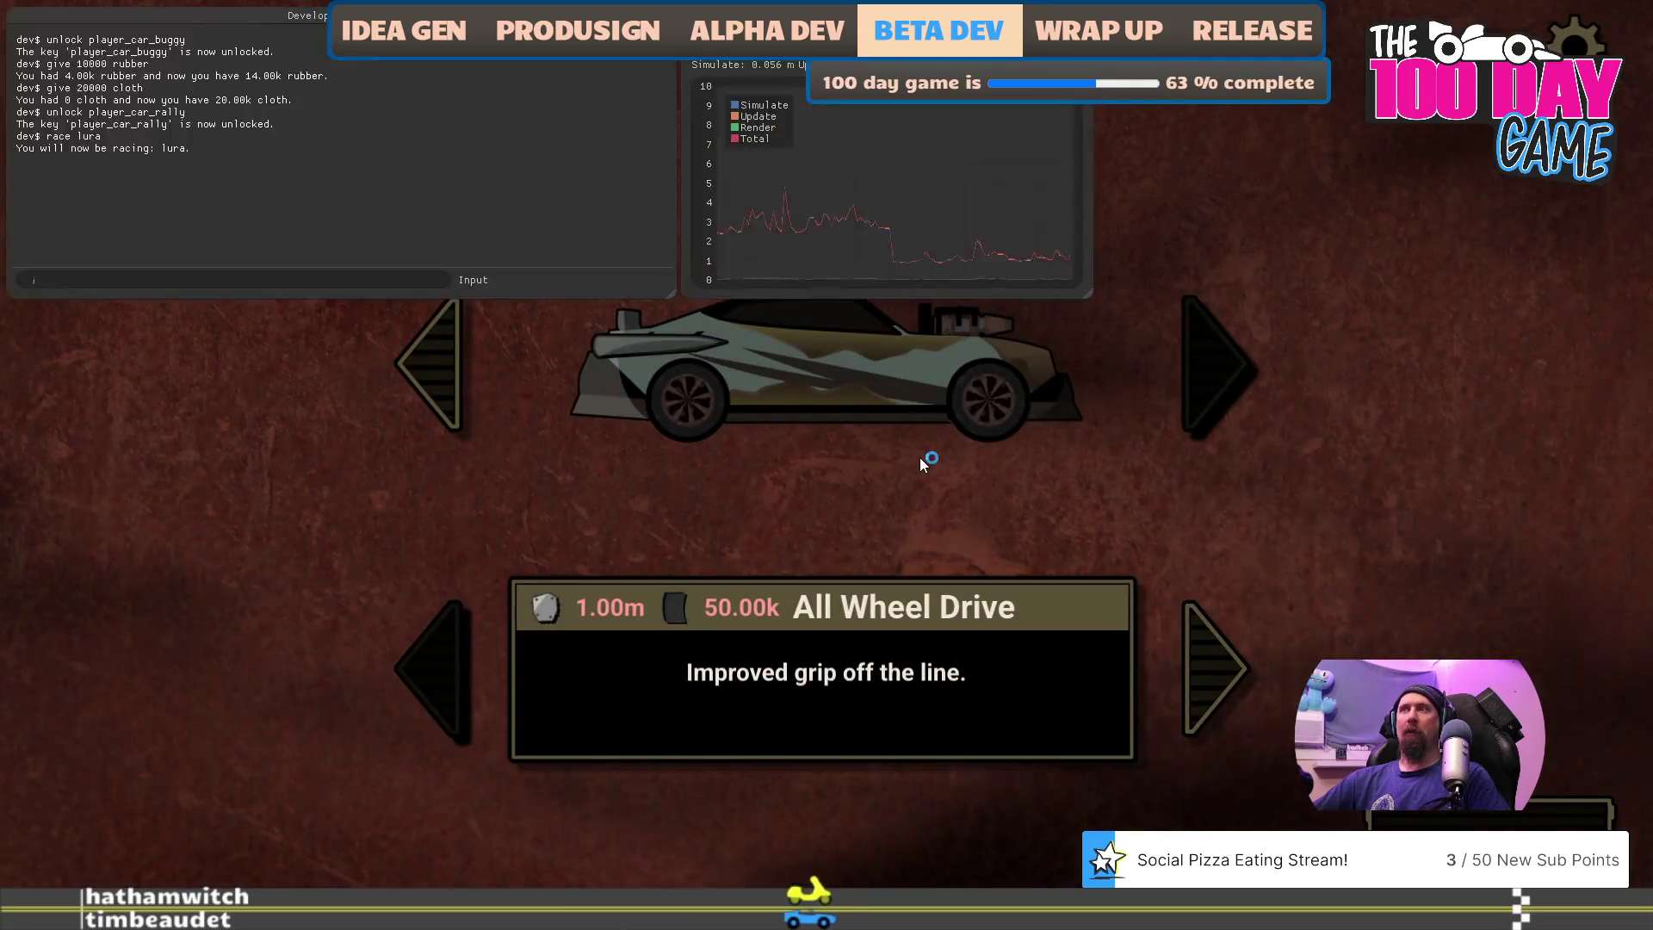
type("give ")
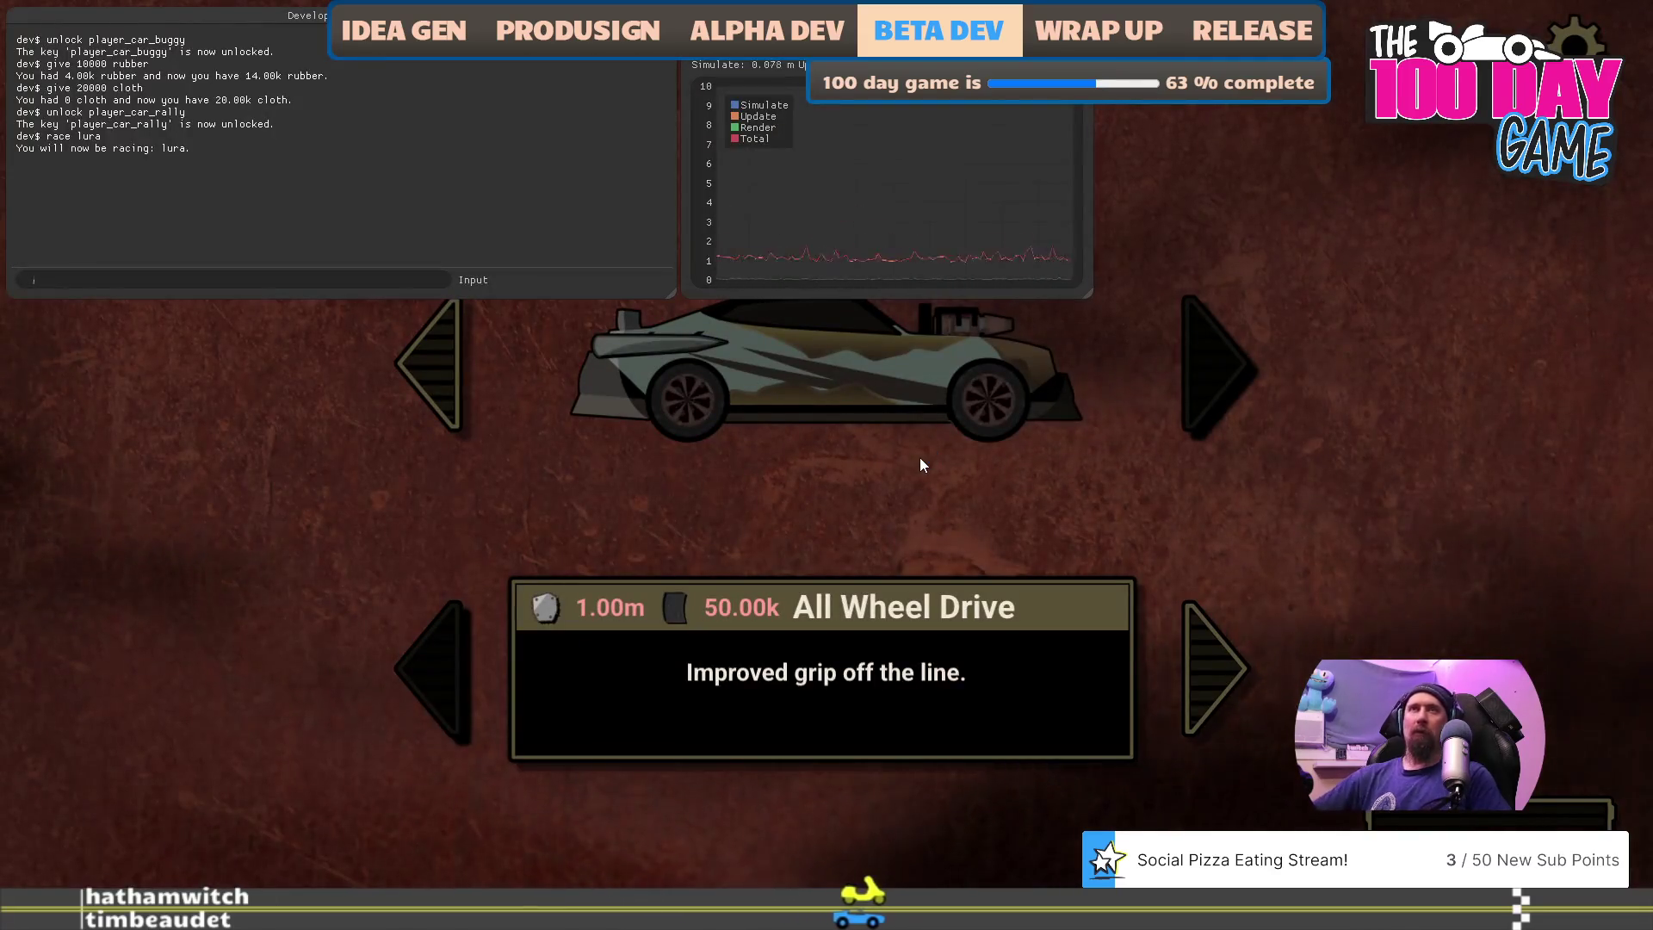
type("1000")
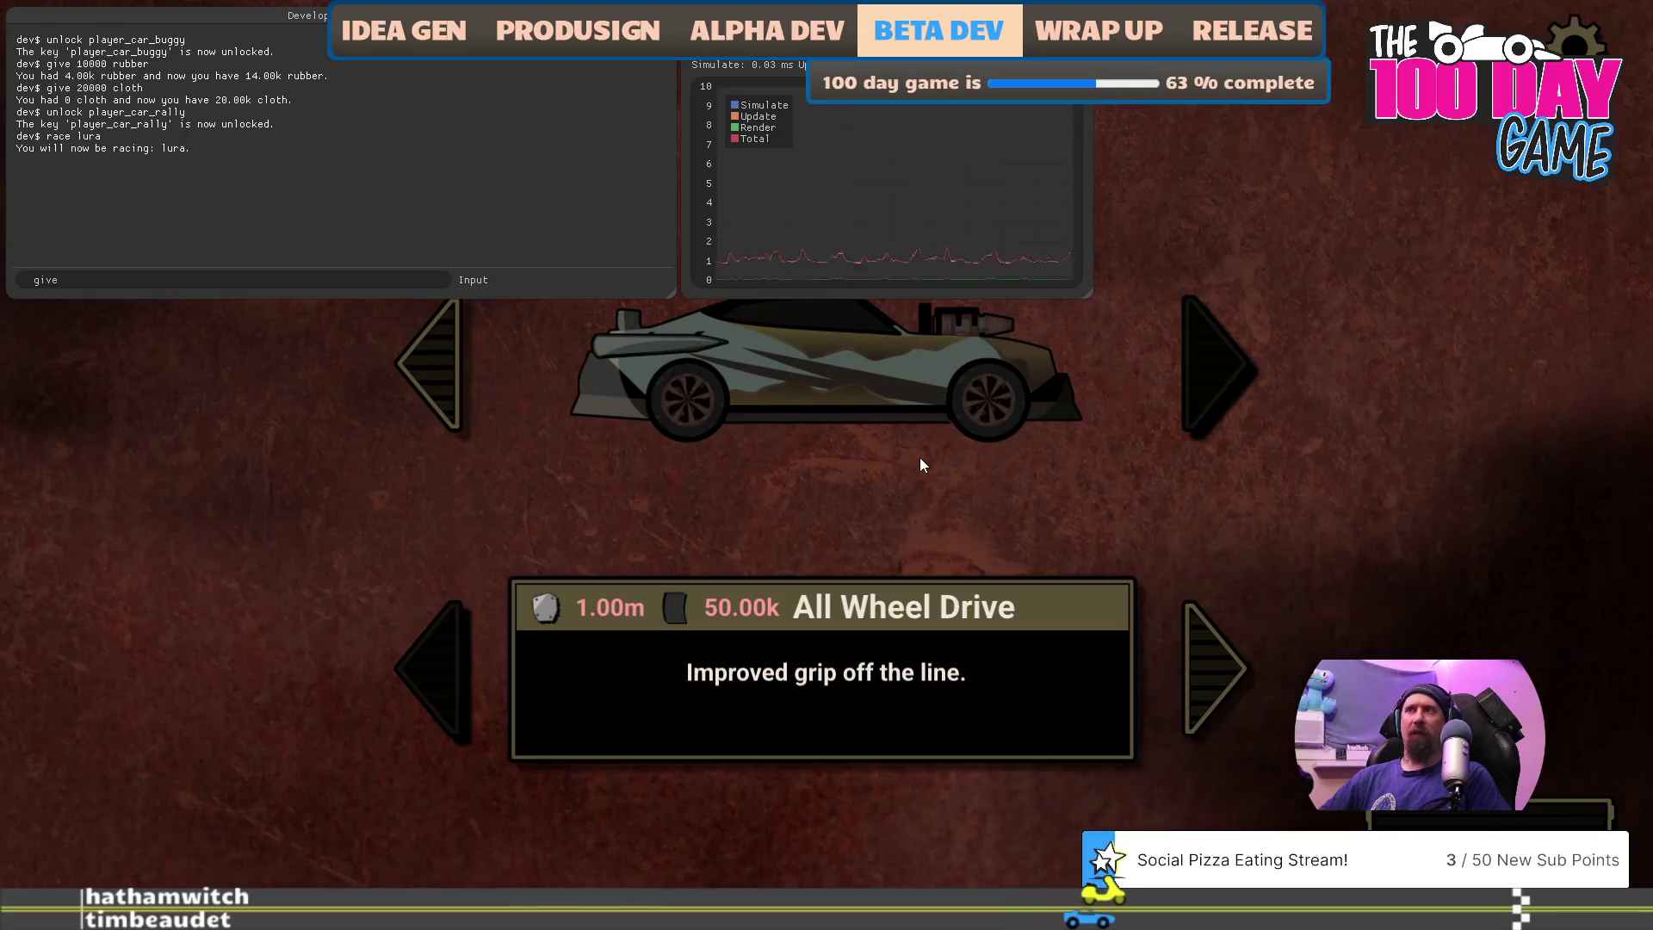
type("000")
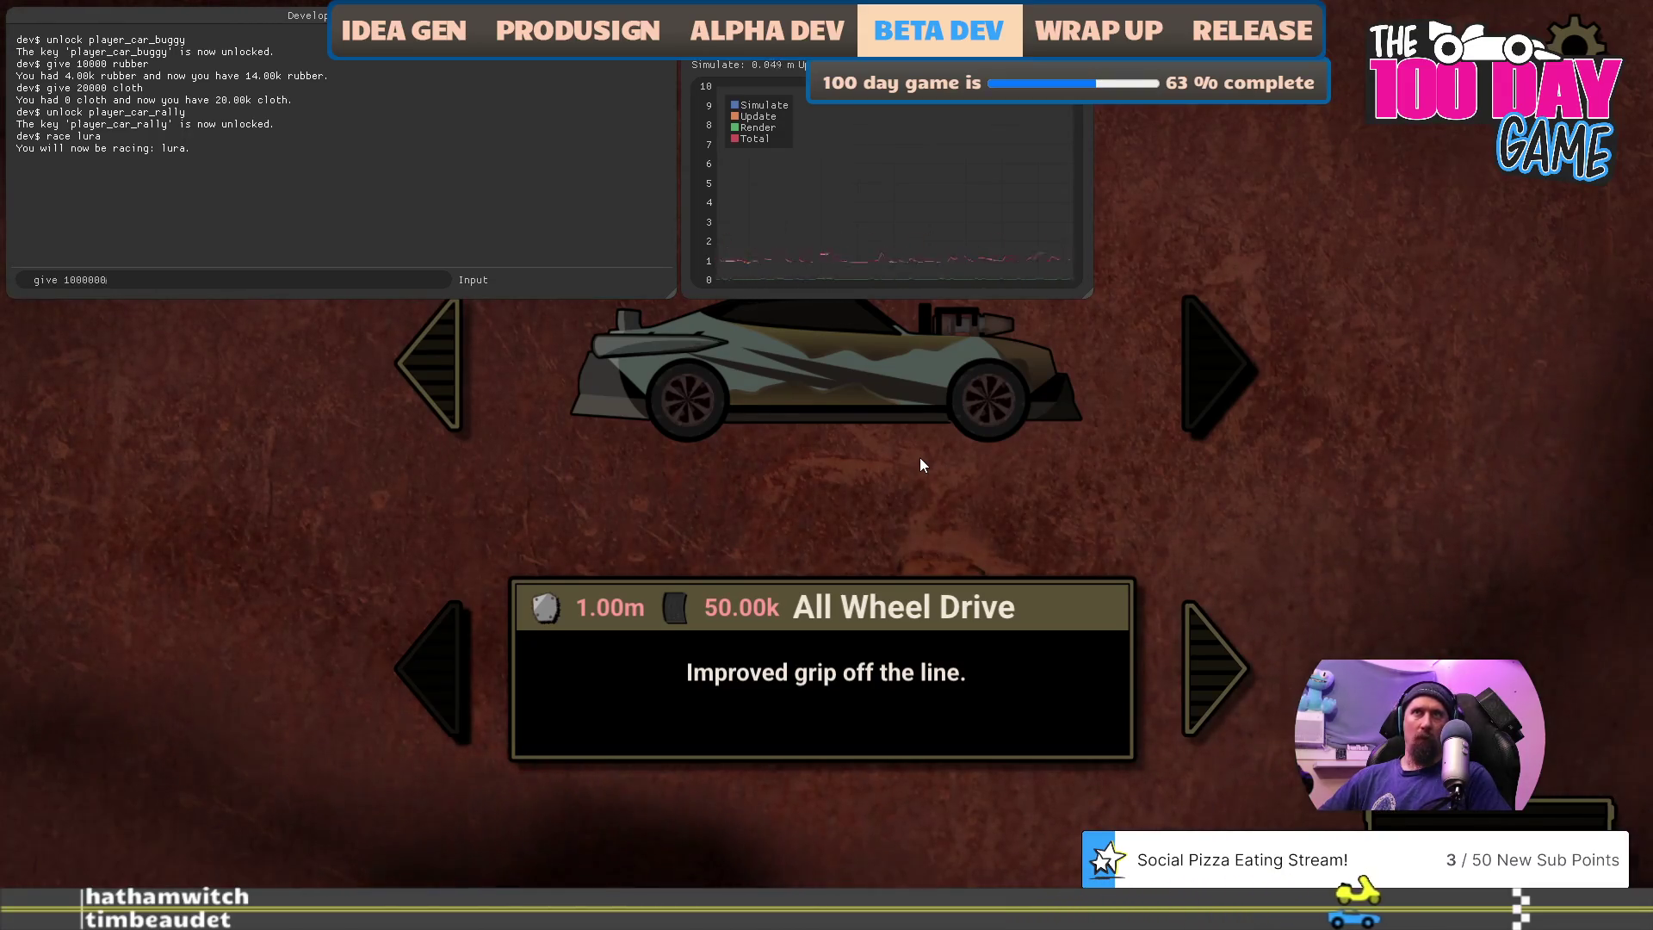
type(" metal")
key("Return")
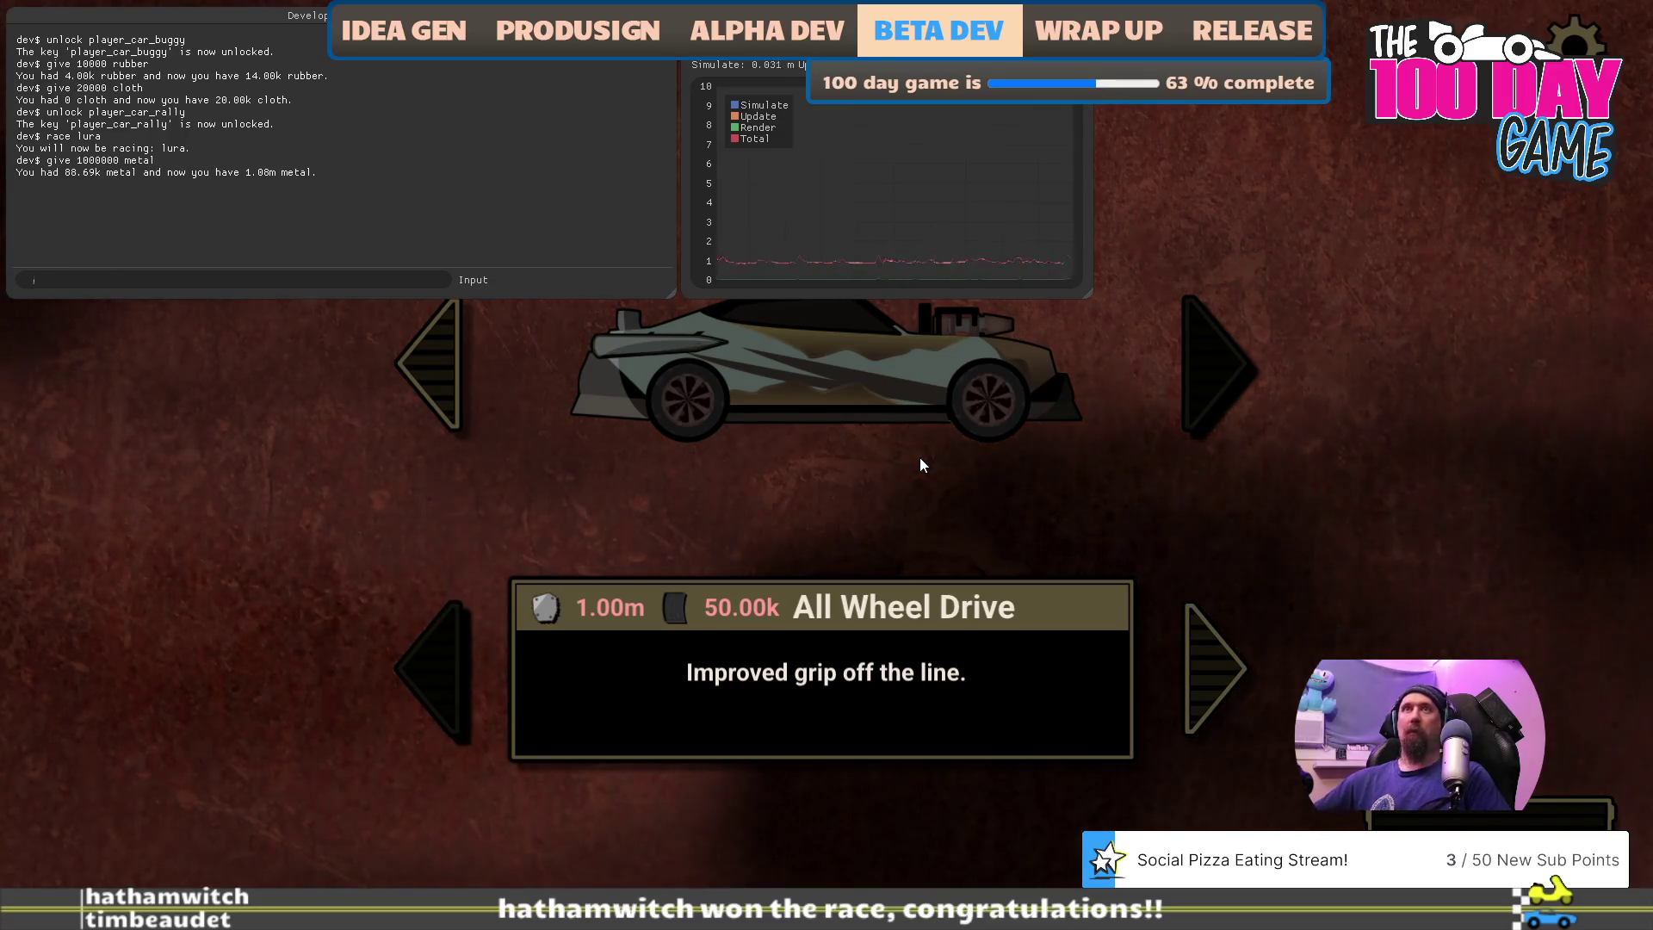
type("give 50000 r")
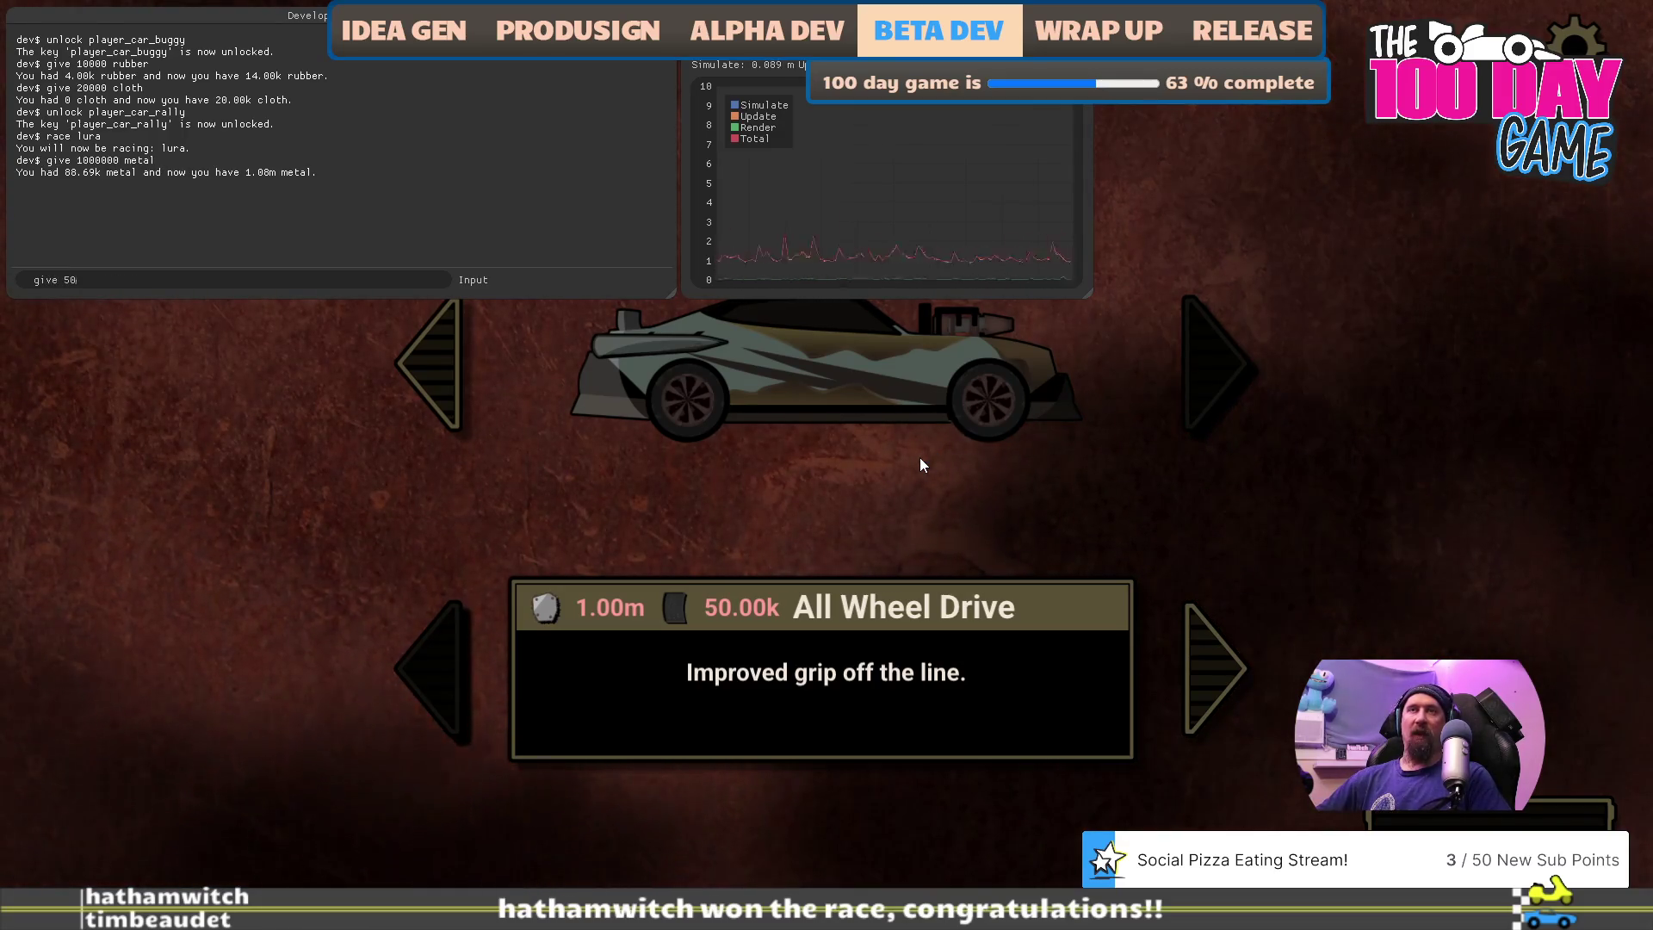
type("ubber")
key("Return")
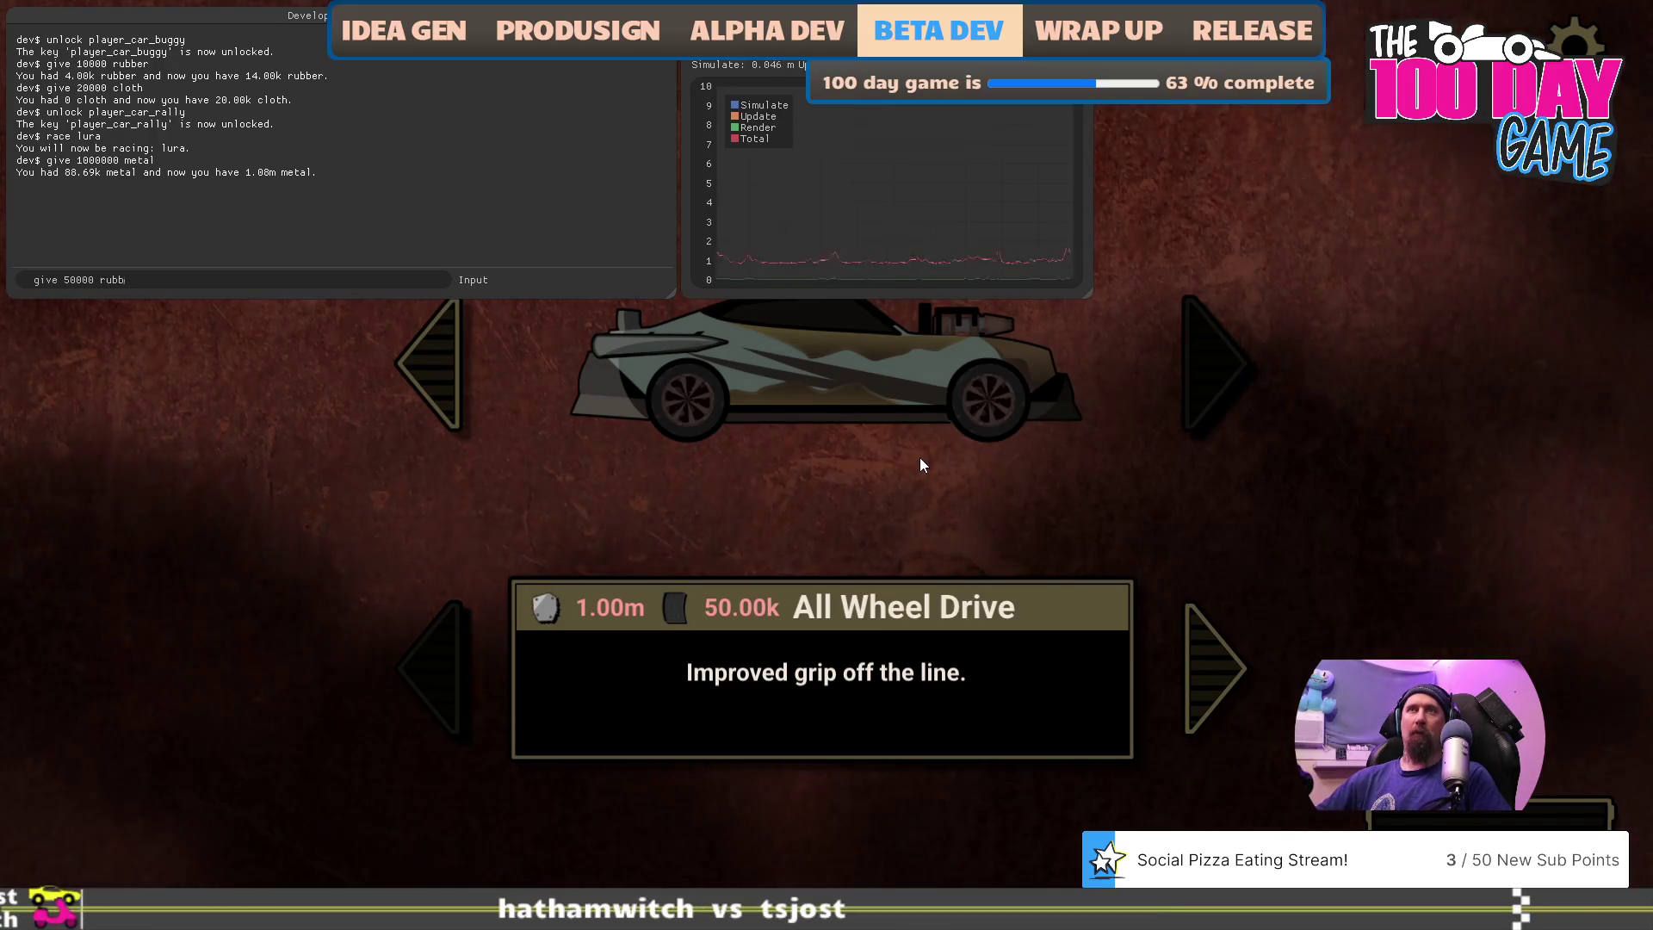
key("grave")
- Install All Wheel Drive on the rally car and browse to the Forged Pistons upgrade
left_click_drag(837, 376, 837, 376)
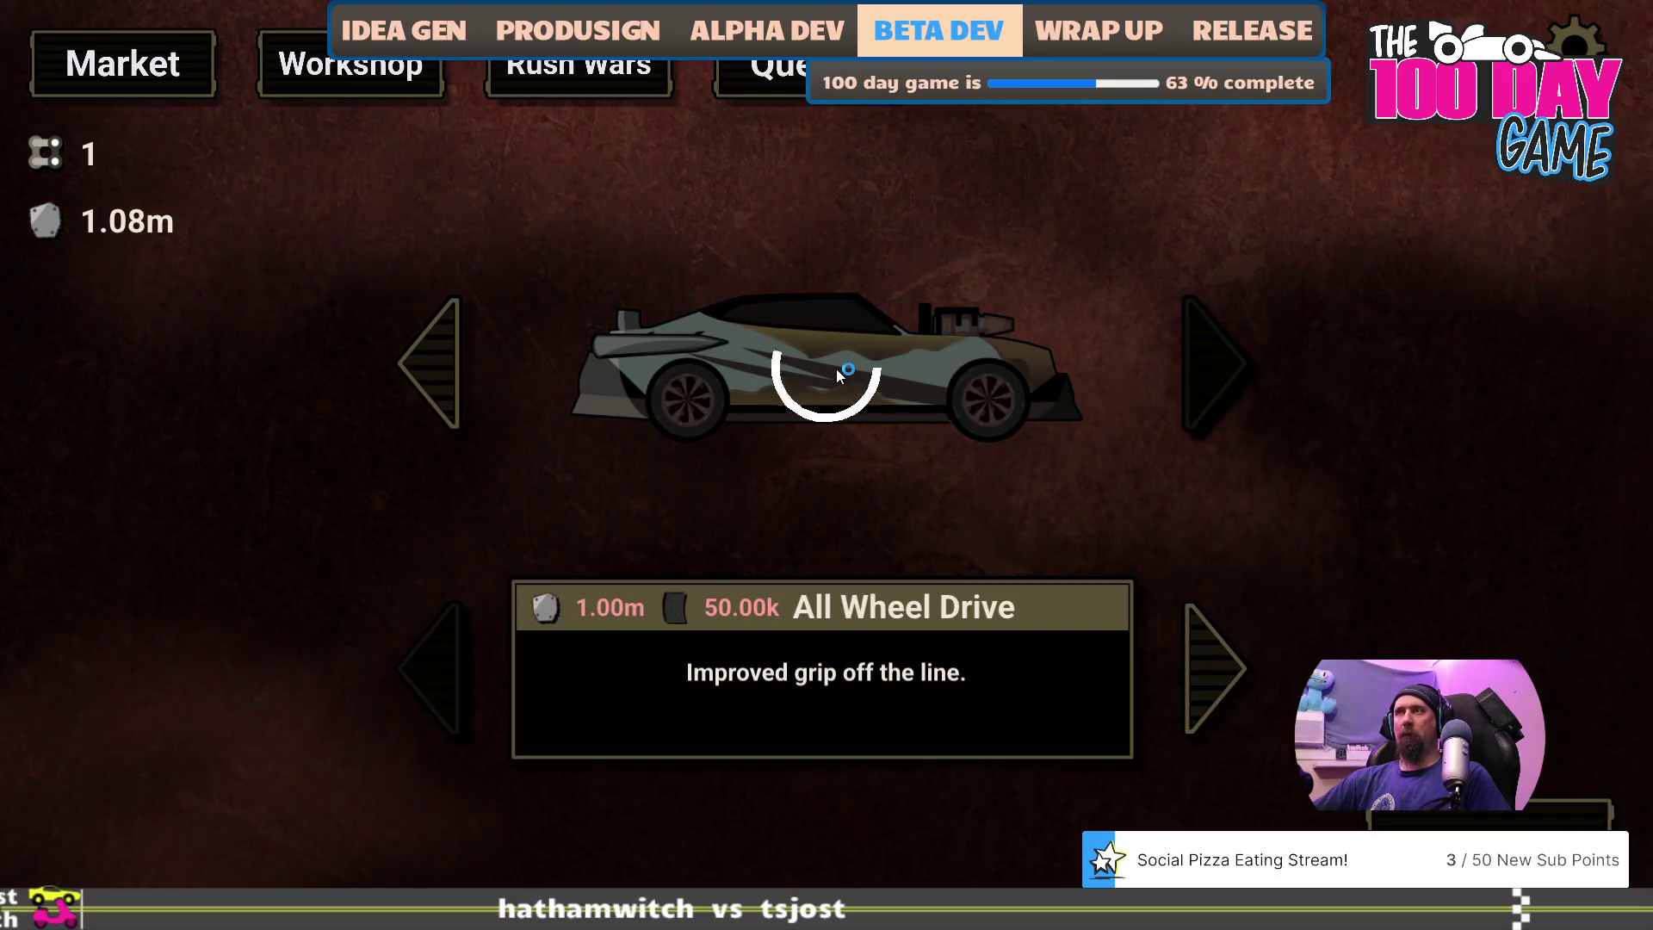
left_click(1226, 654)
left_click(446, 649)
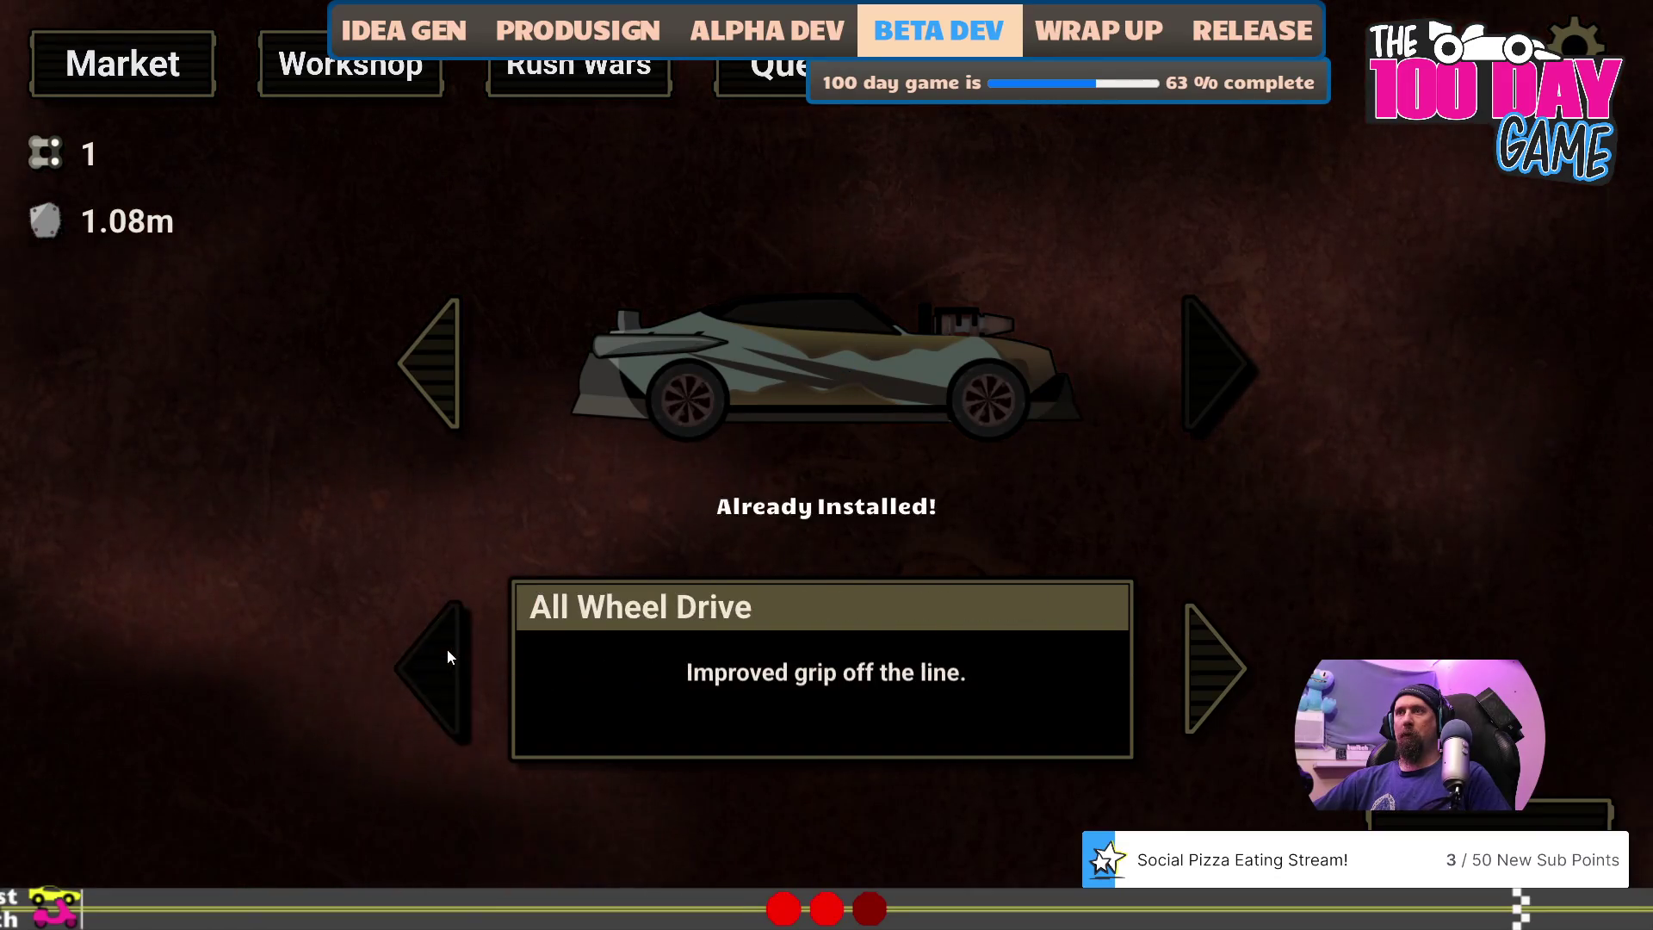
left_click(1195, 675)
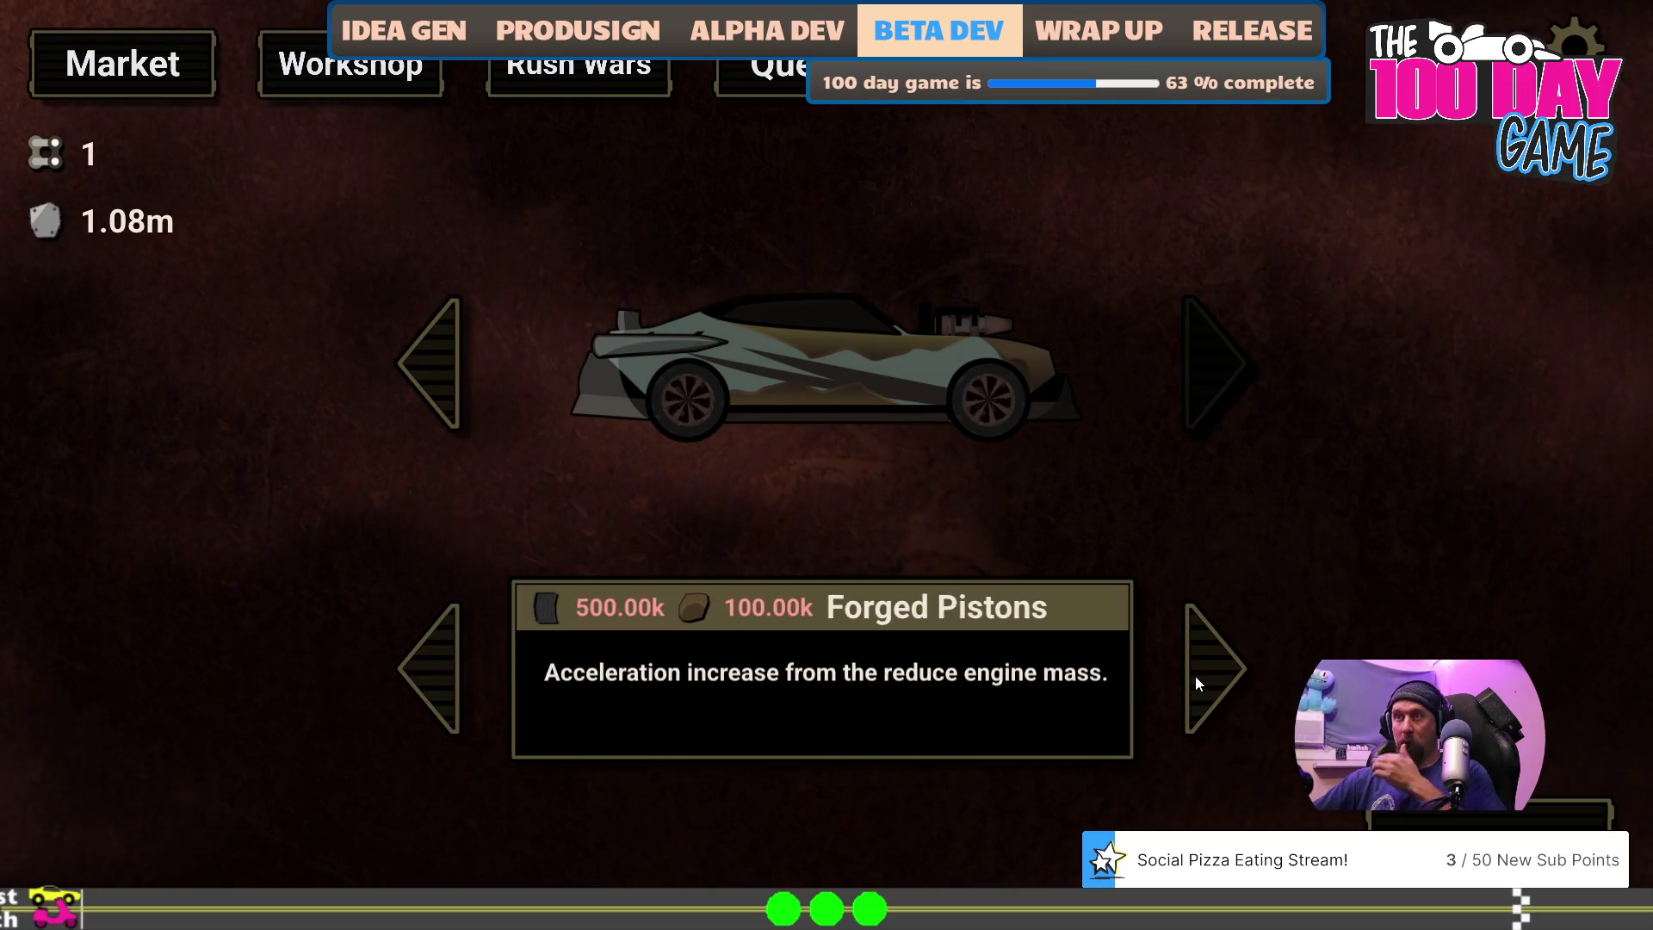
- Grant resources with 'give 5000000 rubber' and 'give 1000000 cloth' in the console
key("grave")
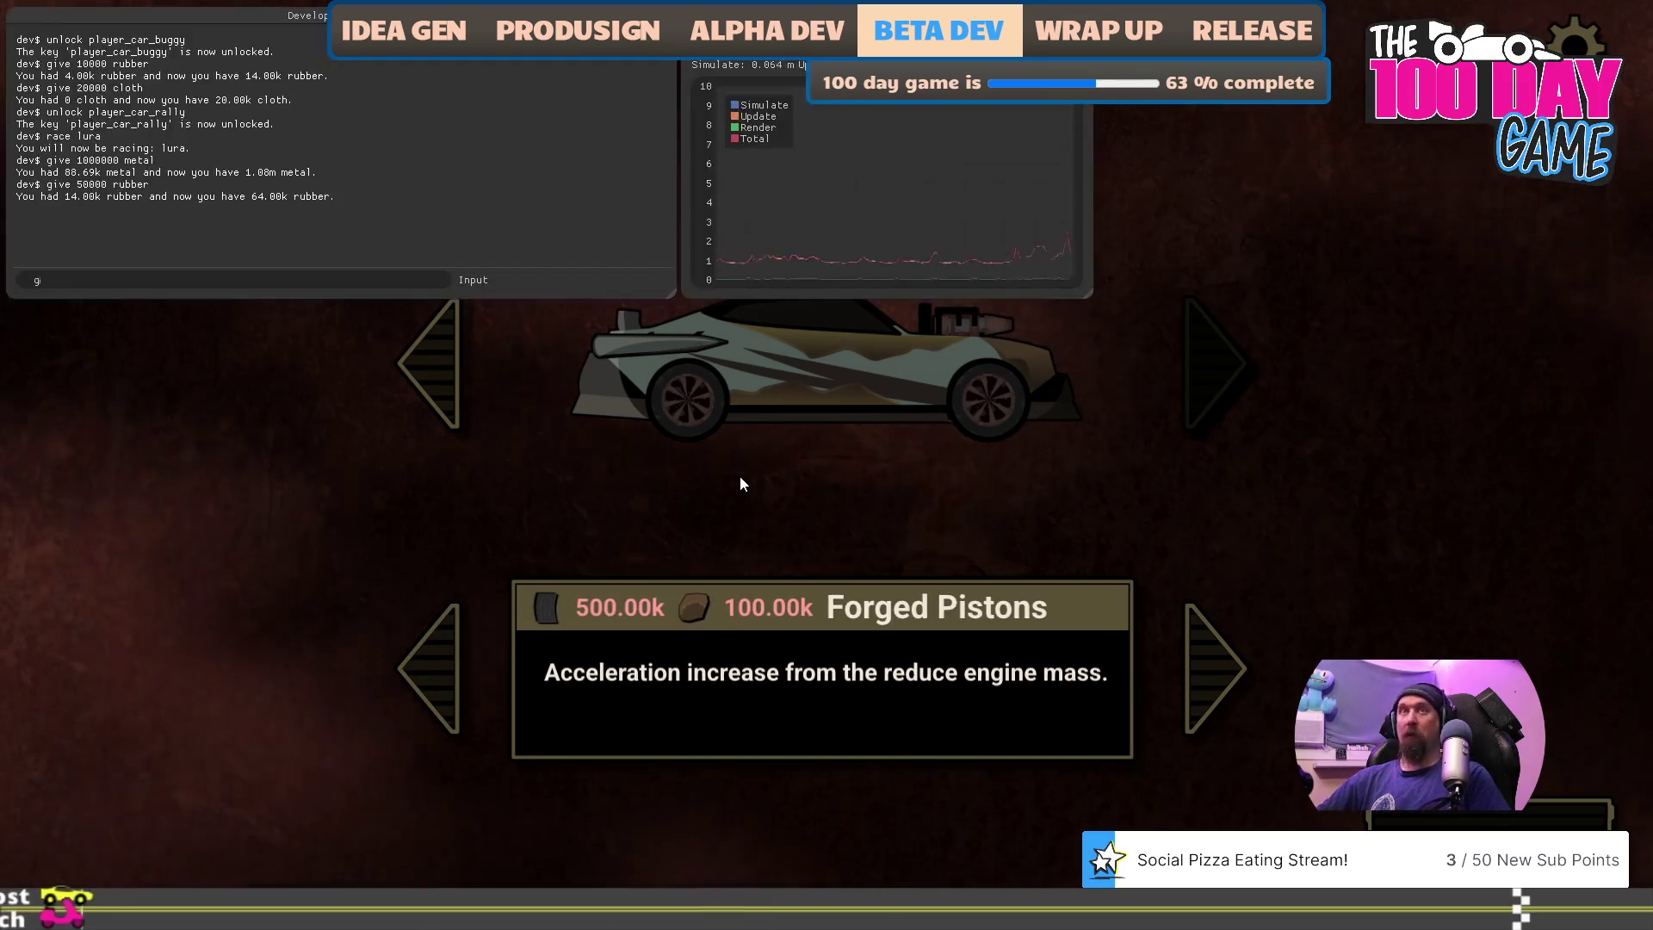
type("give 500000")
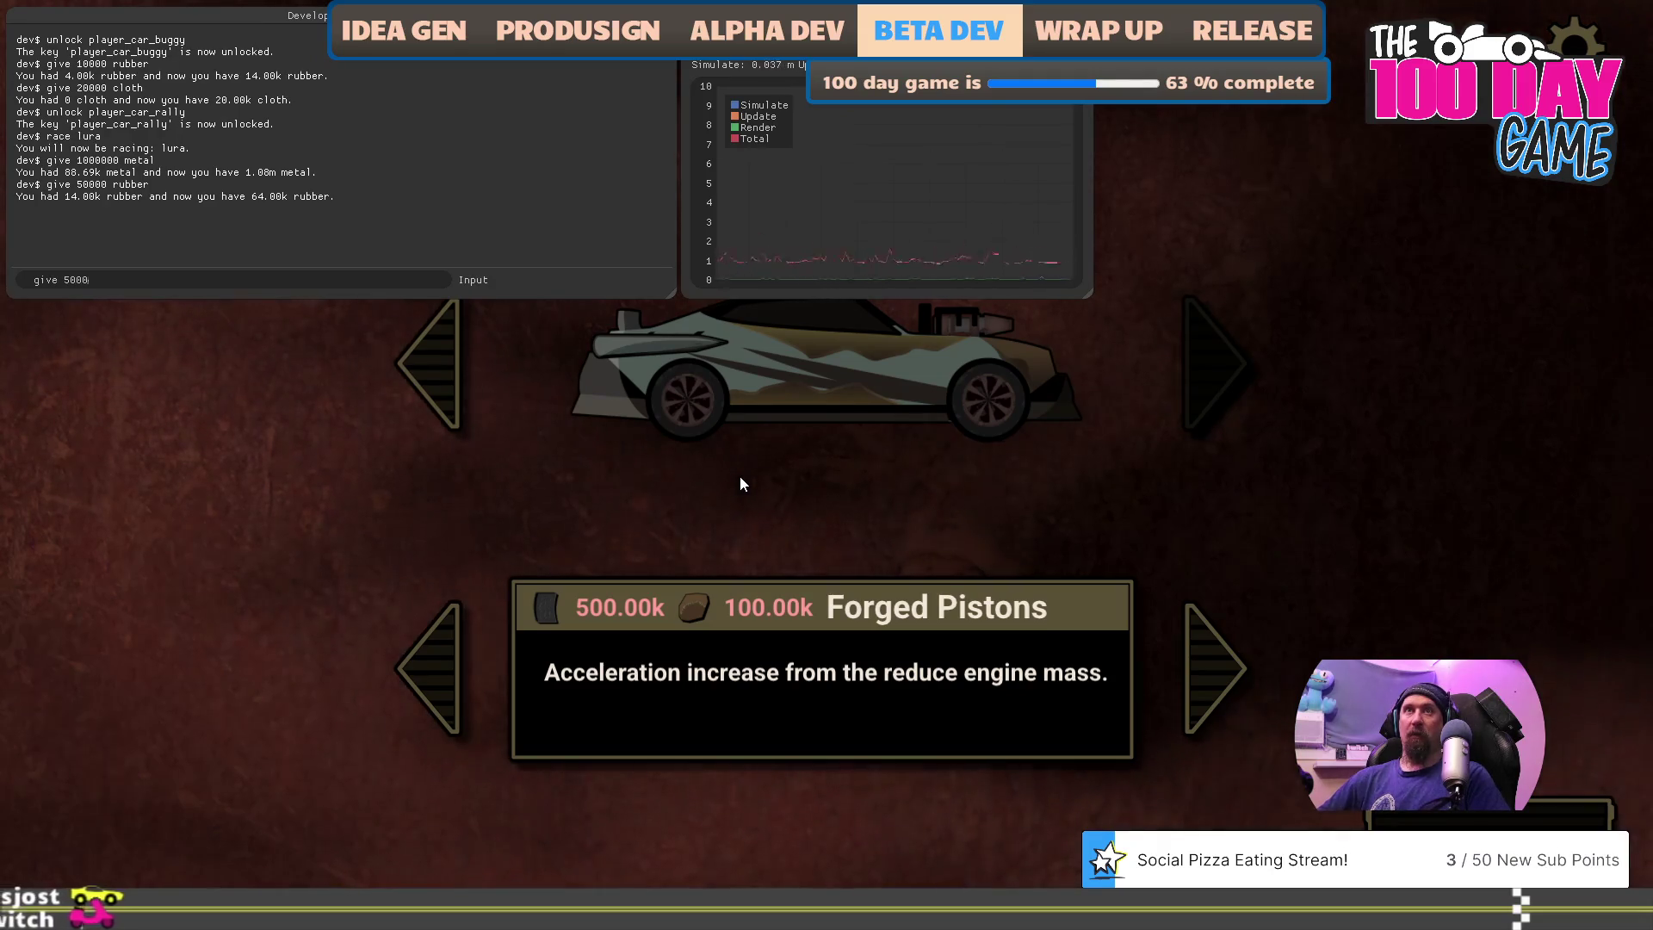
type("0 ")
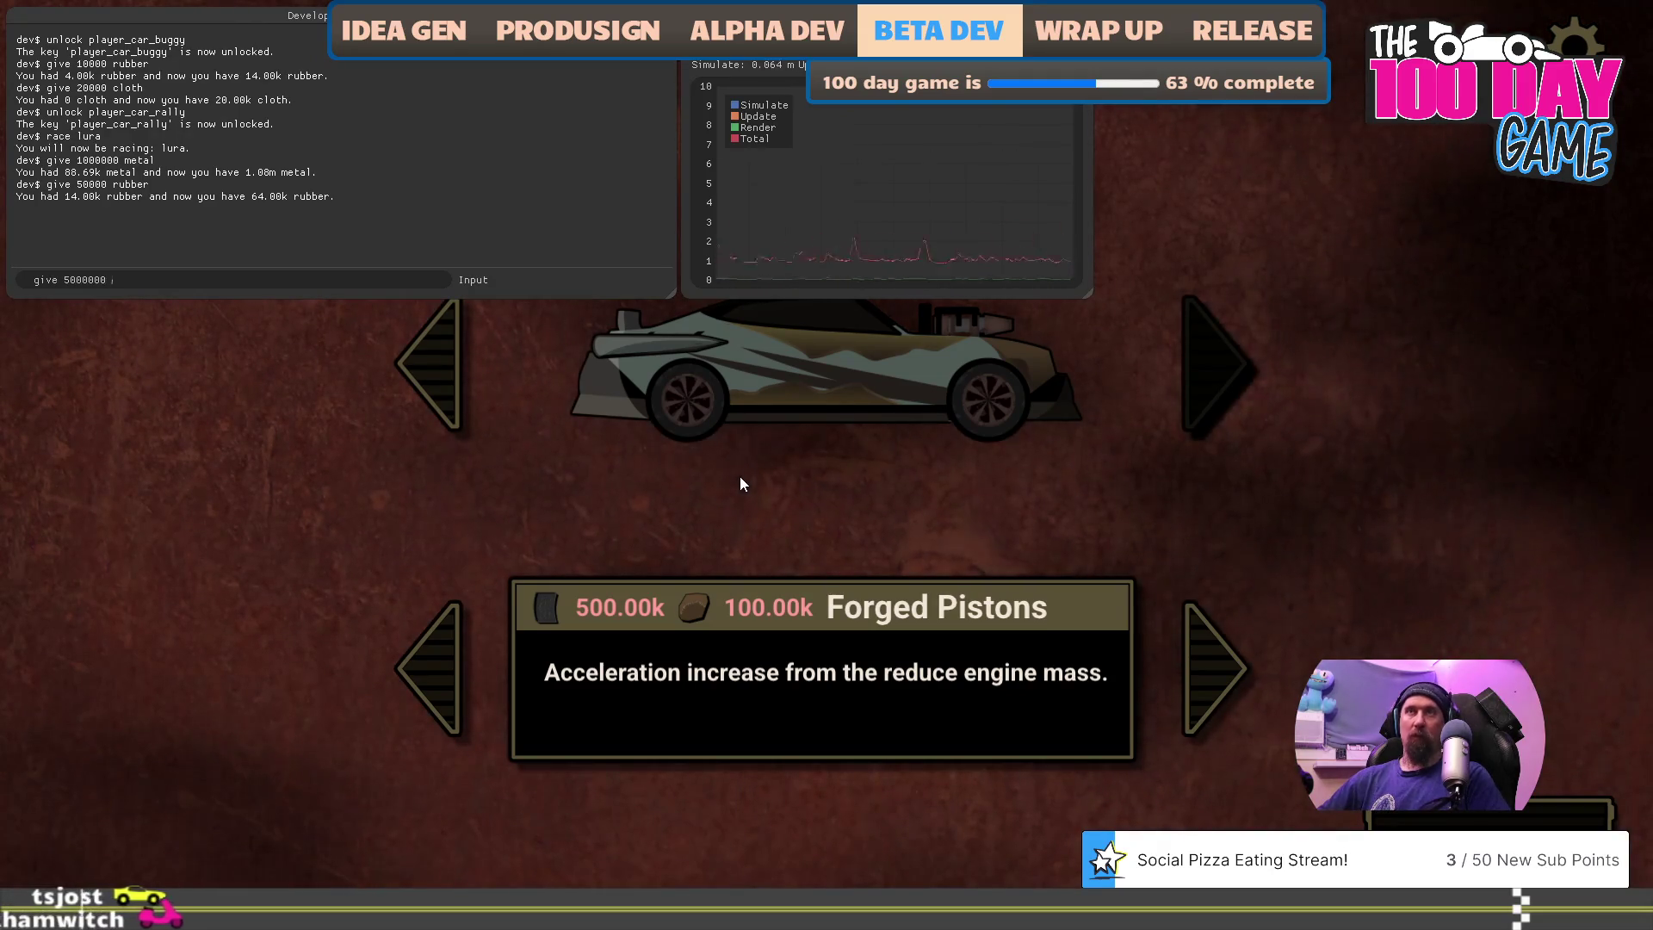
type("rubber")
key("Return")
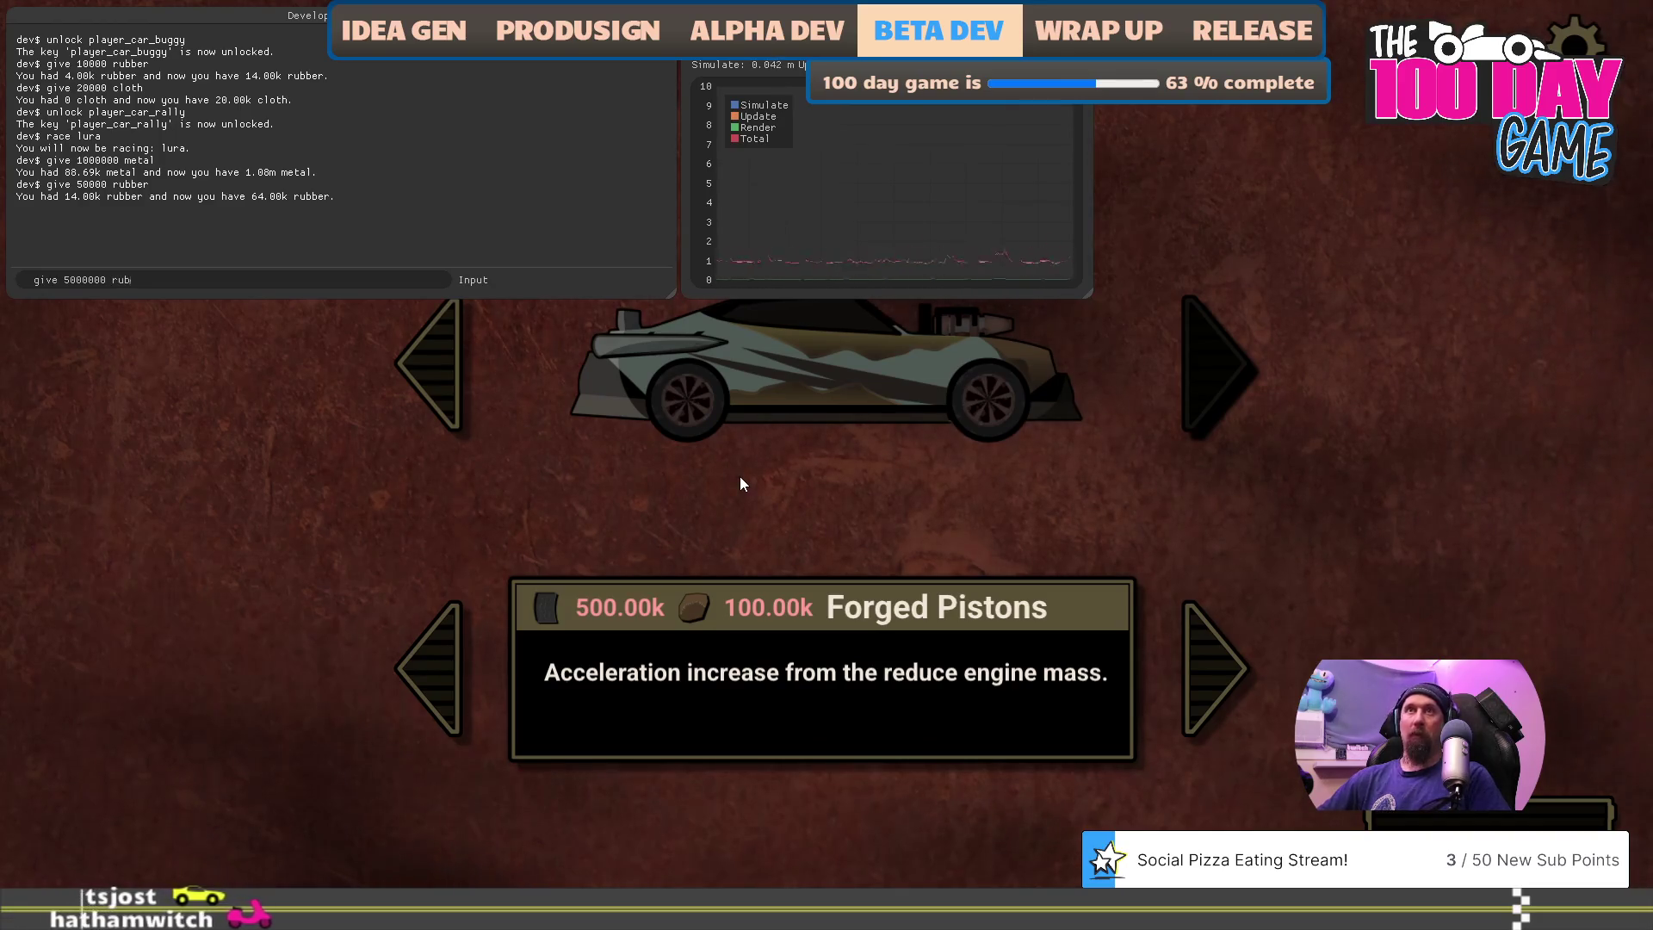
type("give ")
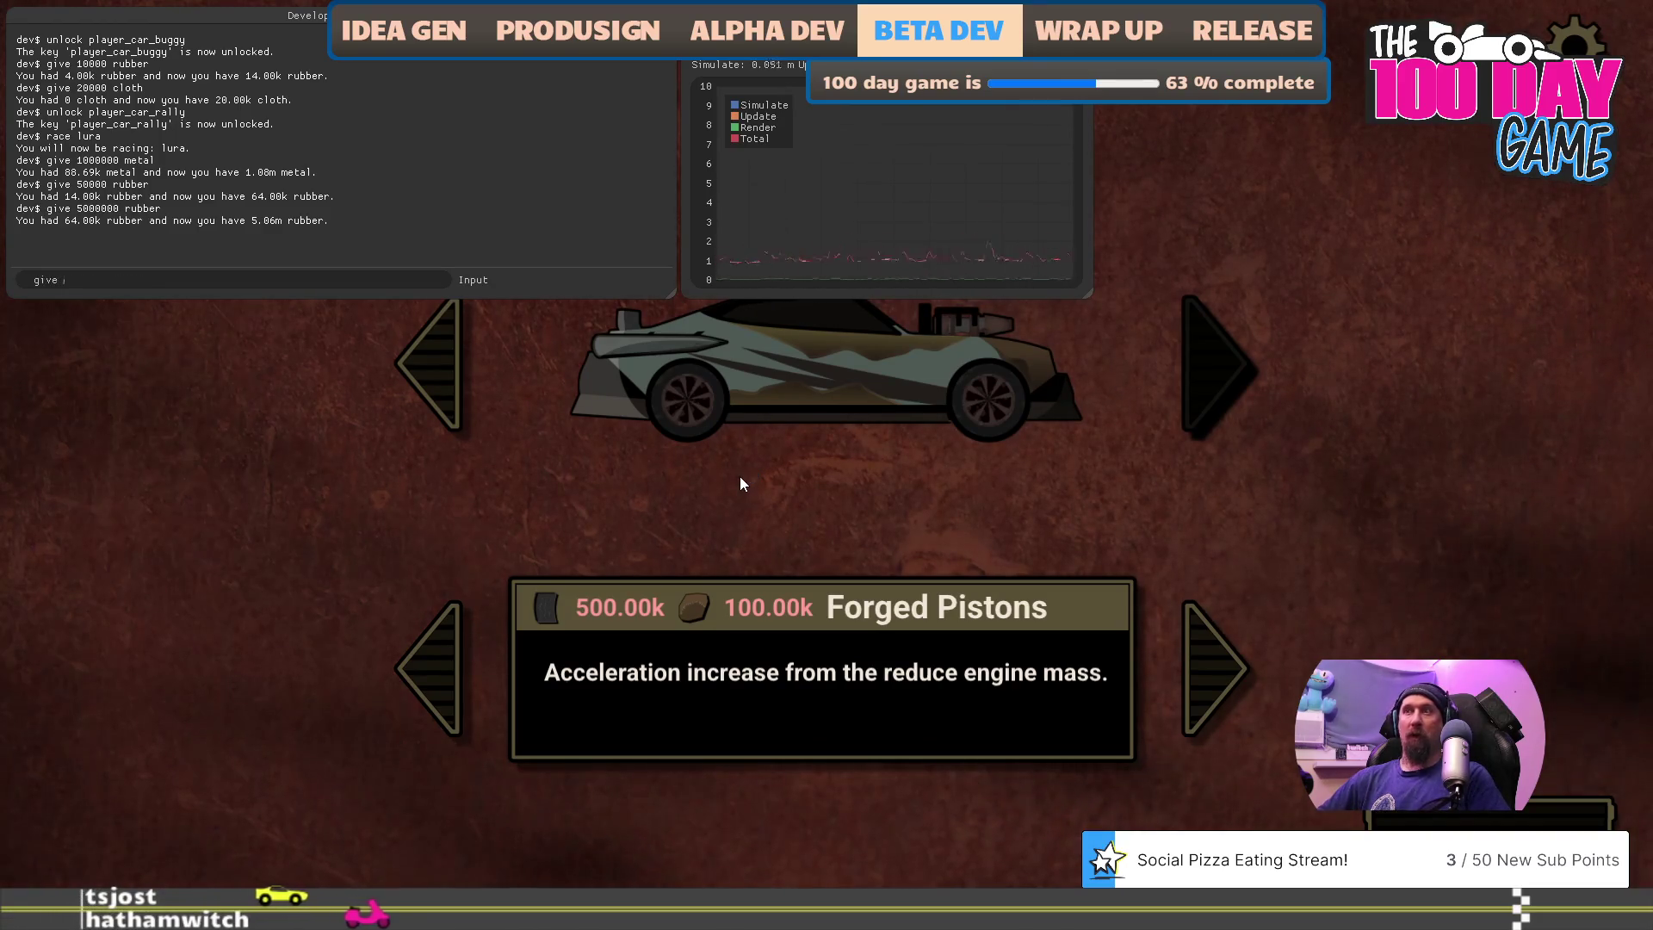
type("1000000")
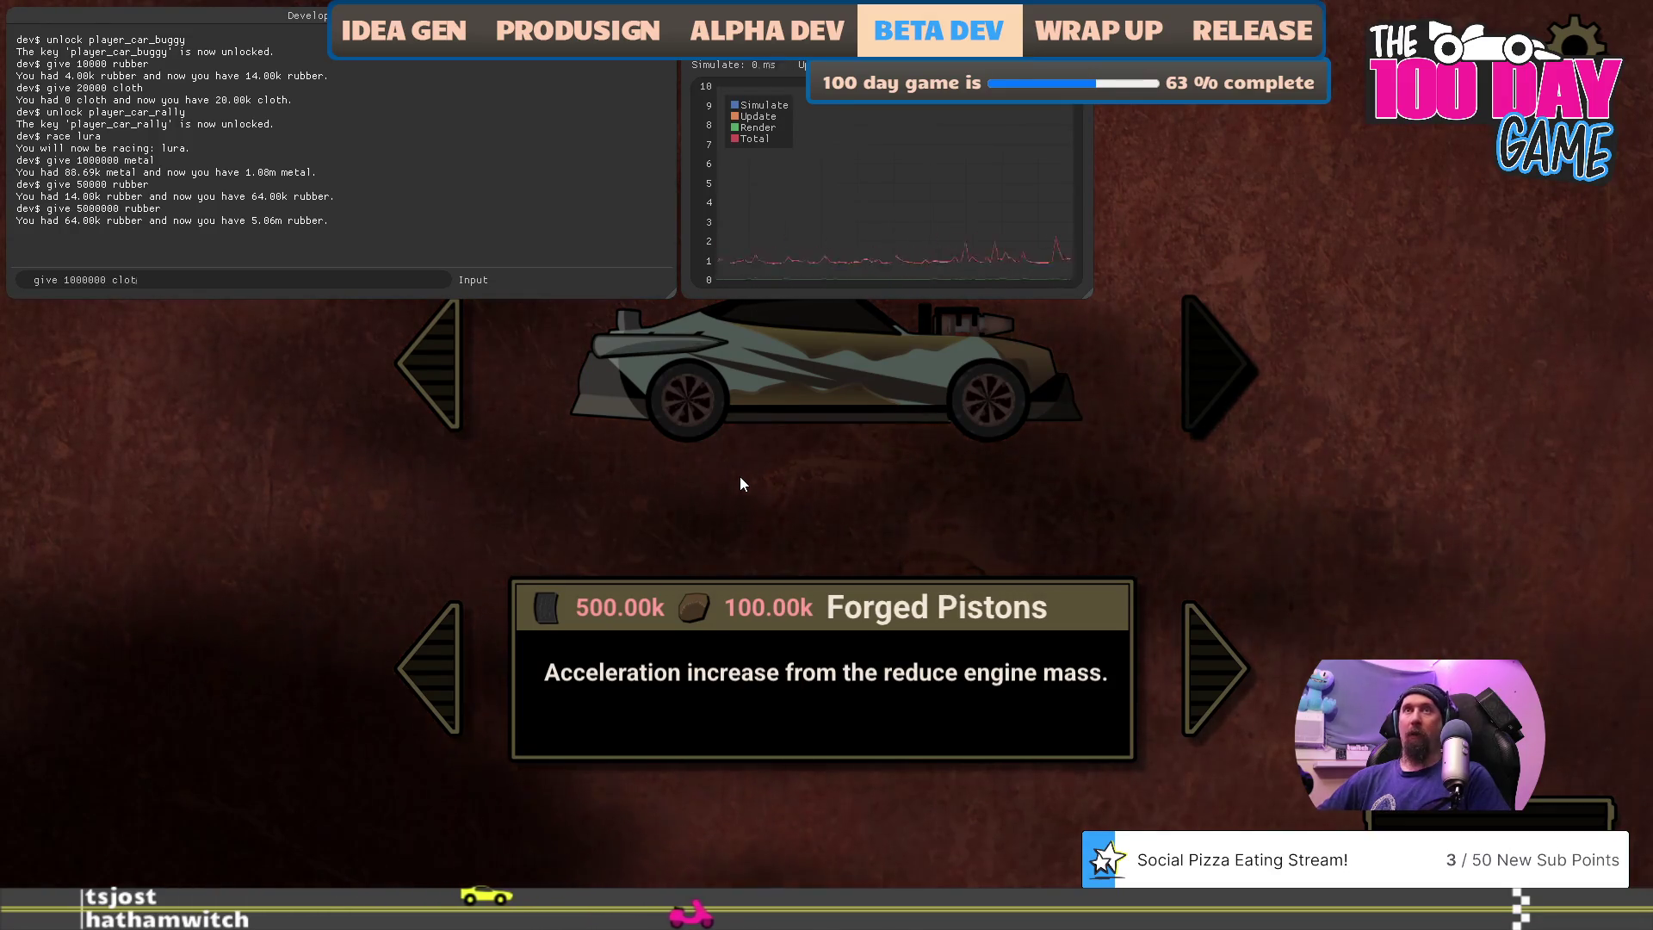
key("grave")
- Install Forged Pistons on the rally car and open the Rush Wars challenge
left_click(816, 373)
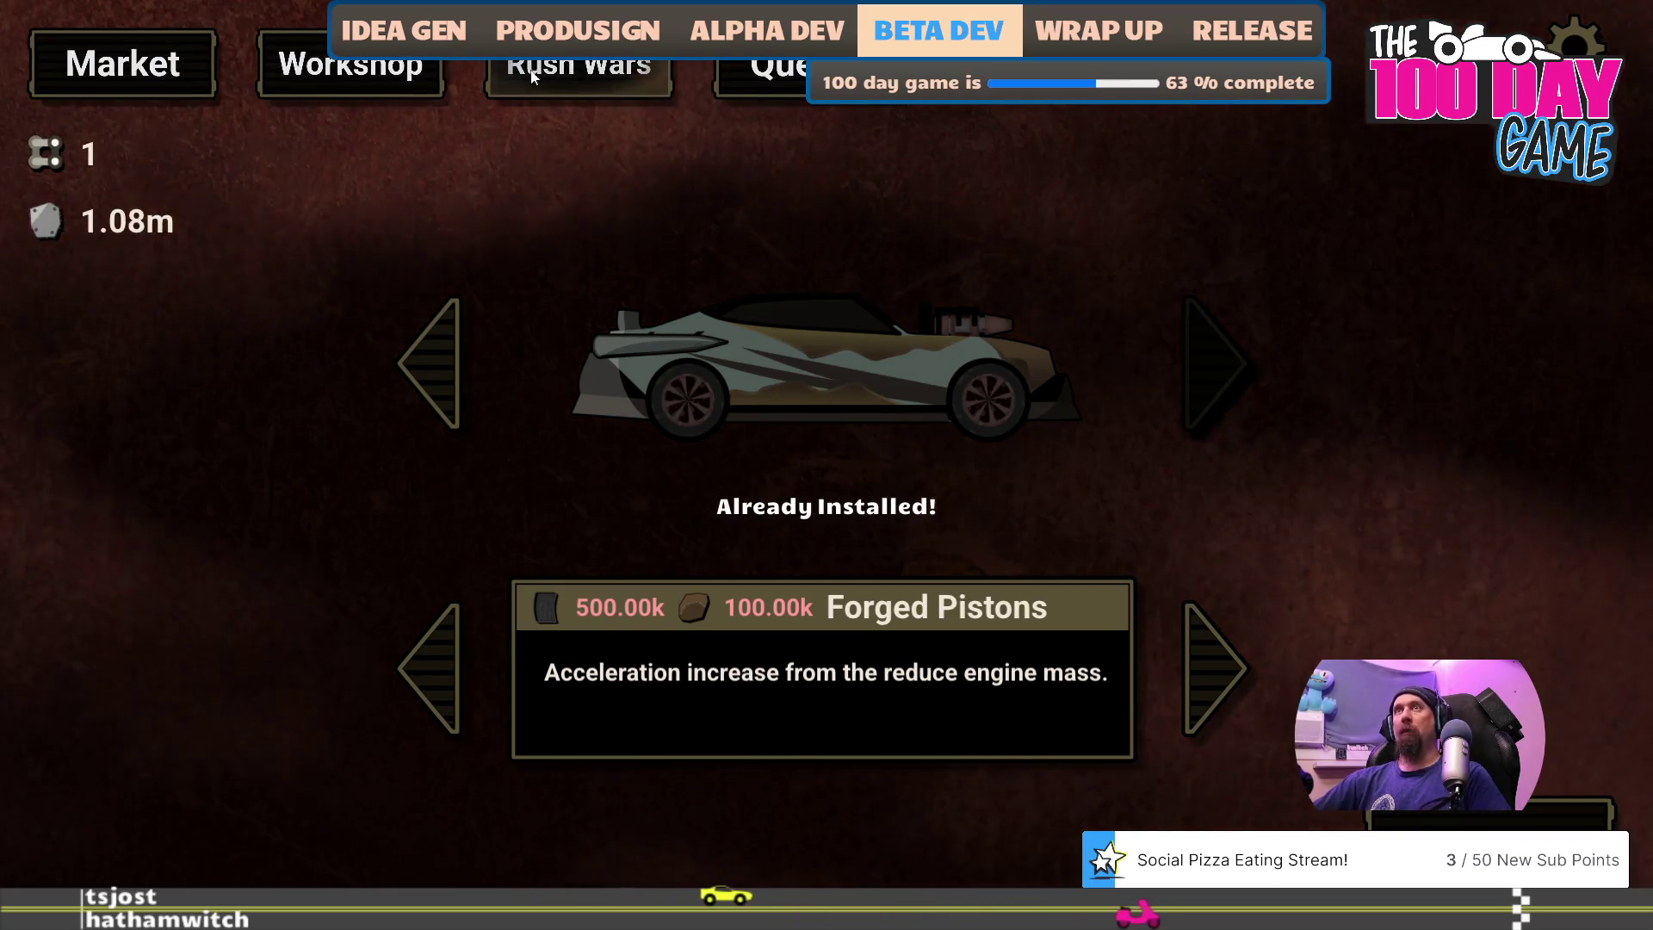
left_click(591, 88)
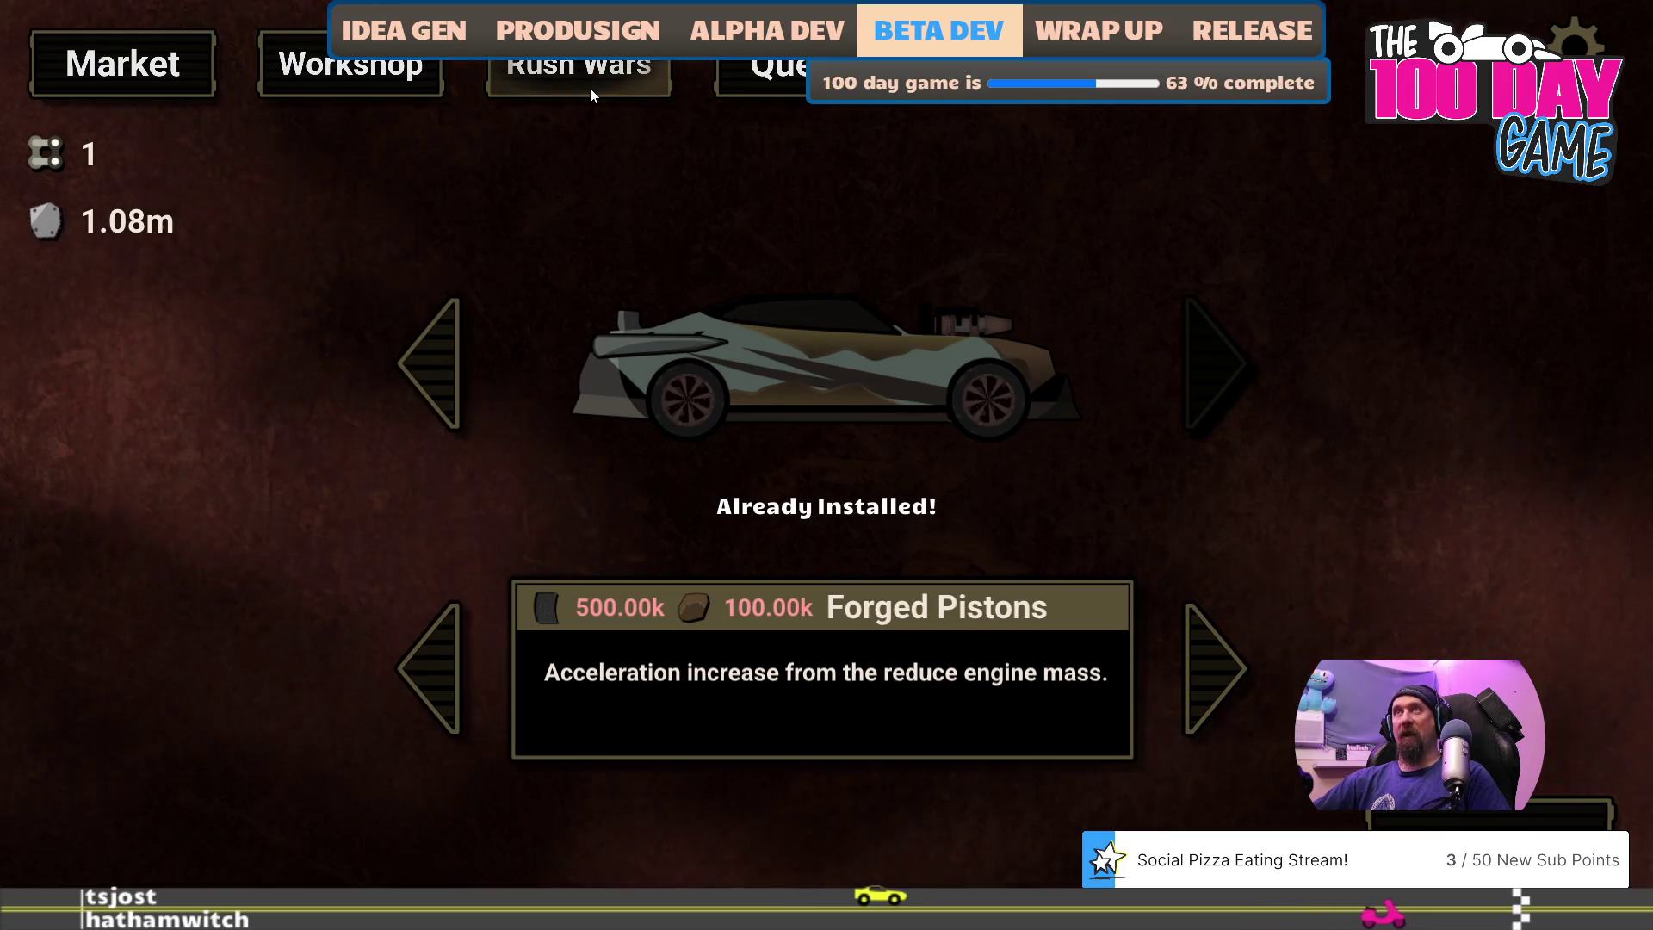
key("grave")
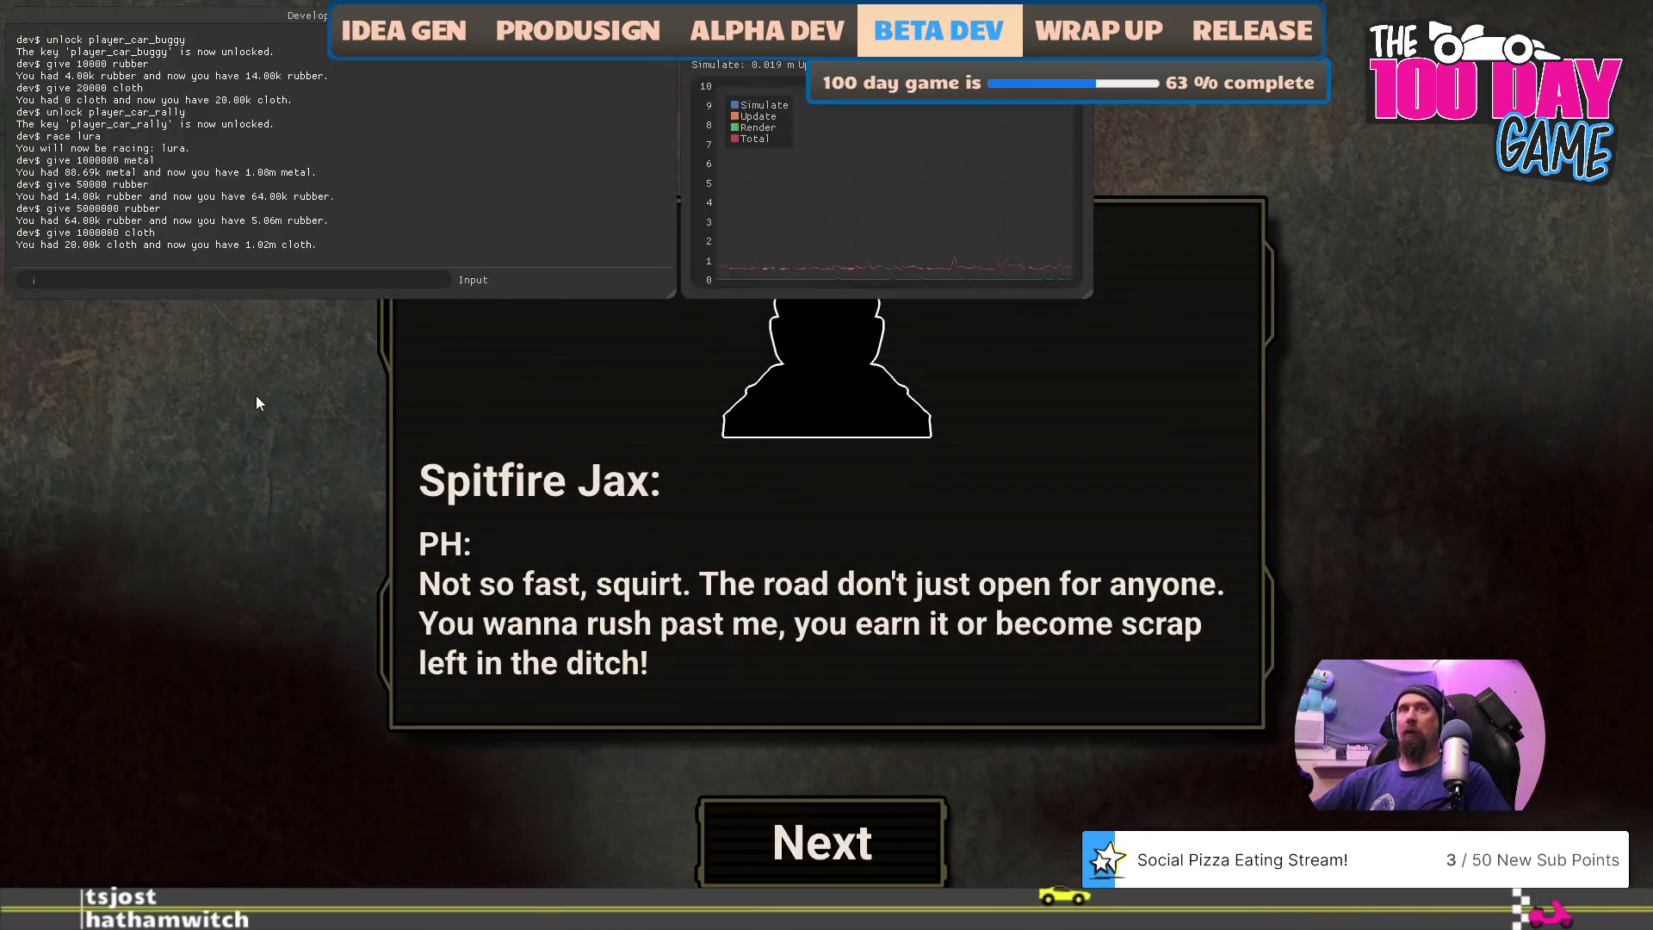
type("race lura")
- Race Mirewitch Lura, shifting up twice to win 11.181 to 11.351, then quit the game
key("Return")
left_click(256, 402)
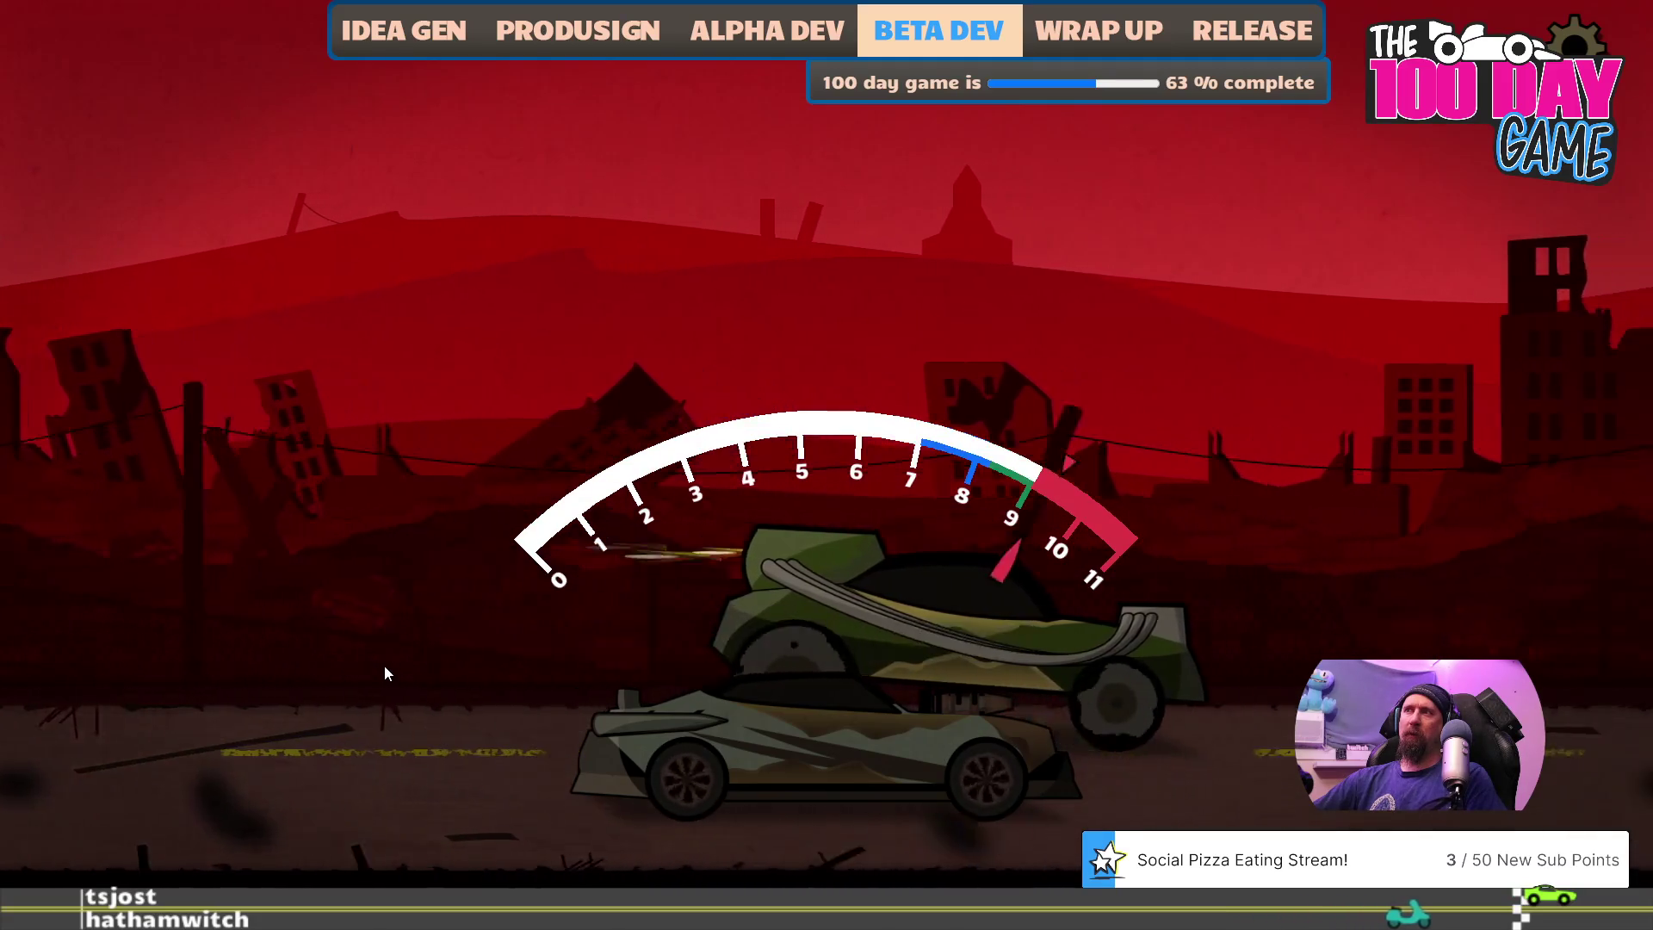
key("space")
key("space")
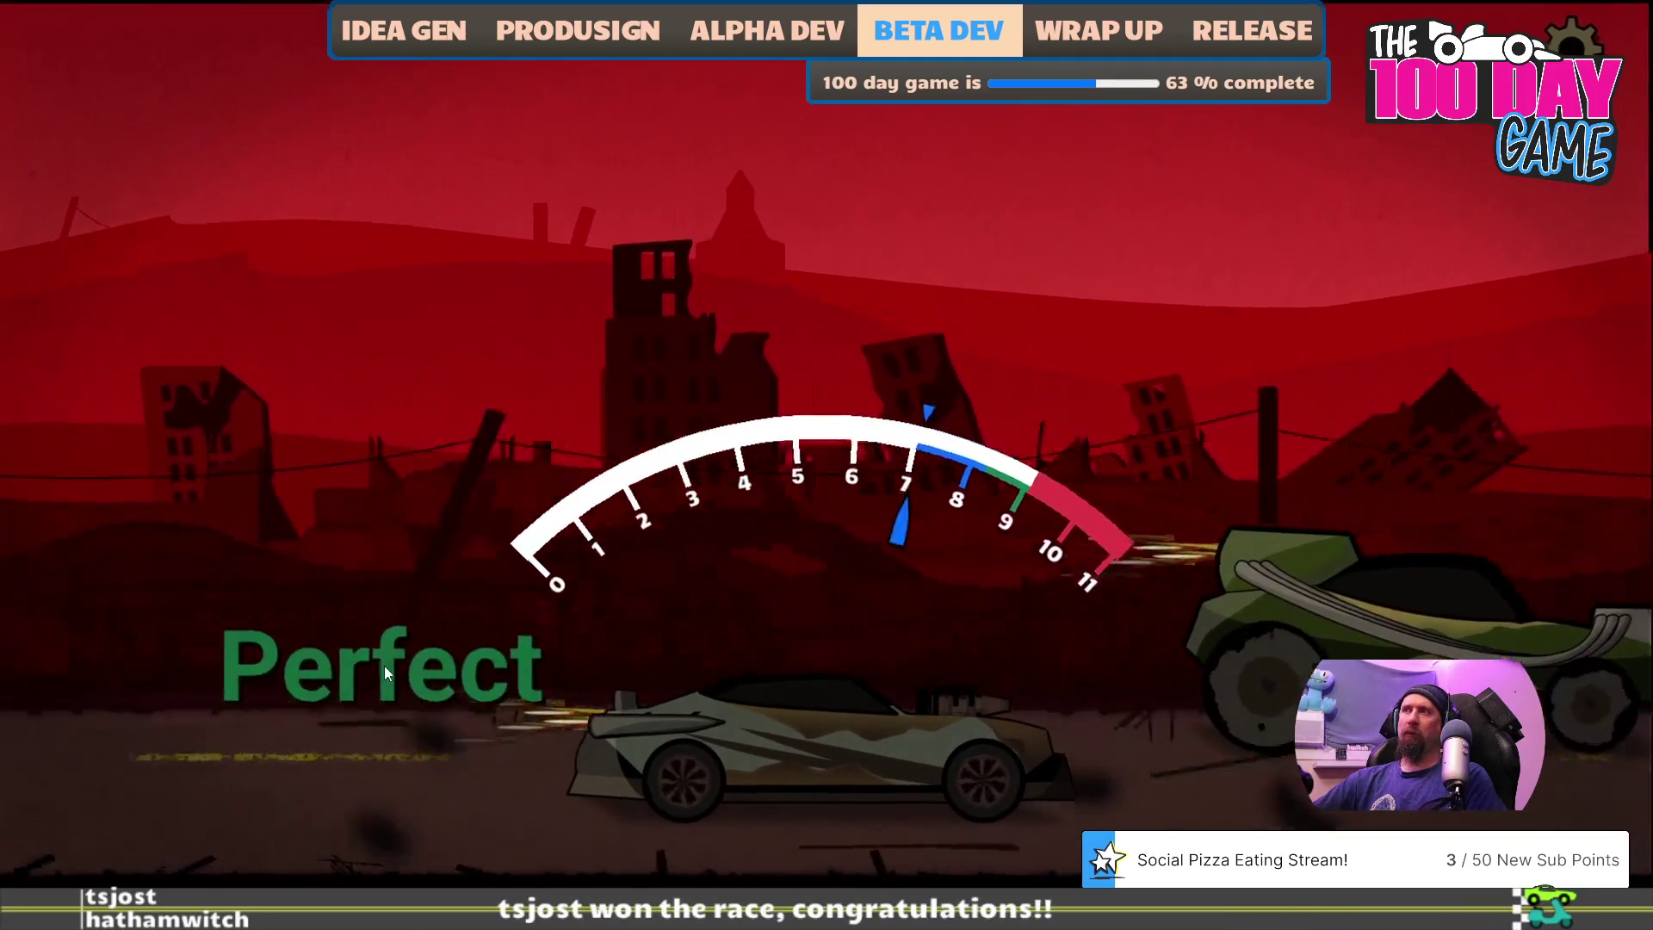
key("space")
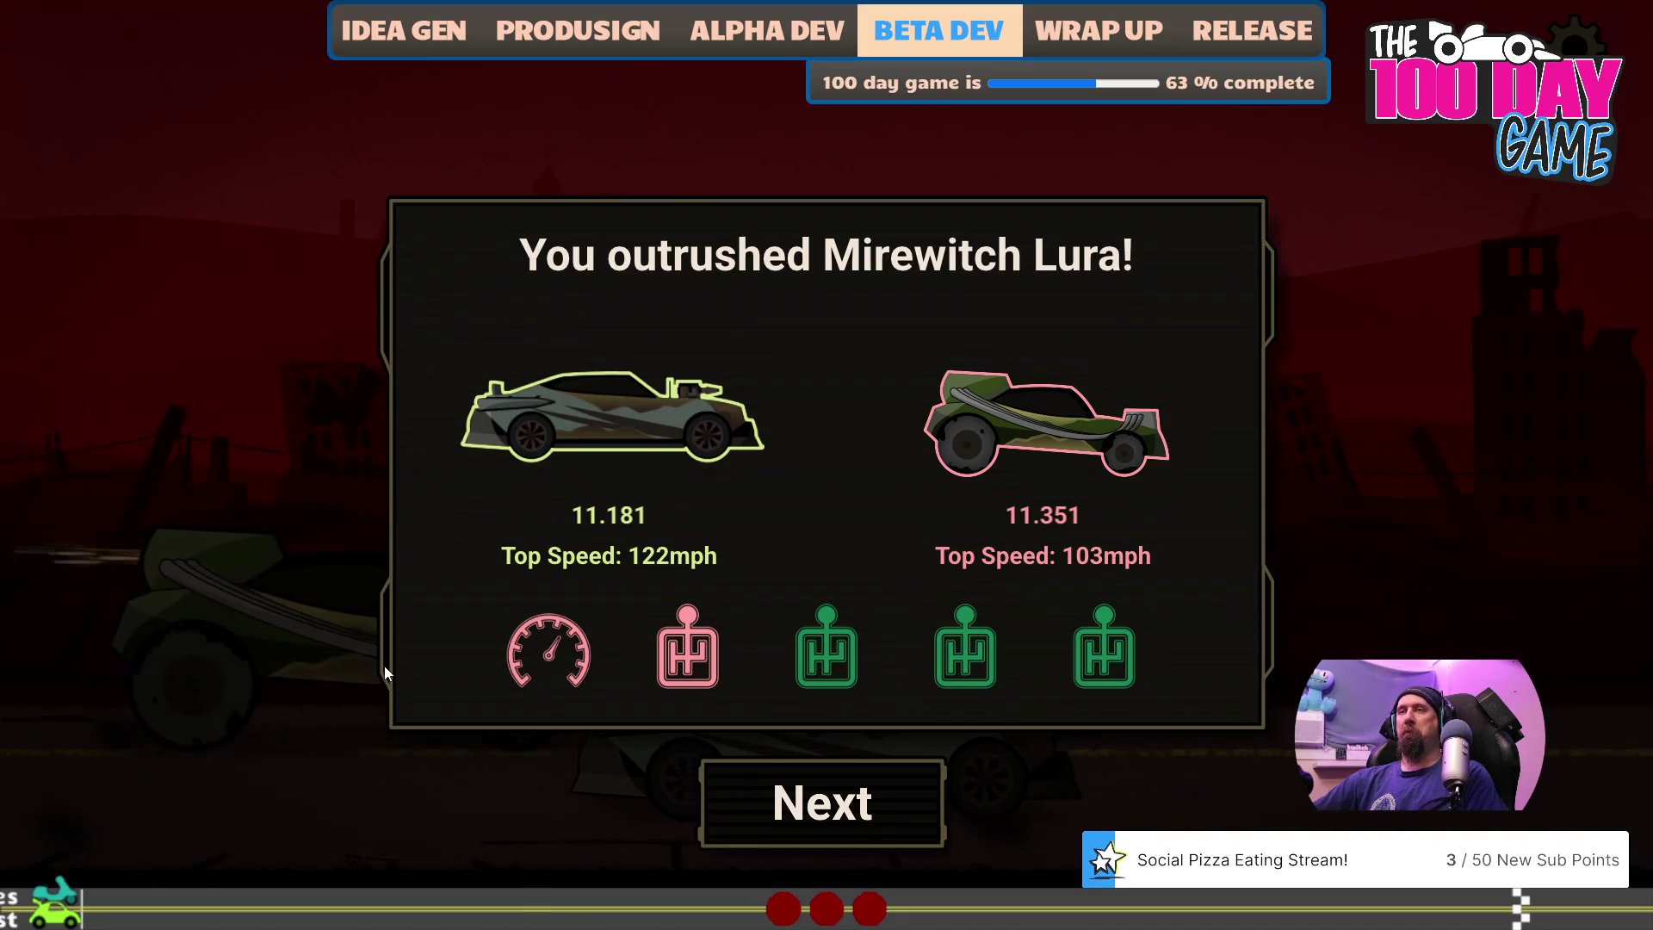
key("Return")
key("Return")
key("Escape")
key("Escape")
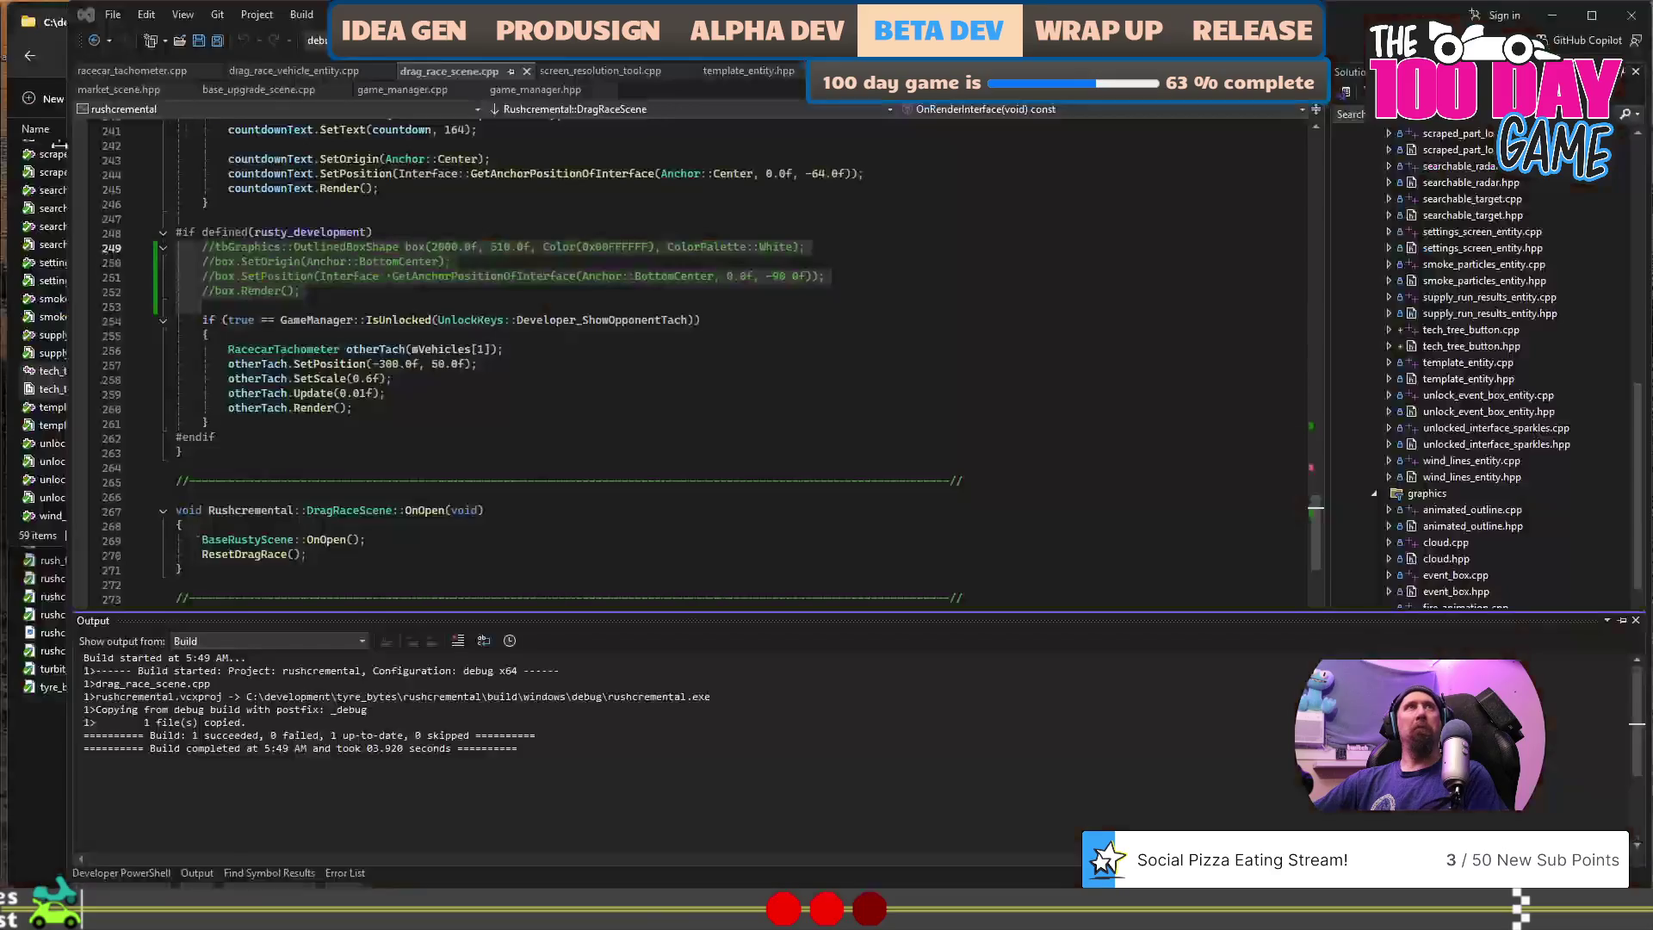
- Leave Visual Studio and bring up Premiere Pro with the preview_tech_tree sequence
left_click(897, 453)
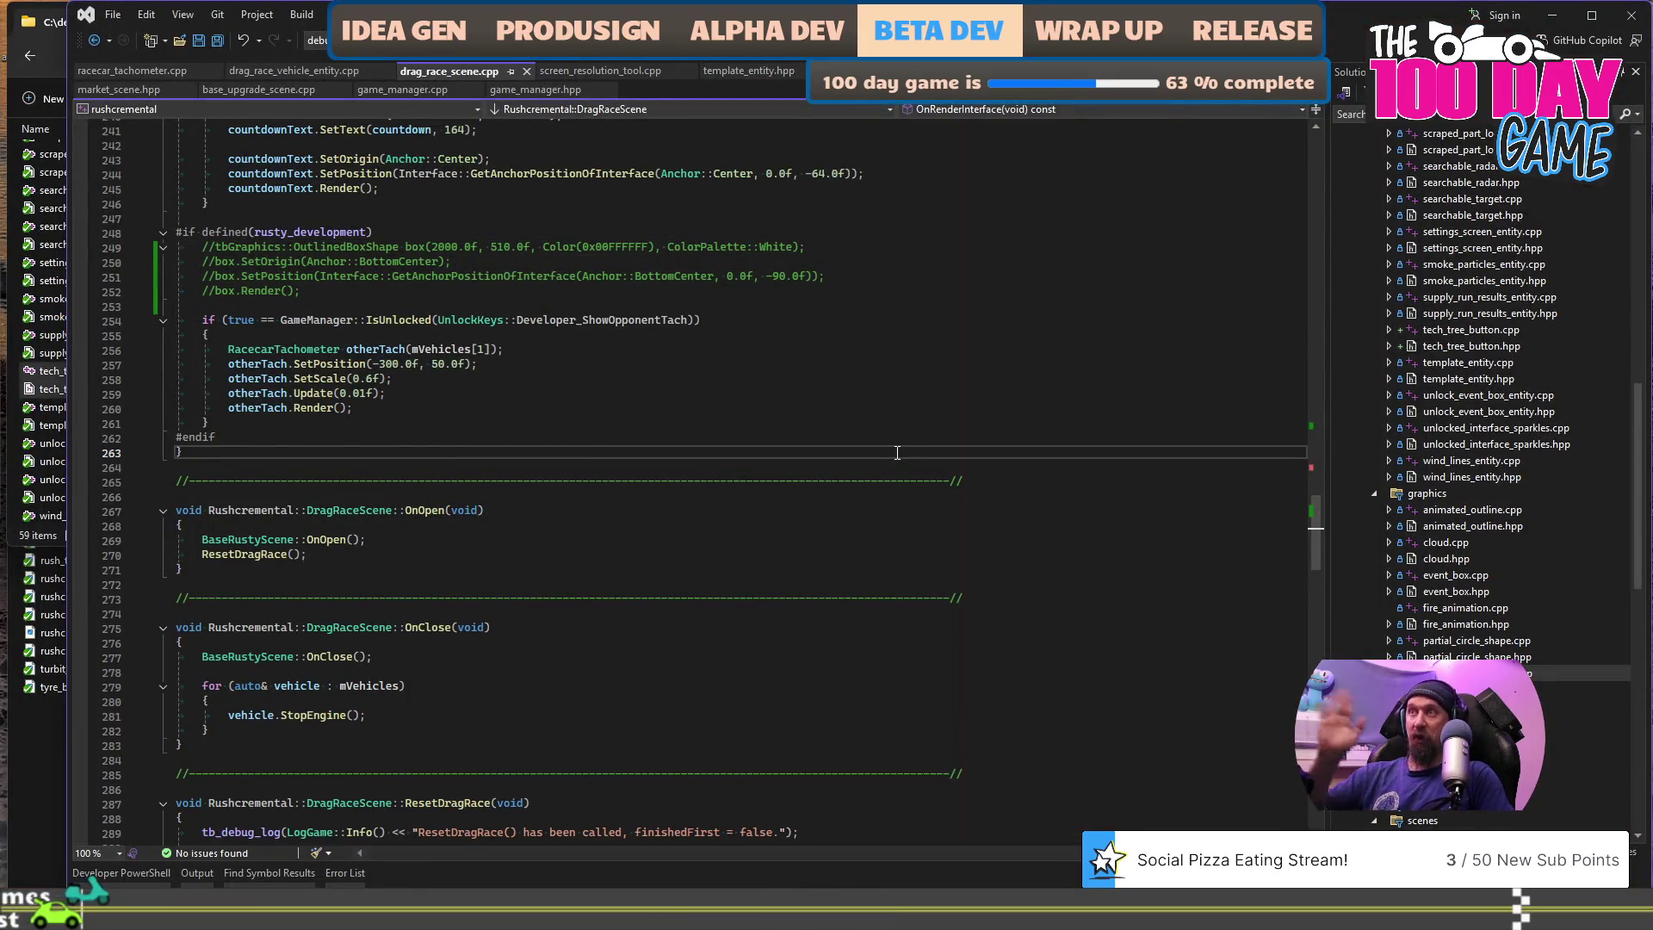
key("alt+Tab")
key("alt+Tab")
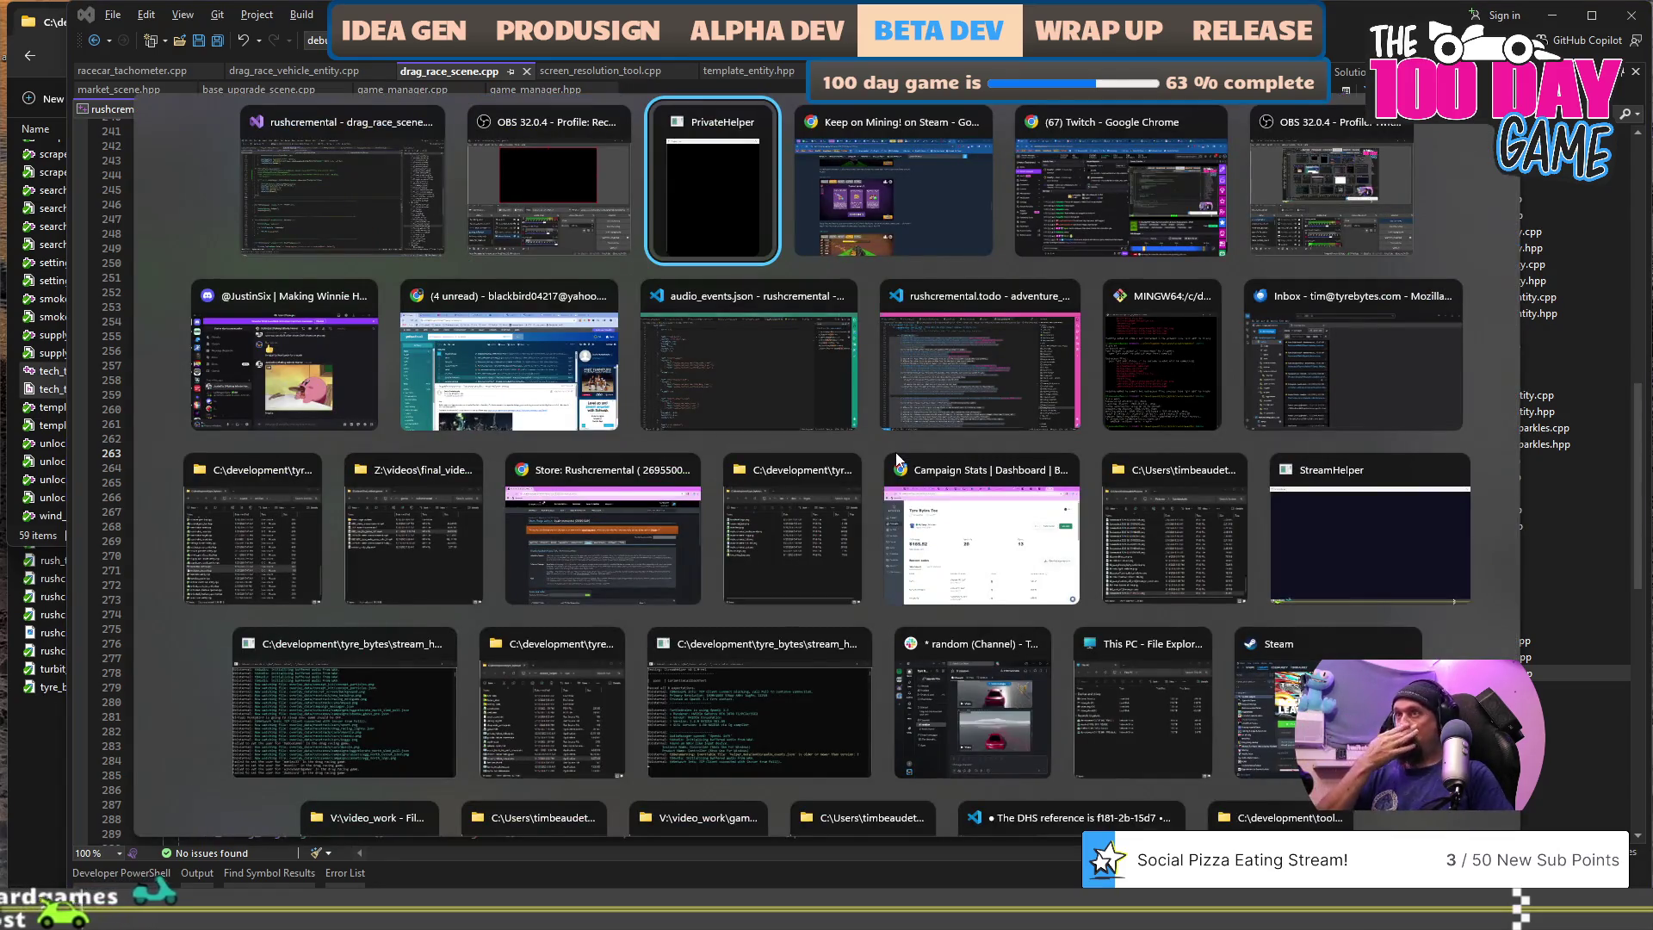
key("alt+shift+Tab")
key("alt+shift+Tab")
key("alt+shift+Tab")
key("alt+Tab")
key("alt+shift+Tab")
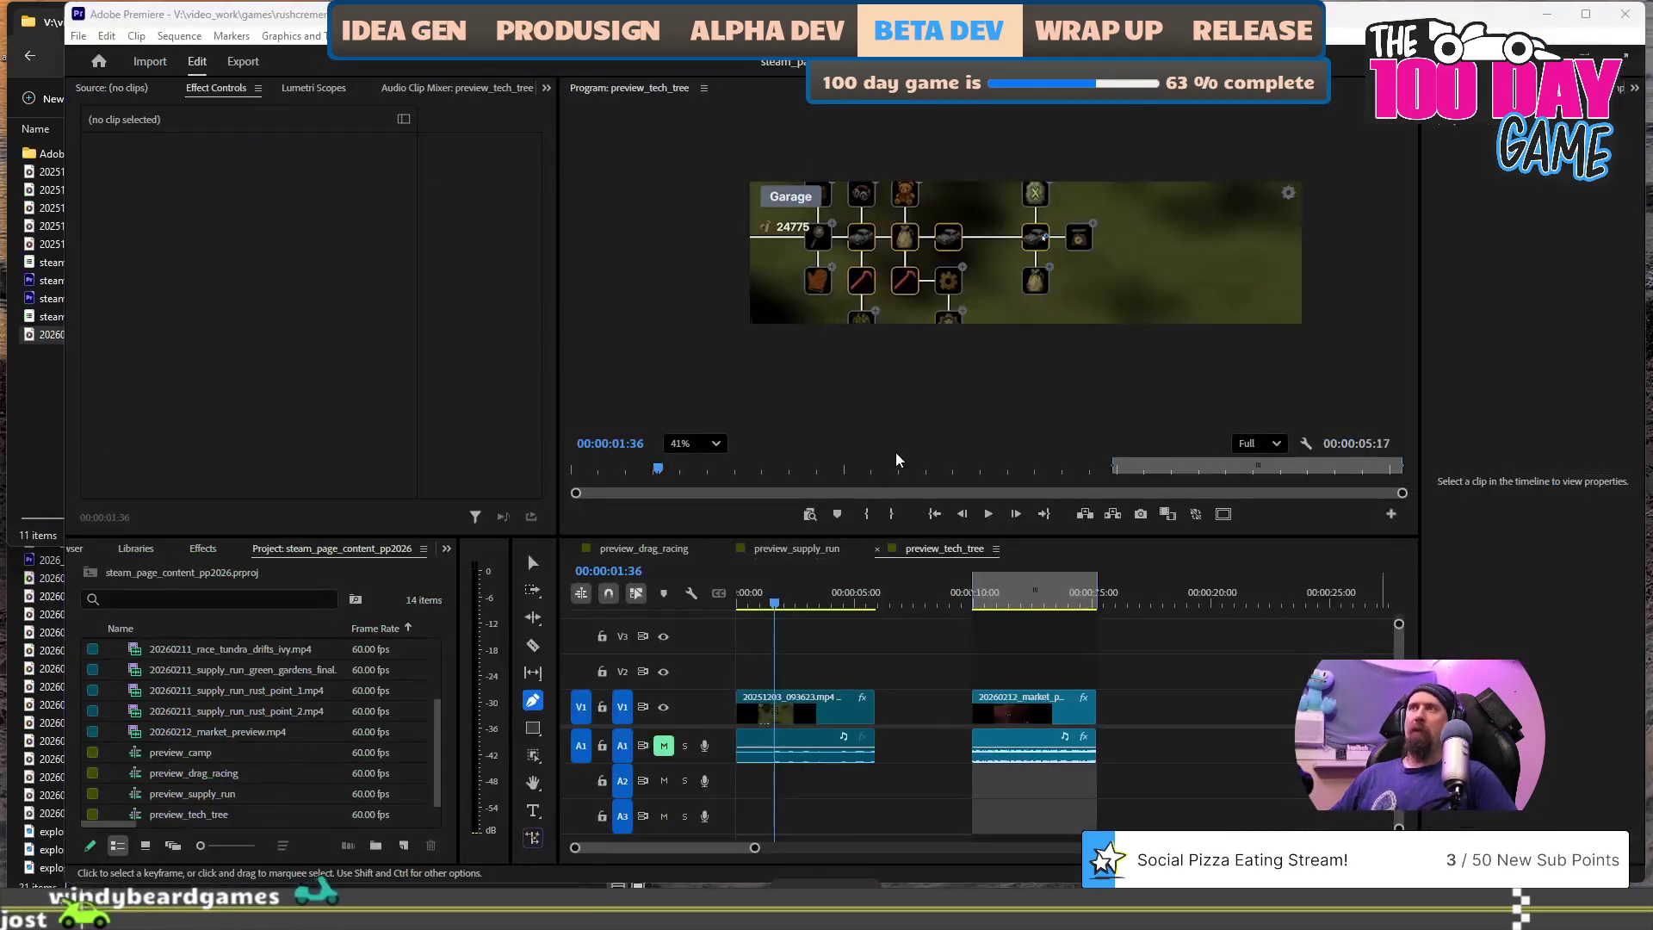
- Arrange the Media Encoder and Explorer windows, copy the newest zone_recording race clip, and reach the project folder
key("alt+Tab")
left_click(193, 537)
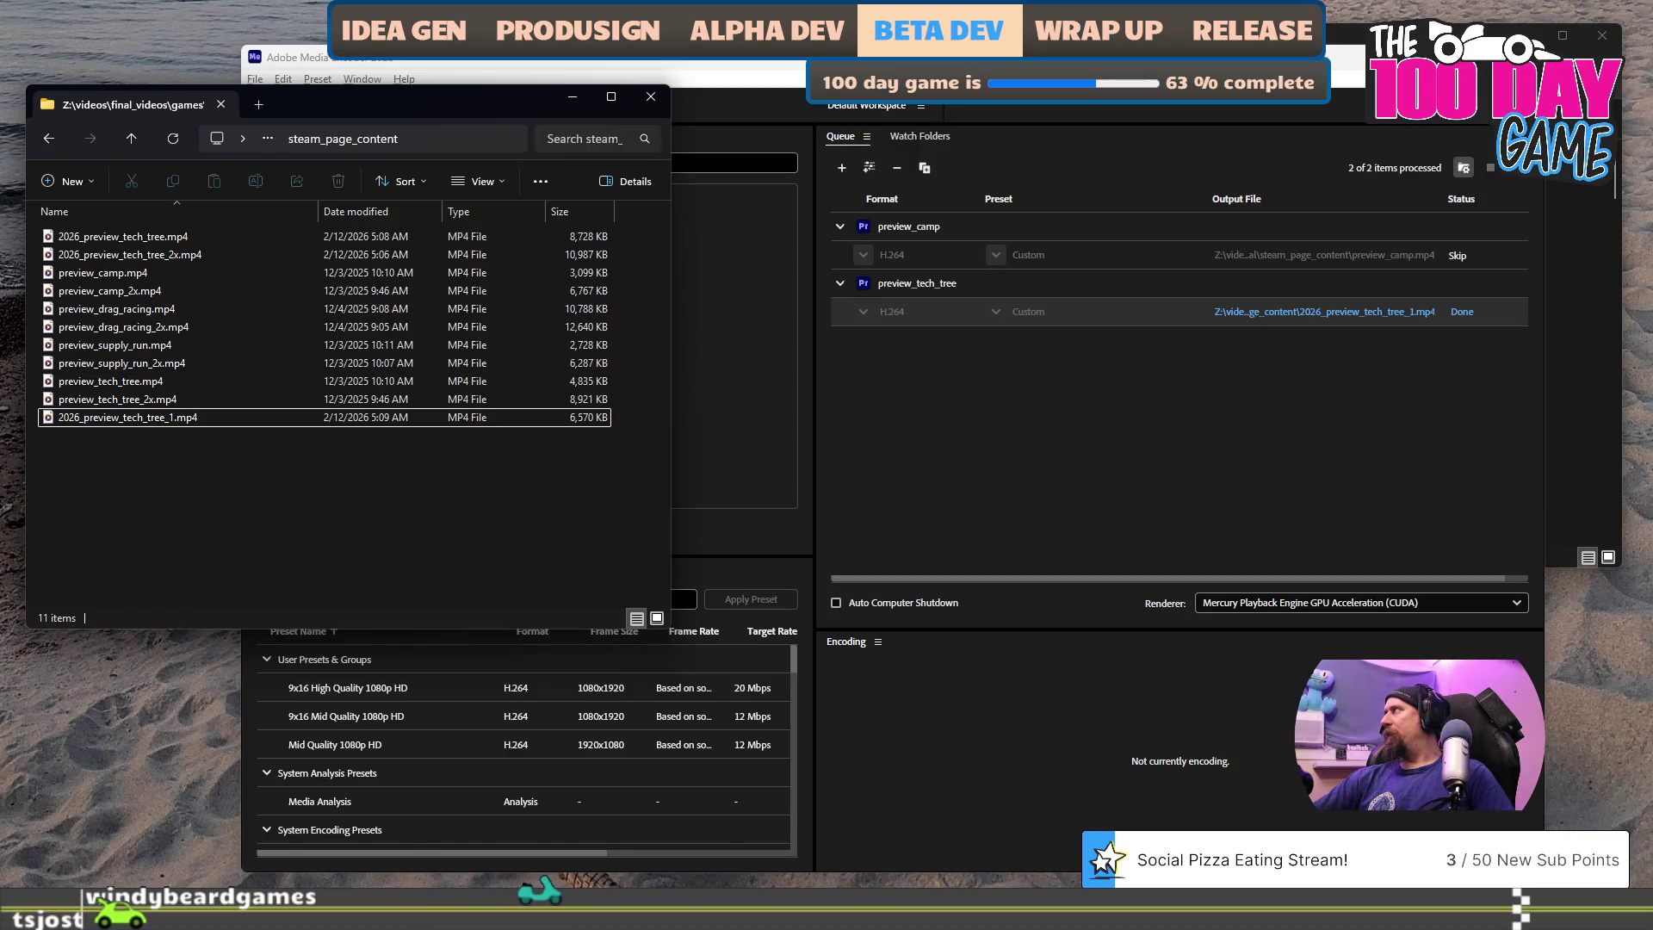
key("alt+Tab")
key("alt+Tab")
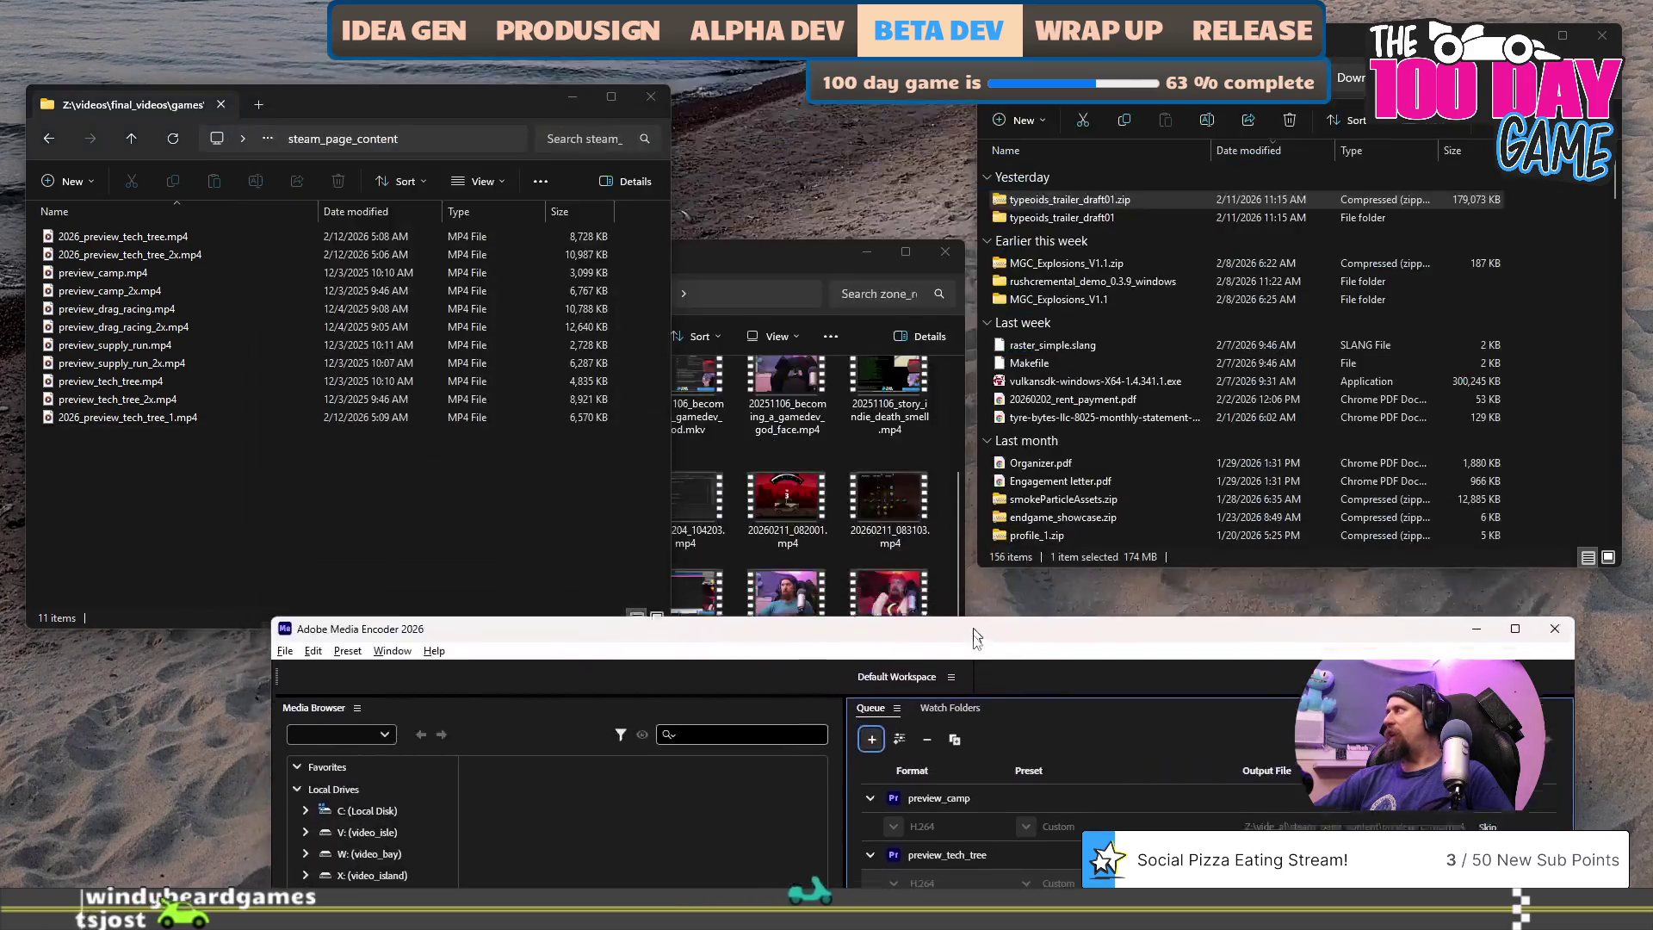
mouse_move(746, 288)
left_mouse_down()
mouse_move(546, 333)
mouse_move(503, 391)
left_mouse_up()
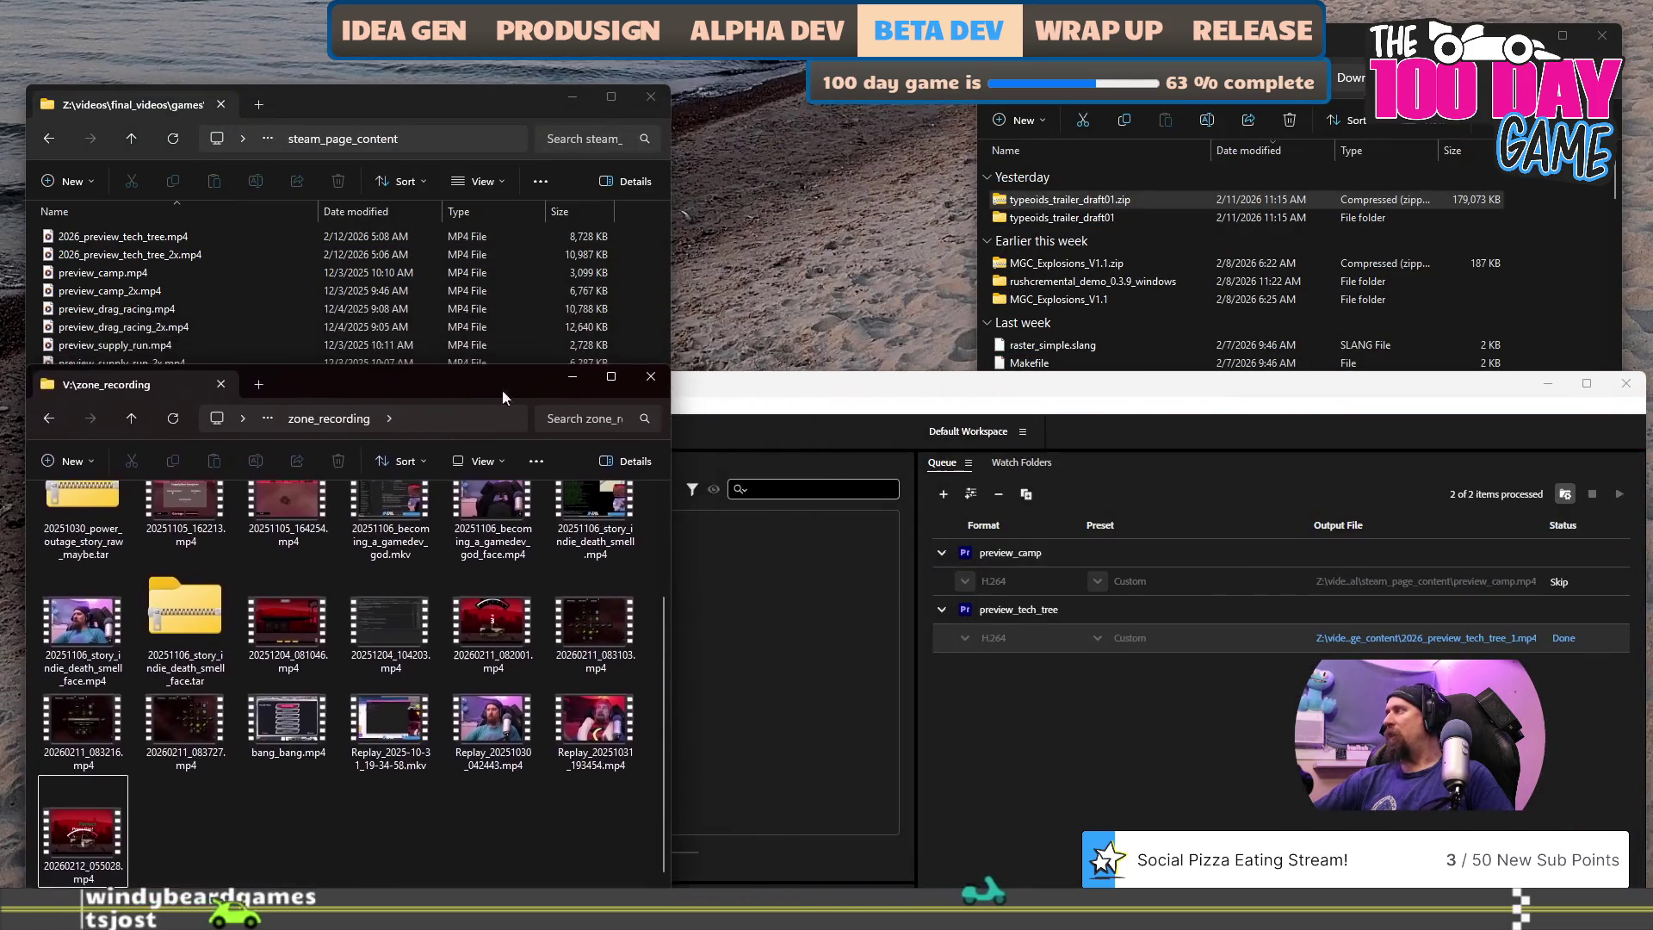
double_click(914, 377)
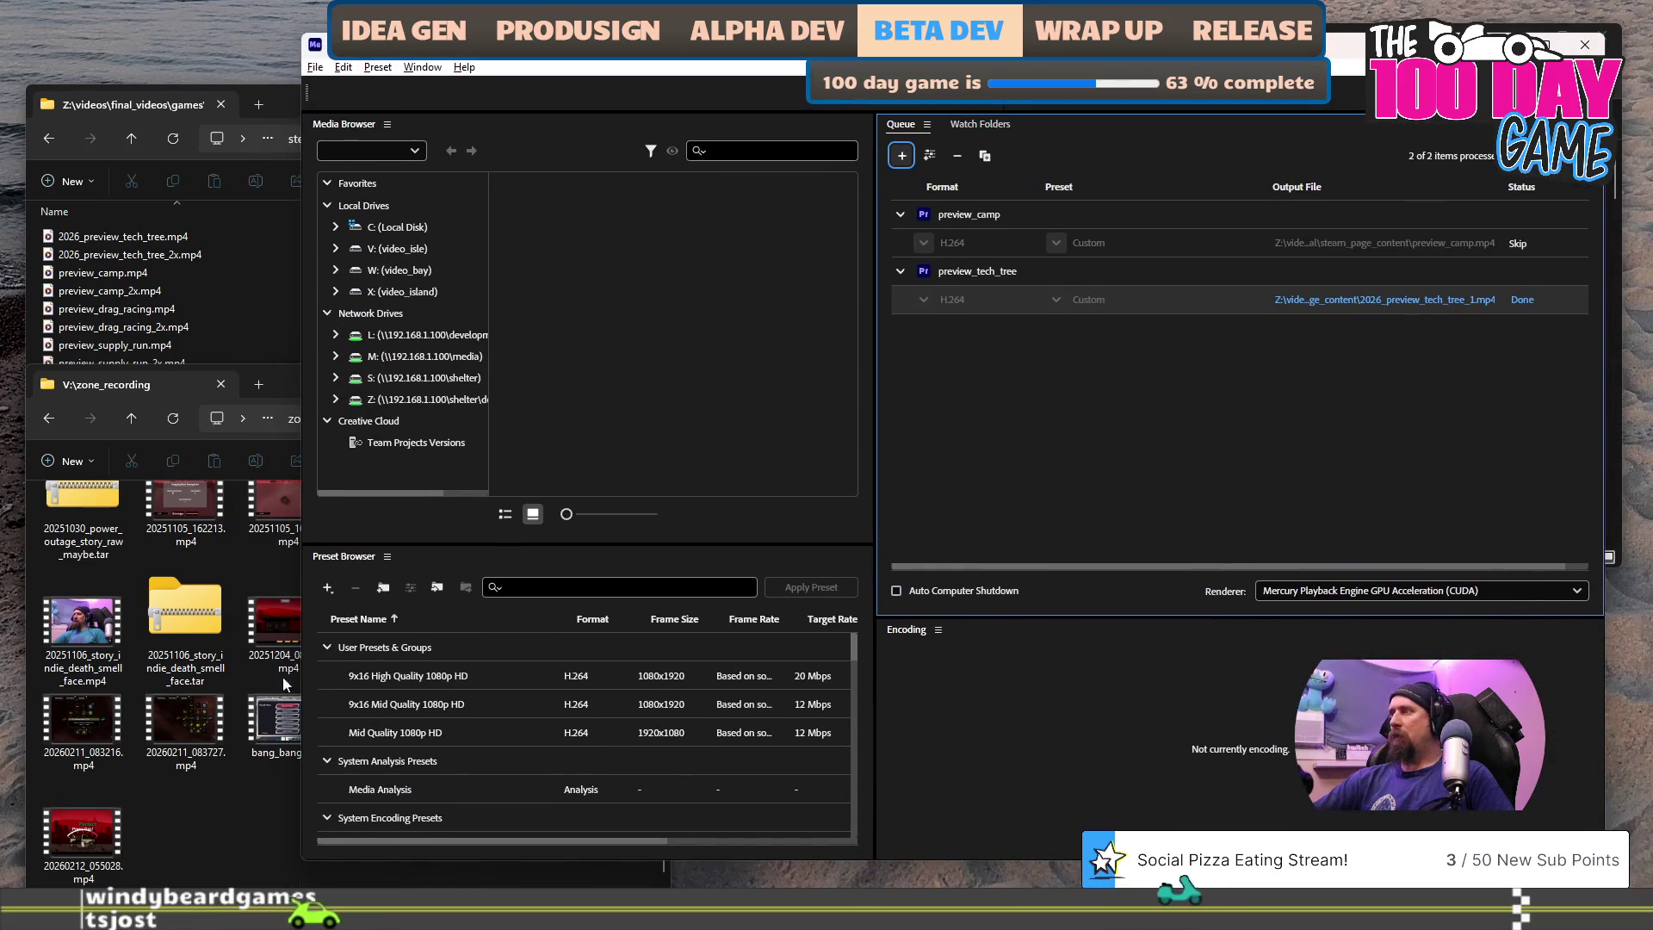
left_click(282, 677)
key("alt+Tab")
key("alt+Tab")
key("alt+Tab")
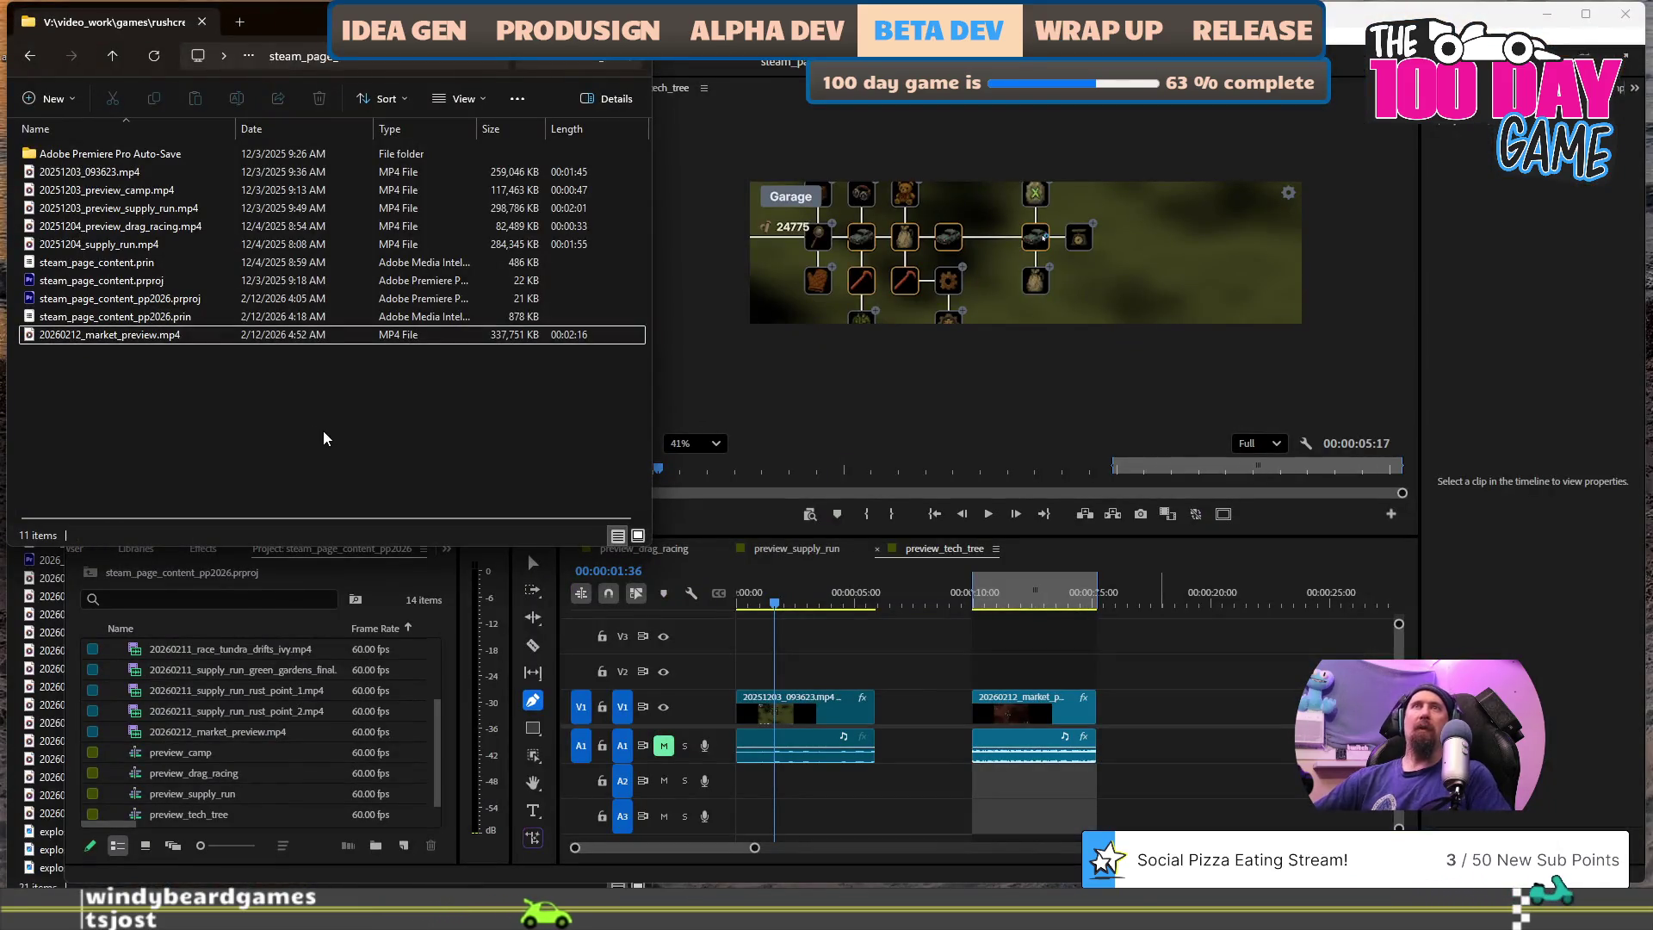
- Paste the race recording into the project folder and rename it 20260212_racing_preview.mp4
key("ctrl+v")
key("F2")
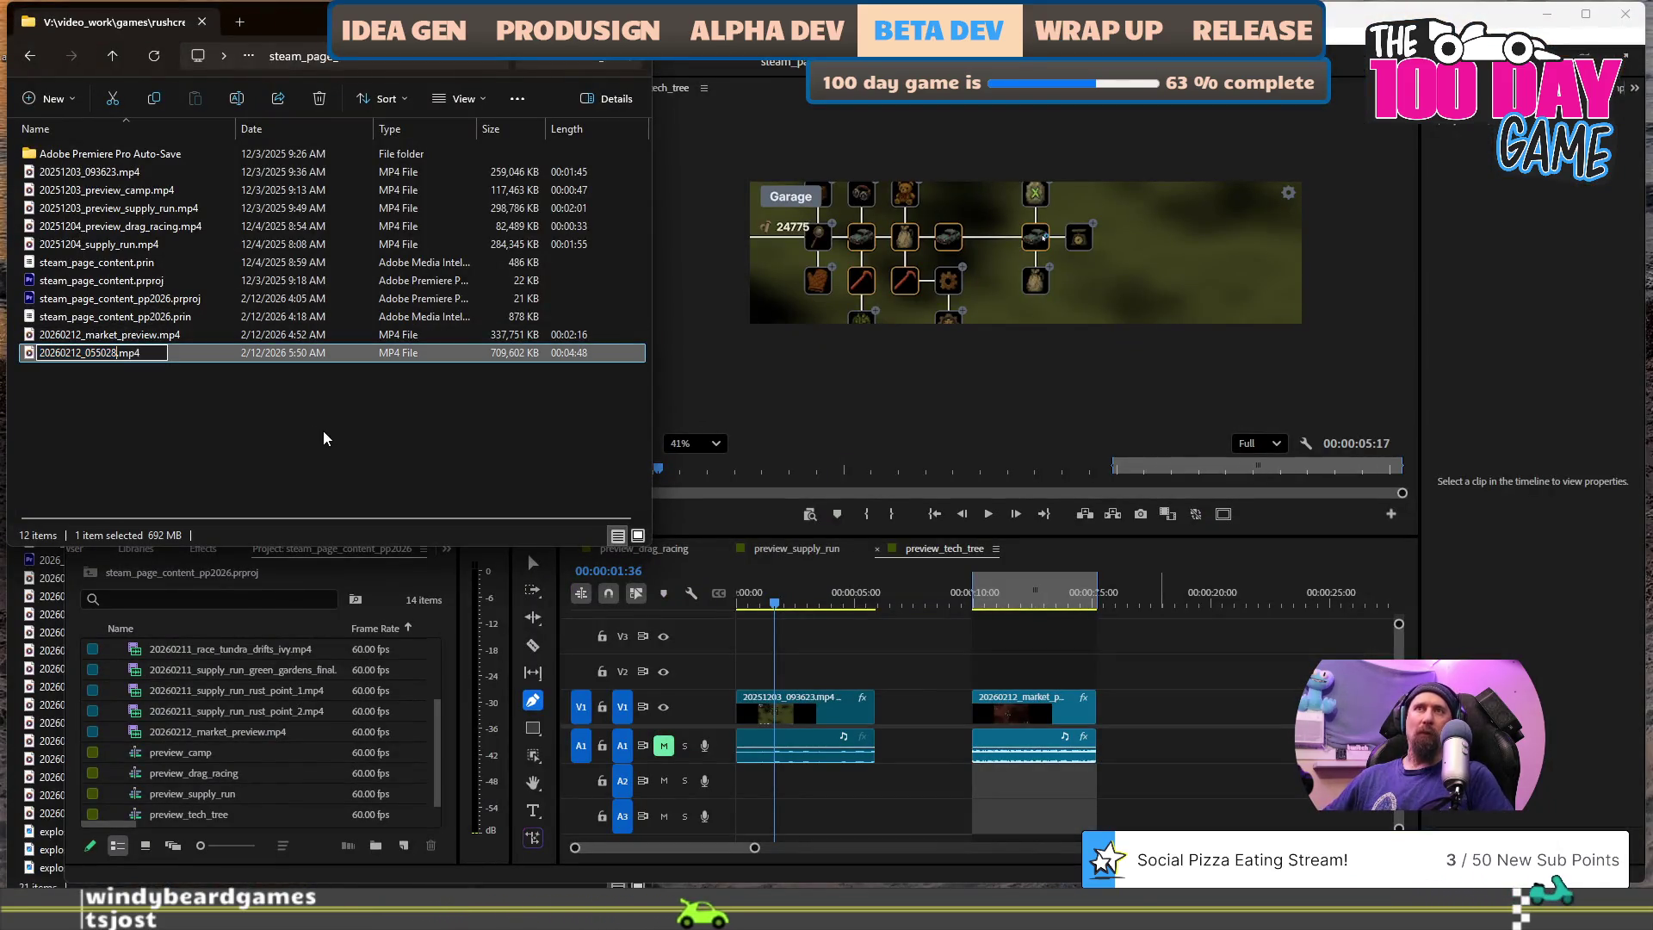
key("shift+Left")
key("shift+Left")
key("shift+Left")
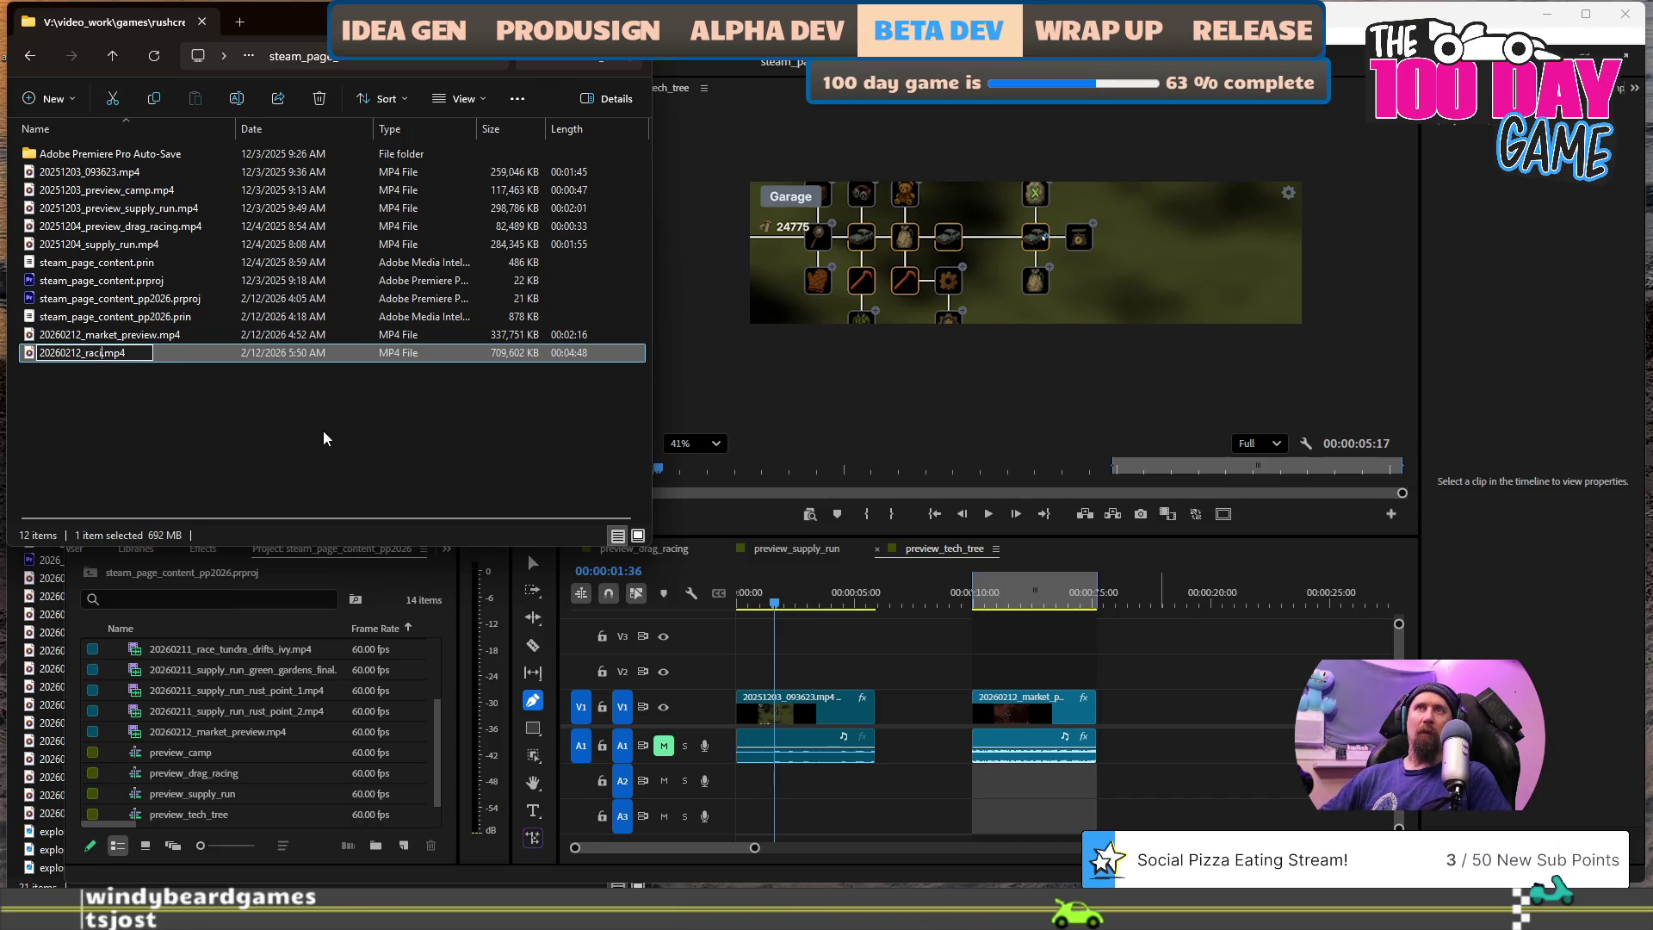
type("evi")
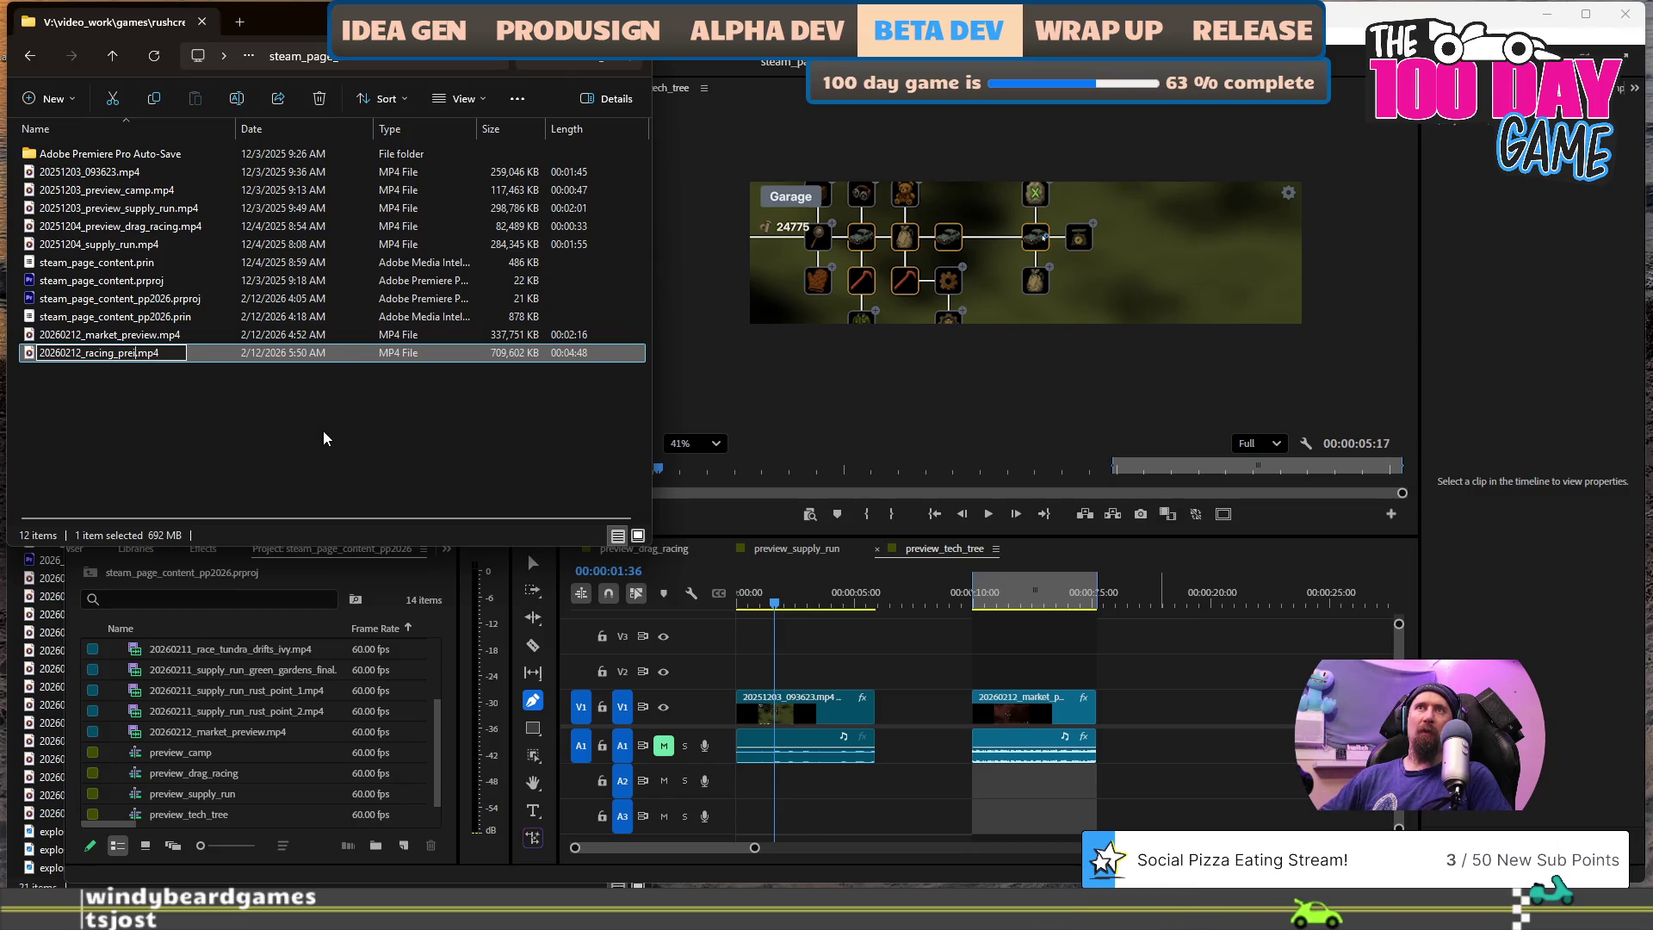
type("ew")
key("Return")
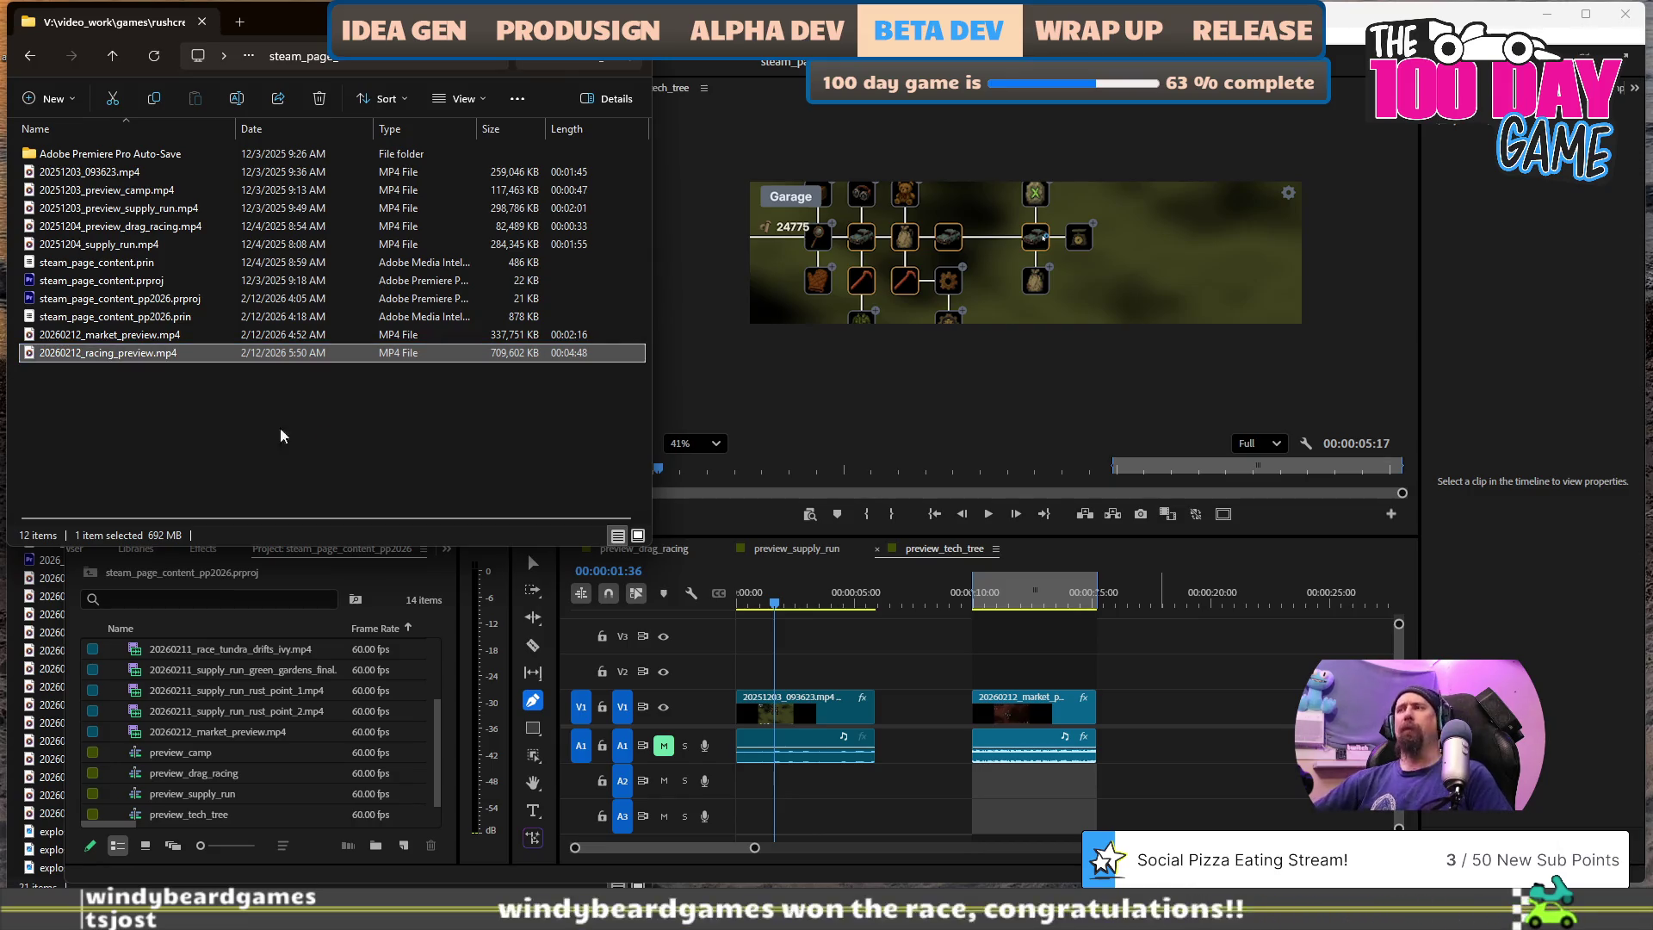
- Add the racing preview clip to the timeline after the market clip
mouse_move(832, 570)
left_mouse_down()
mouse_move(990, 659)
mouse_move(1205, 732)
mouse_move(1149, 740)
mouse_move(1179, 738)
left_mouse_up()
scroll(1179, 737, "down", 5)
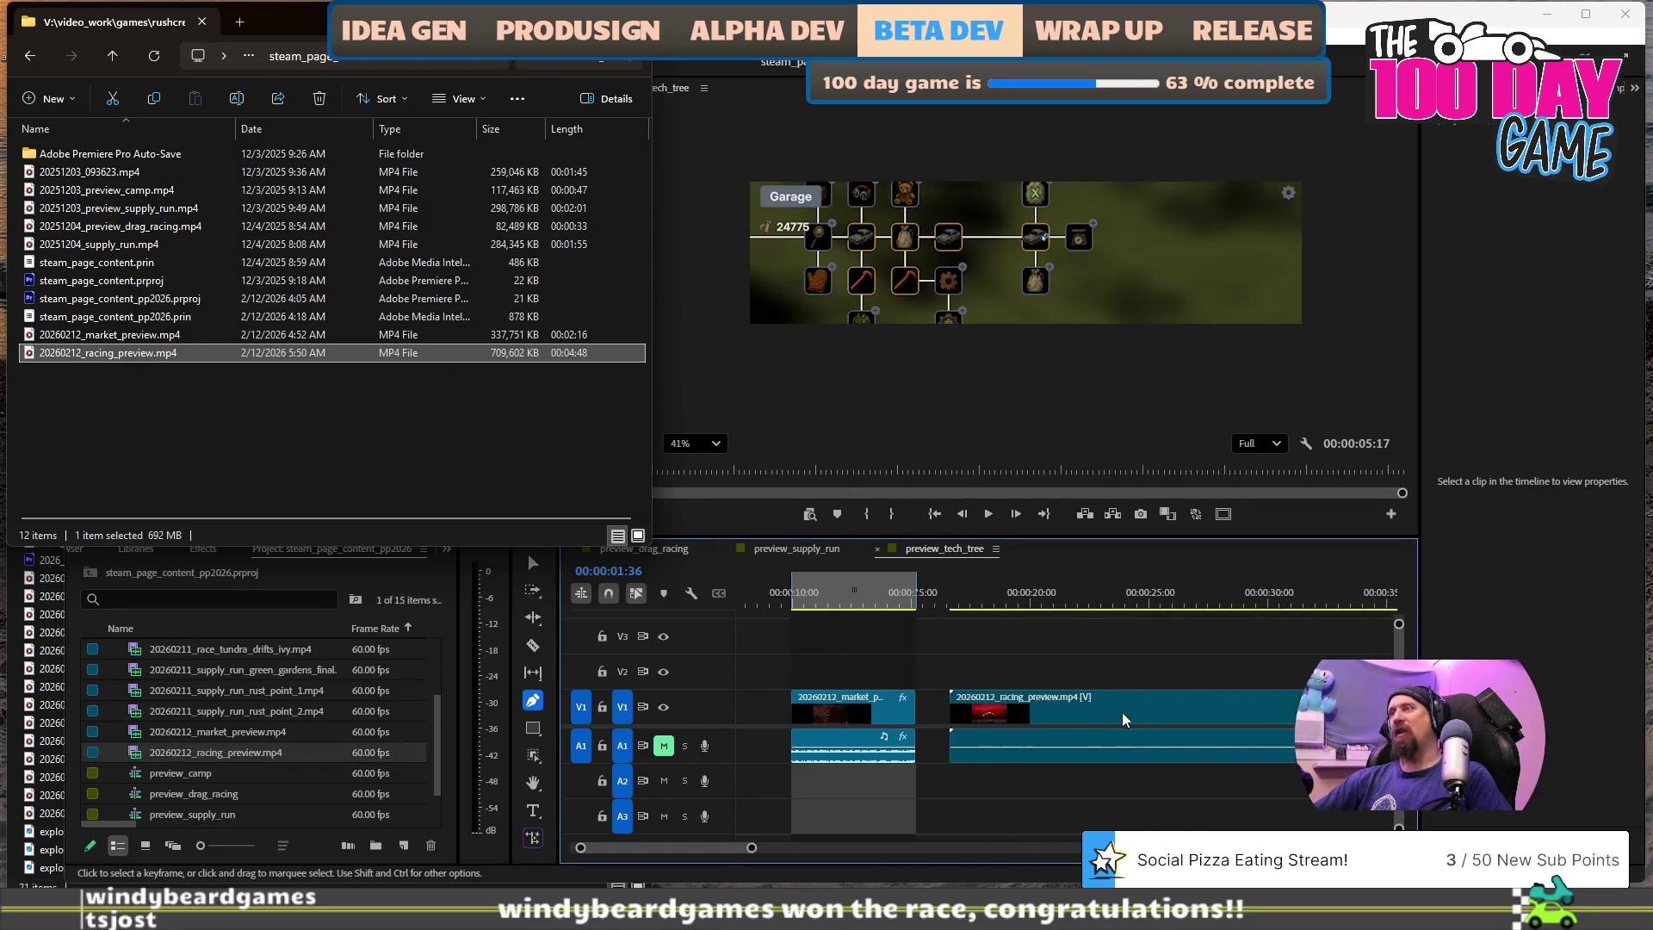
left_click(895, 606)
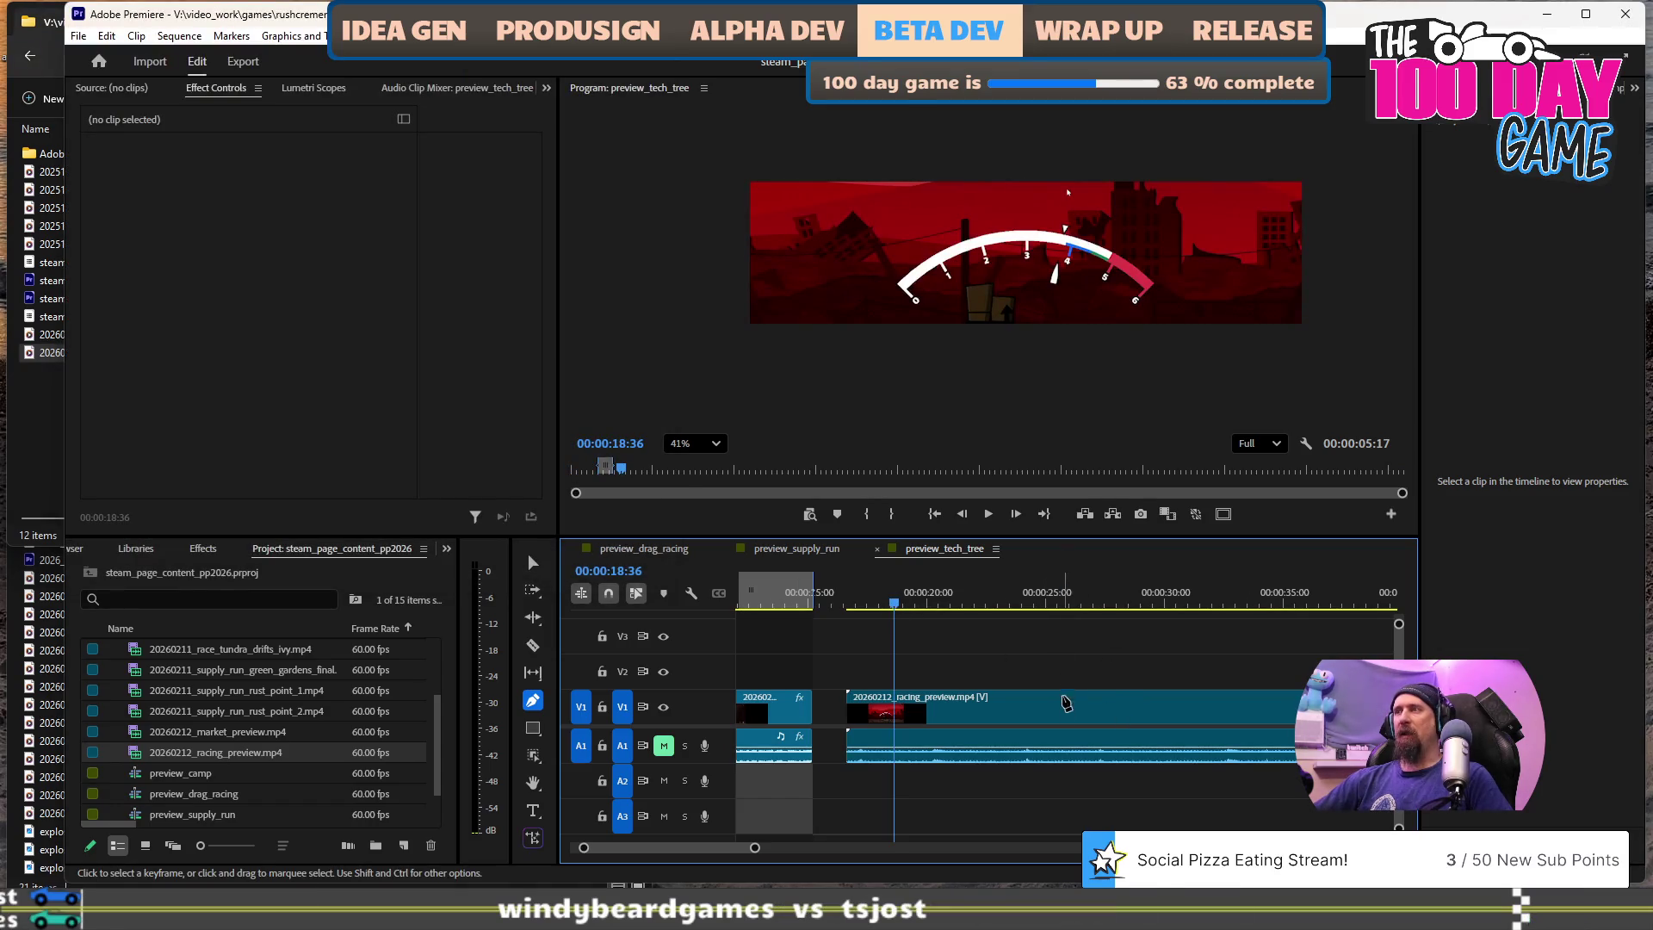
left_click(1066, 702)
left_click(1026, 600)
- Scale and reposition the racing footage, ending at scale 82.5 and Position 780, 40.1
left_click(1149, 309)
left_click_drag(1176, 307, 1173, 237)
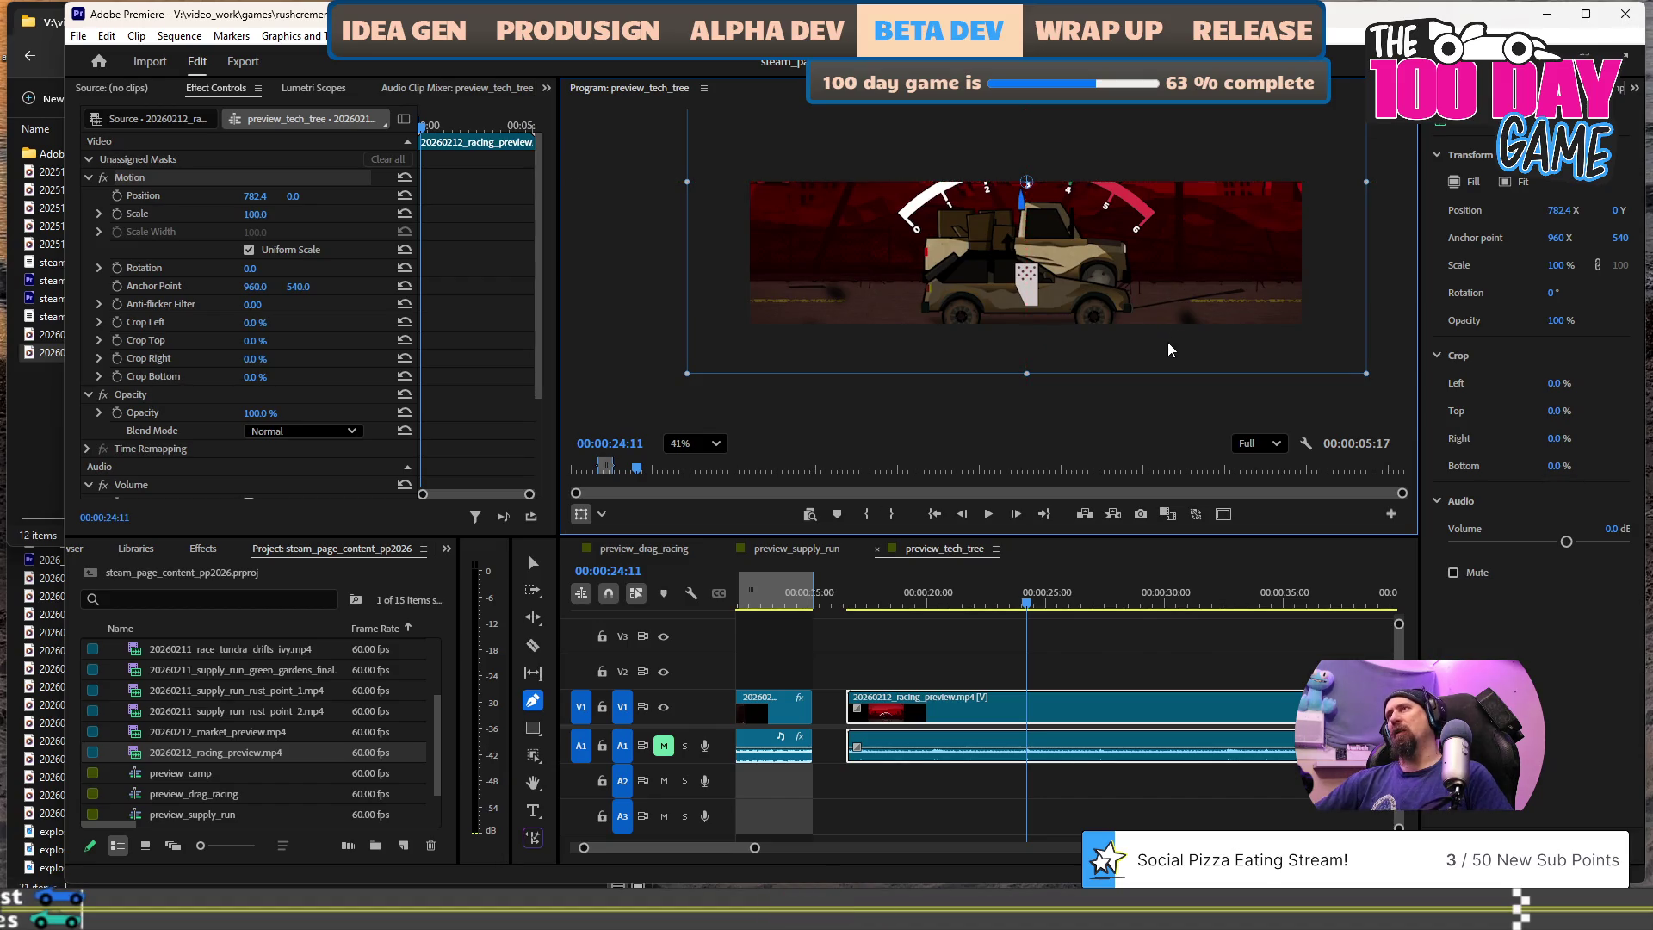
left_click(1178, 600)
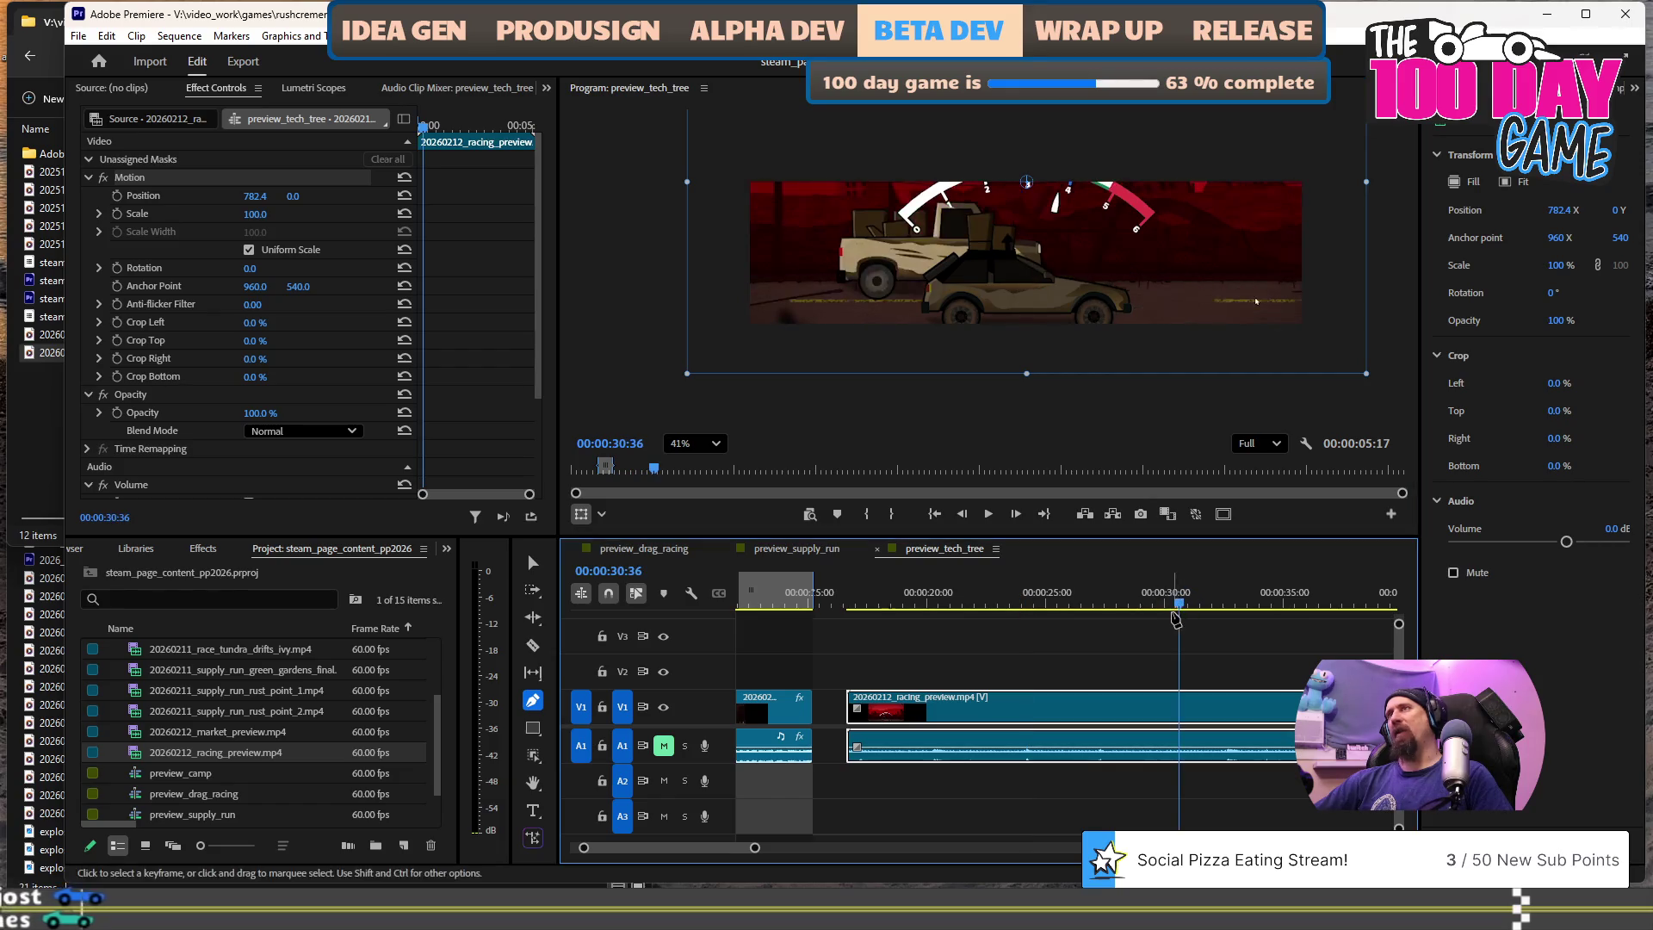
left_click(1250, 603)
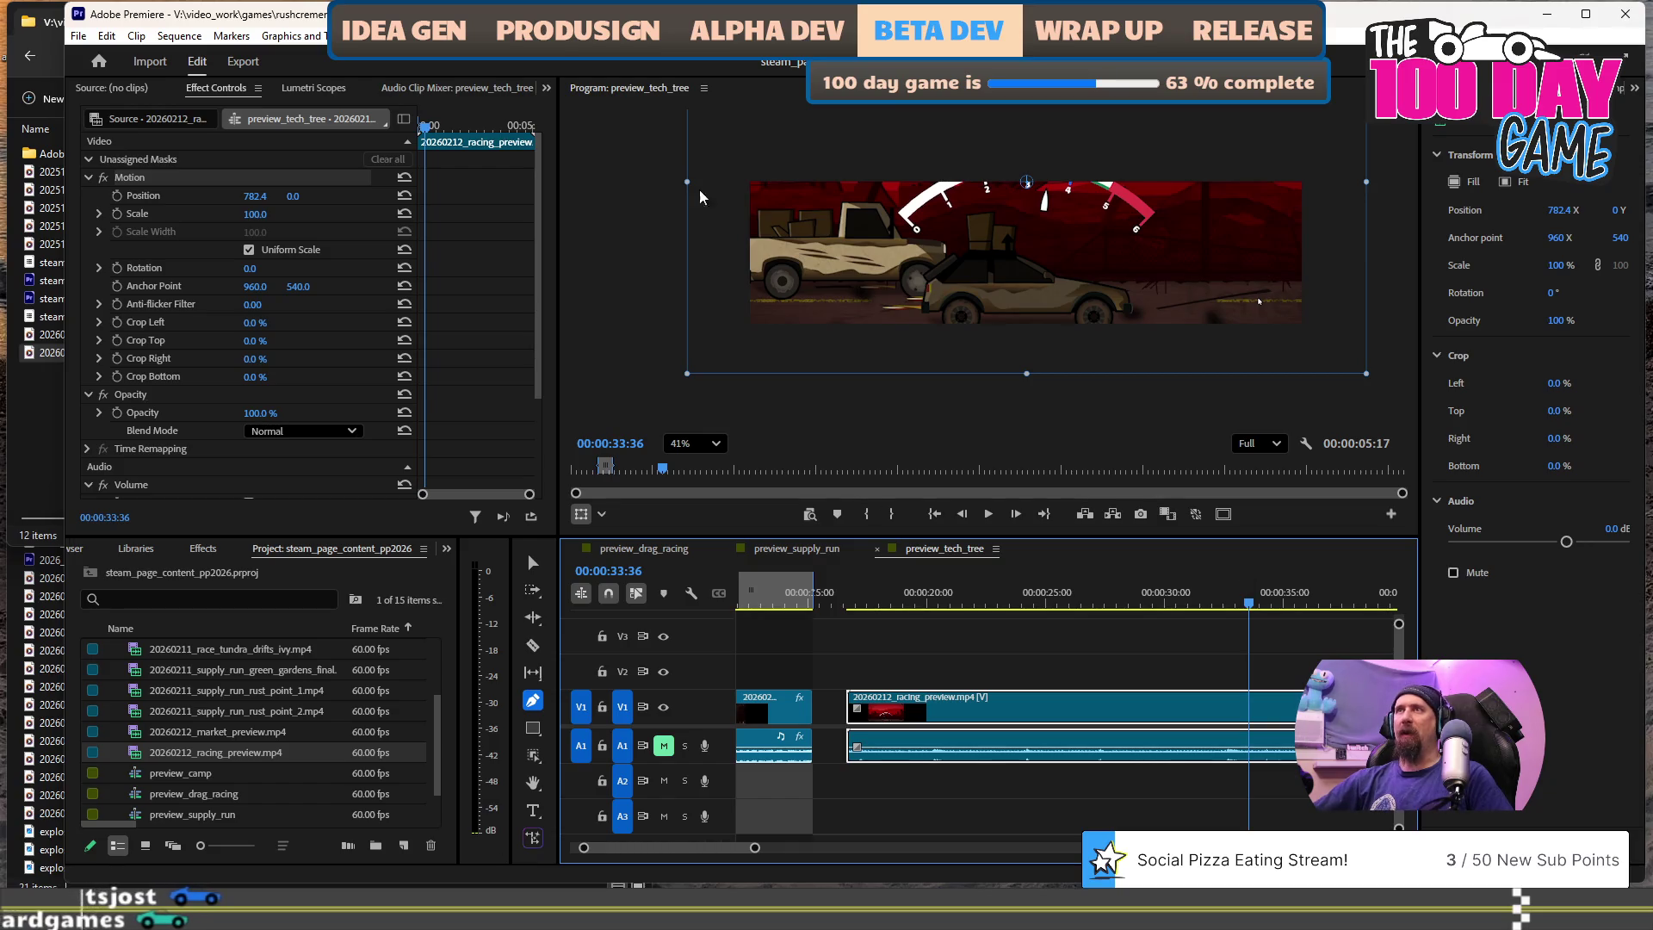
left_click_drag(683, 374, 731, 343)
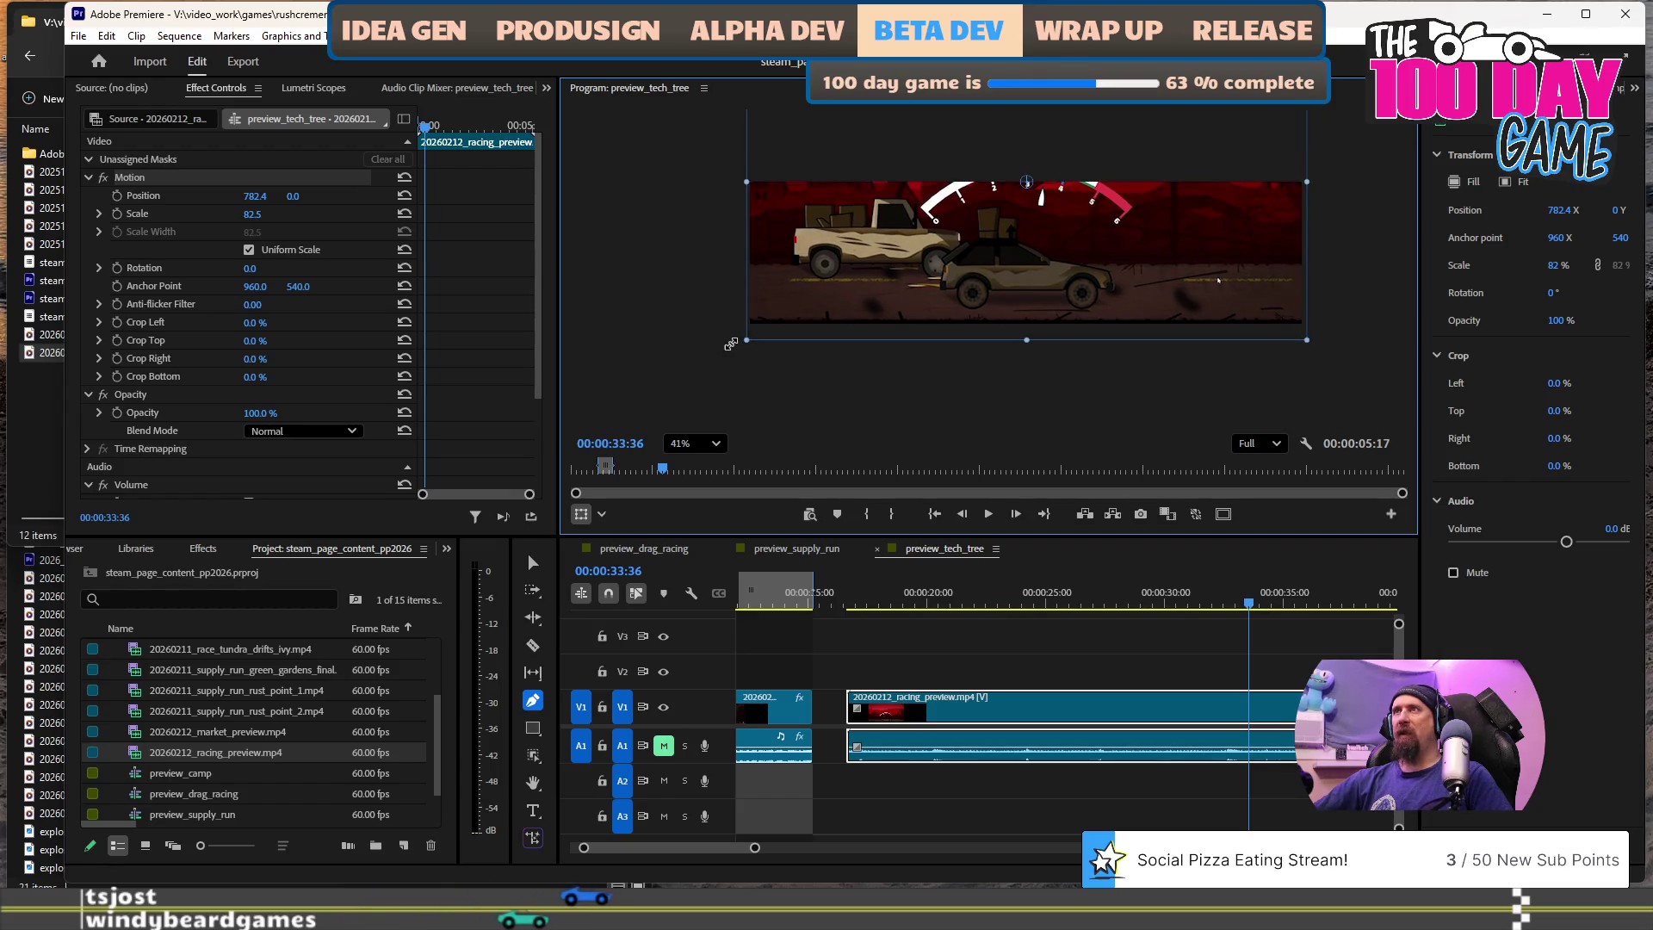
left_click_drag(910, 245, 912, 260)
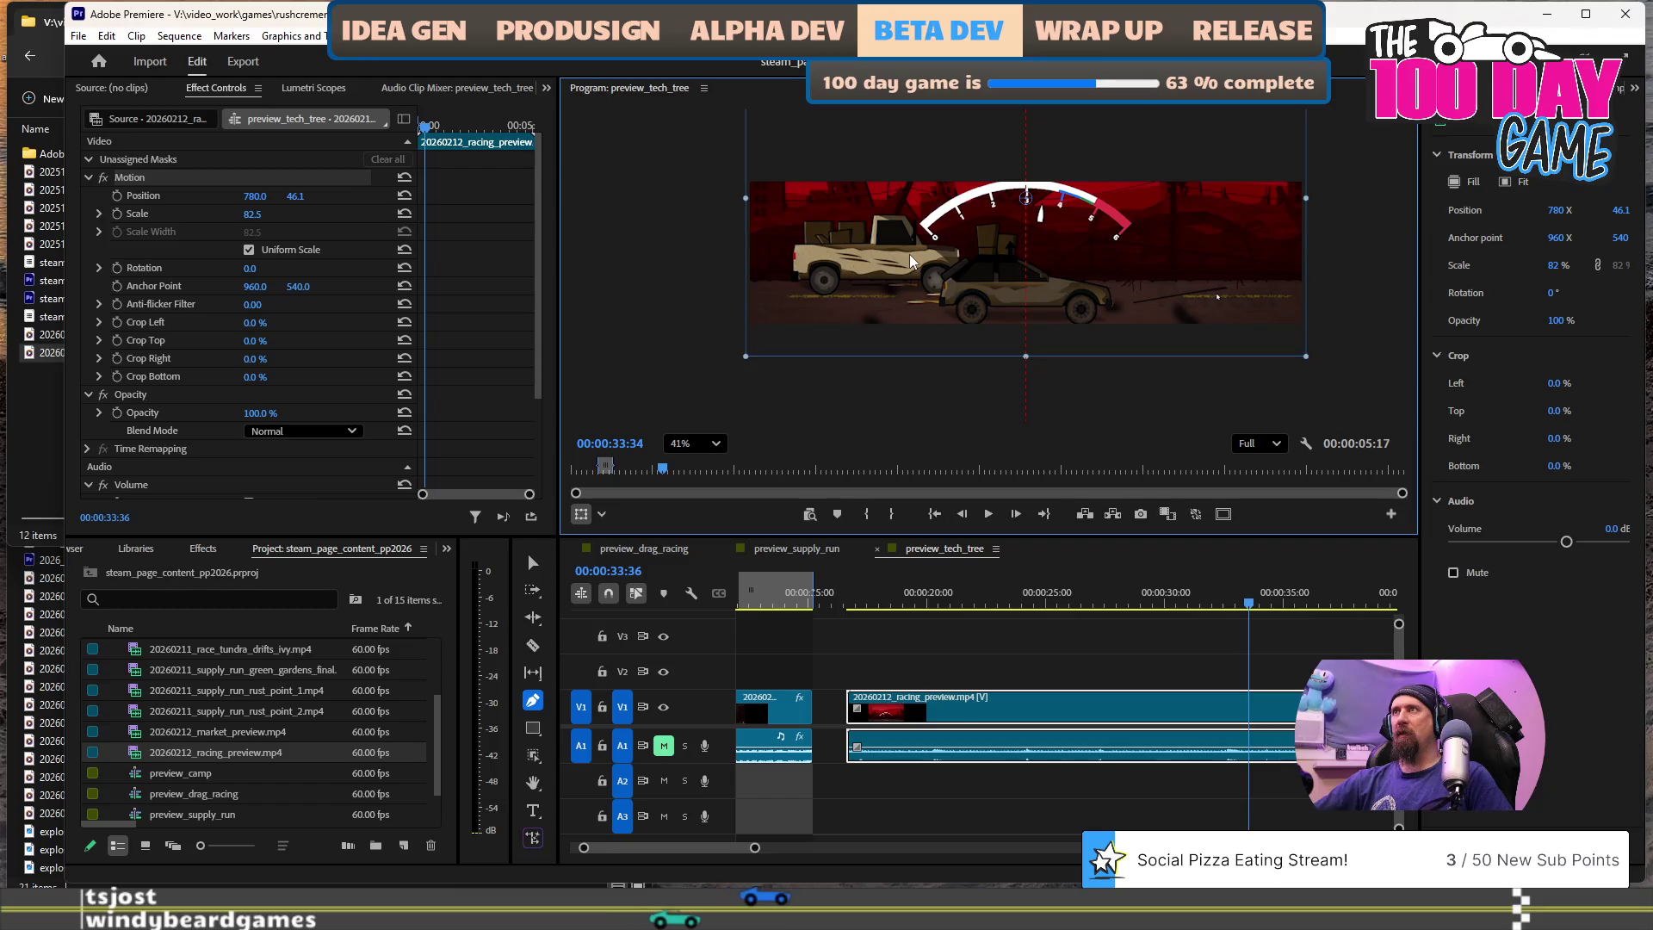
key("Up")
key("Up")
key("Up")
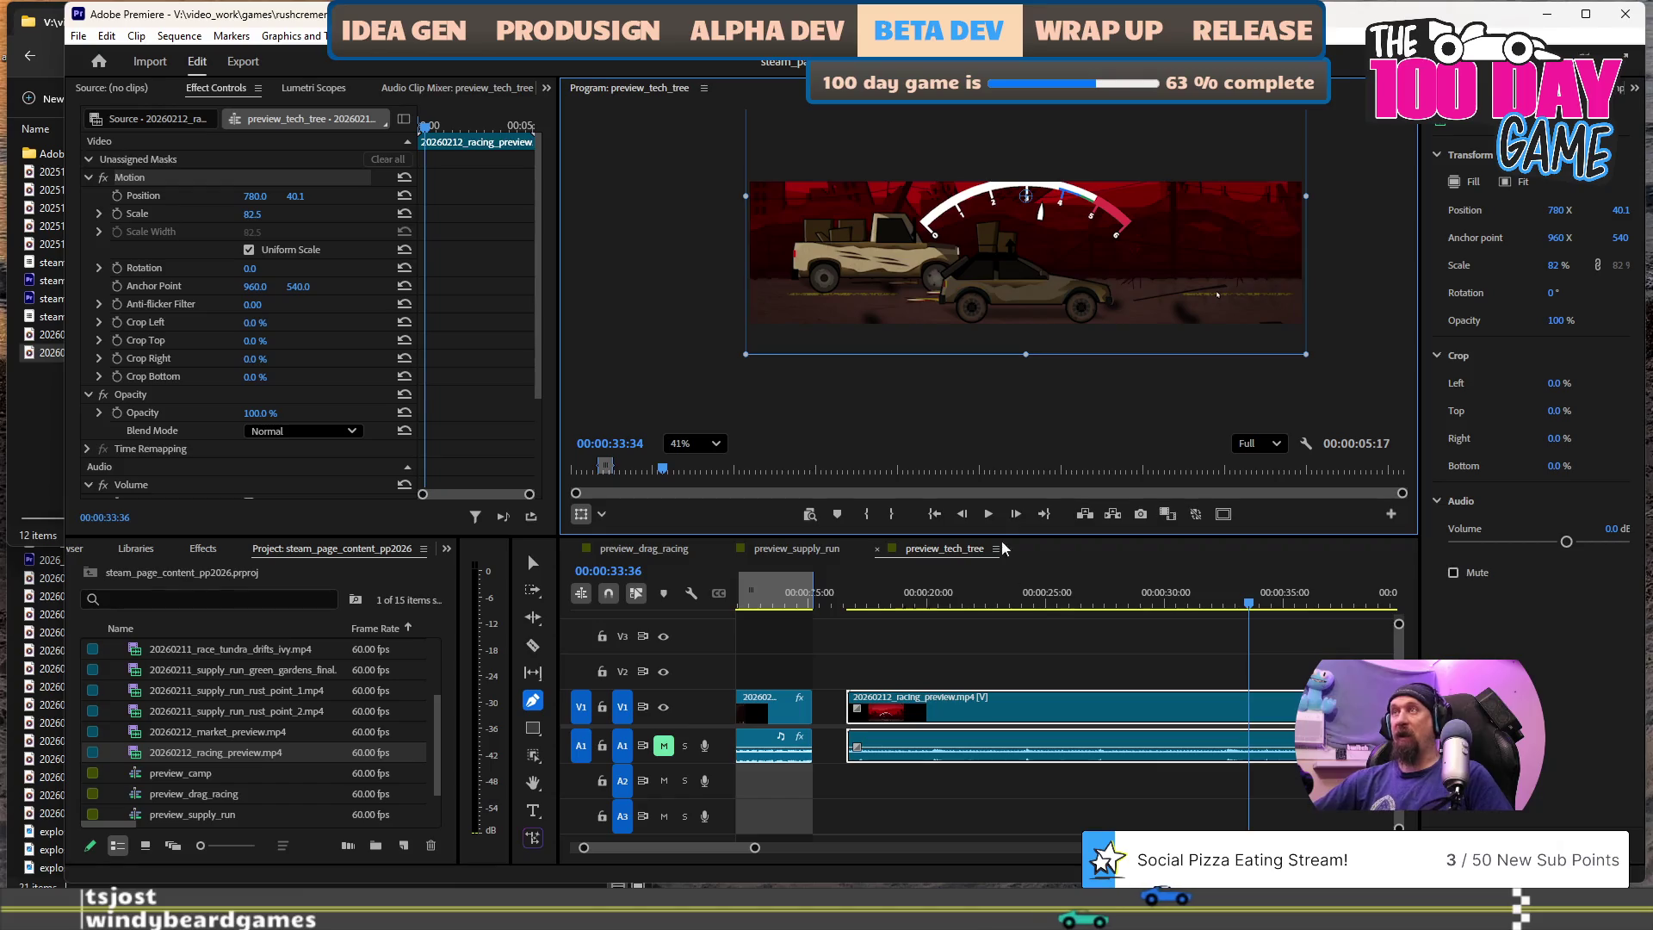
left_click(1033, 603)
- Split the racing preview clip at the 00:00:21:40 'Shift now!' frame and ripple-delete the selected piece
key("space")
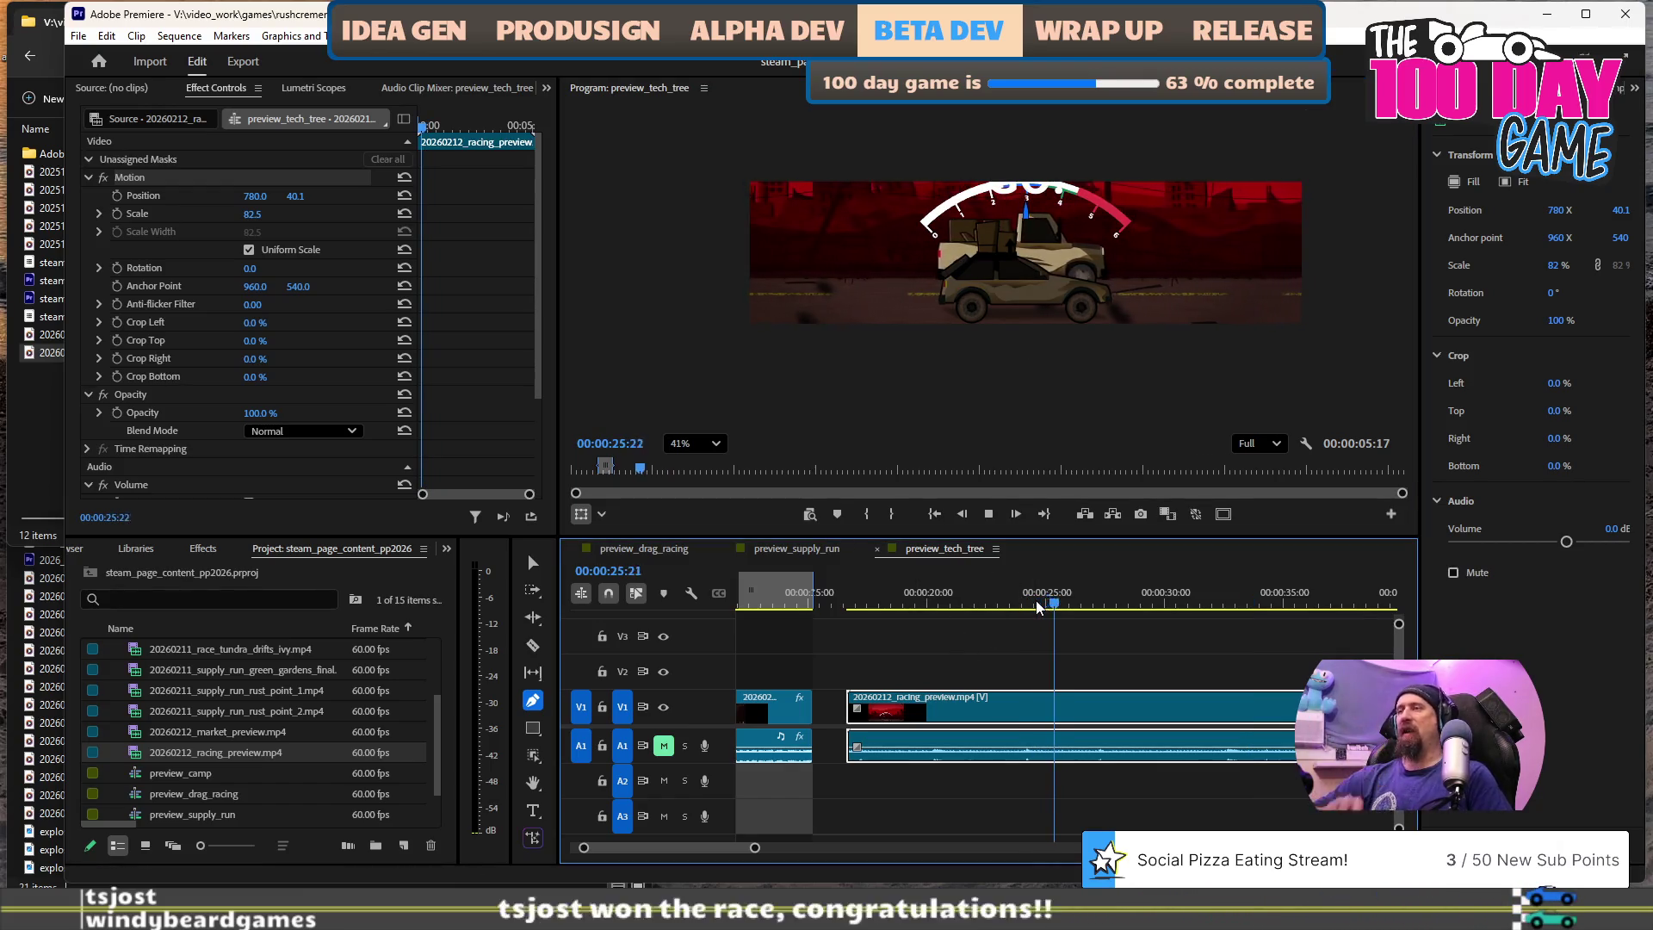
key("space")
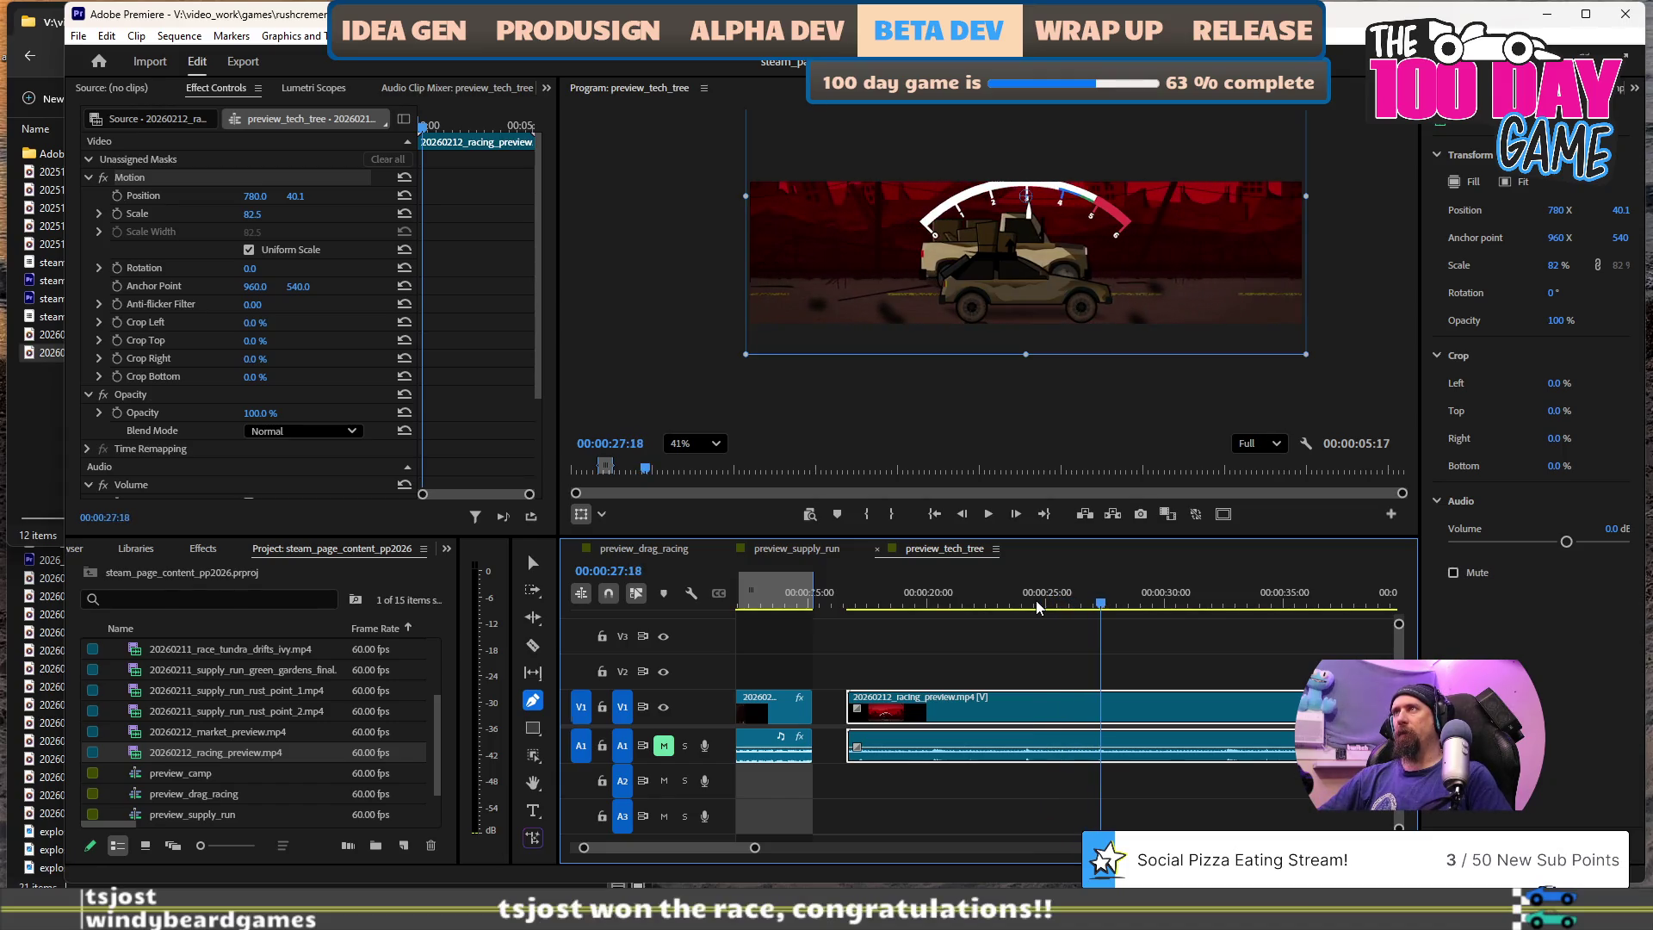
key("Up")
key("space")
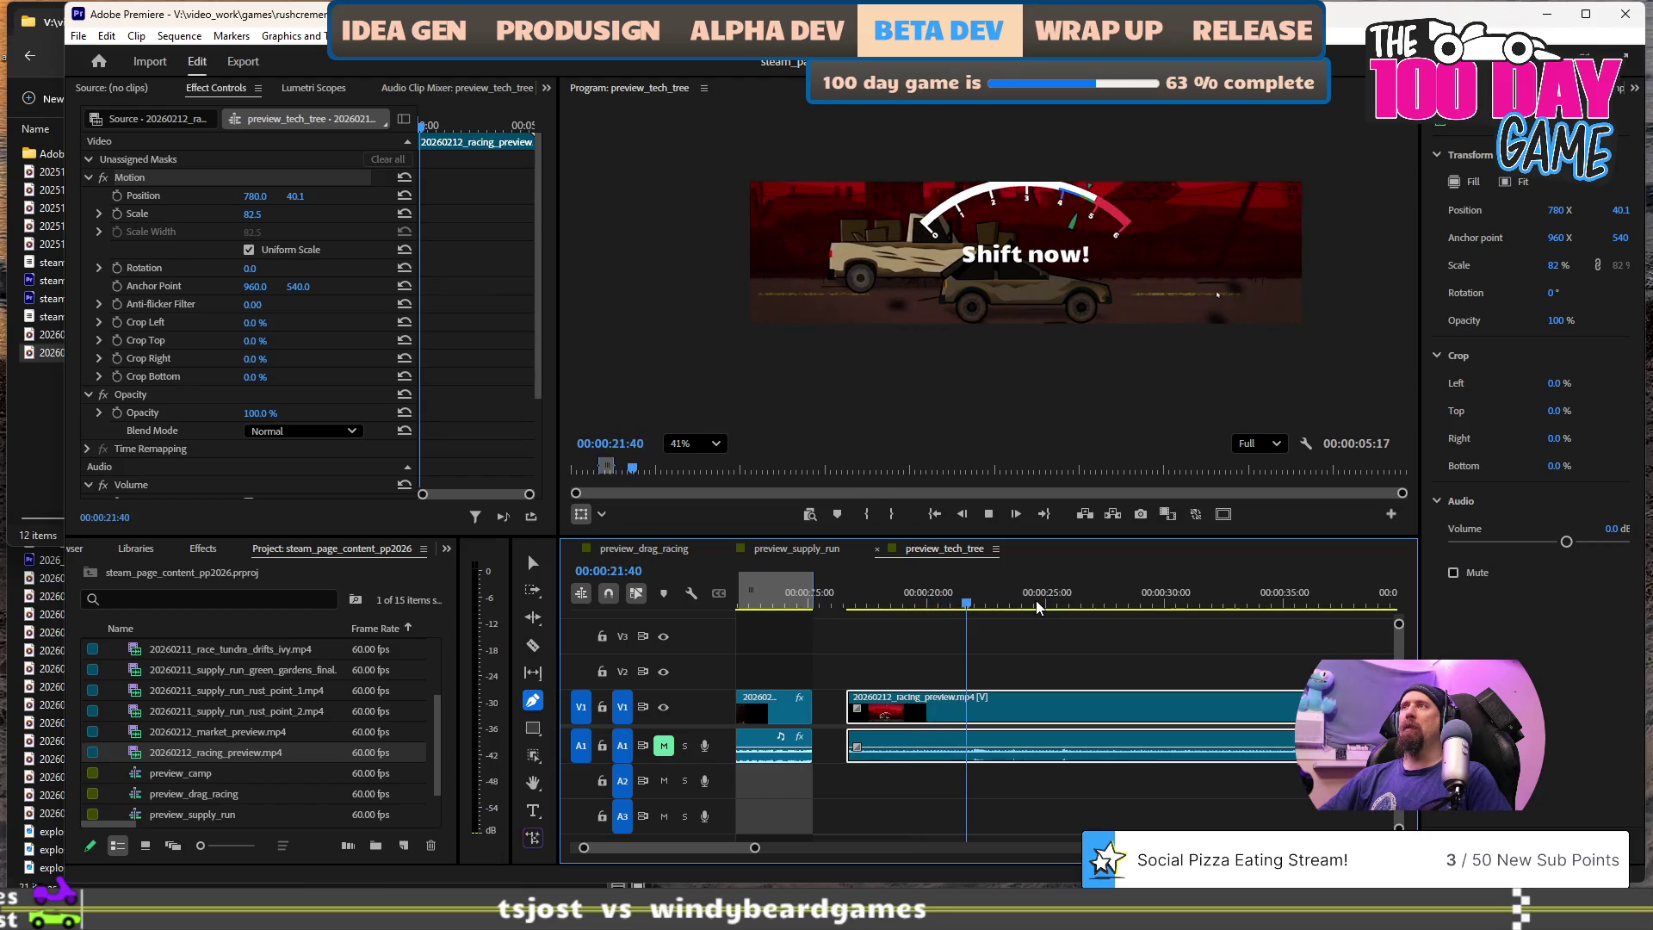
key("space")
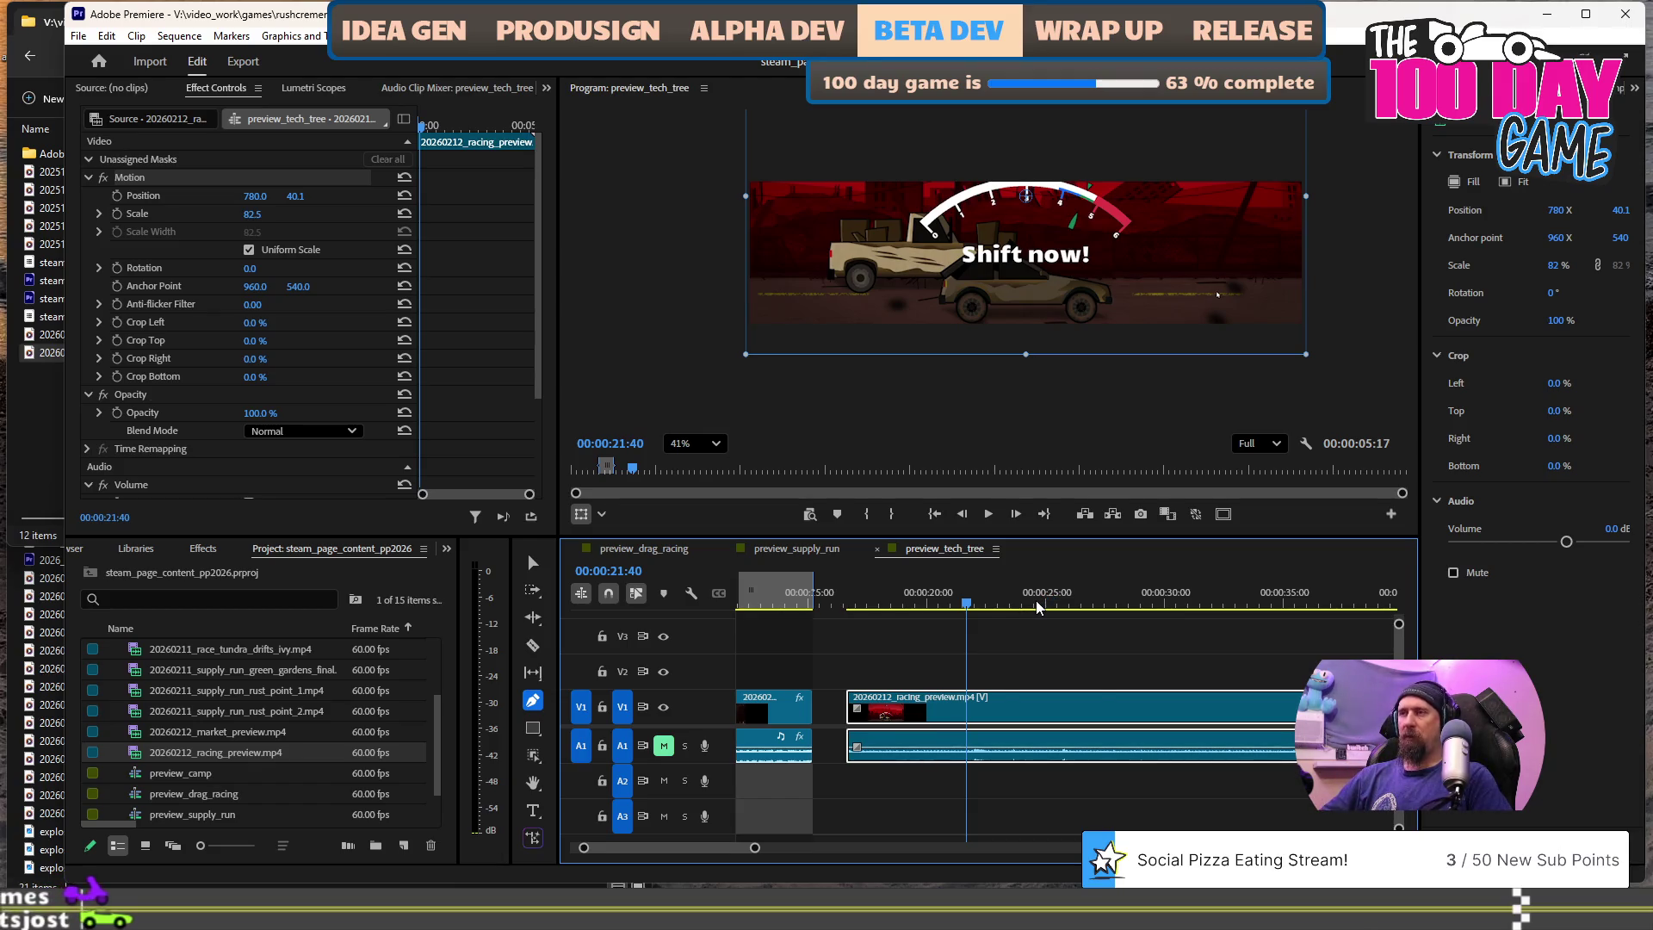
key("ctrl+k")
key("shift+Delete")
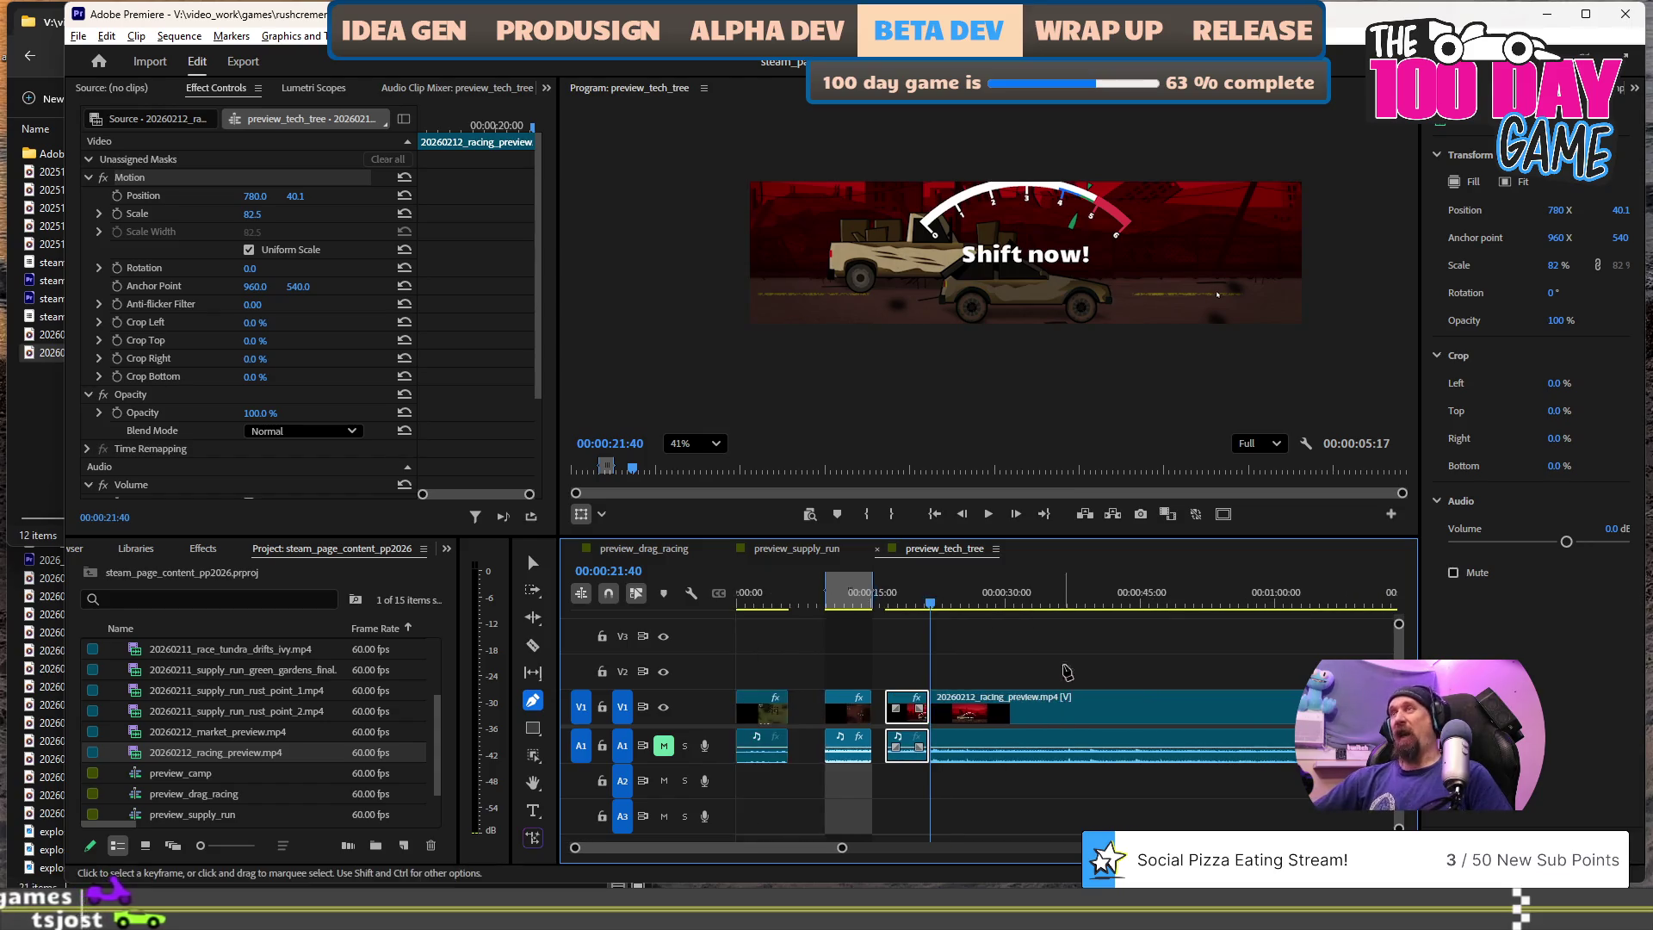
- Scrub further into the racing footage, to around 00:01:28:32
key("minus")
left_click(1229, 607)
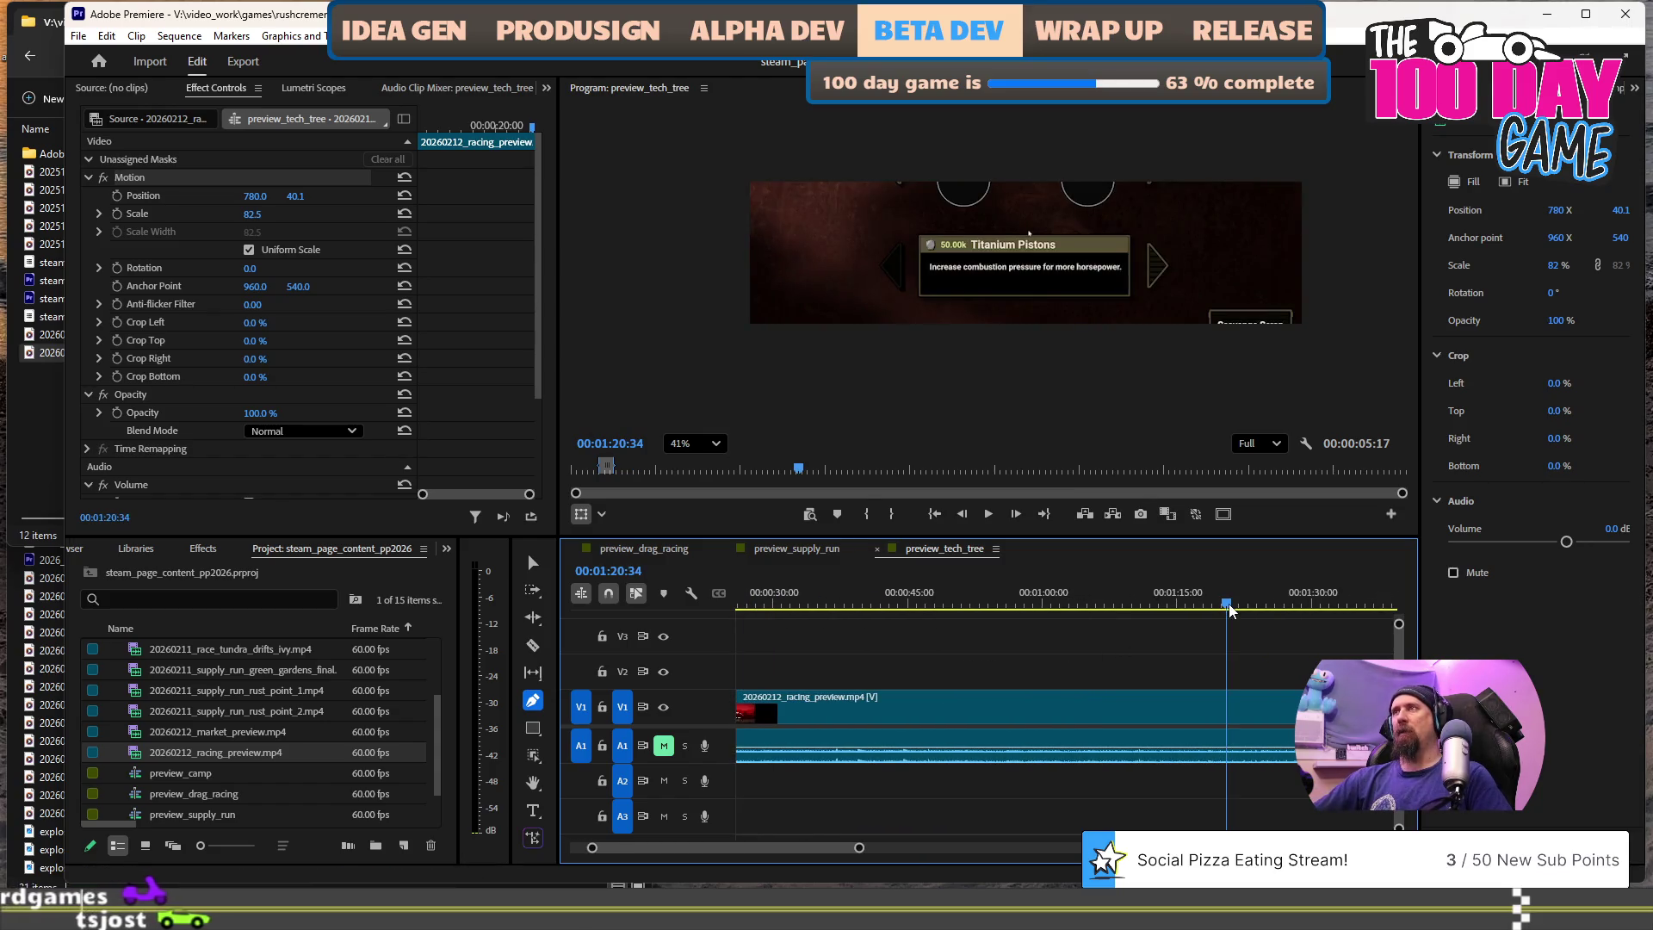
left_click(1298, 603)
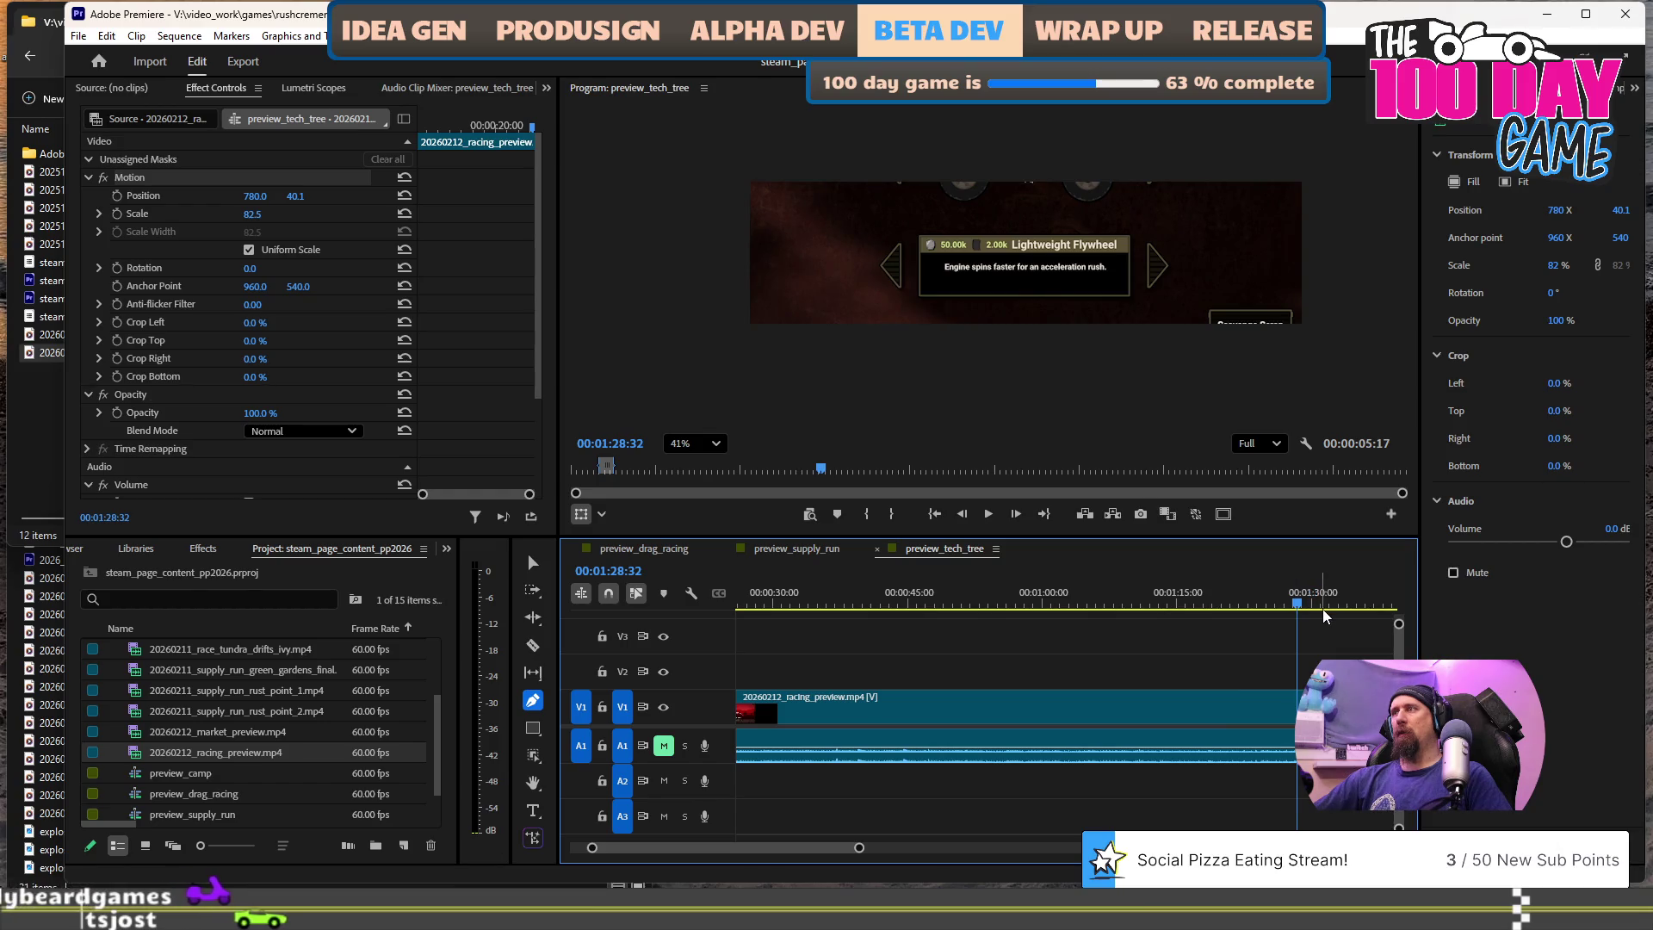
- Show the whole sequence, find the Spitfire Jax dialogue, and trim away the footage before it
key("backslash")
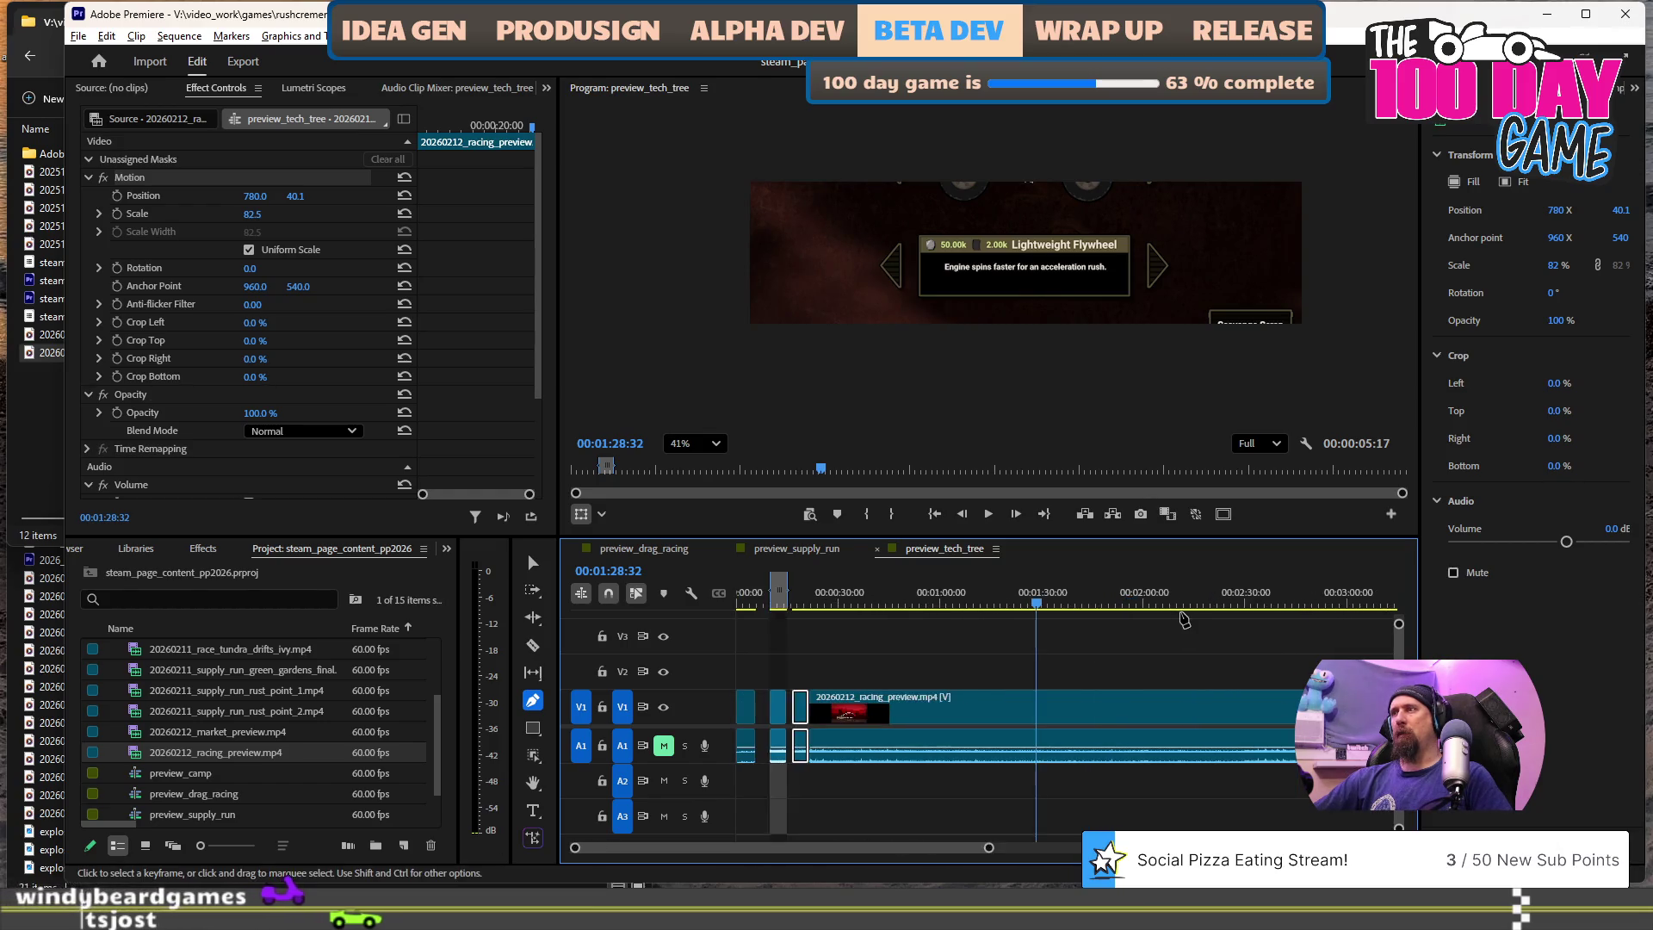
left_click(1048, 603)
left_click(1094, 604)
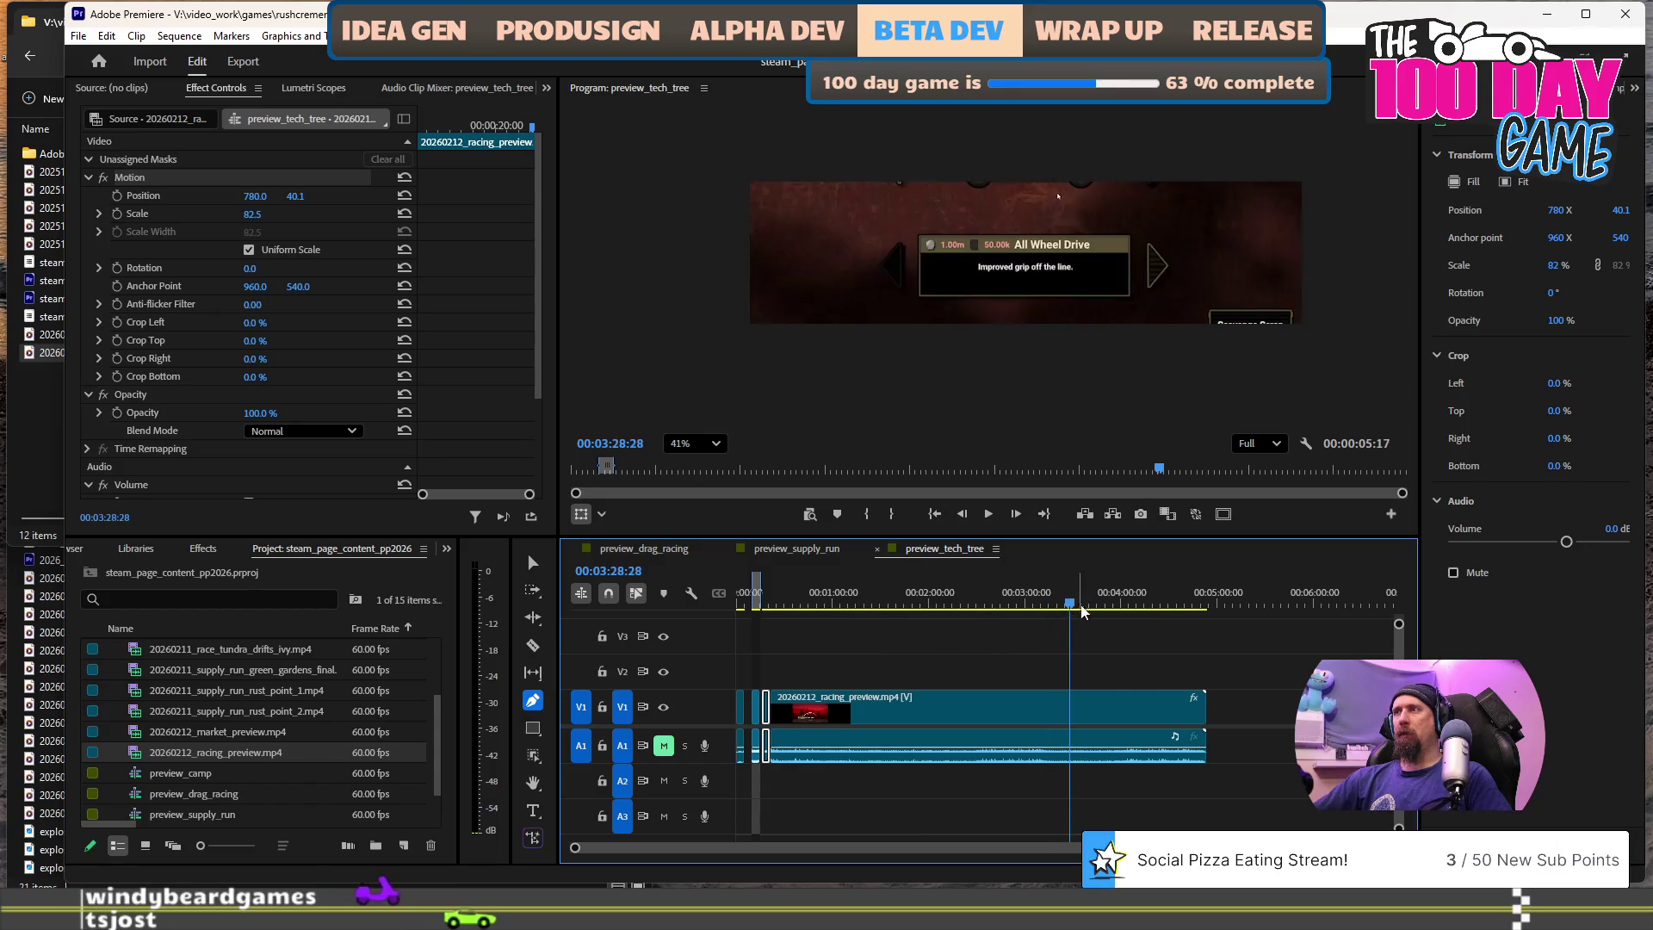
left_click(1125, 615)
left_click(1135, 603)
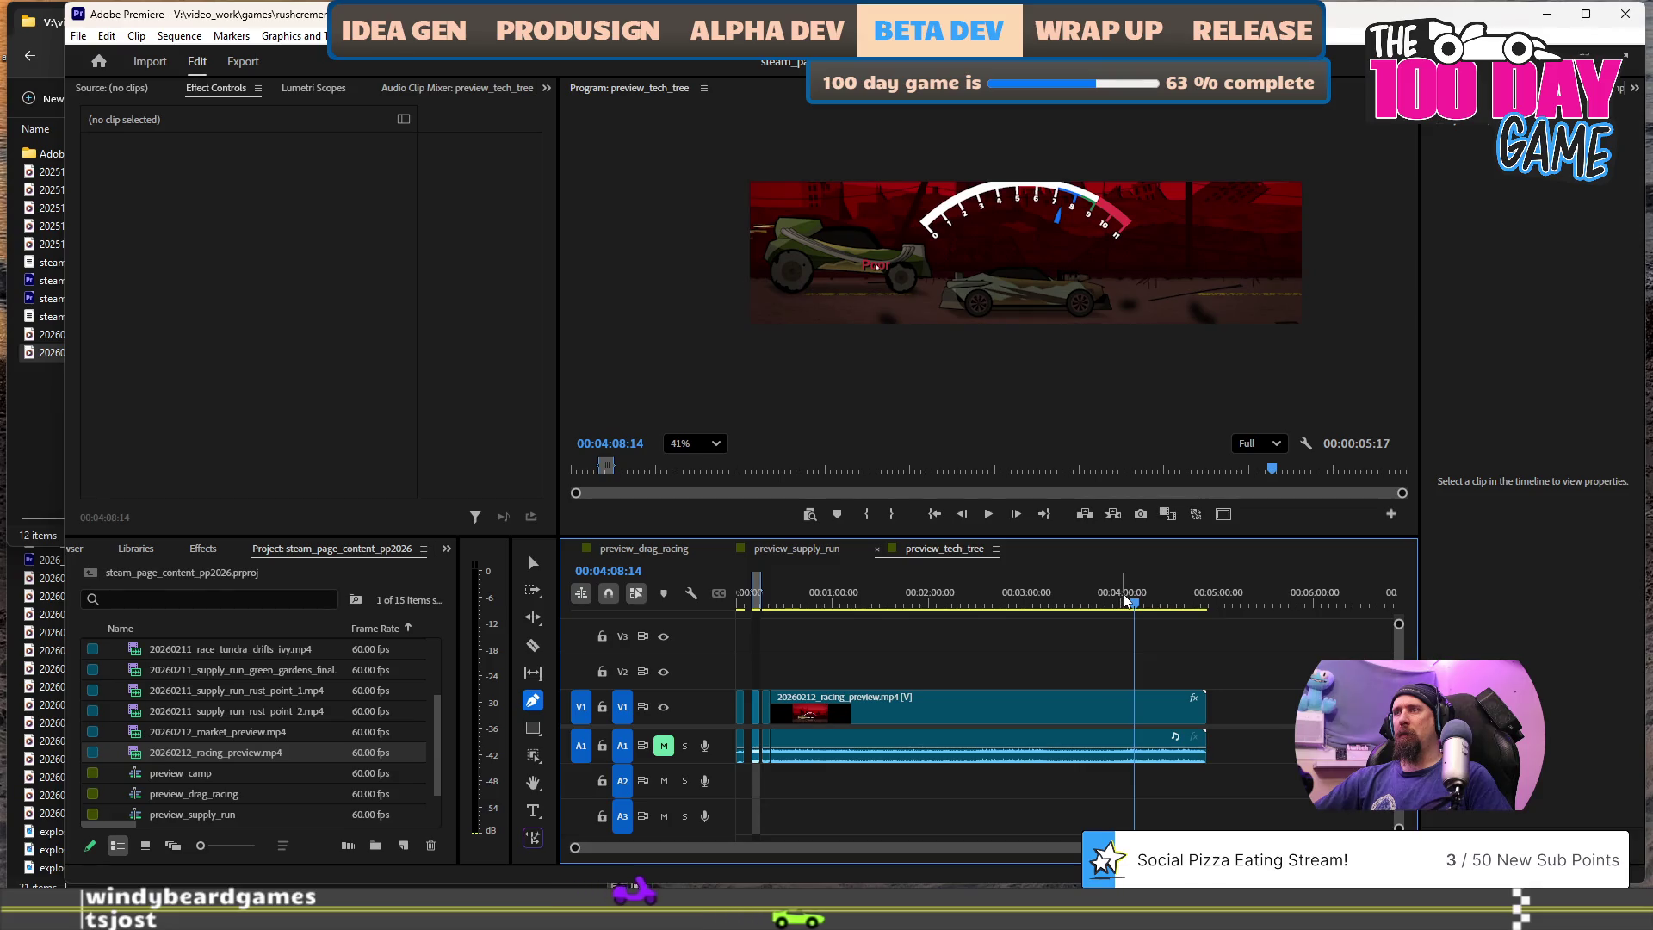
left_click(1123, 601)
key("ctrl+z")
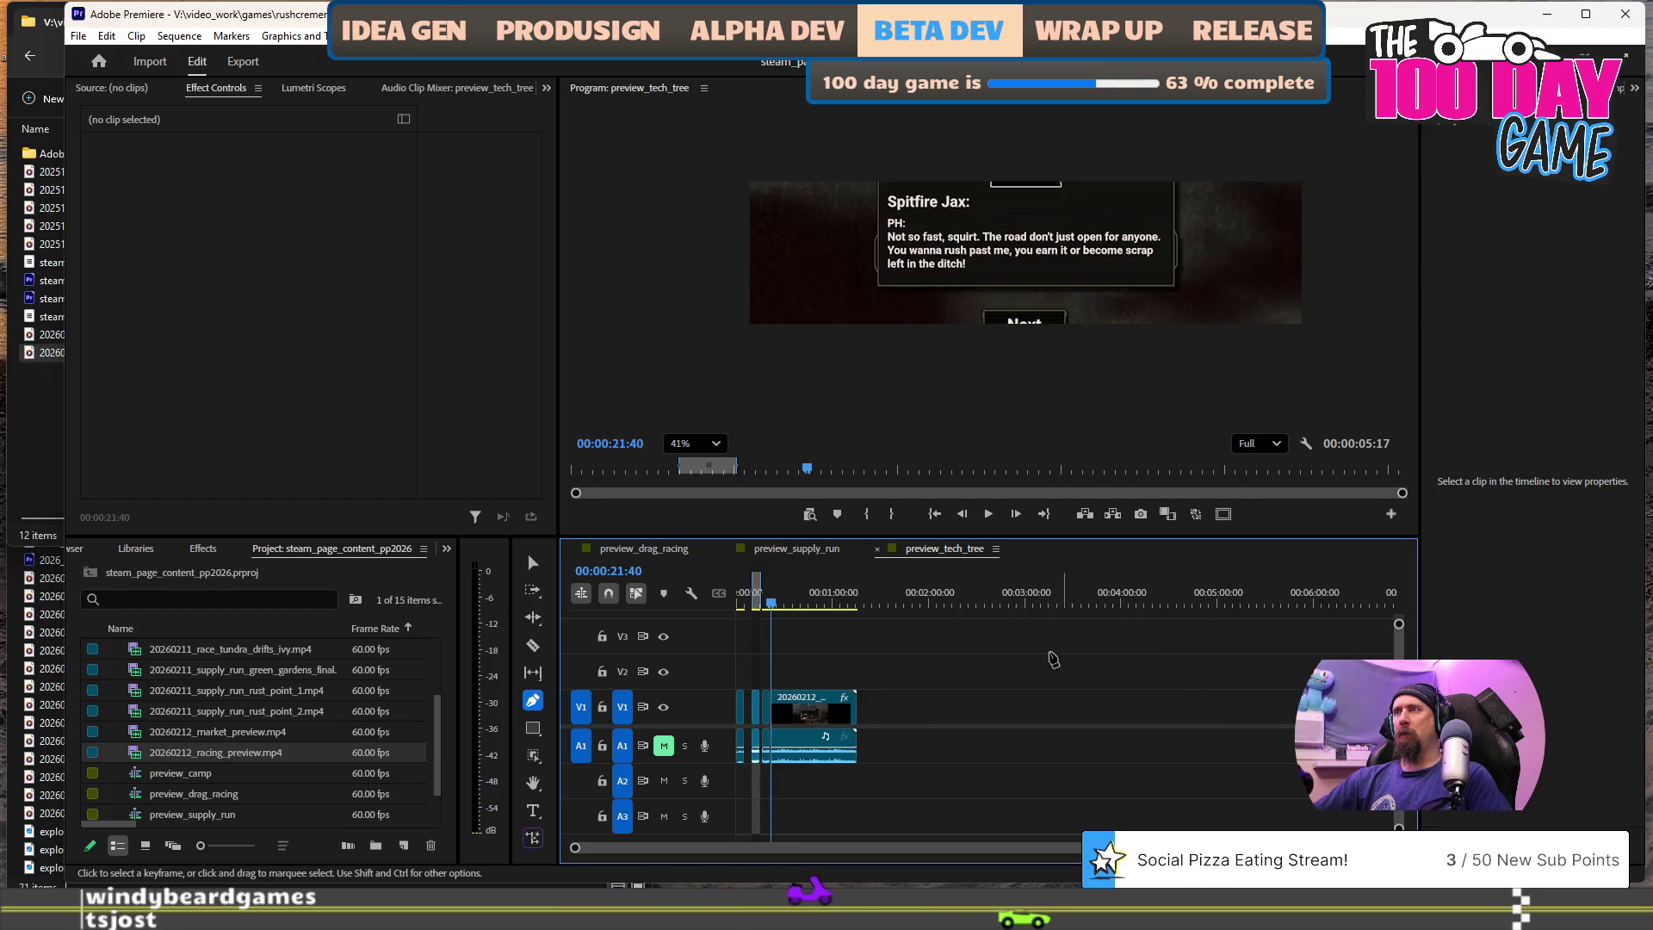
- Play the race footage from 00:00:22:37 to review it
scroll(804, 699, "up", 8)
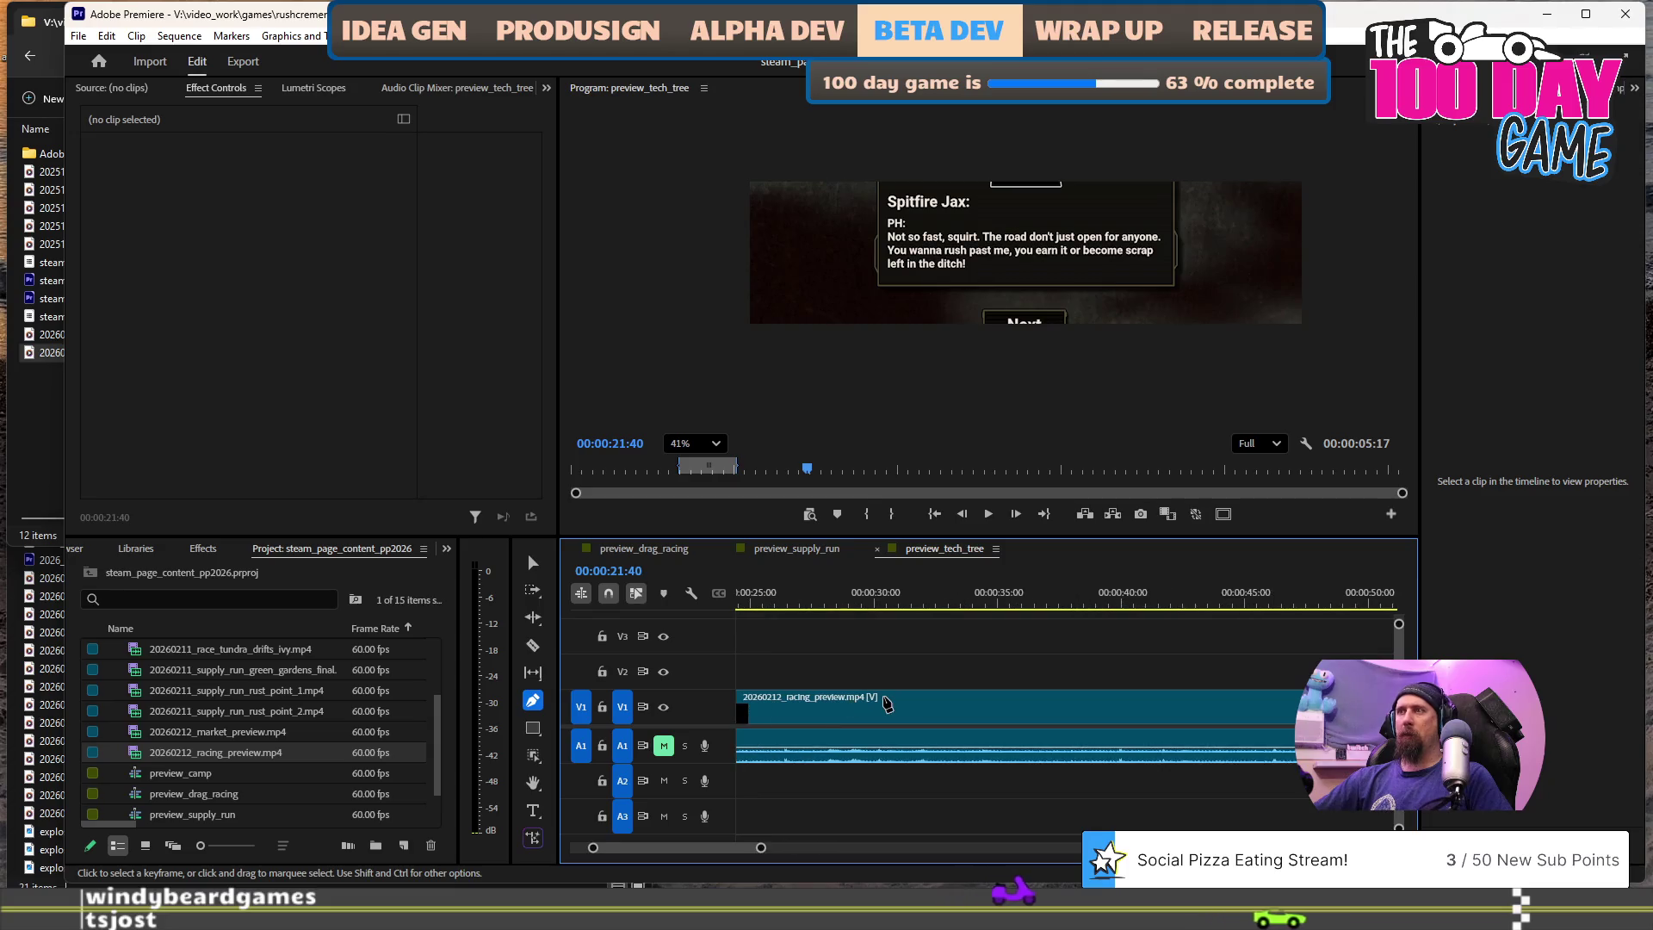
left_click(925, 606)
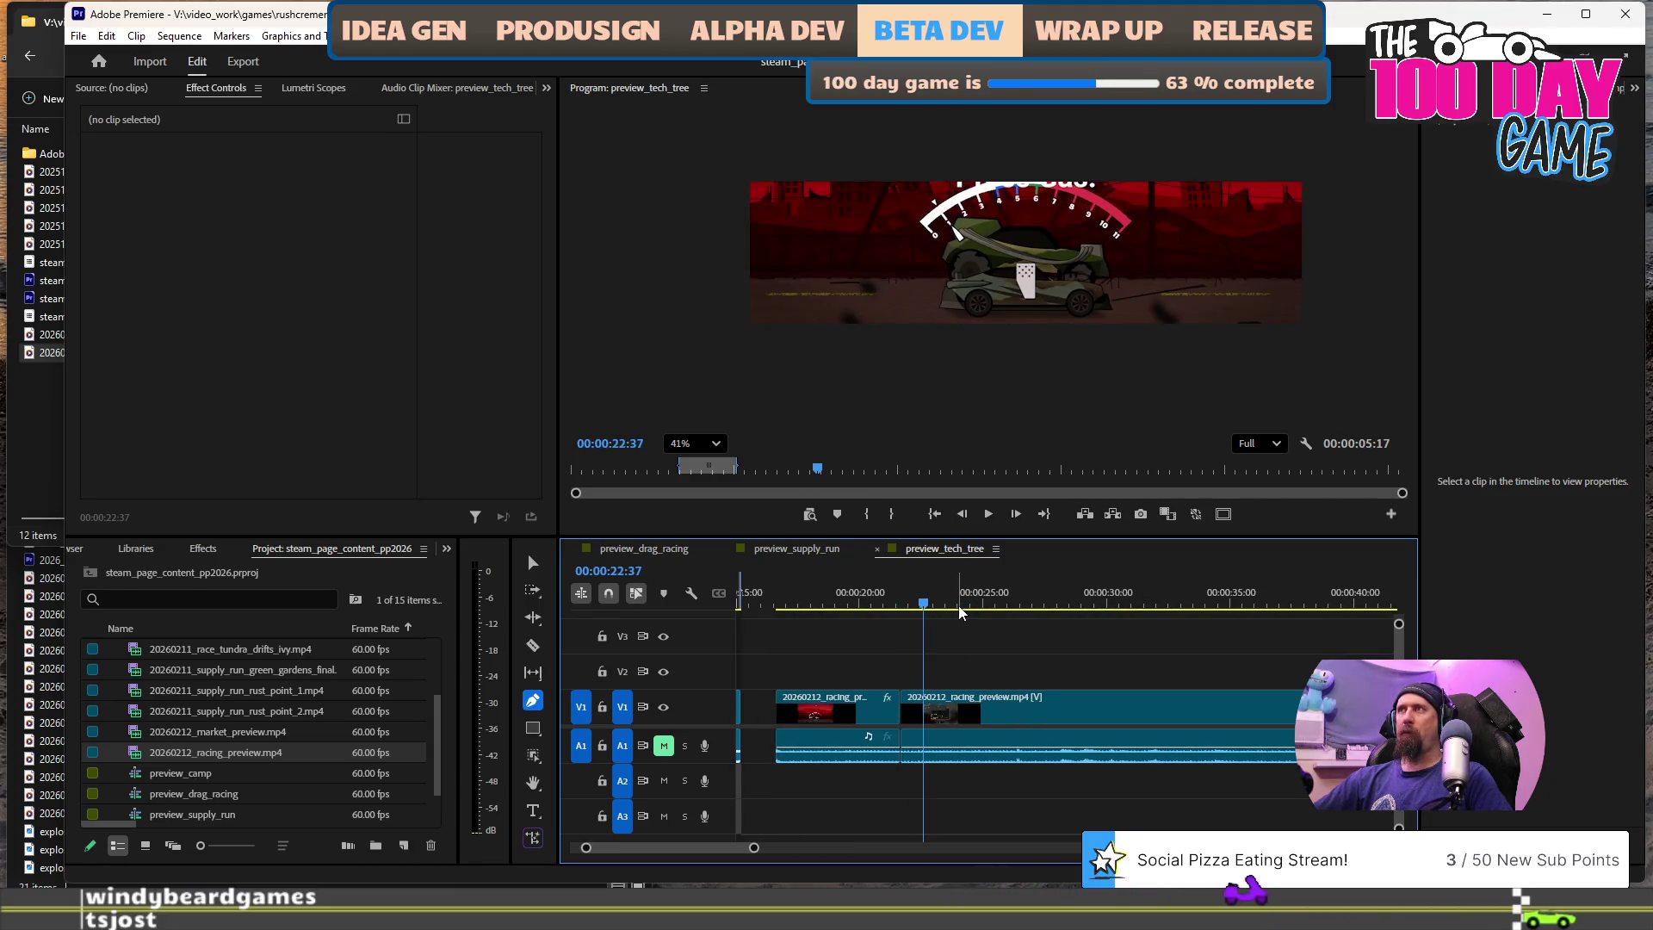
key("space")
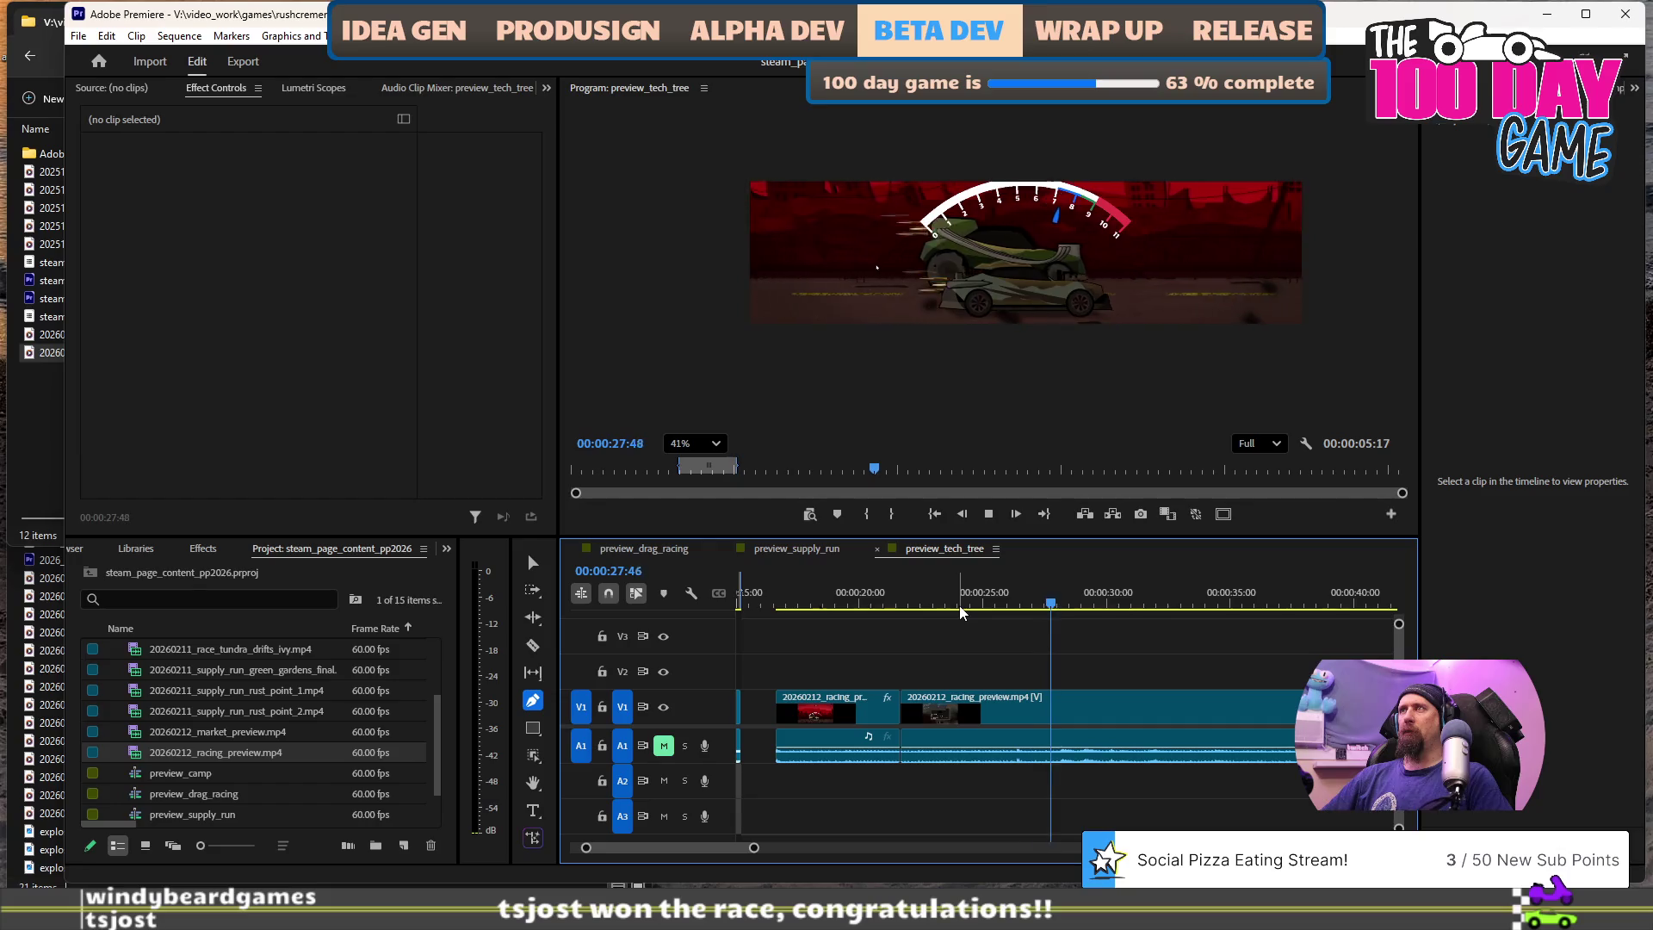
key("space")
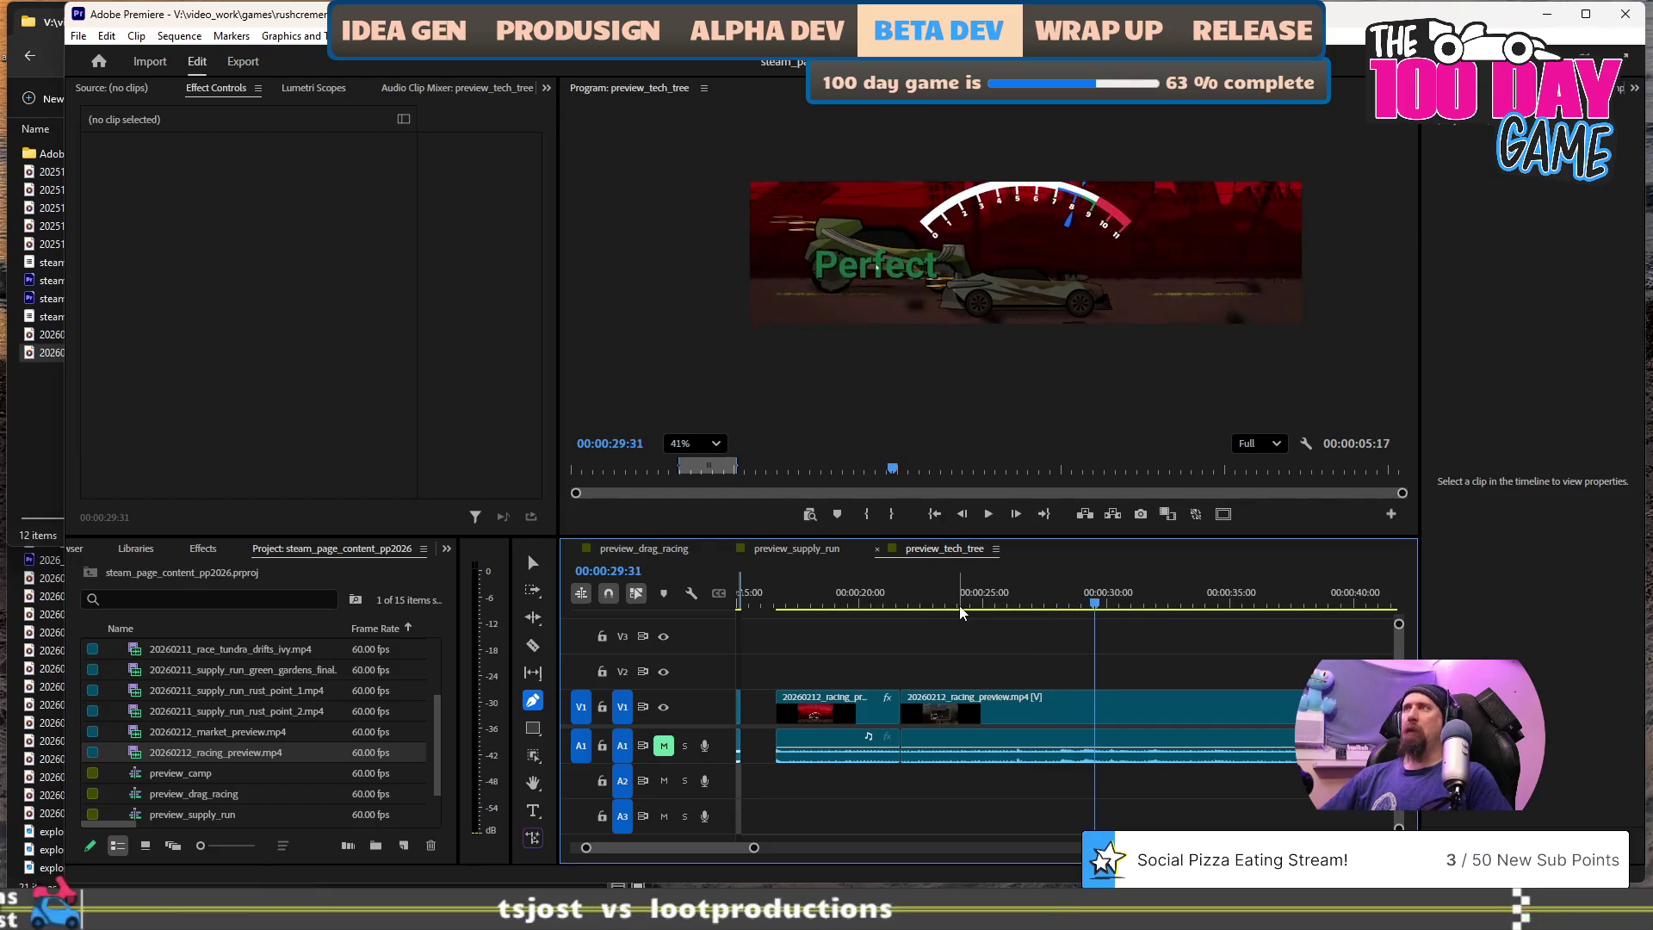
- Find the 'Shift now!' frame near one minute and ripple-trim away the earlier footage
scroll(990, 628, "down", 2)
scroll(1131, 647, "down", 3)
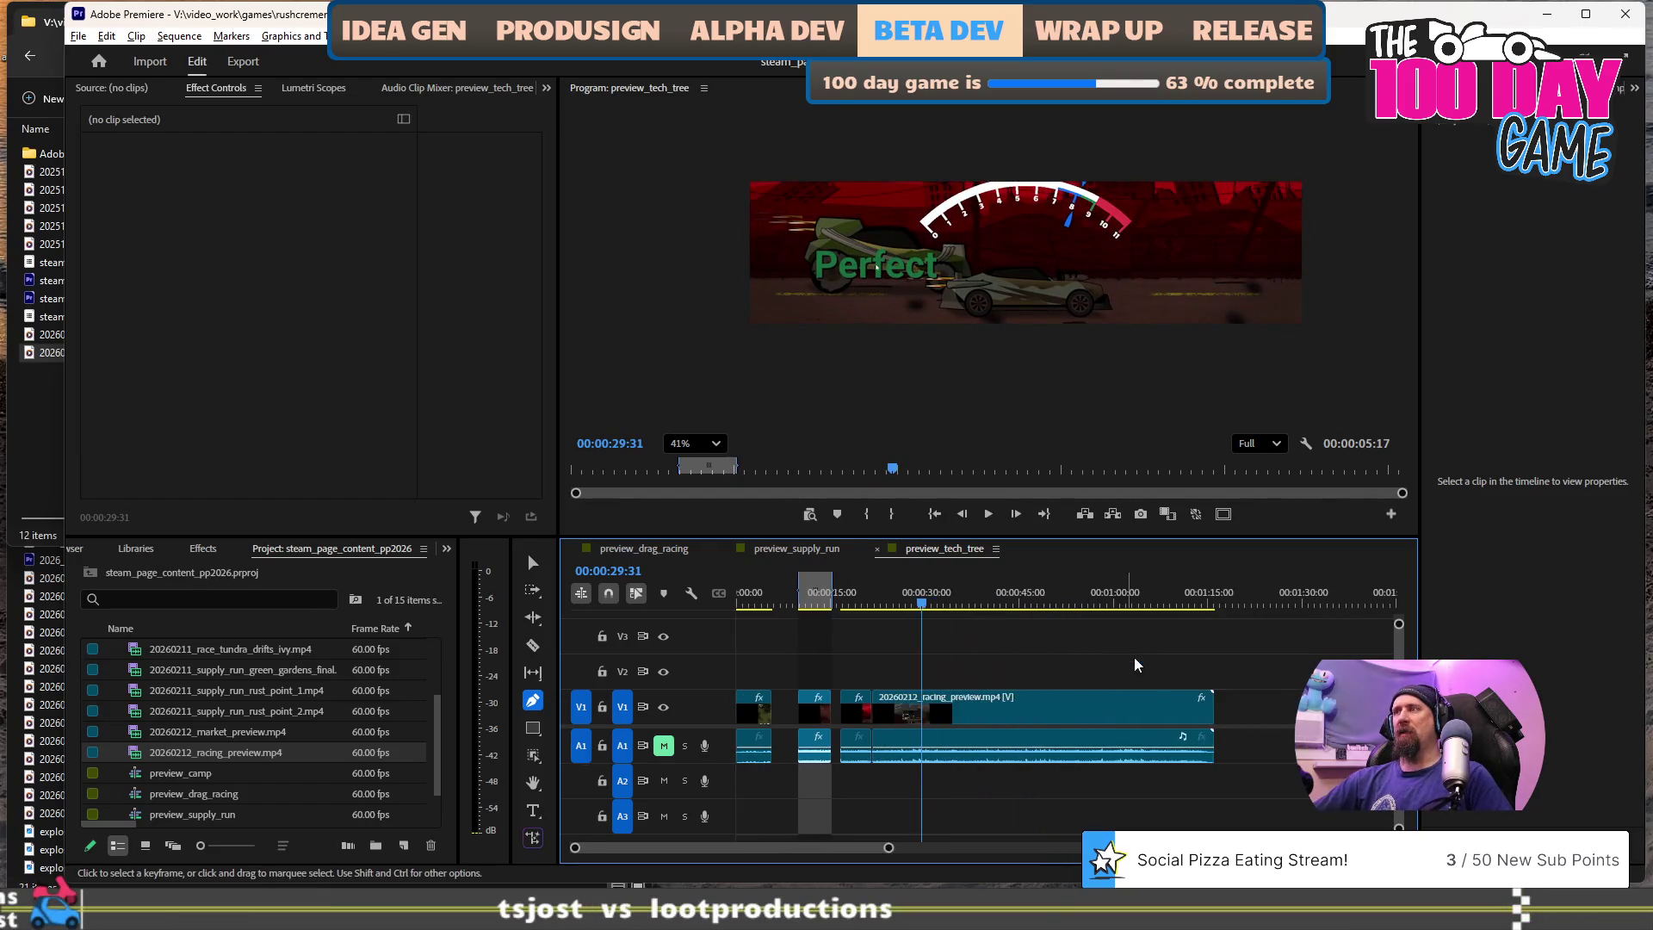
left_click(1059, 603)
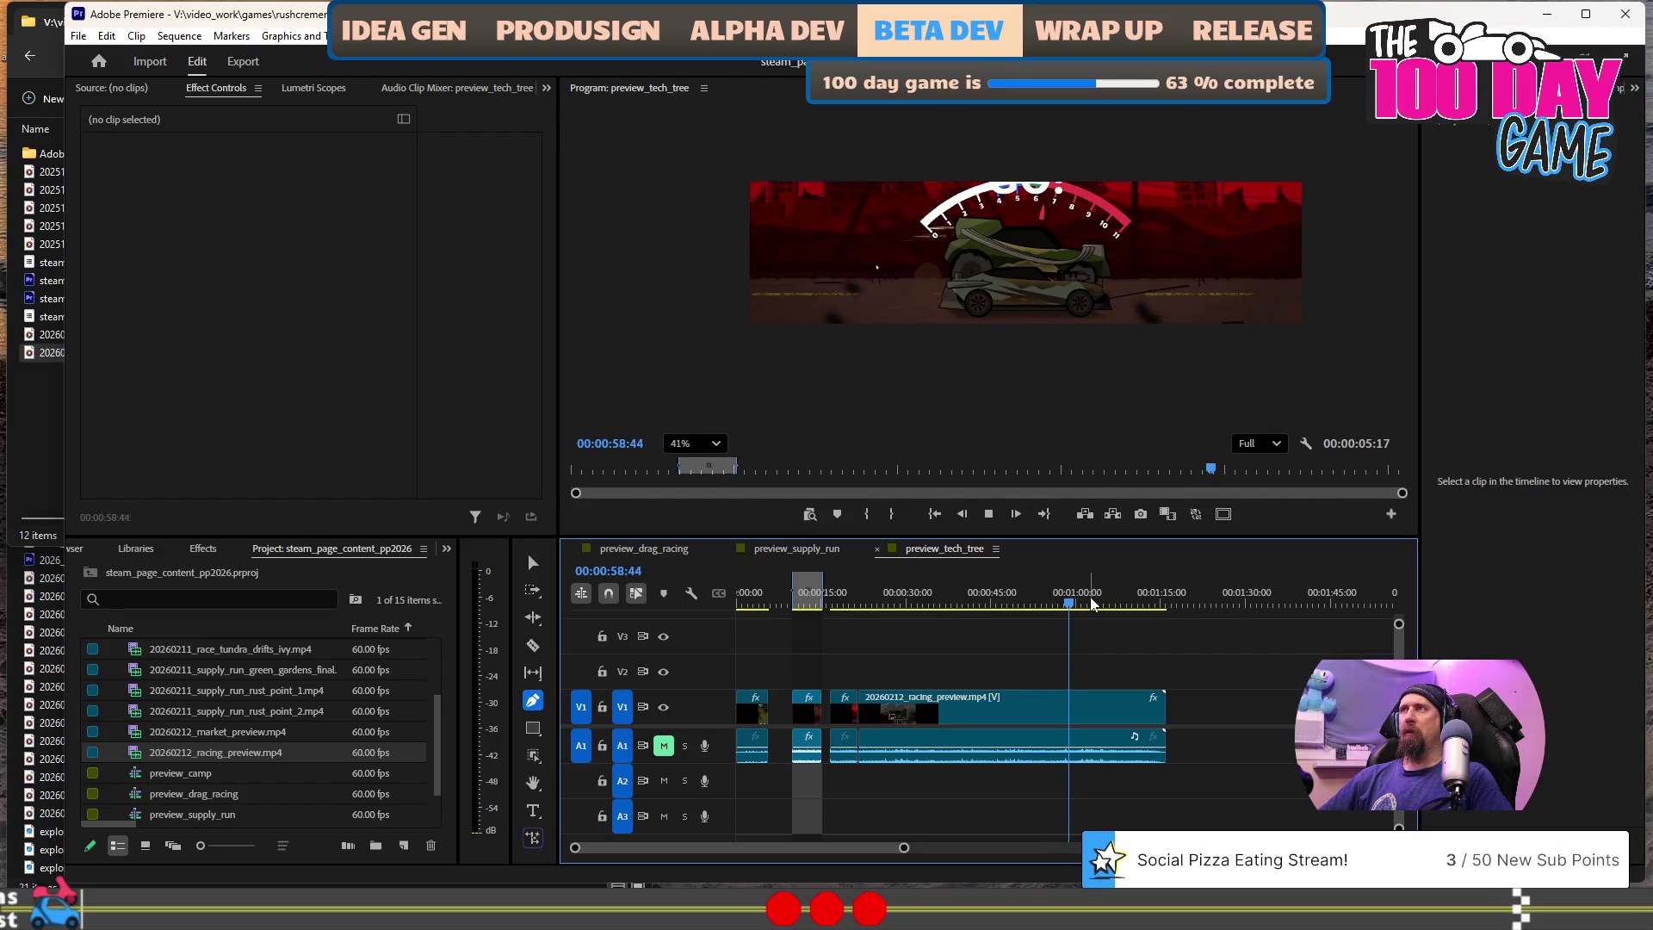
key("space")
key("Left")
key("Left")
key("Left")
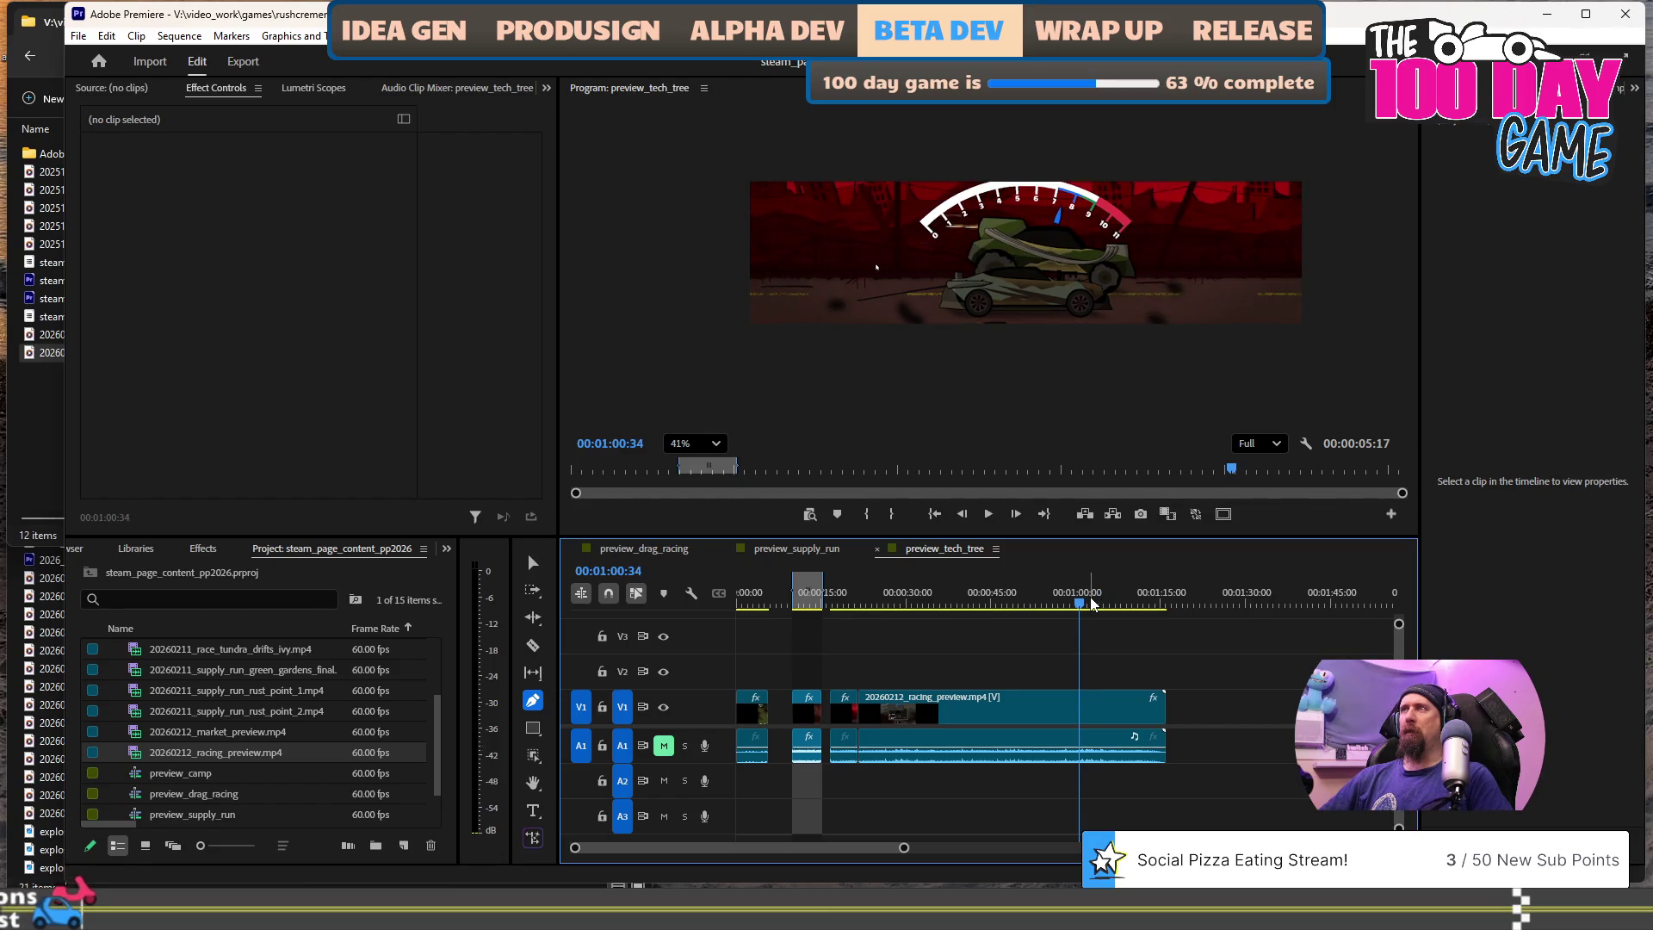
key("q")
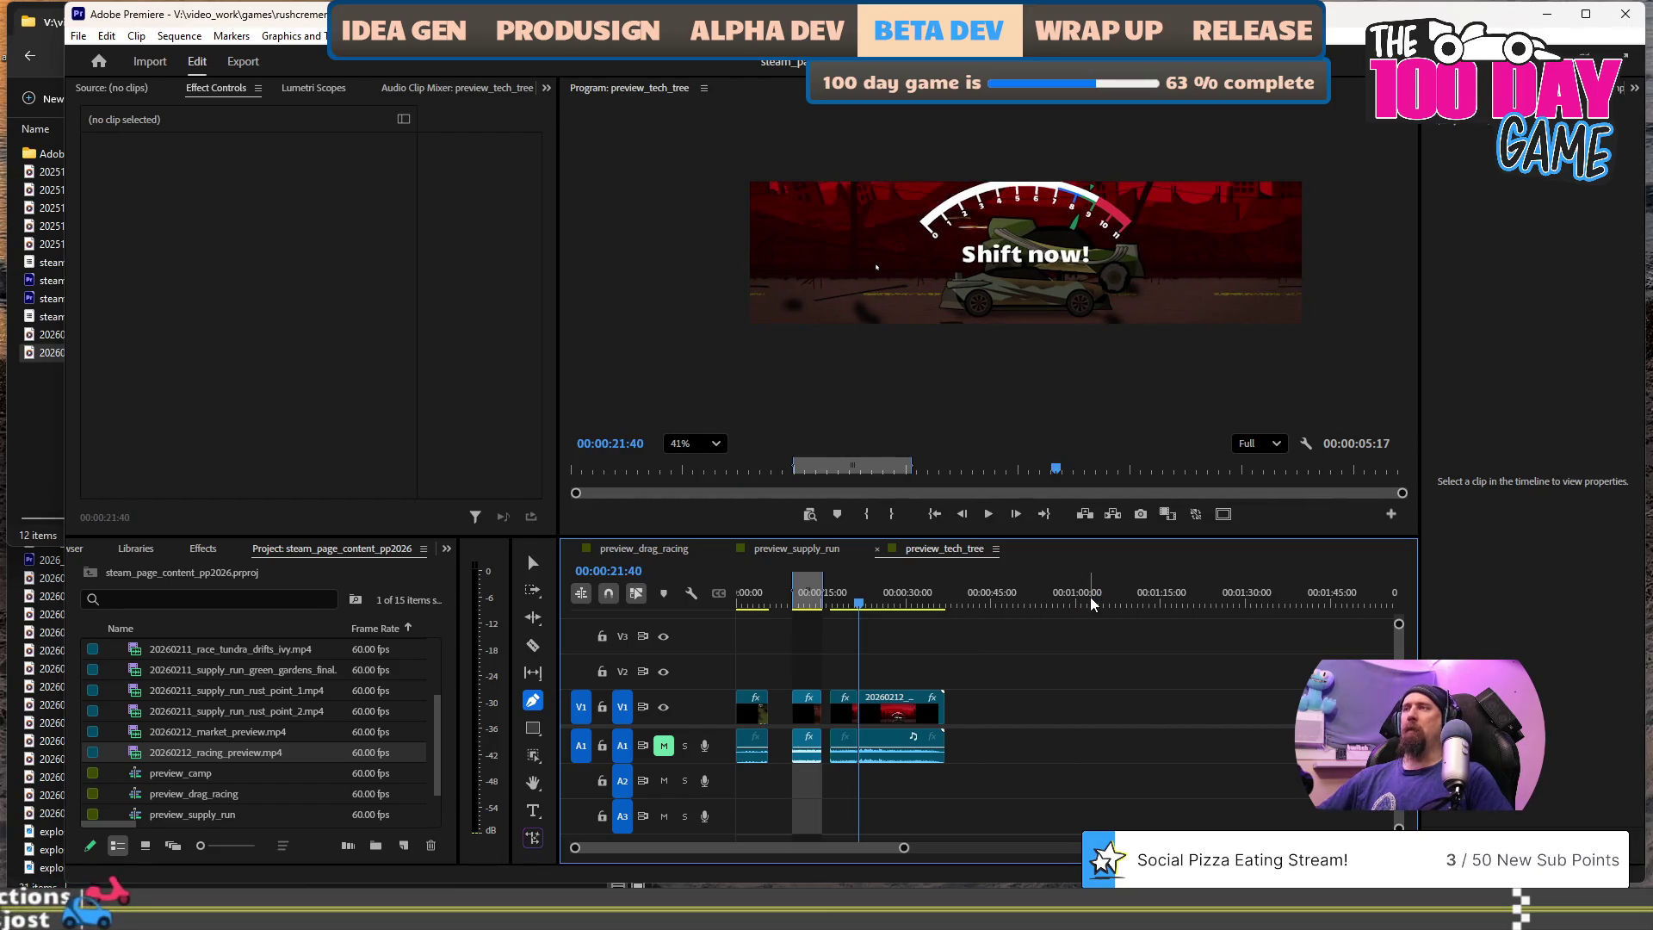
key("equal")
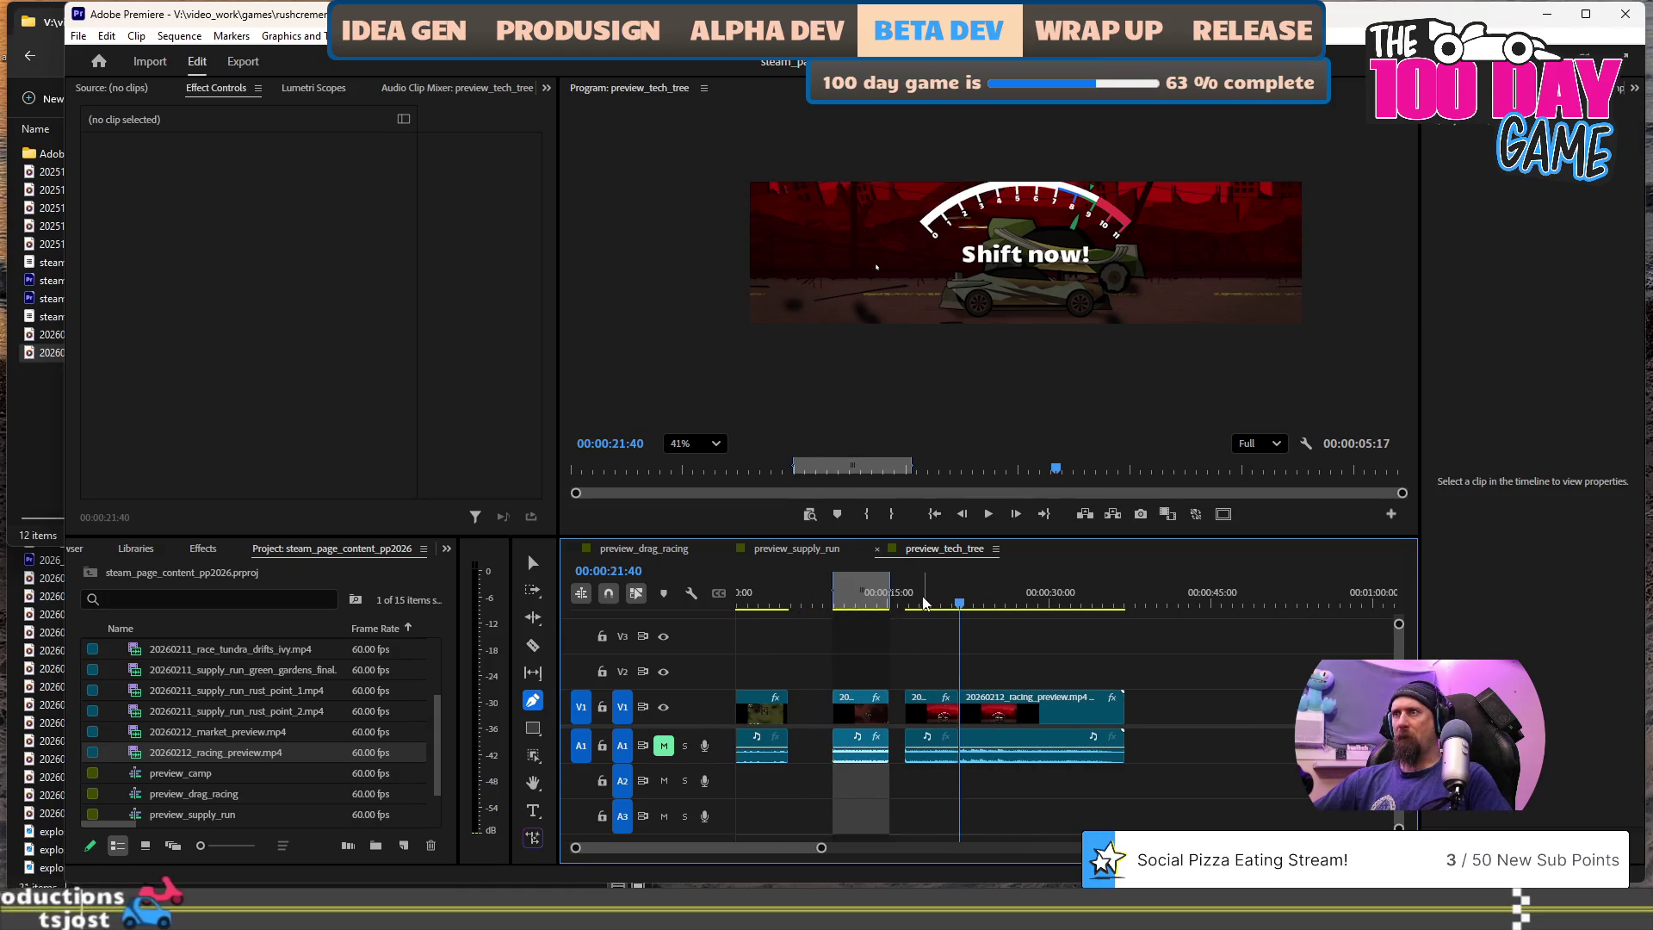
left_click(923, 603)
key("space")
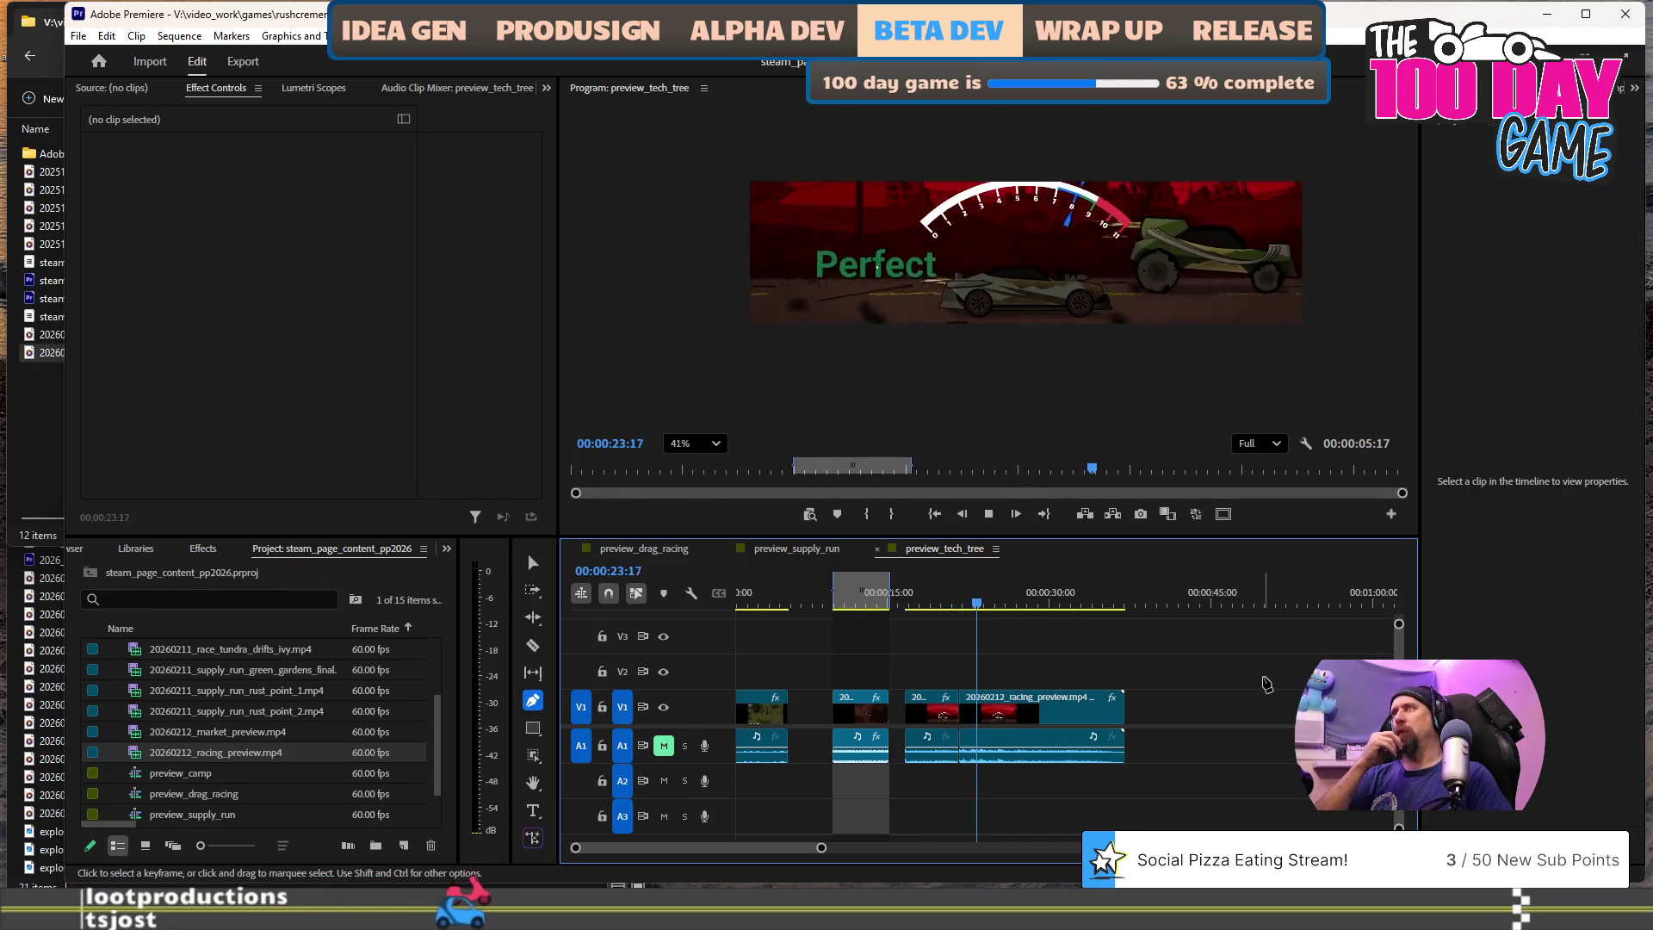
key("space")
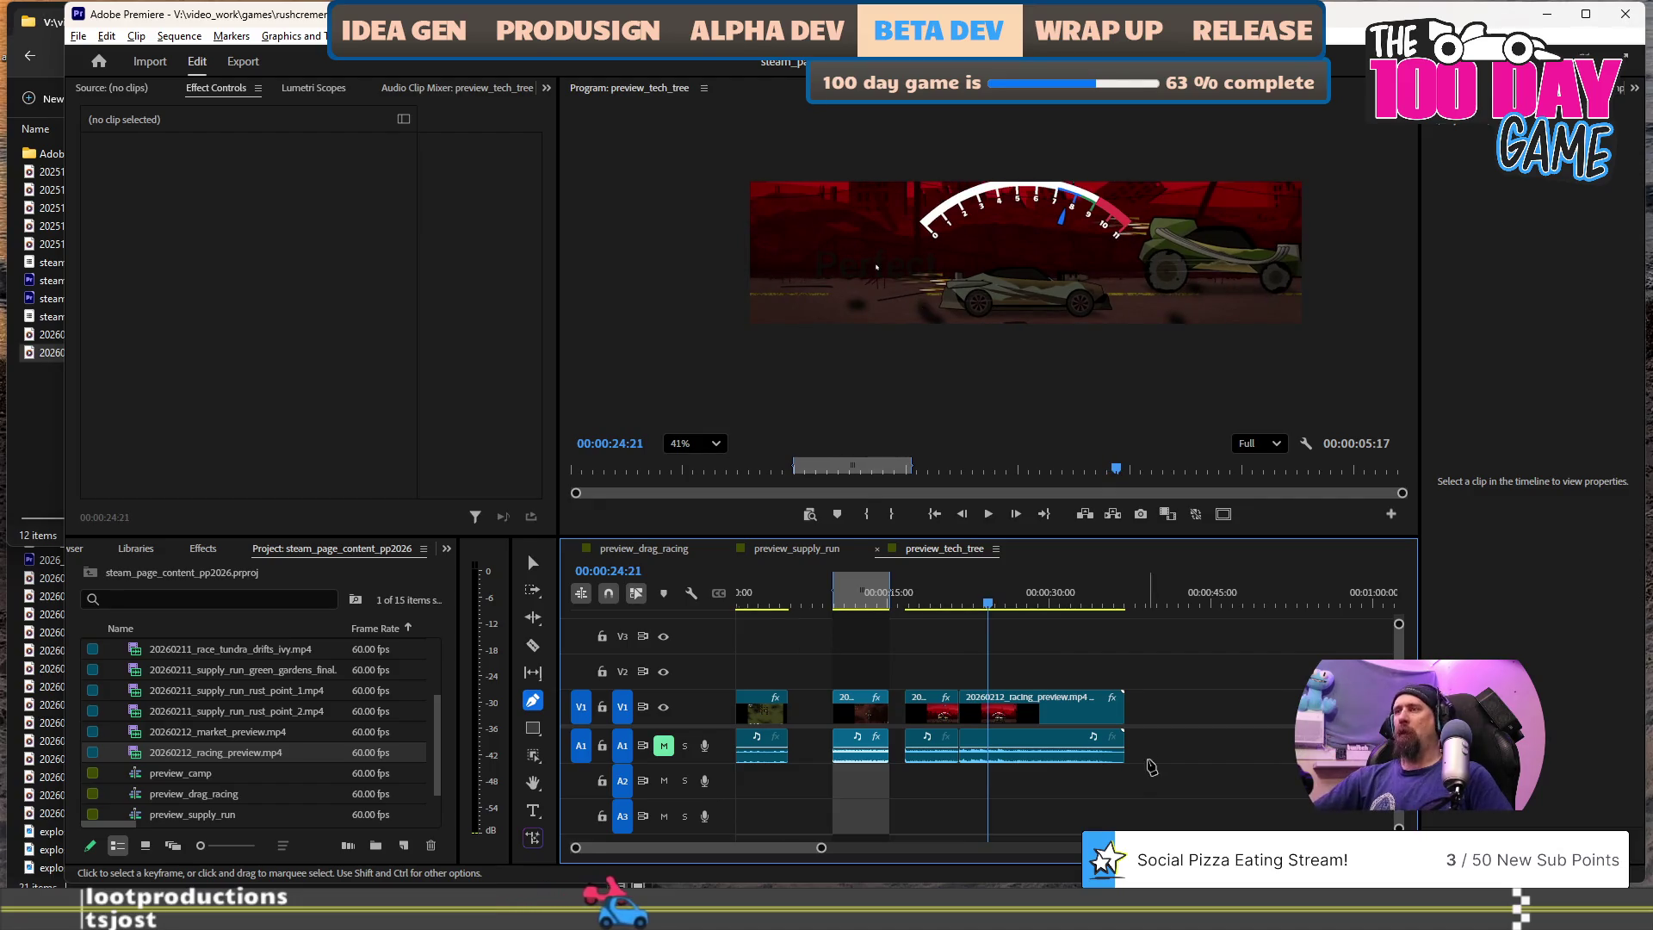
key("equal")
key("equal")
key("equal")
left_click(854, 596)
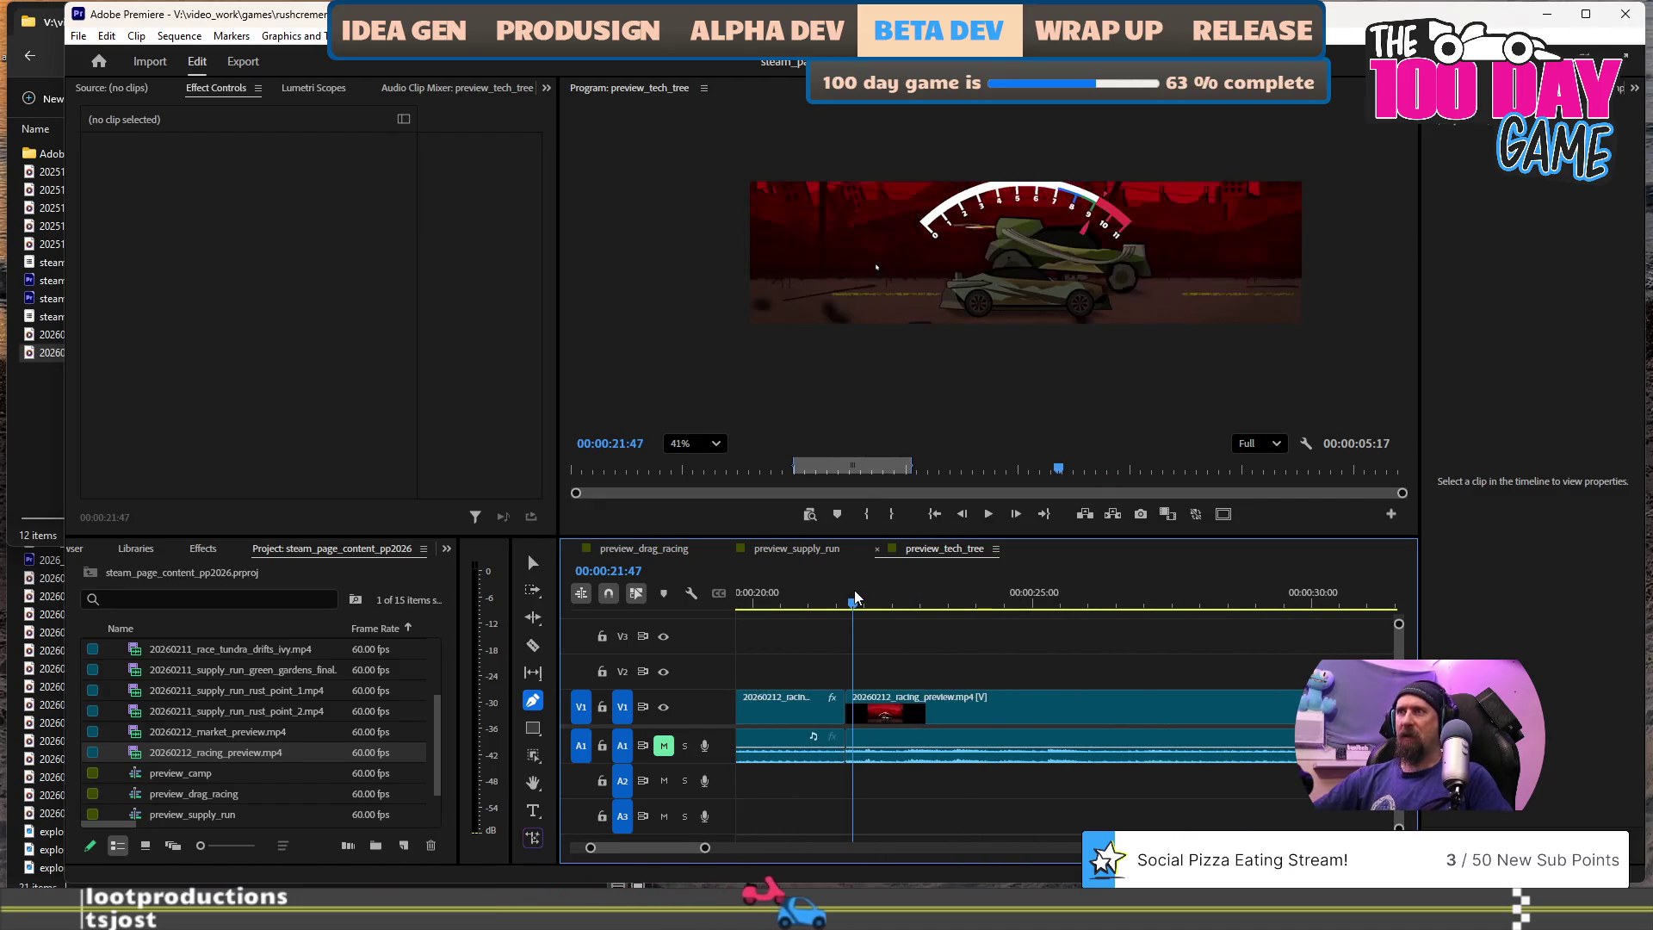
key("Right")
key("Right")
key("Right")
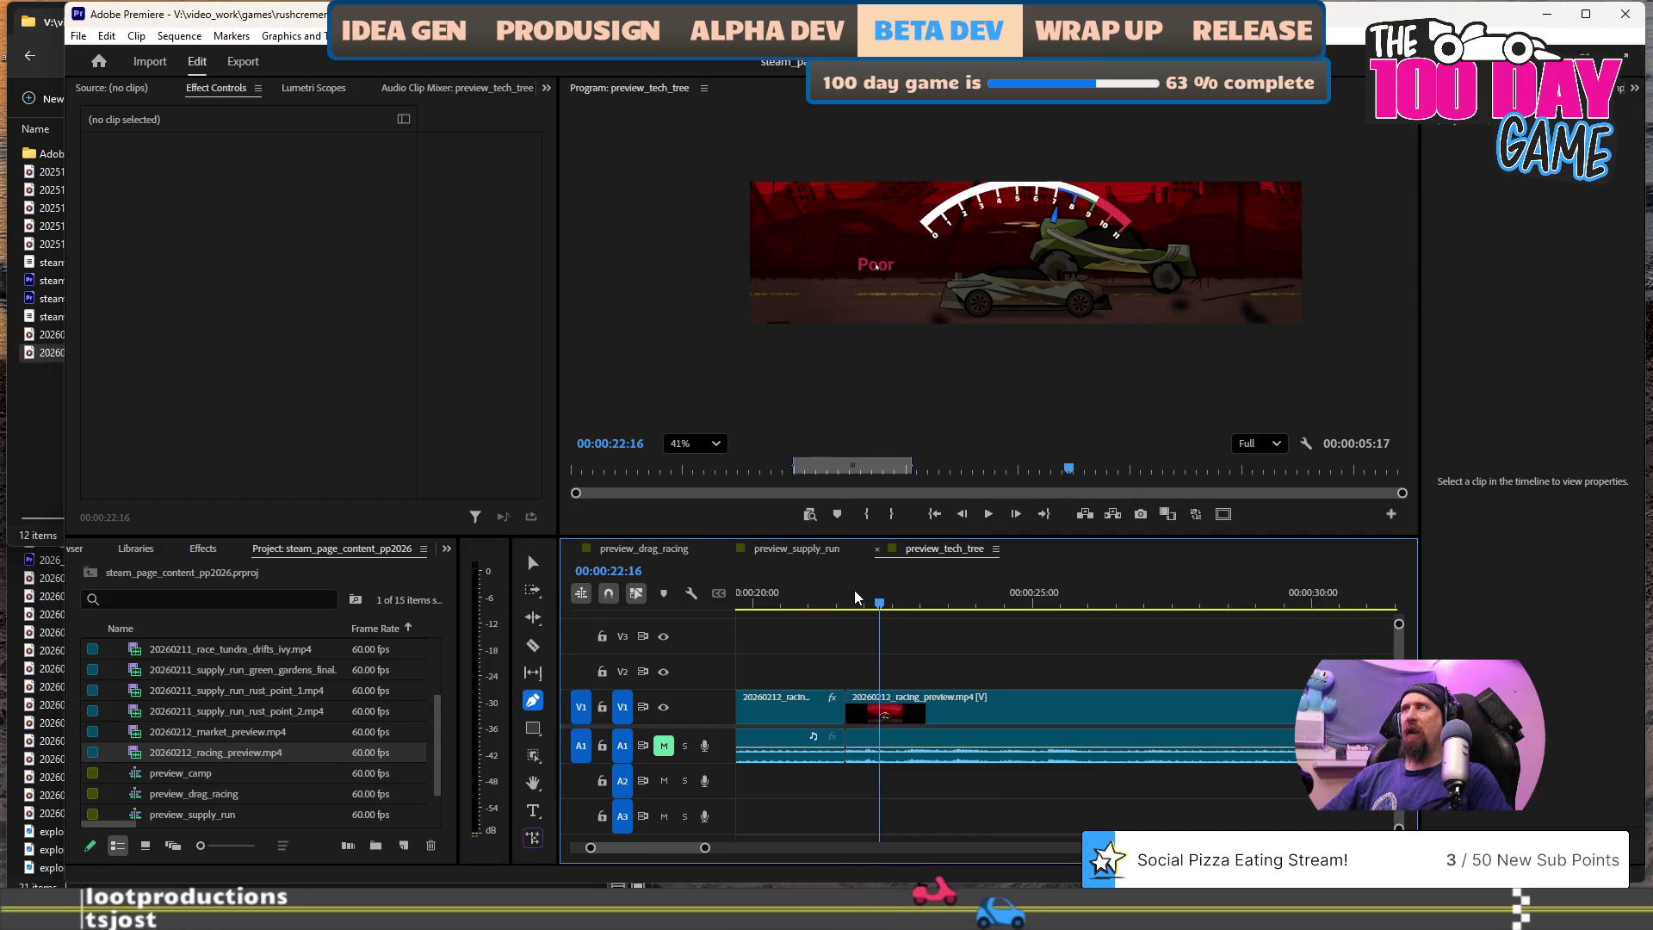
key("Right")
key("Right")
key("Right")
key("Right")
key("Right")
key("Right")
key("Left")
key("Left")
key("Left")
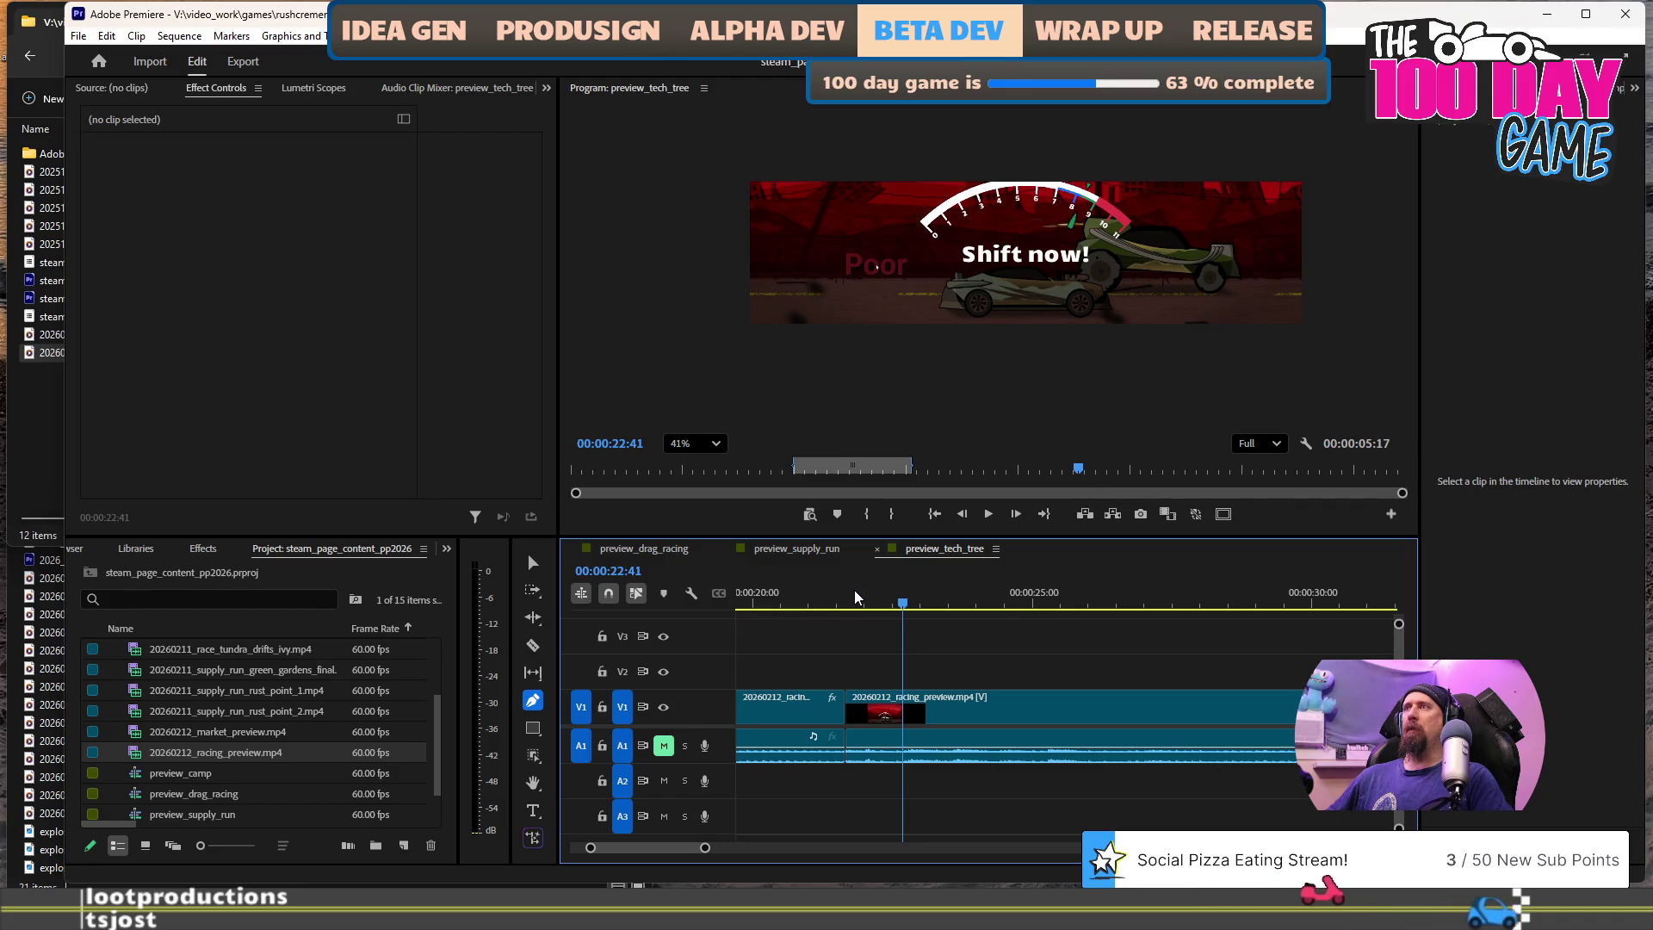
key("Left")
key("Right")
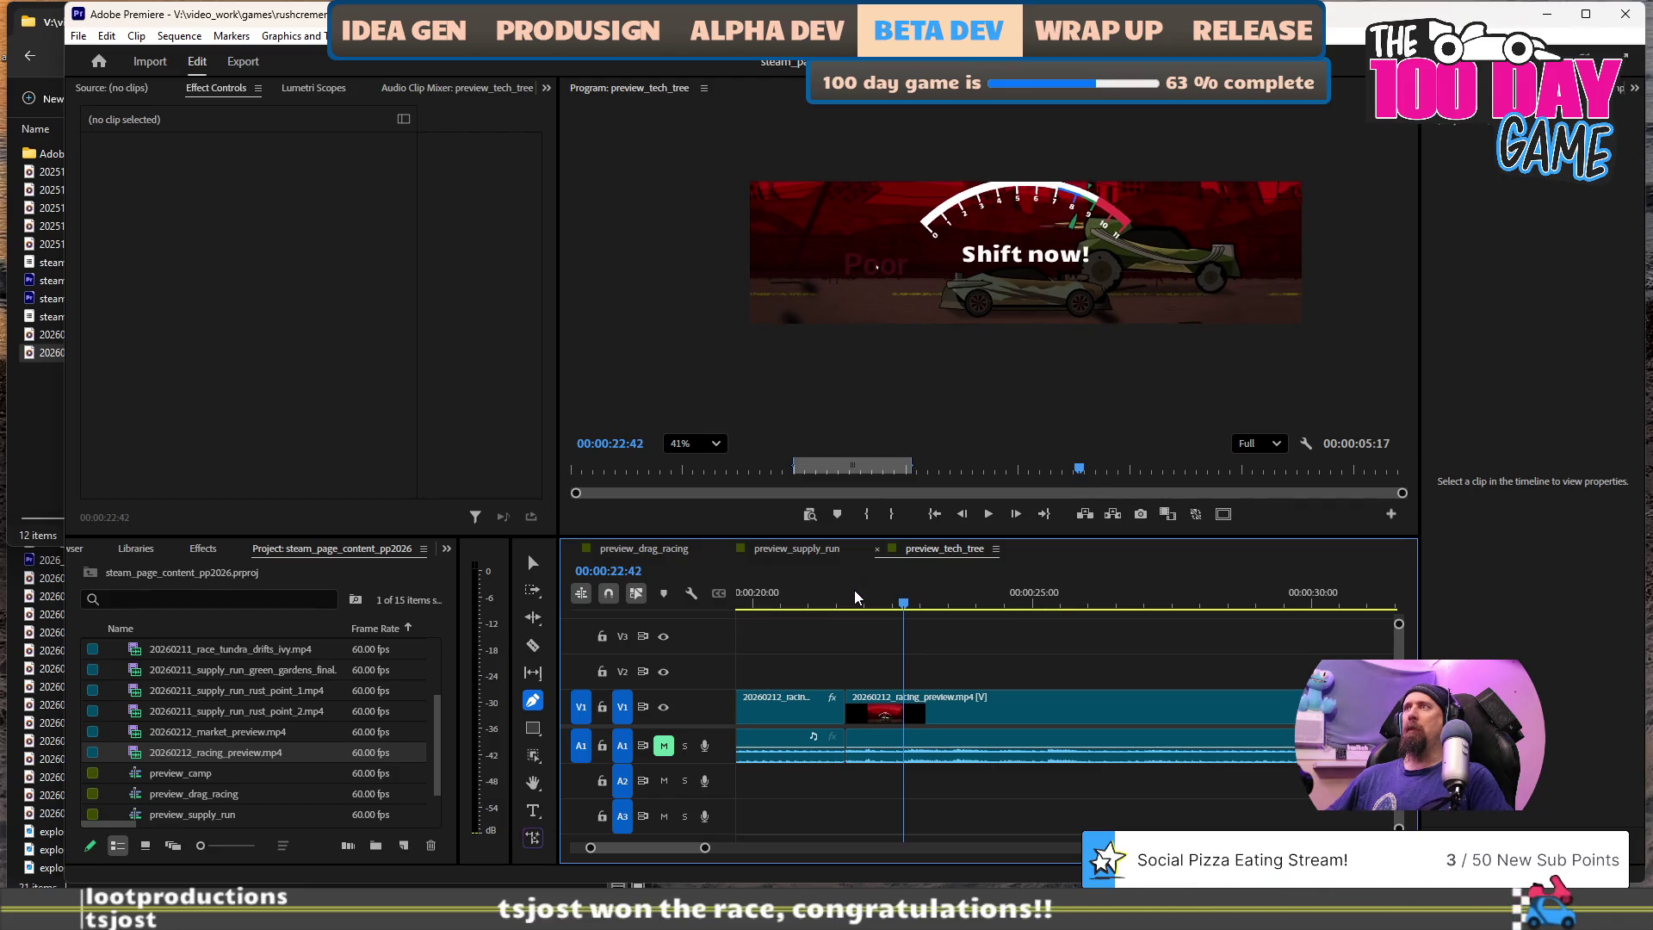
key("Right")
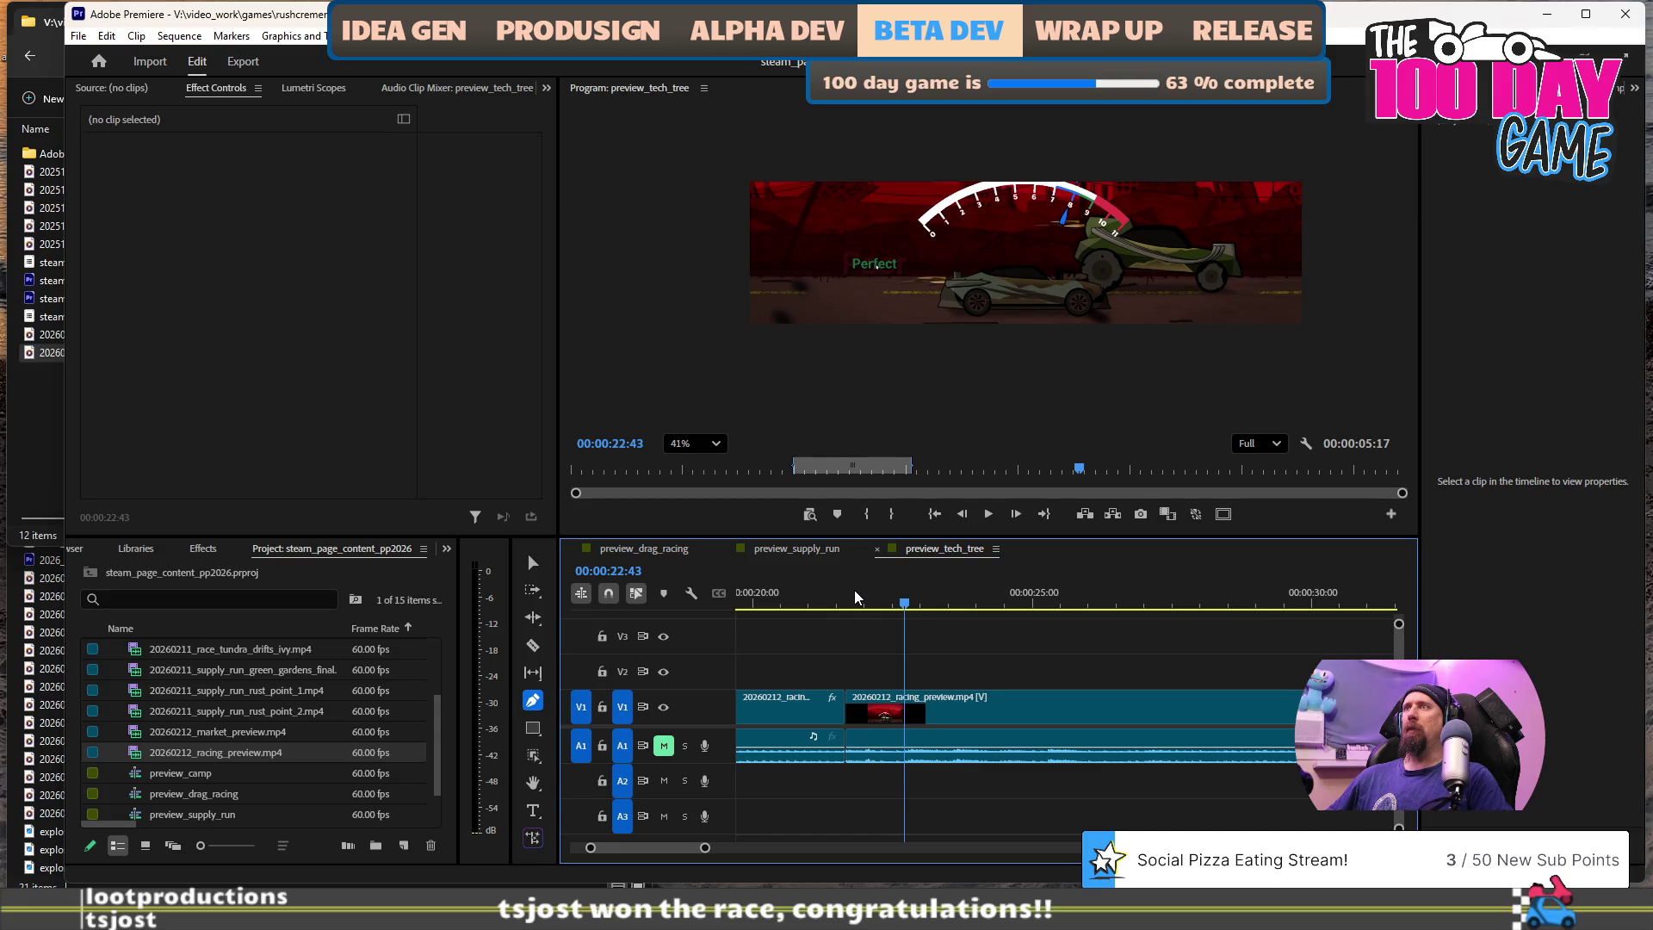
key("Left")
key("Up")
left_click(801, 587)
key("space")
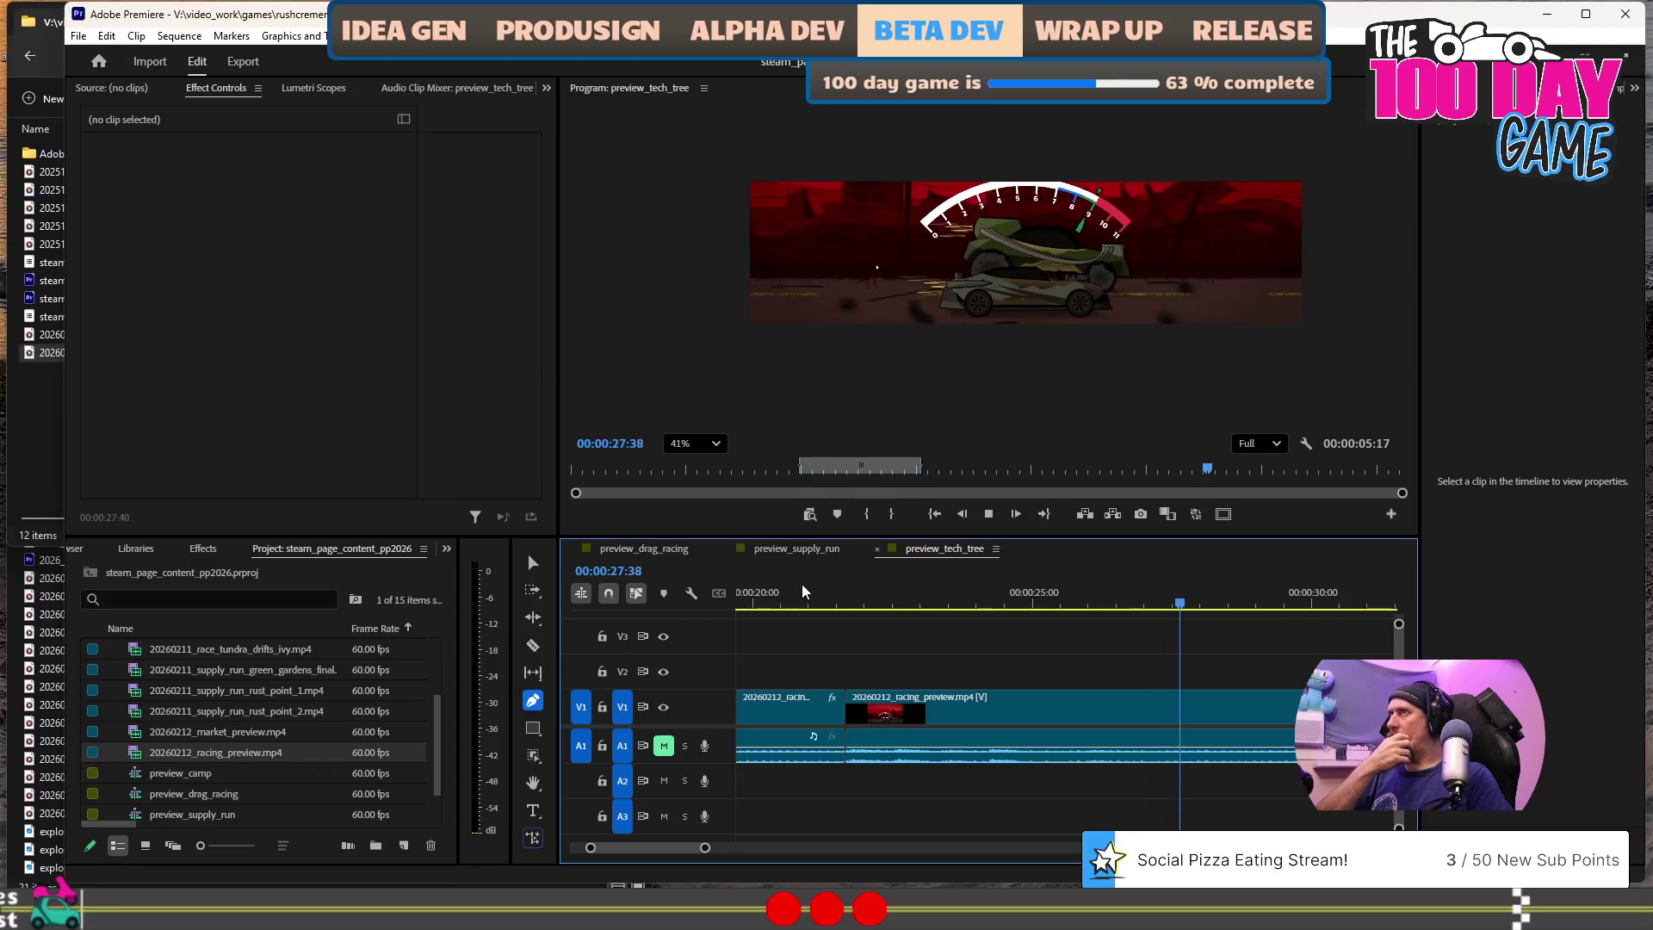
key("space")
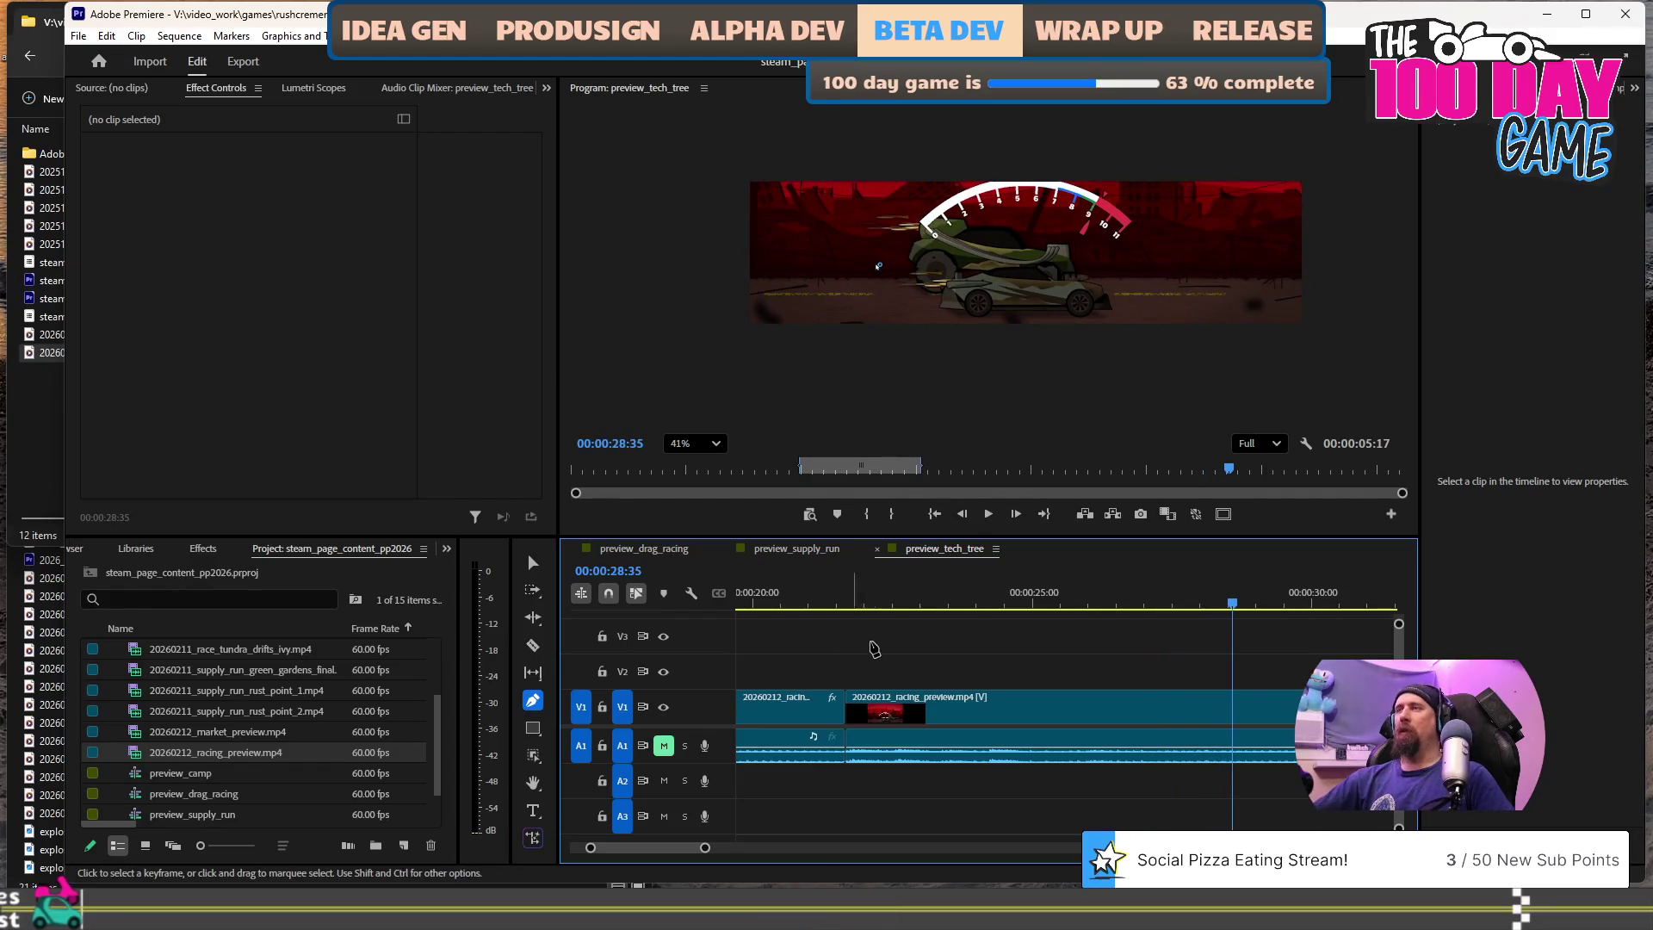
left_click(999, 603)
key("space")
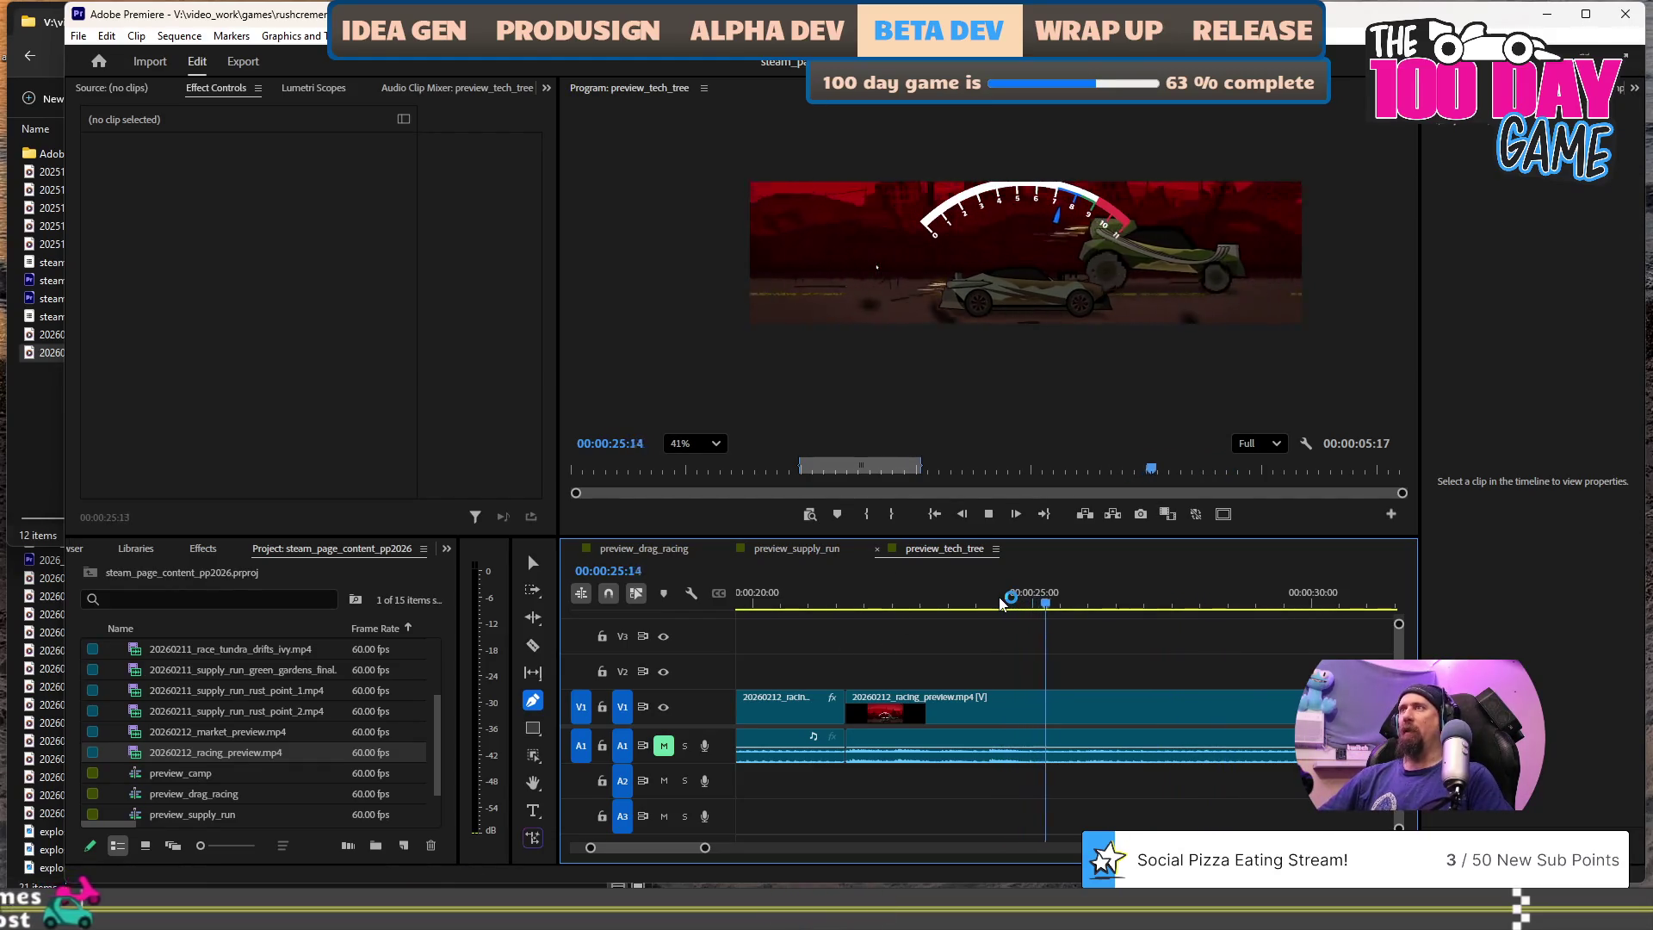
key("space")
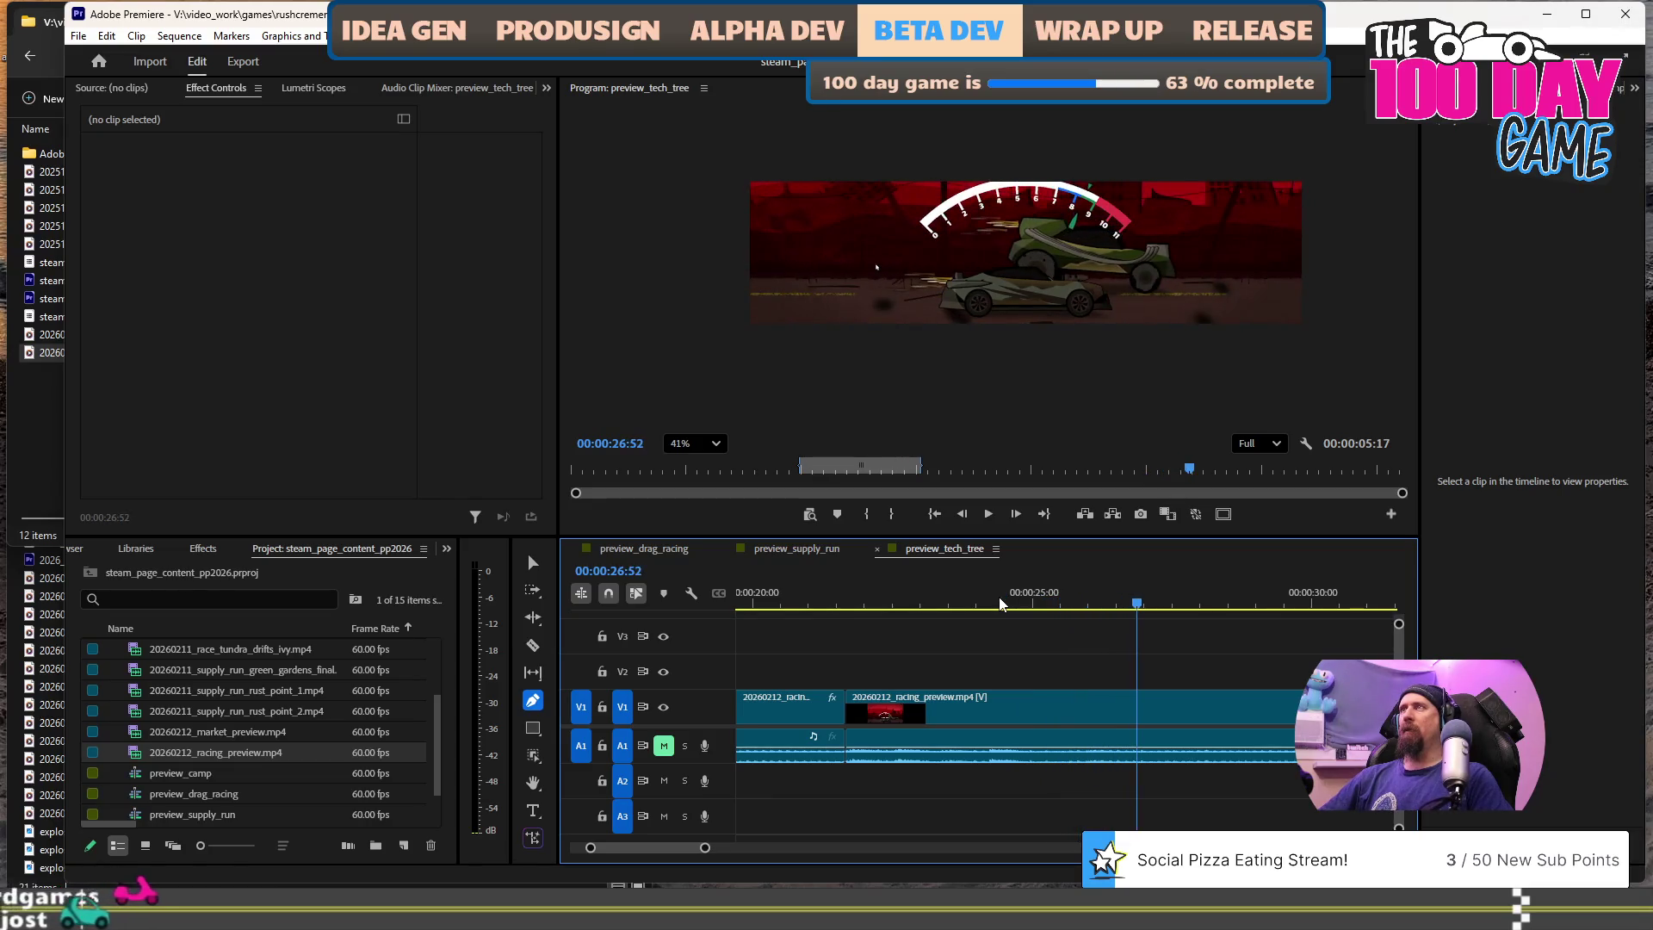
key("ctrl+z")
key("ctrl+z")
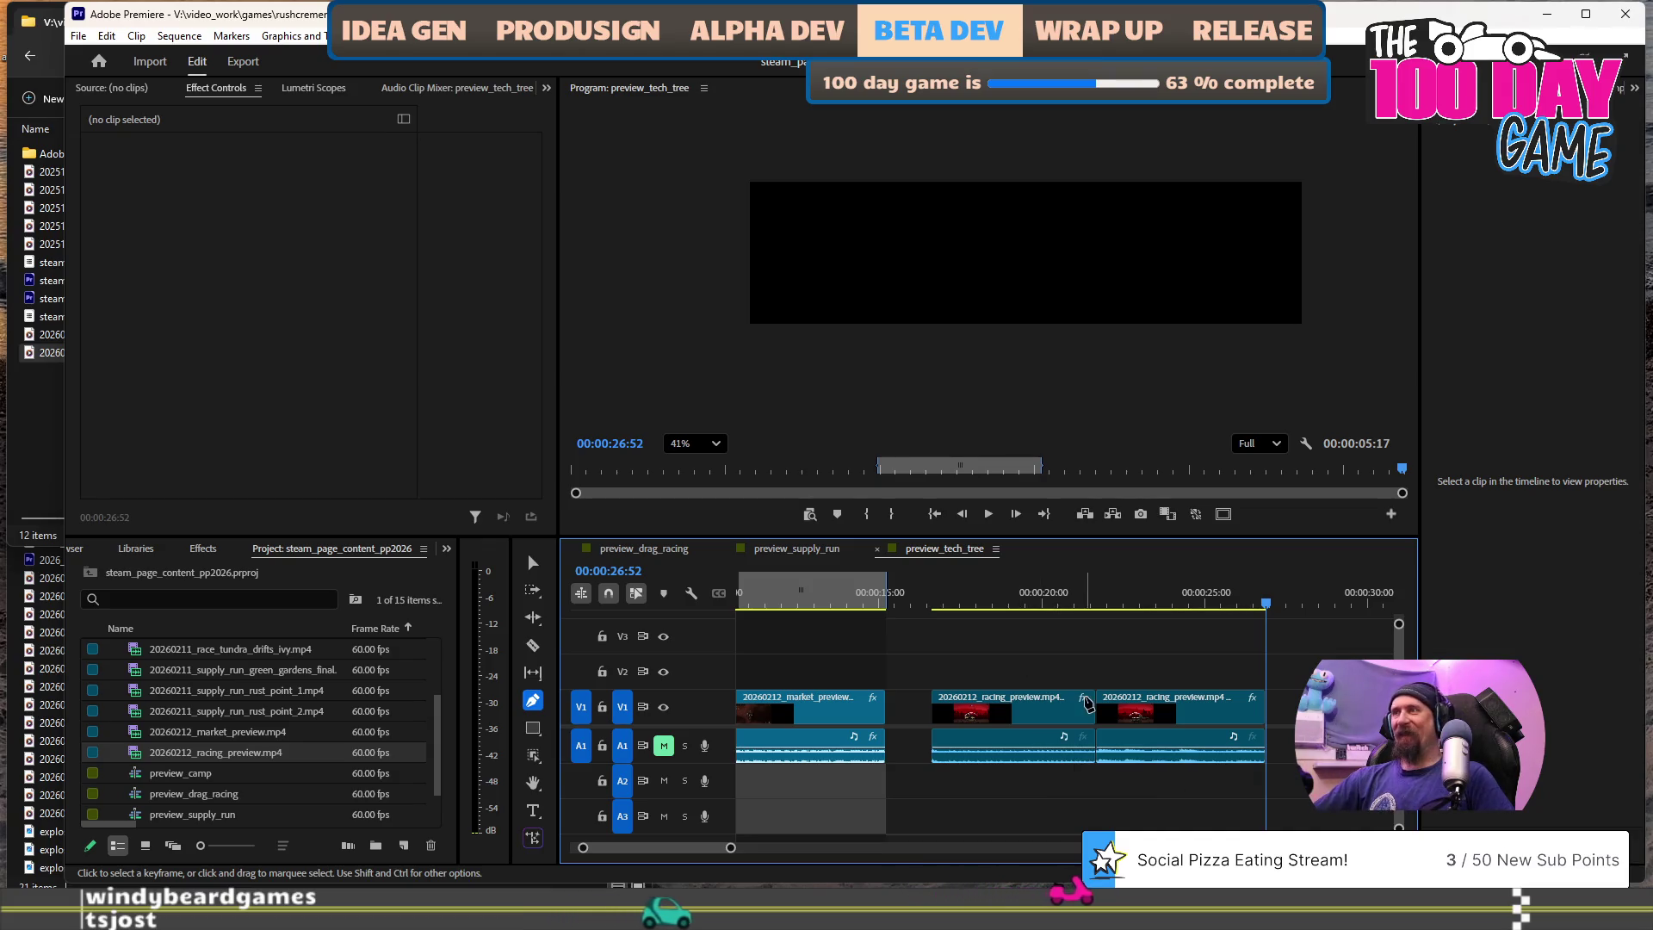
left_click(1034, 705)
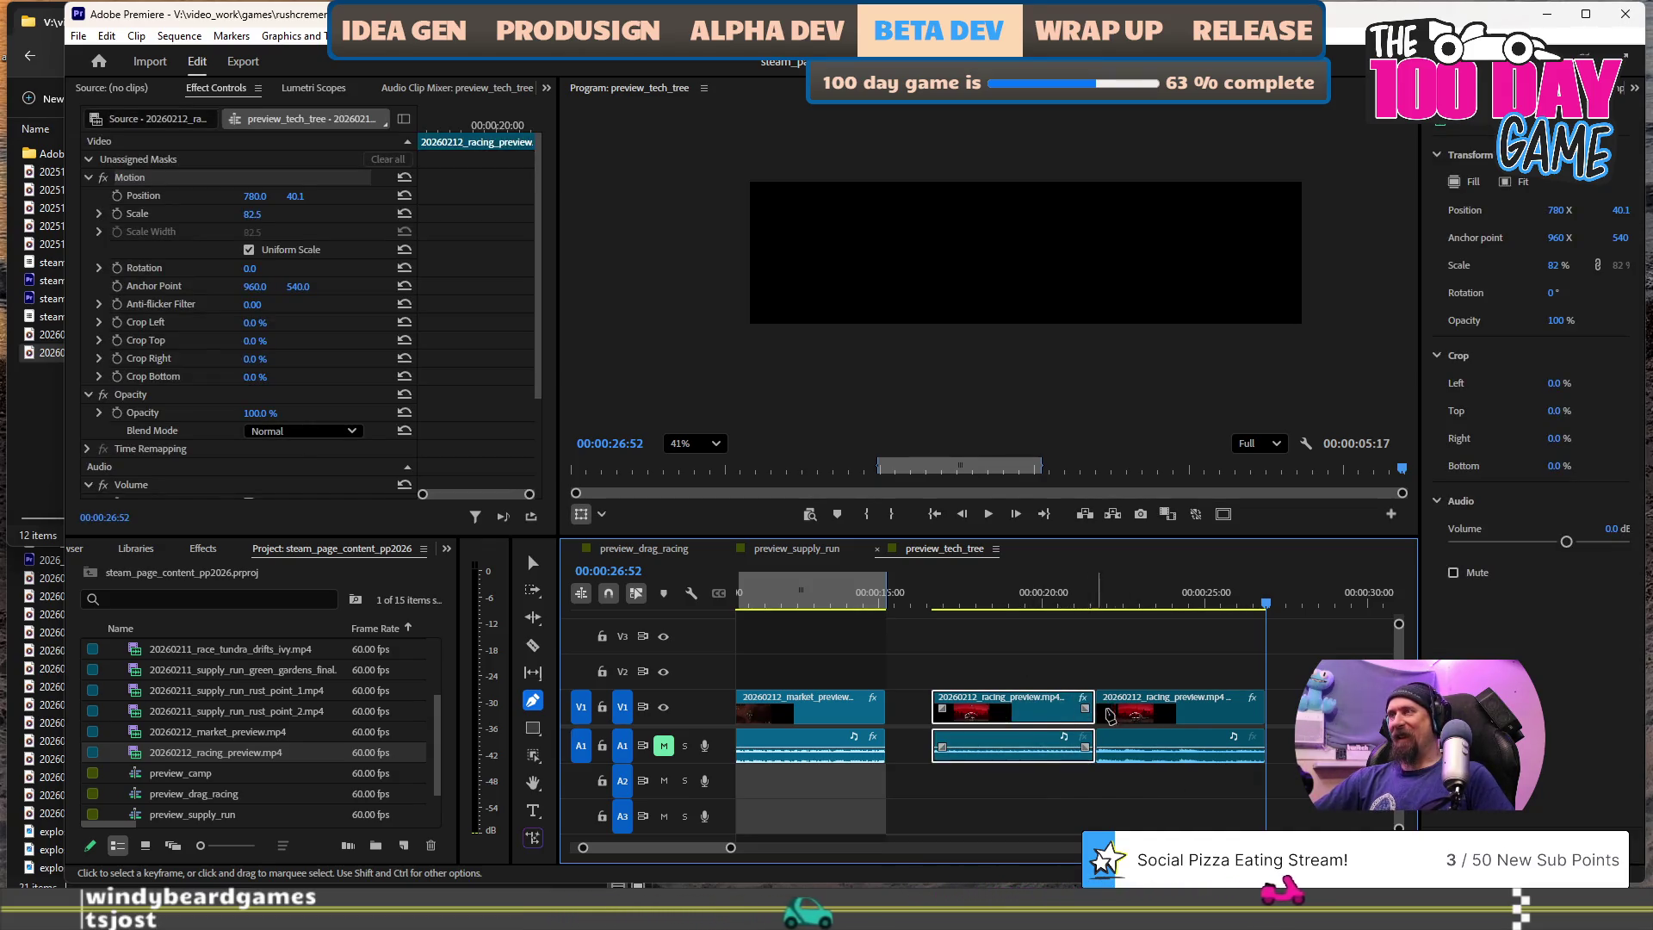
left_click(1119, 671)
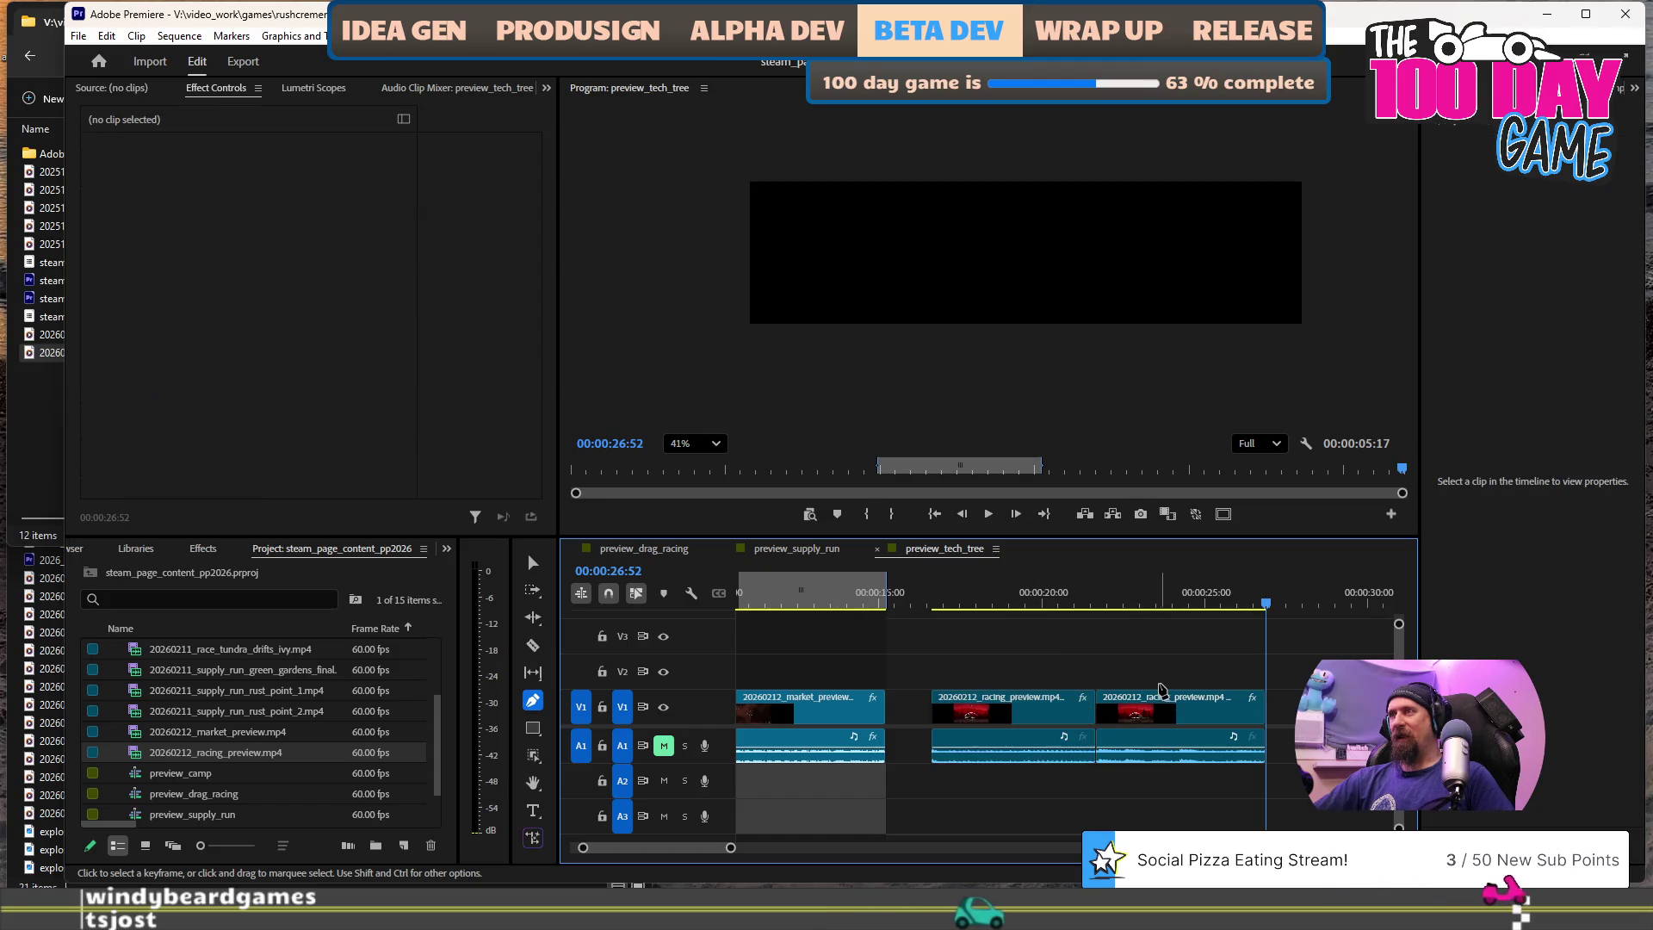
left_click(938, 603)
key("space")
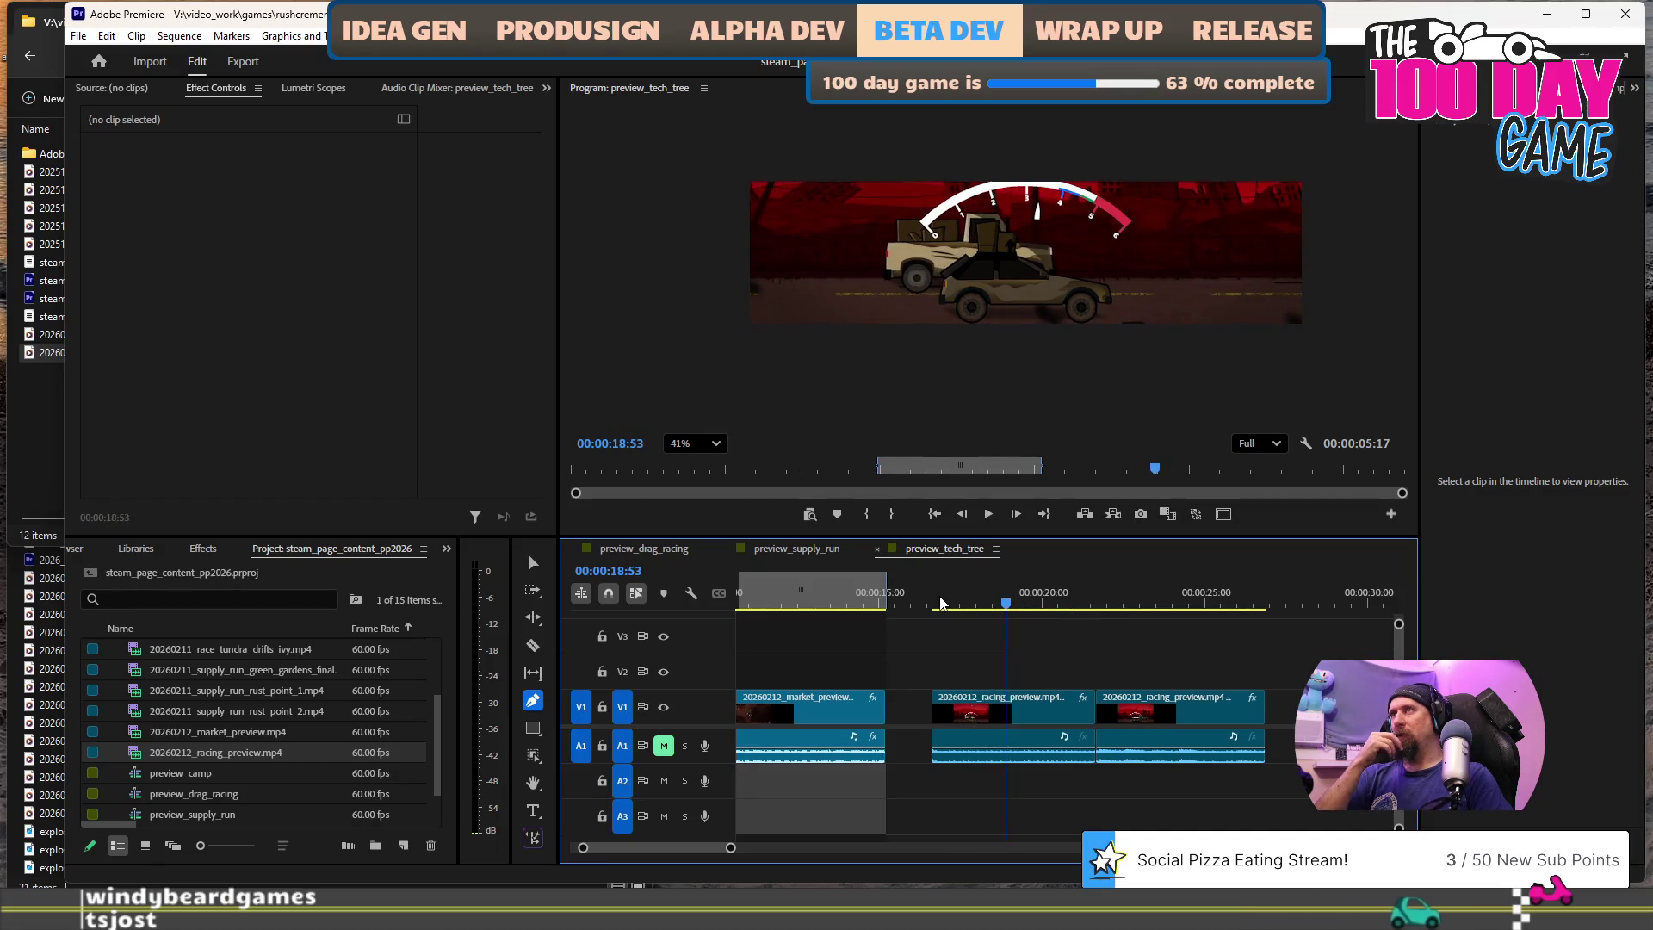
key("space")
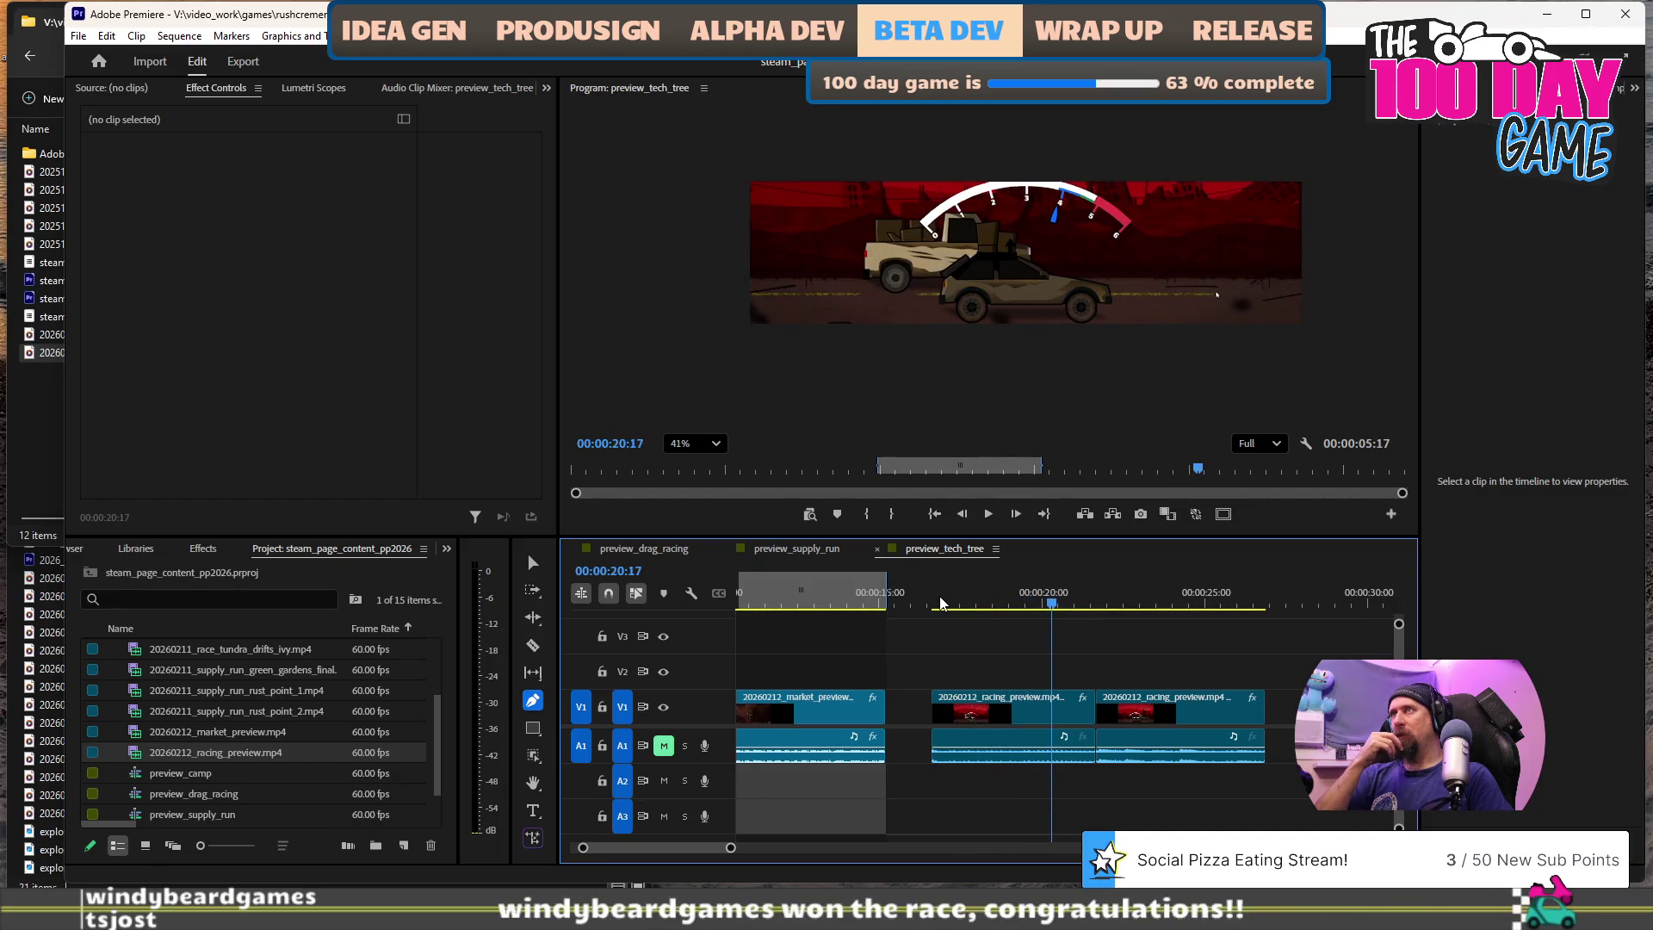
key("space")
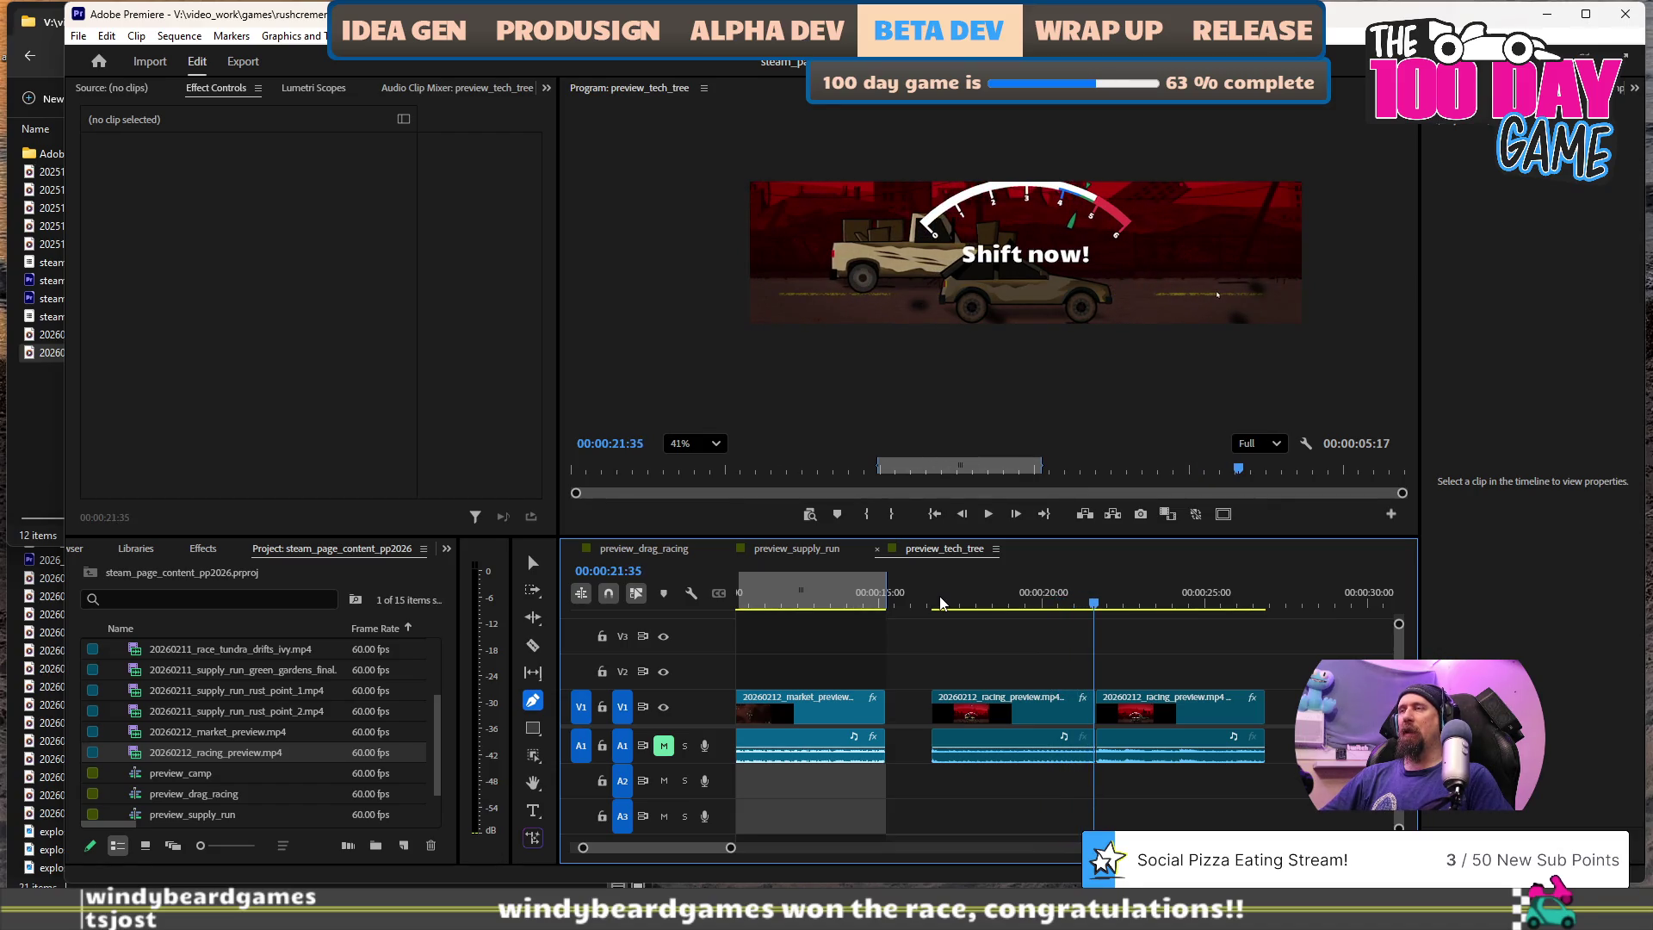
key("space")
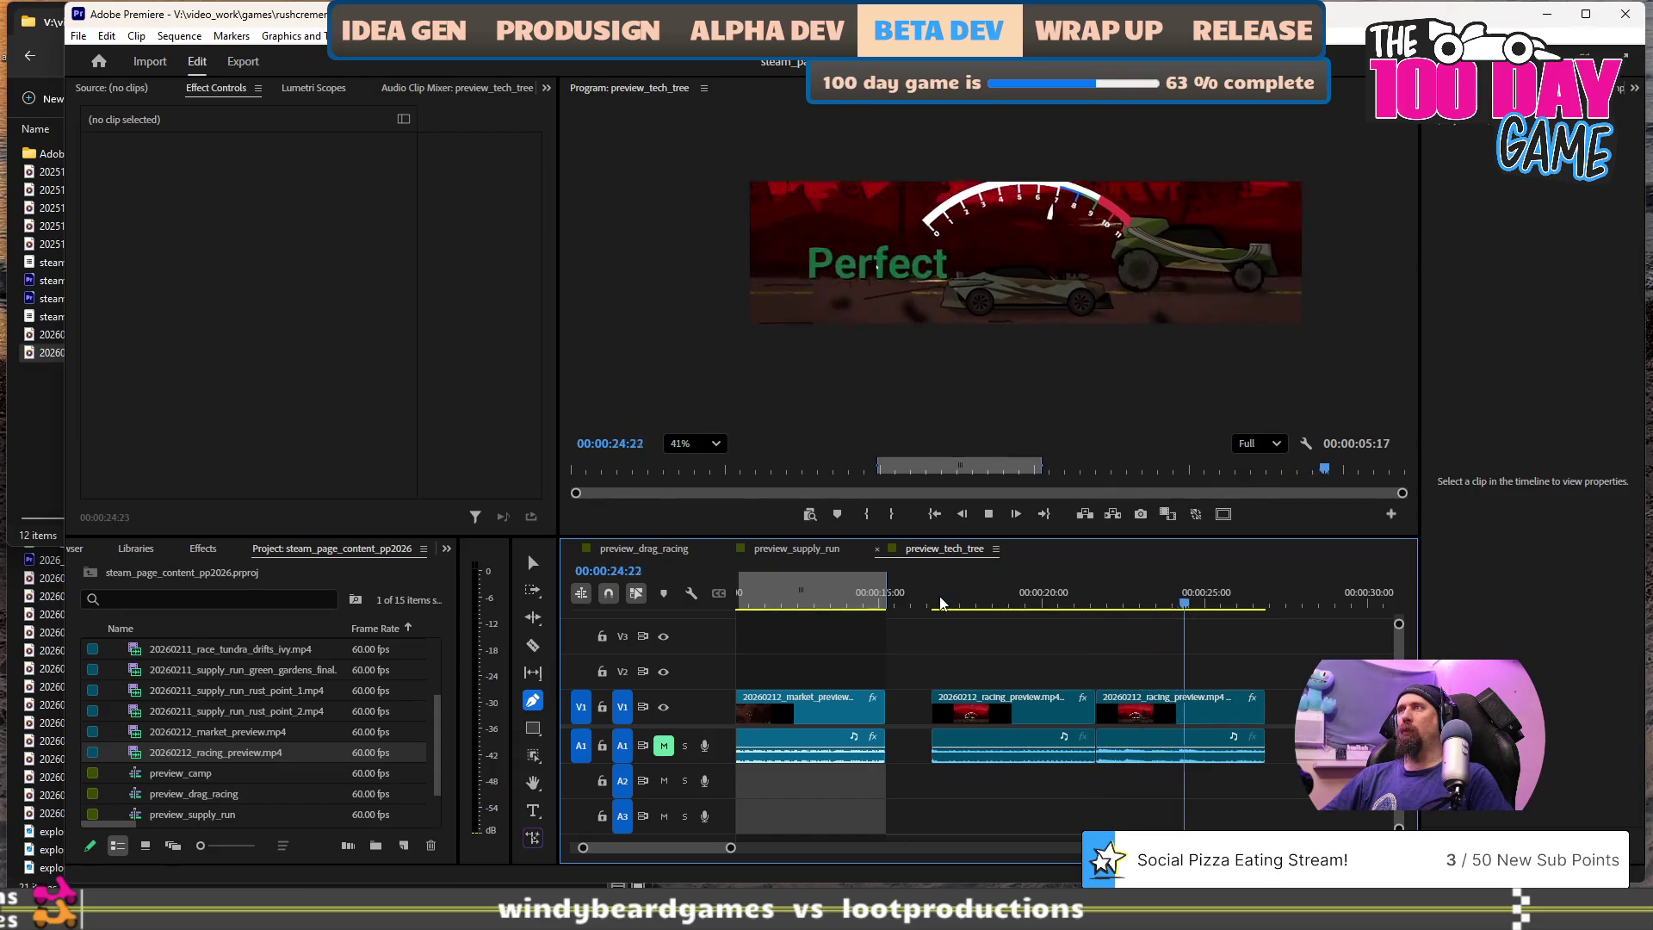
key("space")
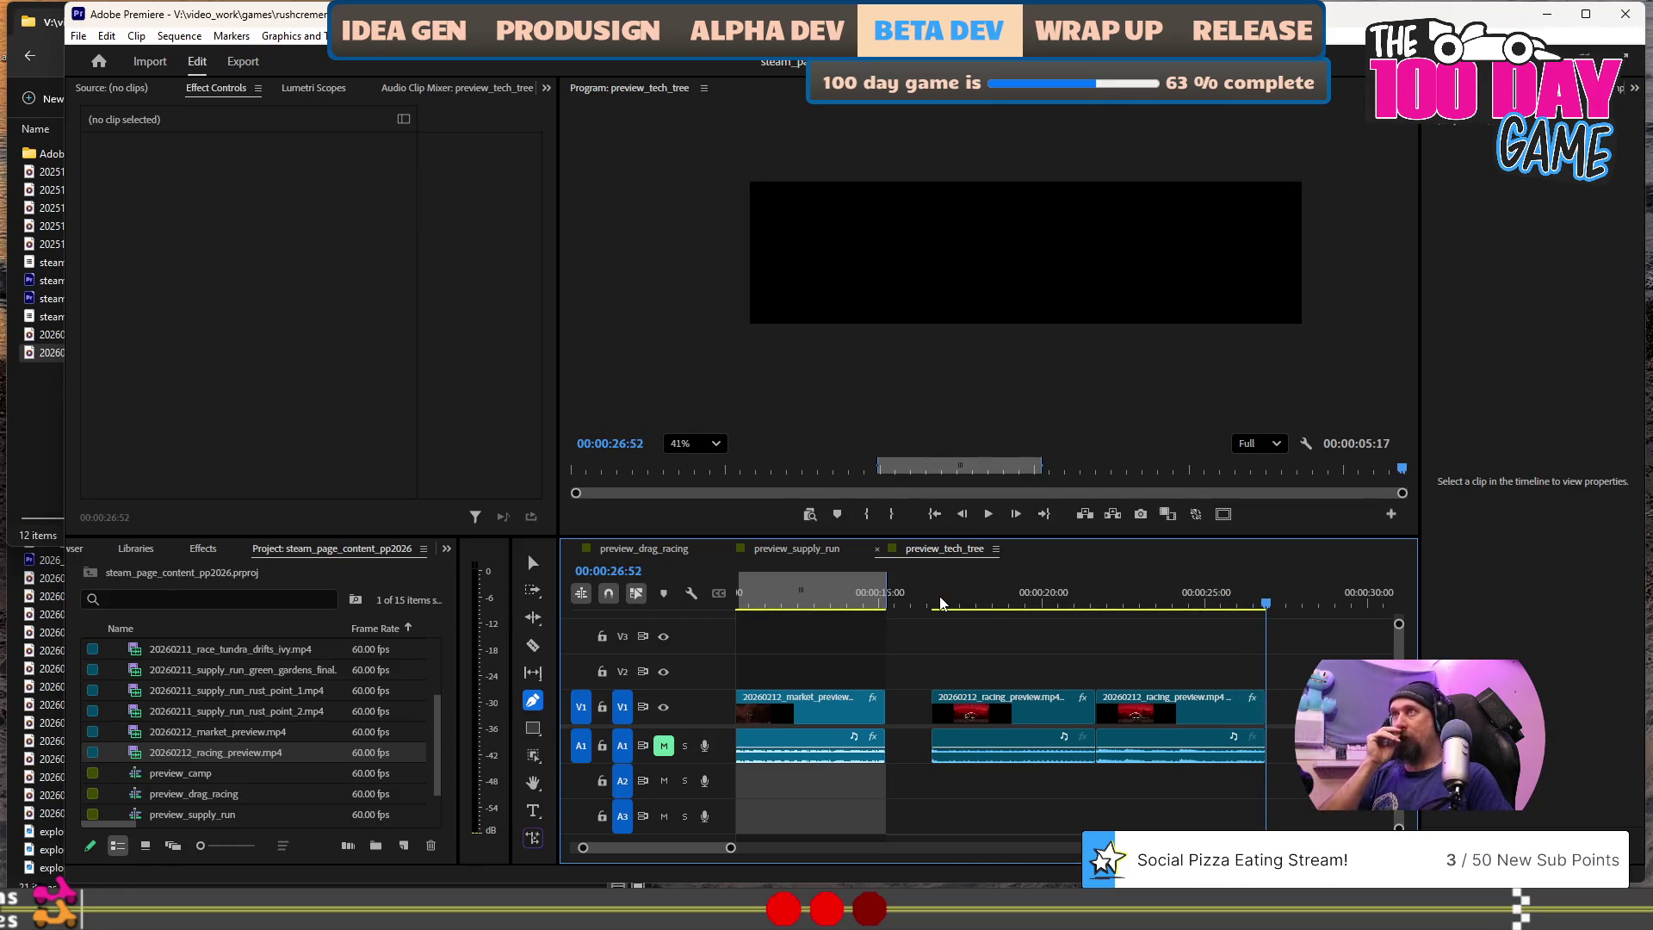
key("space")
key("minus")
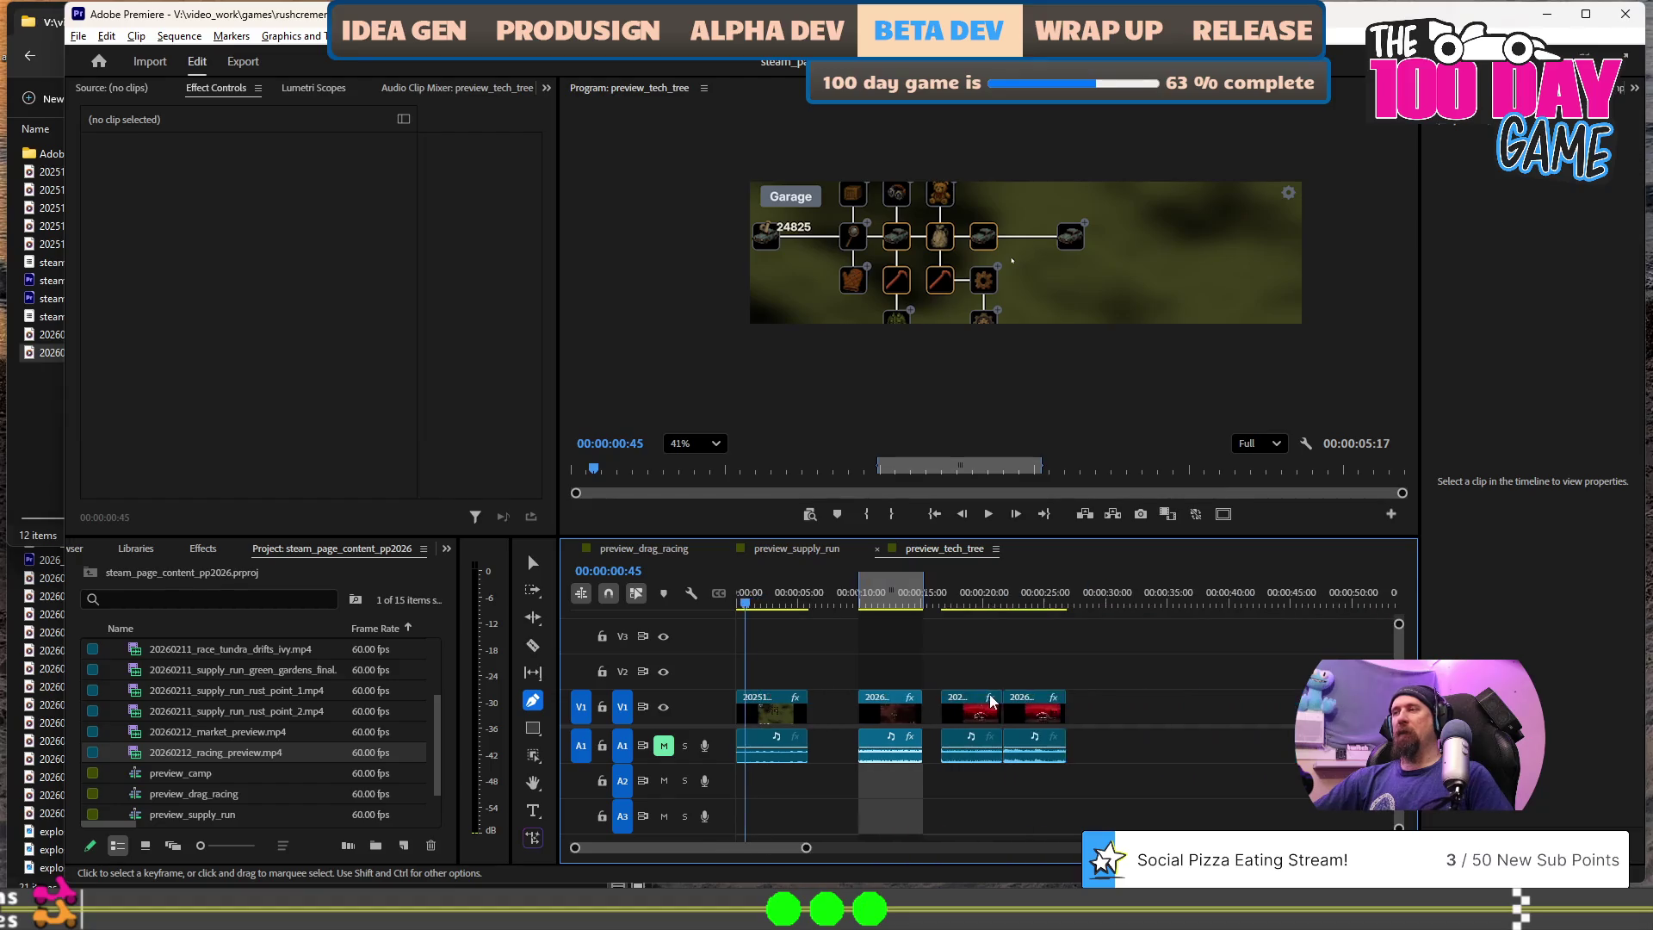
- Move the racing_preview clip later to about 26 seconds, leaving a gap before it
scroll(1013, 715, "up", 3, "alt")
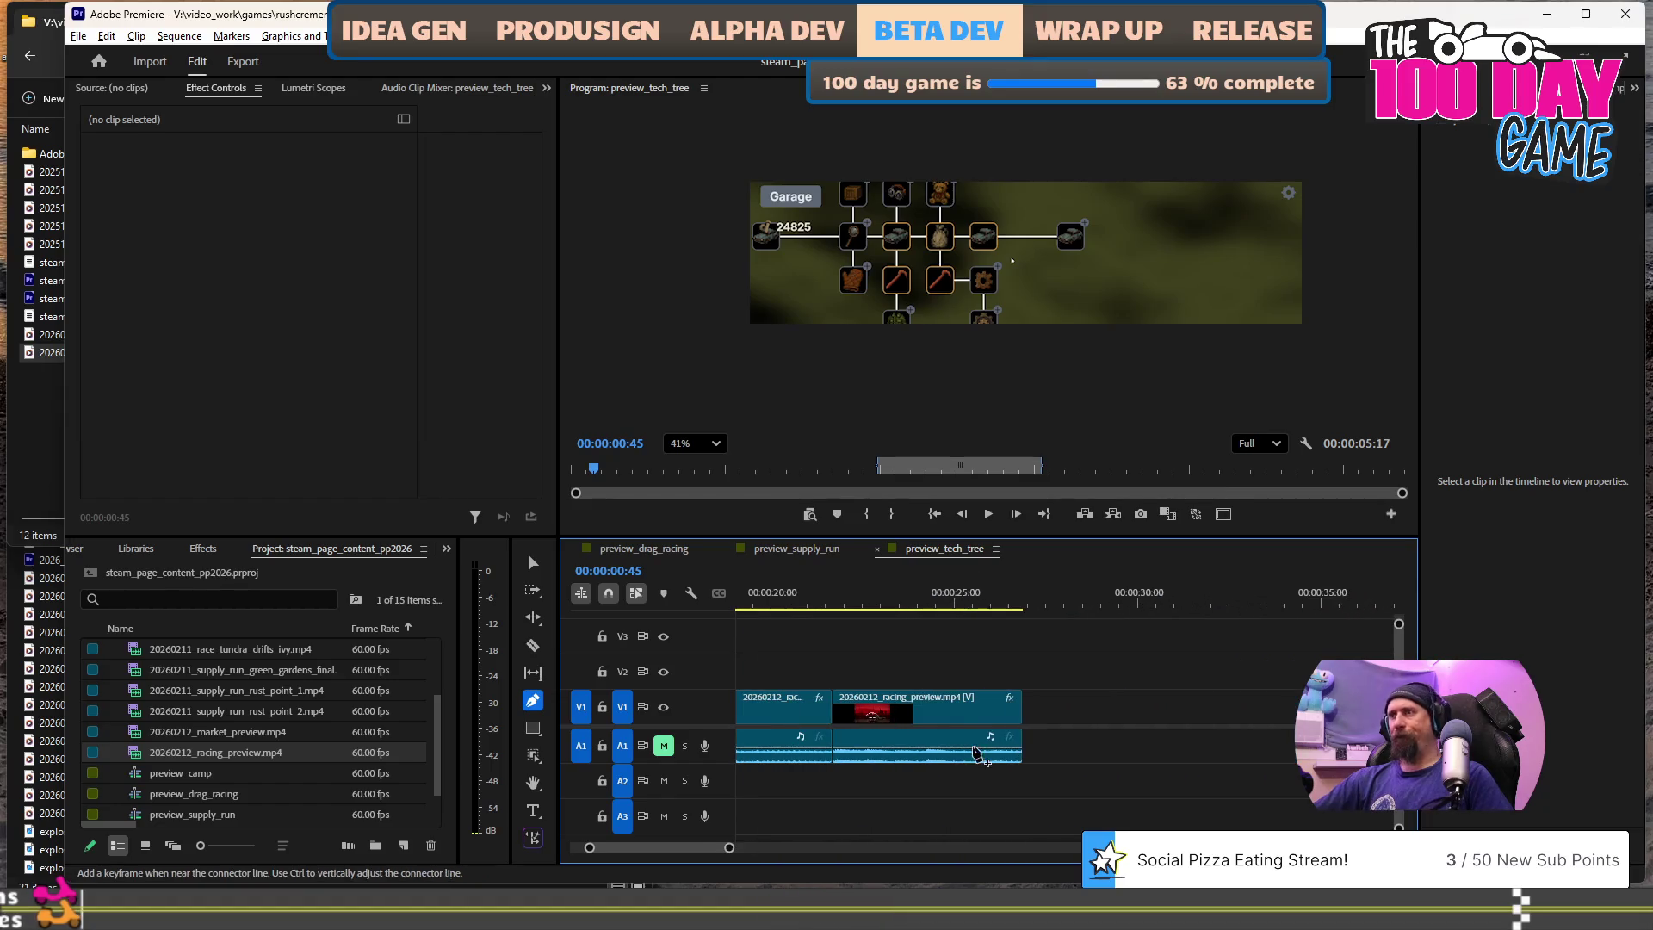
left_click(897, 711)
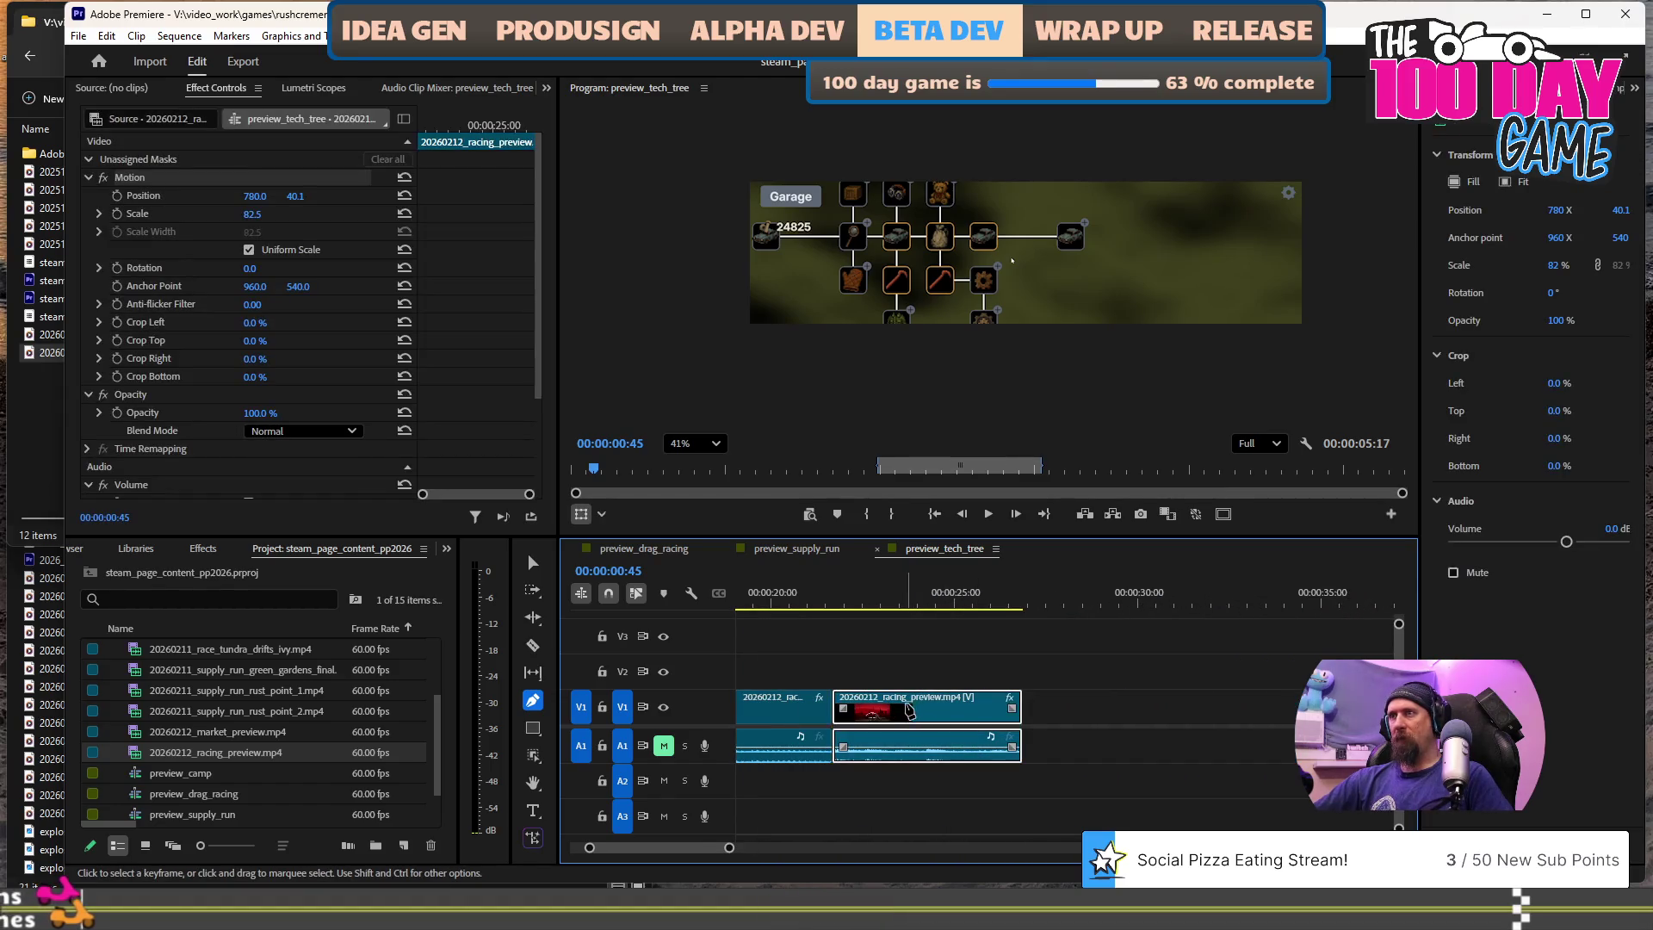
left_click(1022, 704)
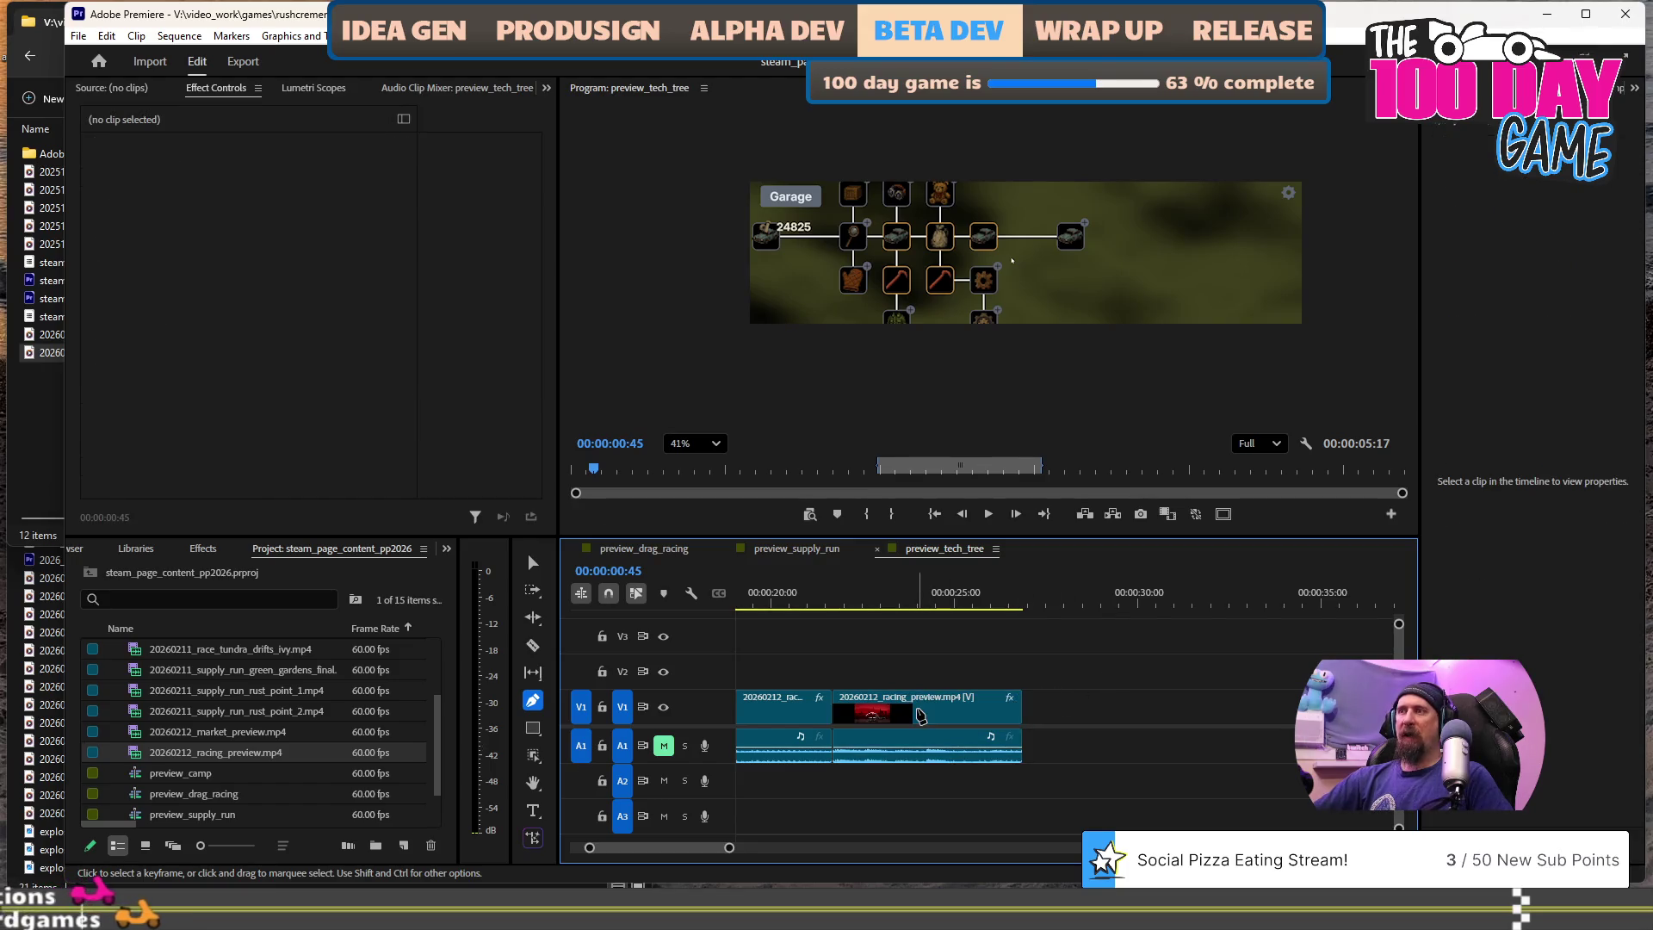
left_click(933, 718)
key("v")
left_click_drag(987, 718, 1100, 718)
- Play back the moved racing clip to check it, leaving the playhead near 25 seconds
left_click(970, 603)
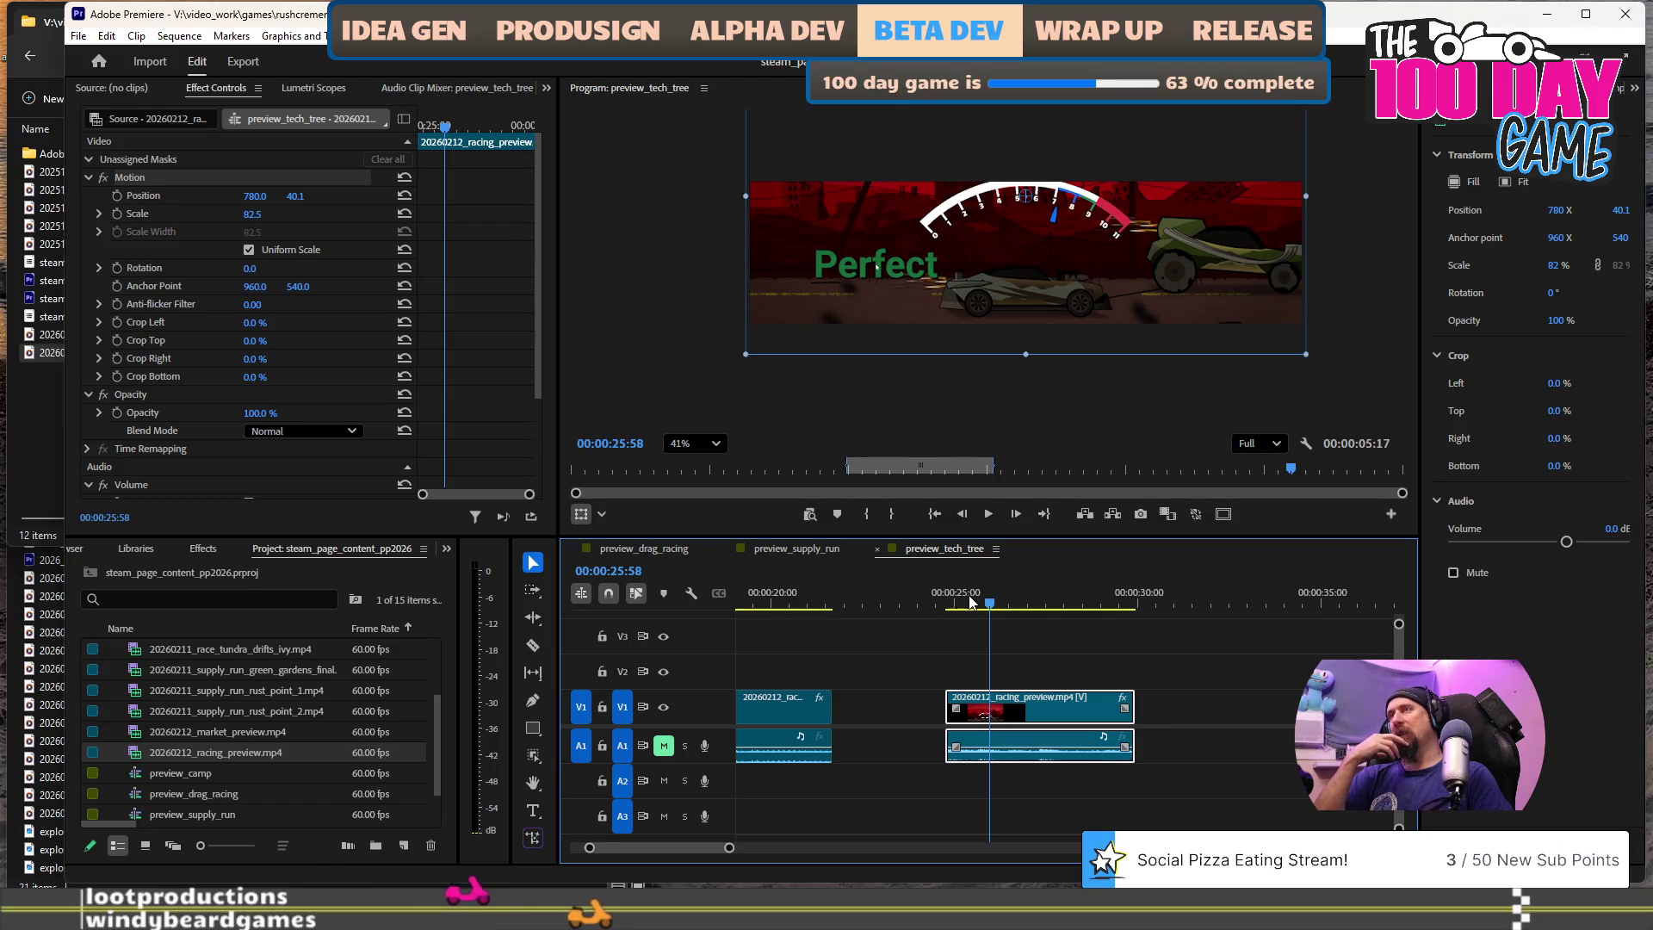
key("space")
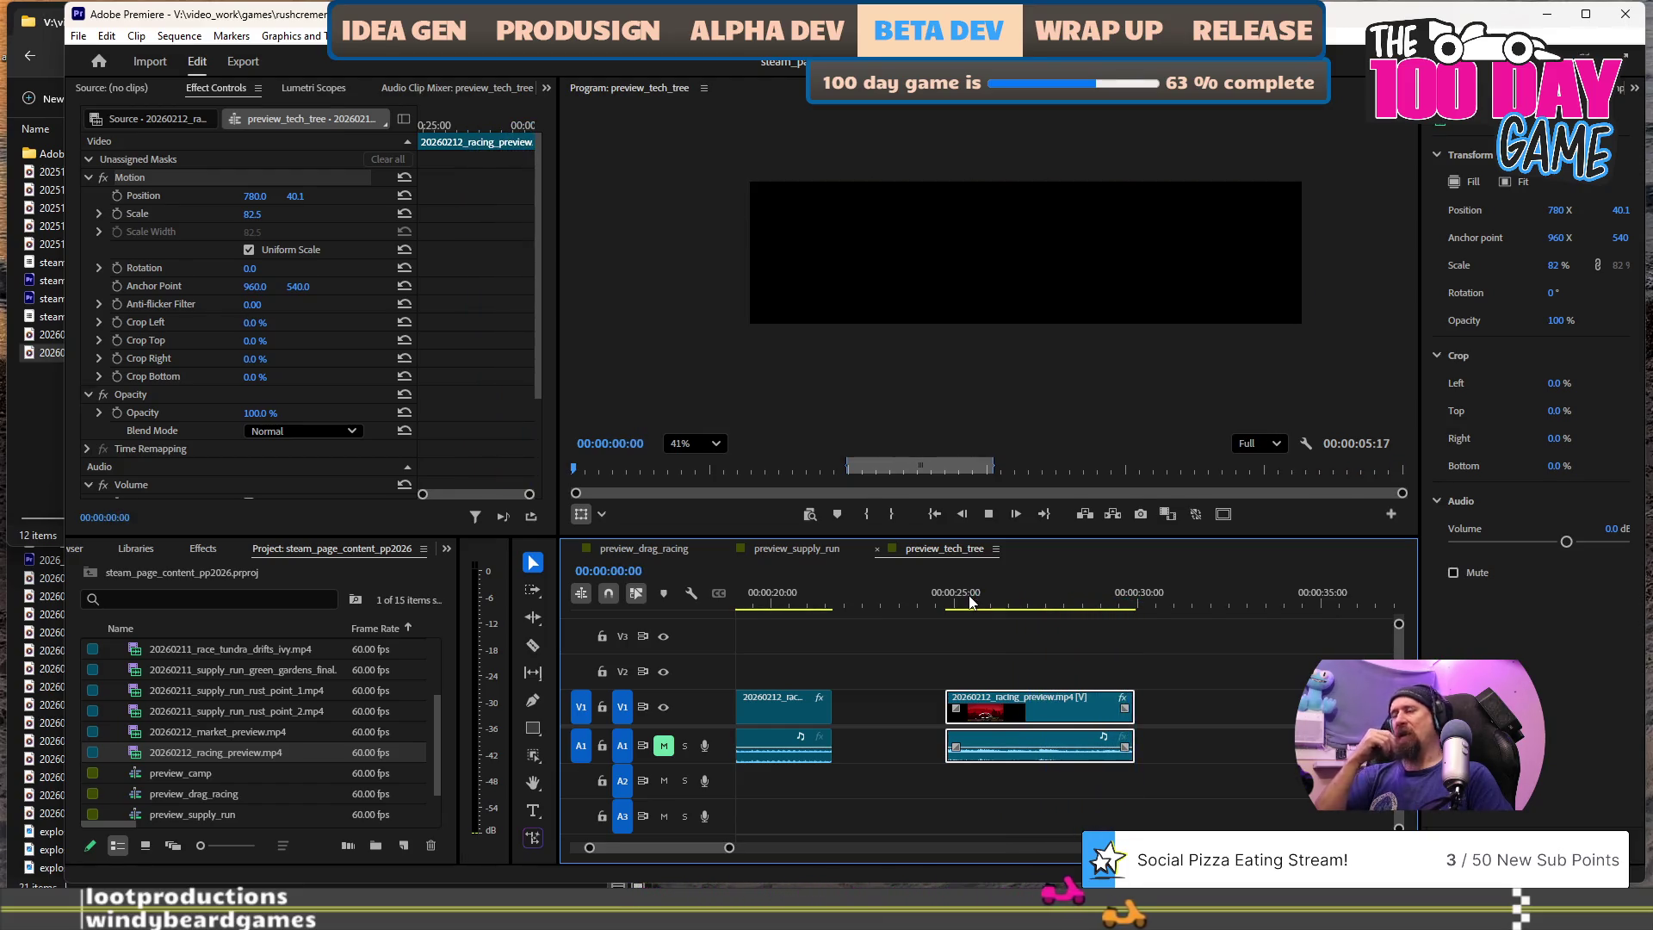
key("space")
key("minus")
key("minus")
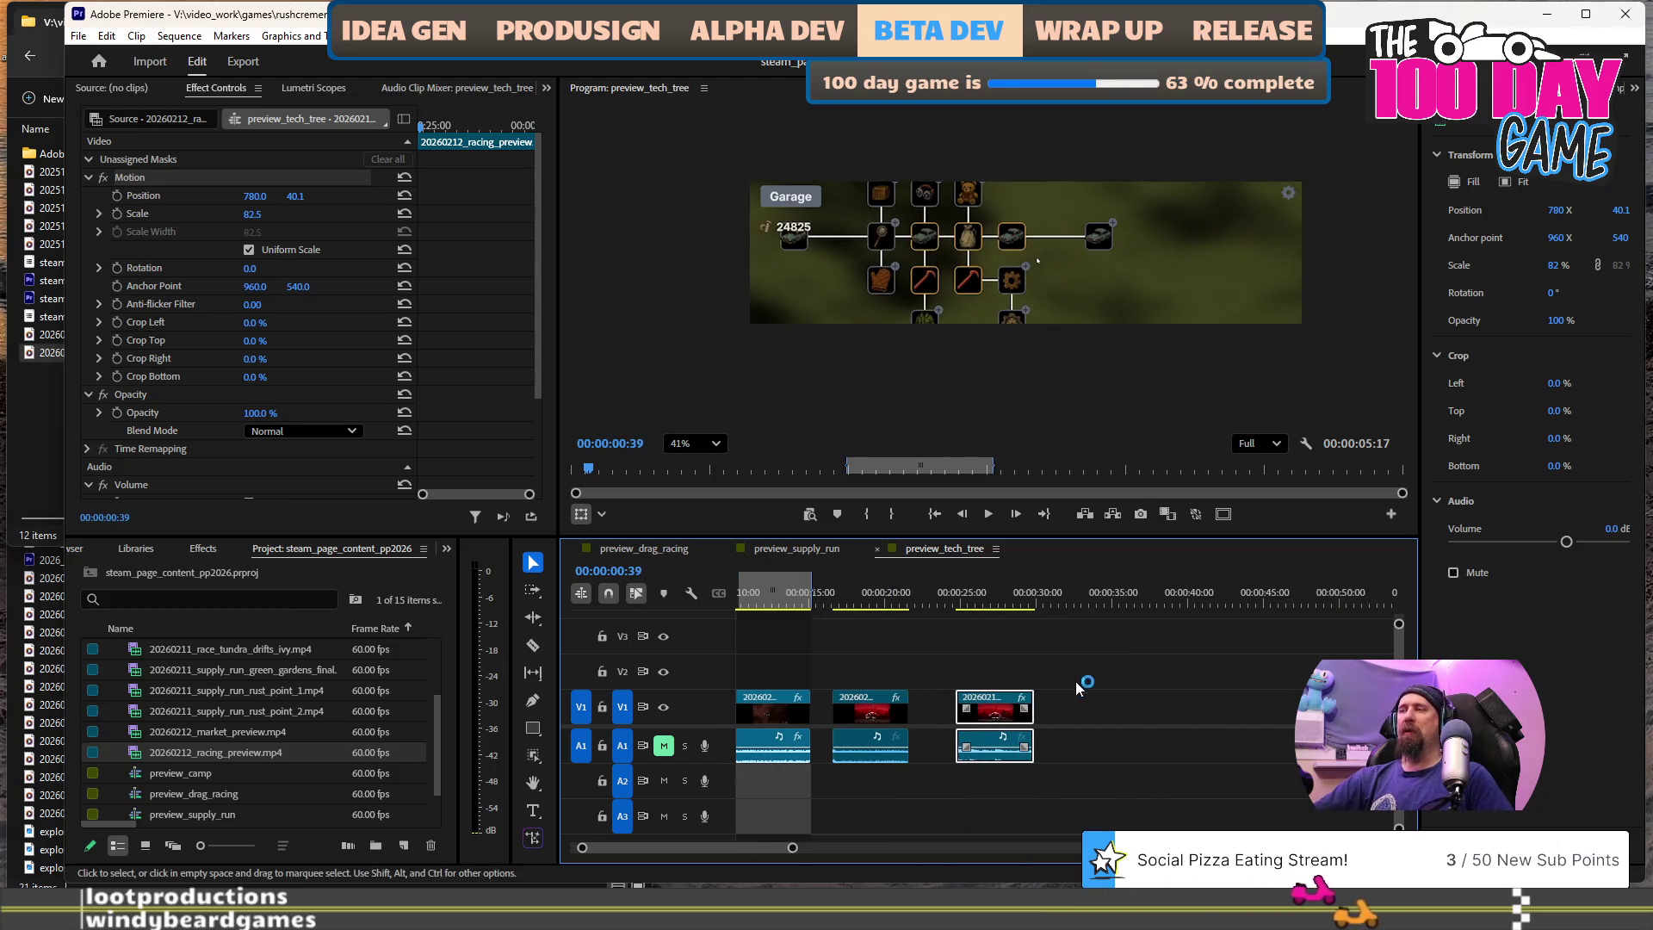
key("equal")
key("equal")
key("equal")
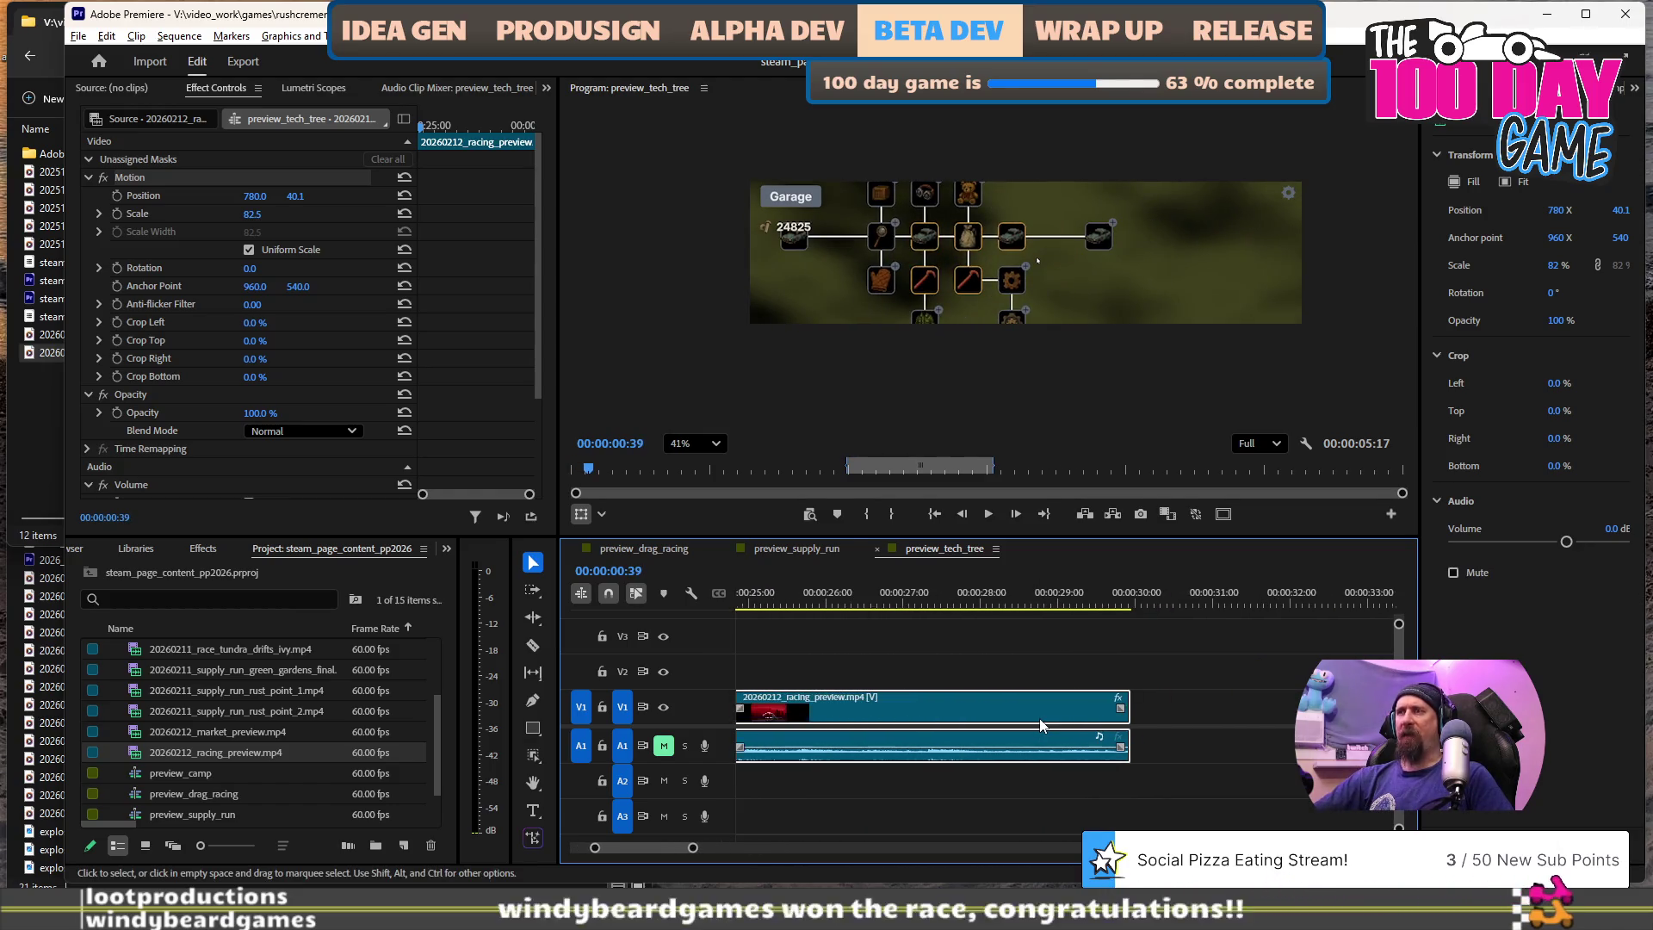
scroll(1039, 718, "up", 2)
left_click(935, 601)
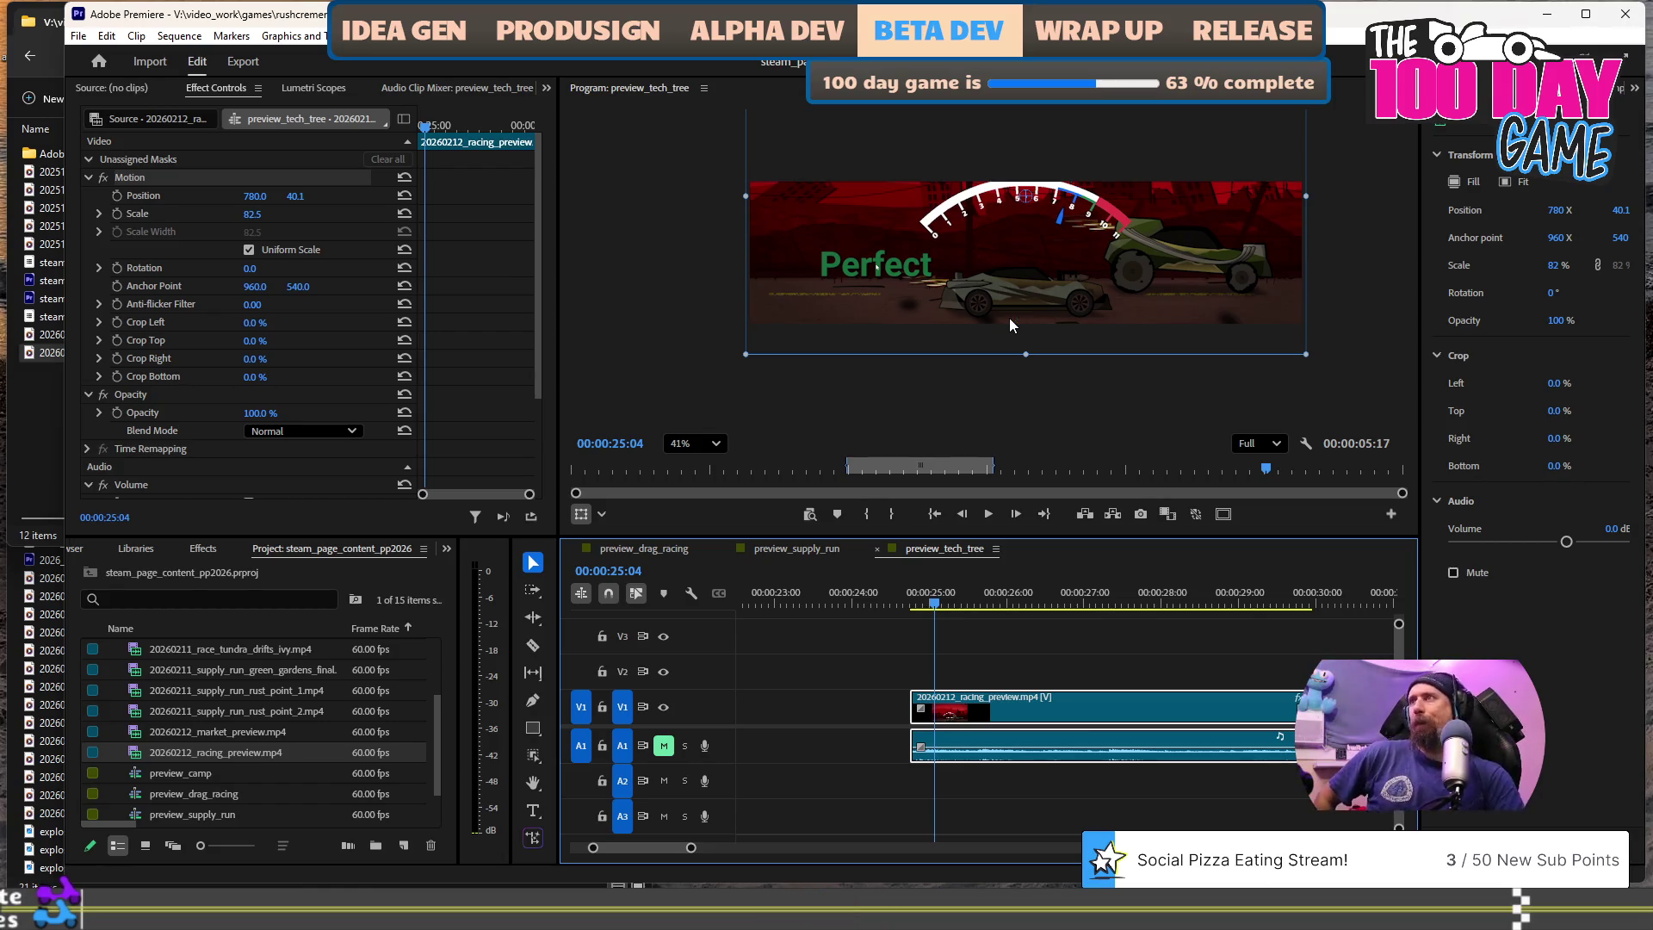
key("alt+Tab")
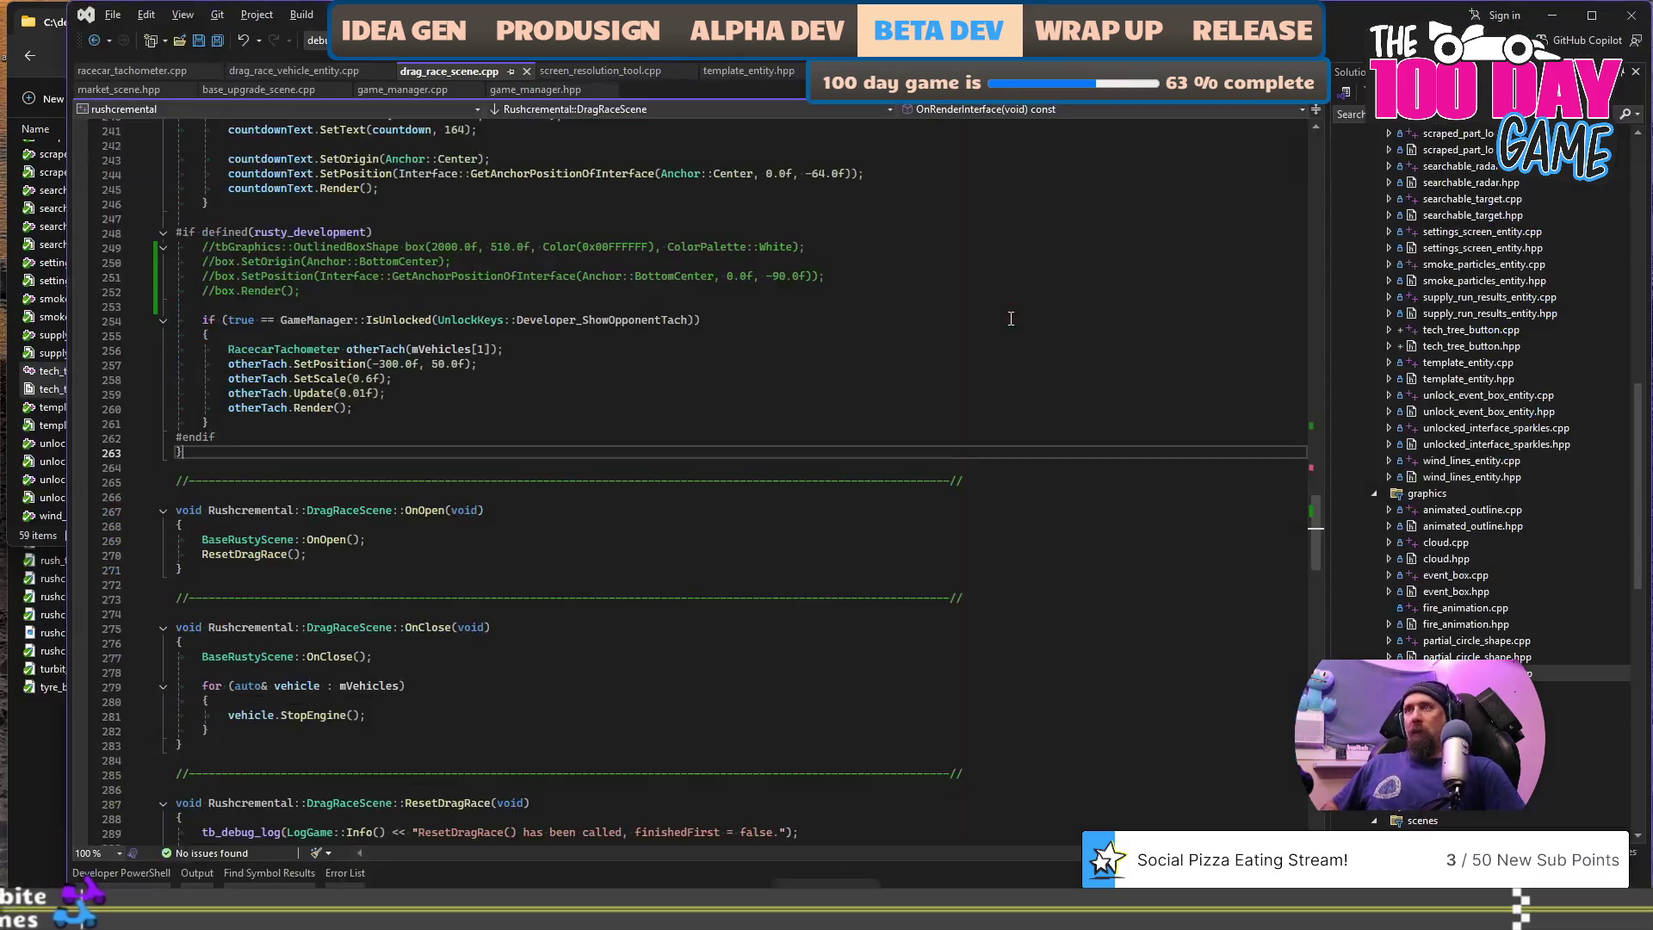
- Build and run the game from drag_race_scene.cpp
left_click(944, 381)
key("F5")
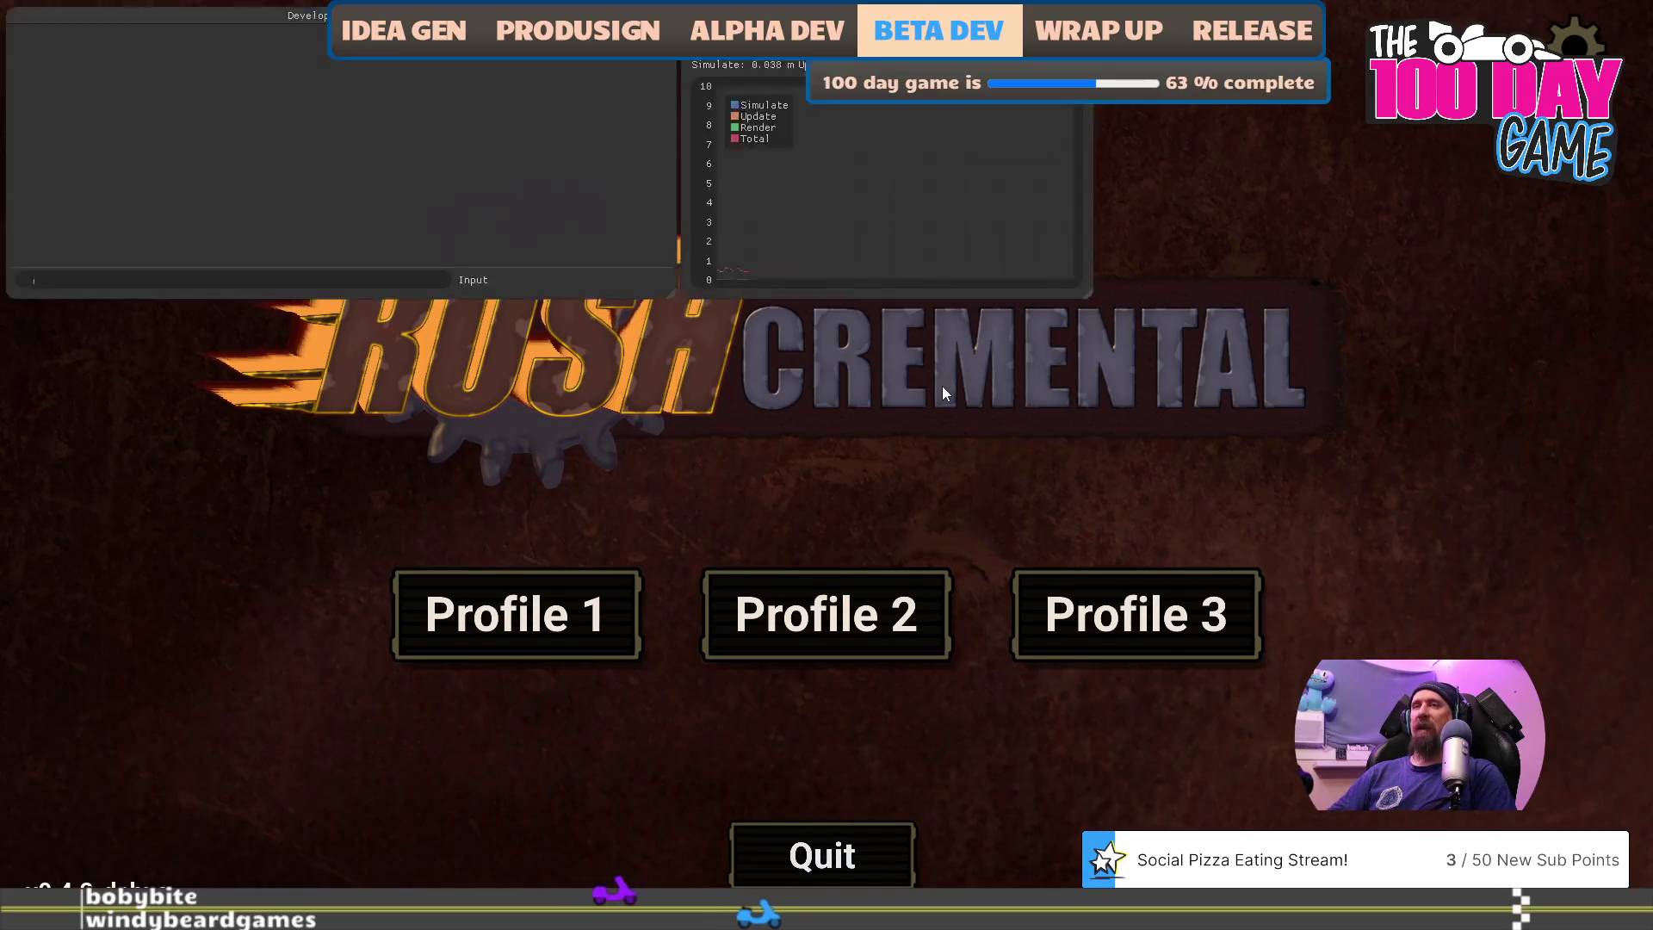
- Unlock zone desert_chape via the console, open the first profile, and start a race against lura
type("unlock z")
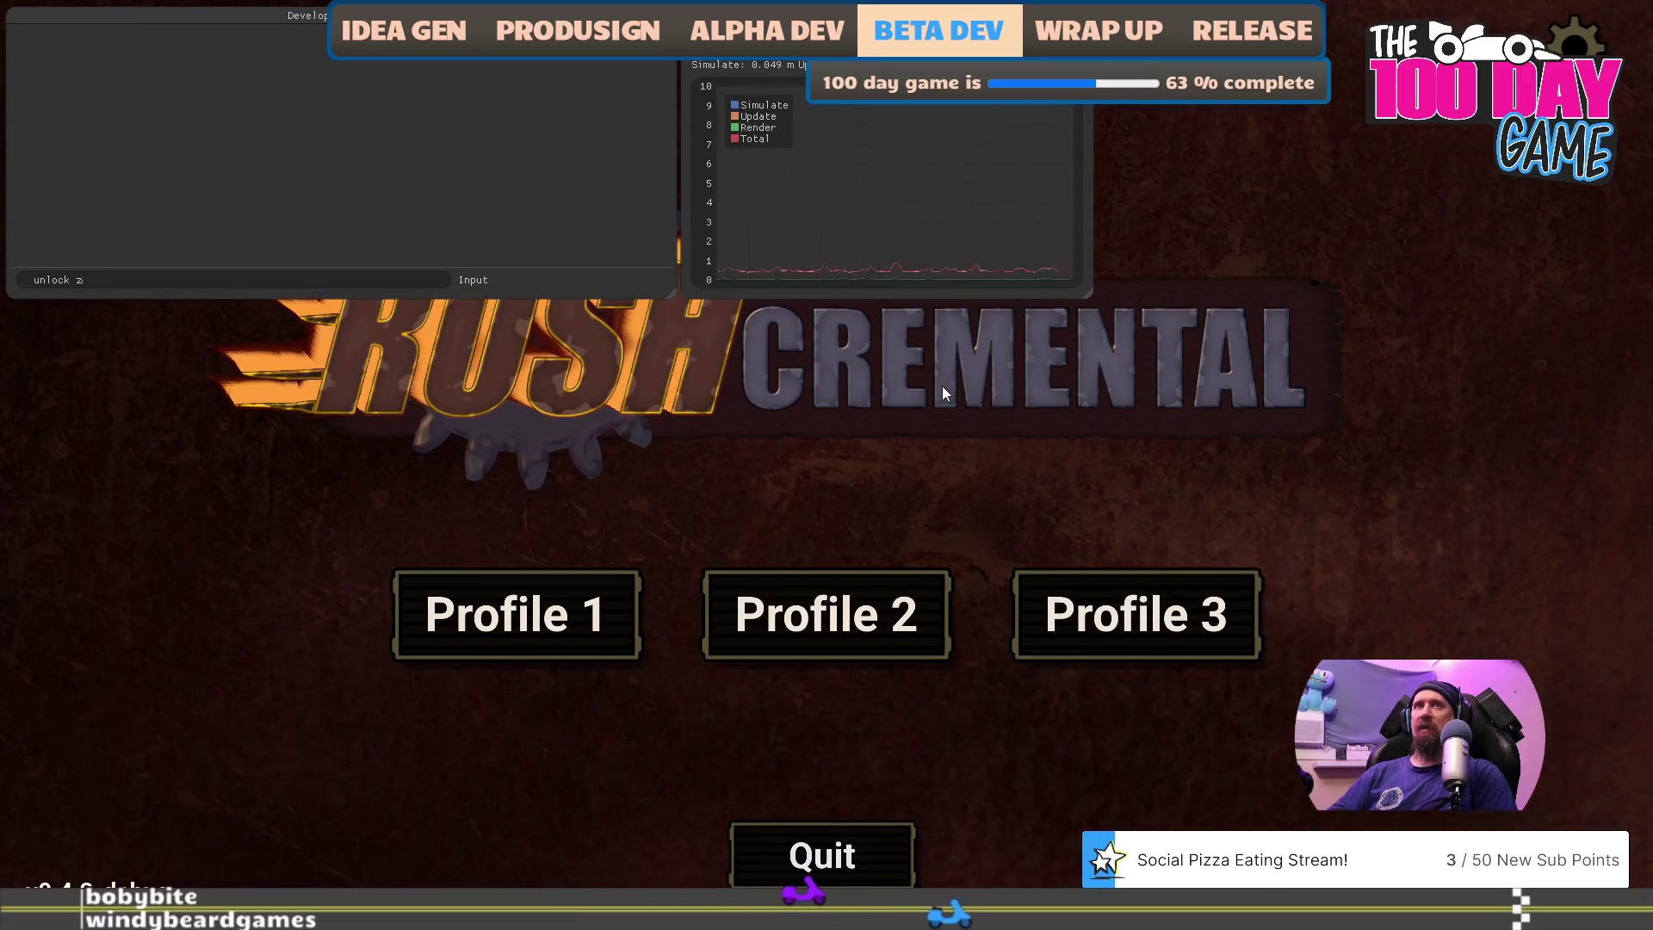
type("one desert_chape")
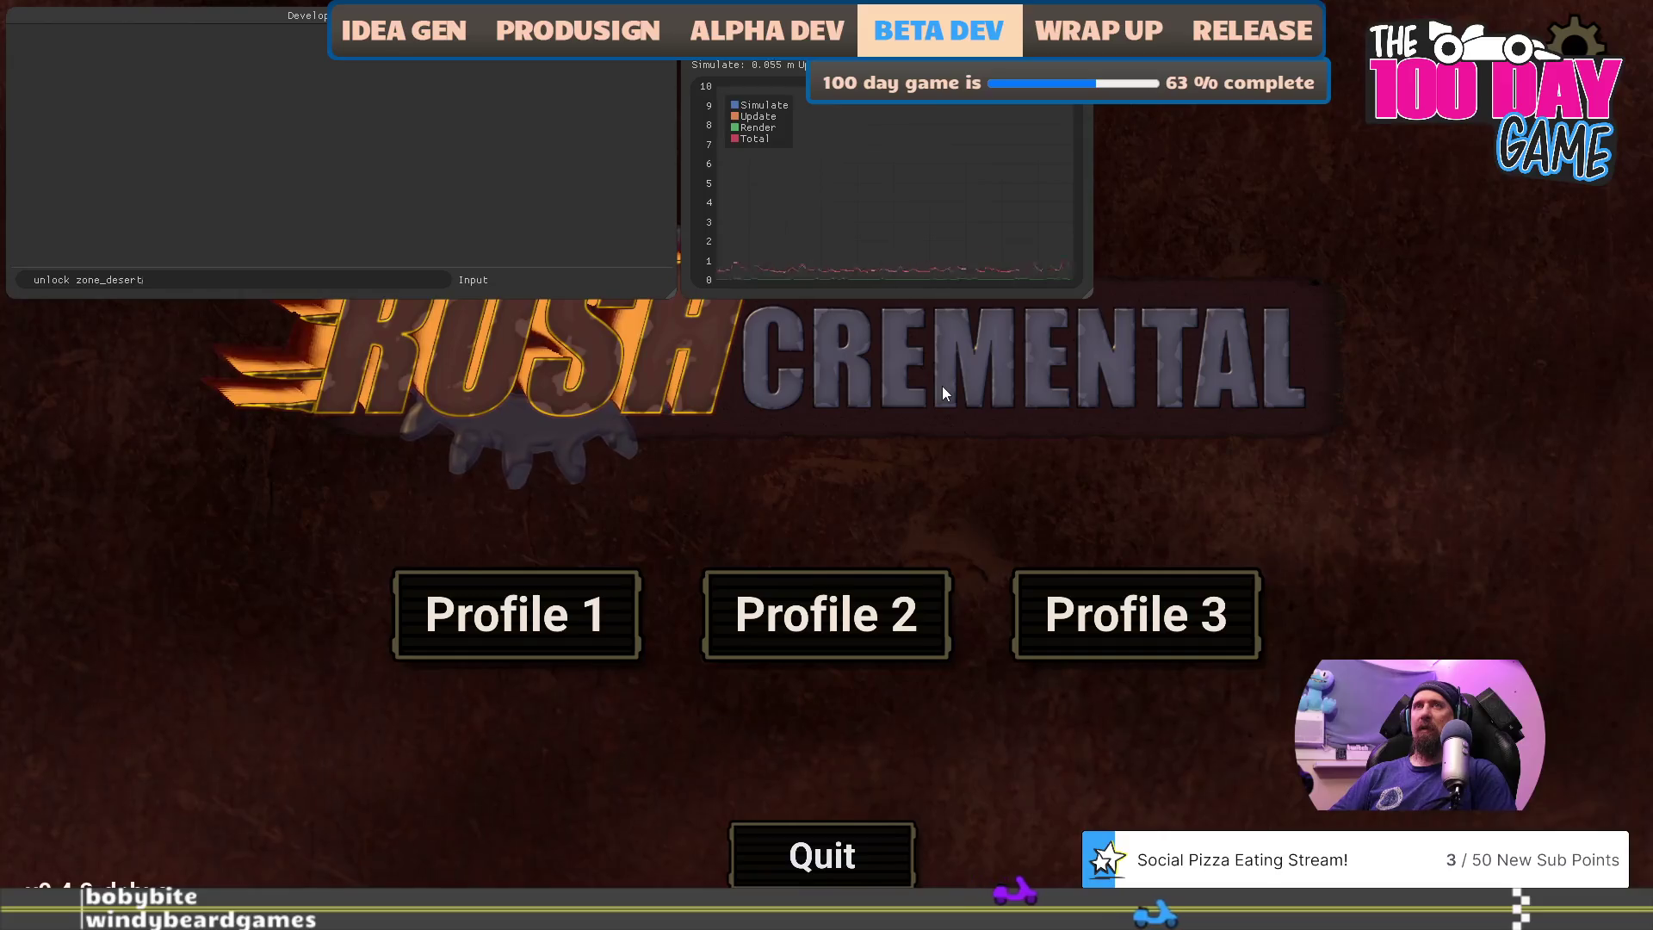
key("grave")
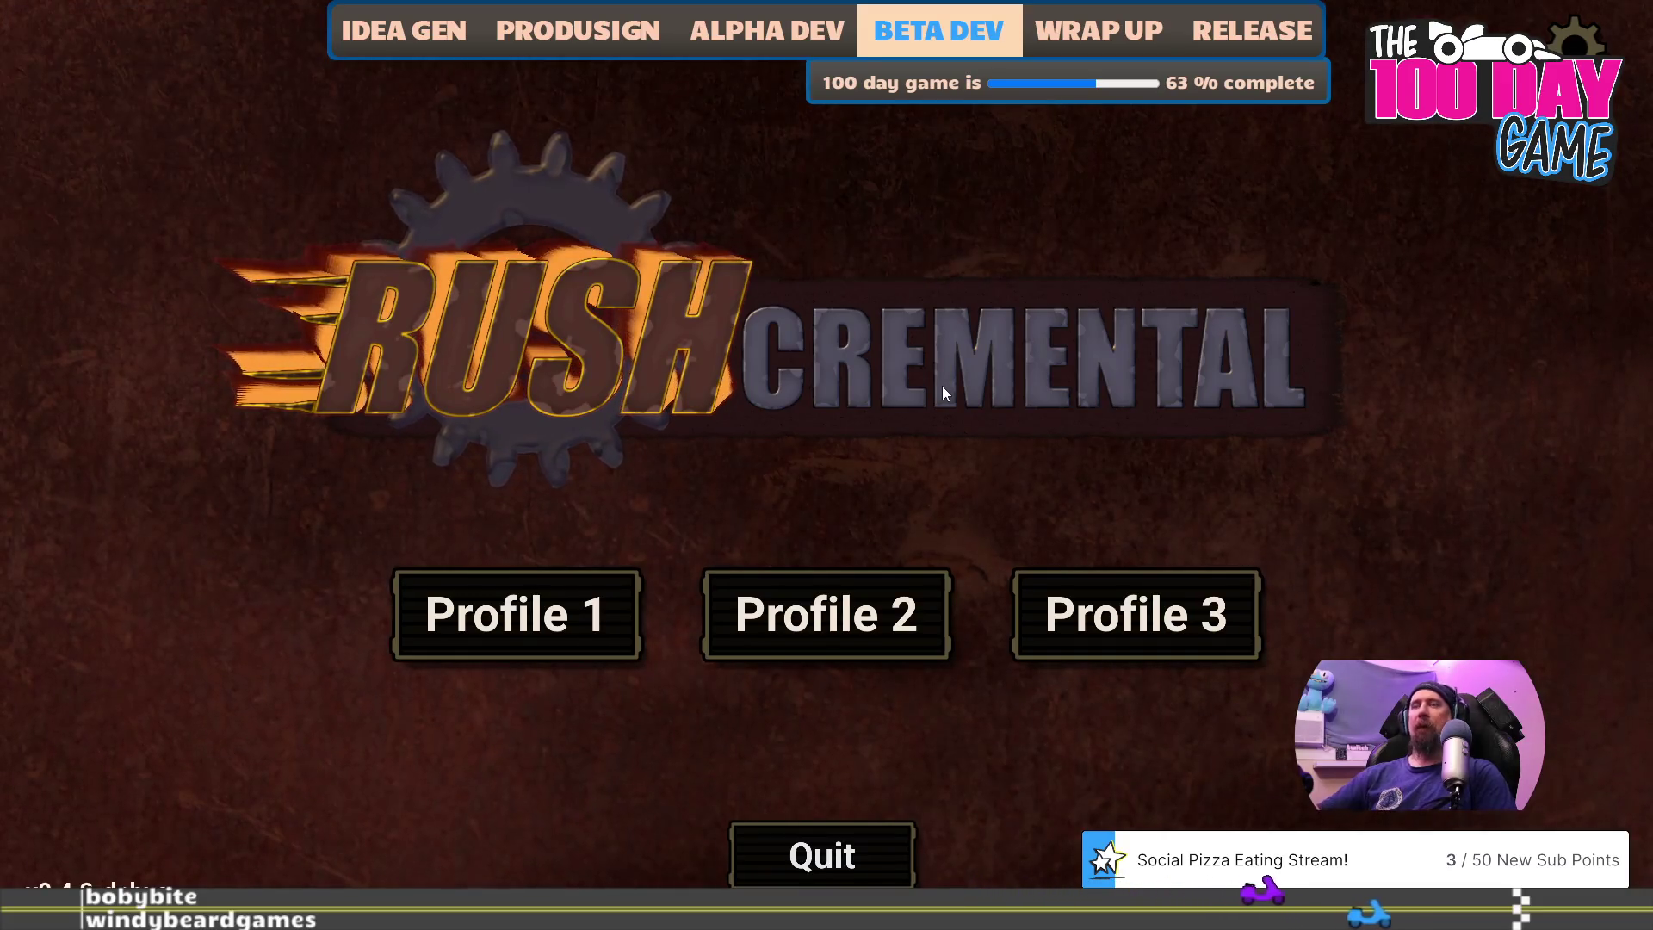
left_click(613, 606)
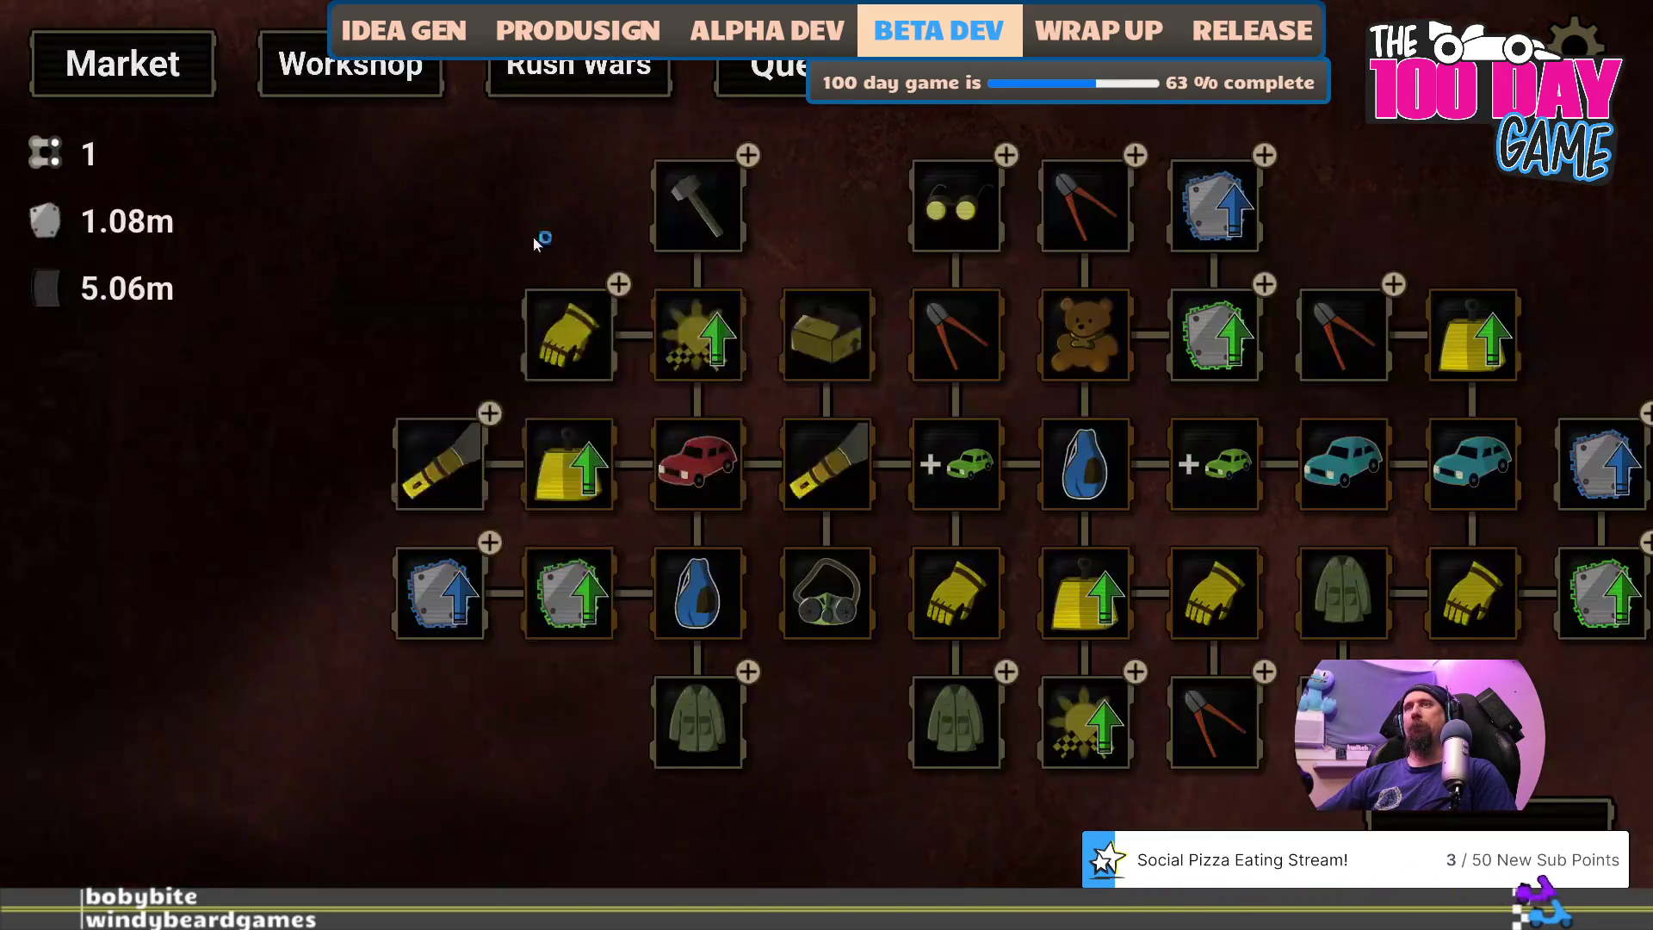
left_click(547, 82)
key("grave")
type("race lura")
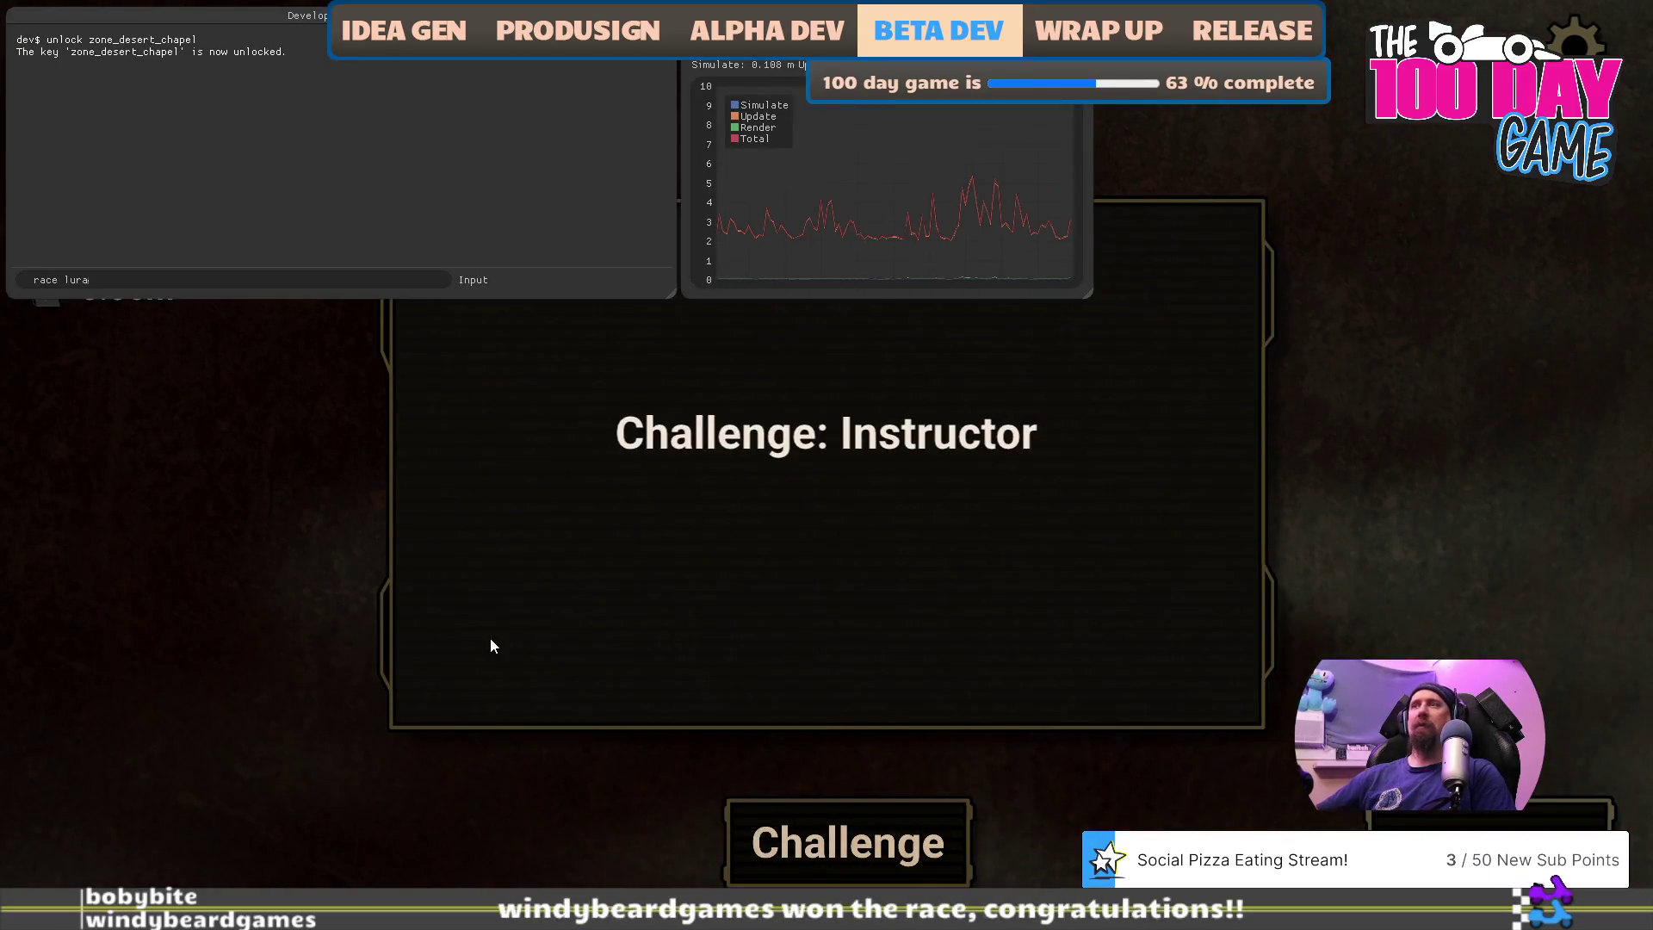
key("Return")
key("grave")
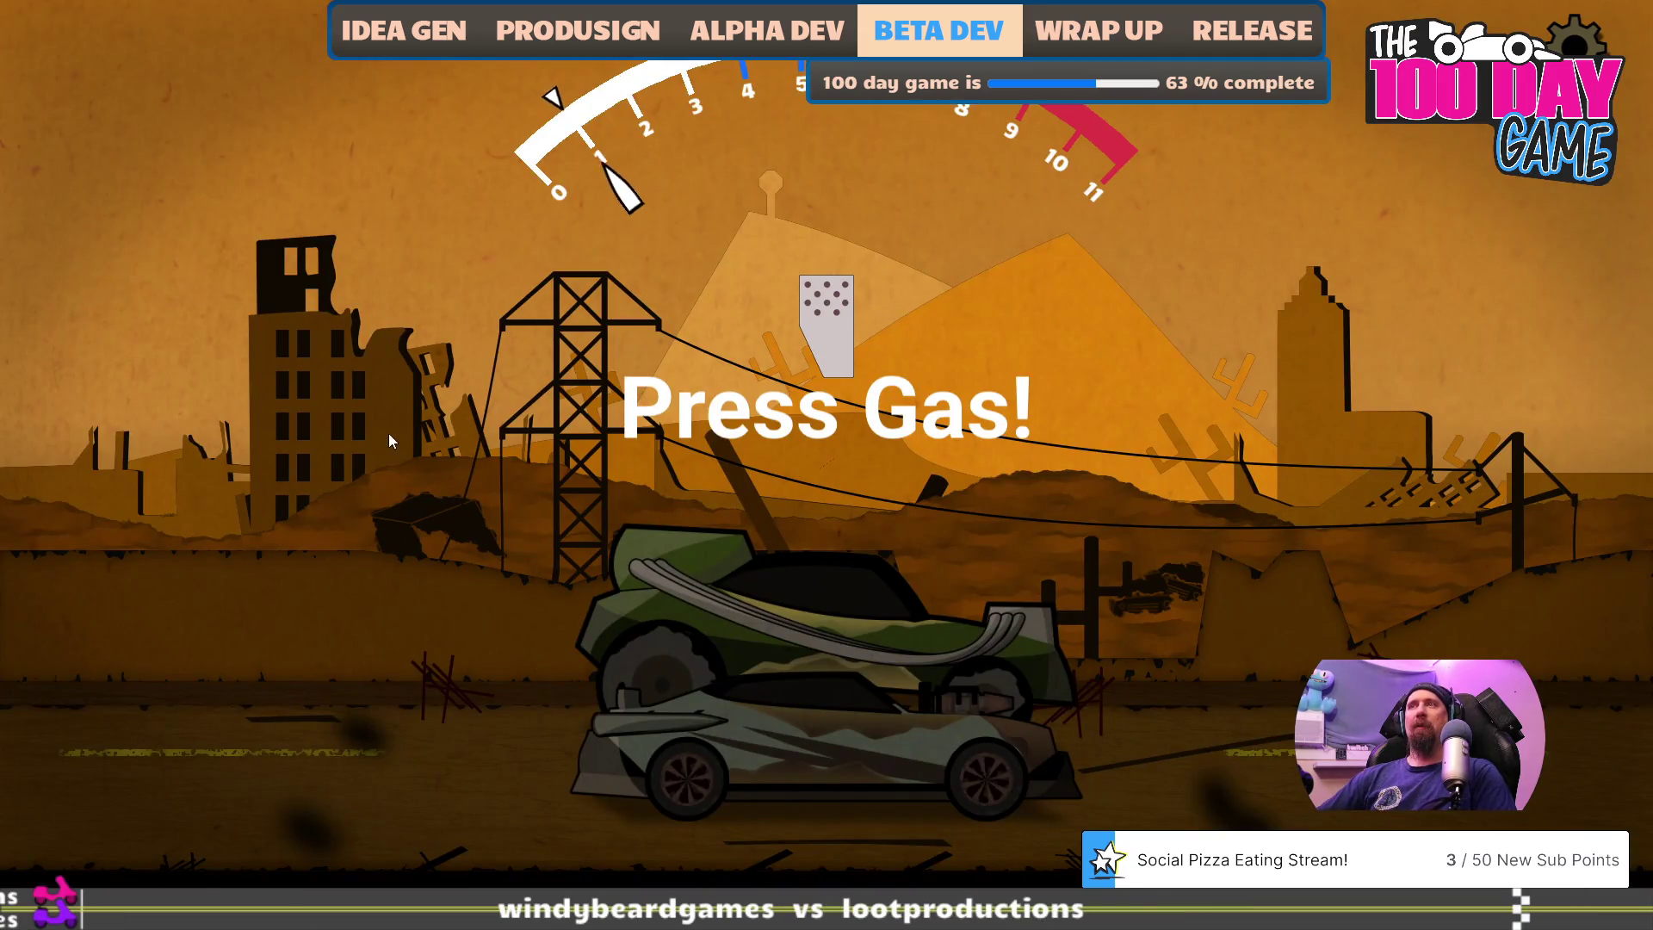
- Race Mirewitch Lura, shifting at each 'Shift now!' prompt, then start another race
key("Escape")
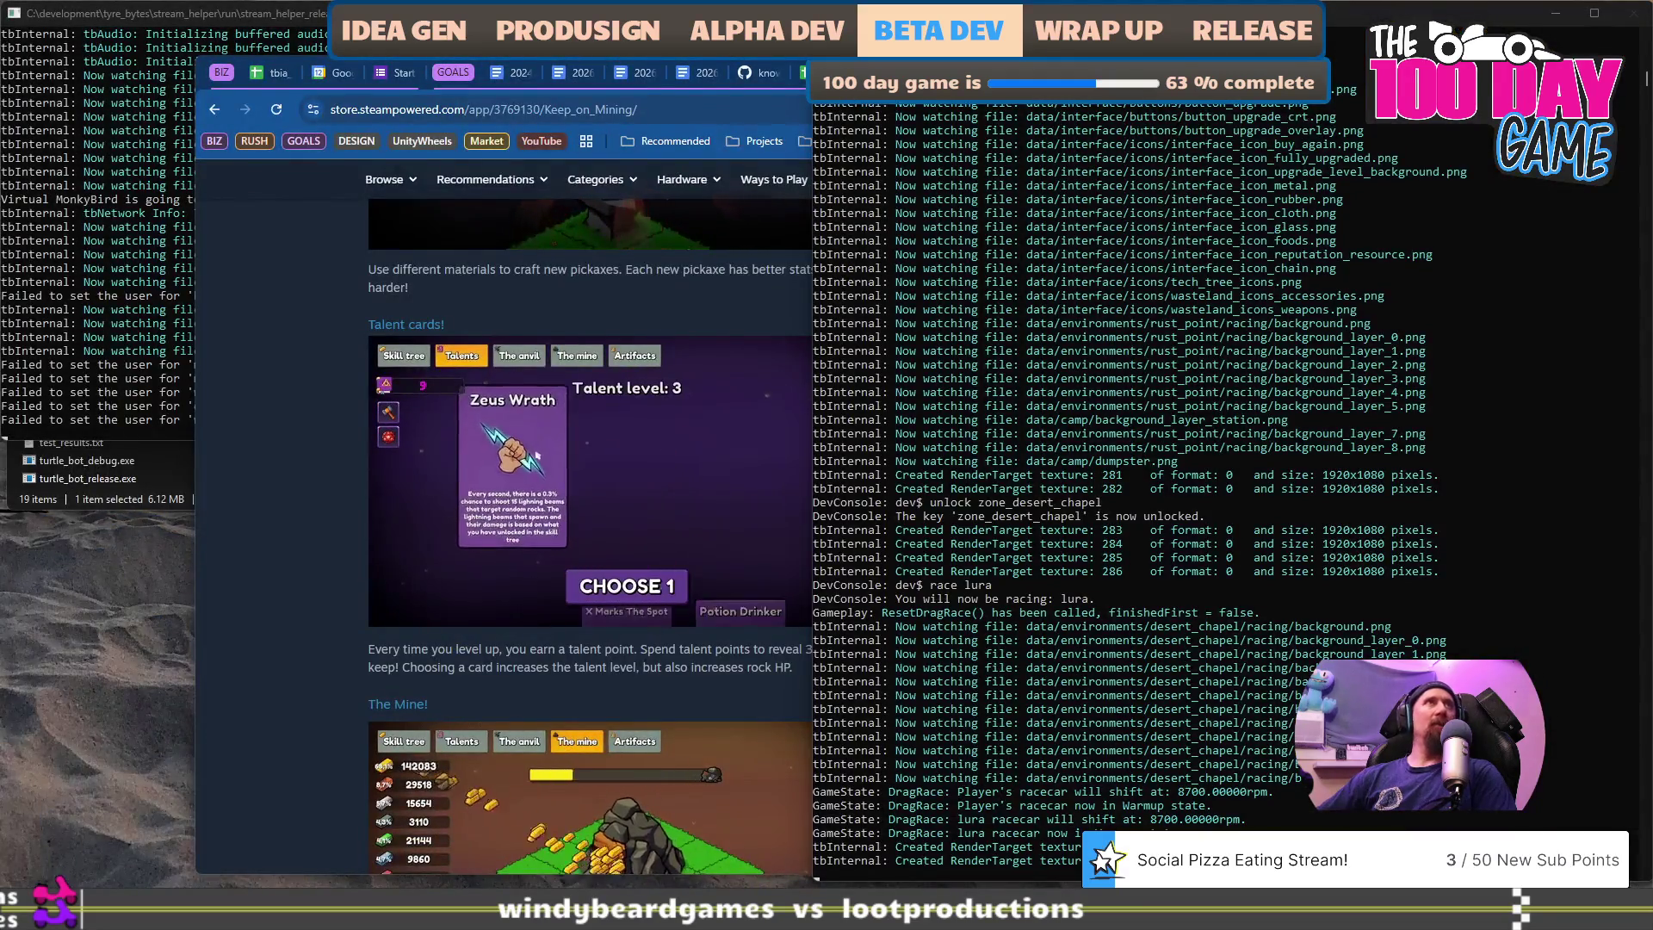
key("alt+Tab")
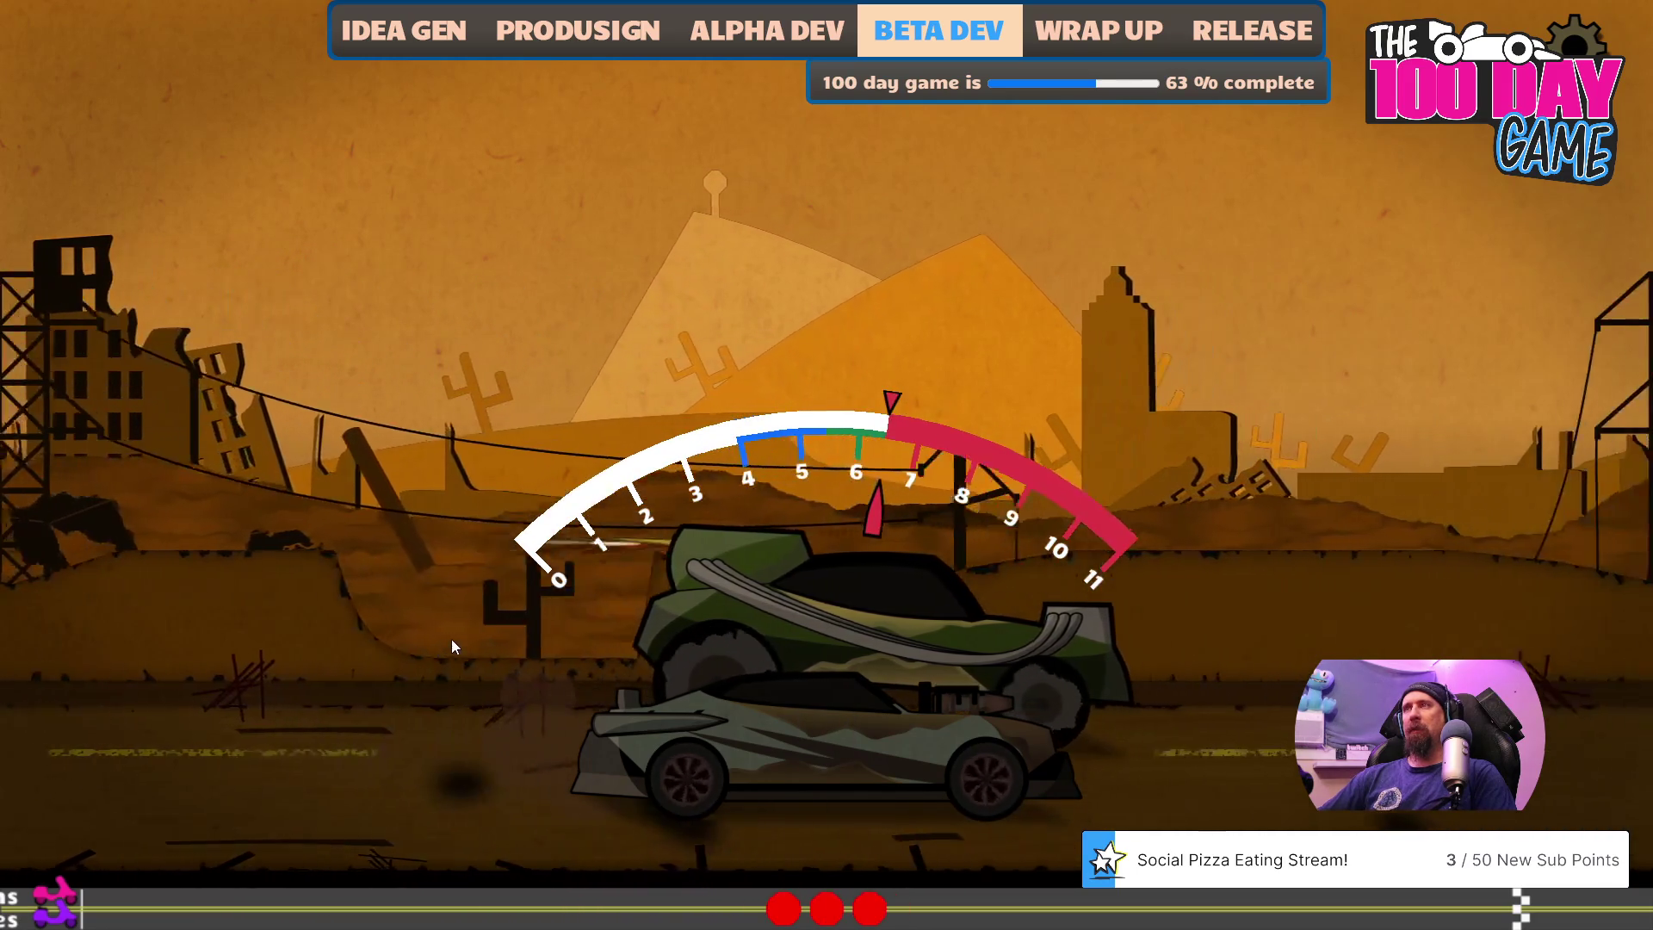
key("space")
key("space")
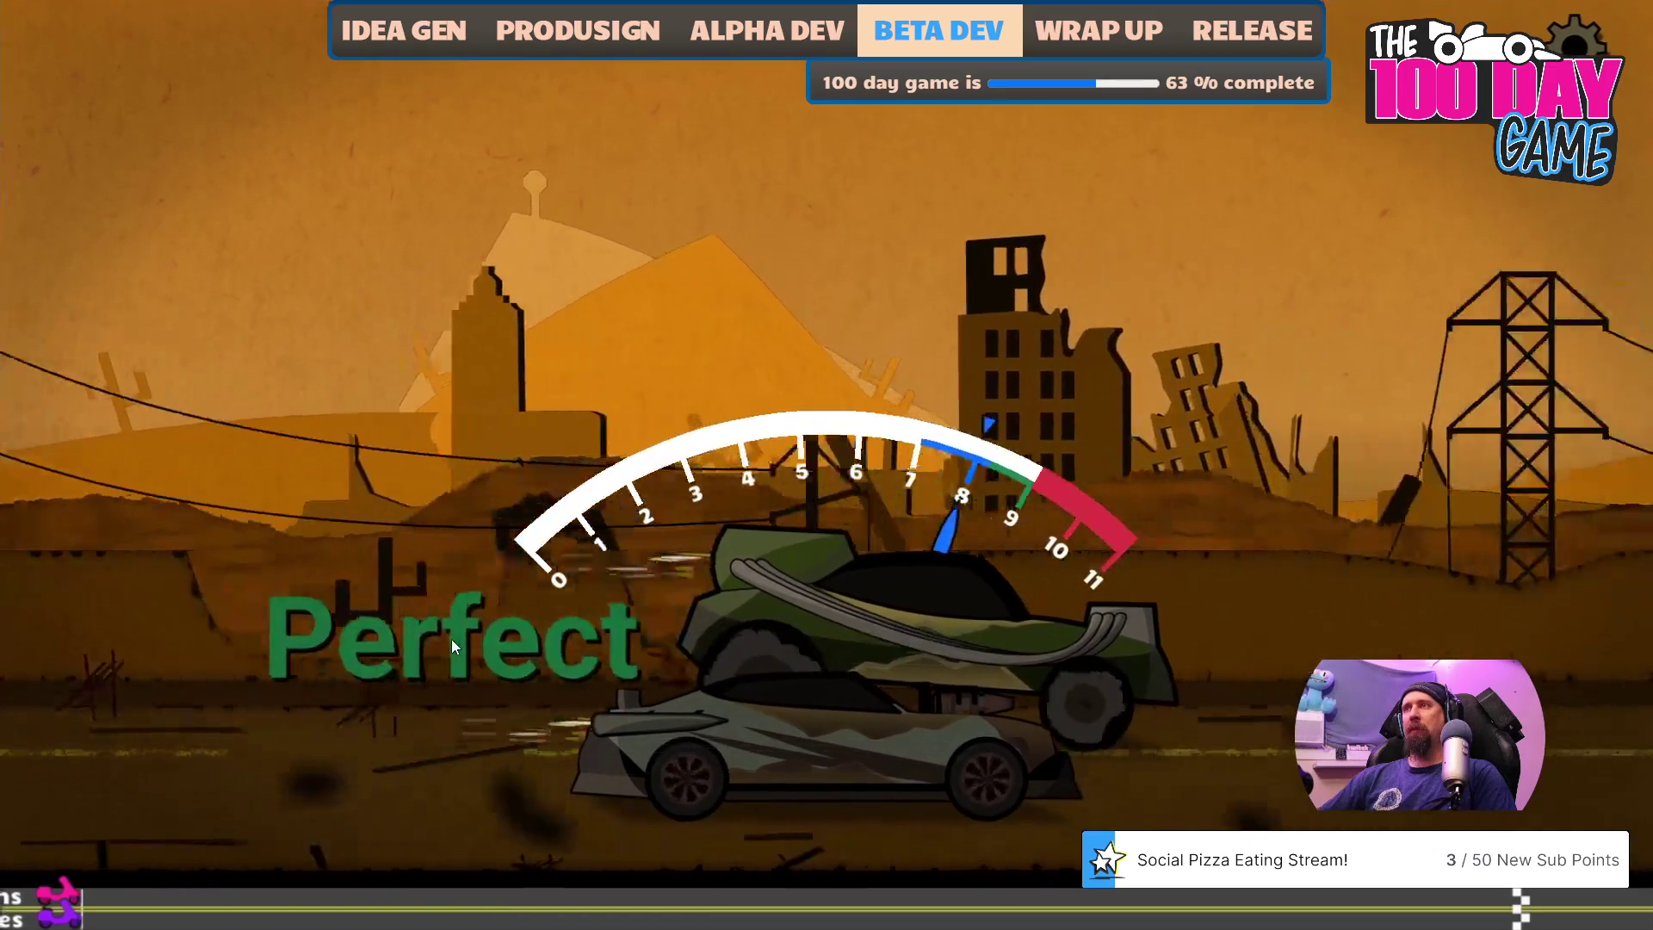
key("space")
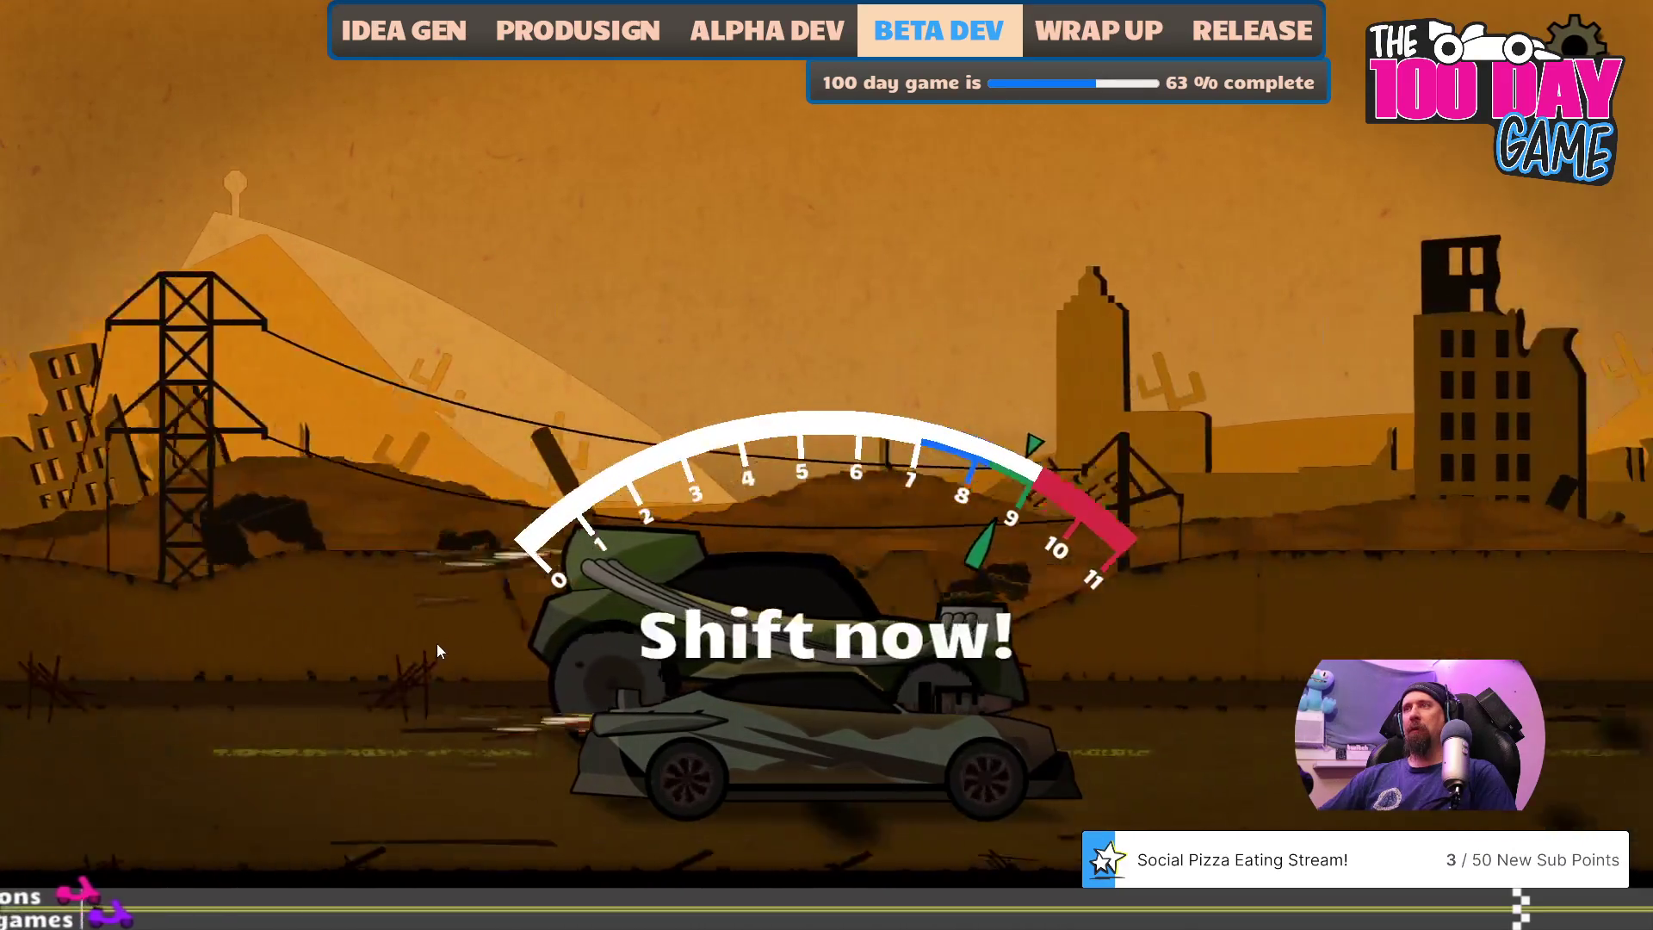
key("space")
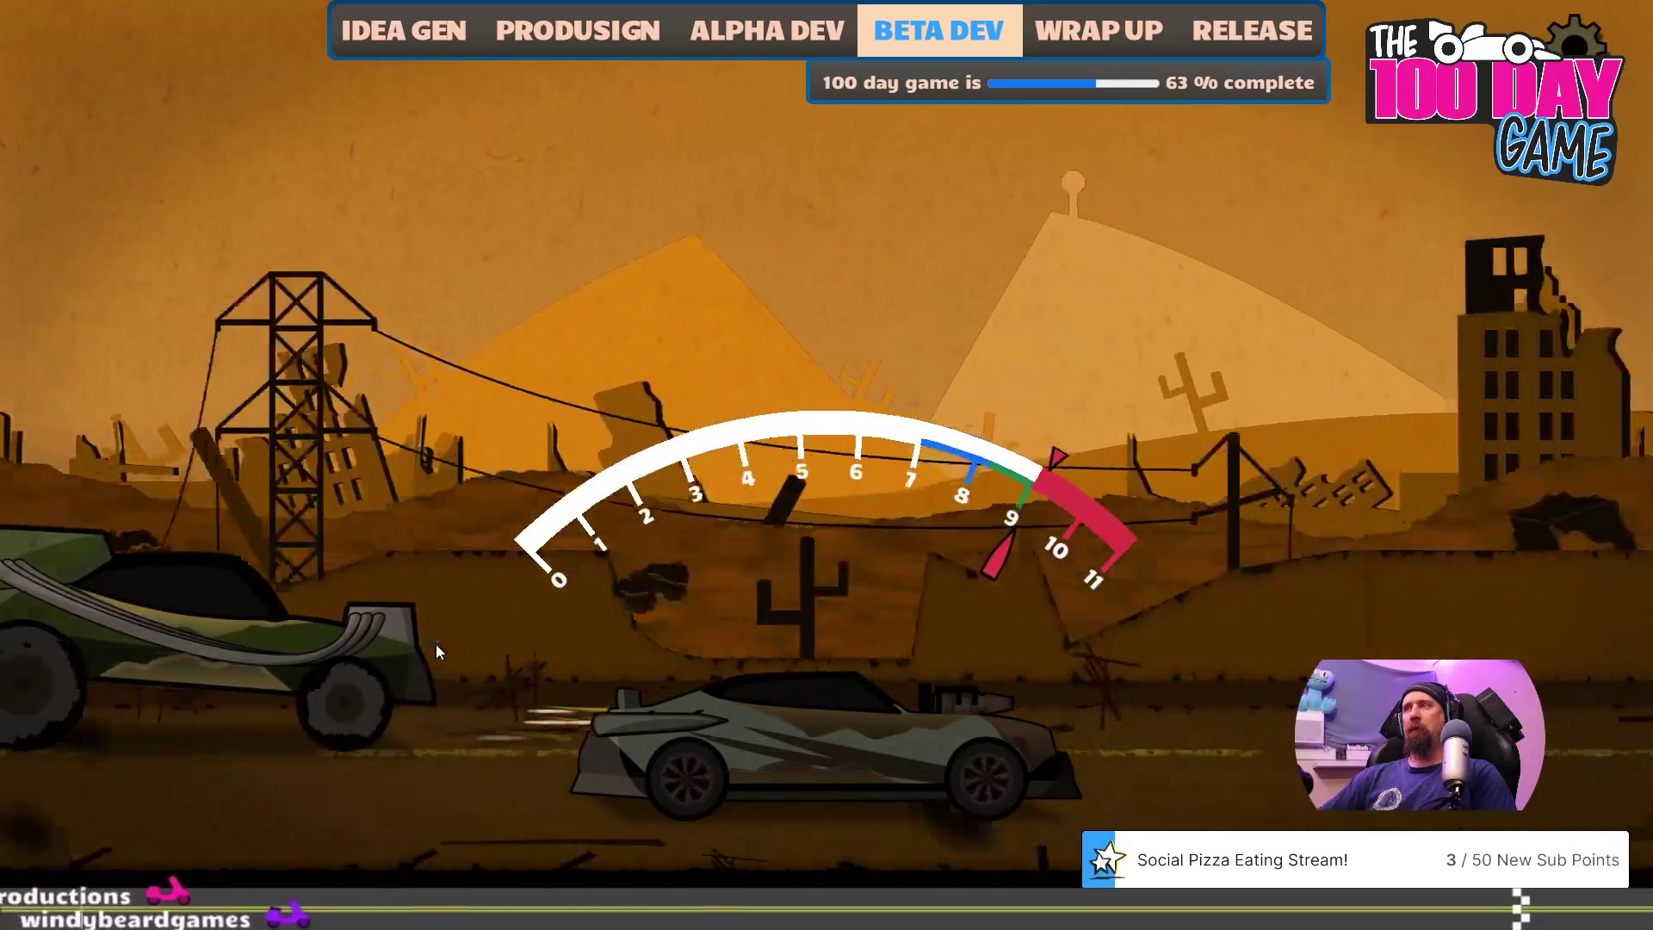
key("space")
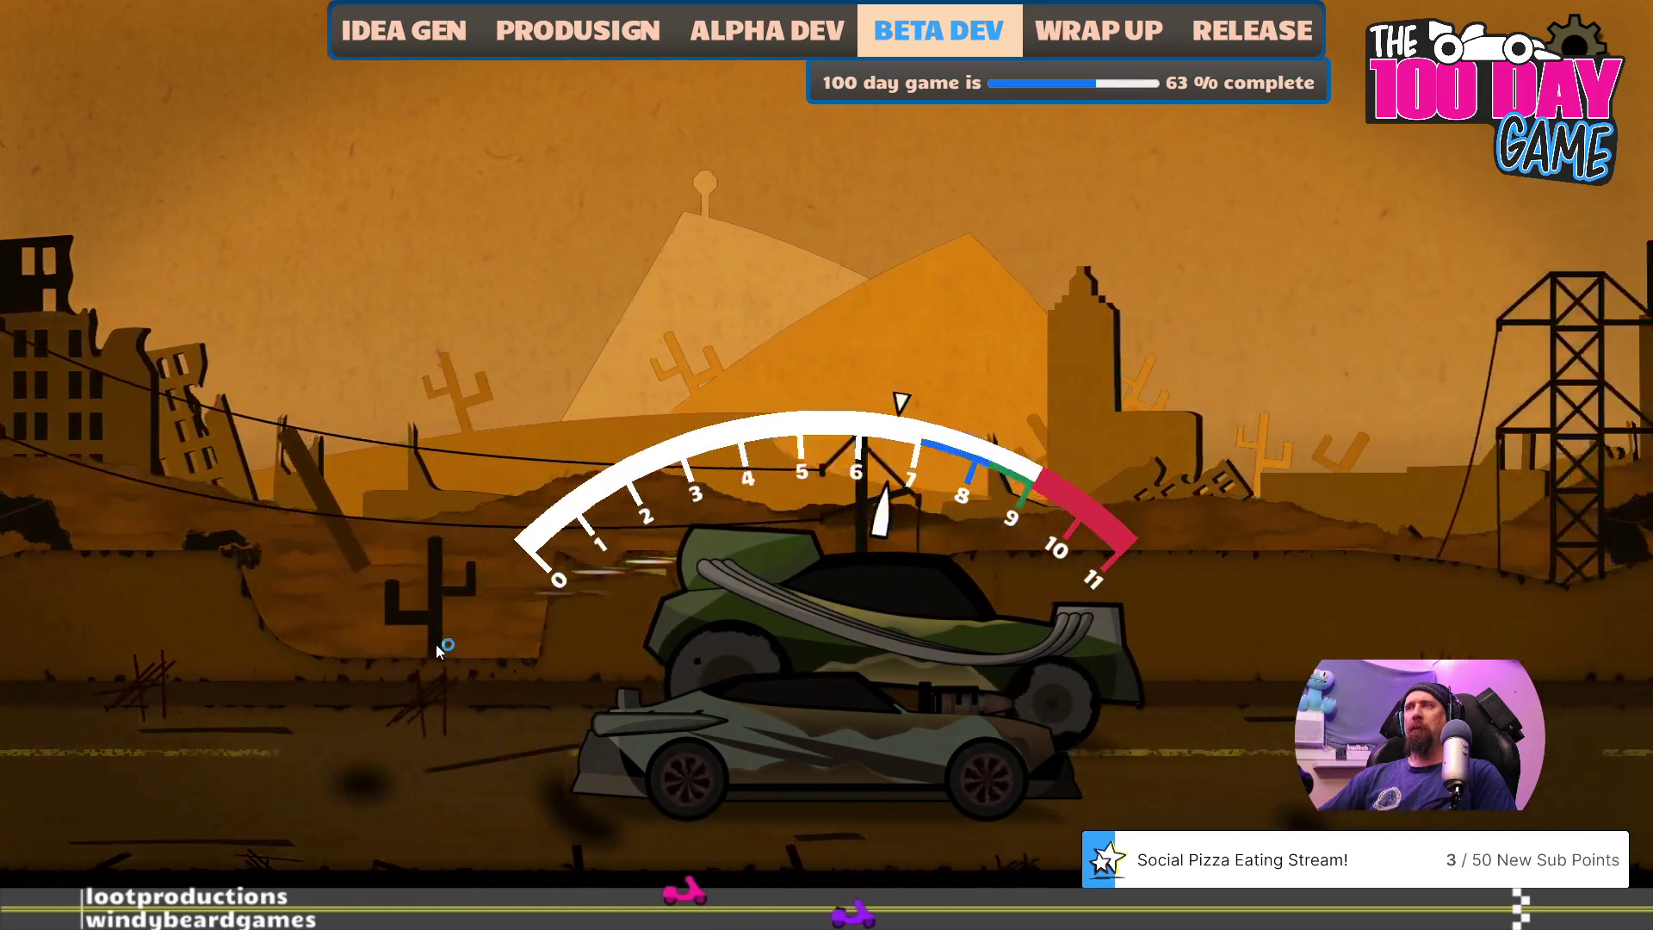
key("space")
key("space")
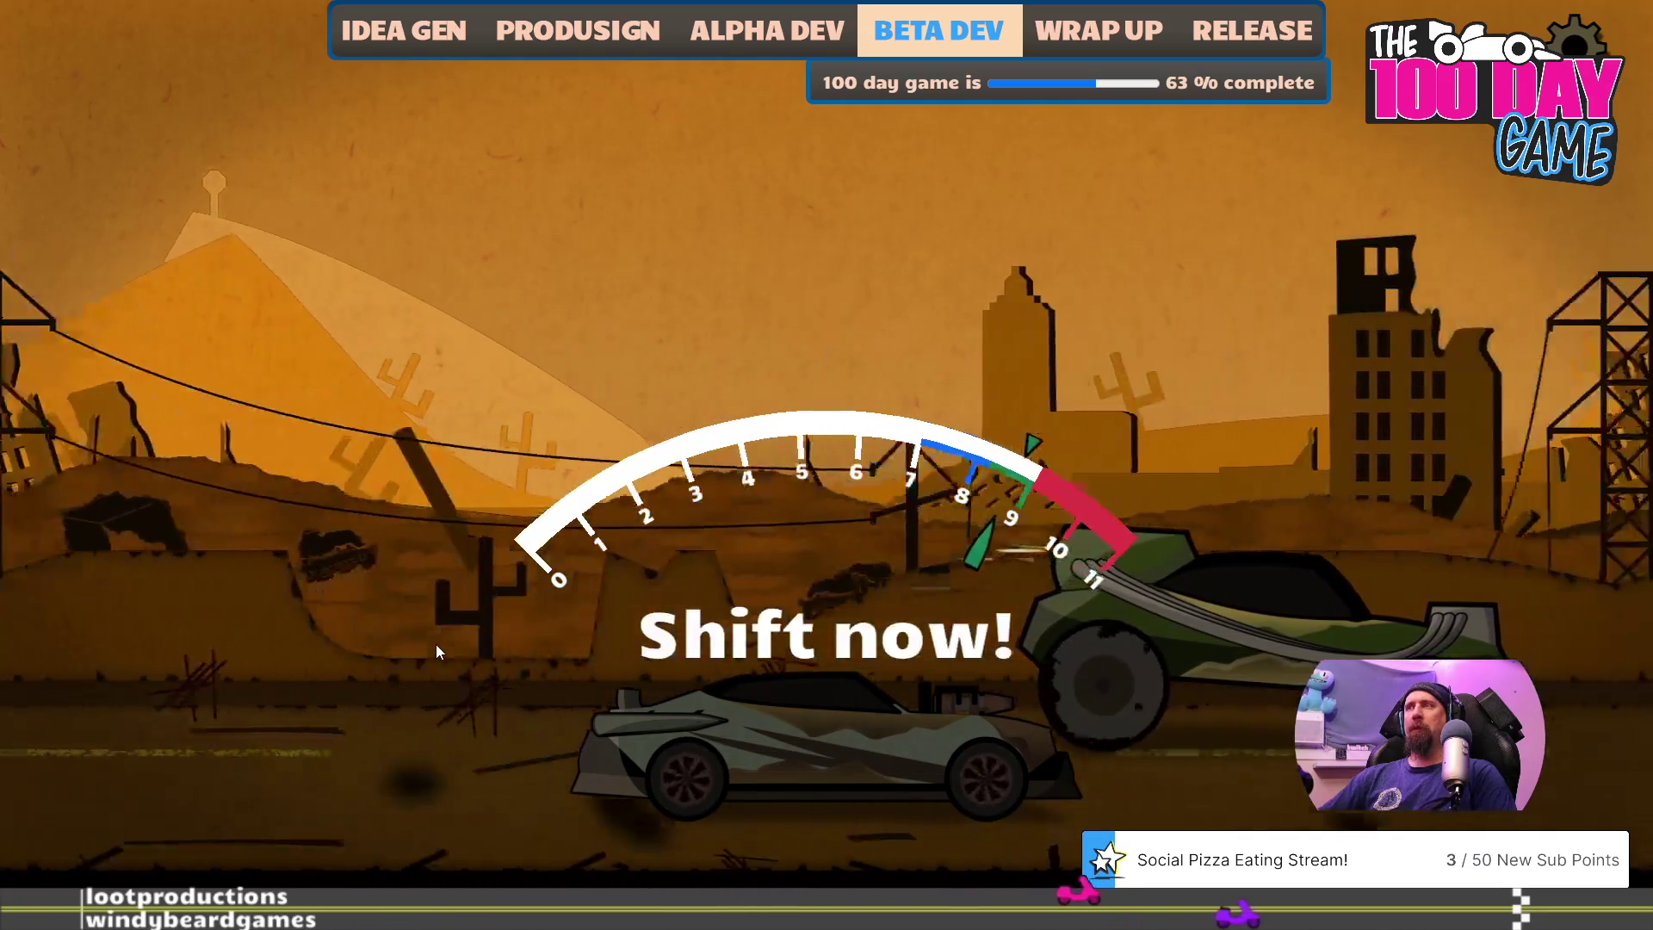
key("space")
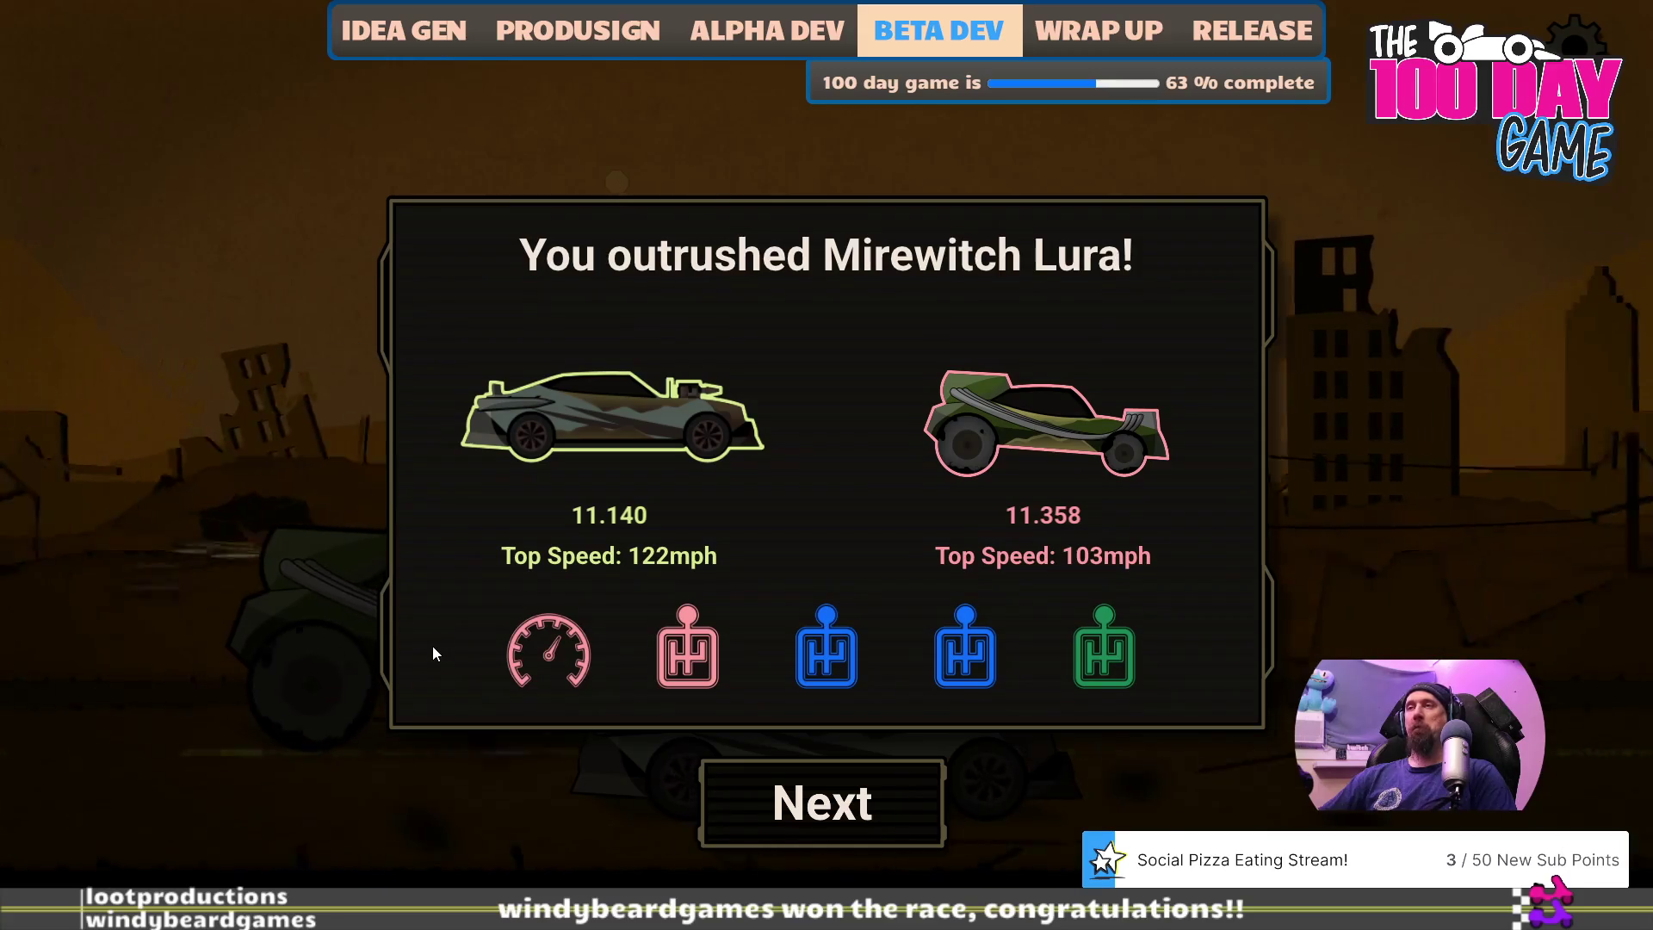
- Race Mirewitch Lura again, shifting gears with the spacebar
key("space")
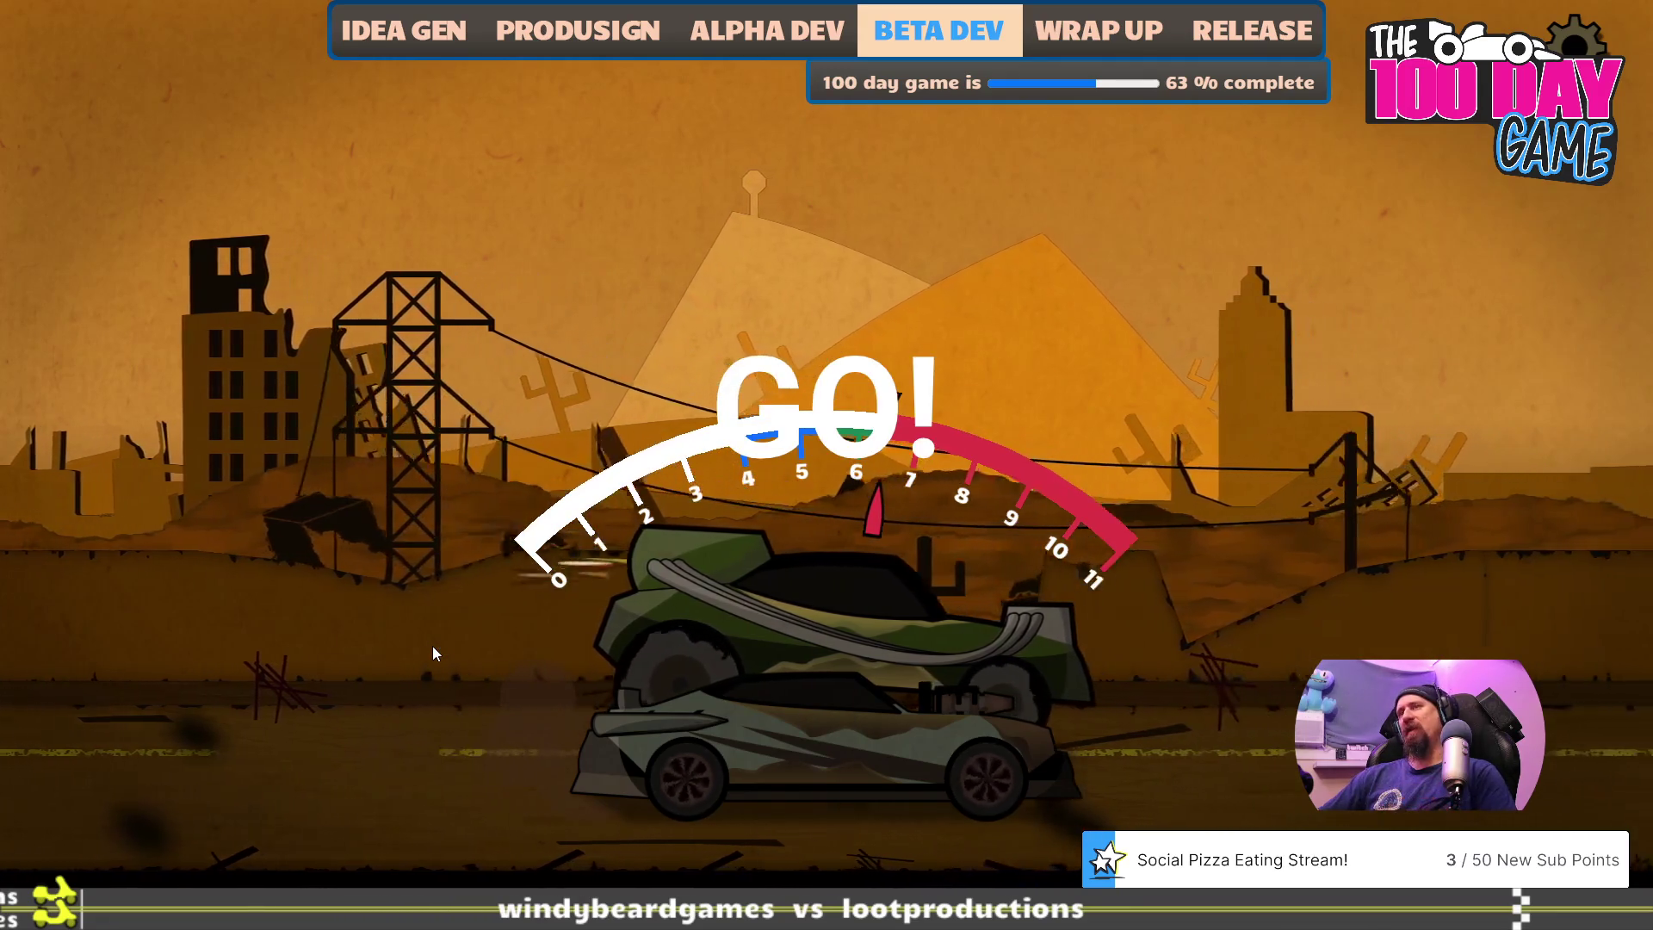
key("space")
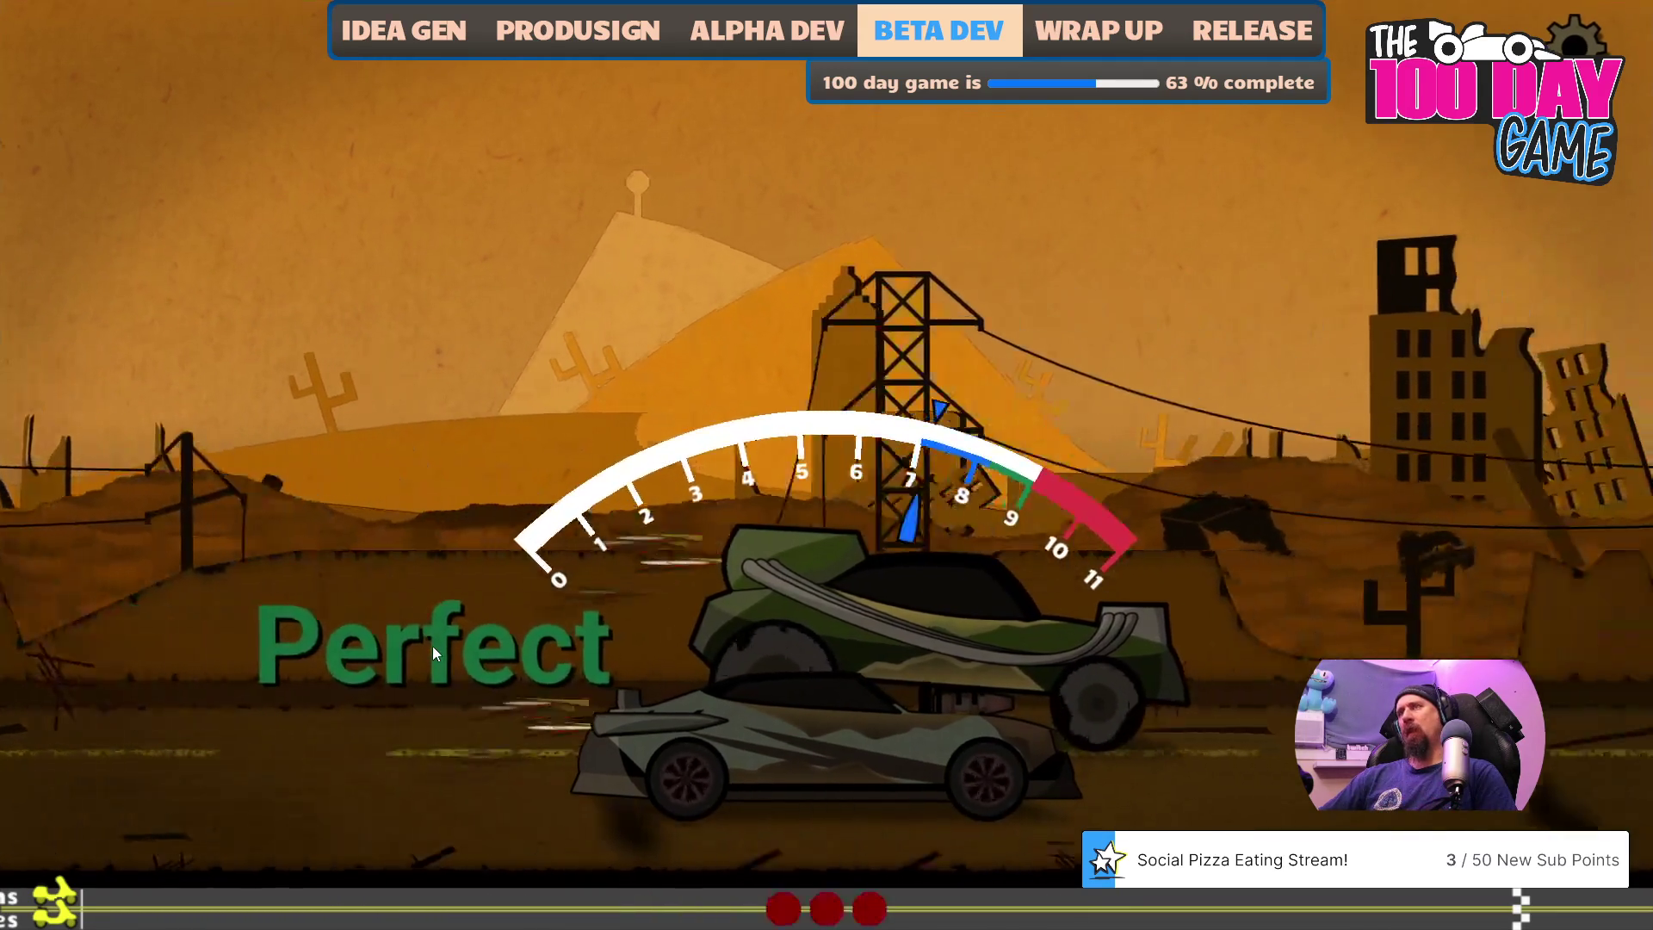
key("space")
key("space")
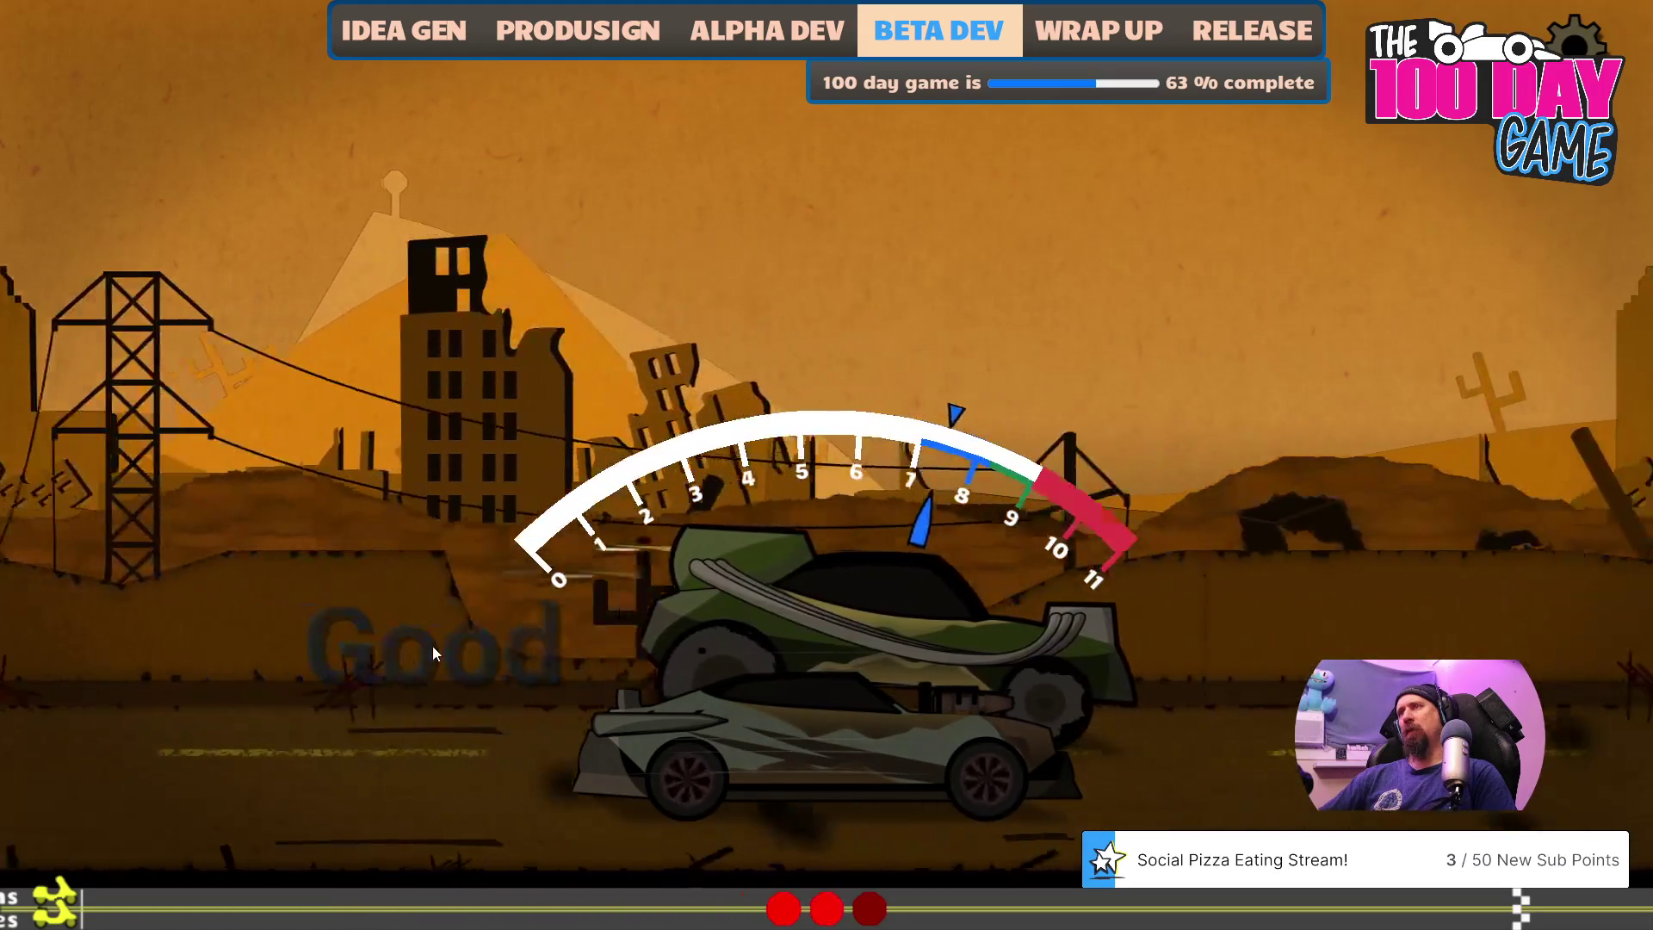
key("space")
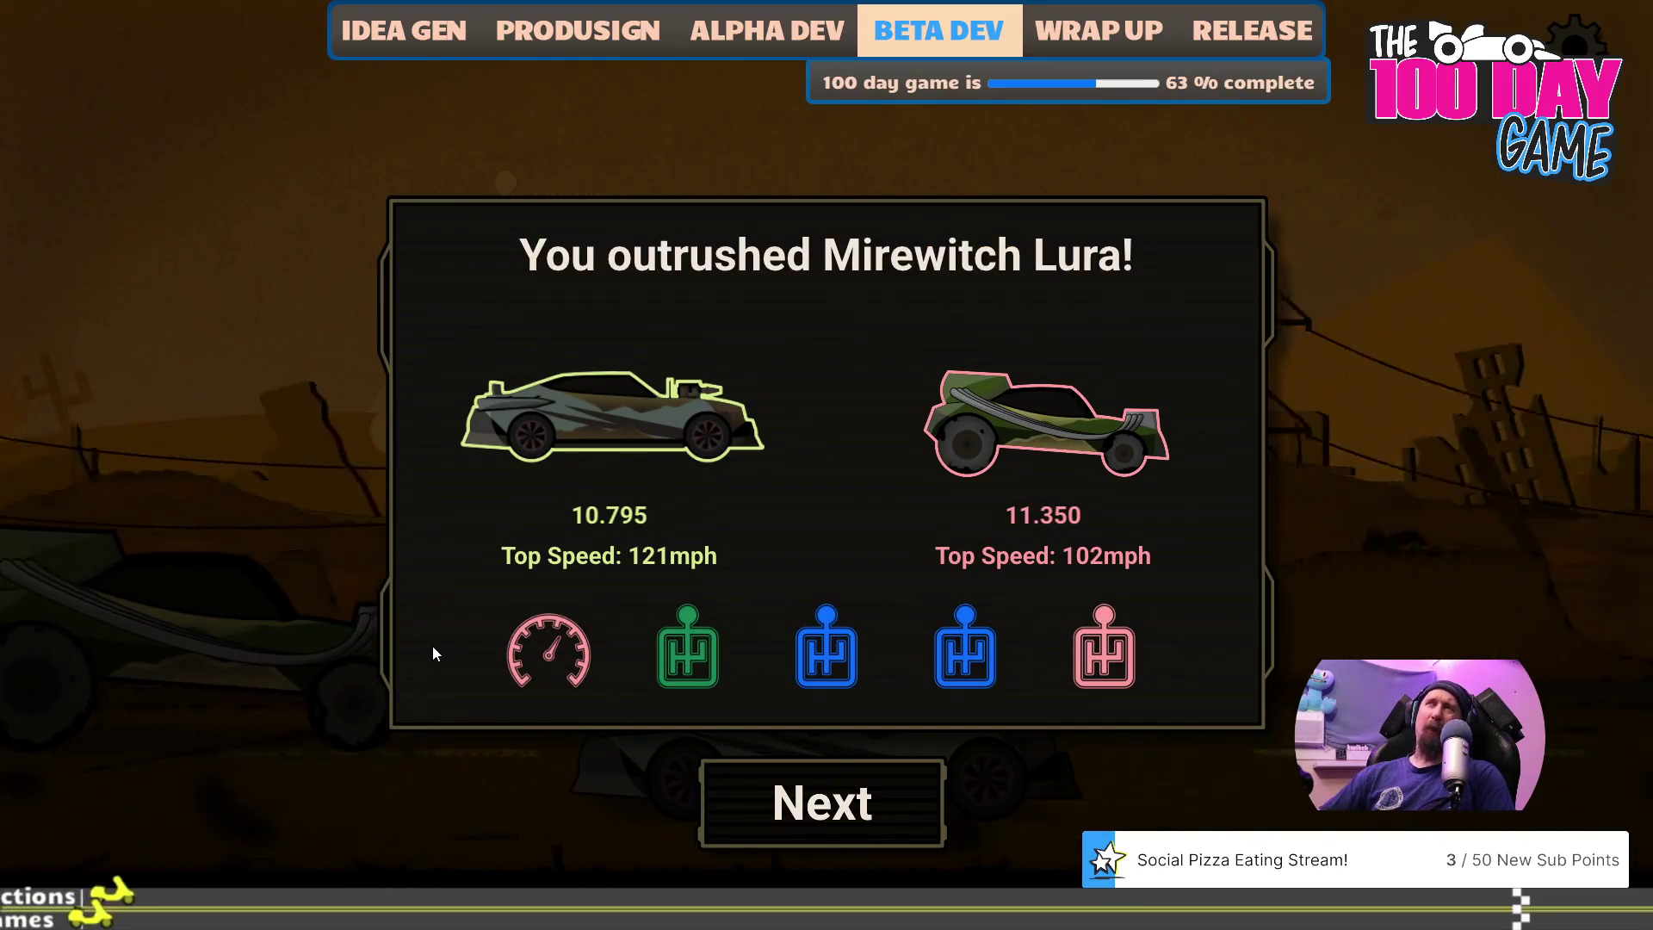
- Win another race shifting by mouse clicks, finishing 11.113 versus 11.352, then quit the game
key("Return")
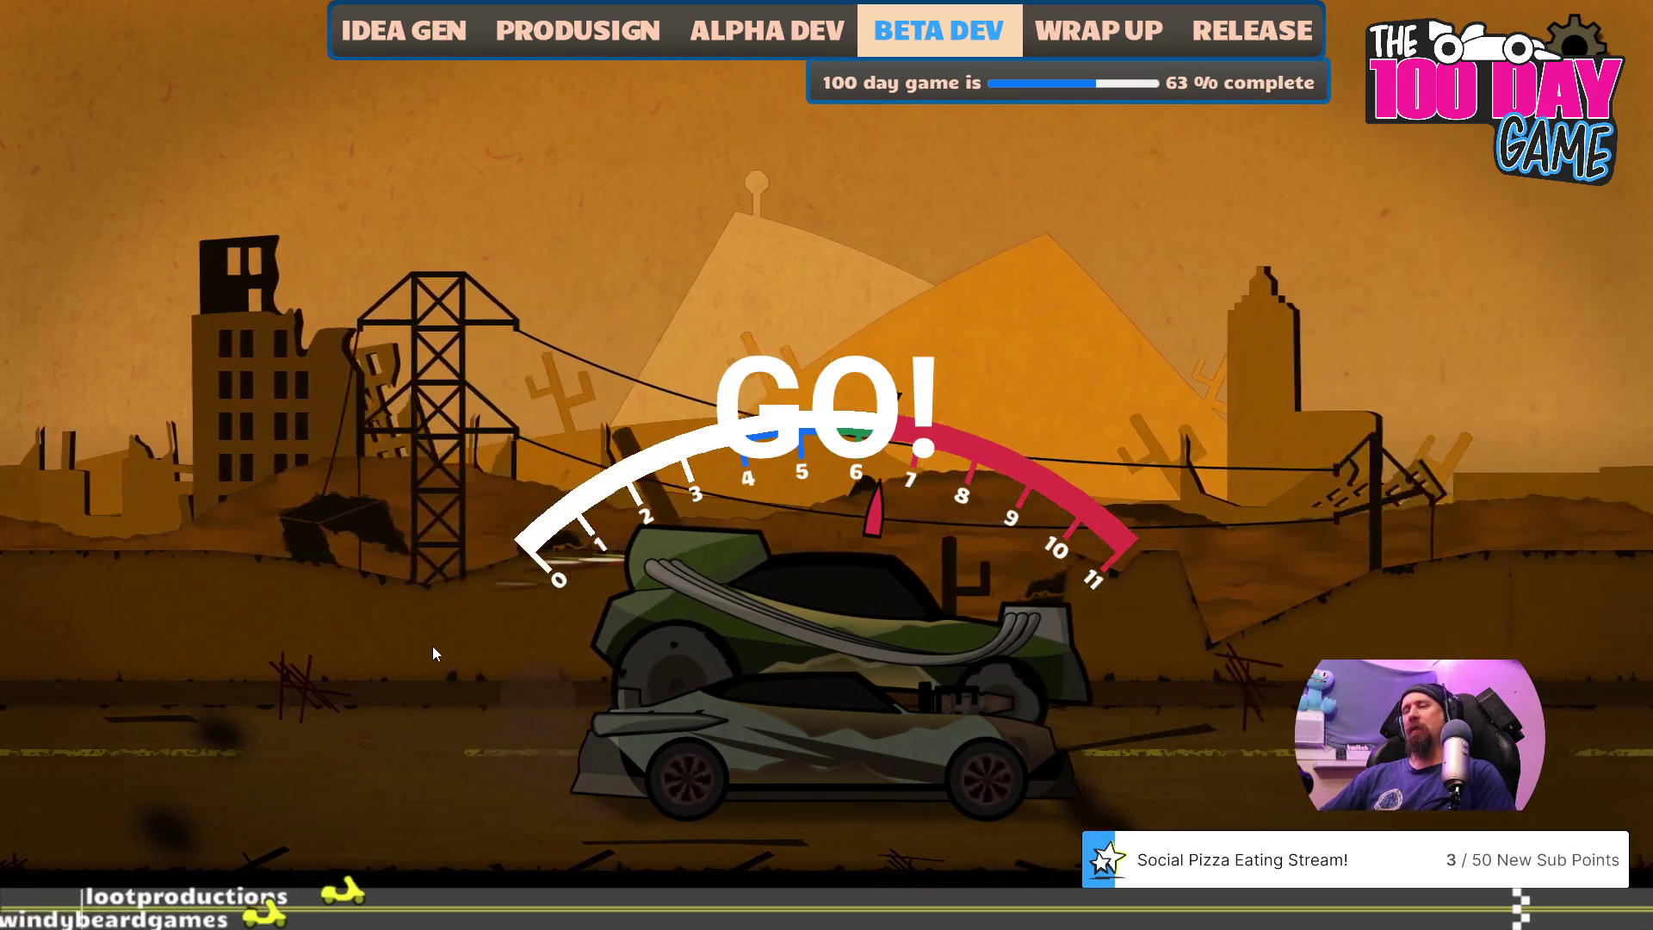
left_click(432, 646)
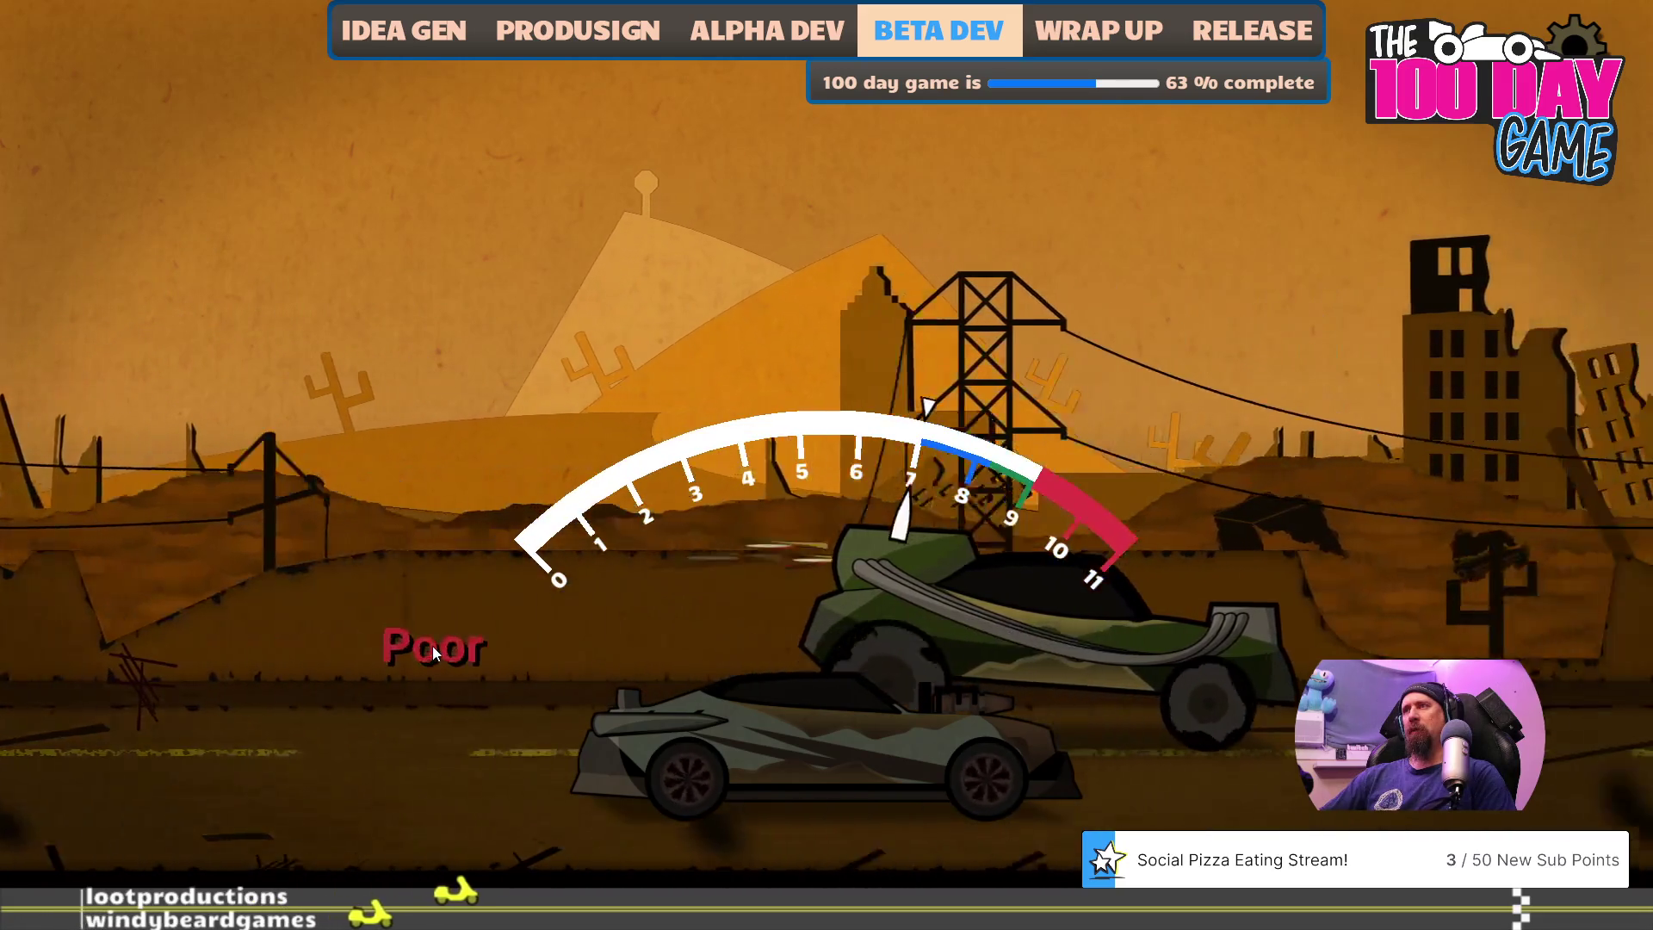
left_click(432, 646)
left_click(432, 646)
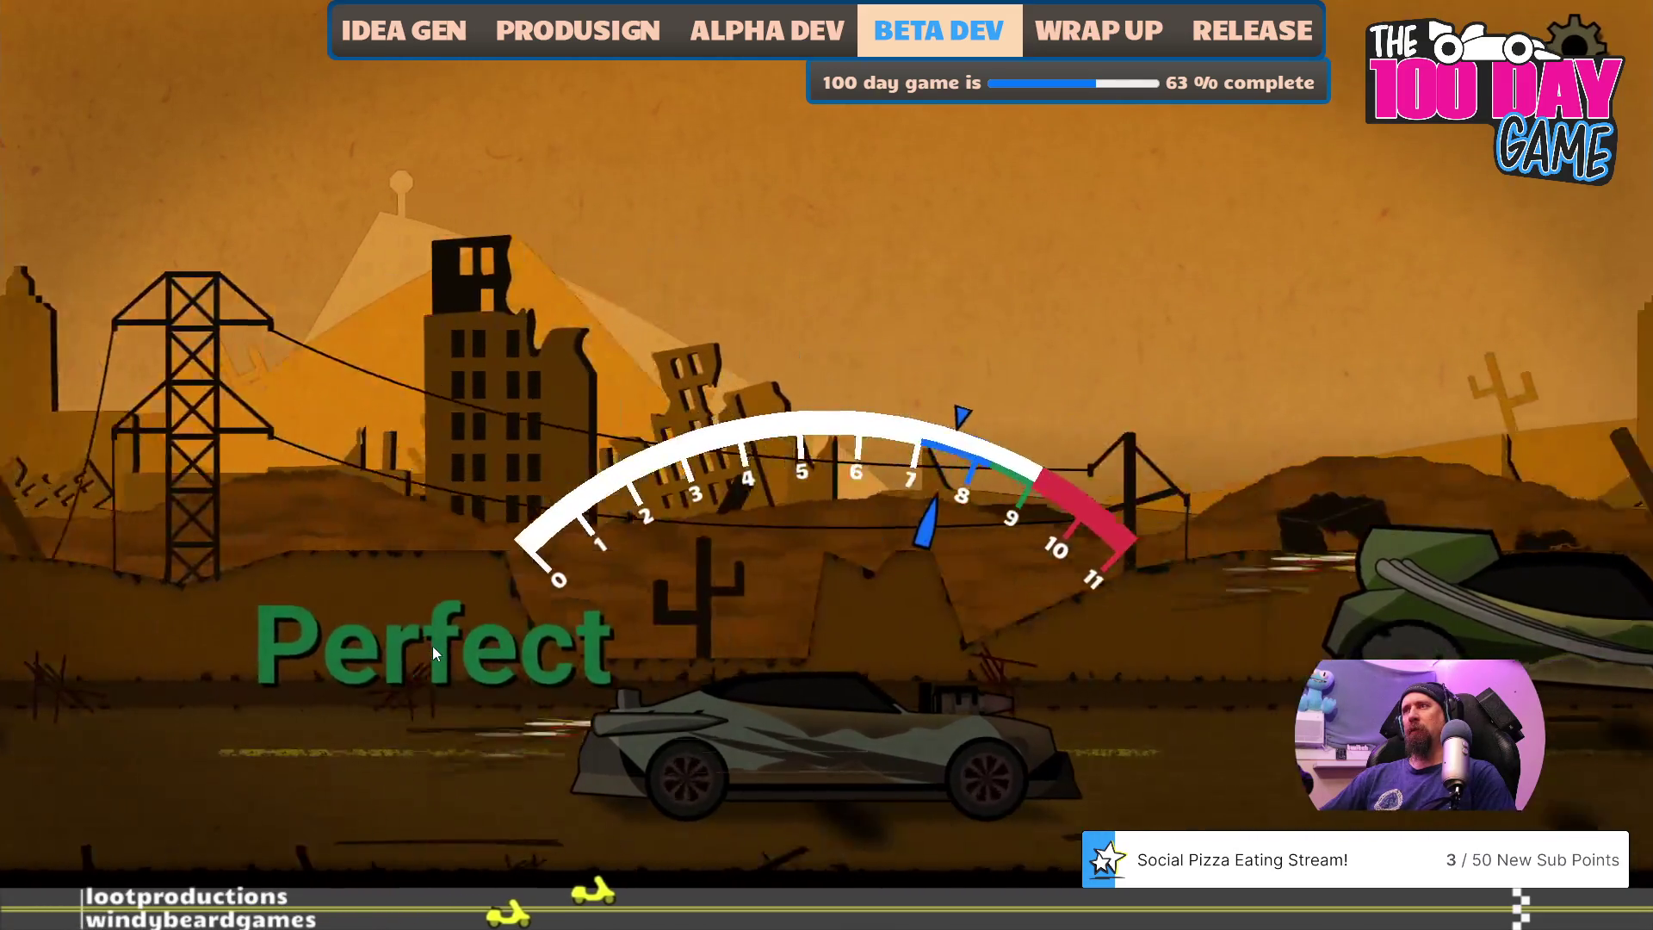
left_click(433, 646)
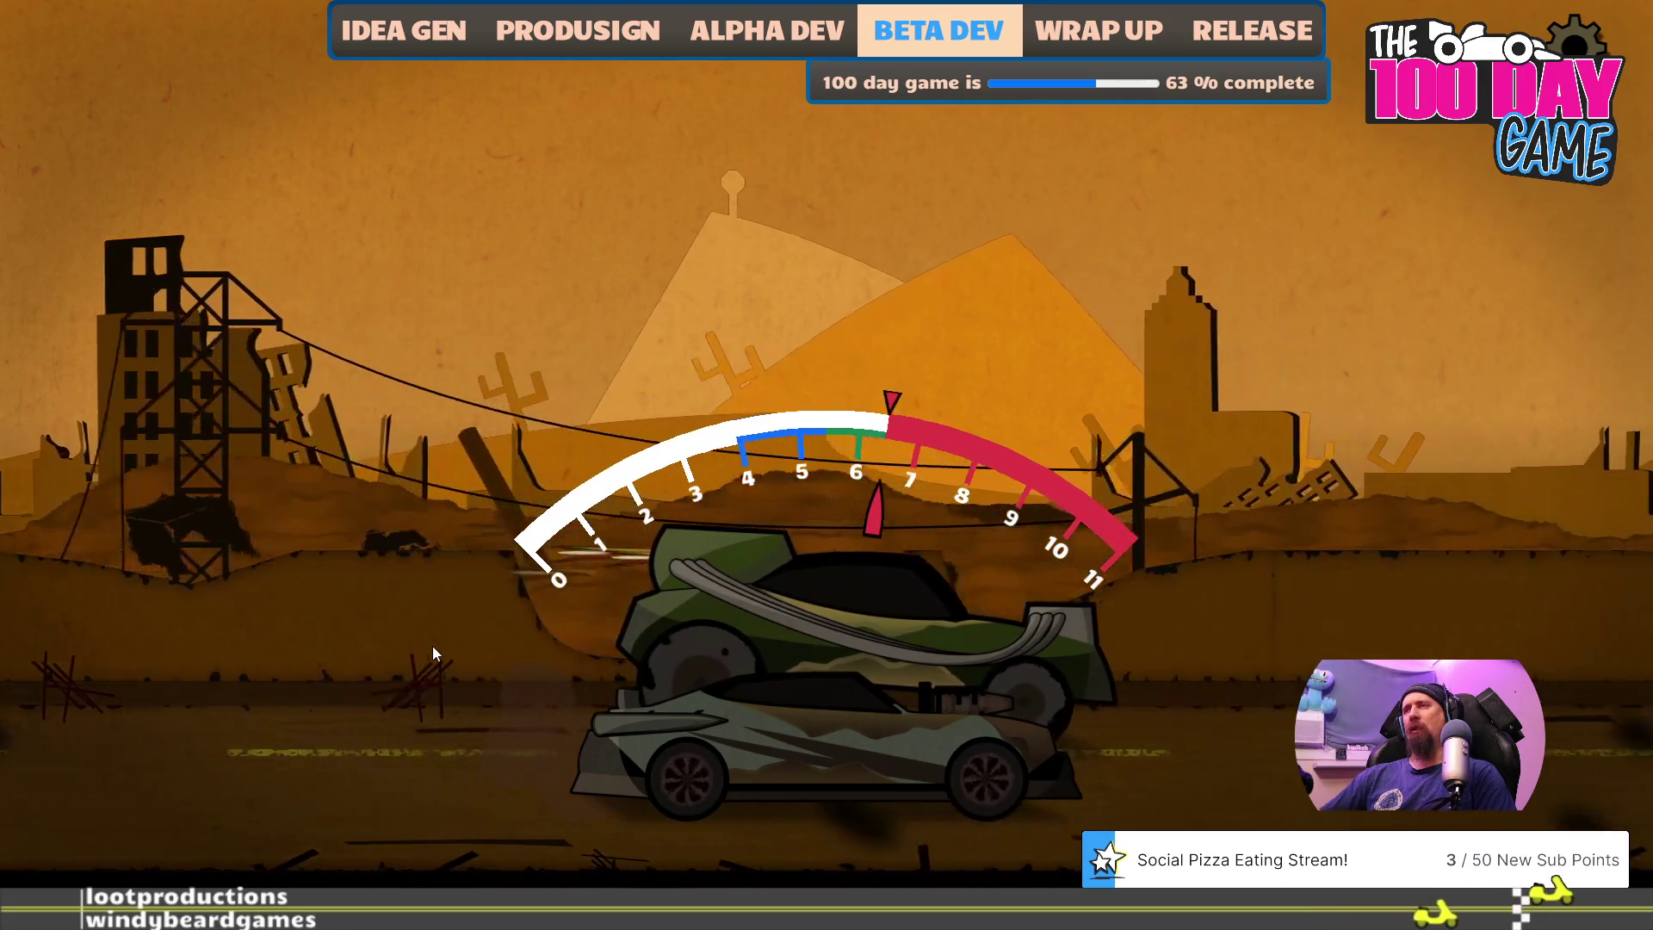
left_click(432, 645)
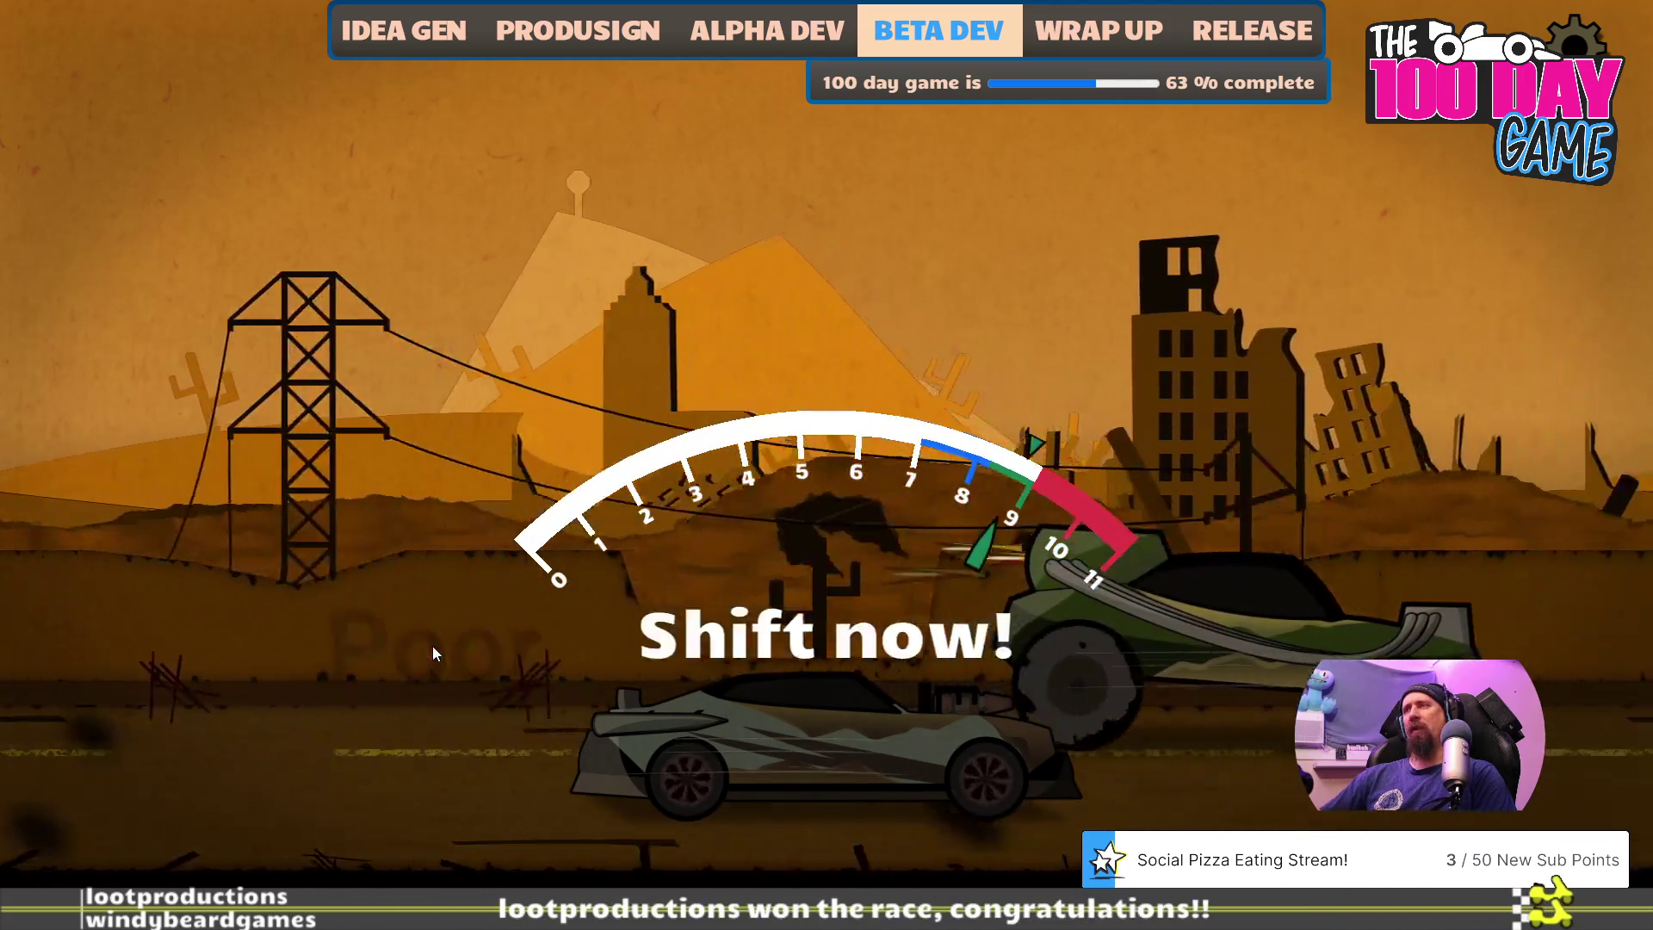
left_click(432, 646)
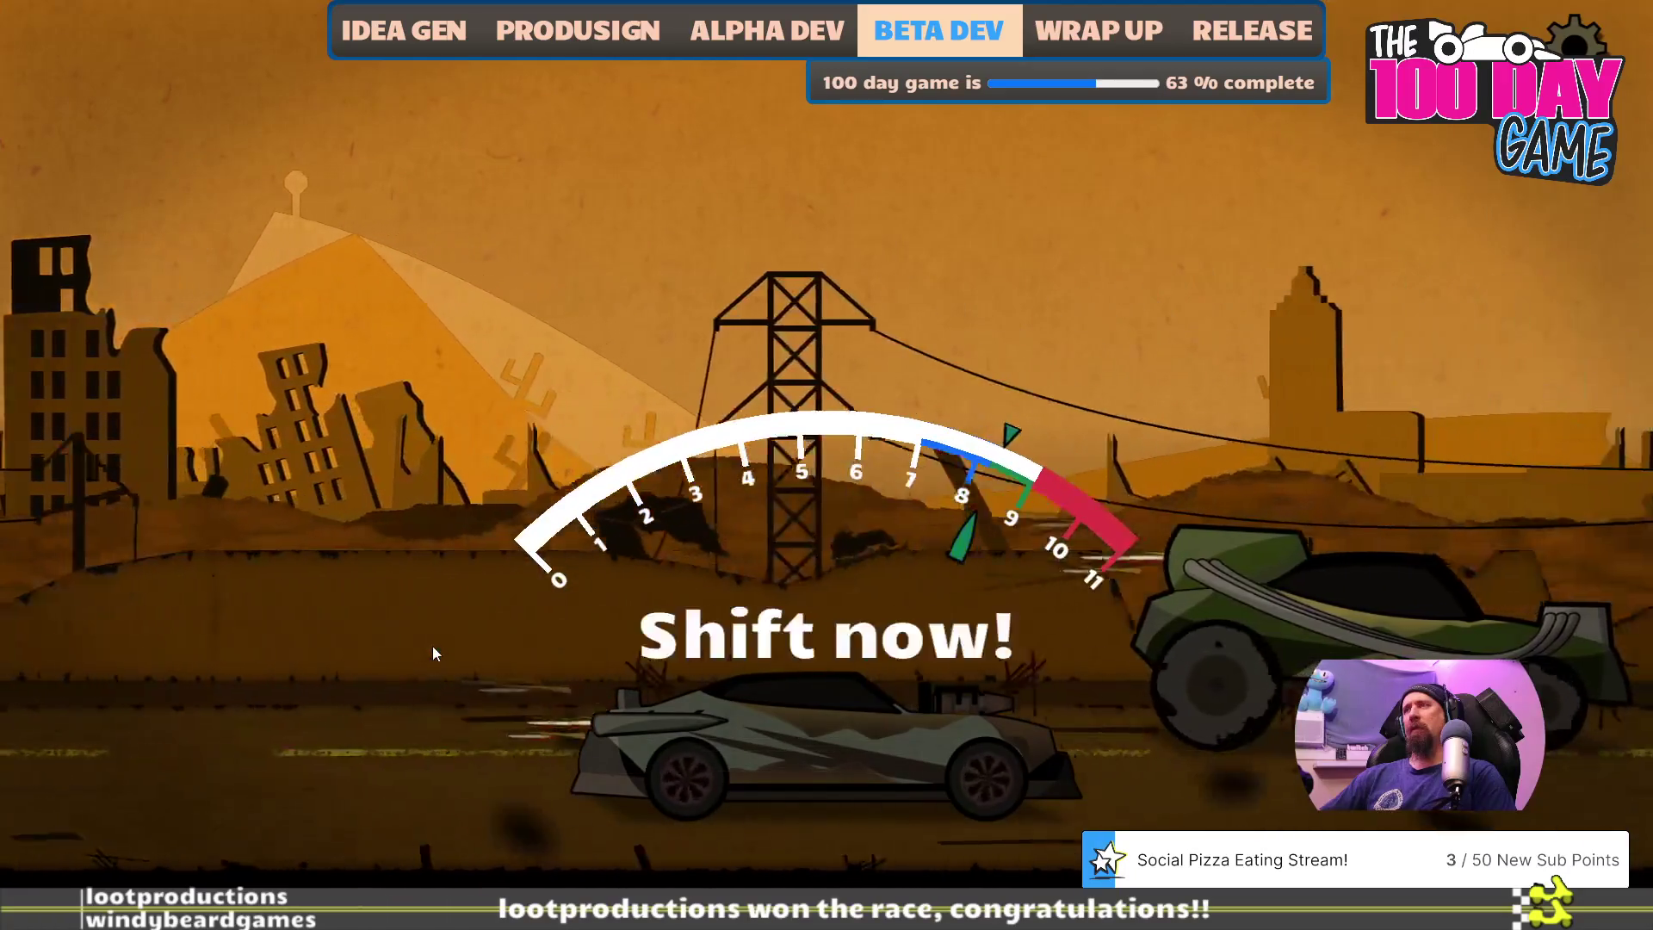
left_click(432, 645)
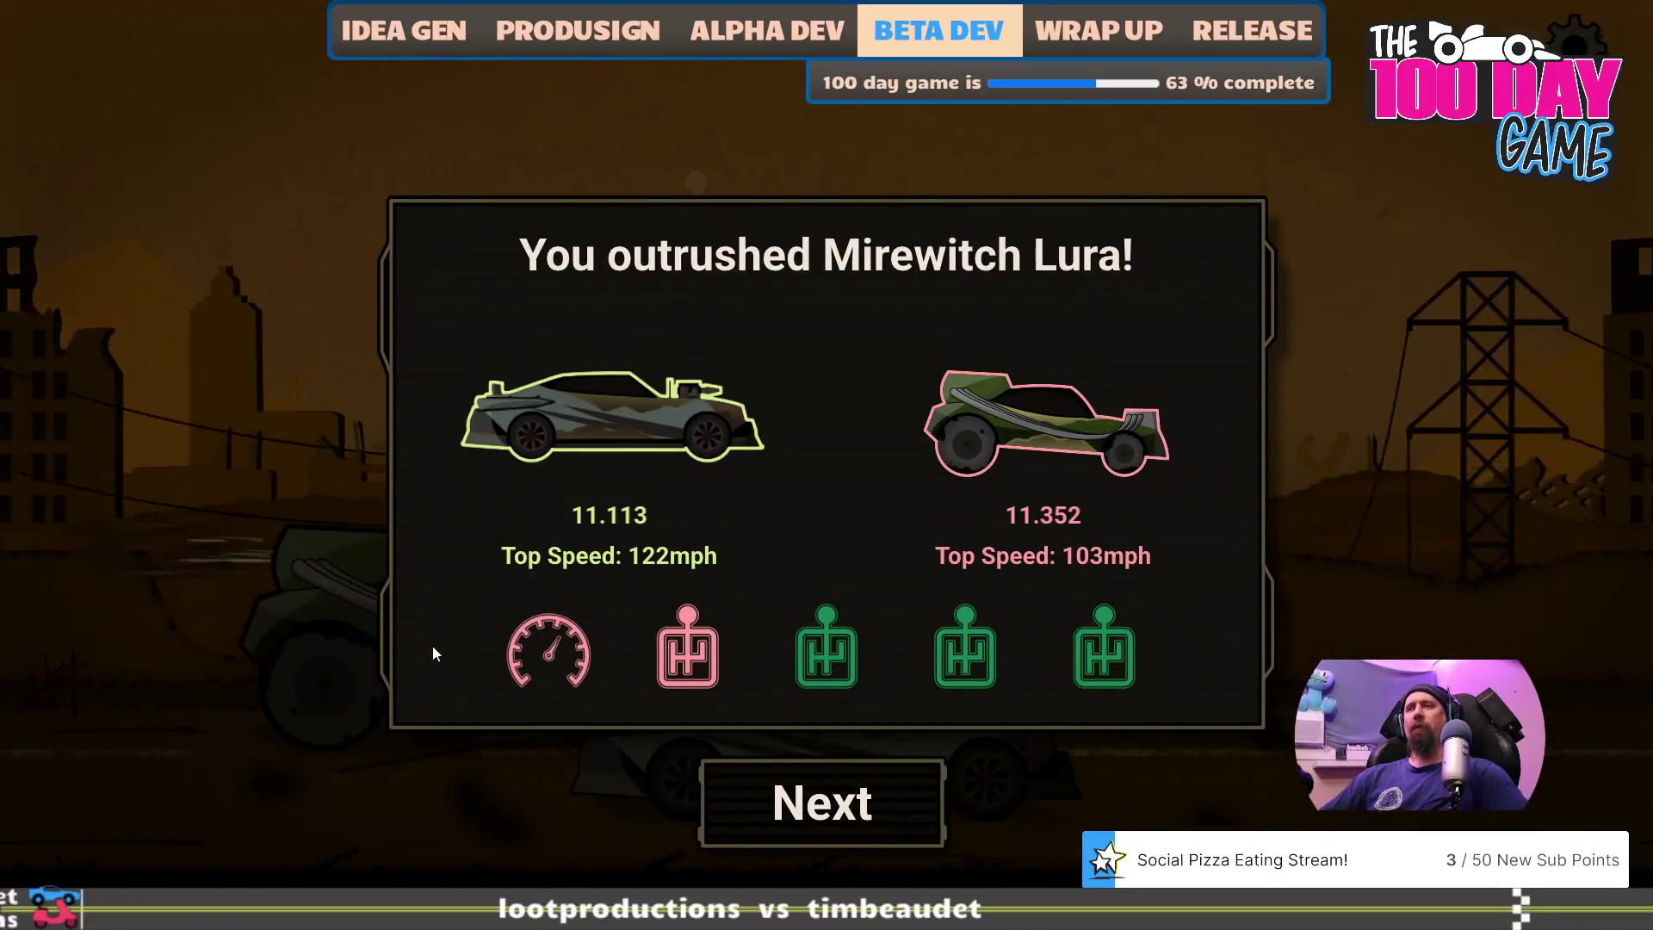
key("Return")
key("Escape")
key("Escape")
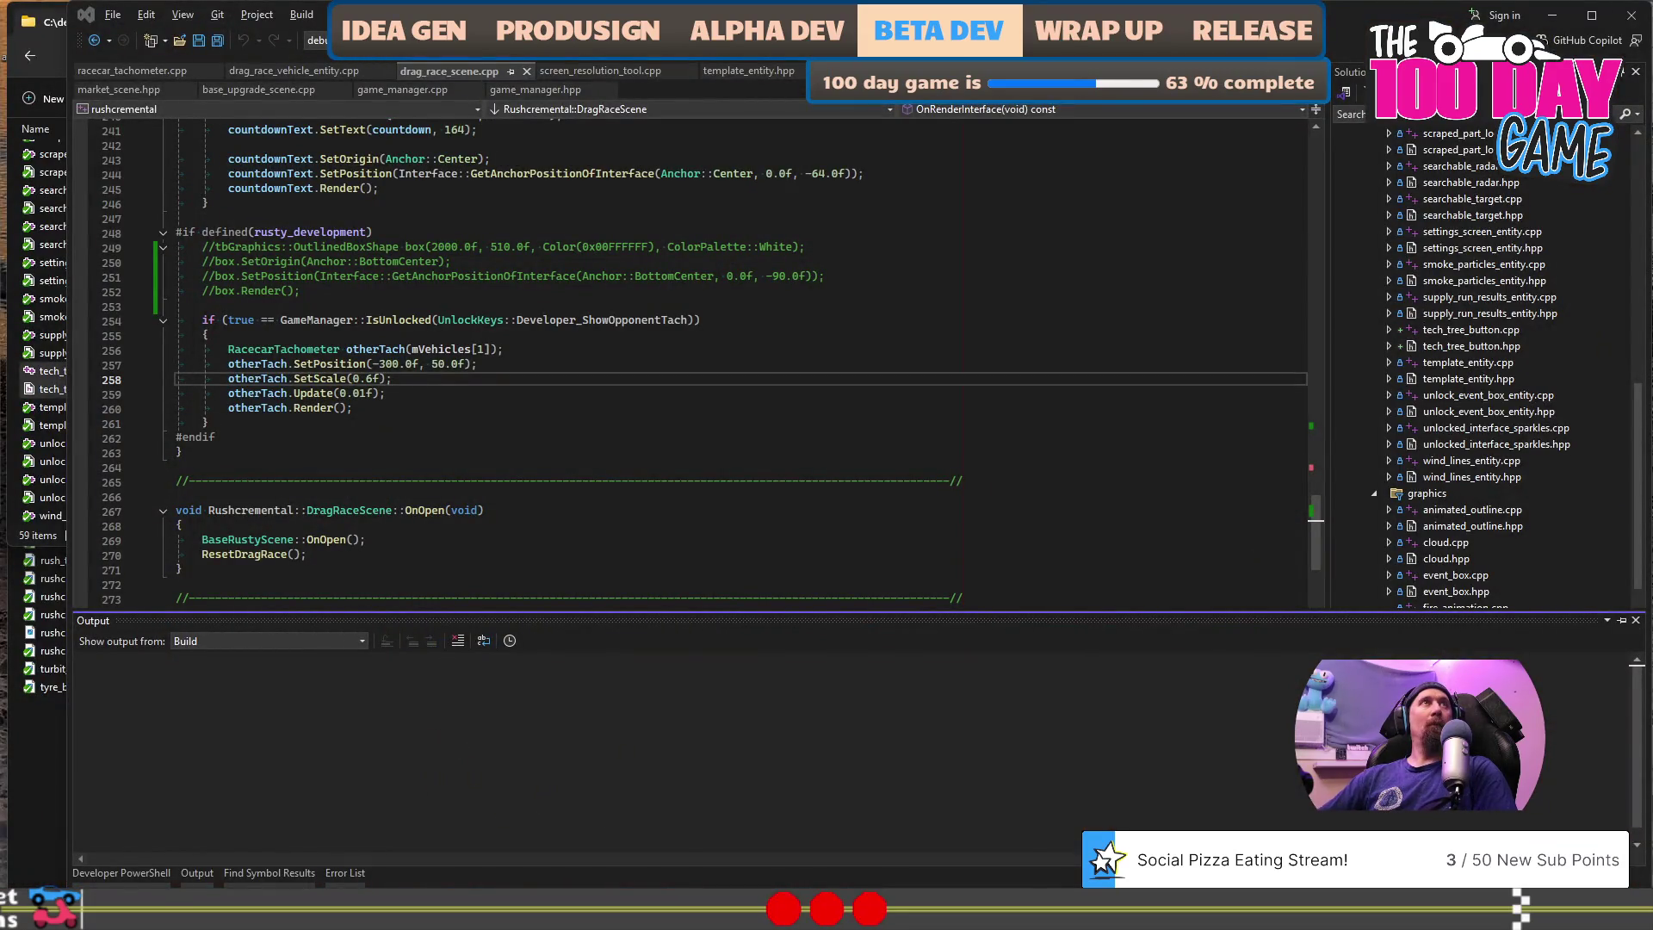
- Cycle through the open windows back to Premiere Pro's preview_tech_tree sequence
key("alt+Tab")
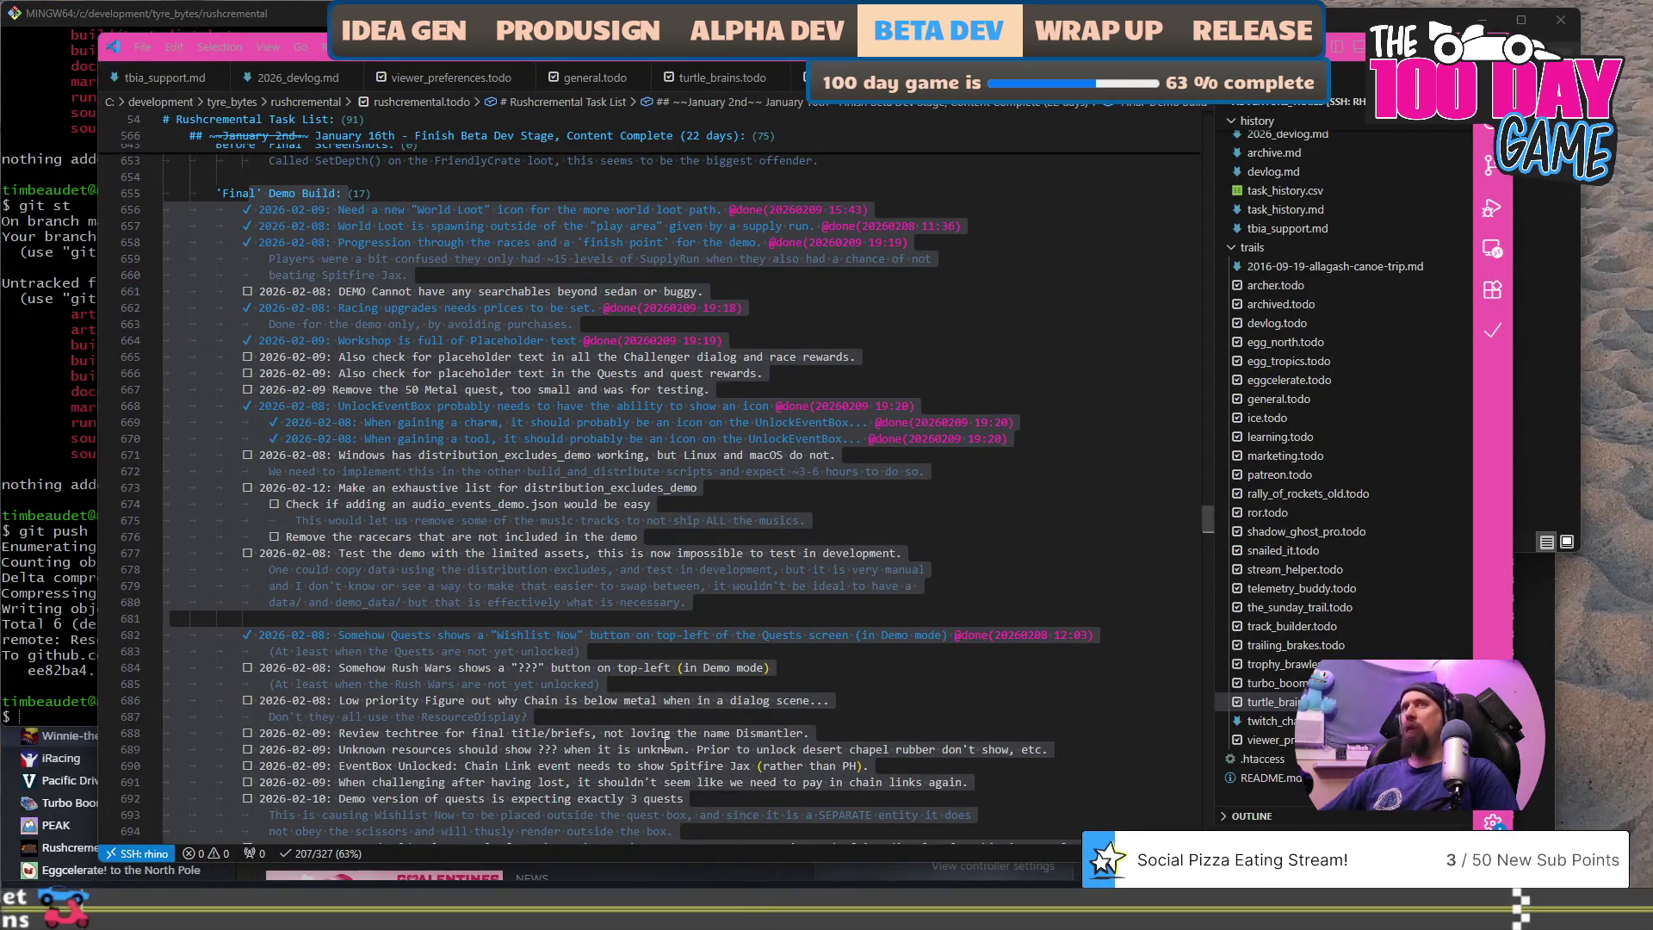
key("alt+Tab")
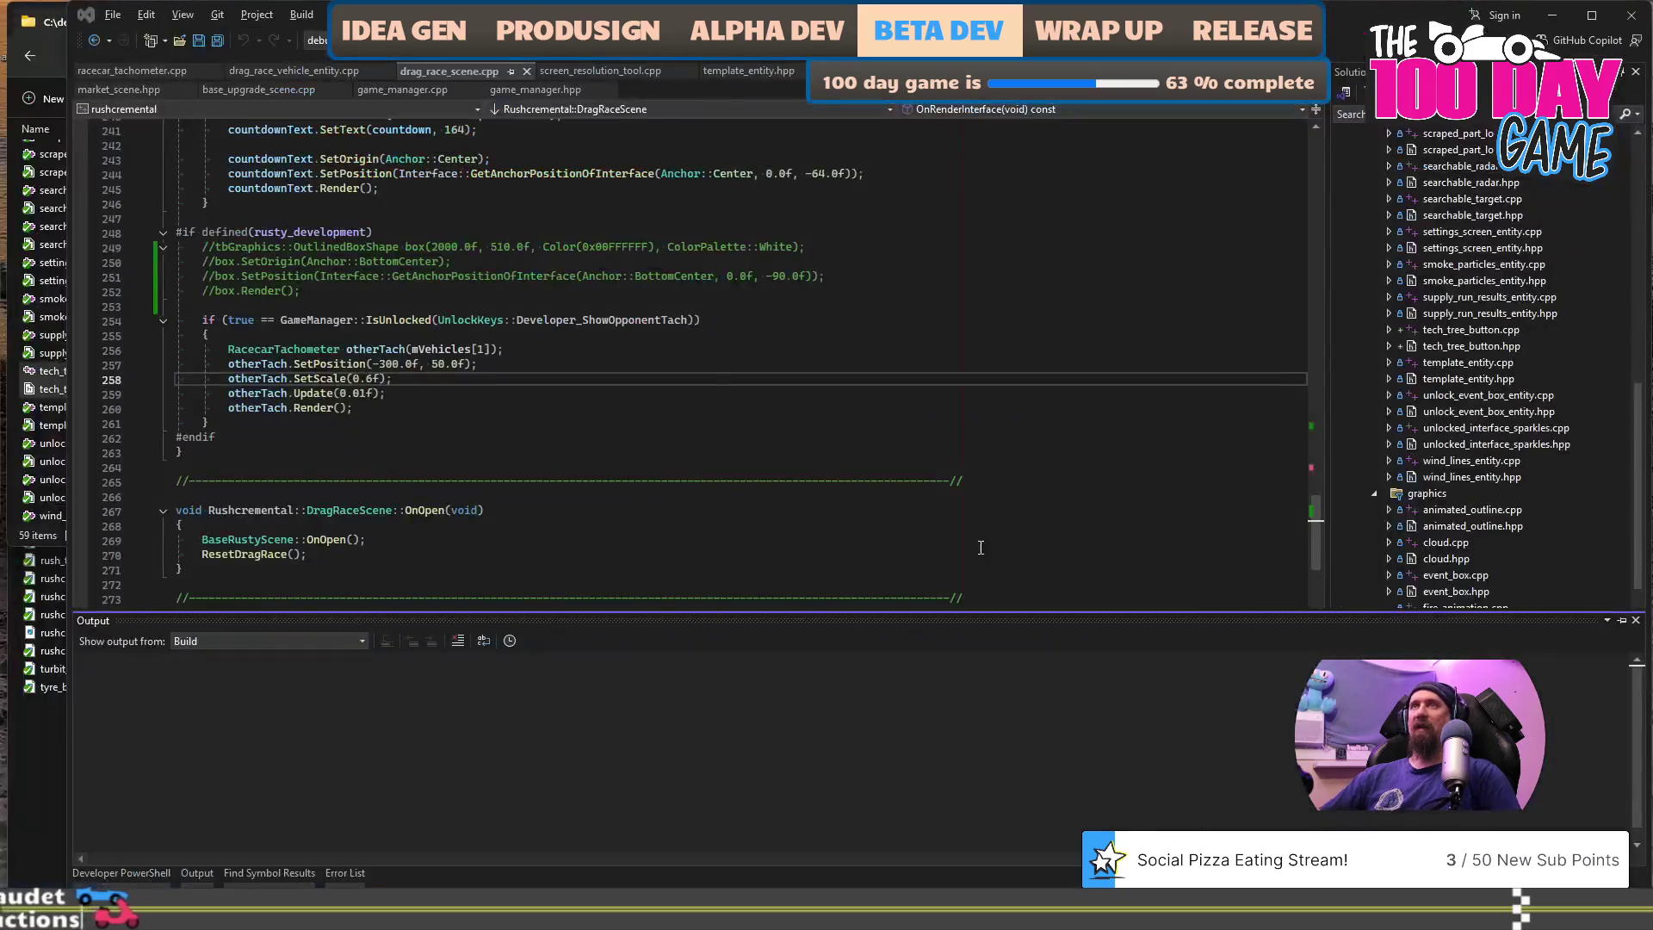
key("alt+Tab")
key("Tab")
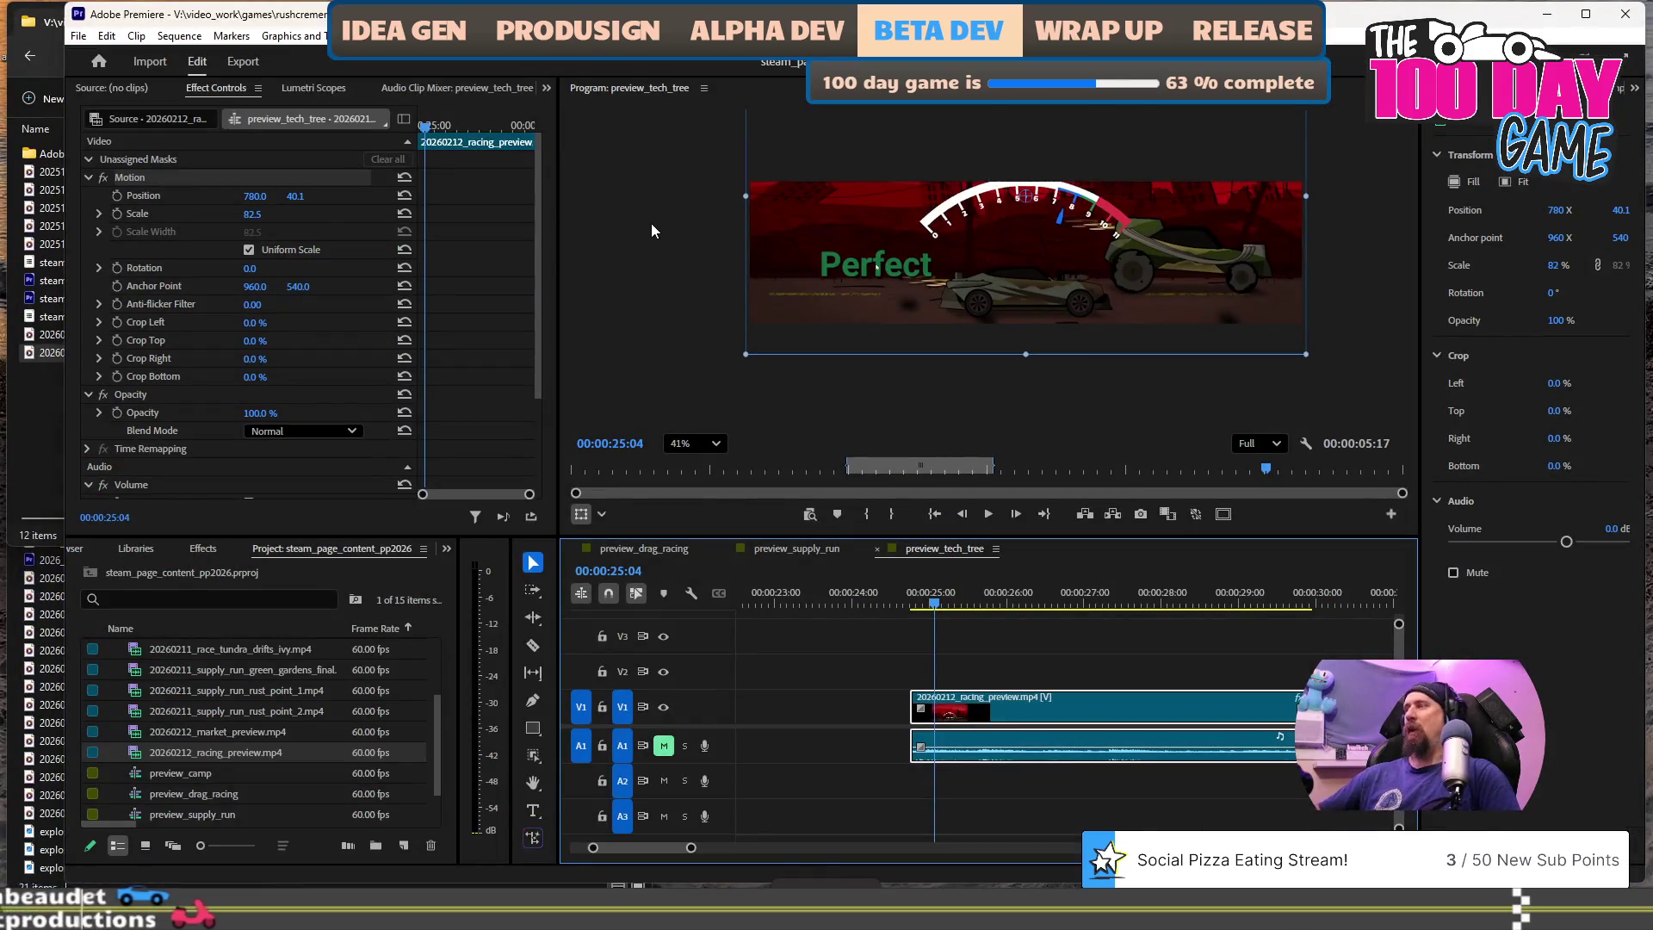
- Delete the old racing preview video from the project folder
key("alt+Tab")
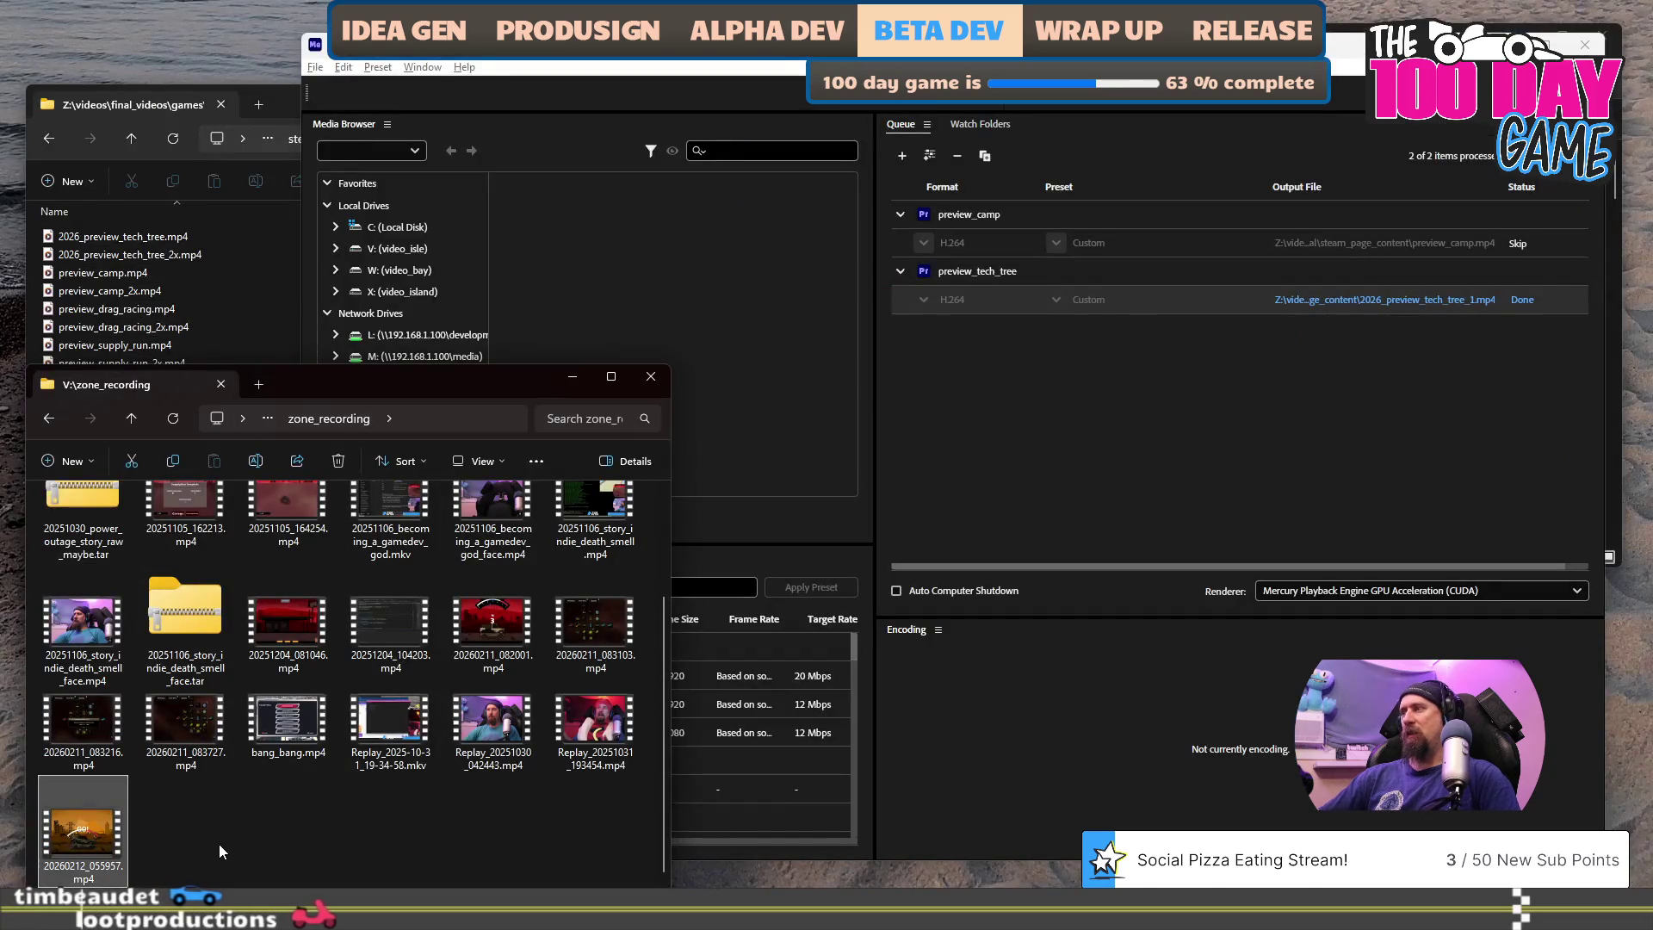
key("alt+Tab")
left_click(49, 405)
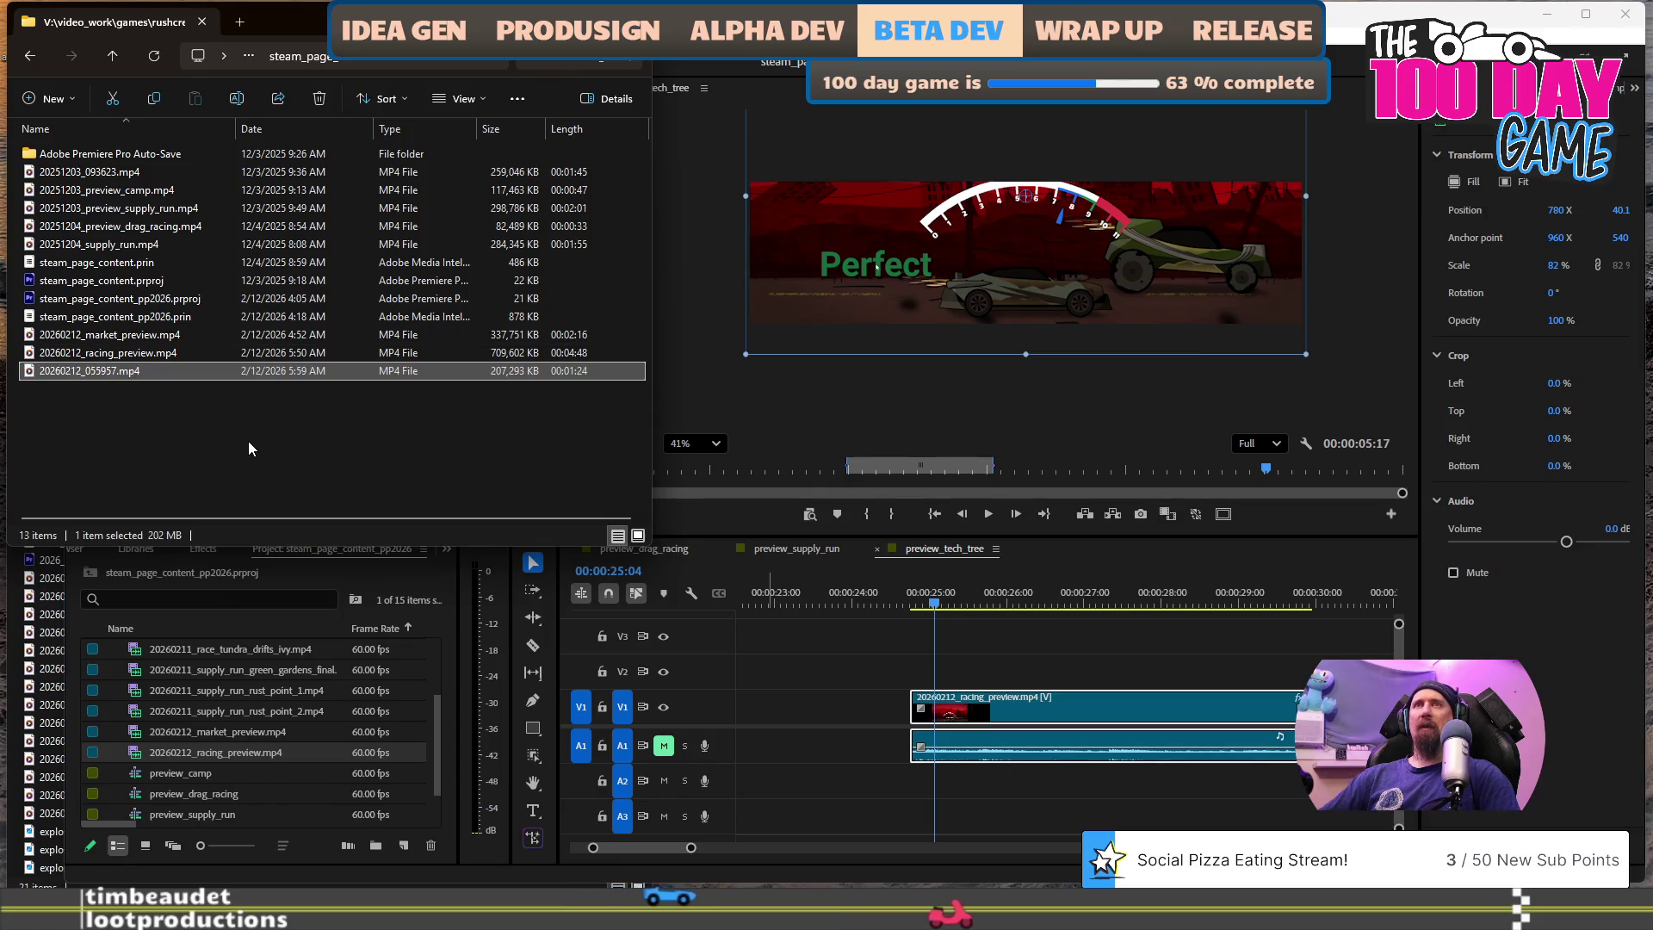
key("Up")
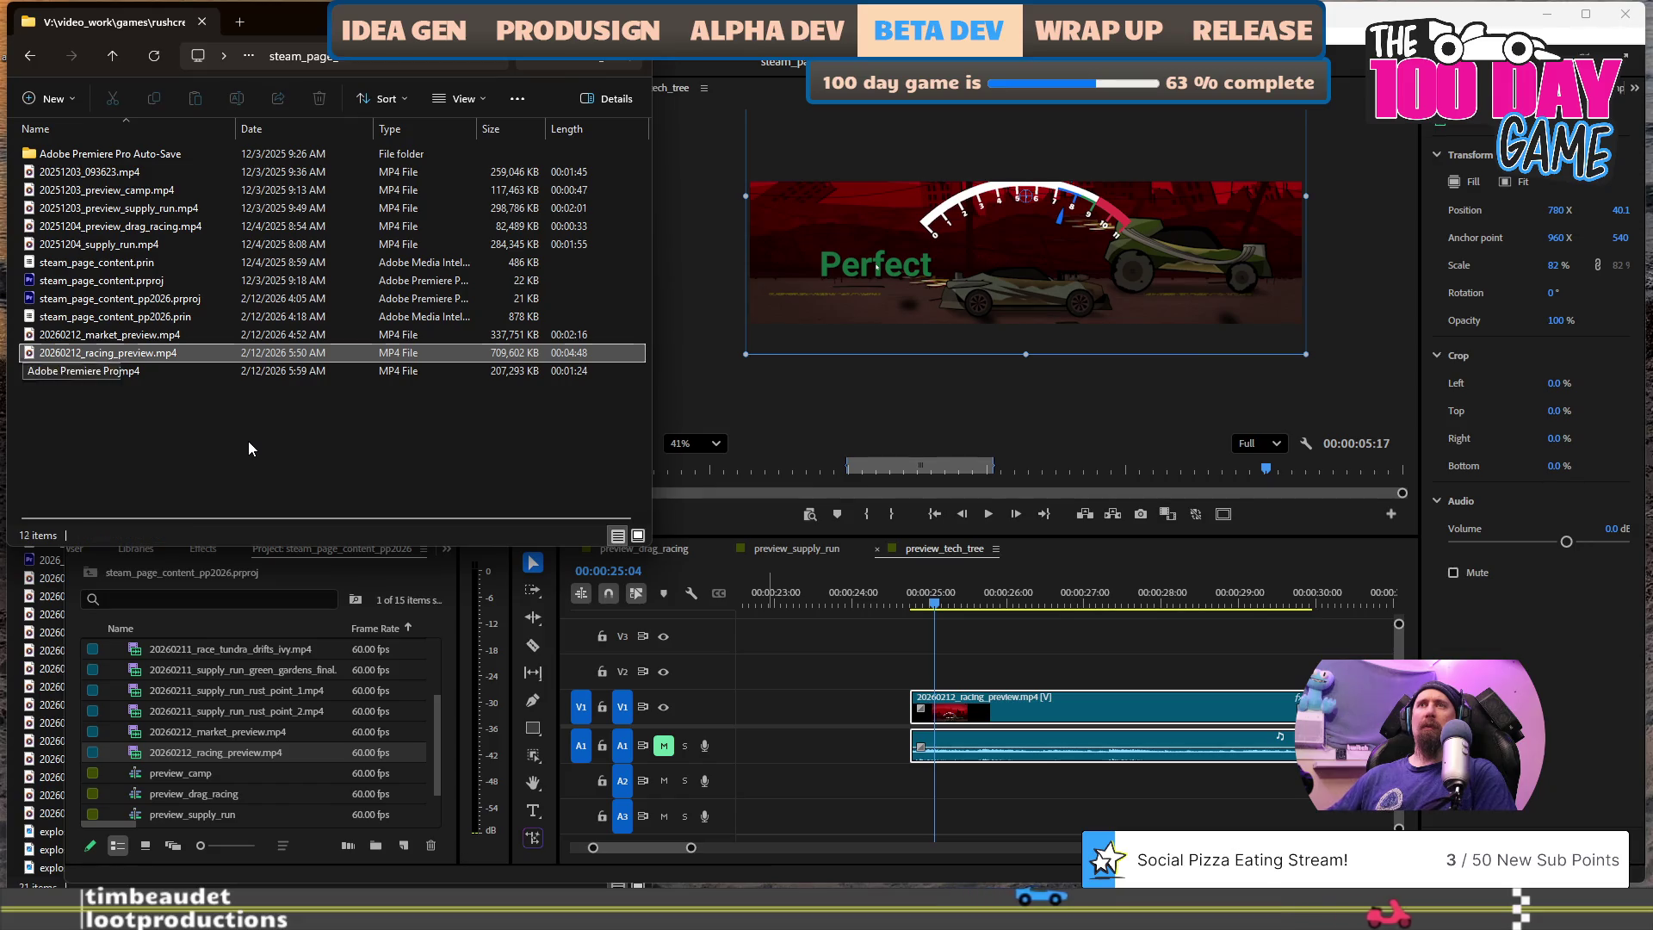
key("Delete")
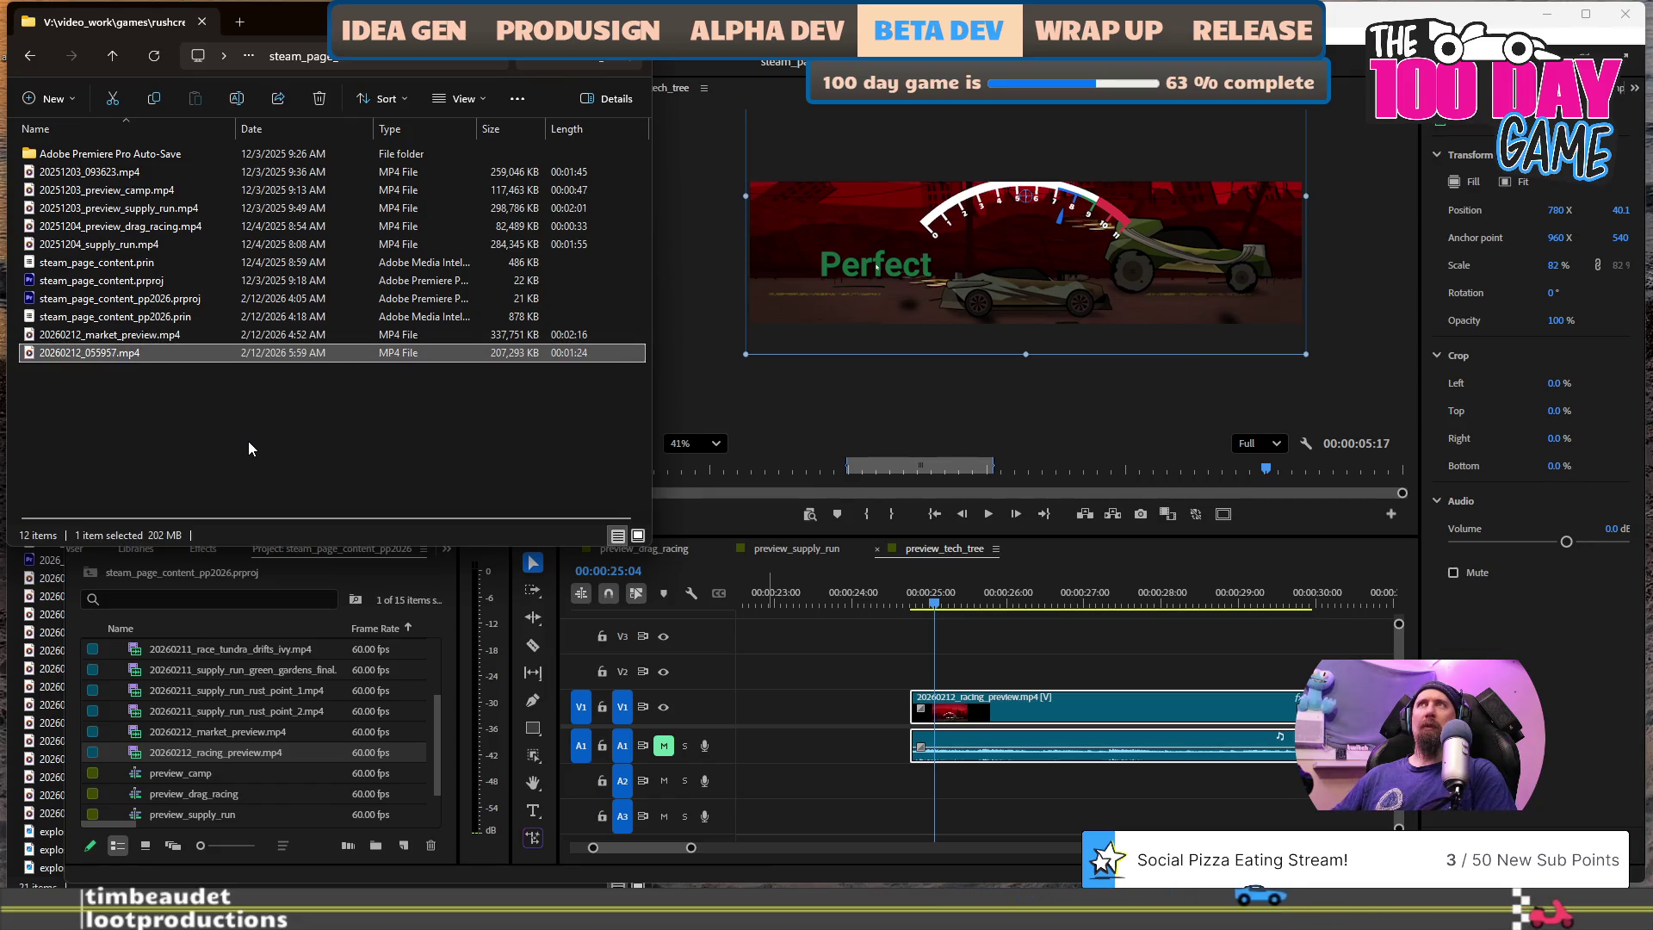
- Rename the new recording to 20260212_racing_preview.mp4
key("F2")
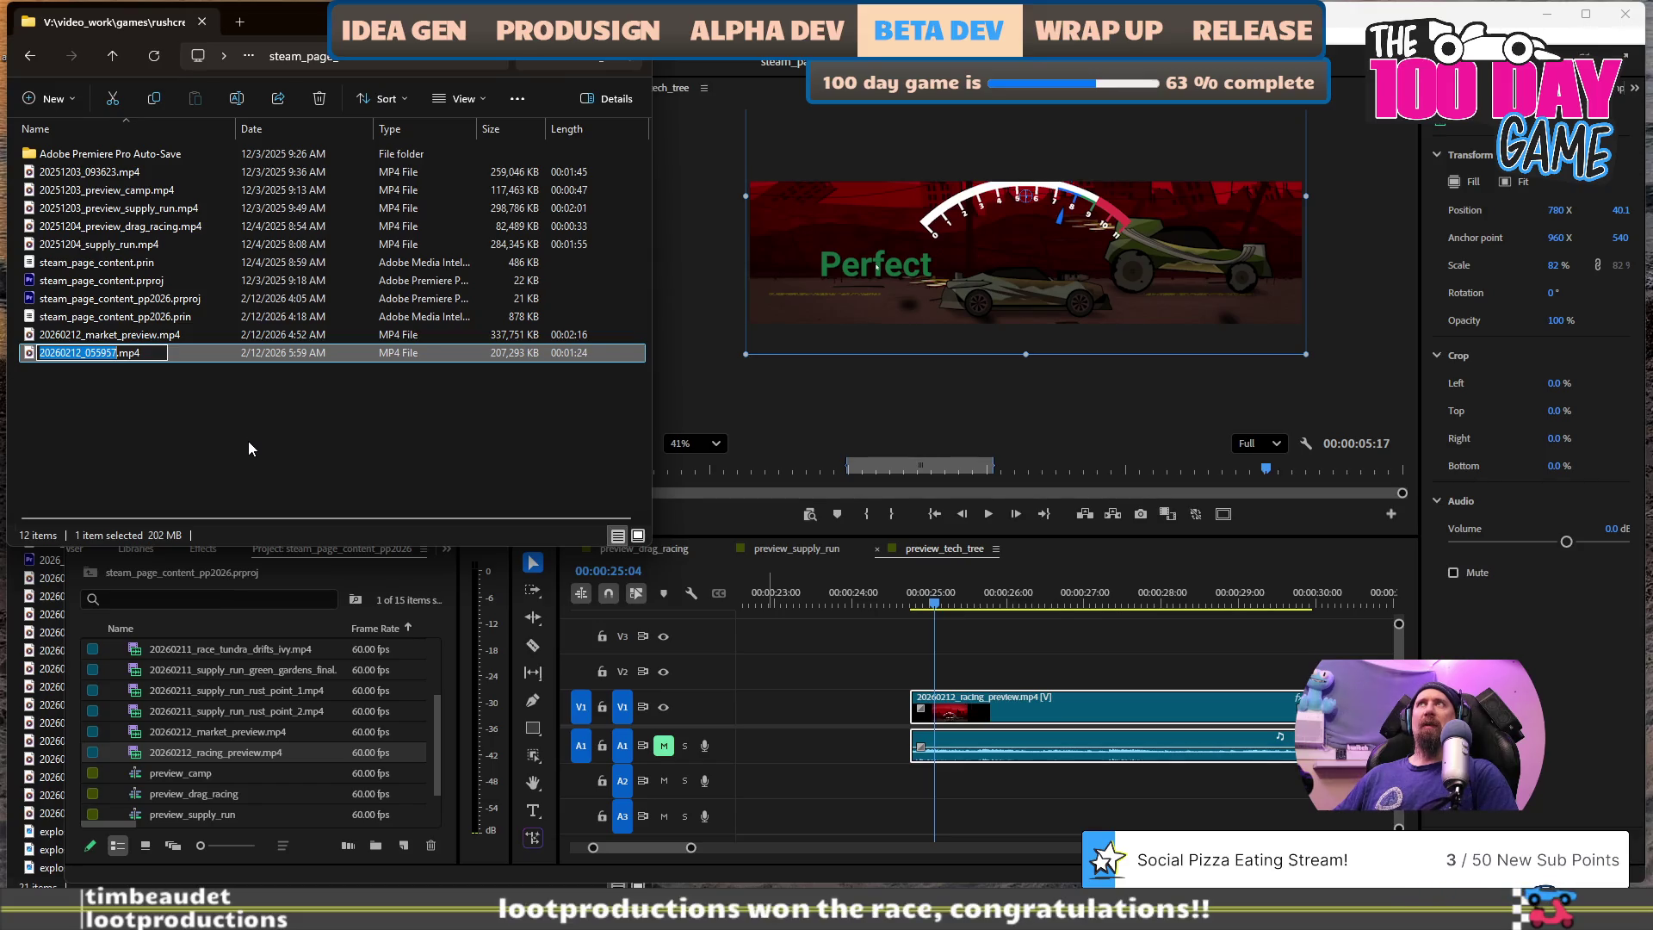
key("Right")
key("shift+Left")
key("shift+Left")
key("shift+Left")
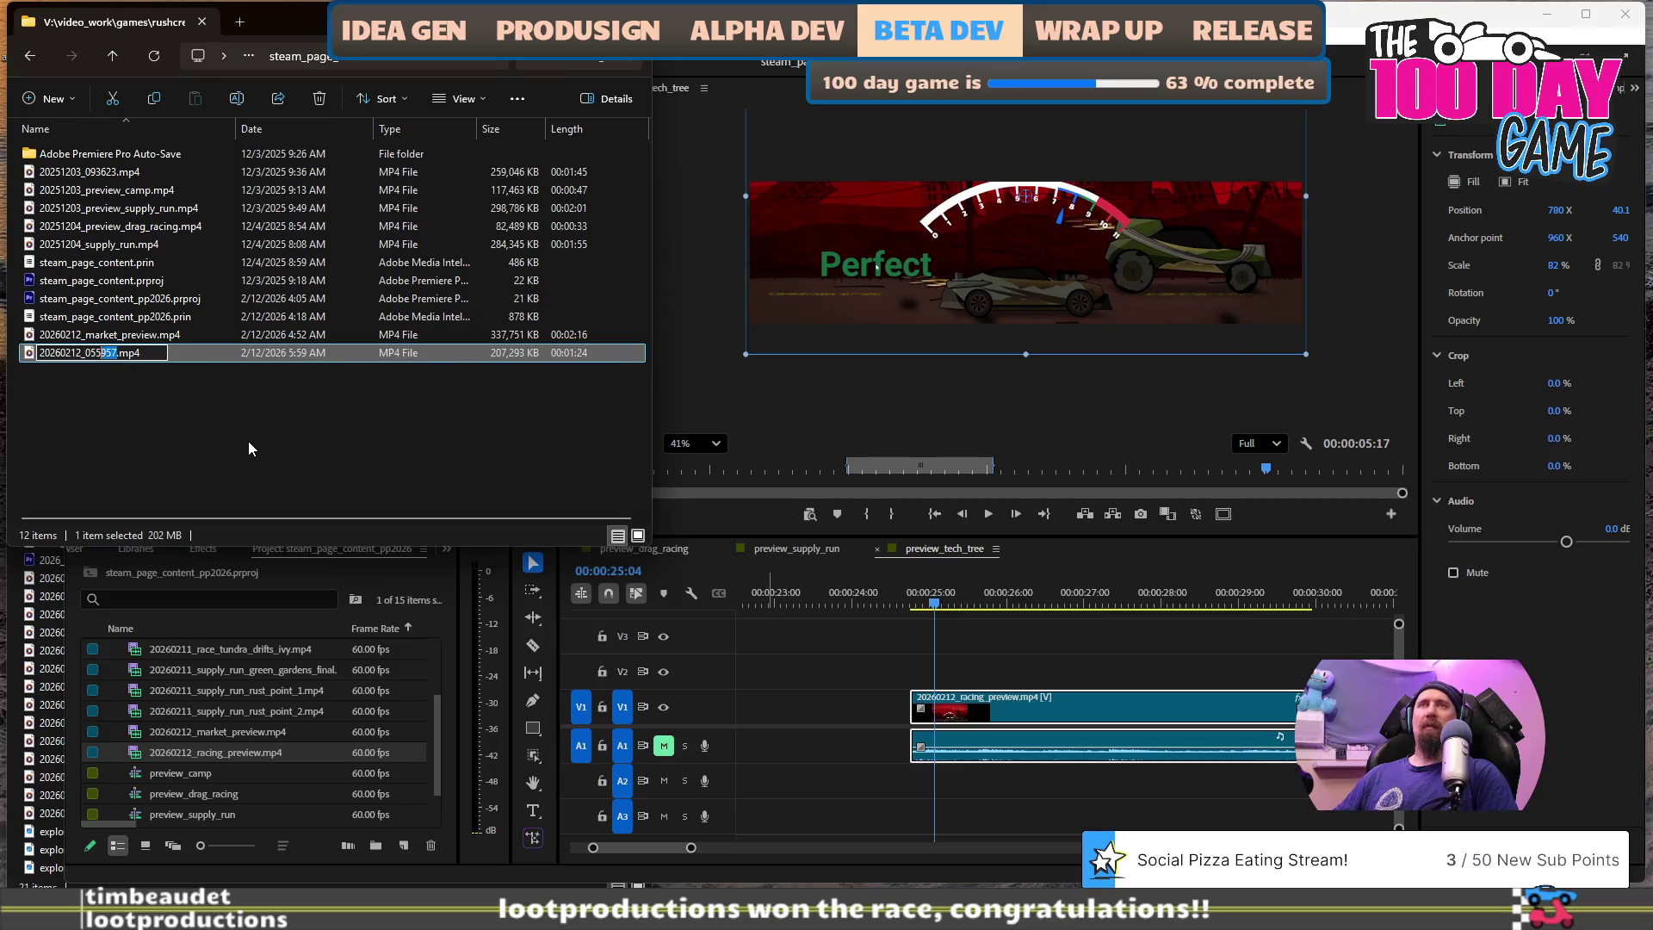
key("shift+Left")
type("mar")
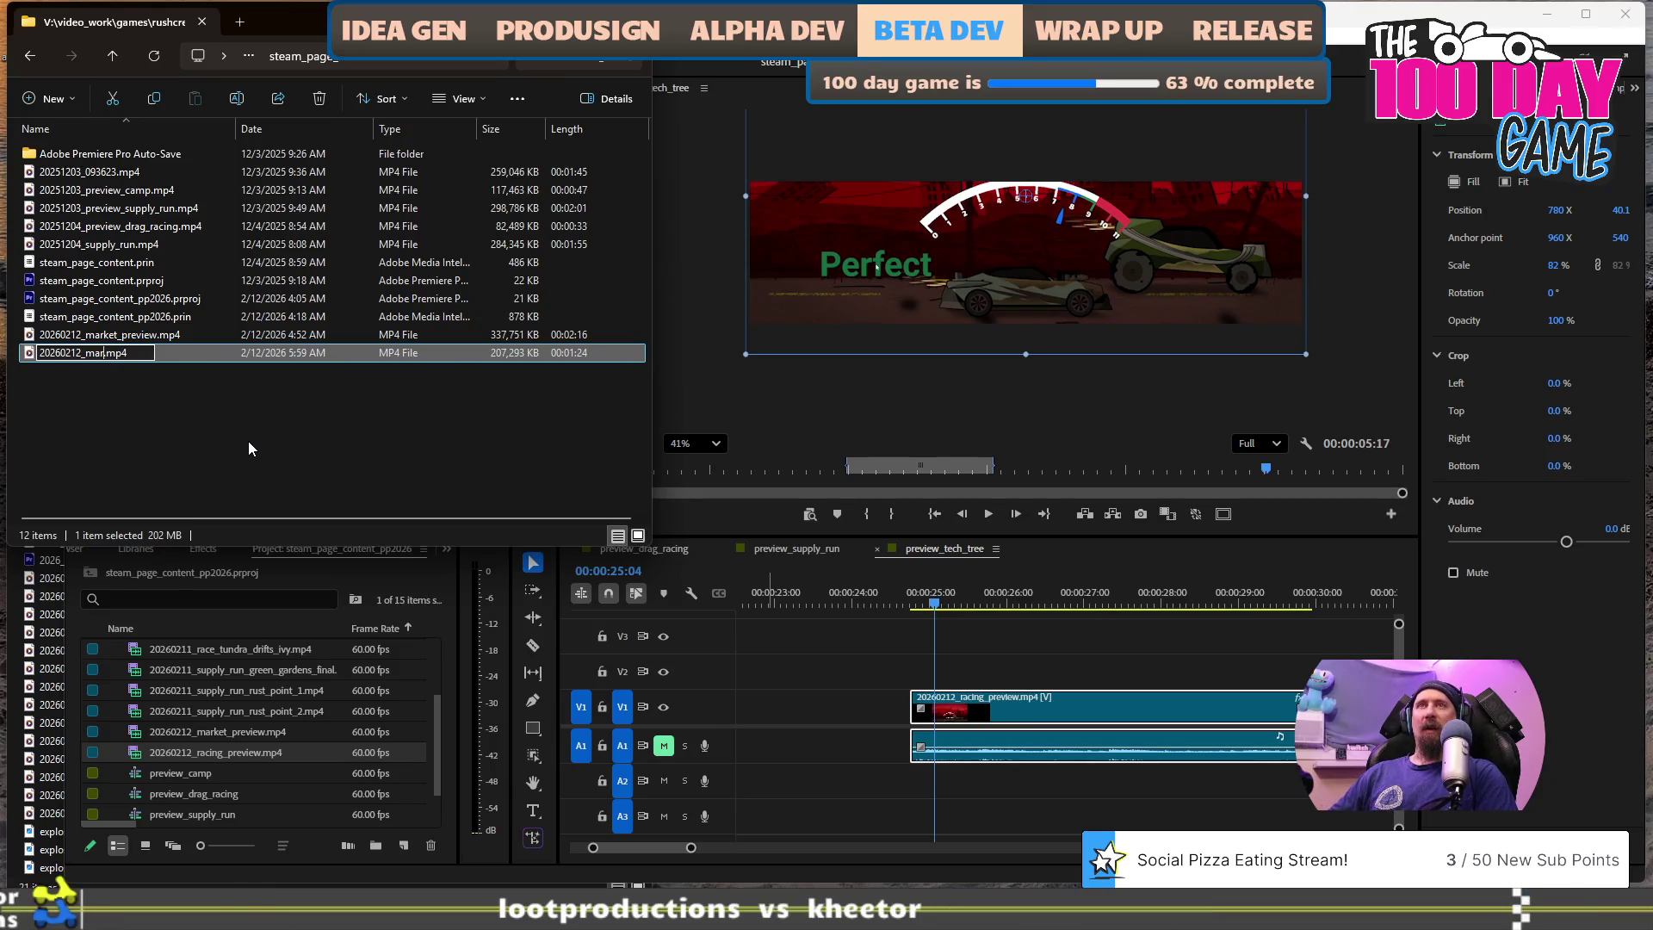
type("ket")
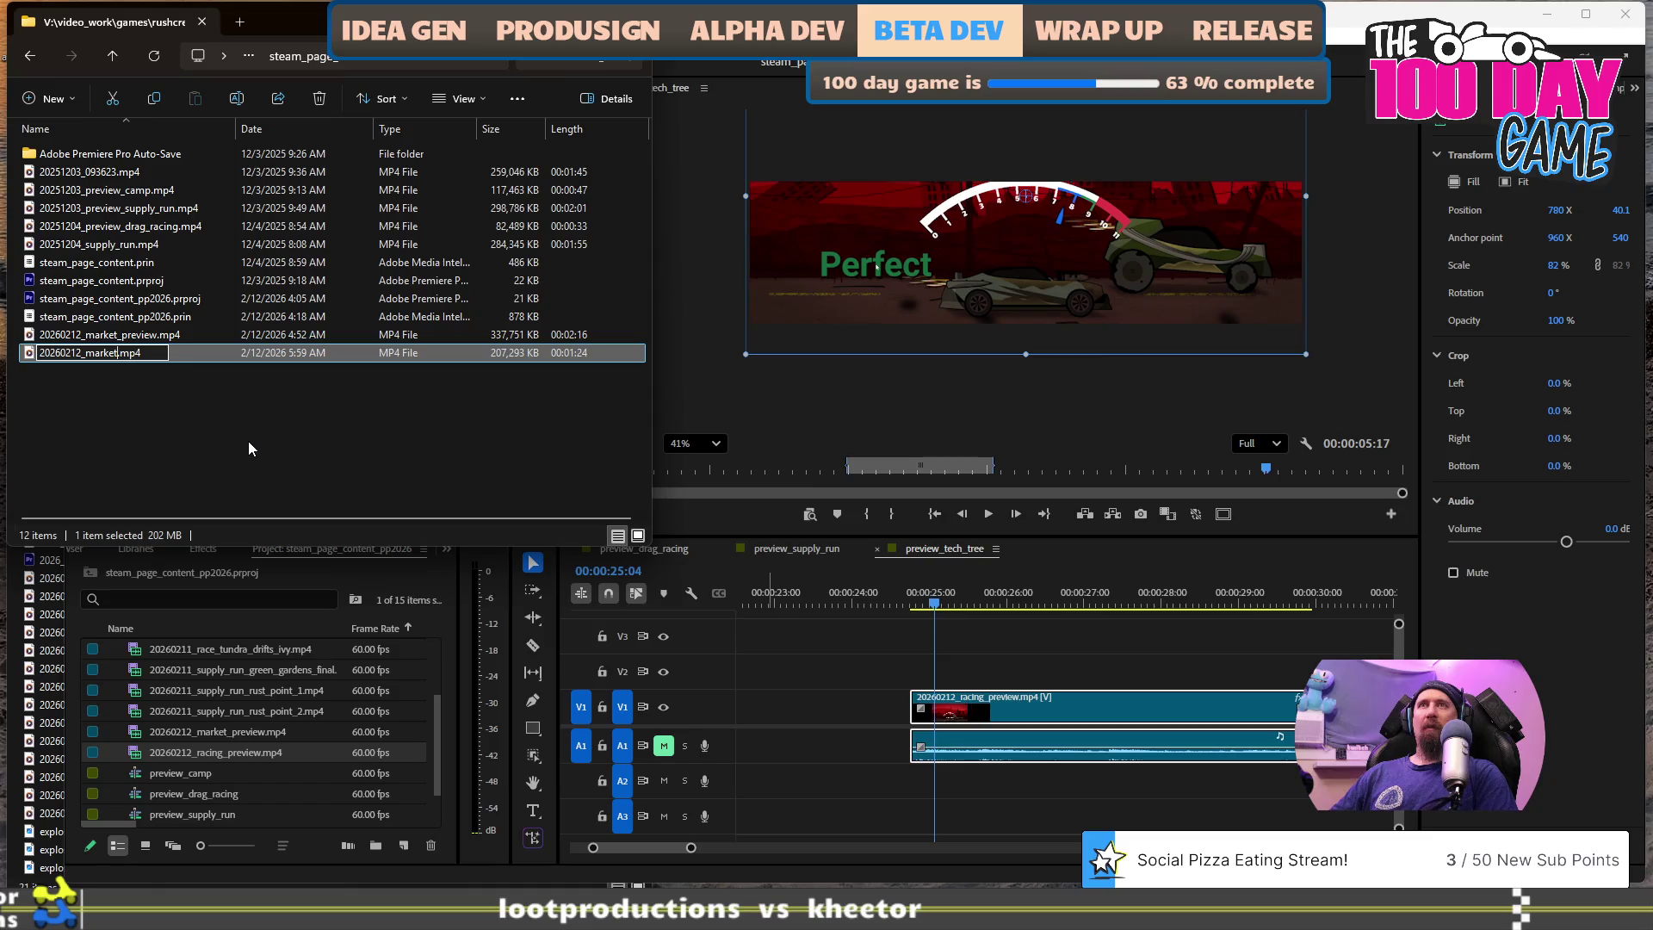
key("BackSpace")
key("BackSpace")
key("BackSpace")
type("racing")
type("_preview")
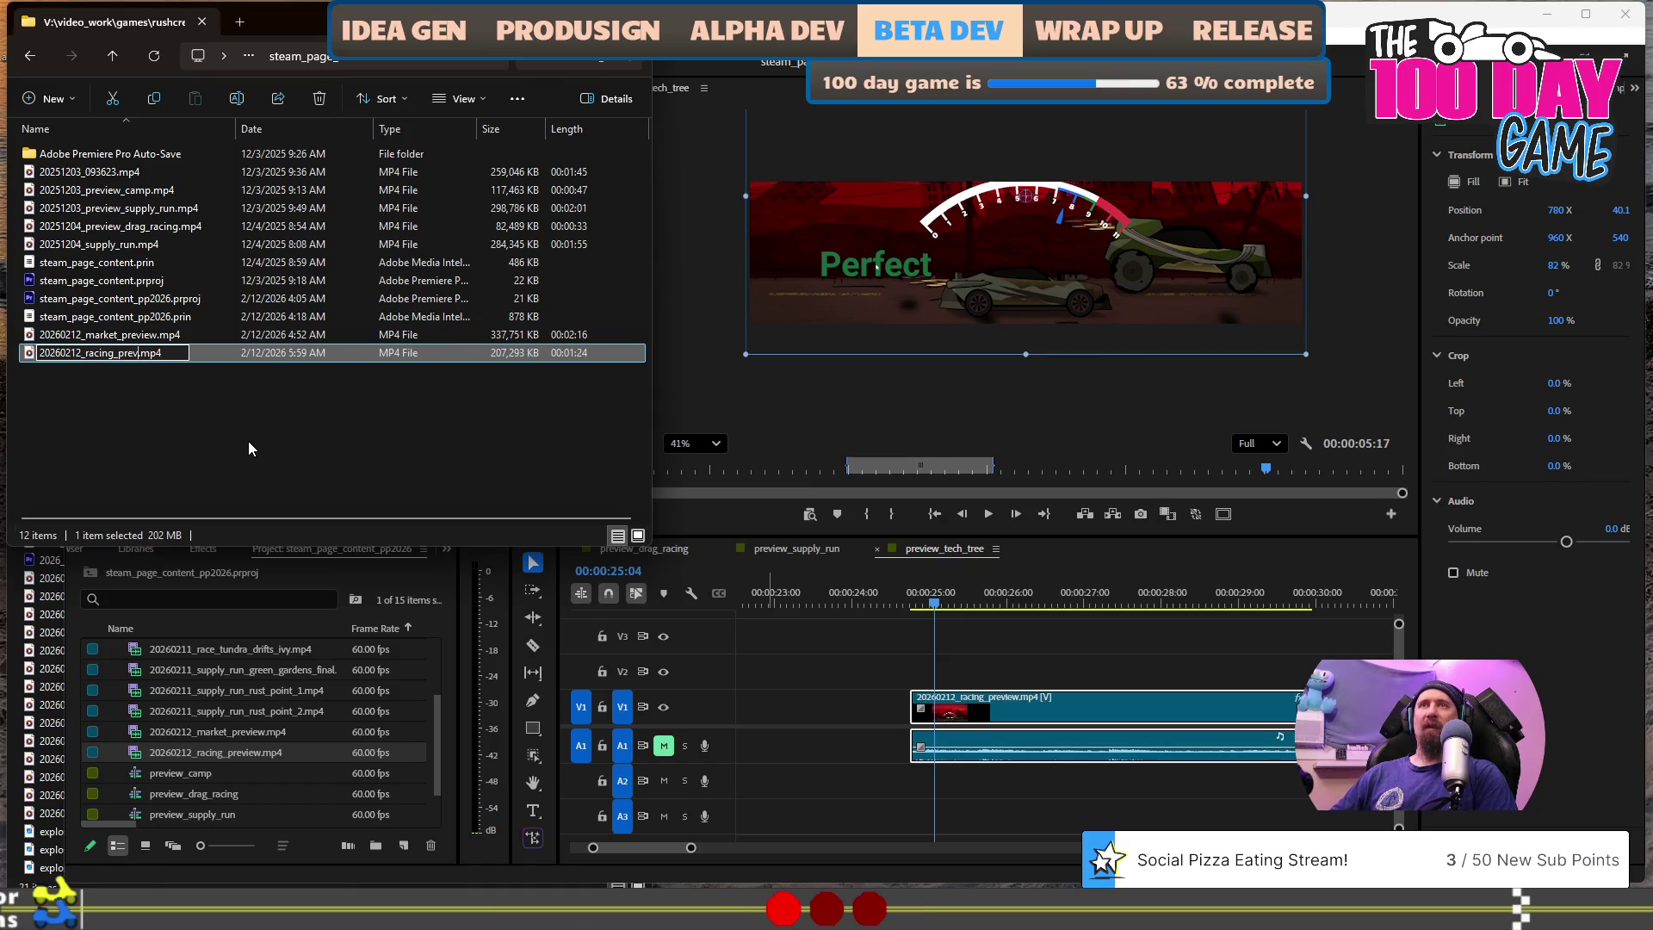
key("Return")
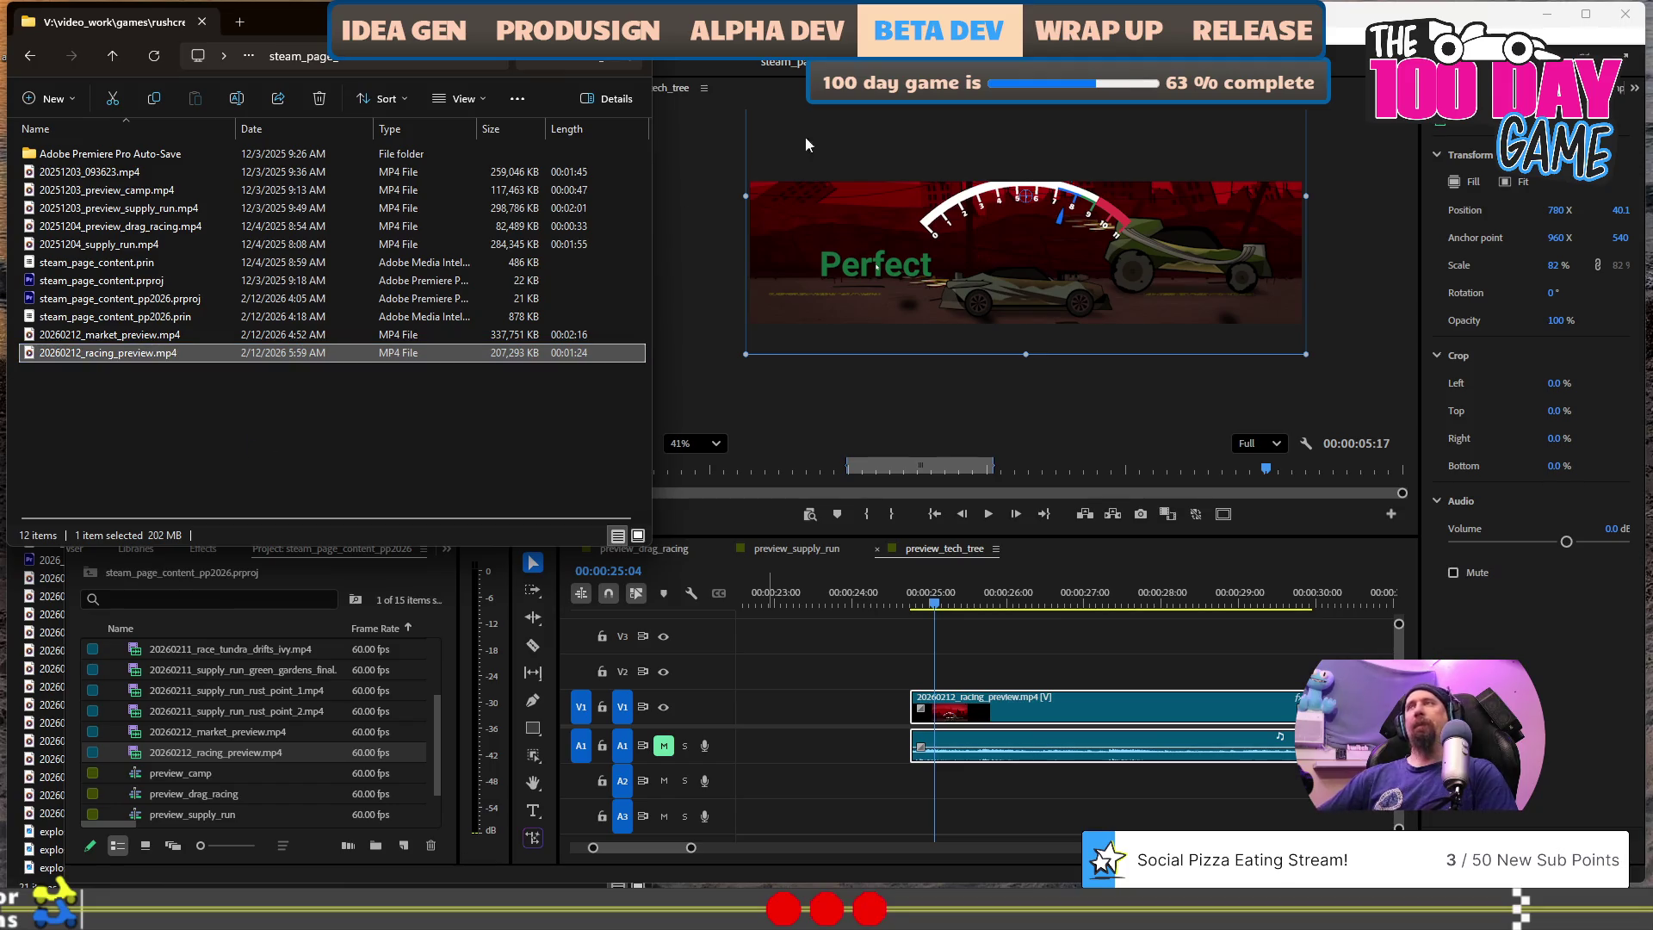
left_click(962, 606)
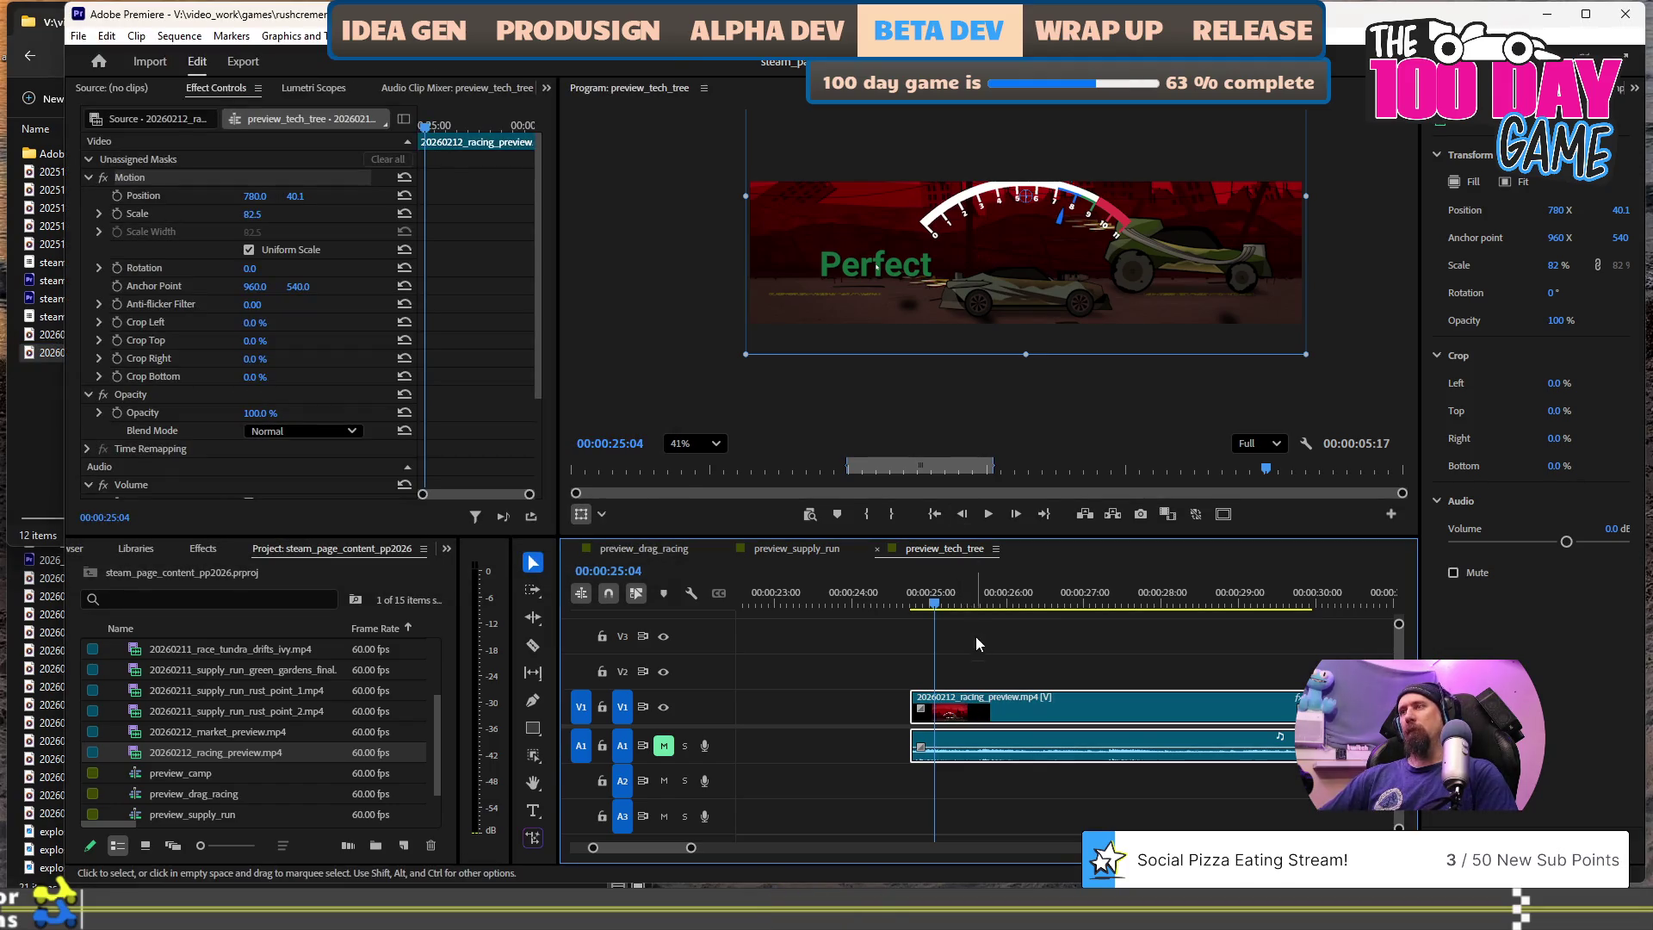
- Replace the old racing clip on V1 with 20260212_racing_preview.mp4 from Explorer
left_click(1060, 607)
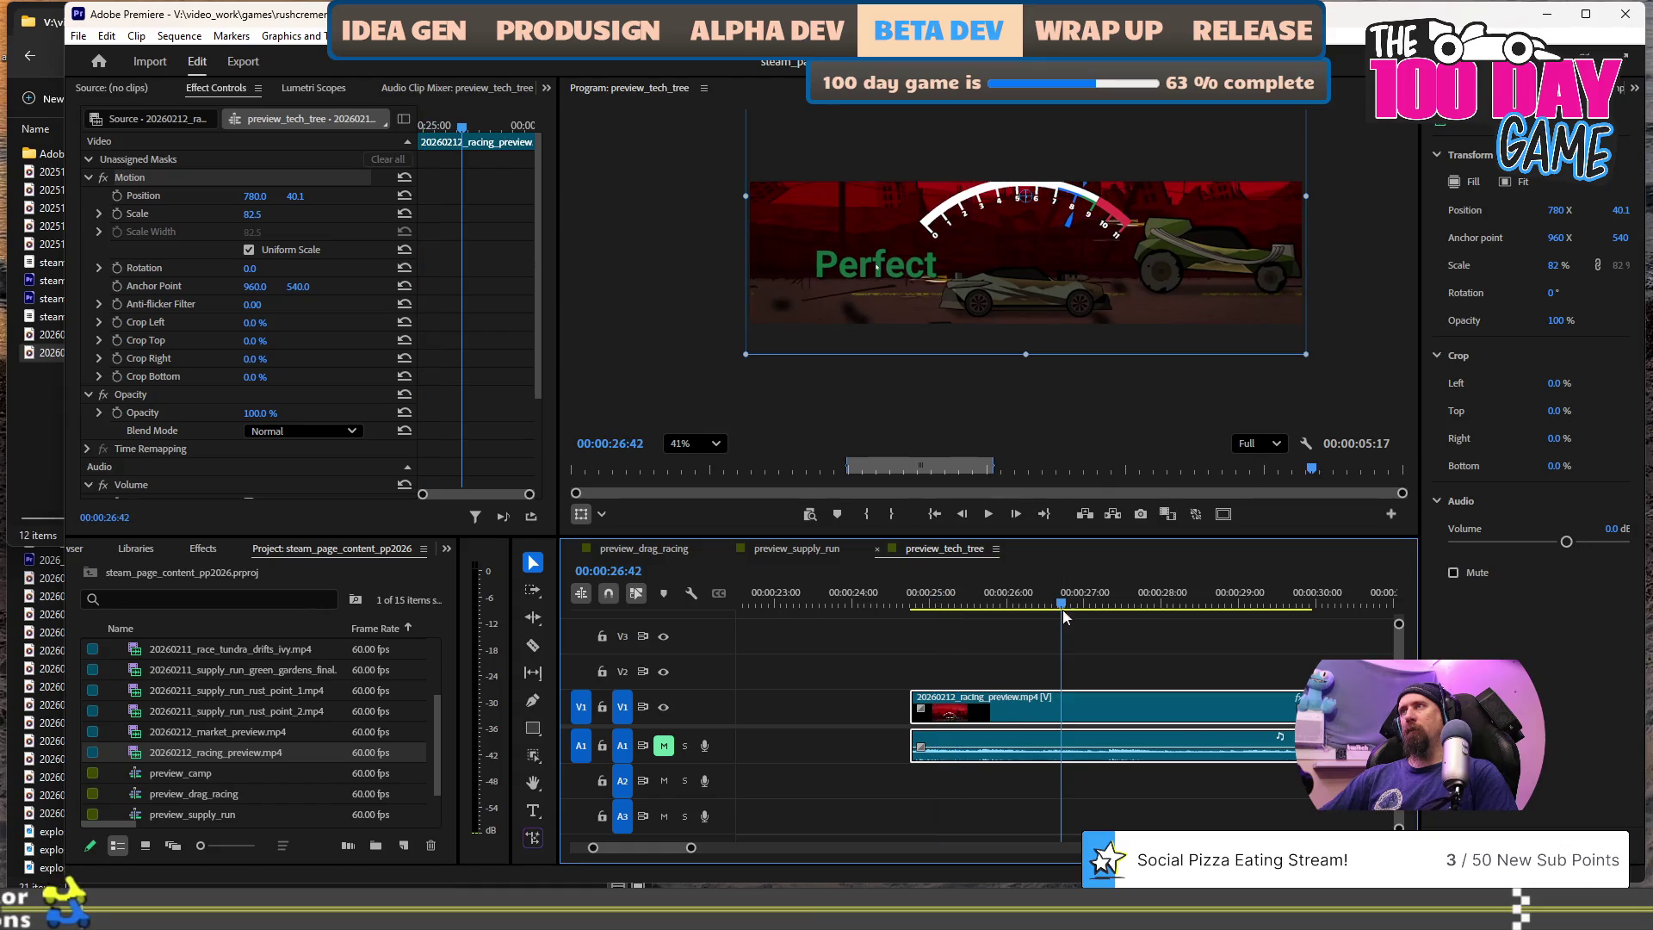
left_click(845, 699)
left_click(1026, 702)
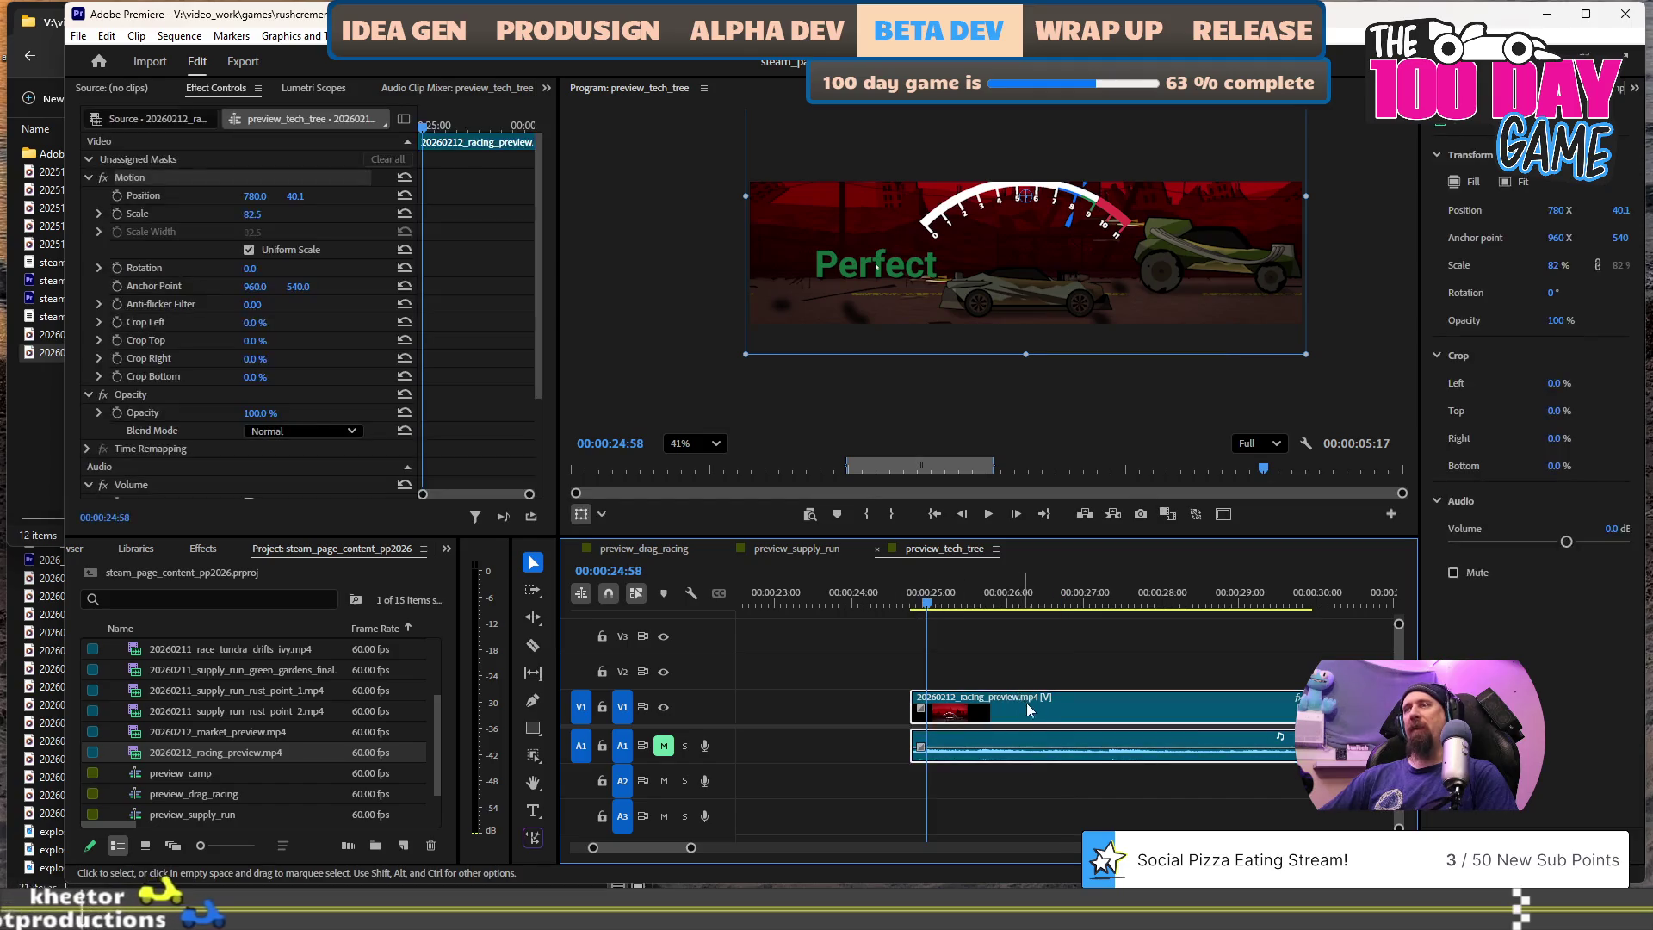
key("Delete")
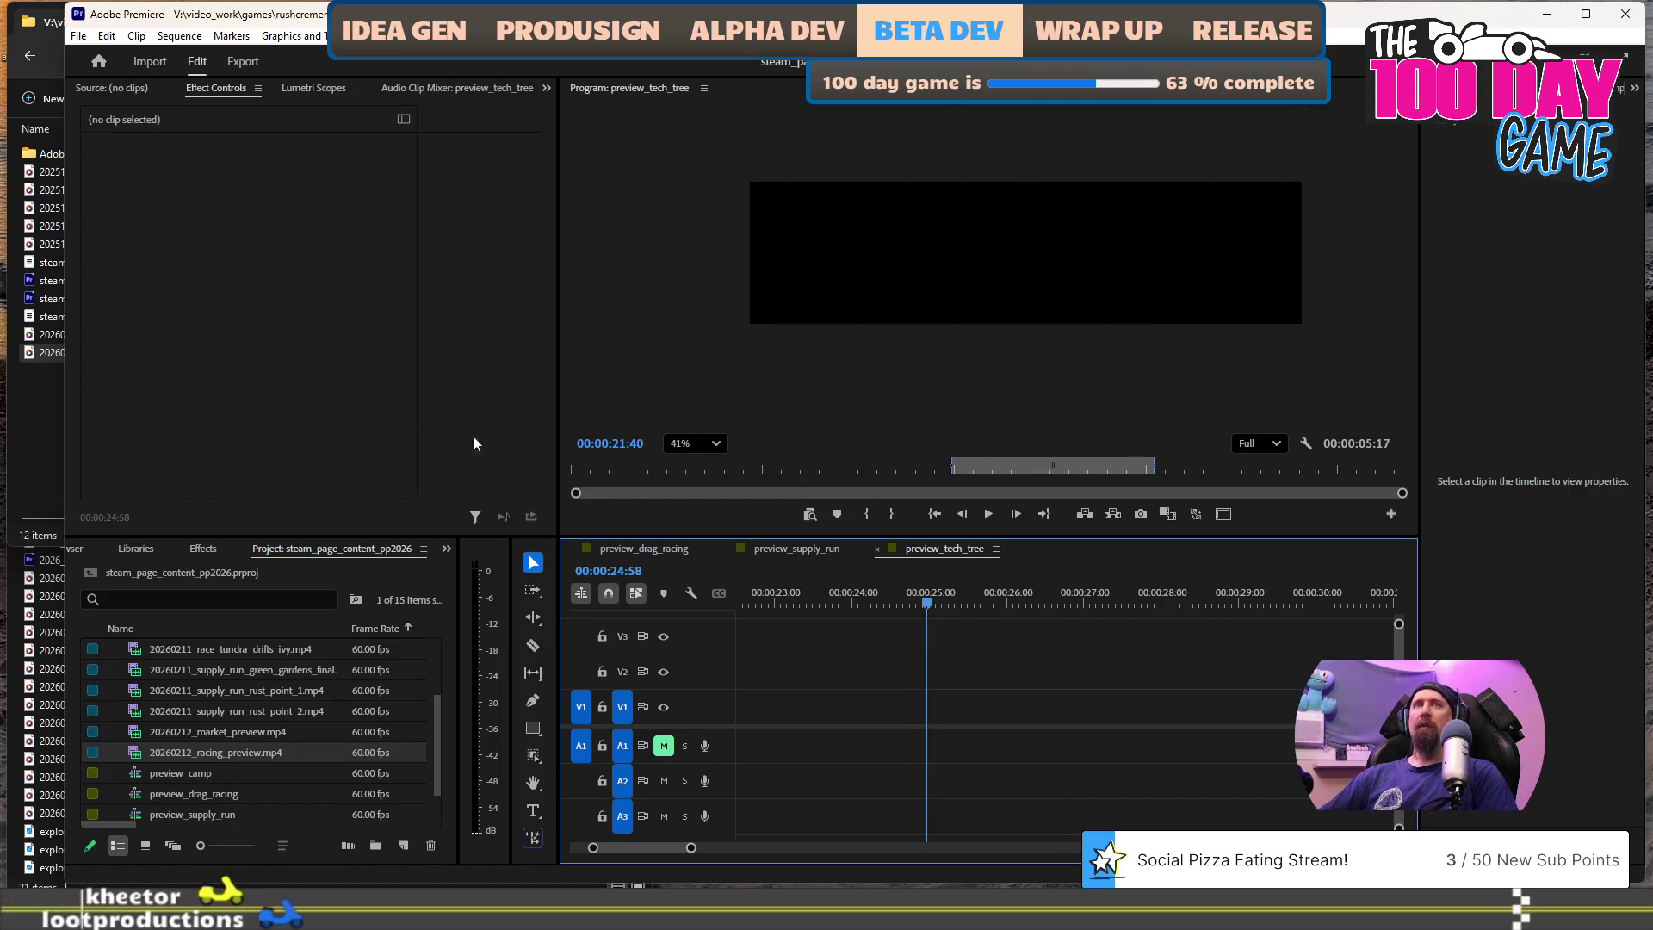
left_click(41, 383)
mouse_move(69, 360)
left_mouse_down()
mouse_move(436, 519)
mouse_move(792, 726)
mouse_move(918, 730)
left_mouse_up()
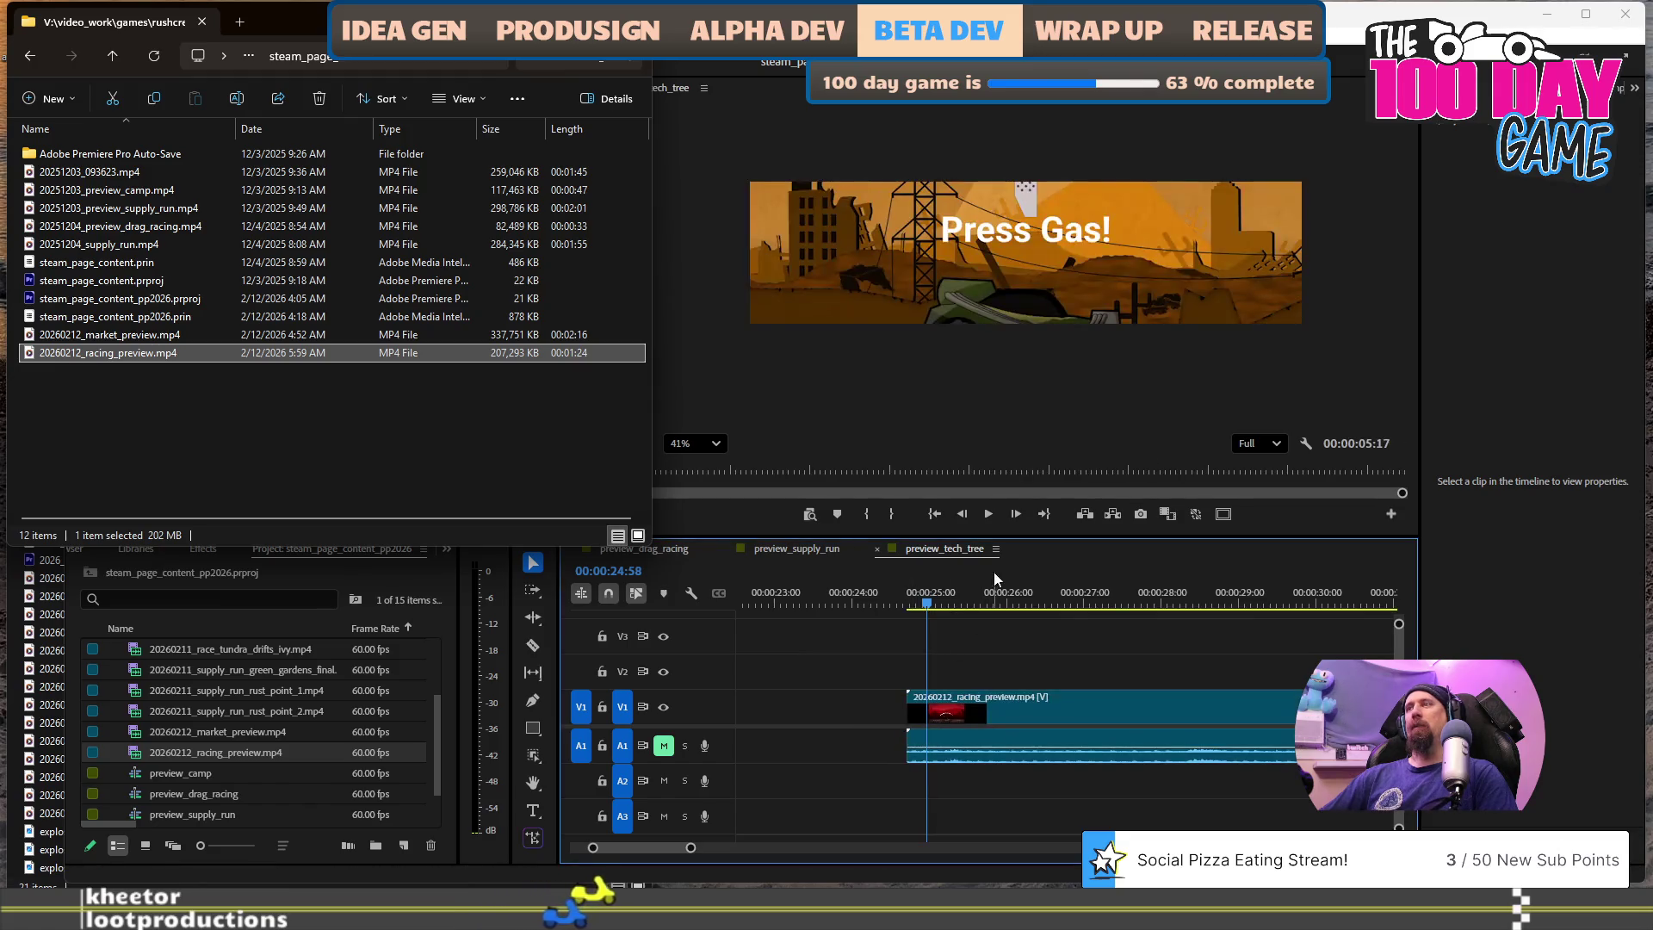
left_click(997, 596)
- Scale the new racing clip to 83 and move it up to Y 52.1
left_click(1134, 249)
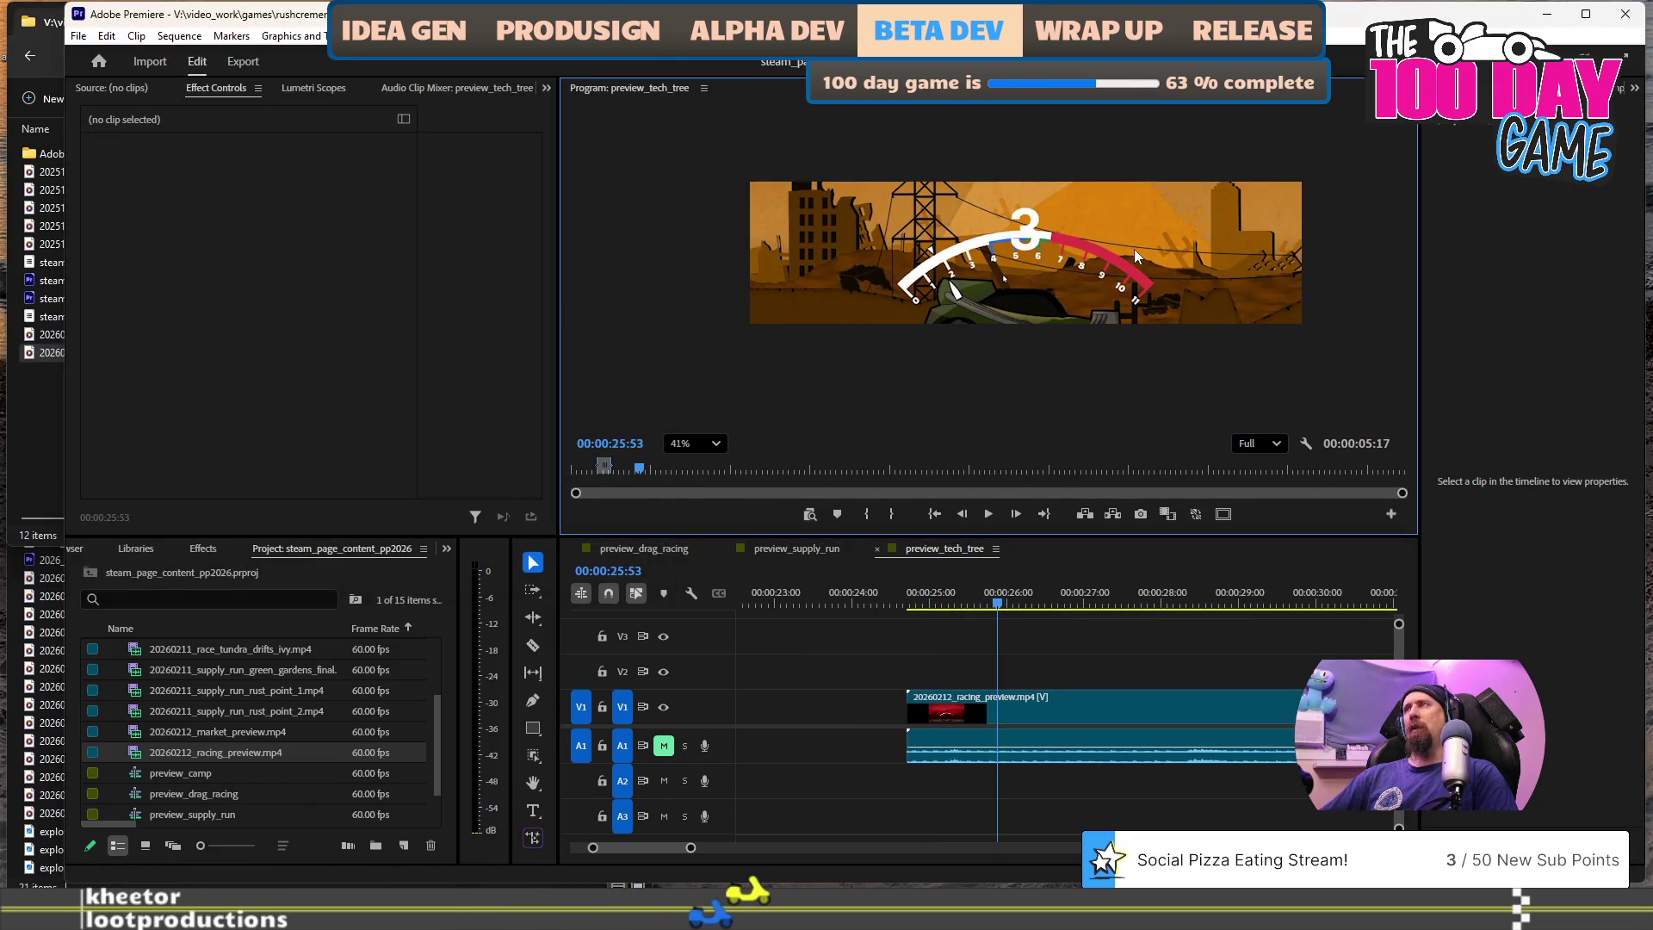
left_click(1117, 694)
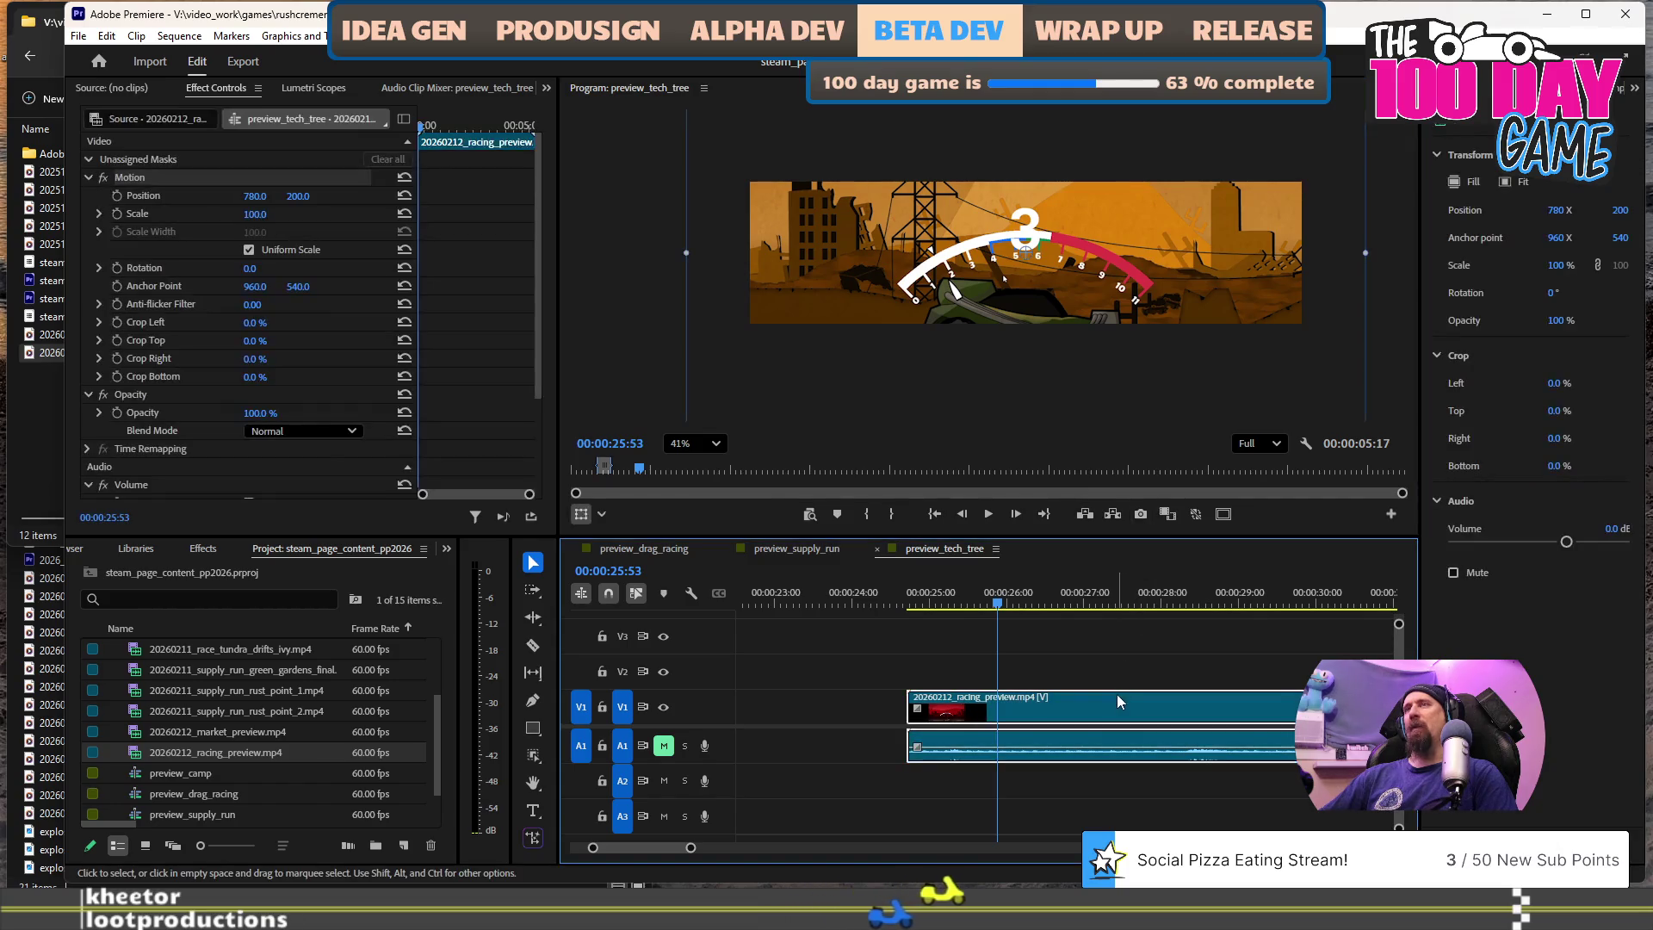
left_click_drag(687, 254, 747, 259)
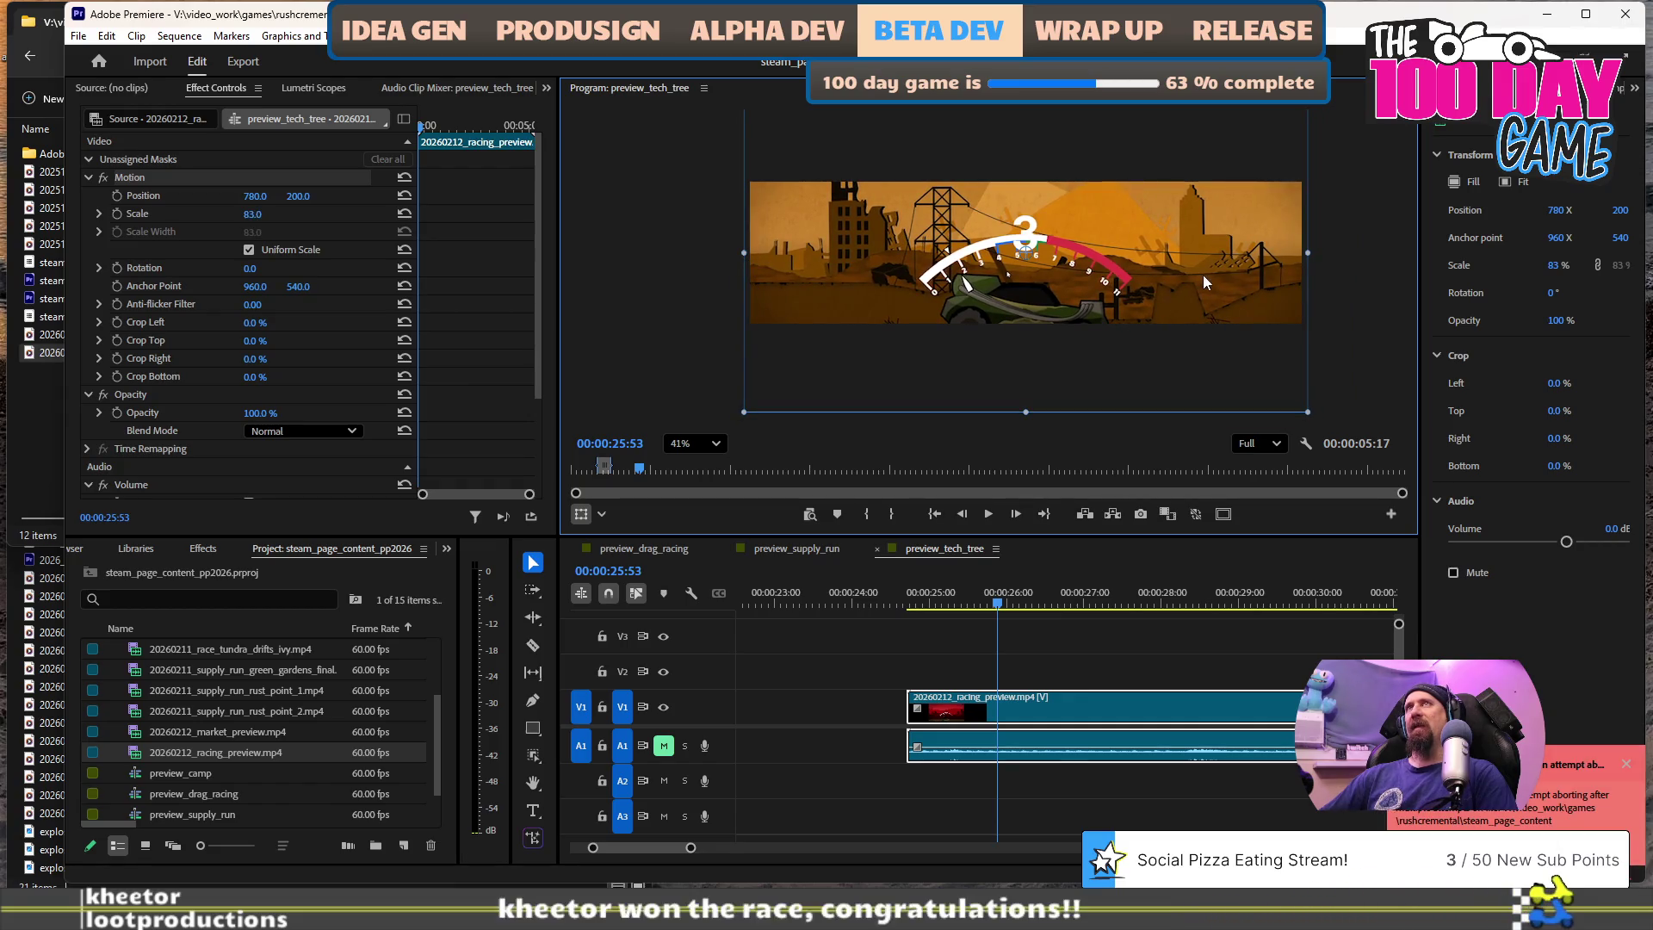
left_click_drag(1205, 272, 1202, 213)
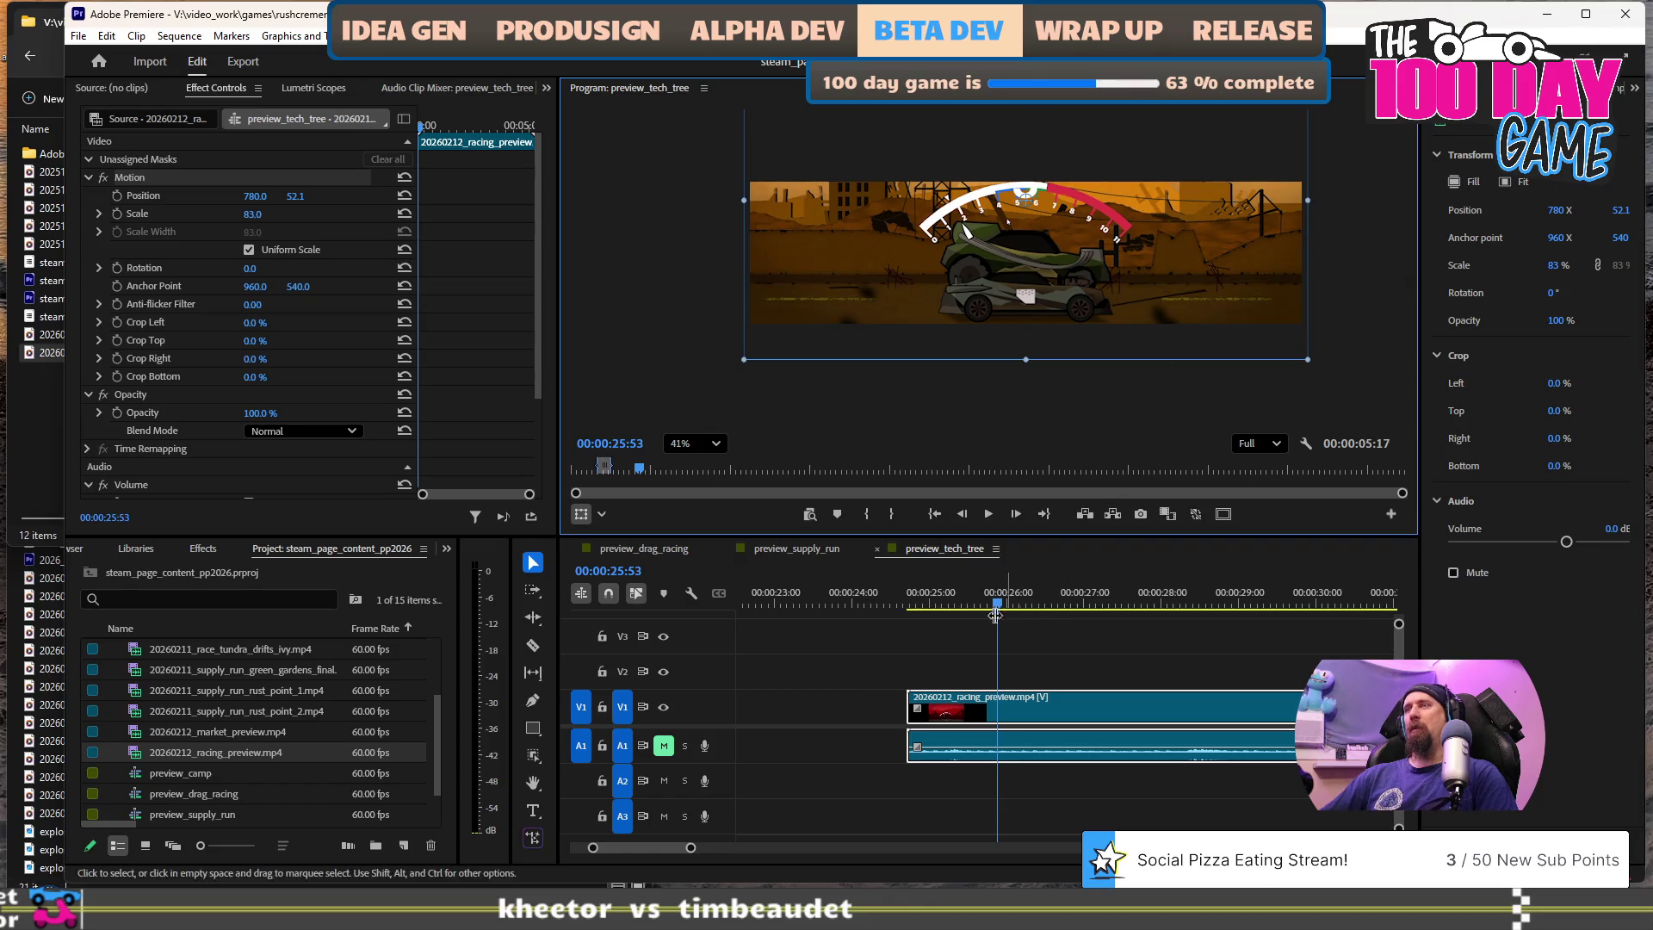
- Zoom the timeline out and scrub through the sequence to check the new clip
left_click(967, 600)
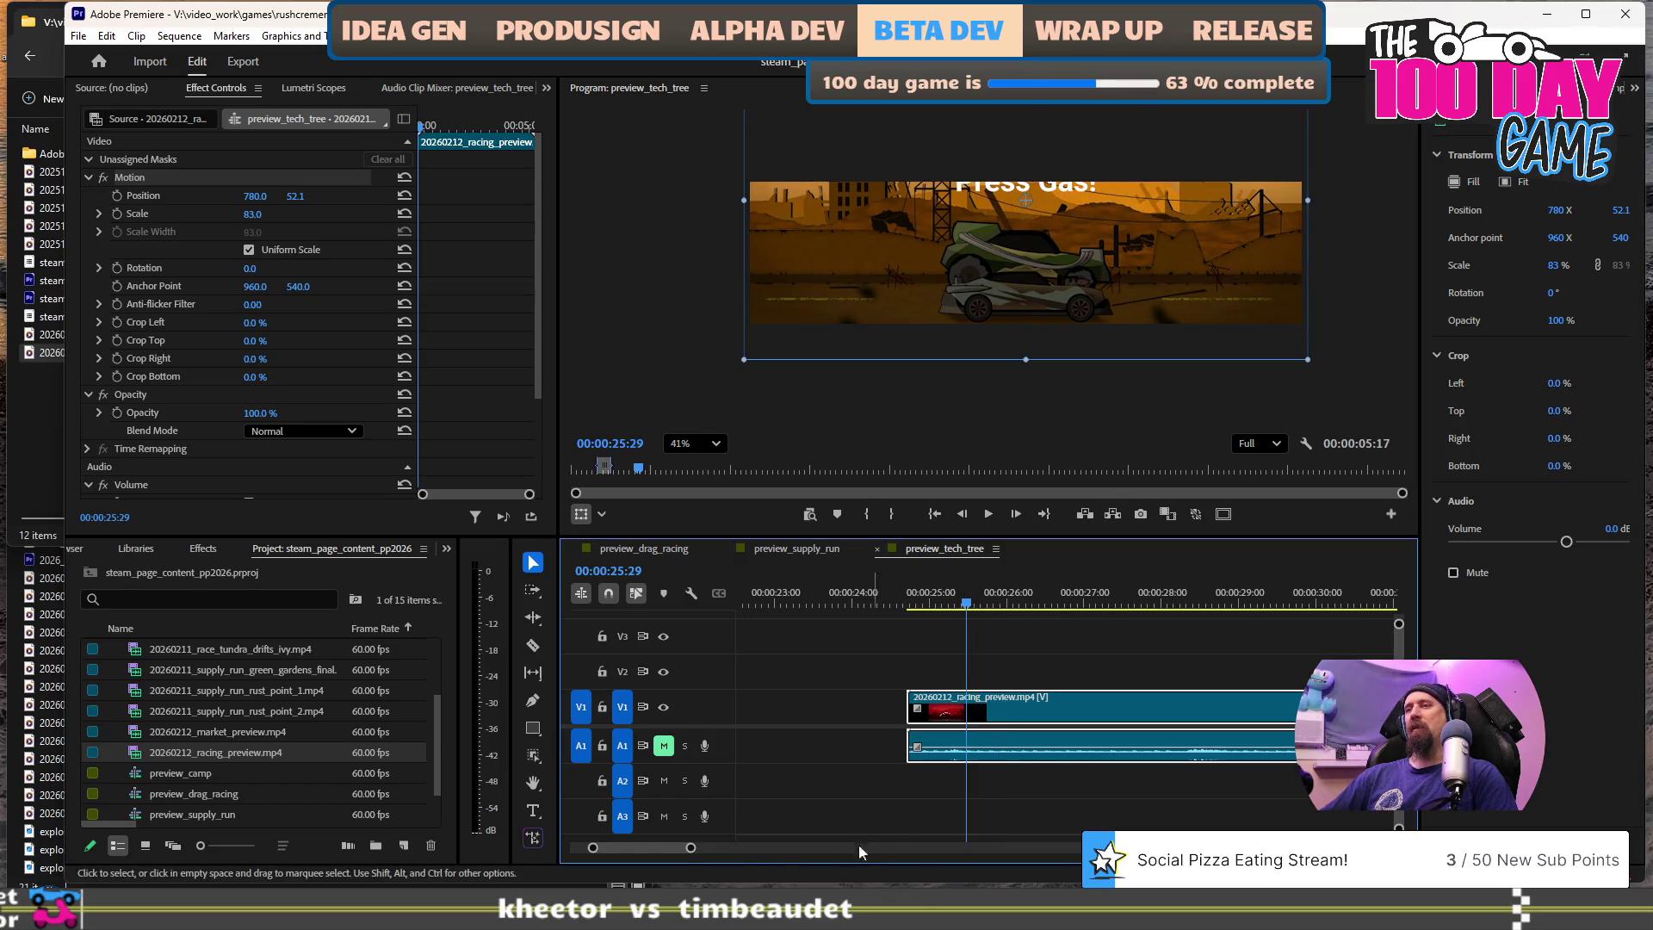
left_click_drag(684, 851, 704, 852)
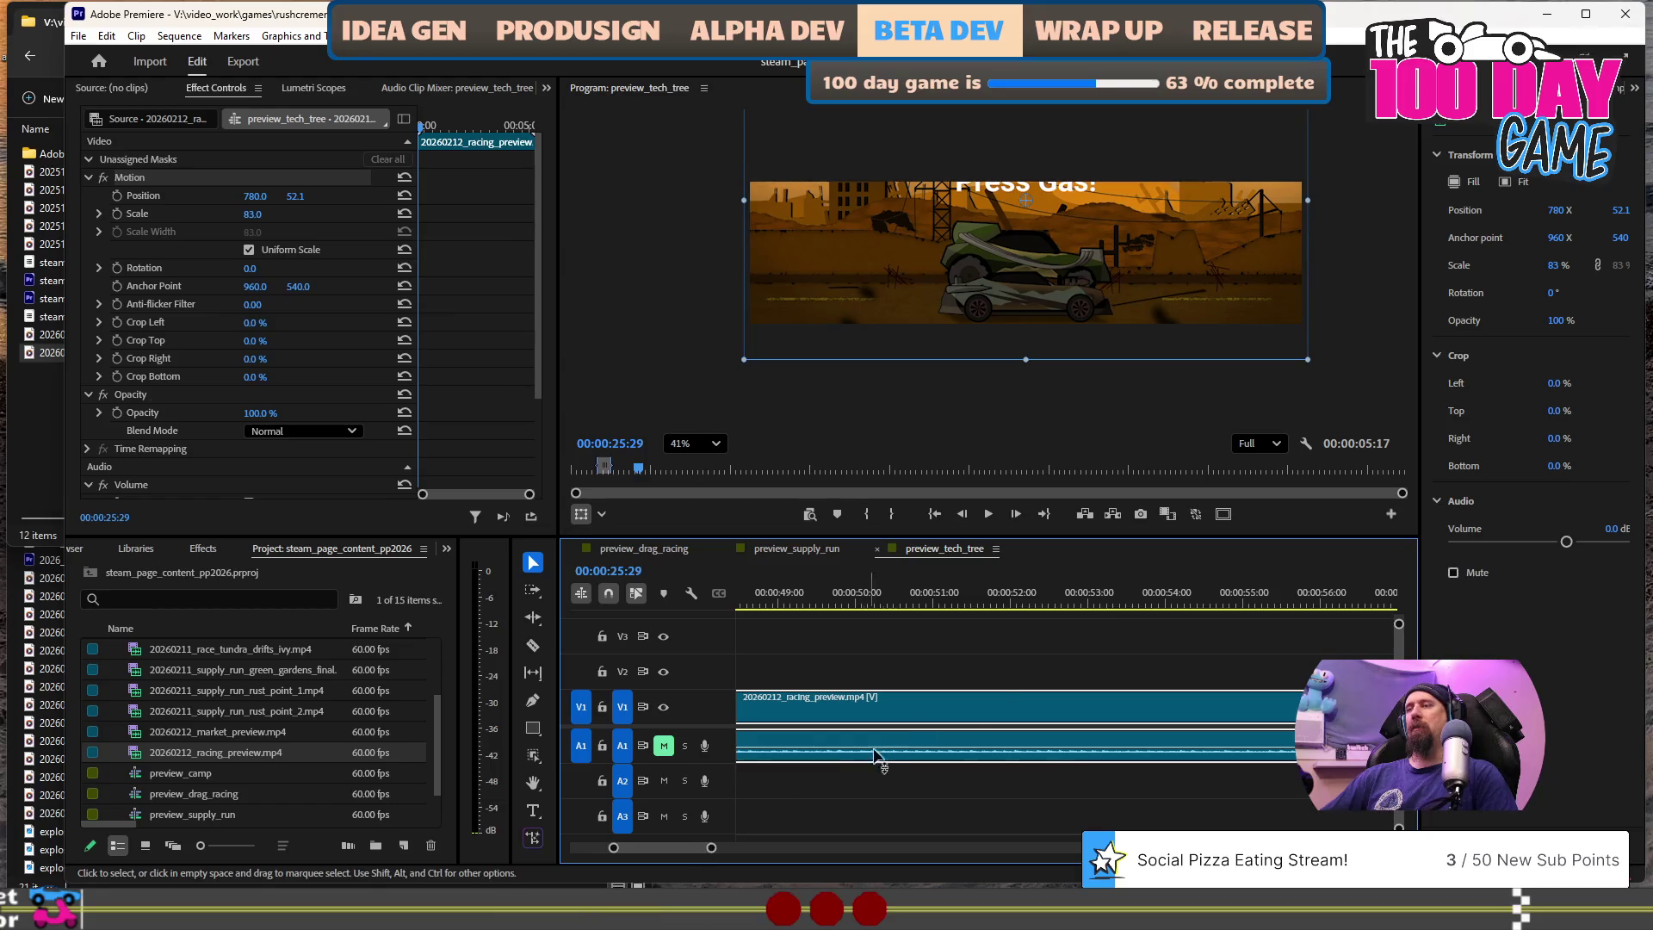
key("minus")
key("minus")
key("minus")
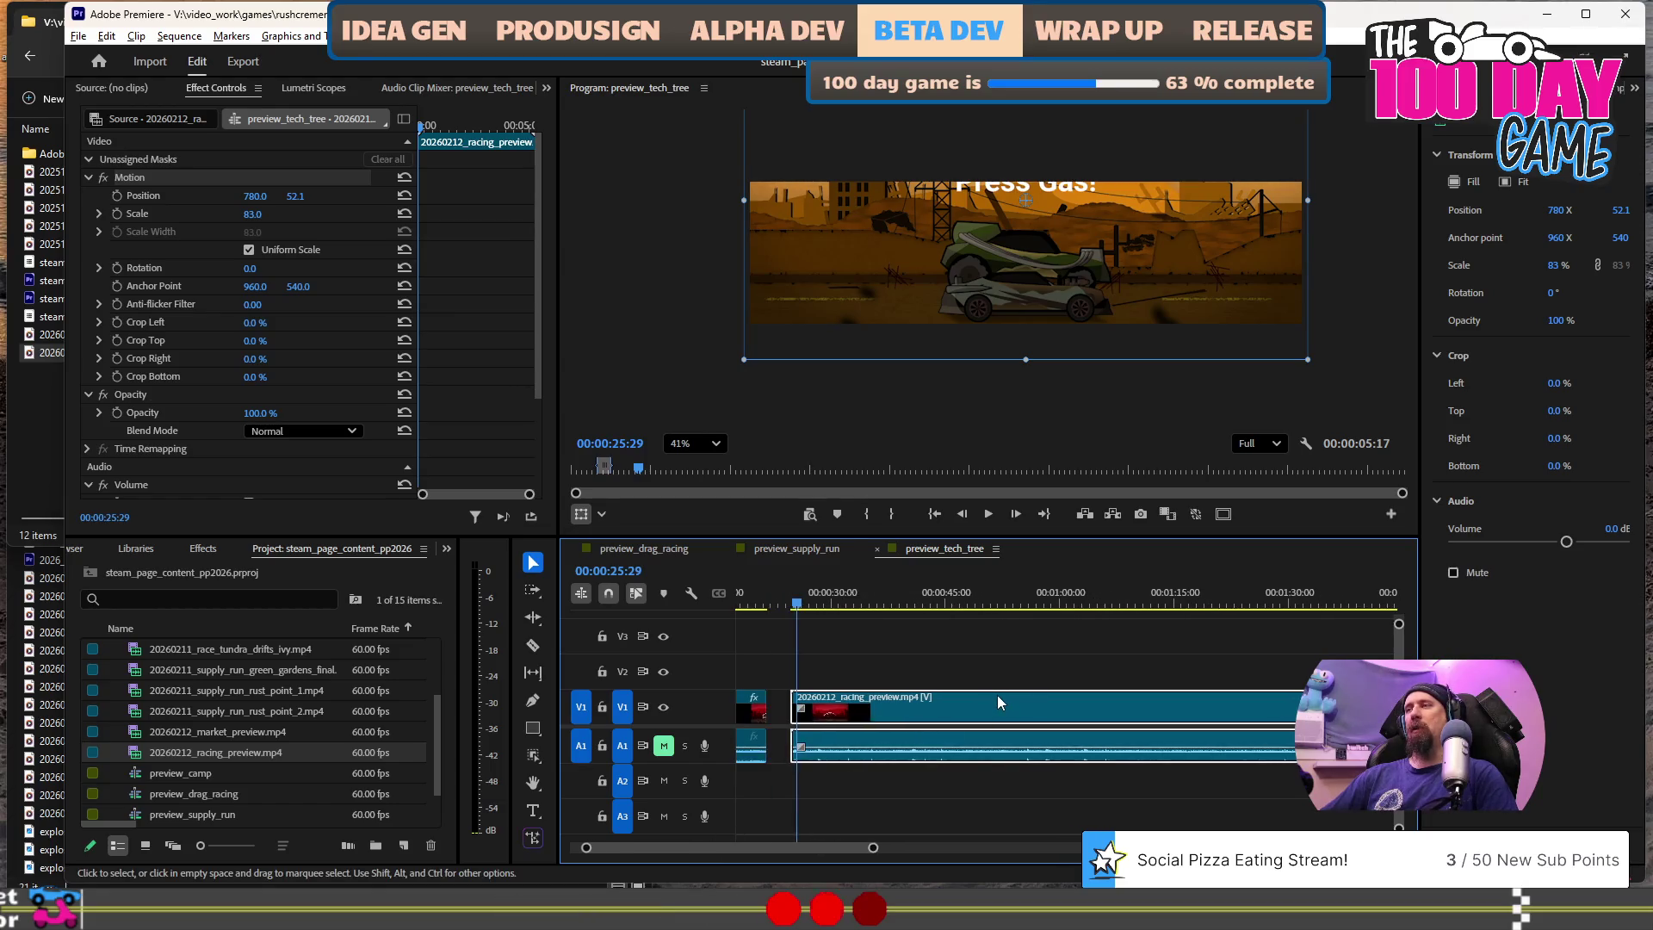
key("minus")
key("minus")
left_click(1253, 606)
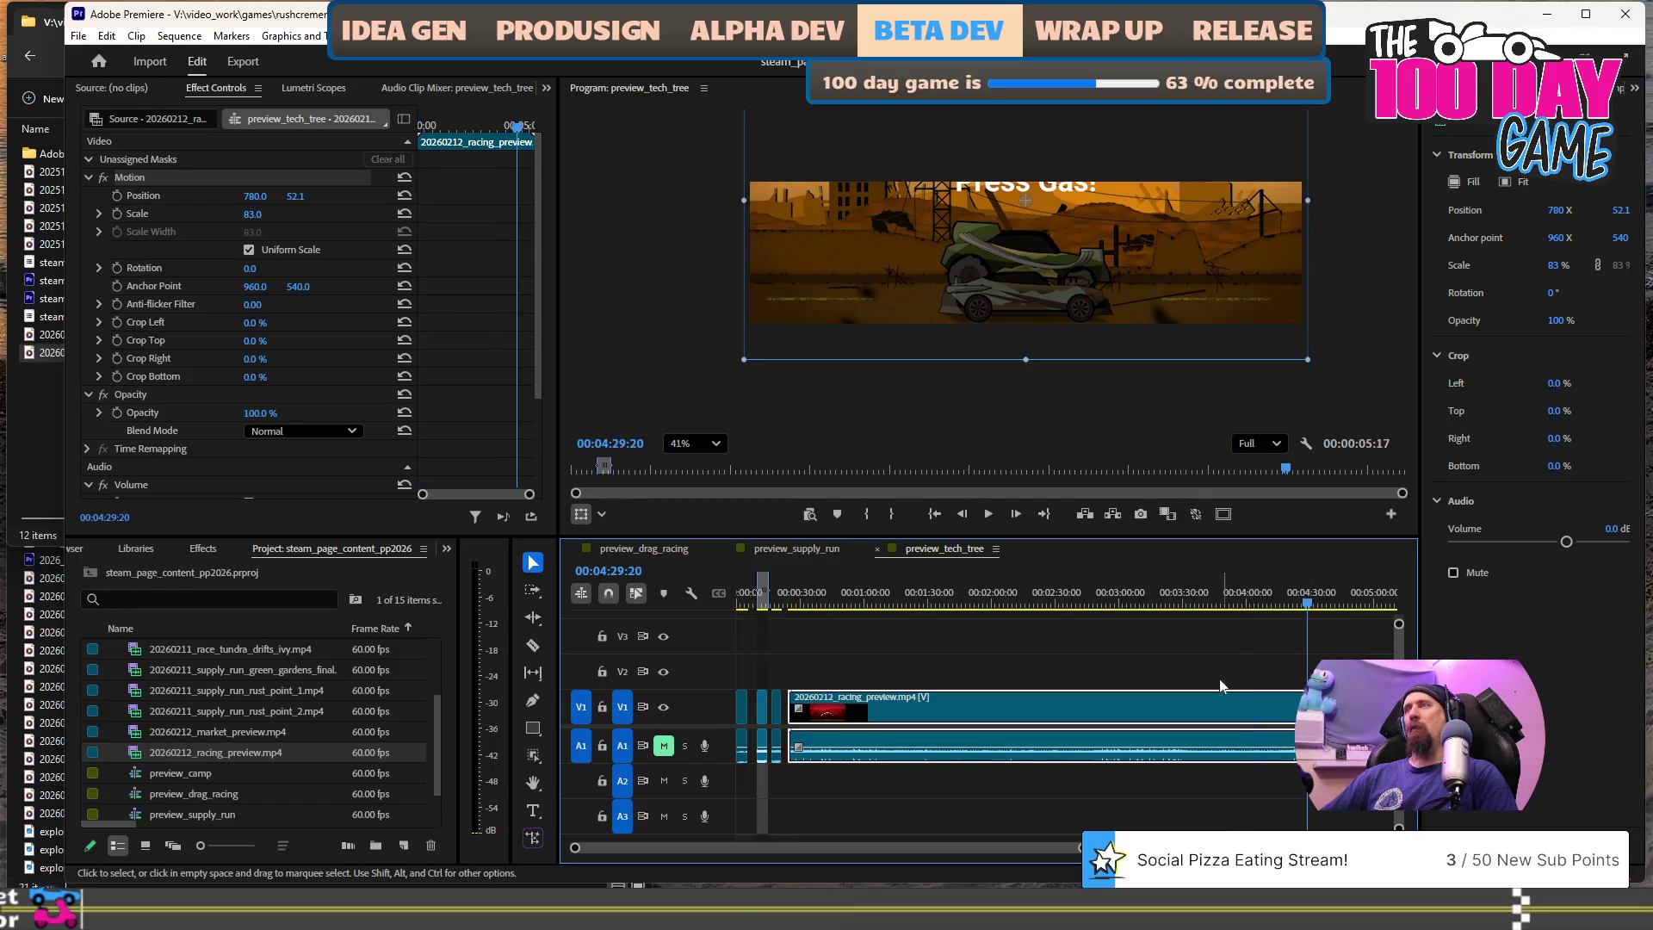
scroll(1312, 606, "down", 5)
left_click(860, 605)
left_click(780, 605)
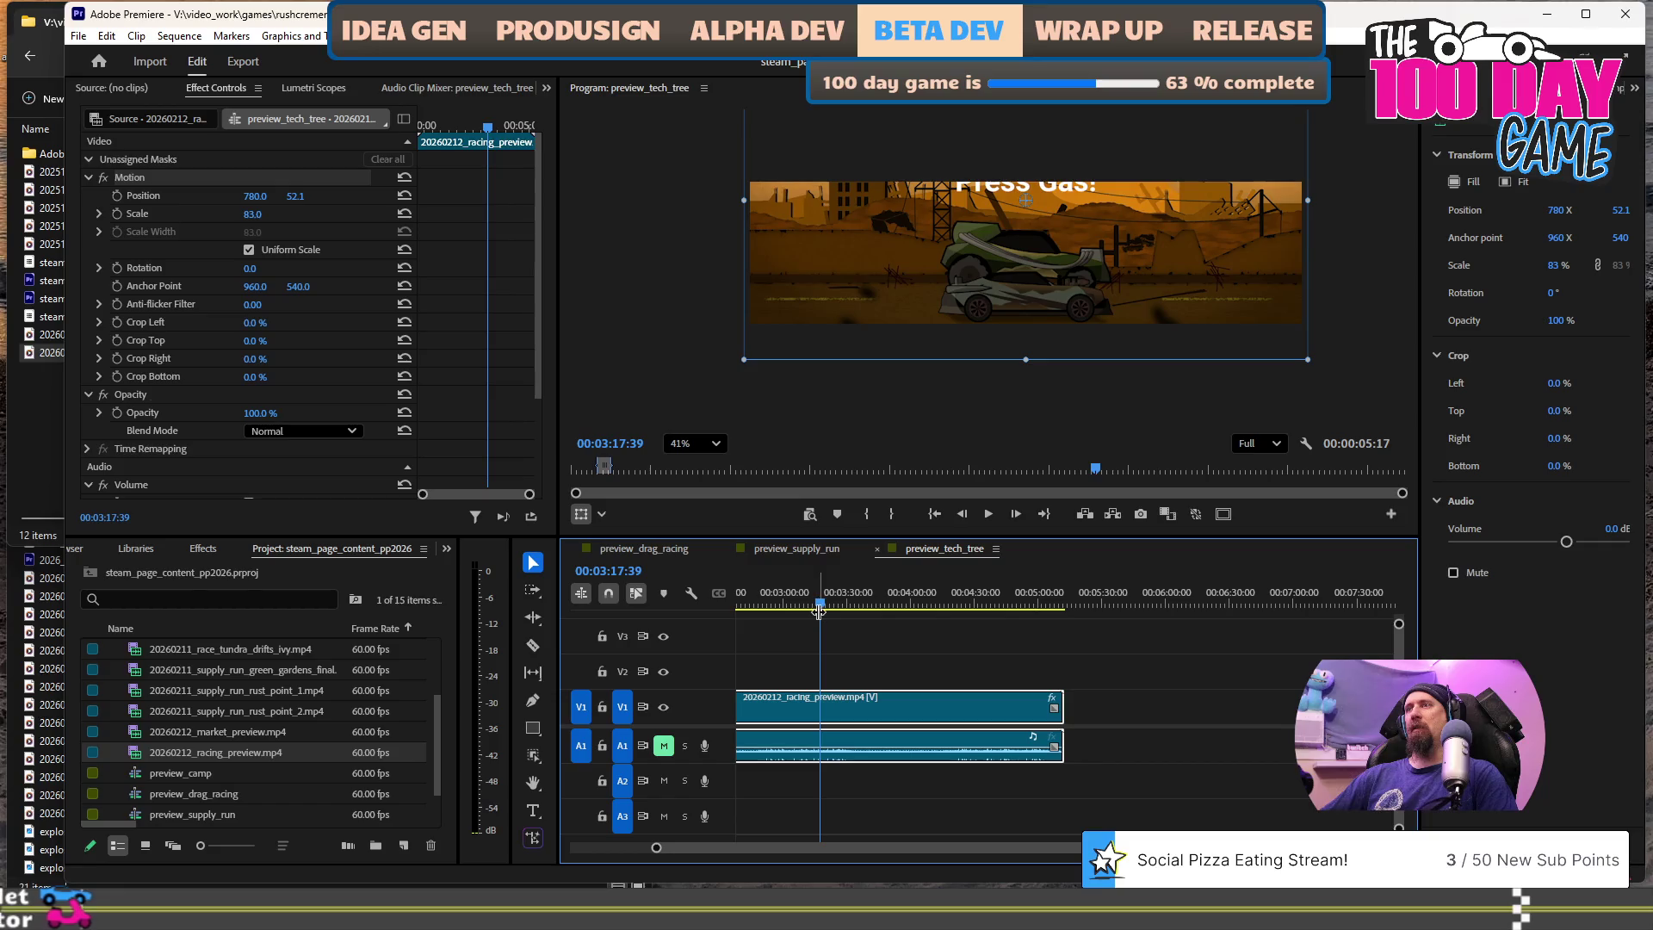
scroll(990, 654, "up", 6)
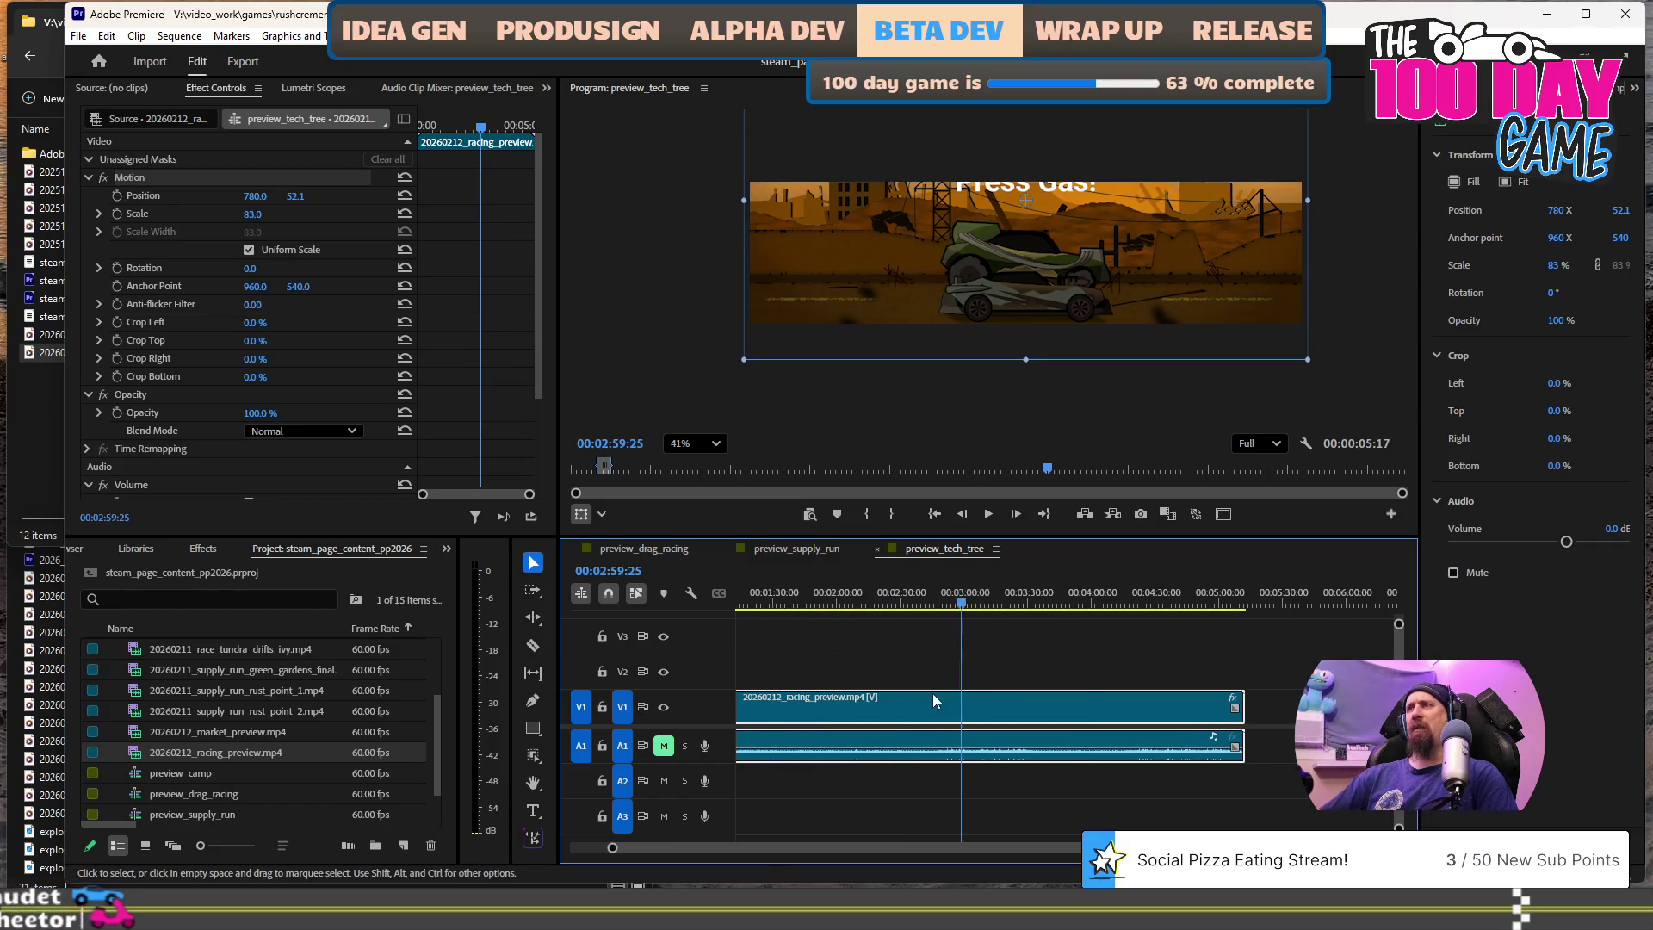
- Play the sequence from about 3:04 to review the footage, then minimize Premiere
left_click(1078, 605)
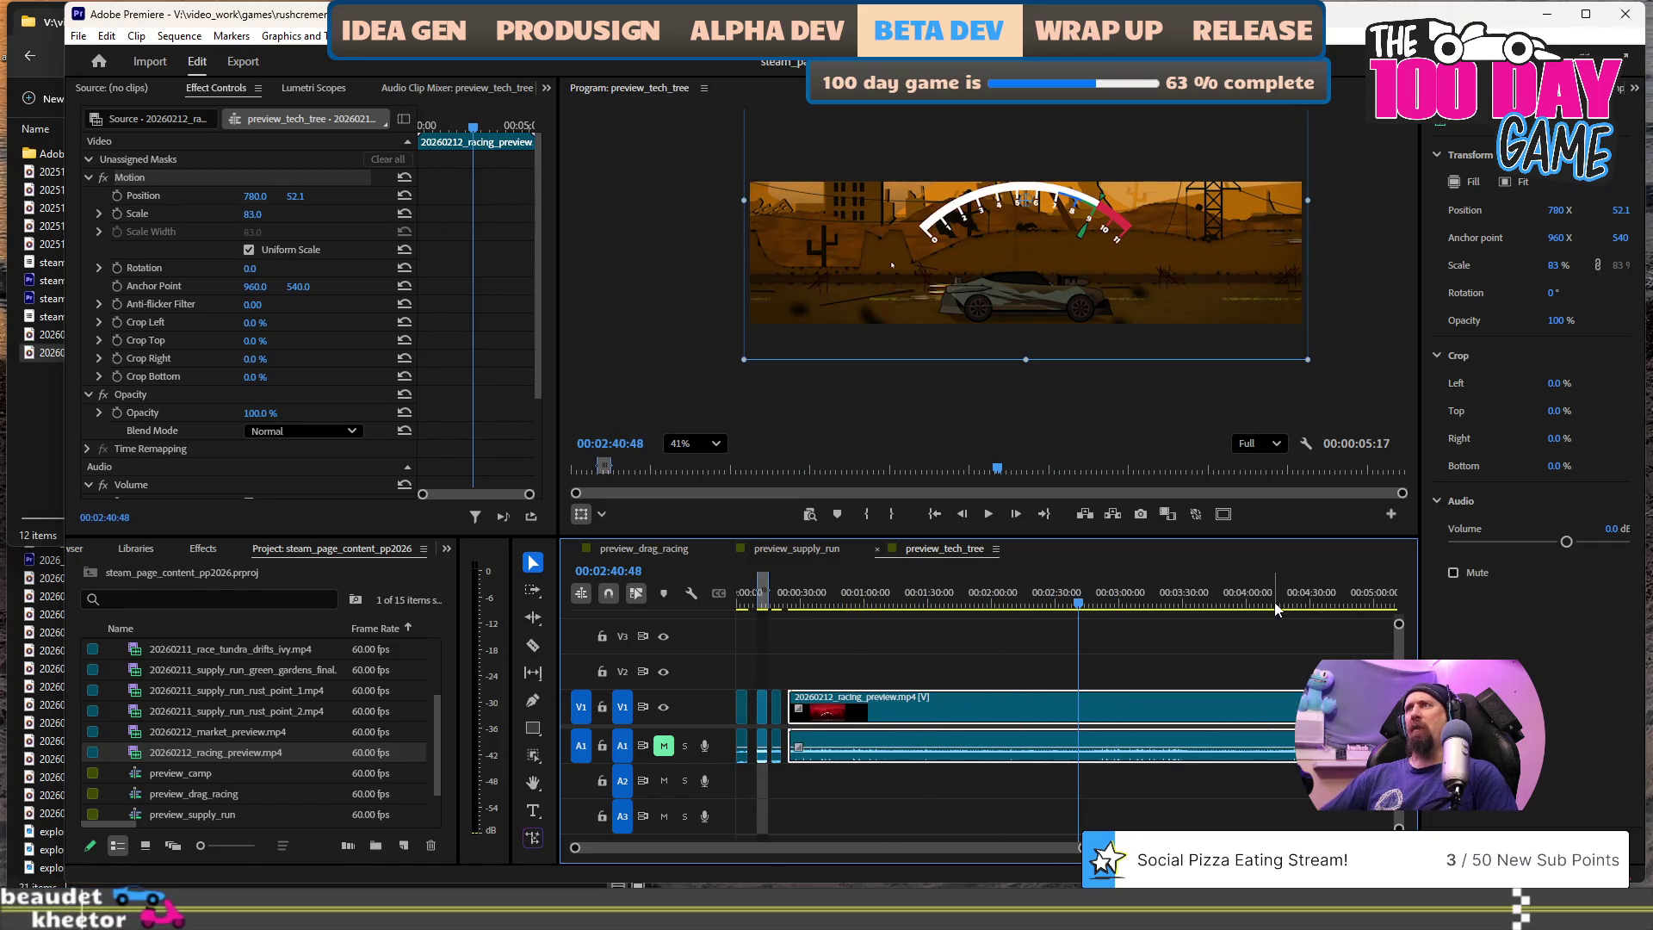
left_click(1127, 605)
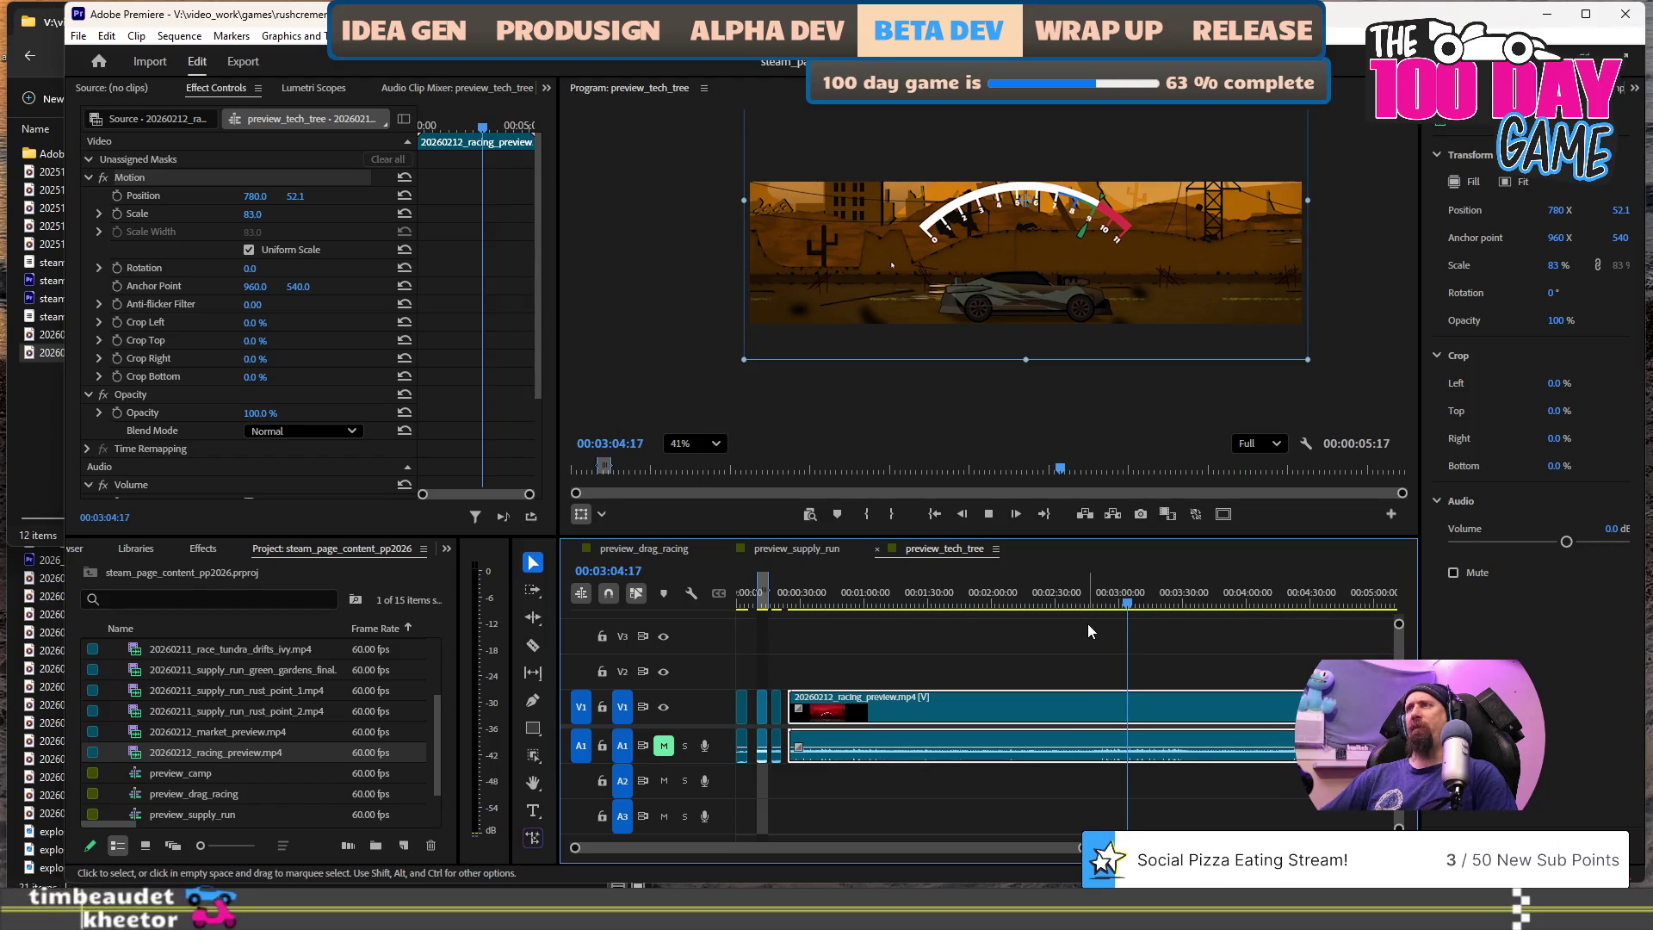
key("Left")
key("Left")
key("Left")
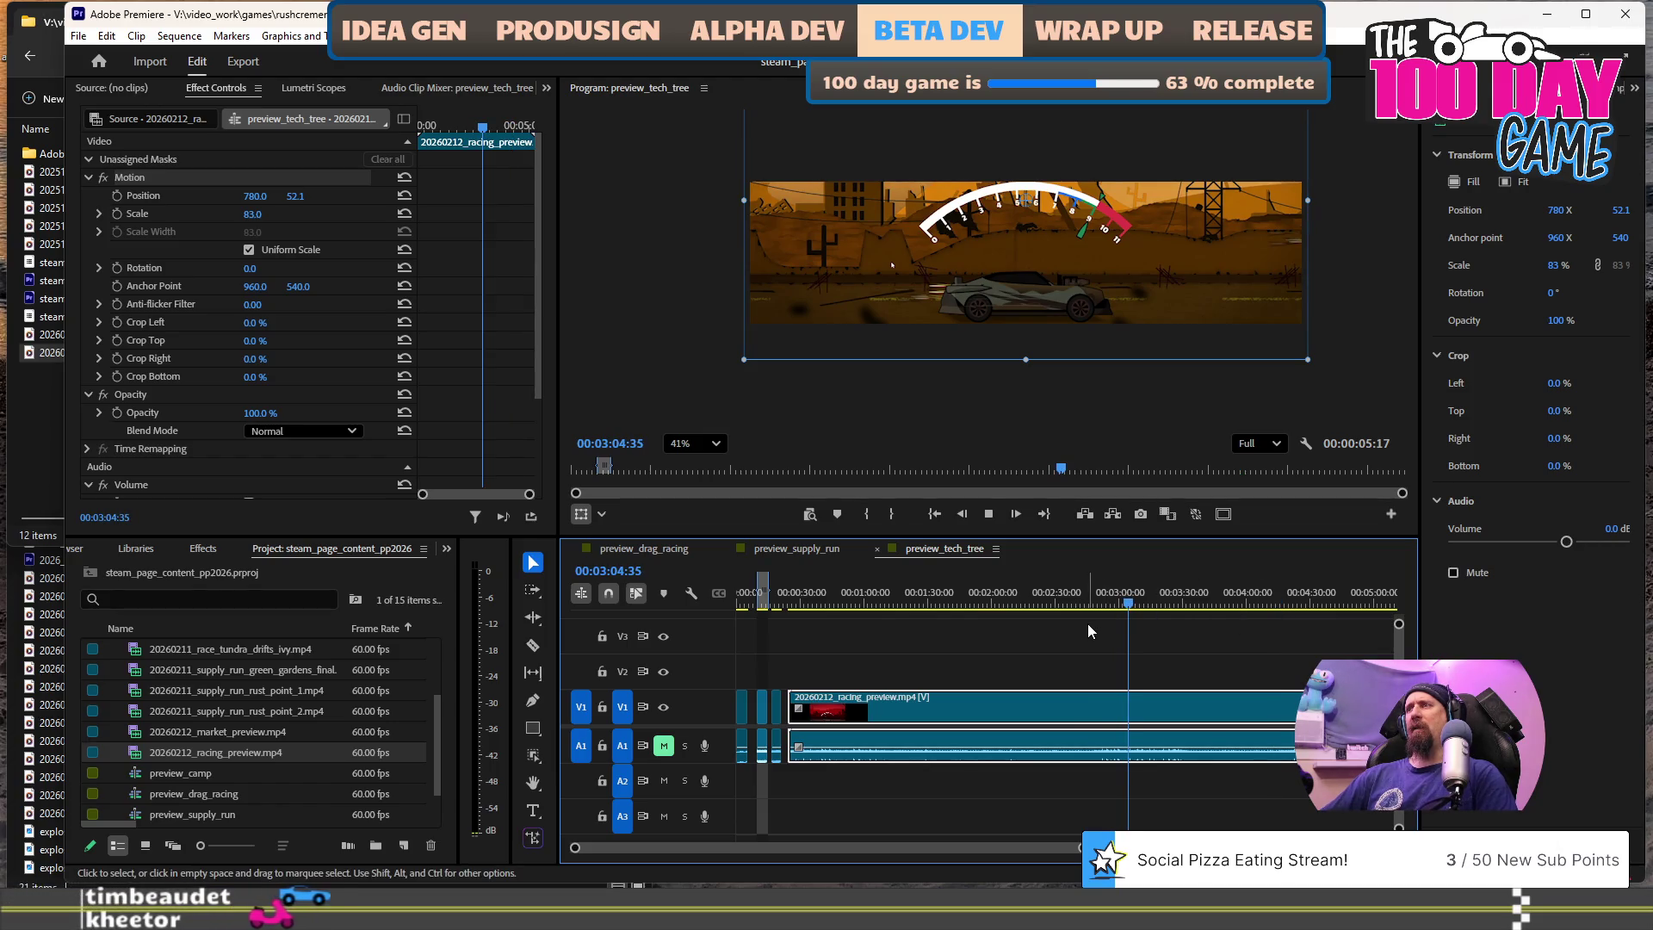
key("space")
key("space")
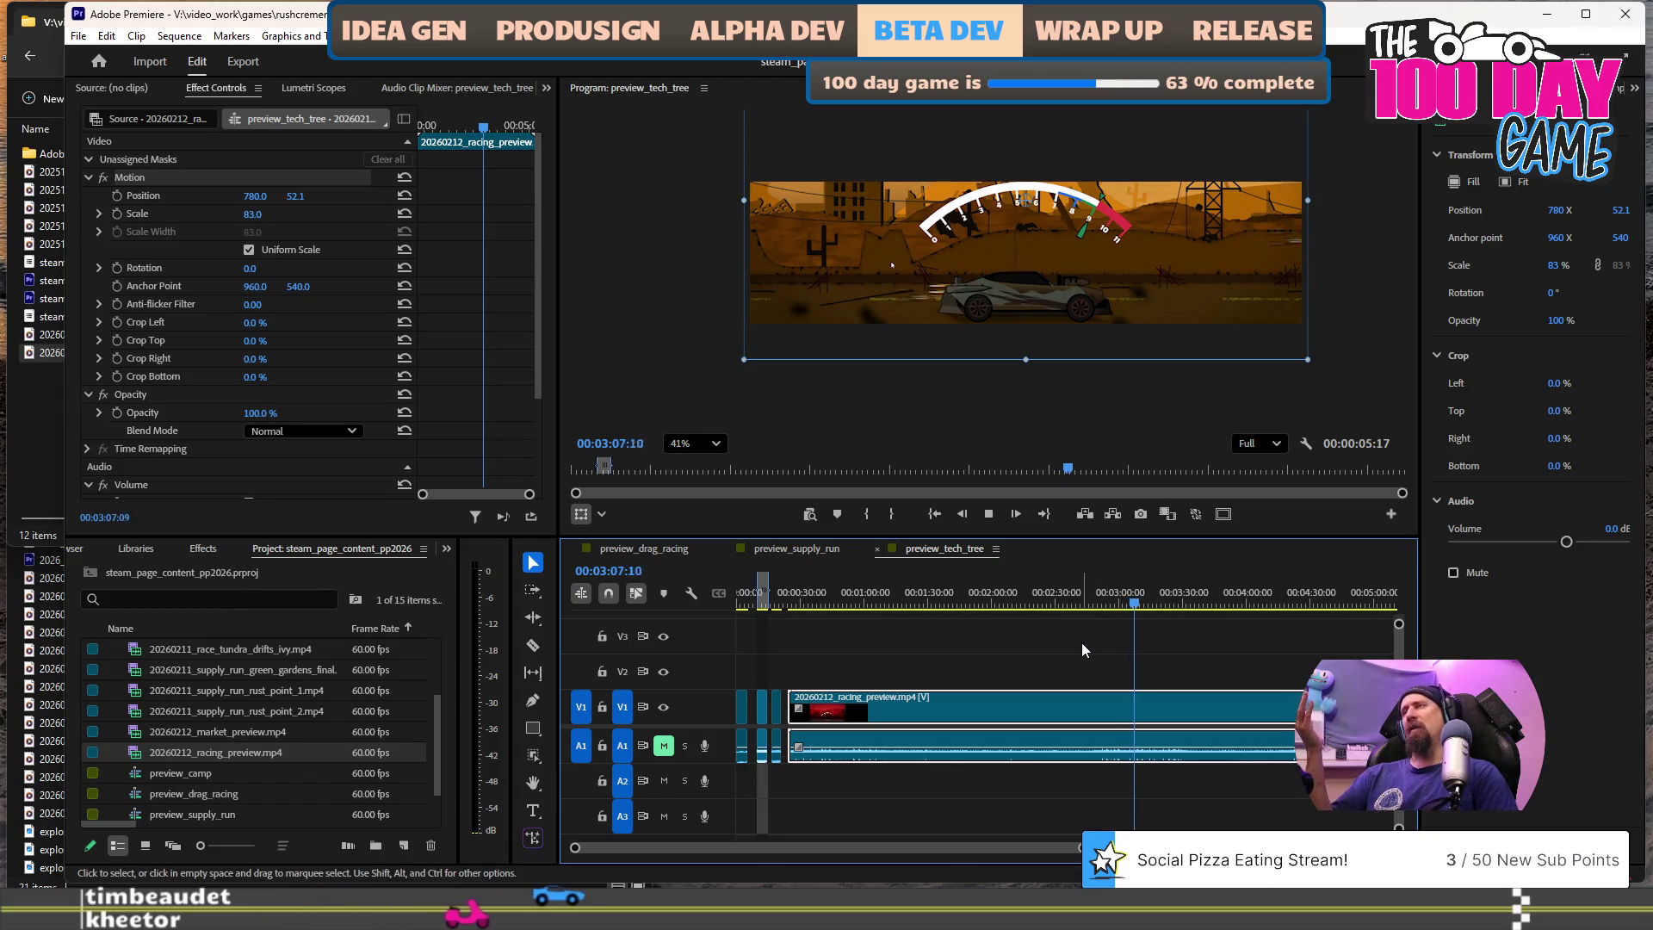
key("space")
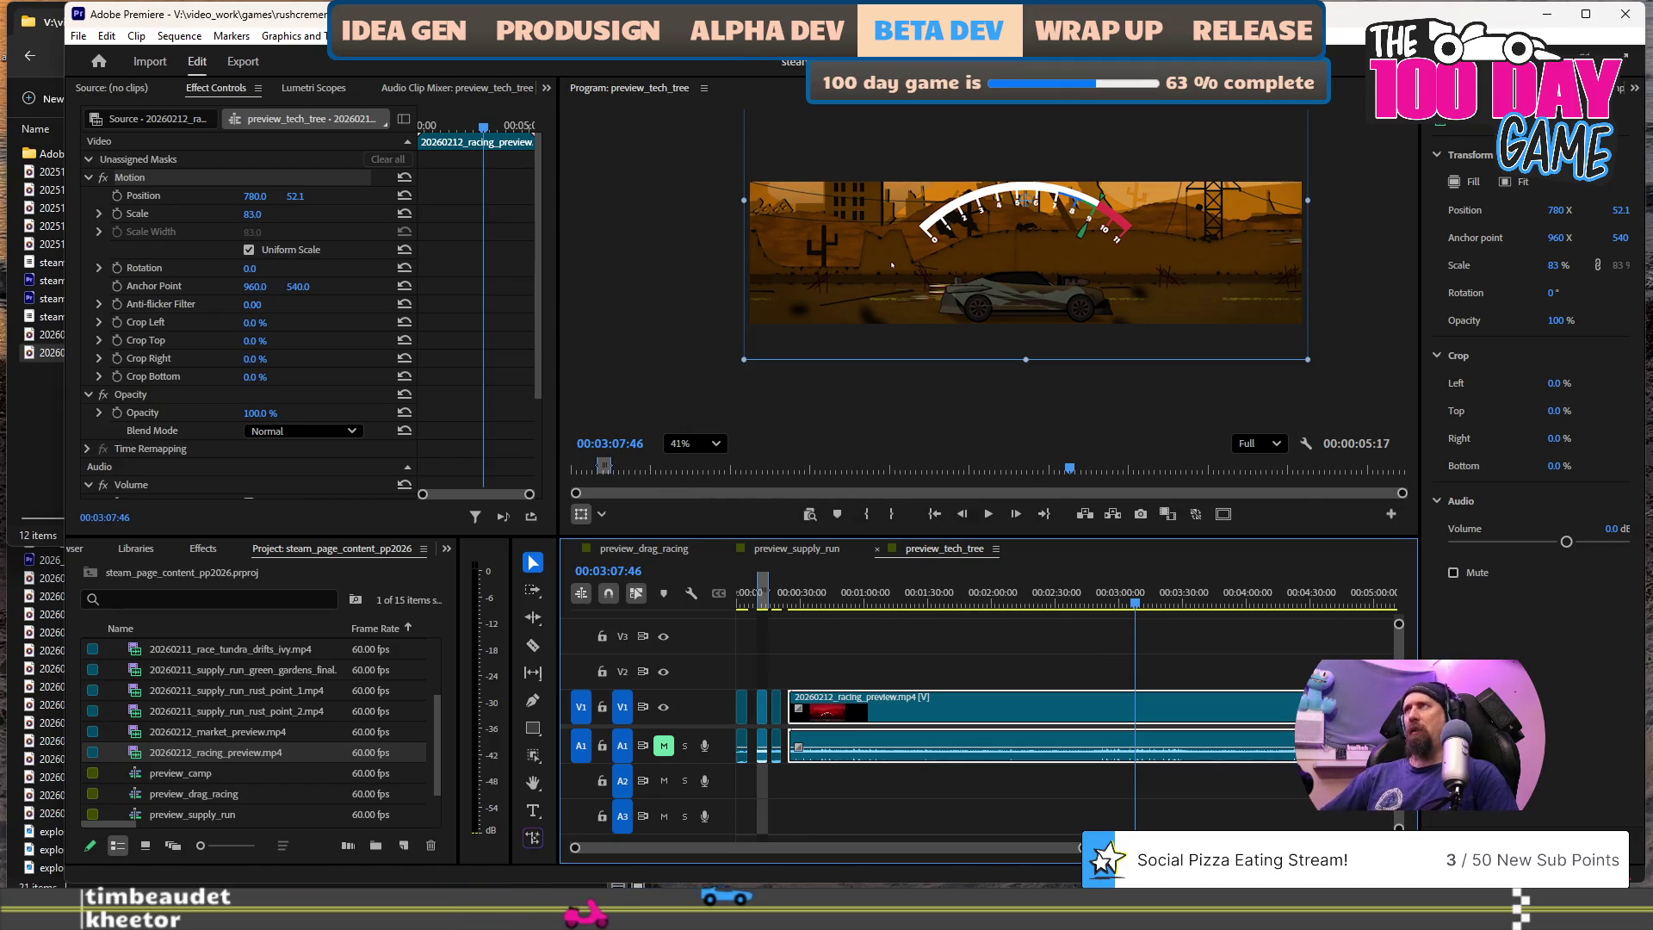
key("super+Down")
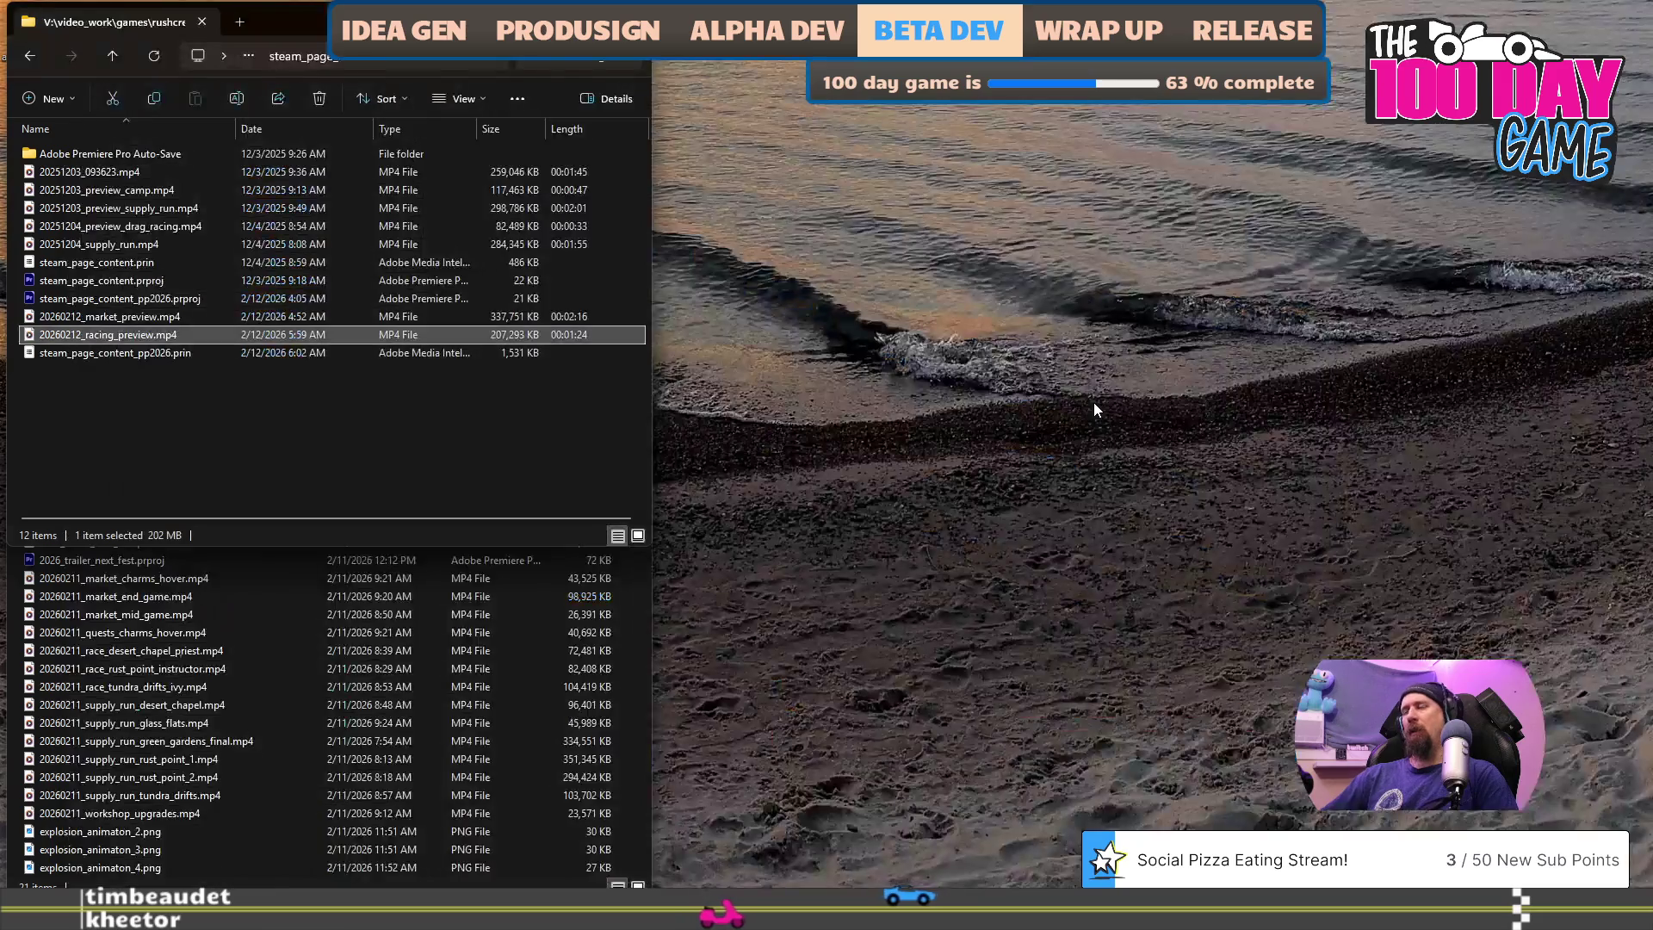
- Launch Premiere Pro 2025 by searching 'premi' and open 2026_trailer_next_fest
key("super")
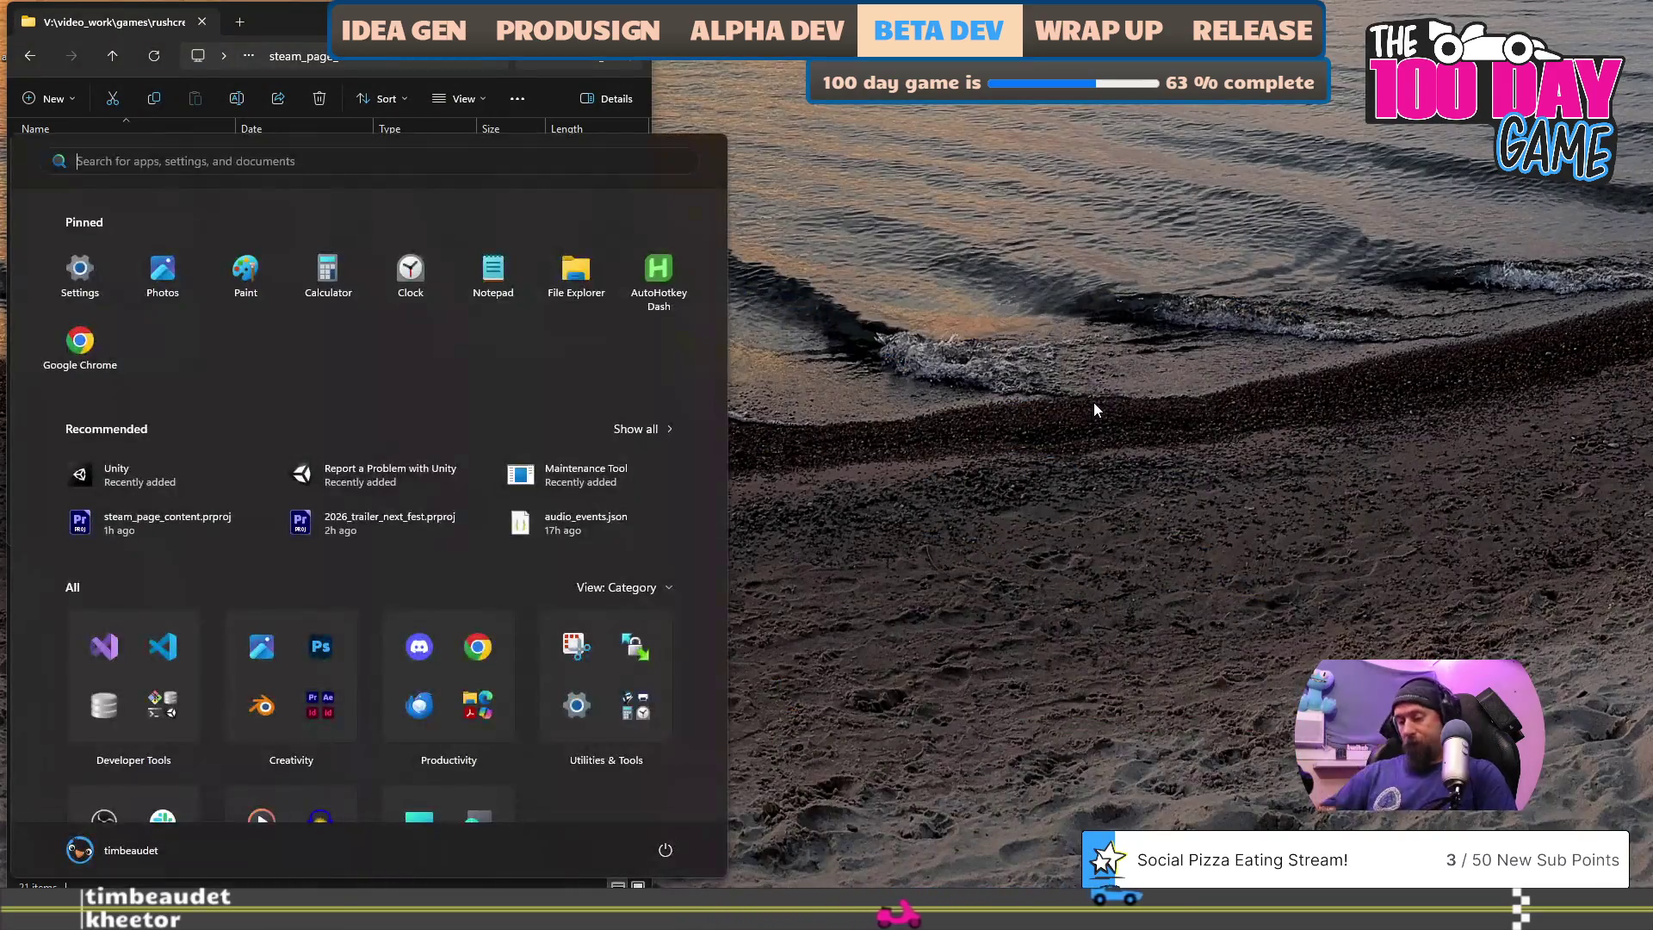
type("premi")
key("Return")
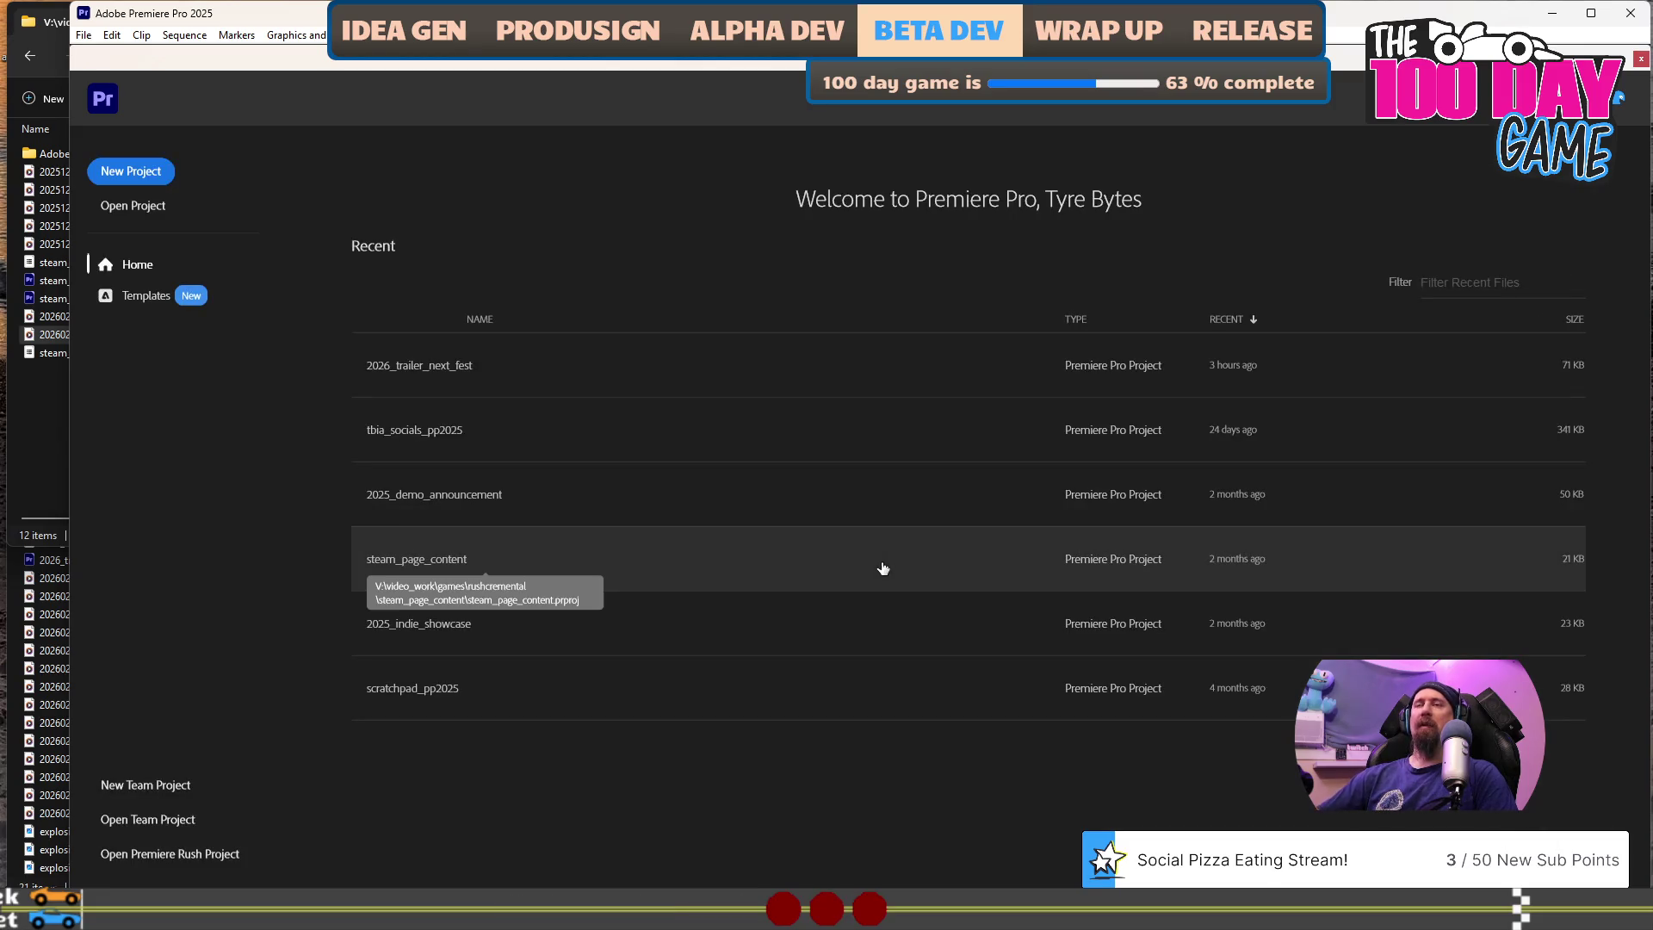
left_click(506, 367)
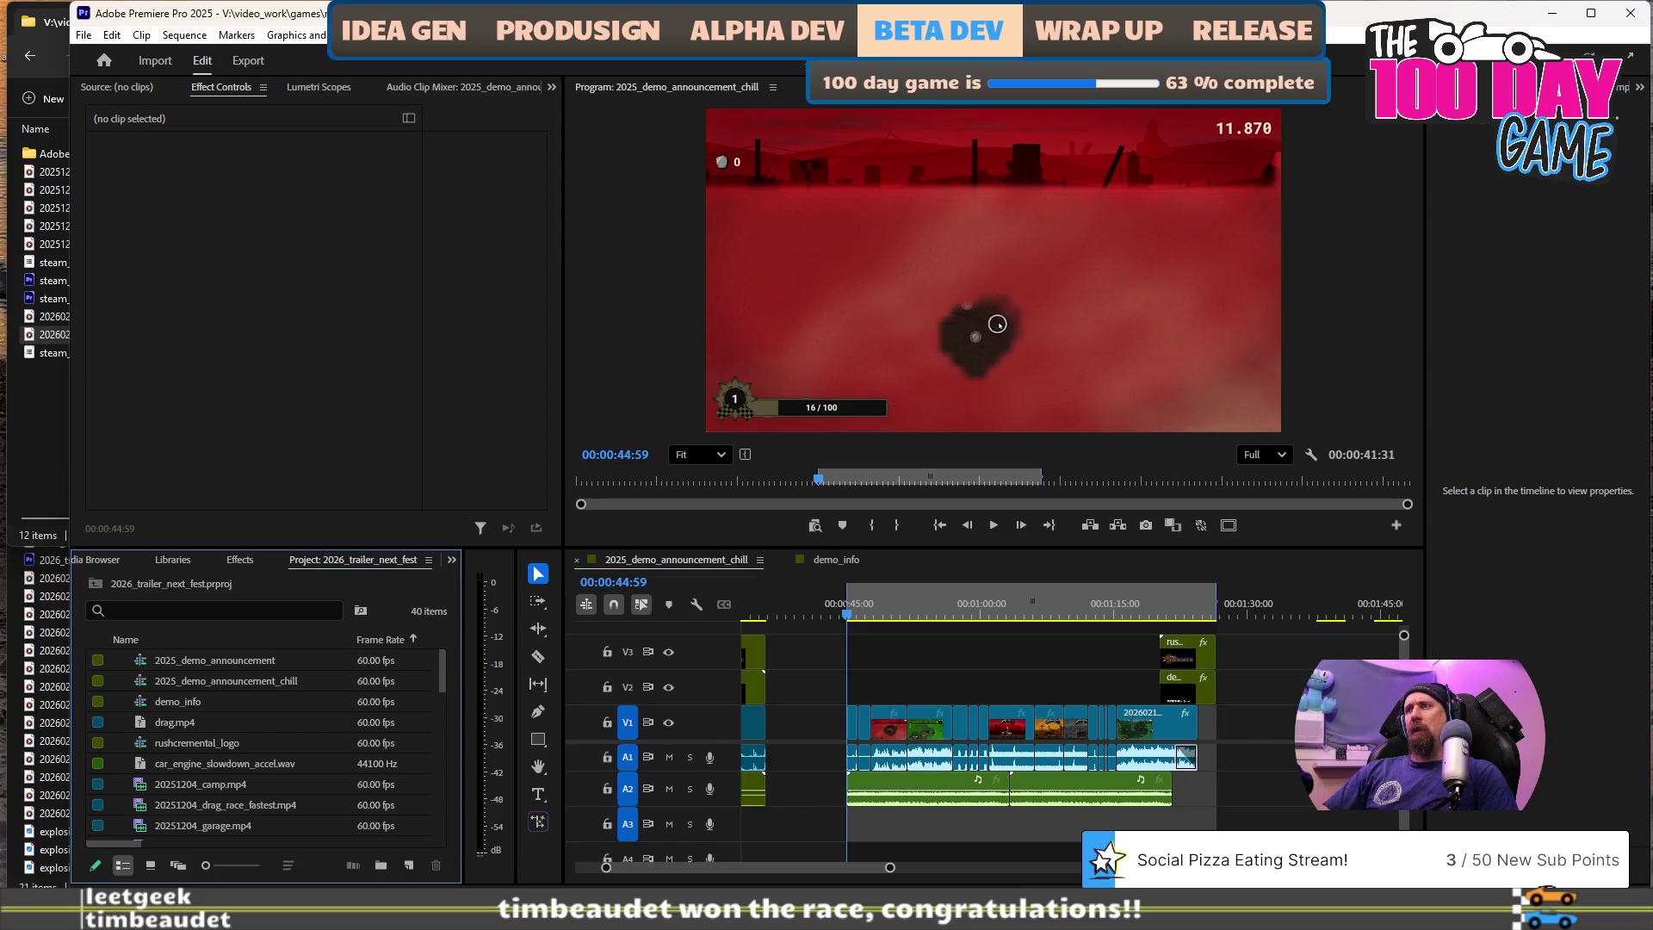
- Look over the 2026_trailer_next_fest timeline, then close Premiere Pro 2025
scroll(1009, 668, "up", 4)
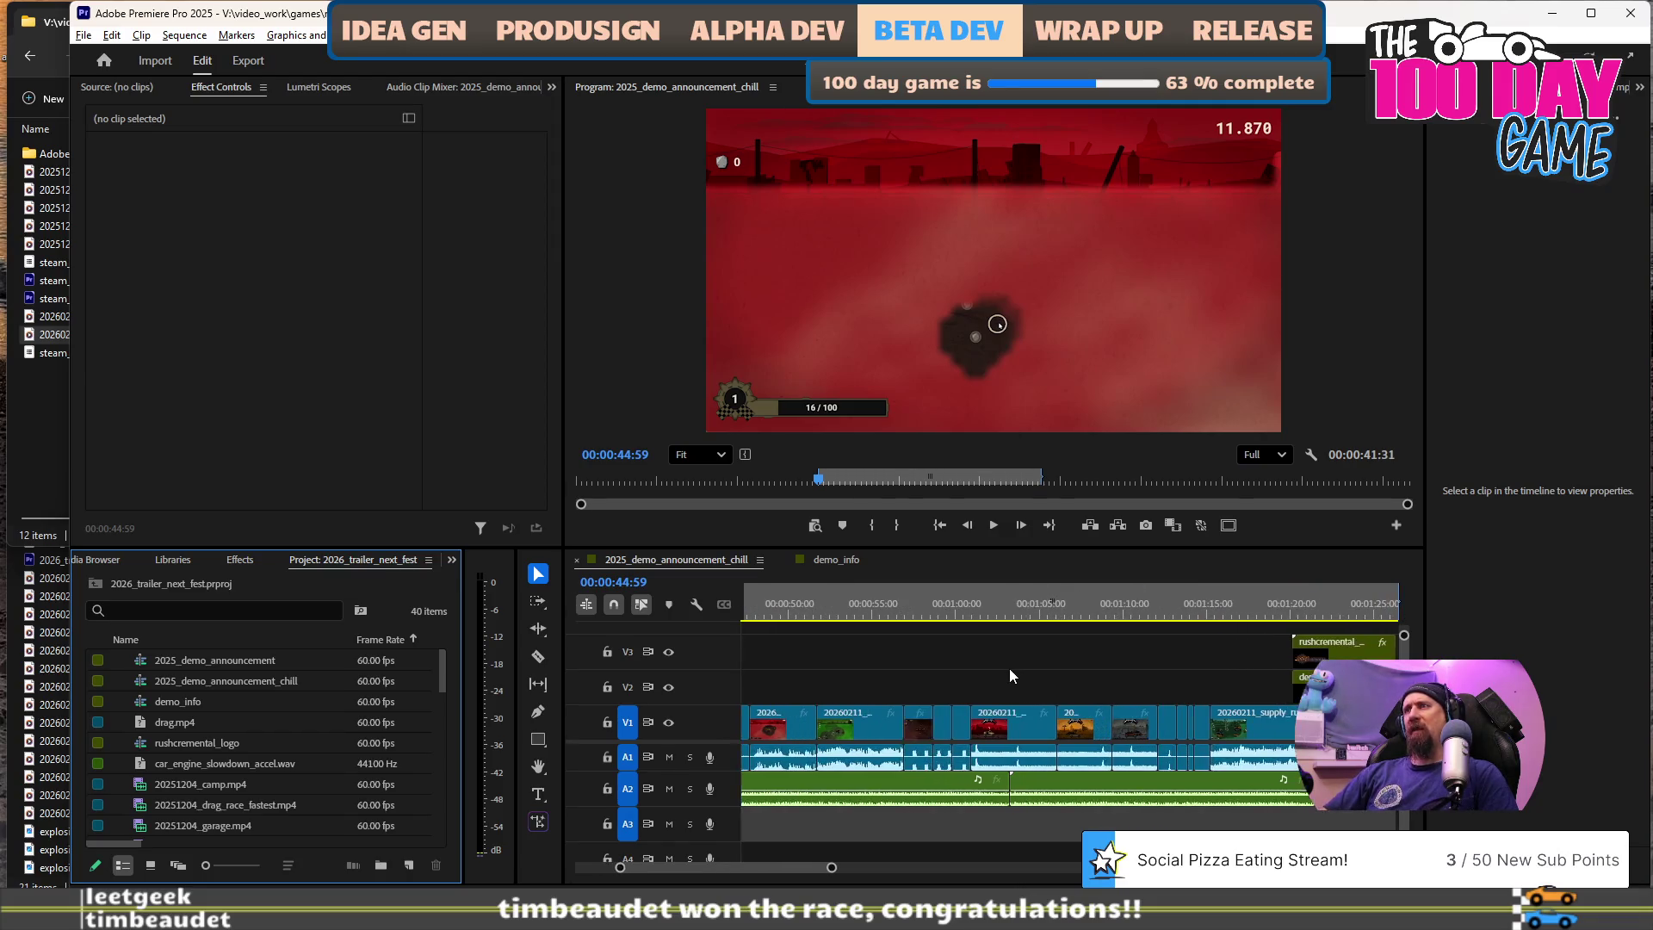
scroll(1008, 668, "down", 3)
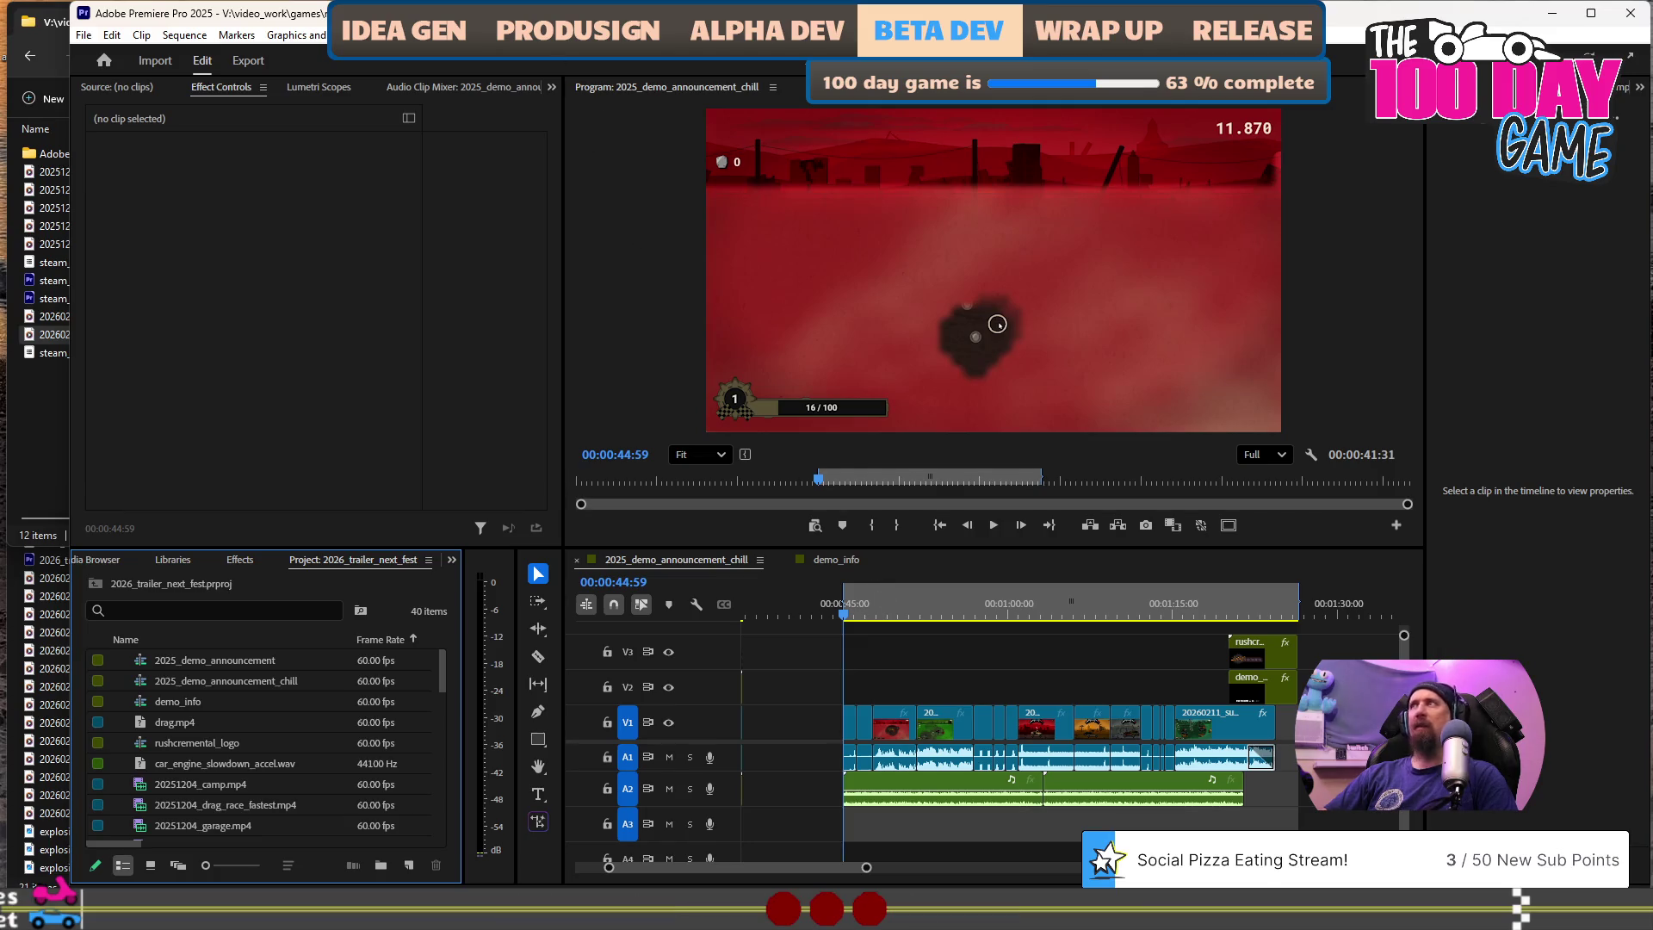
left_click(1633, 15)
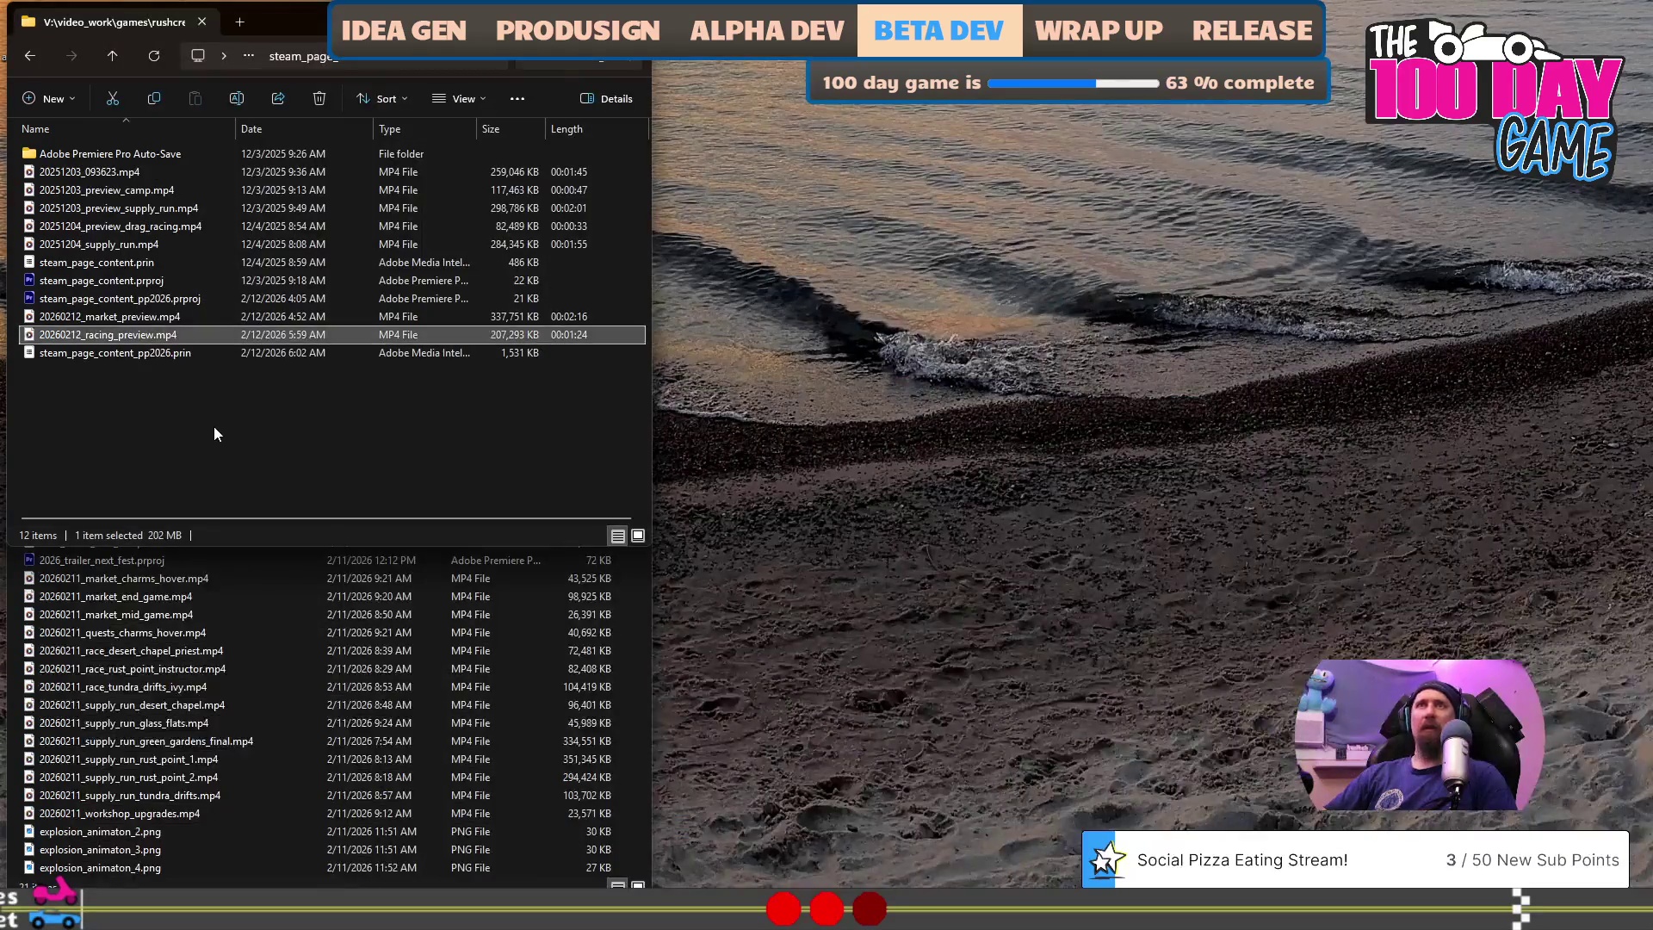
- Open steam_page_content_pp2026.prproj from Explorer, then bring the folder window forward
left_click(153, 298)
double_click(153, 298)
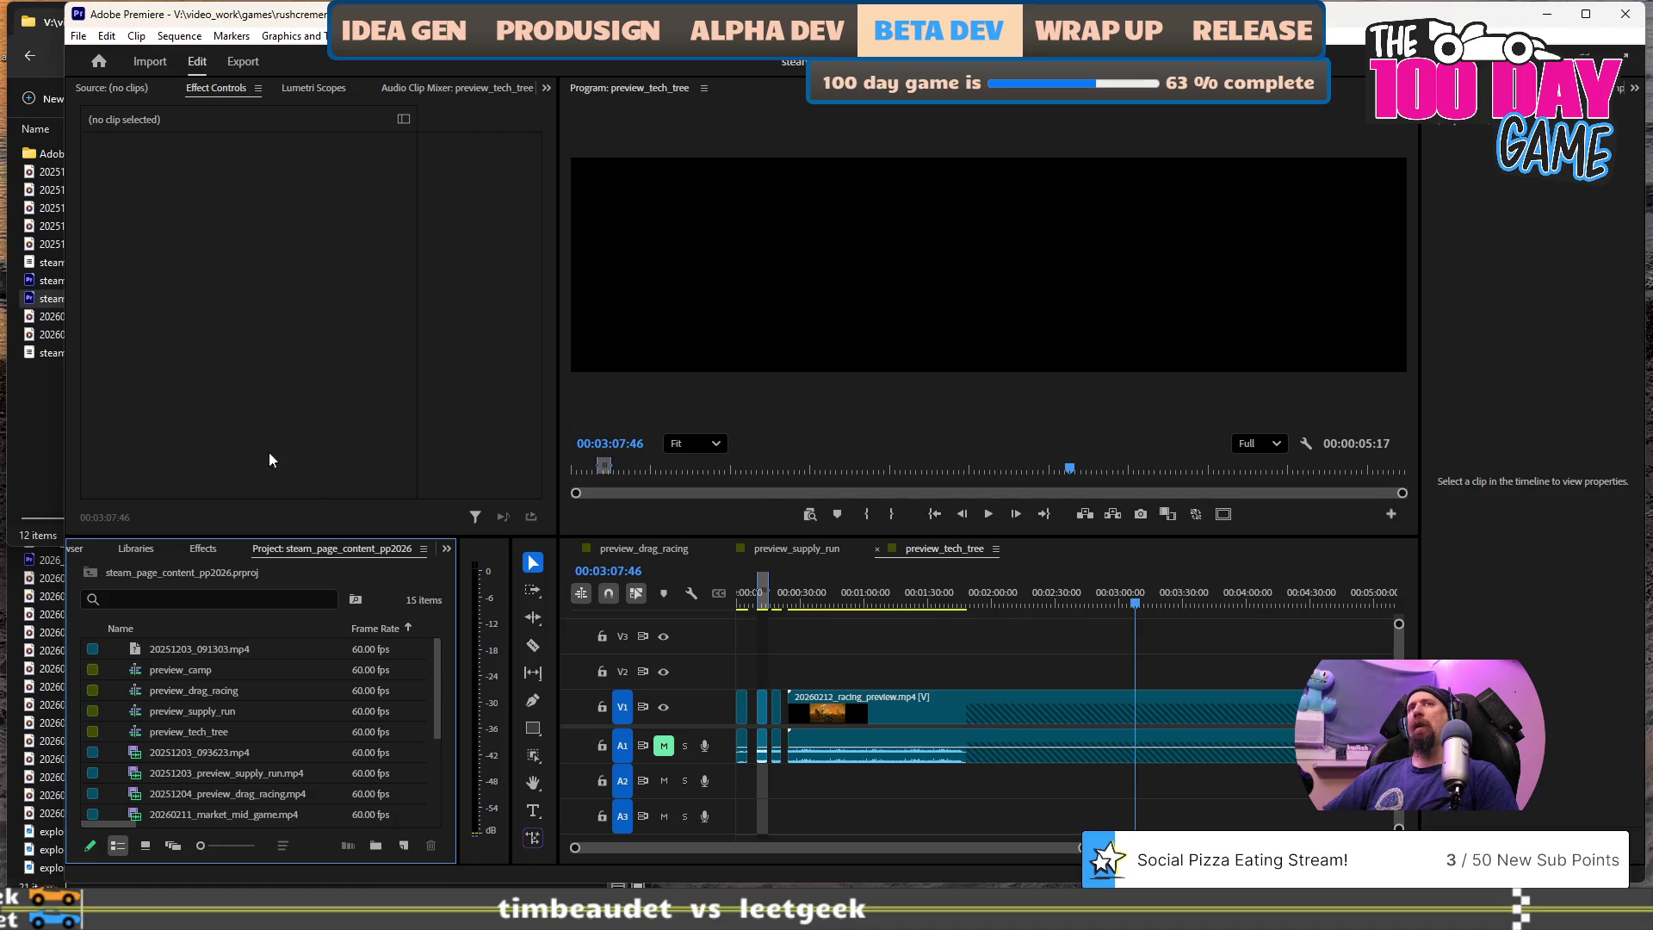
left_click(16, 393)
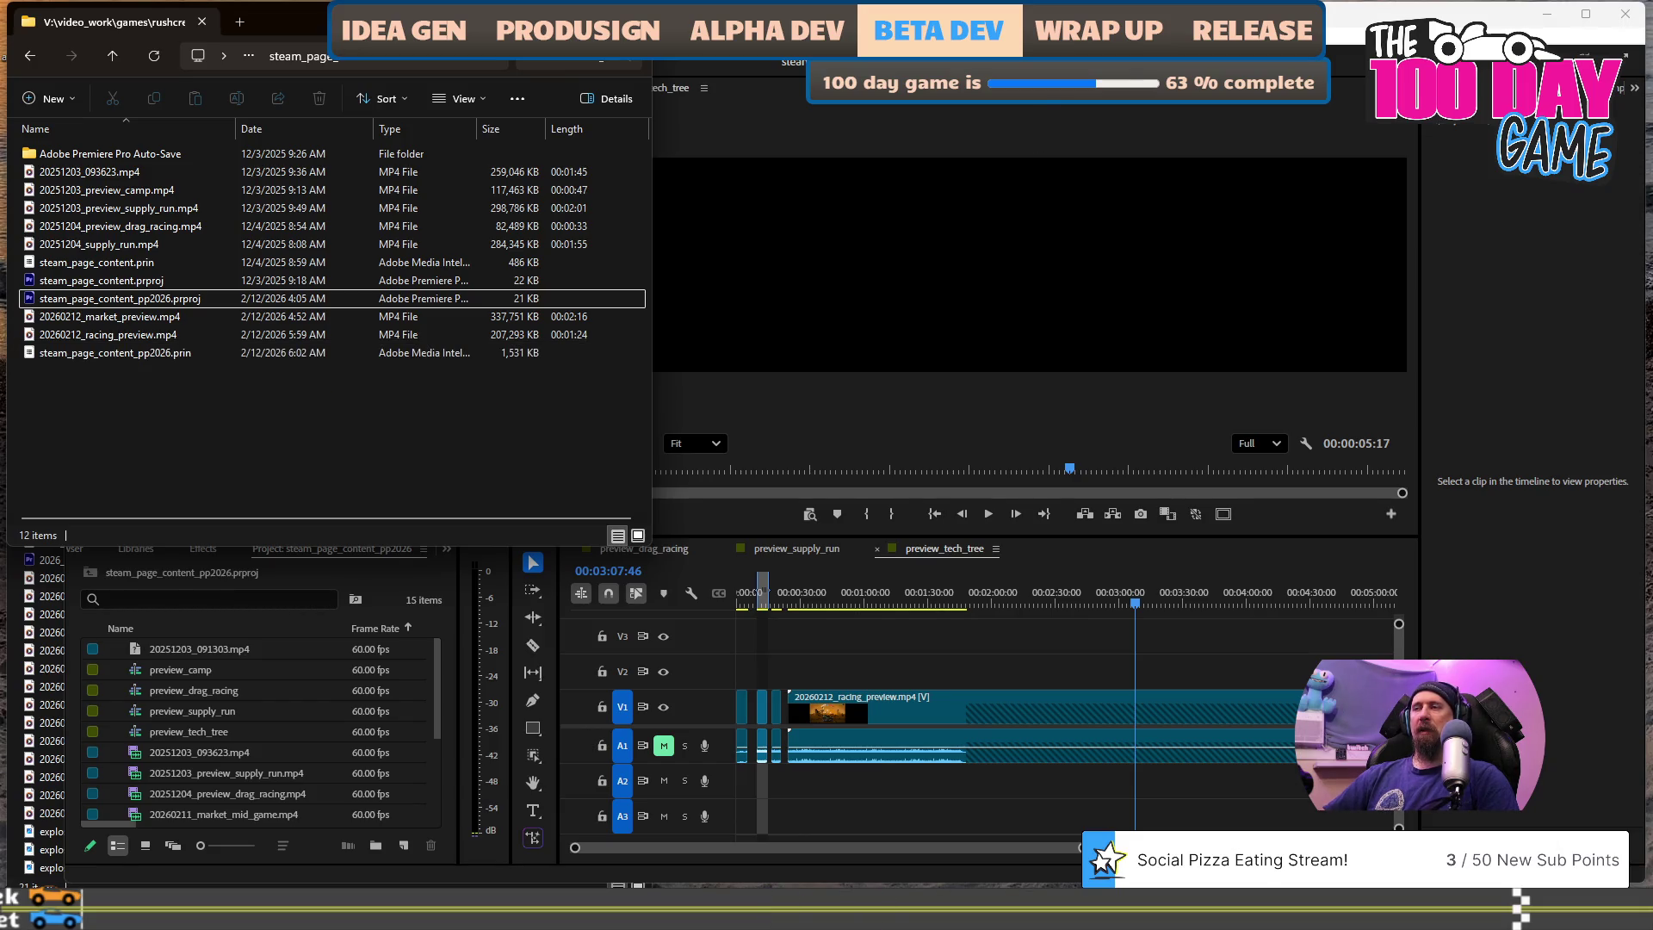
- Scrub the preview_tech_tree sequence between about 01:36 and 02:21
left_click(950, 603)
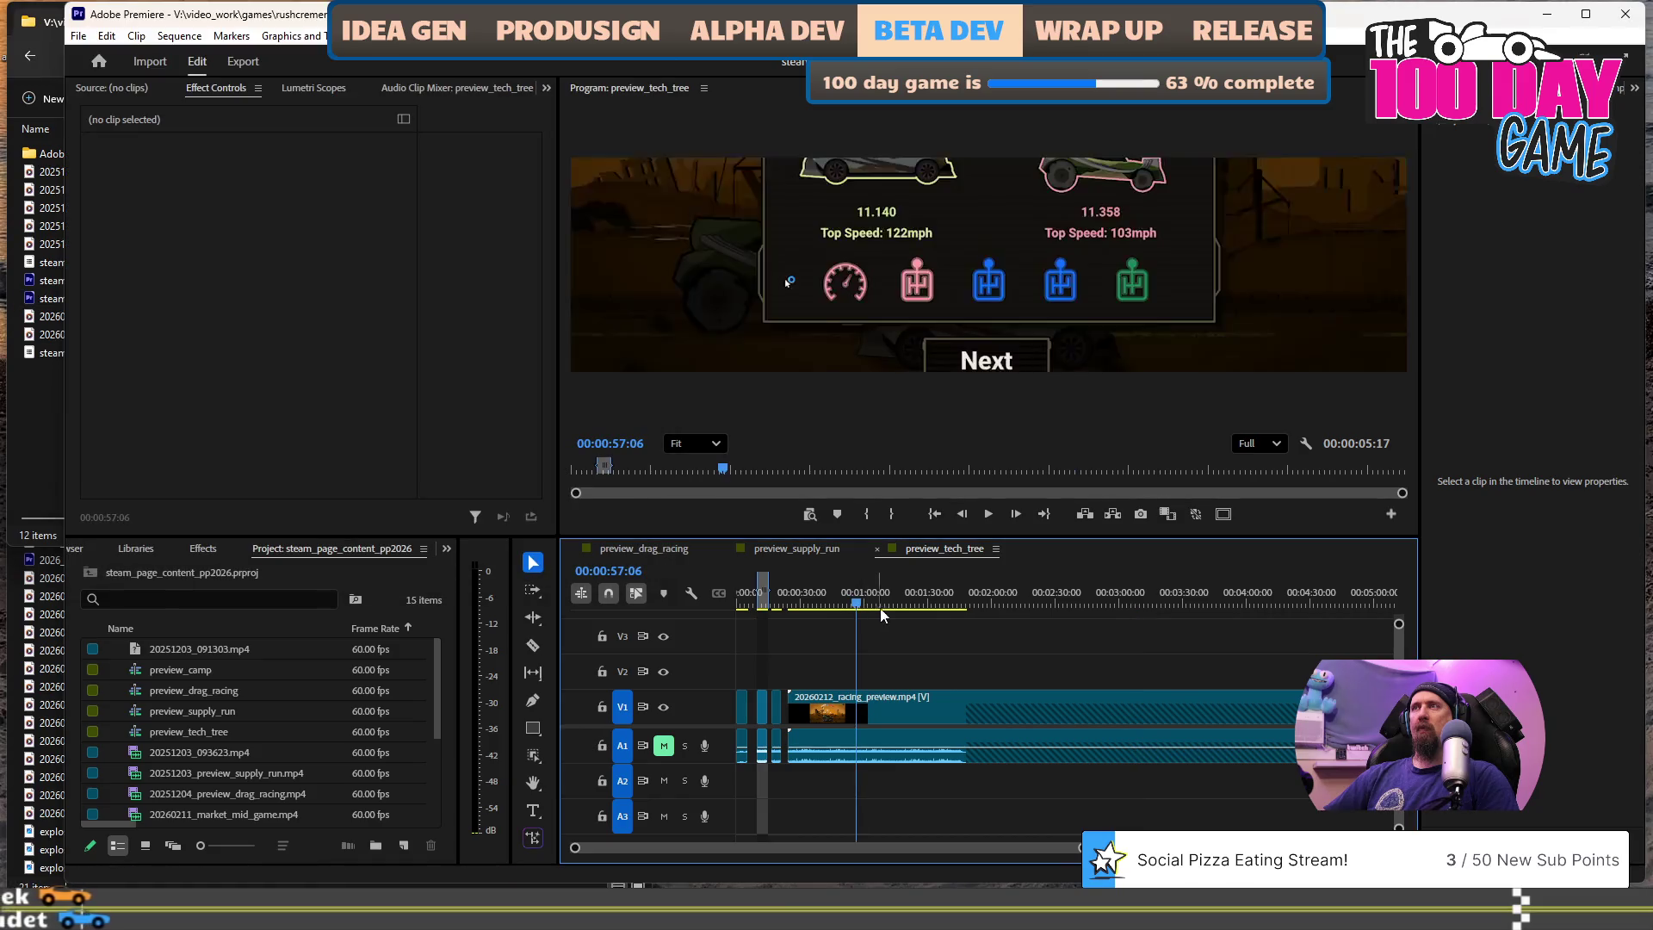
left_click(1111, 602)
left_click(1039, 603)
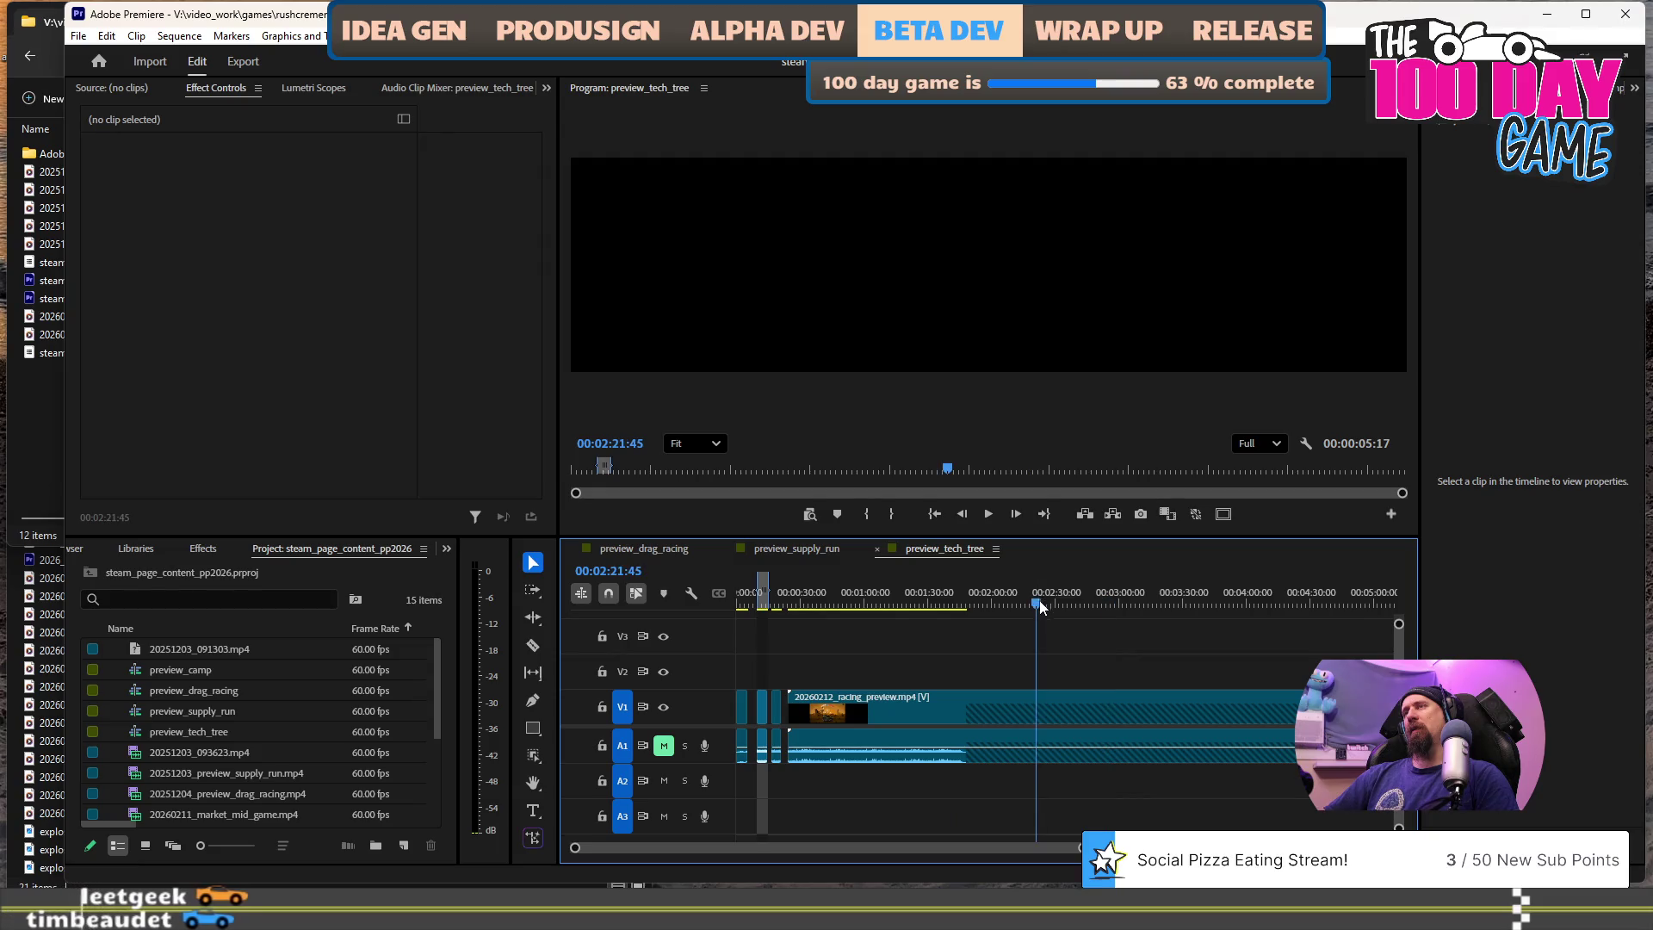
left_click(994, 600)
left_click(942, 601)
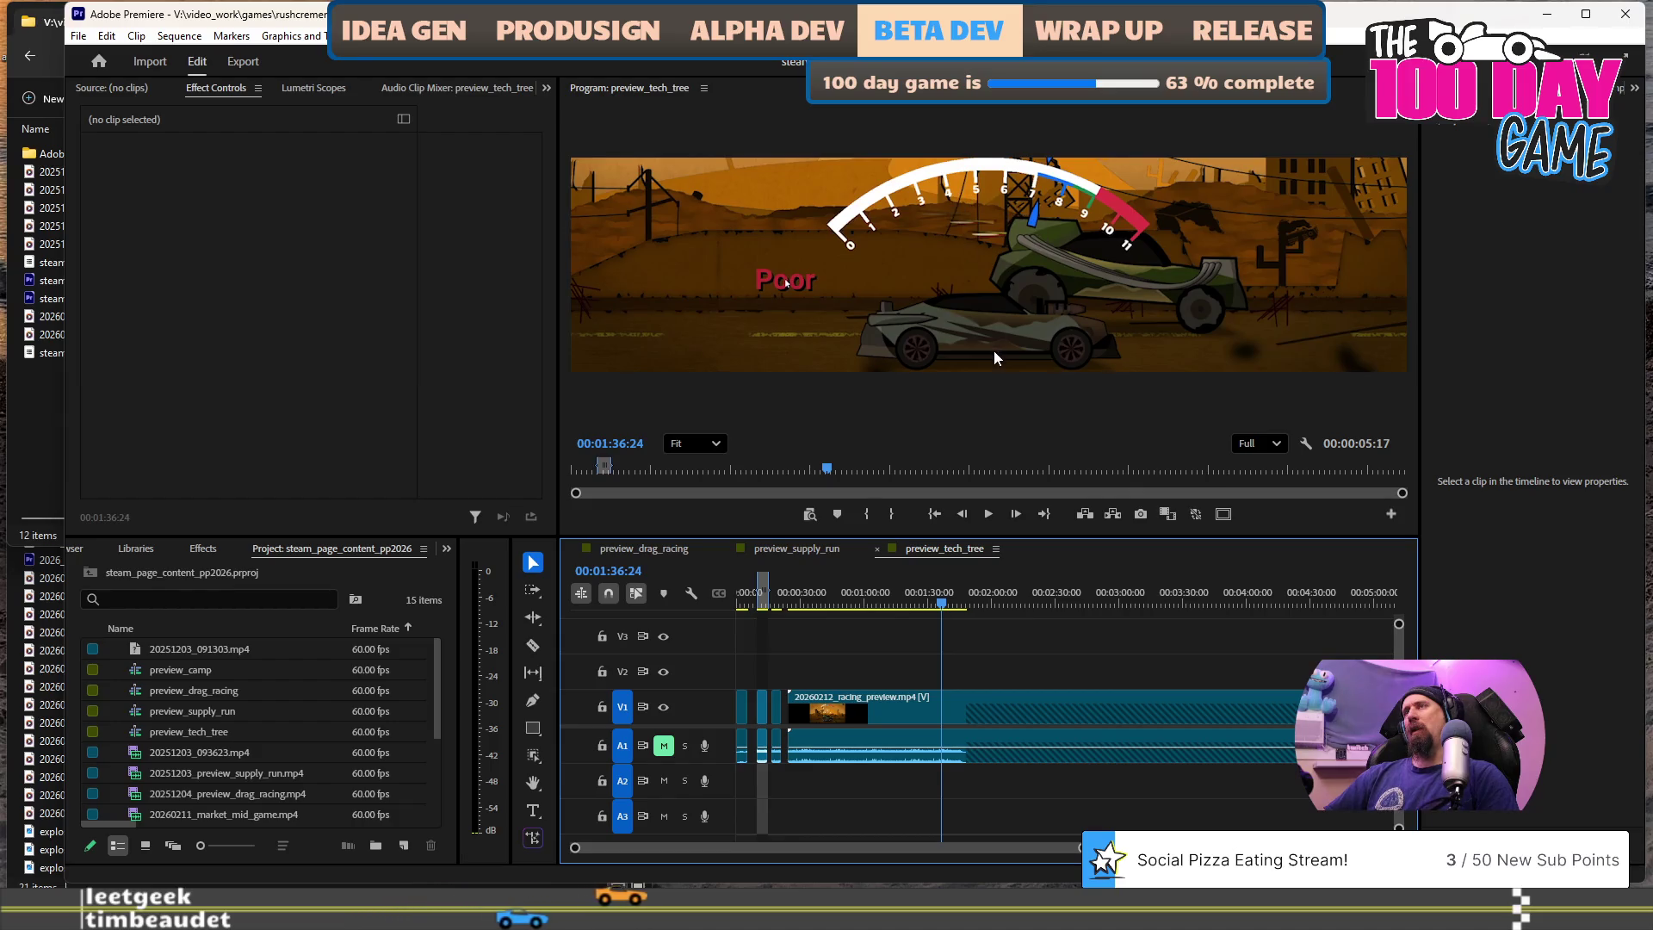
- Switch over to Visual Studio with drag_race_scene.cpp
key("alt+Tab")
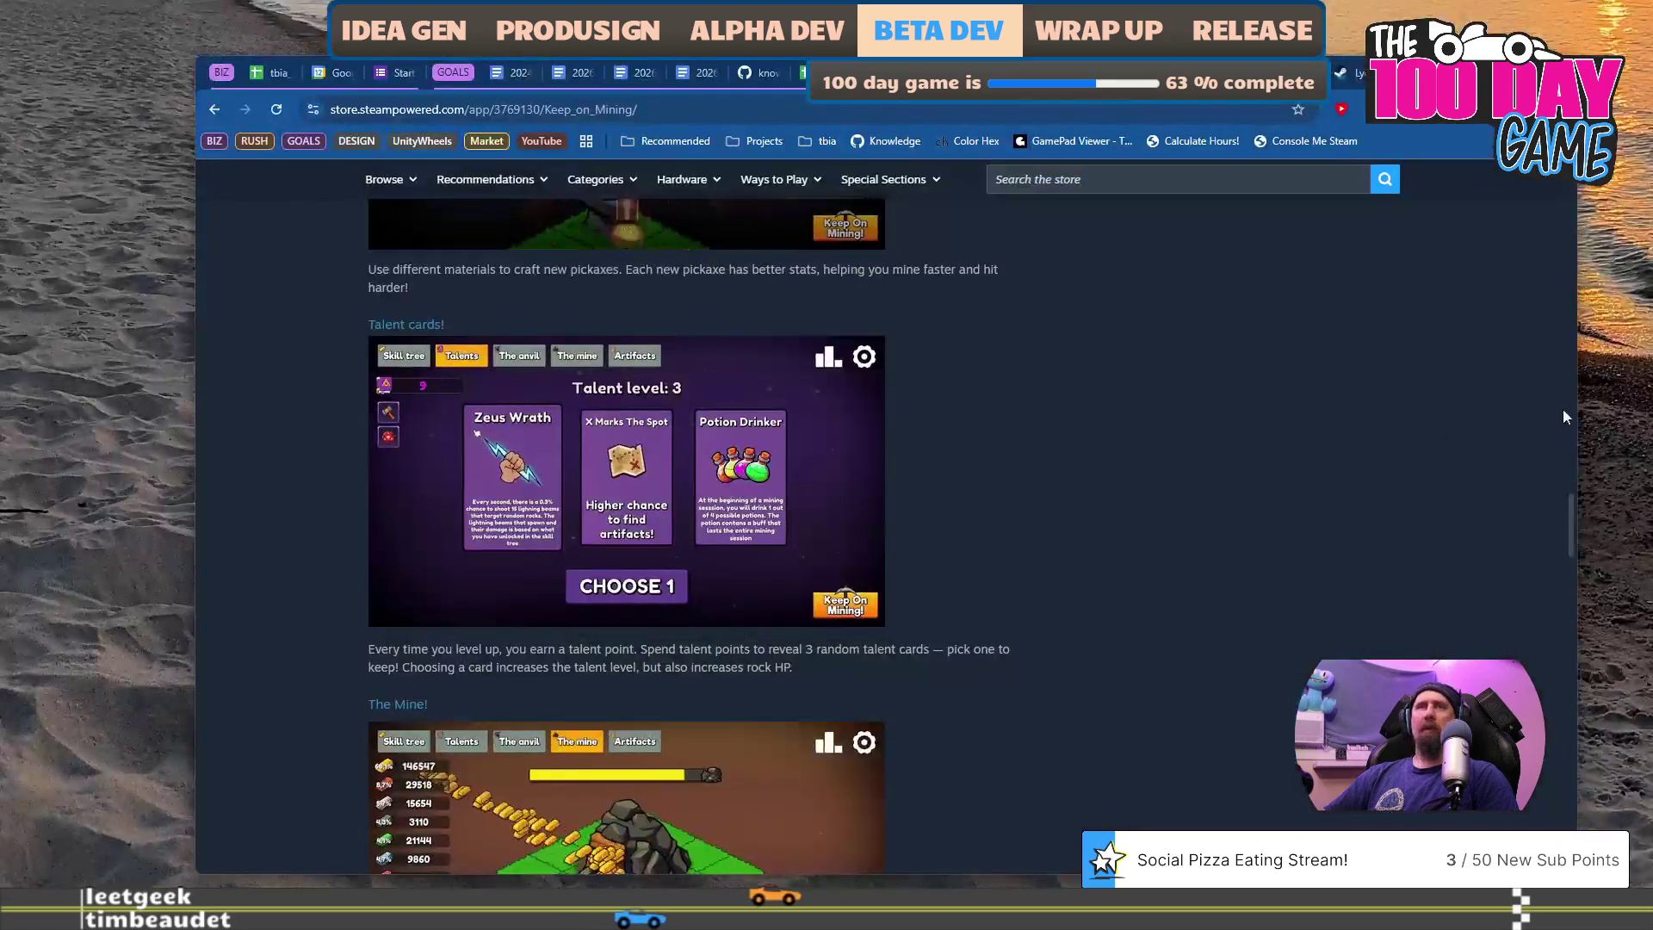
key("alt+Tab")
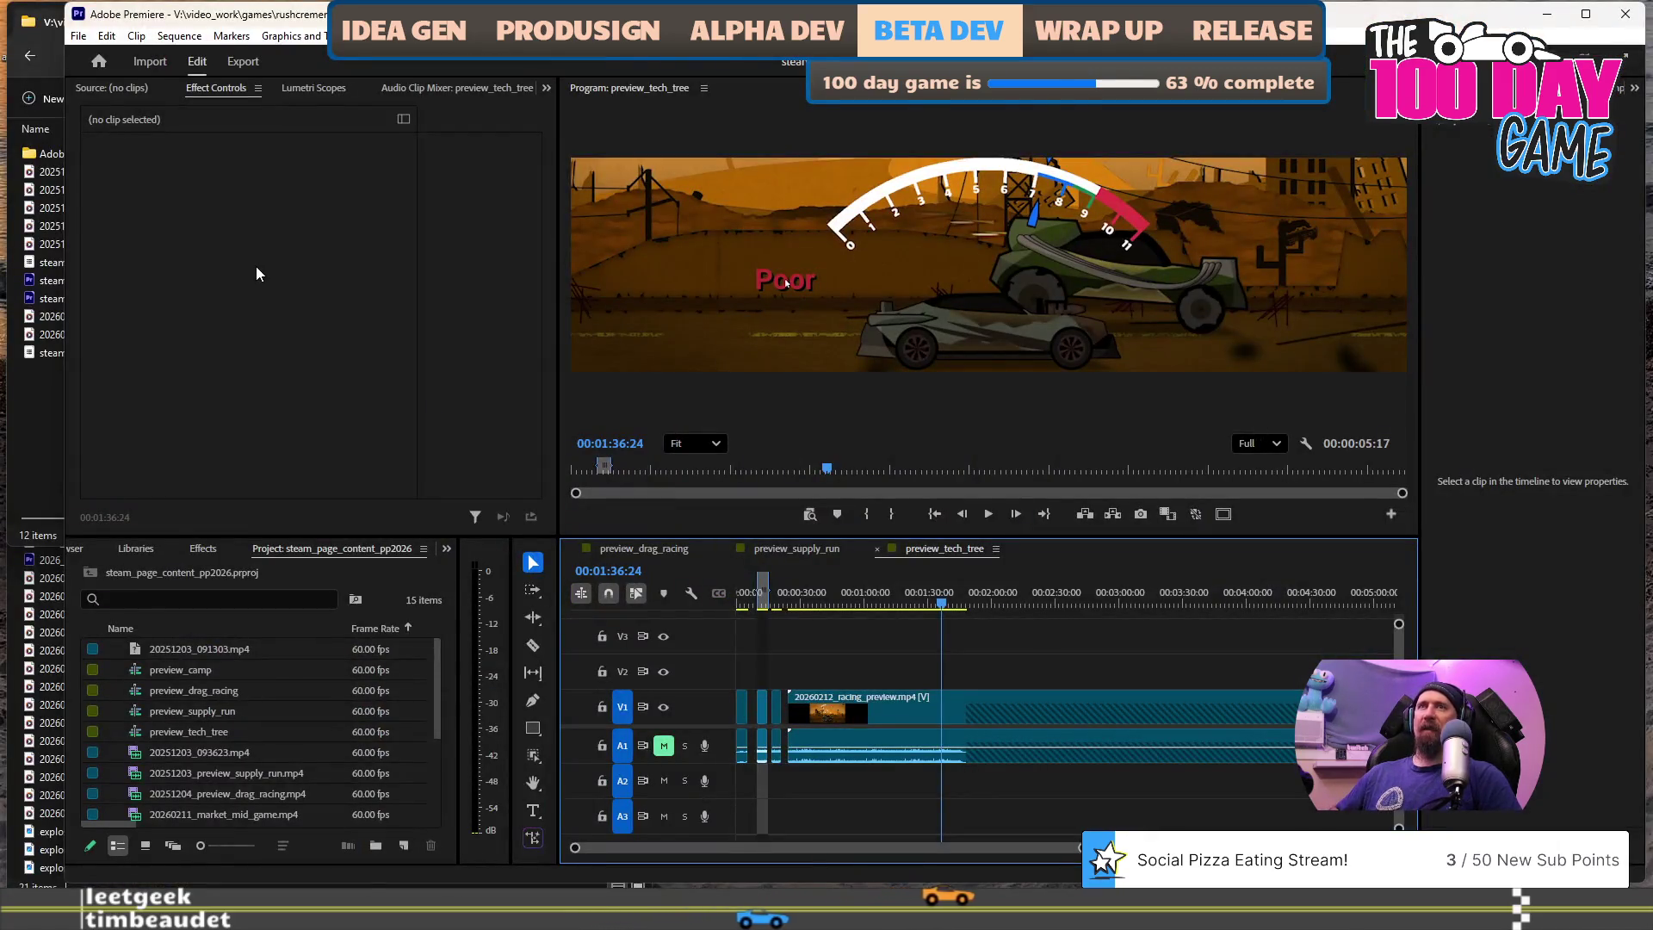
key("alt+Tab")
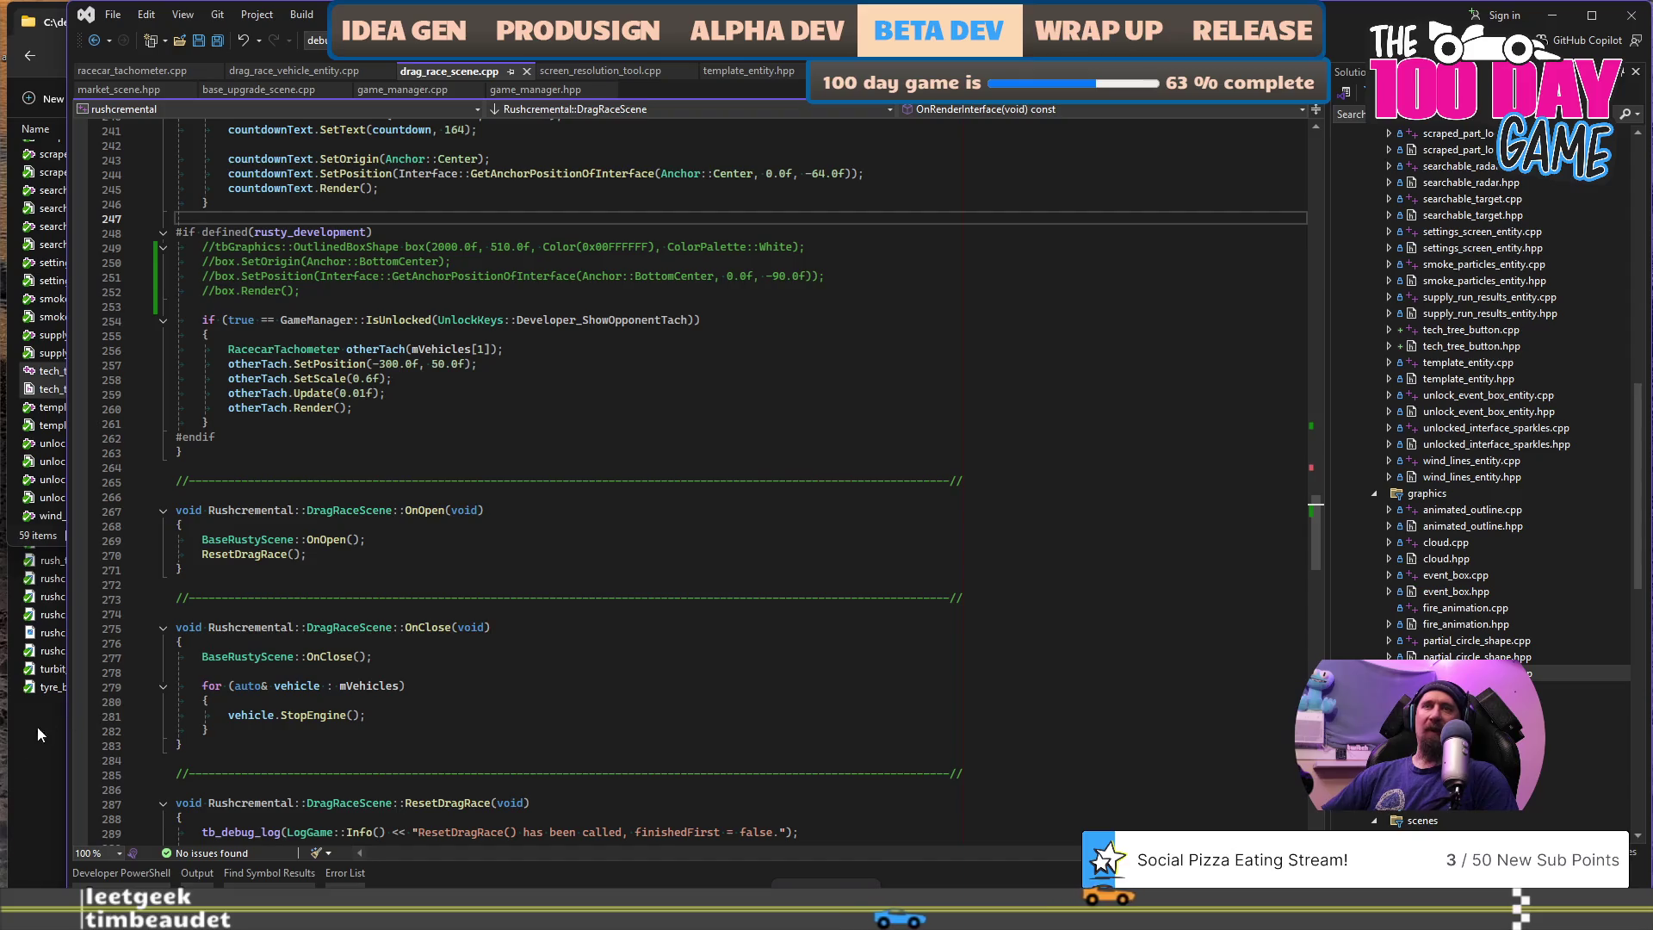
- Navigate to data > vehicles > rally and open vehicle_red.png
left_click(38, 729)
left_click(334, 428)
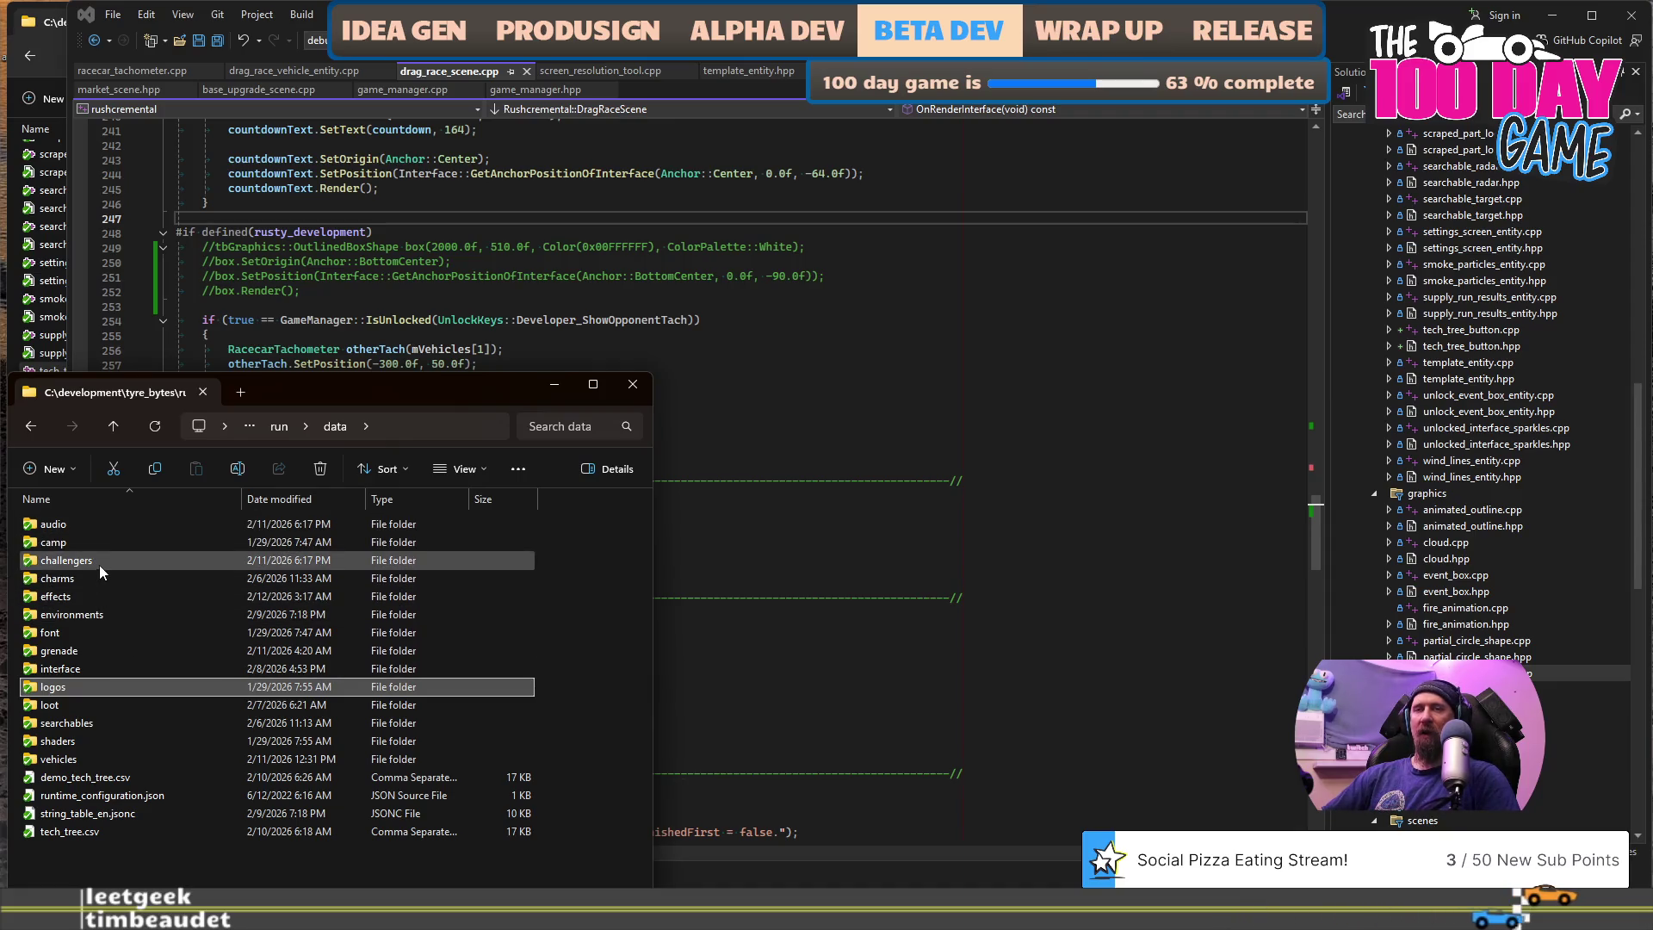
double_click(100, 757)
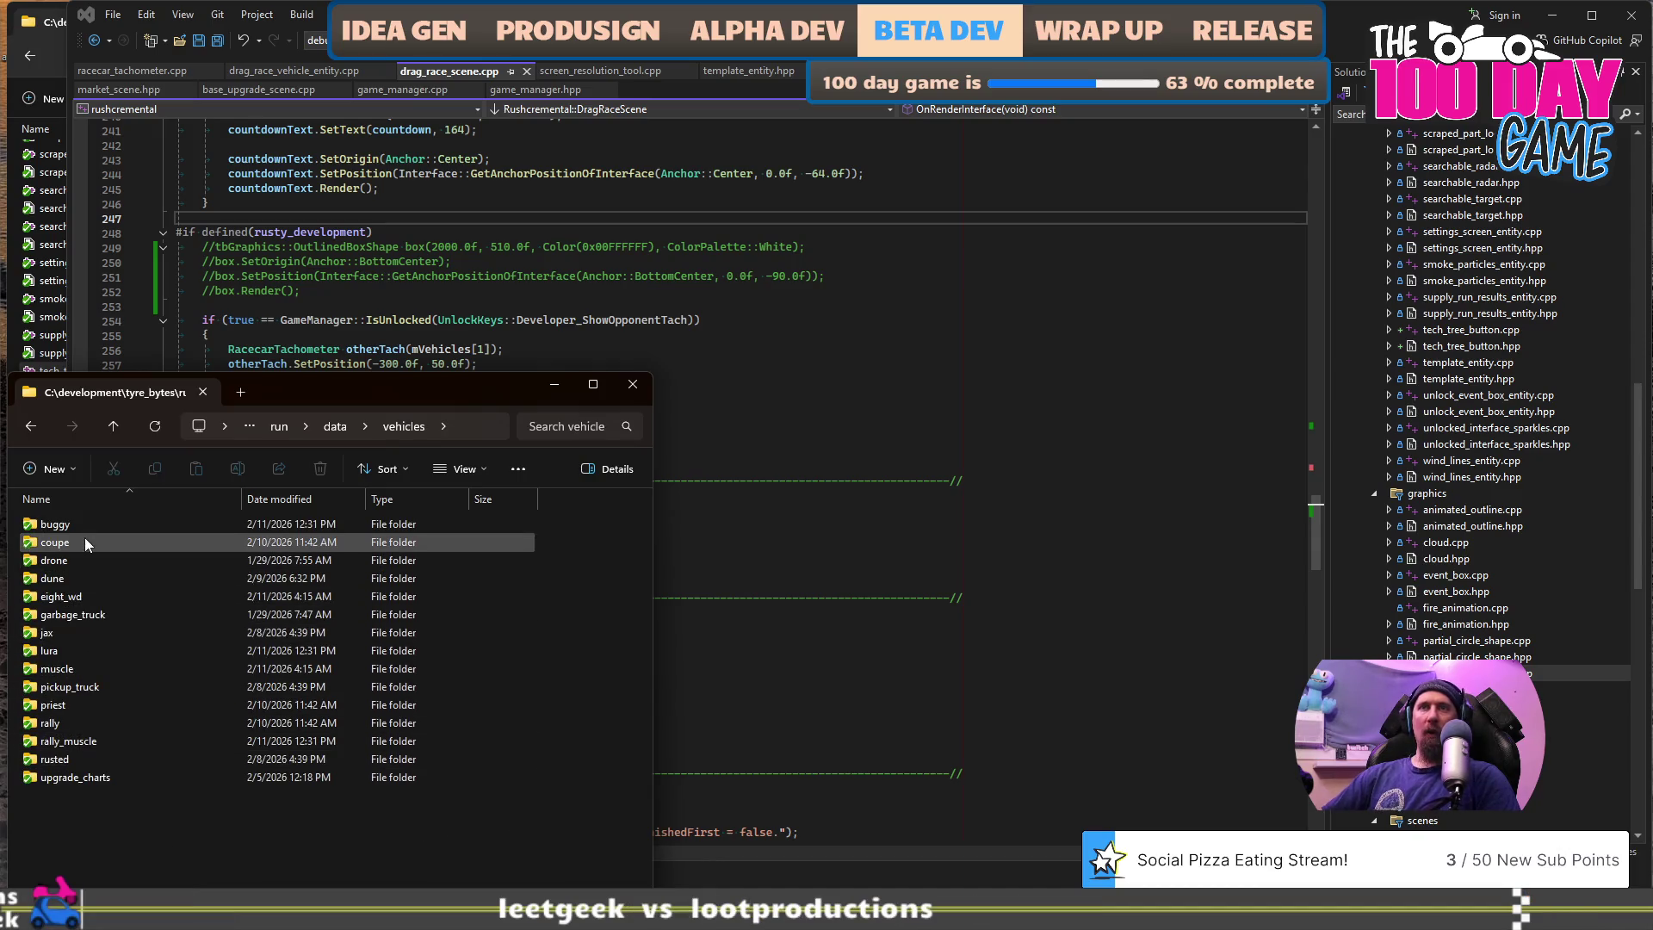
double_click(83, 730)
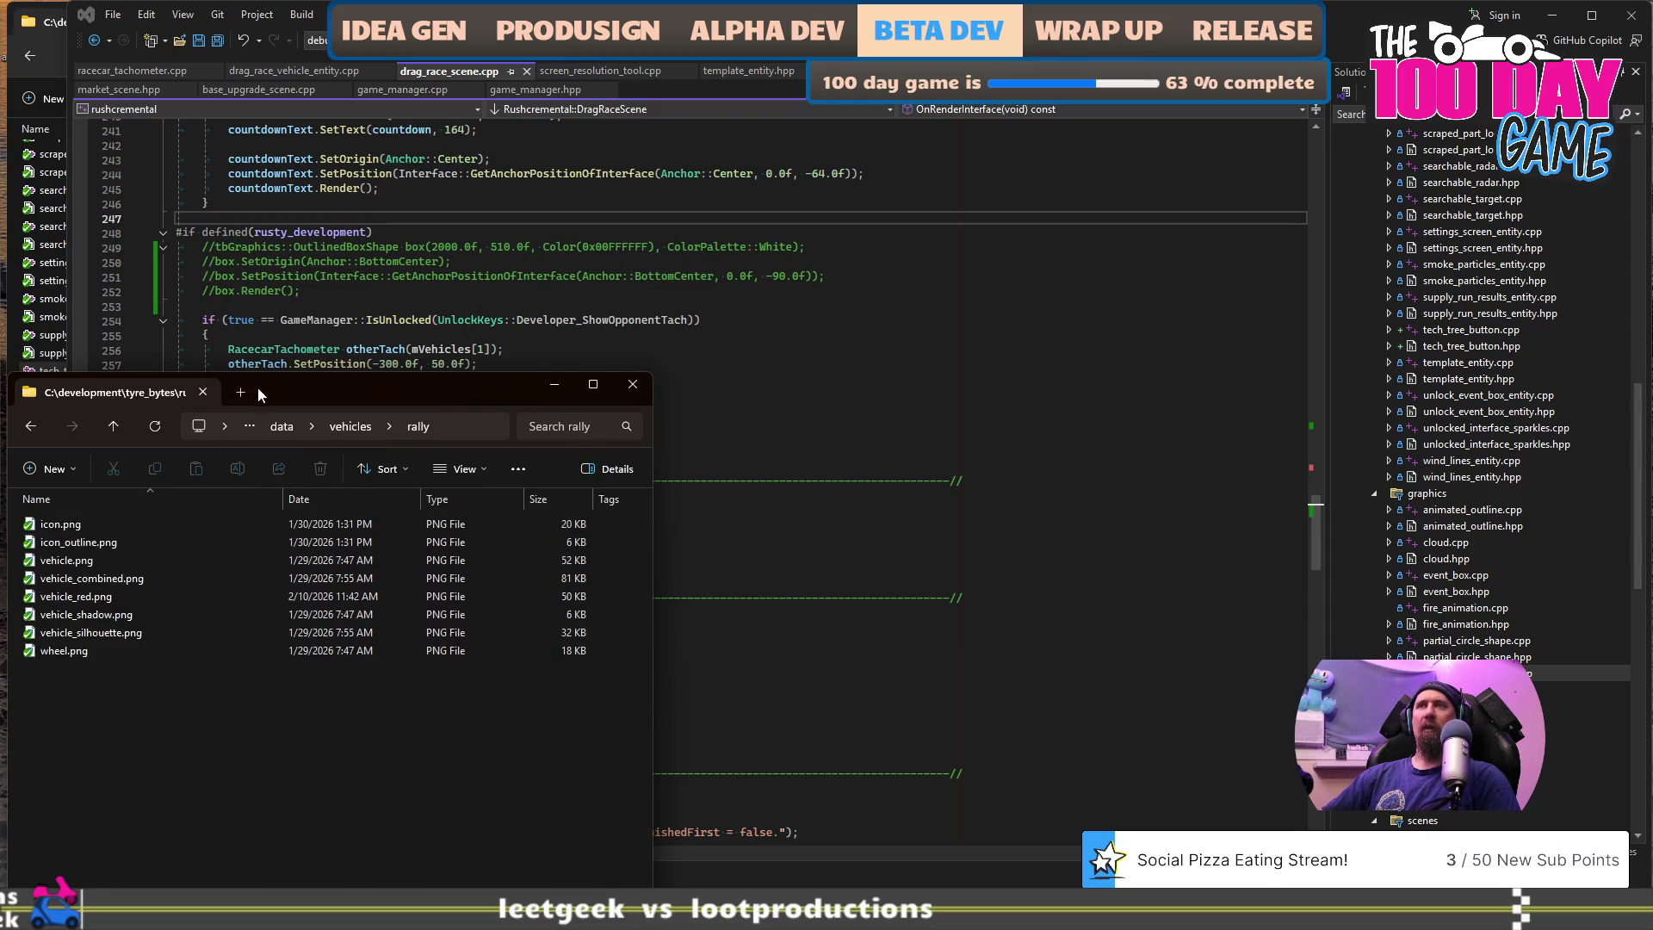
left_click(345, 426)
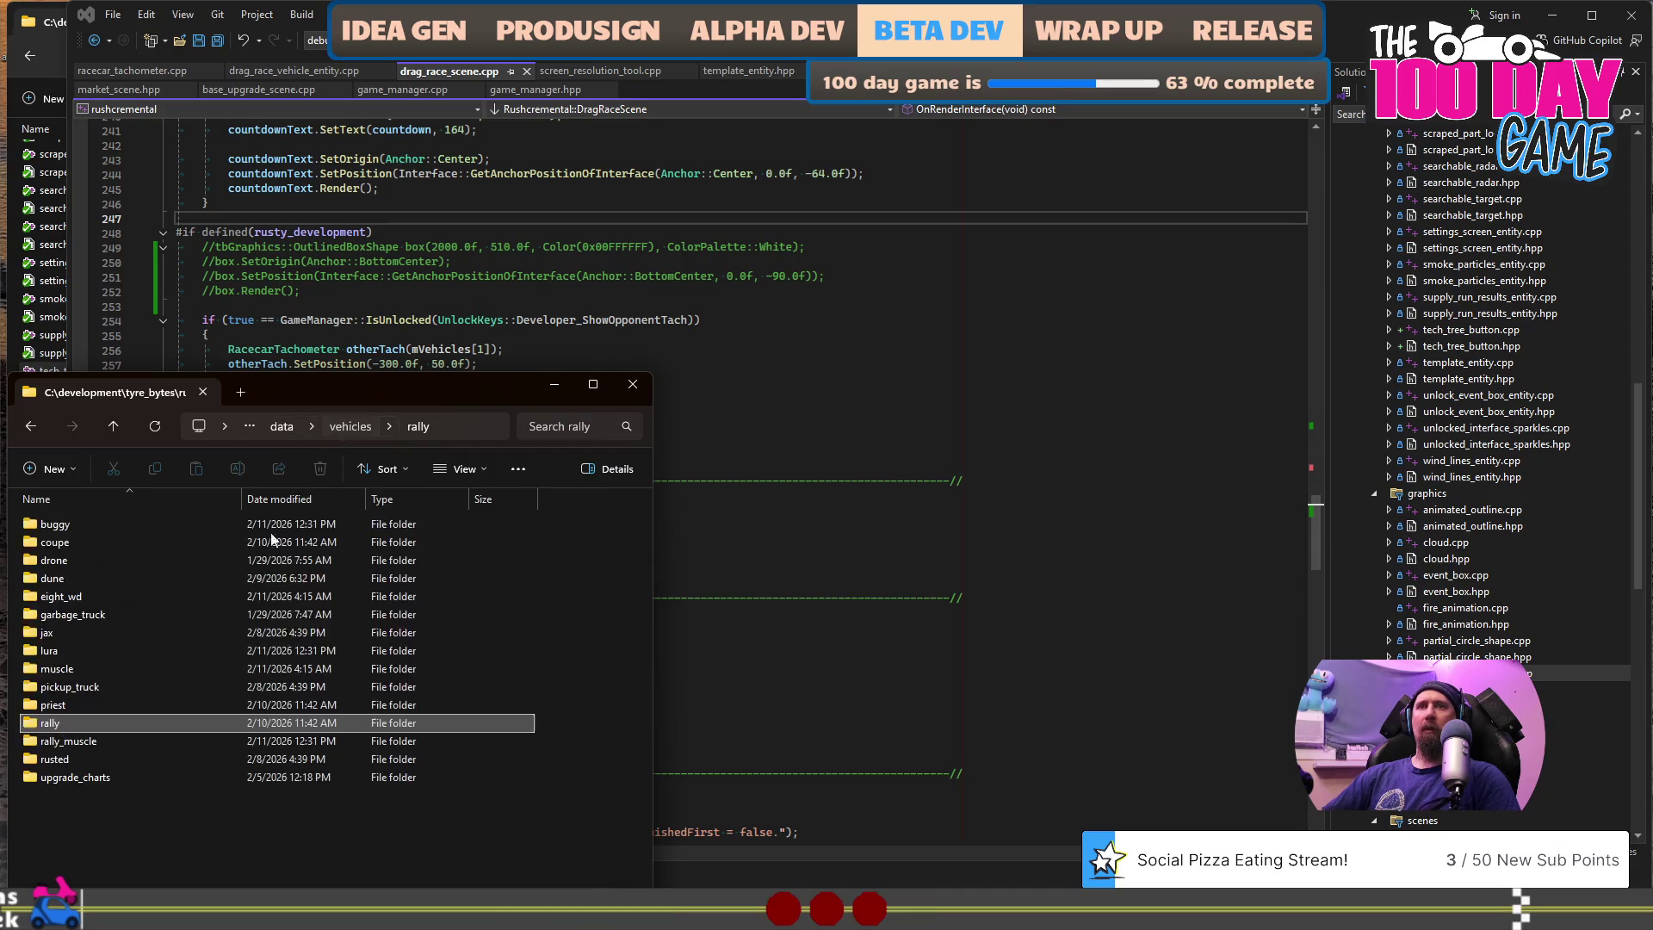
double_click(56, 726)
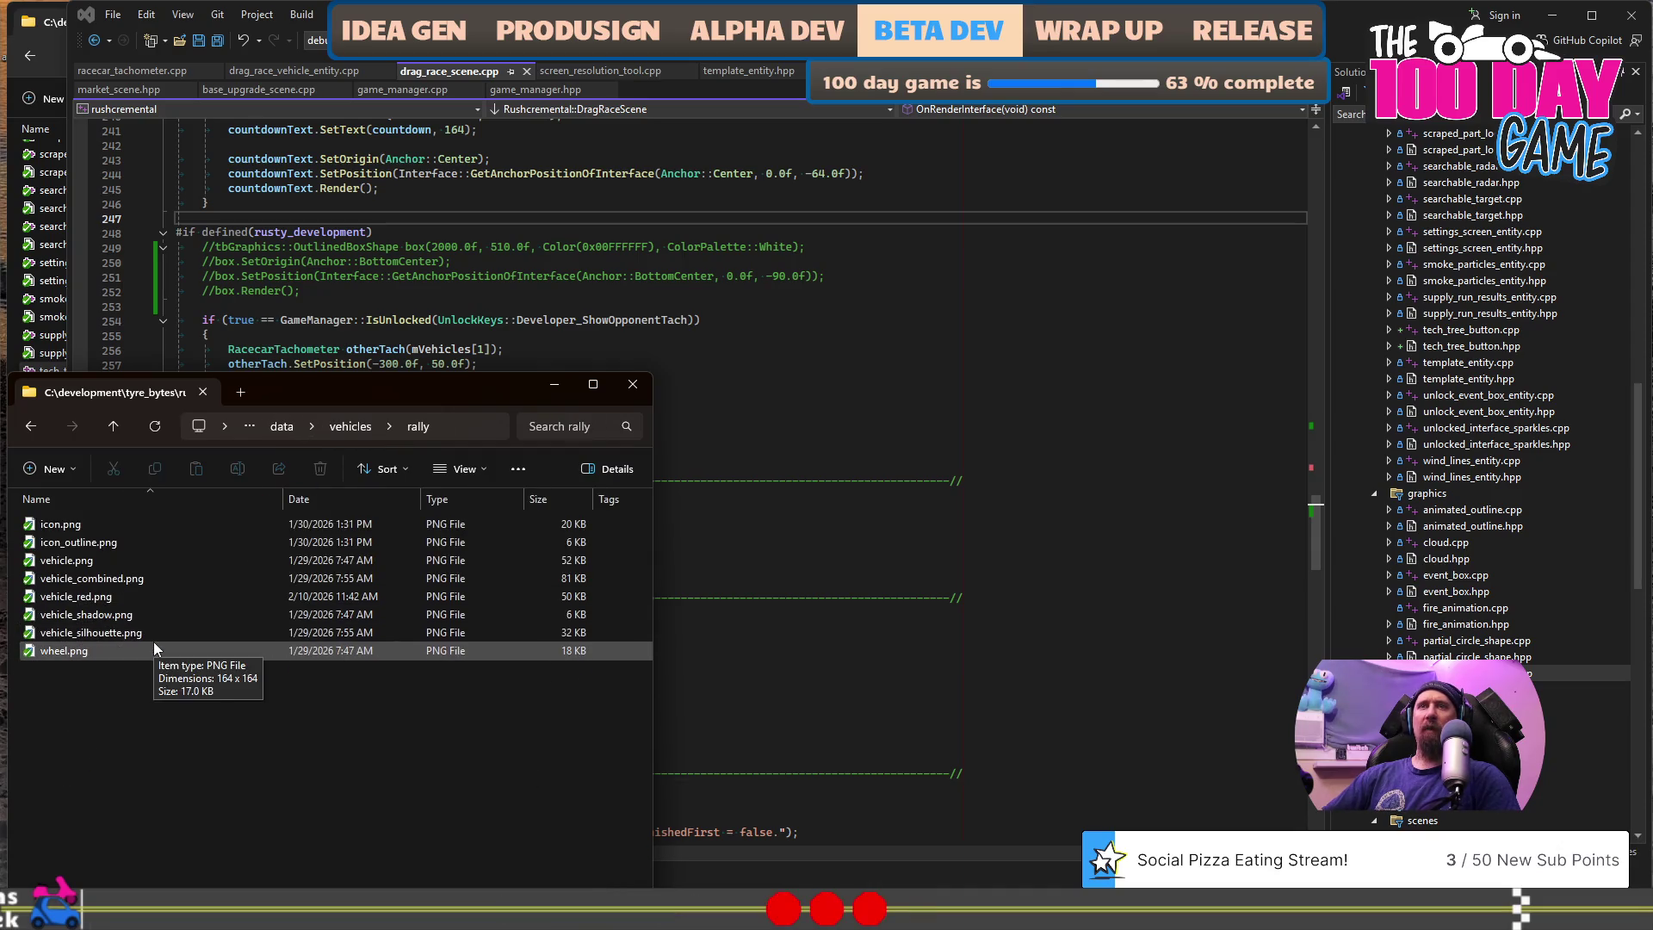
double_click(135, 594)
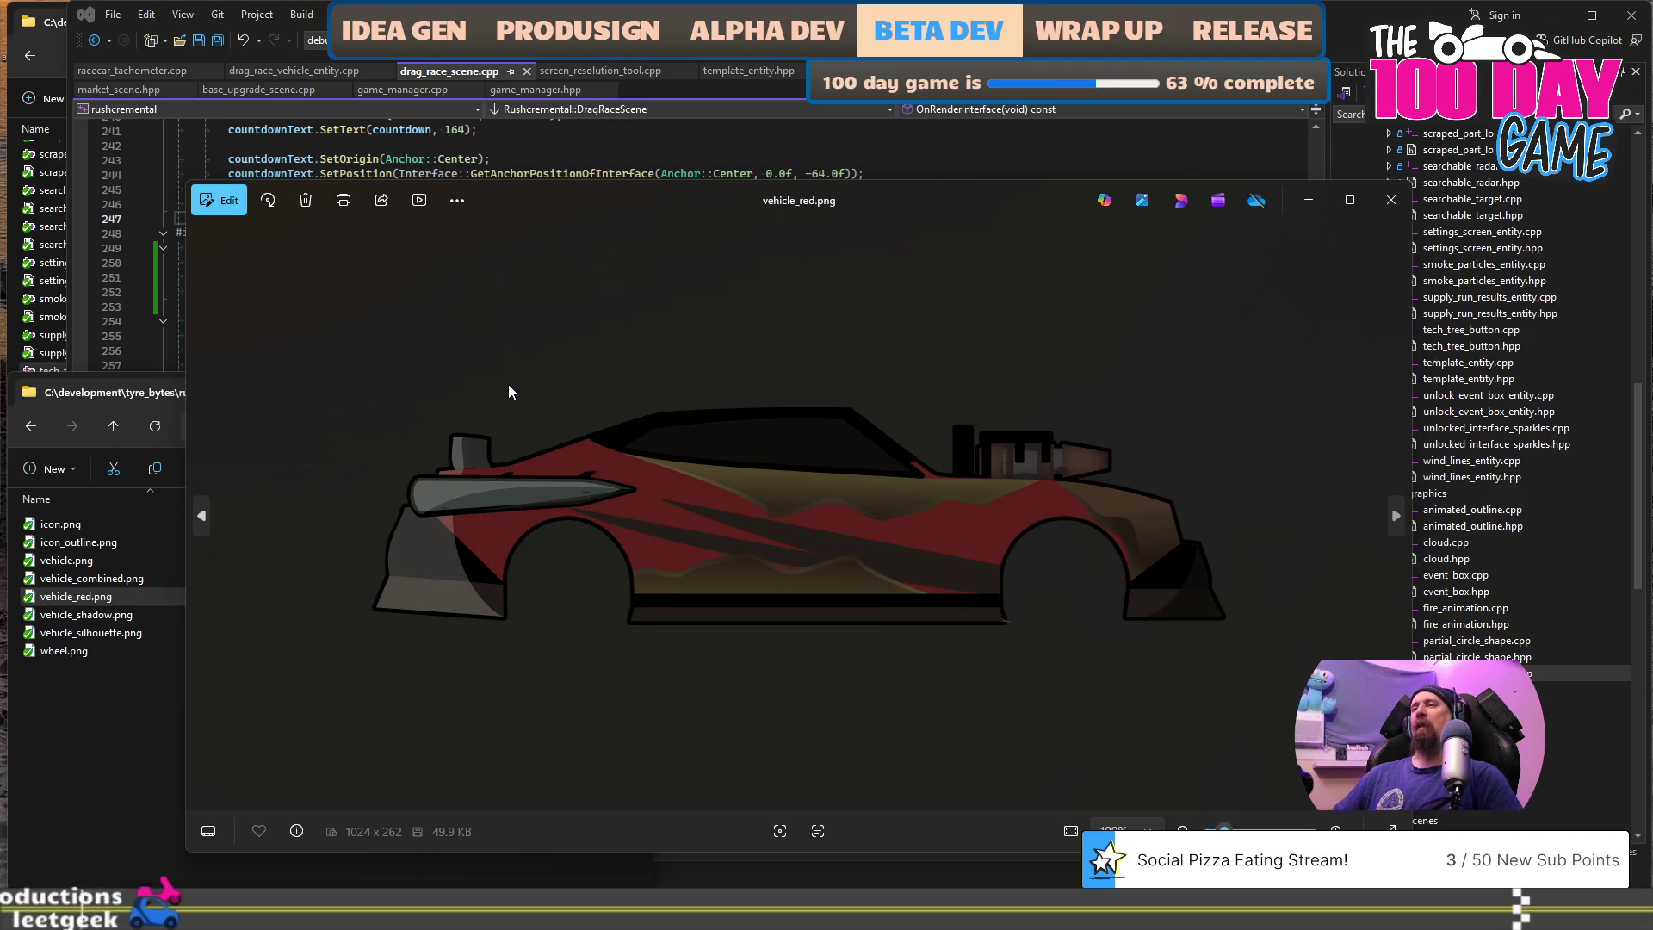
- Preview vehicle_red.png and vehicle.png in Photos, closing each afterwards
key("alt+Tab")
key("alt+Tab")
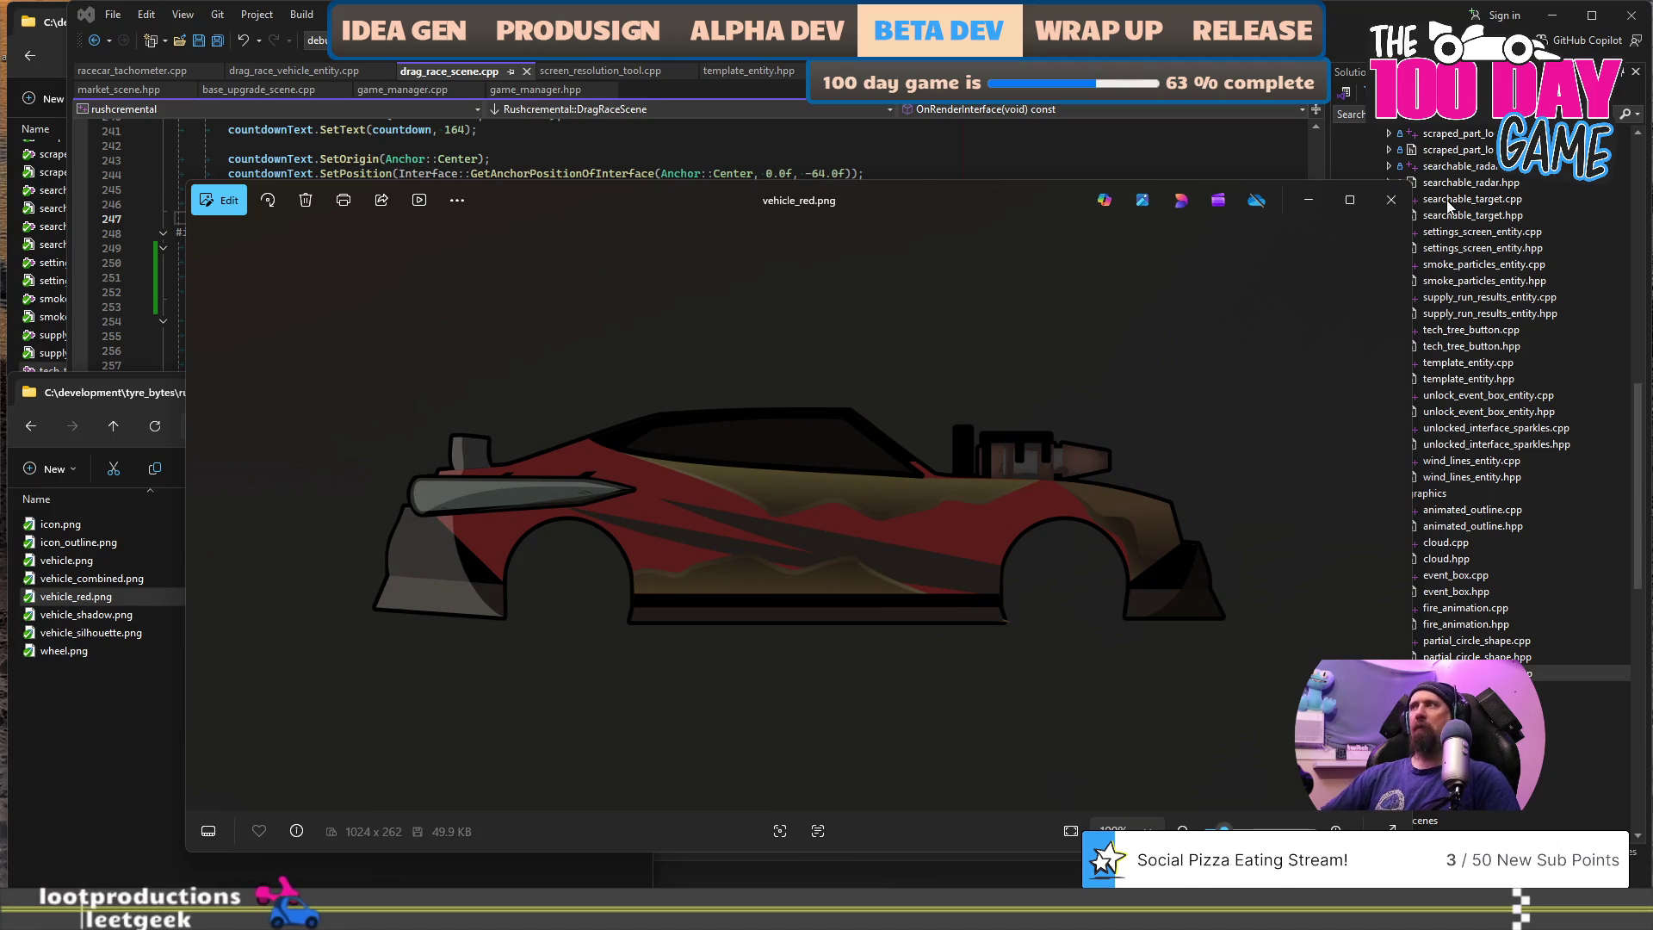
left_click(1390, 200)
left_click(78, 567)
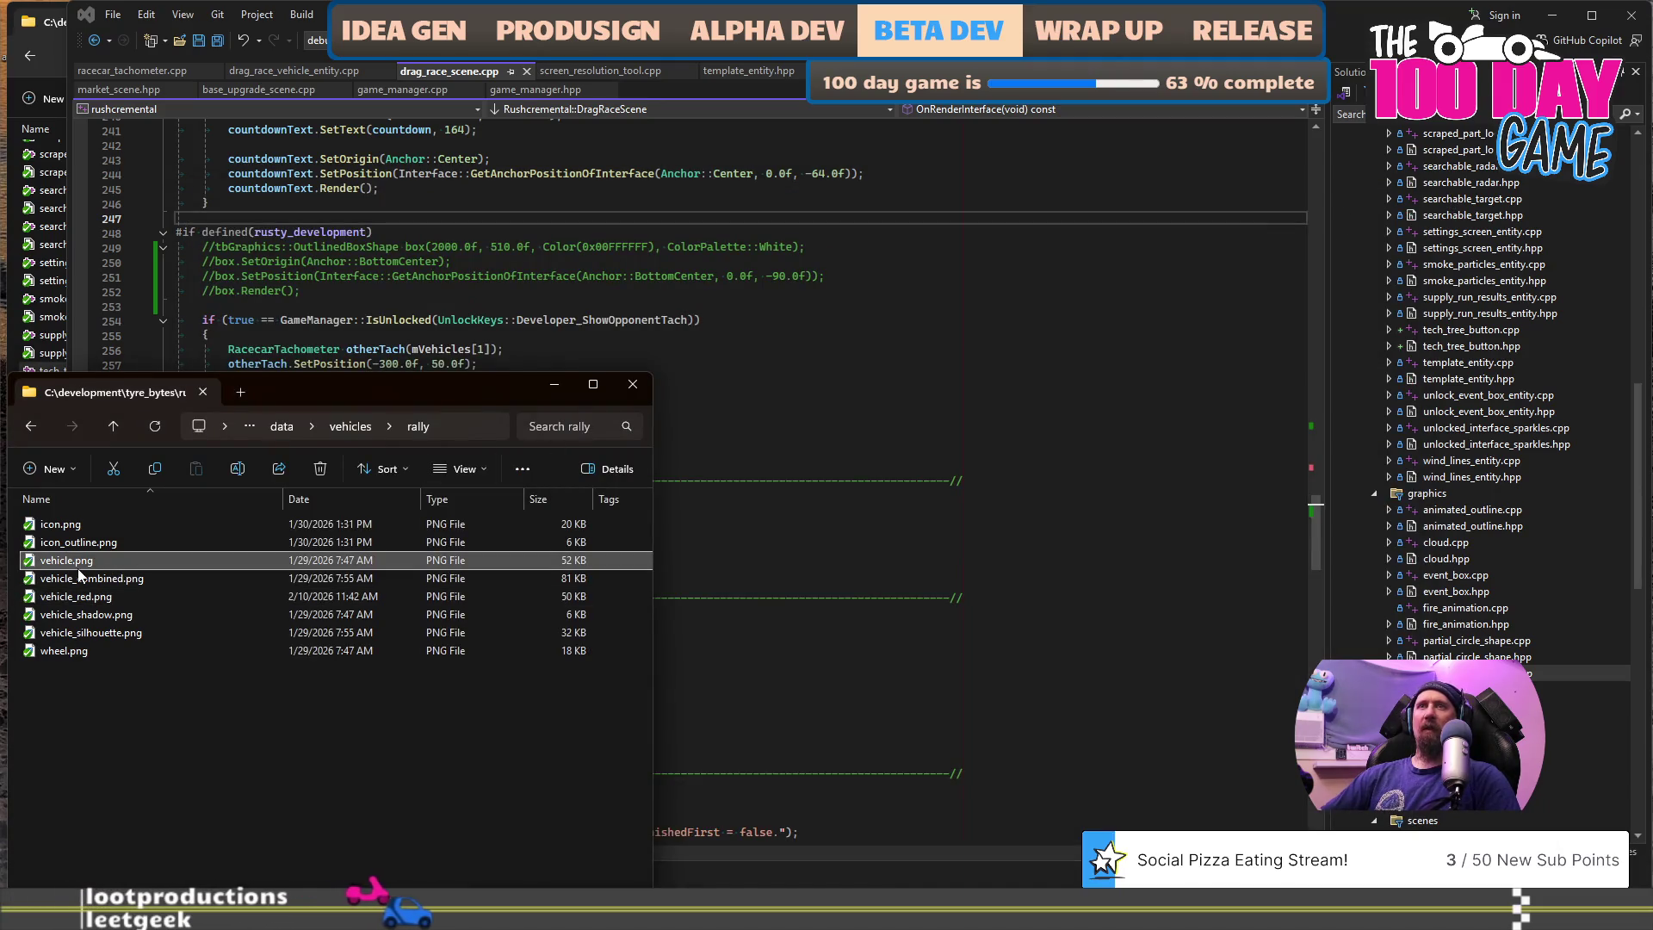
double_click(222, 560)
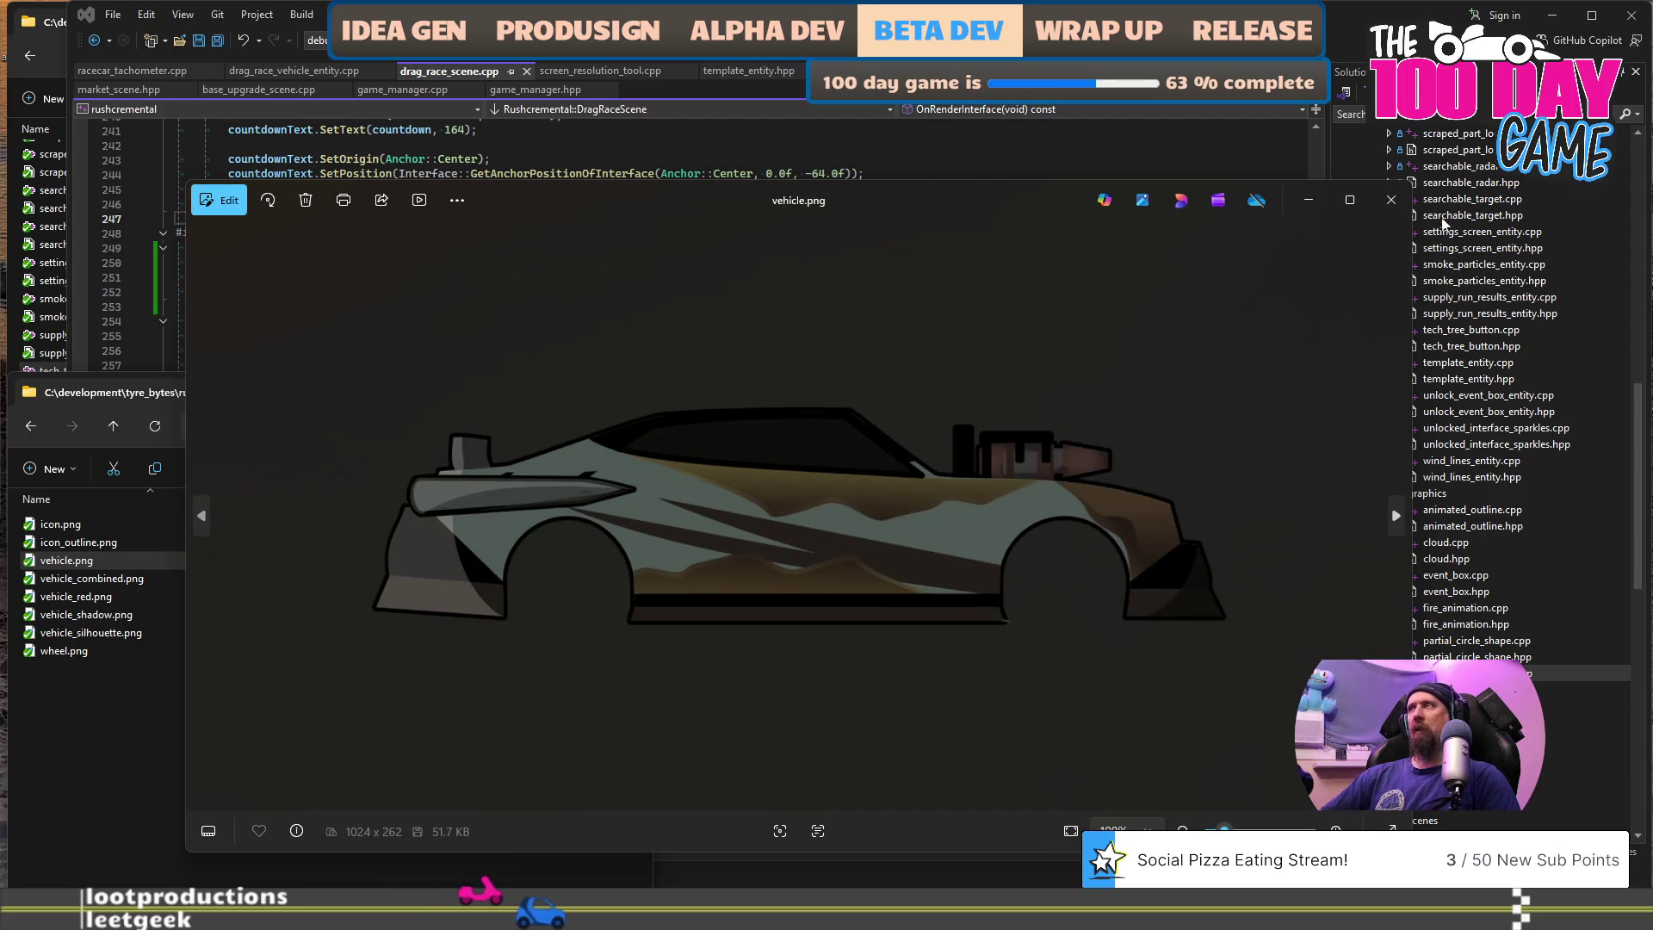
left_click(1392, 199)
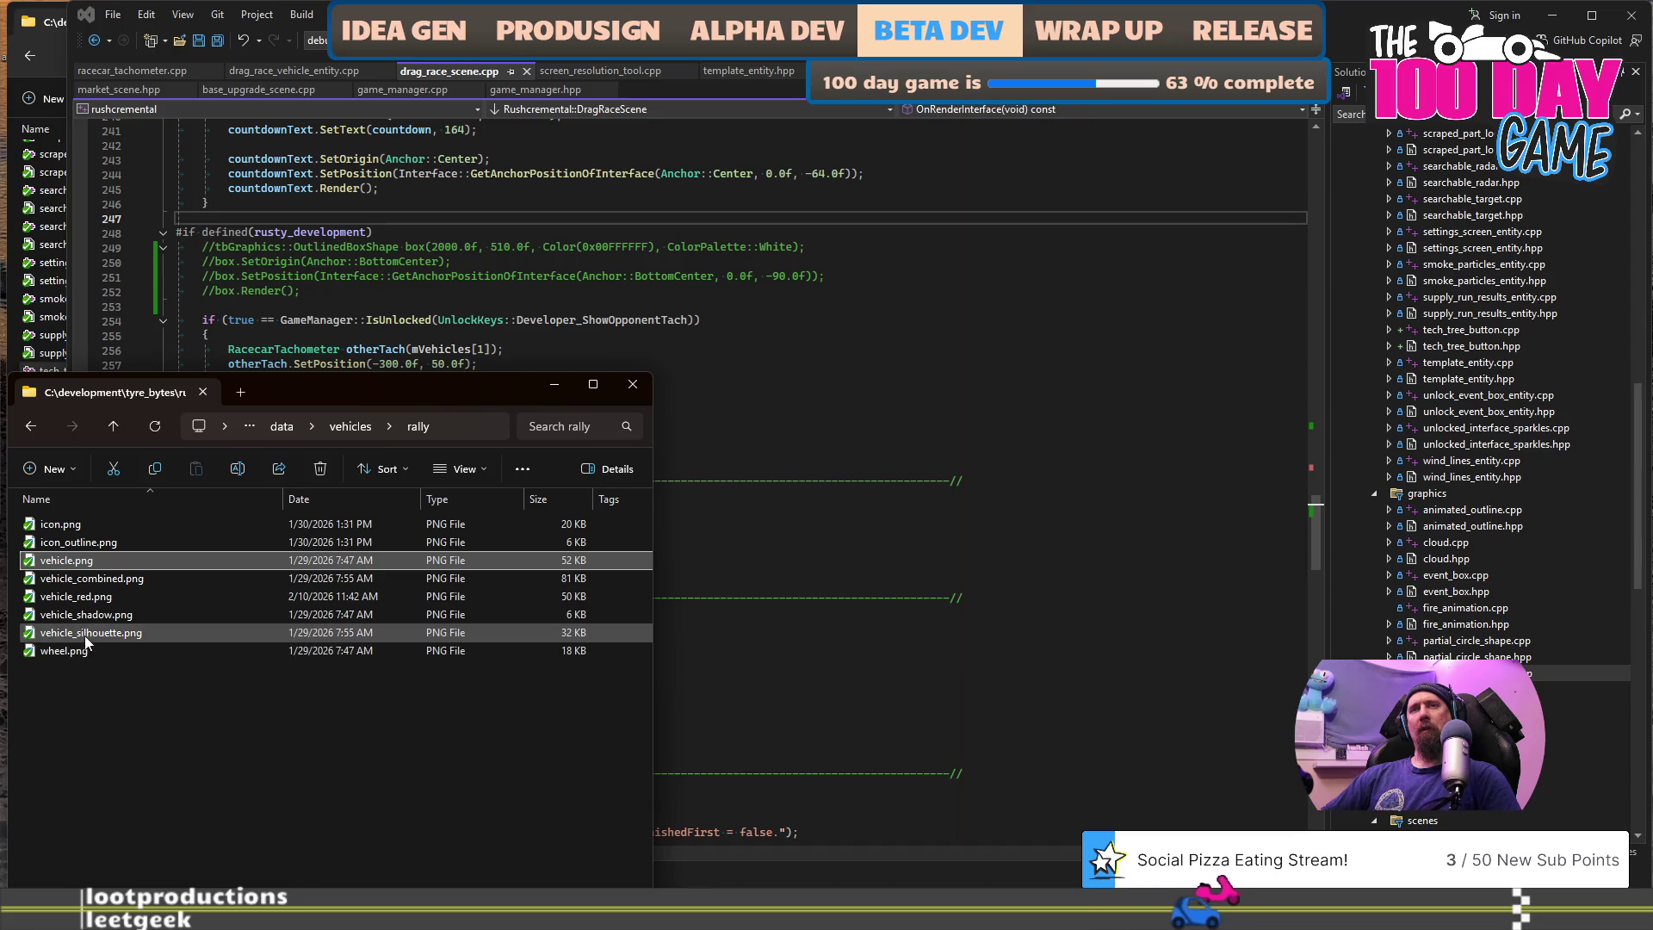
- Select wheel.png, then reselect vehicle.png in the rally file list
left_click(82, 649, "ctrl")
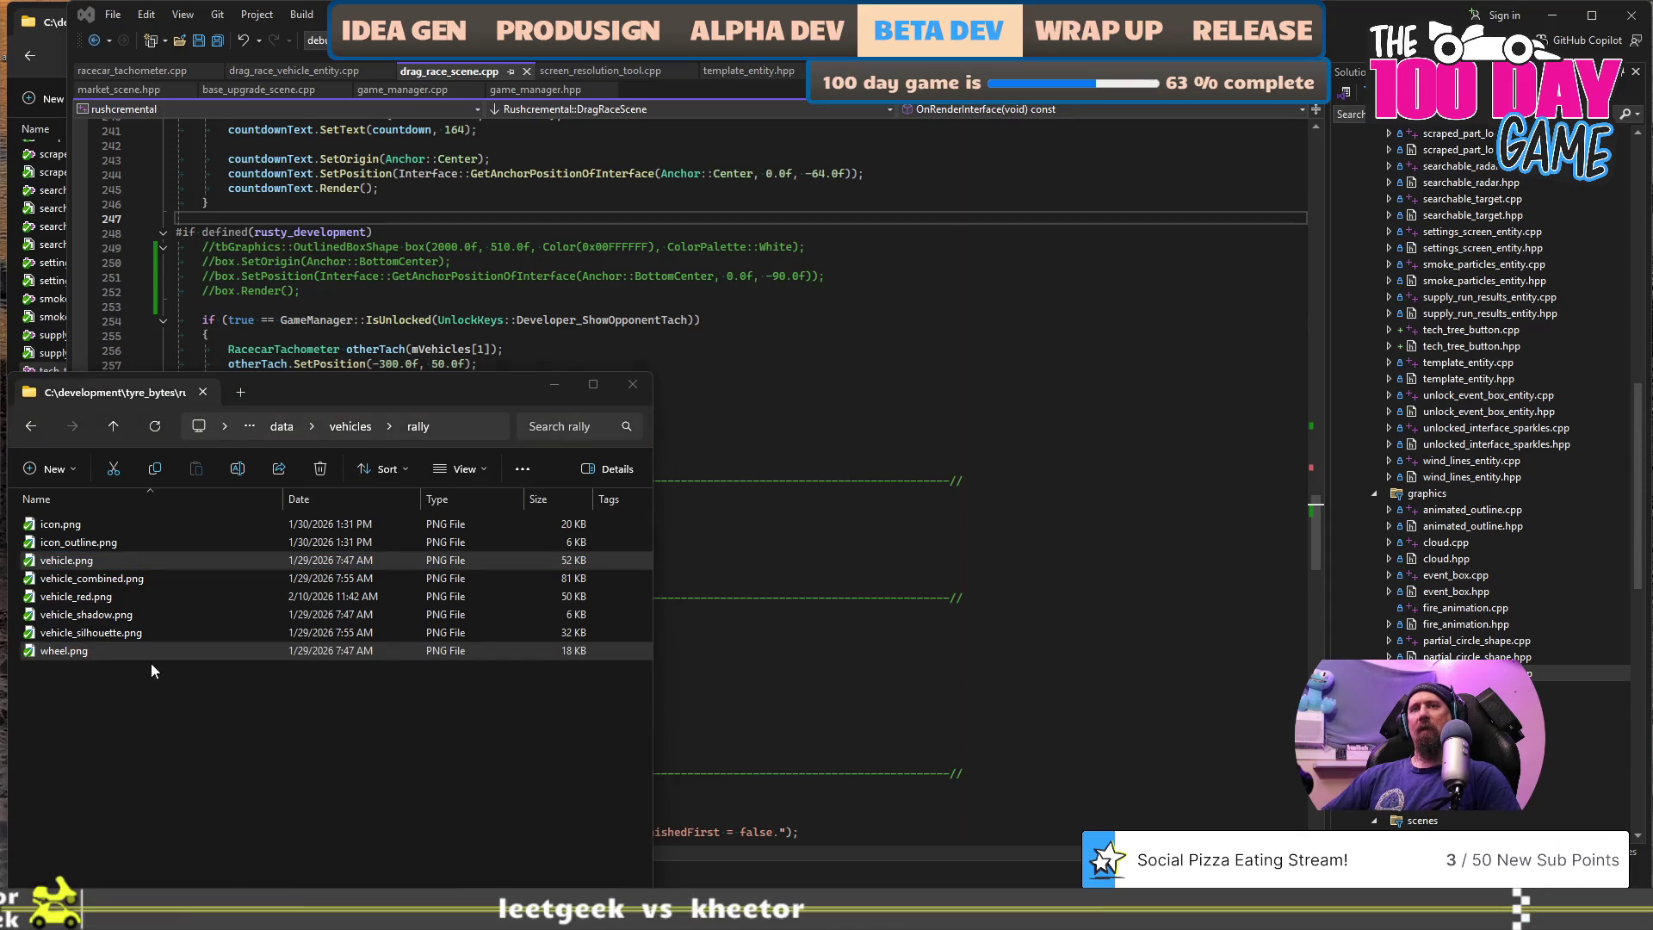
left_click(90, 628)
left_click(90, 557)
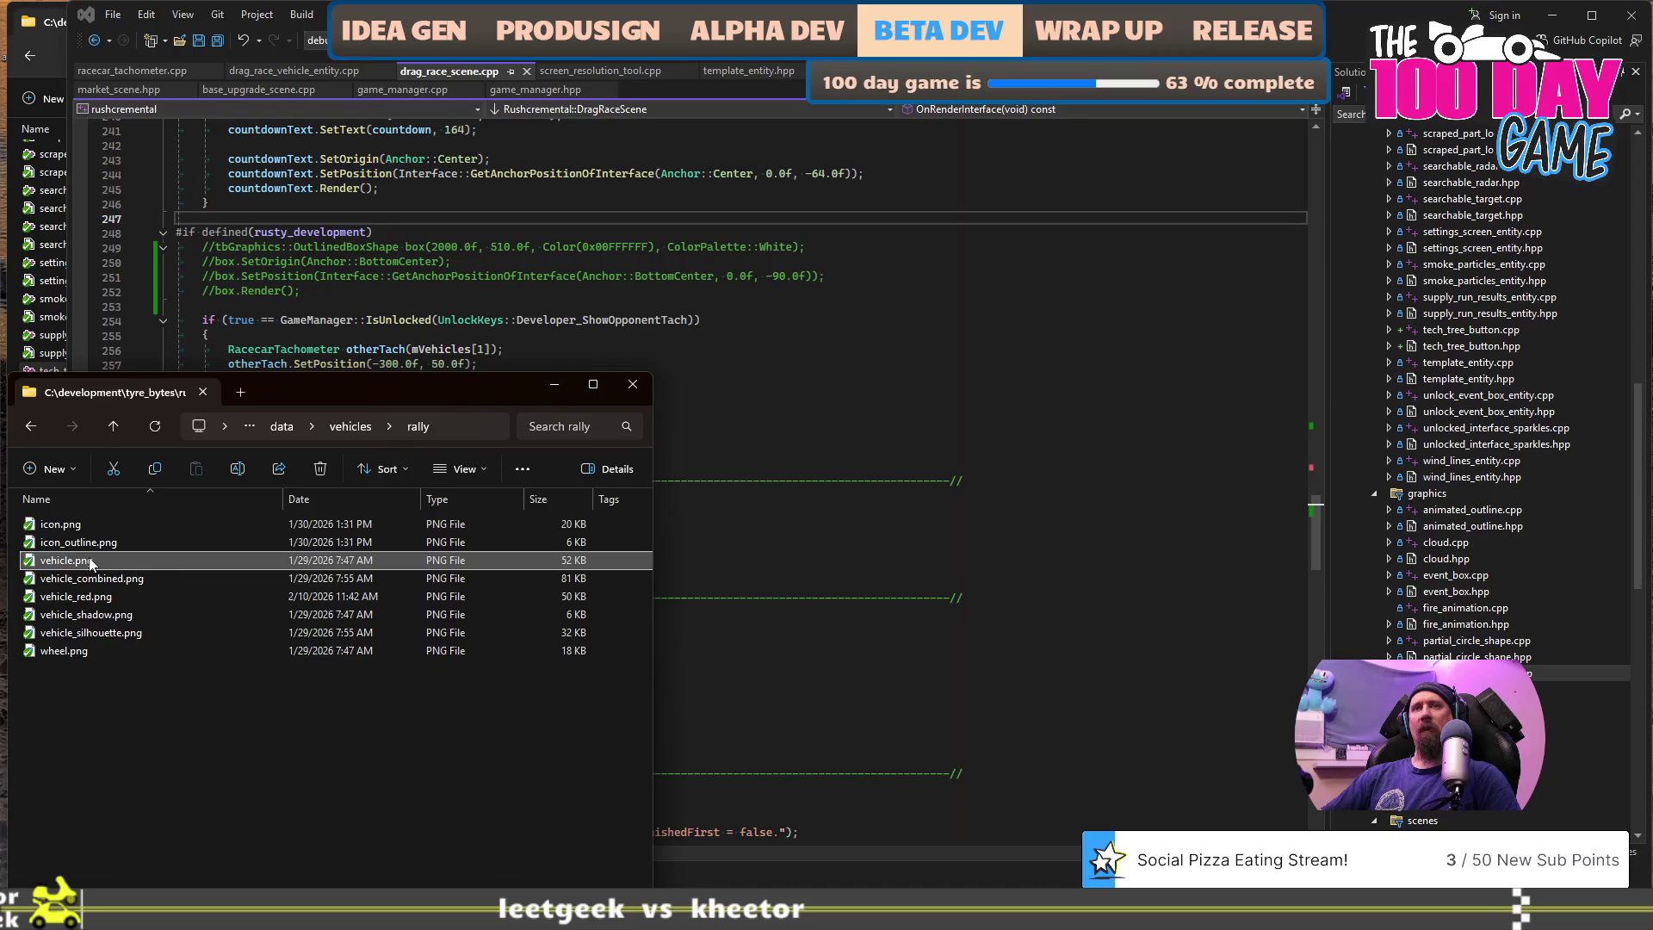
- Open vehicle.png in Adobe Photoshop 2026 through Open with
right_click(89, 558)
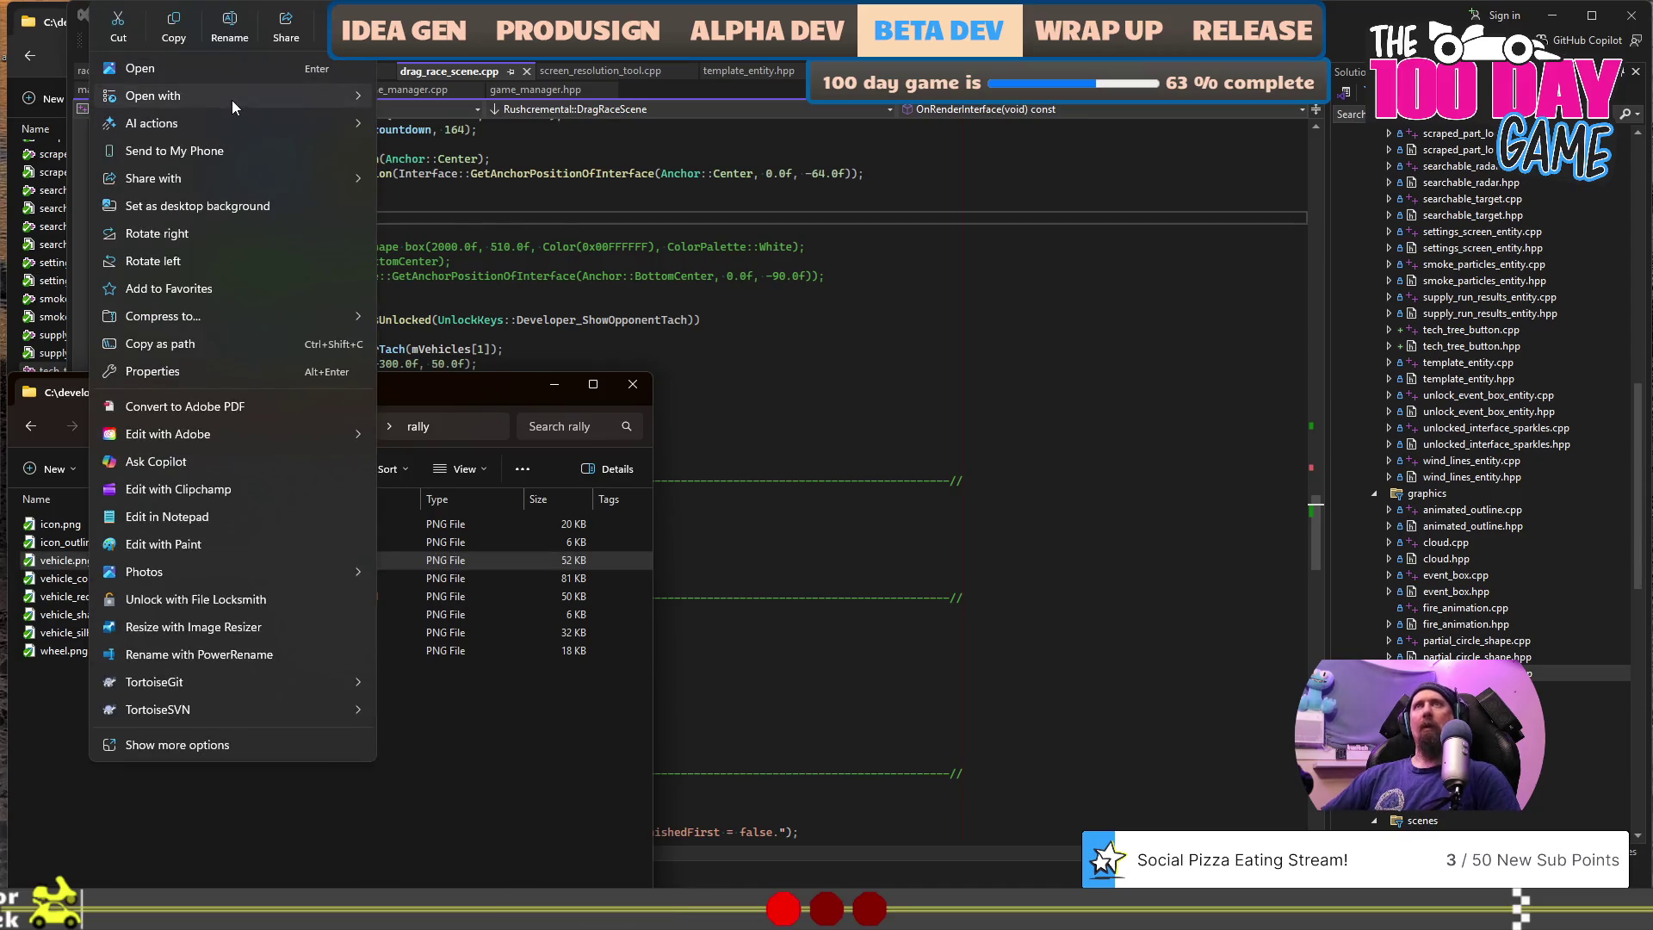
mouse_move(232, 100)
left_click(427, 99)
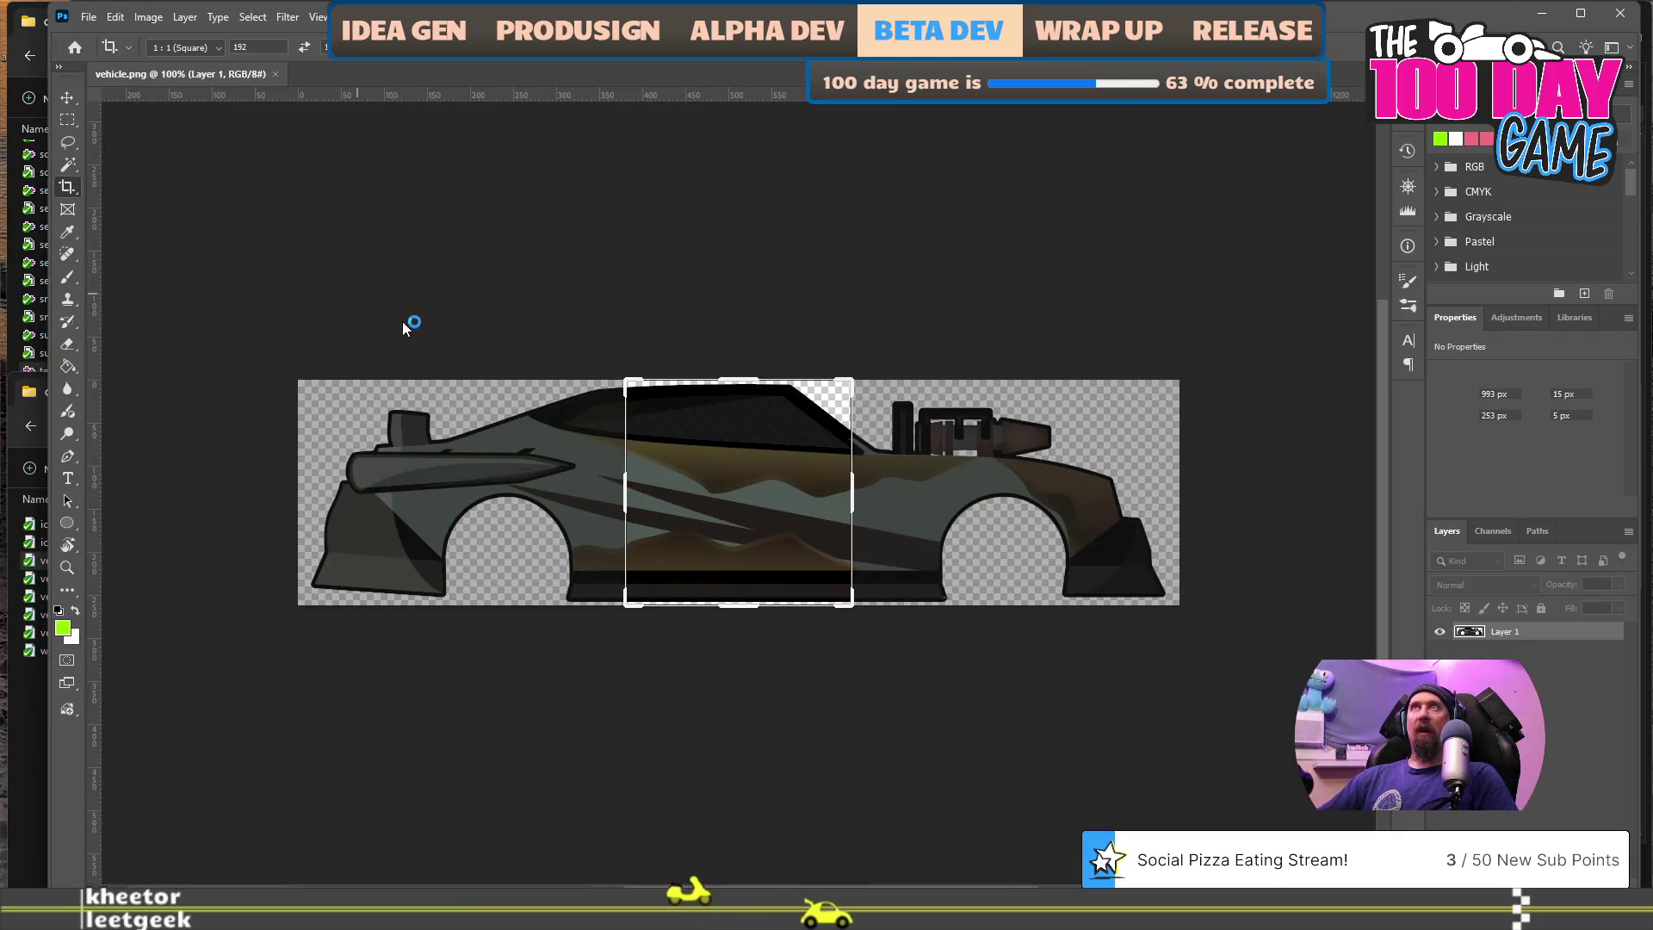
left_click(606, 421)
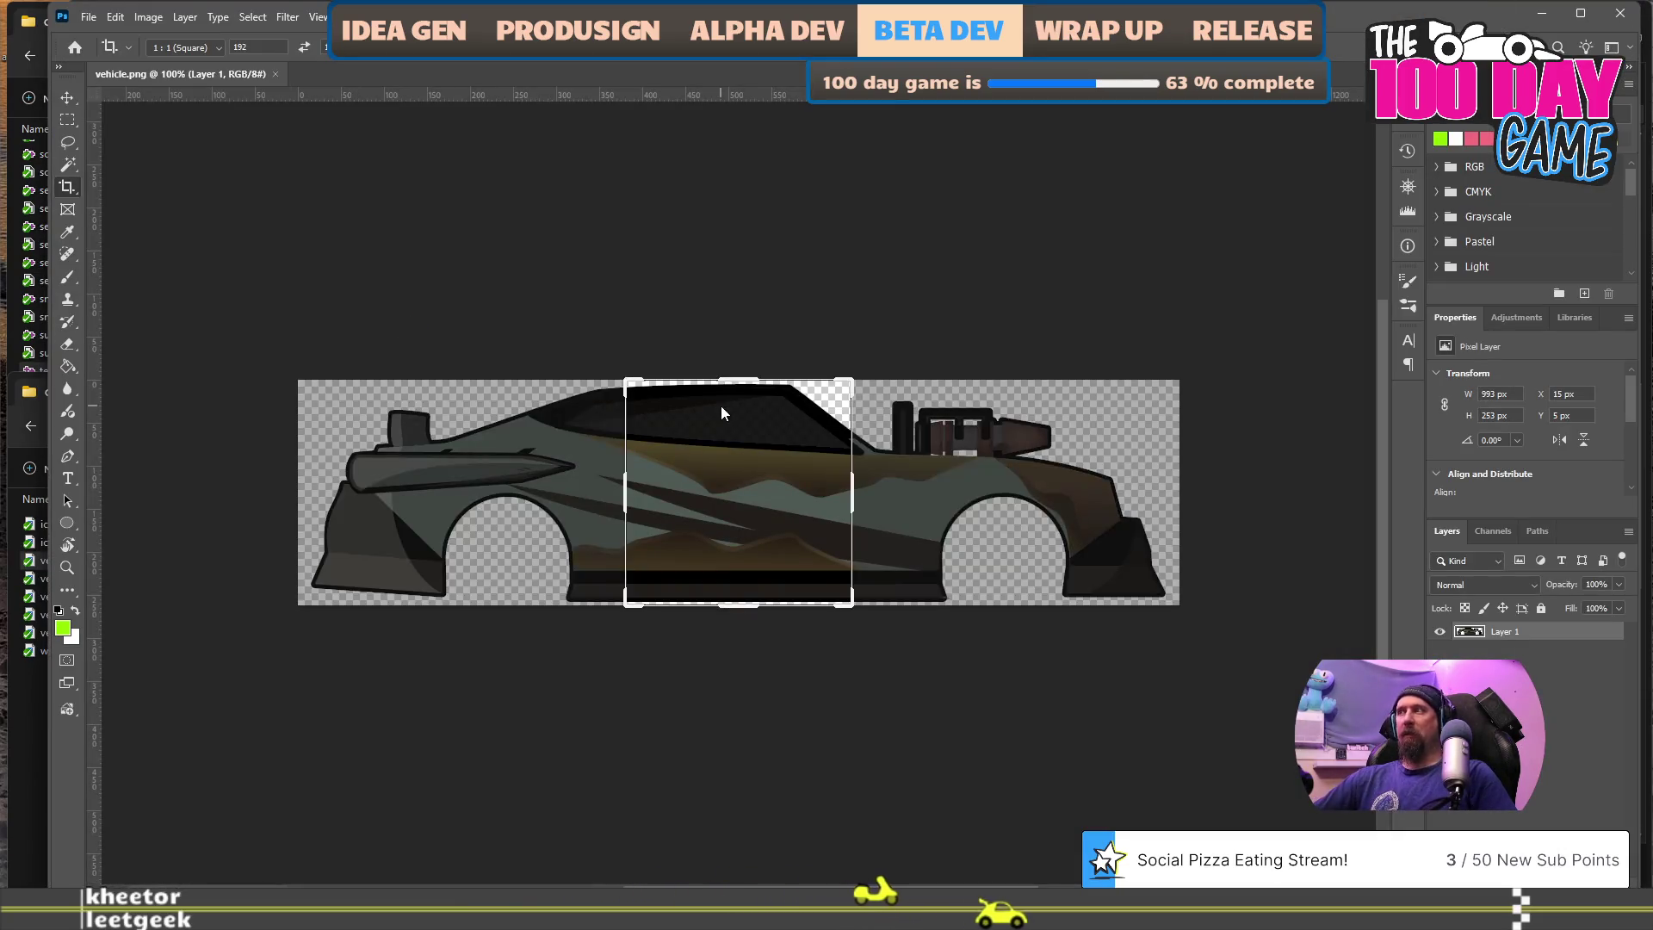
left_click(184, 17)
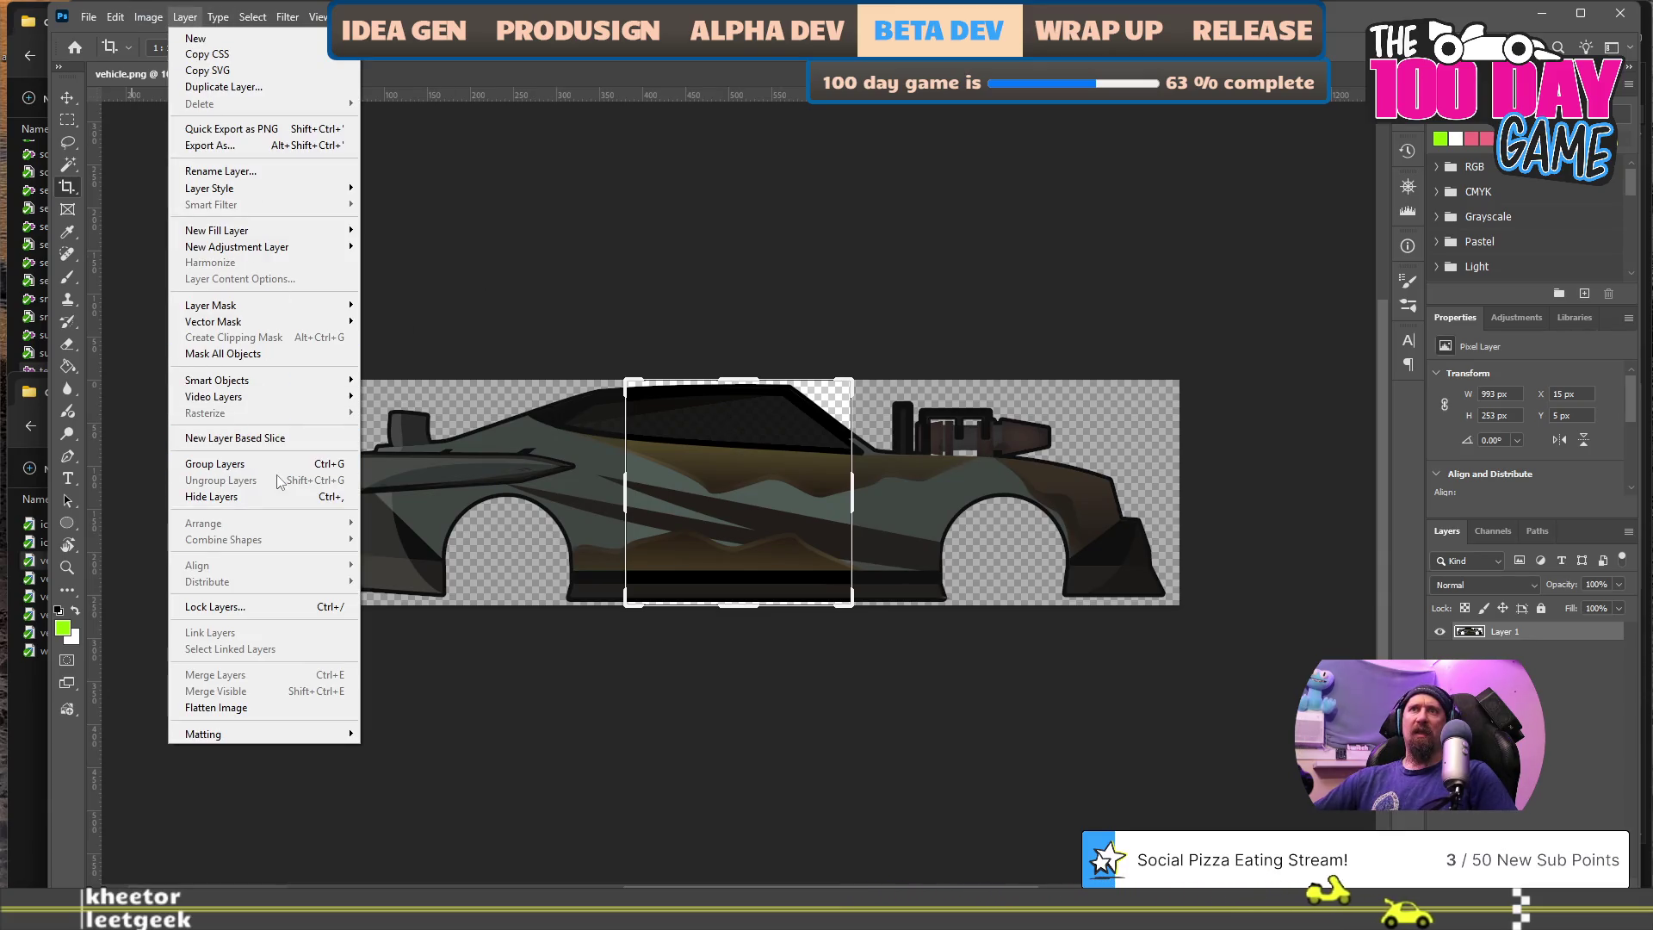
- Add a Brightness/Contrast adjustment layer to the rally car with Brightness 100 and Contrast 20
mouse_move(293, 250)
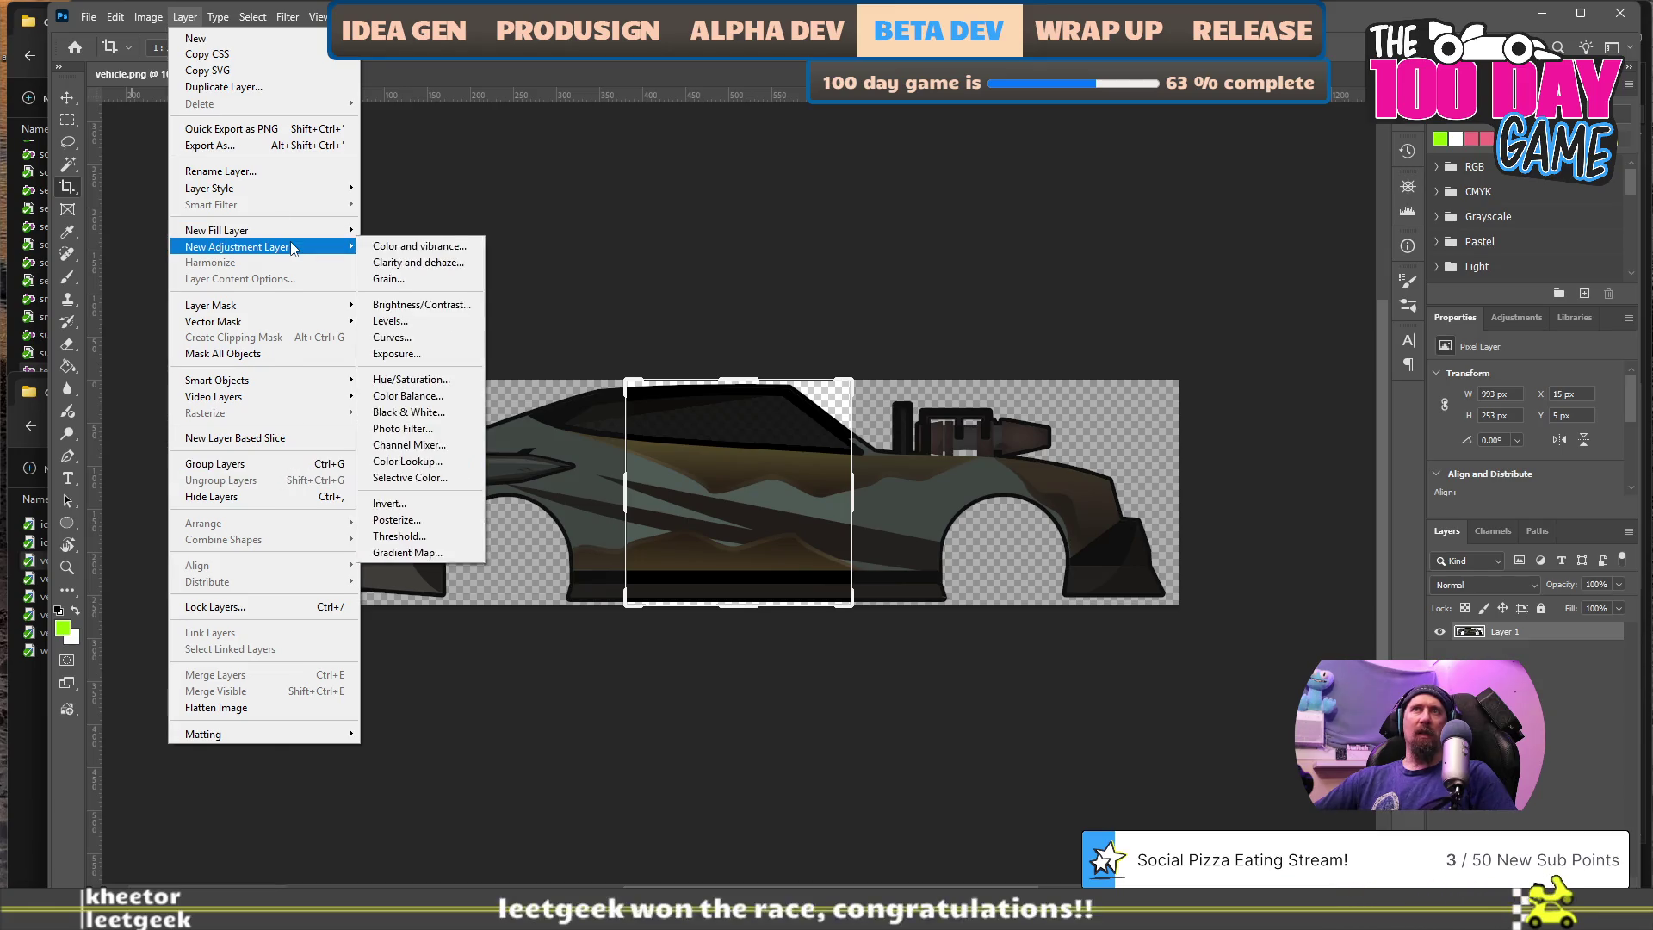
left_click(428, 307)
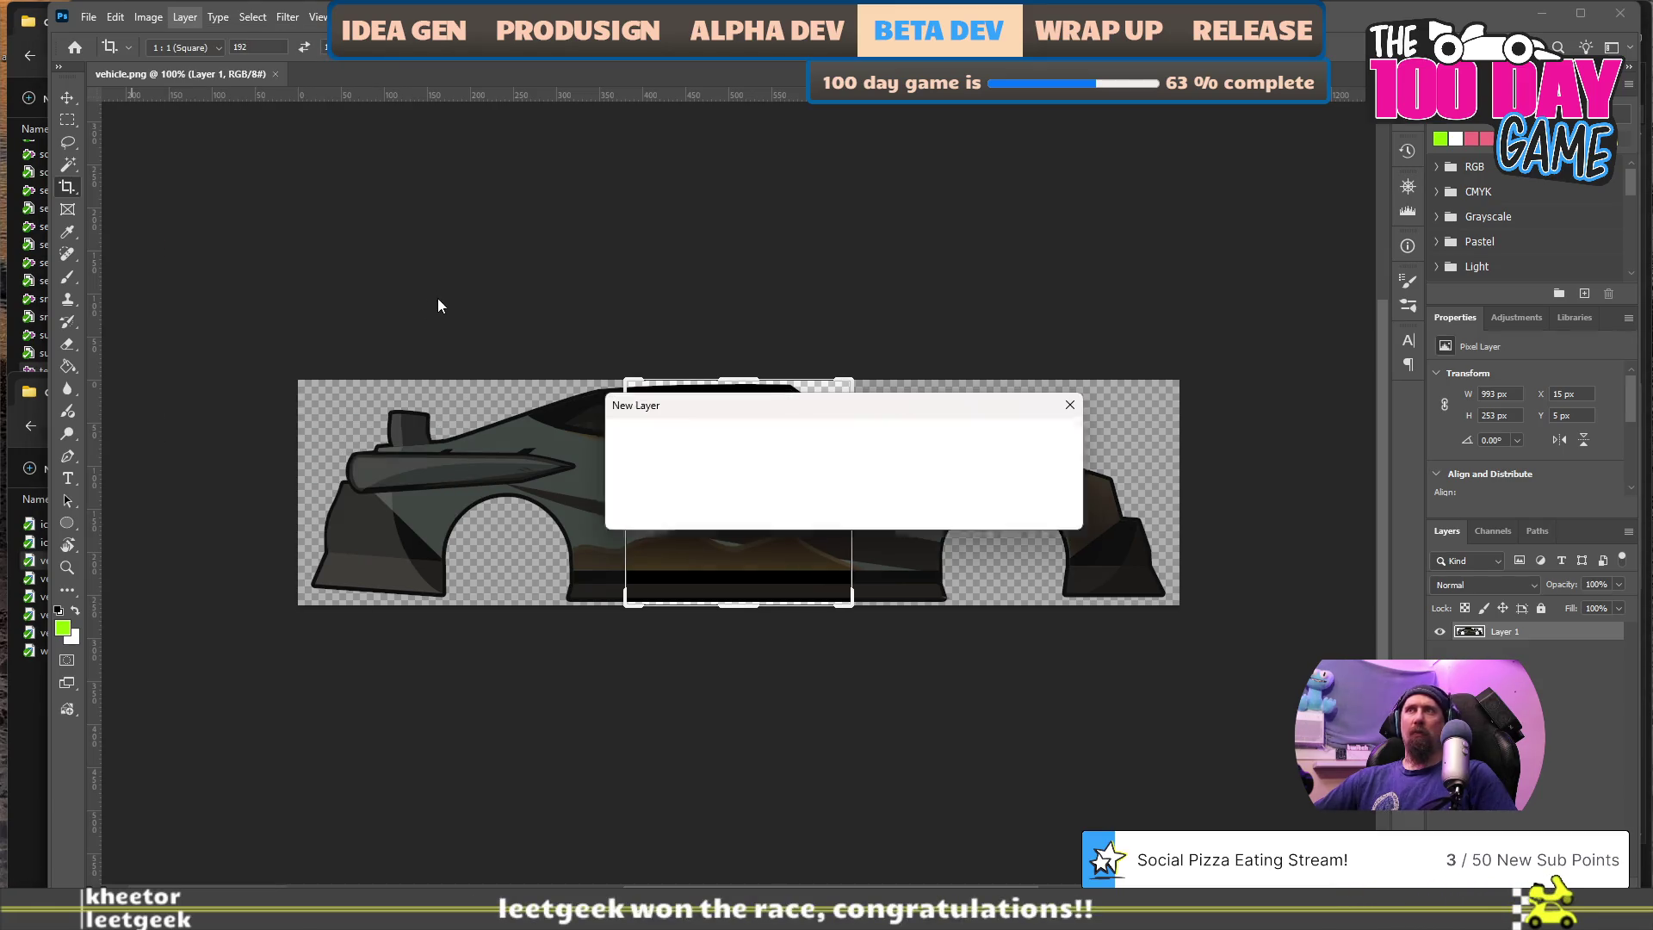
left_click(1031, 446)
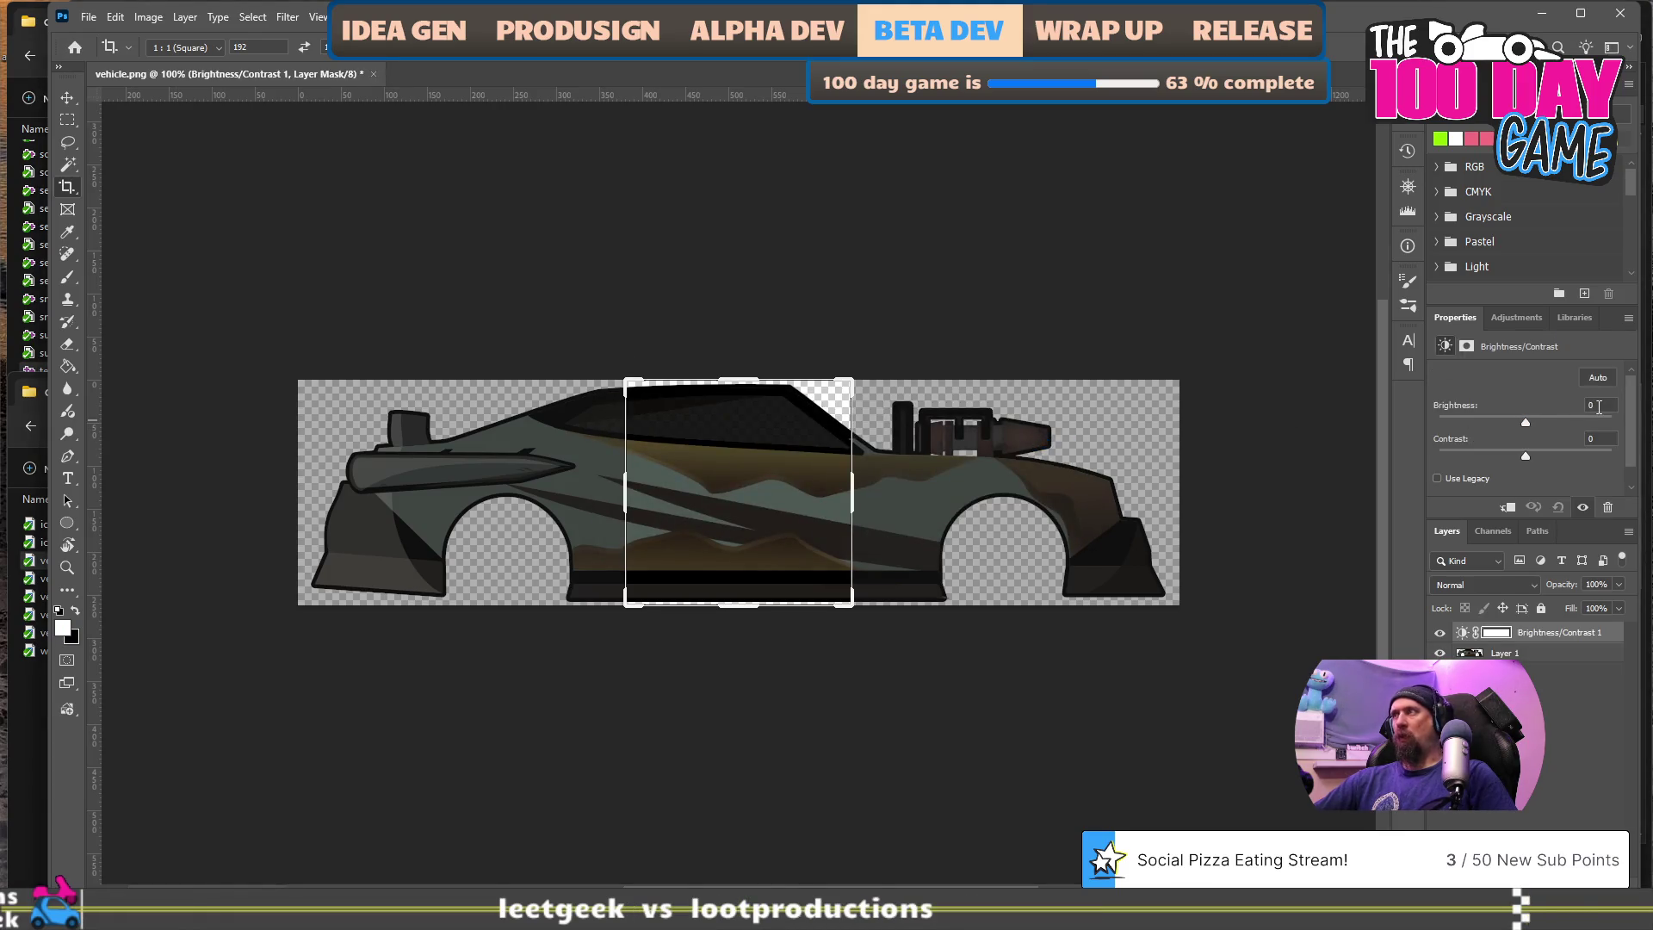
type("19")
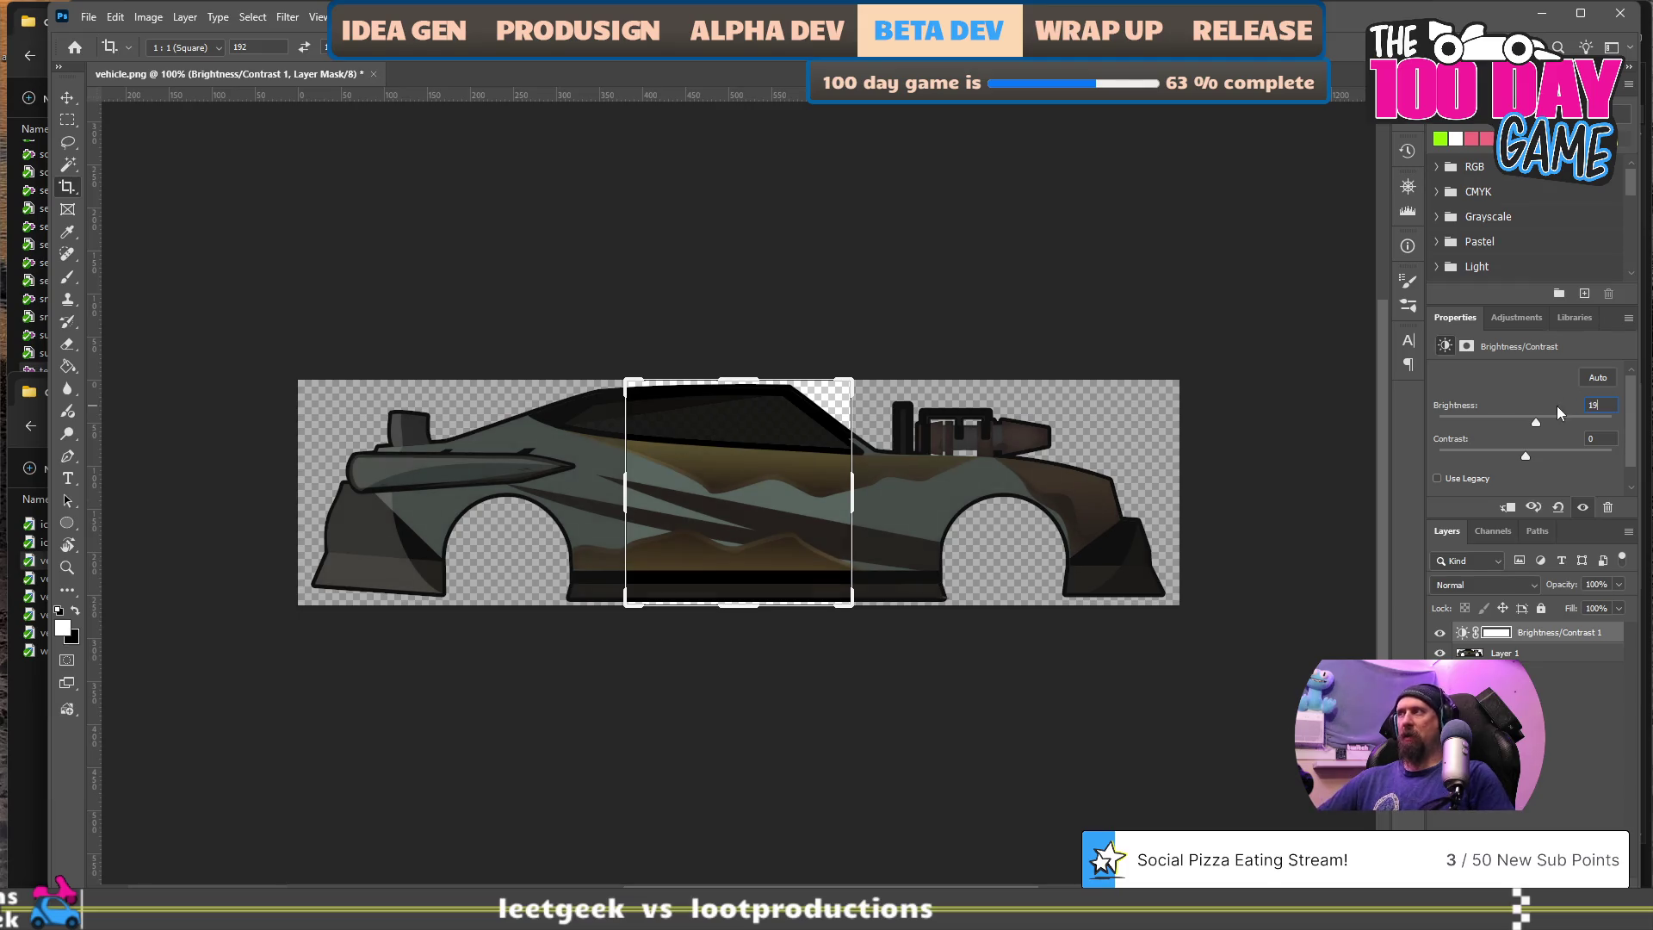
key("BackSpace")
key("BackSpace")
type("00")
key("Return")
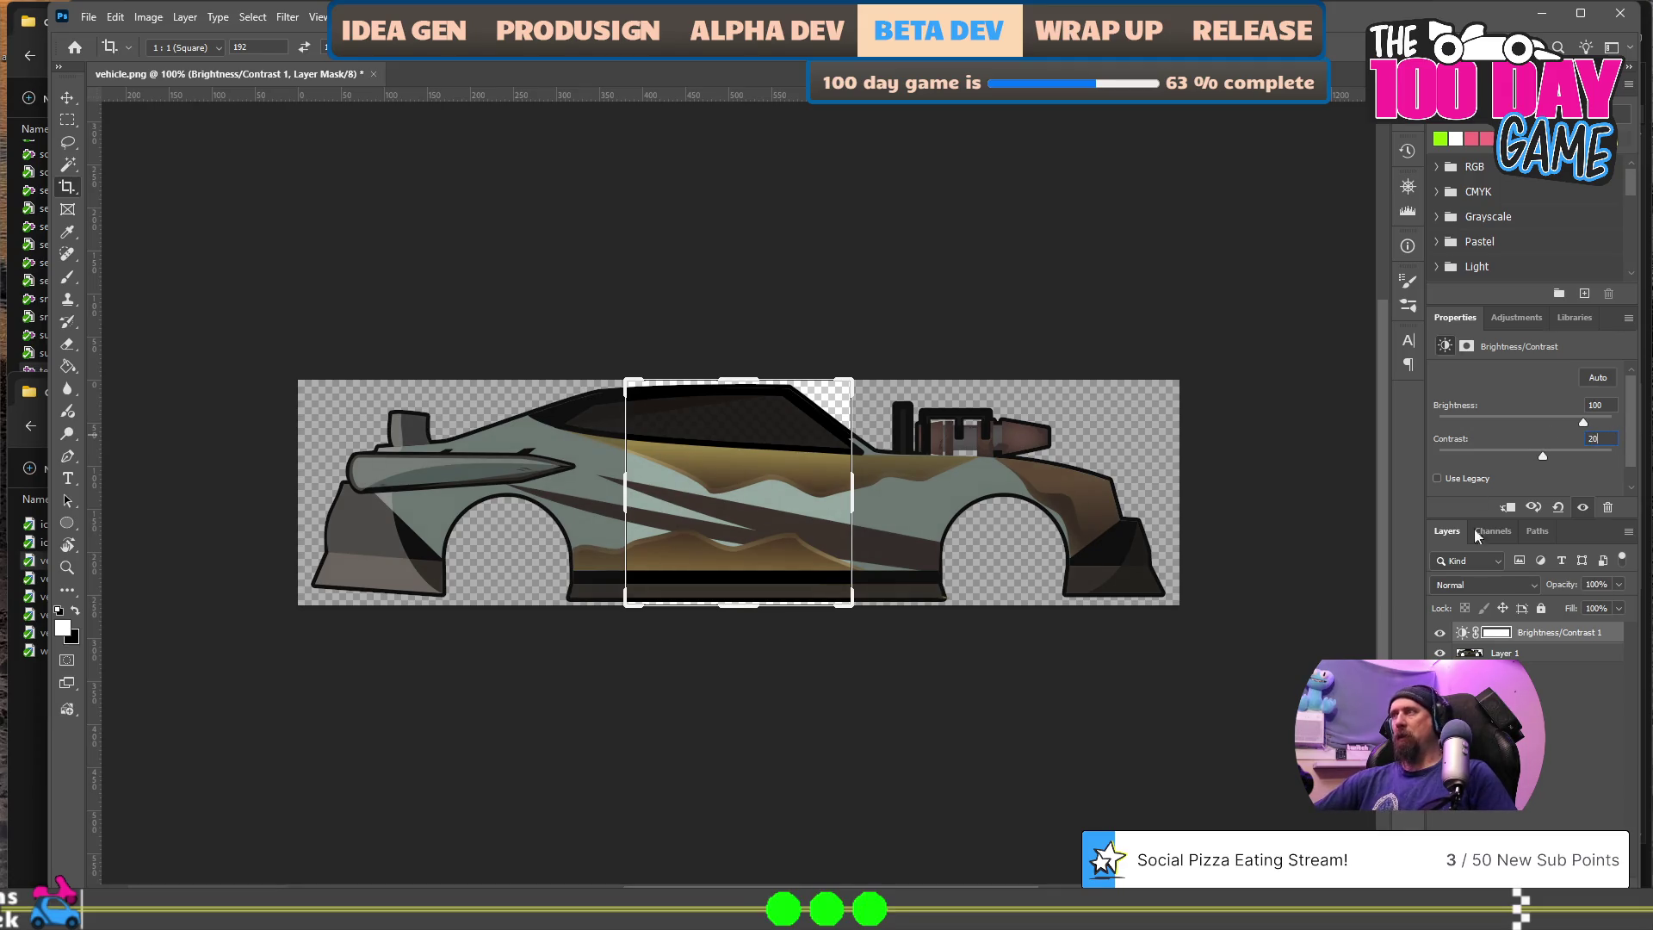
left_click(1515, 680)
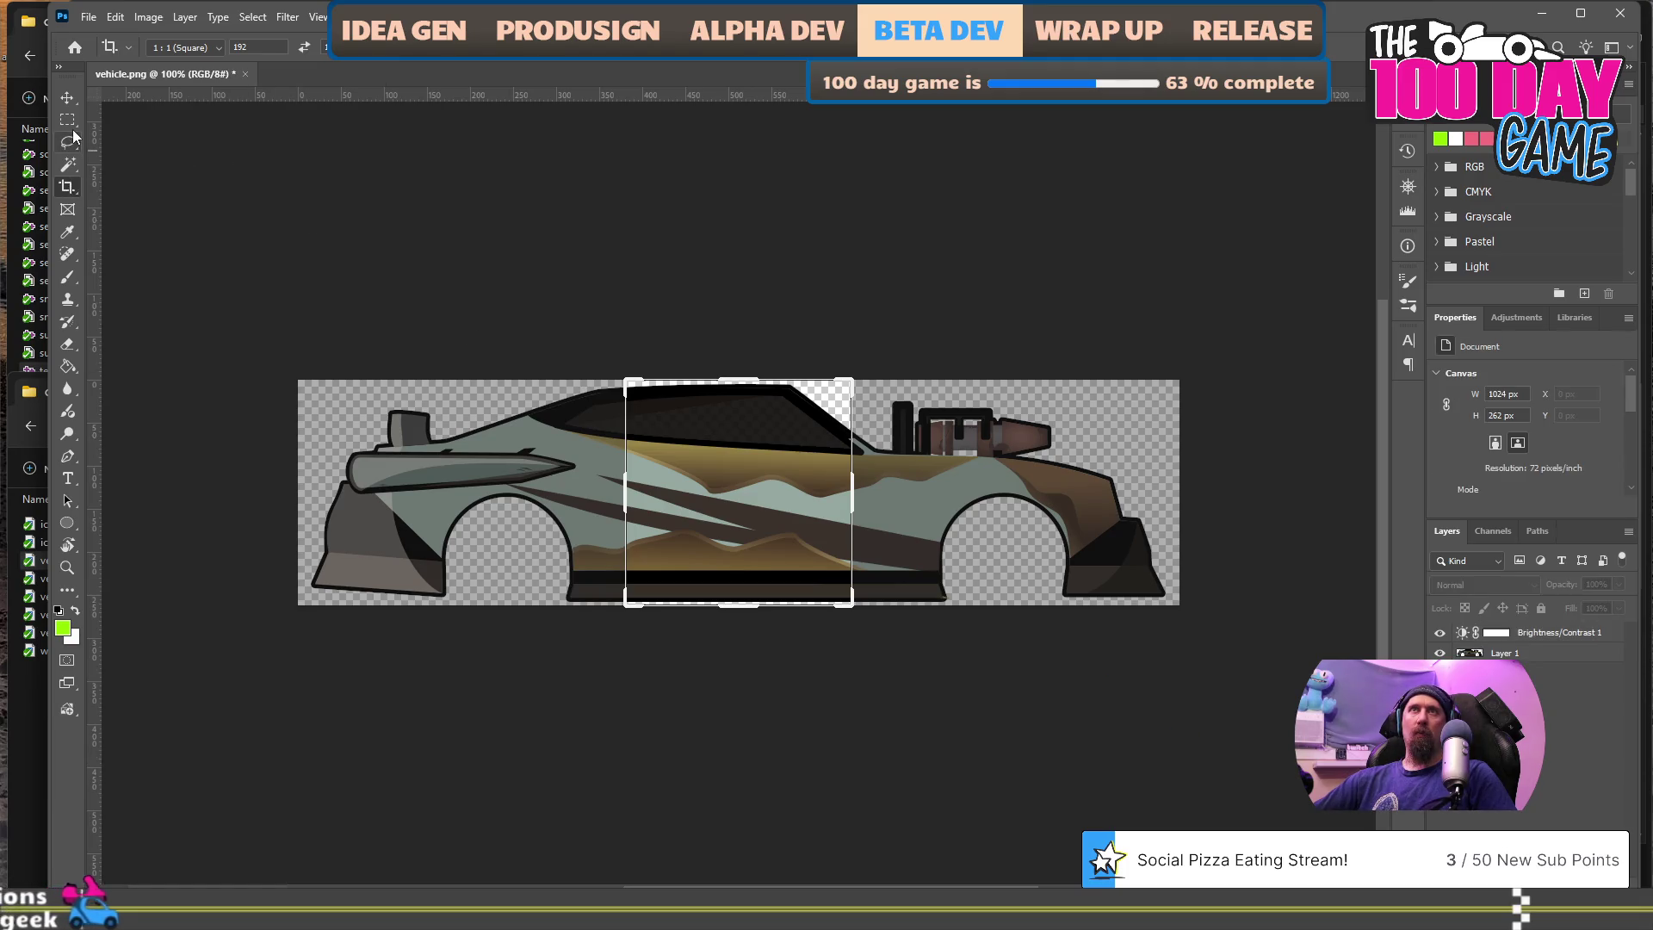
- Discard the stray crop and toggle the Brightness/Contrast layer to compare, leaving it visible
key("Escape")
key("m")
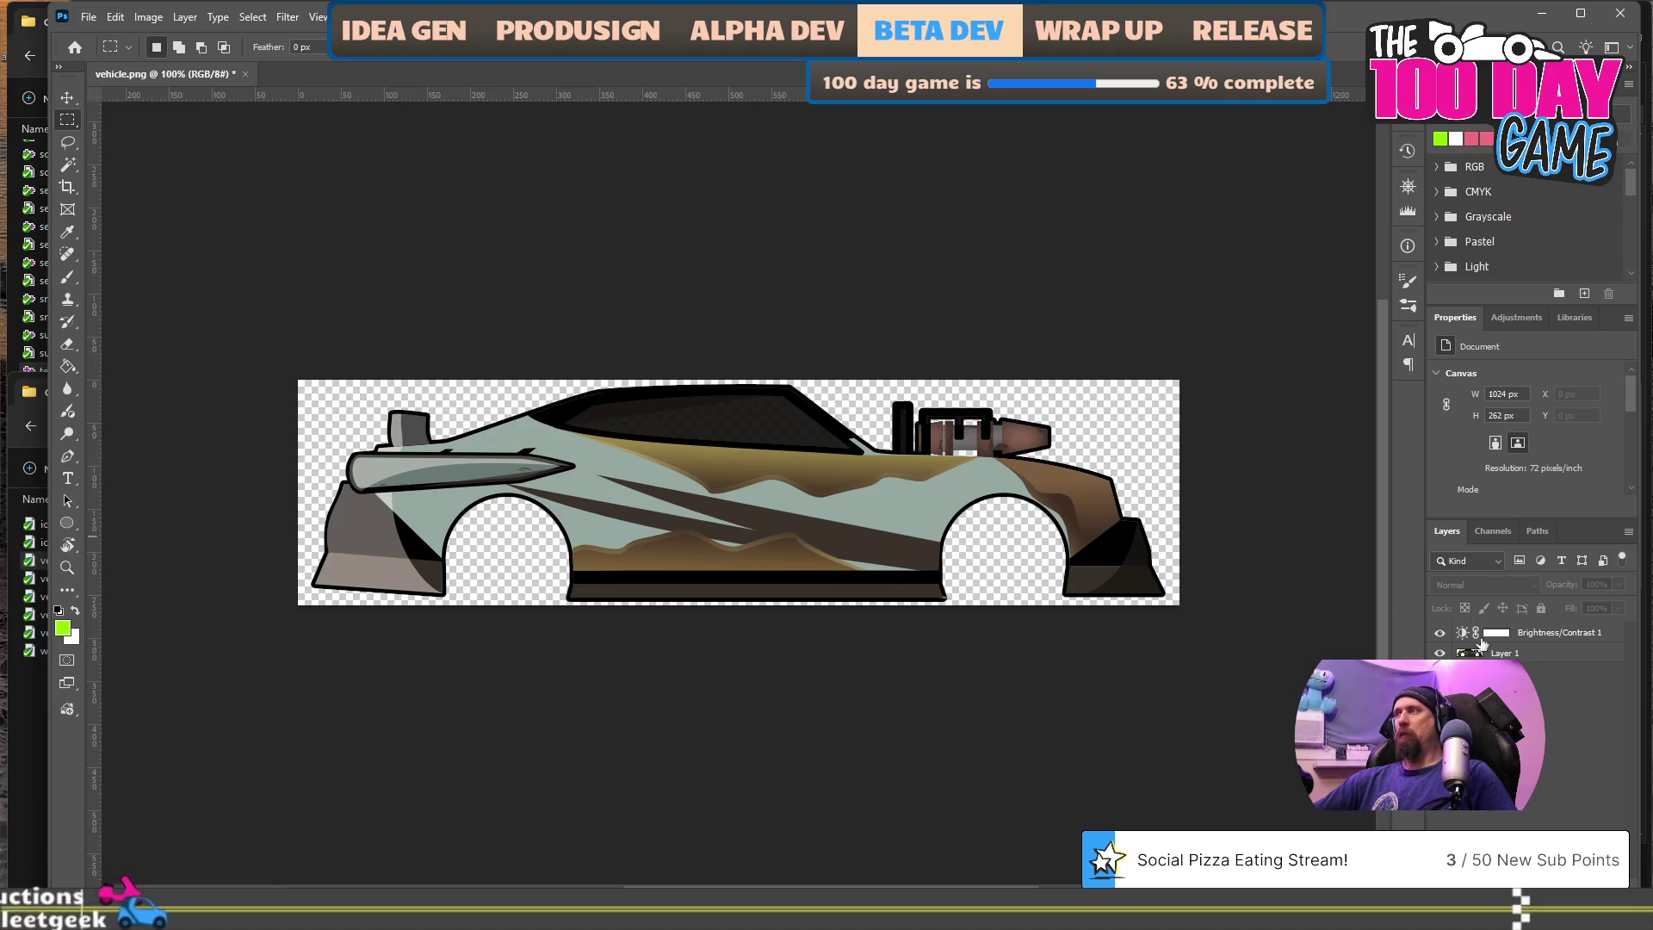
left_click(1442, 637)
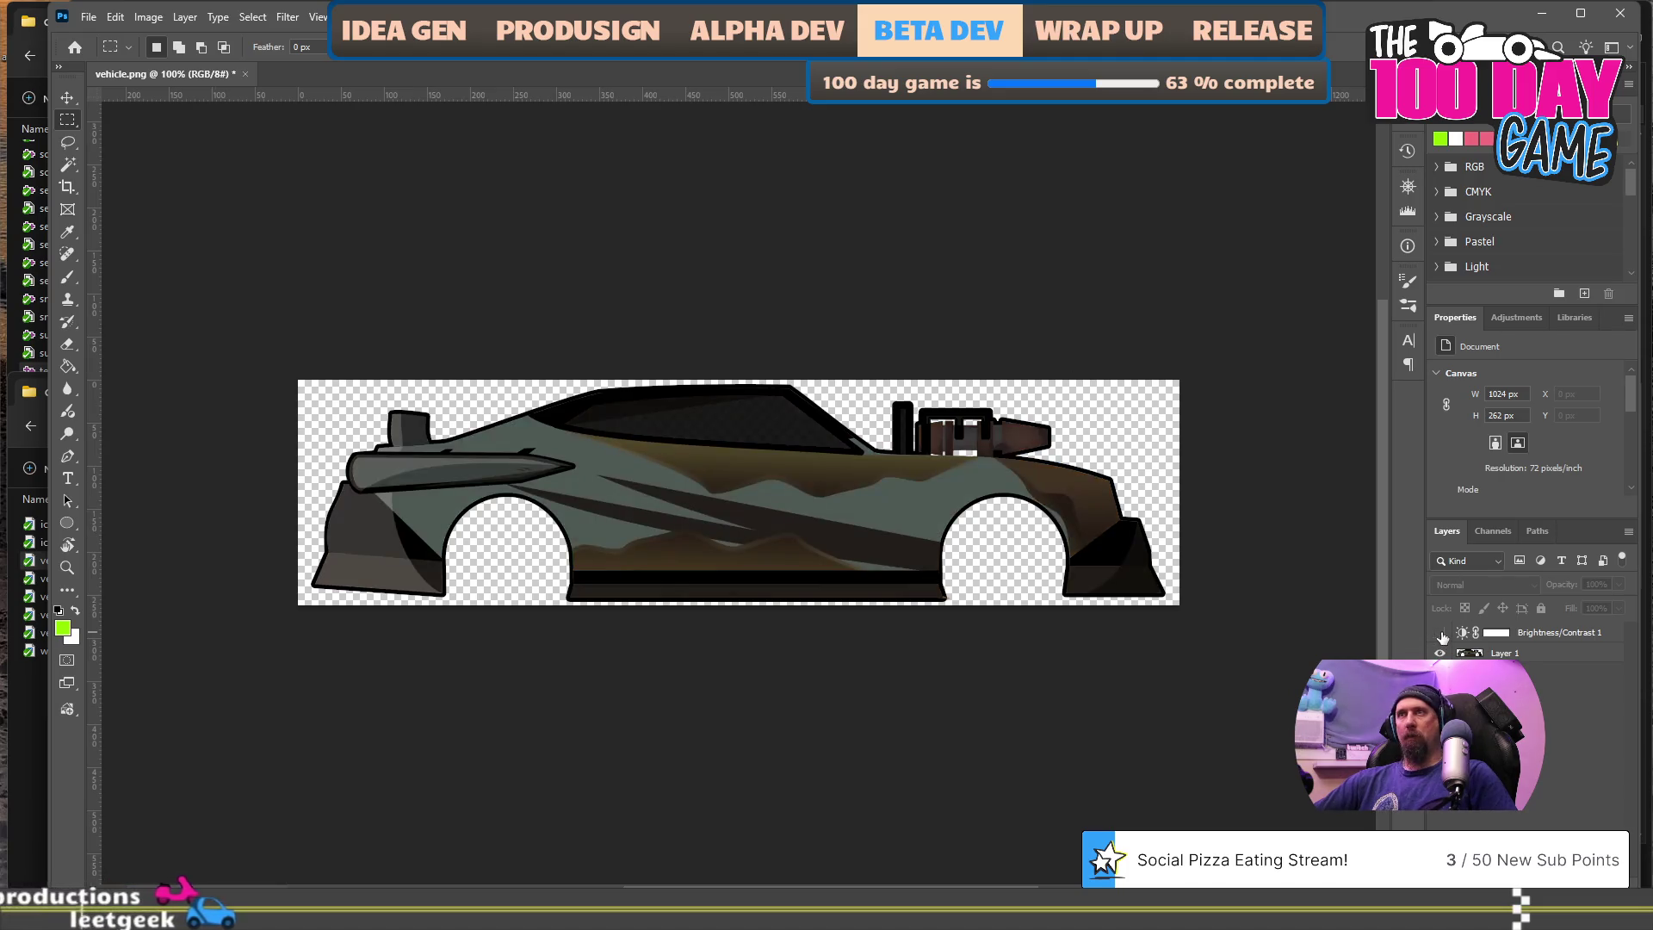
left_click(1442, 637)
left_click(1443, 637)
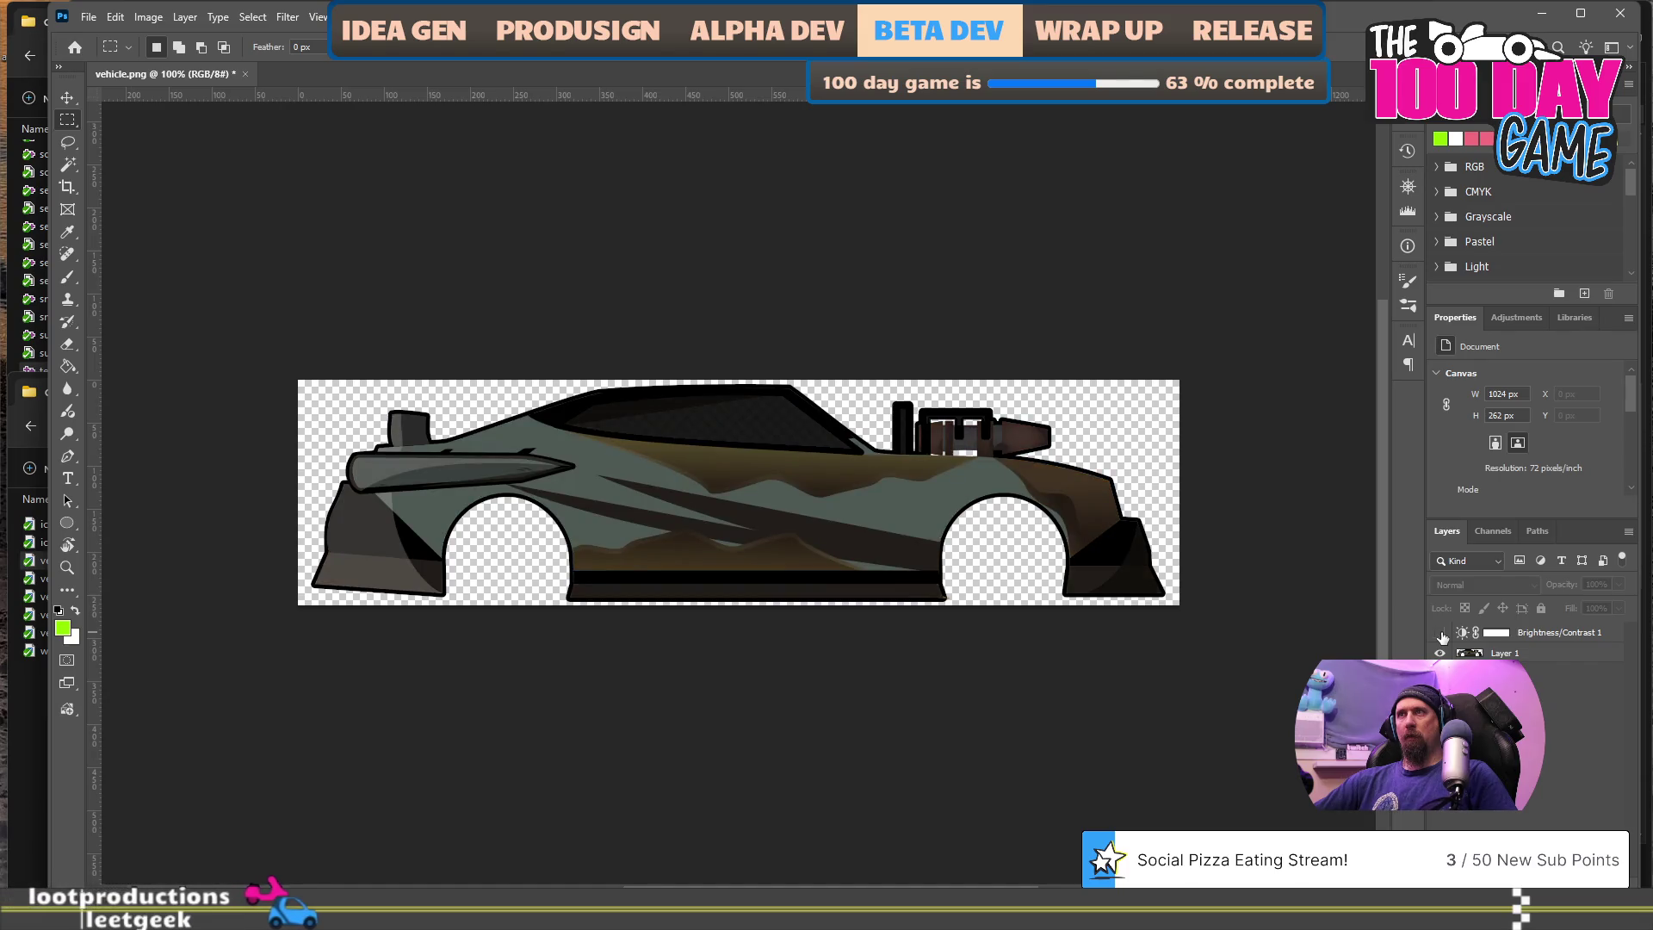
left_click(1443, 637)
left_click(1443, 637)
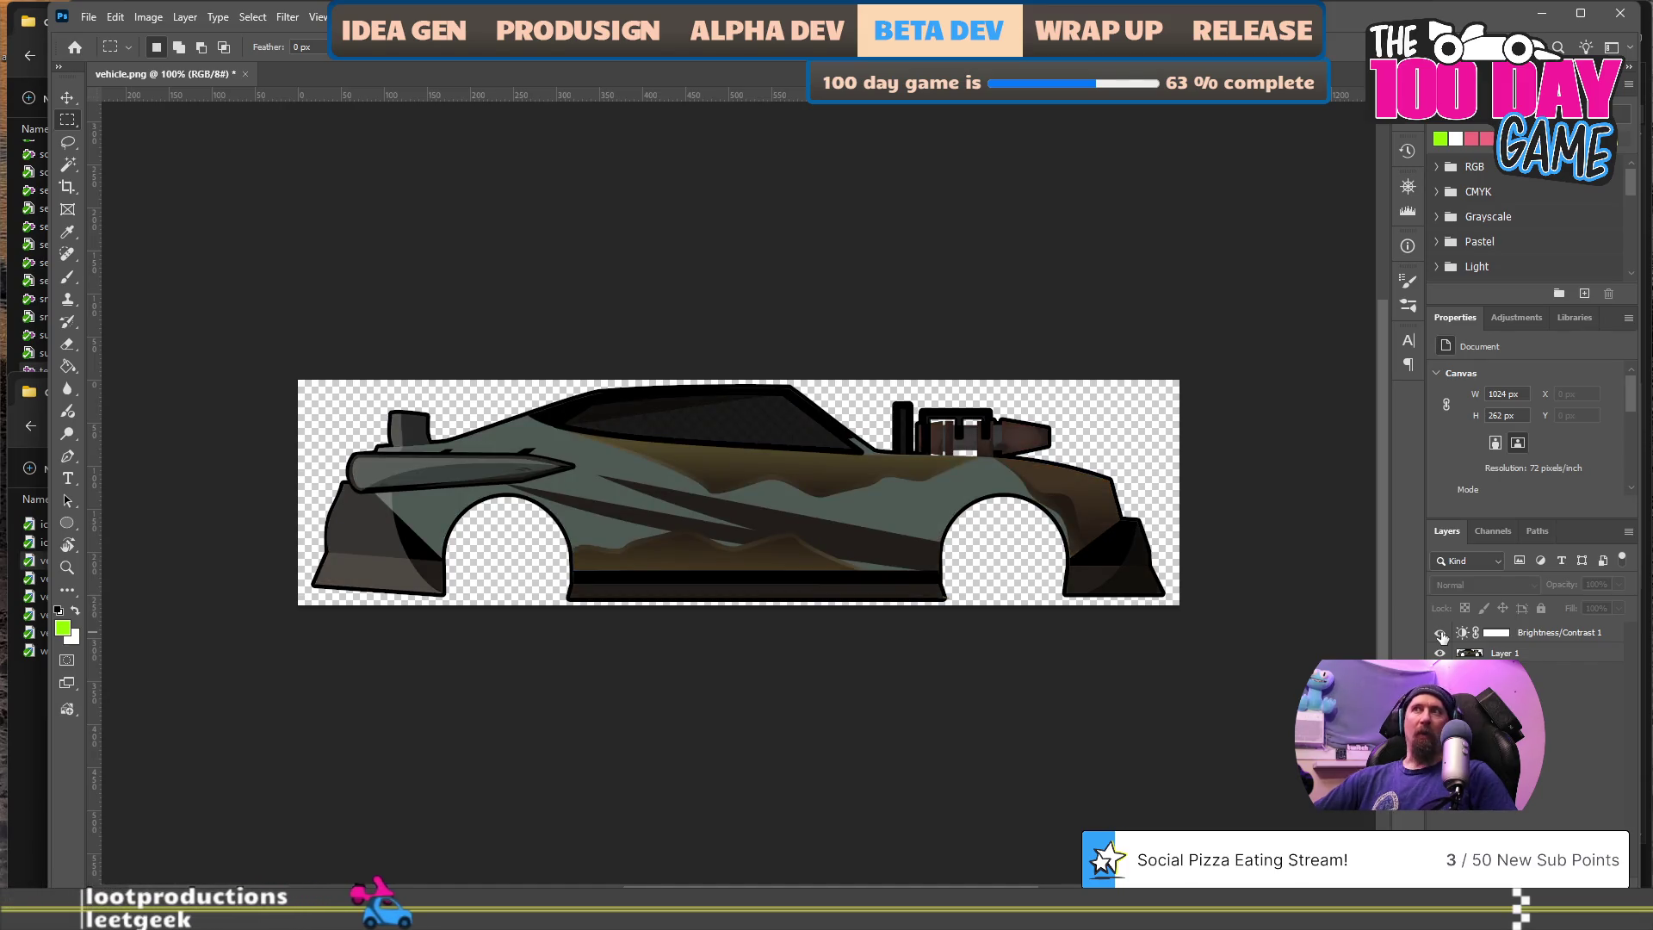
left_click(1443, 637)
left_click(1443, 637)
left_click(1443, 637)
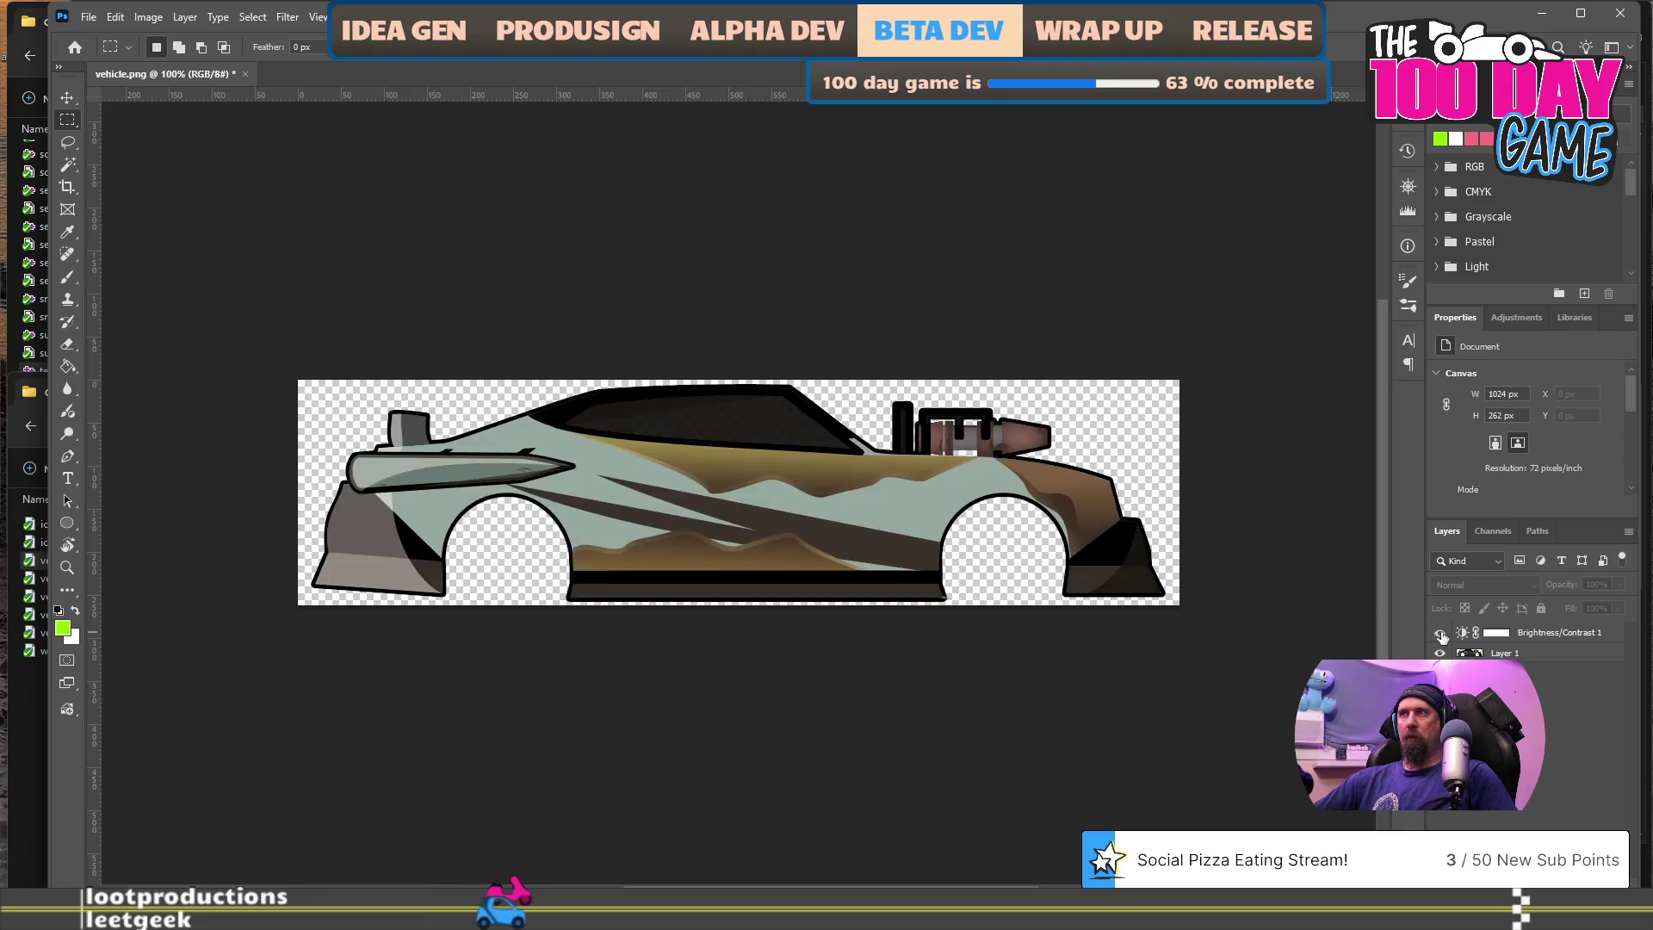
left_click(89, 16)
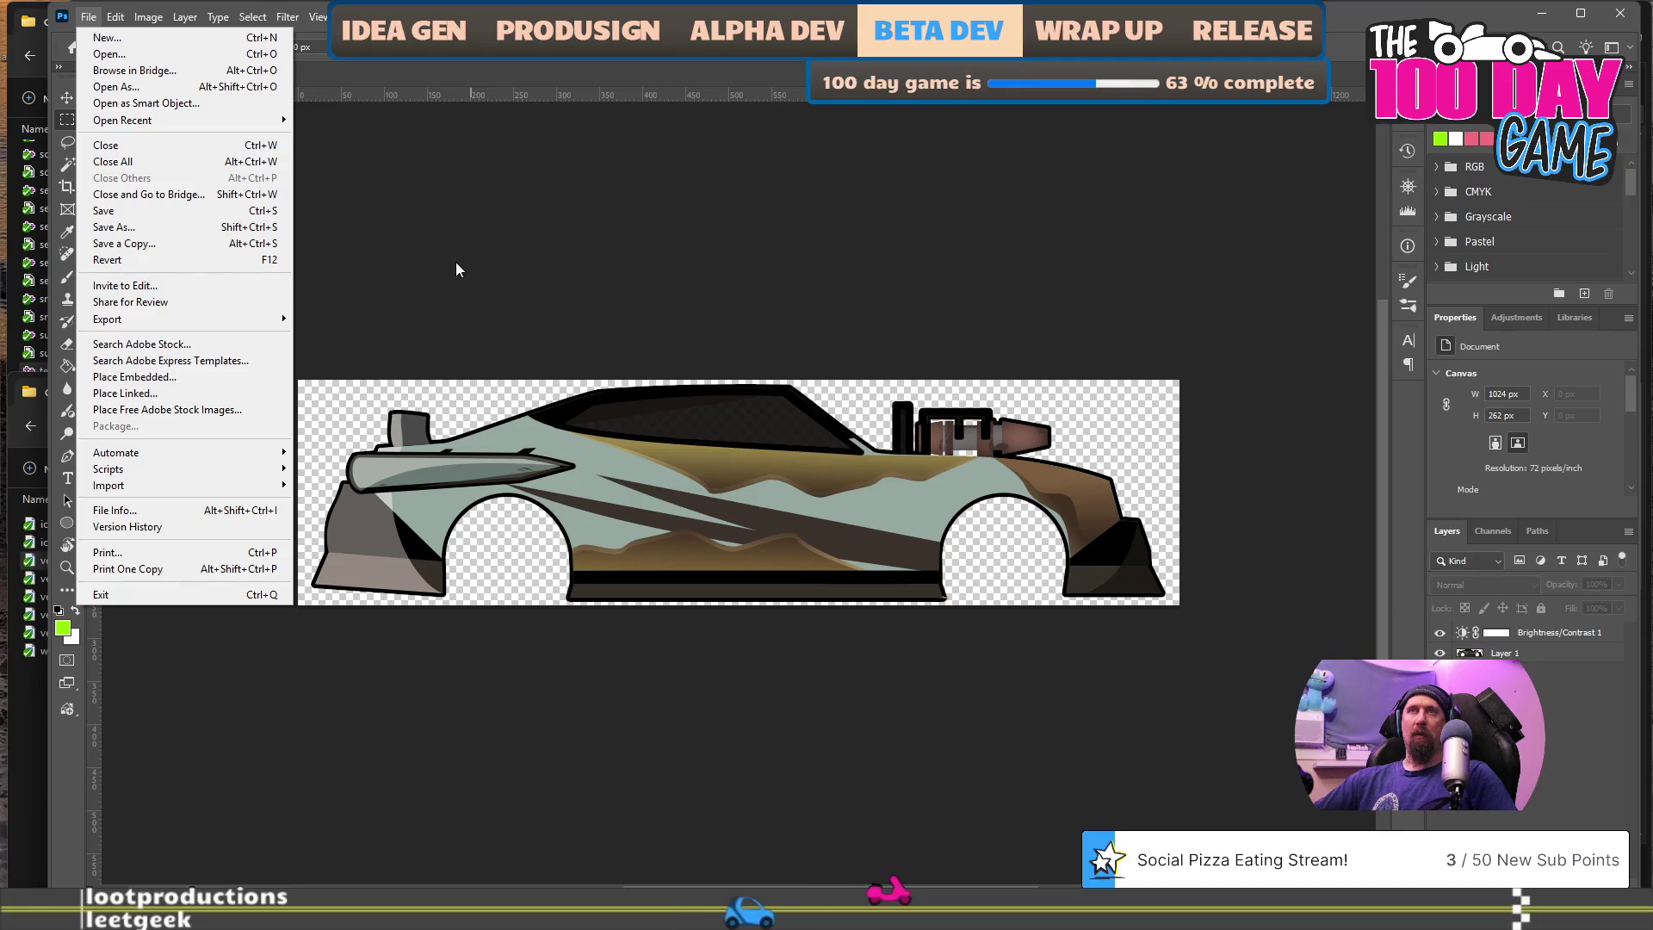
- Export the brightened car as PNG, overwriting vehicle.png in run/data/vehicles/rally
left_click(164, 211)
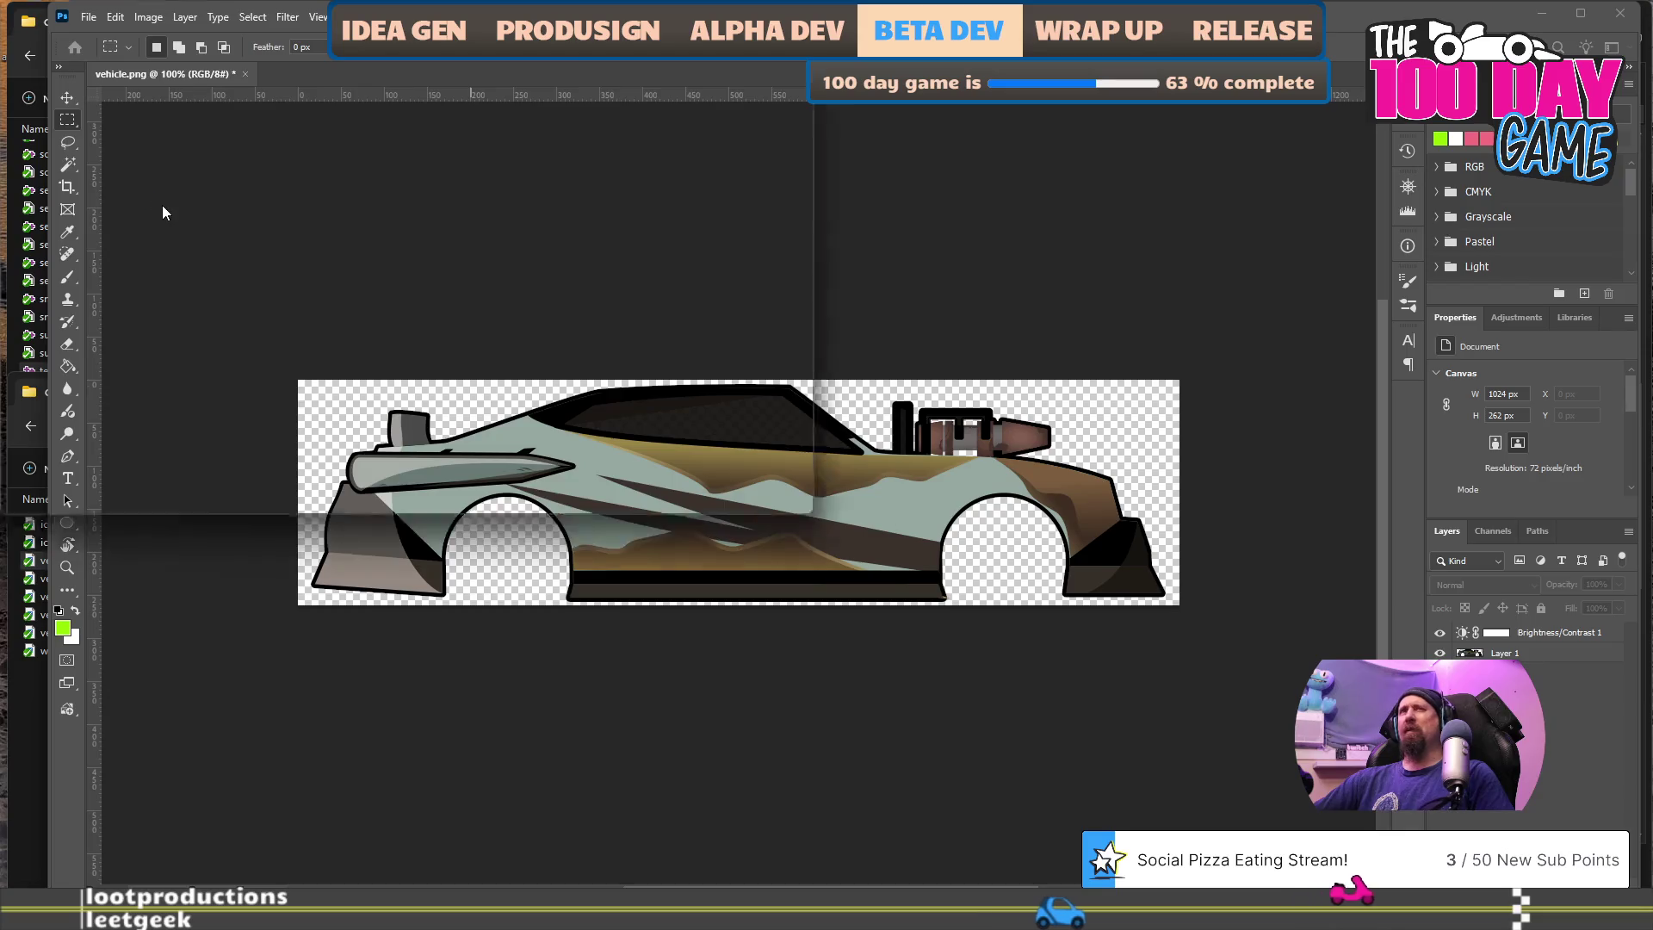
key("Escape")
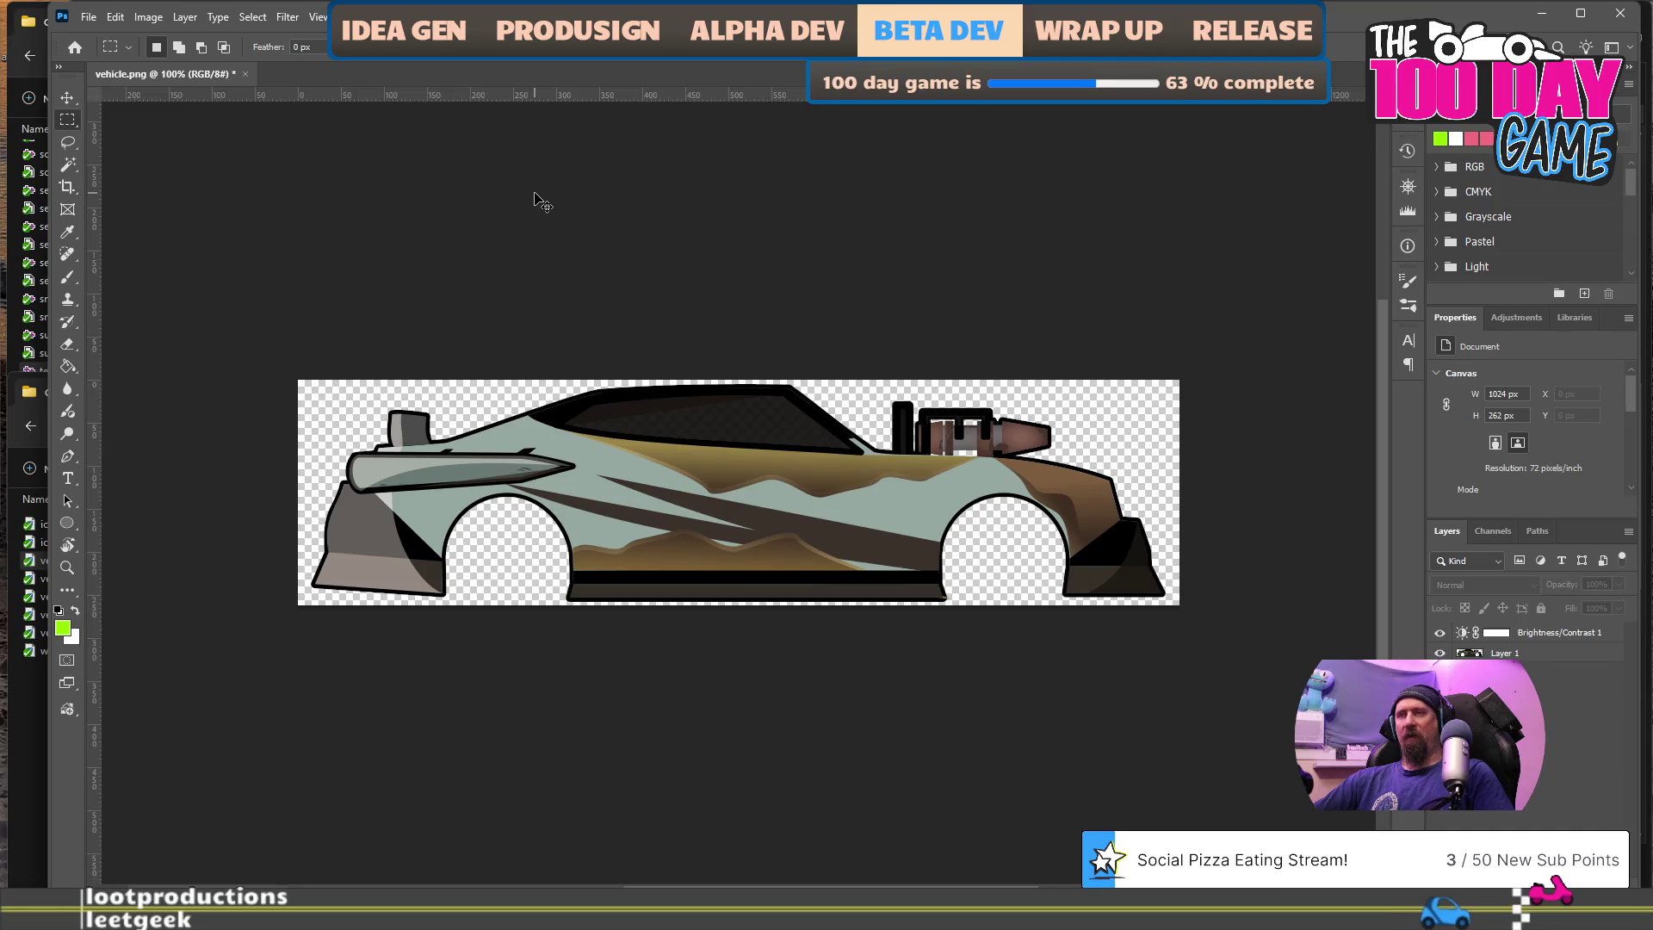
key("ctrl+alt+shift+w")
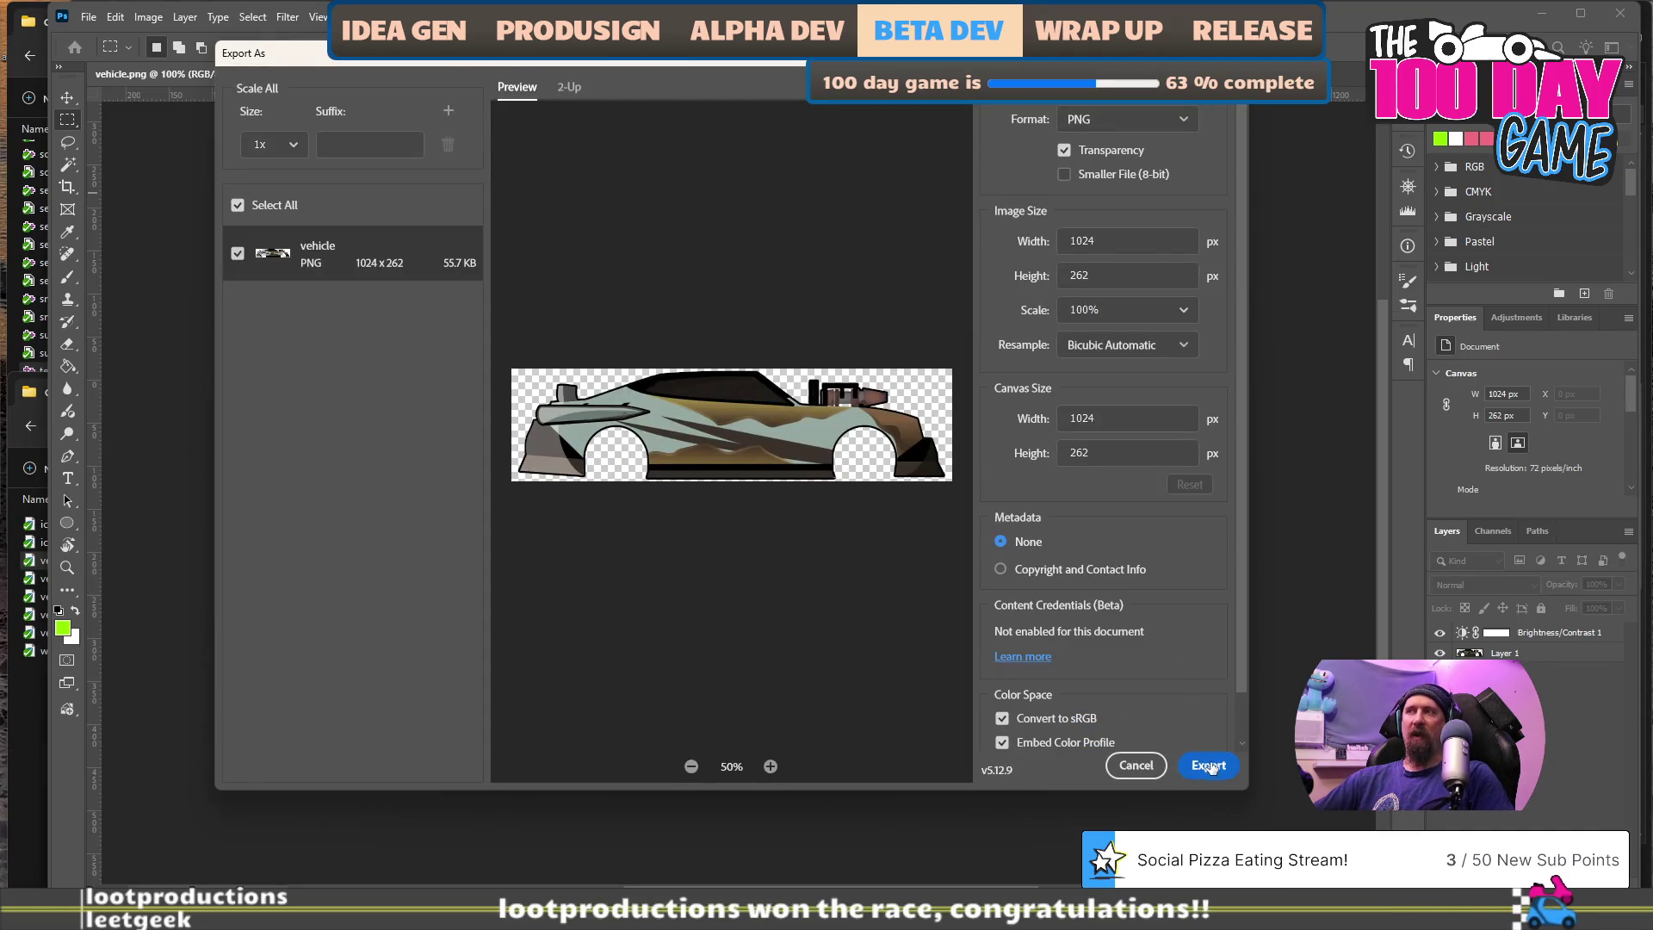
key("Return")
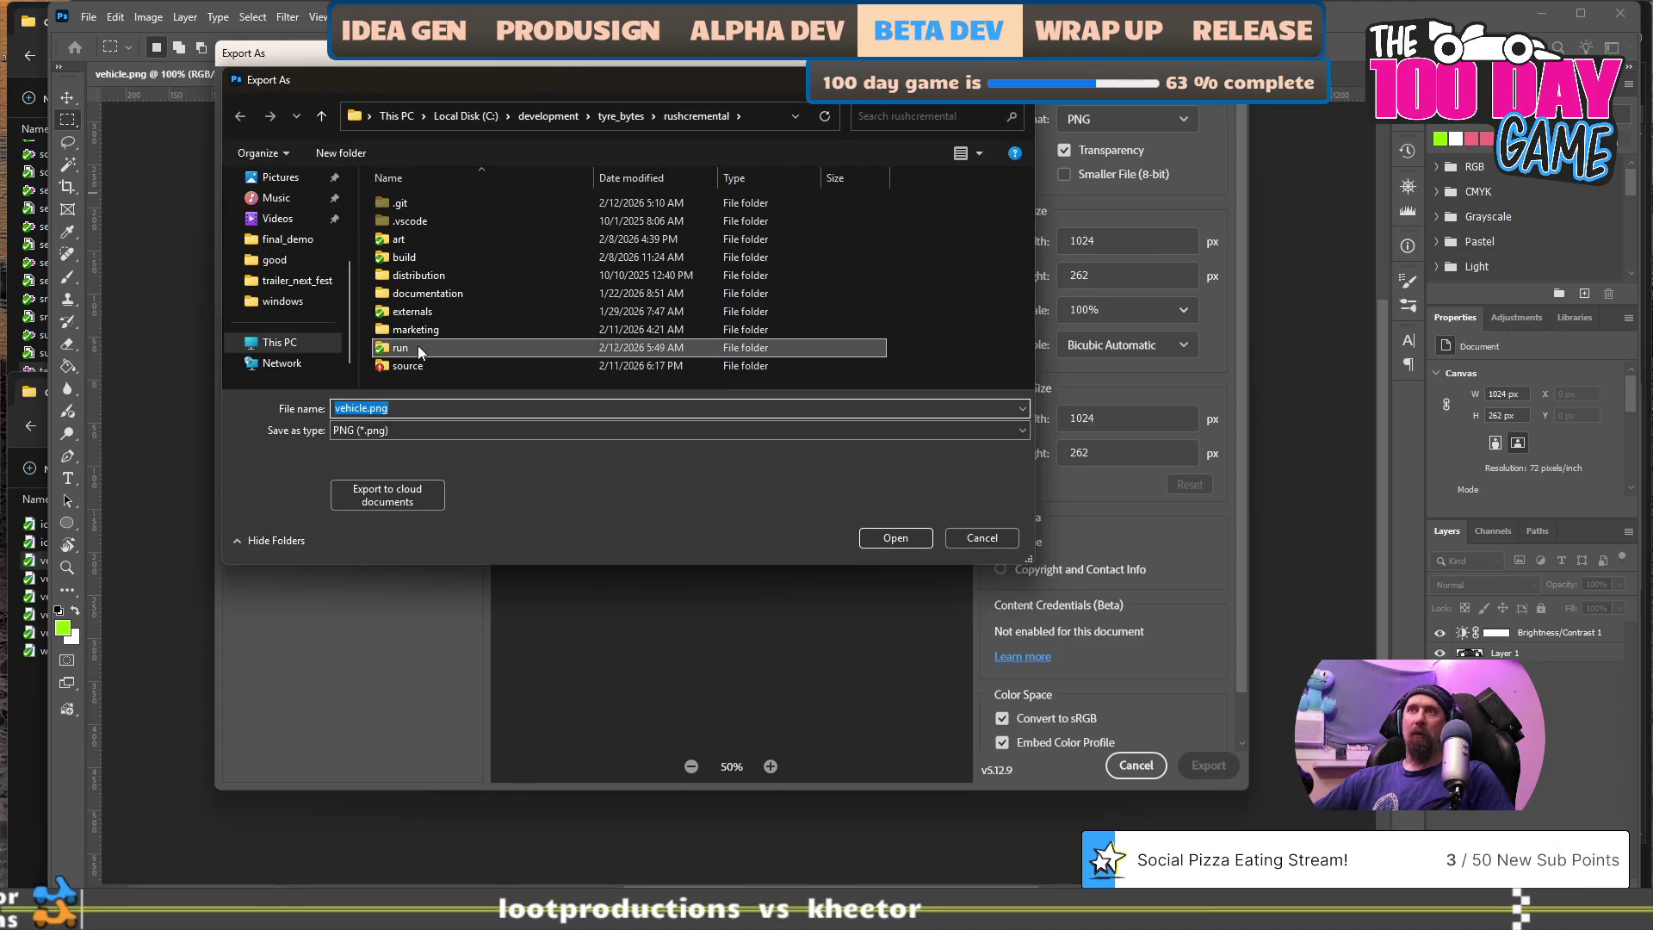
double_click(417, 347)
double_click(424, 209)
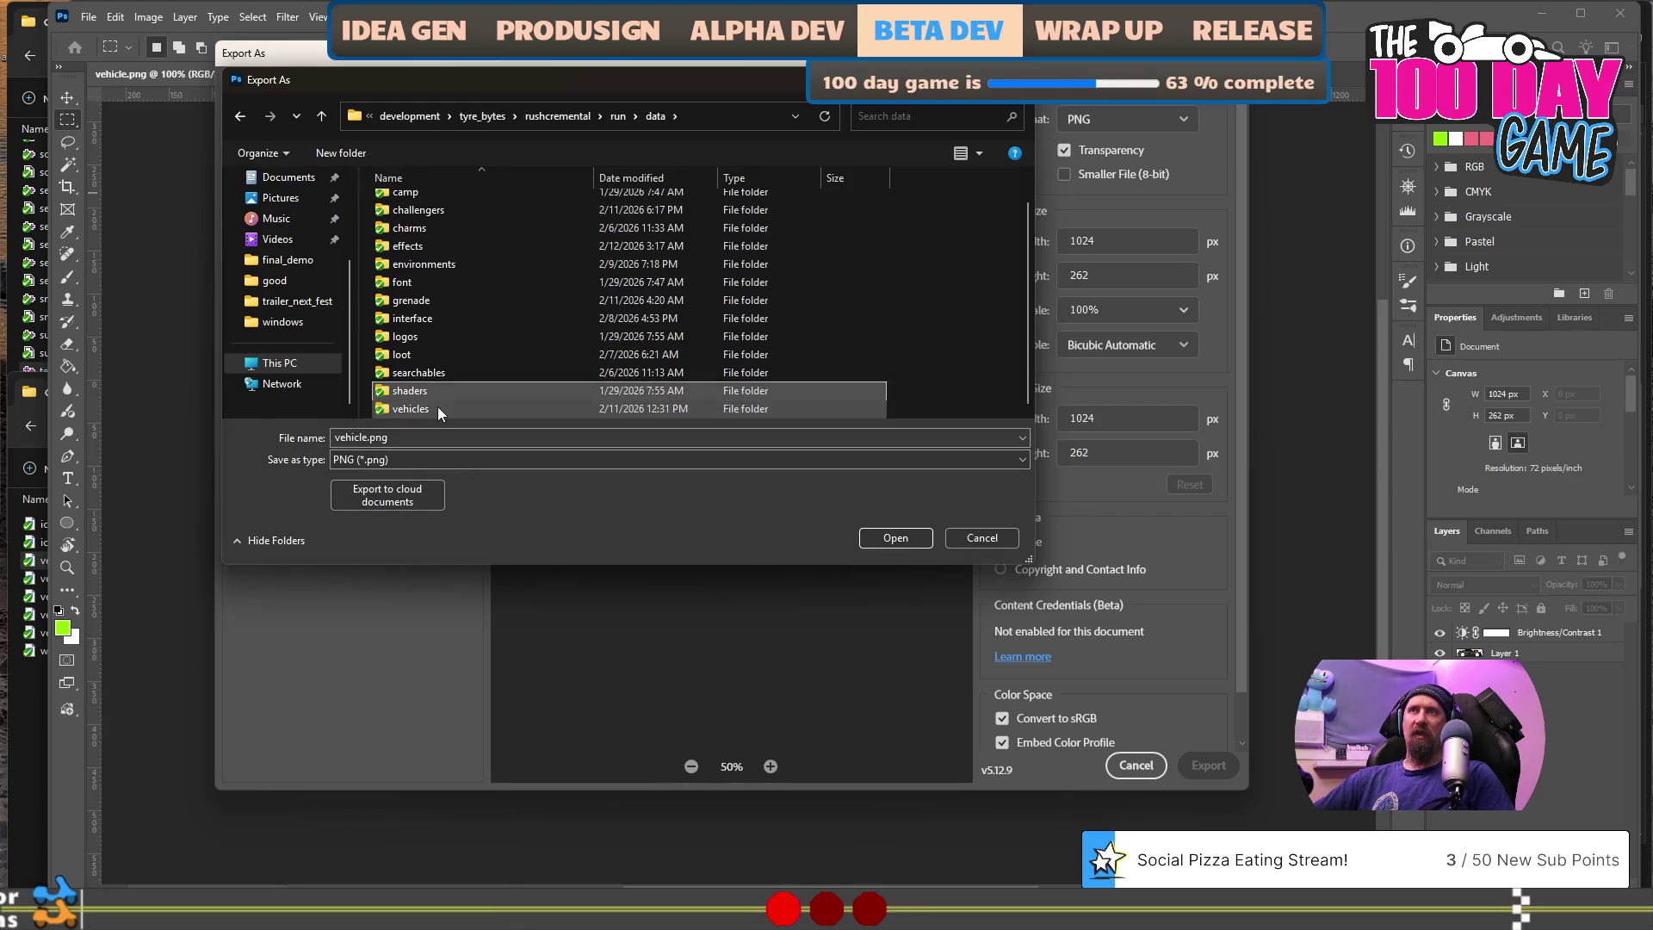
double_click(413, 407)
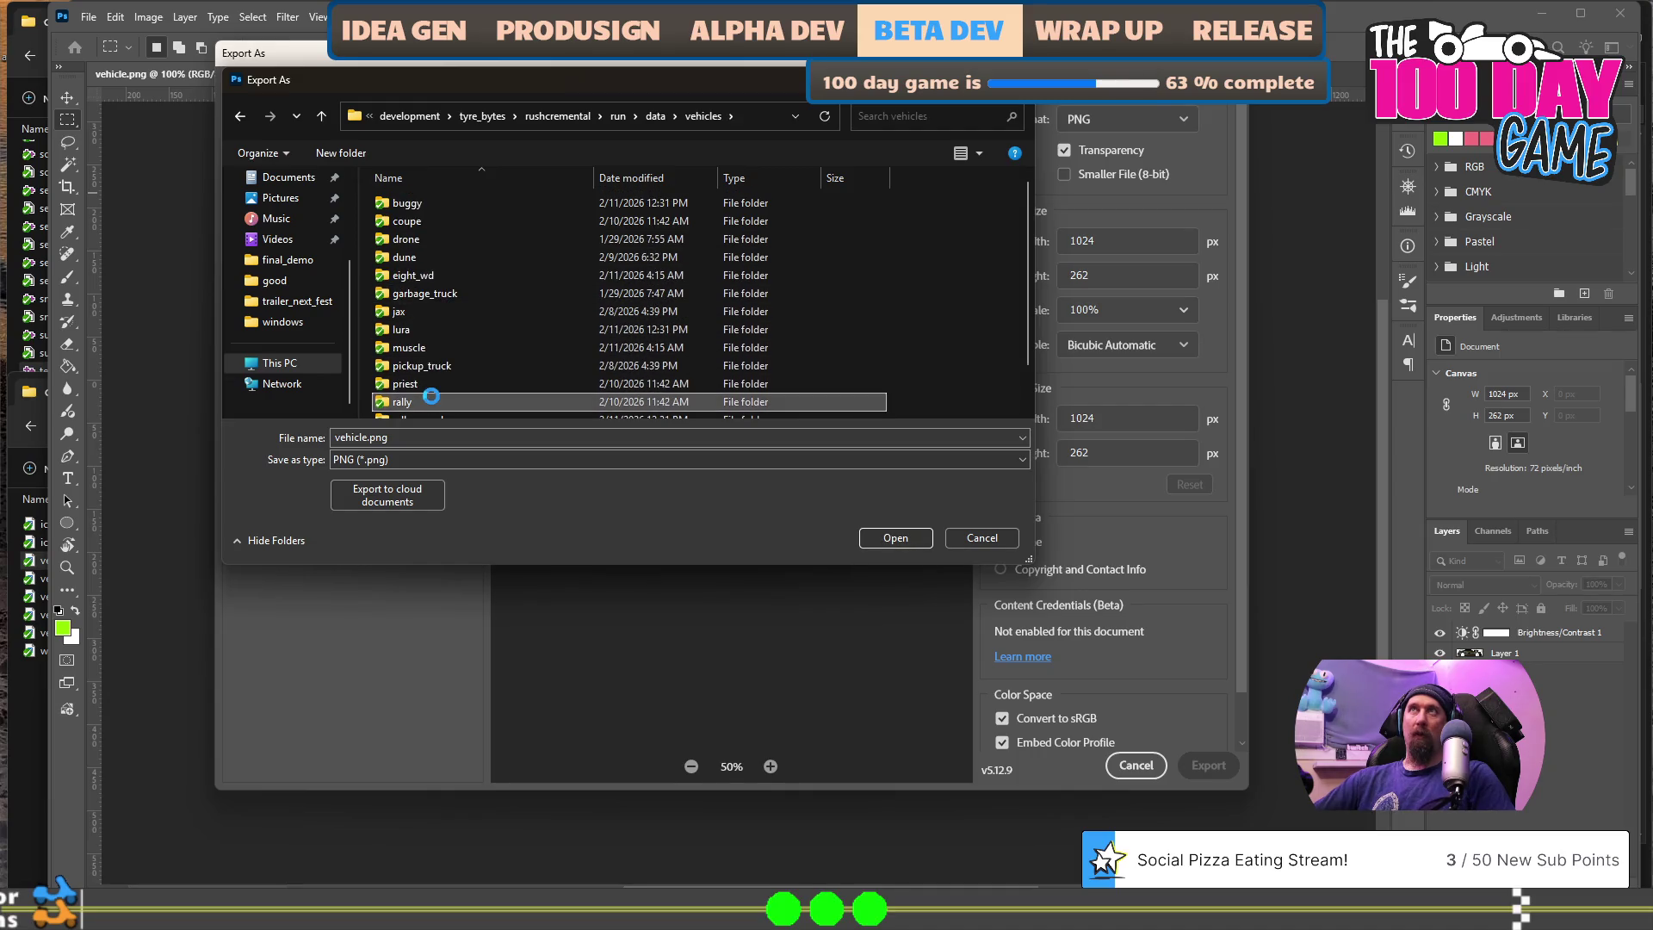
double_click(431, 397)
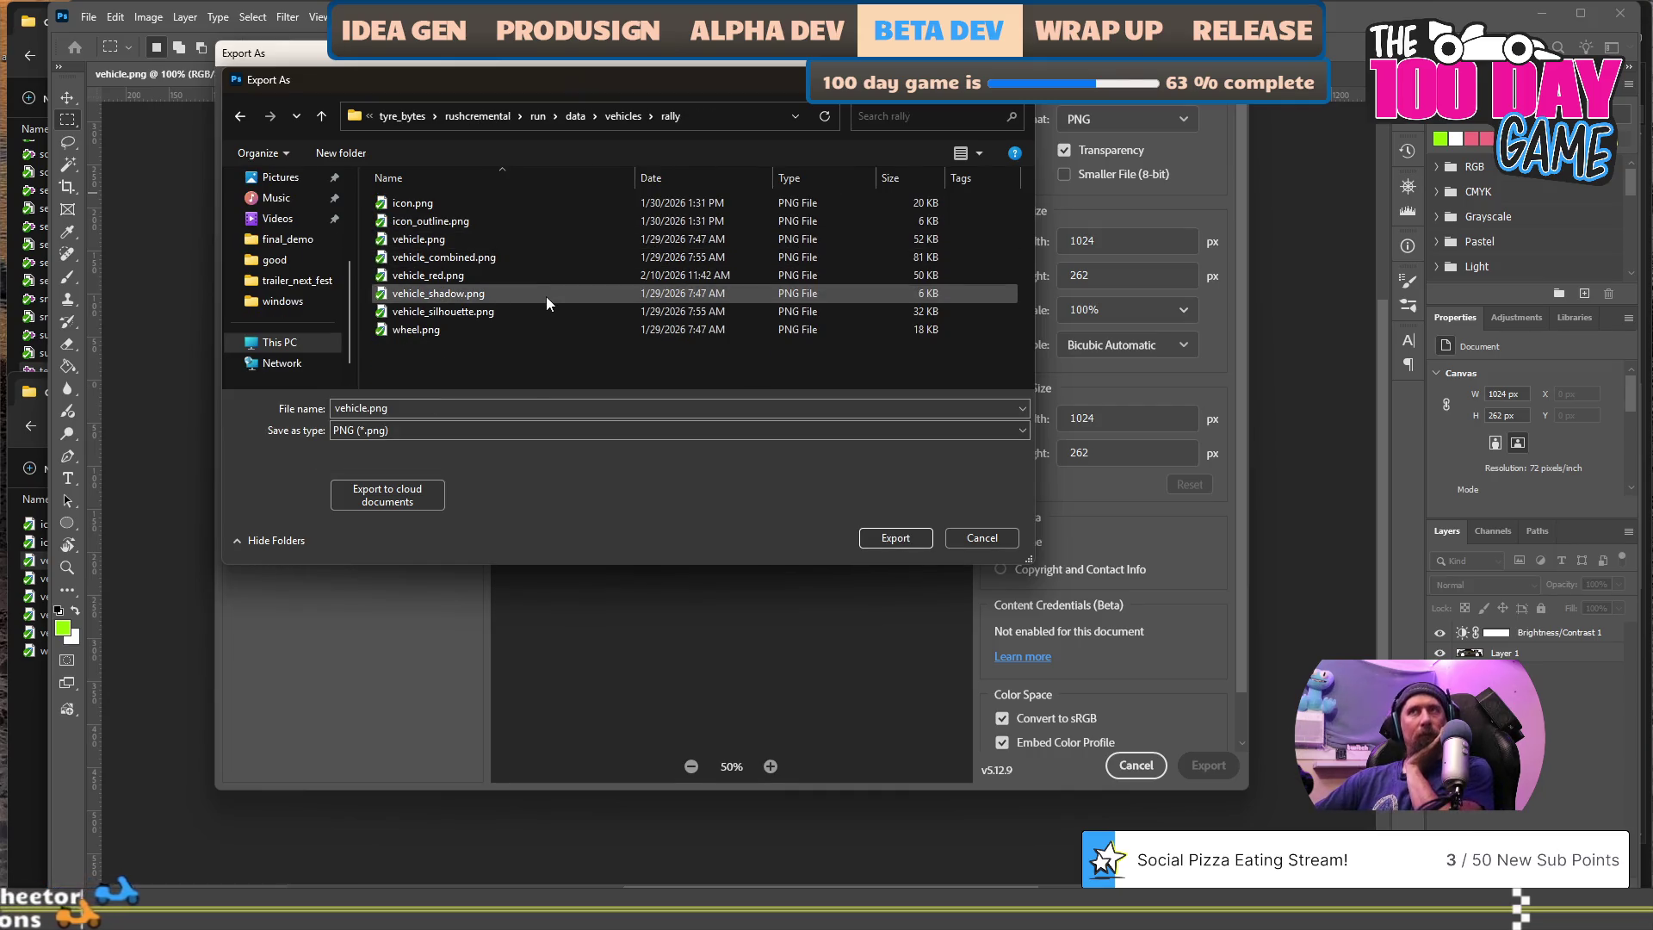
left_click(474, 238)
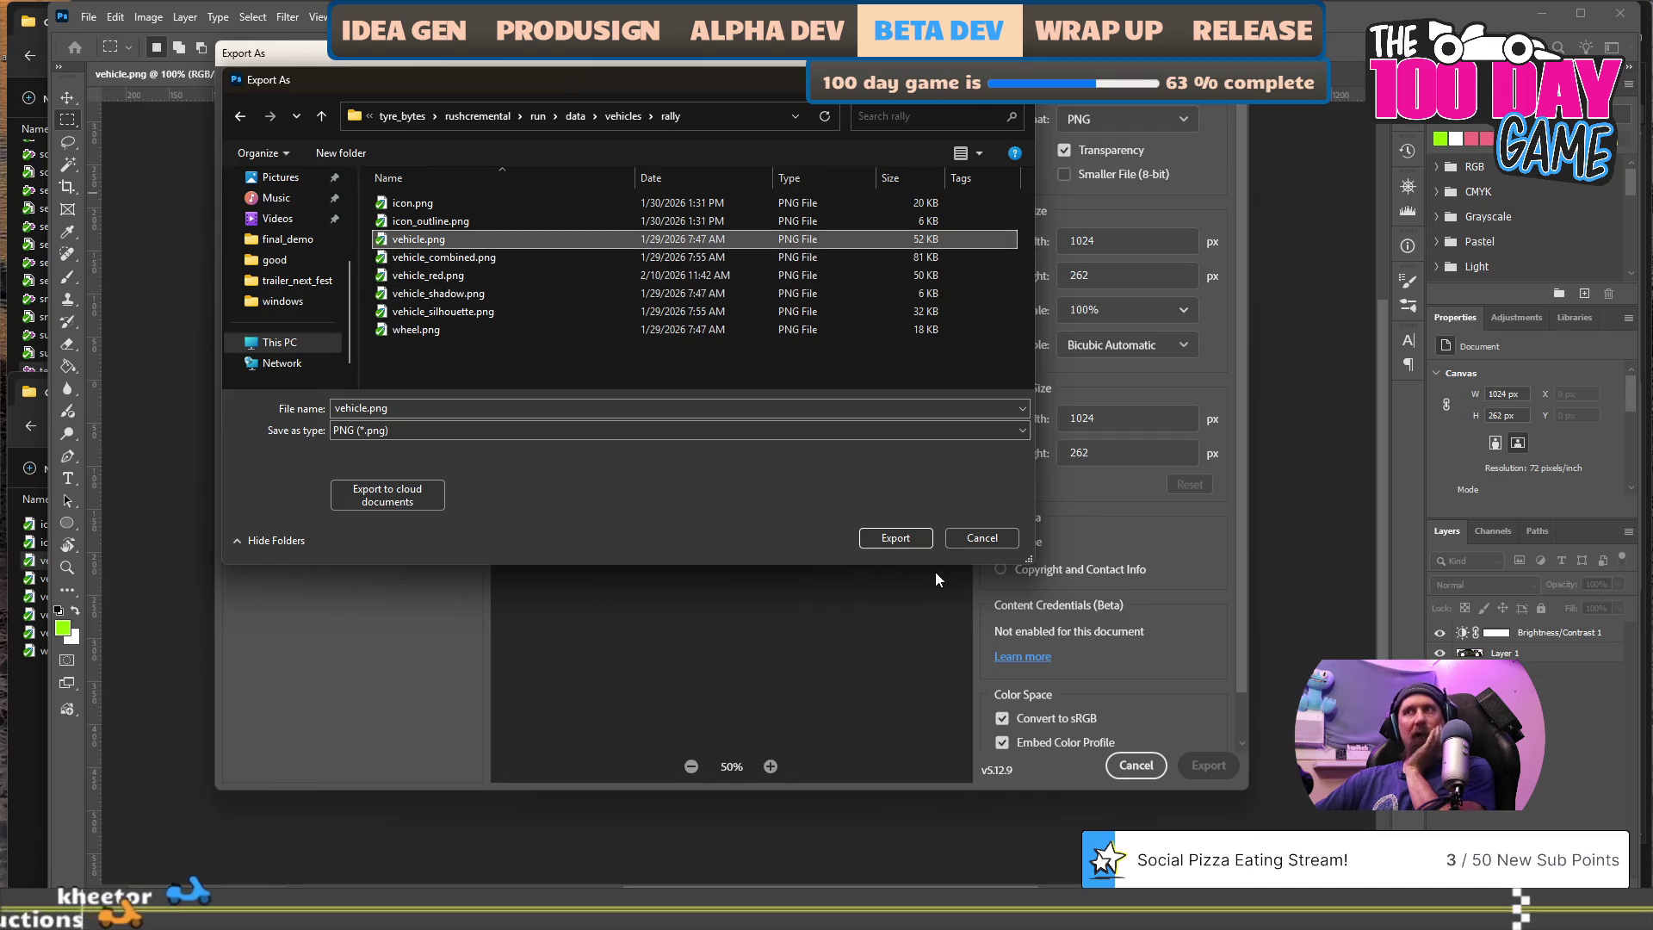
left_click(906, 532)
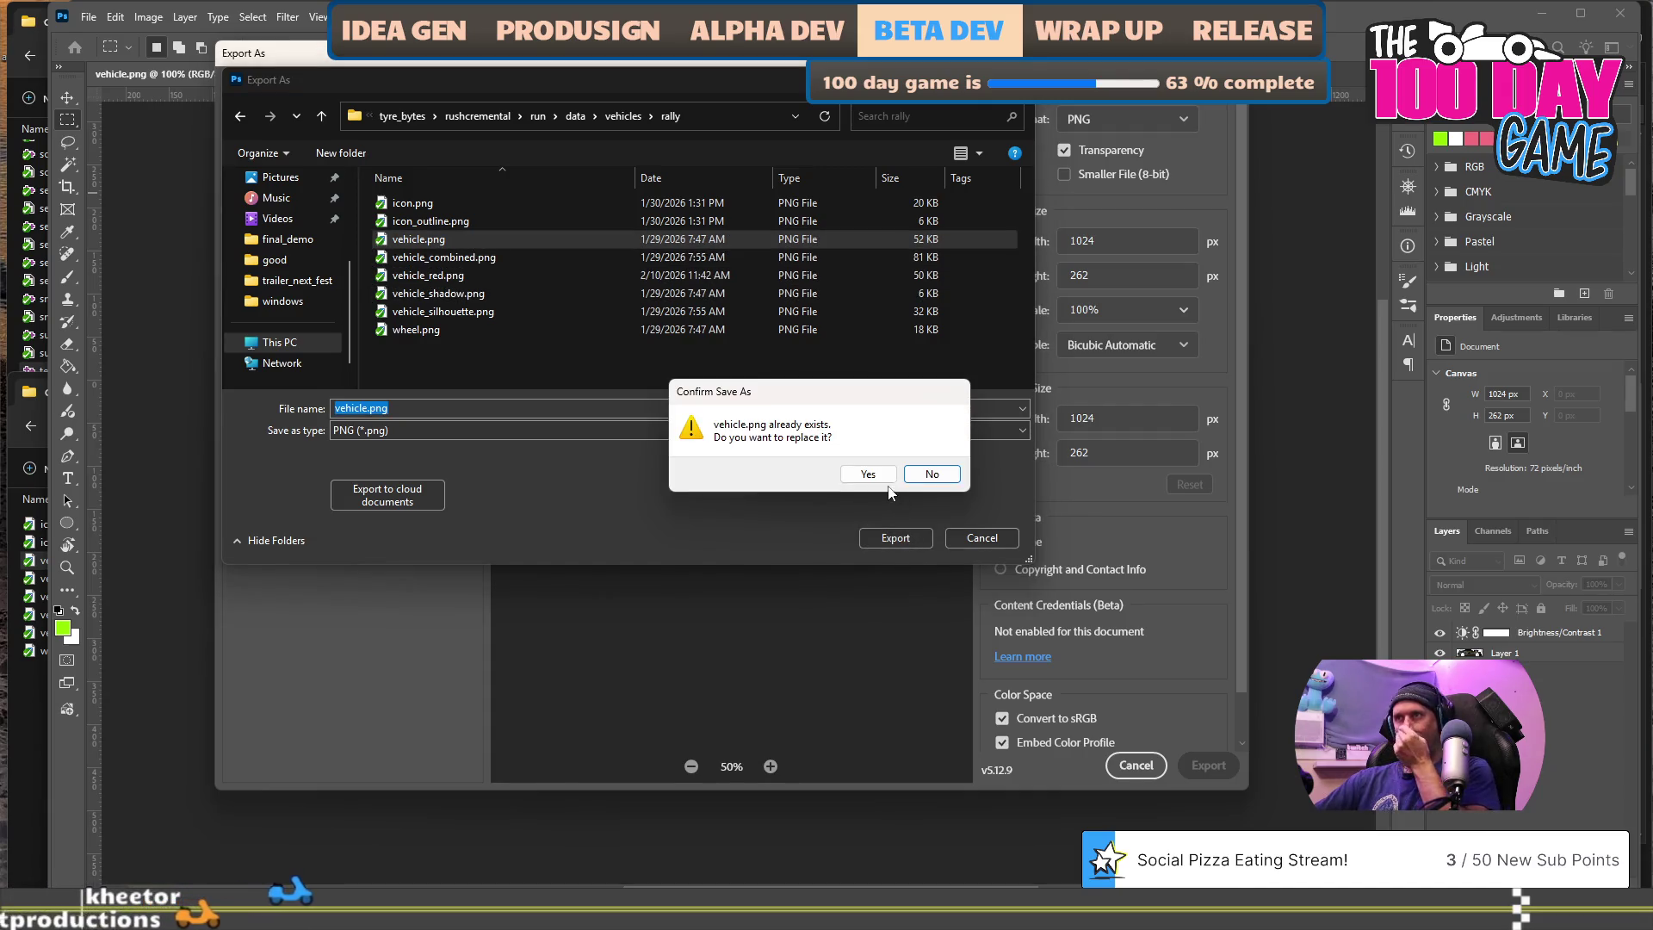
left_click(868, 474)
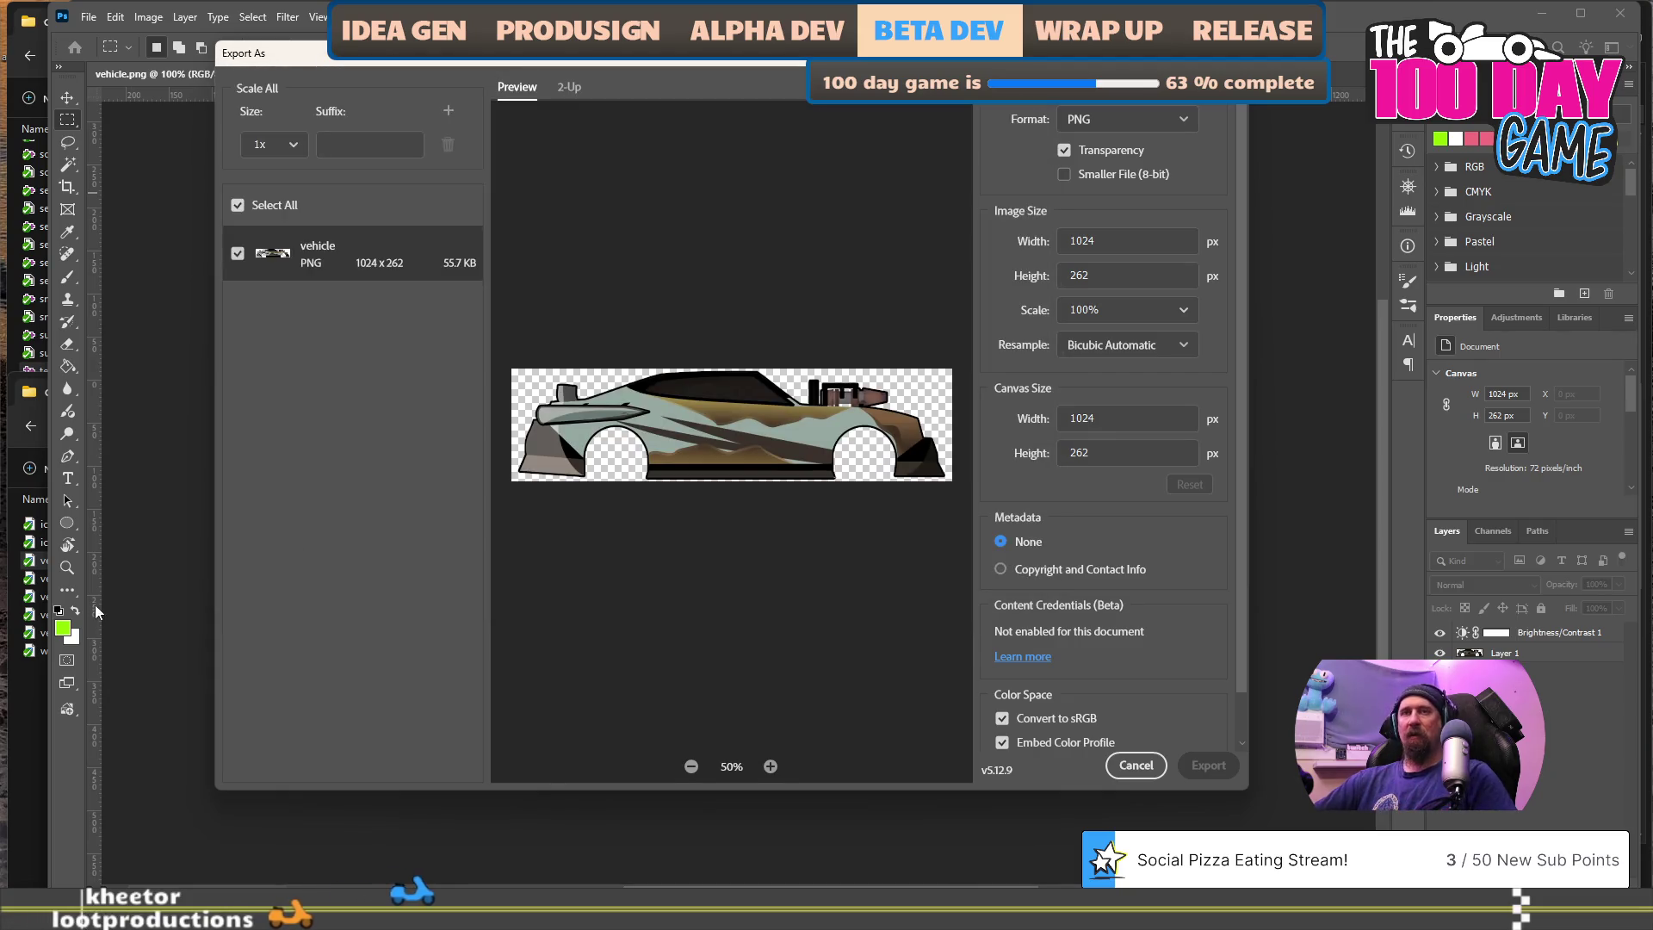
- Drag wheel.png and lura's wheel_back.png from the sprite folder into Photoshop as new documents
left_click(29, 694)
mouse_move(64, 650)
left_mouse_down()
mouse_move(126, 635)
mouse_move(364, 112)
left_mouse_up()
mouse_move(511, 367)
left_mouse_down()
mouse_move(648, 159)
mouse_move(674, 79)
left_mouse_up()
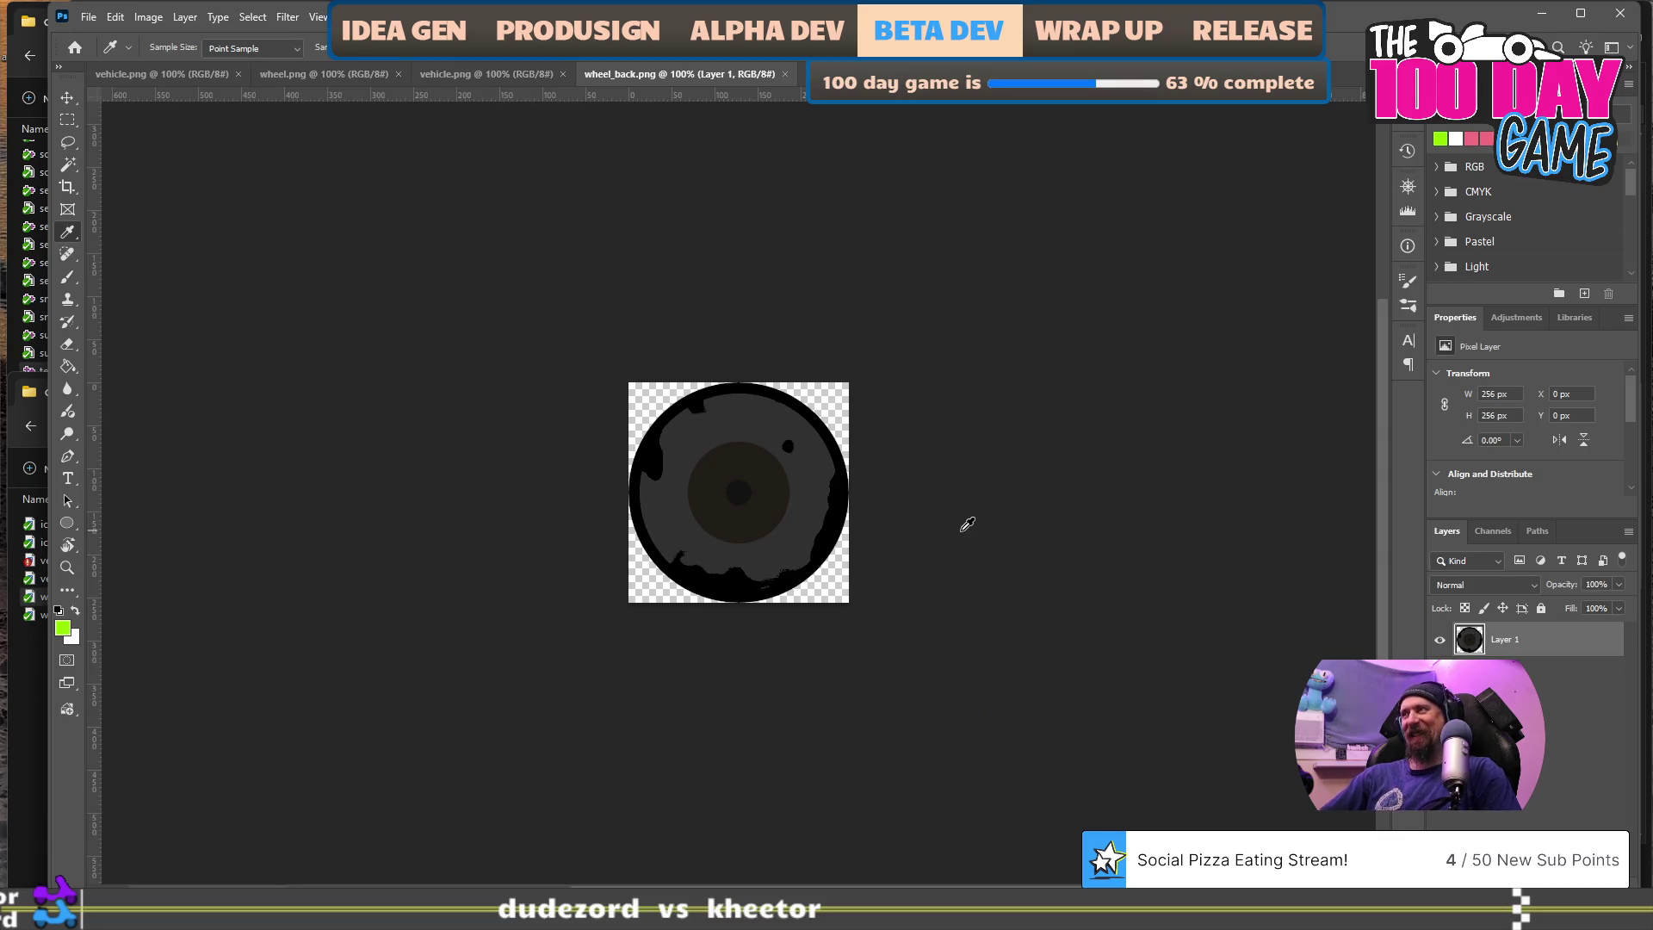
- Start a Hue/Saturation adjustment layer by mistake and dismiss its prompt
left_click(184, 17)
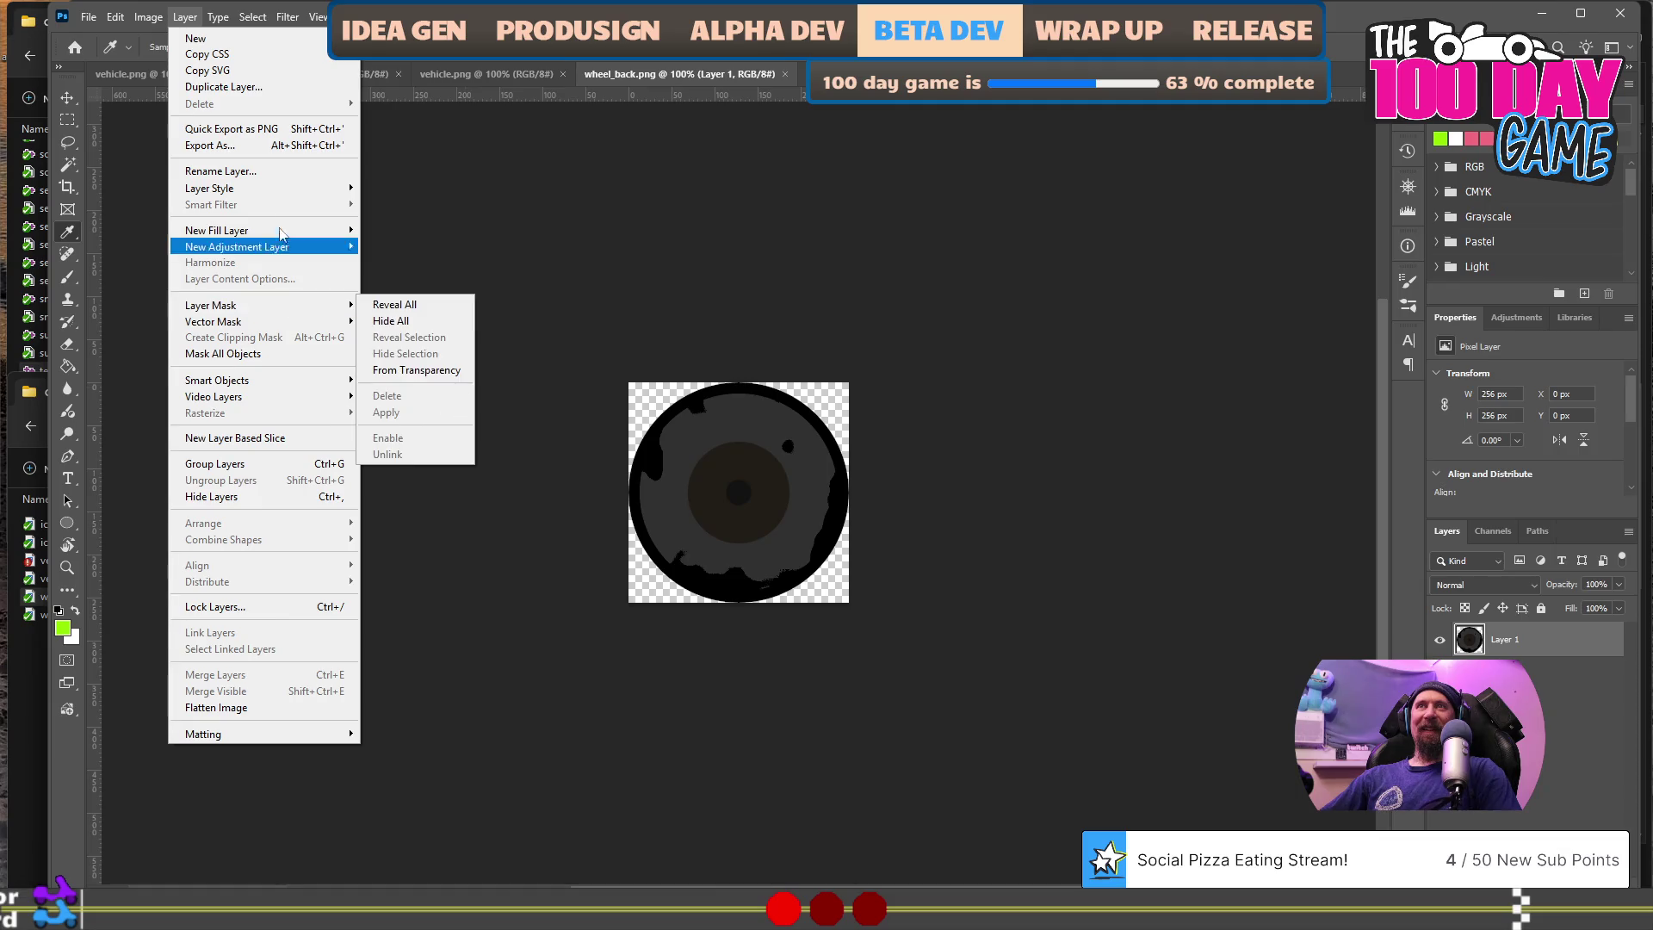
mouse_move(284, 253)
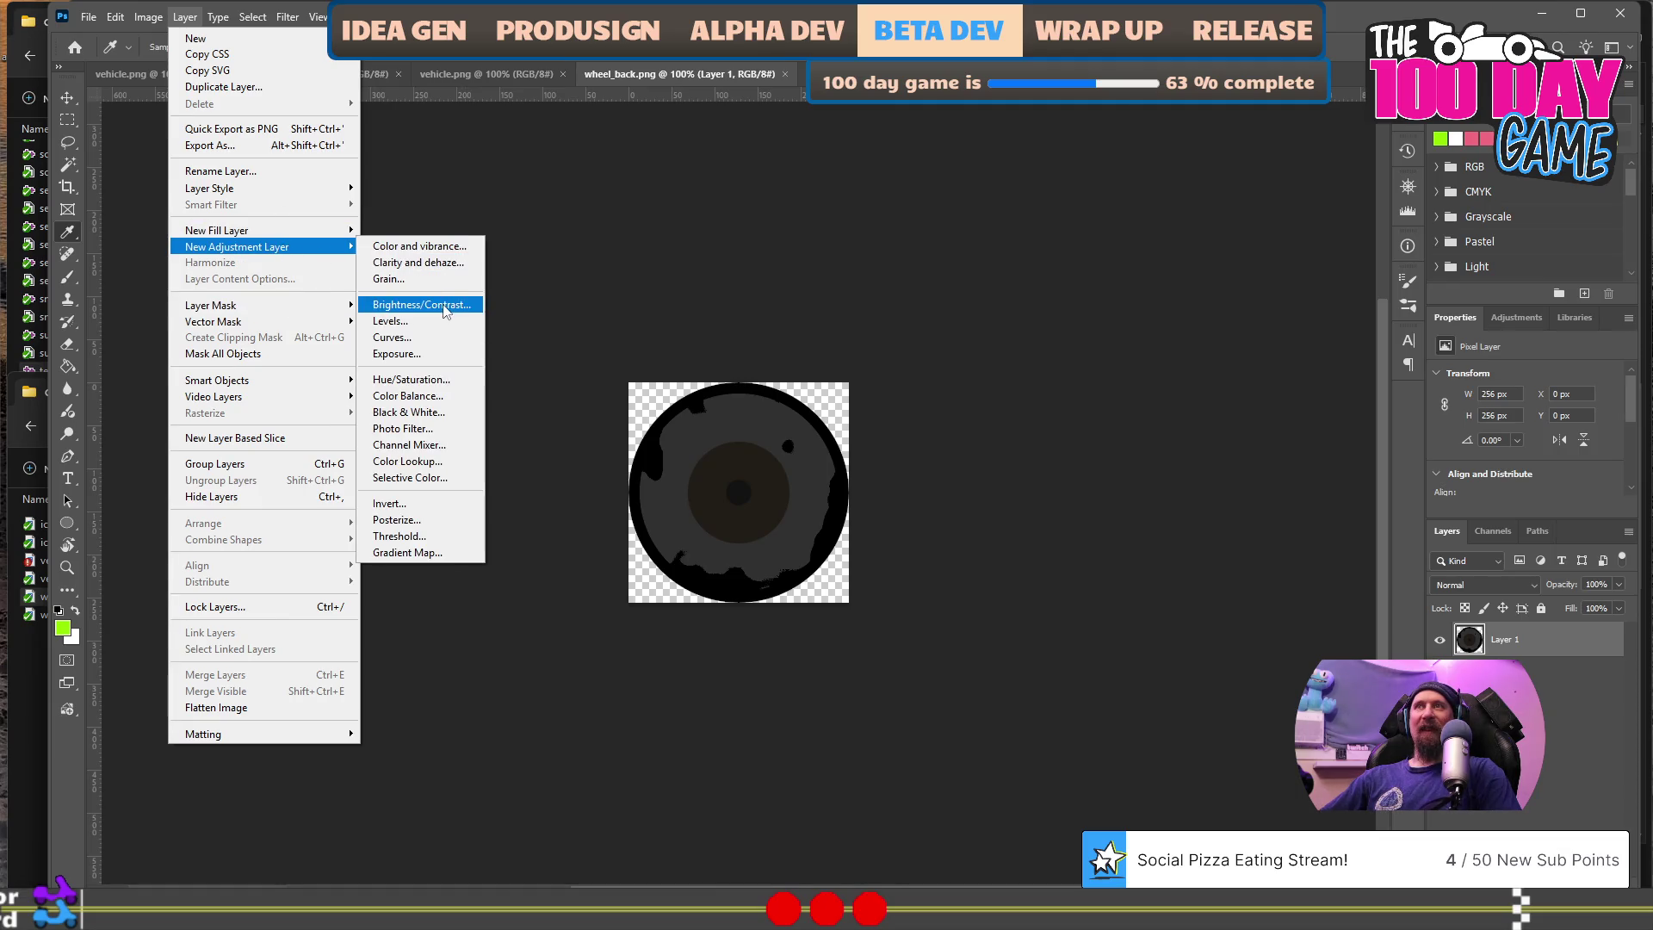
left_click(453, 378)
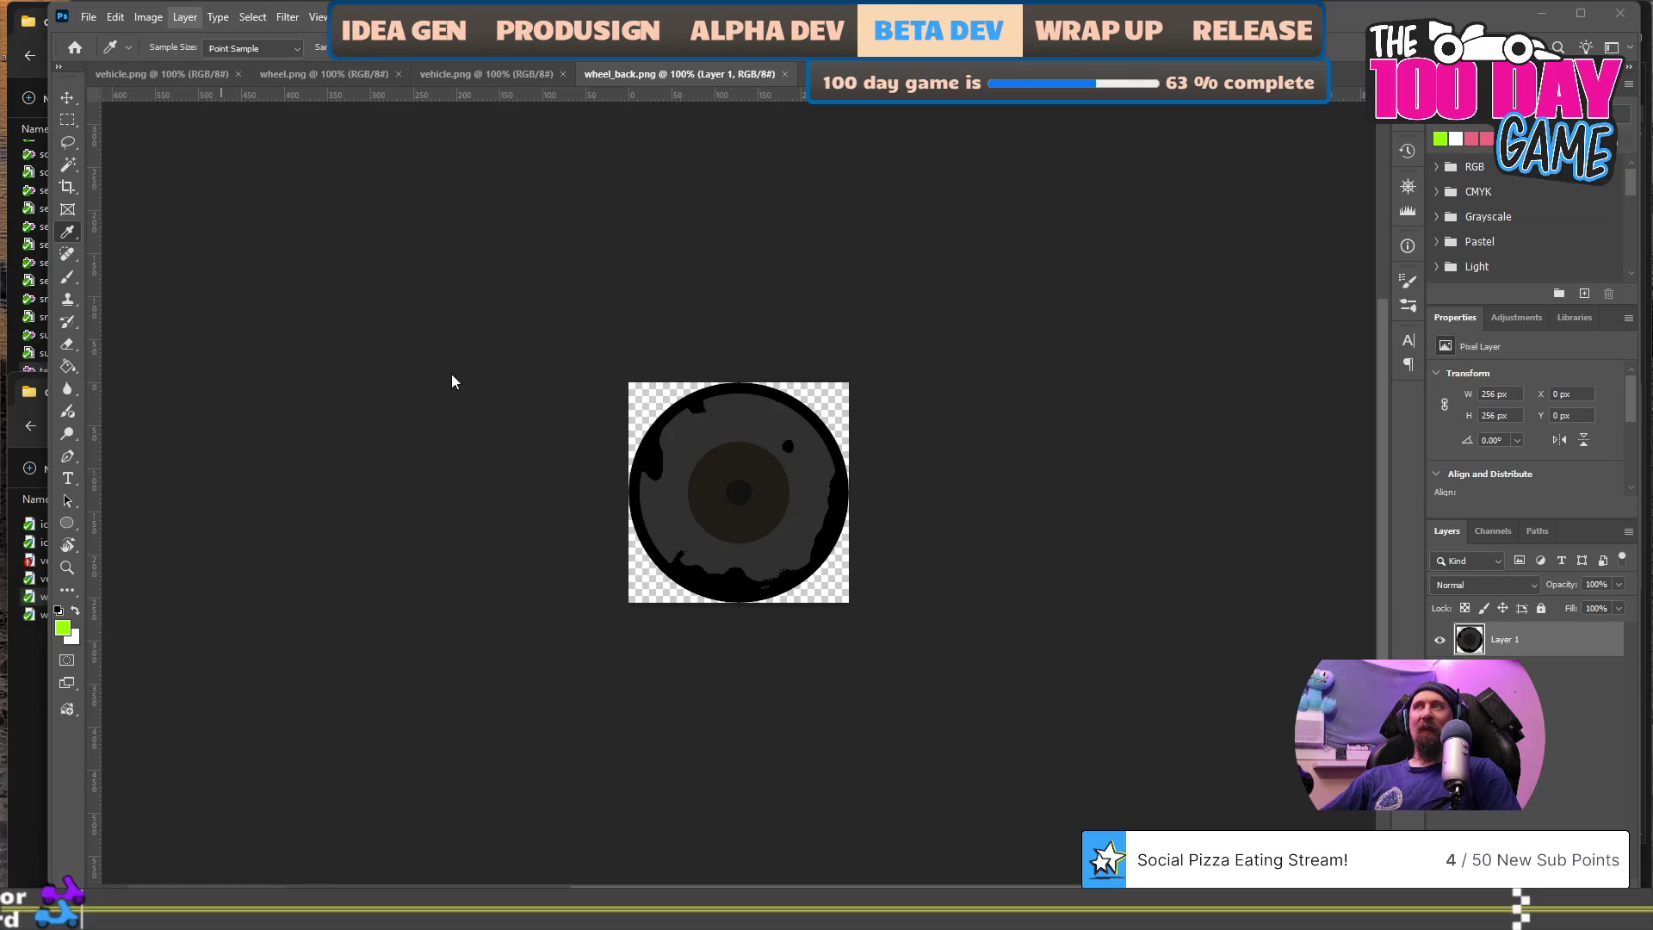
left_click(1025, 448)
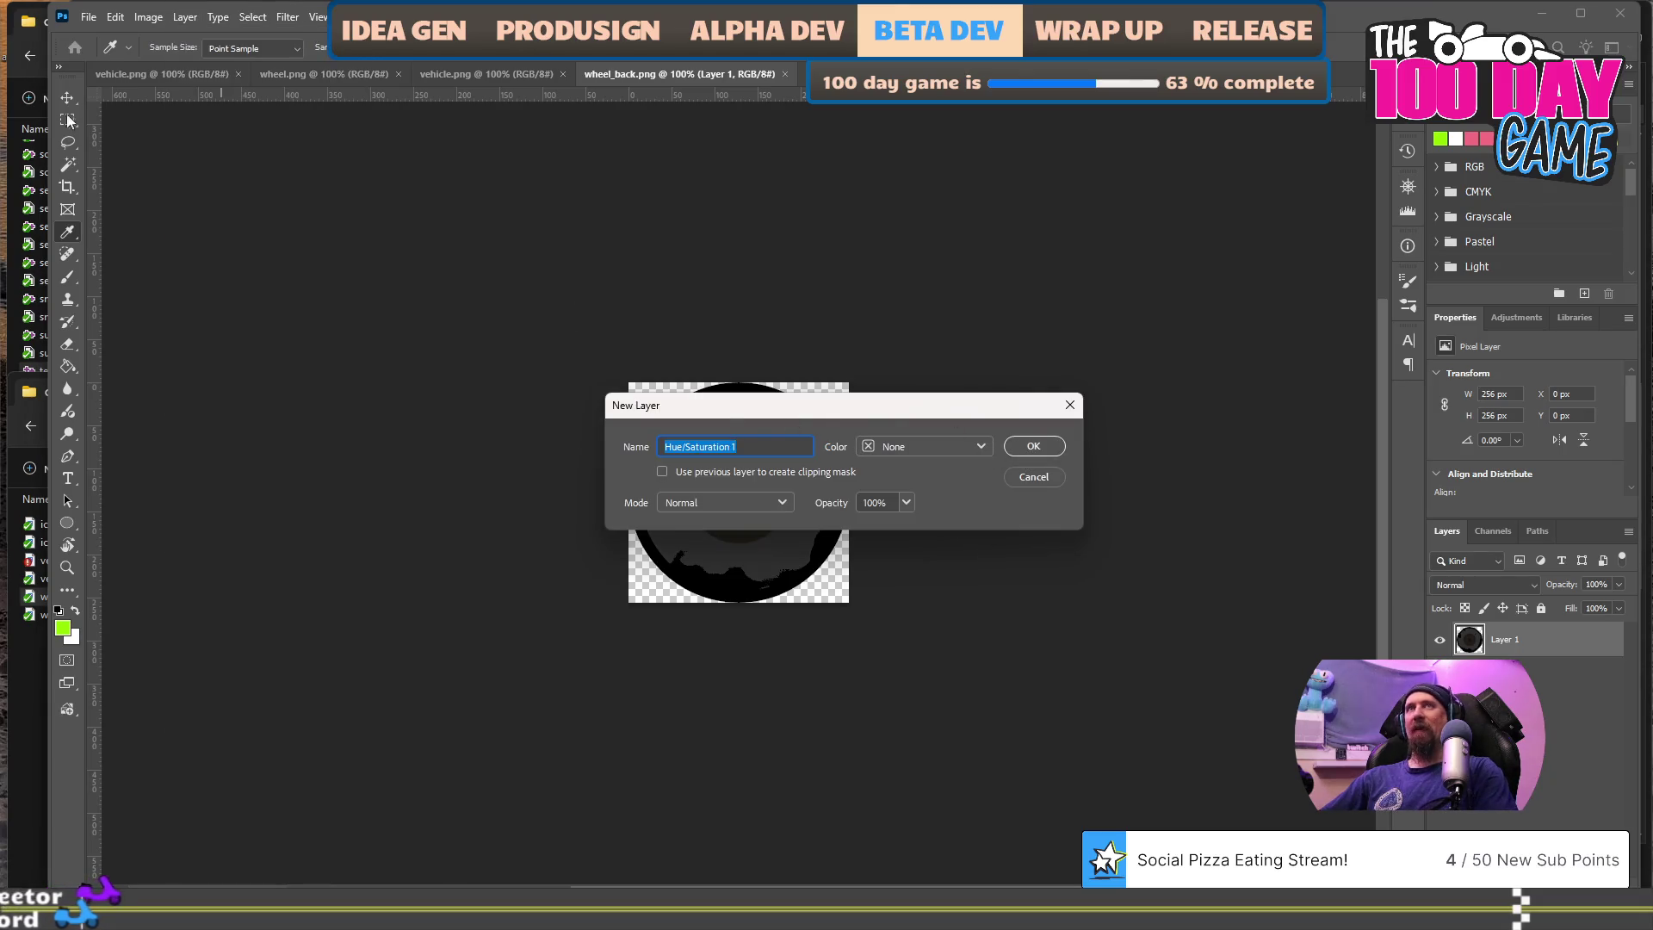
- Add a Brightness/Contrast layer to wheel_back at Brightness 100, Contrast 20, and save
left_click(177, 17)
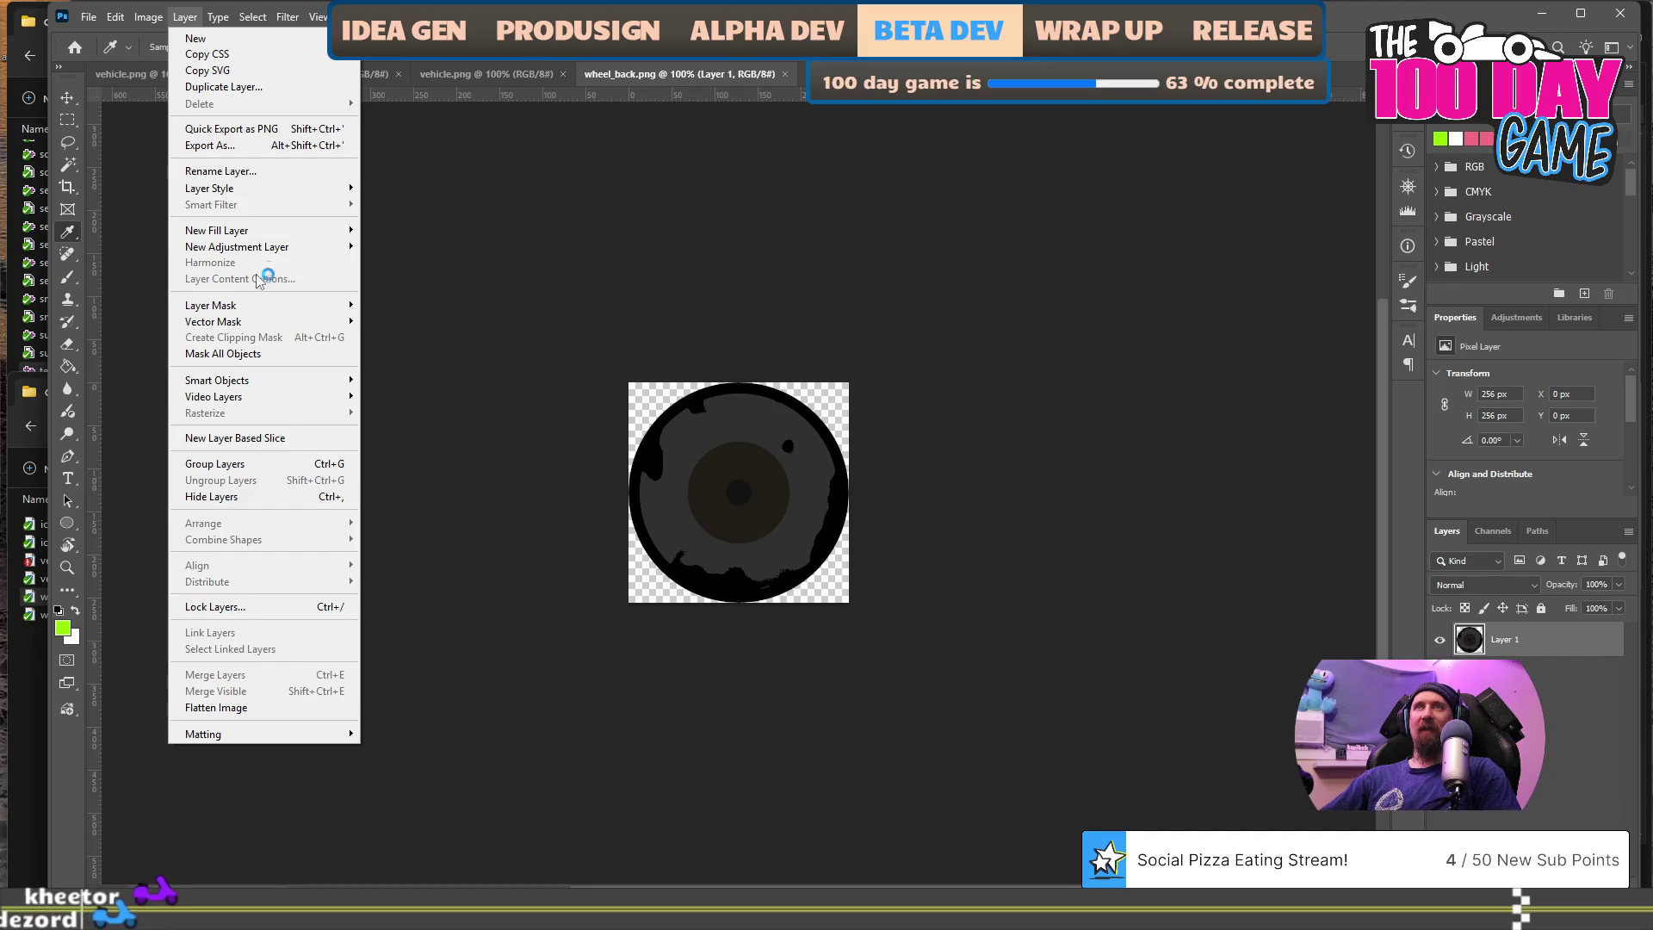
mouse_move(277, 231)
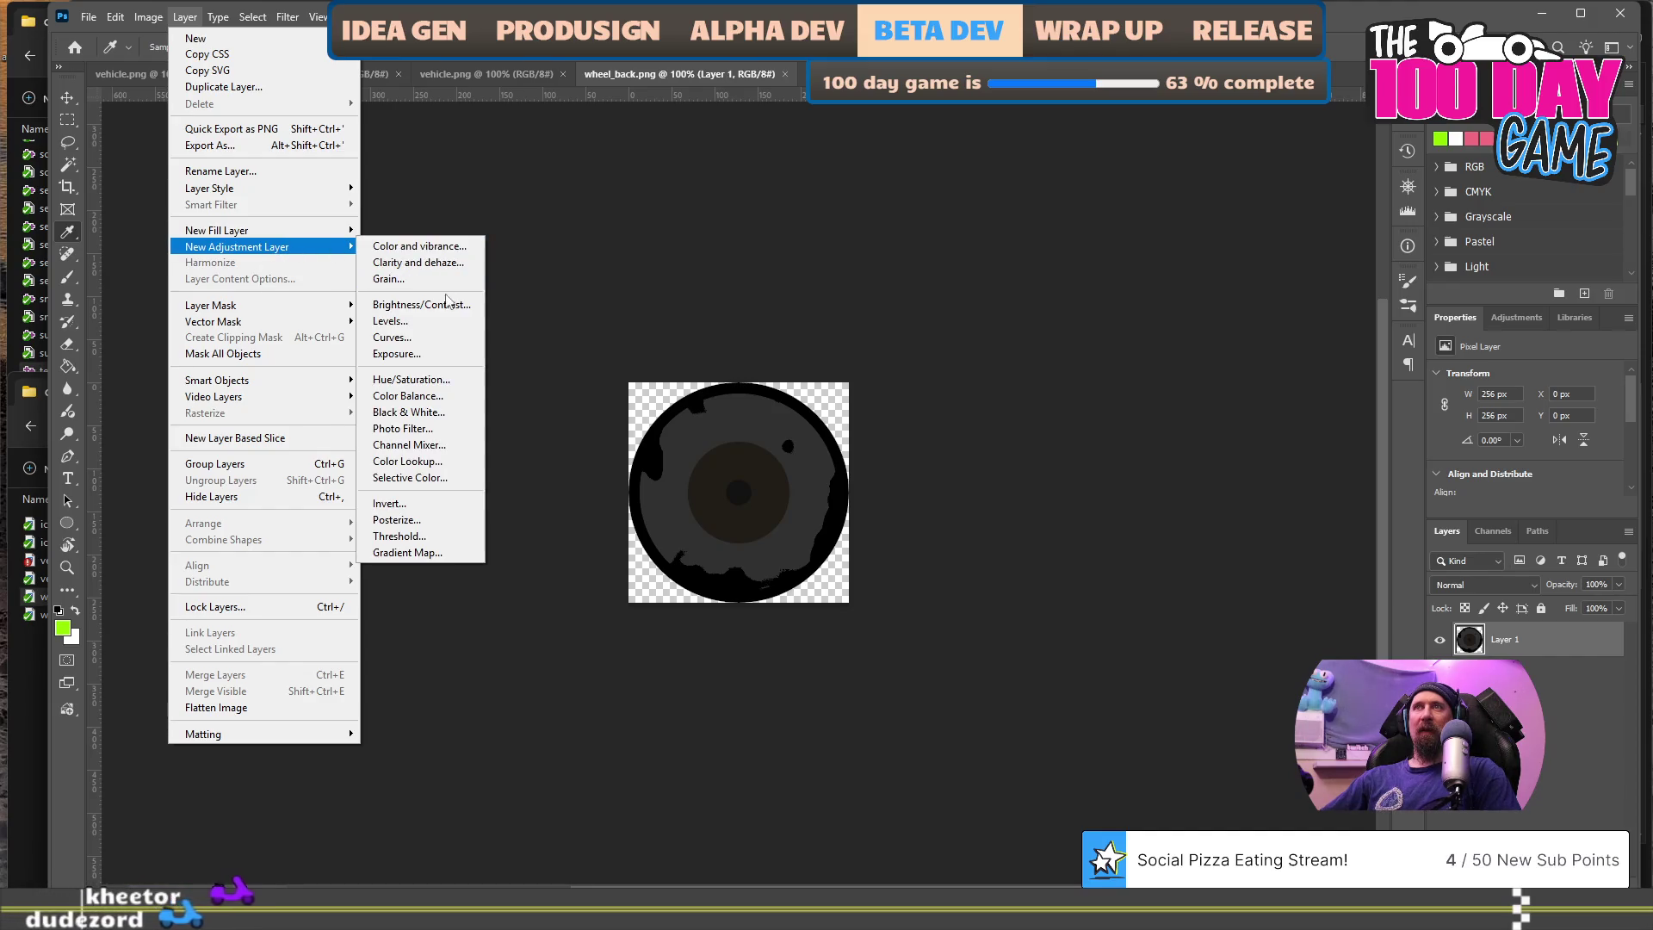
left_click(477, 313)
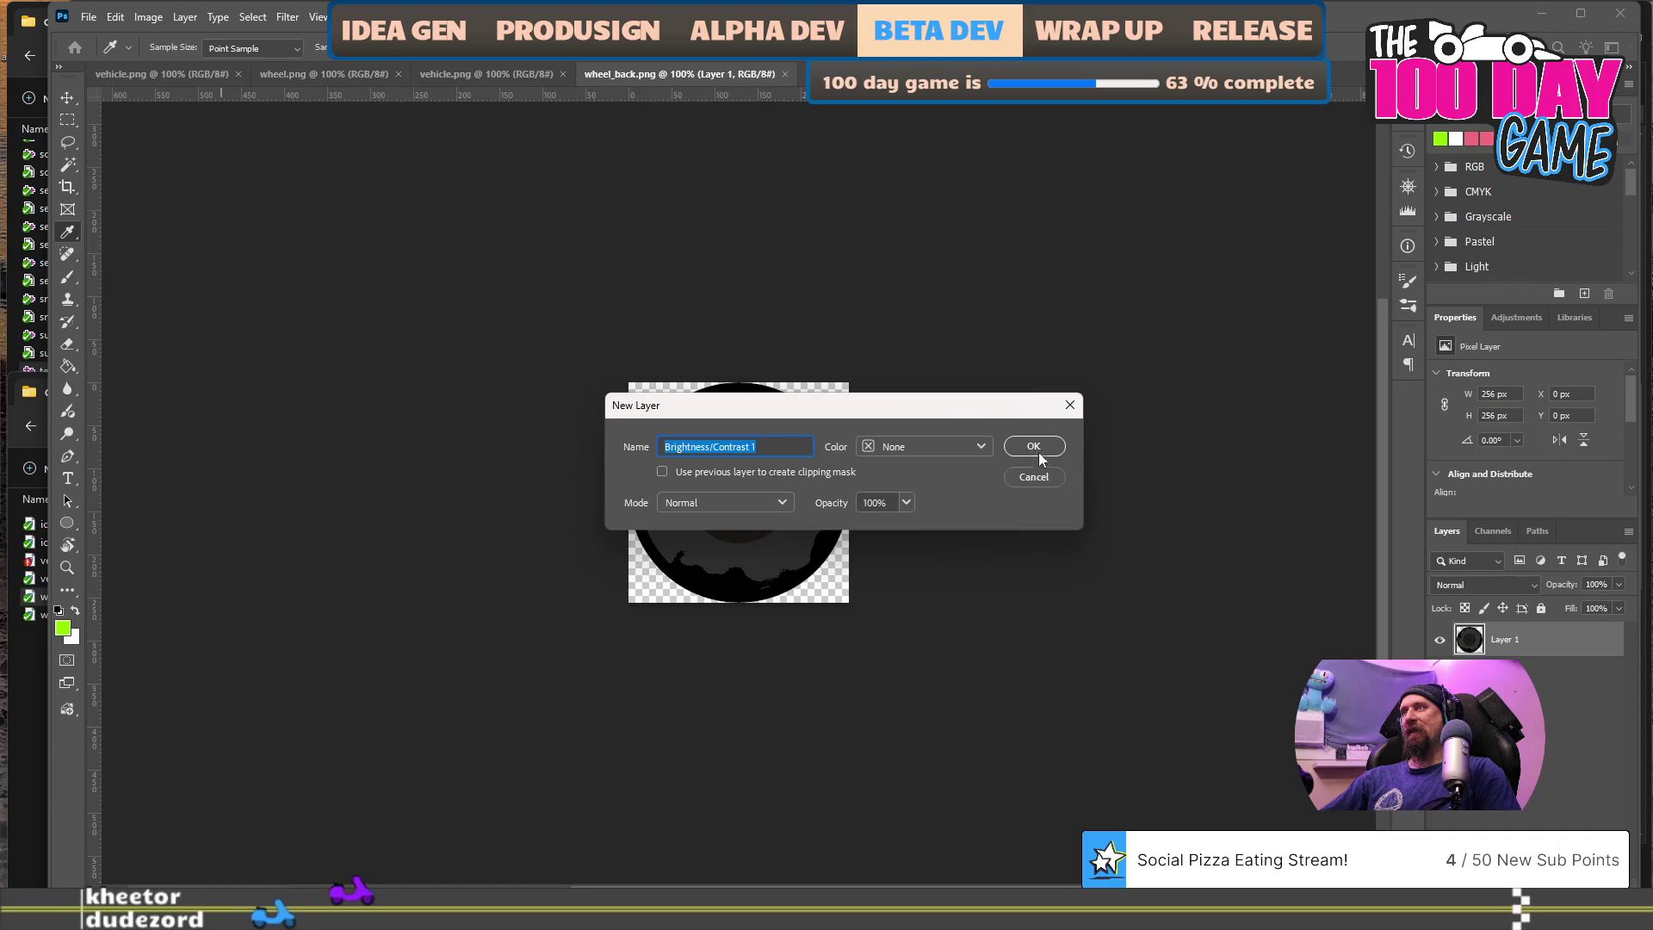
left_click(1036, 448)
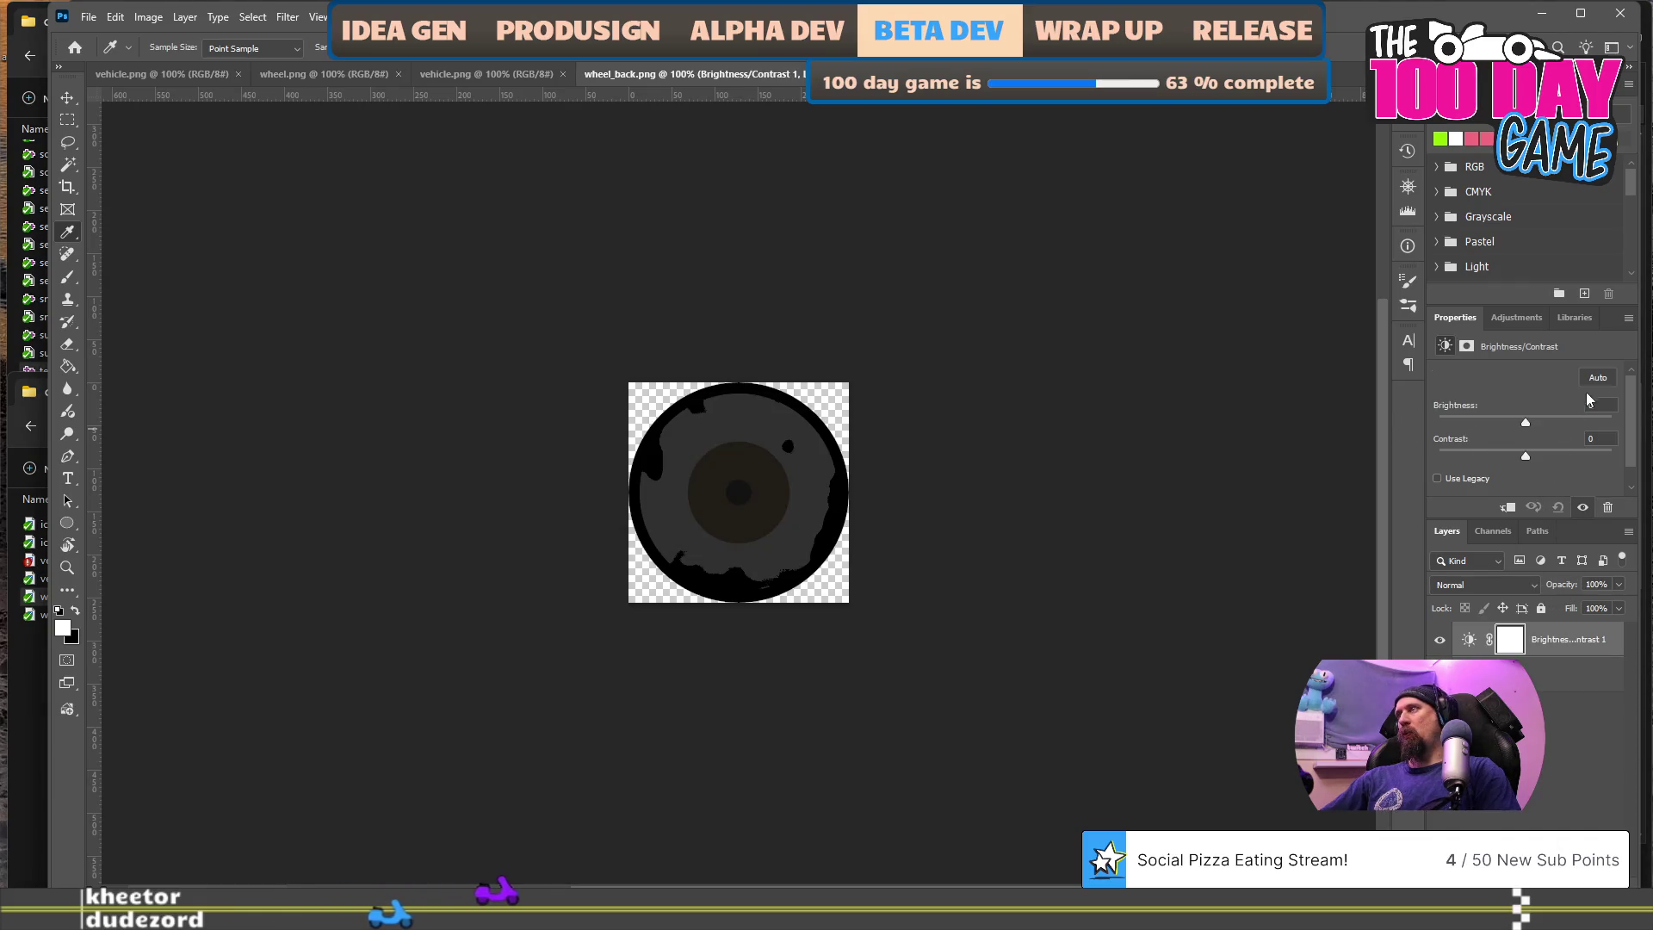
type("100")
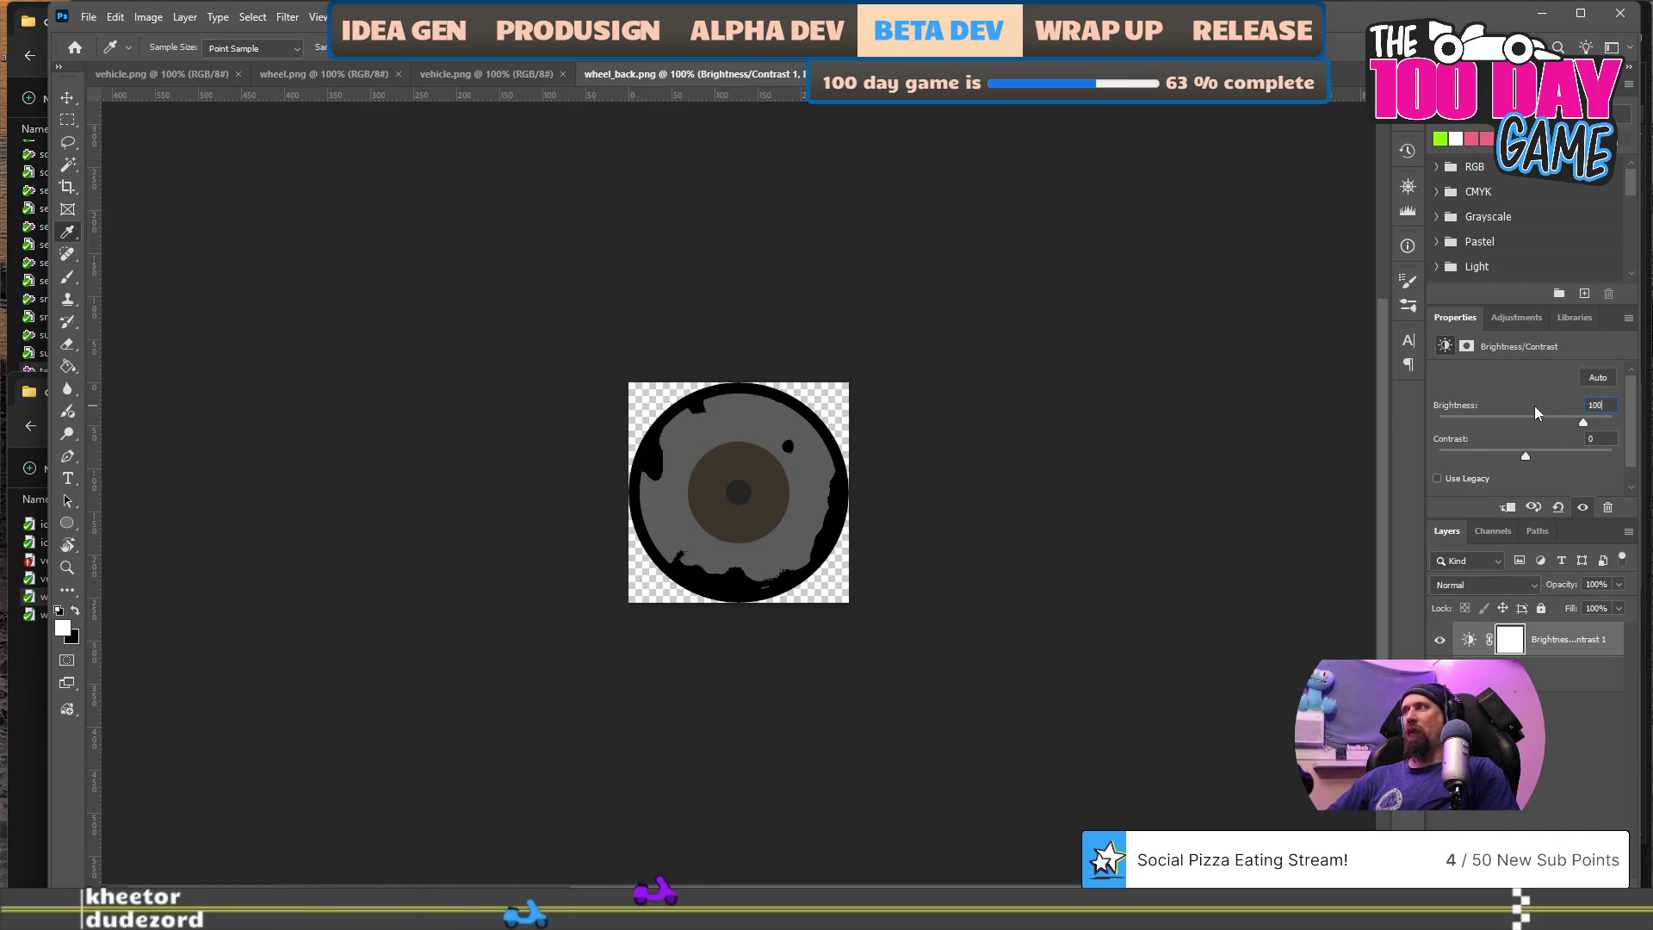
type("20")
key("Return")
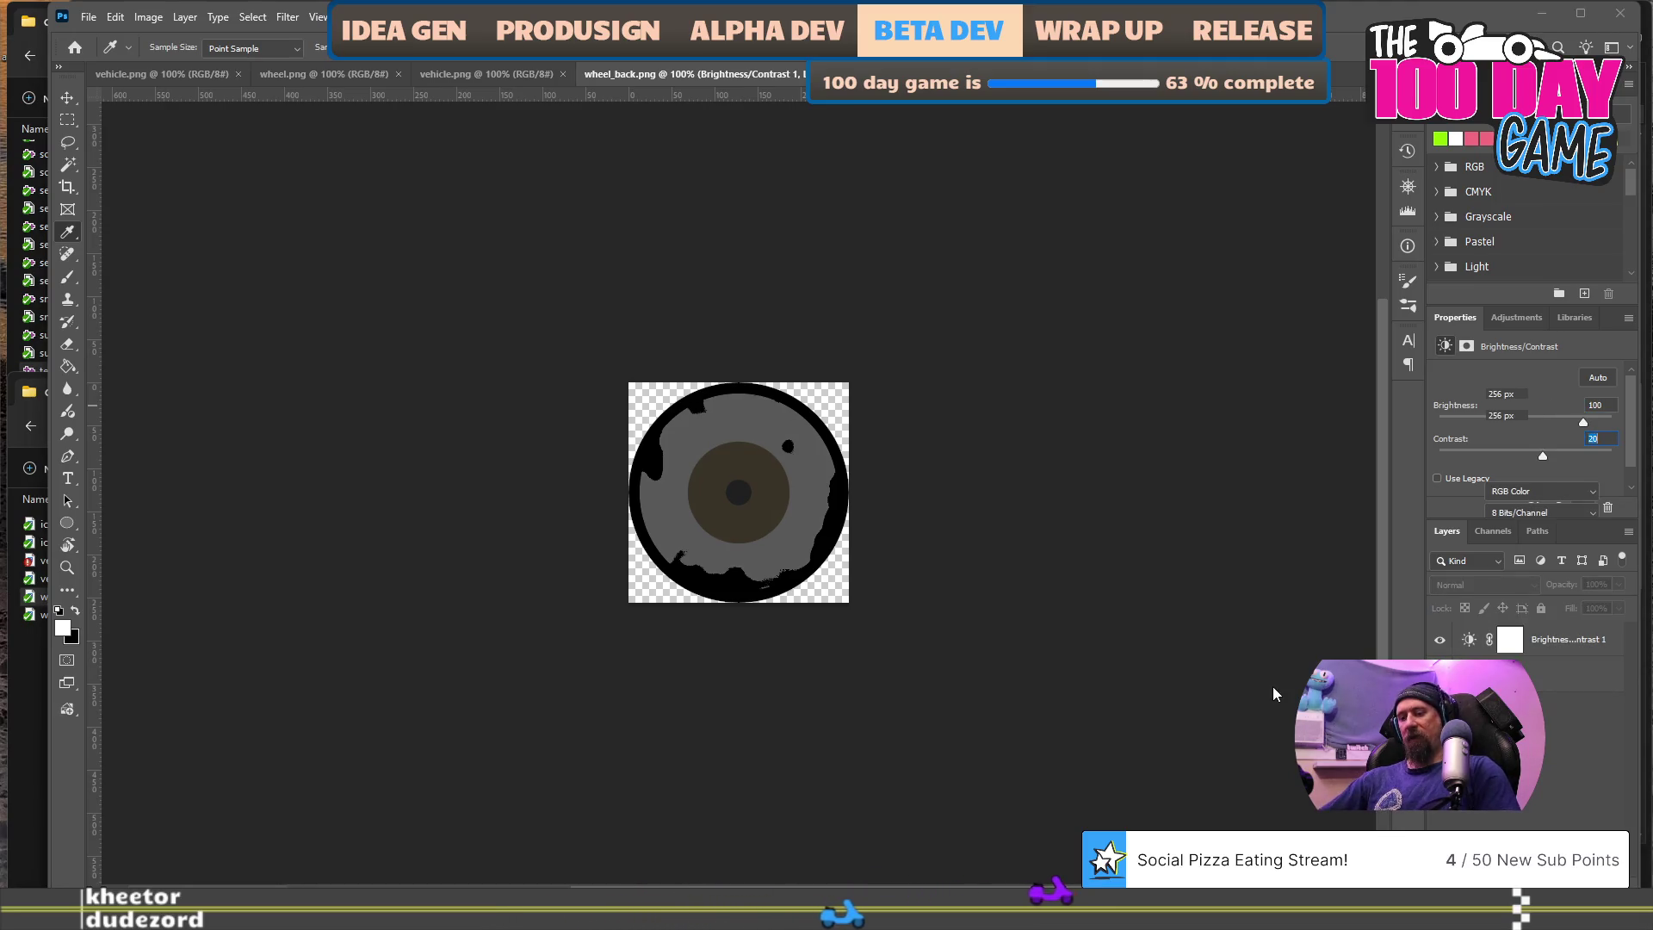
key("ctrl+s")
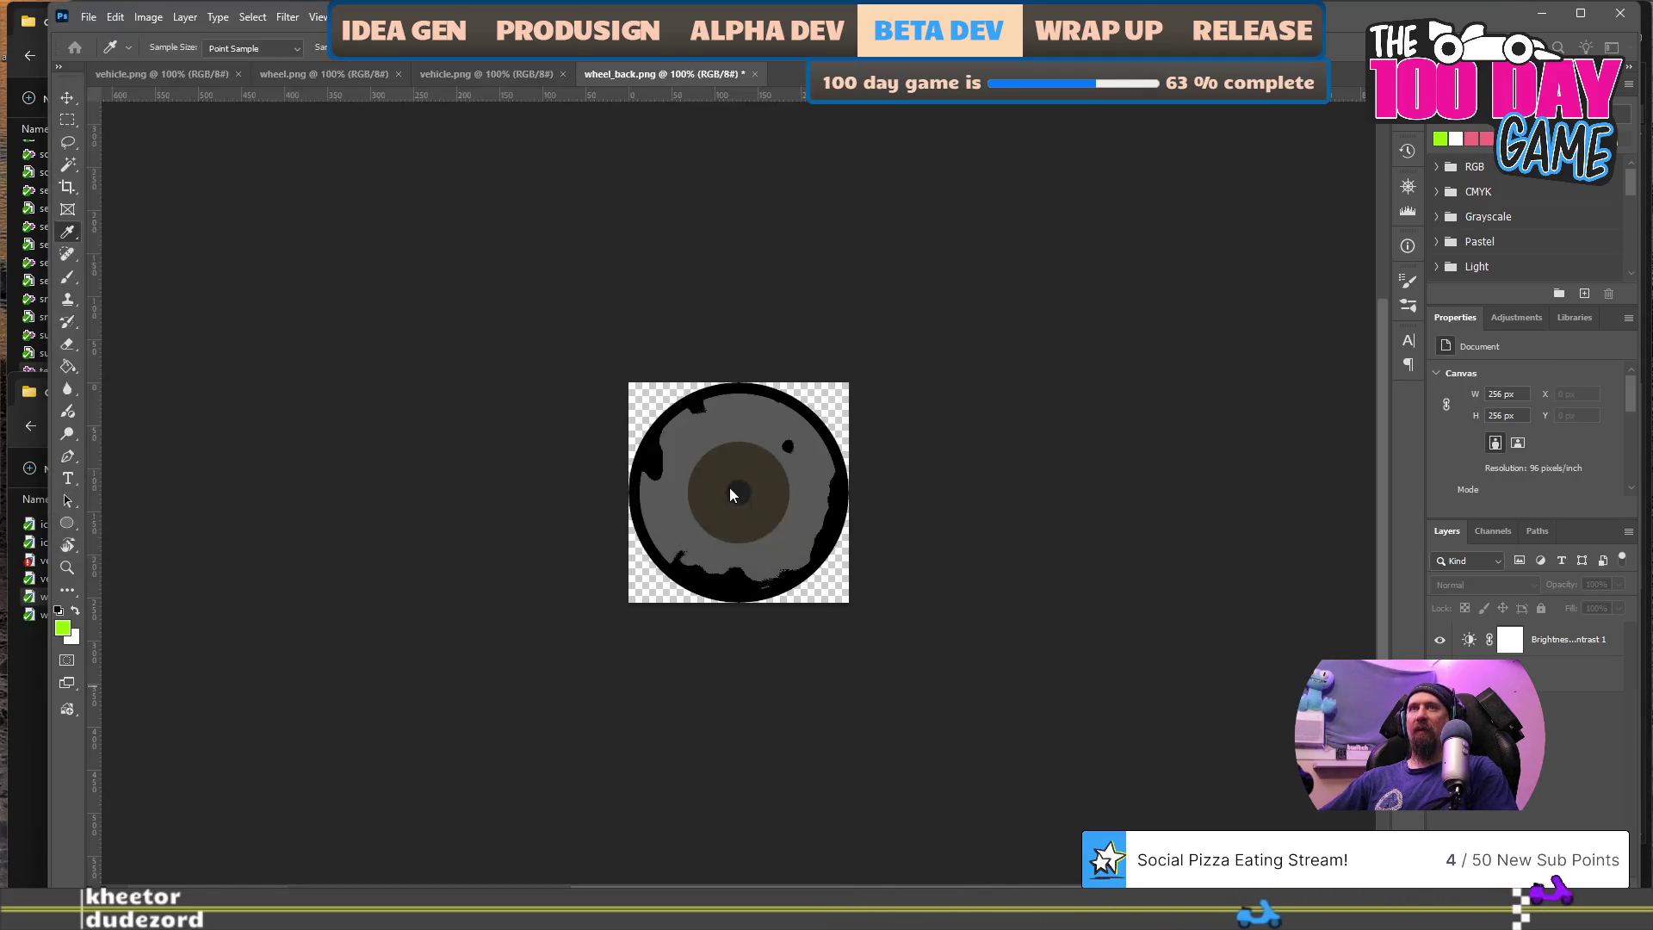
- Export the brightened wheel as PNG, replacing lura's wheel_back.png
key("ctrl+alt+shift+w")
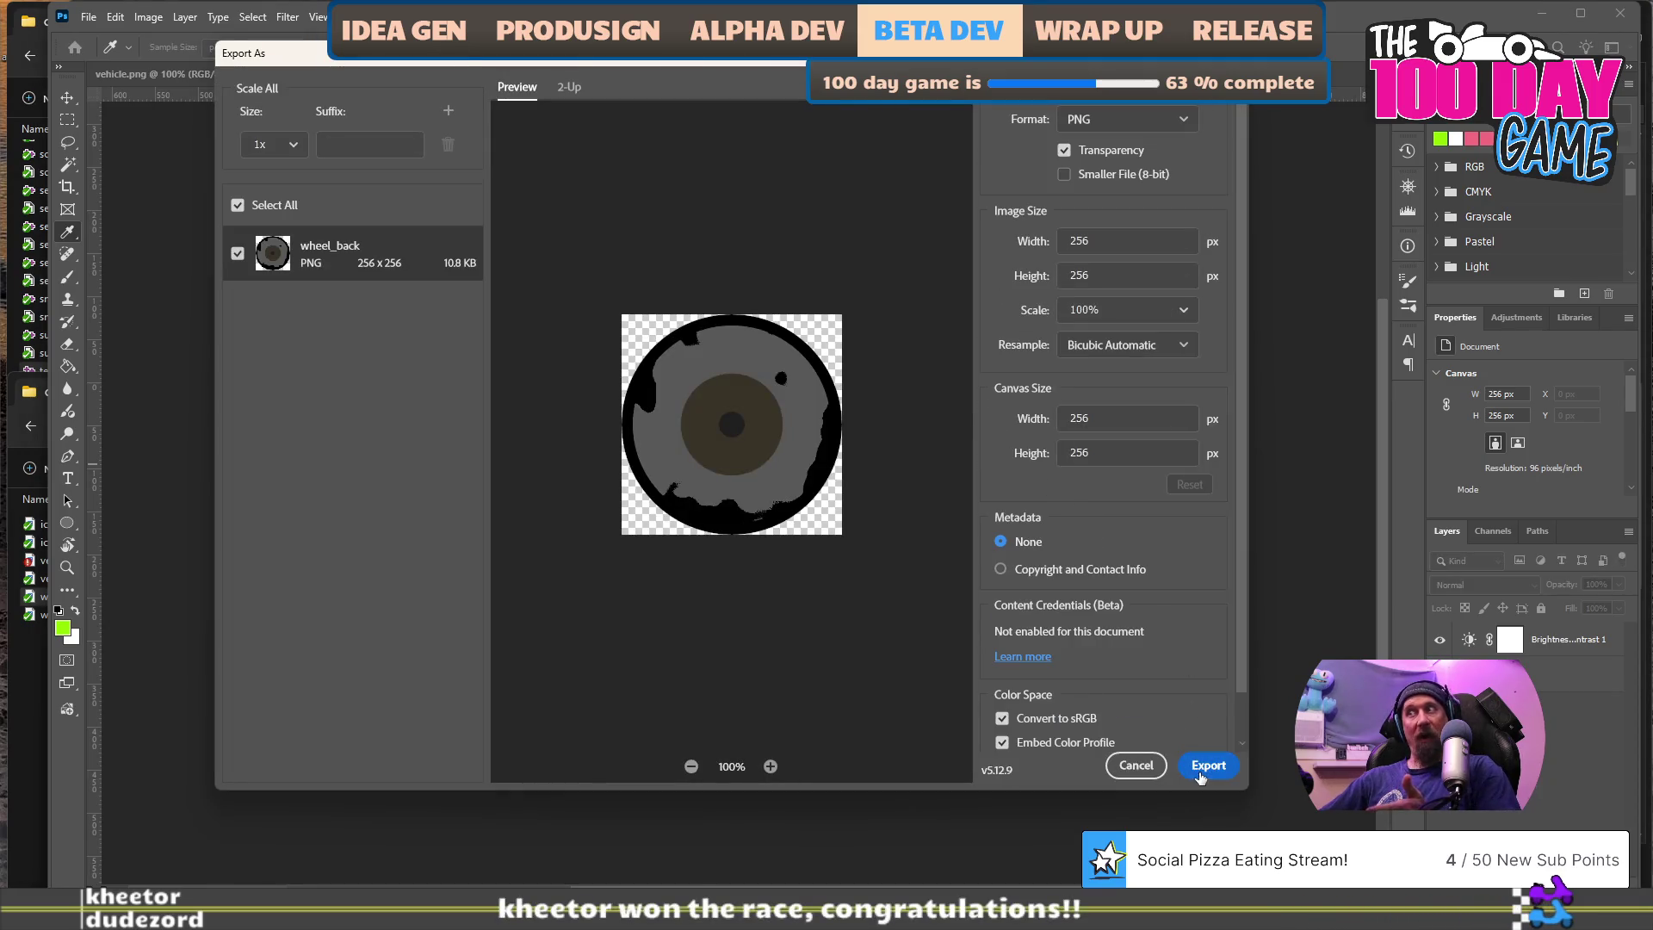
left_click(1195, 765)
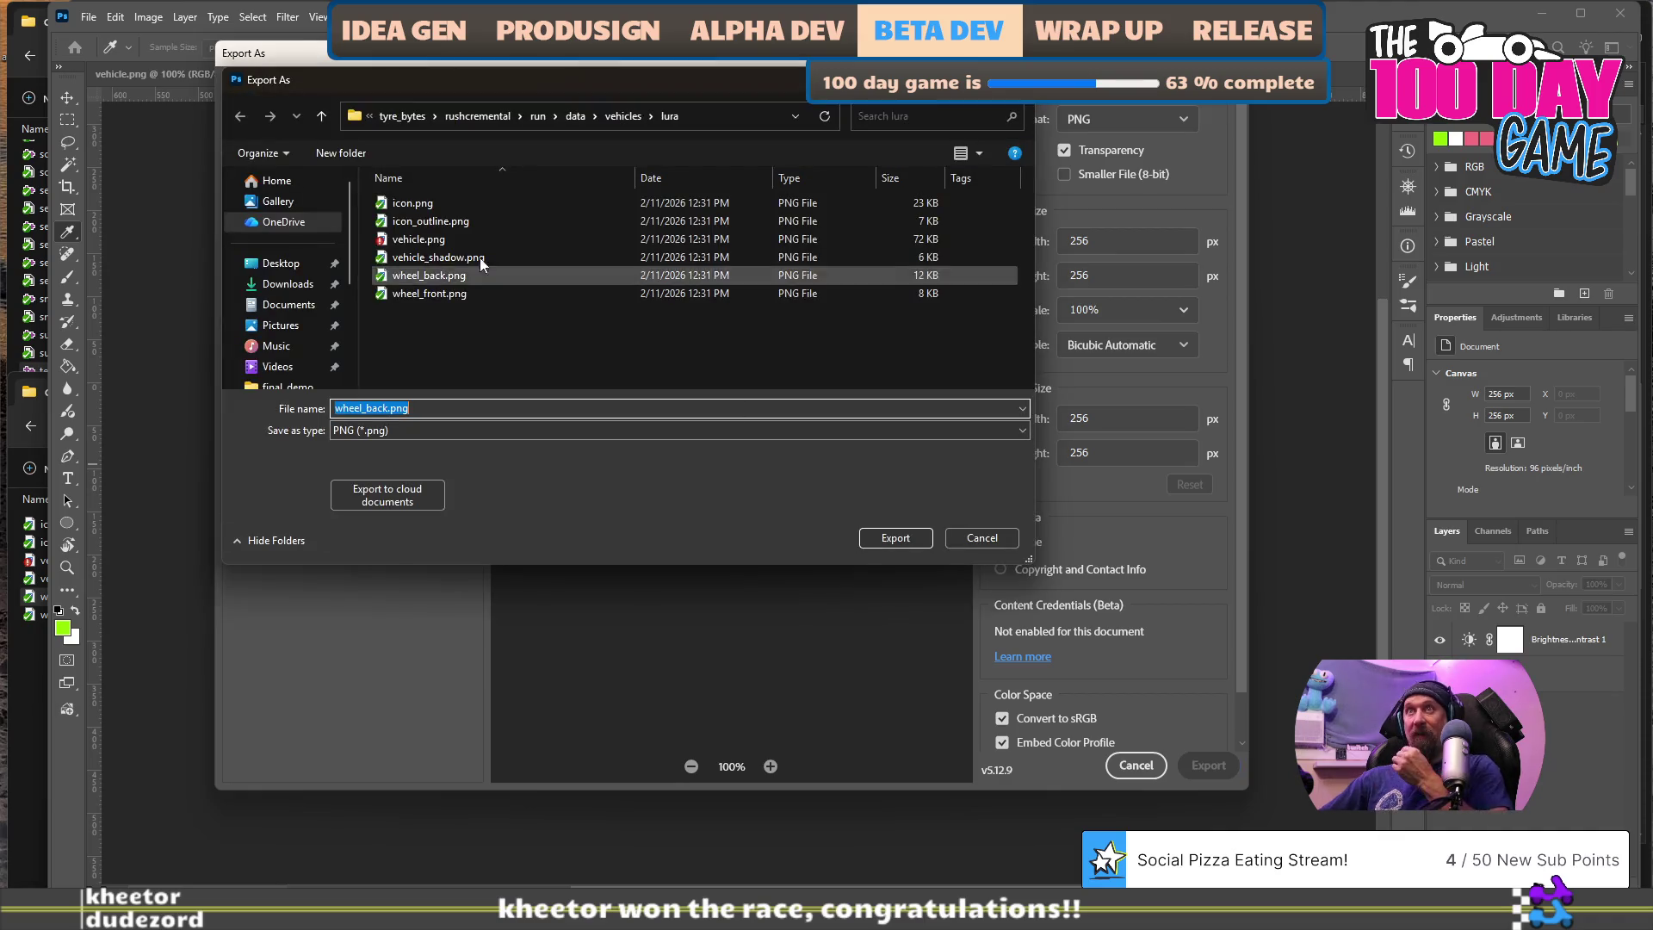
left_click(462, 277)
left_click(910, 535)
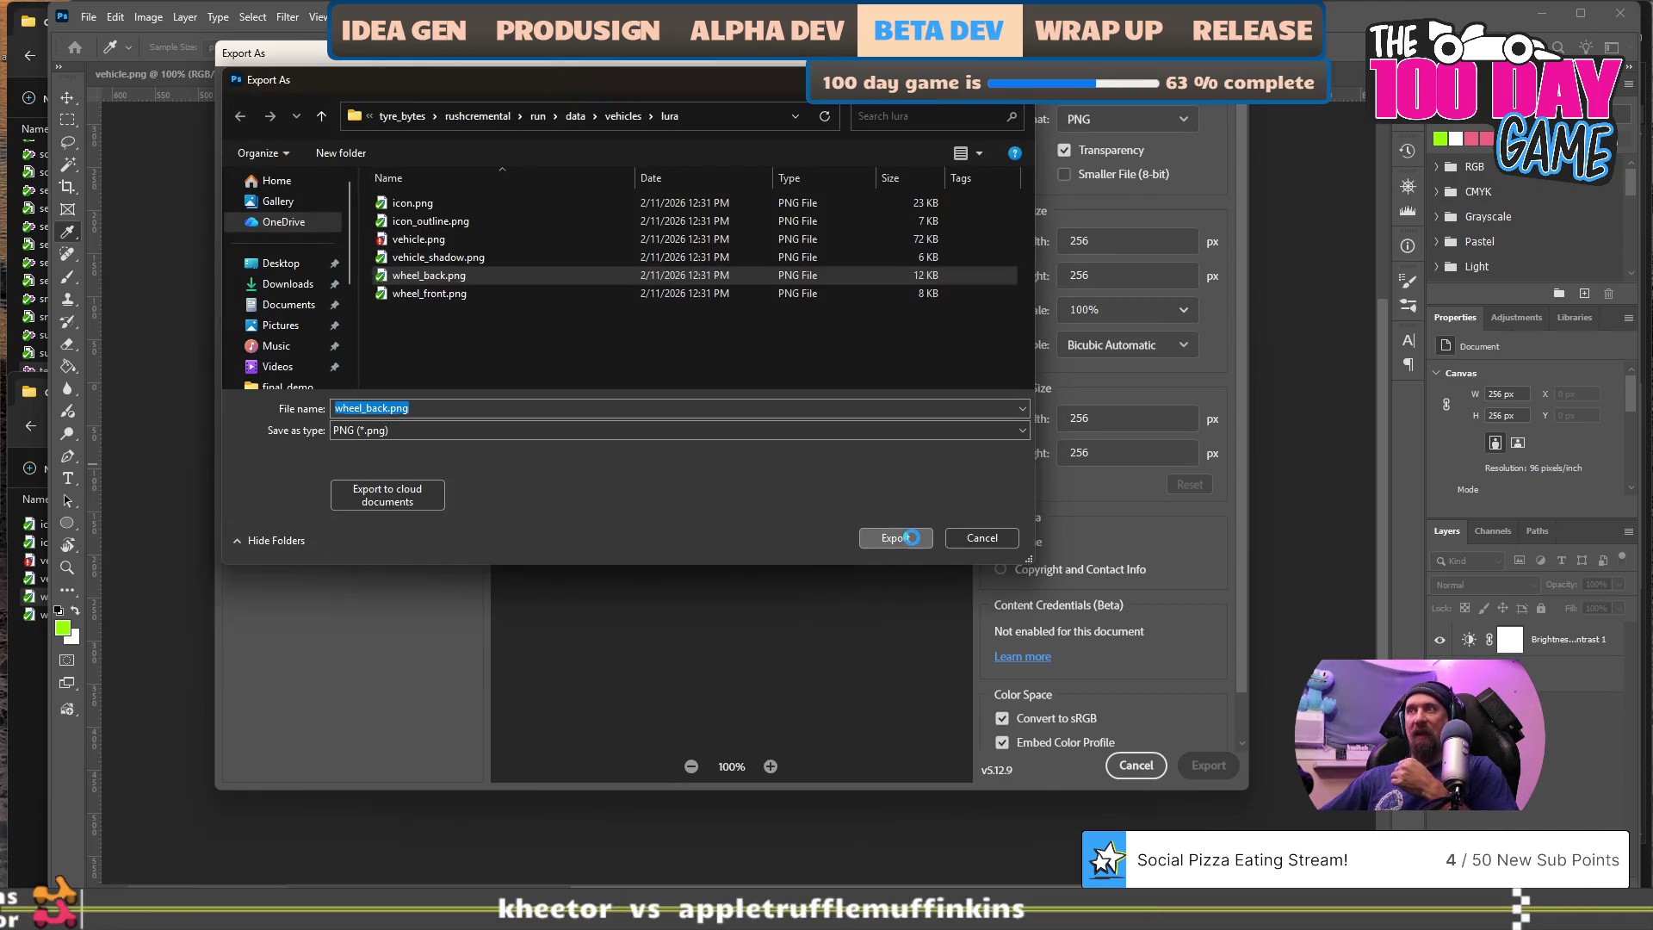
left_click(891, 474)
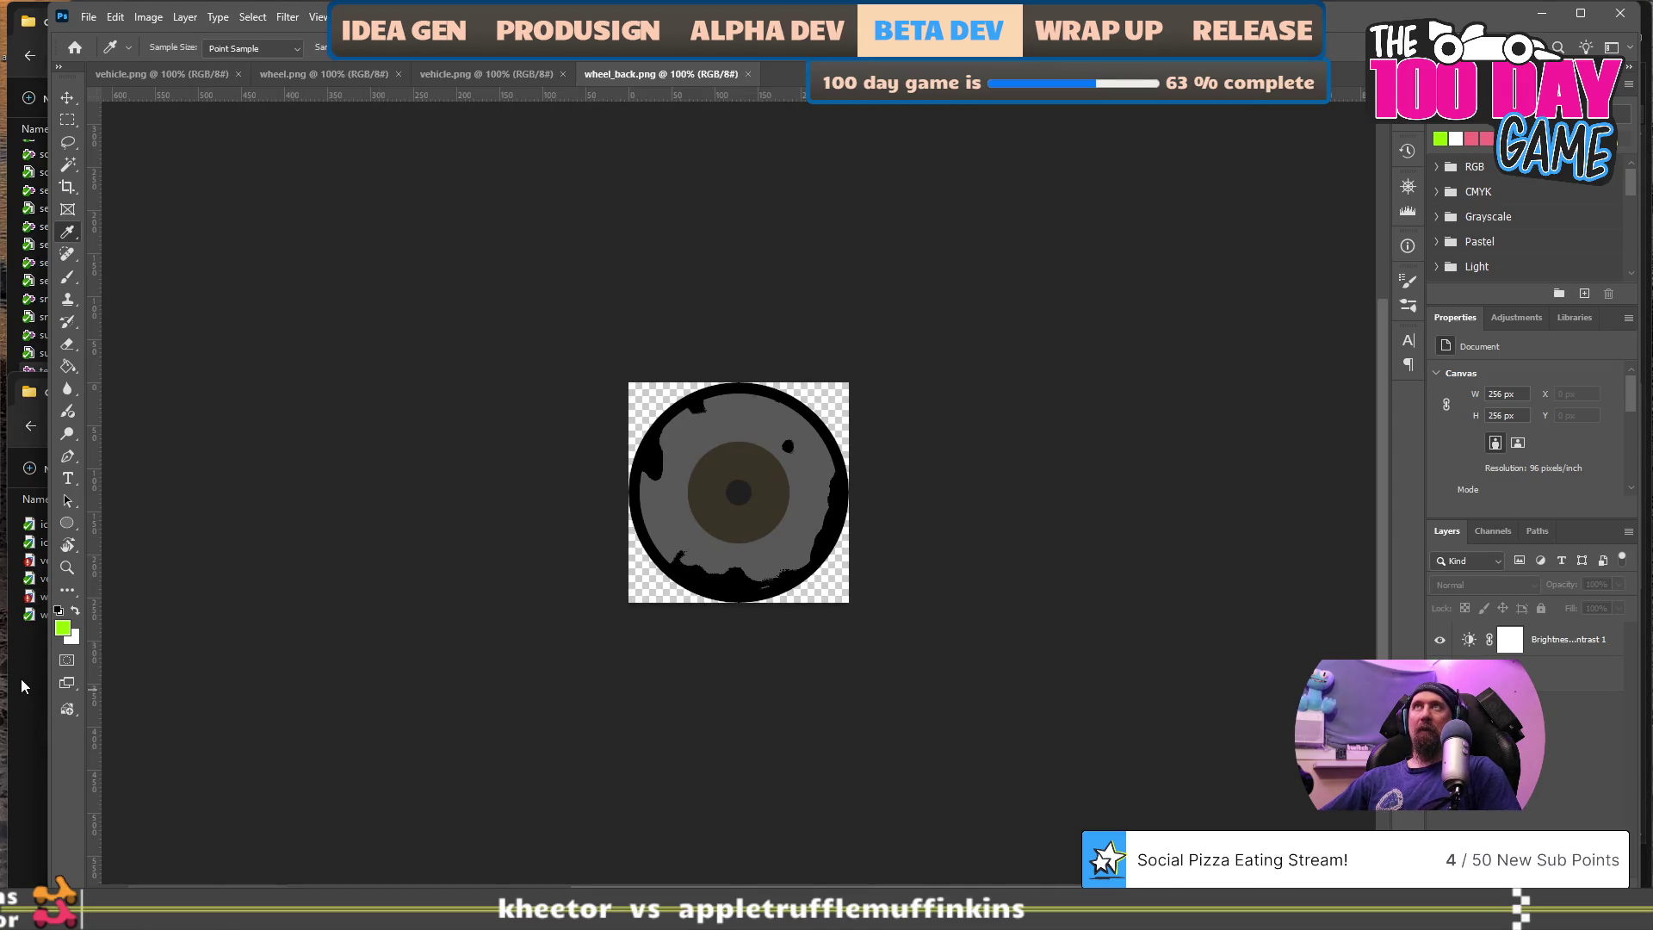
- Drag lura's wheel_front.png into Photoshop to open it as a new document
left_click(20, 678)
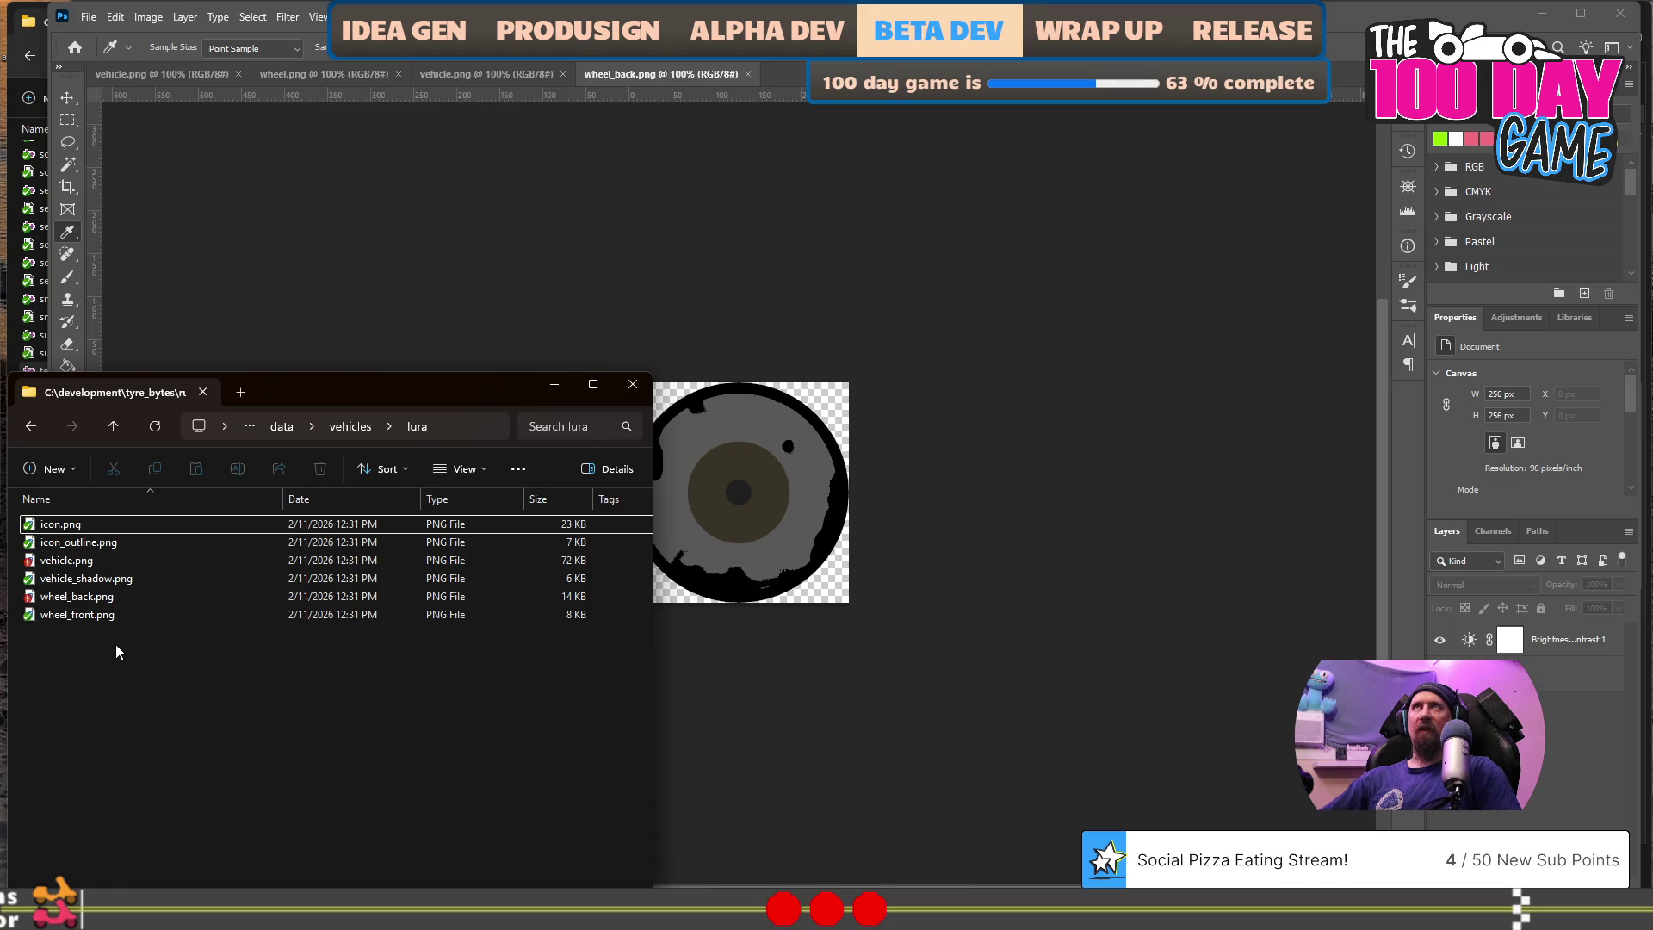
left_click(102, 615)
mouse_move(72, 616)
left_mouse_down()
mouse_move(142, 602)
mouse_move(797, 86)
left_mouse_up()
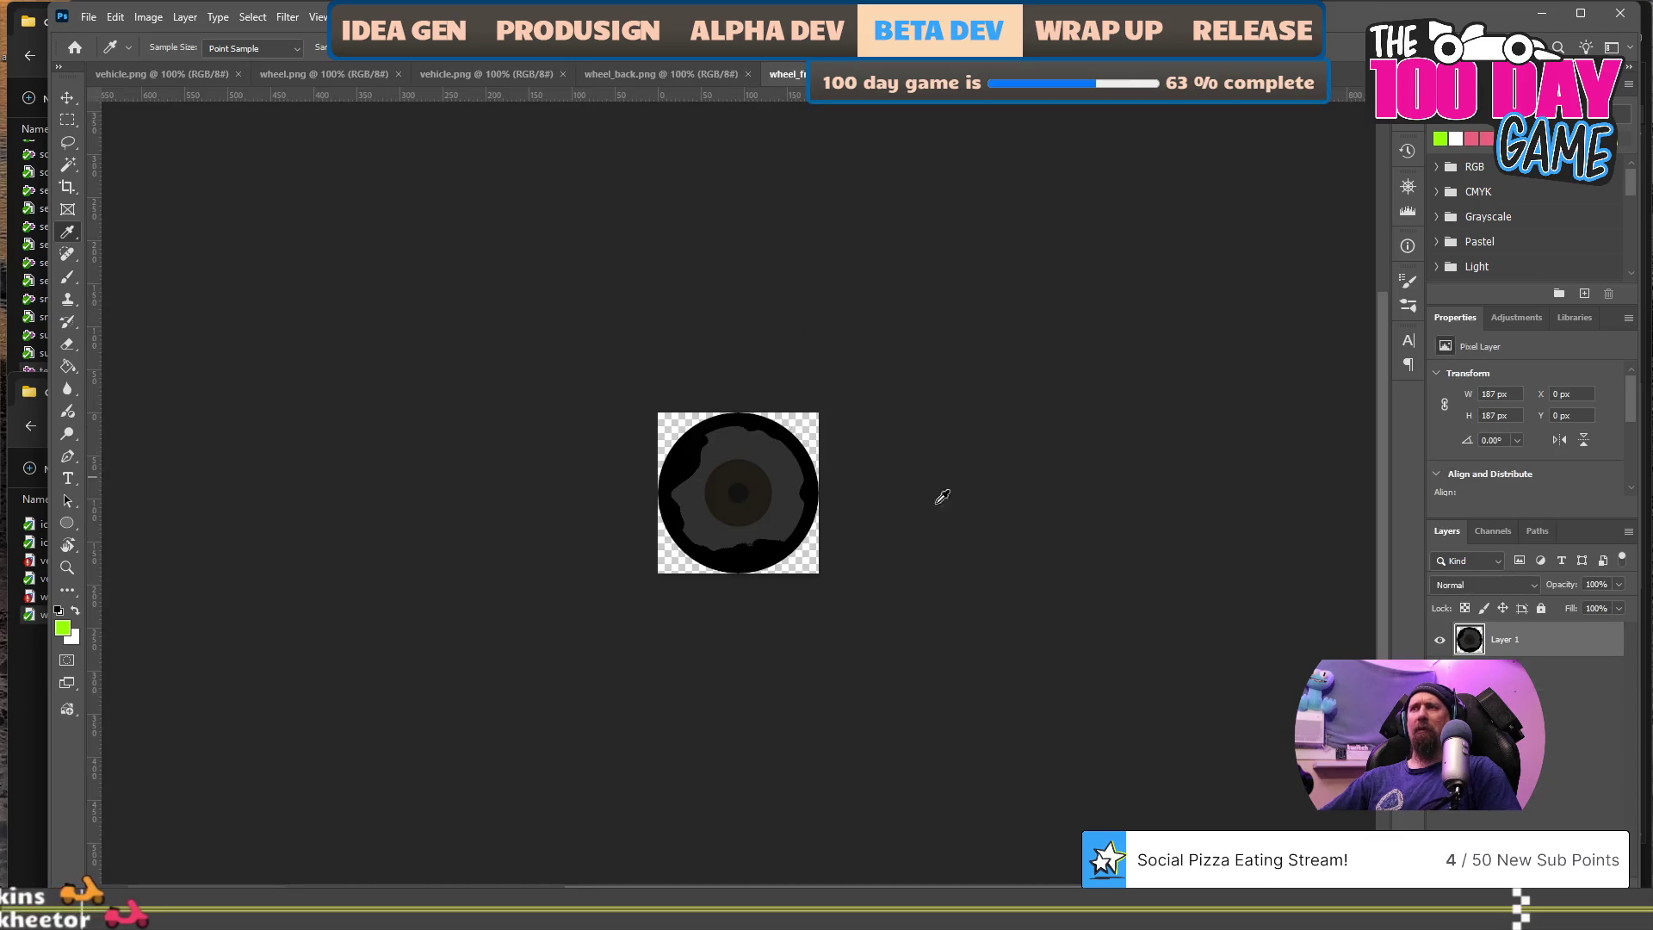
- Start a new Brightness/Contrast adjustment layer for wheel_front, then cancel the dialog
left_click(185, 16)
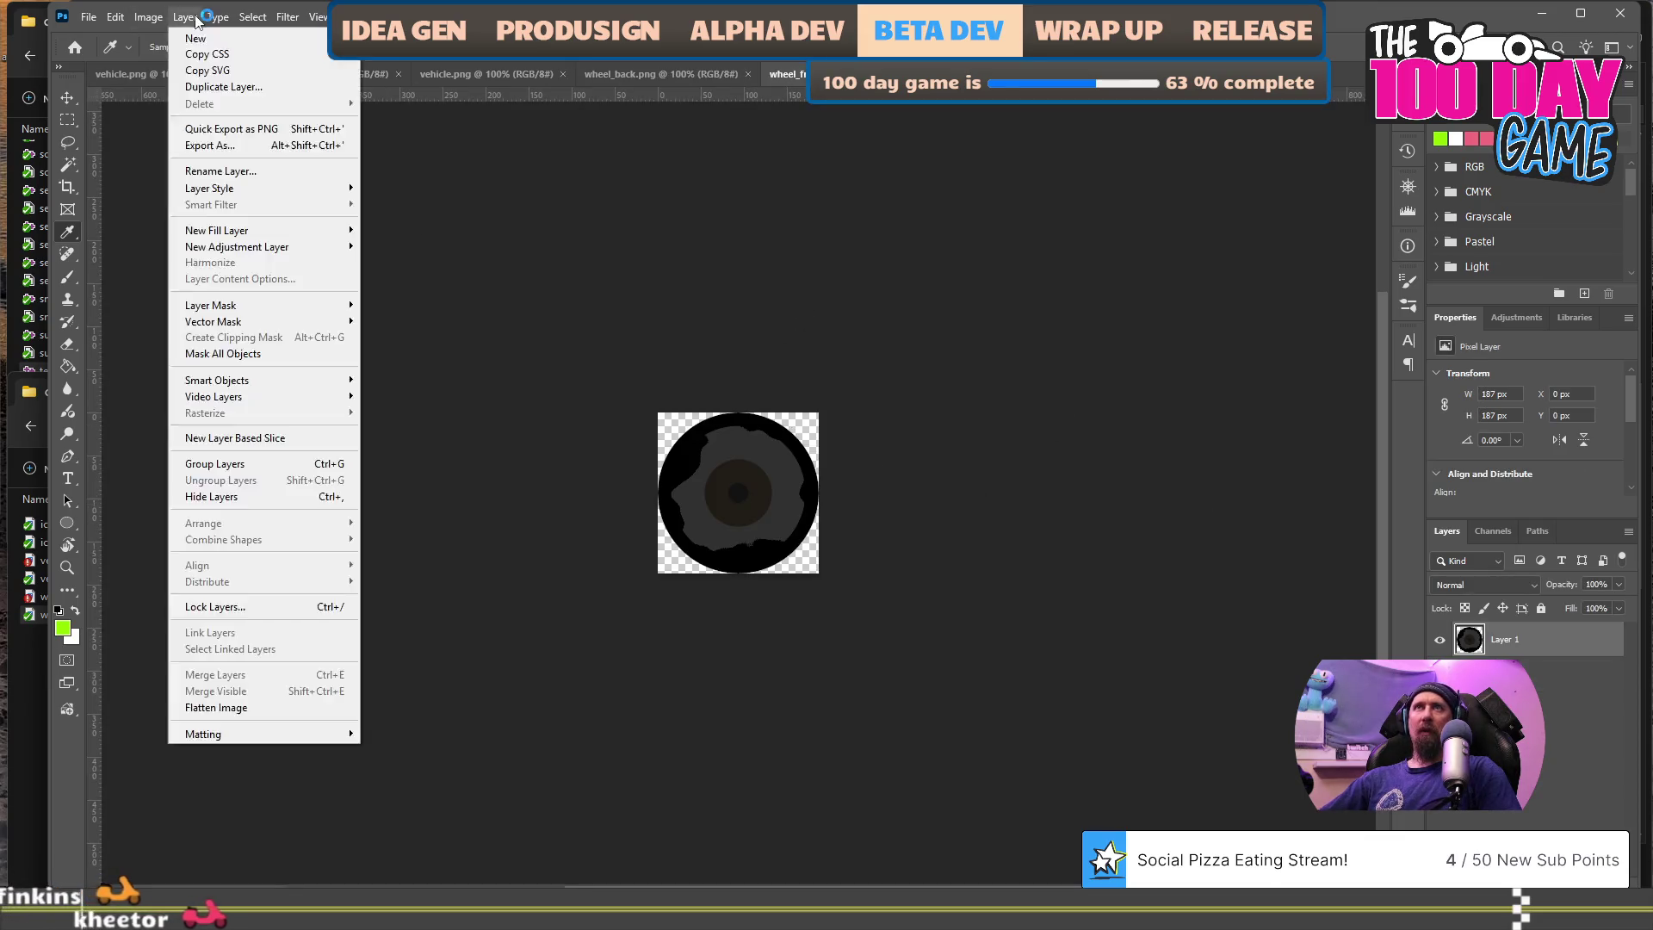
mouse_move(252, 255)
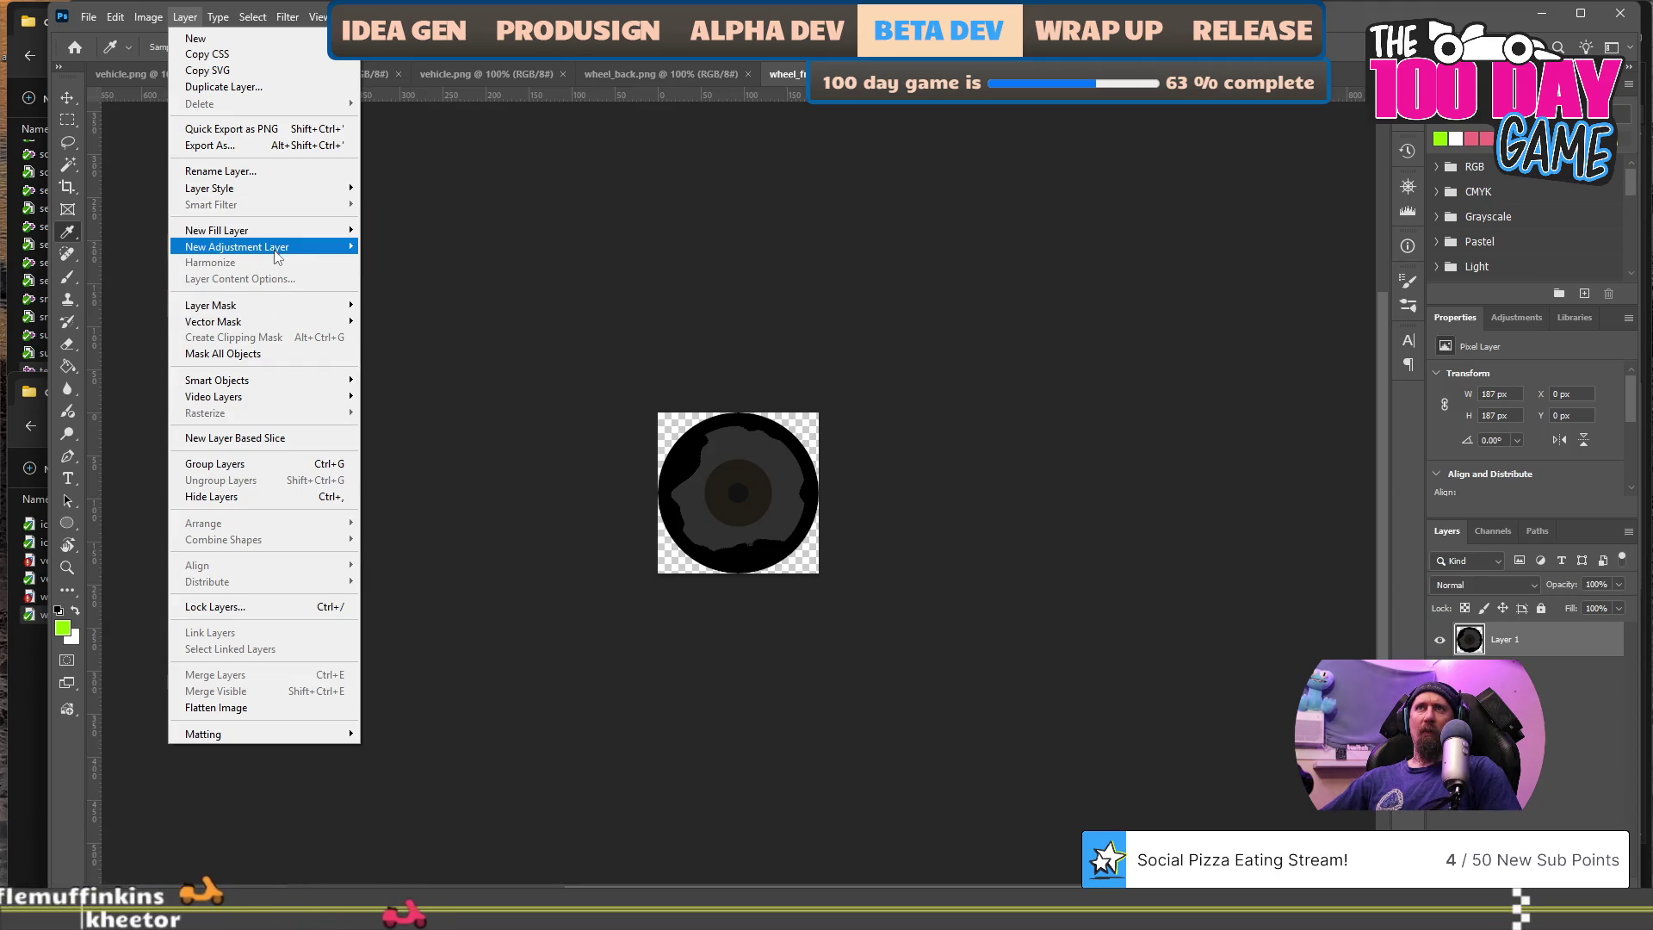
left_click(453, 303)
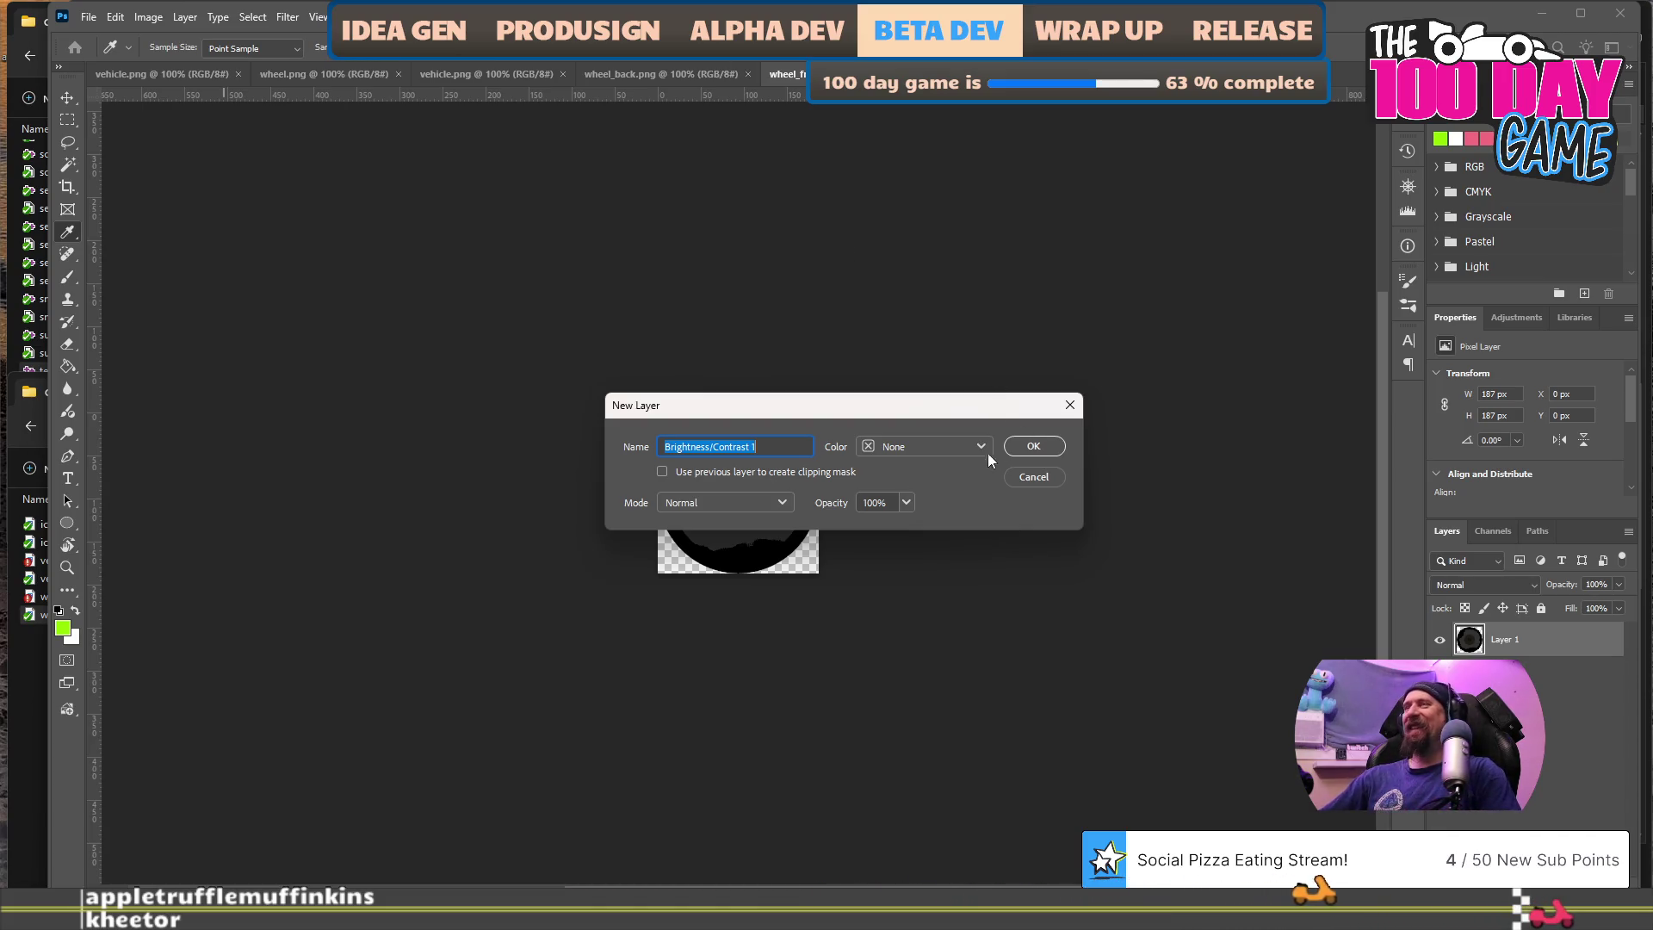
left_click(1057, 477)
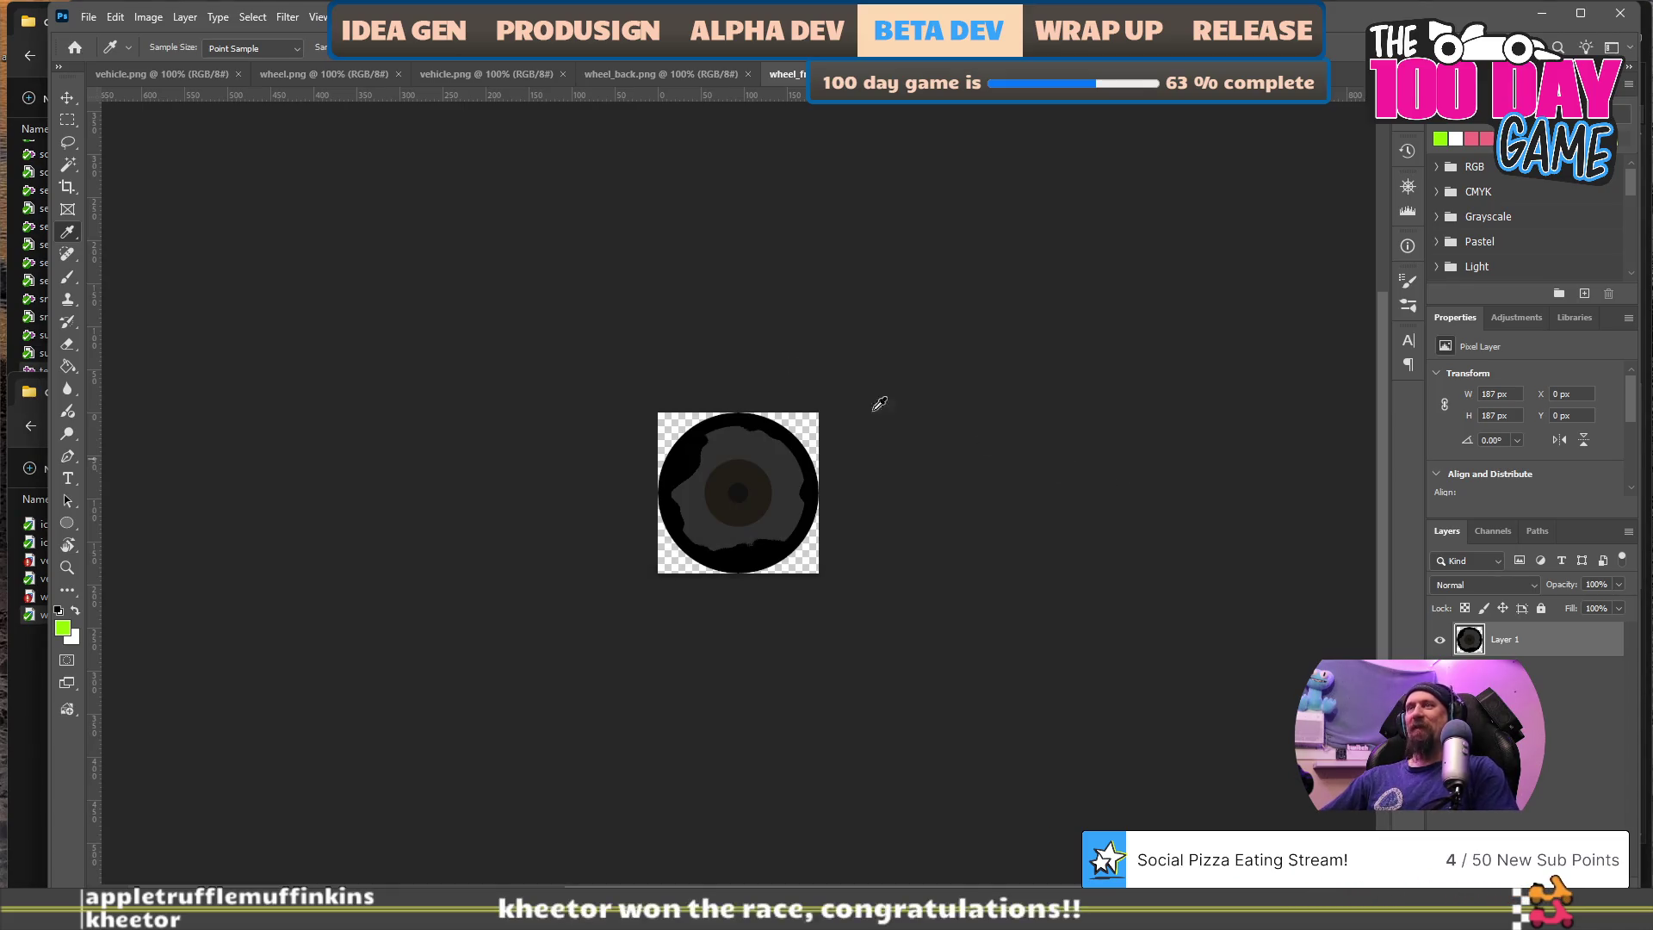
- Bring up the New Adjustment Layer type list again from the Layer menu
left_click(185, 19)
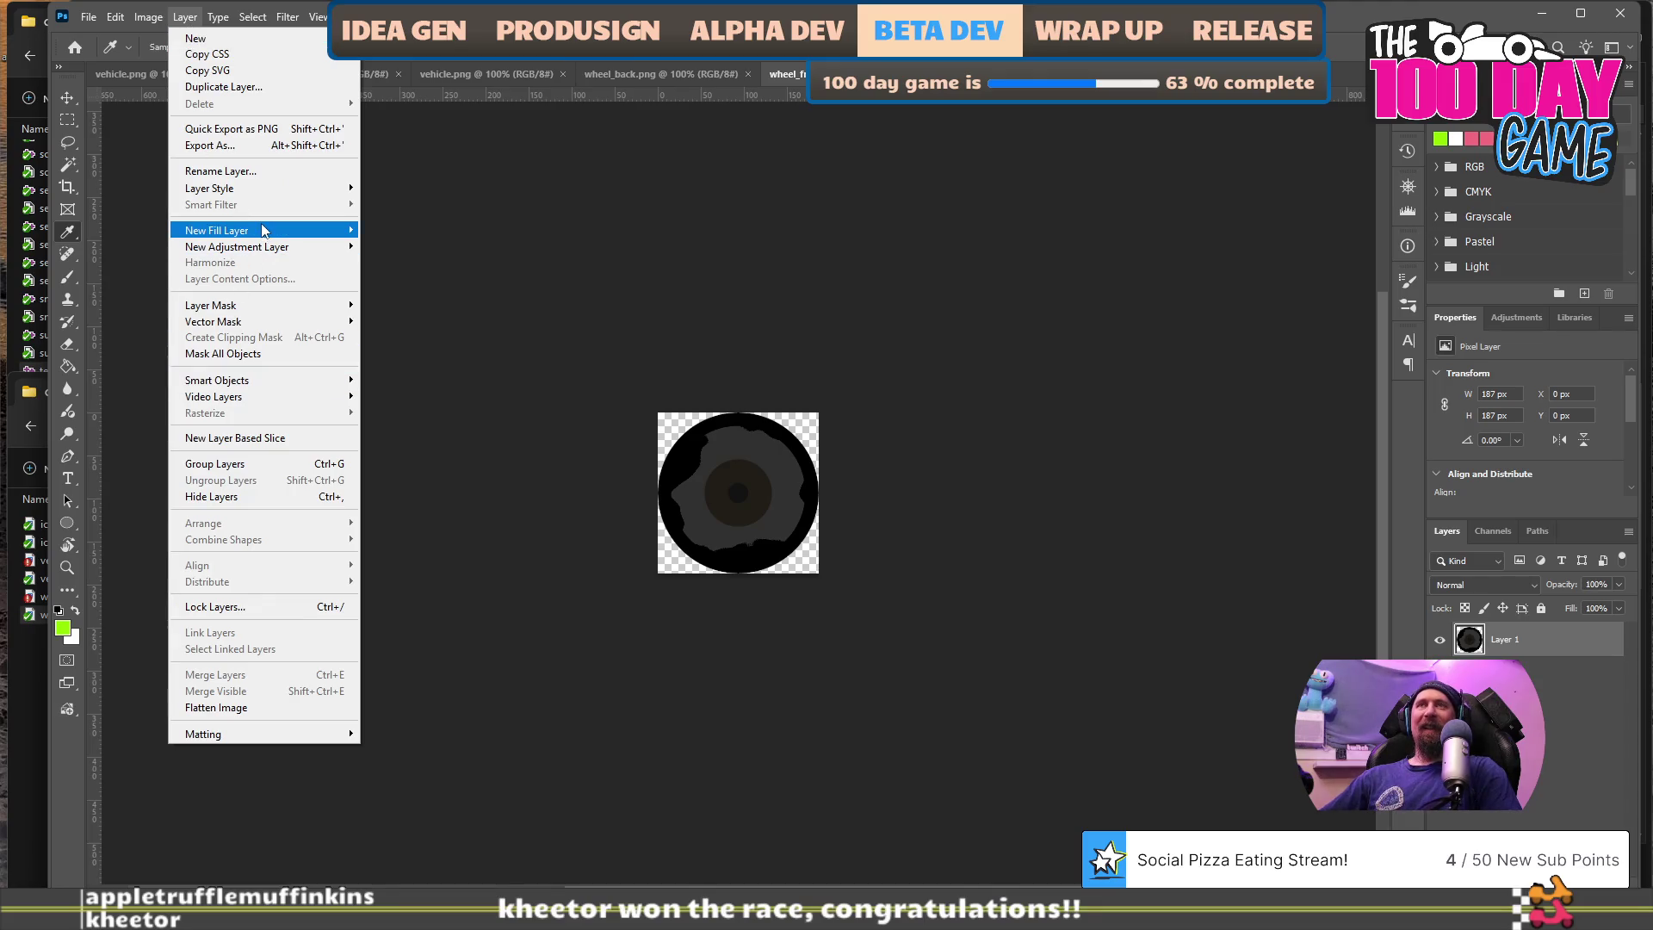
mouse_move(273, 307)
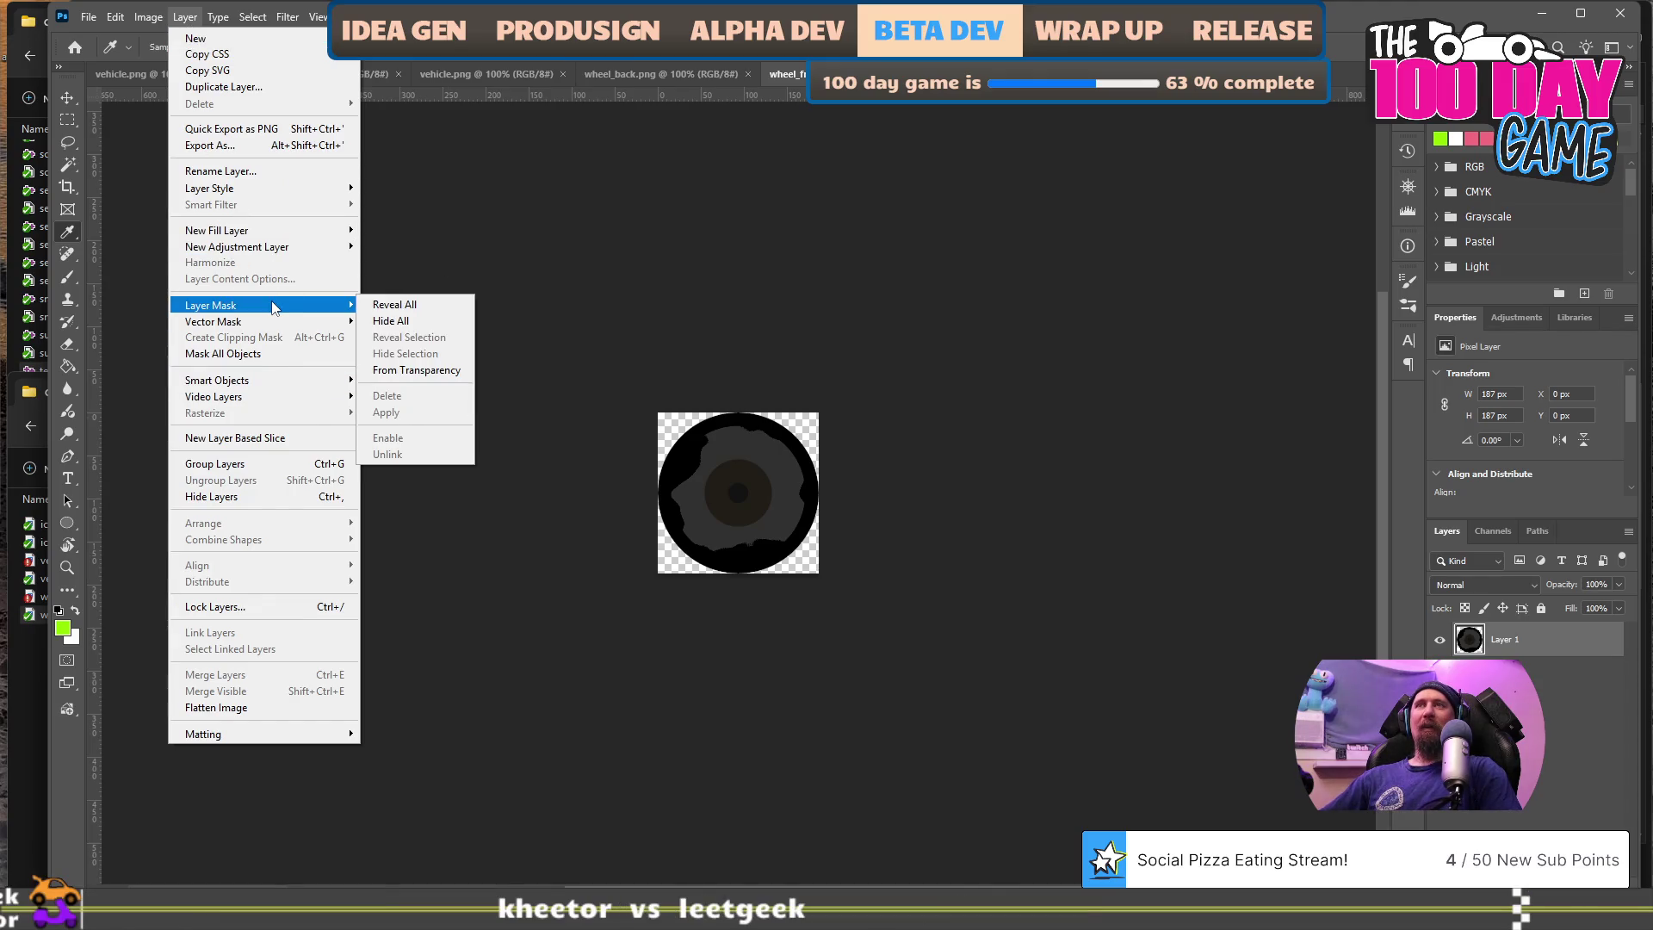
mouse_move(275, 249)
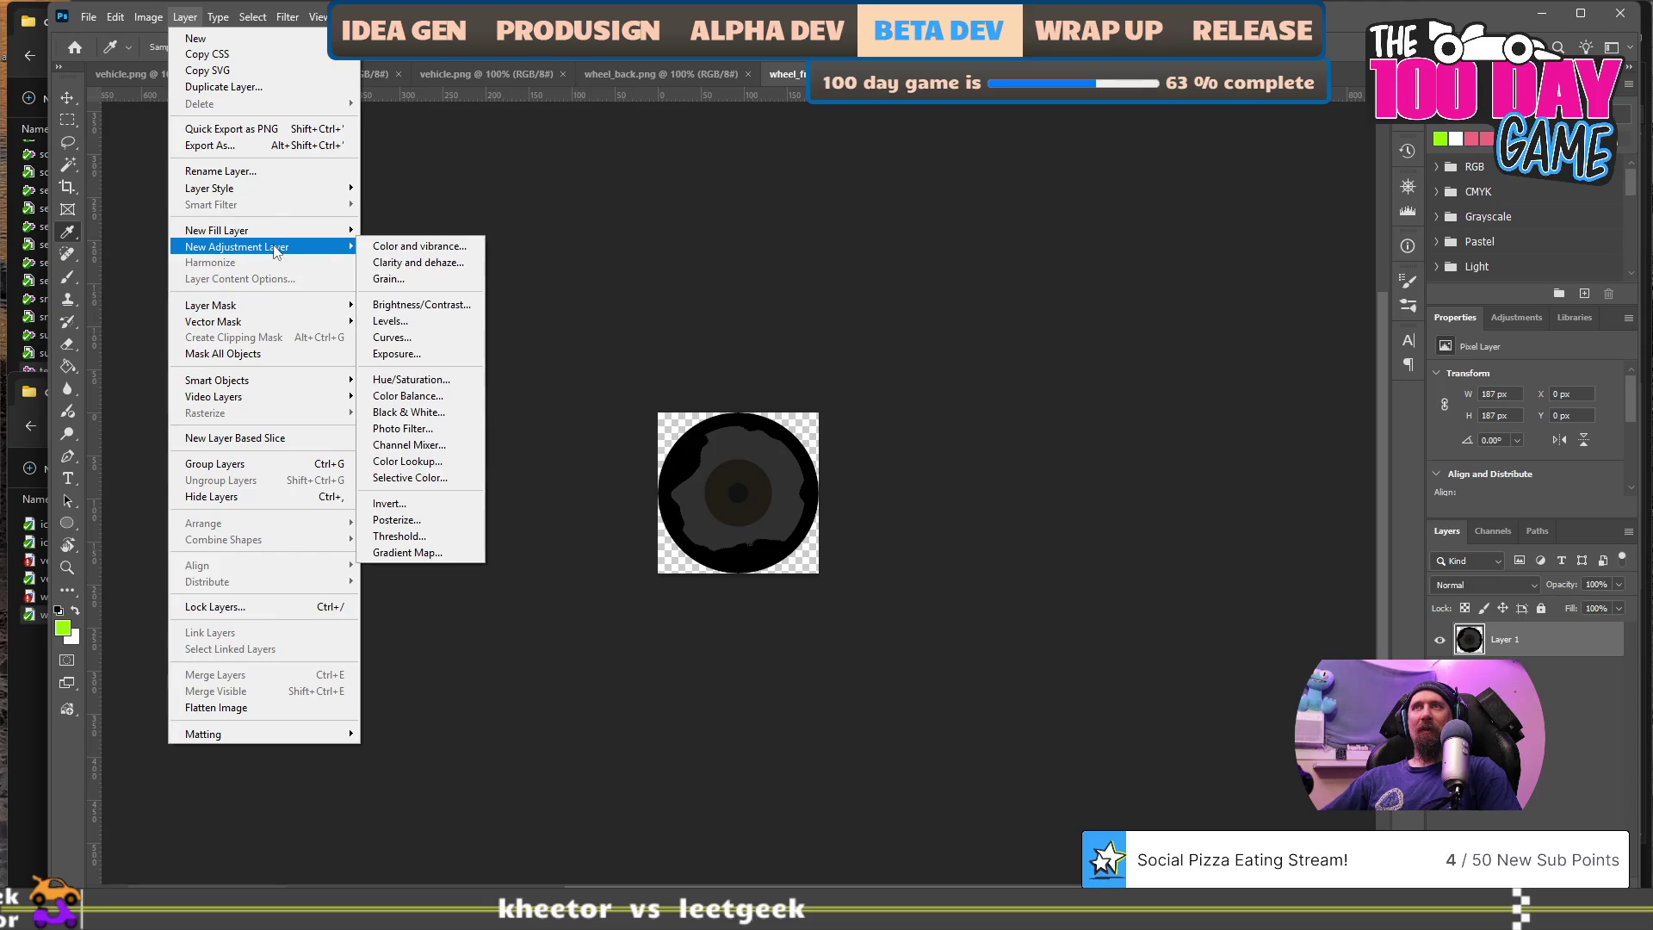
left_click(425, 322)
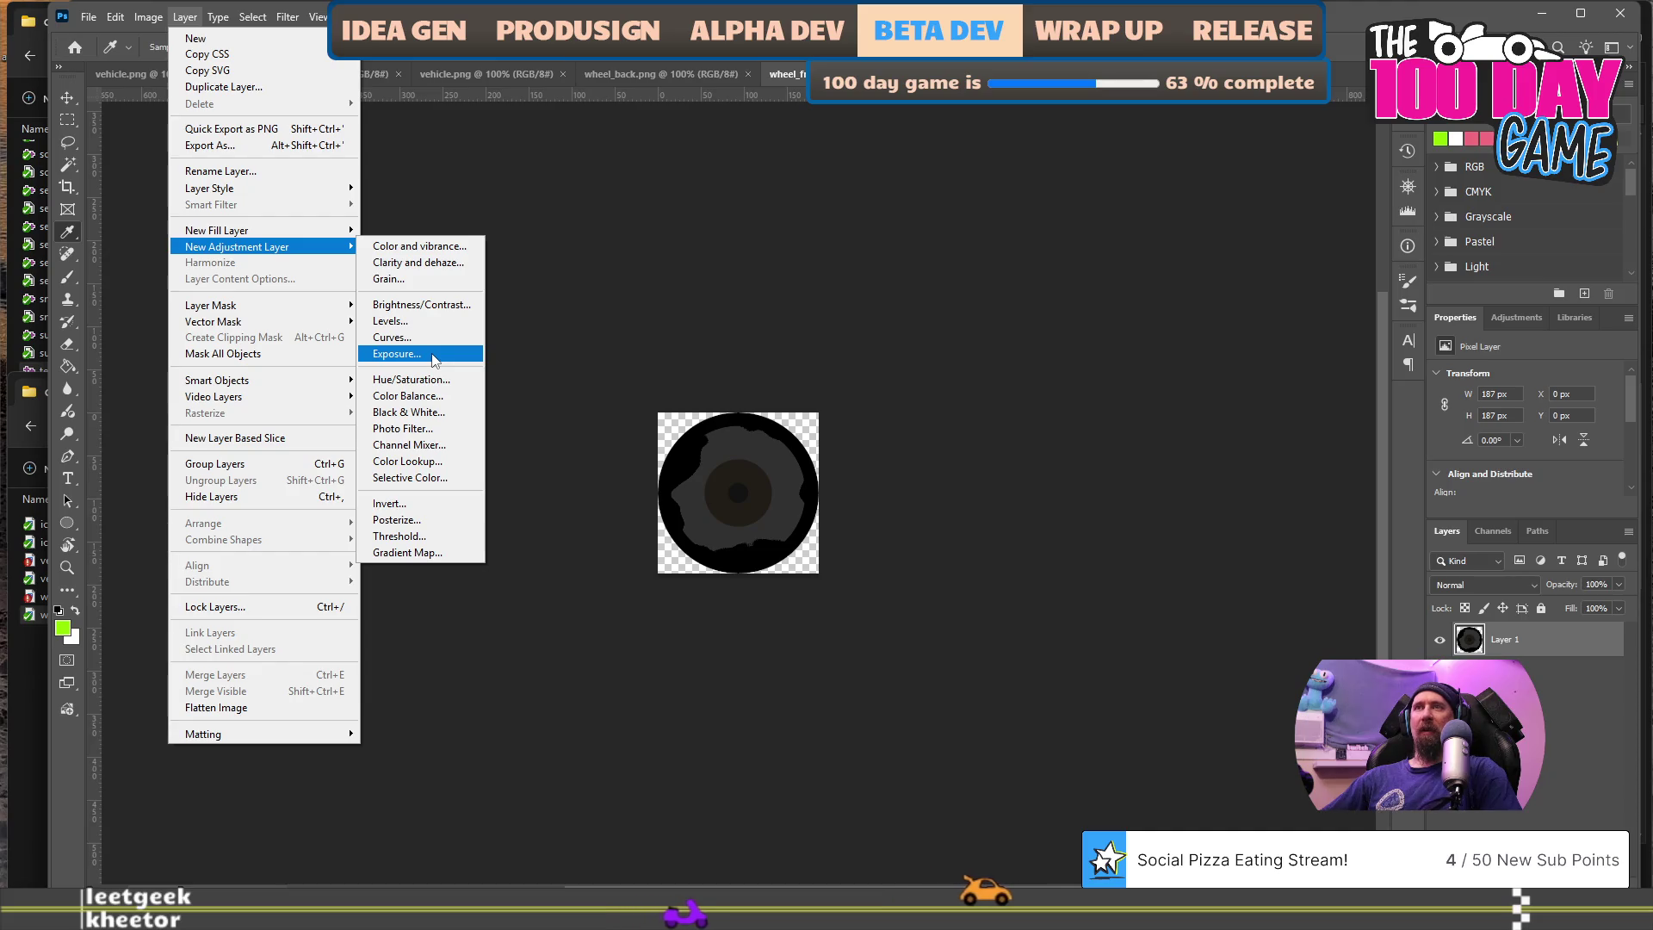
- Add a Brightness/Contrast layer to wheel_front at Brightness 100, Contrast 20, and open Export As
left_click(444, 301)
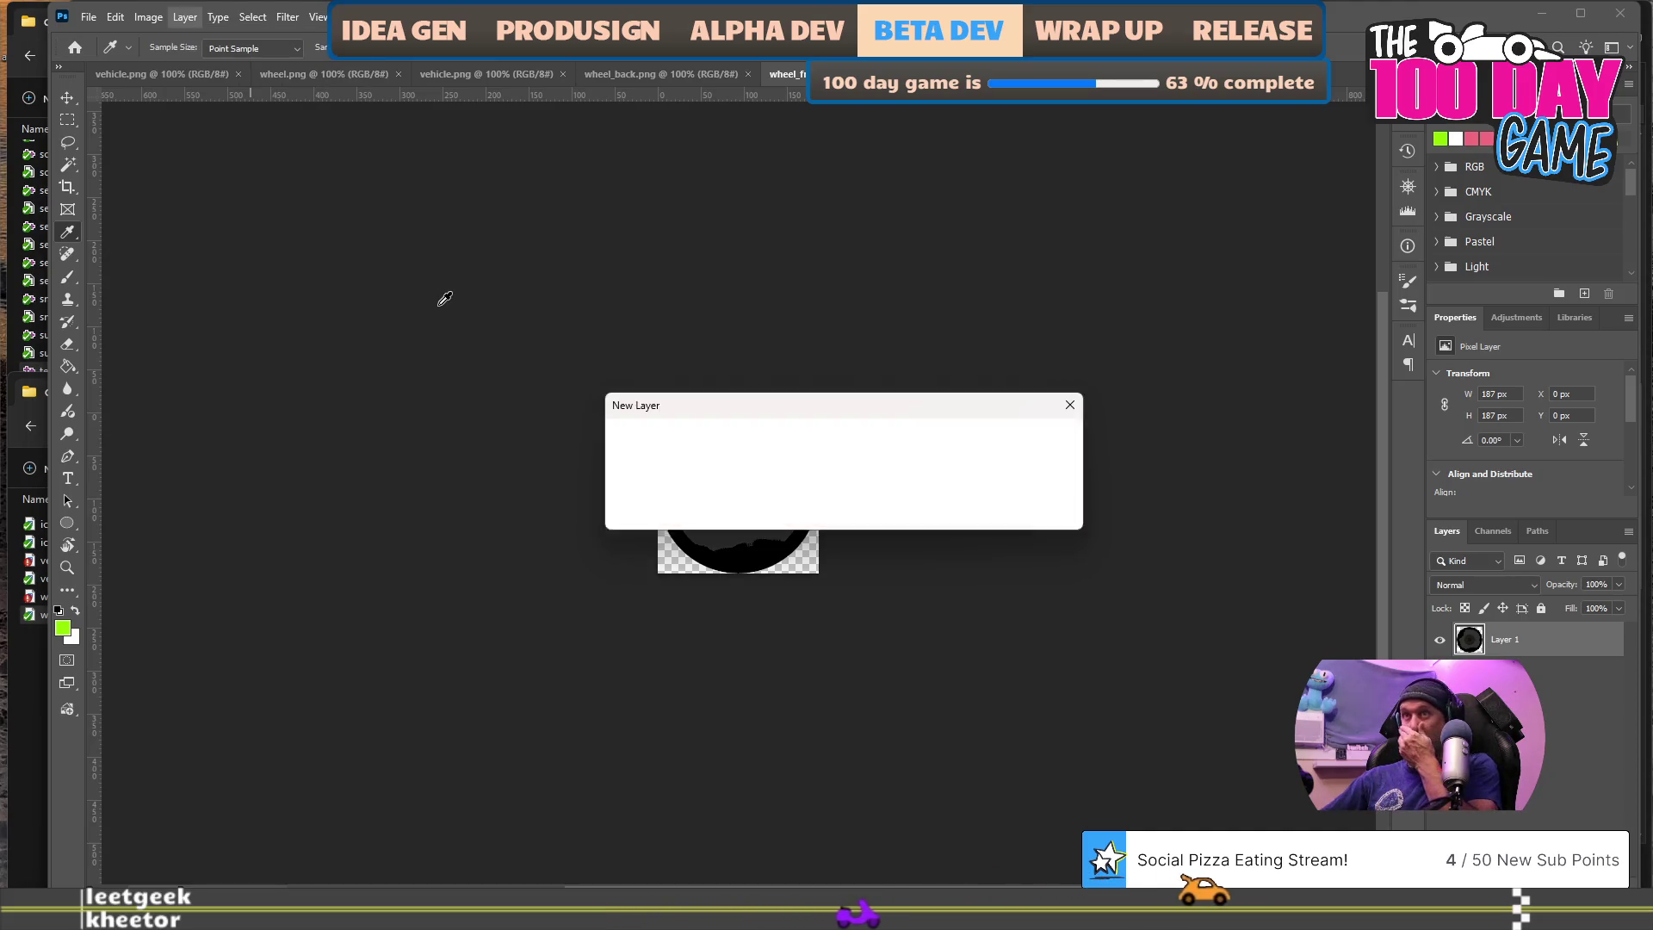
left_click(1041, 443)
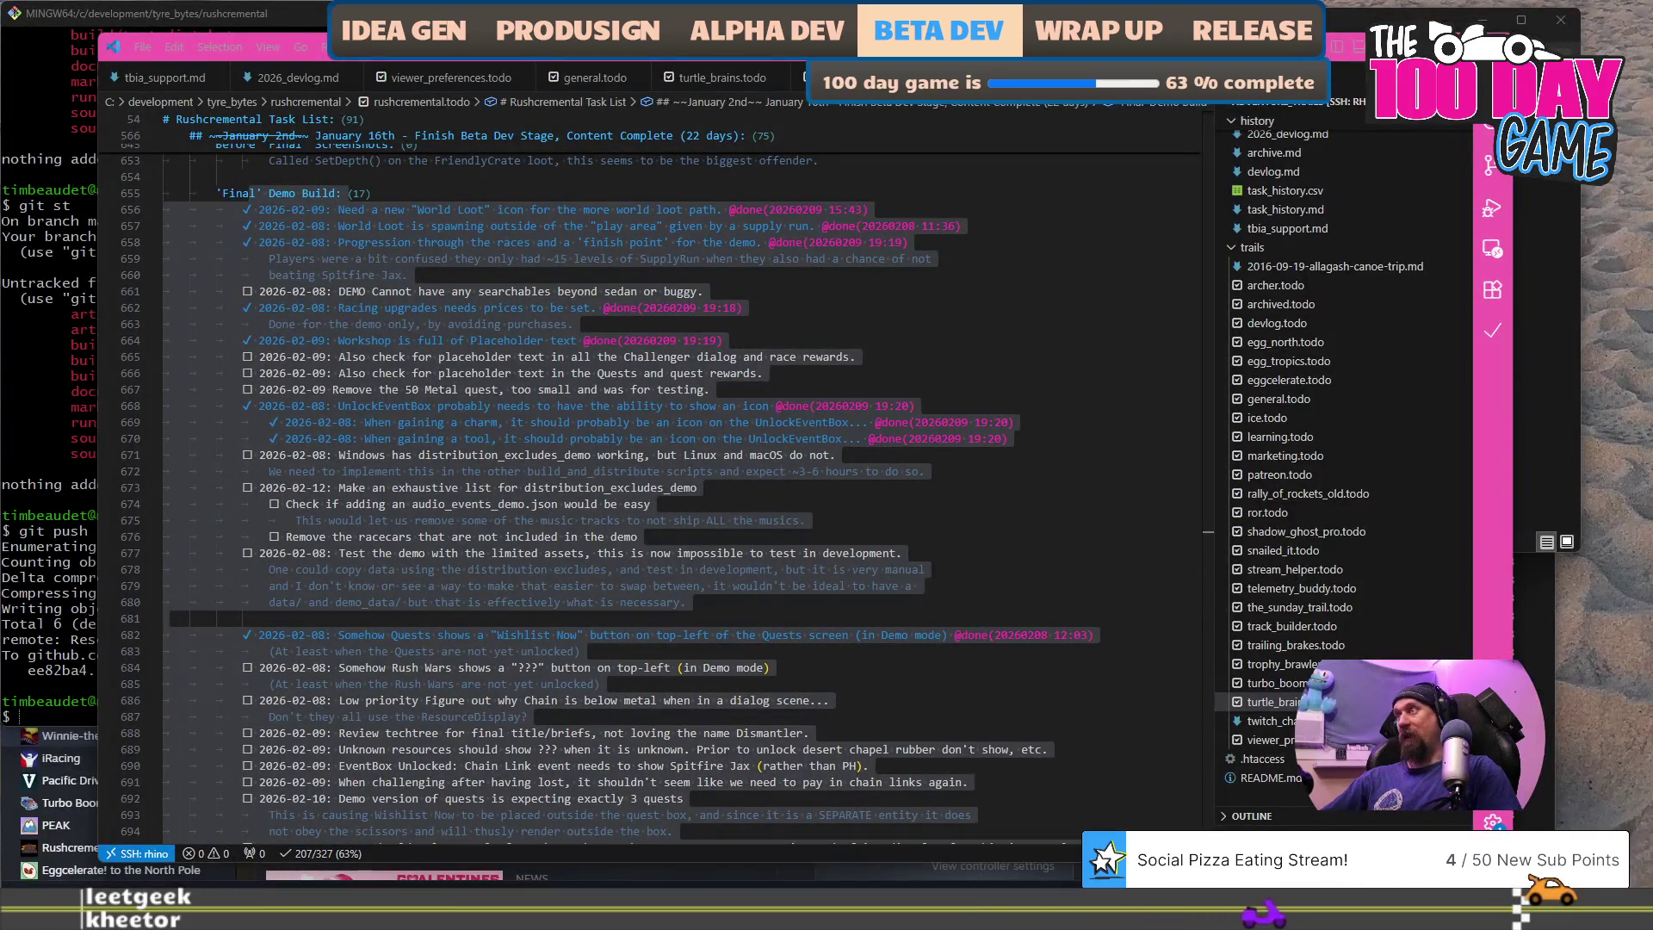
type("100")
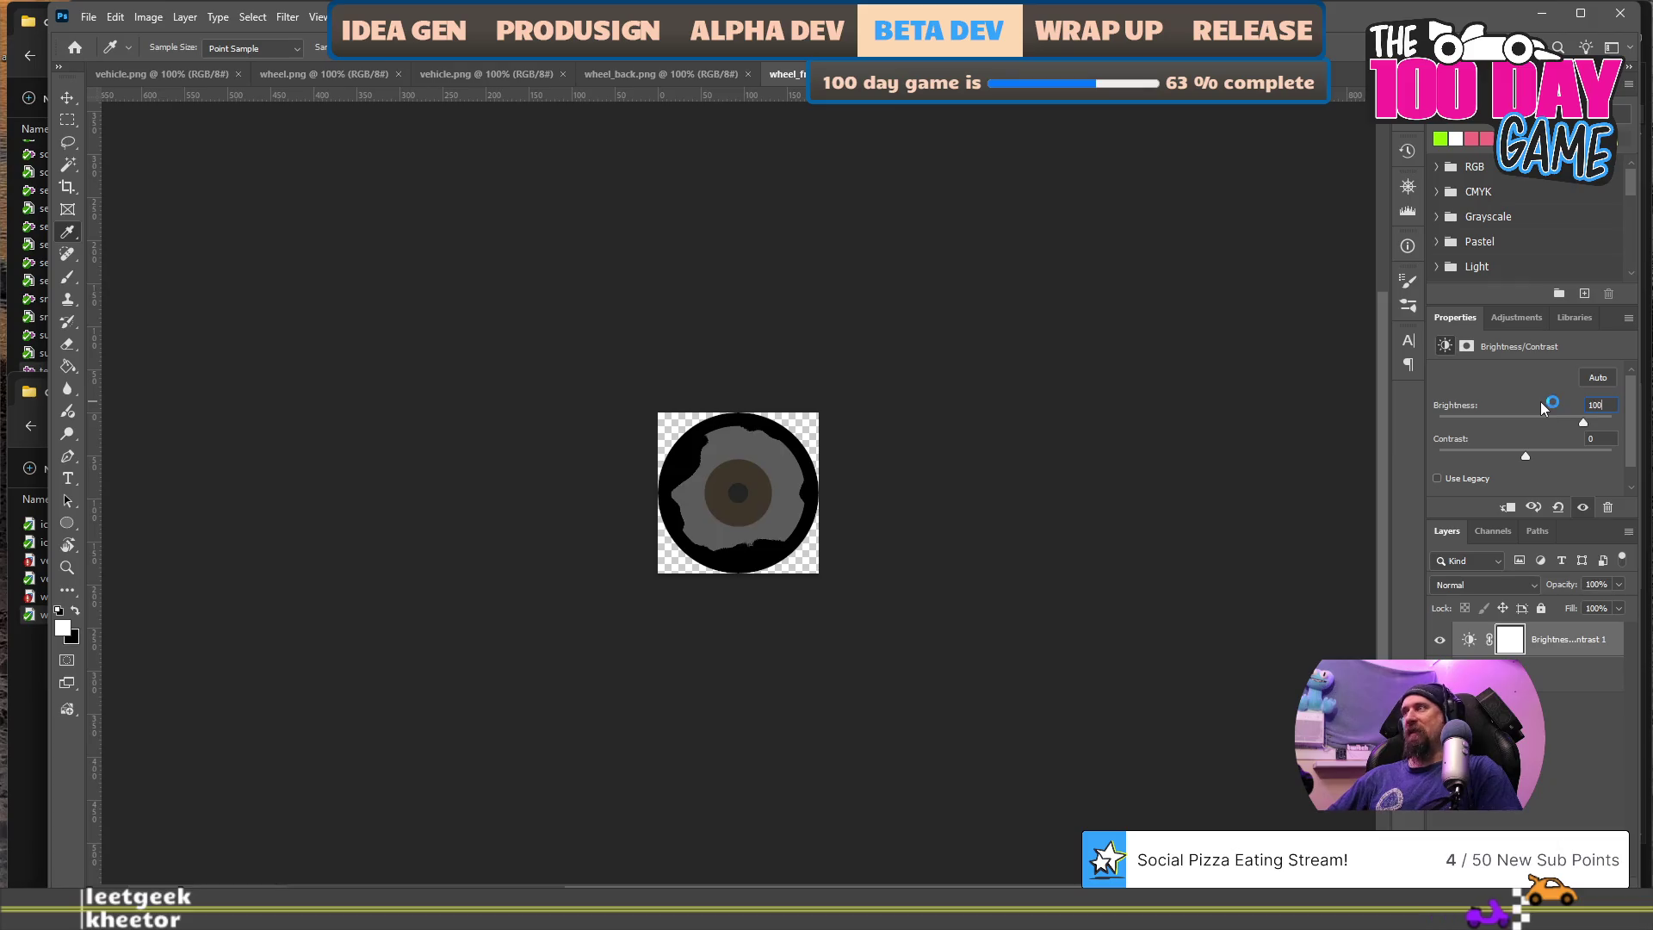
key("Tab")
type("20")
key("ctrl+n")
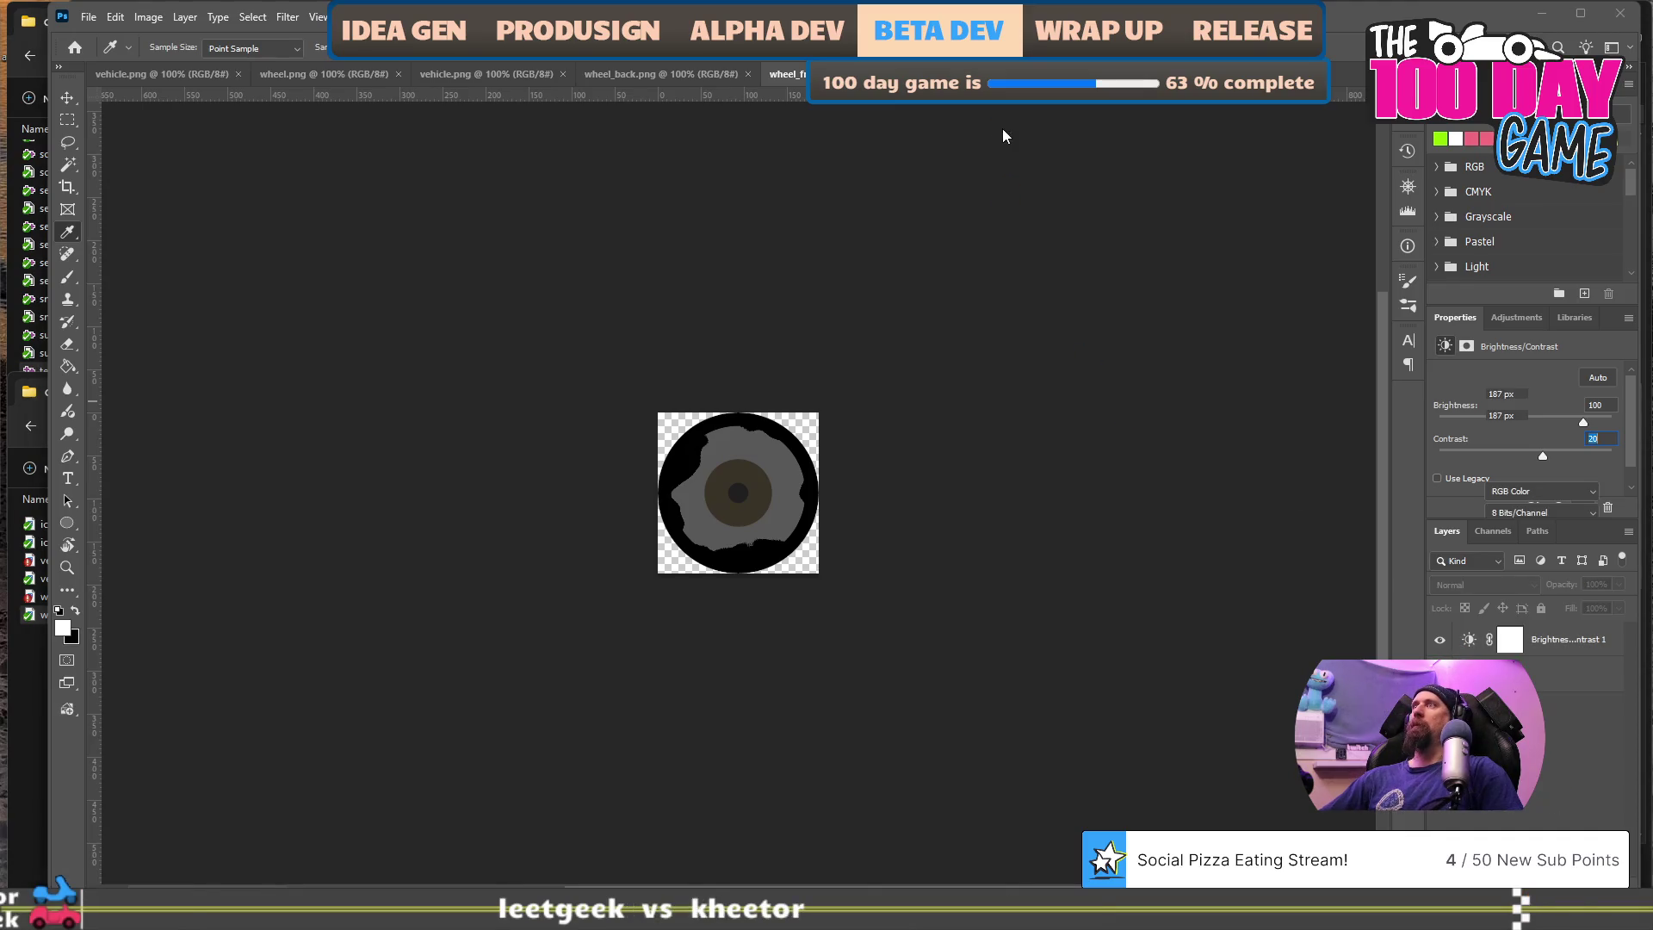
key("Escape")
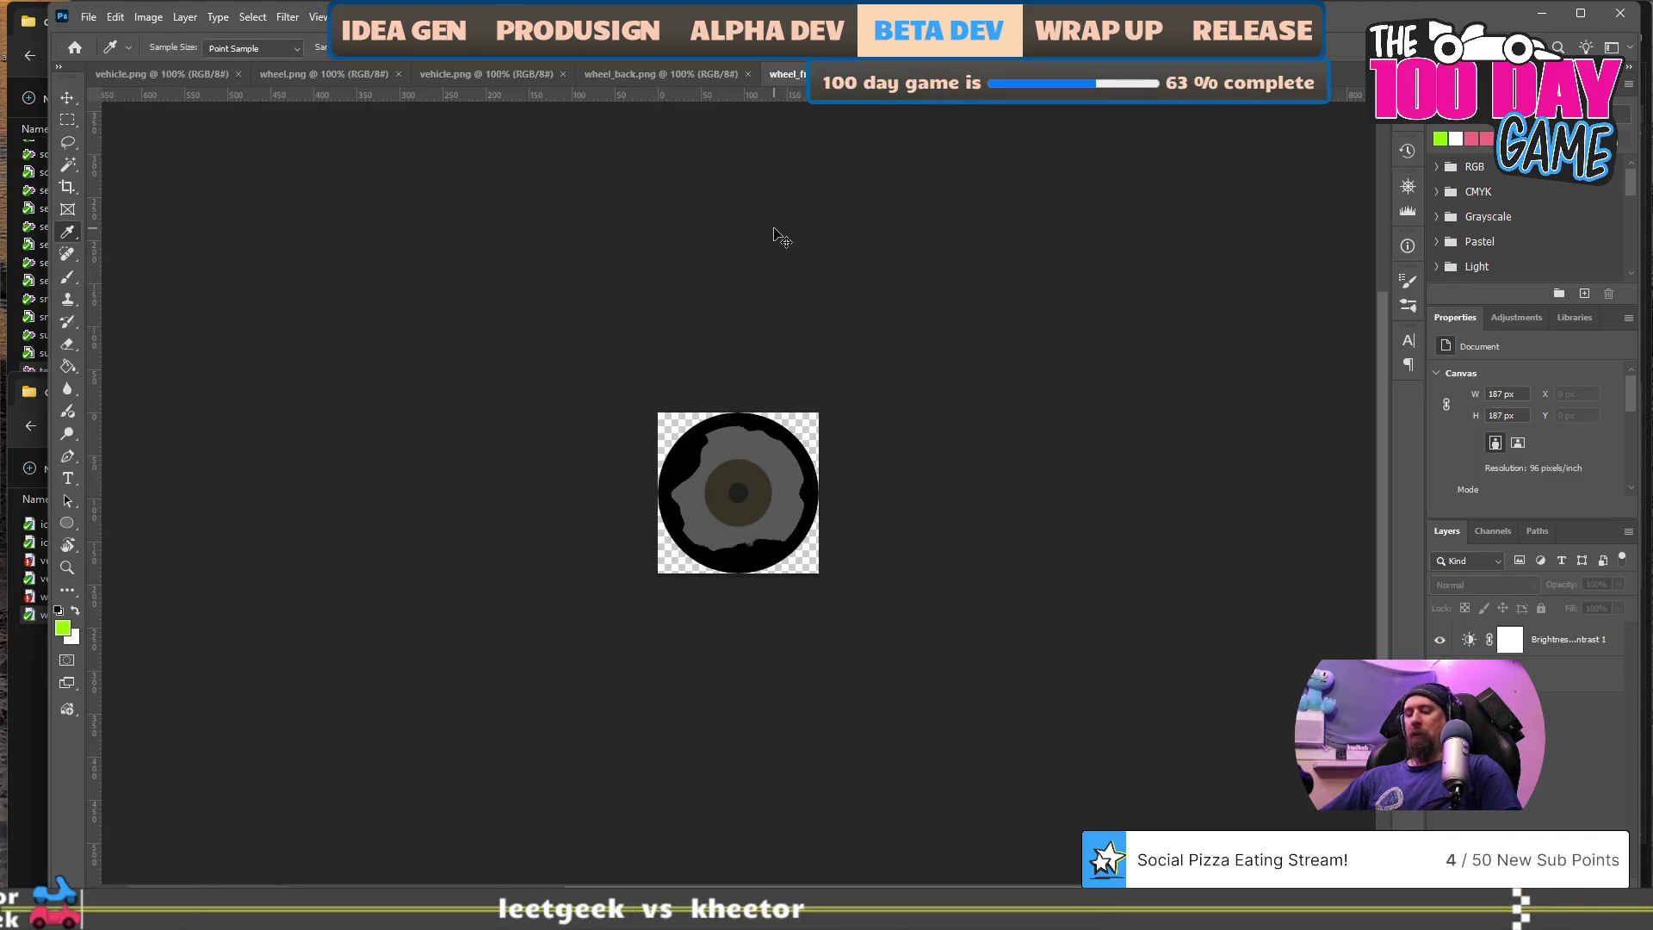
key("ctrl+shift+alt+w")
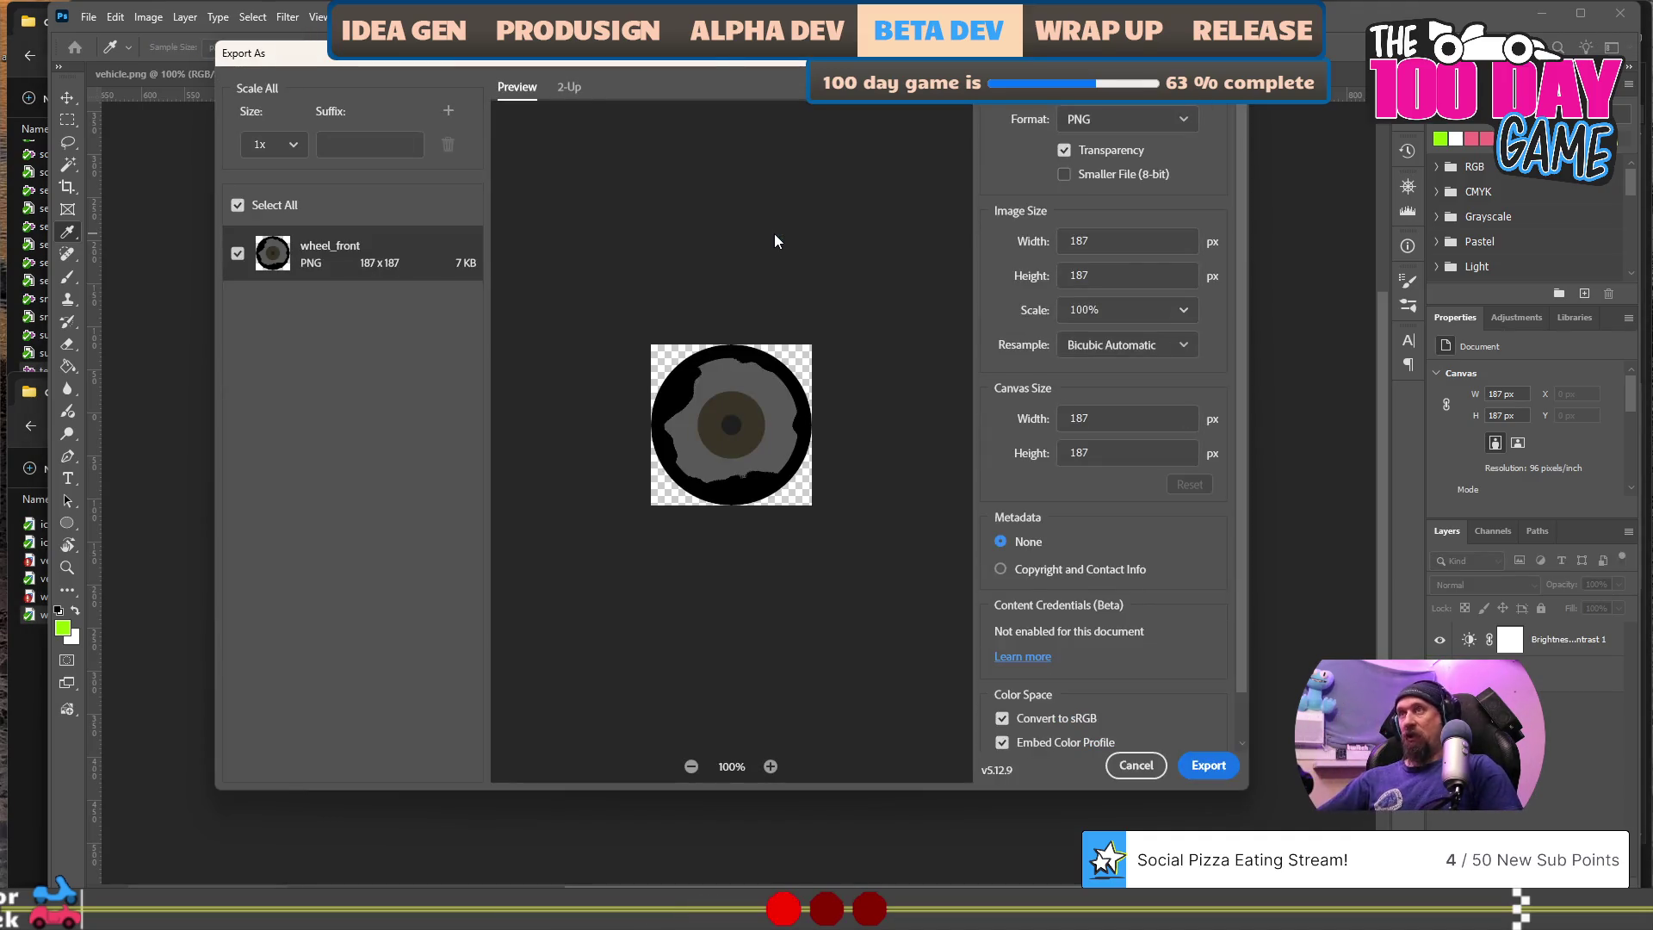
- Export the brightened wheel as PNG, replacing wheel_front.png in the lura folder
left_click(1208, 765)
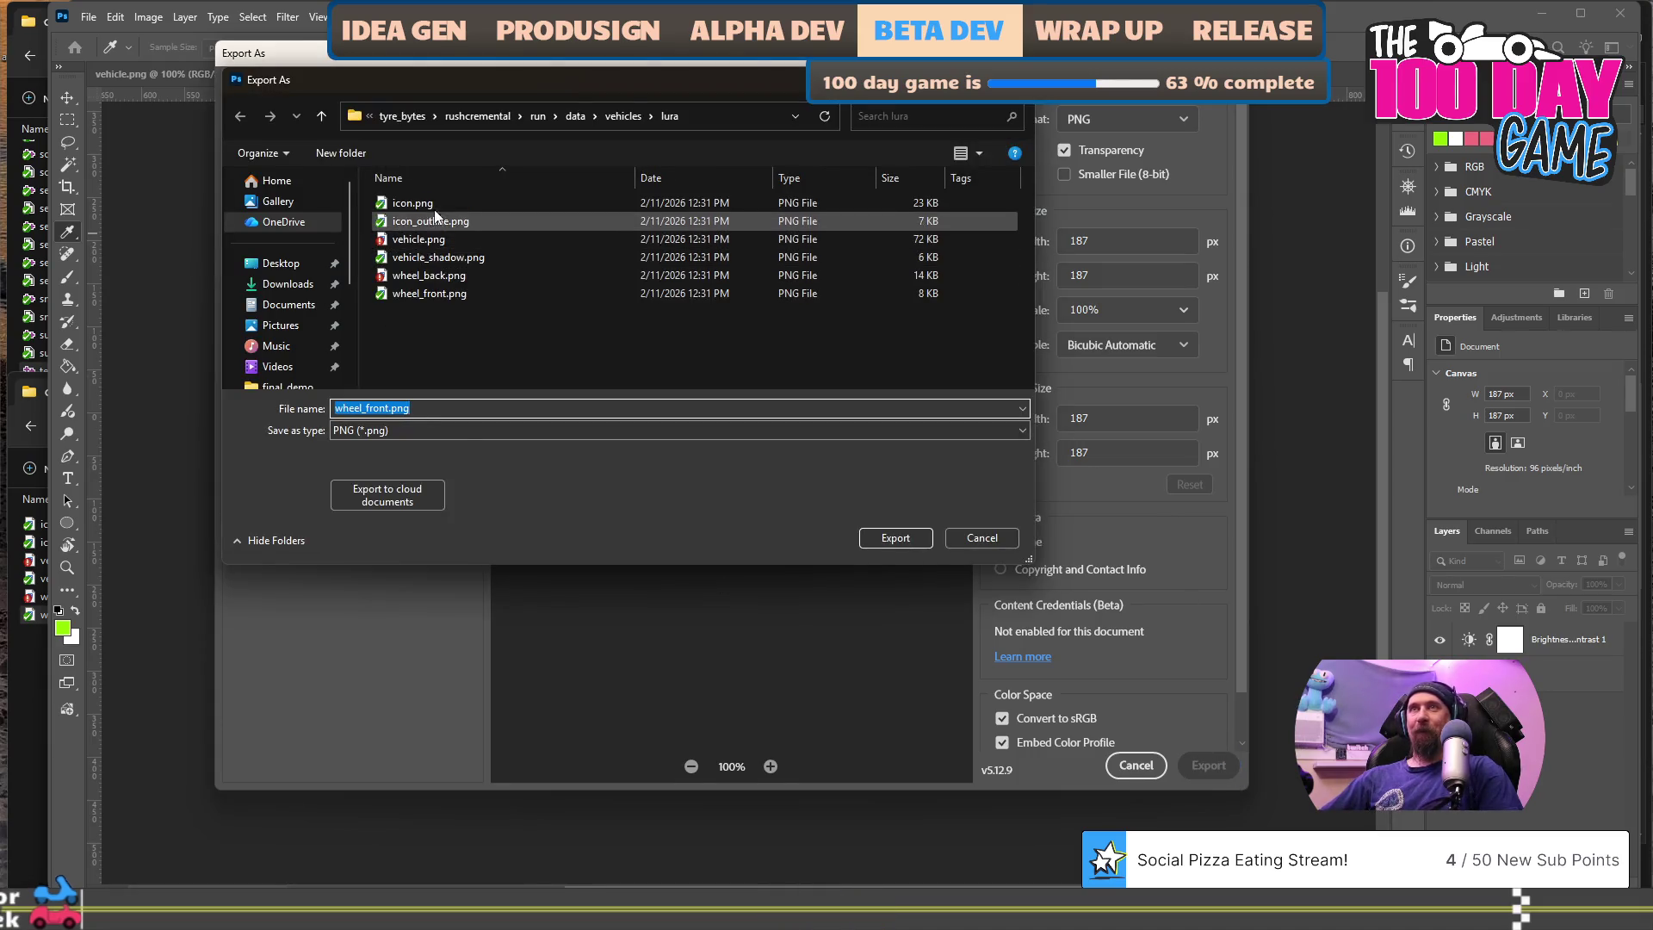
left_click(426, 292)
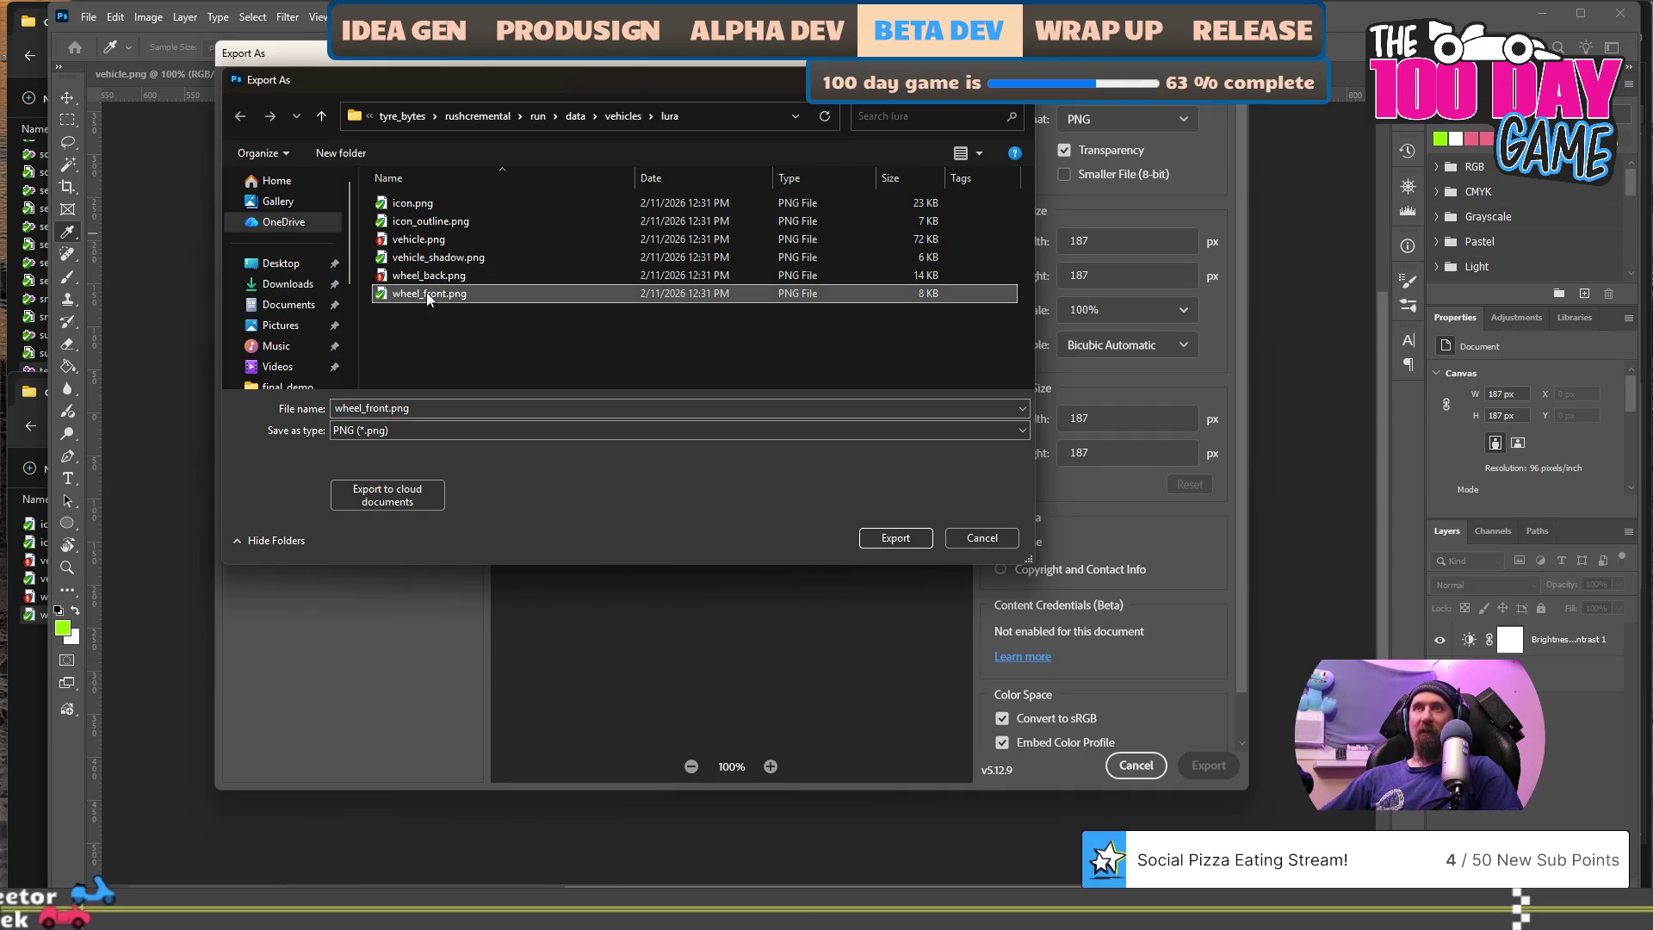
left_click(891, 539)
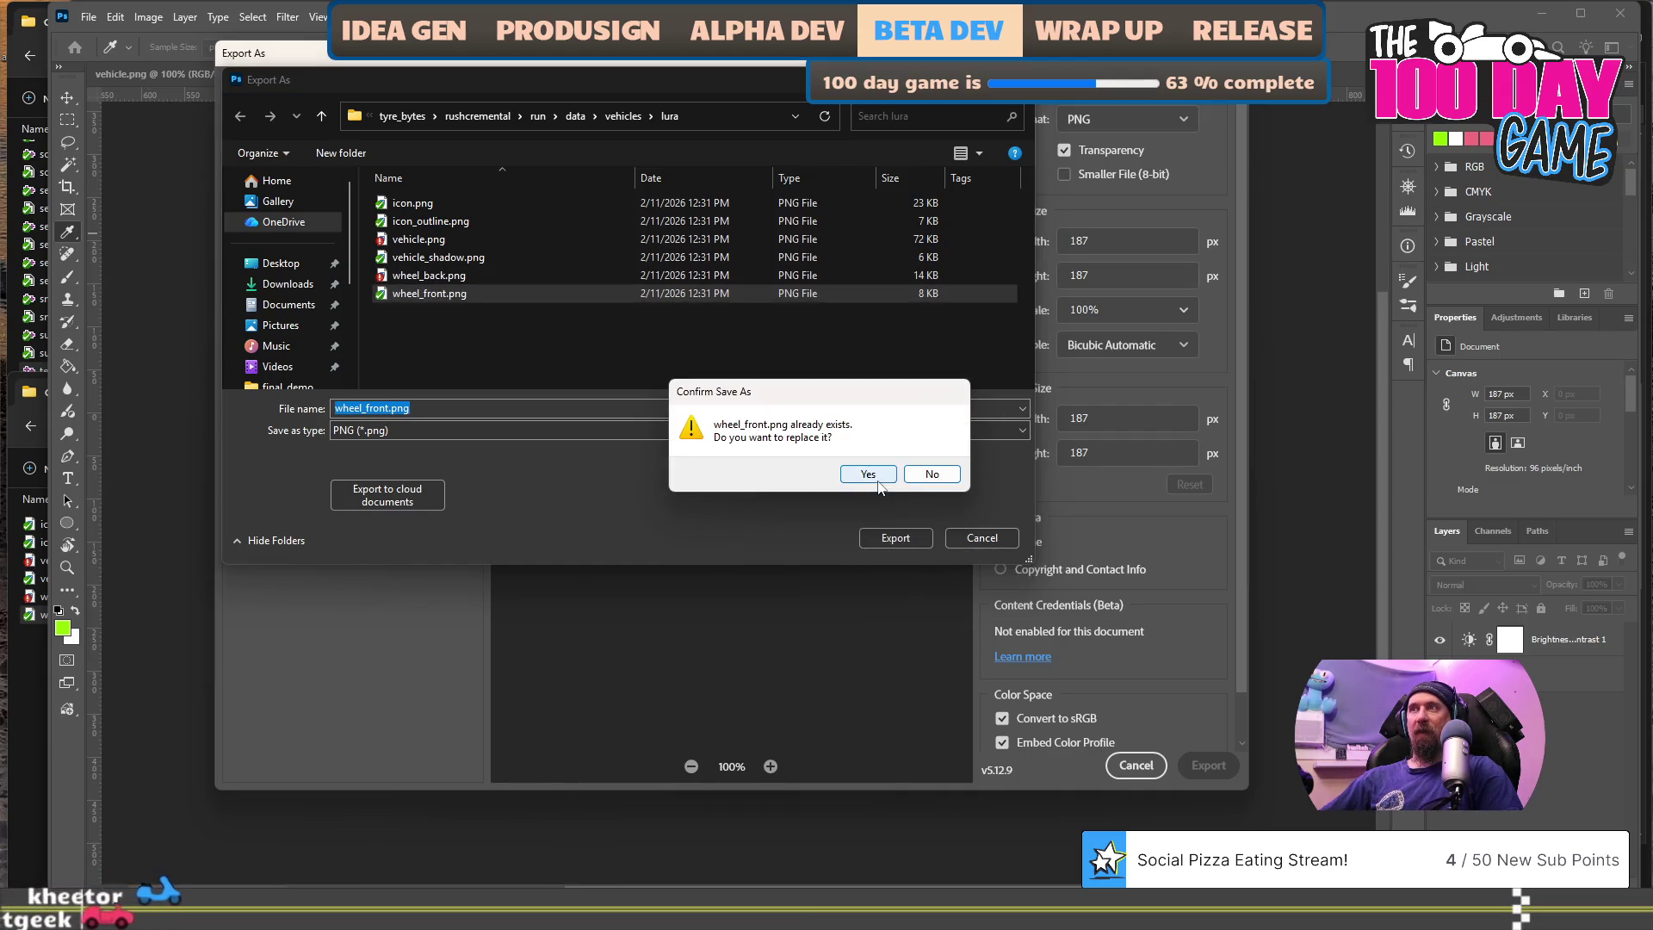
left_click(877, 479)
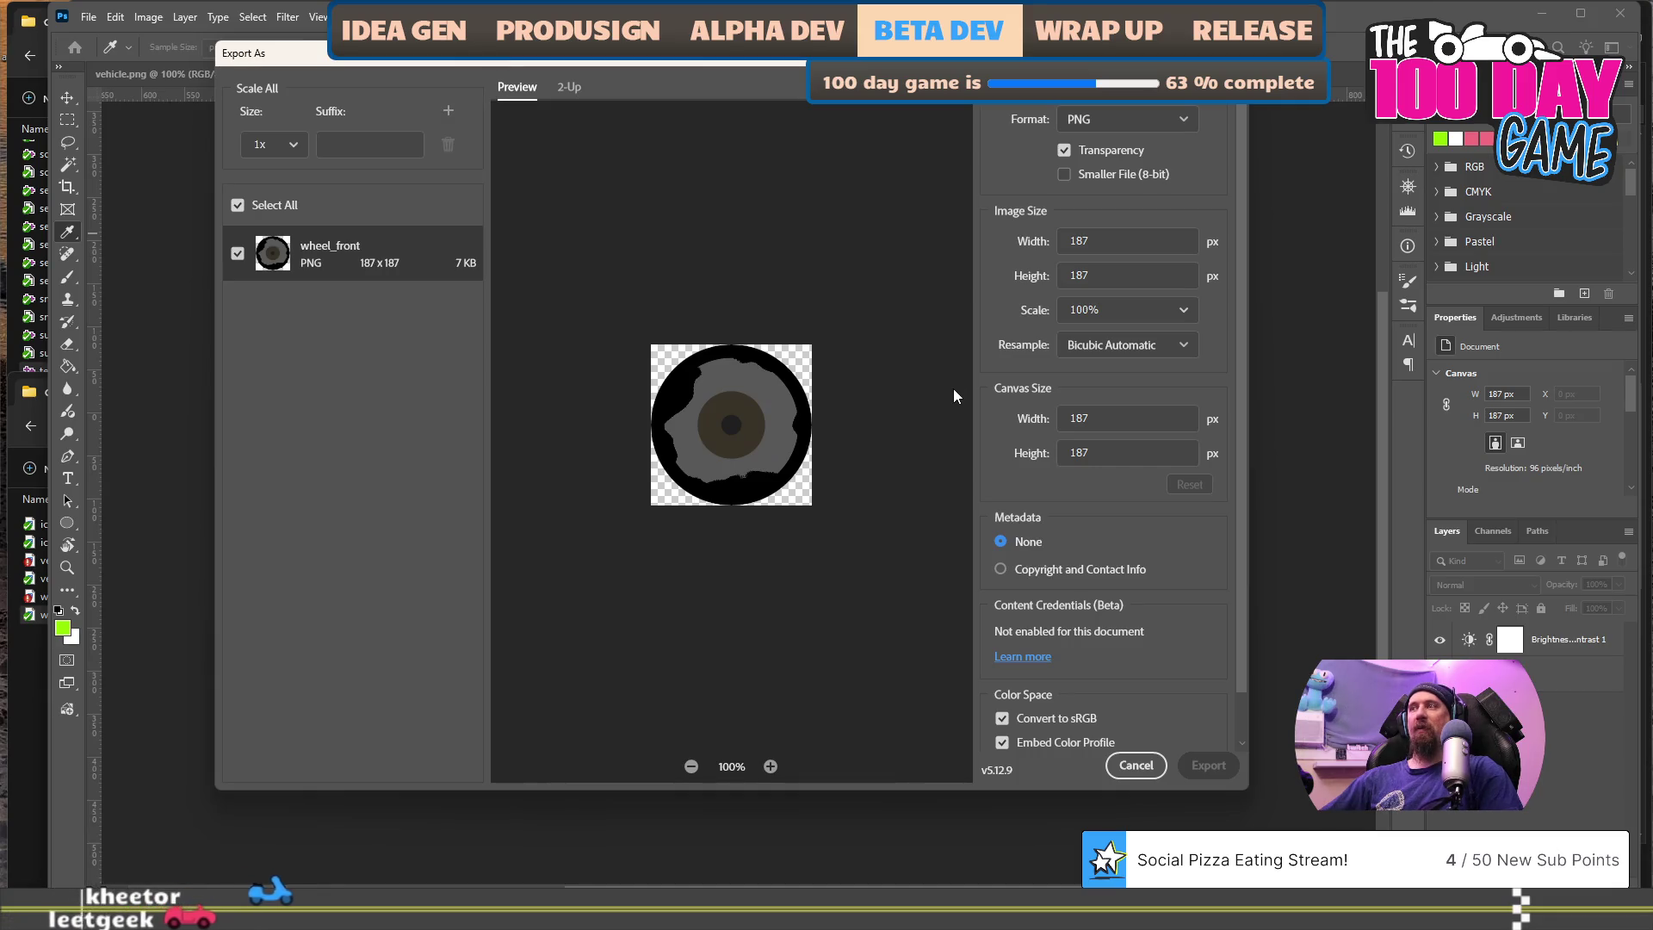
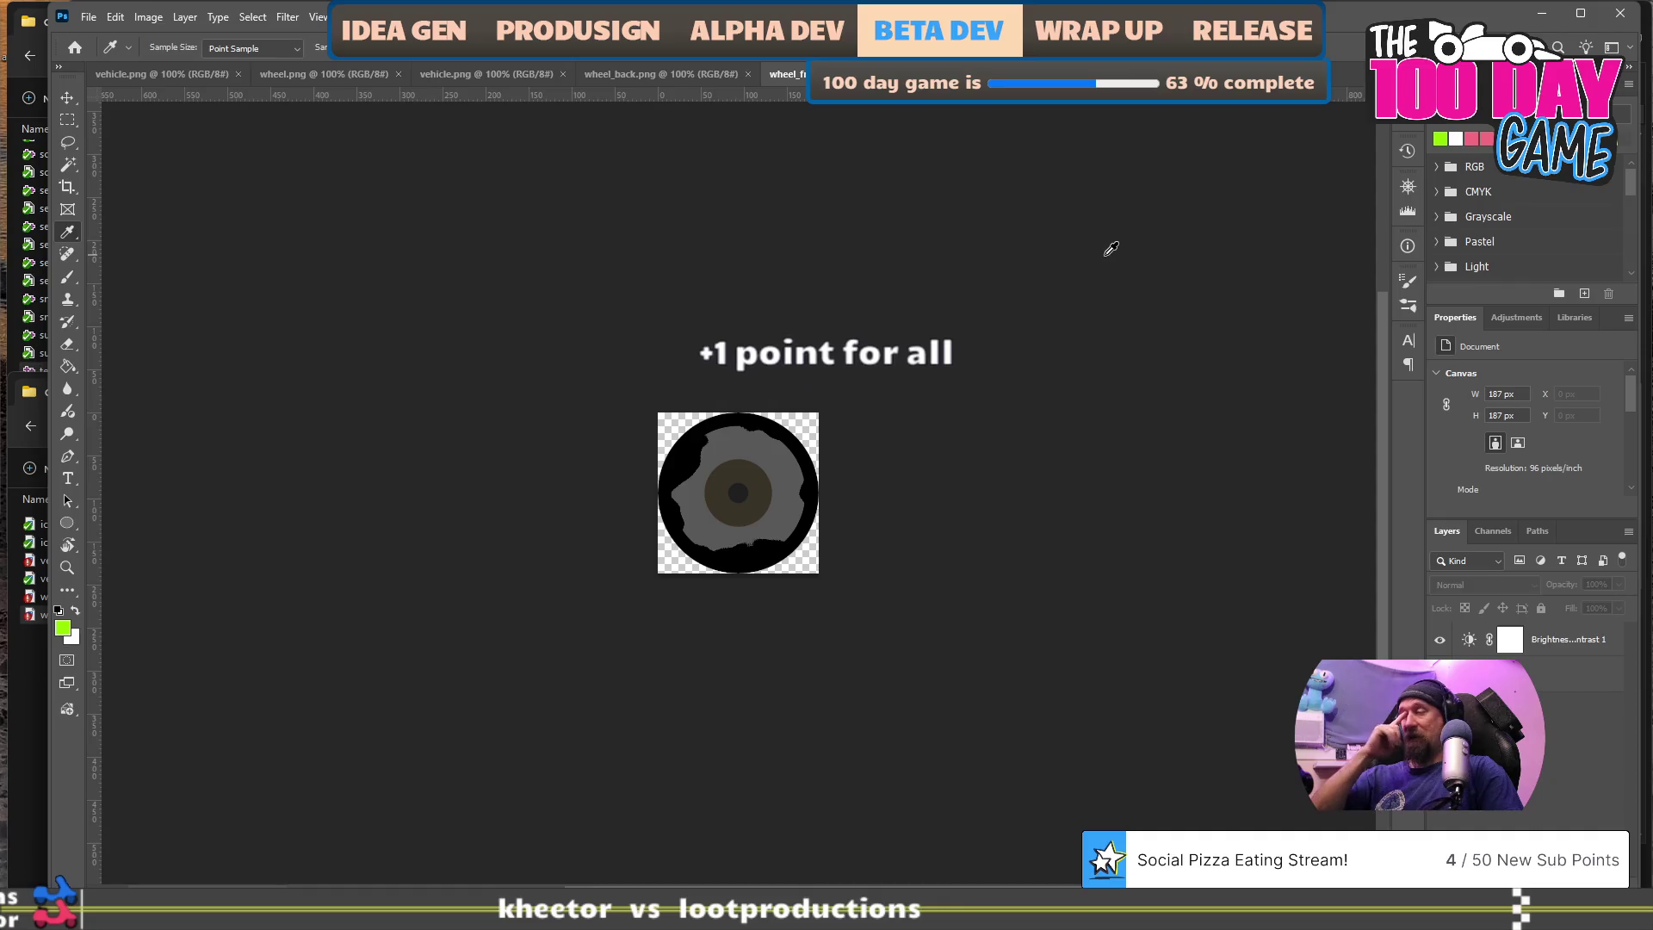
- Leave the wheel_front.png image in Photoshop and bring up drag_race_scene.cpp in Visual Studio
key("alt+Tab")
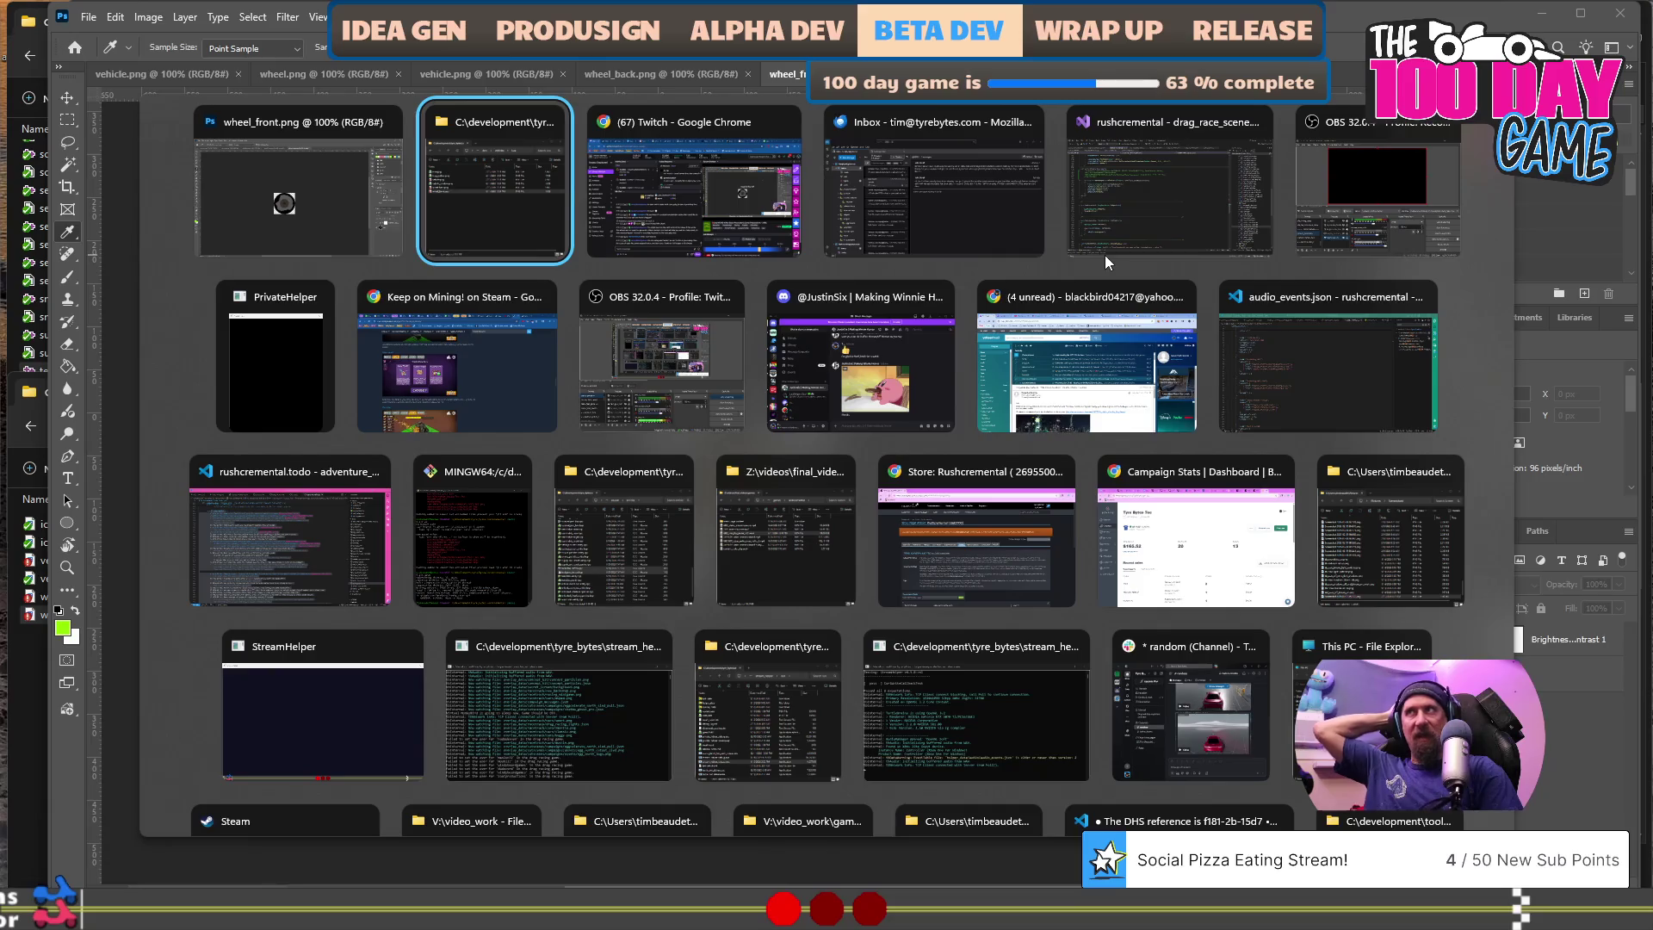
key("Tab")
key("Tab")
key("Tab")
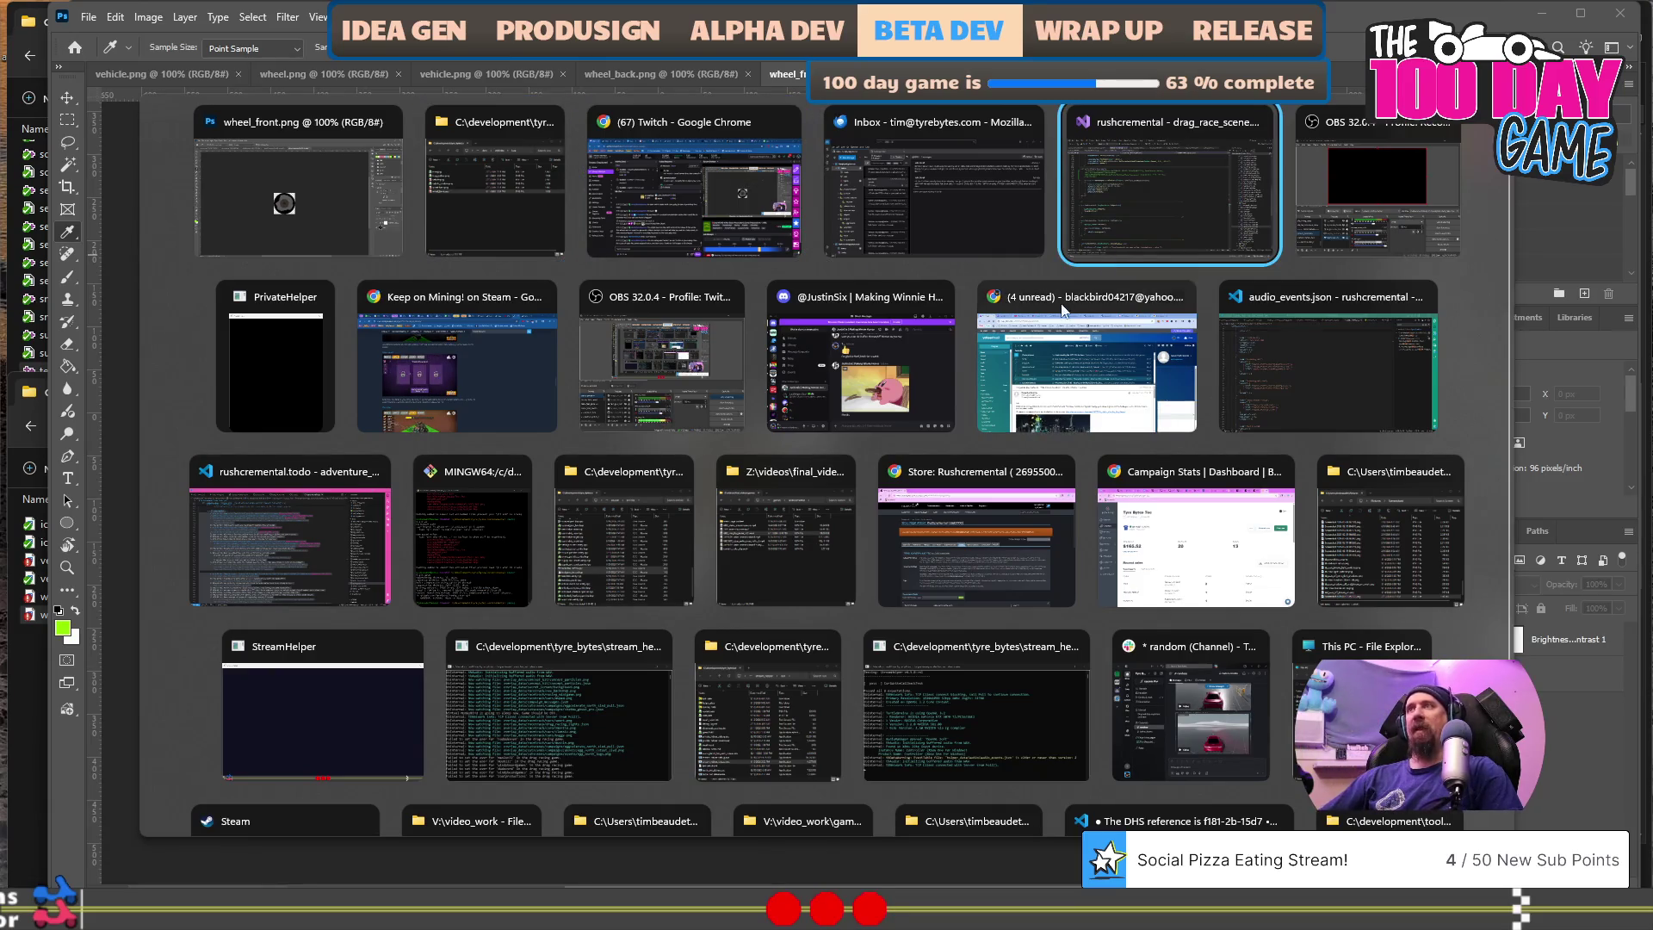
left_click(1104, 255)
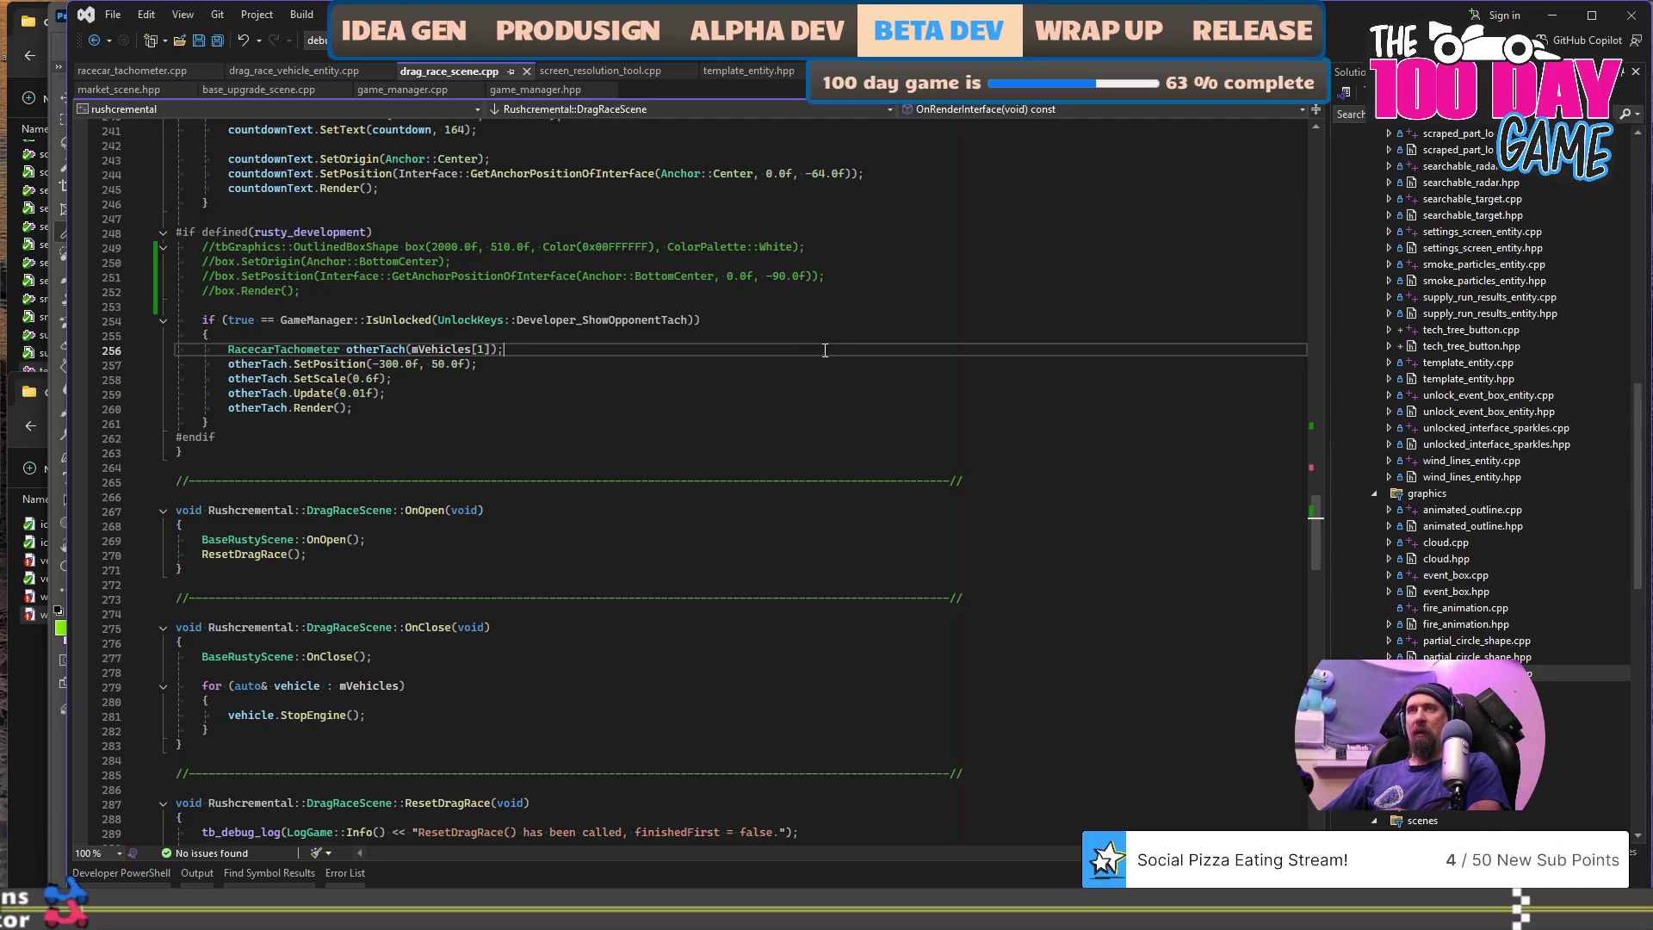
- Start a debug run of the Rushcremental game build with F5
key("F5")
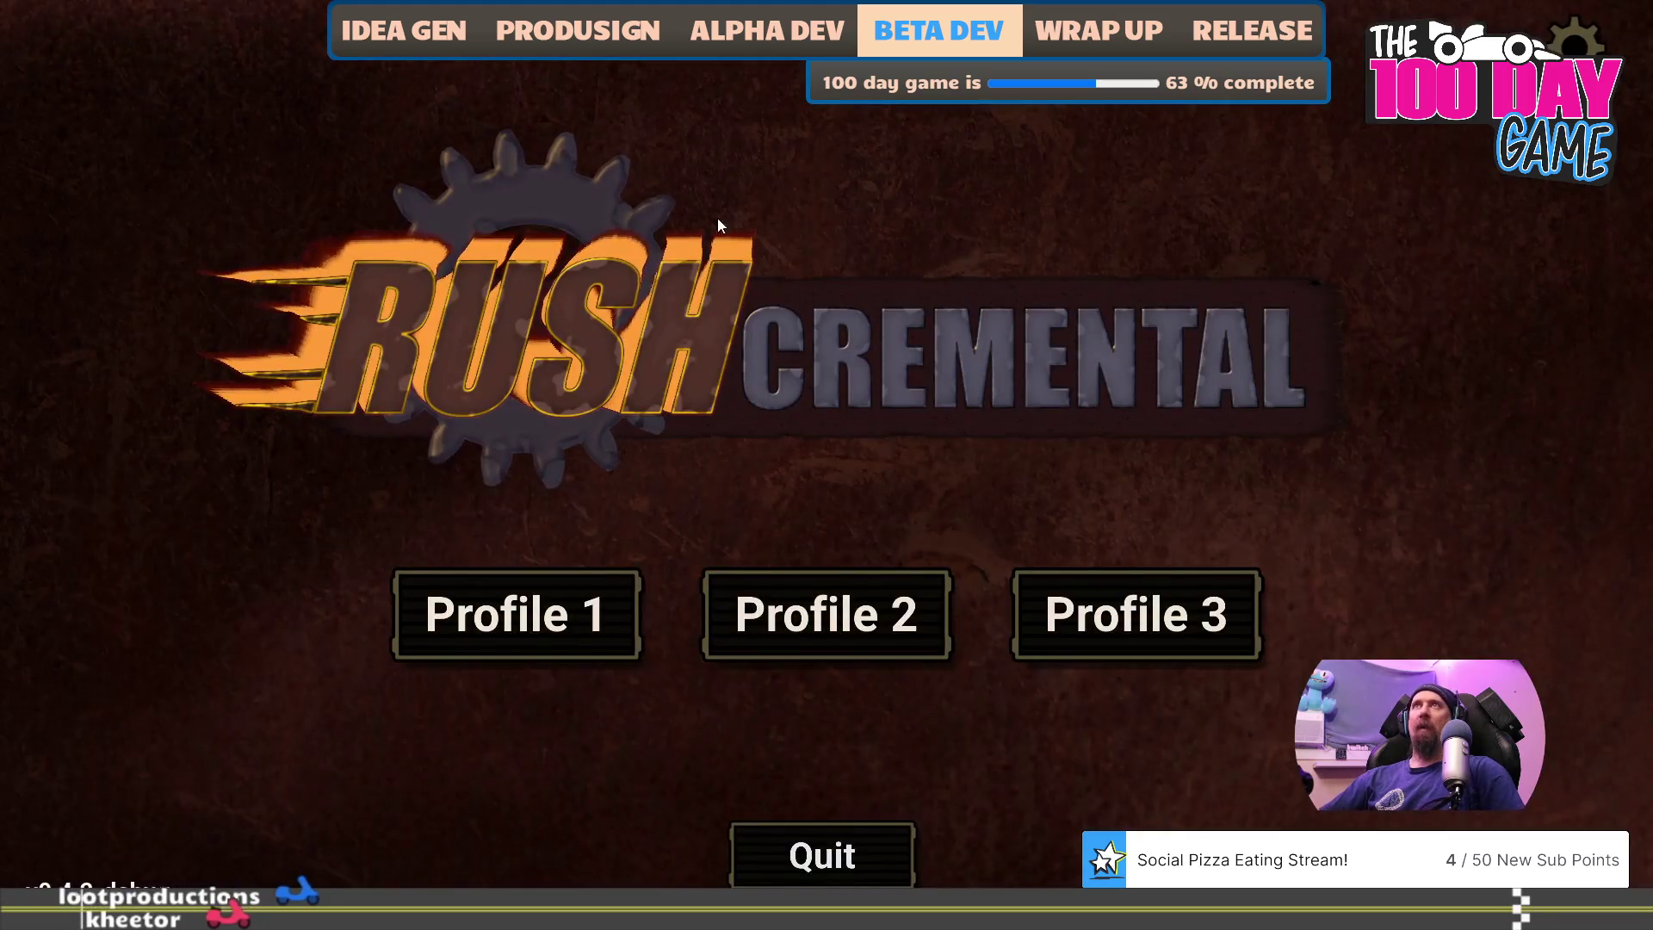
- Load save Profile 1, open Rush Wars and start the challenge race against Mirewitch Lura
left_click(532, 627)
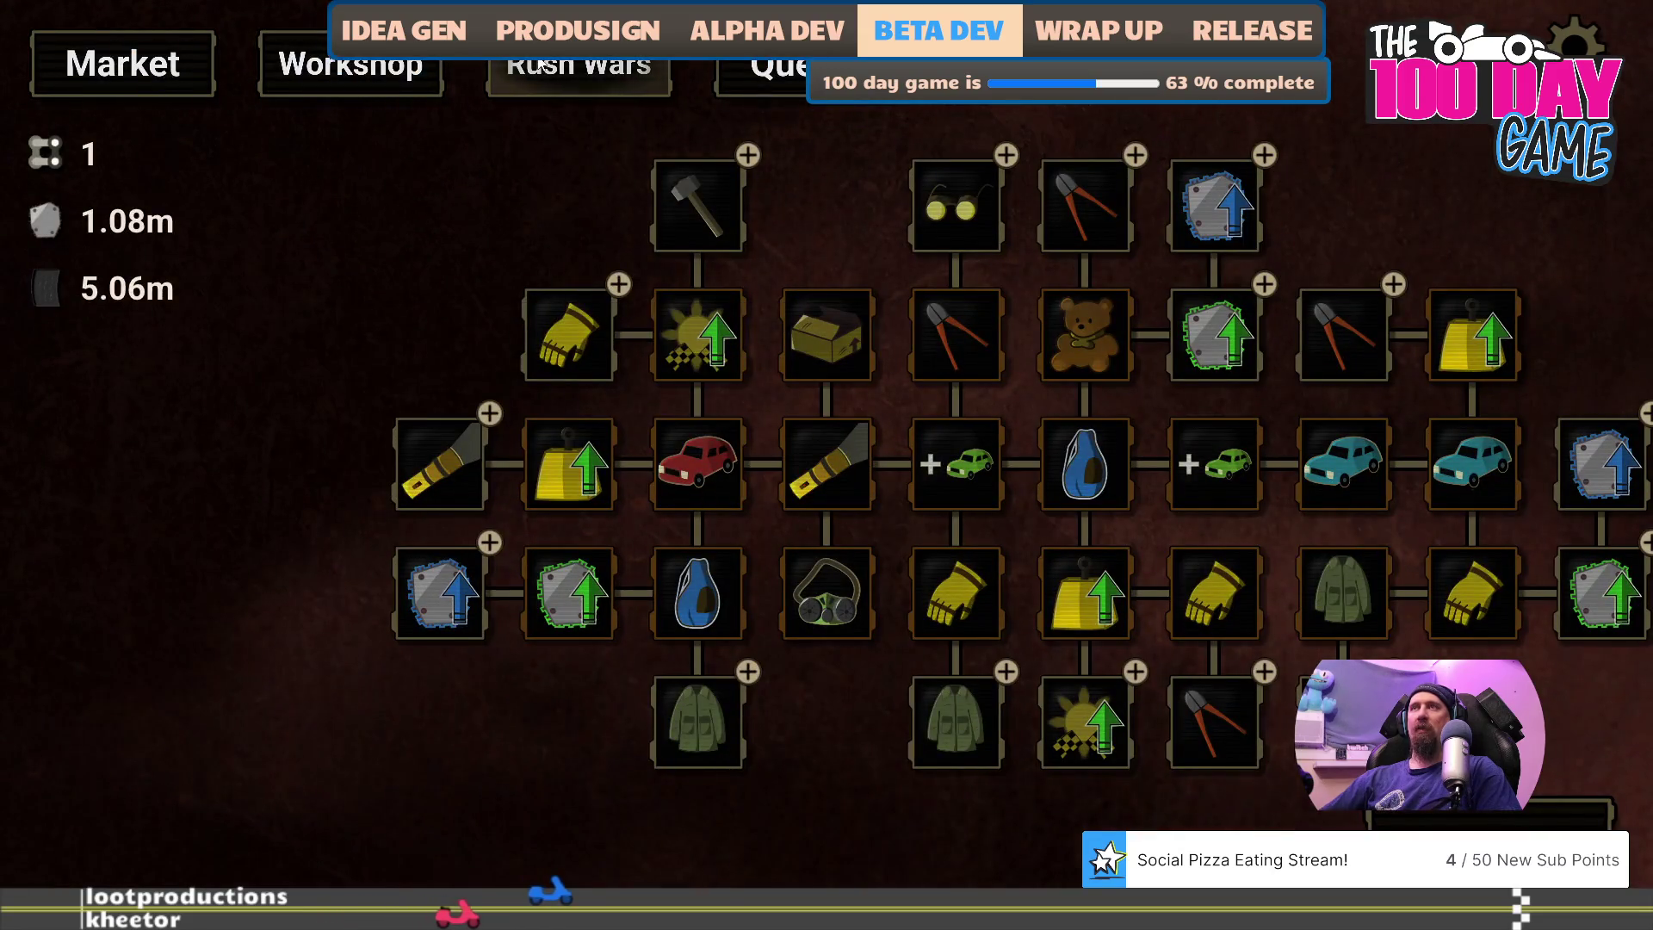
left_click(542, 64)
left_click(844, 865)
left_click(844, 868)
left_click(840, 863)
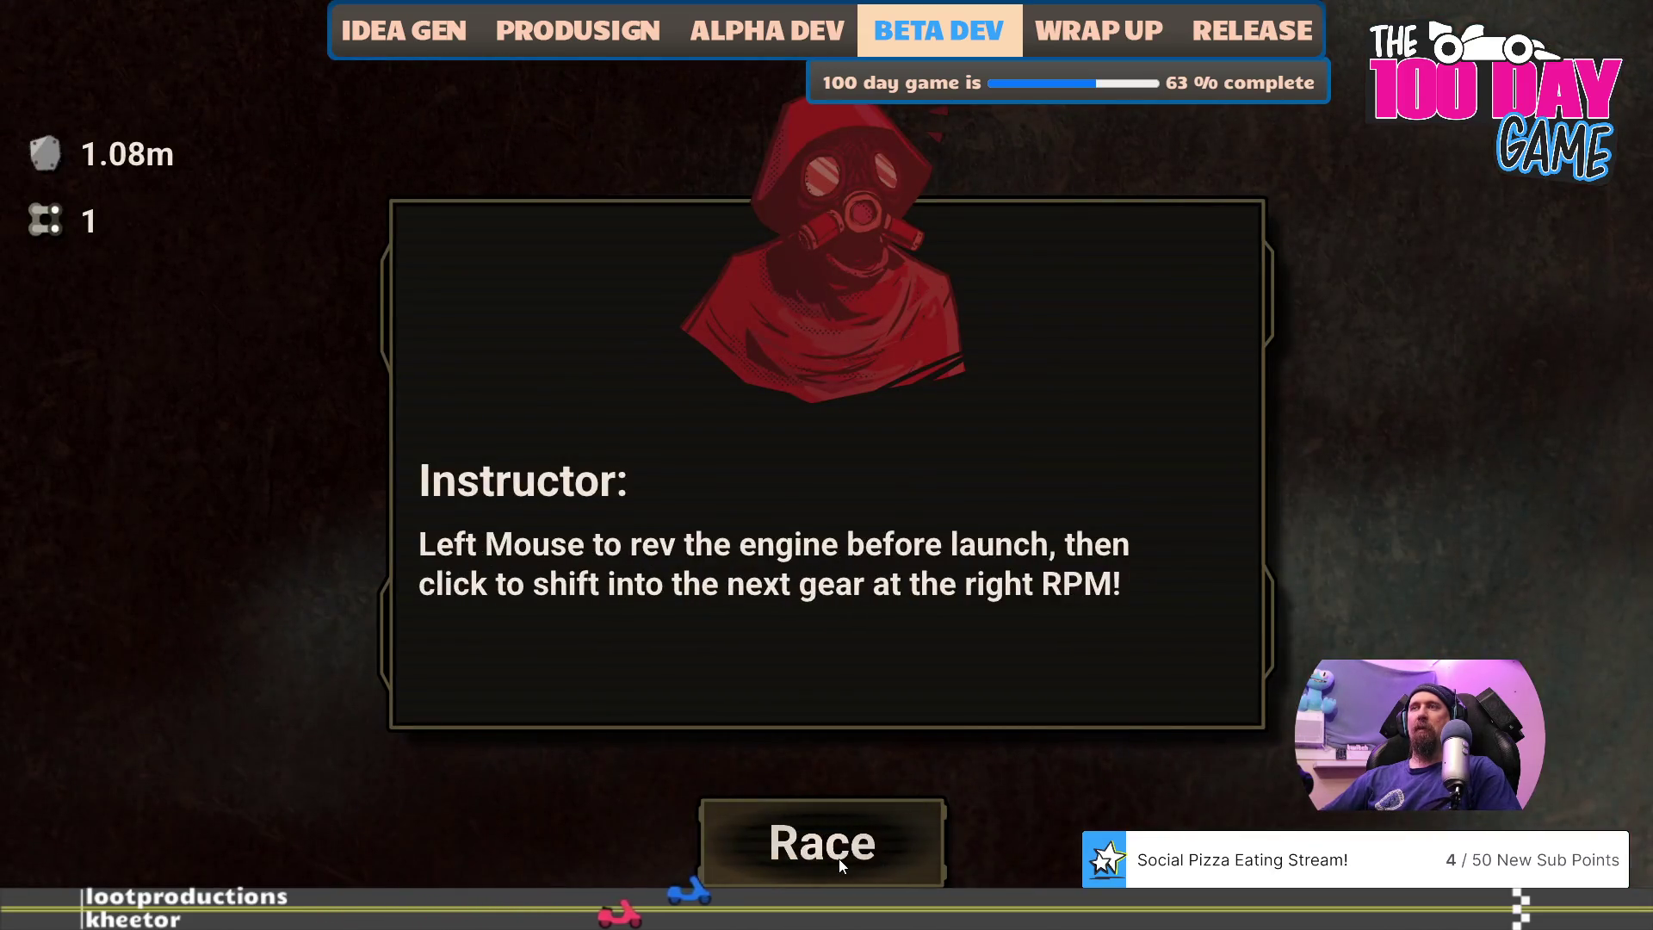
left_click(841, 863)
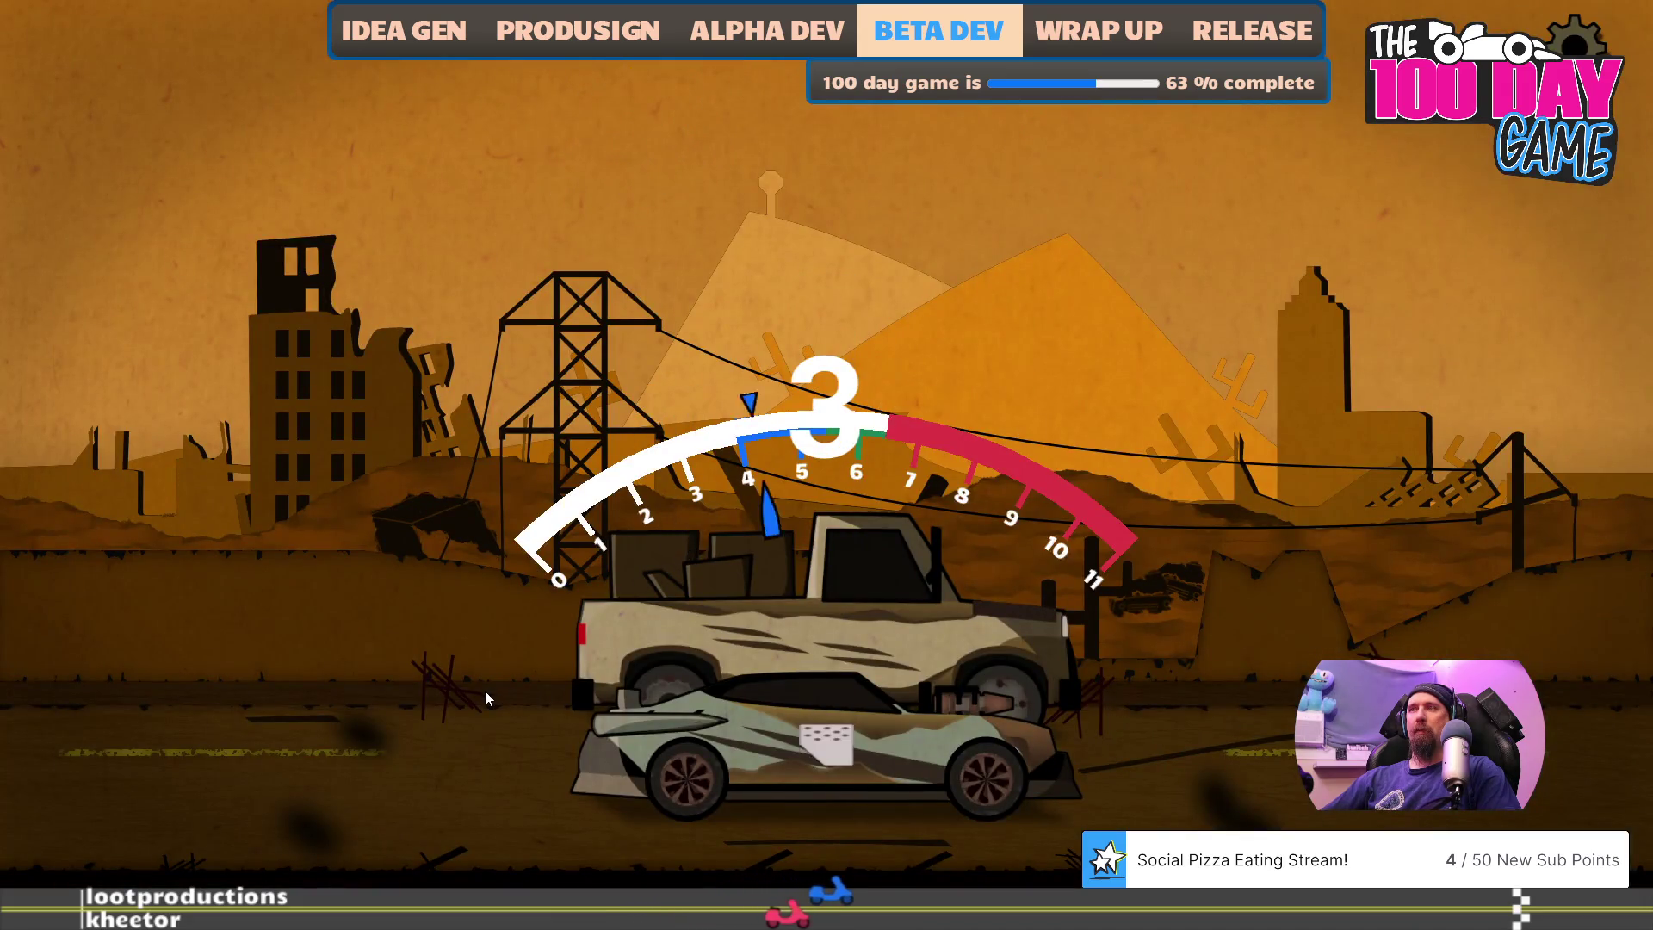
- Run a developer console command, then win the first drag race by shifting through the gears
key("grave")
type("race lura")
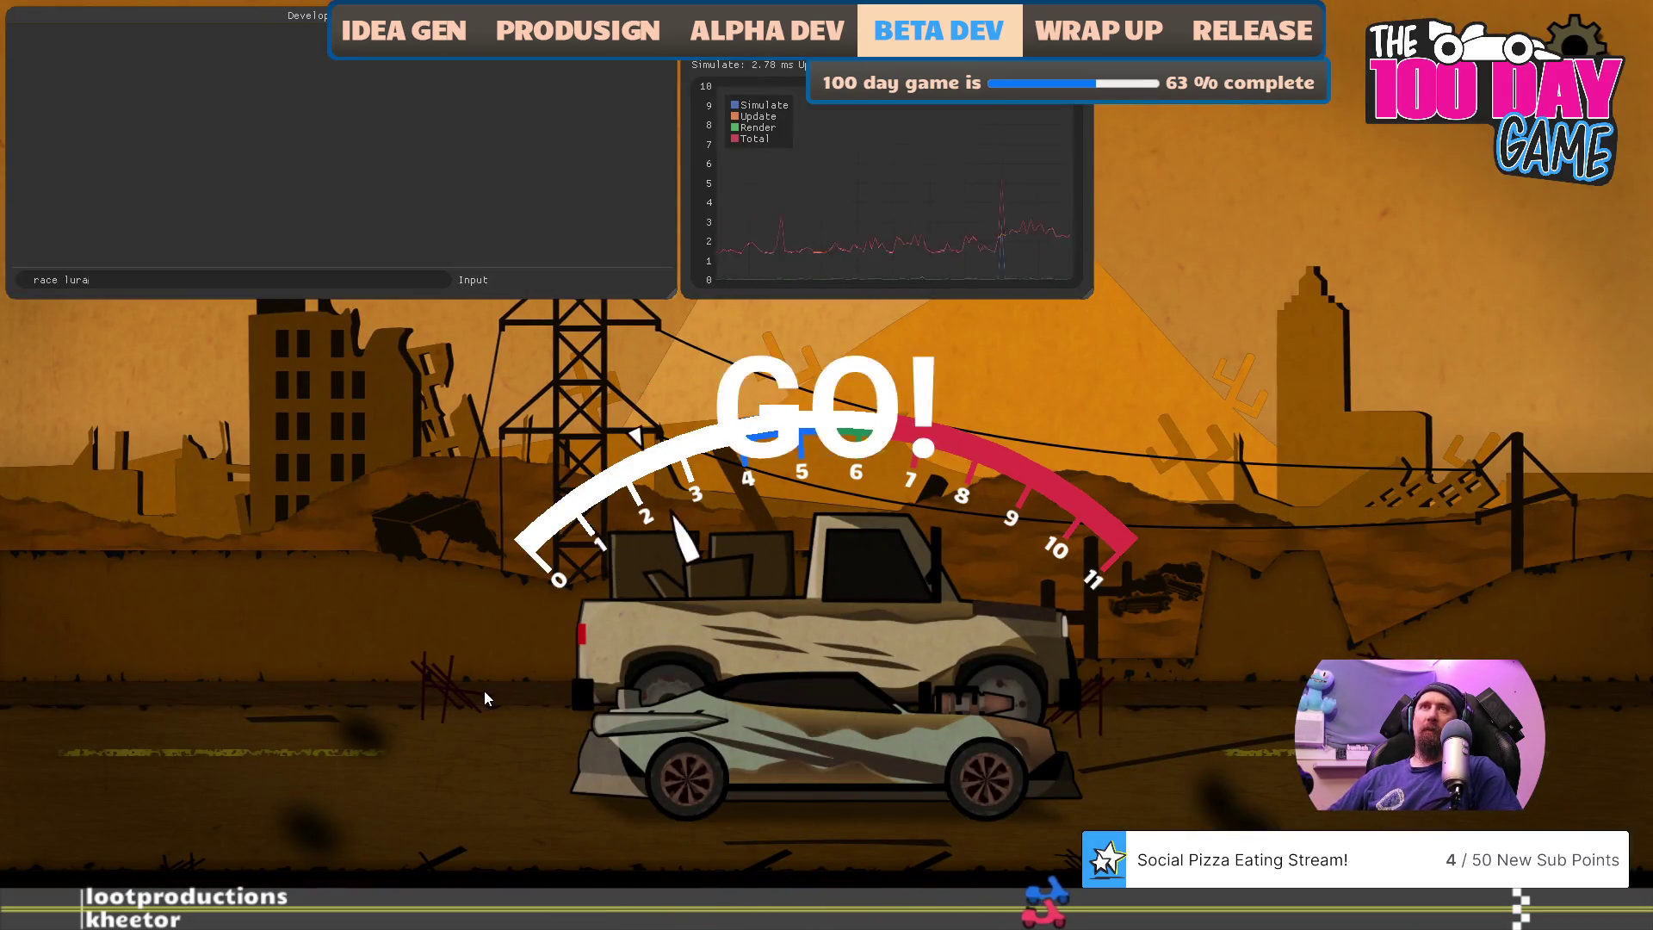
key("Return")
key("grave")
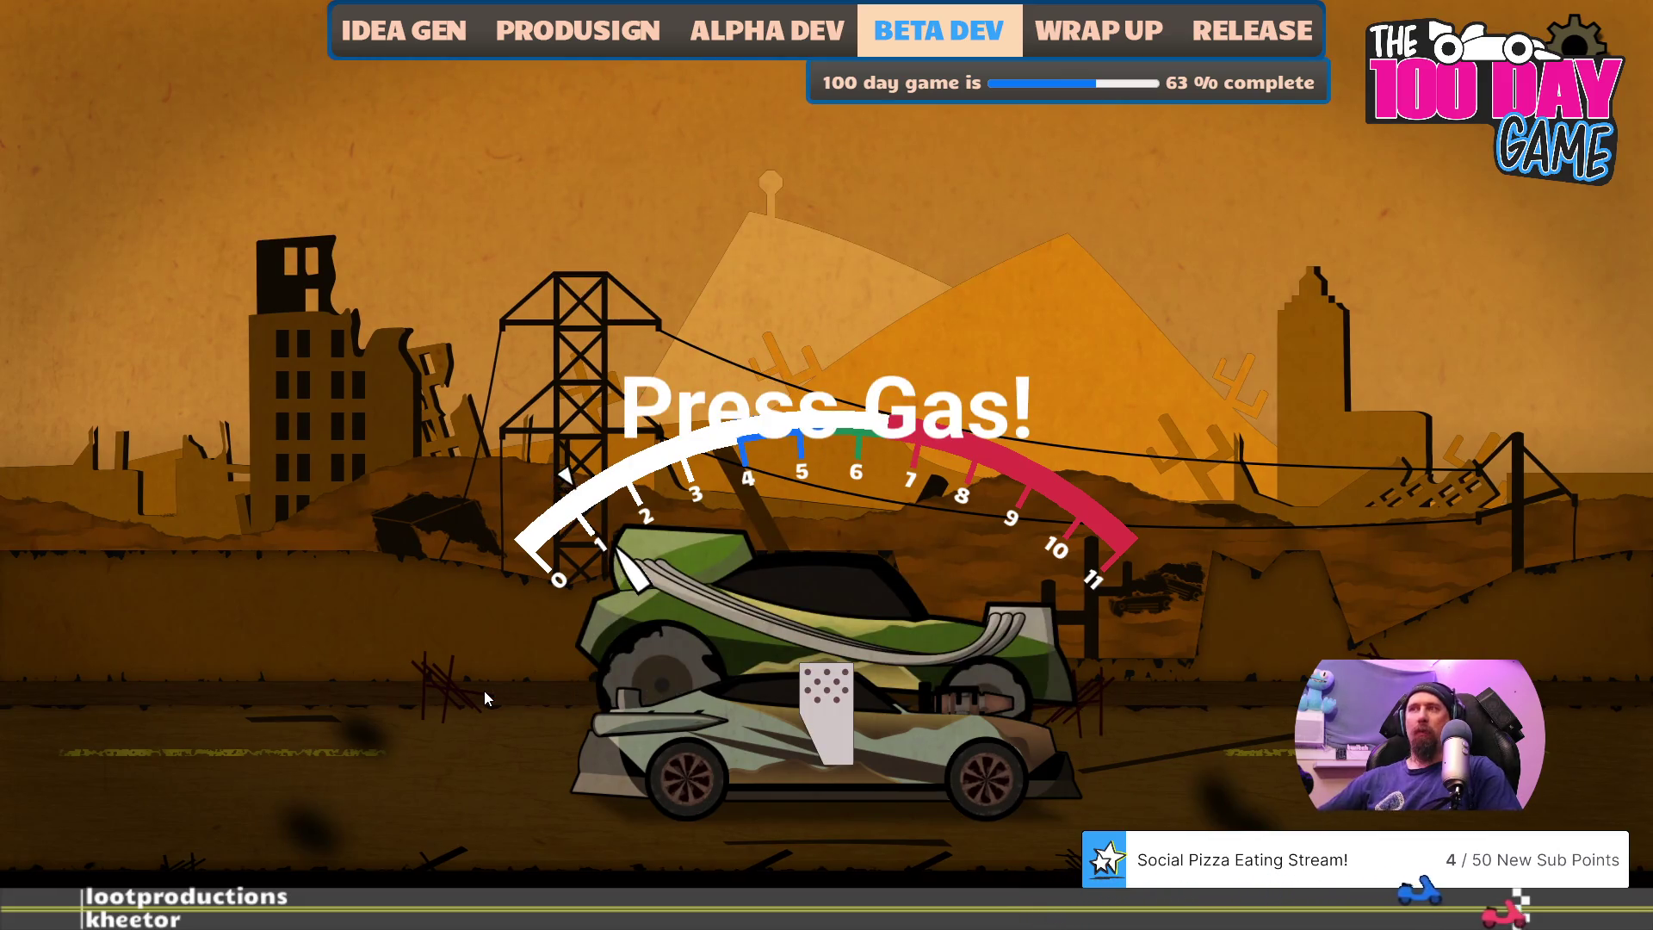
key("Up")
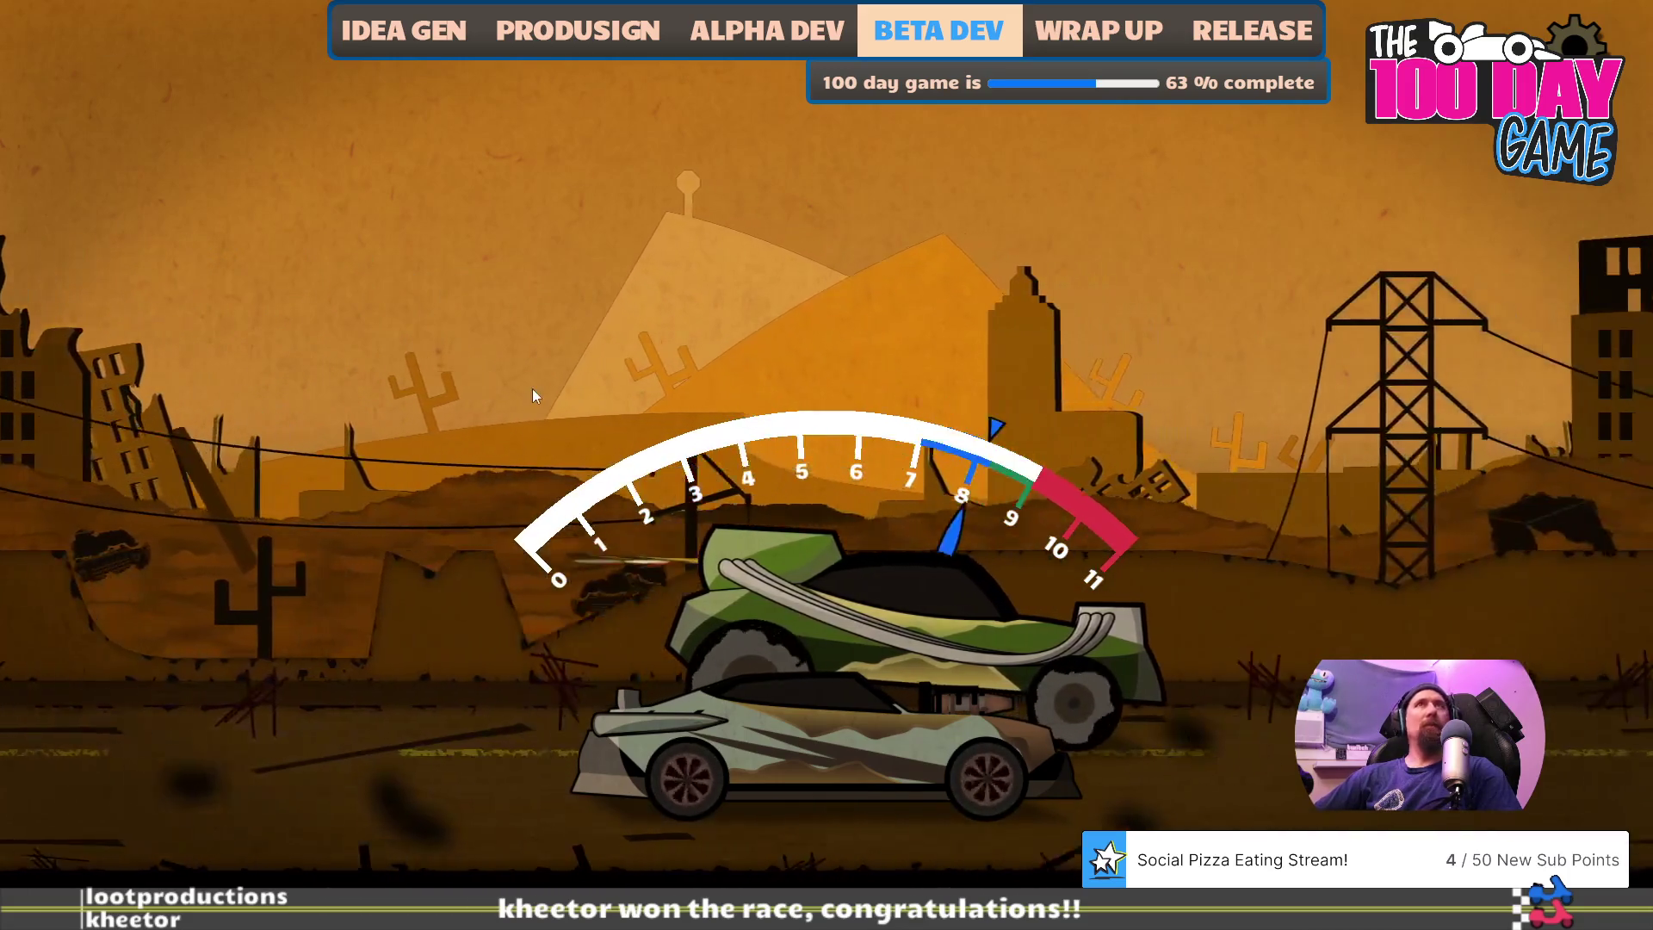
left_click(523, 396)
left_click(523, 396)
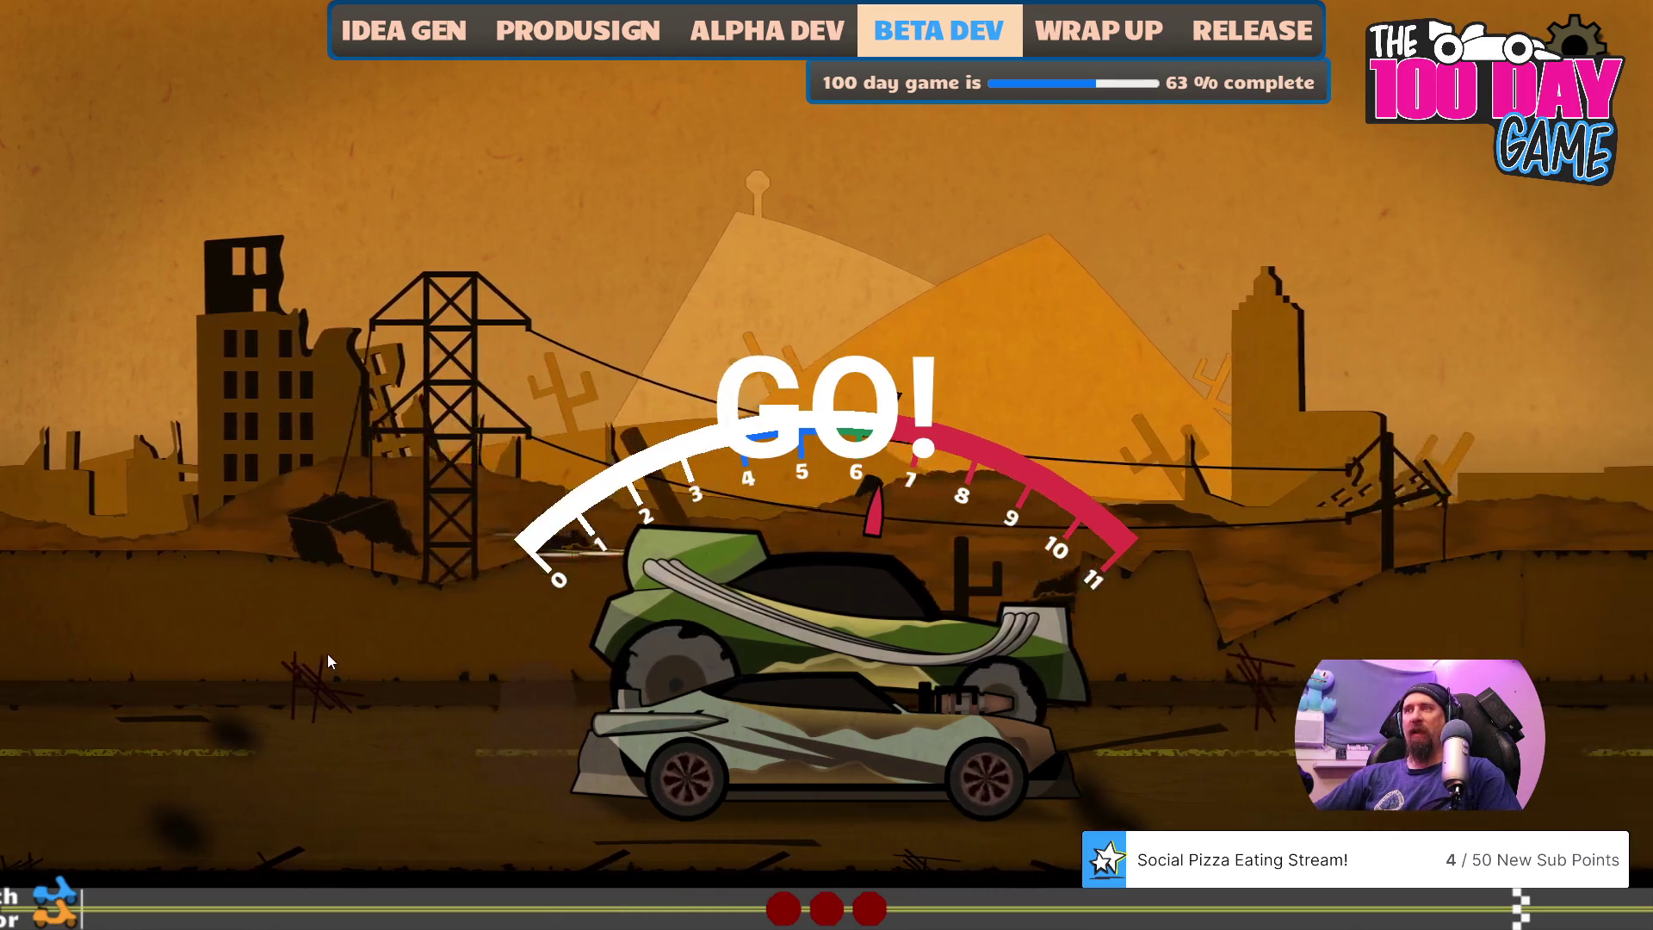
left_click(329, 657)
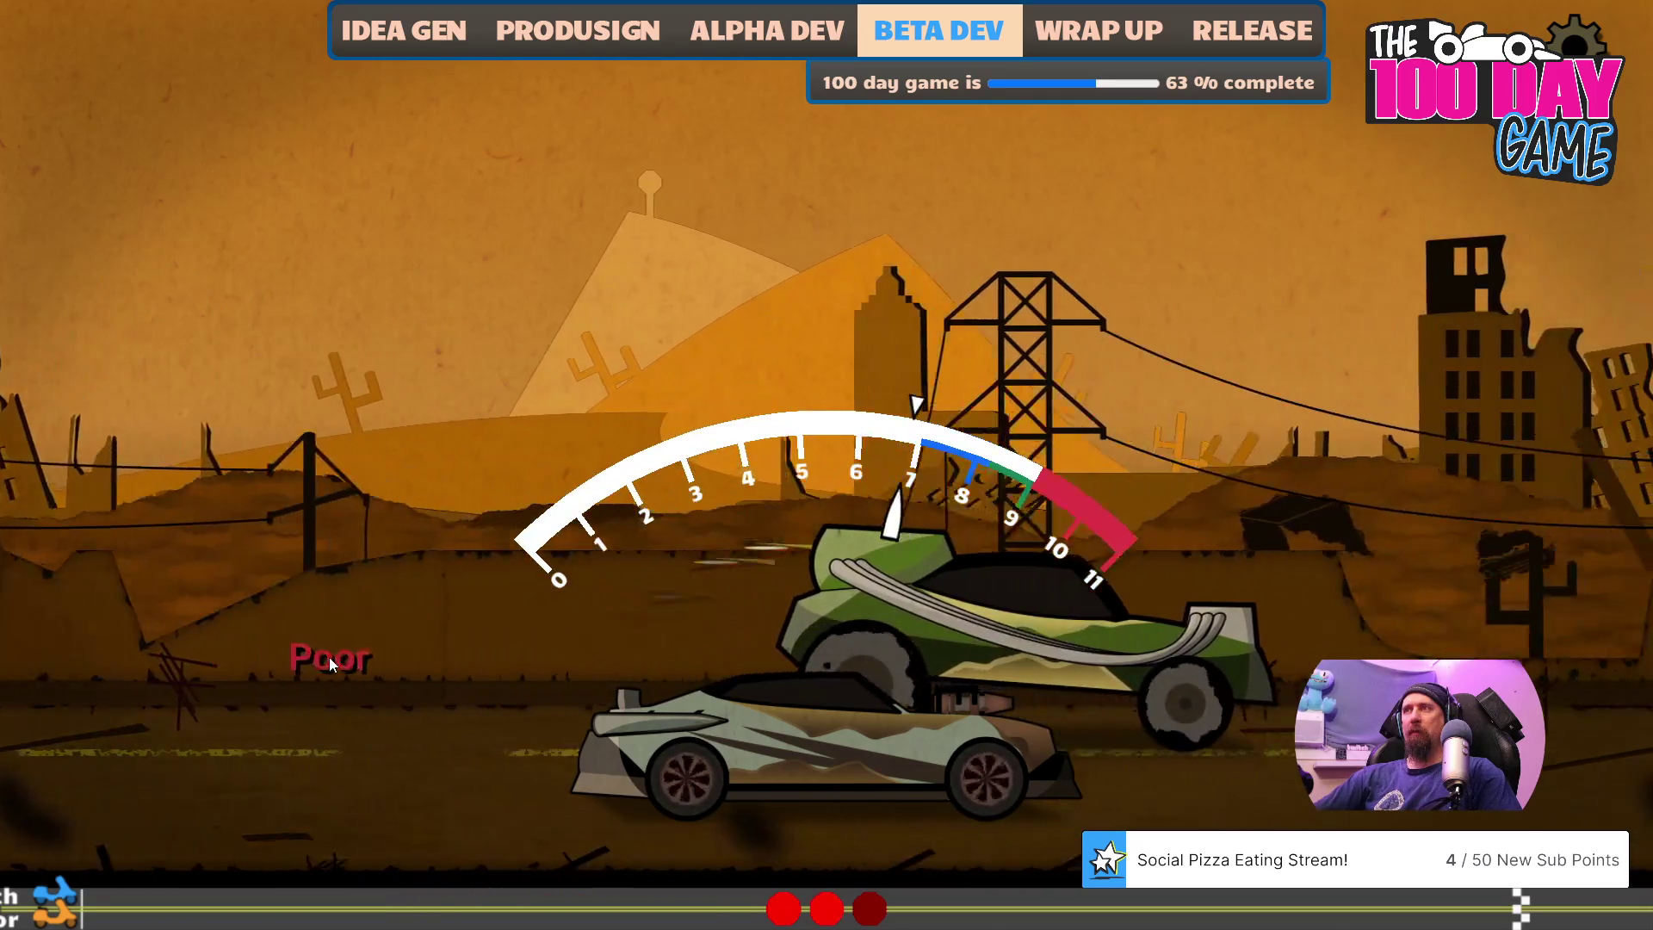
left_click(364, 664)
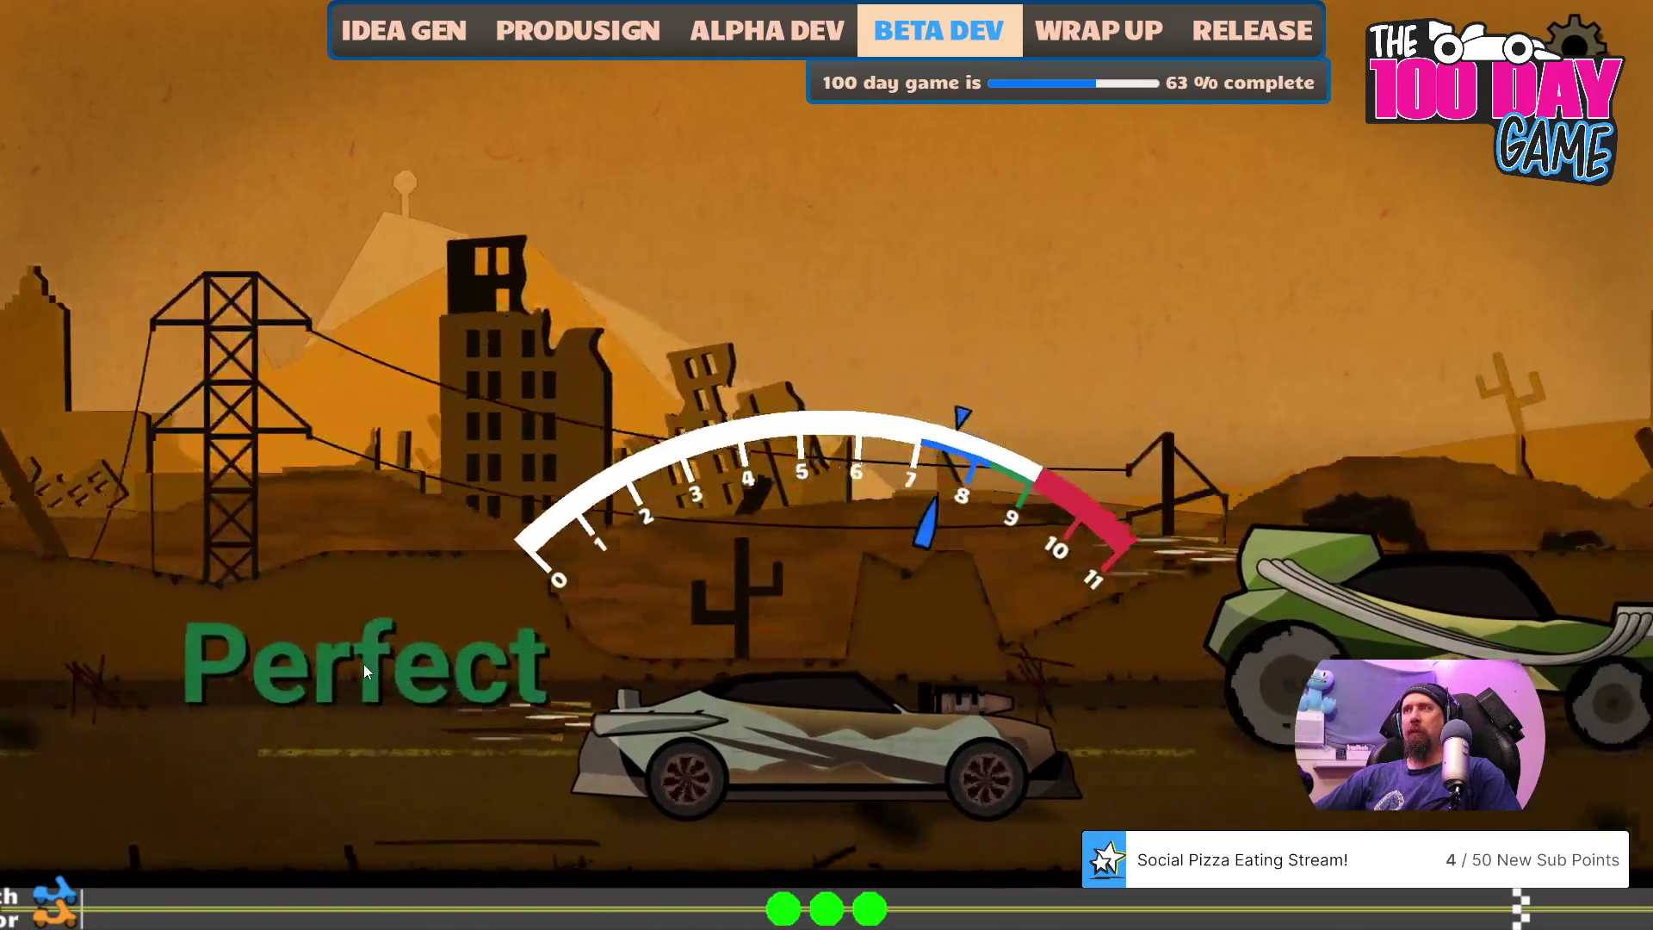
left_click(364, 664)
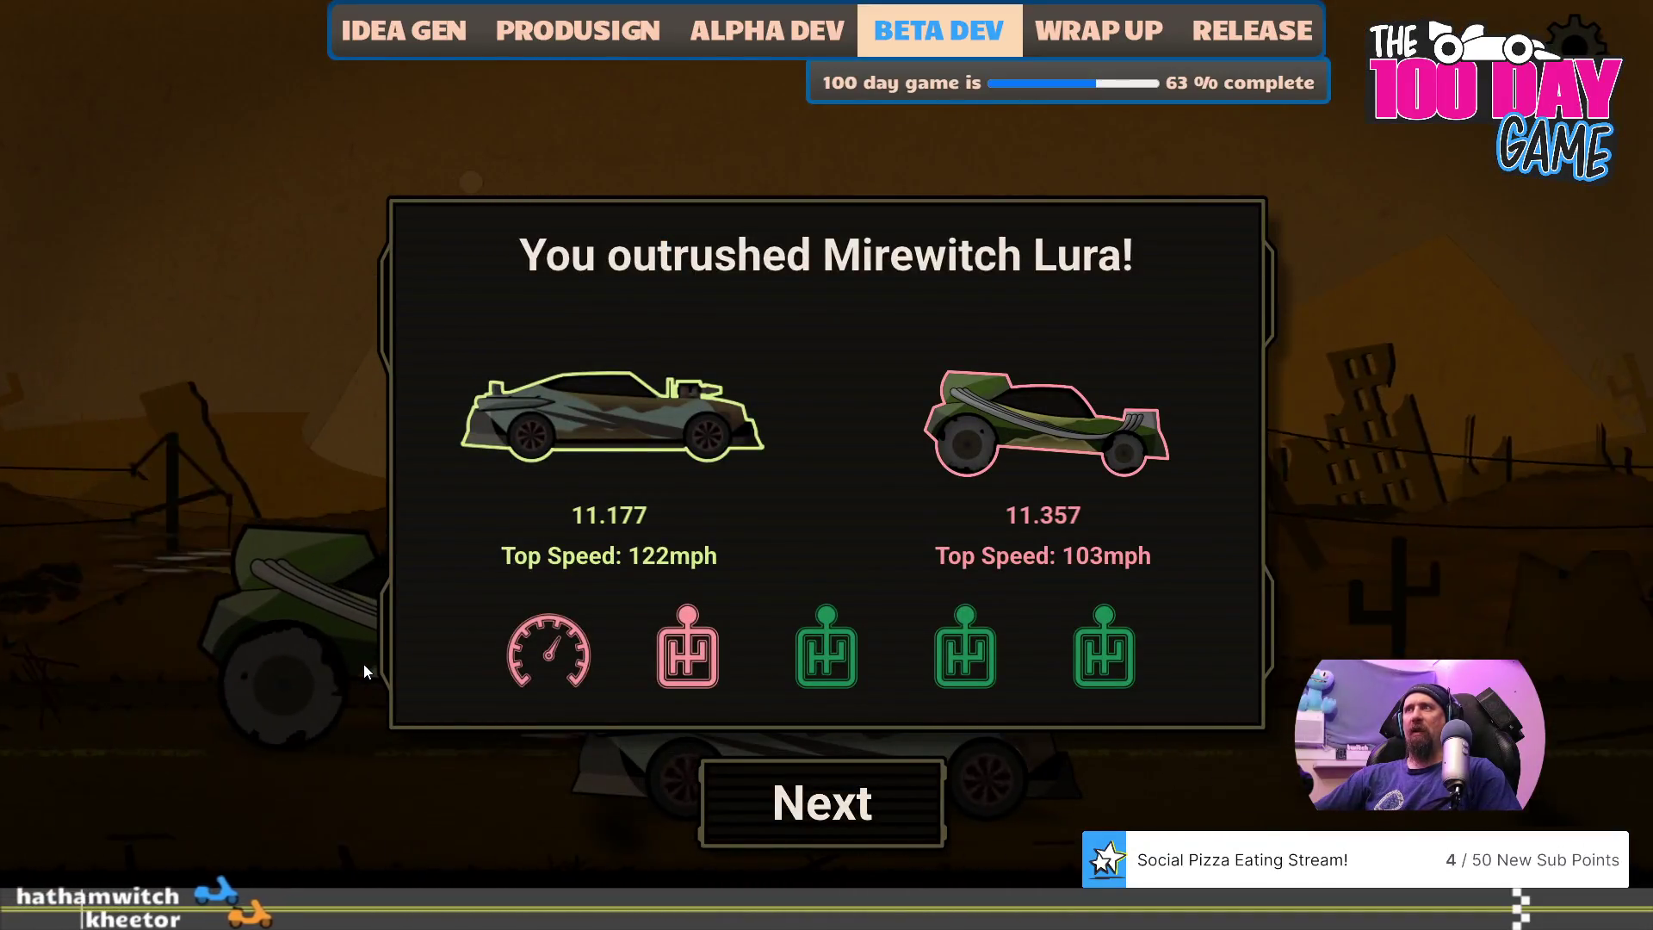
- Win a second drag race using spacebar gear shifts, then leave the game for Visual Studio
key("Return")
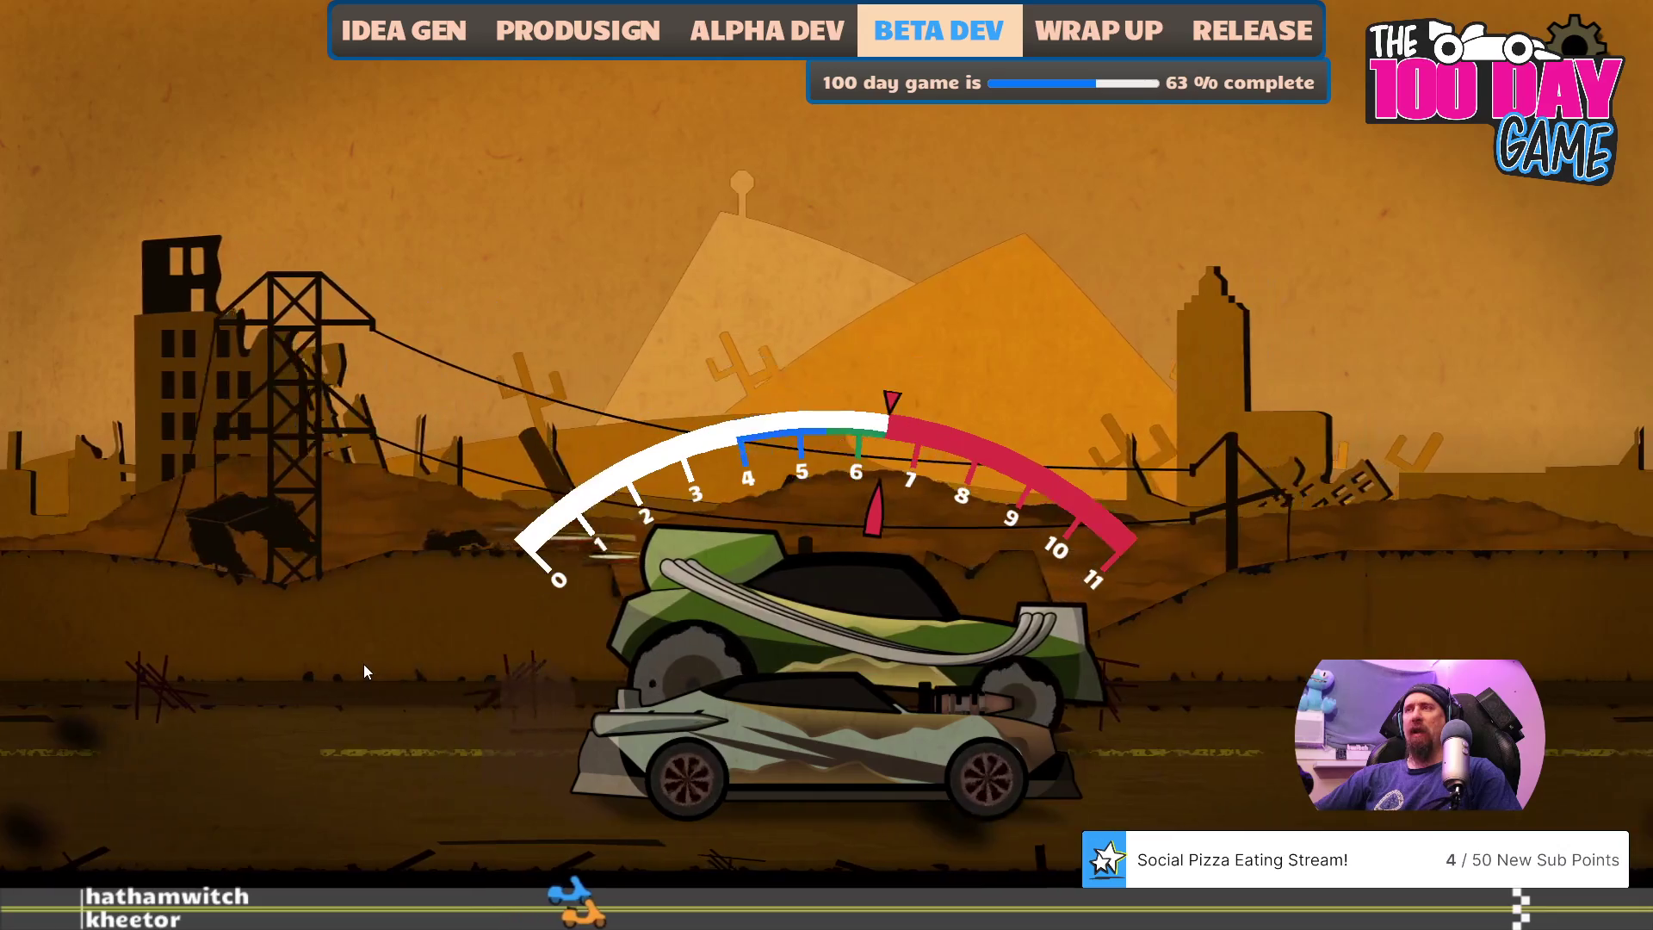
key("space")
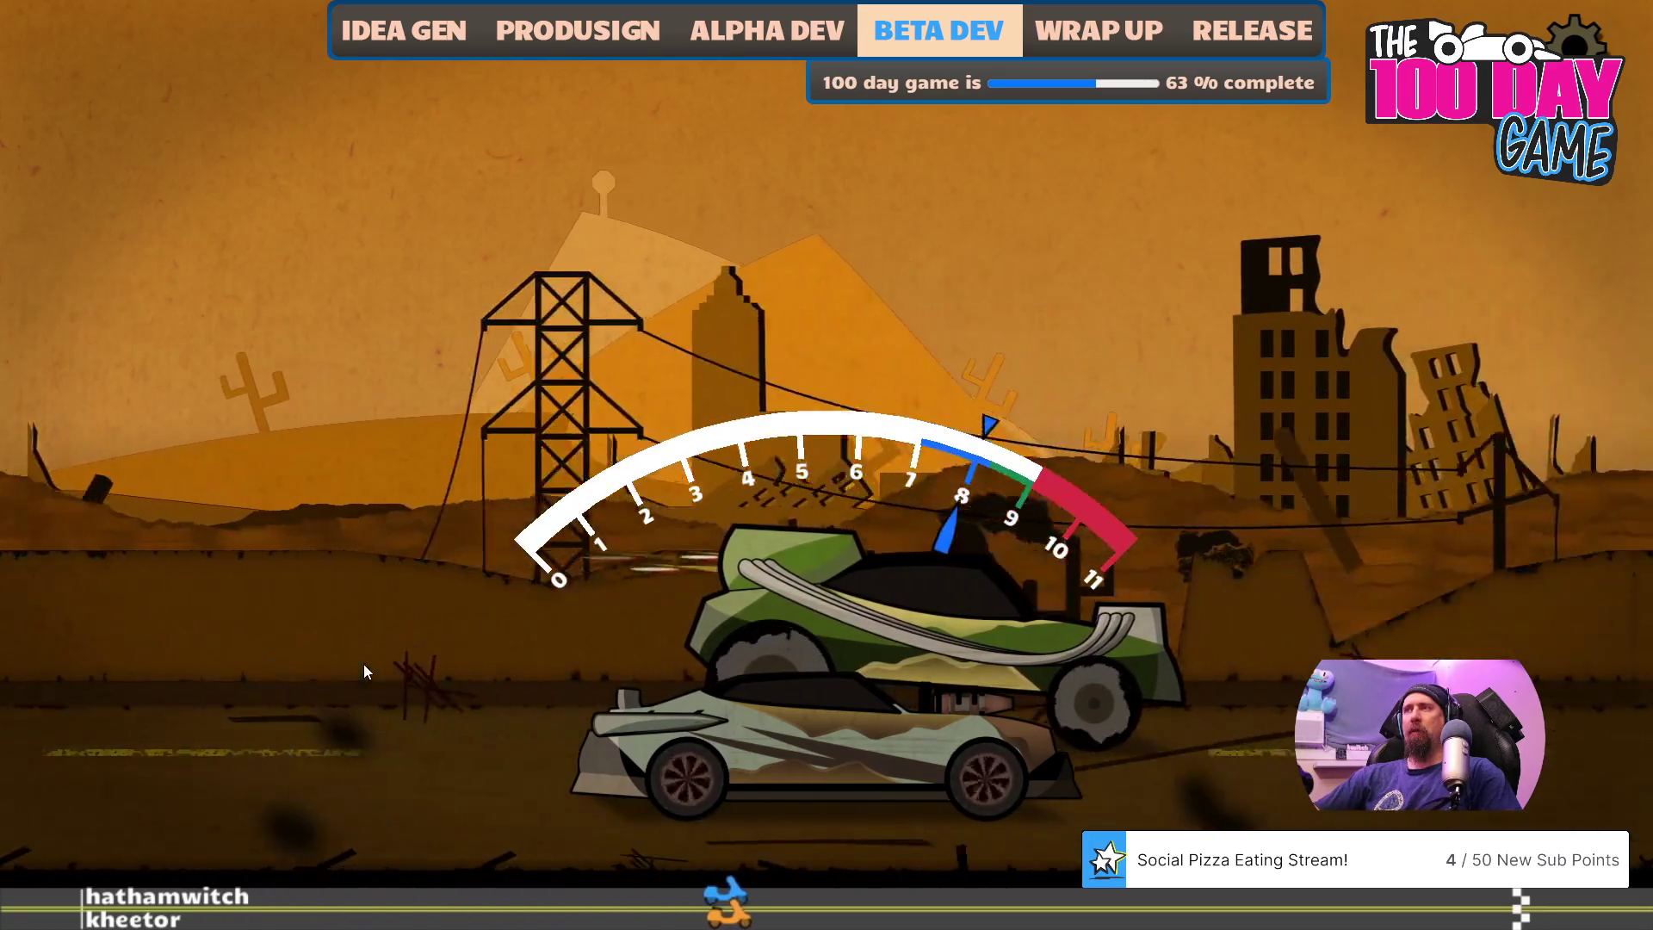
key("space")
key("space")
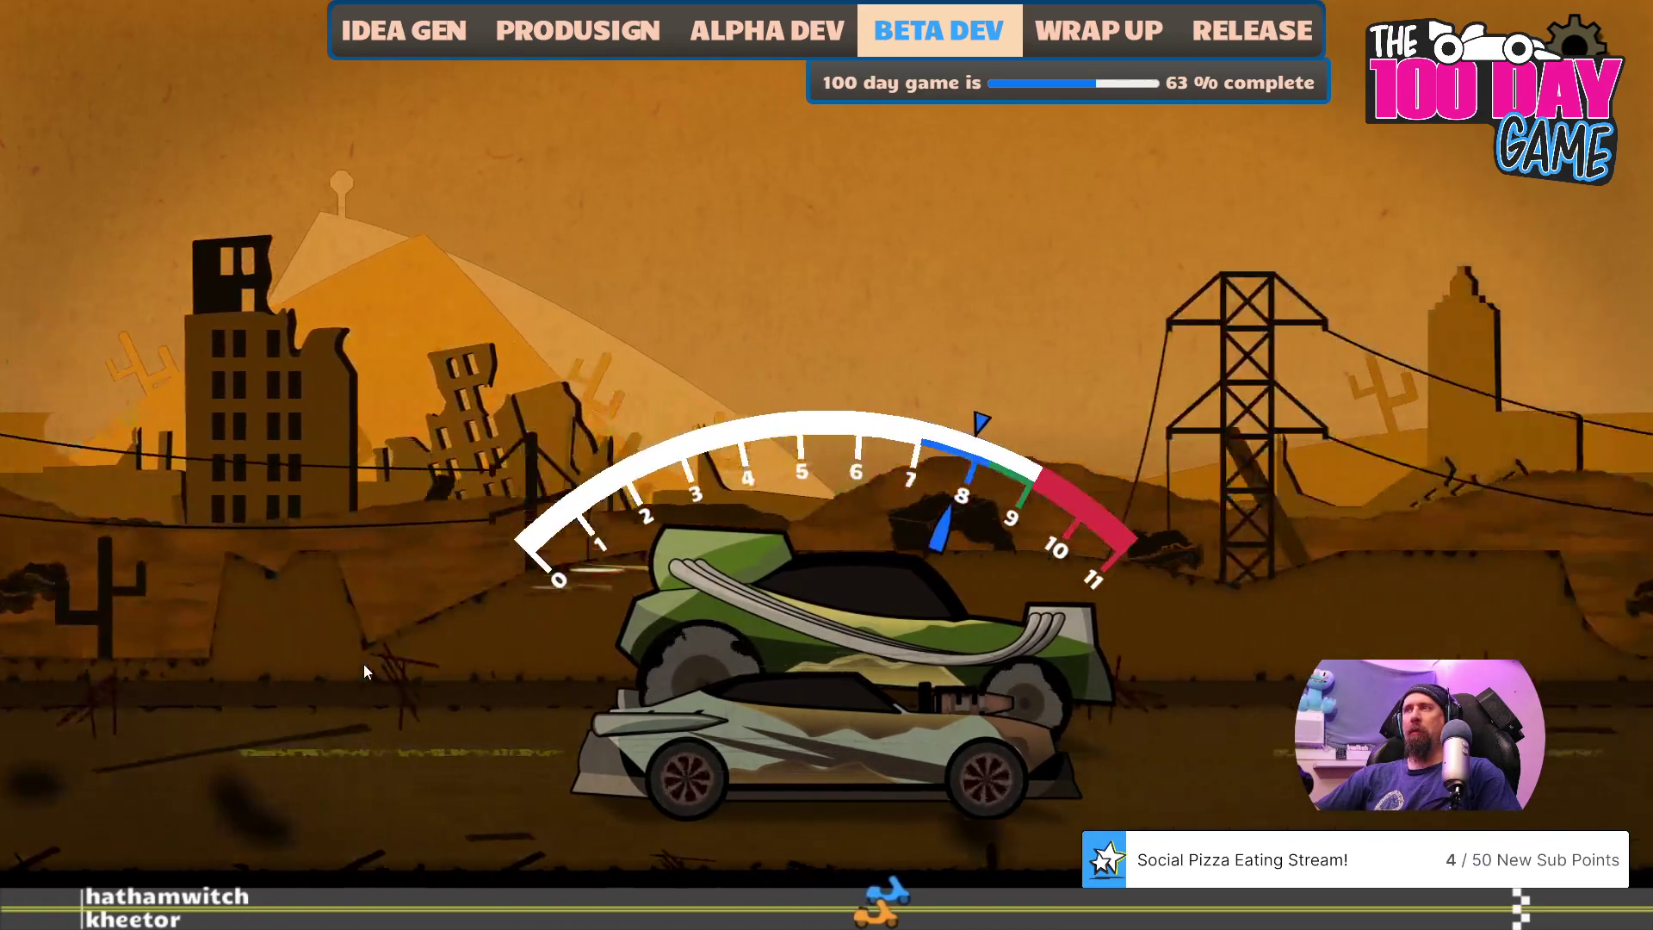
key("space")
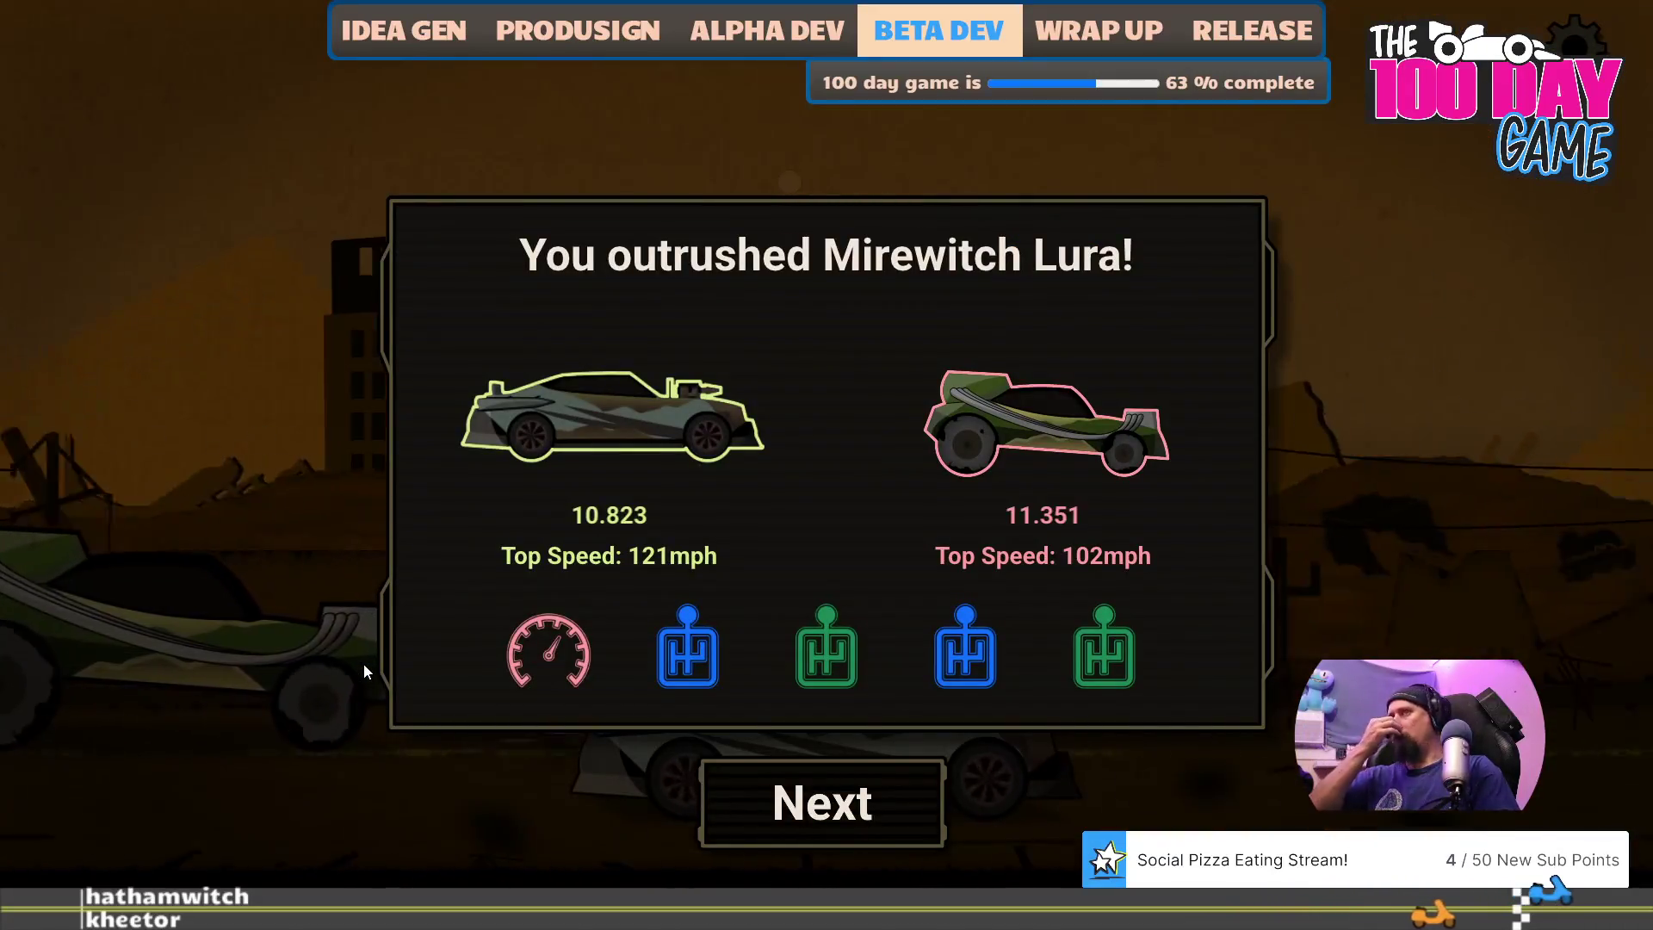
key("space")
key("space")
key("alt+Tab")
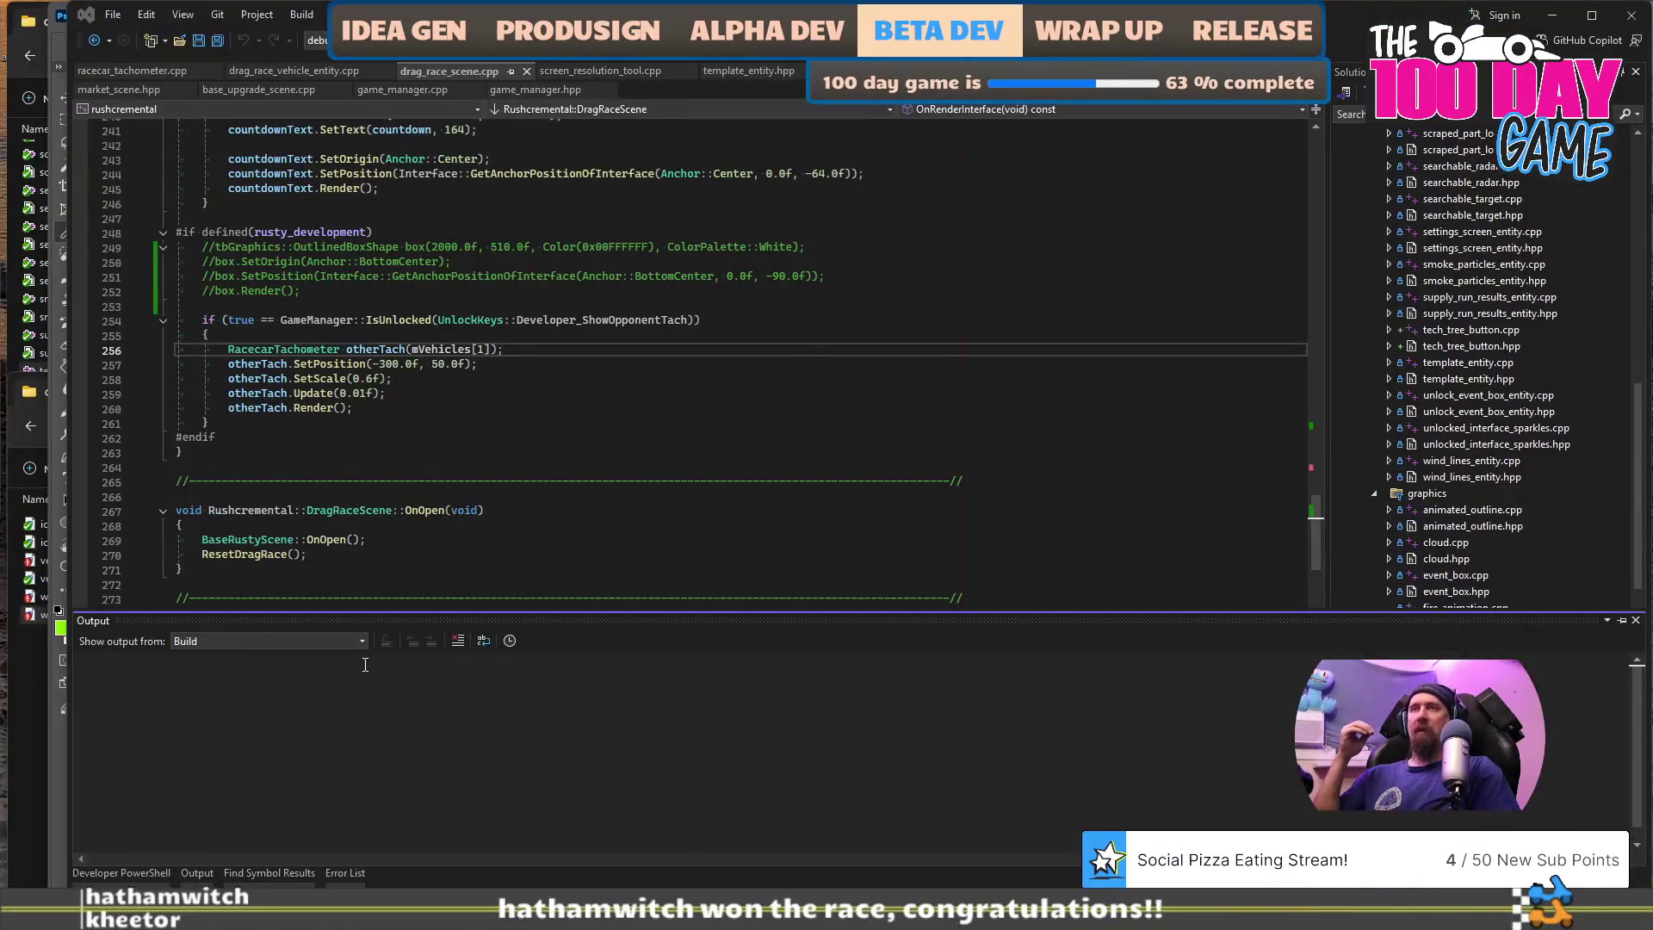
- Glance at the Steam store page, then switch to Premiere Pro's steam_page_content project
key("alt+Tab")
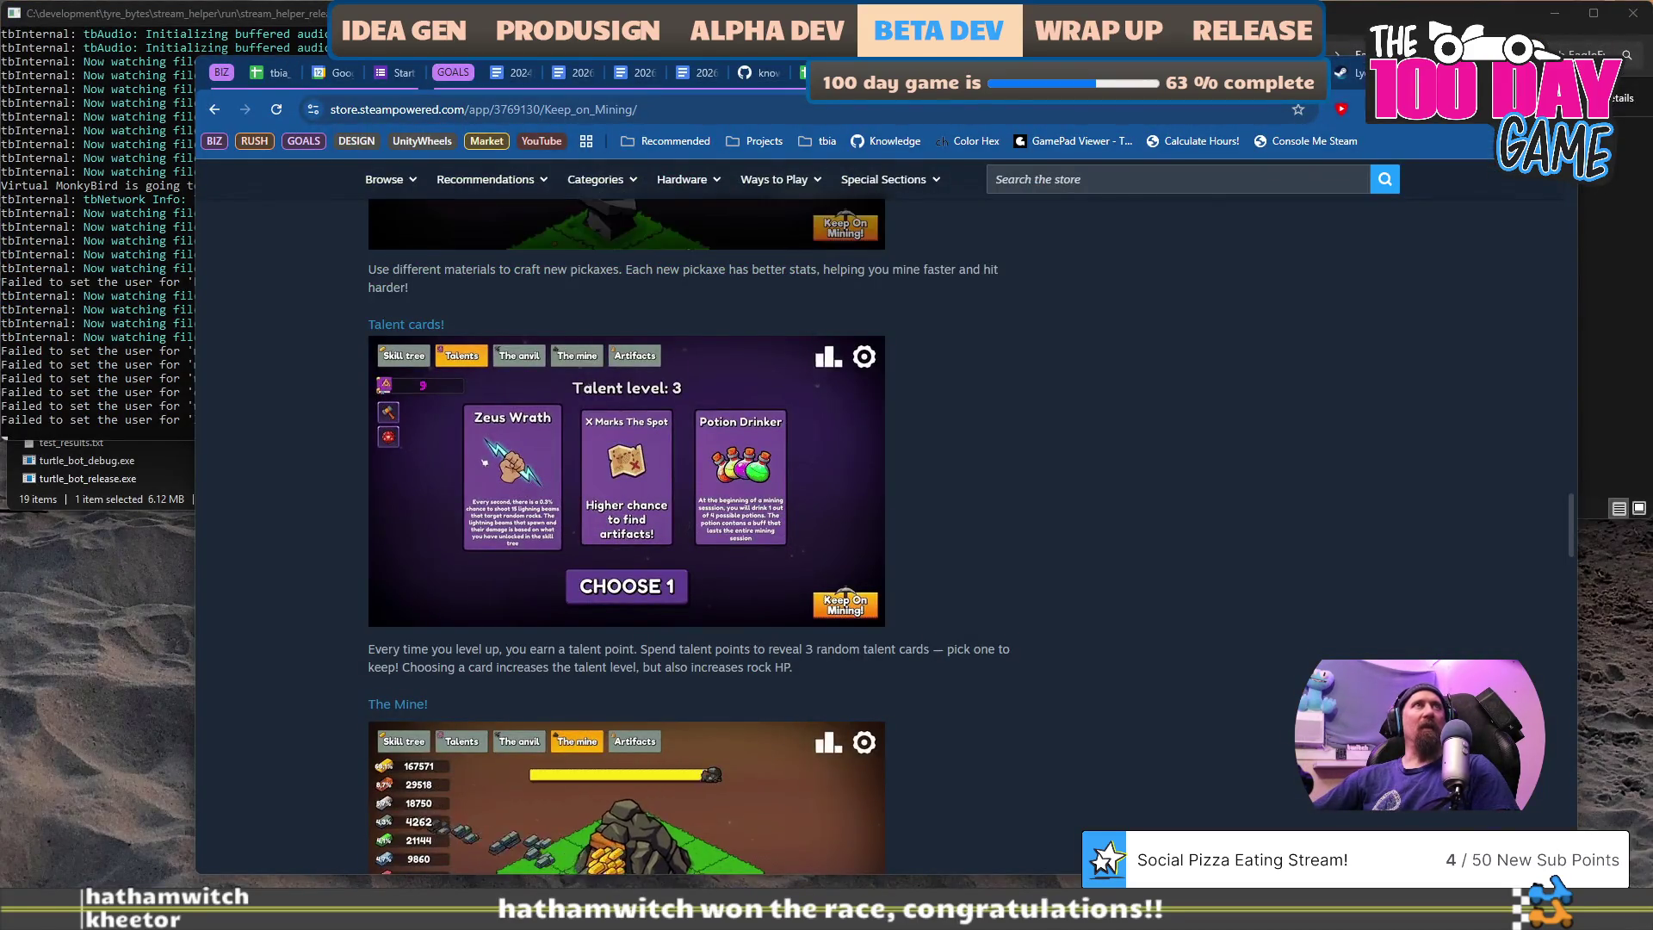
key("alt+Tab")
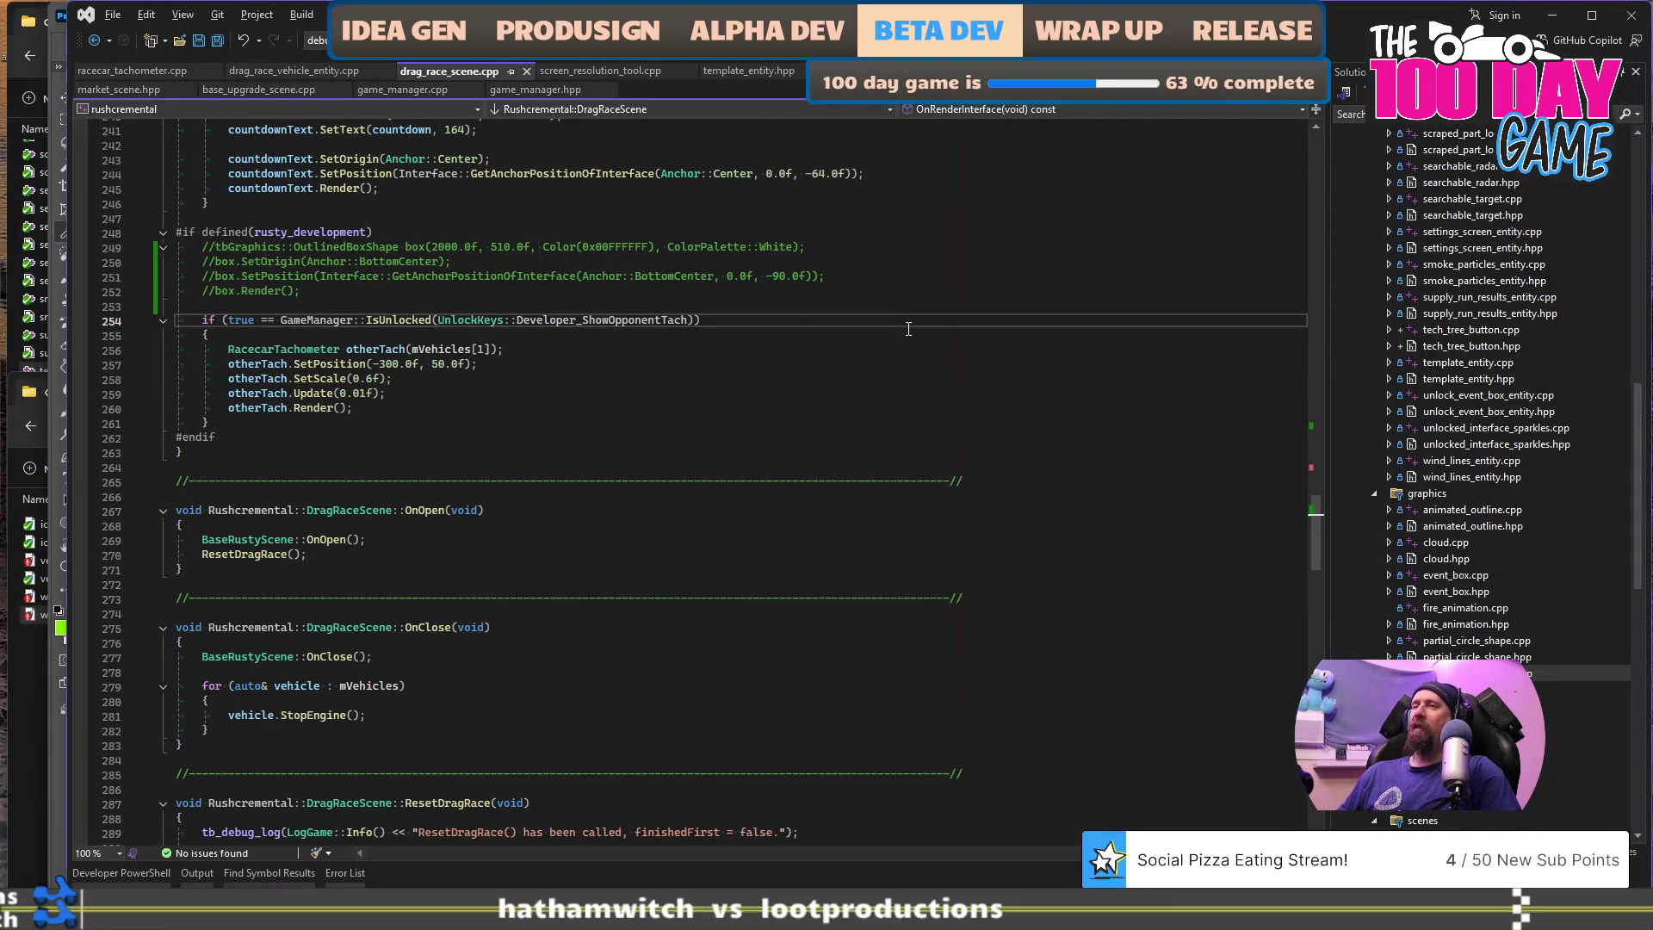
key("alt+Tab")
key("alt+shift+Tab")
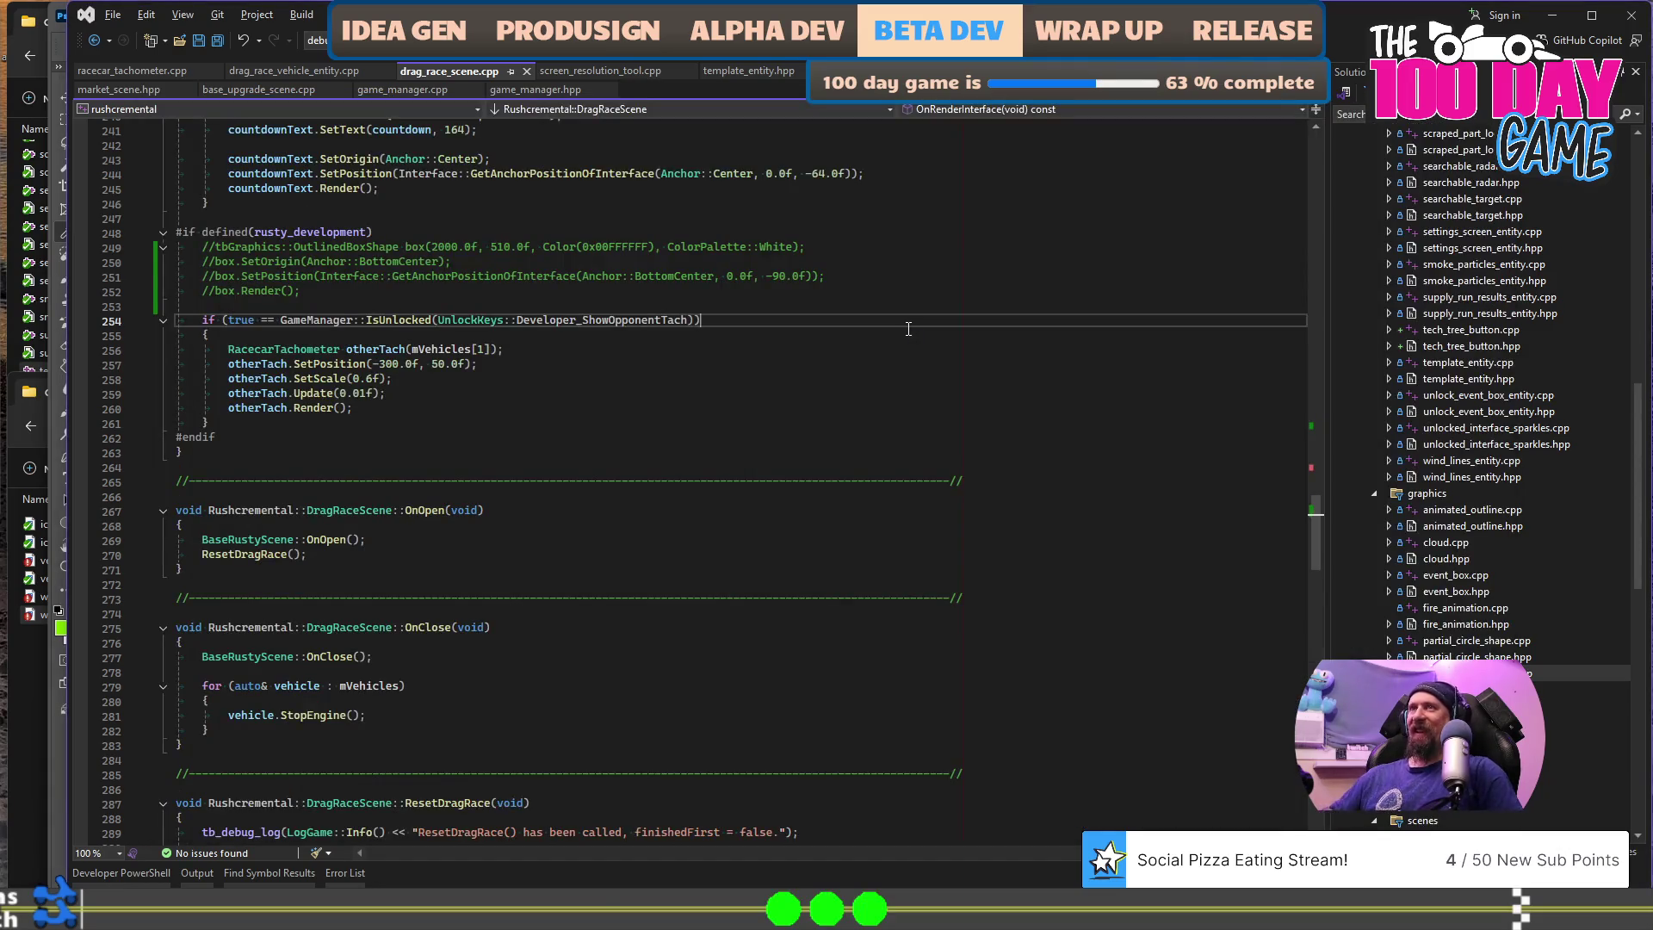
key("alt+Tab")
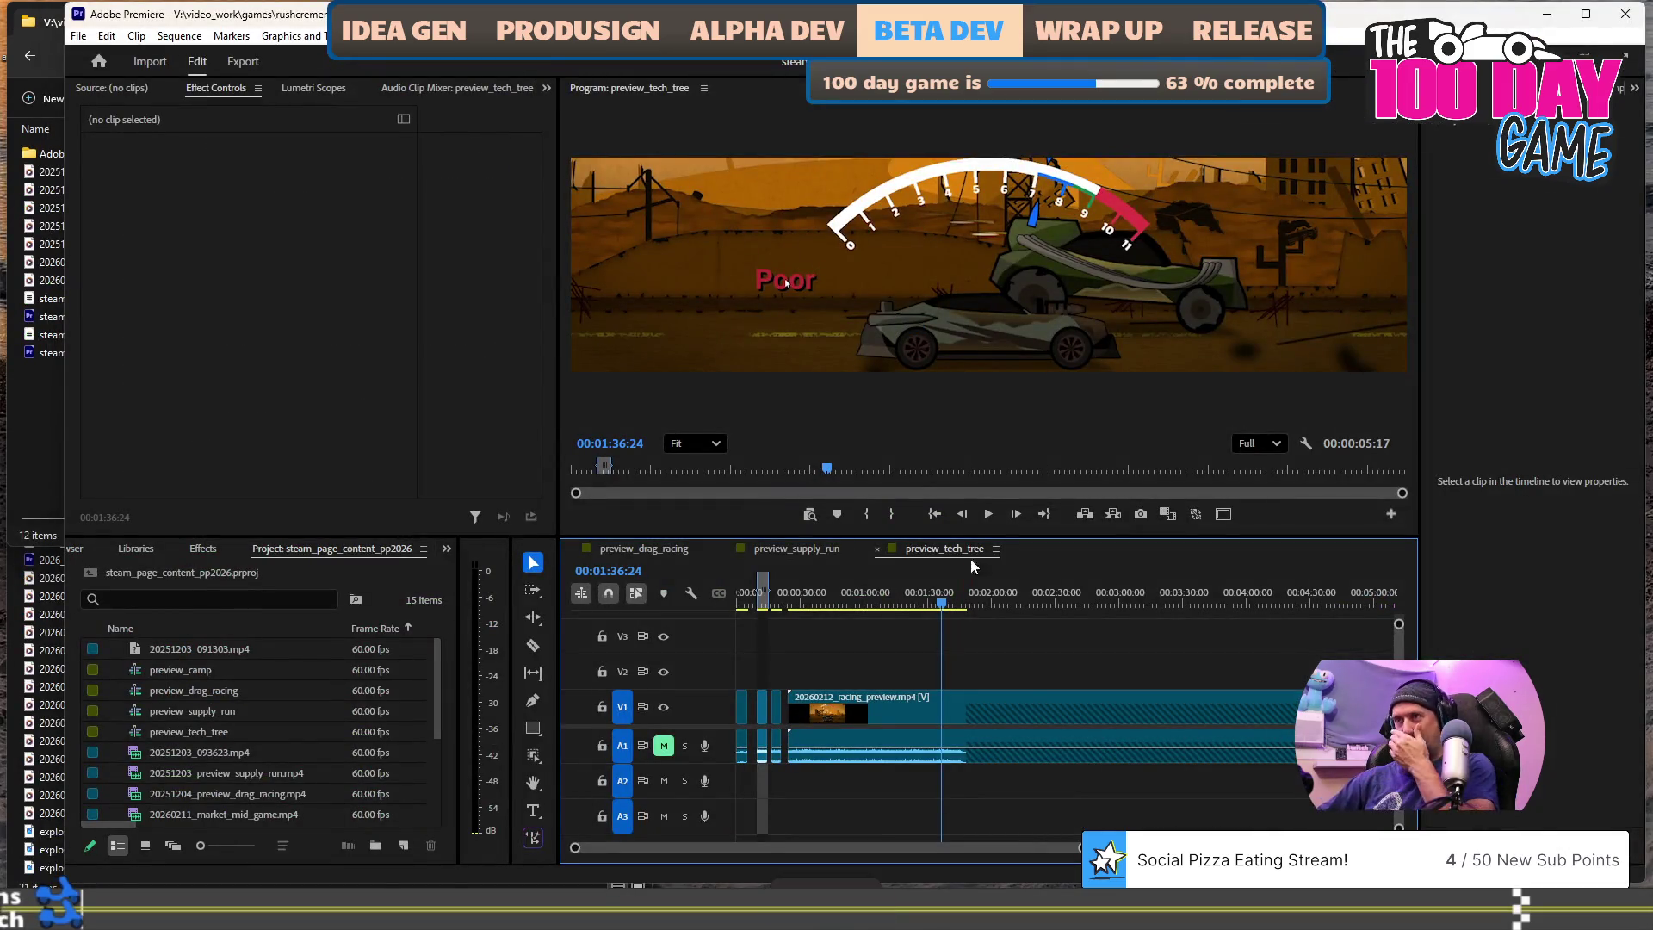
- Zoom out the timeline, park the playhead at 00:06:02:00, and bring forward the steam_page_content Explorer folder
scroll(999, 849, "down", 3)
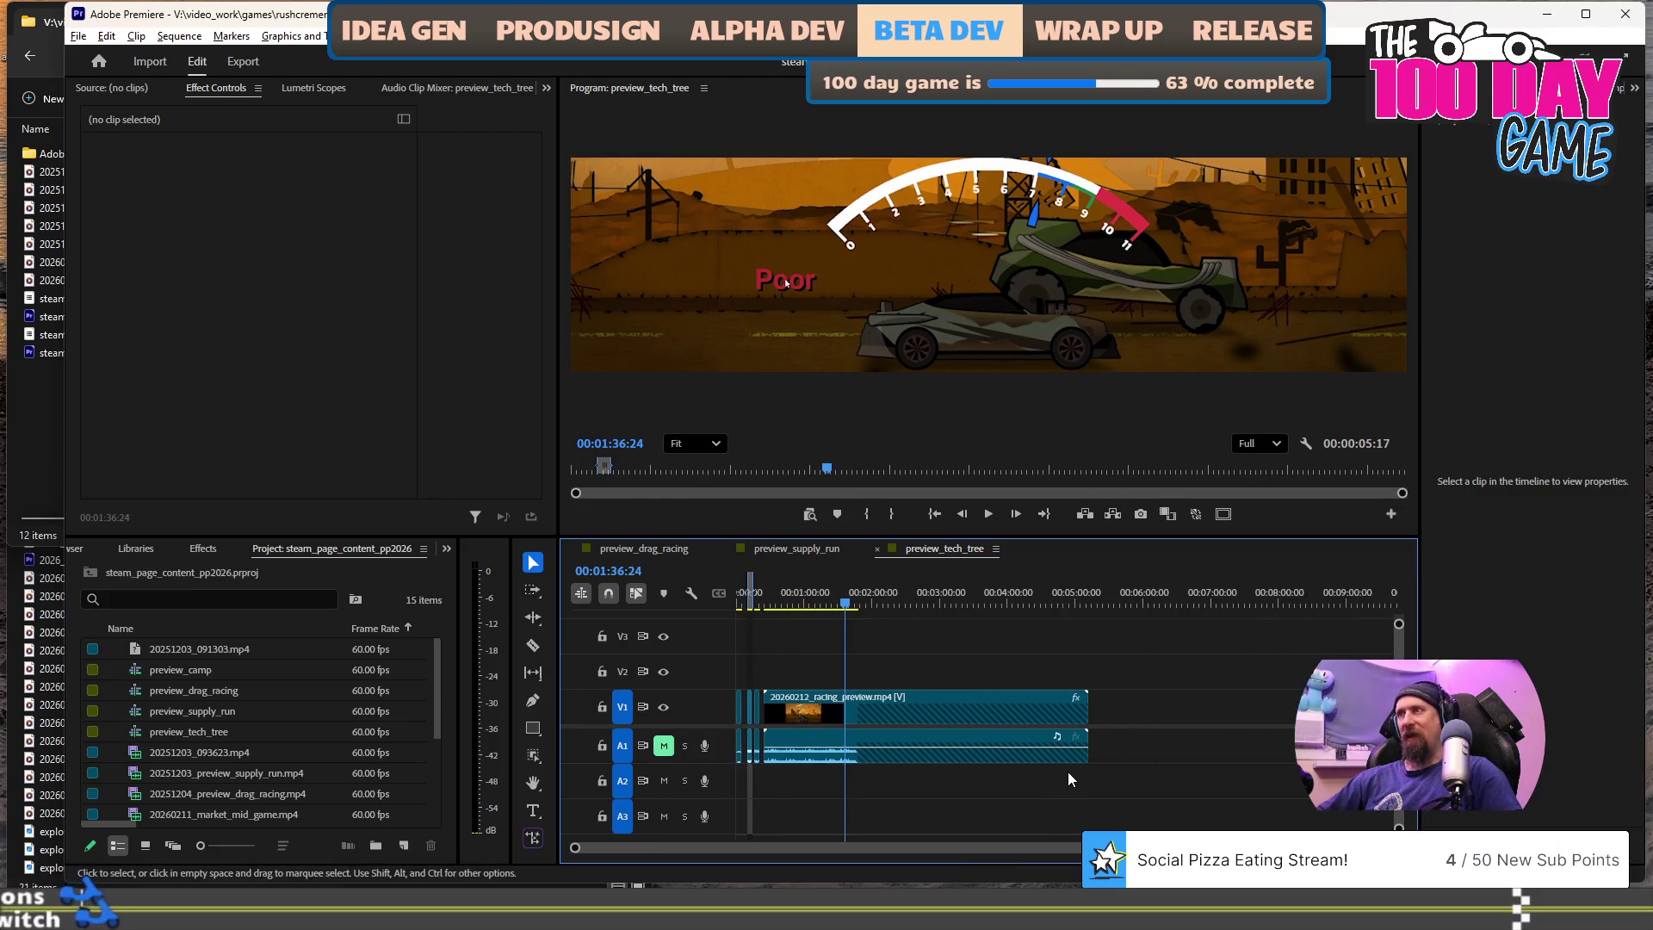
scroll(1068, 771, "down", 3)
left_click(990, 600)
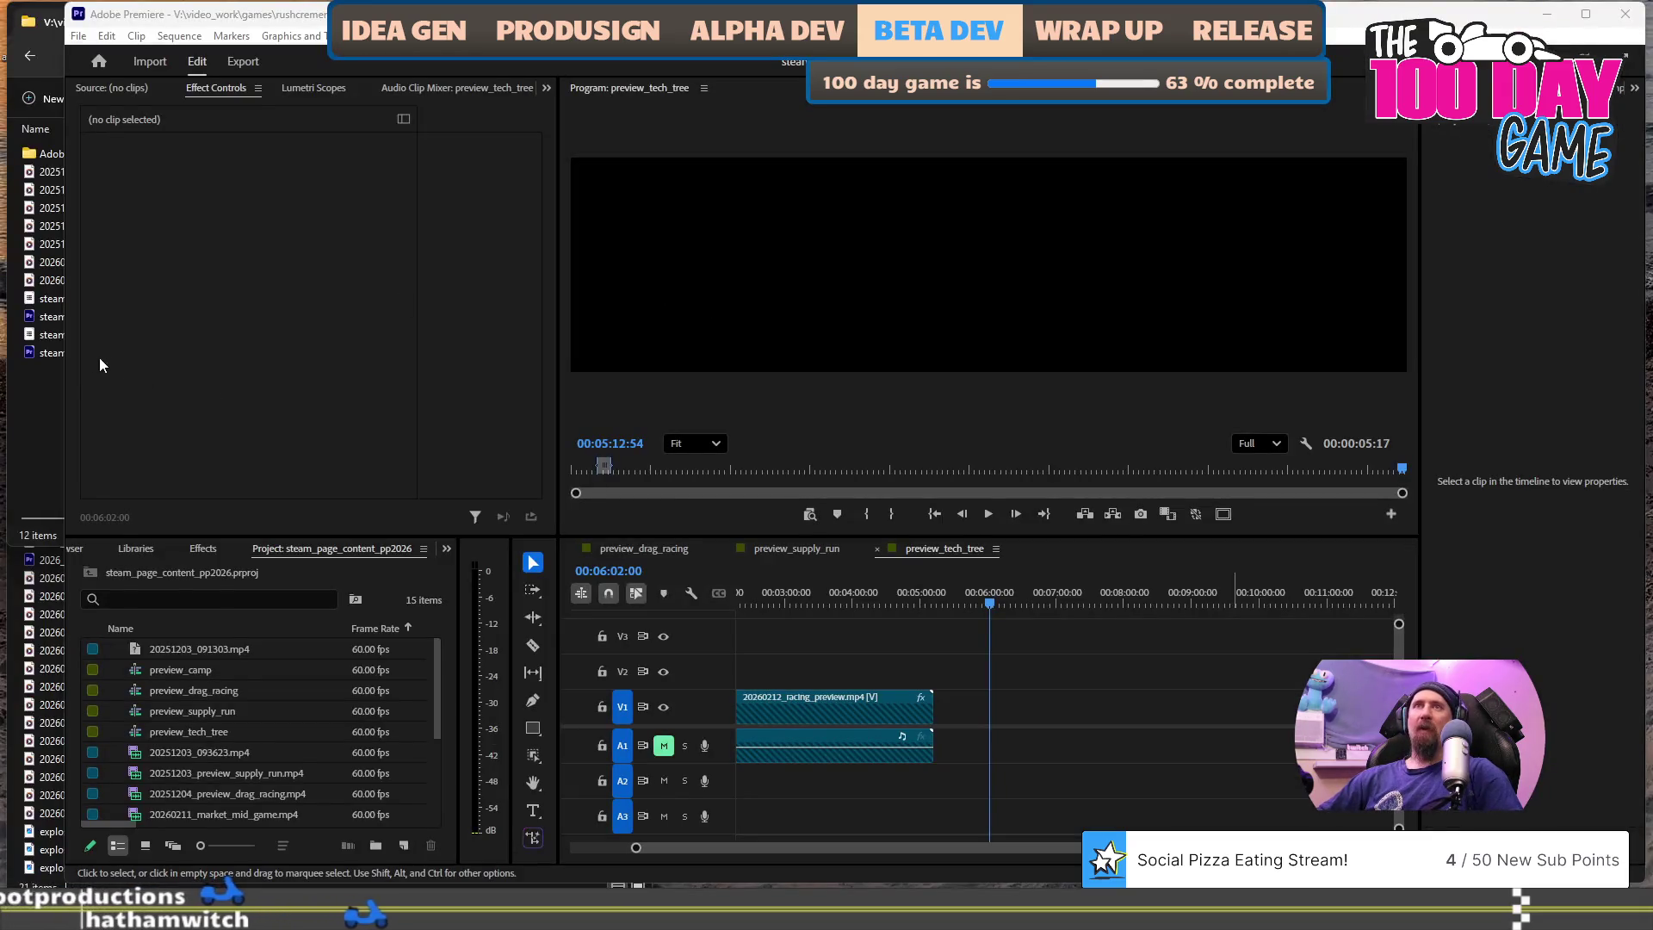
left_click(51, 405)
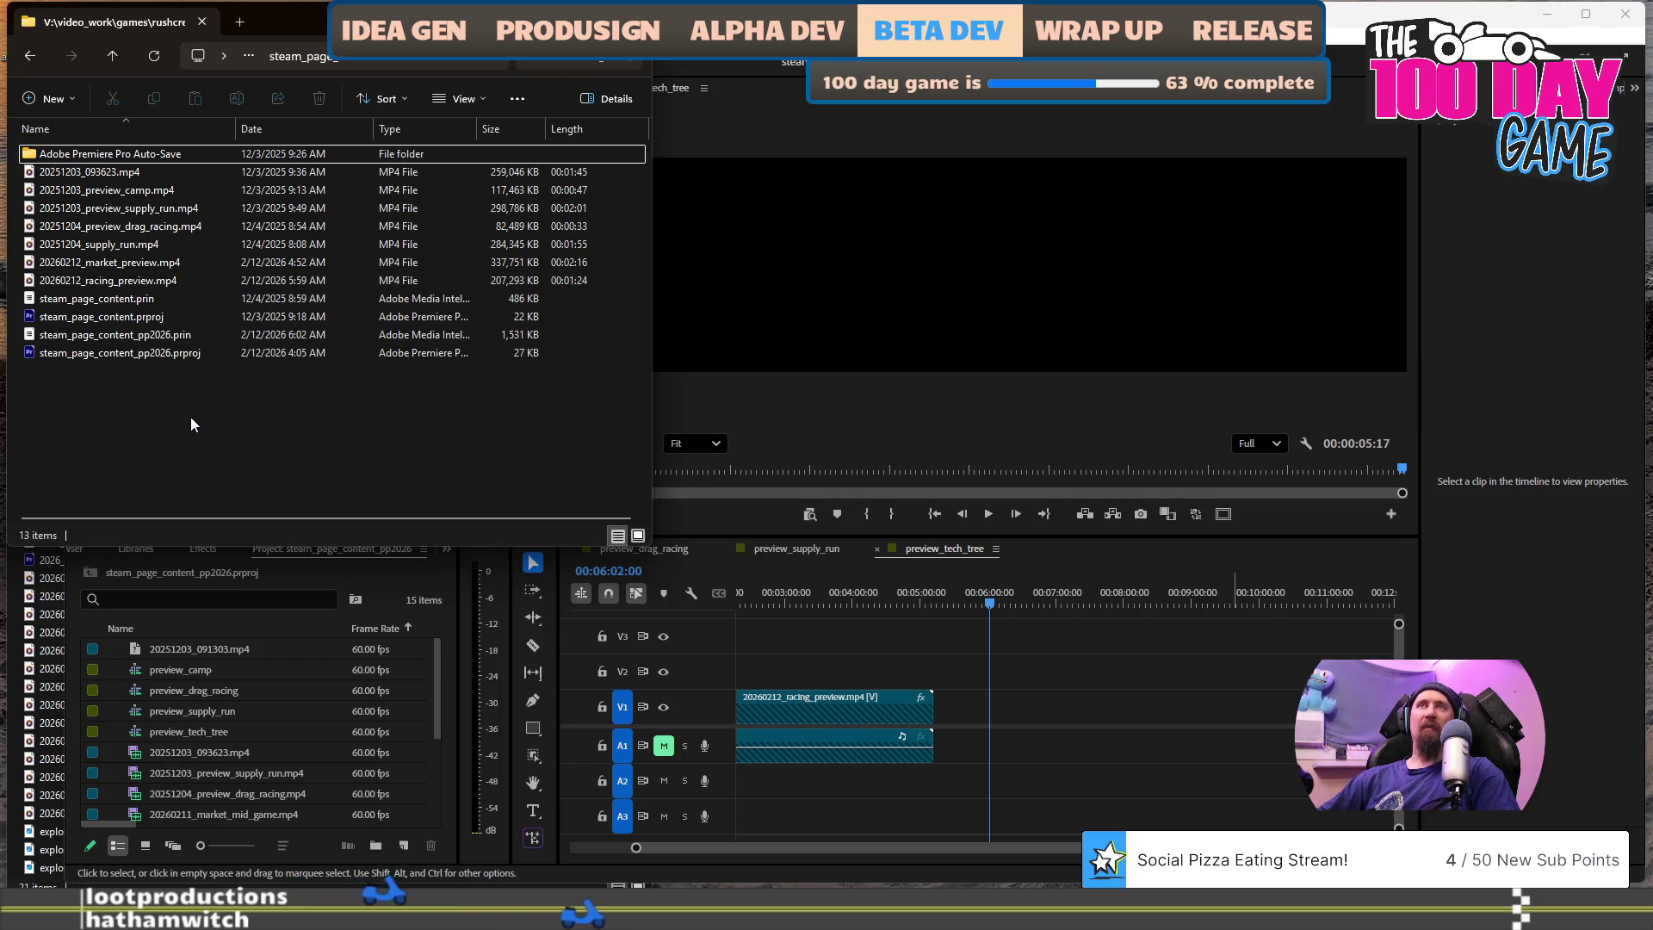
- Rename the new recording to 20260212_racing_preview_contrast.mp4
key("End")
key("F2")
key("BackSpace")
key("BackSpace")
key("BackSpace")
type("racing_p")
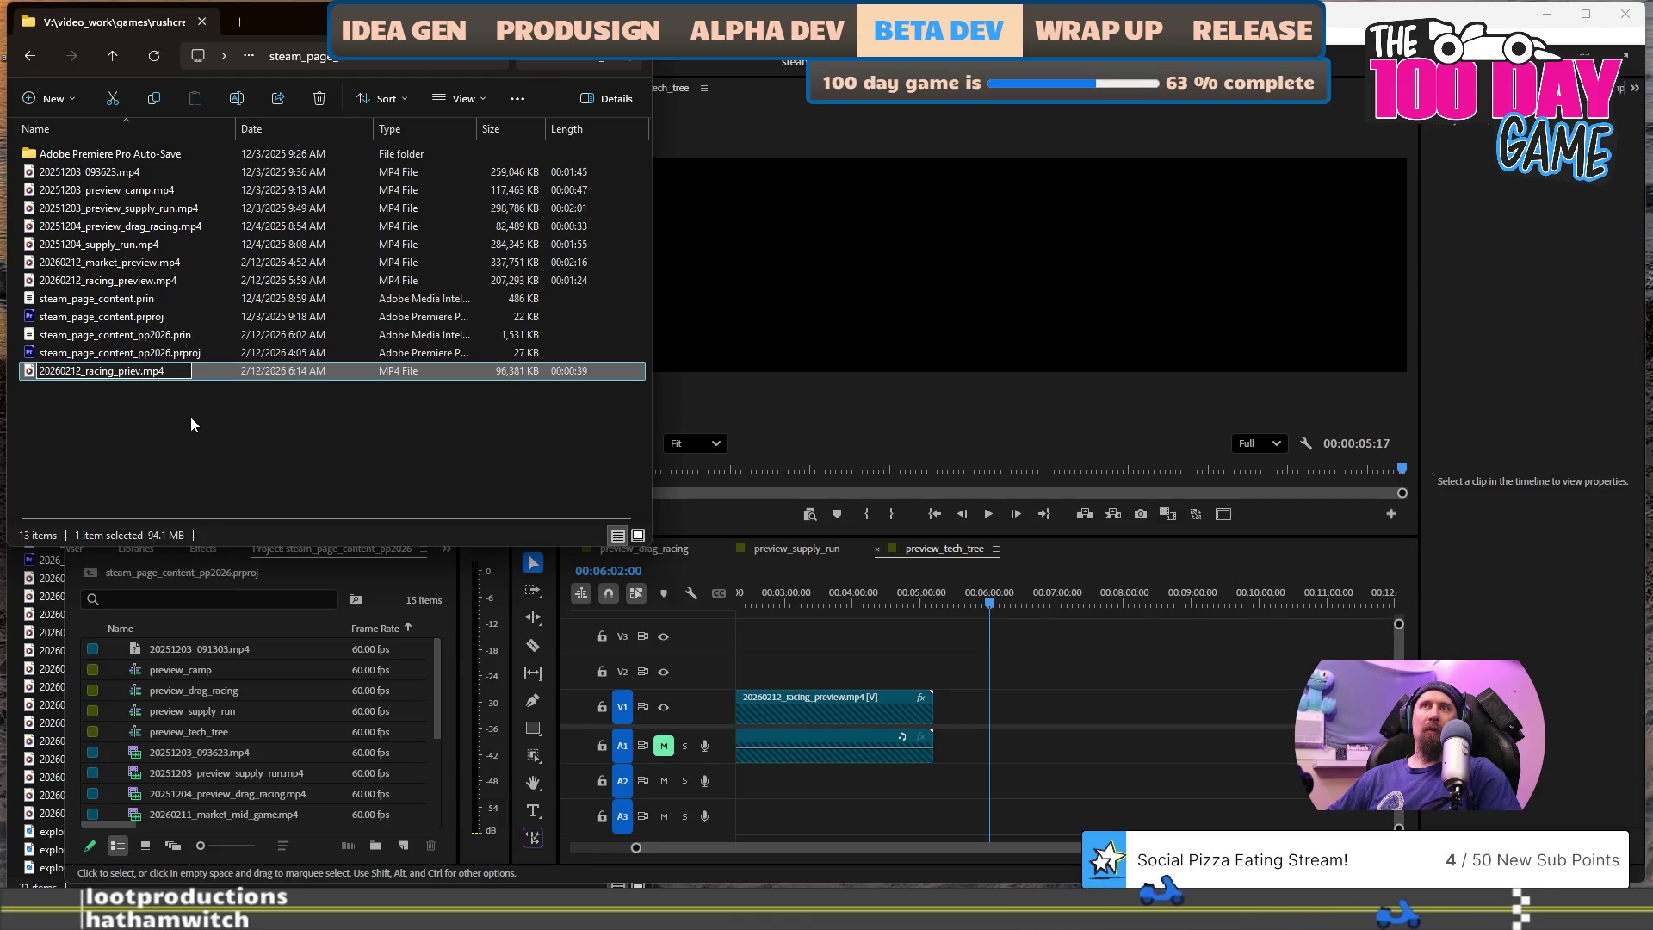
key("BackSpace")
key("BackSpace")
key("BackSpace")
type("eview_")
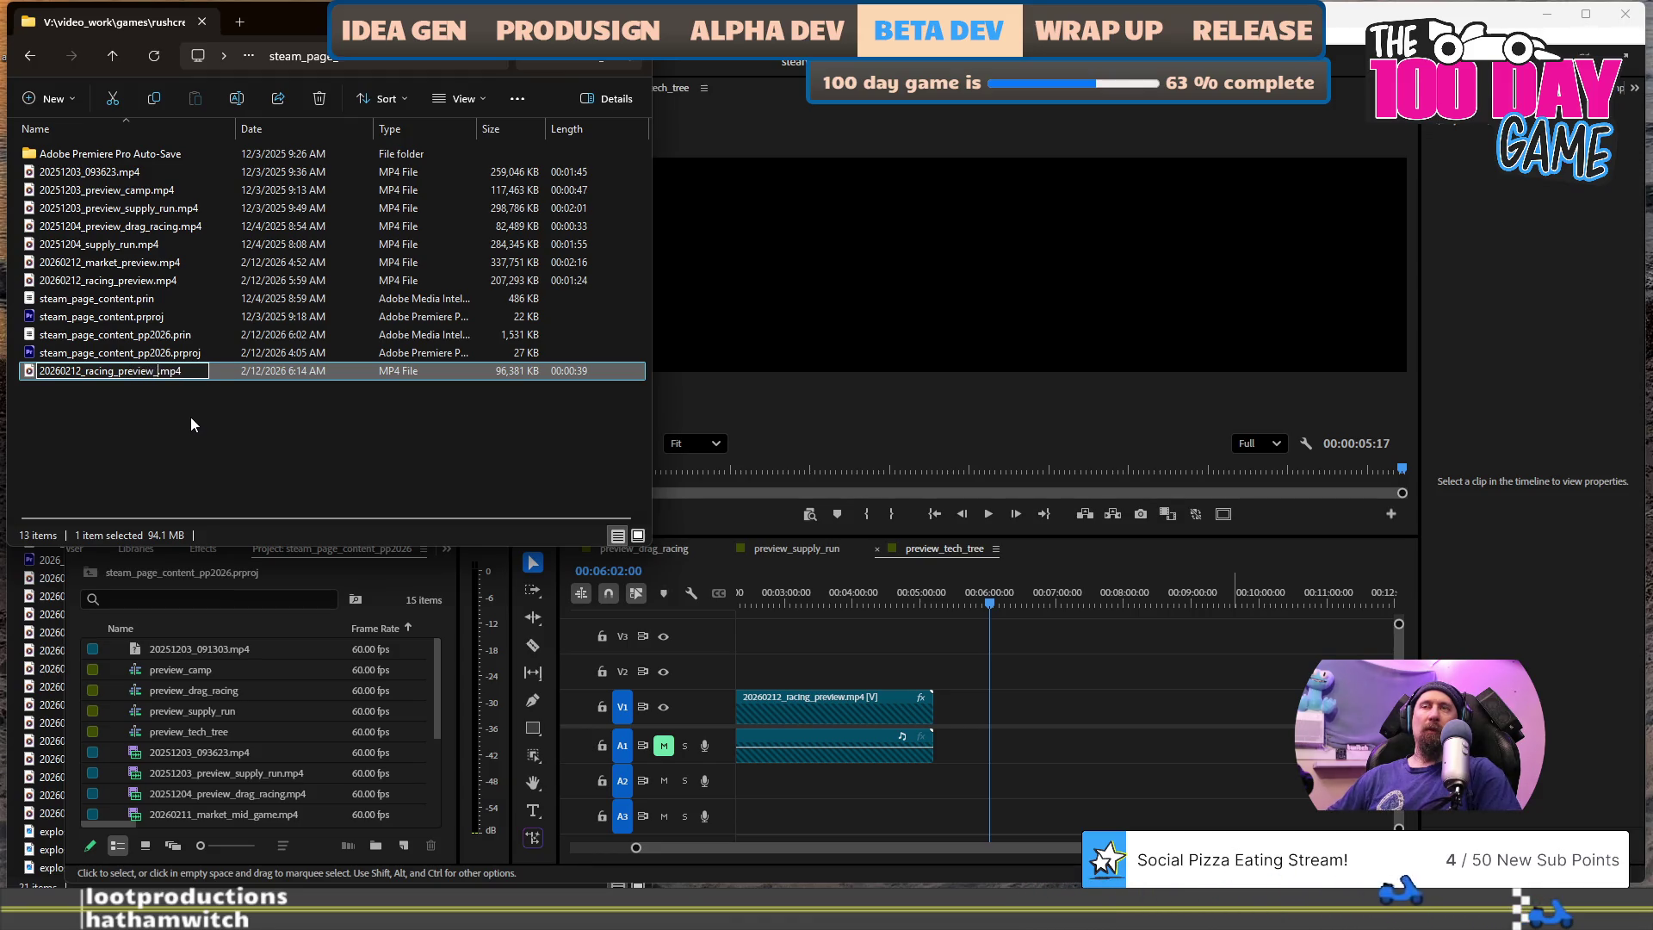
type("st")
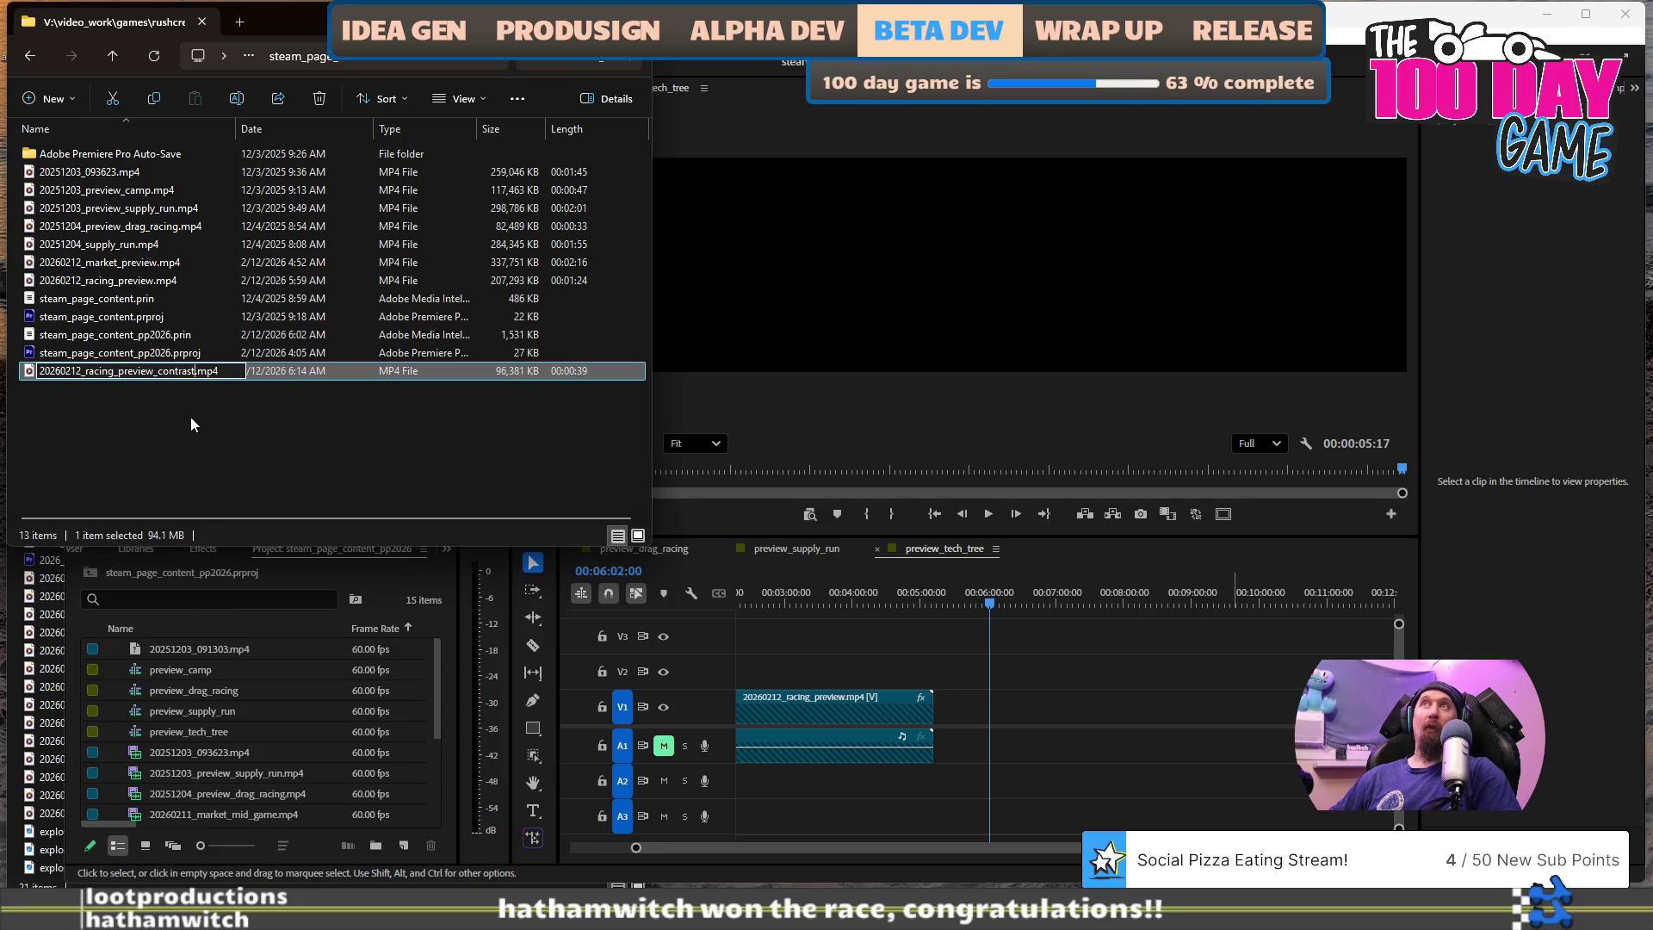
key("Return")
- Drag the renamed contrast recording onto the V1/A1 tracks of the Premiere timeline at the playhead
left_click(180, 440)
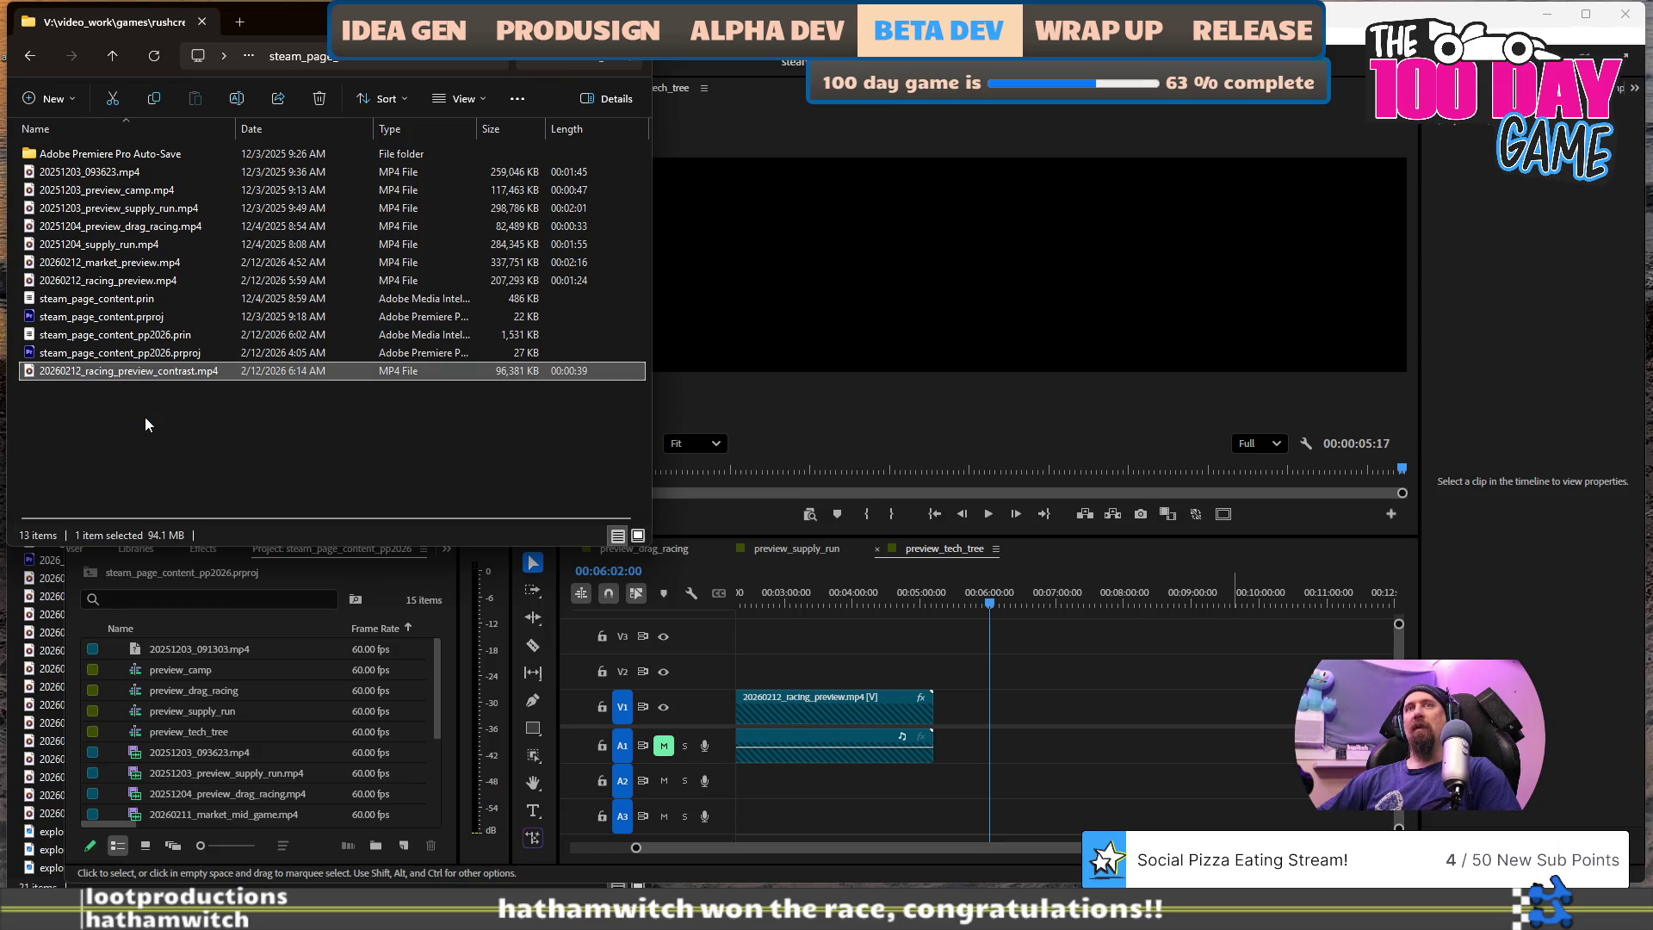
left_click(142, 371)
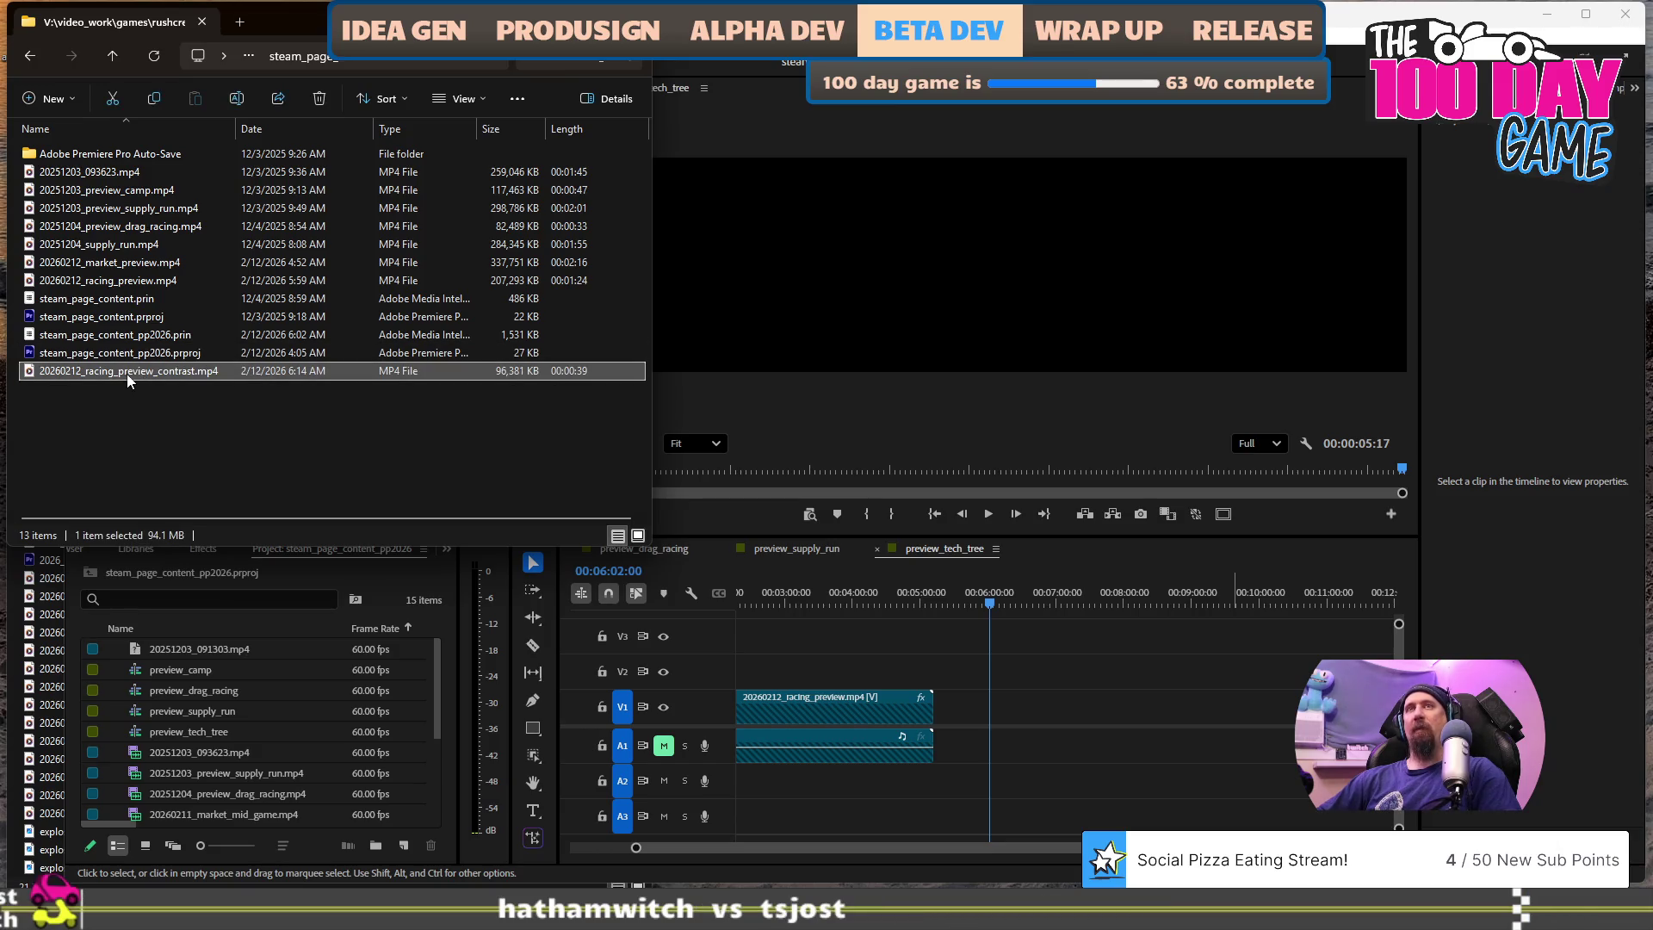
mouse_move(244, 469)
left_mouse_down()
mouse_move(969, 749)
mouse_move(1012, 742)
mouse_move(998, 747)
left_mouse_up()
- Preview the new contrast clip around 6:08 and select it in the Program Monitor
scroll(1034, 742, "up", 6, "alt")
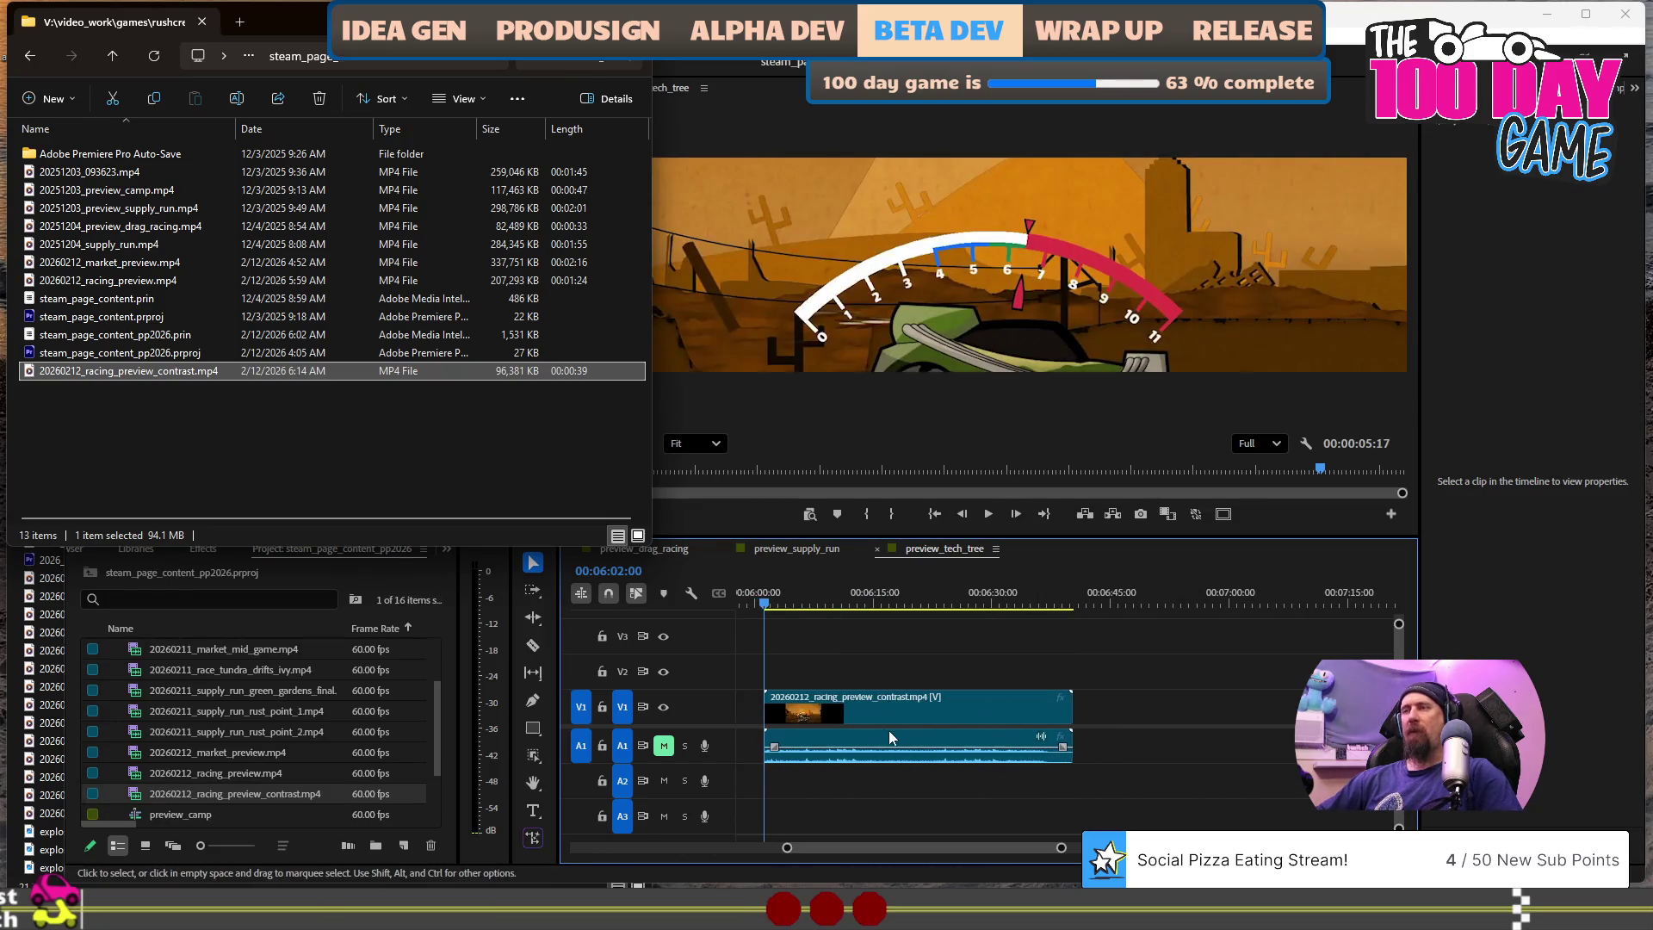
scroll(1009, 664, "up", 2, "alt")
left_click(953, 600)
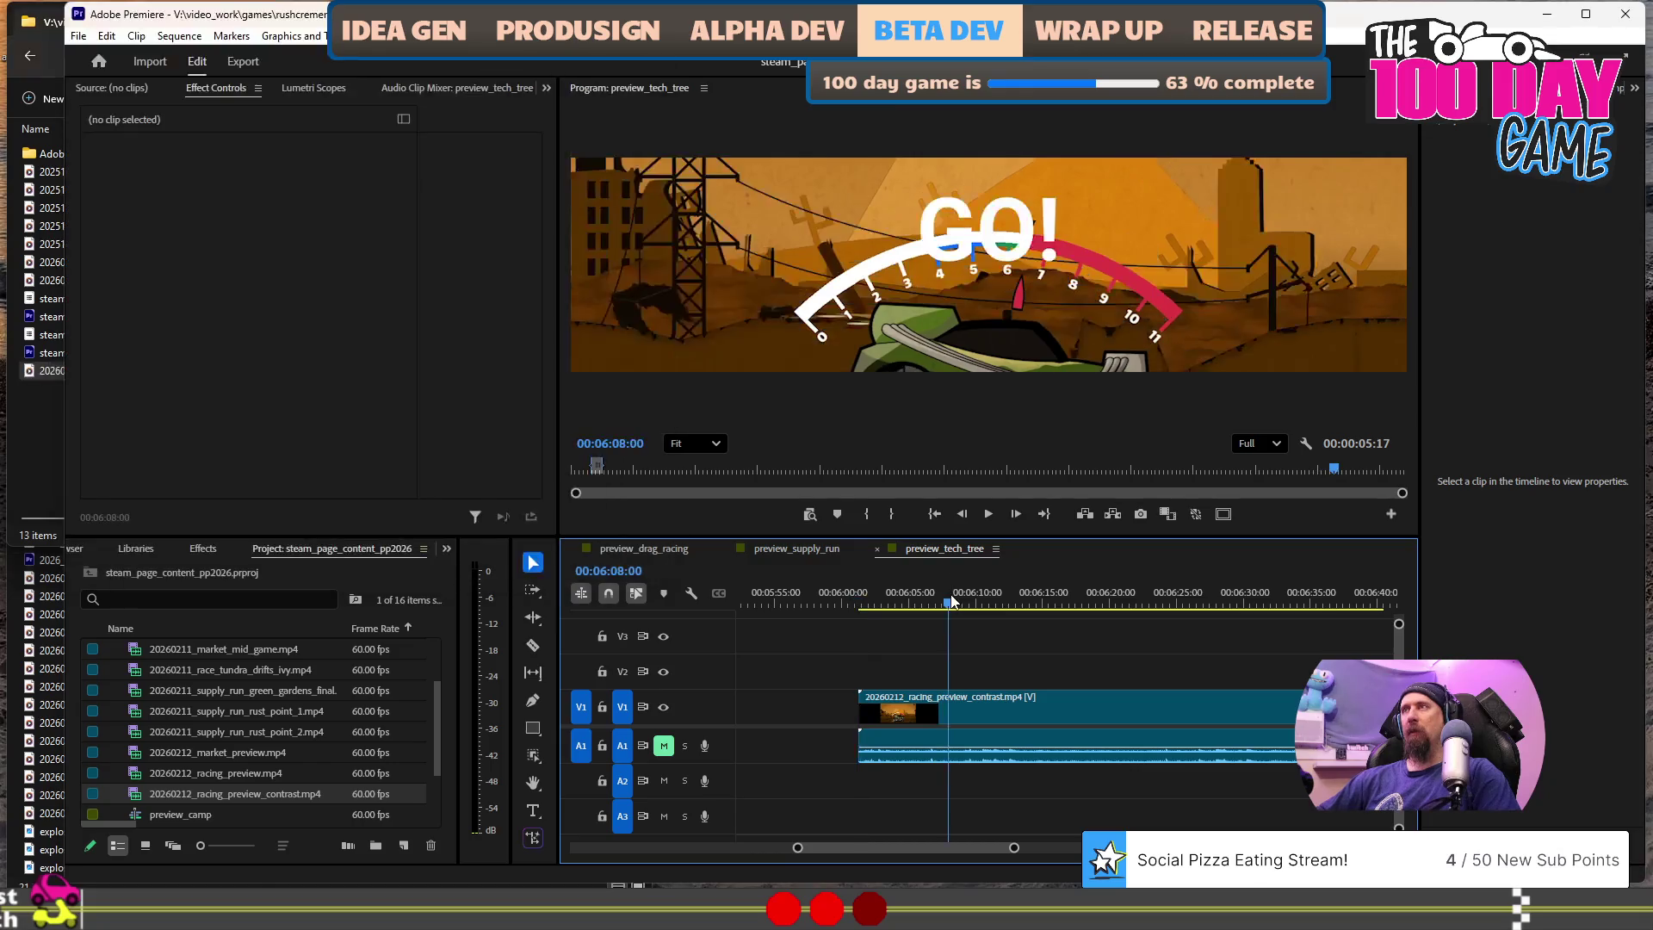
key("space")
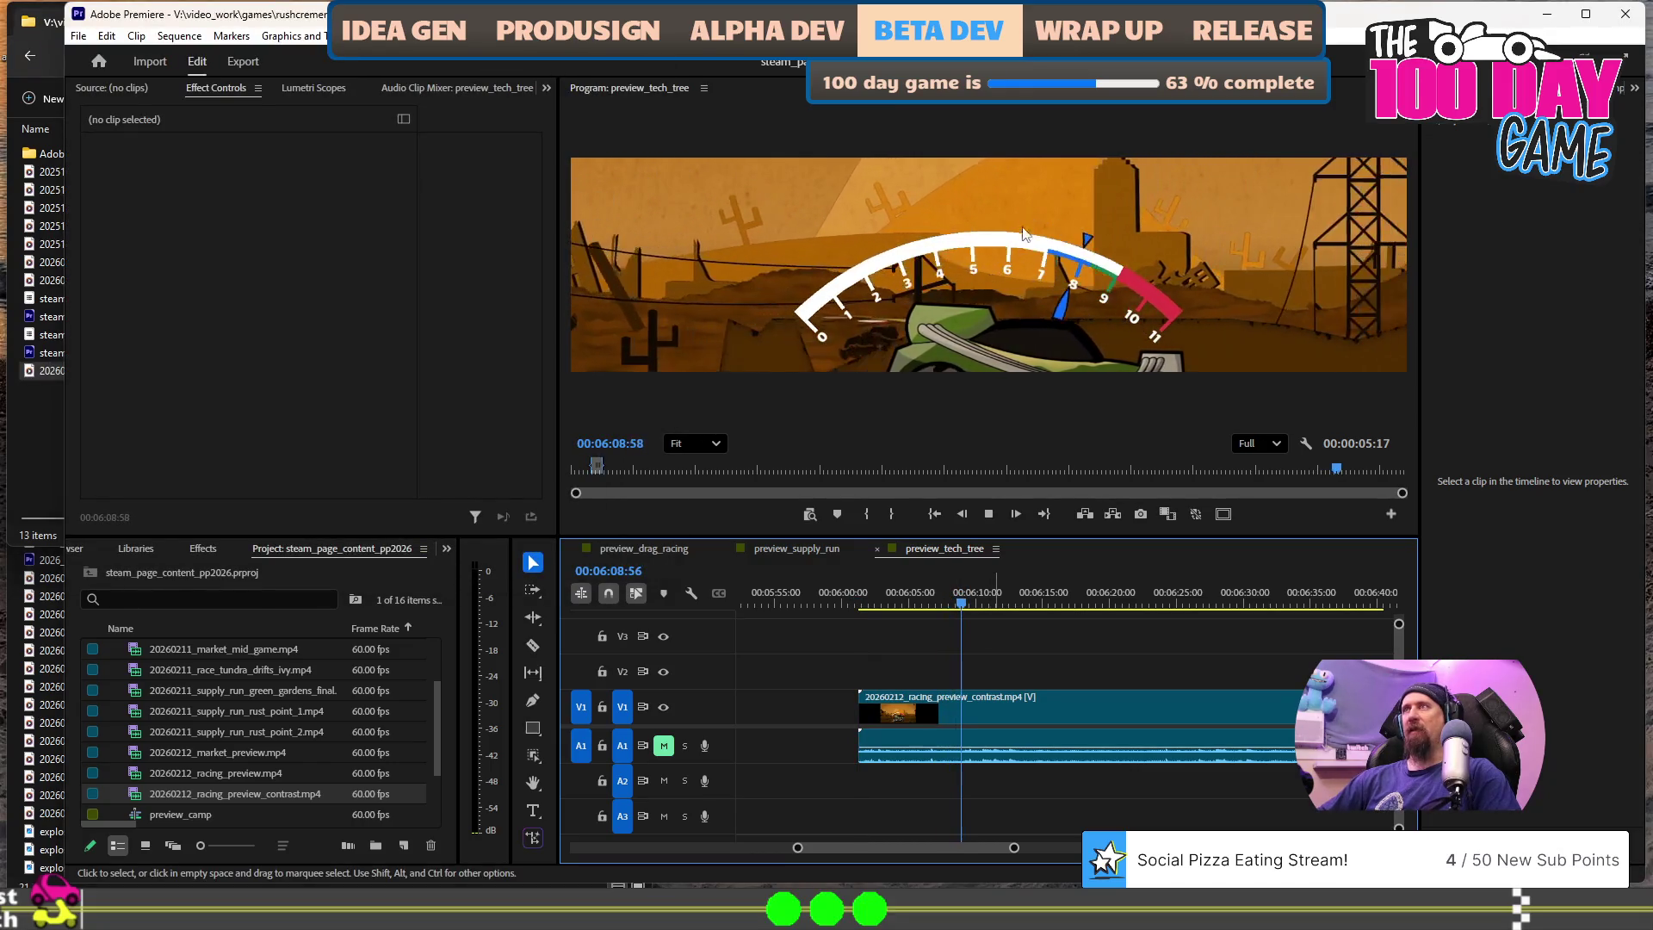
key("space")
left_click(854, 326)
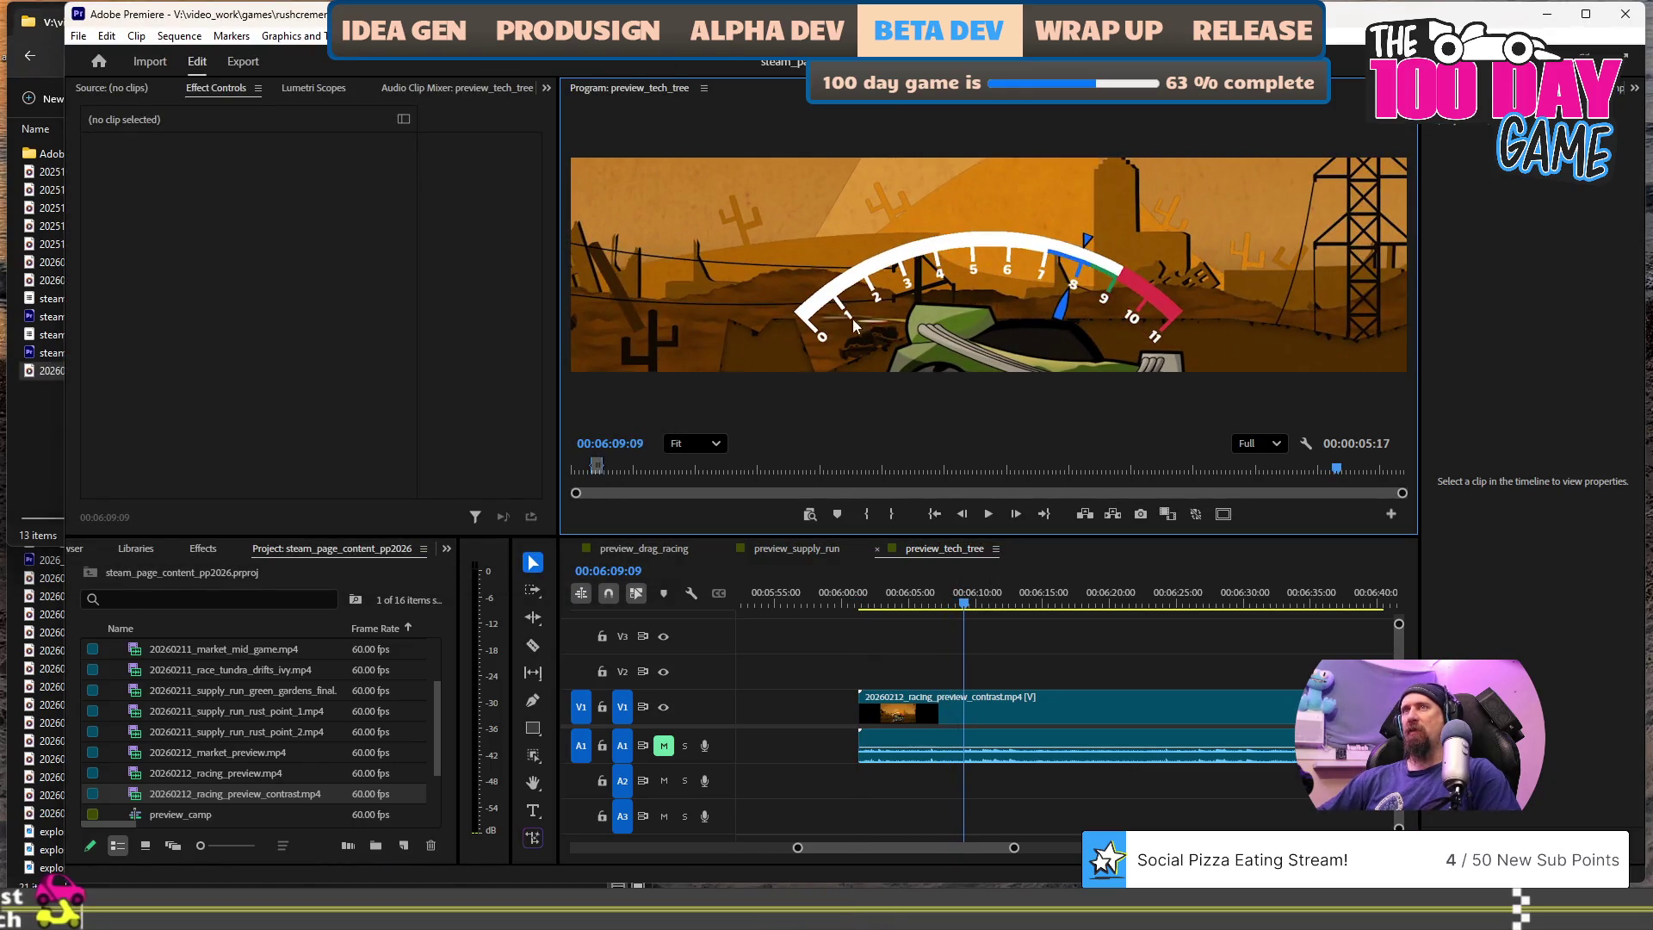
left_click(794, 315)
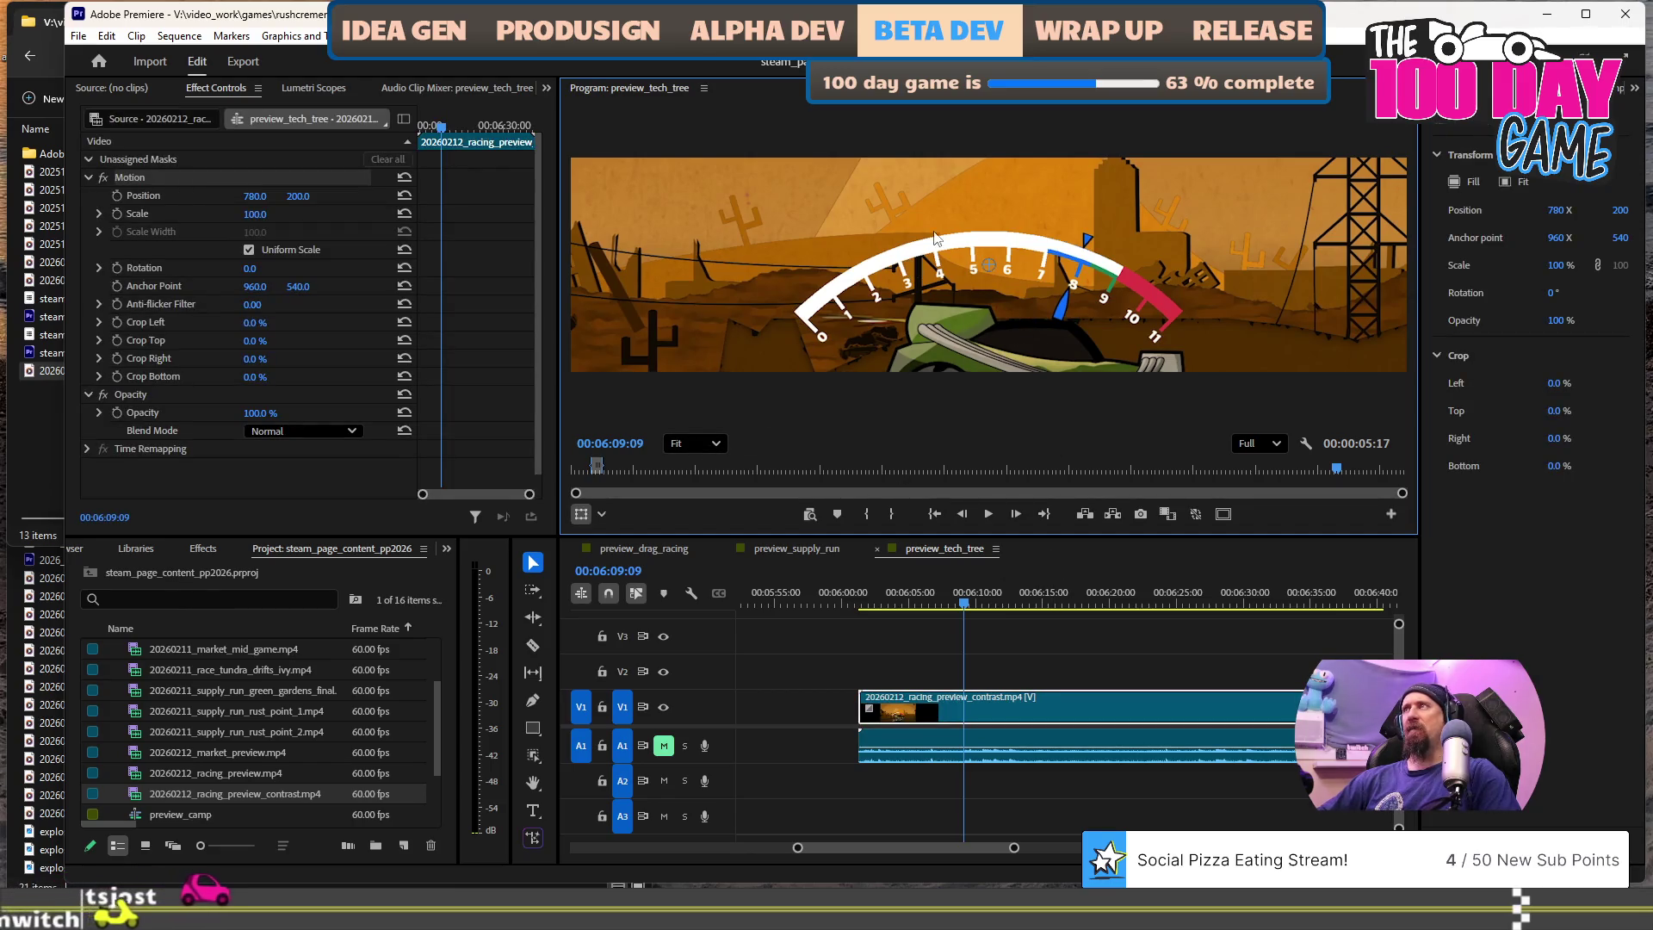
left_click(1053, 596)
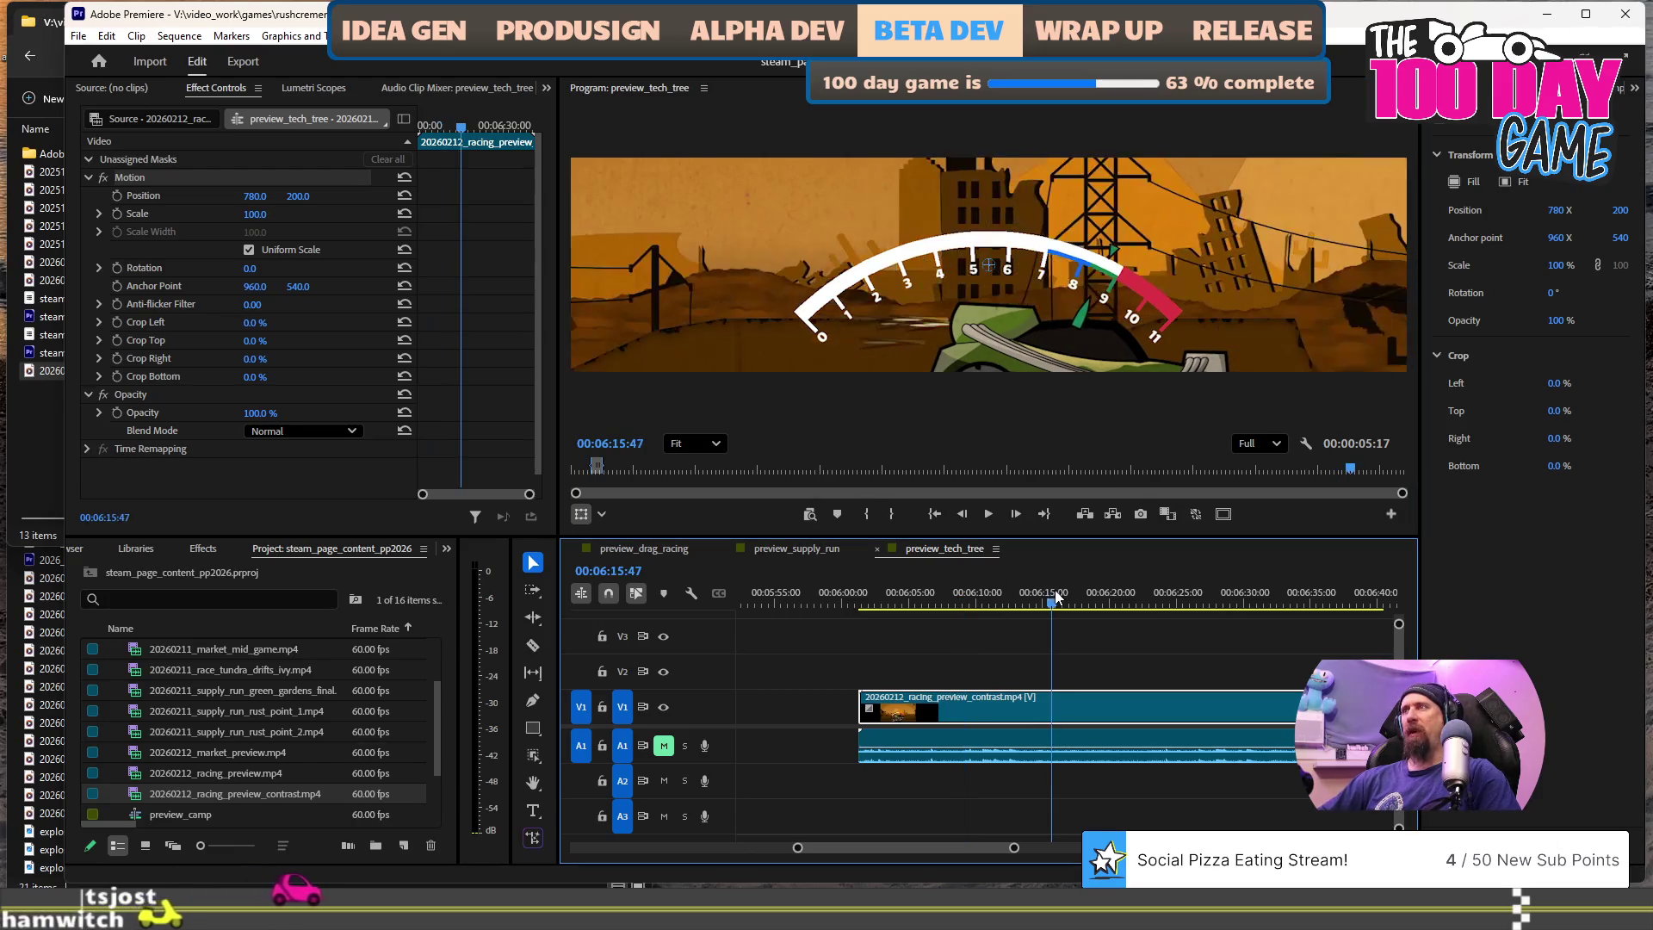
left_click_drag(789, 280, 835, 246)
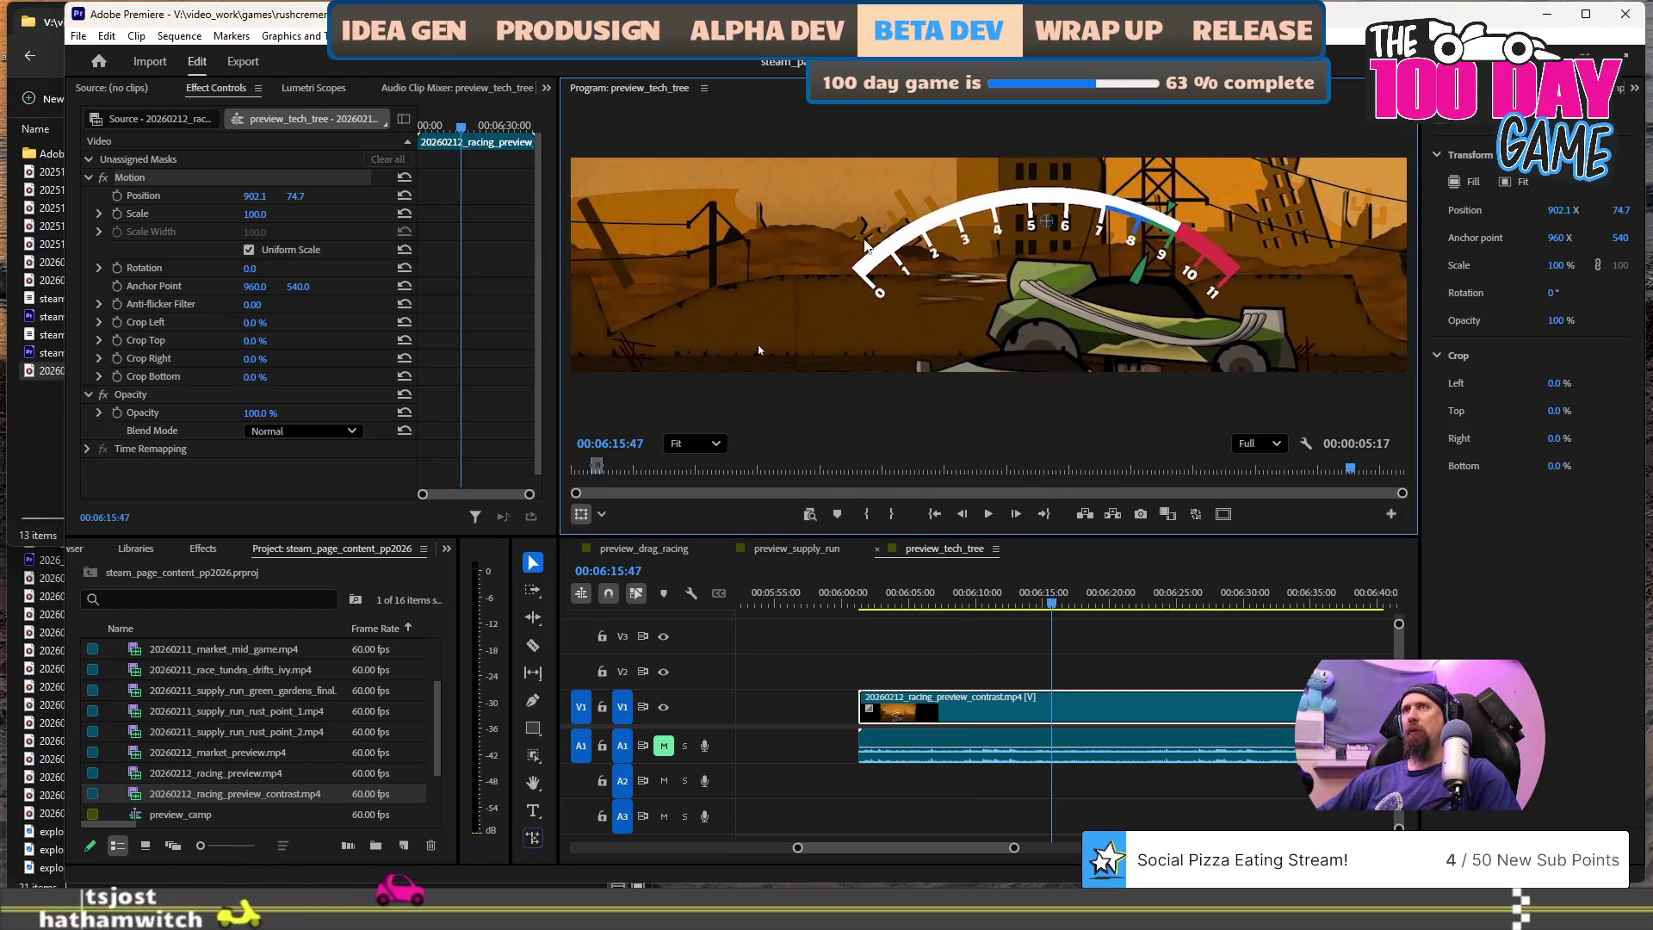
key("ctrl+z")
- At 50% monitor zoom, scale the contrast clip to 81.9 and move it to 786.2, 54.7
left_click(695, 443)
left_click(704, 503)
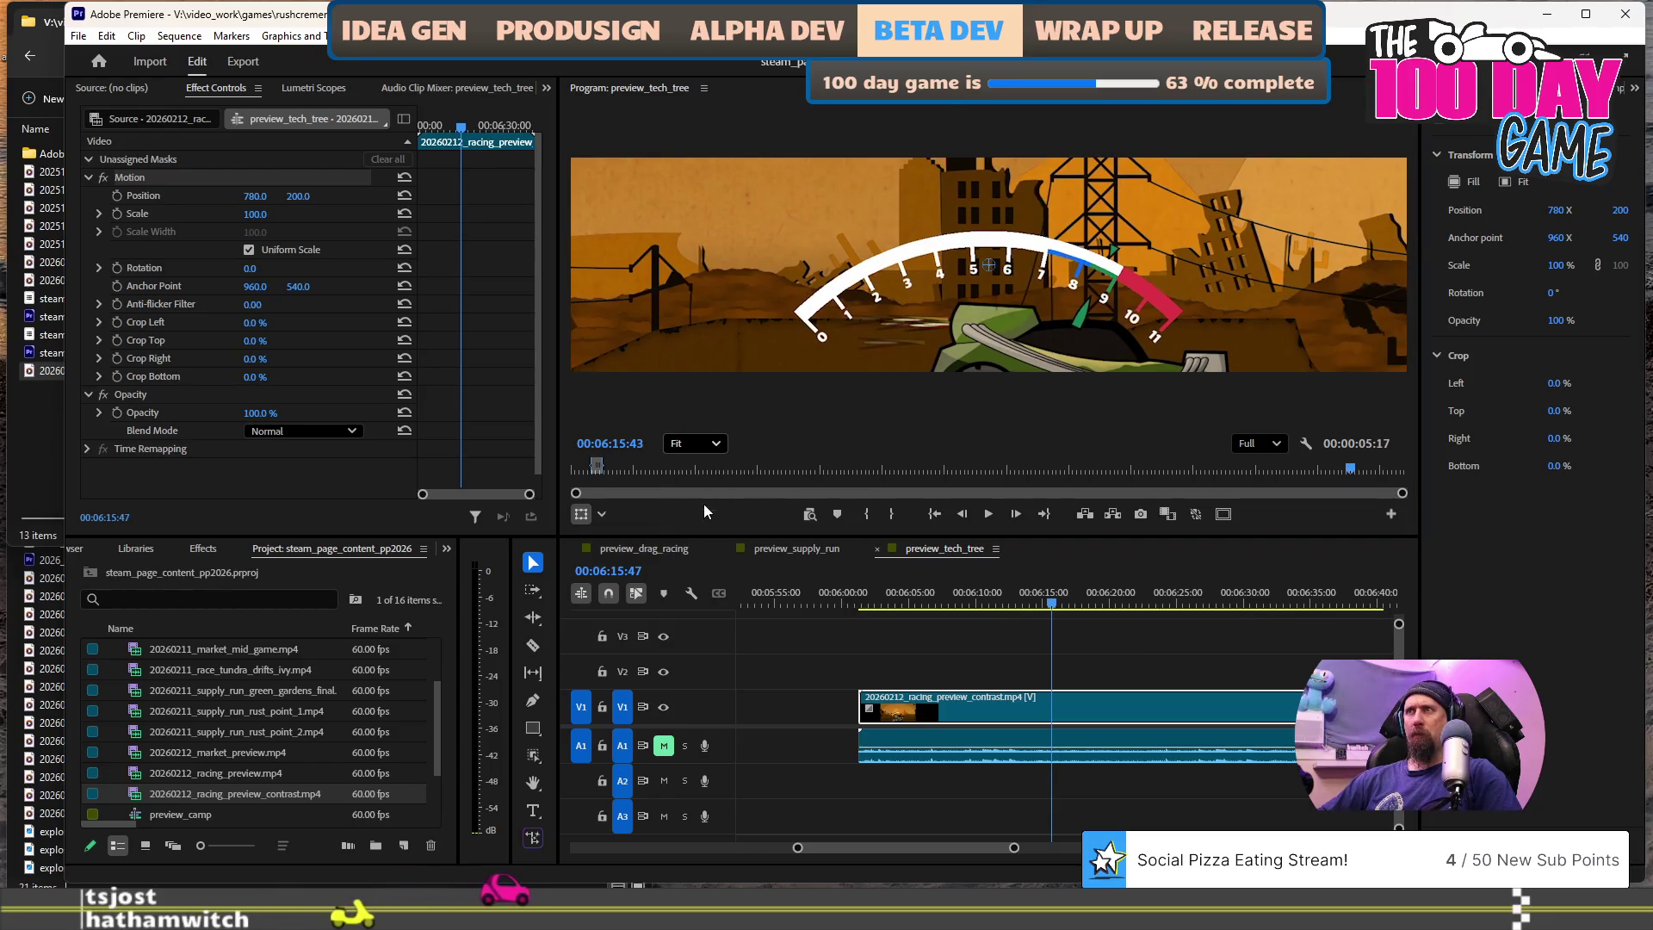
left_click(704, 443)
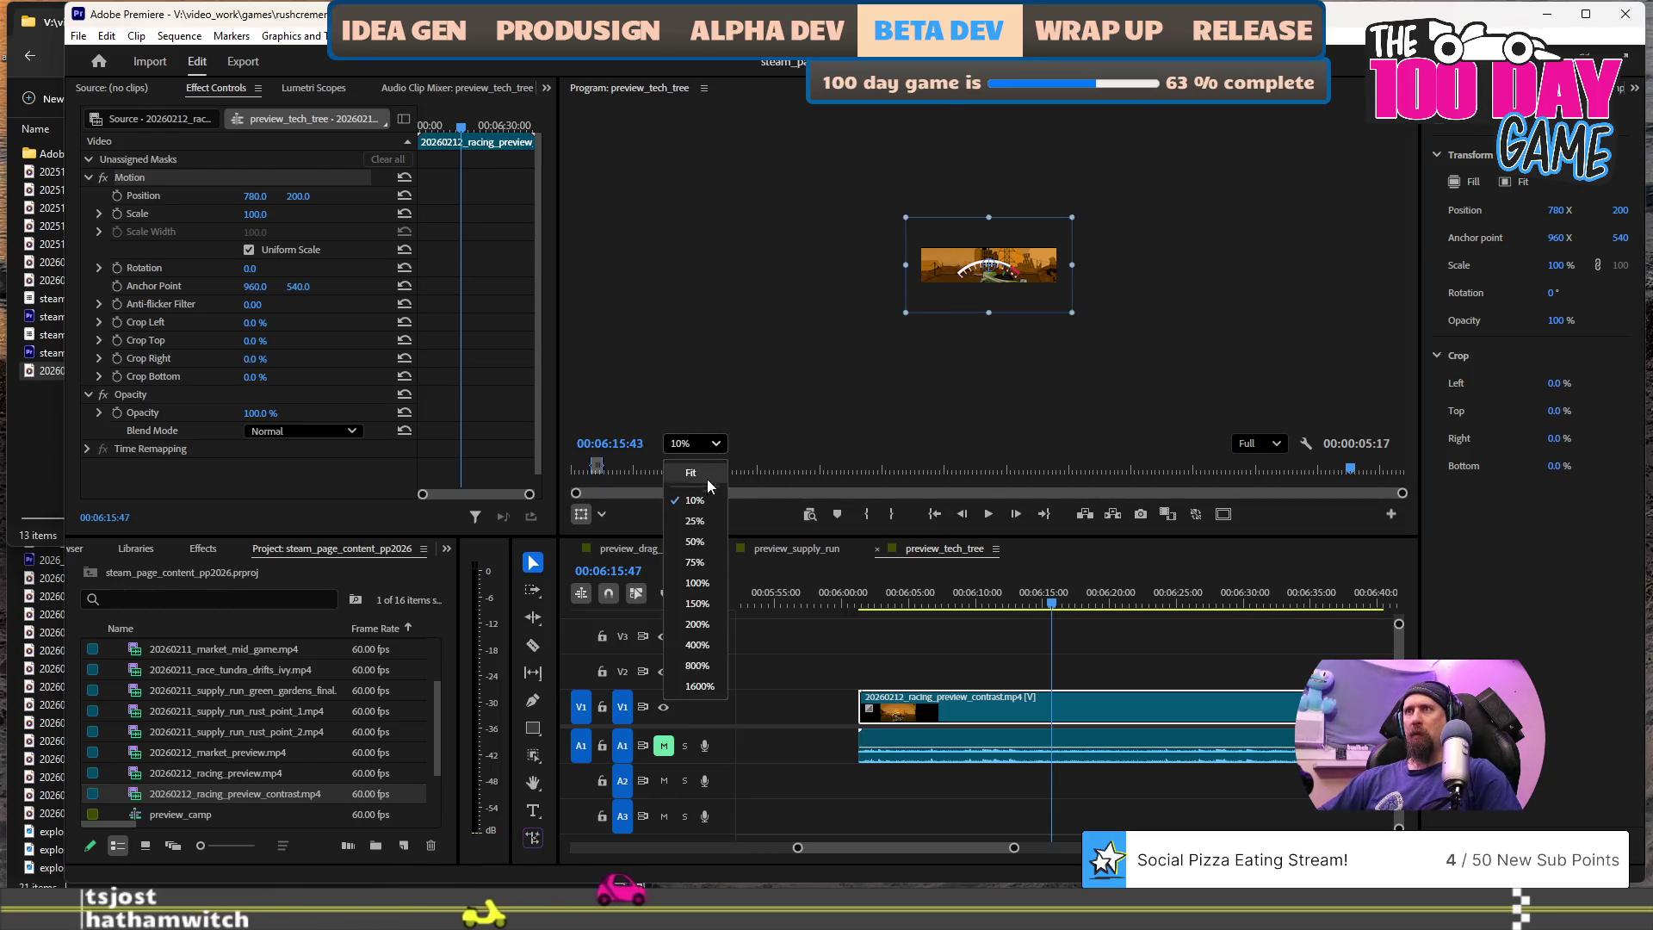
left_click(695, 540)
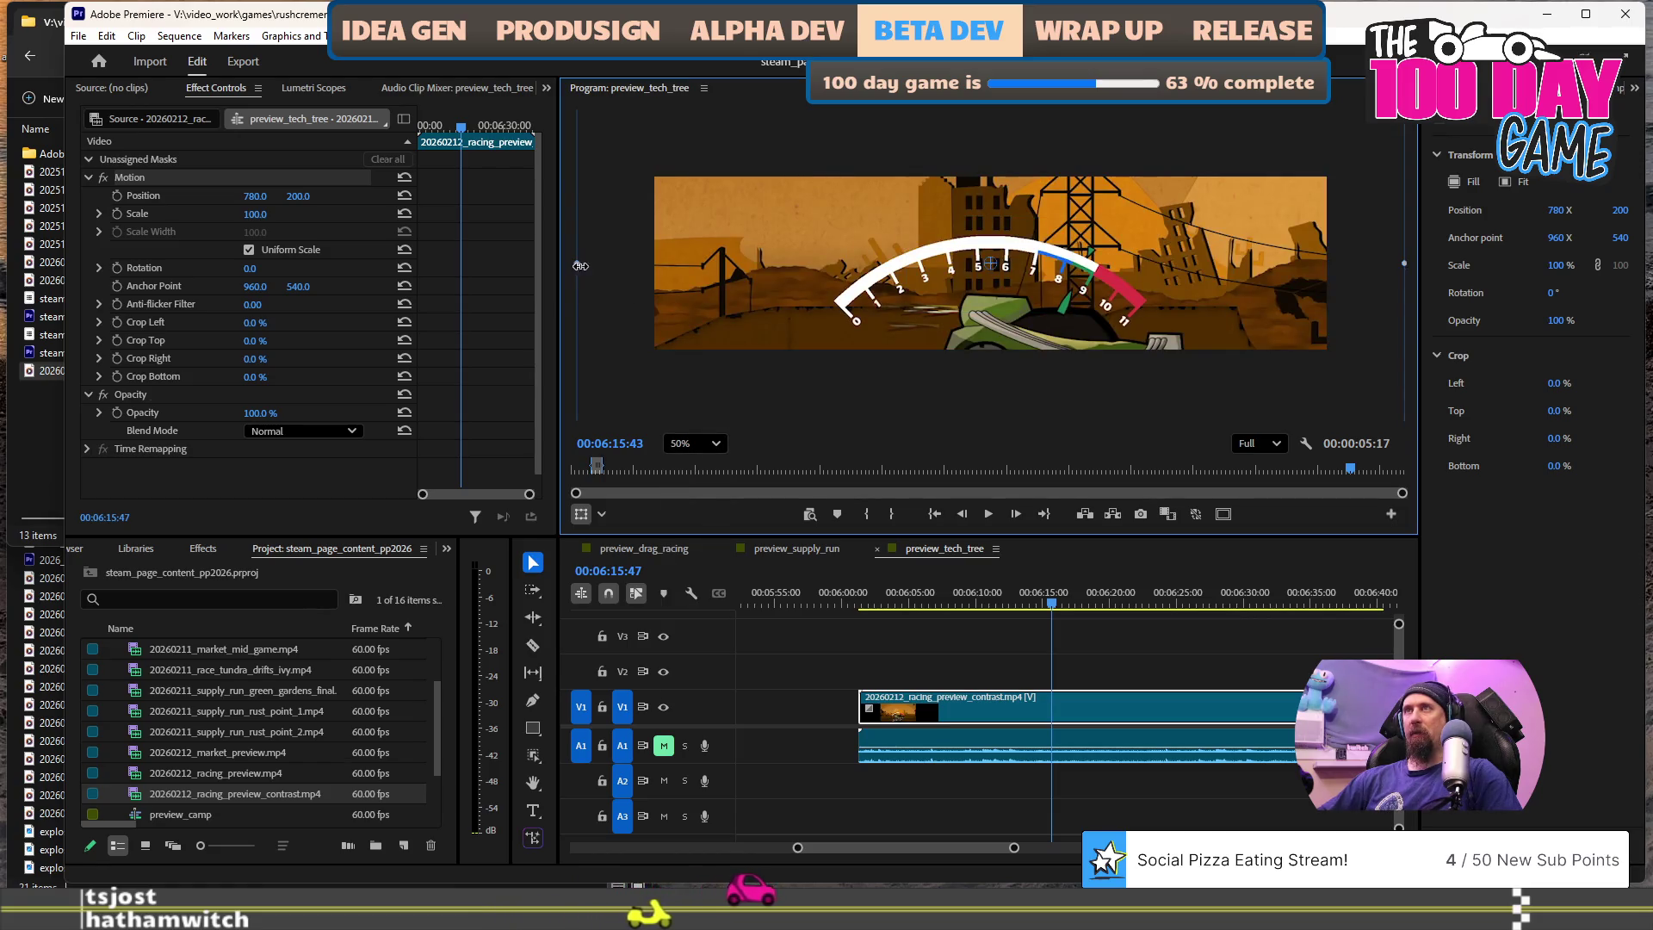
mouse_move(580, 266)
left_mouse_down()
mouse_move(723, 271)
mouse_move(632, 272)
mouse_move(654, 273)
left_mouse_up()
left_click_drag(800, 348, 804, 286)
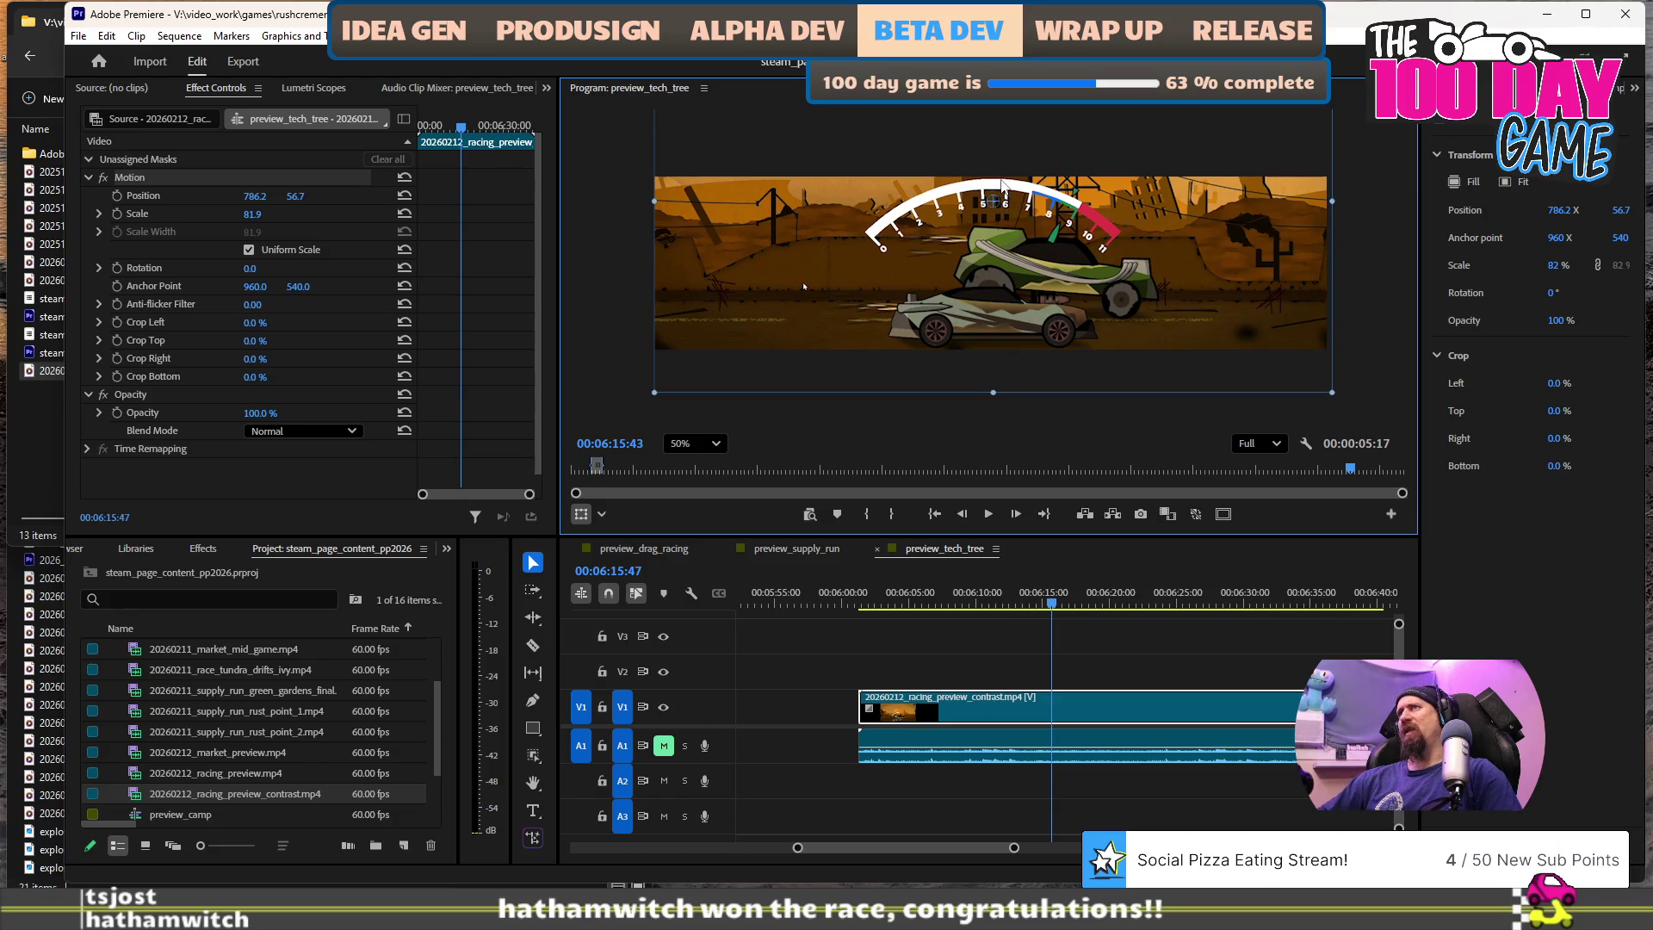
left_click_drag(976, 307, 982, 305)
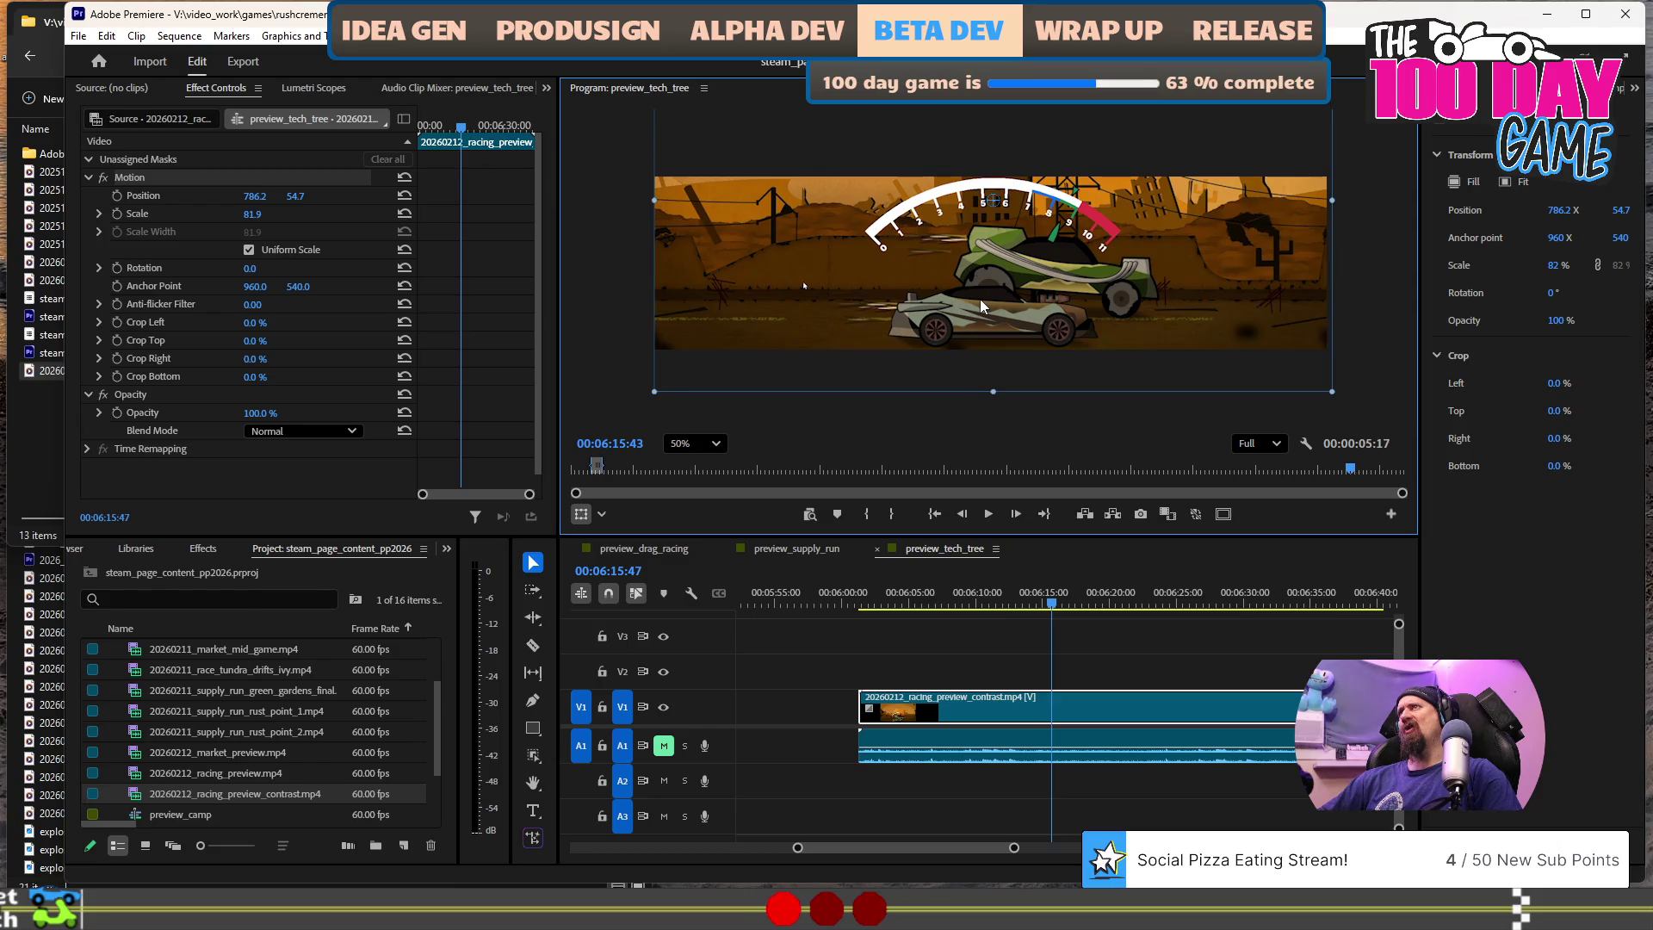
left_click(843, 600)
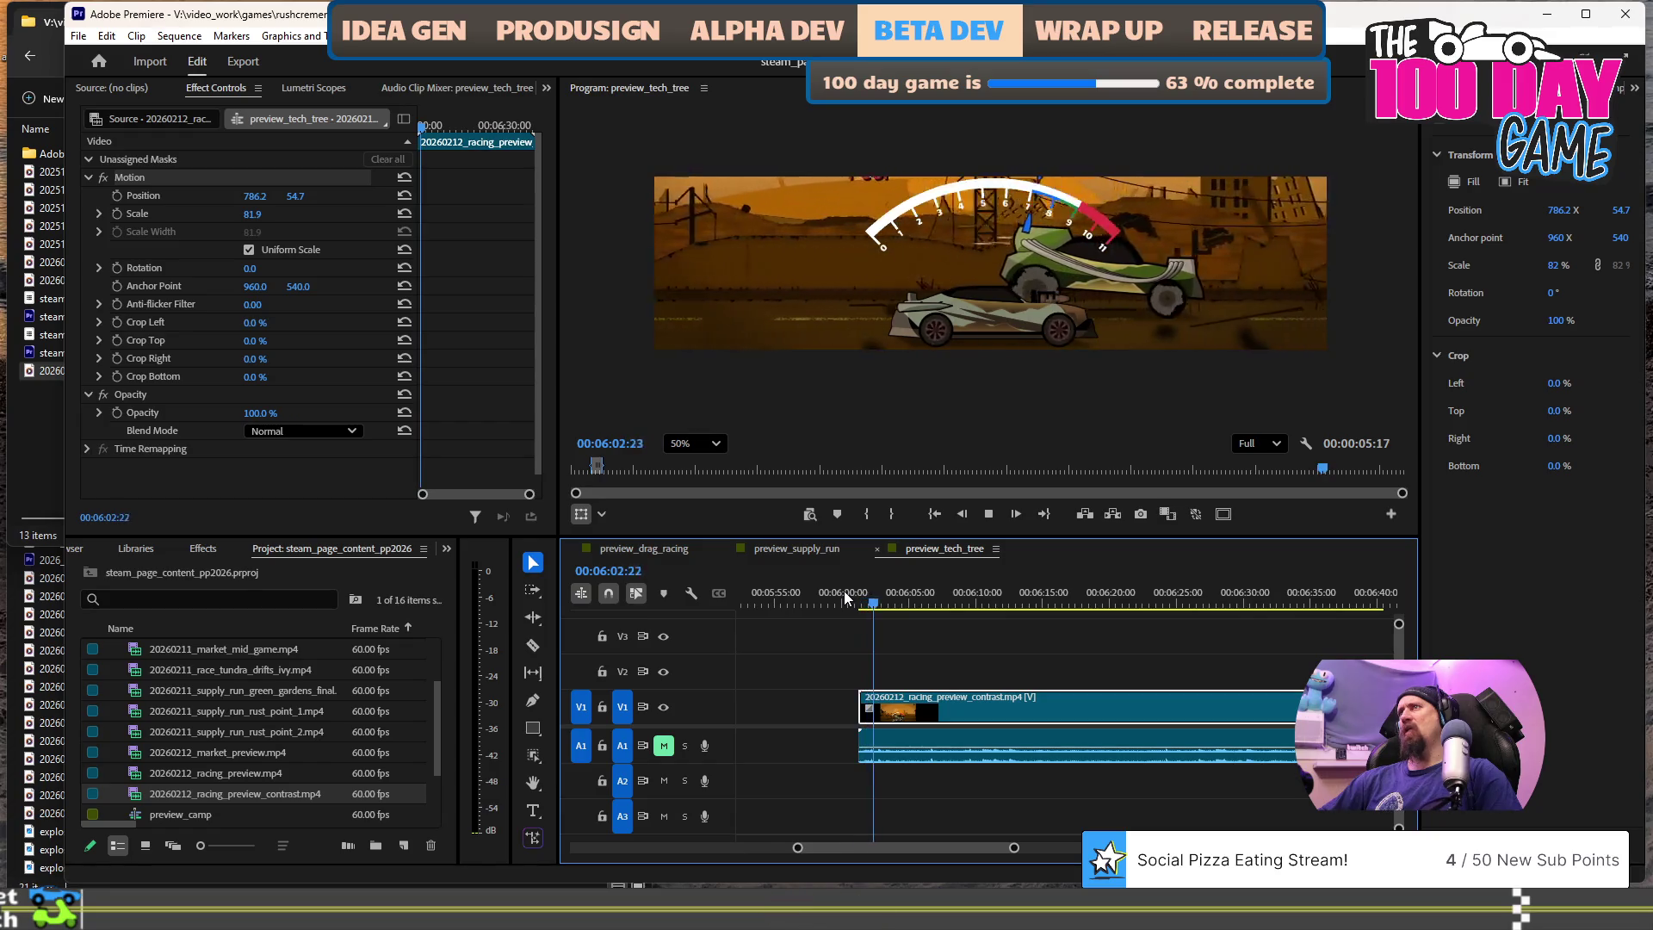
- Play through the race and trim the contrast clip's end at the results screen
left_click(1131, 602)
key("space")
scroll(1009, 629, "down", 5)
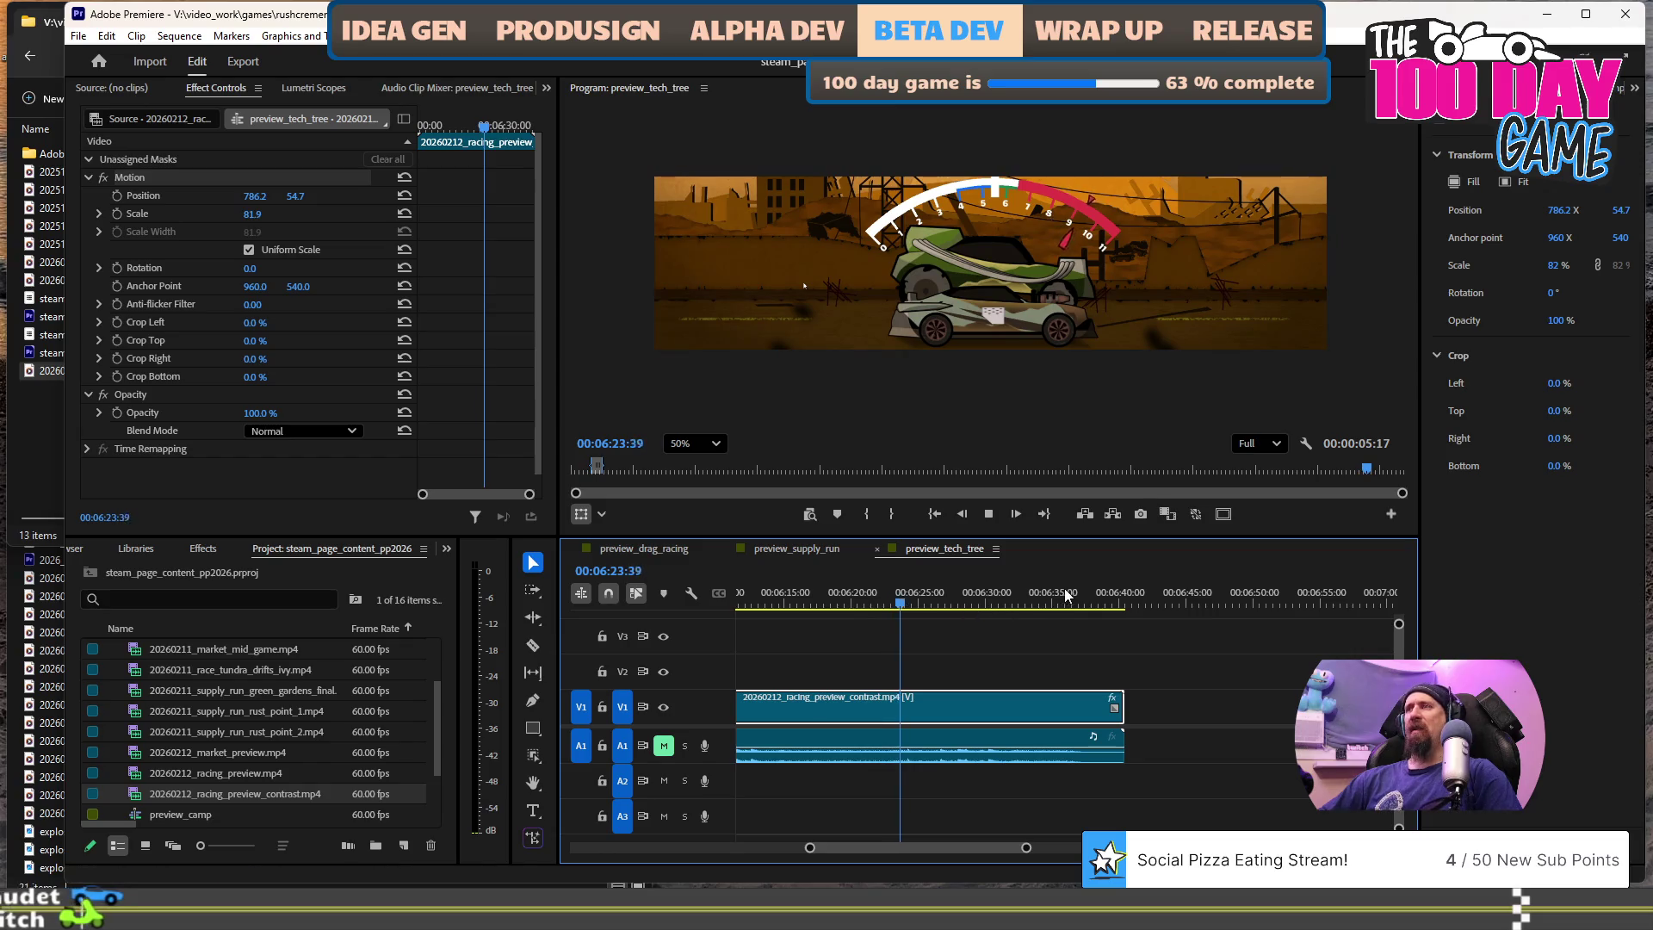
left_click(1049, 600)
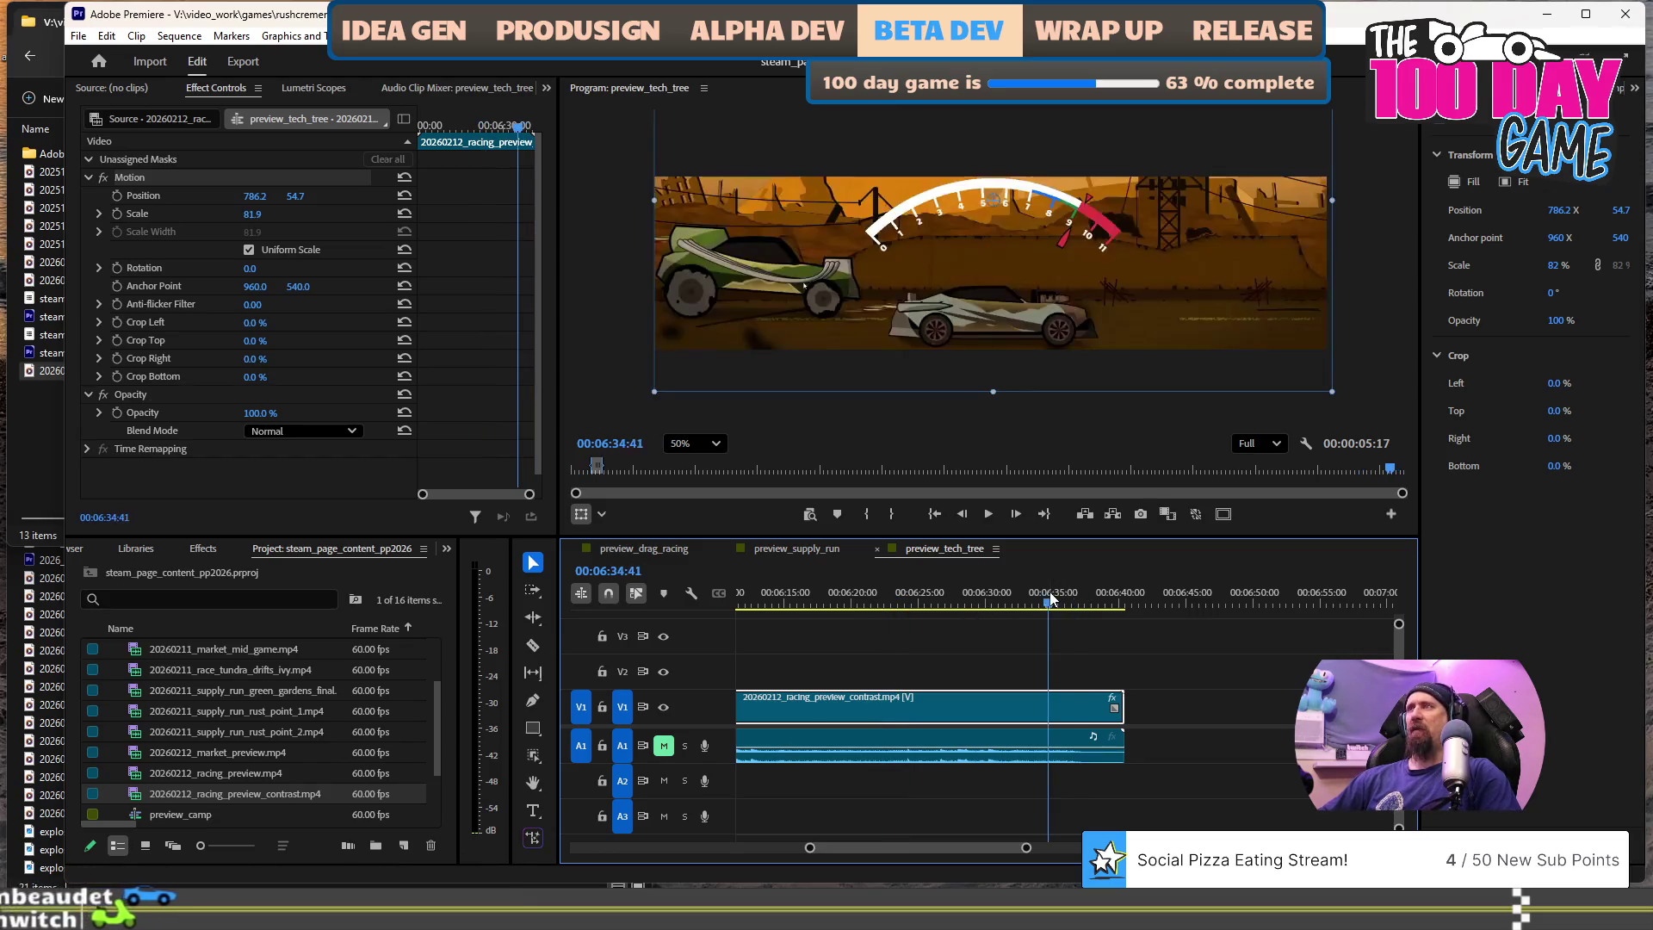
left_click(1053, 600)
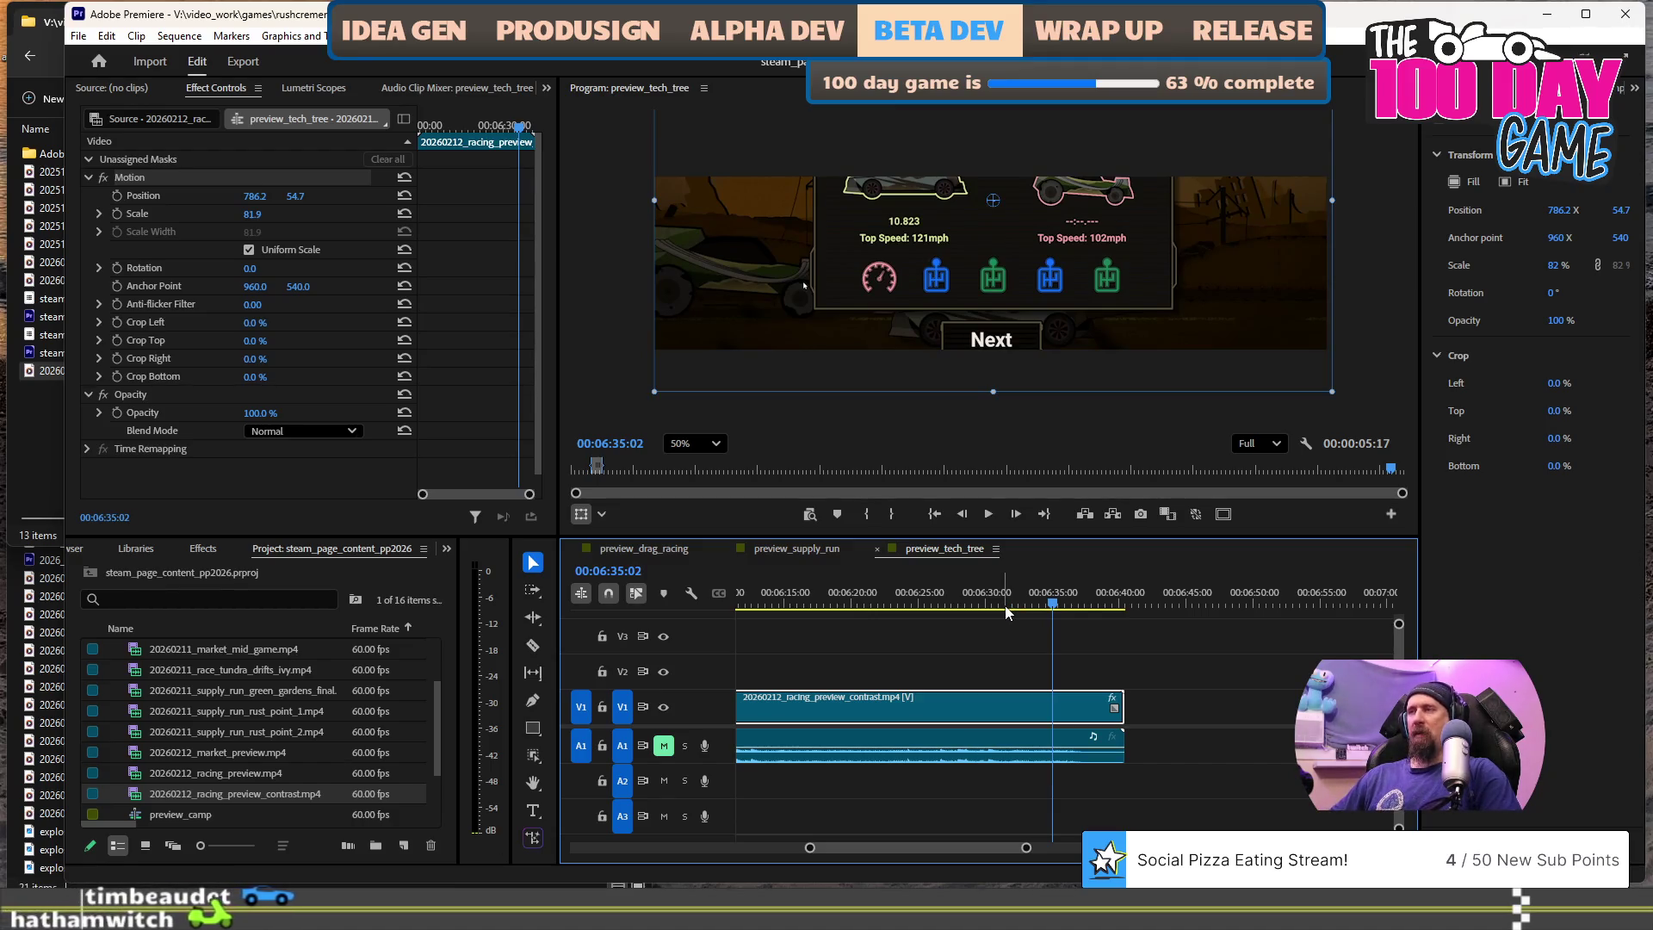
key("w")
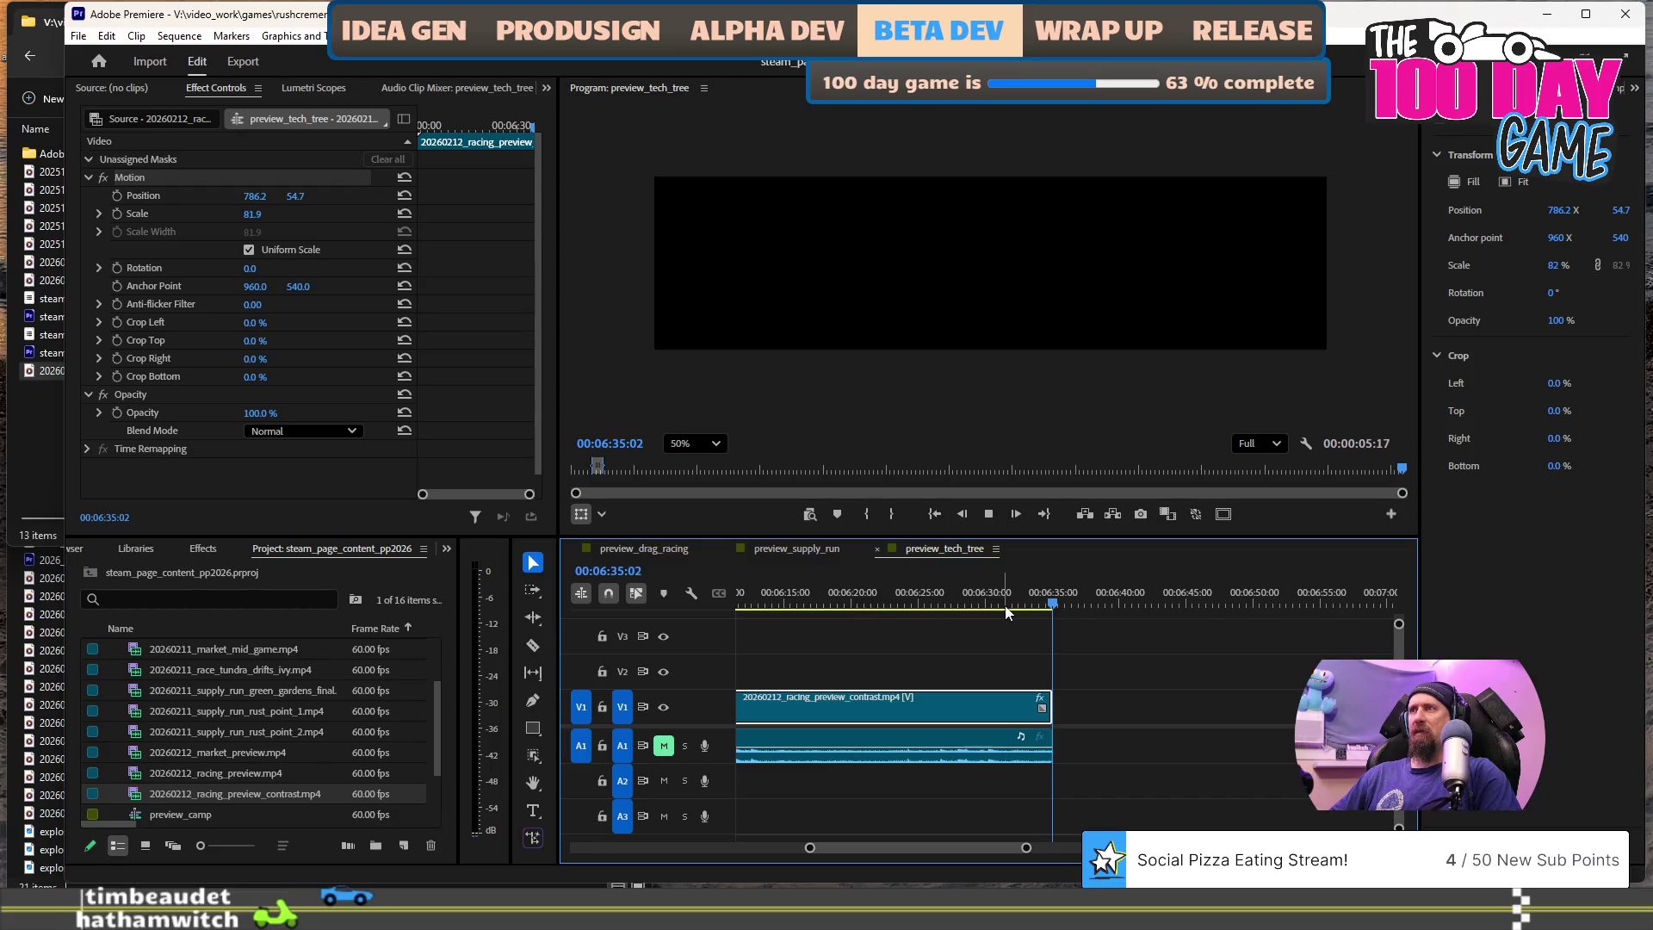
- Undo that trim, then replay and park the playhead at 00:06:07:42
key("j")
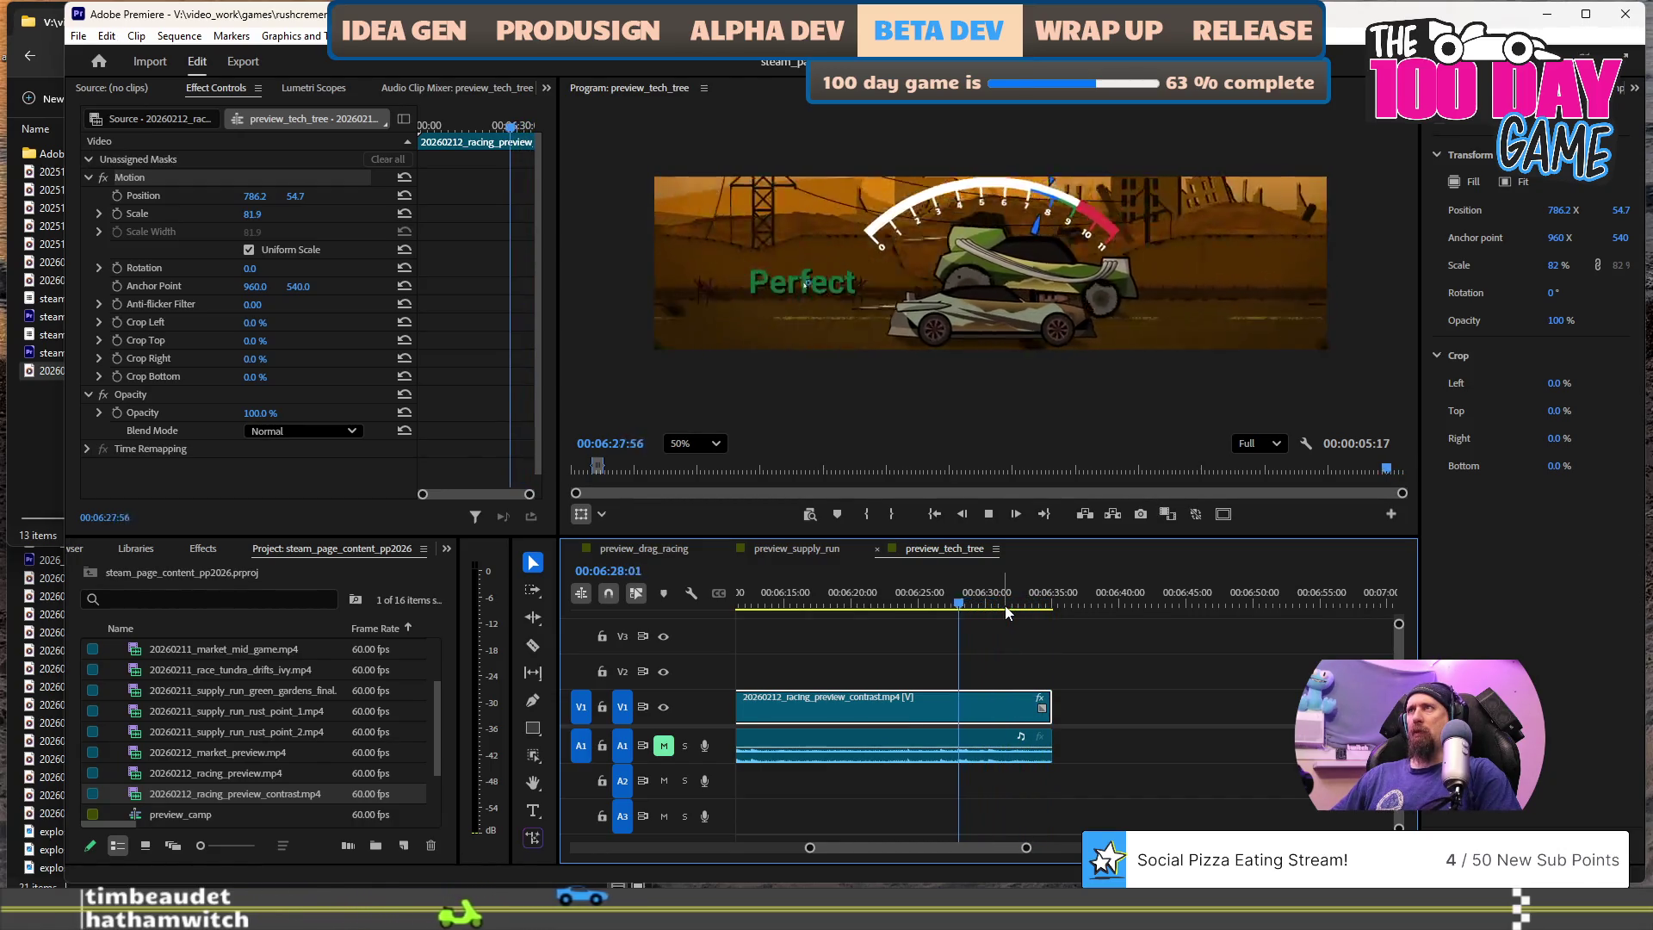
key("l")
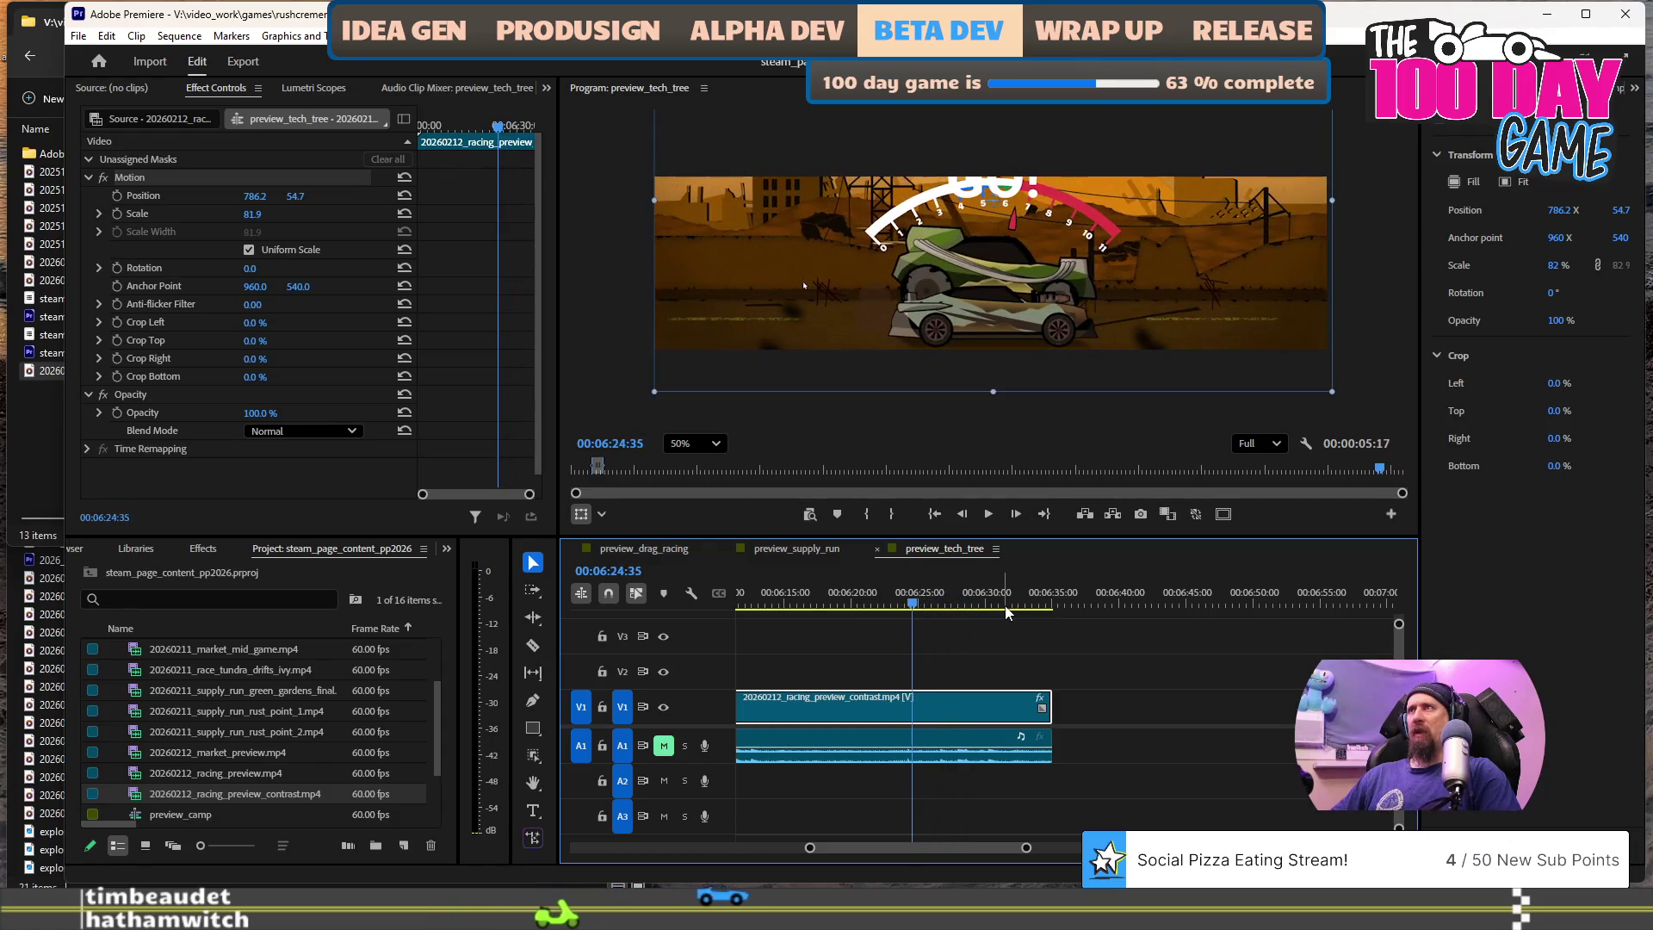
key("k")
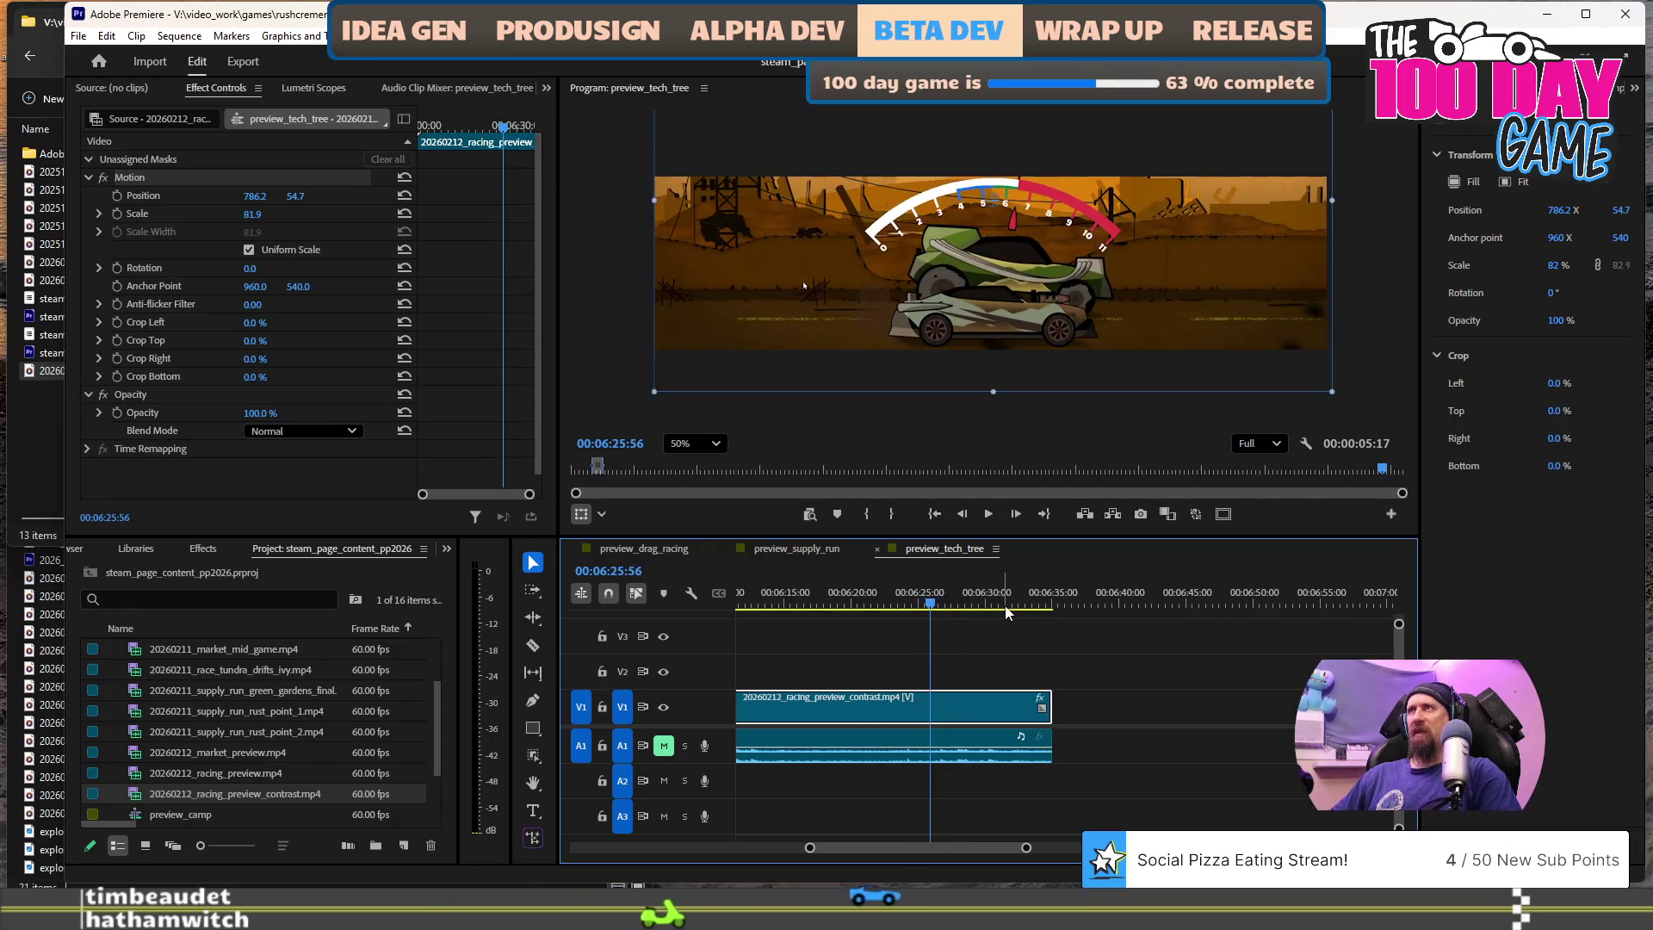
key("ctrl+z")
key("l")
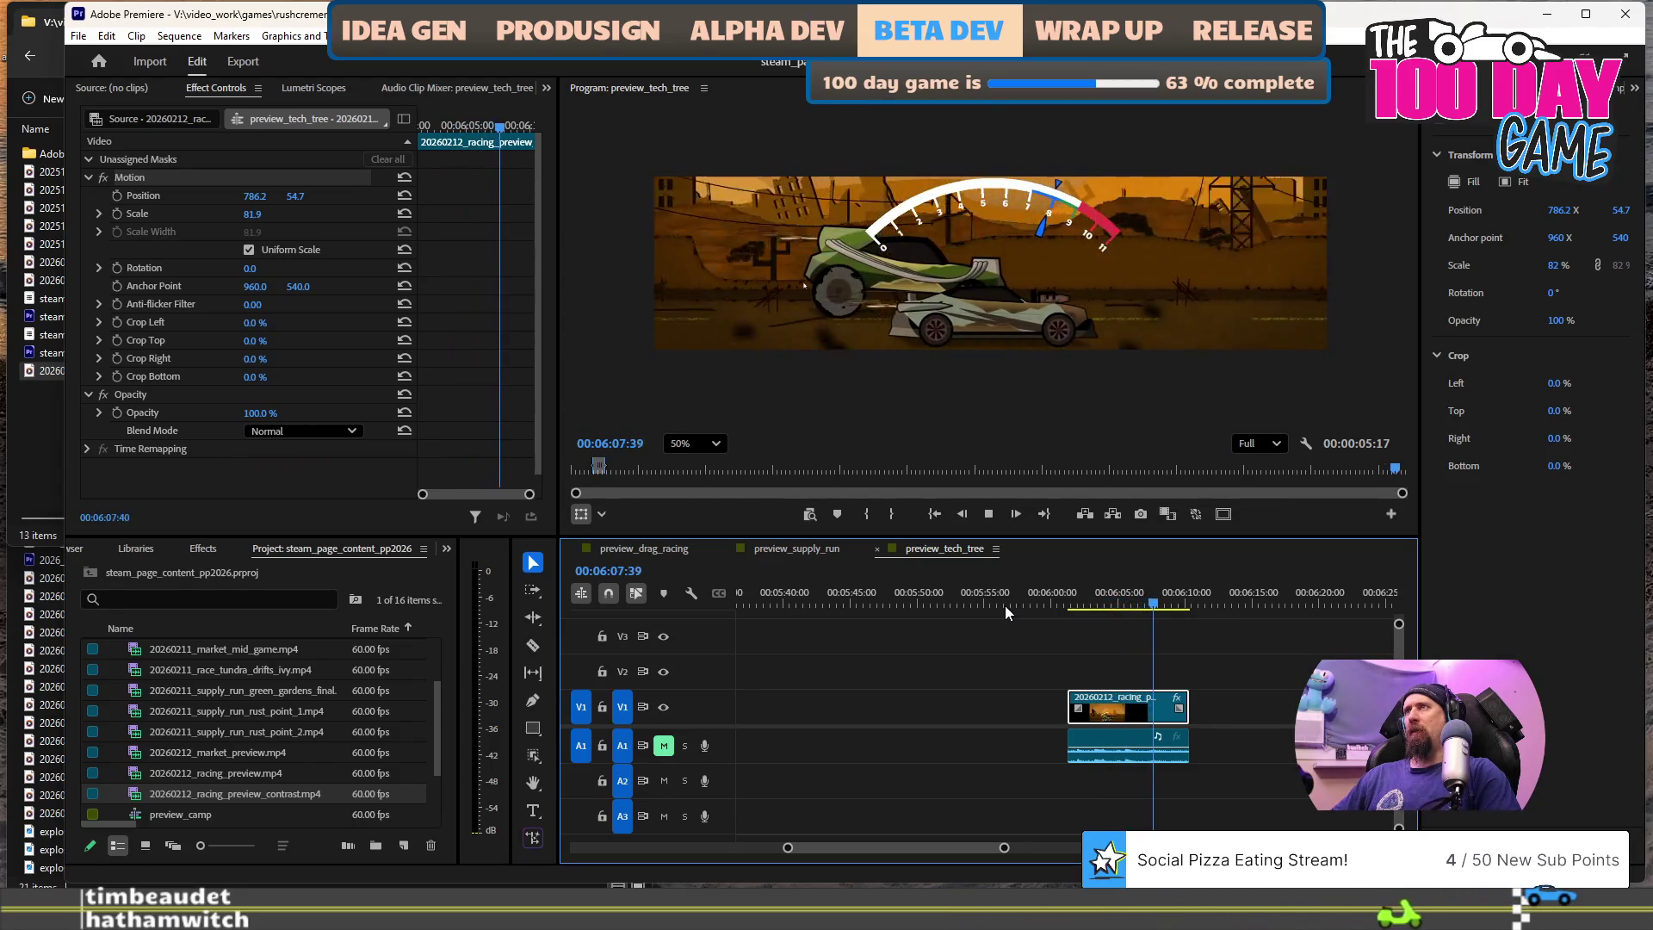
key("space")
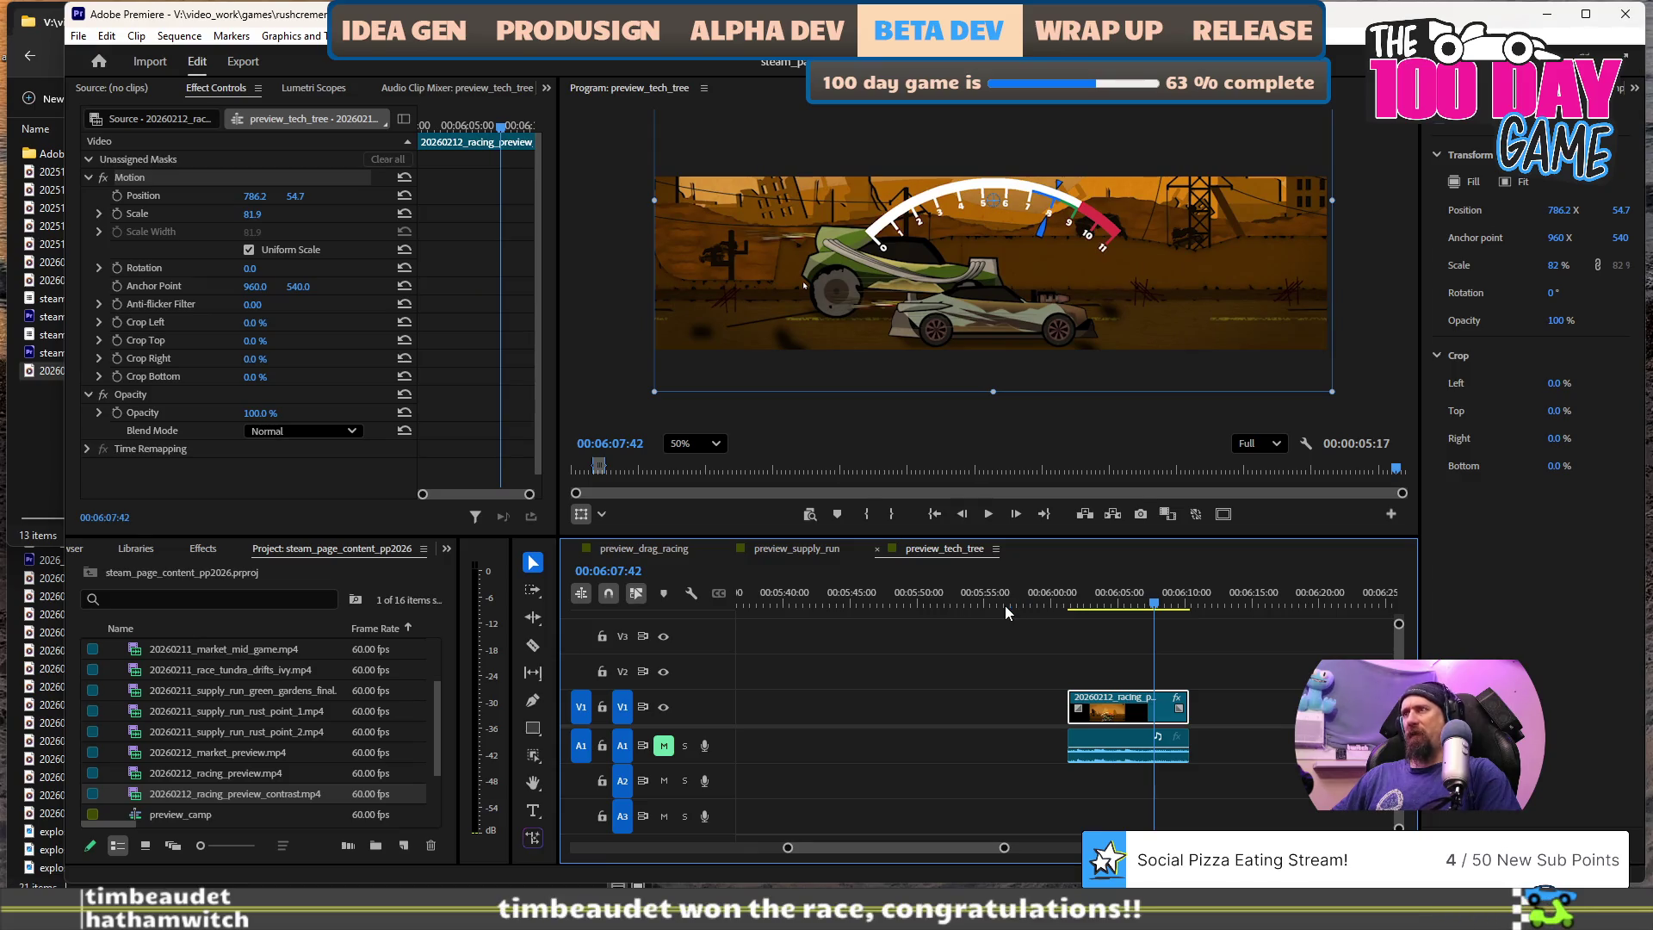
- Trim the clip's end to the playhead, crop 5% off its right side, and realign video with audio
key("w")
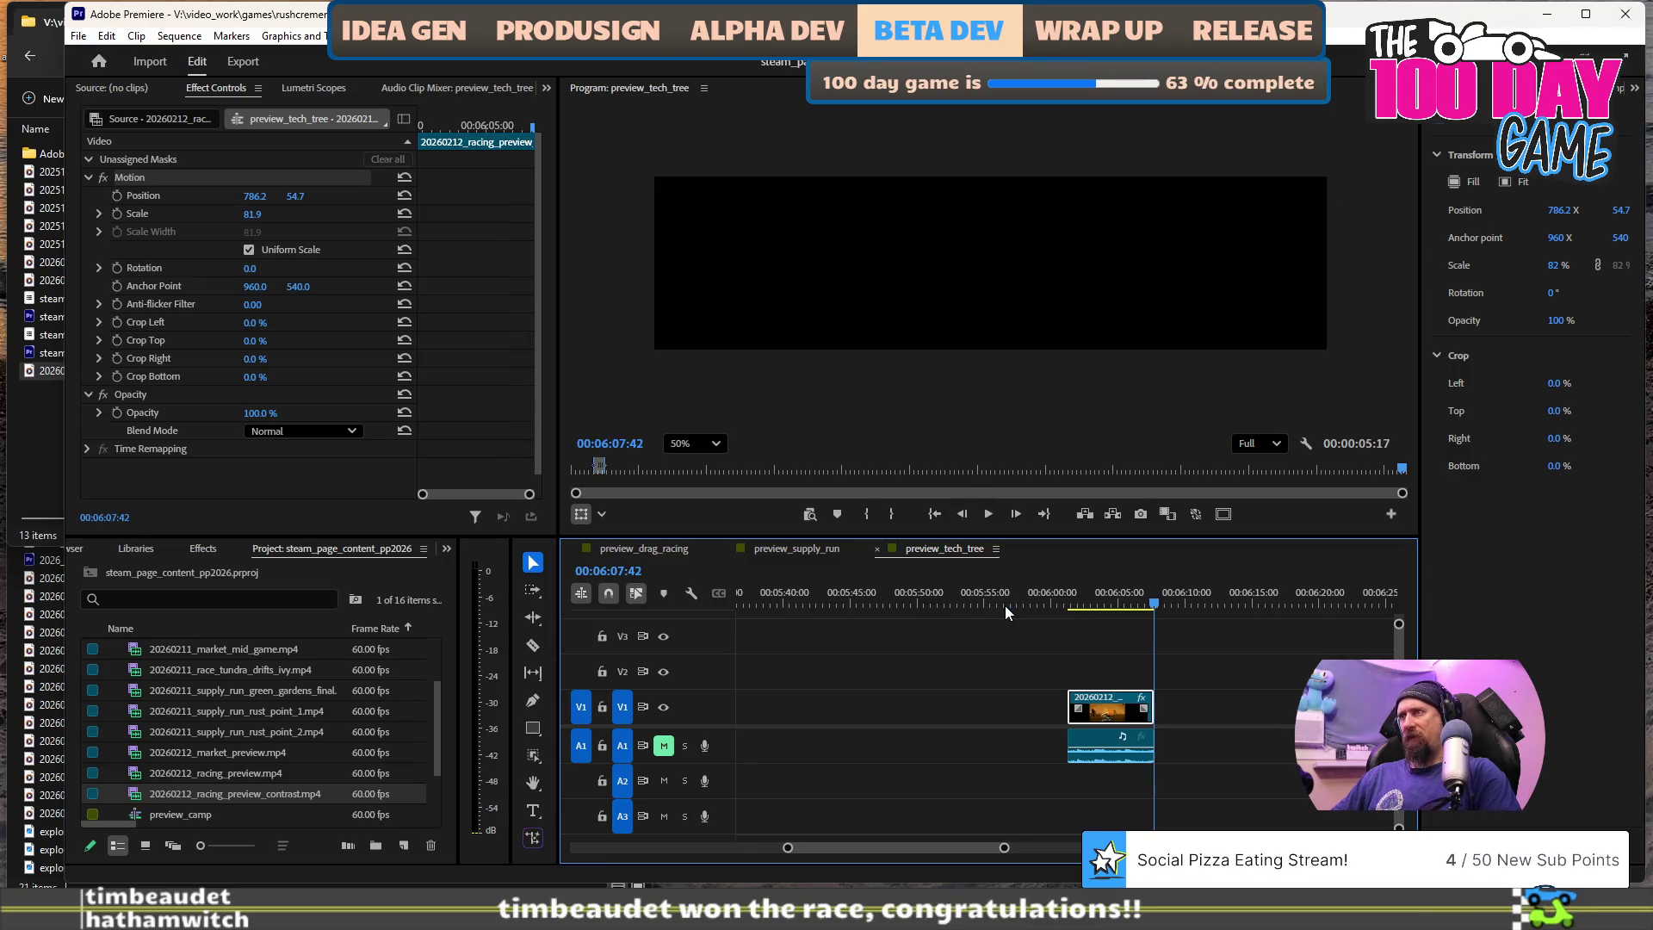
left_click_drag(1553, 439, 1563, 447)
scroll(1226, 662, "up", 2)
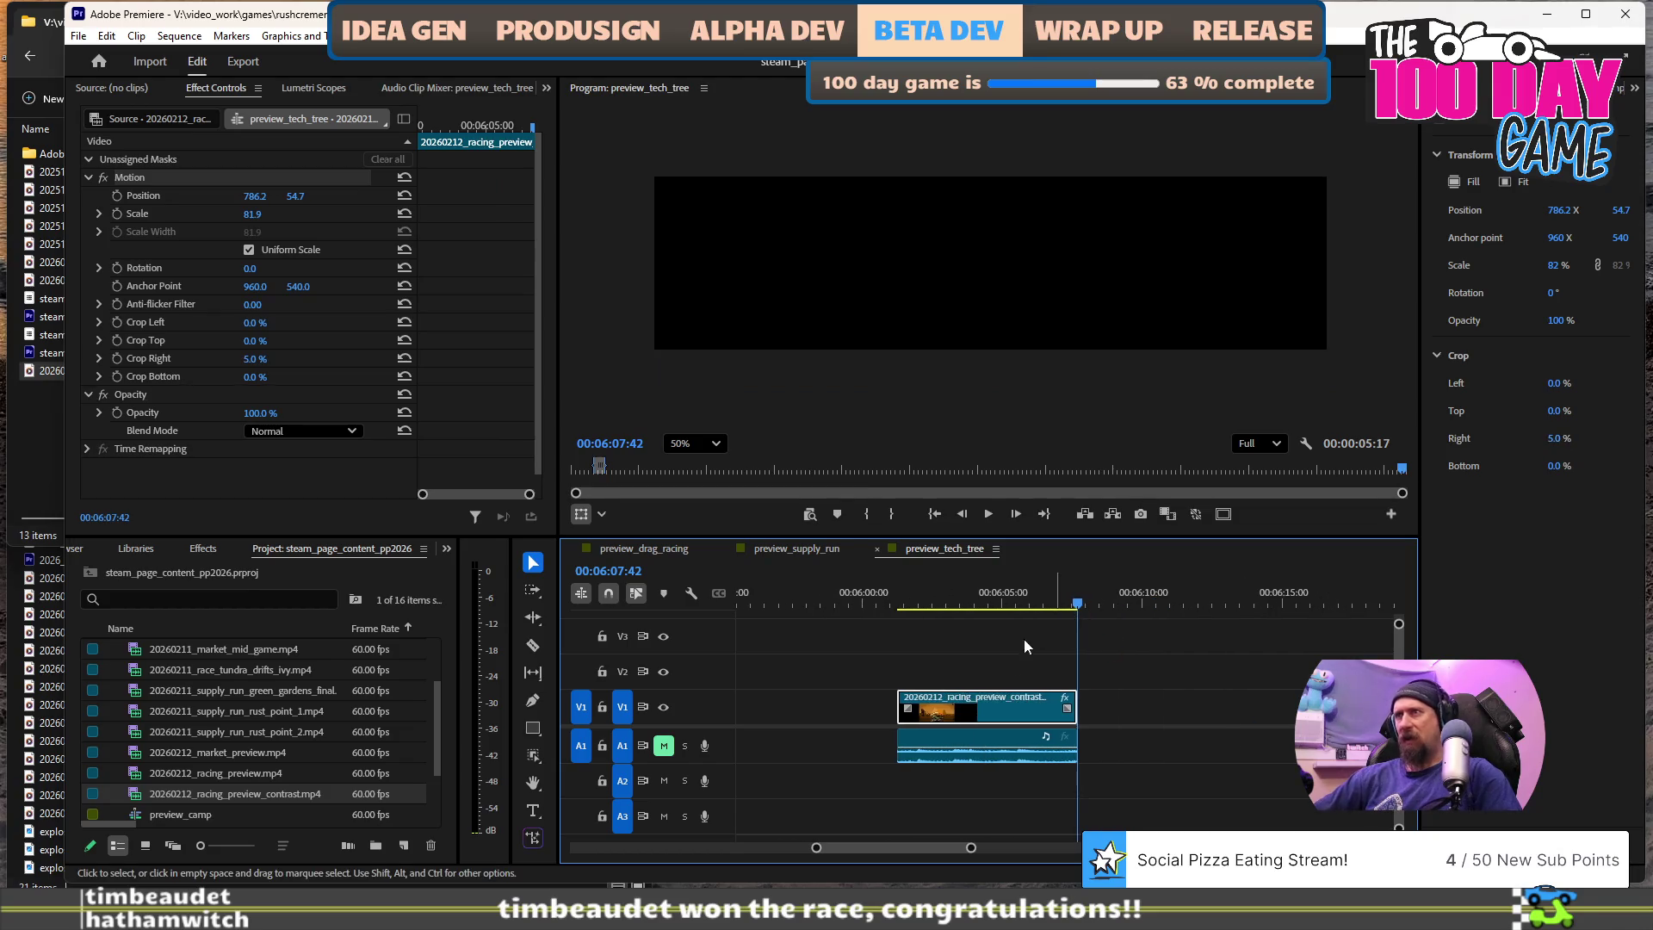
left_click_drag(974, 699, 958, 714)
left_click_drag(947, 711, 976, 690)
scroll(974, 727, "up", 2)
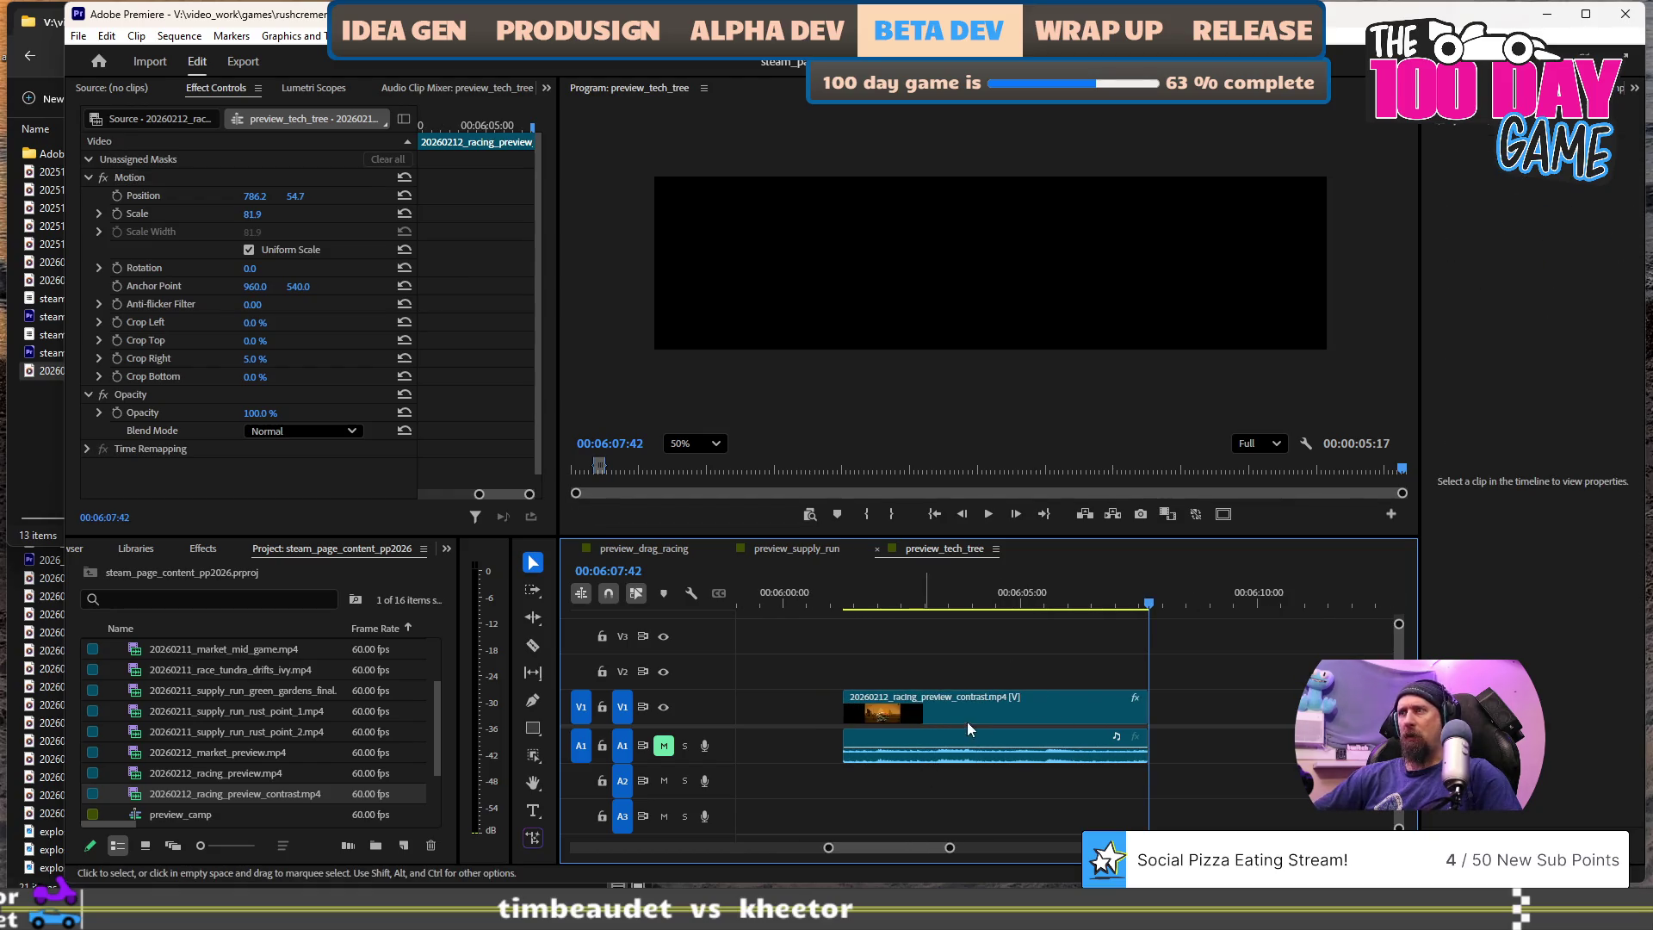
- Unlink the contrast clip's audio and video, snap the clips to the playhead, and play from the clip start
left_click(981, 749, "shift")
right_click(992, 752)
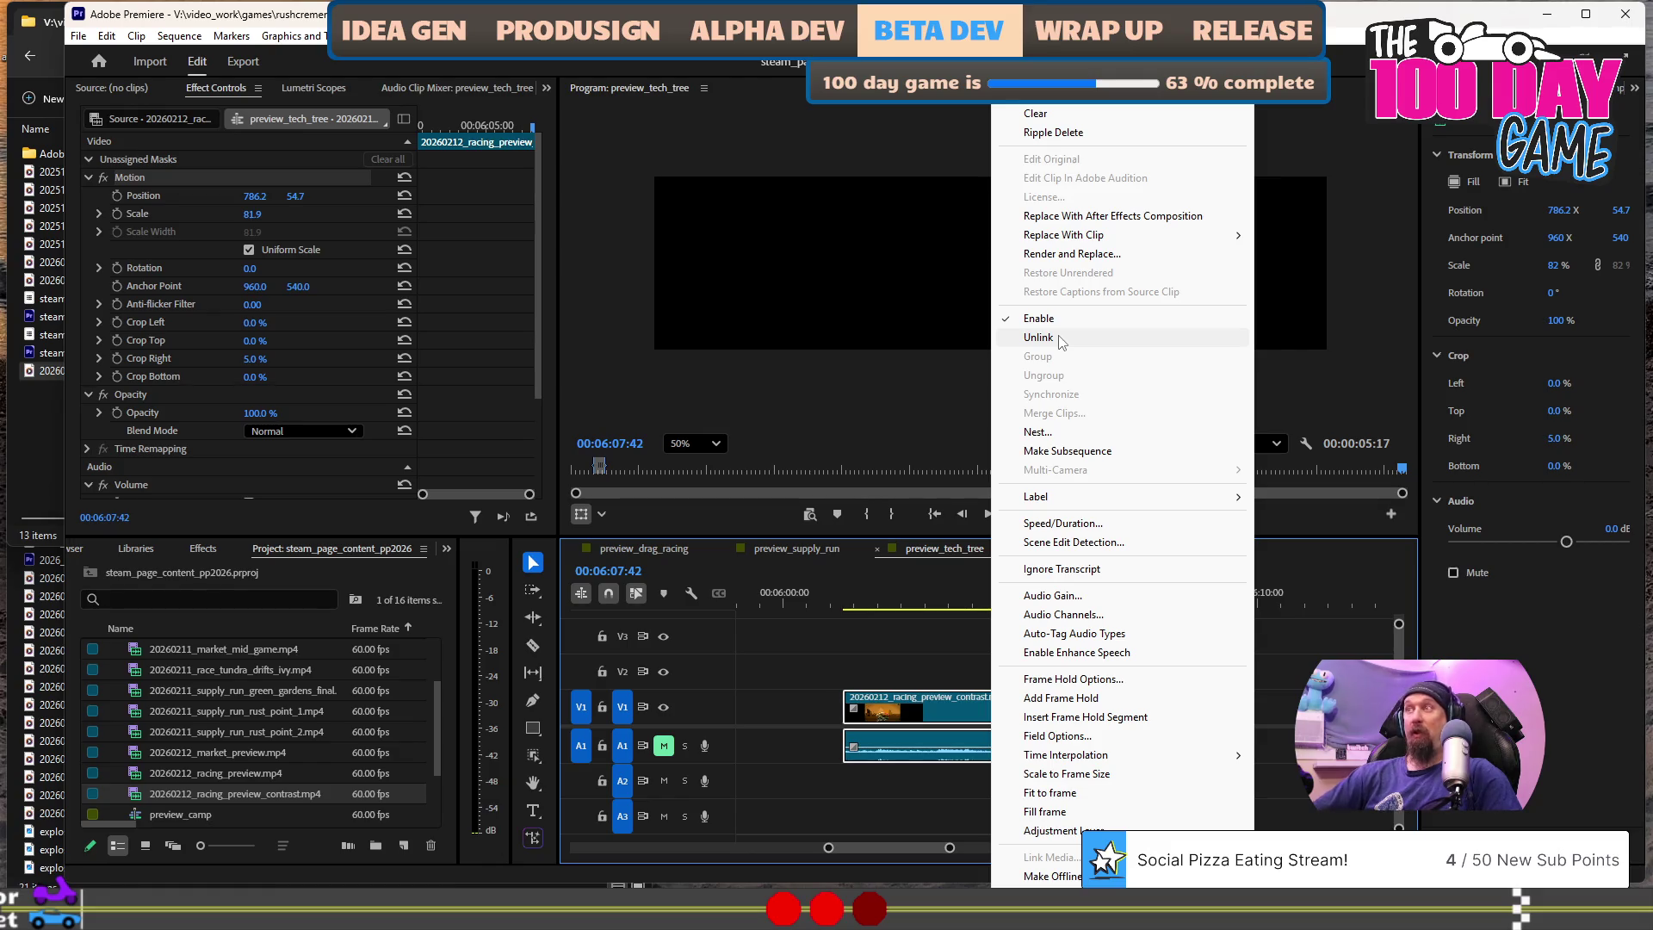
left_click(1060, 339)
left_click_drag(937, 706, 881, 701)
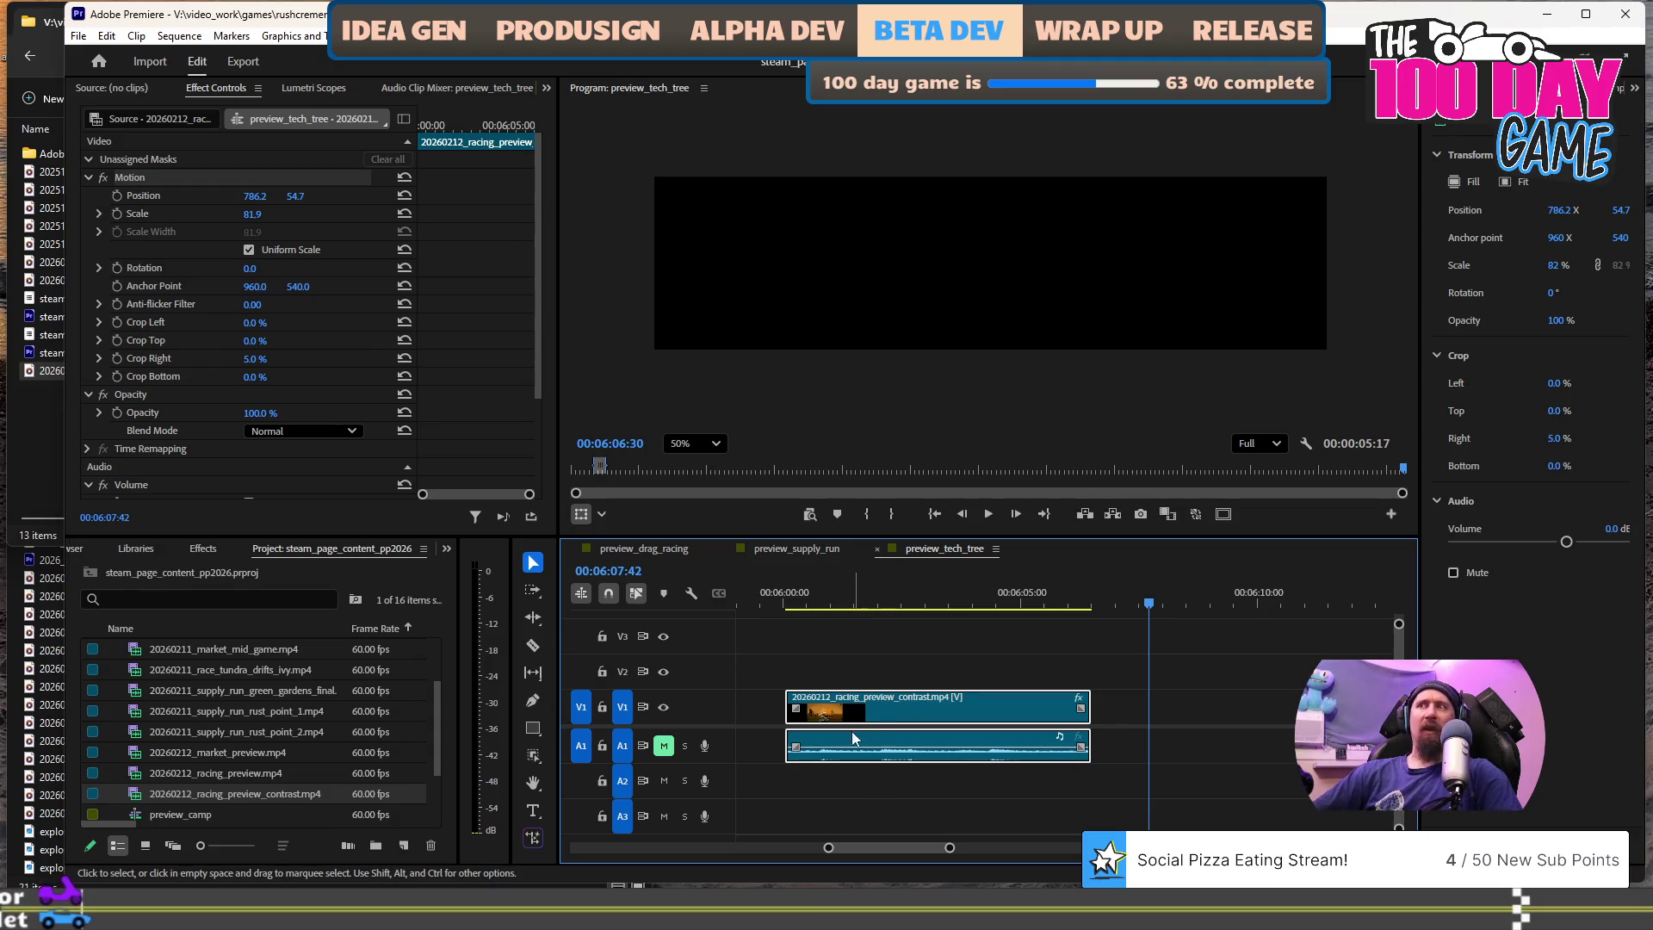
left_click(1234, 738)
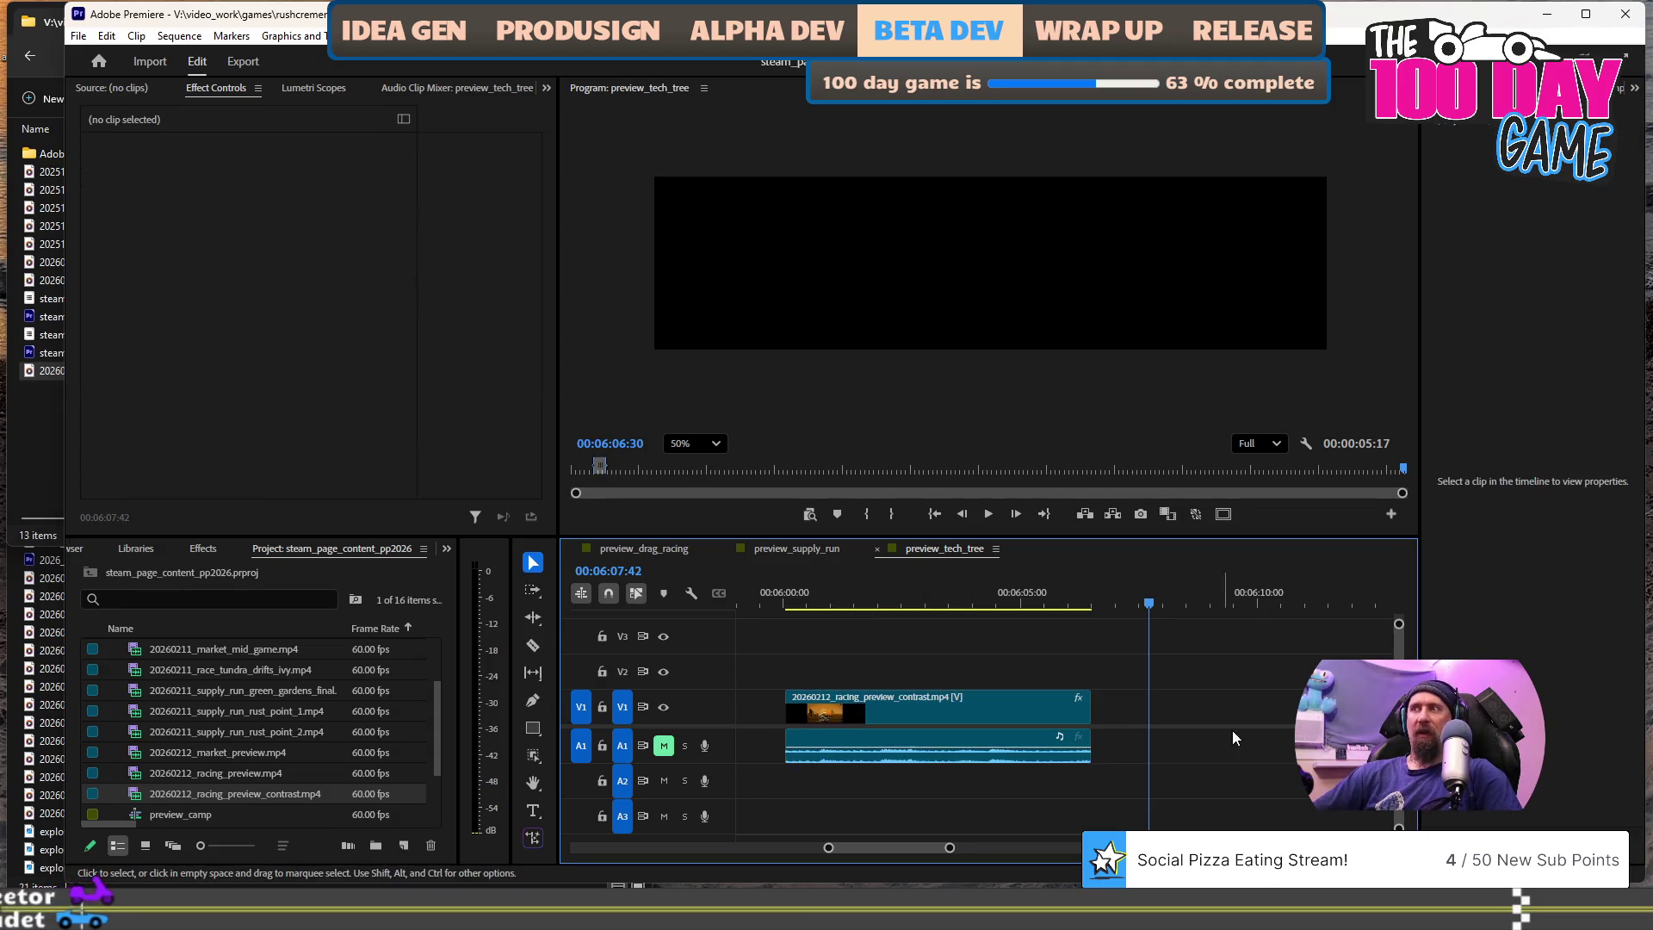
mouse_move(928, 703)
left_mouse_down()
mouse_move(866, 706)
mouse_move(978, 710)
mouse_move(911, 717)
left_mouse_up()
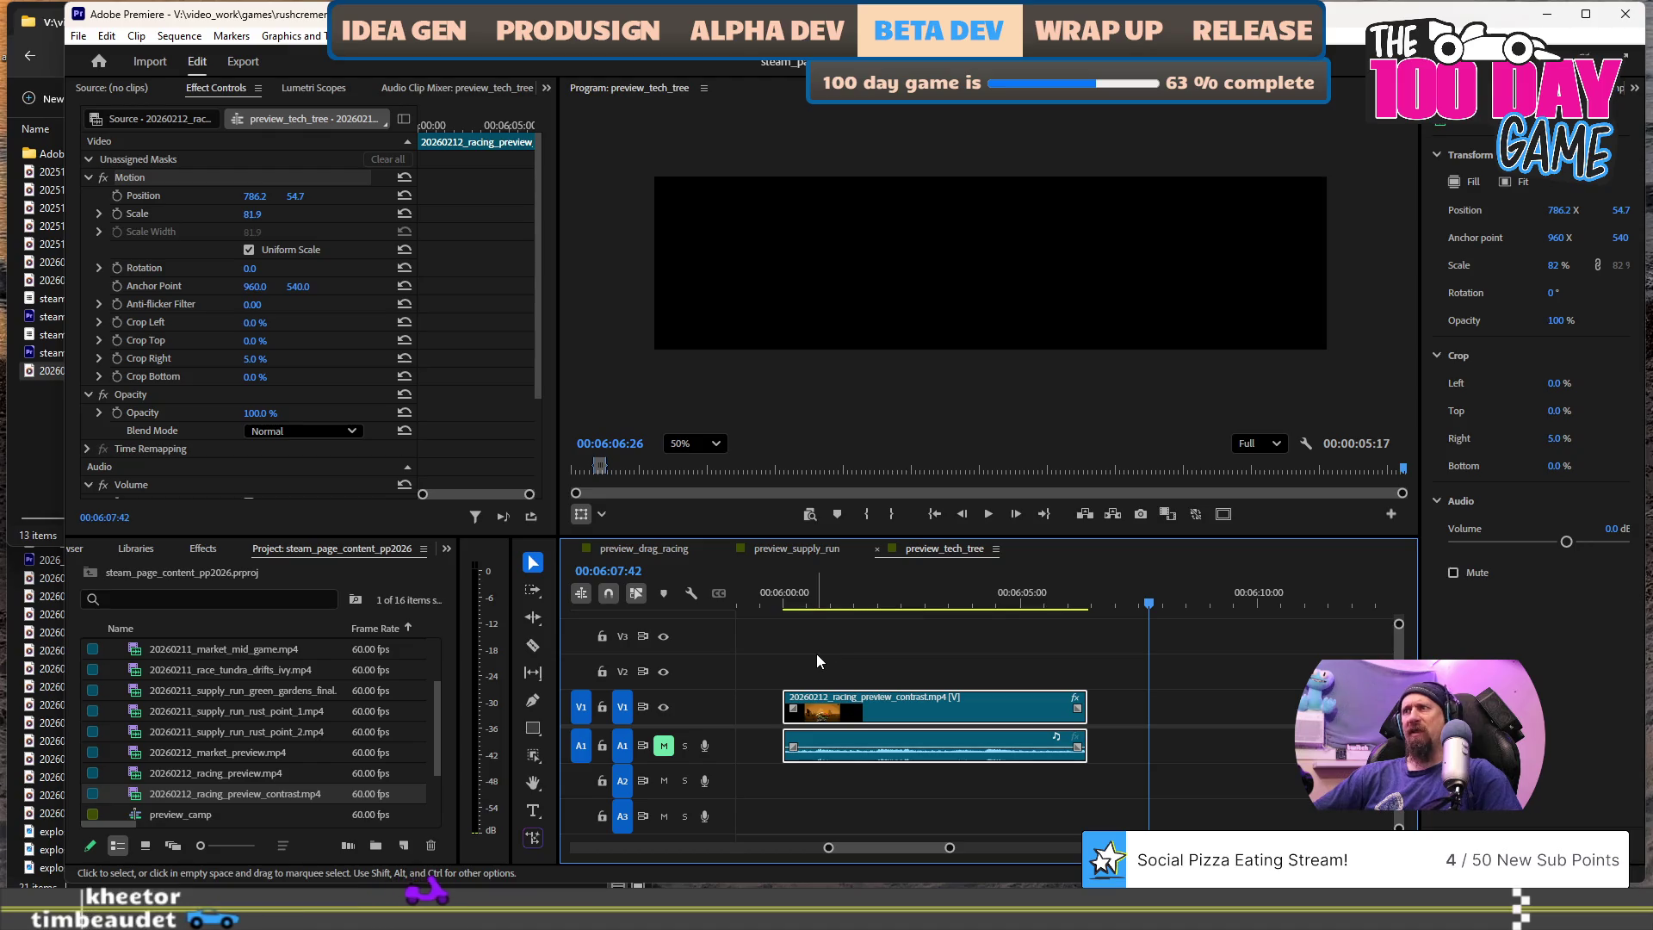
left_click(780, 603)
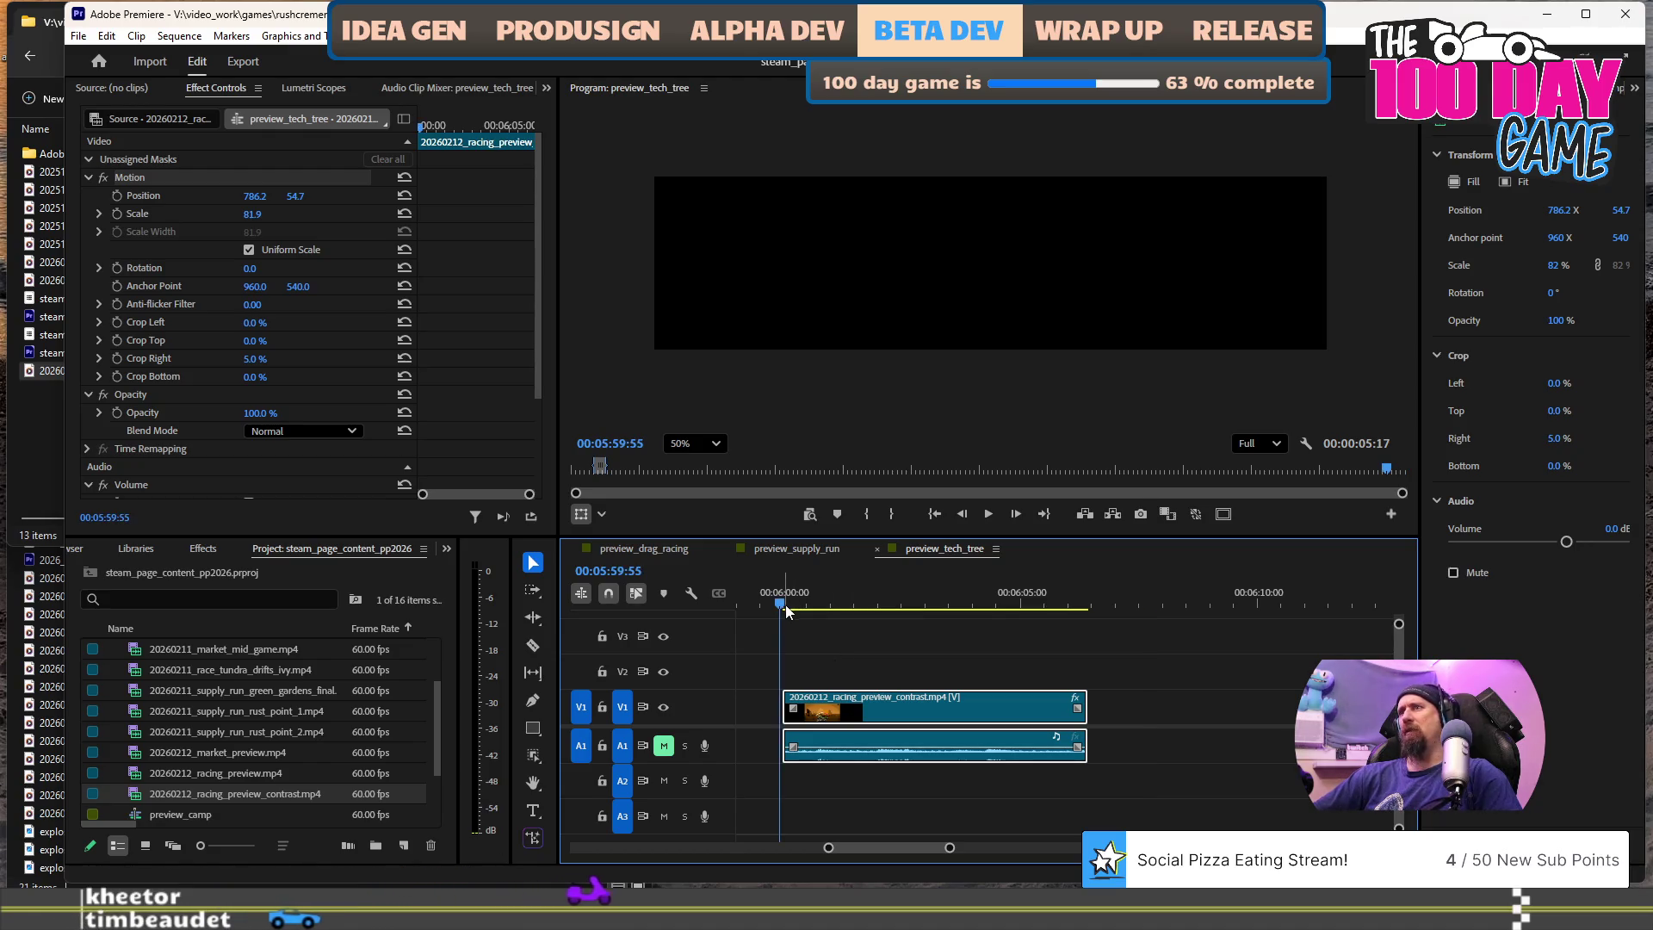
scroll(762, 701, "up", 2, "alt")
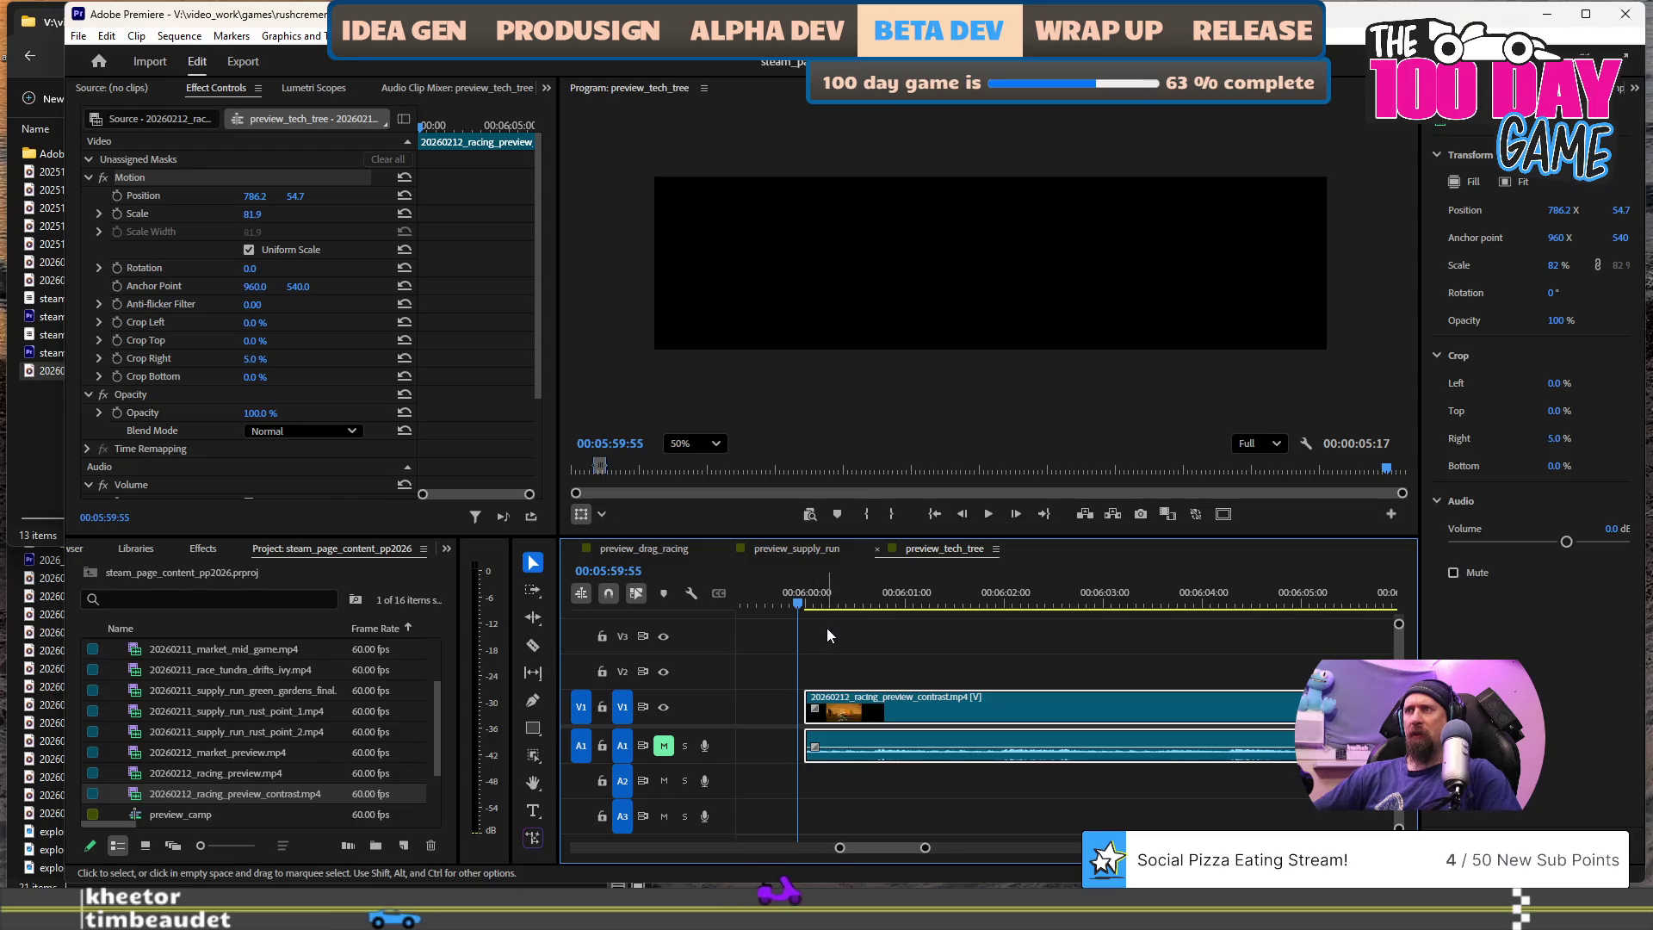
key("space")
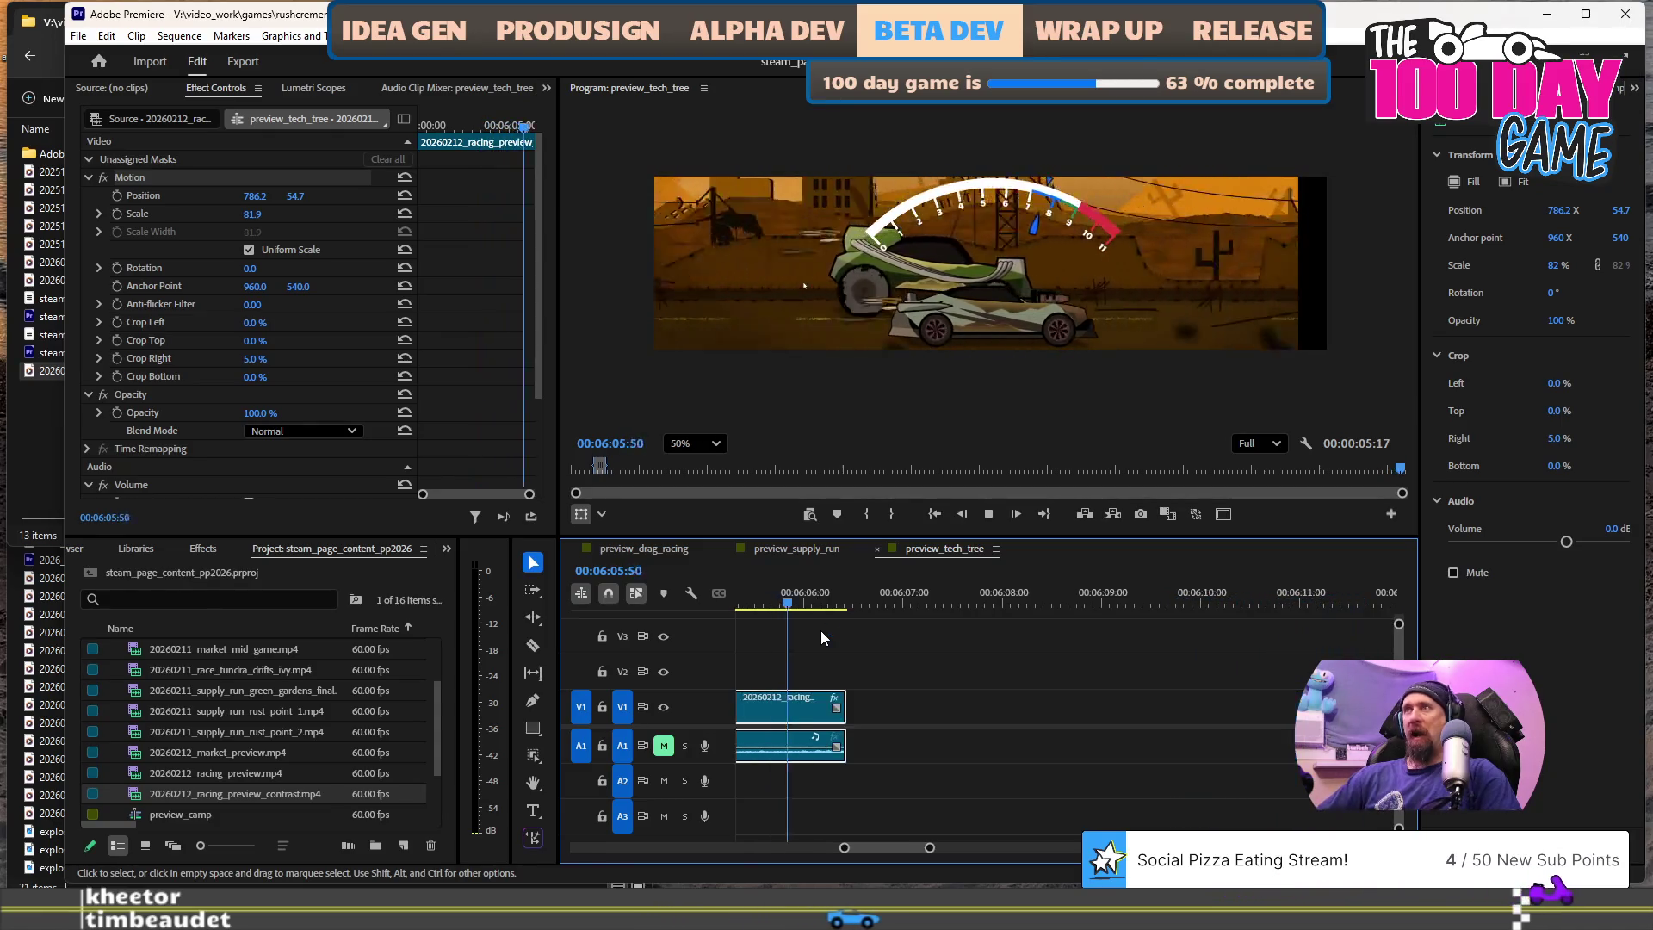
- Delete the long 20260212_racing_preview.mp4 clip and move the remaining short clip about 34 seconds earlier
key("space")
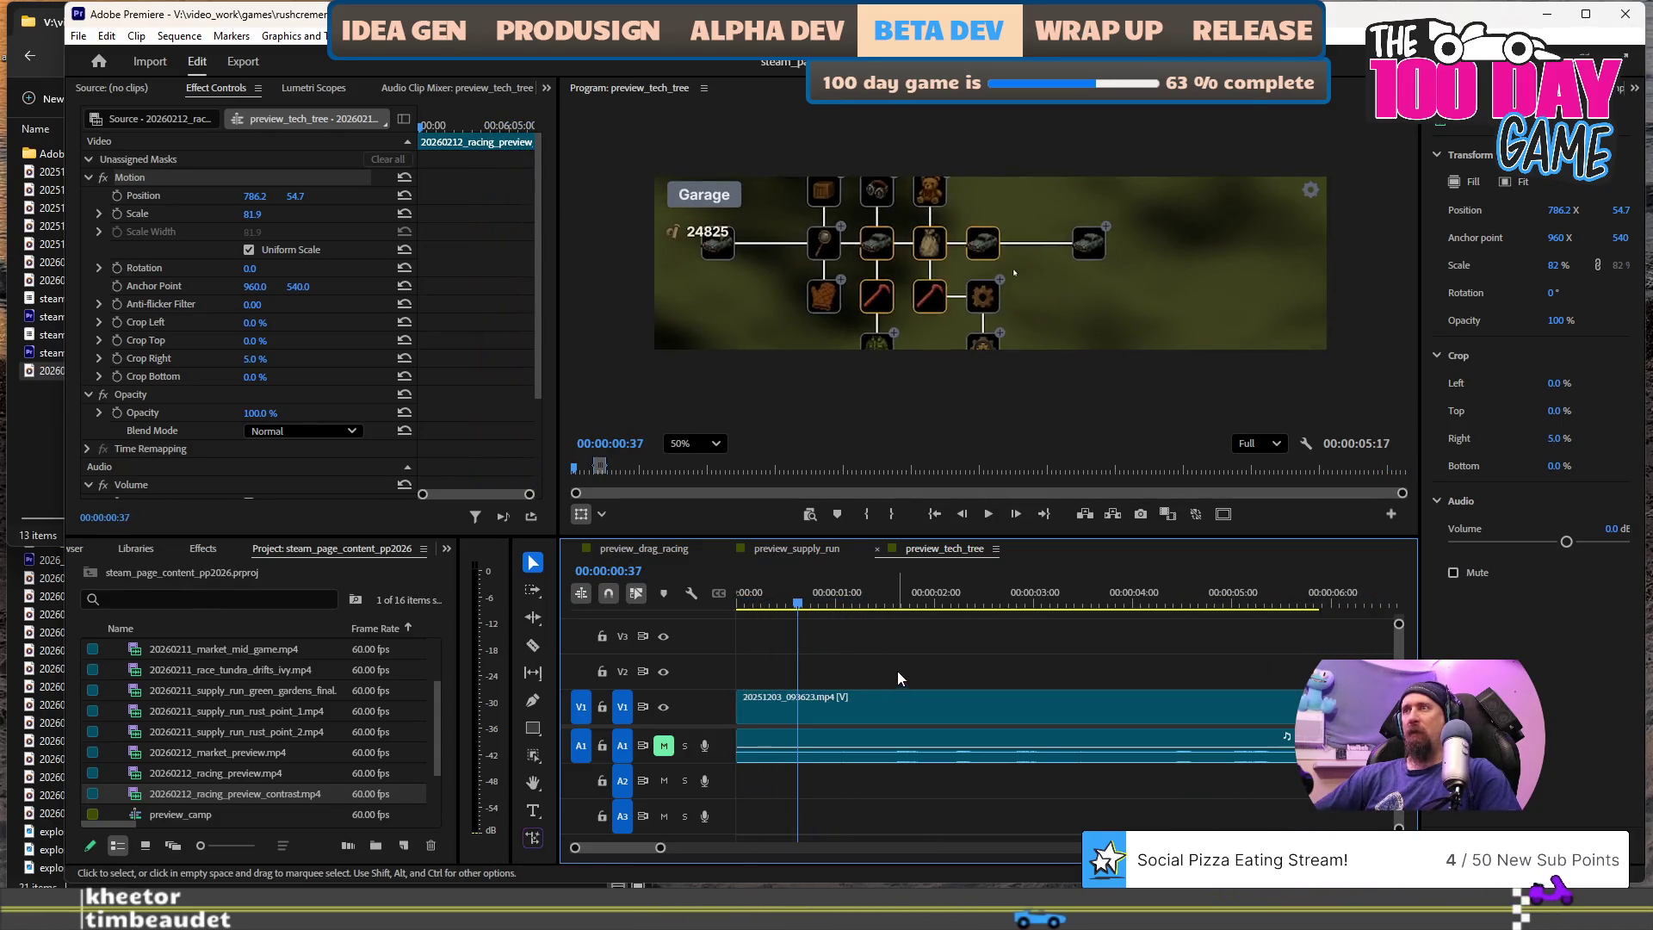
scroll(892, 645, "down", 6)
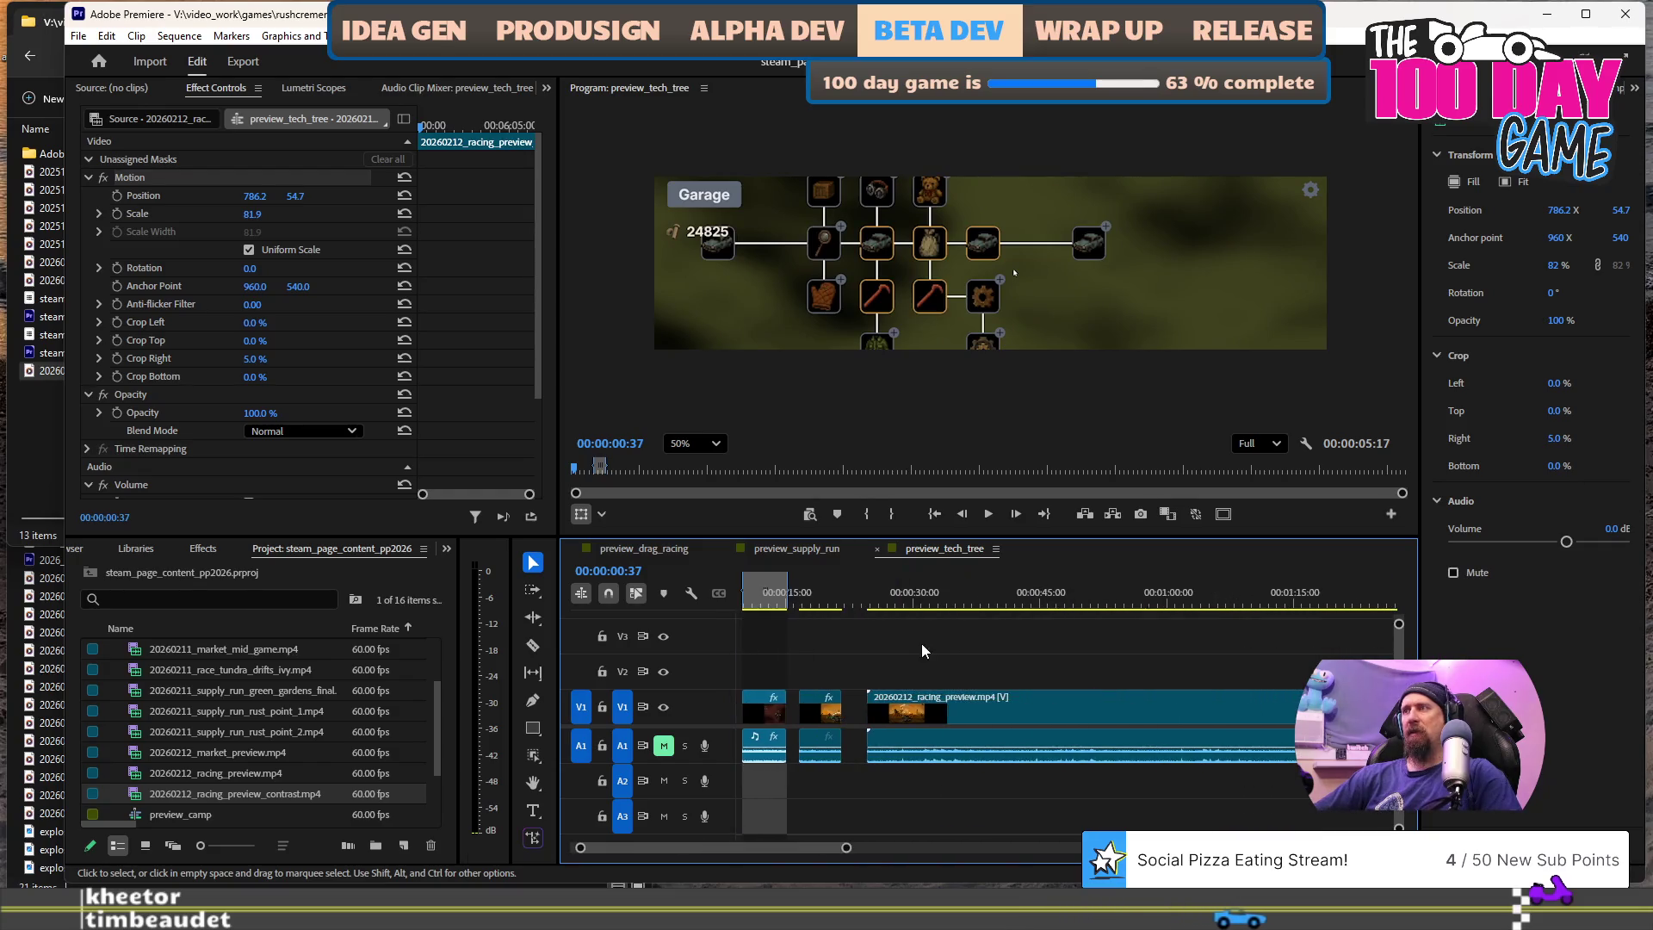
left_click(934, 594)
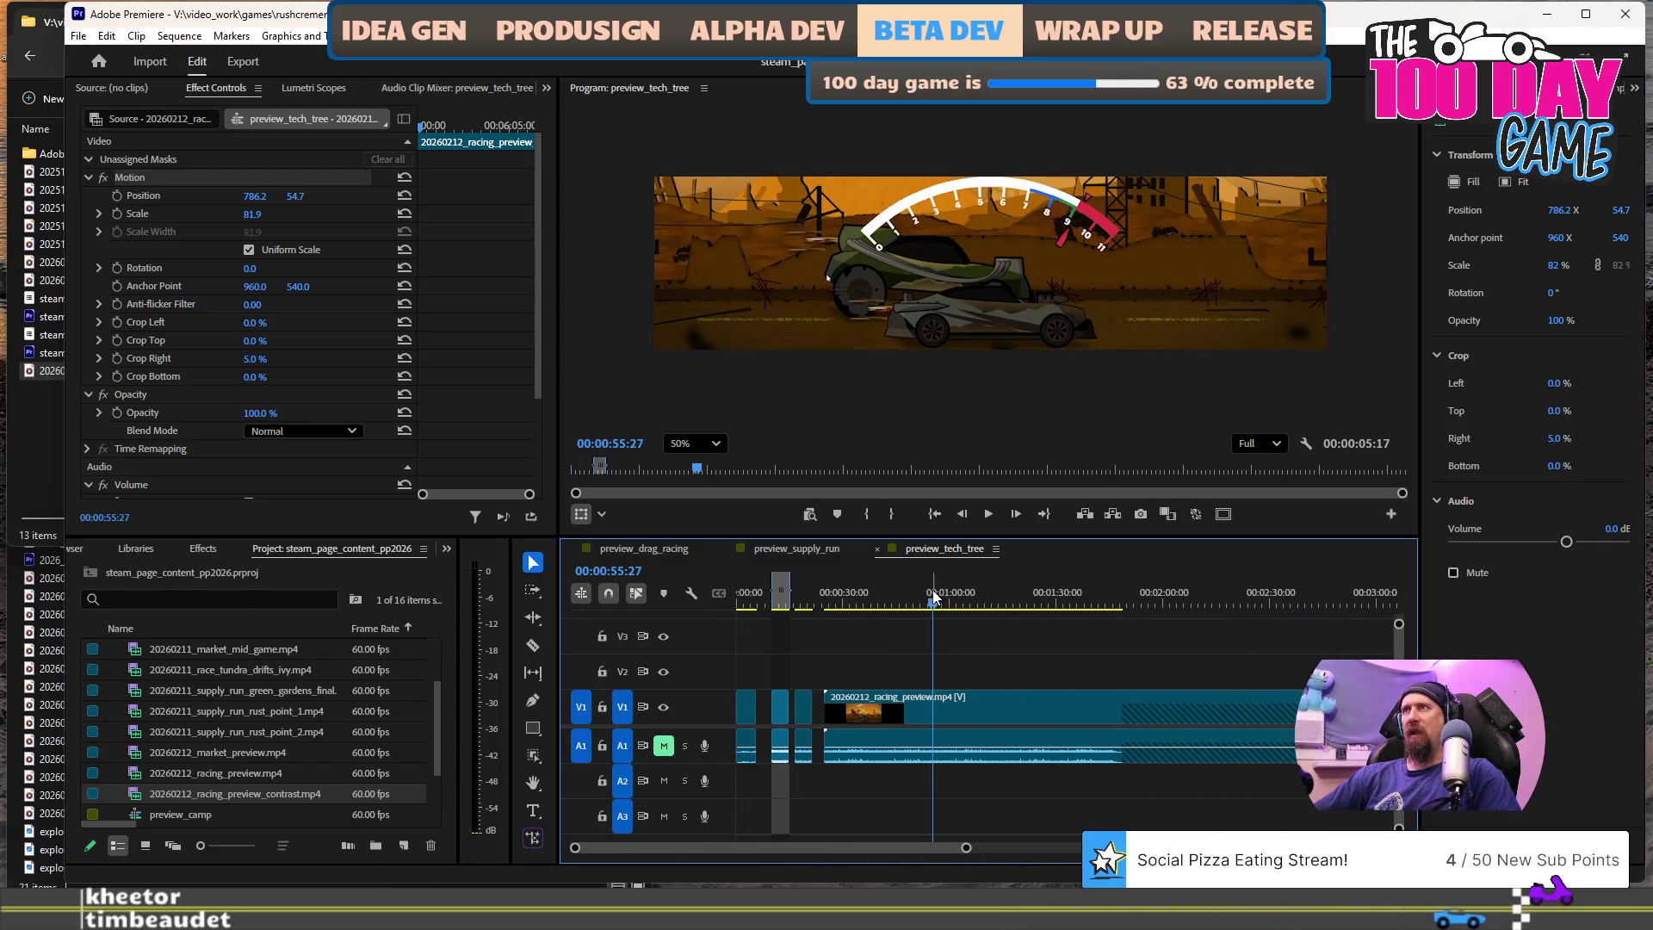
scroll(1010, 673, "down", 2)
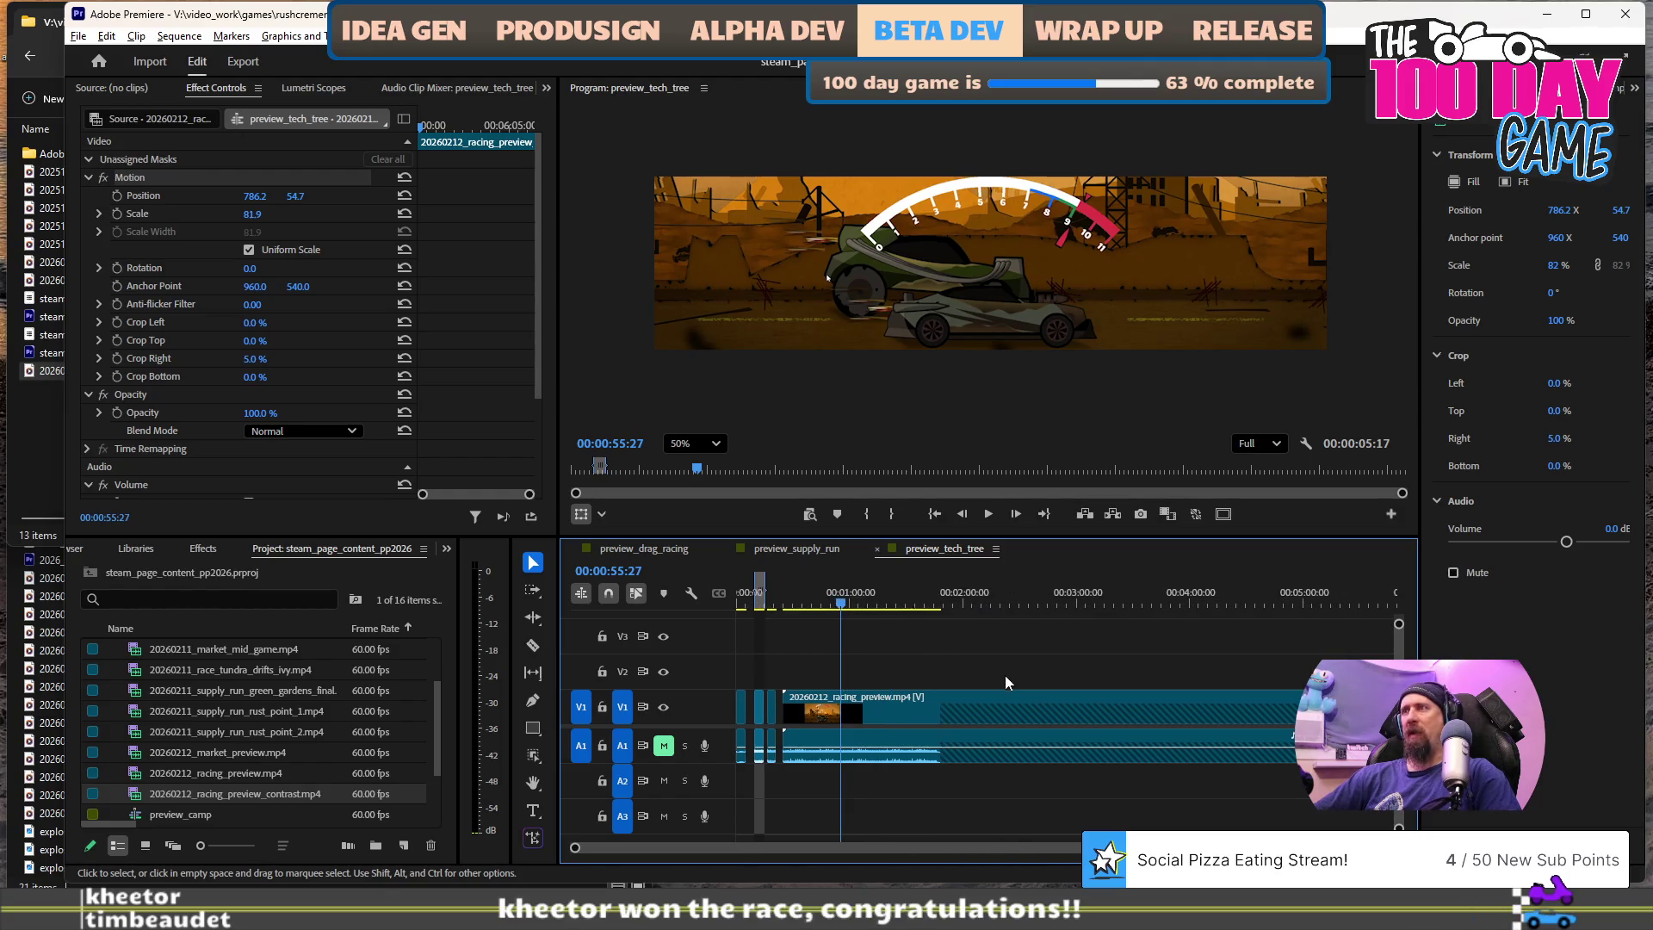
left_click(968, 713)
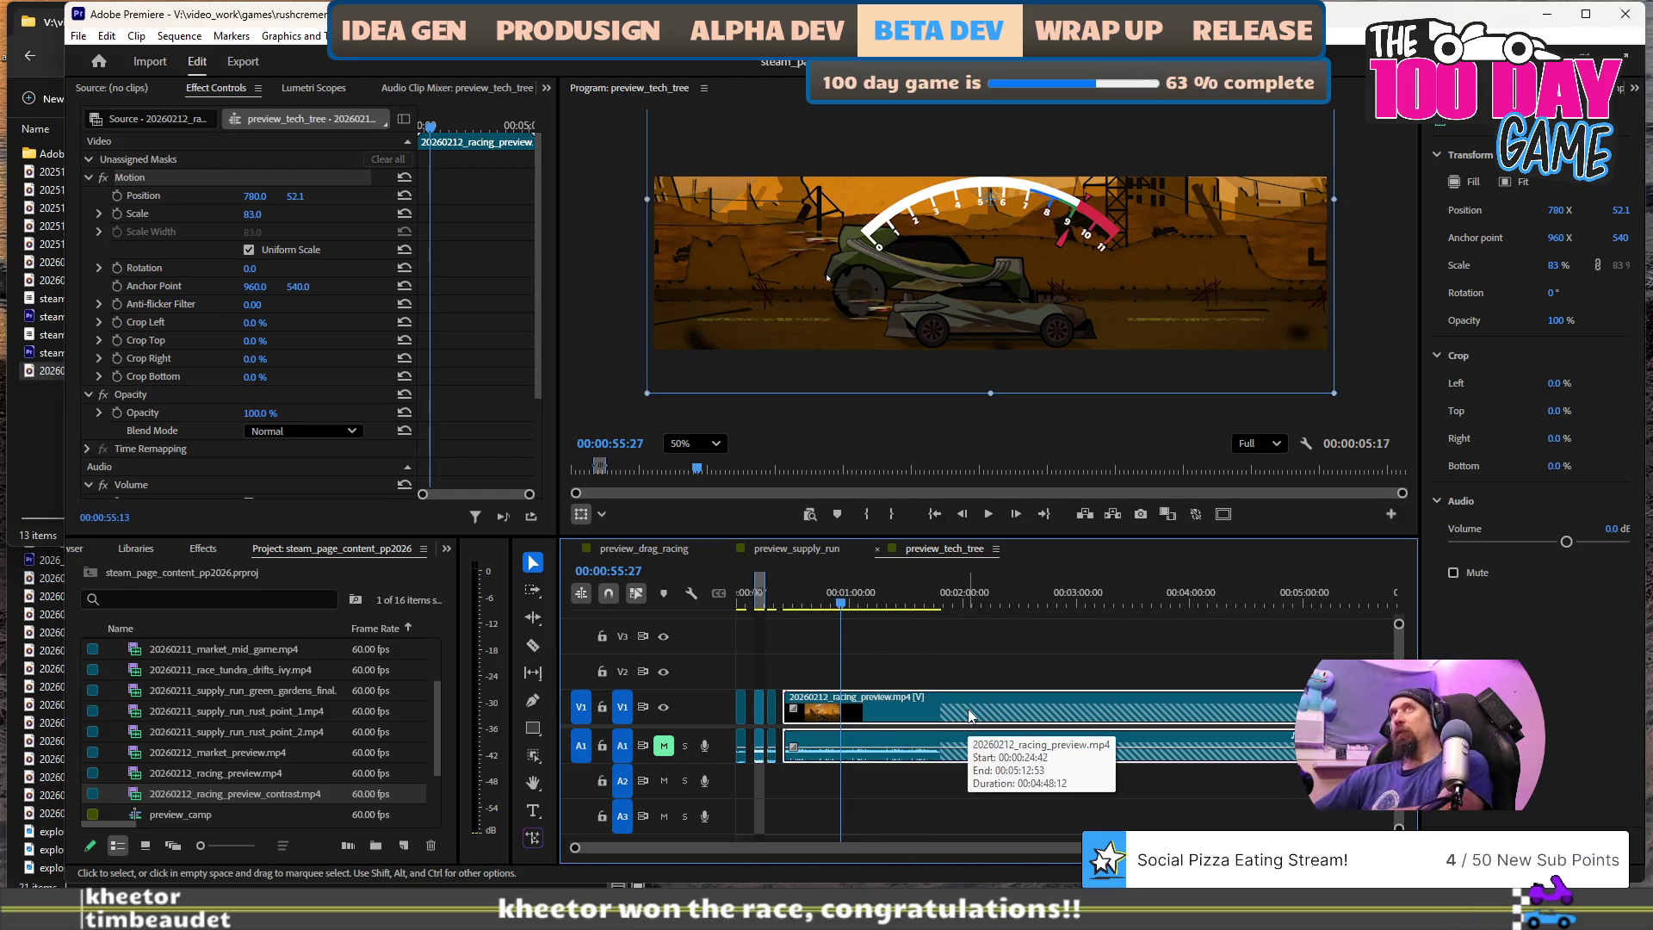
key("Delete")
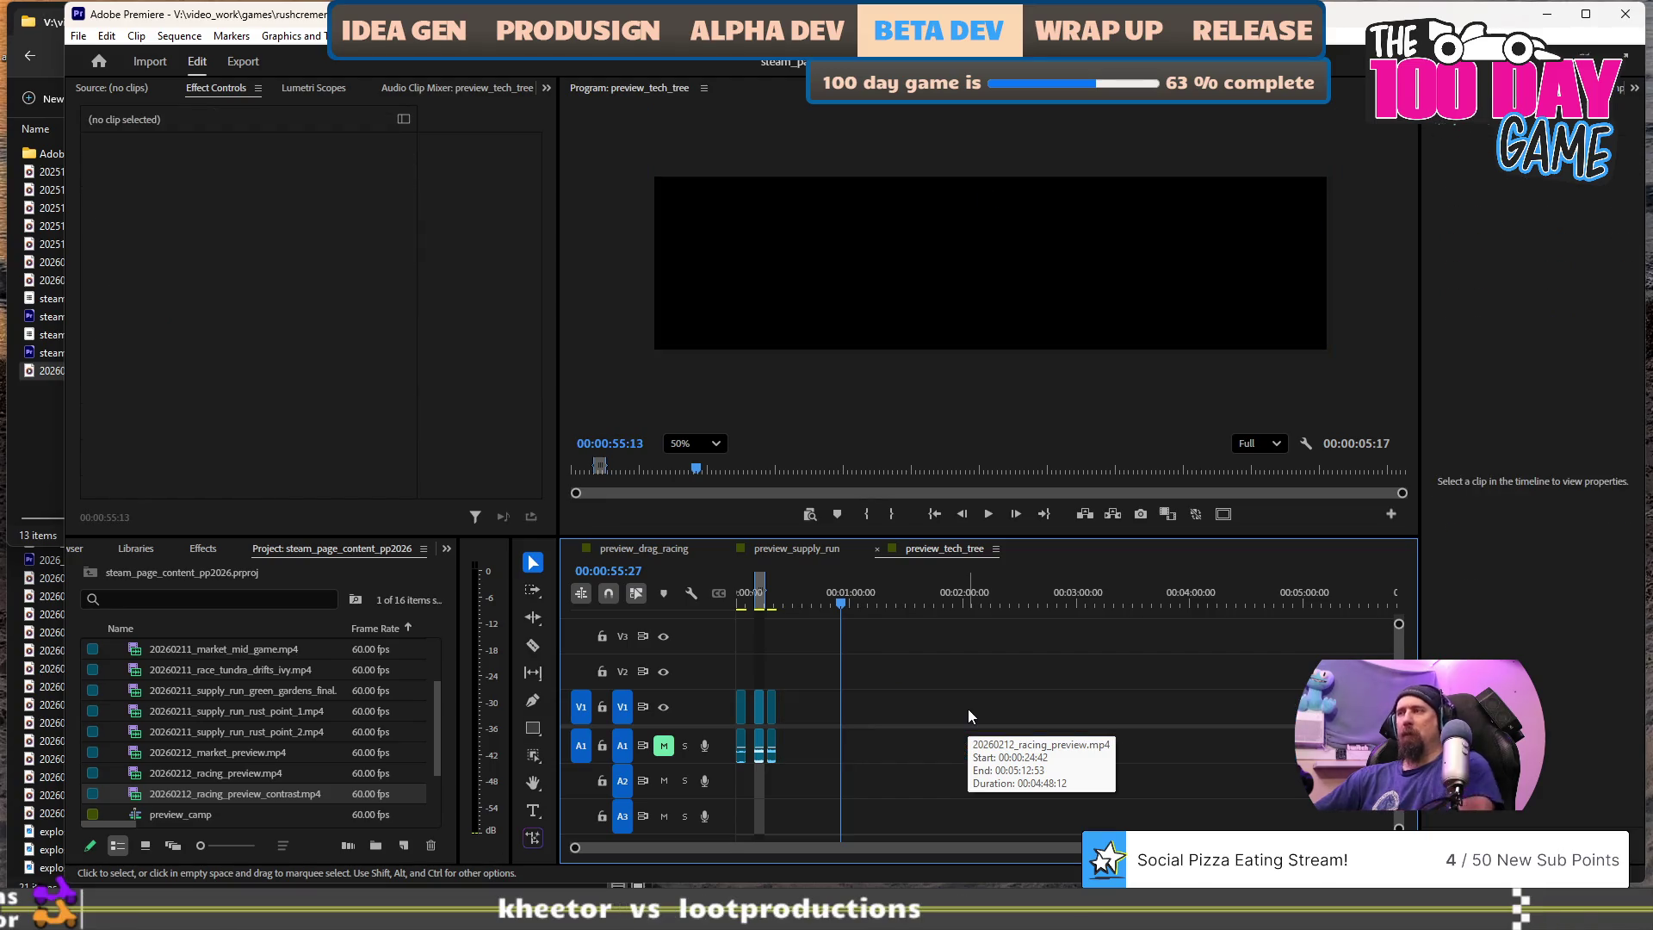
key("ctrl+z")
left_click(968, 709)
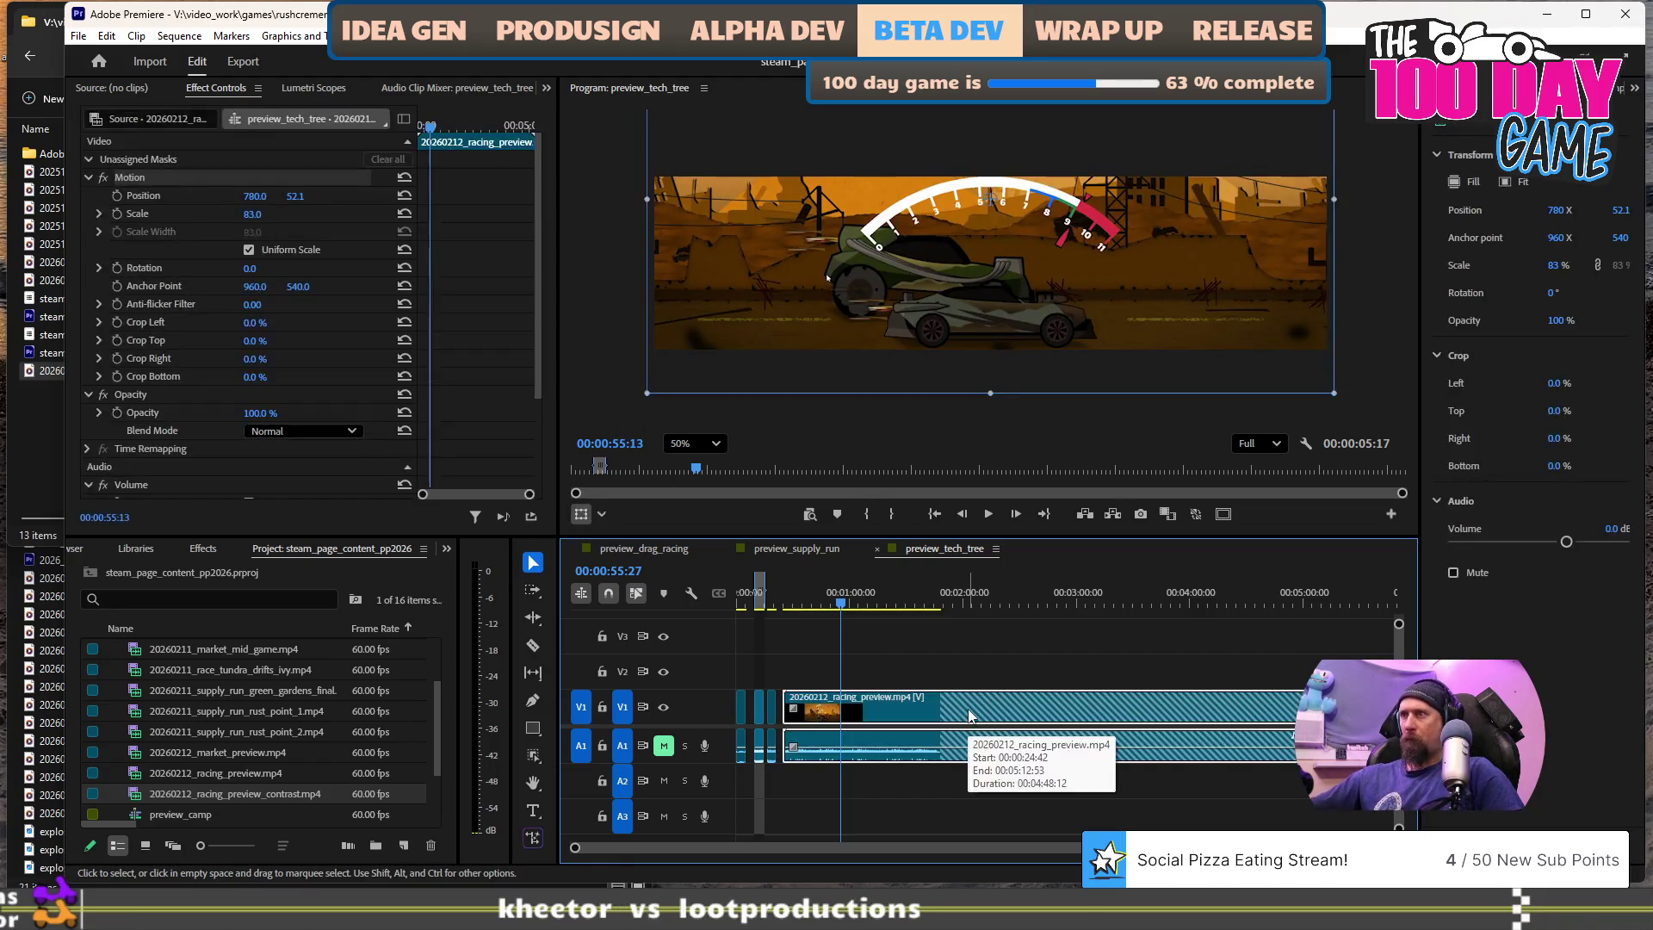
key("Delete")
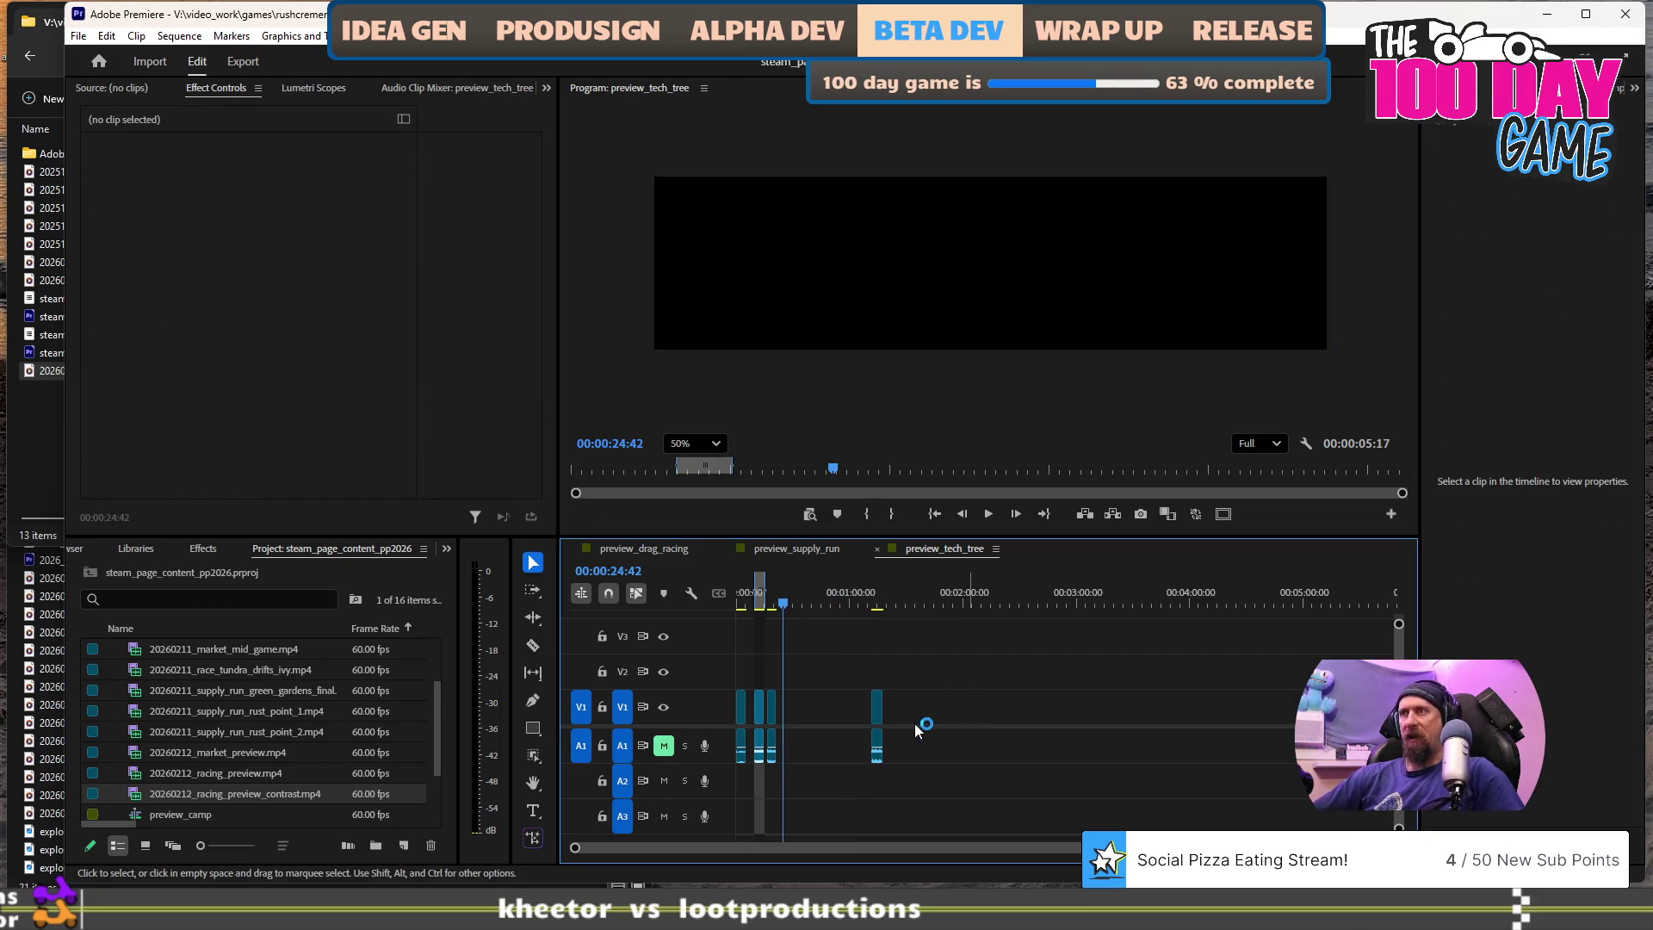
left_click(878, 708)
left_click_drag(879, 708, 809, 717)
- Align the racing_preview_contrast clip to the playhead and check frames around 00:00:27
key("equal")
key("equal")
key("equal")
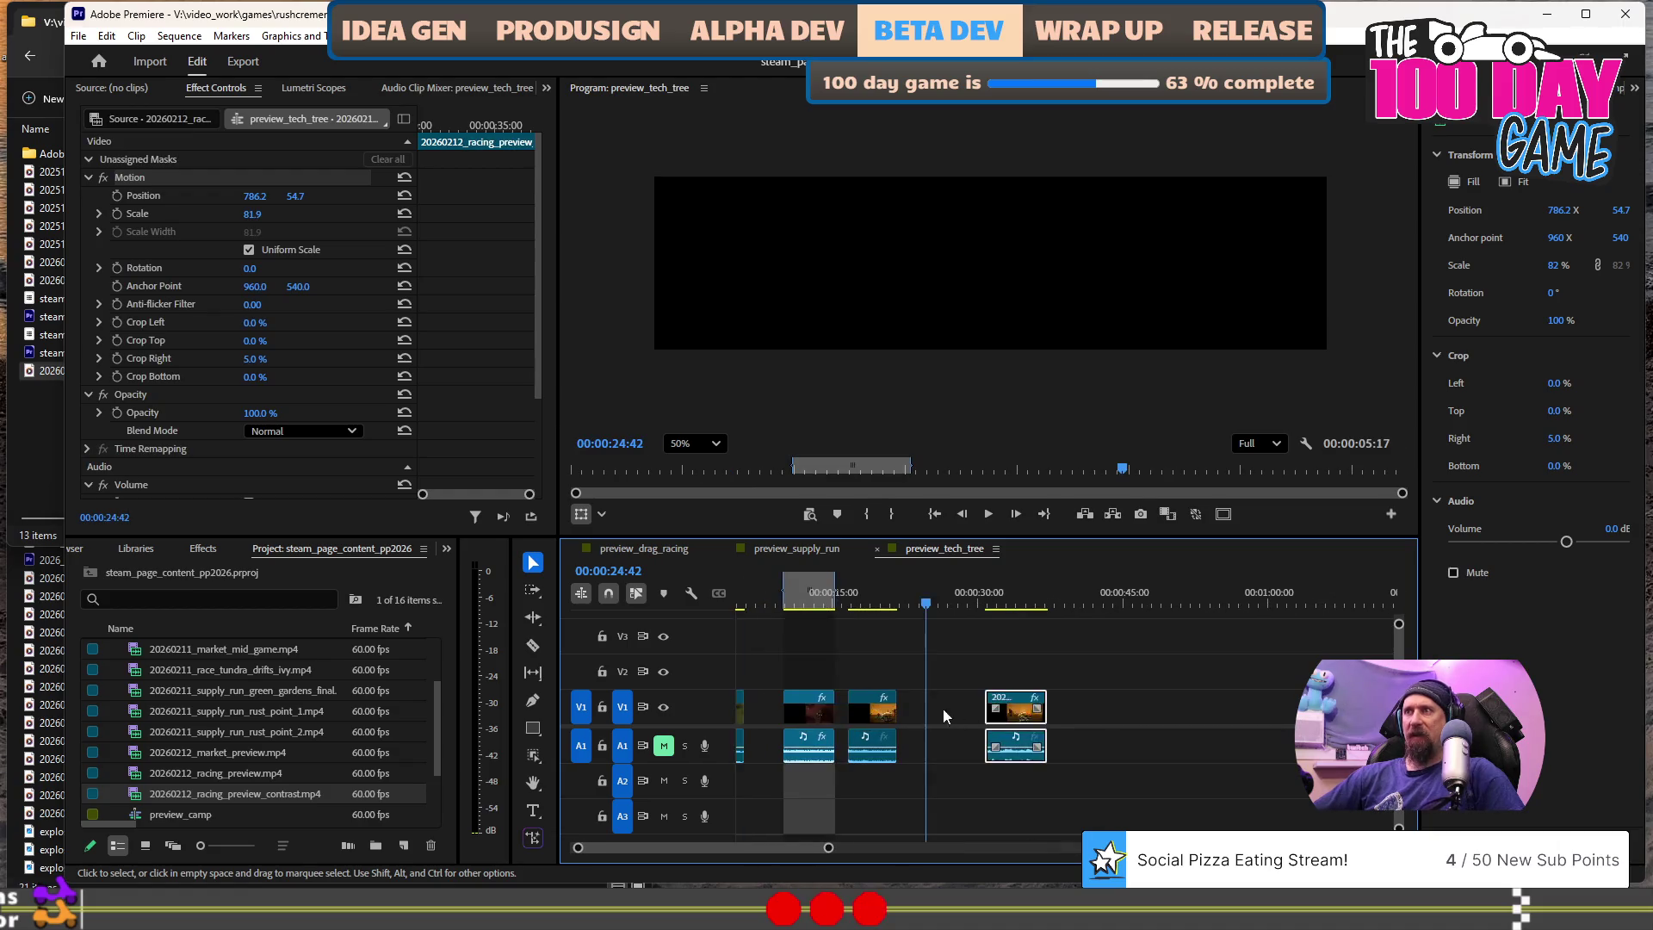
left_click_drag(1018, 711, 958, 713)
key("equal")
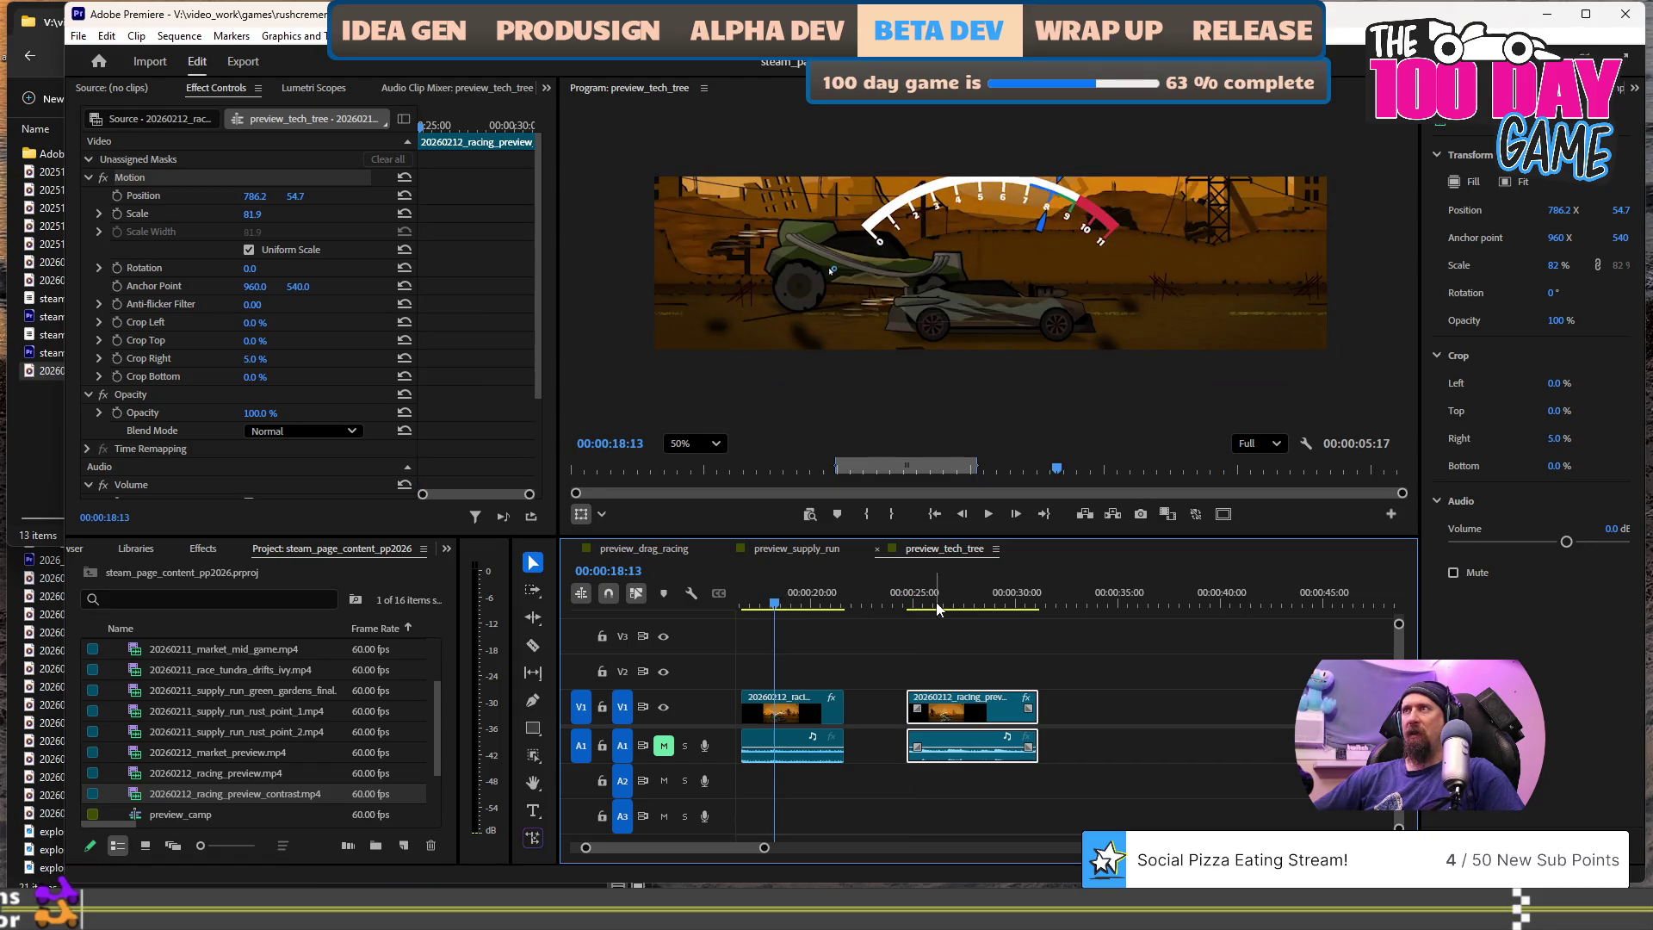
left_click(965, 605)
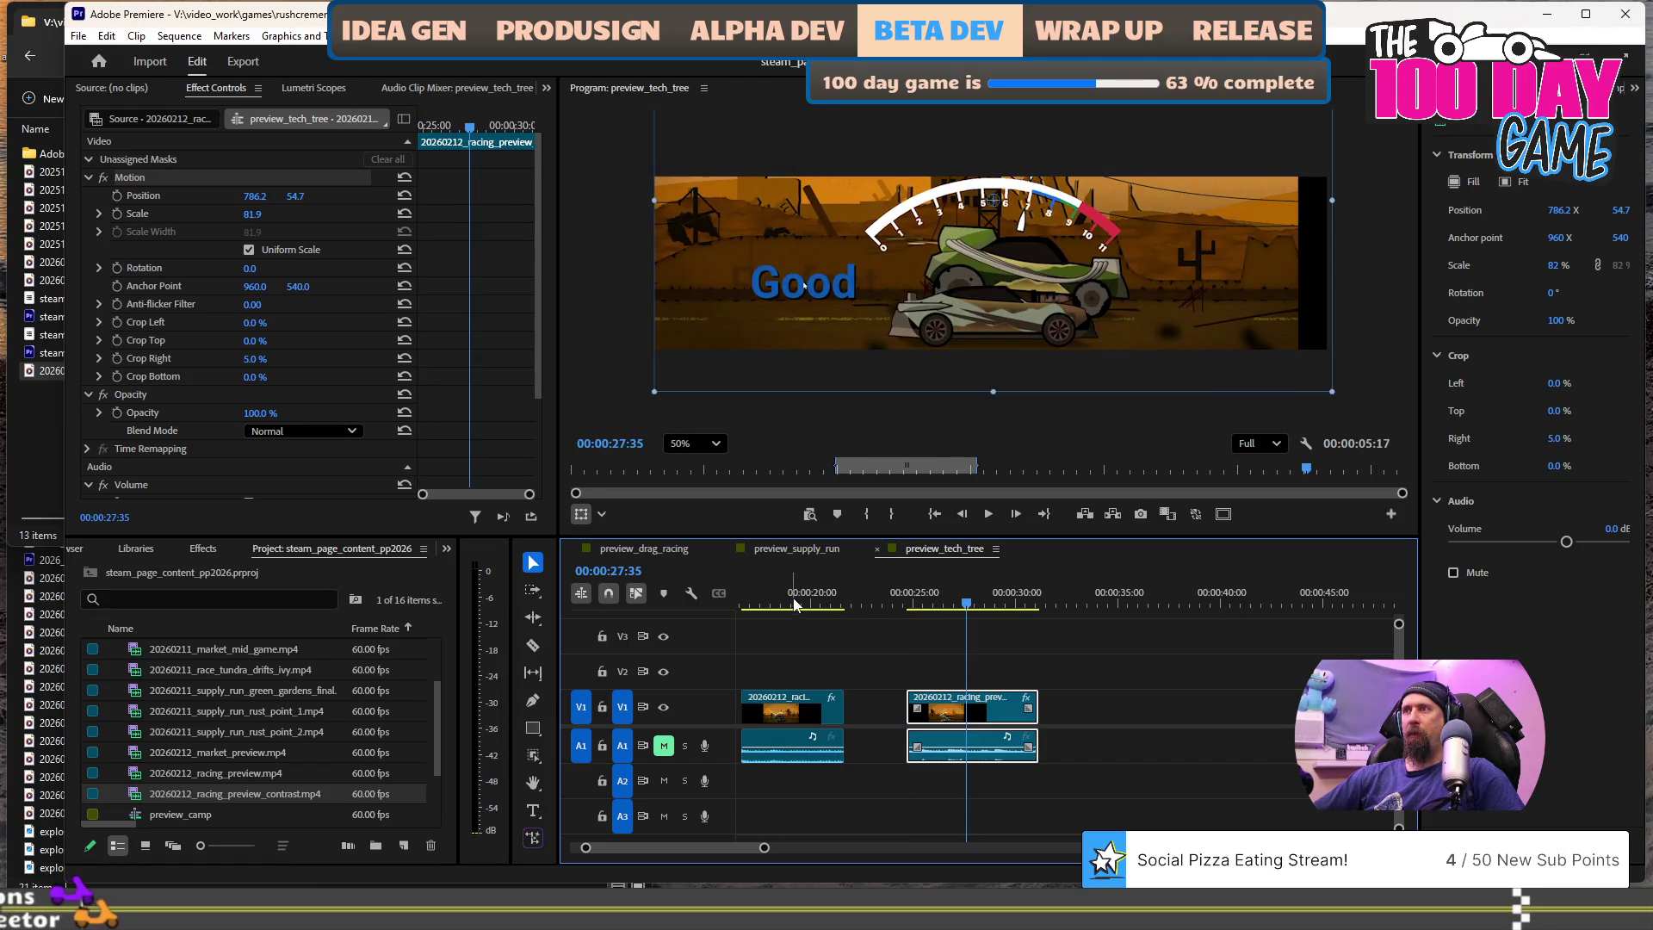
left_click(958, 605)
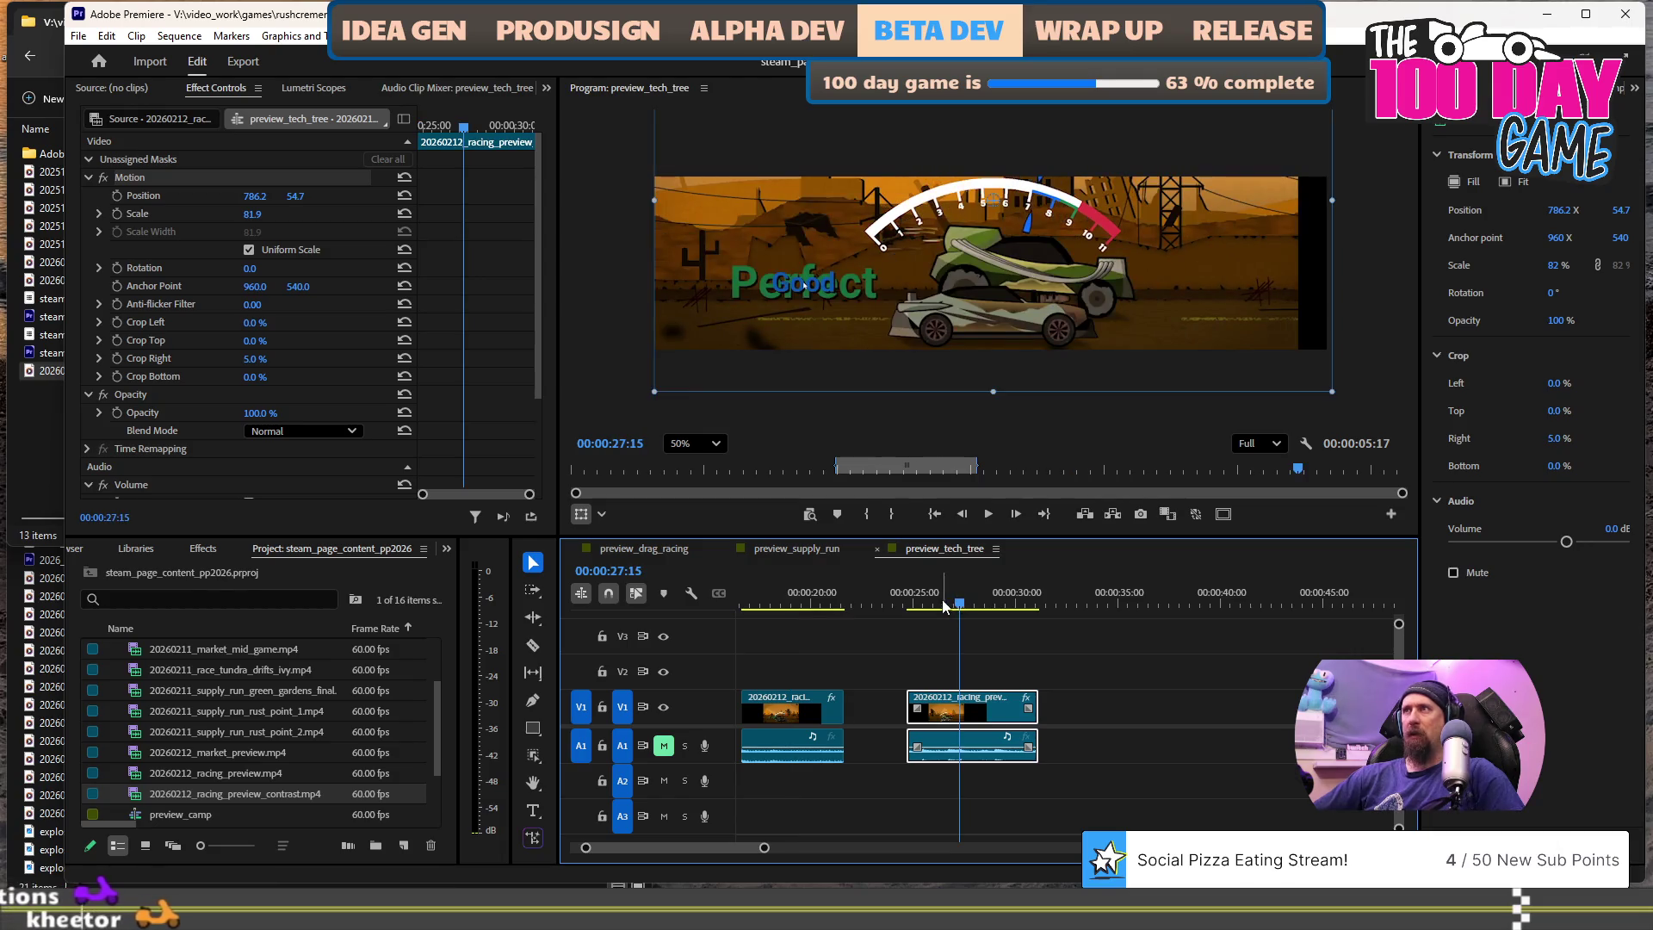
- Scrub back through the clip to around 00:00:24:42
scroll(932, 643, "up", 2, "alt")
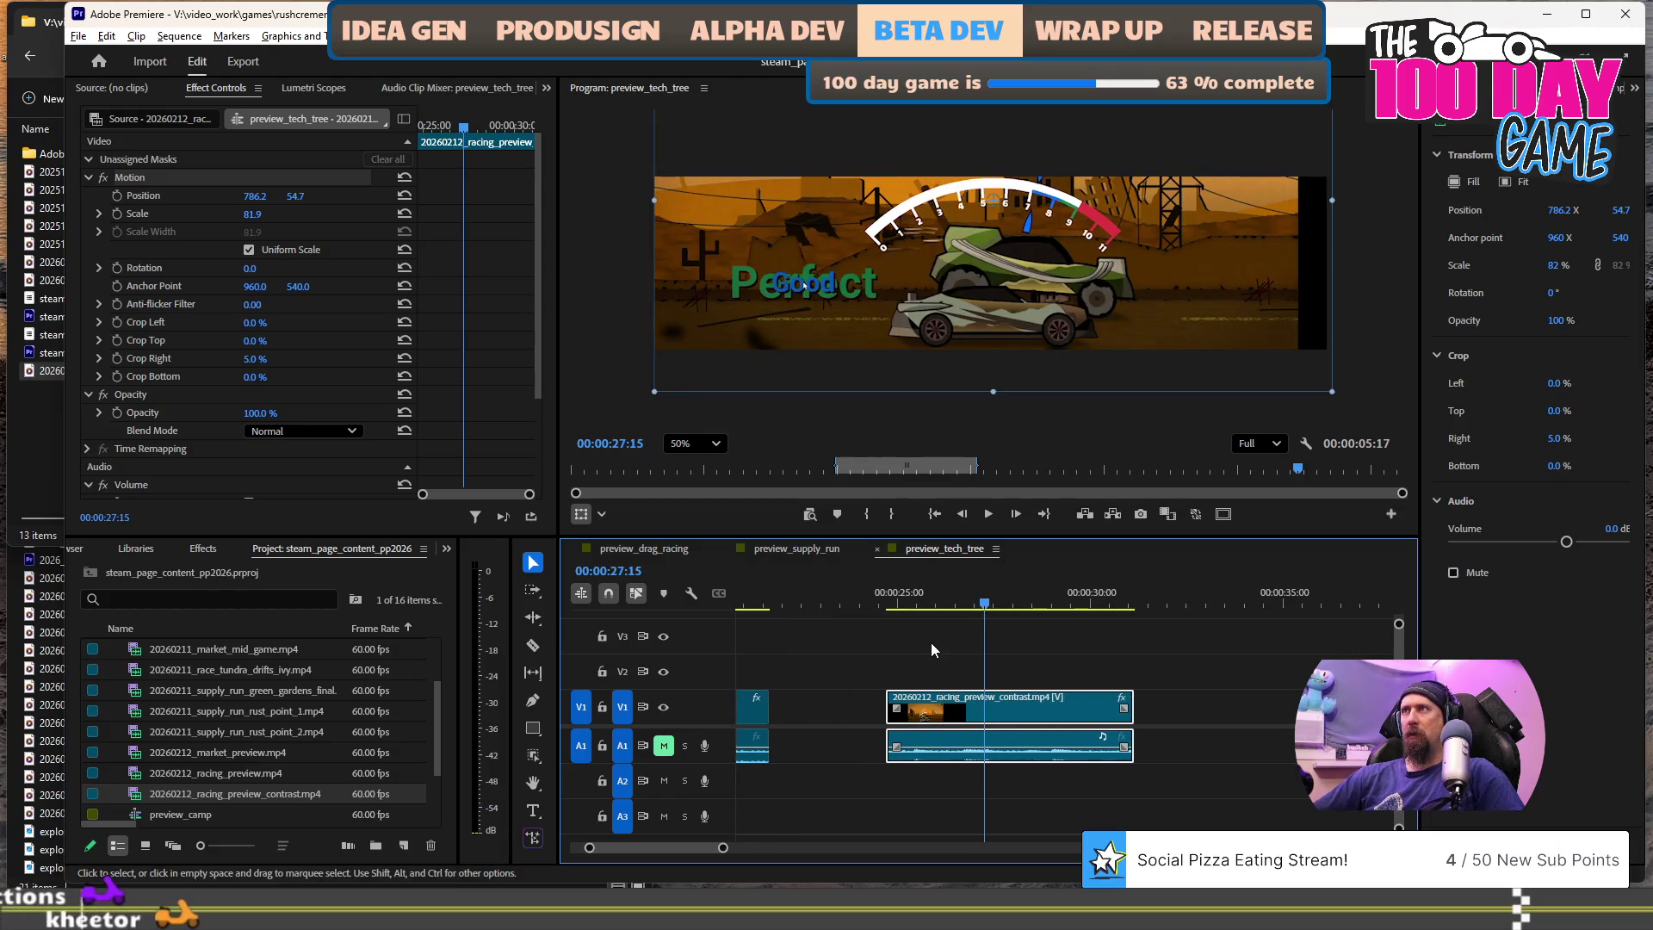
left_click(894, 602)
scroll(879, 645, "up", 3, "alt")
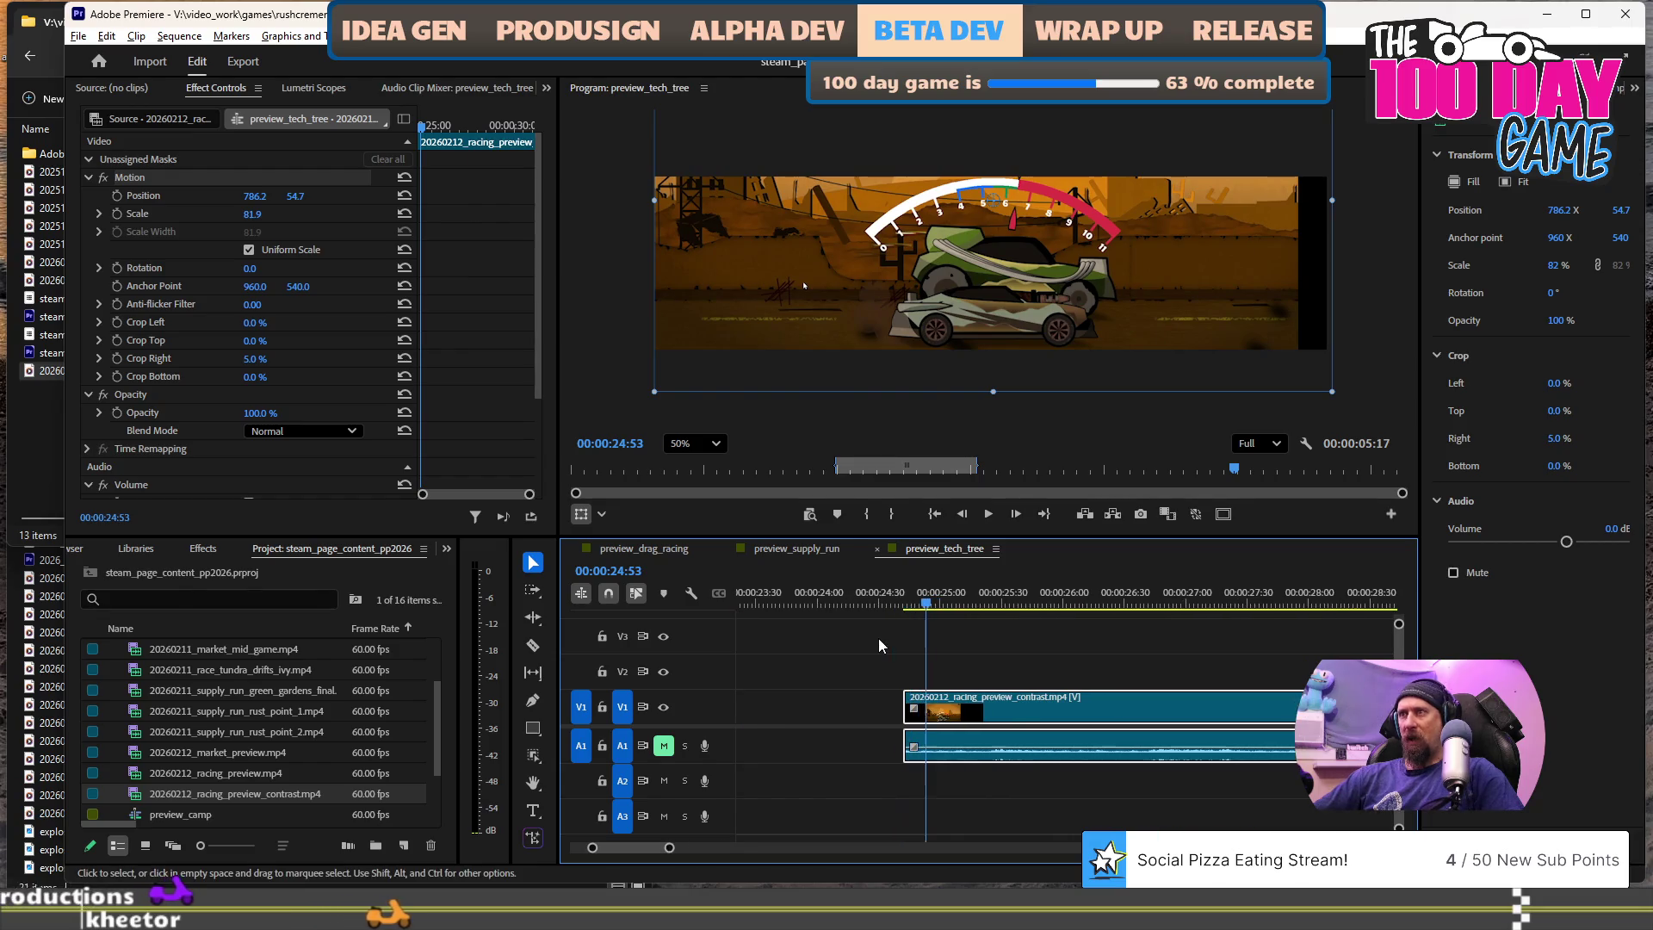
left_click(904, 605)
scroll(914, 671, "up", 1, "alt")
scroll(914, 671, "up", 1, "alt")
- Mark and then clear an Out point, and check the clip's end near 00:00:31
key("o")
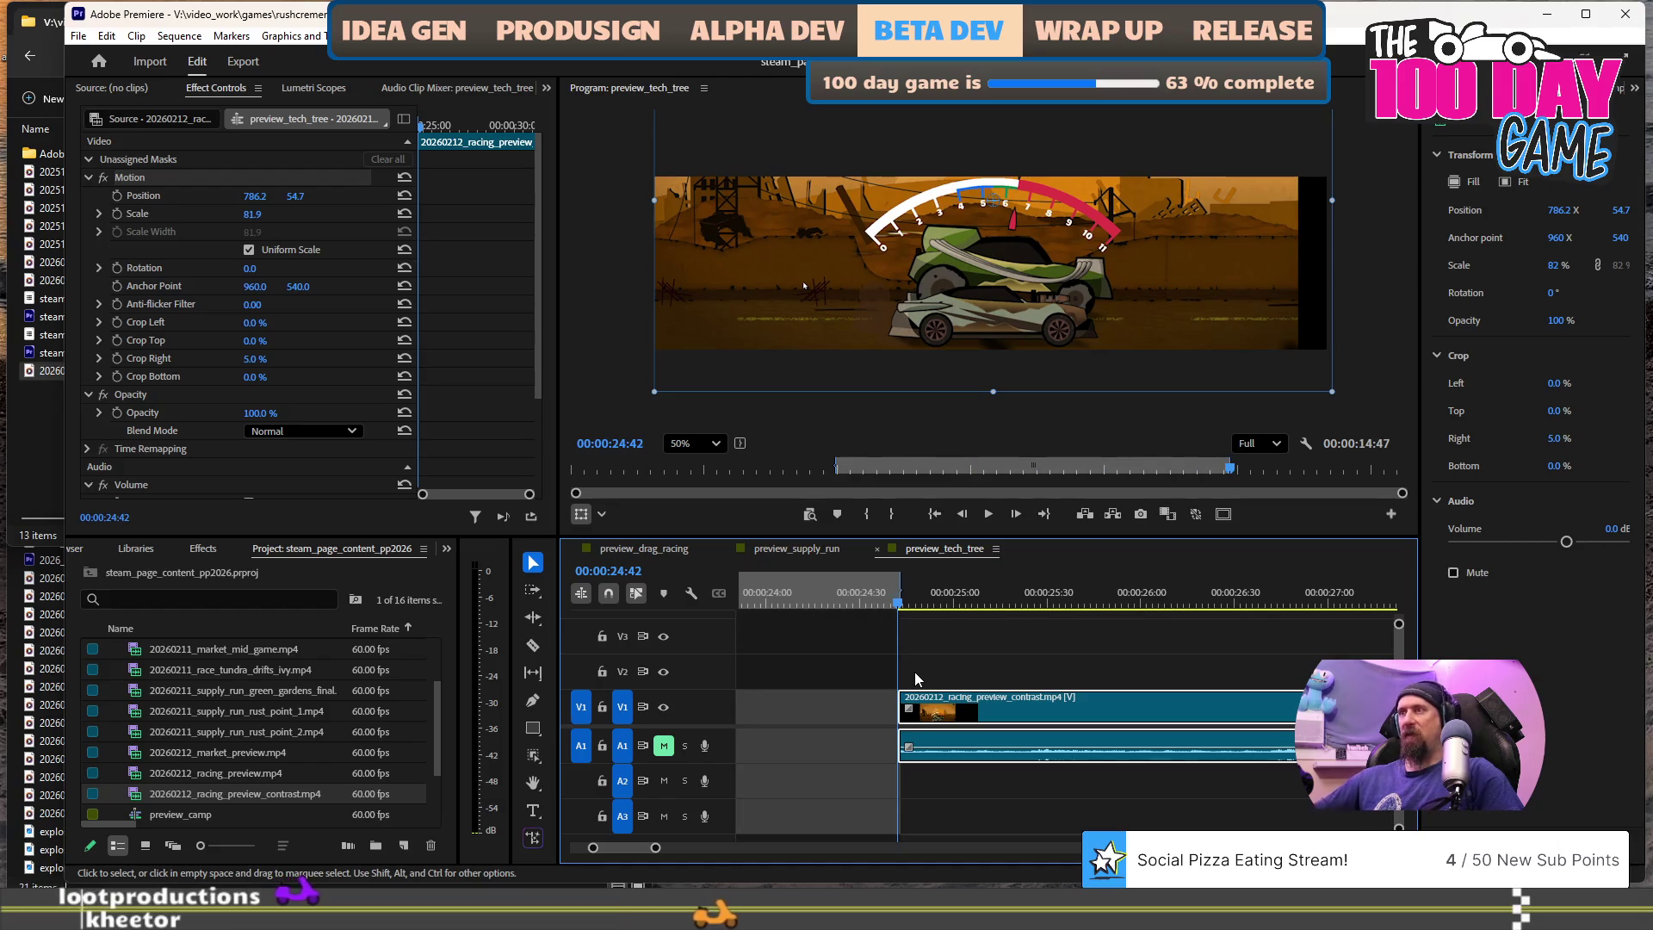
key("i")
scroll(914, 671, "down", 1, "alt")
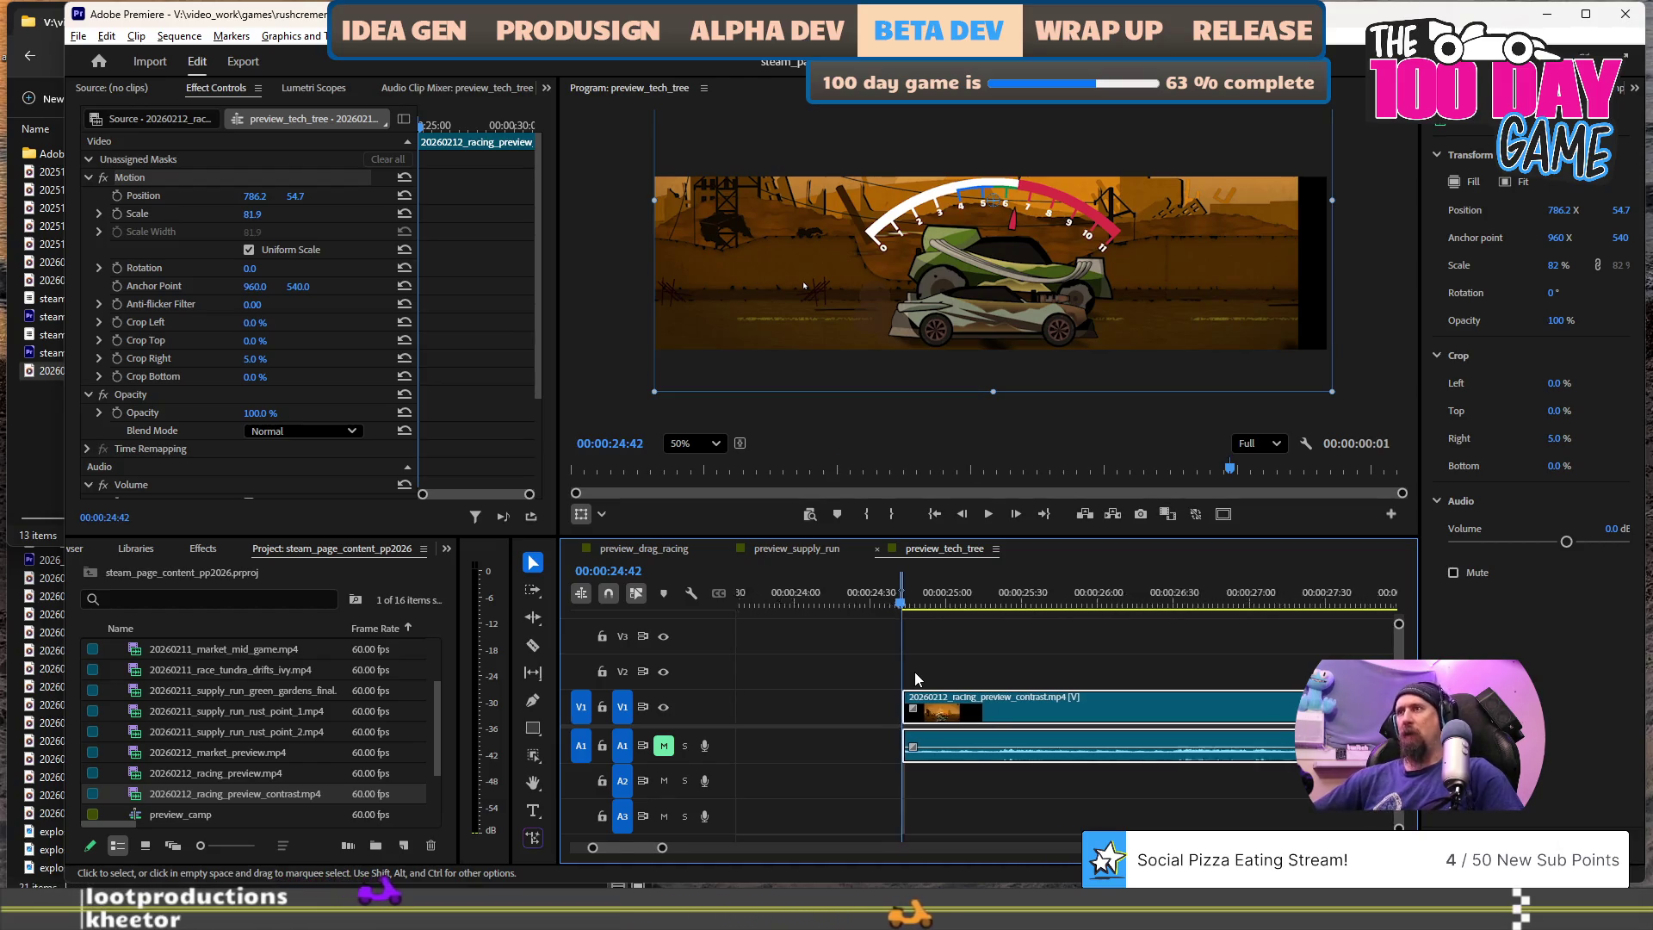
scroll(914, 671, "down", 1, "alt")
scroll(1129, 647, "down", 3)
left_click(1195, 605)
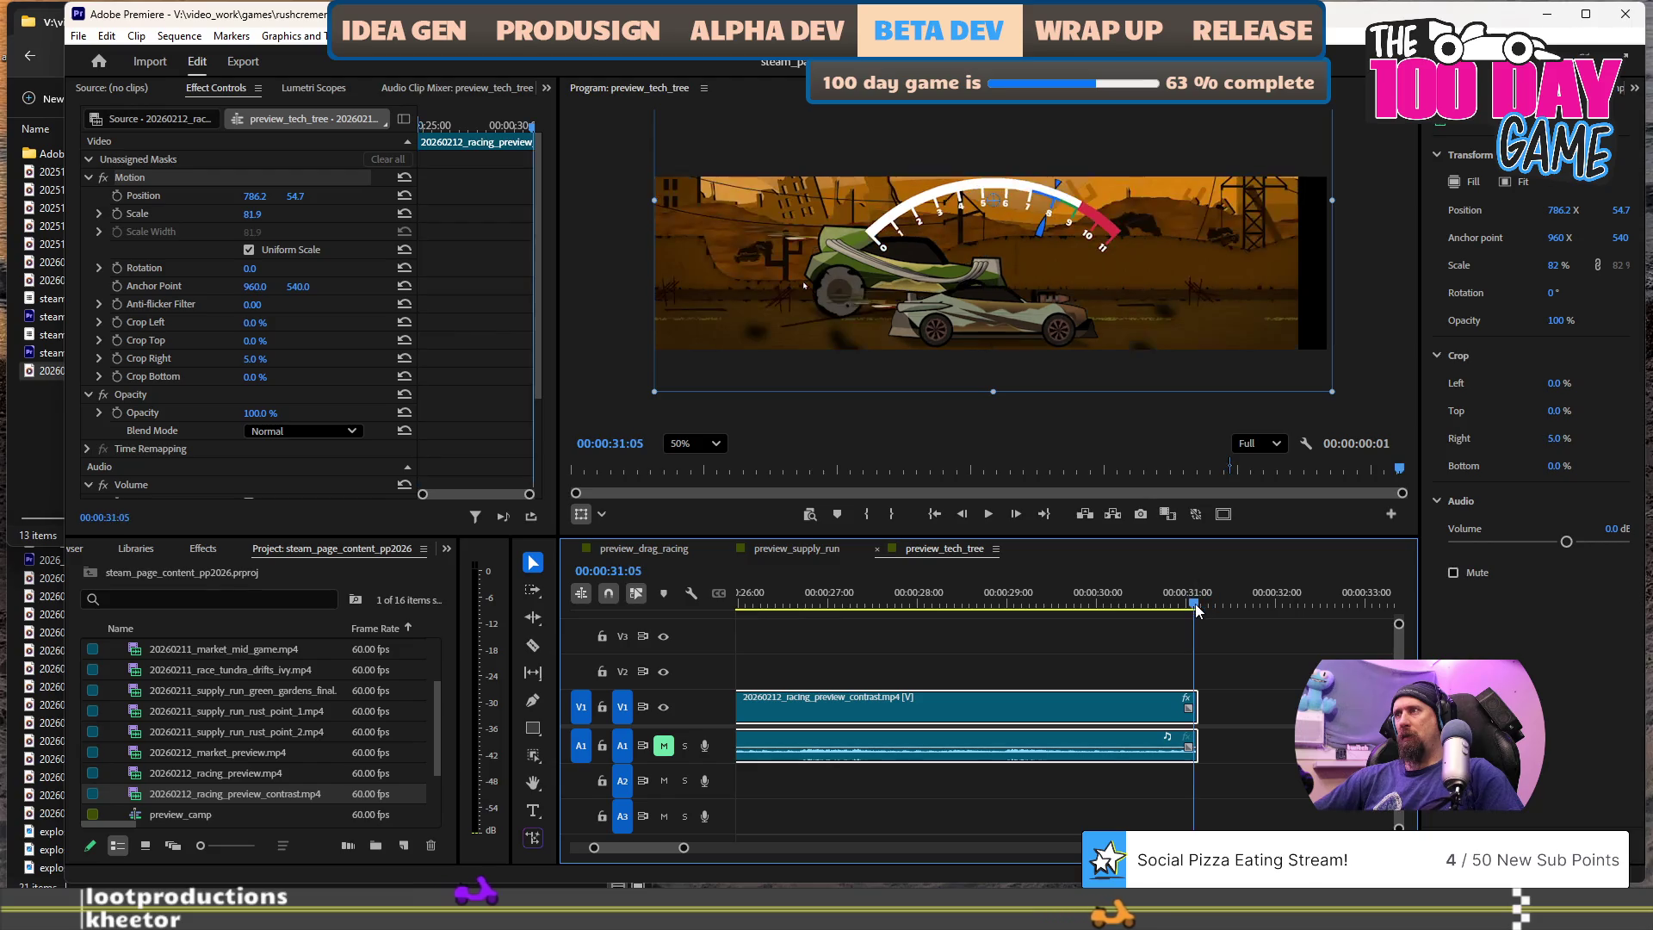
scroll(1195, 606, "up", 10)
left_click(1191, 603)
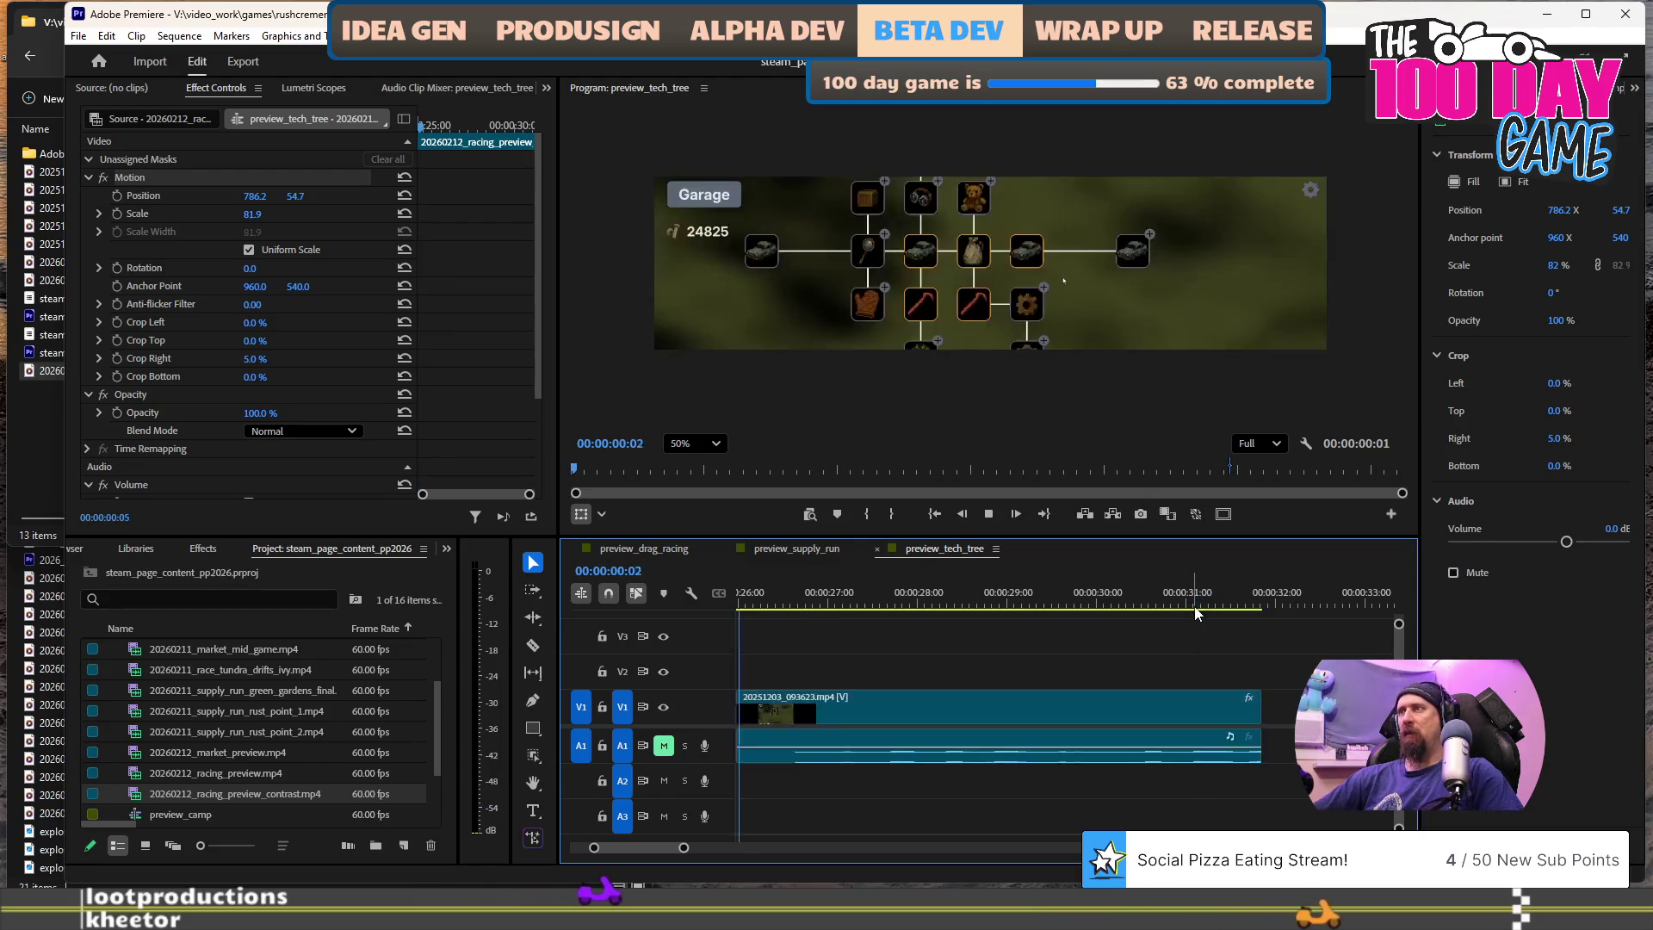
scroll(1102, 671, "down", 5, "alt")
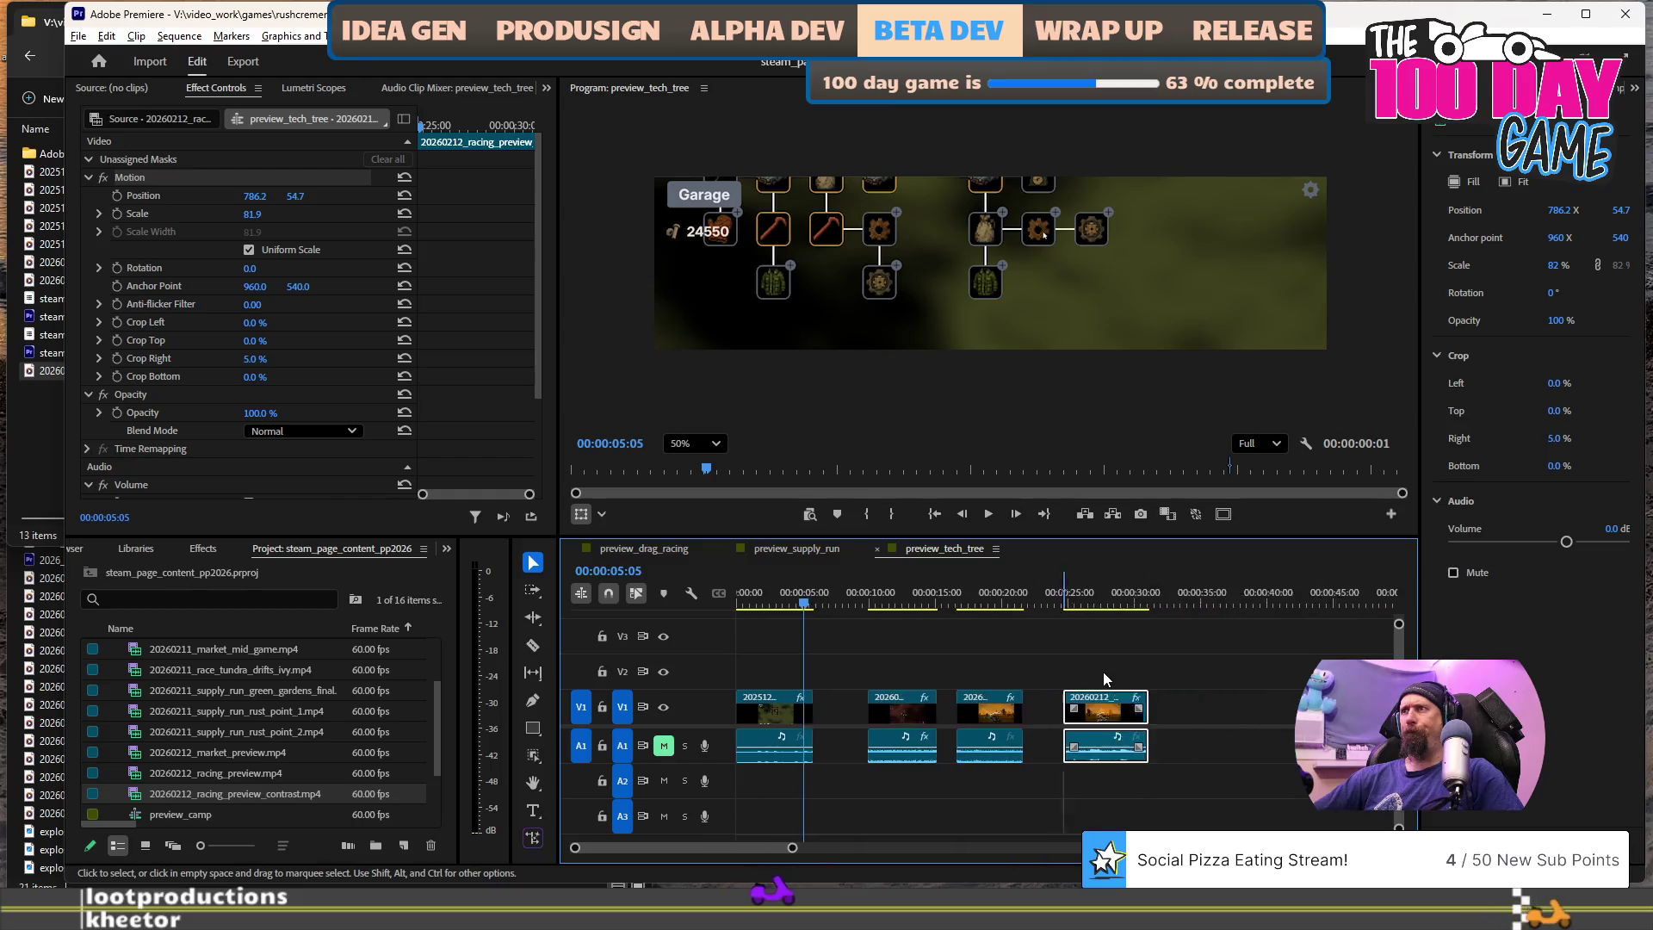
- Delete the racing_preview_contrast clip near 00:00:28 from preview_tech_tree
left_click(998, 708)
key("Delete")
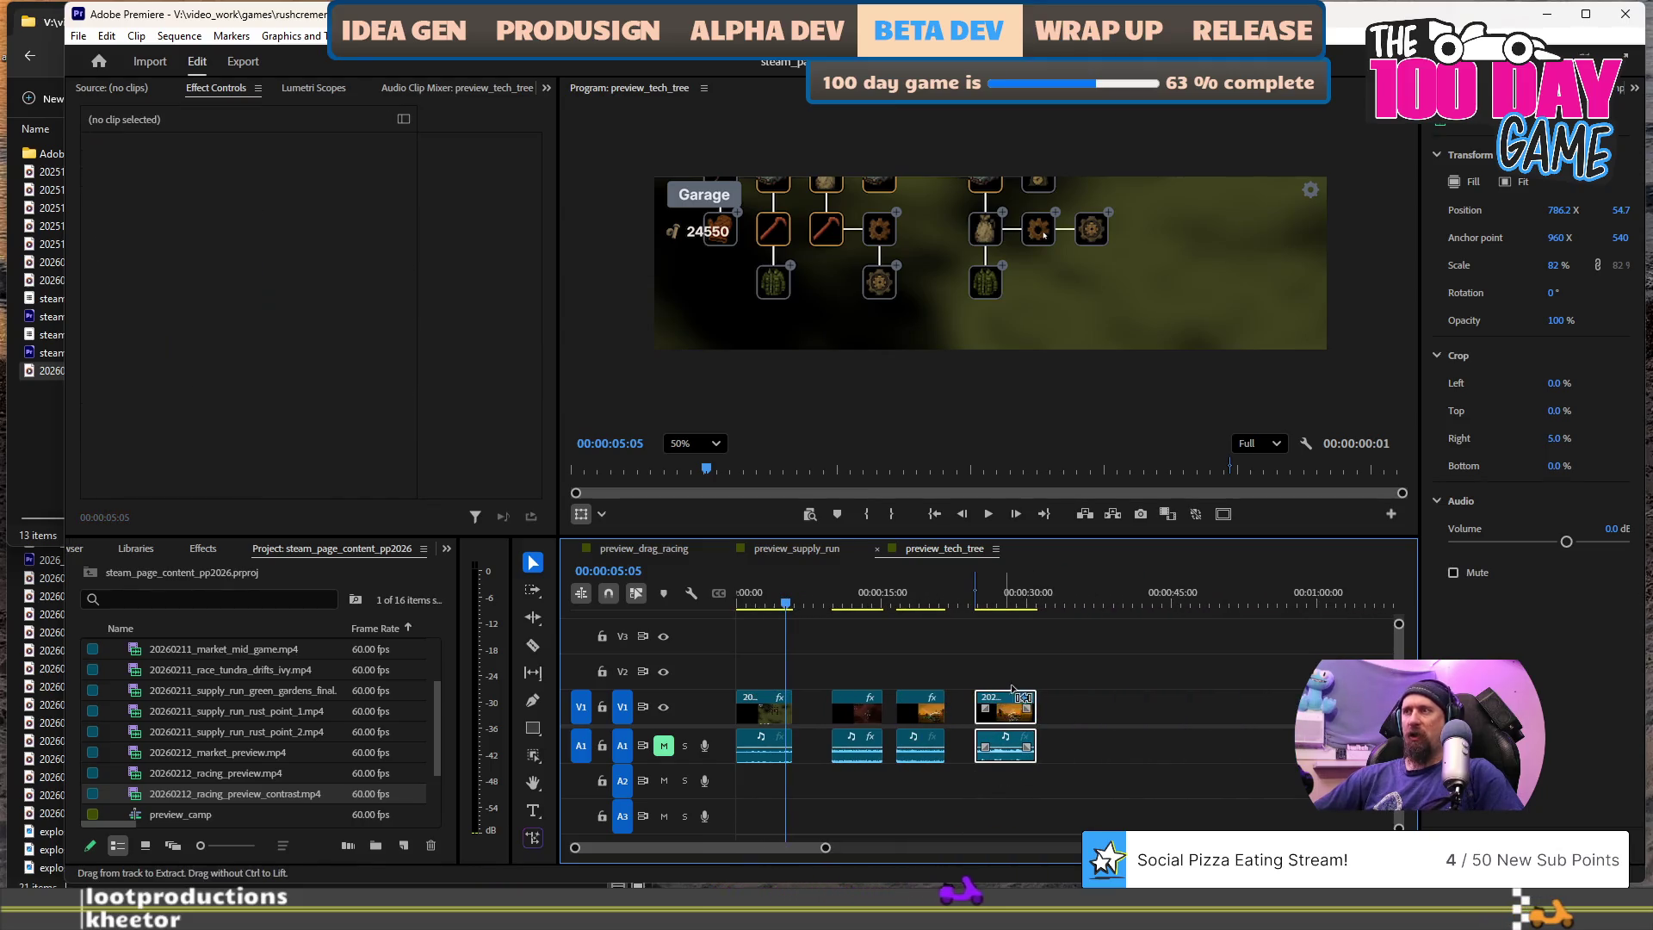
scroll(278, 717, "down", 3)
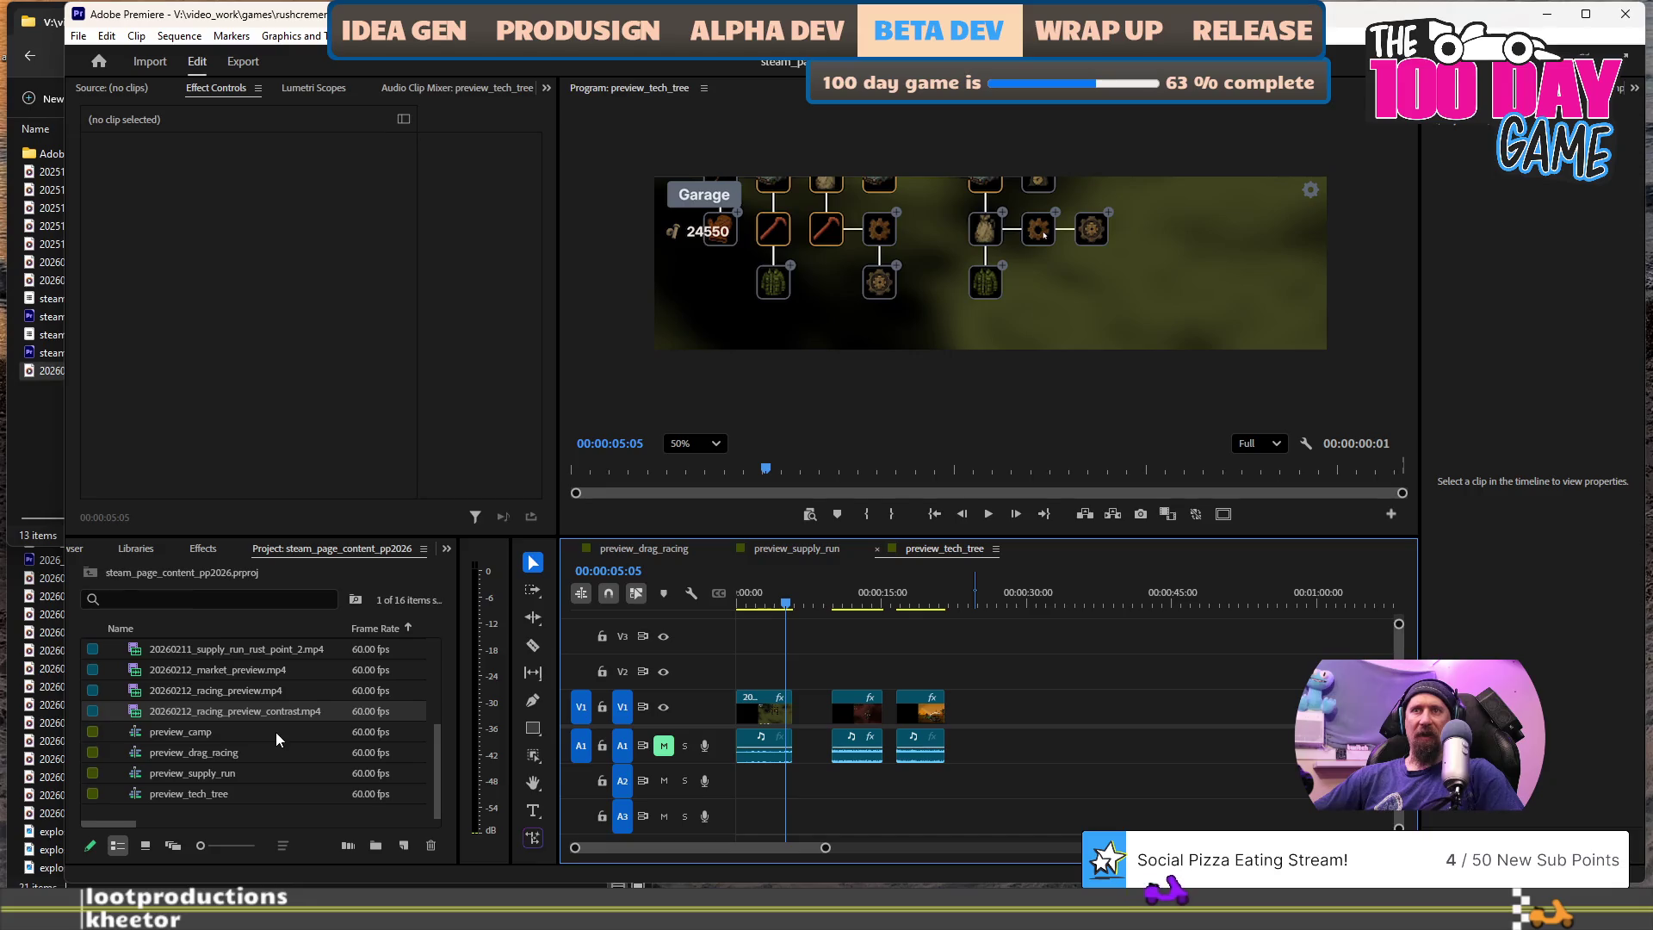
- Preview 20260212_racing_preview.mp4 and open the preview_drag_racing sequence
double_click(256, 709)
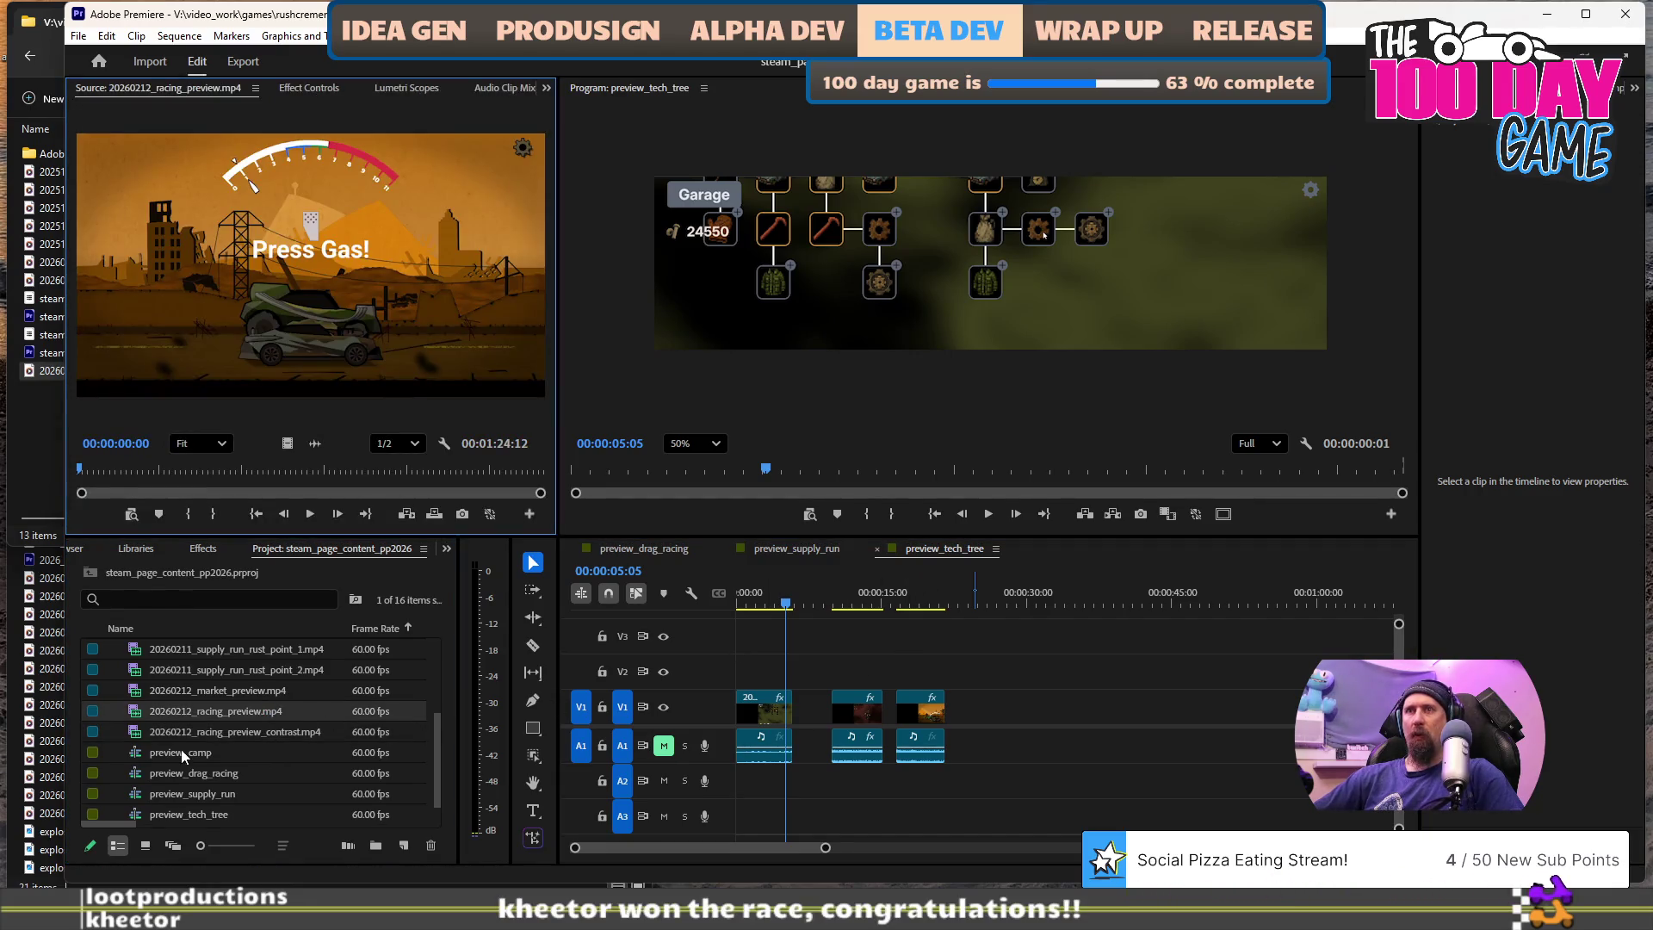
left_click(193, 715)
scroll(236, 761, "up", 1)
scroll(232, 763, "down", 2)
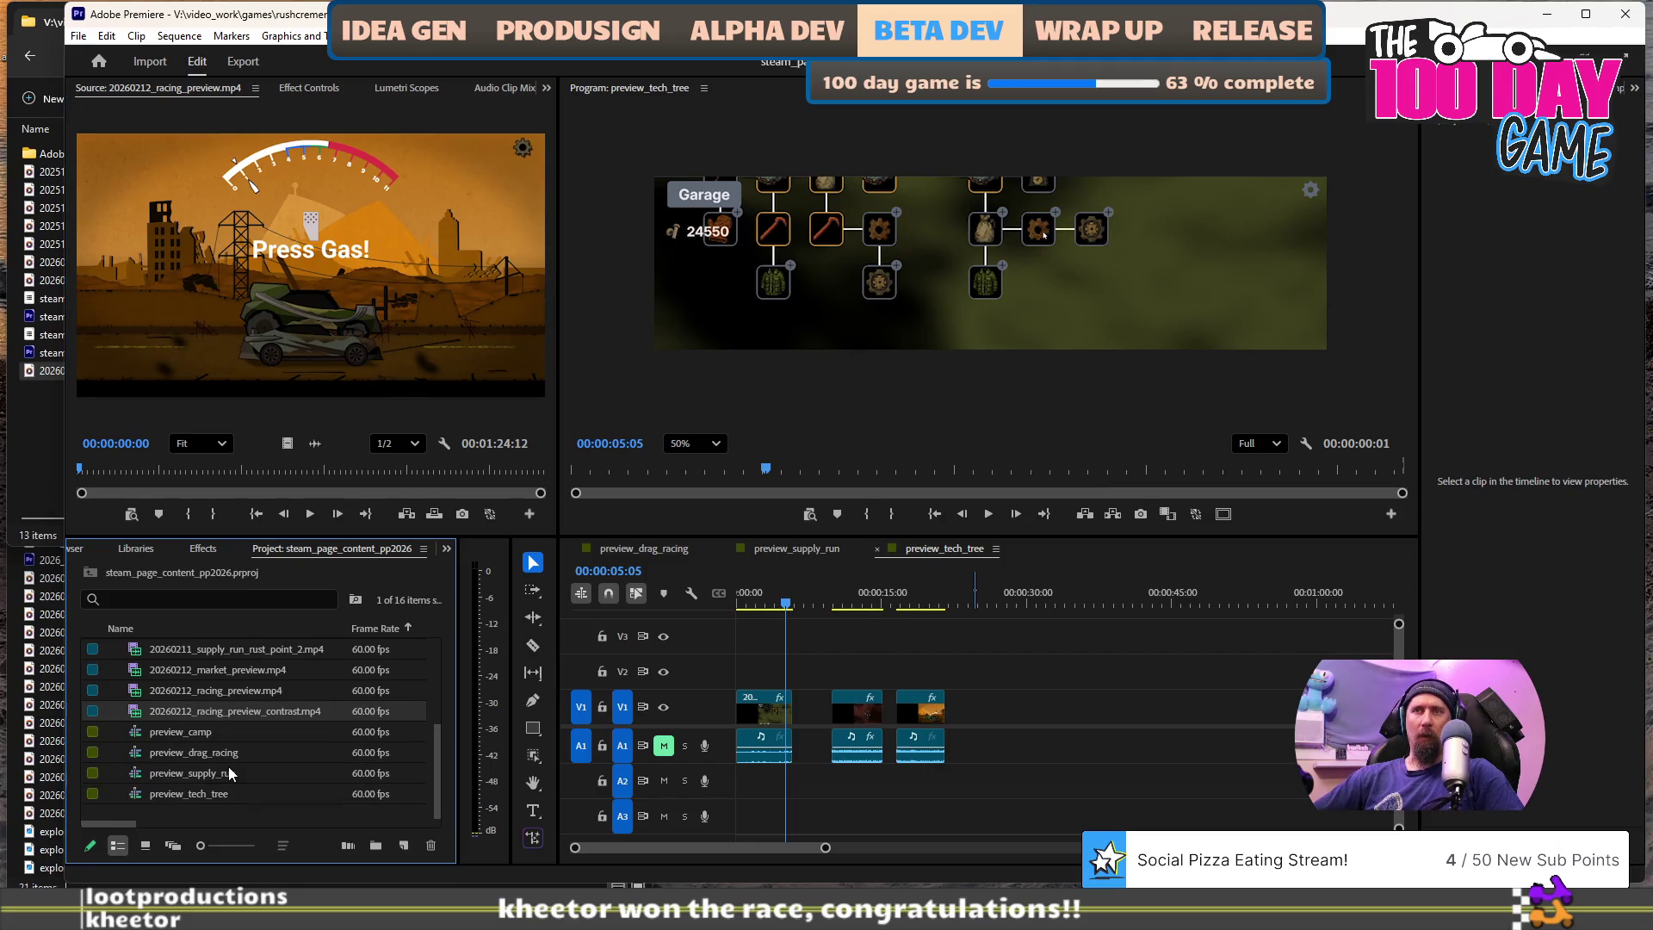
double_click(183, 752)
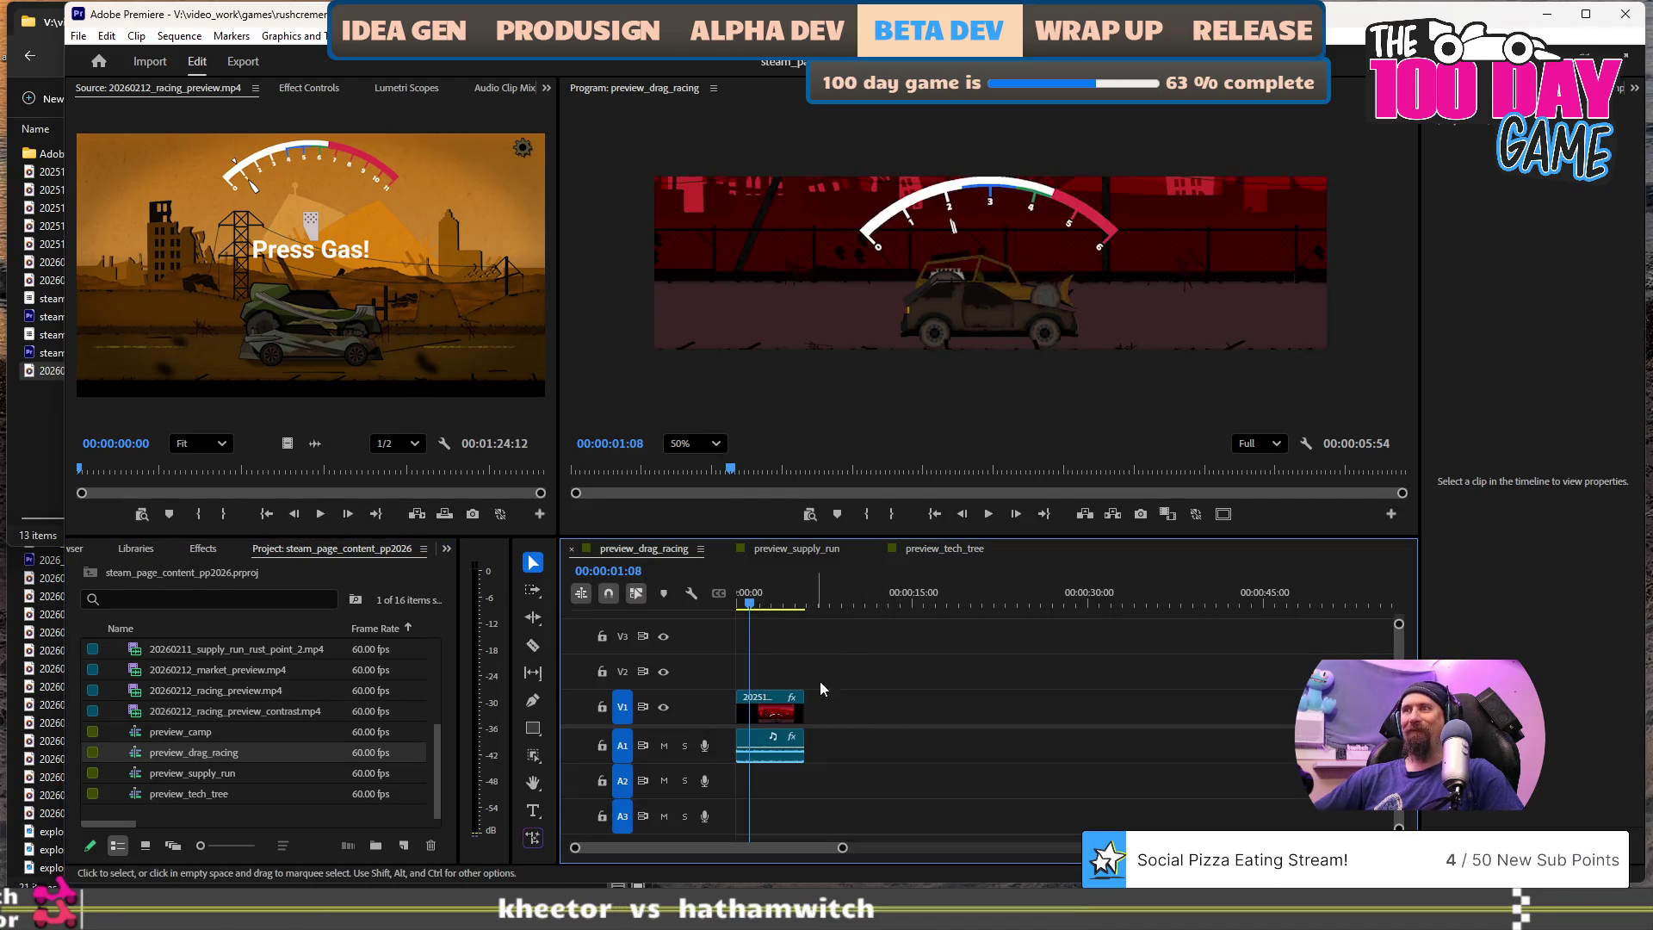
- Move the racing clip to start at 00:00:08:14 and set the In point there
left_click(841, 607)
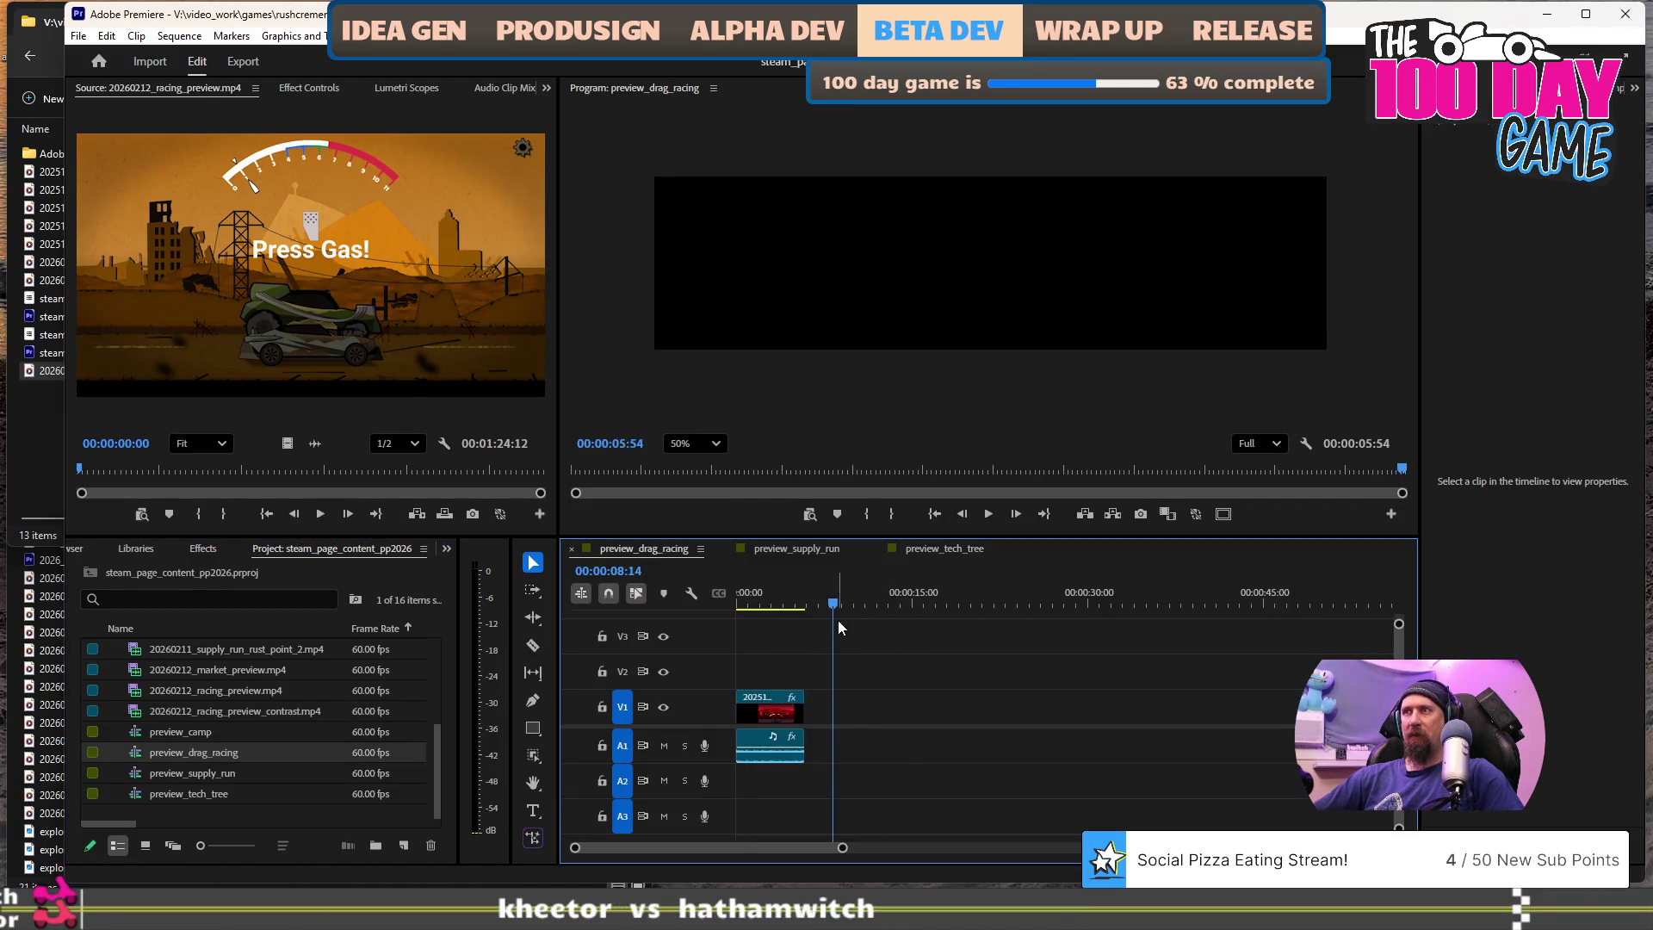
key("=")
left_click_drag(805, 708, 851, 708)
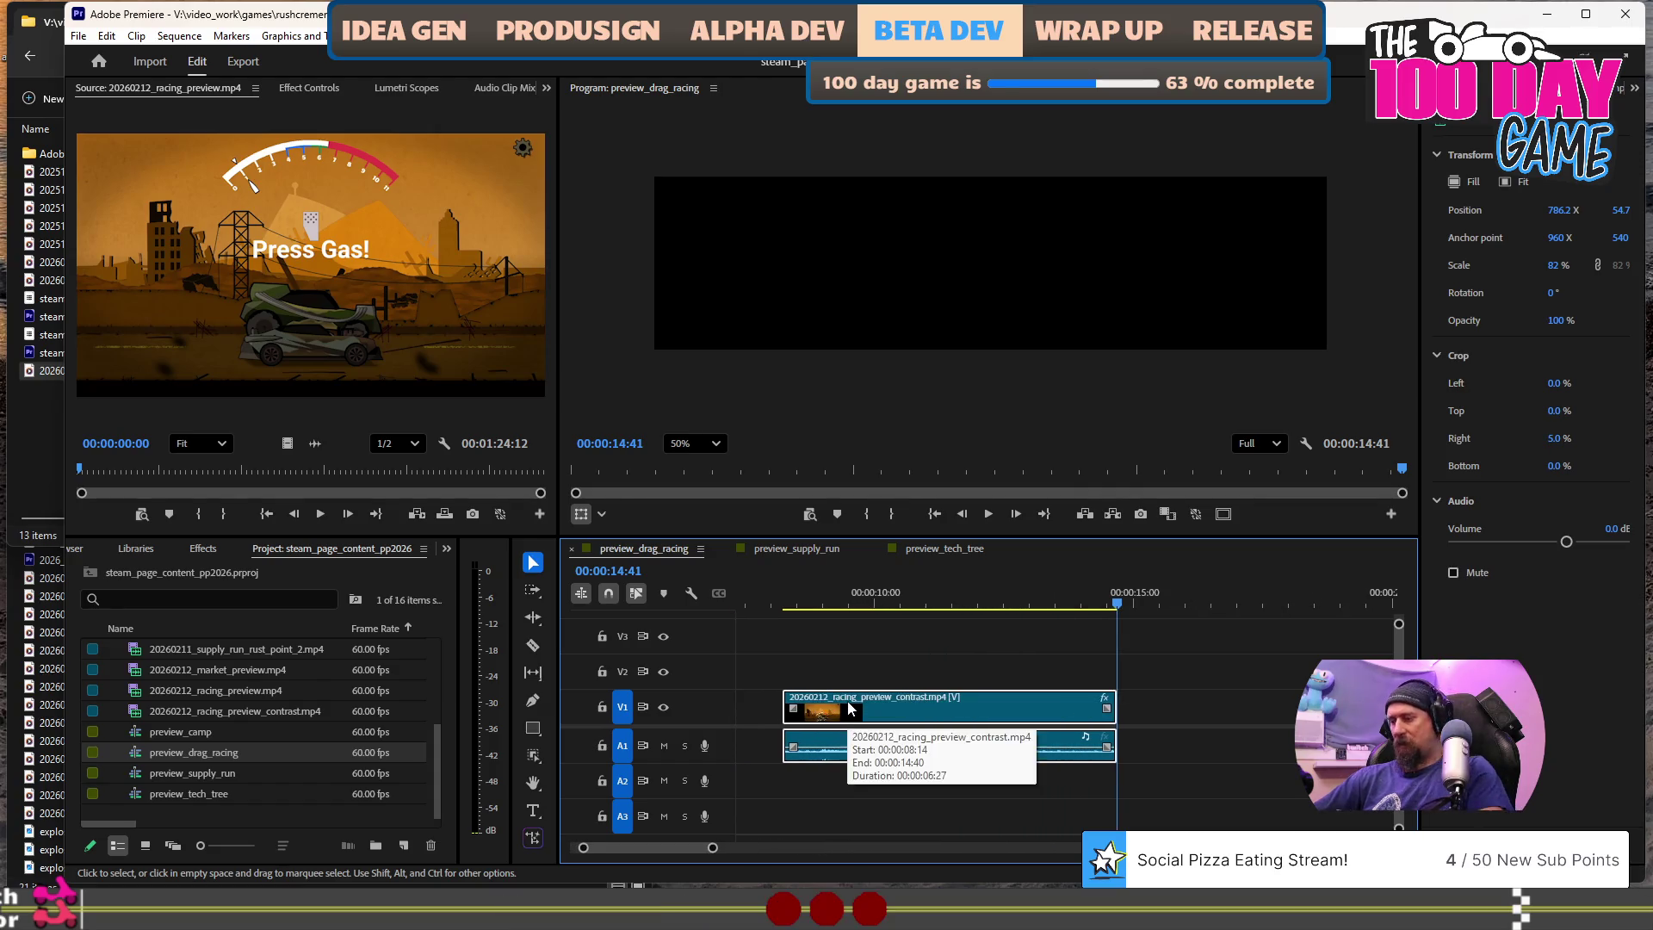
key("o")
key("=")
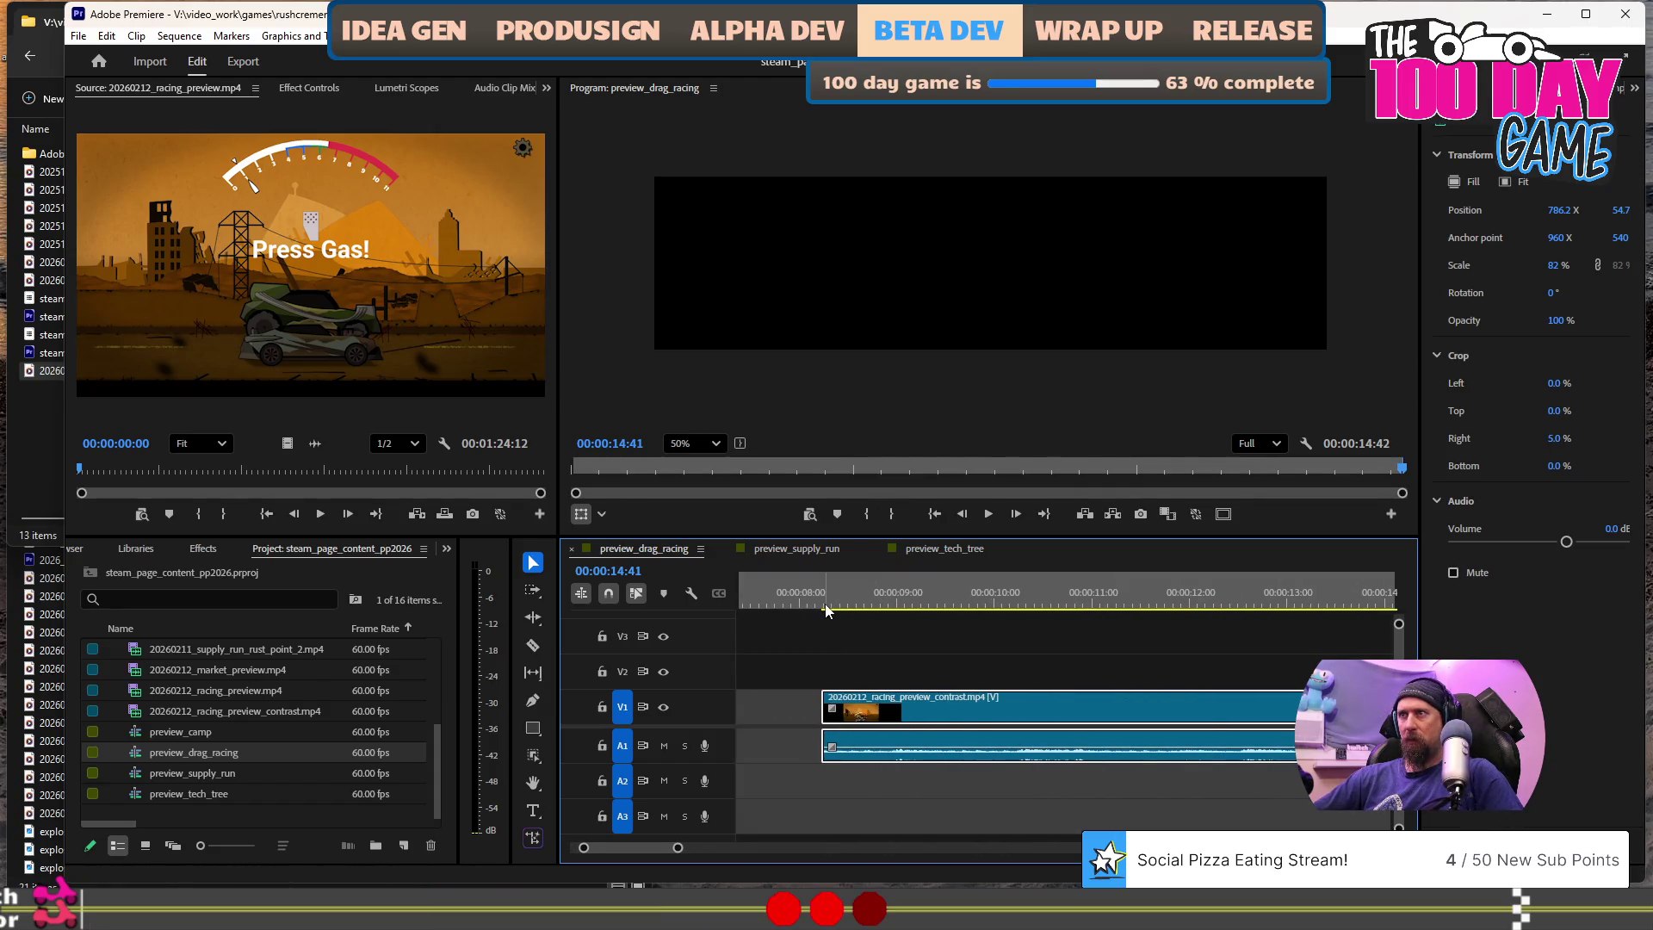
left_click(823, 607)
key("i")
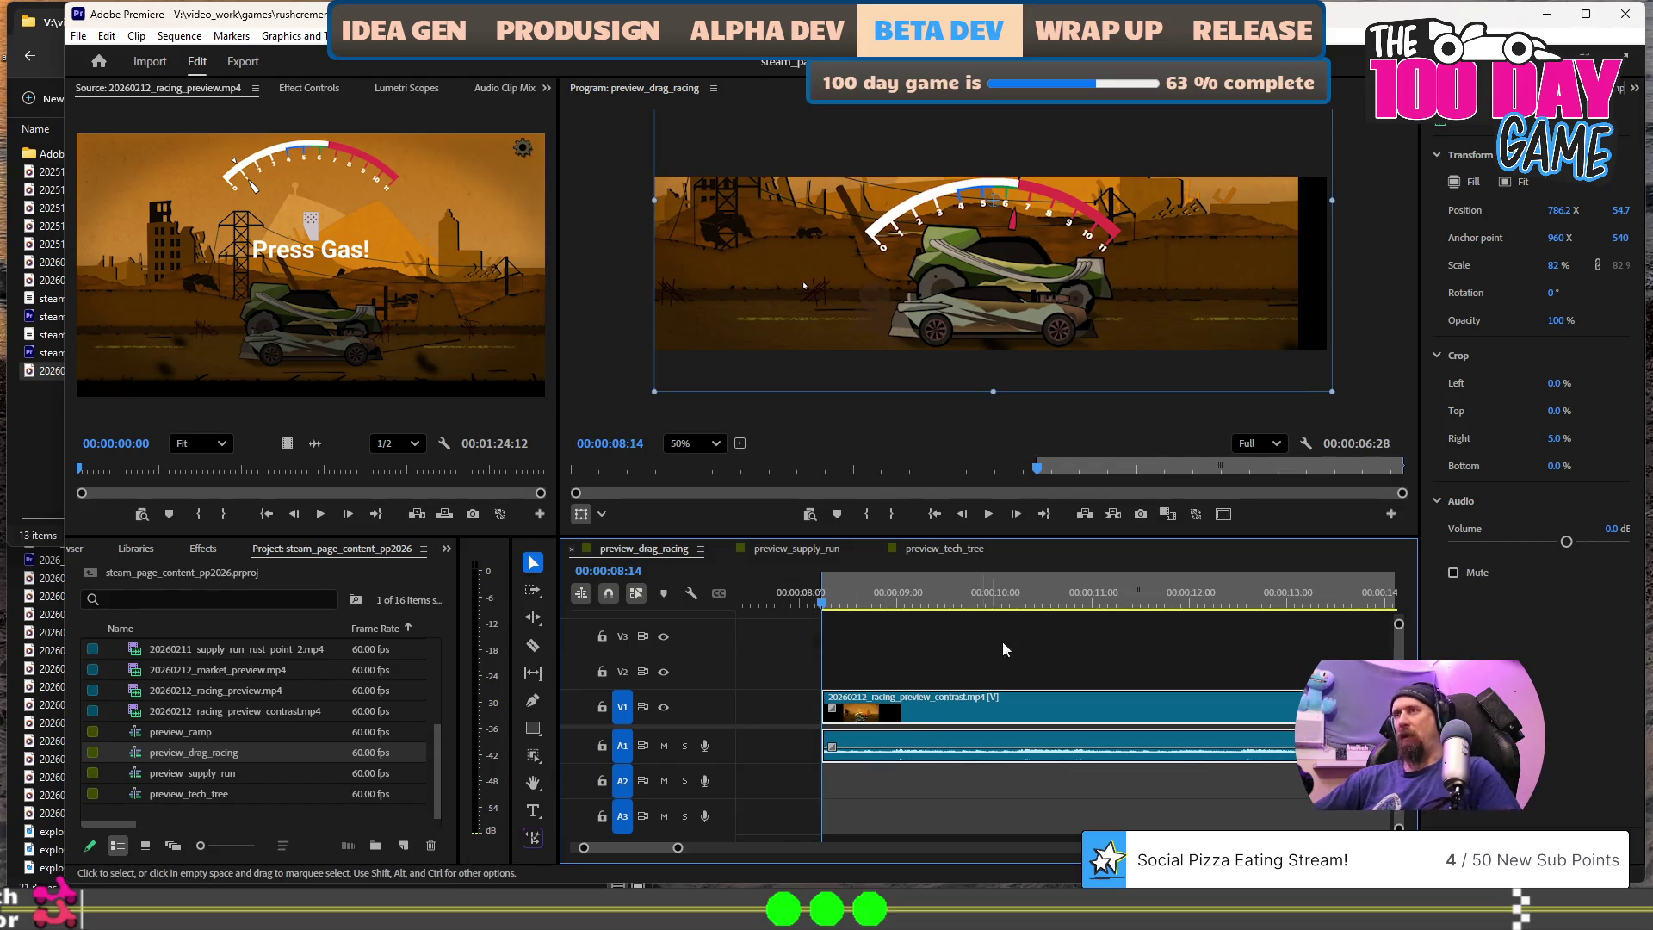
- Set the Out point at the clip's last frame, 00:00:14:40, and save the project
scroll(1198, 611, "right", 3)
key("=")
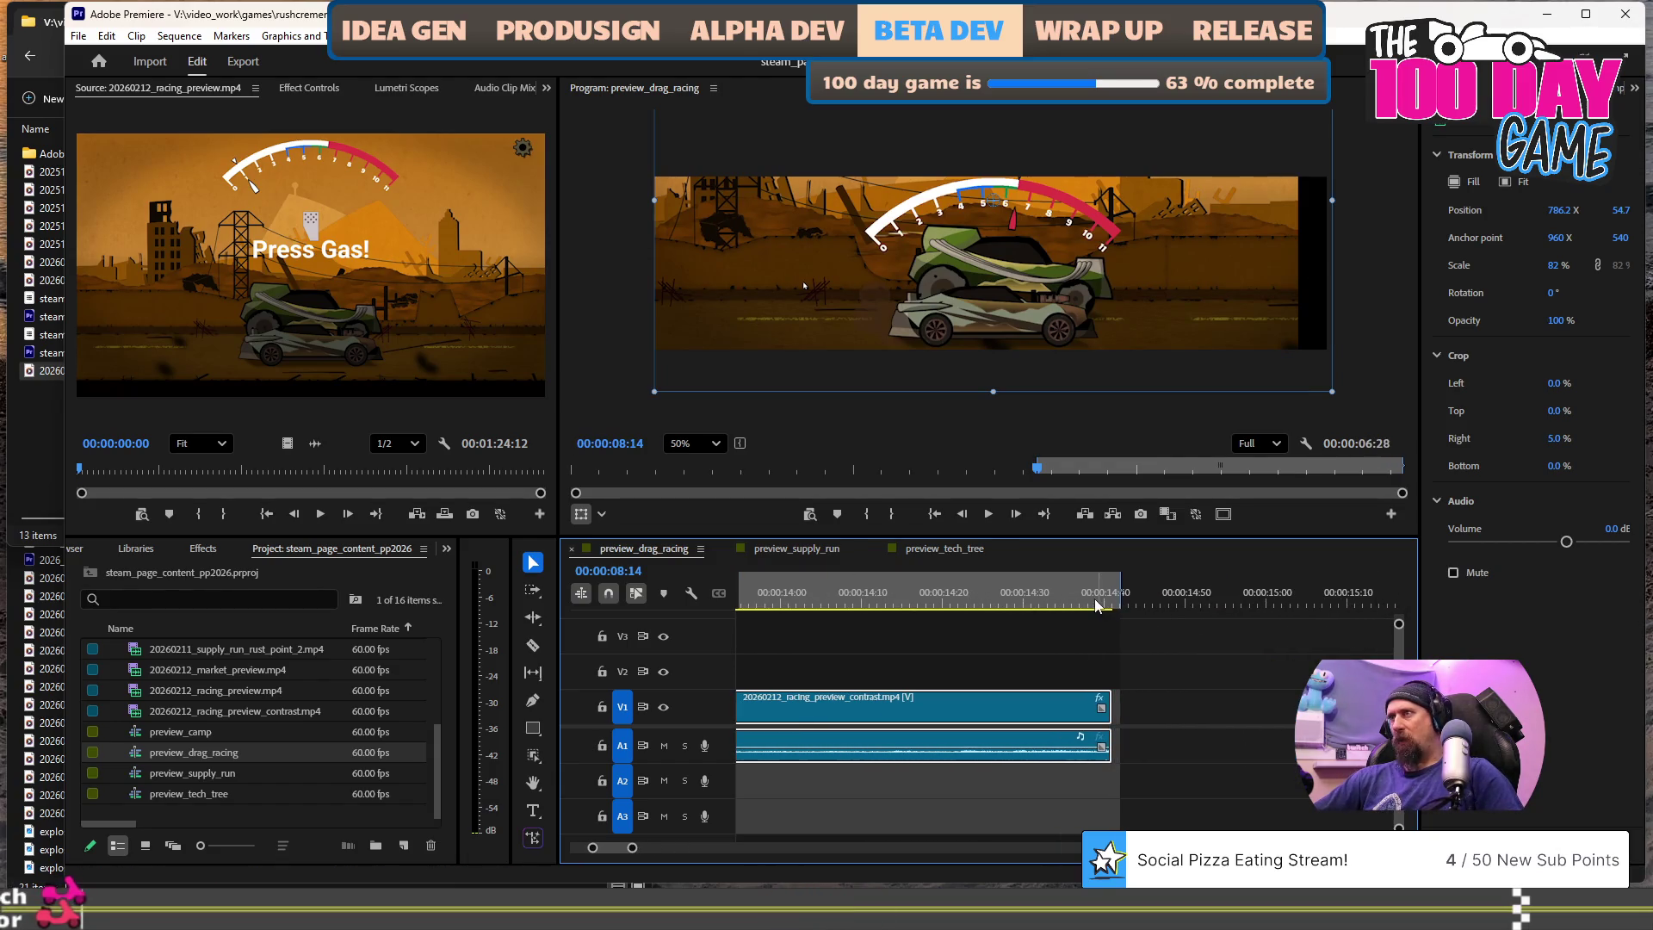
left_click(1099, 606)
left_click(1104, 607)
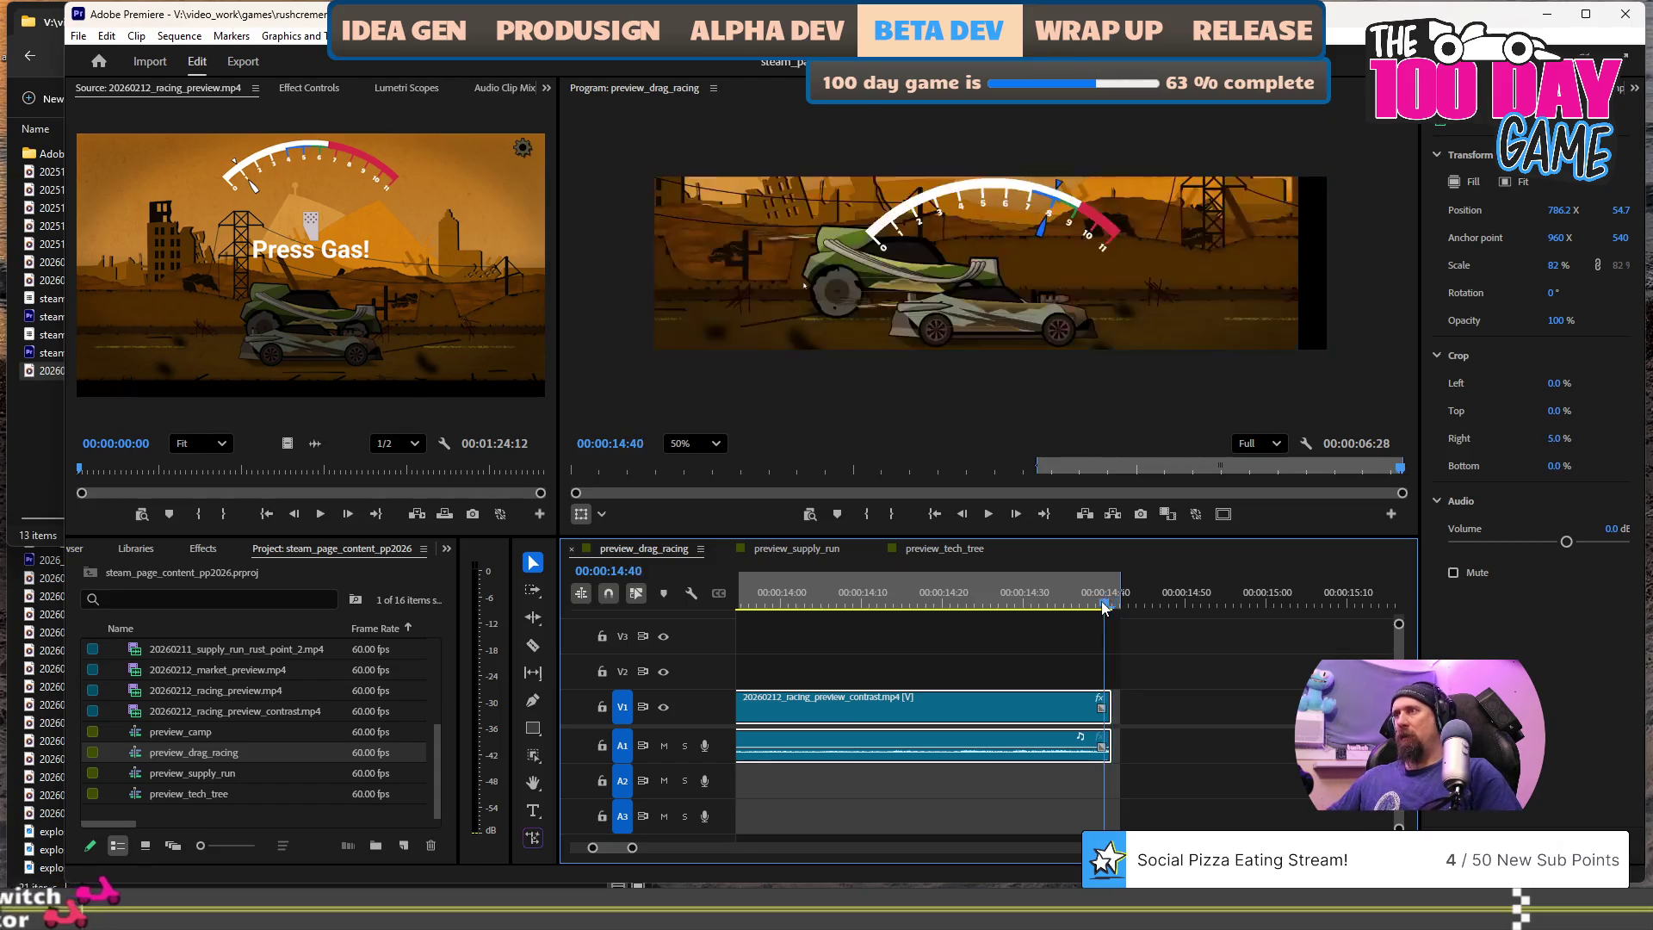
key("o")
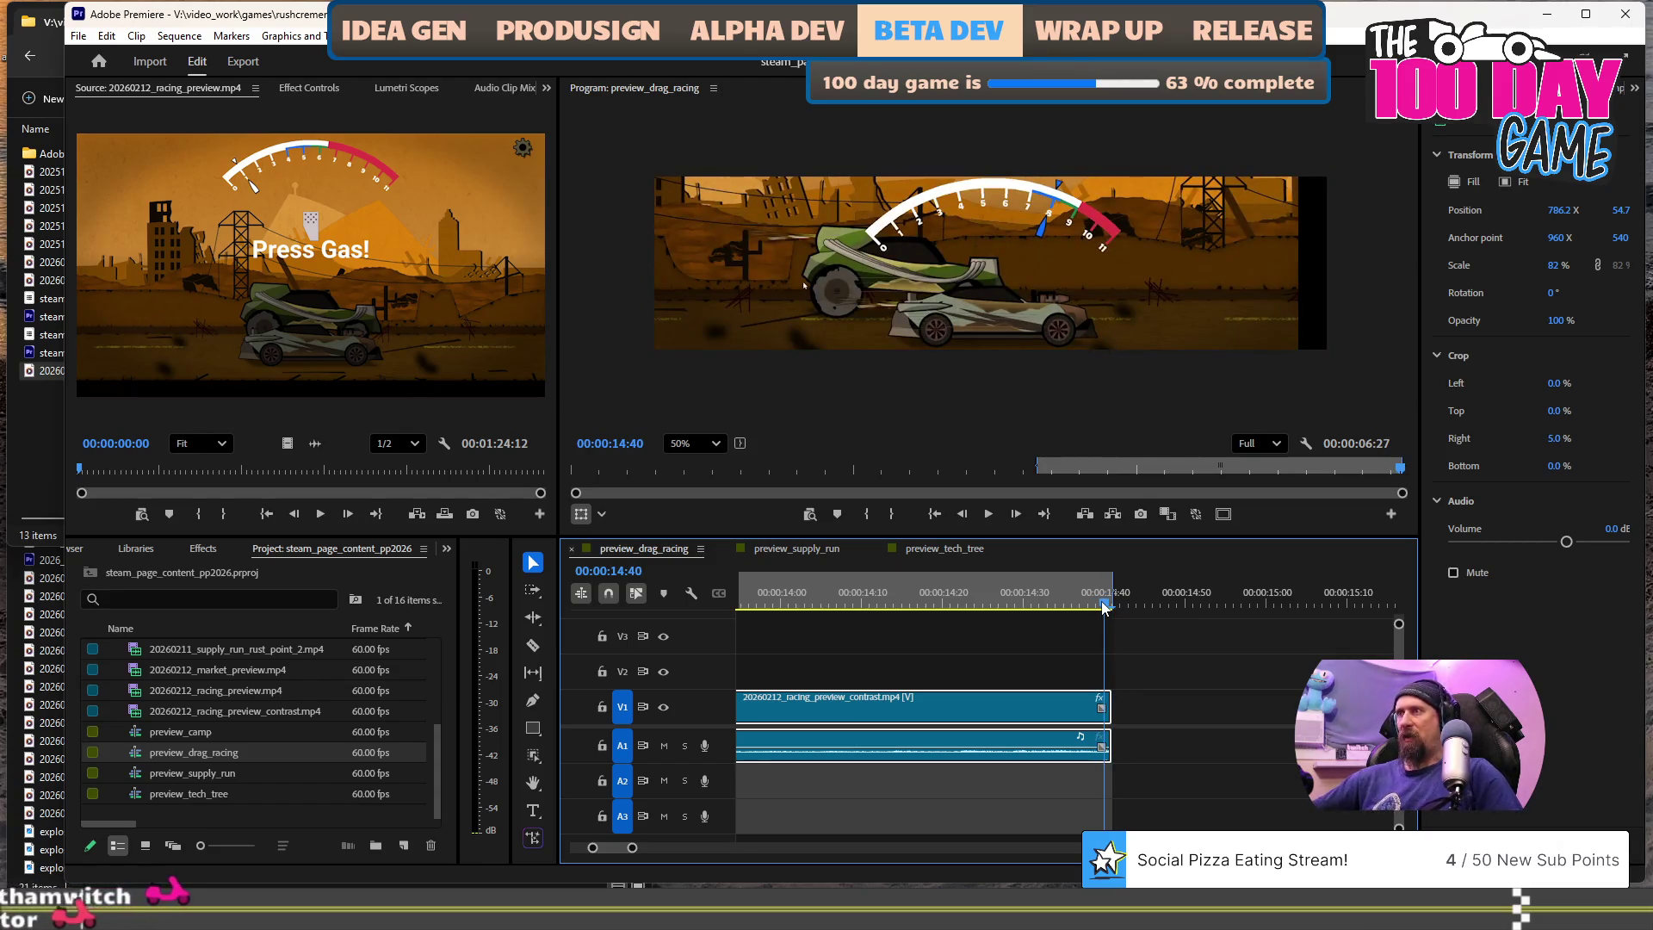
key("minus")
key("minus")
key("minus")
key("minus")
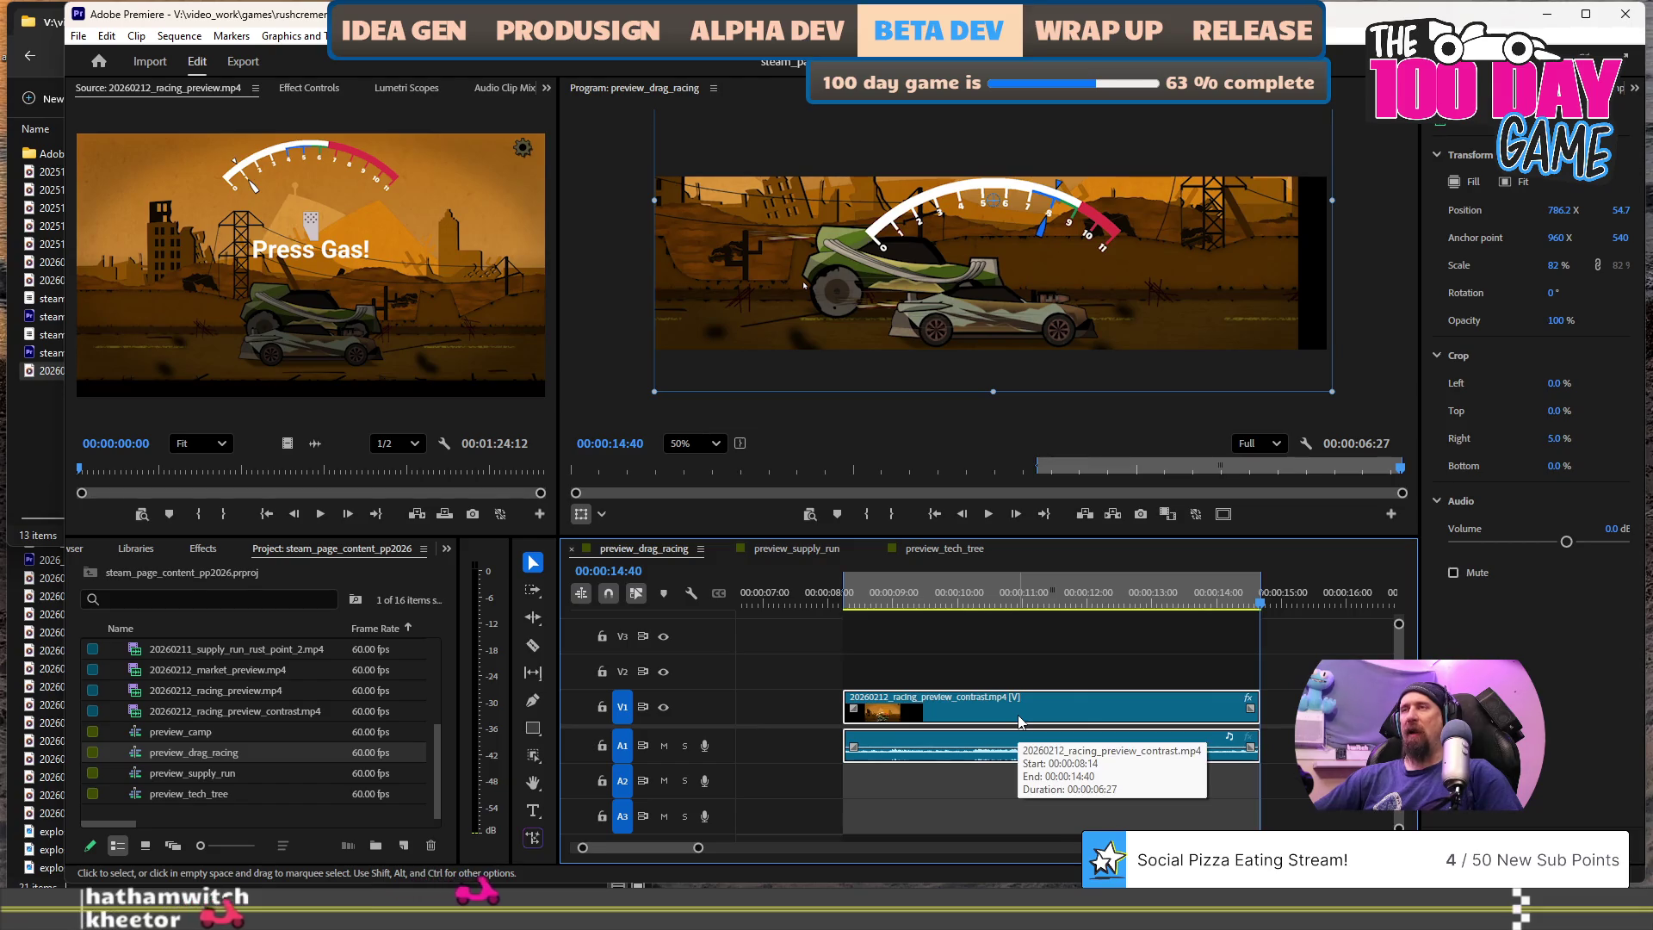
key("ctrl+s")
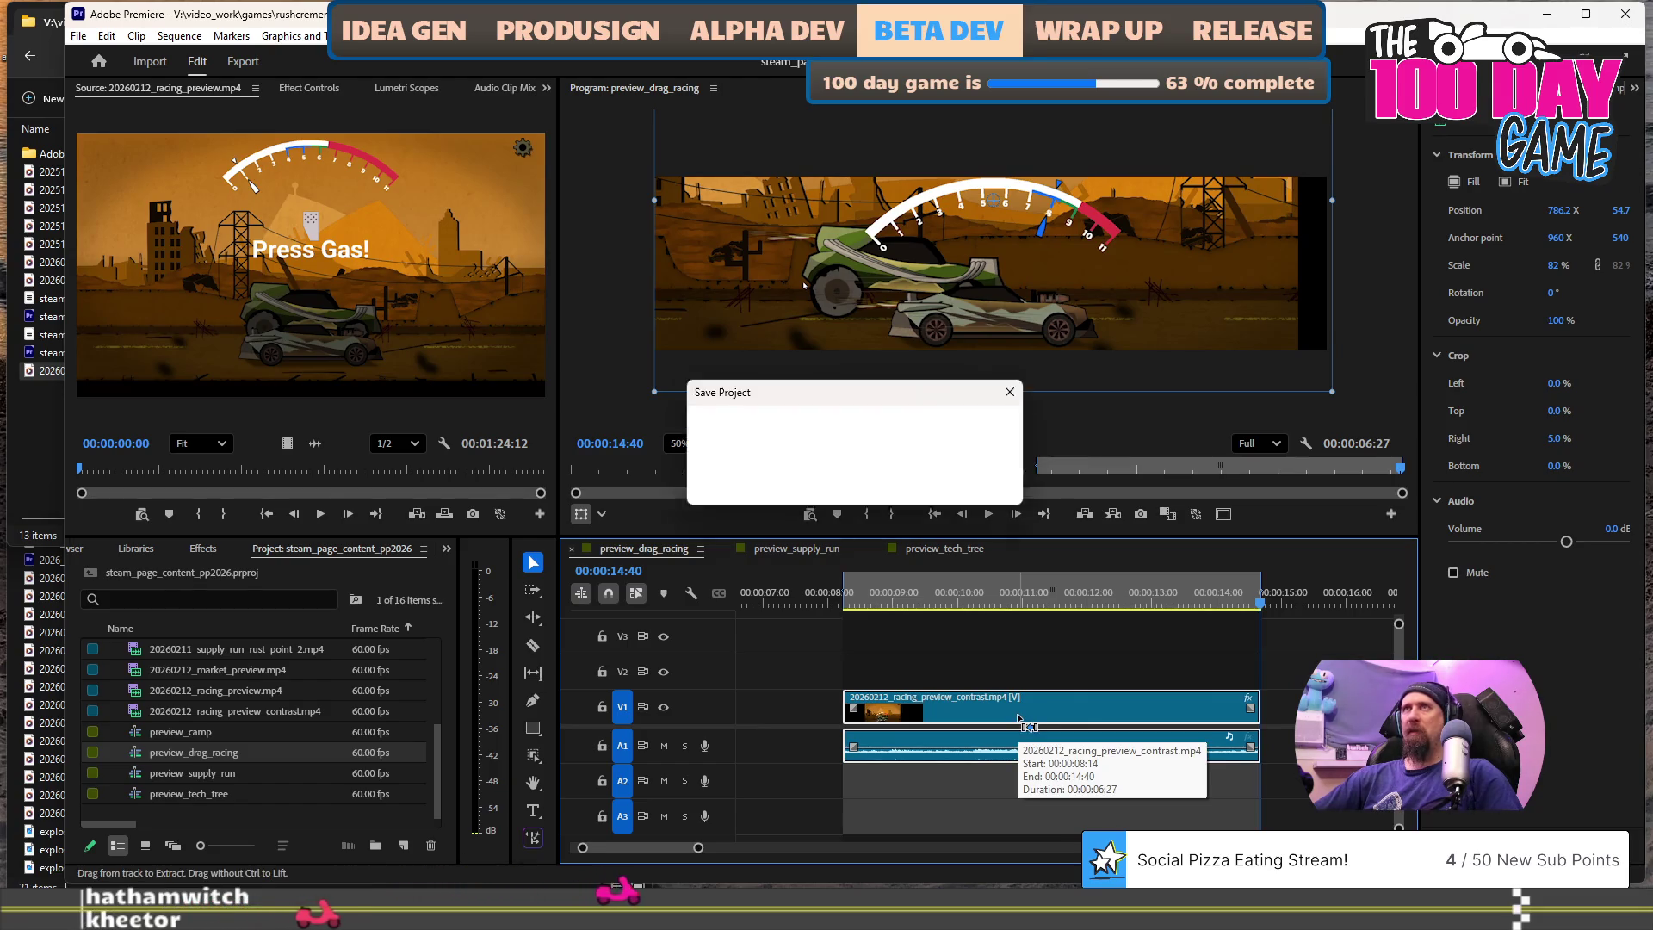
- Send preview_drag_racing to Media Encoder and match its output to the 1560x400 source
left_click(79, 37)
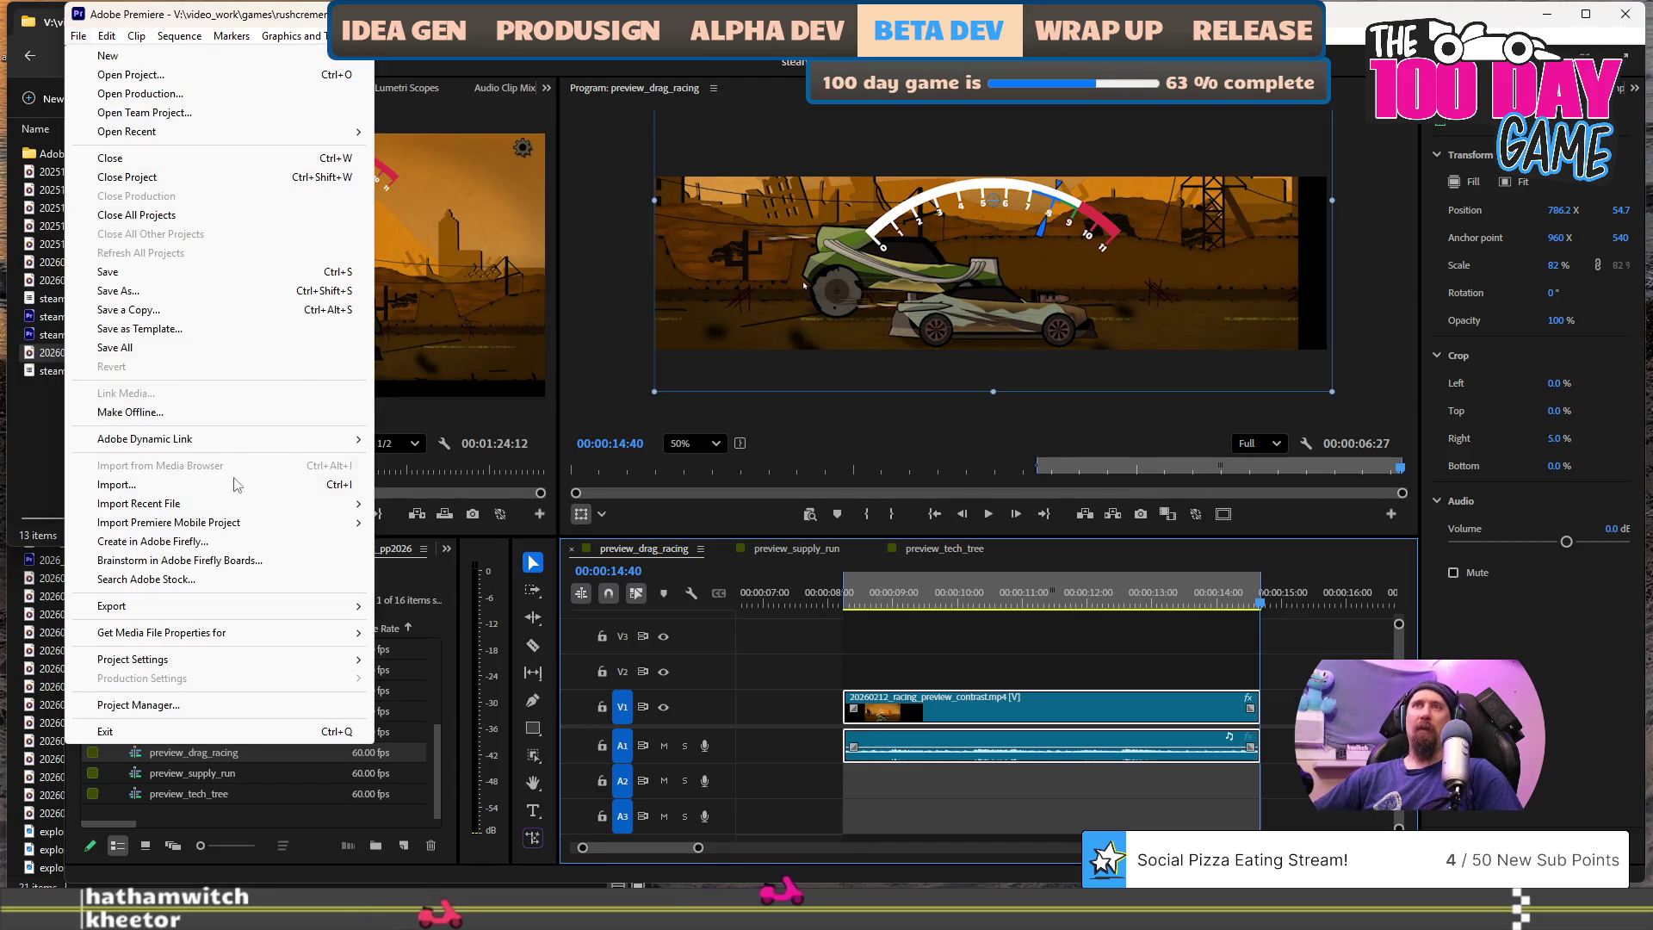
mouse_move(215, 606)
left_click(551, 631)
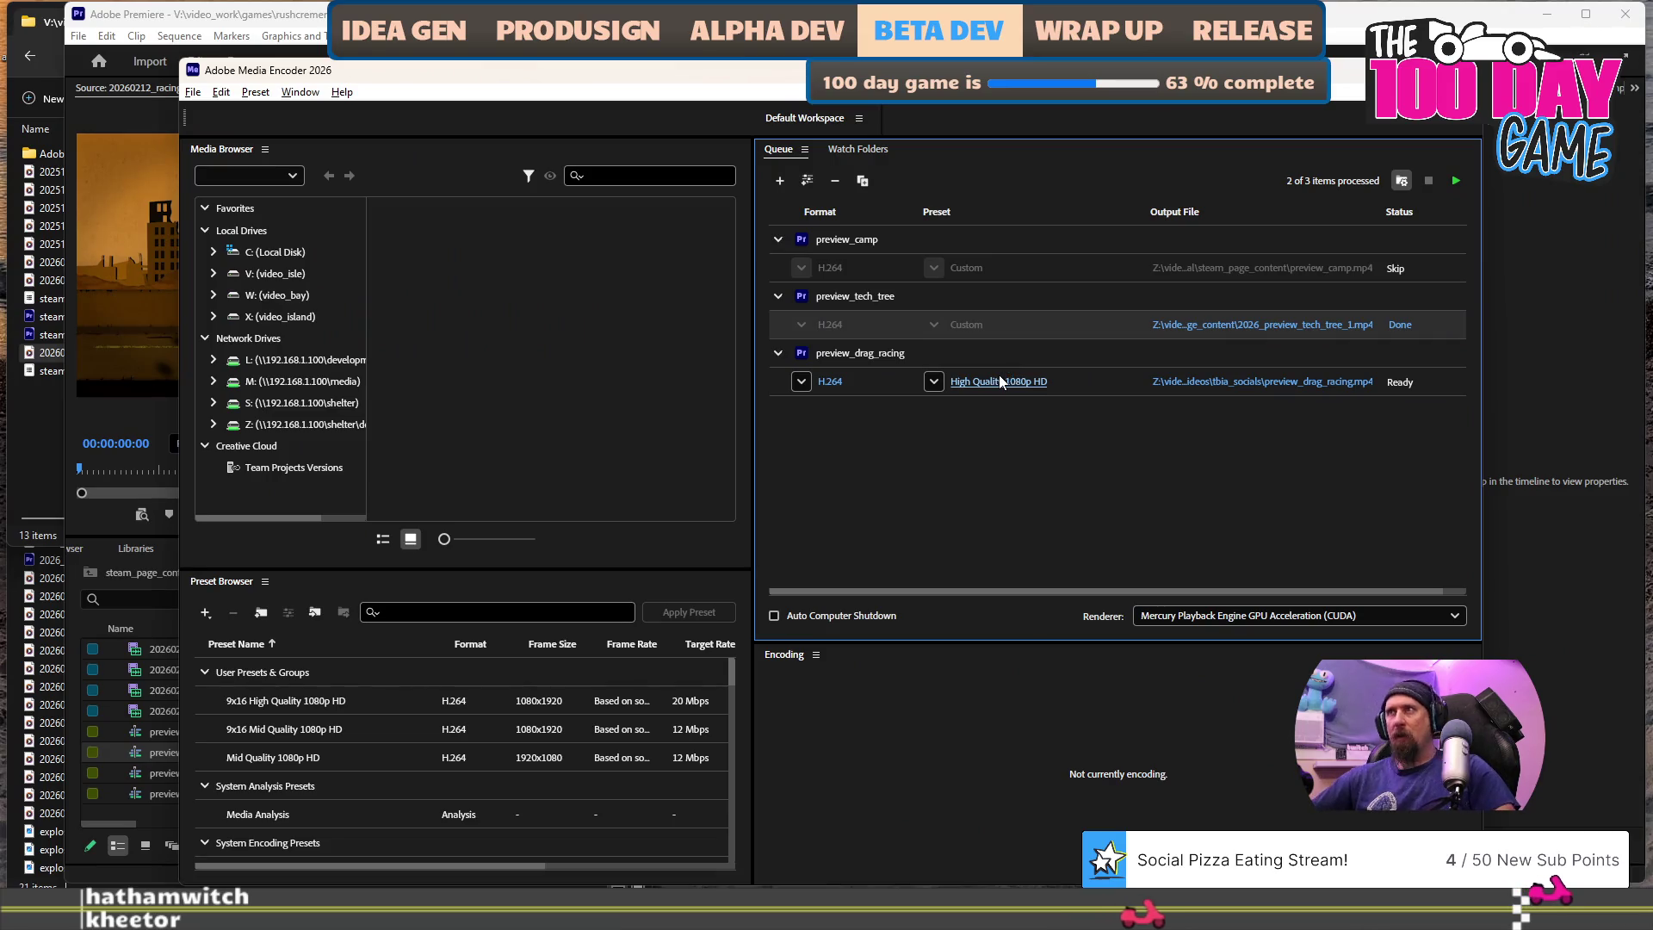
left_click(1001, 380)
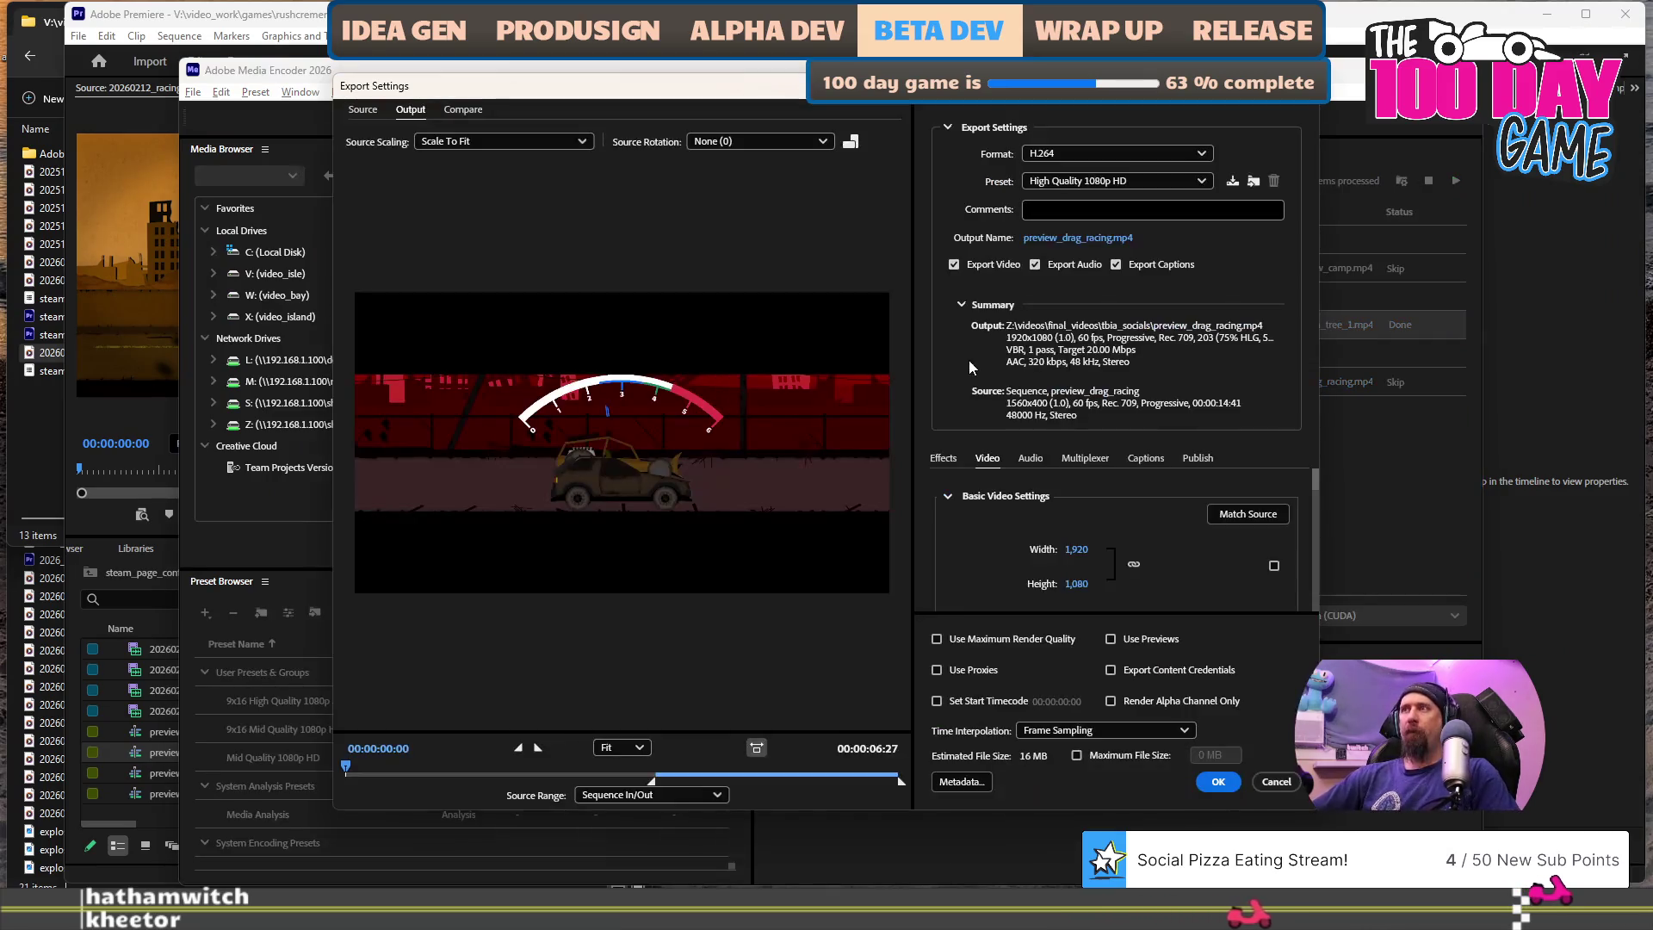
left_click(1248, 514)
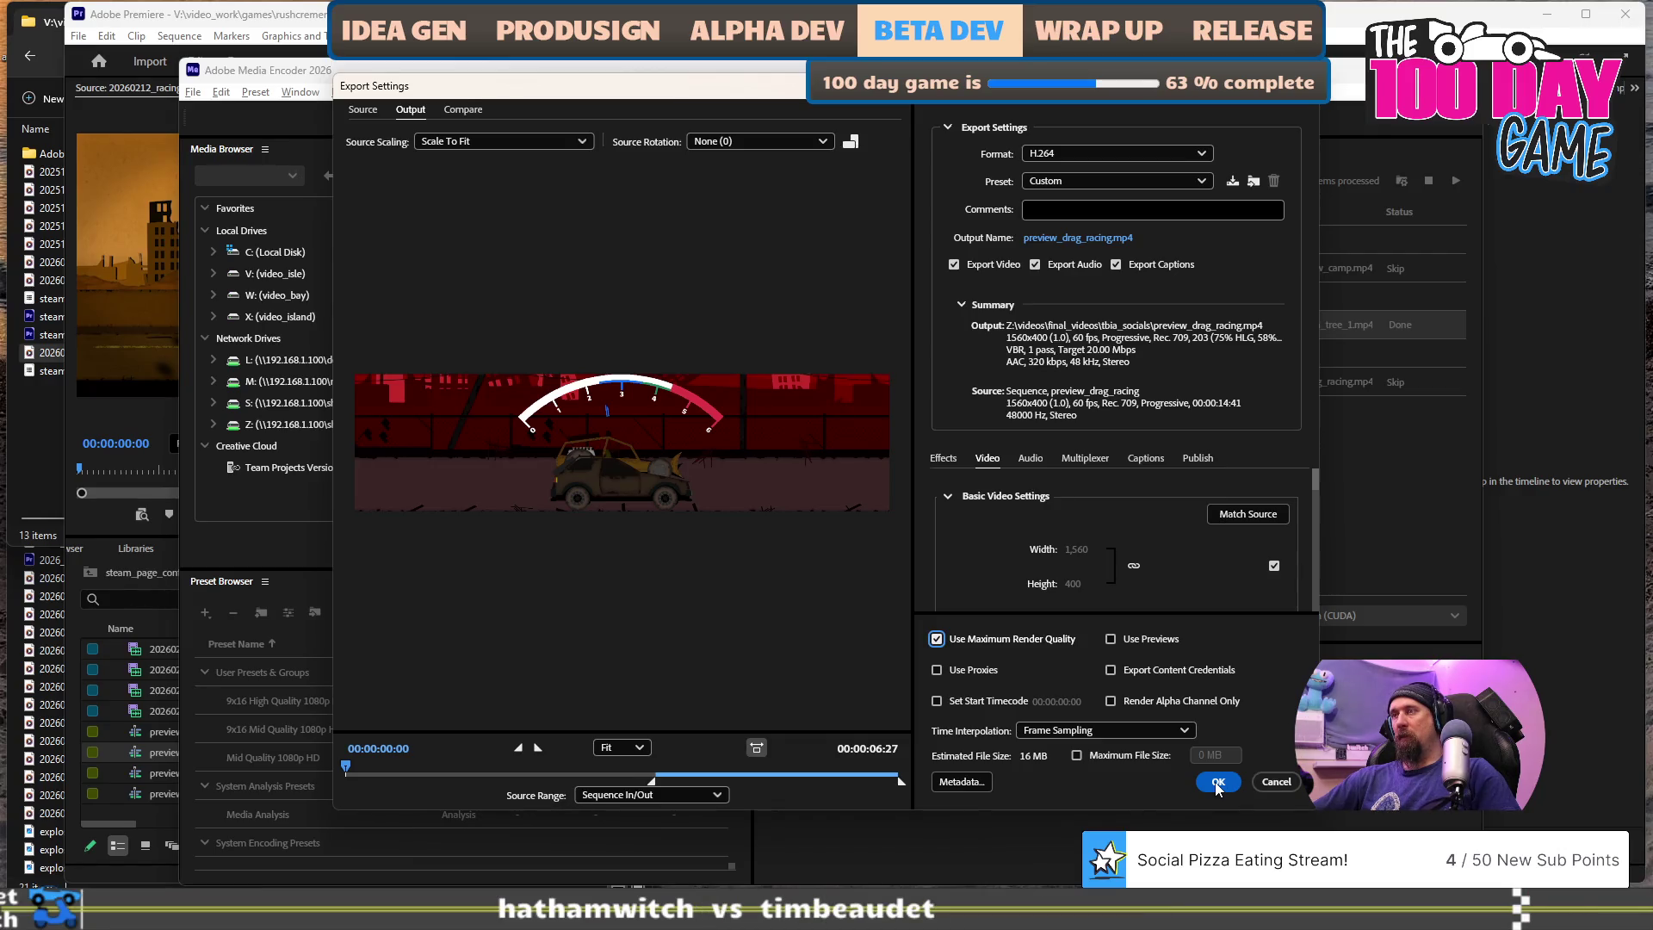
- Output to 2026_preview_drag_racing.mp4 in steam_page_content, confirm settings and start the queue
left_click(1076, 238)
scroll(654, 379, "down", 5)
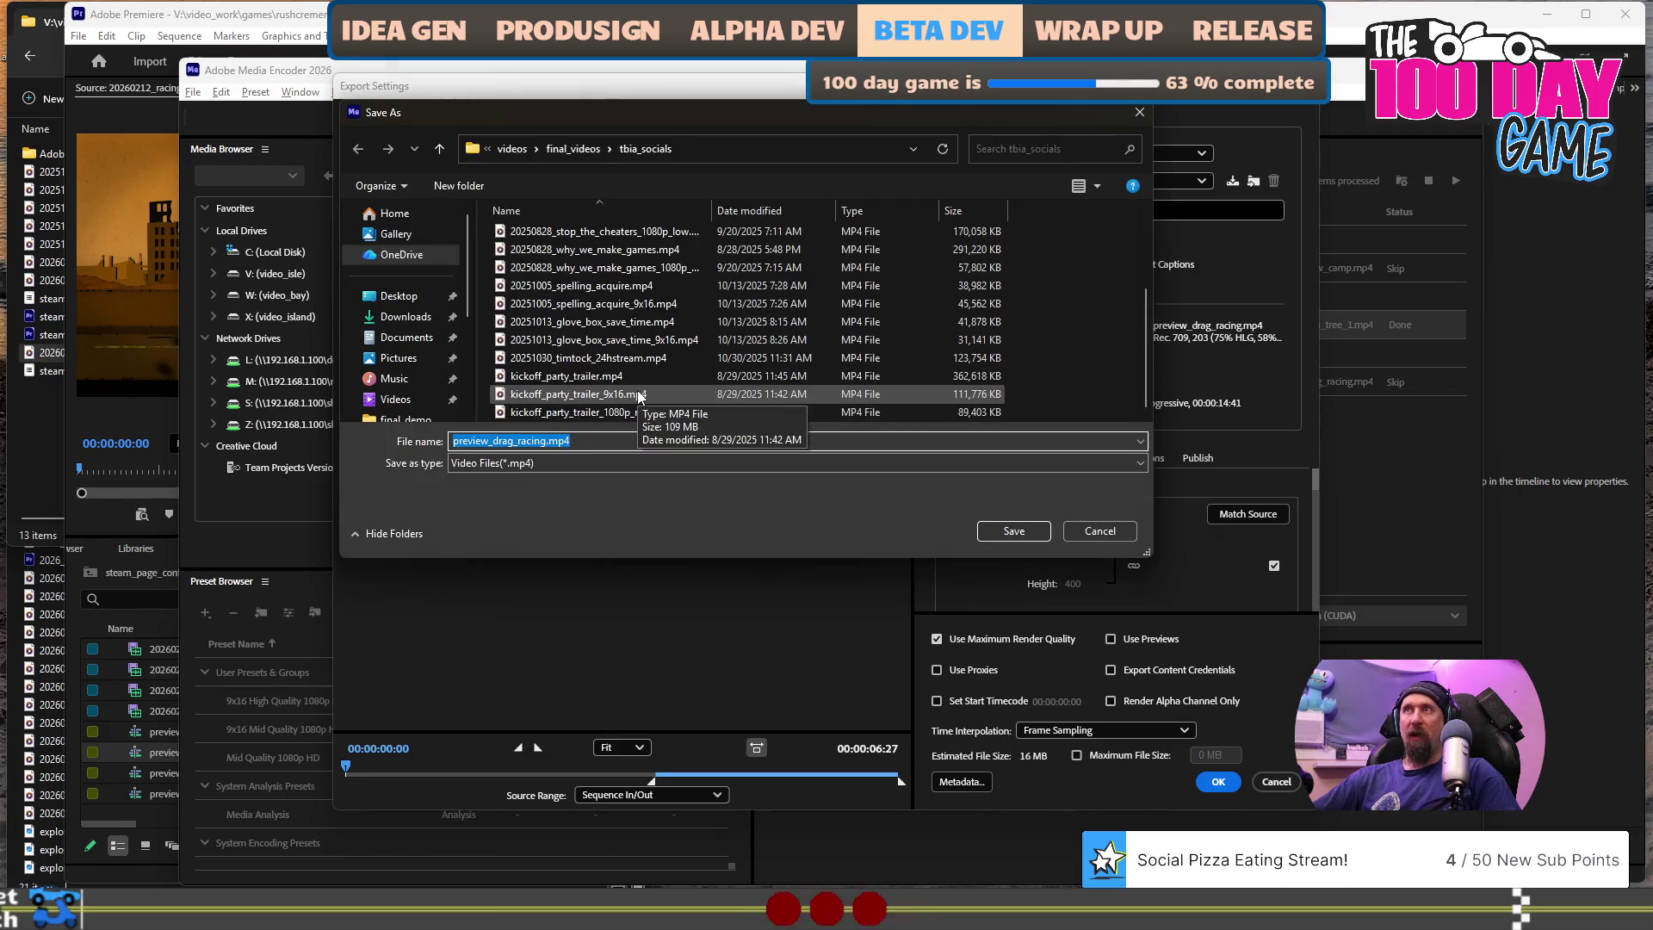
left_click(579, 152)
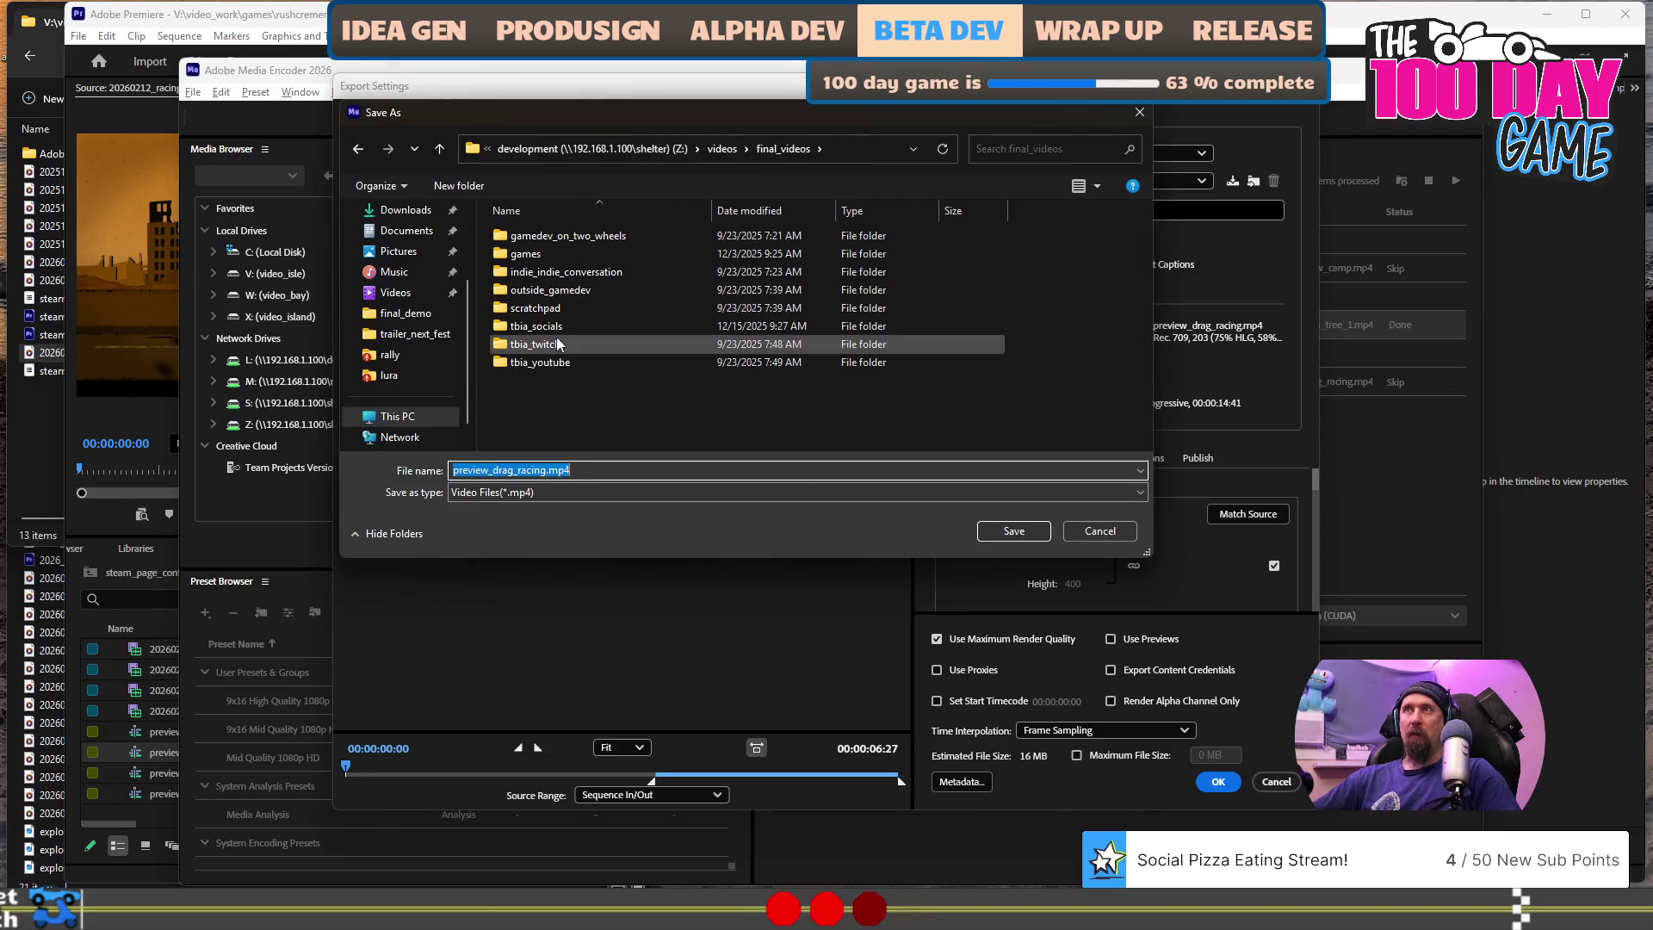
double_click(543, 251)
left_click(538, 290)
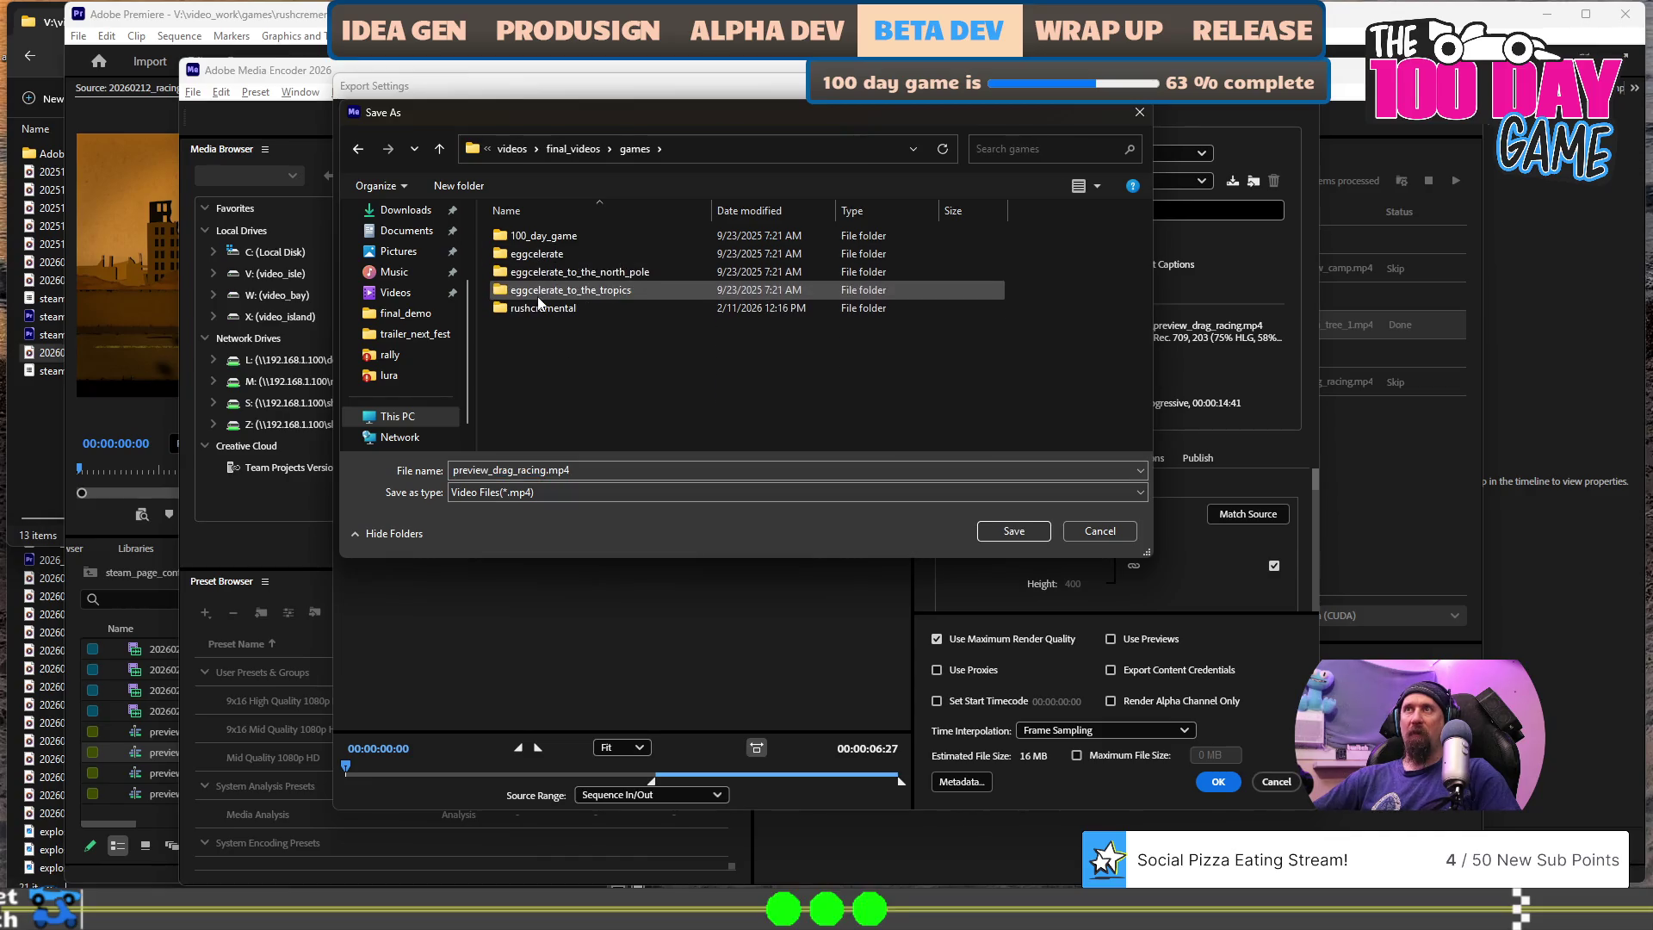
double_click(541, 308)
double_click(534, 235)
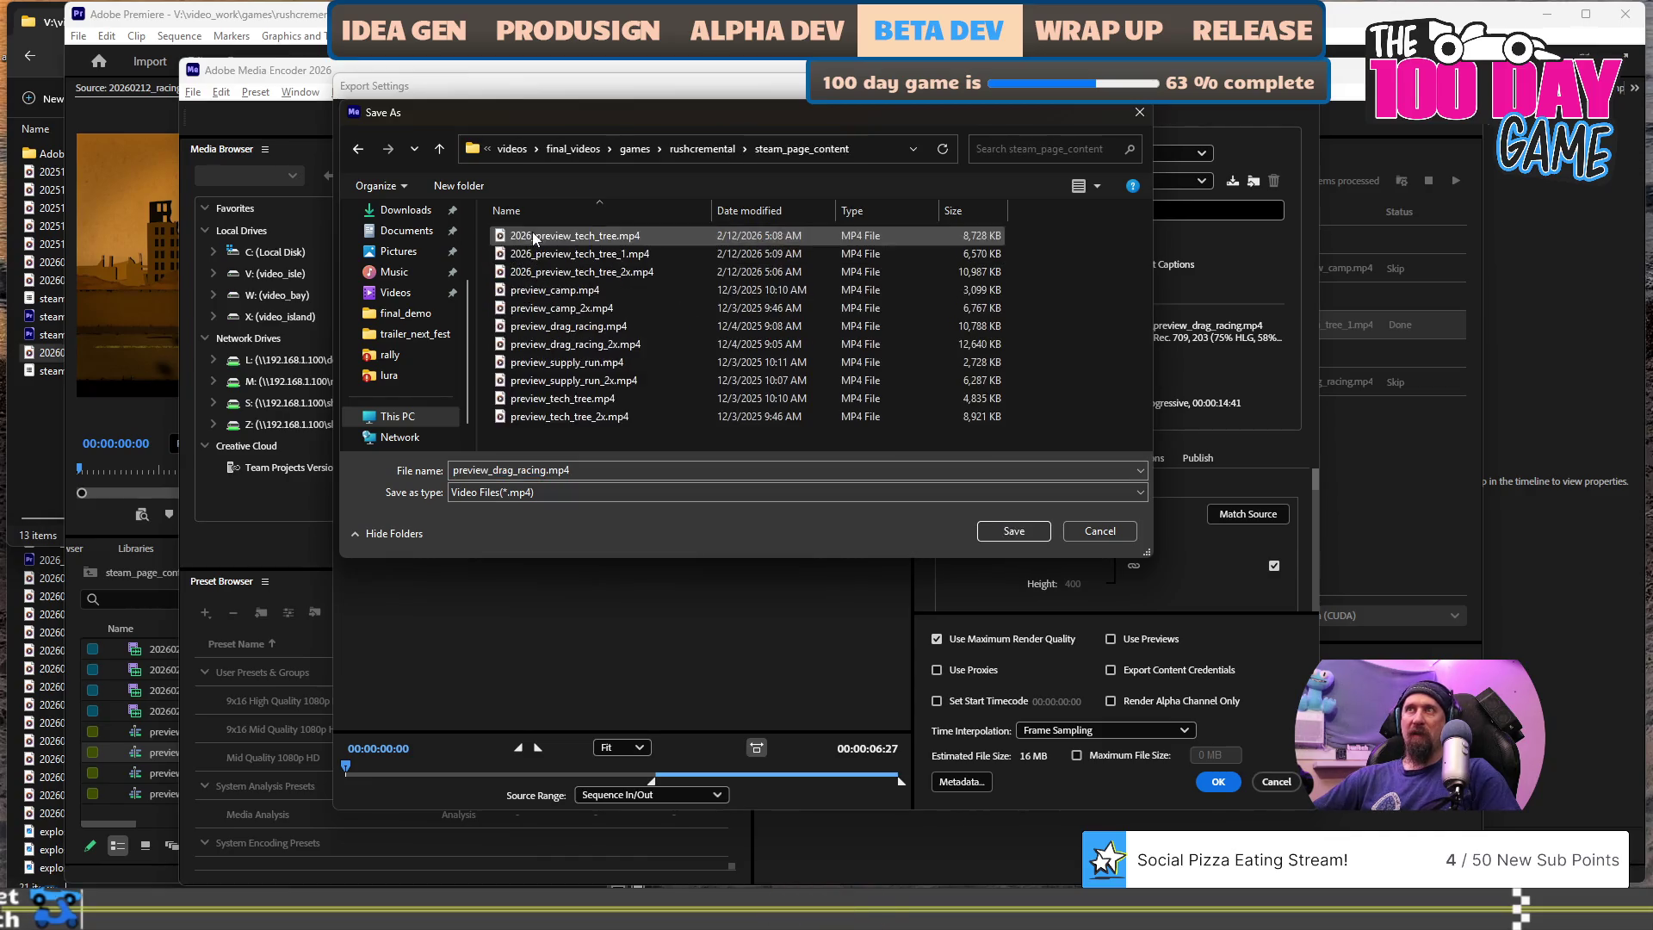
key("Home")
type("2026_")
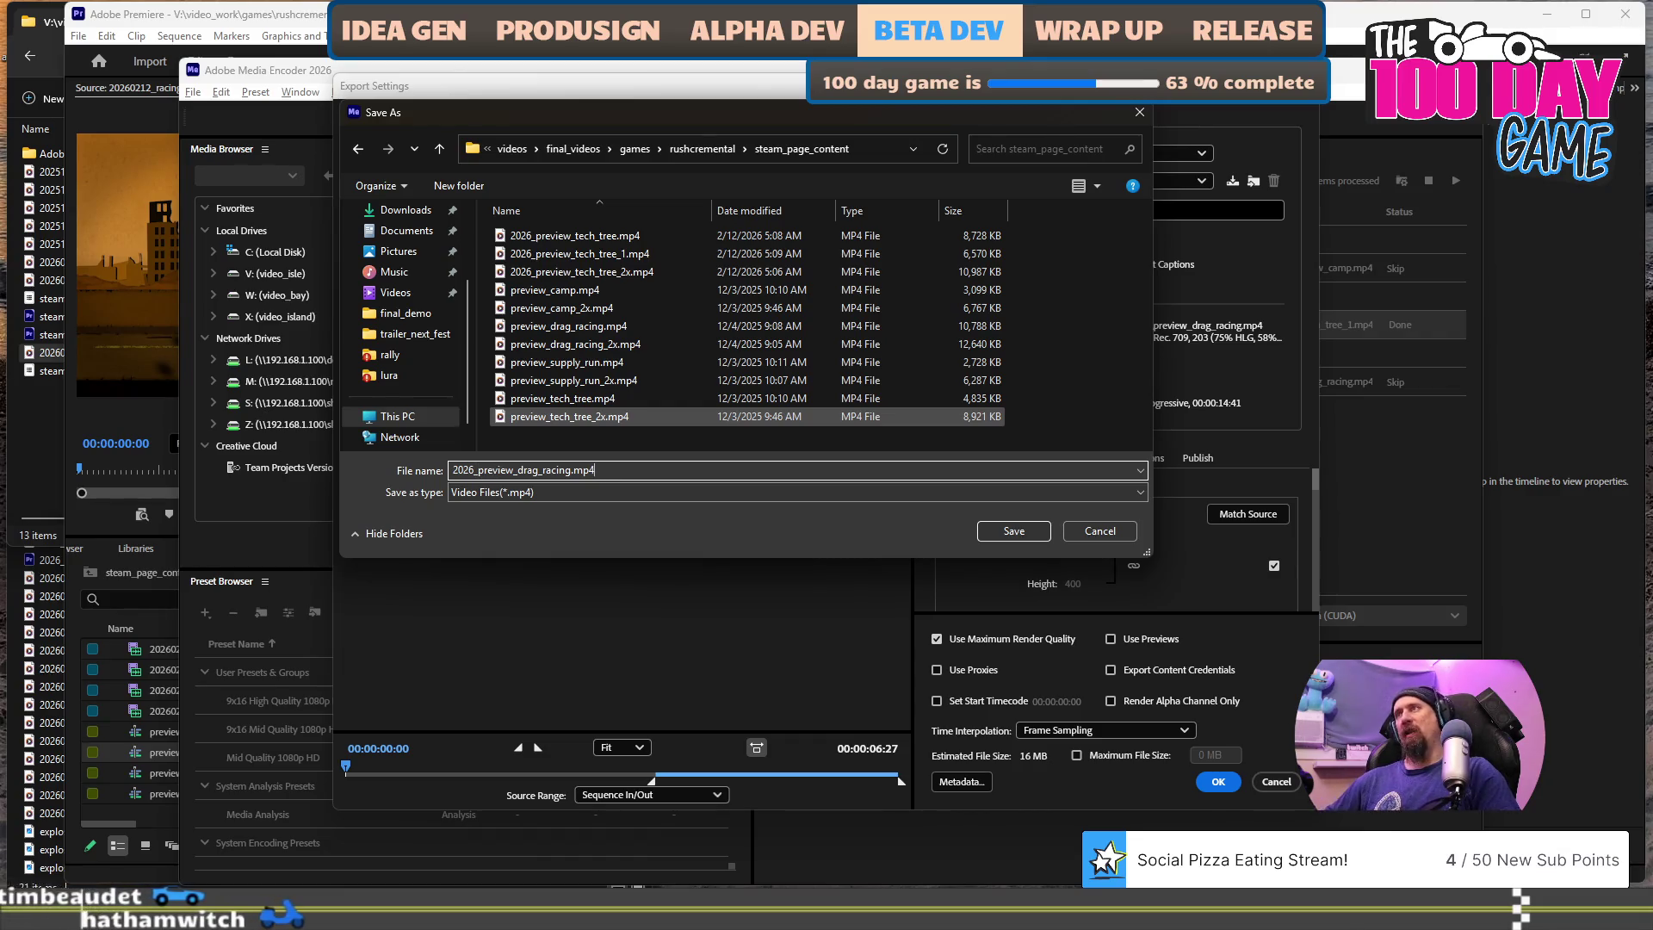
left_click(995, 532)
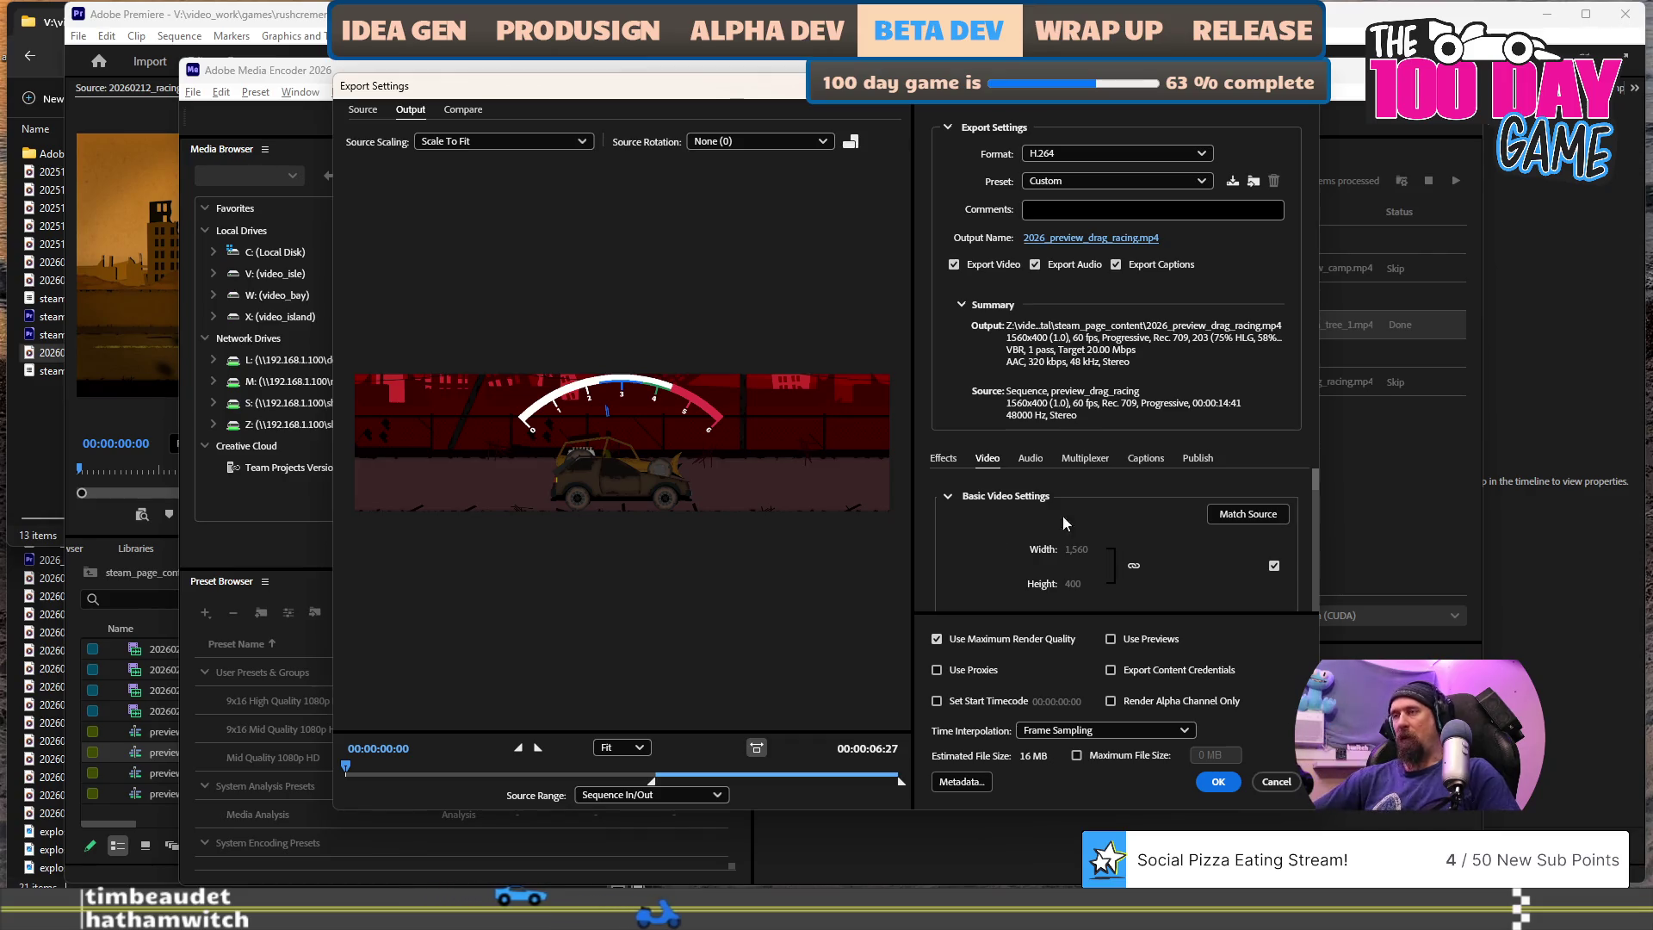
left_click(1218, 781)
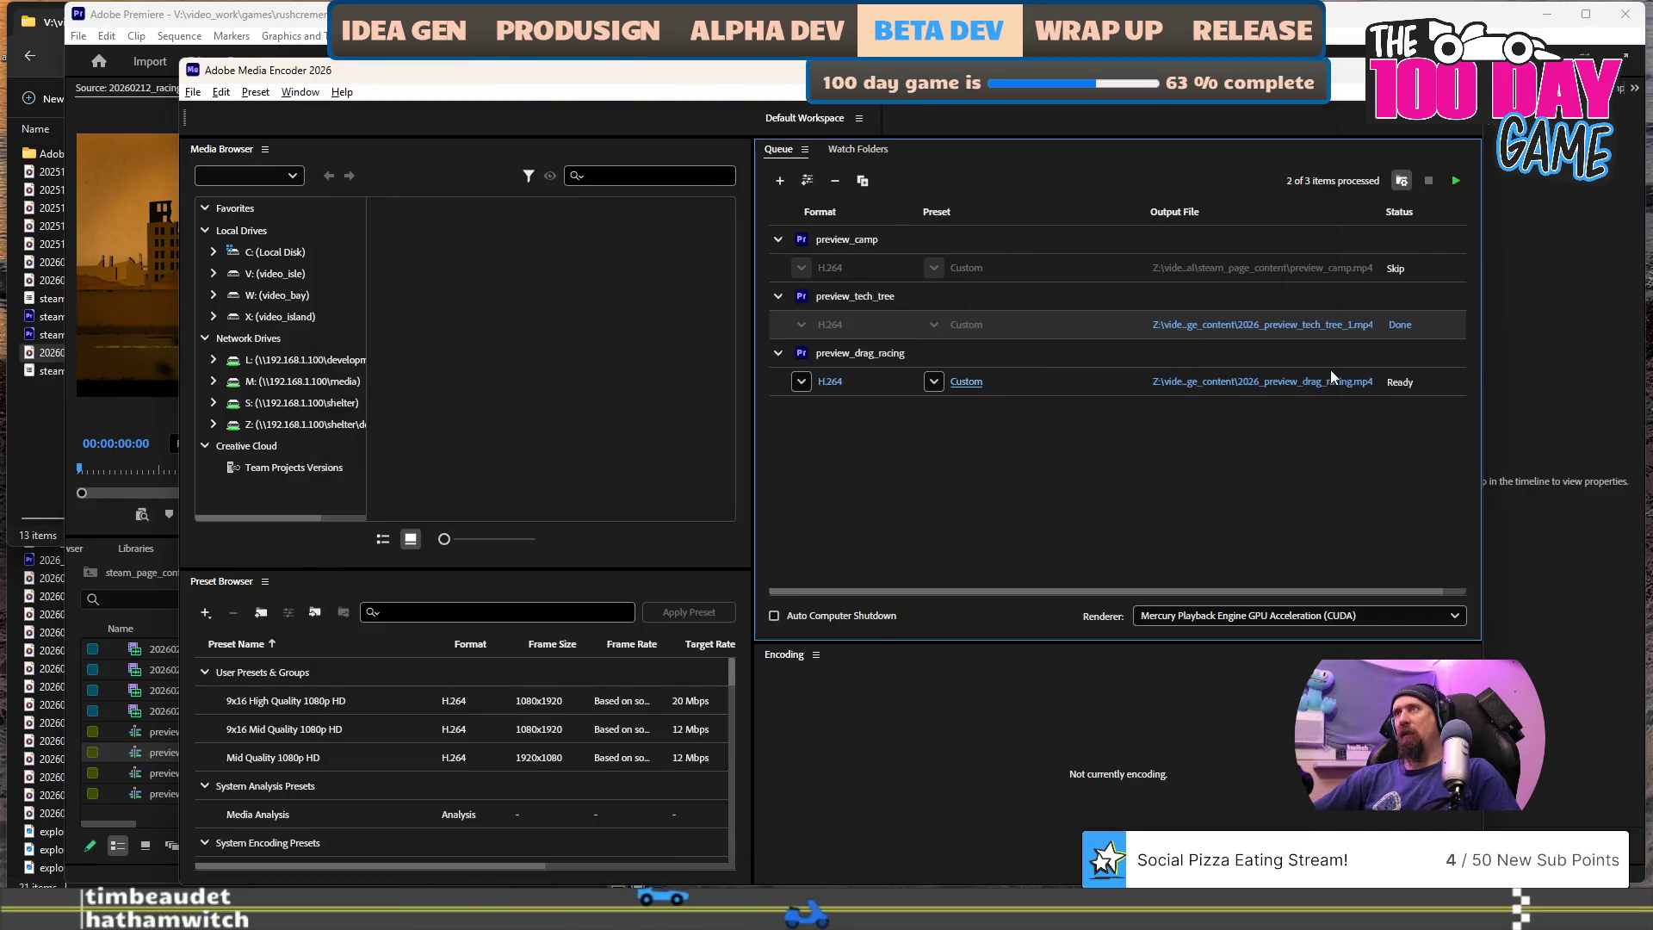
left_click(1457, 181)
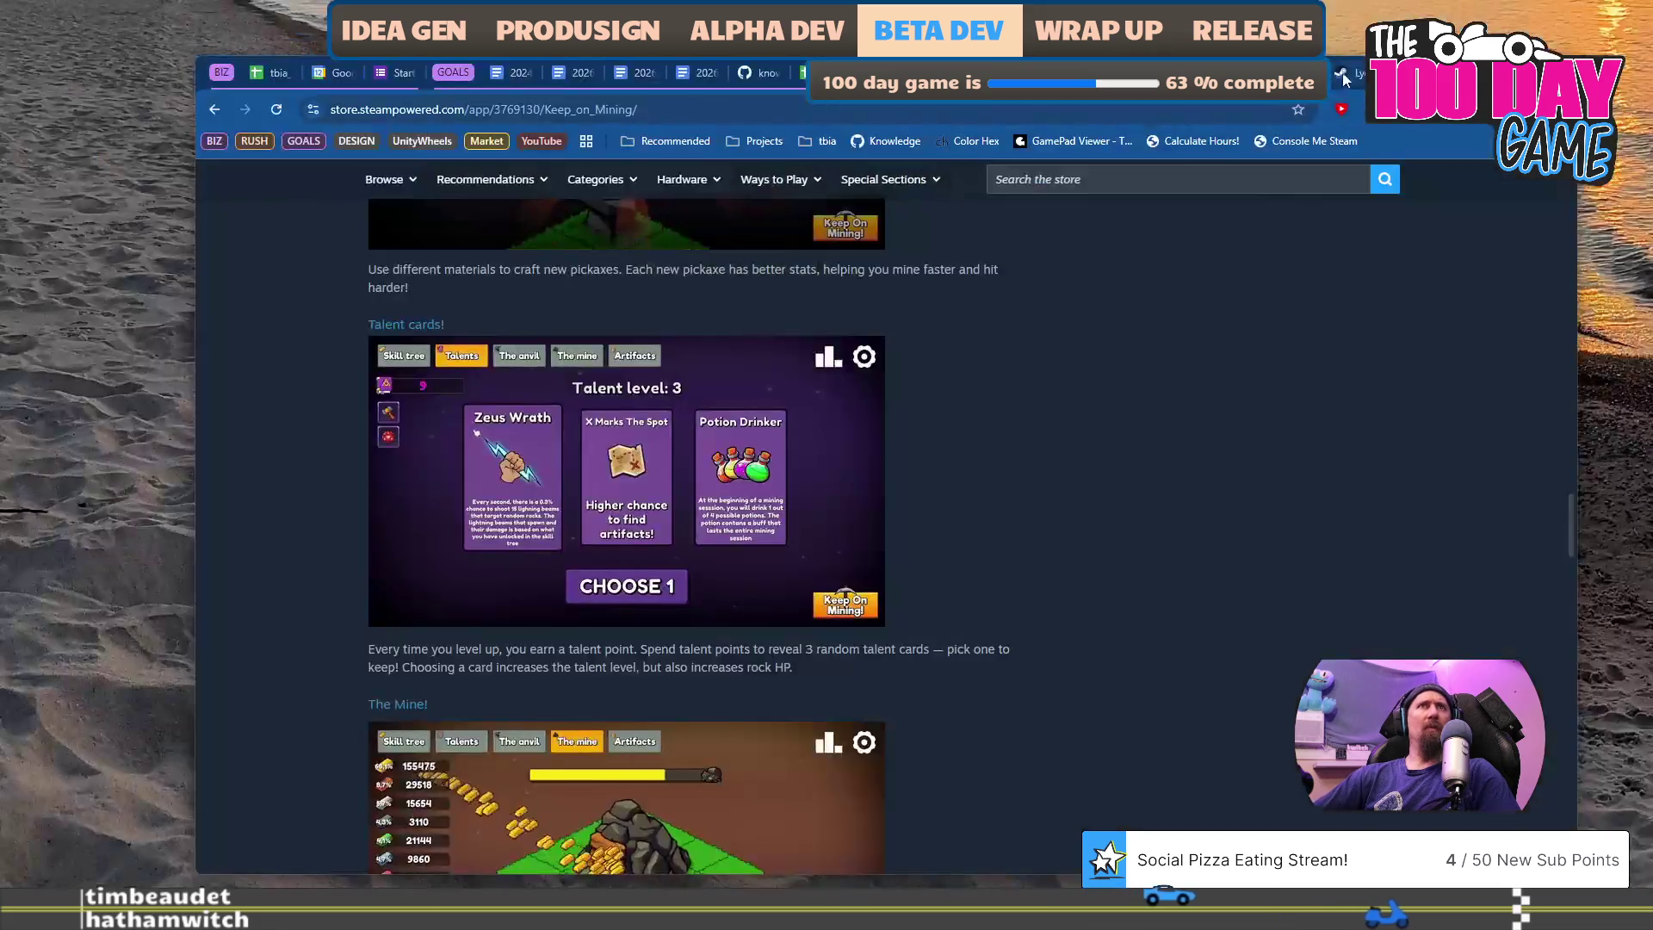
- Open the wasteland video from the Rushcremental store page in its own tab
left_click(1345, 76)
scroll(603, 680, "down", 5)
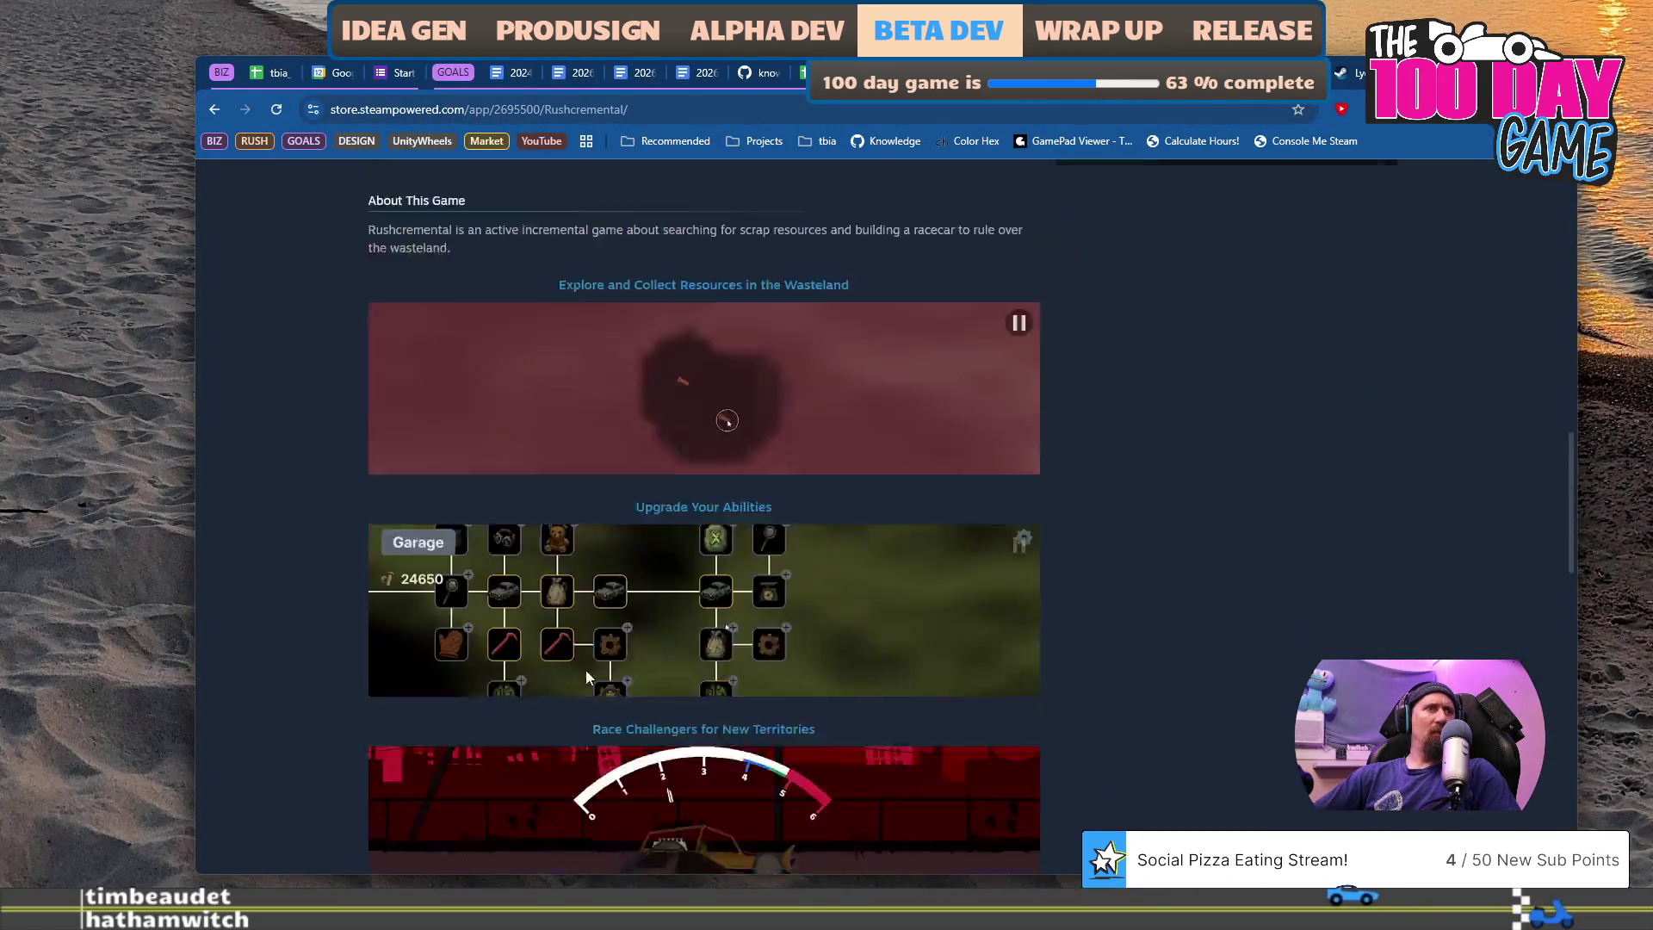
scroll(582, 334, "up", 1)
right_click(597, 497)
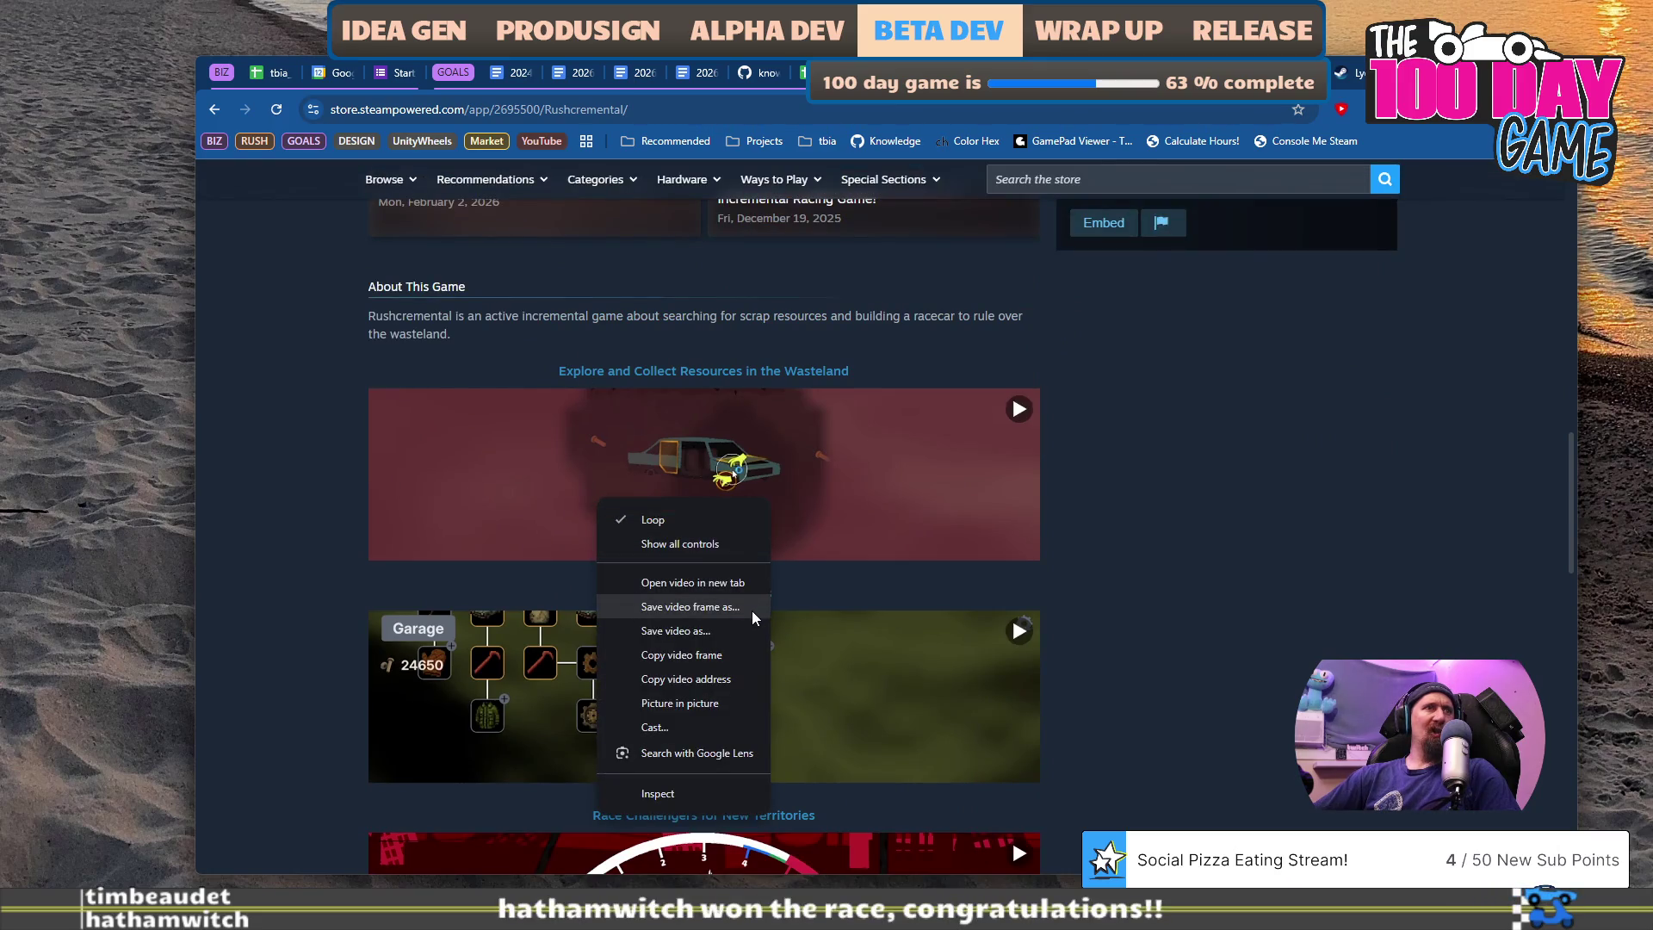
left_click(728, 664)
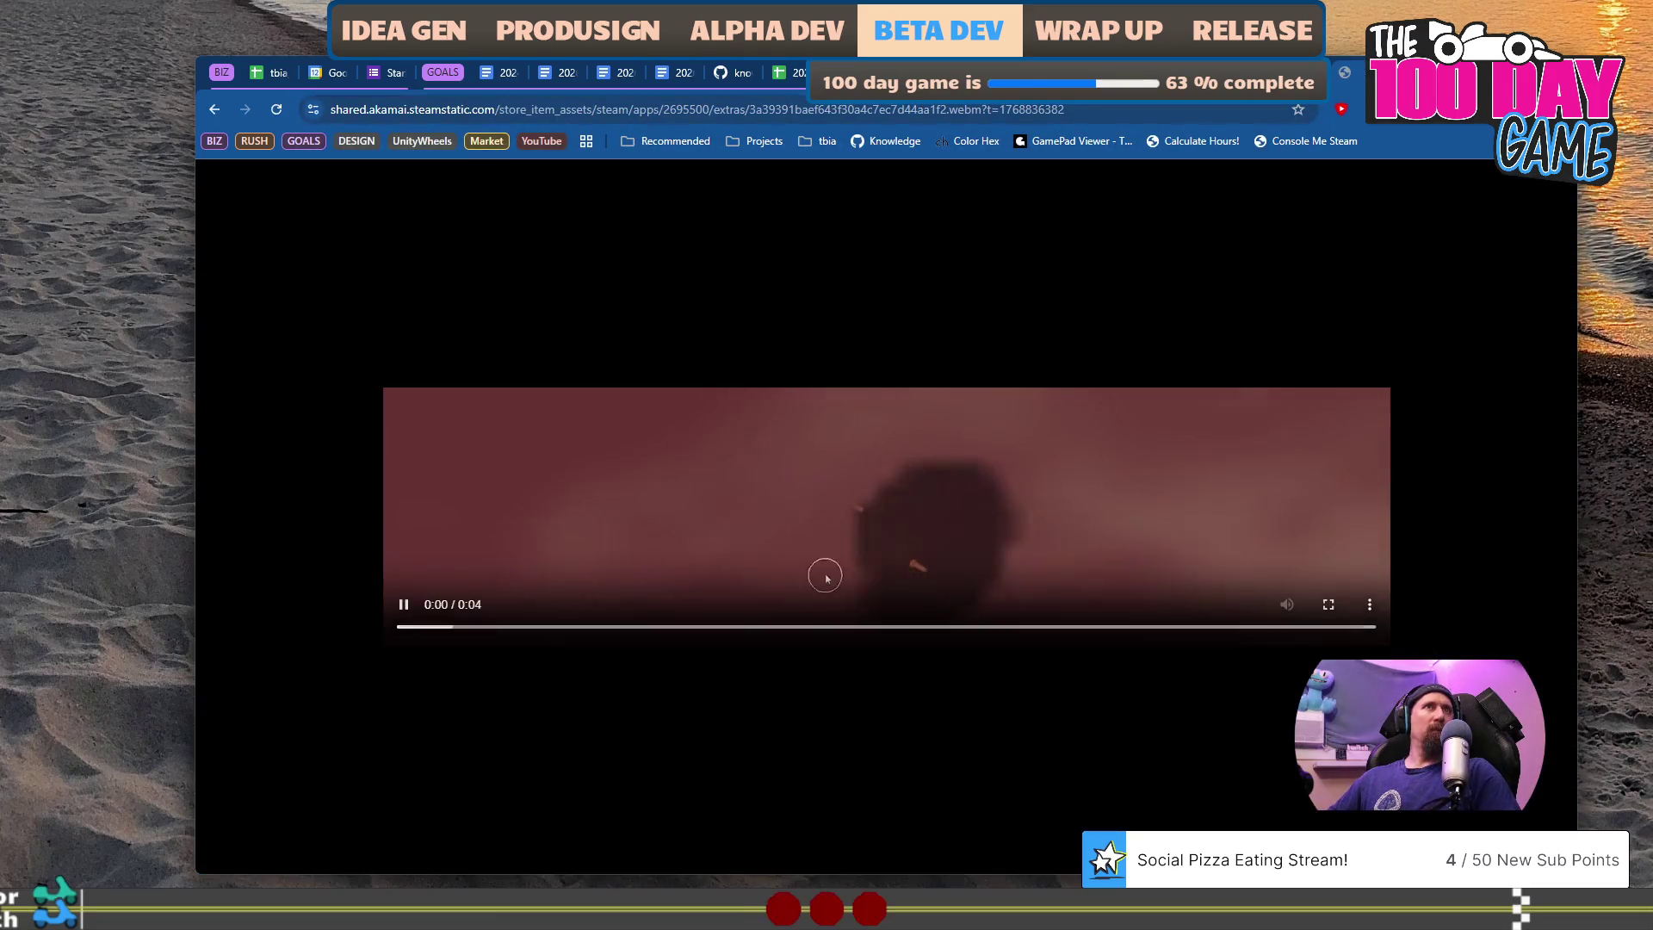
- Pause the video, inspect its element in developer tools, then close the tab for Media Encoder
left_click(759, 508)
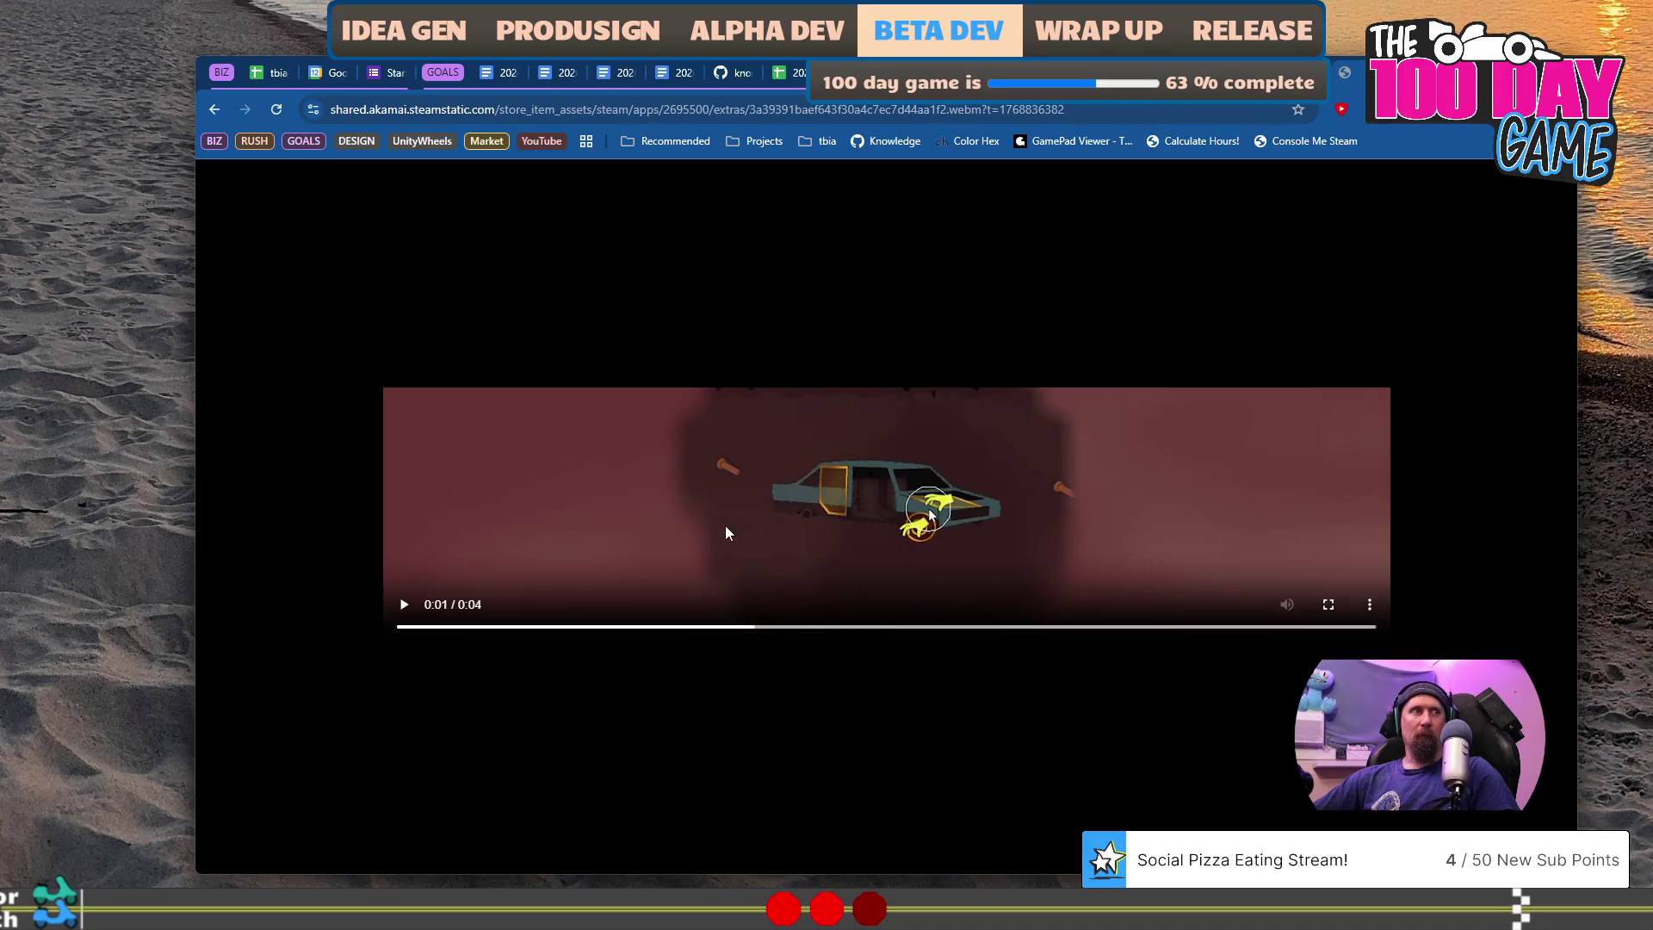
right_click(726, 527)
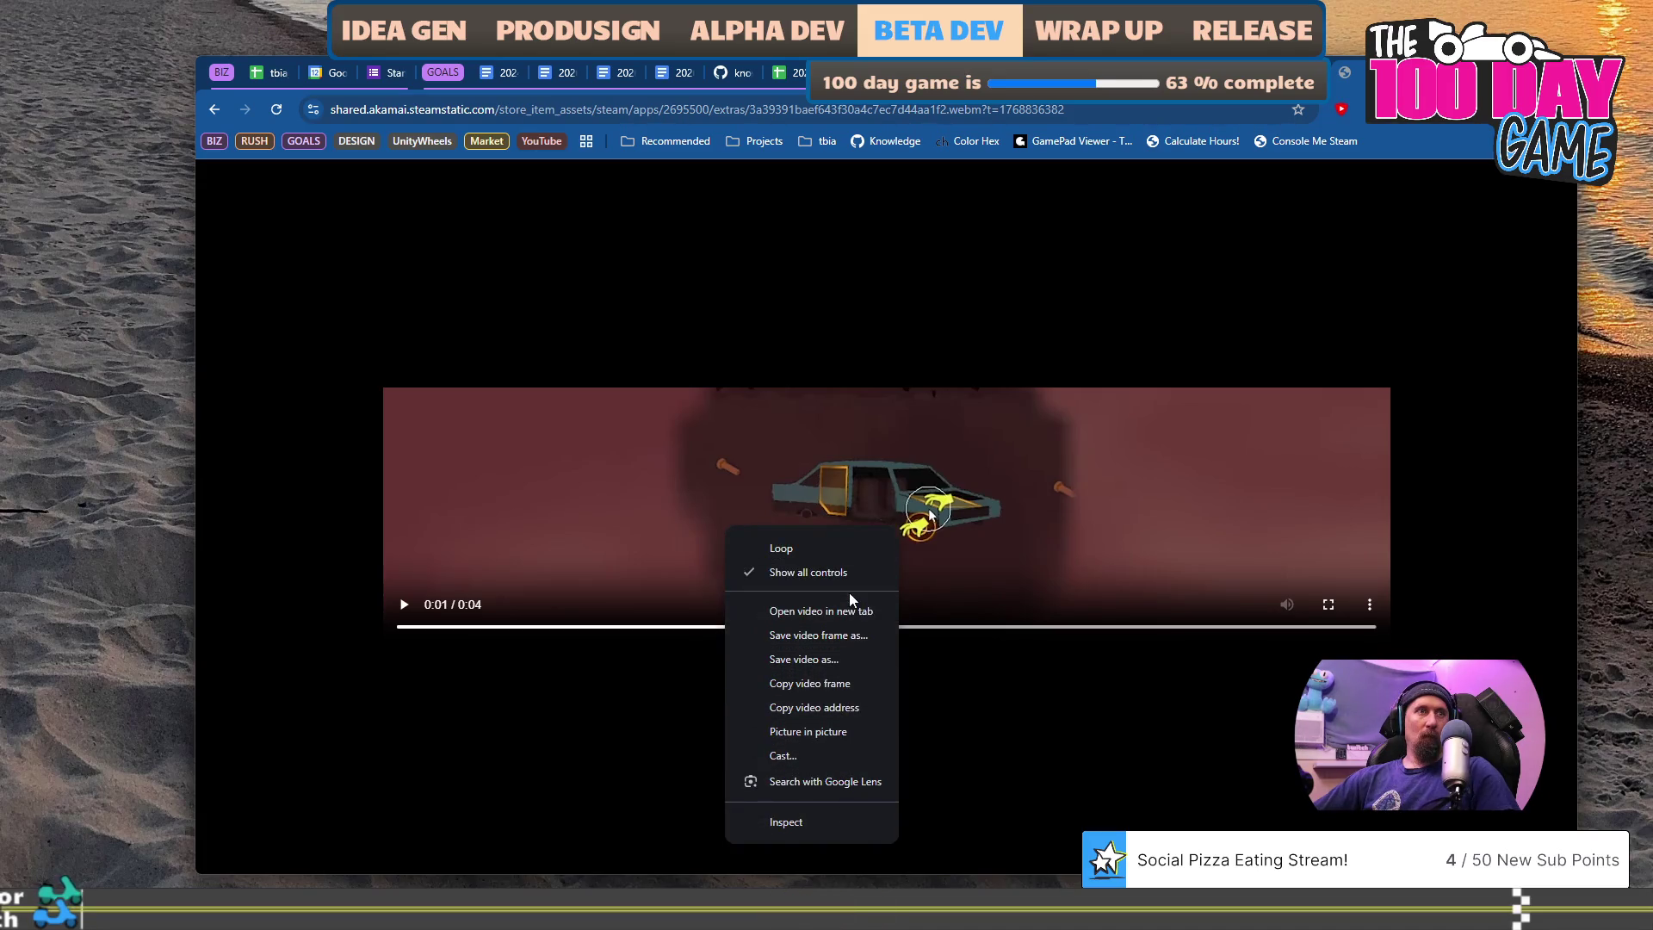
left_click(831, 825)
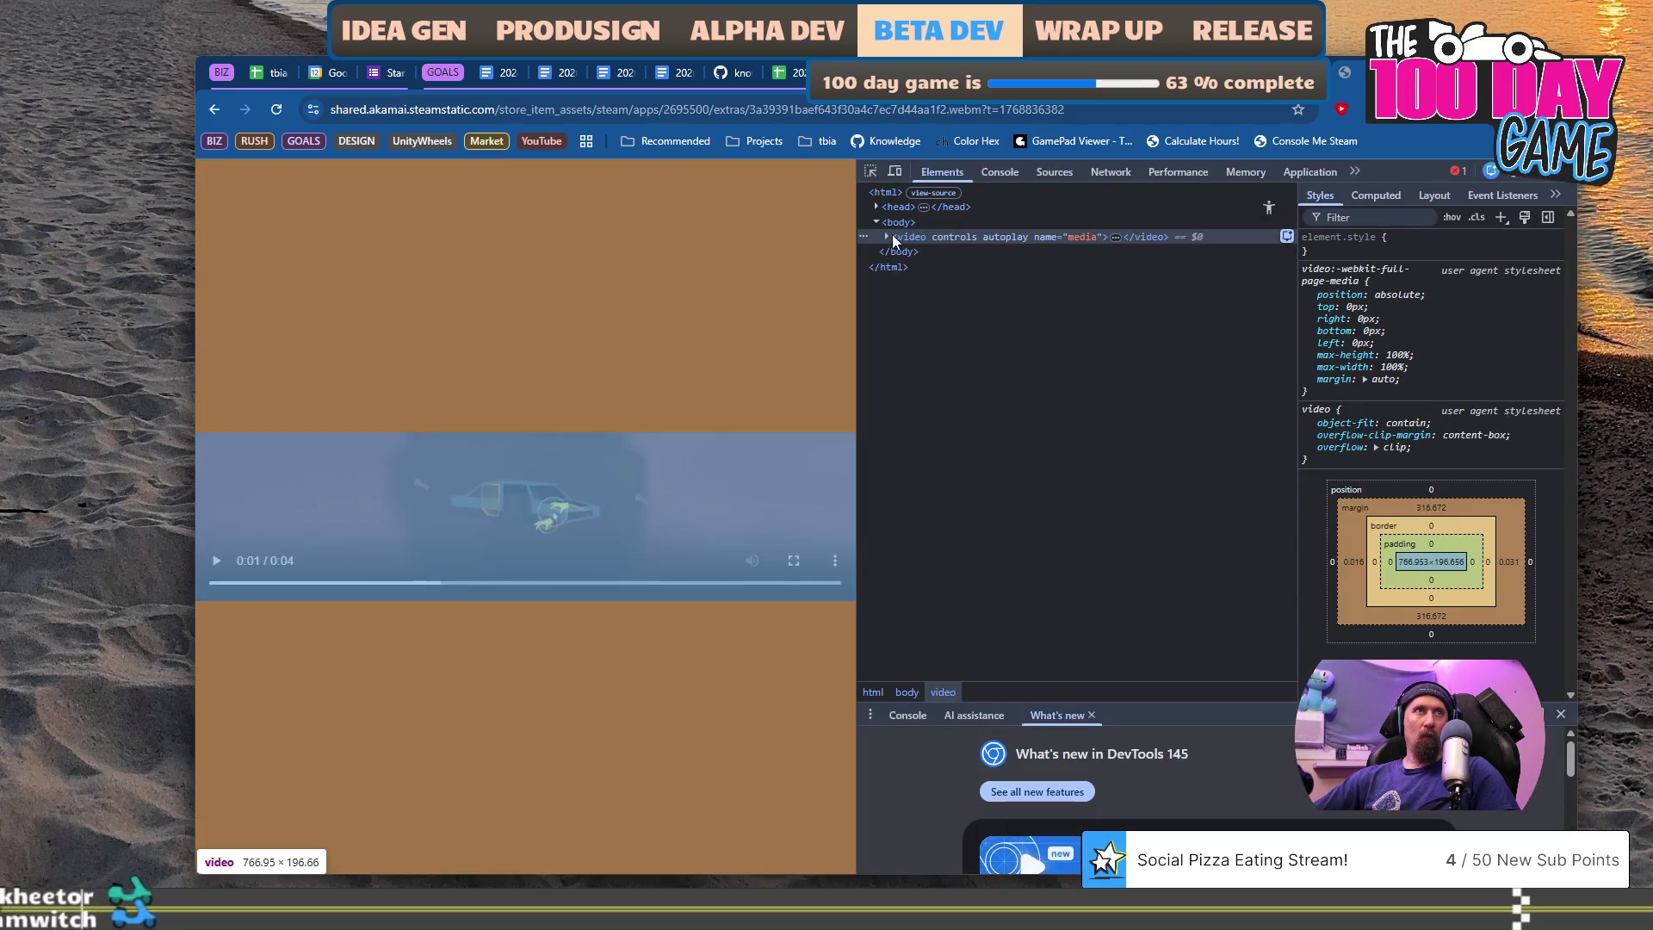
left_click(886, 236)
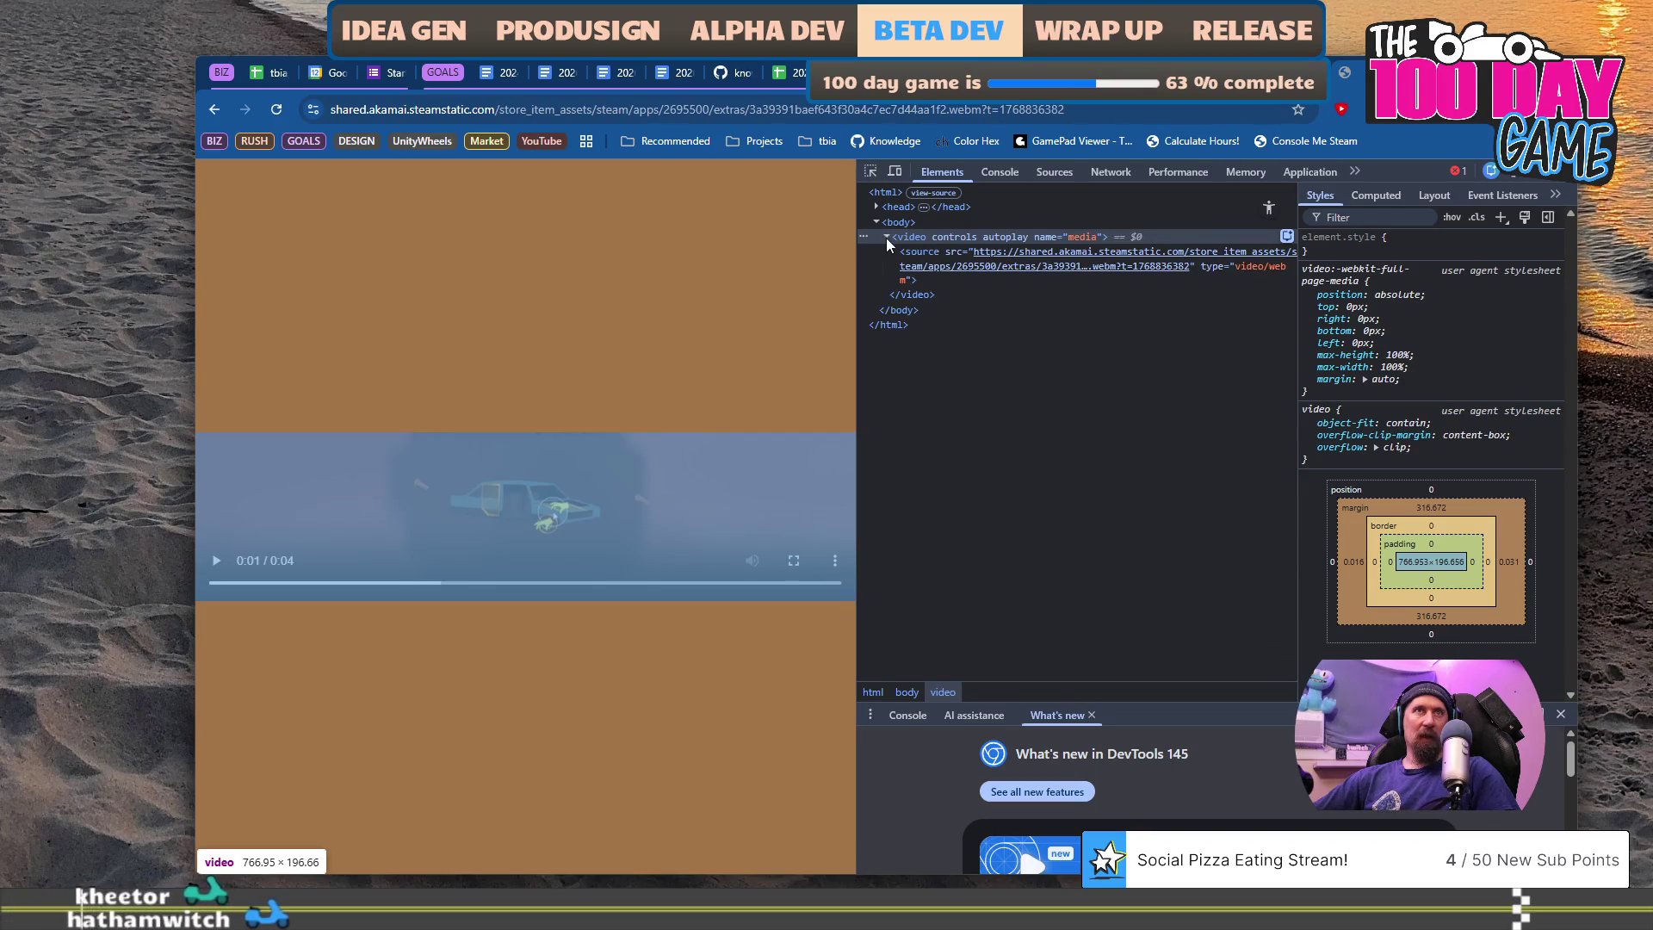
left_click(886, 237)
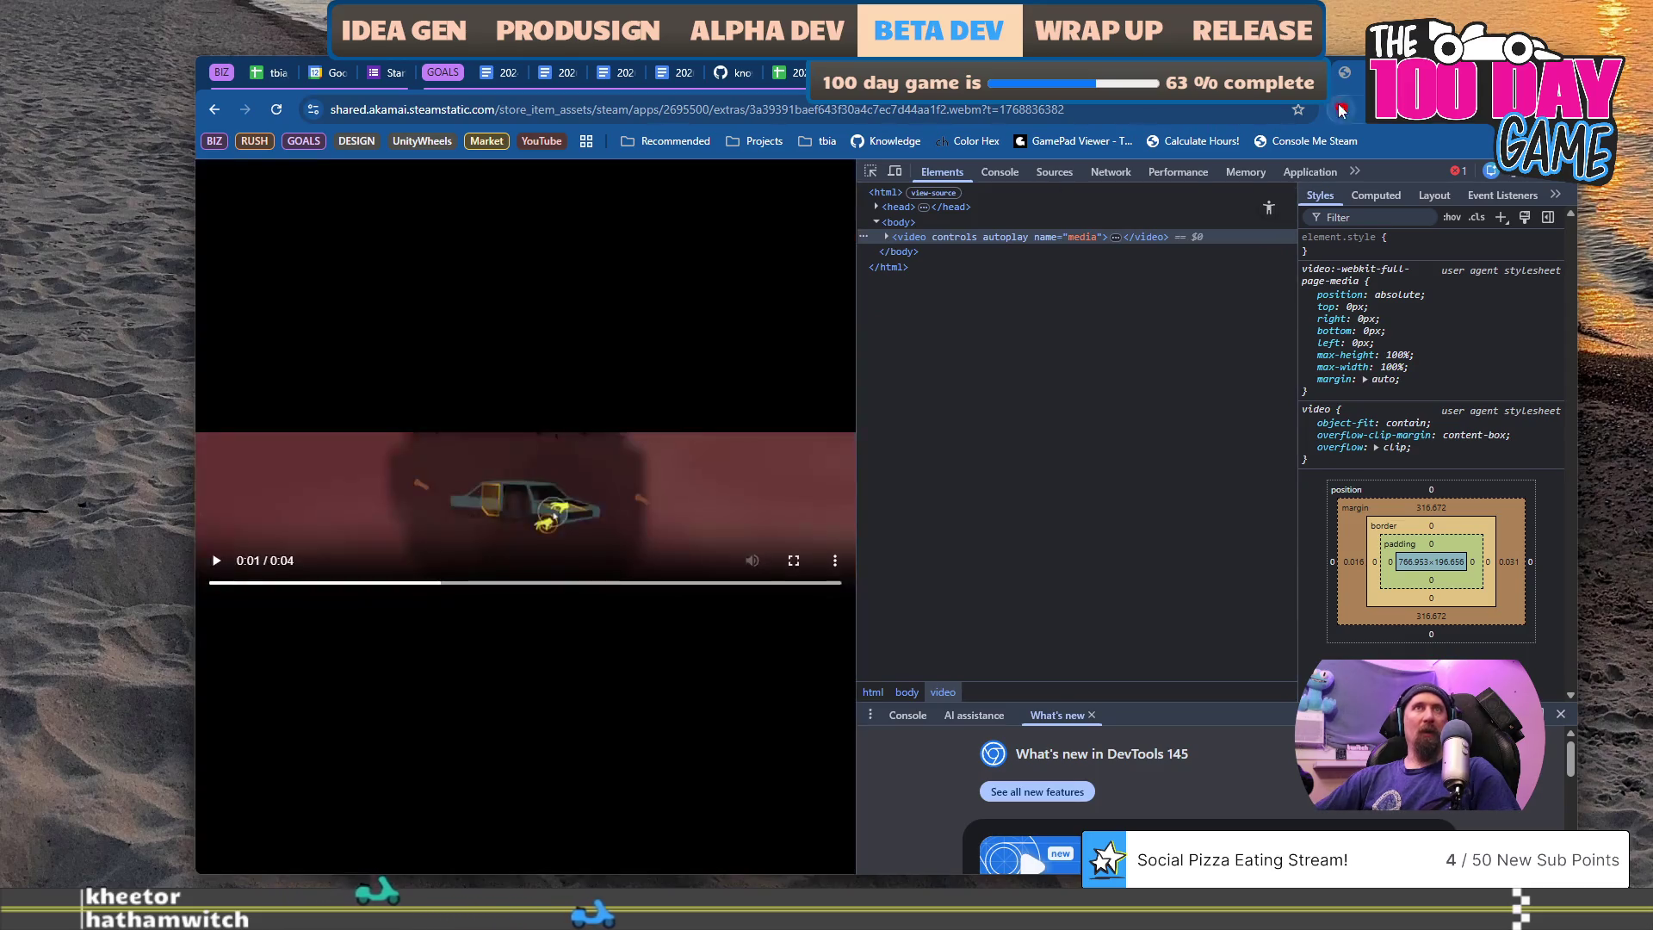
key("ctrl+w")
key("alt+Tab")
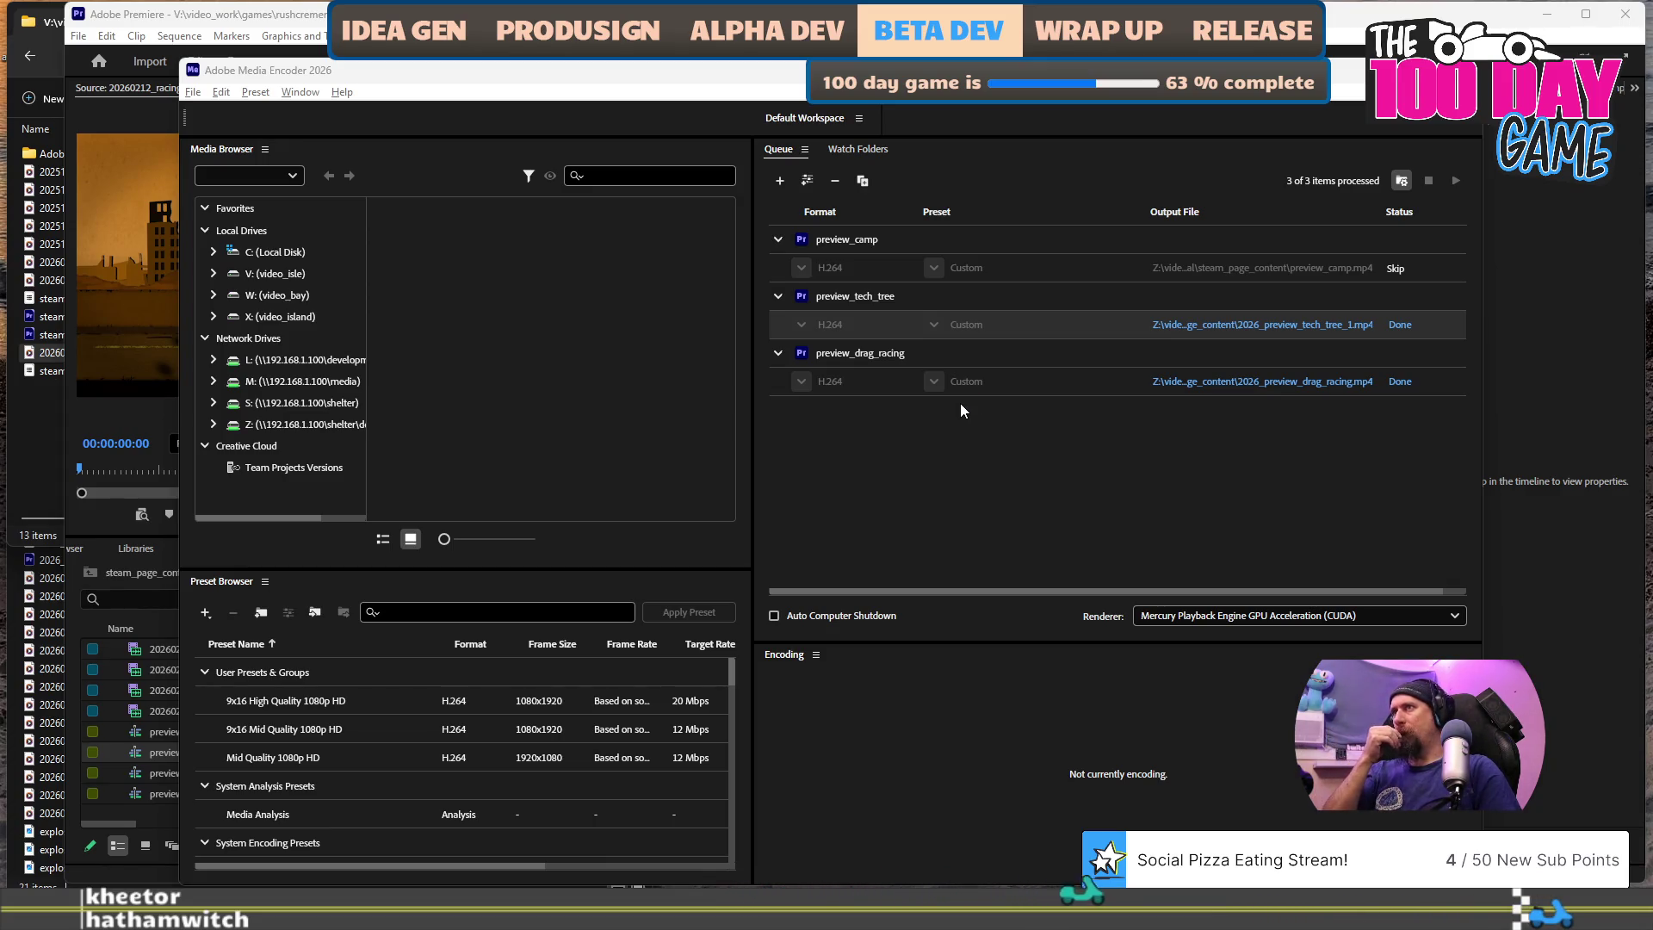
- Rename the 17,549 KB 2026_preview_drag_racing.mp4 to 2026_preview_drag_racing_2x.mp4
left_click(30, 607)
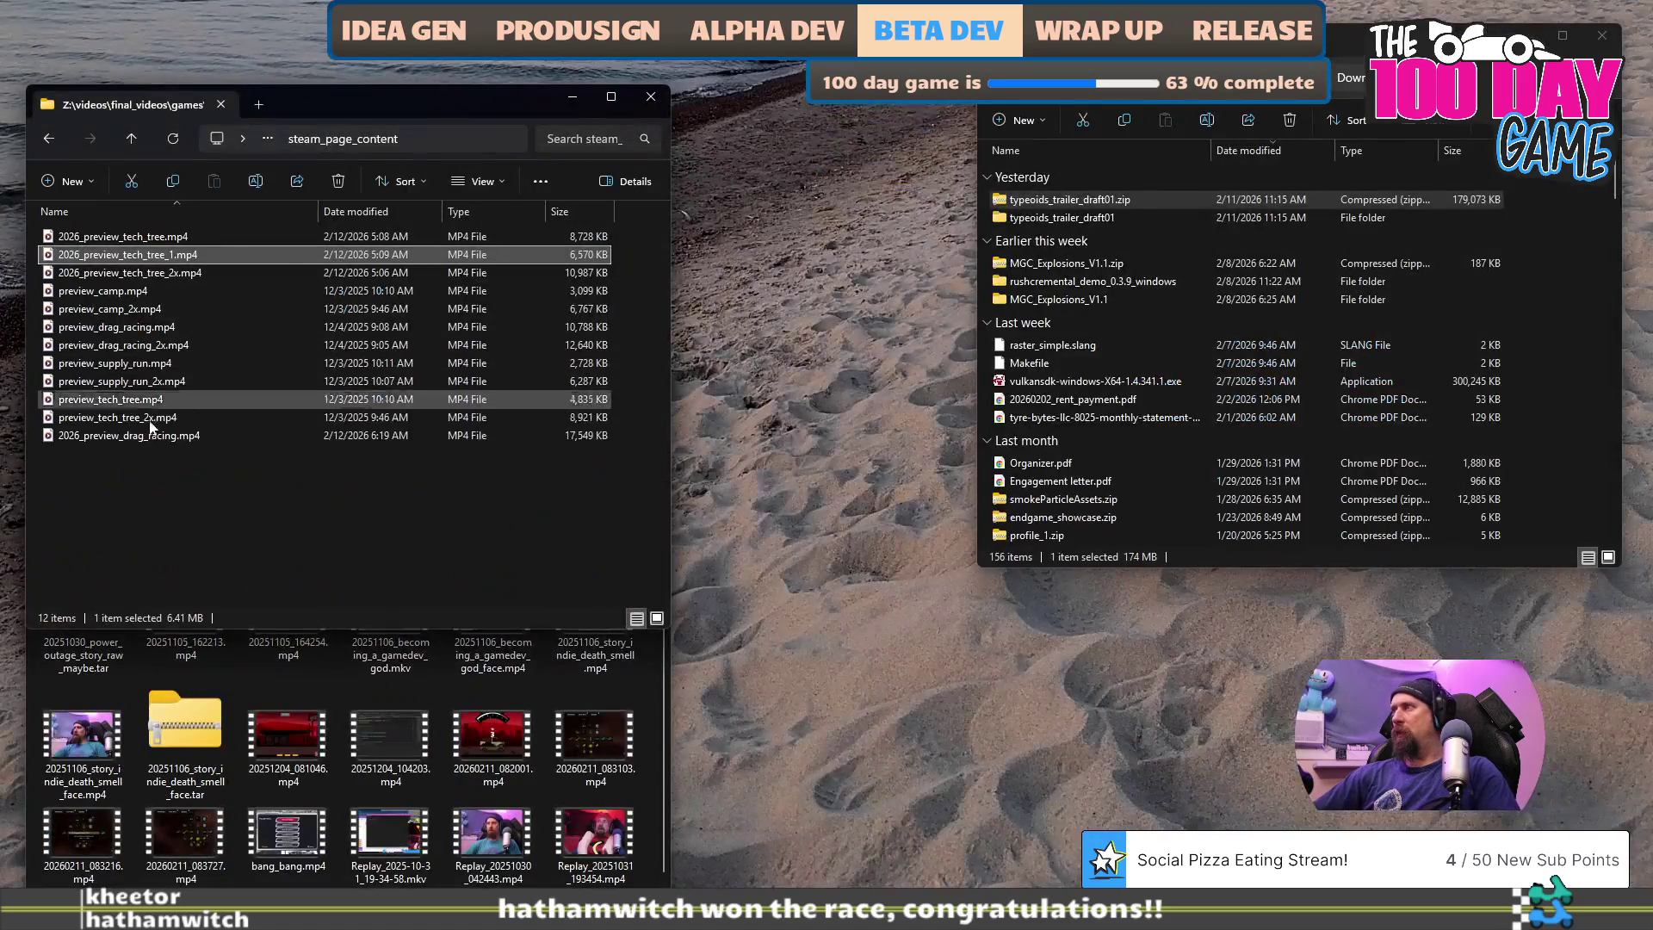
left_click(148, 435)
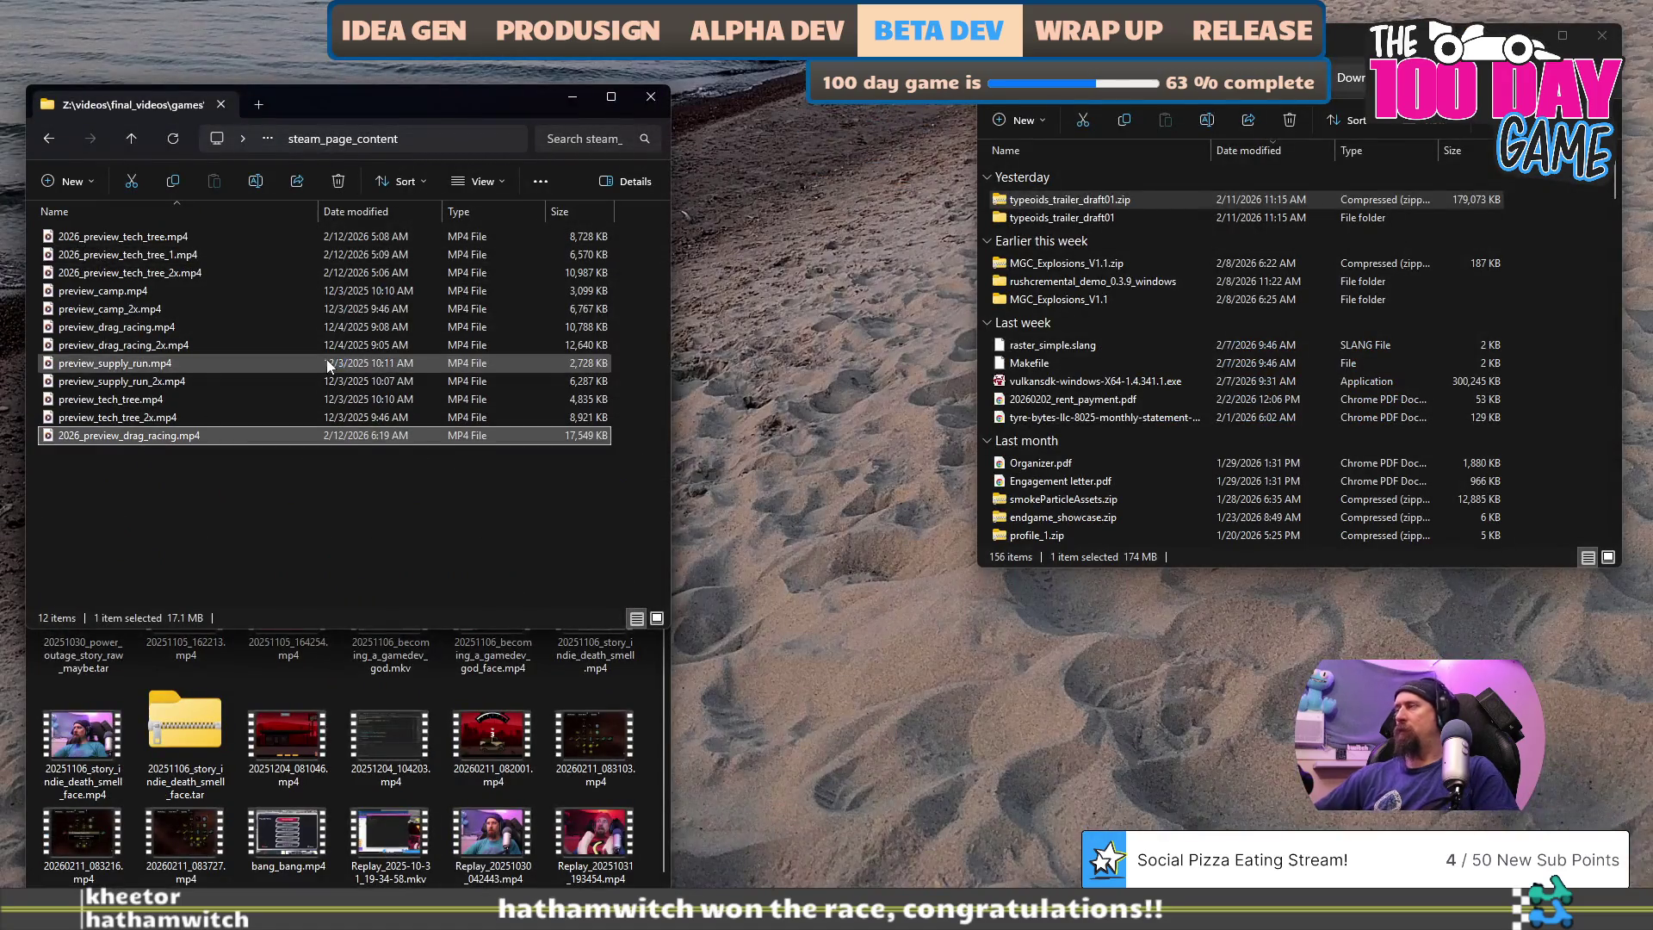
key("F2")
type("_2x")
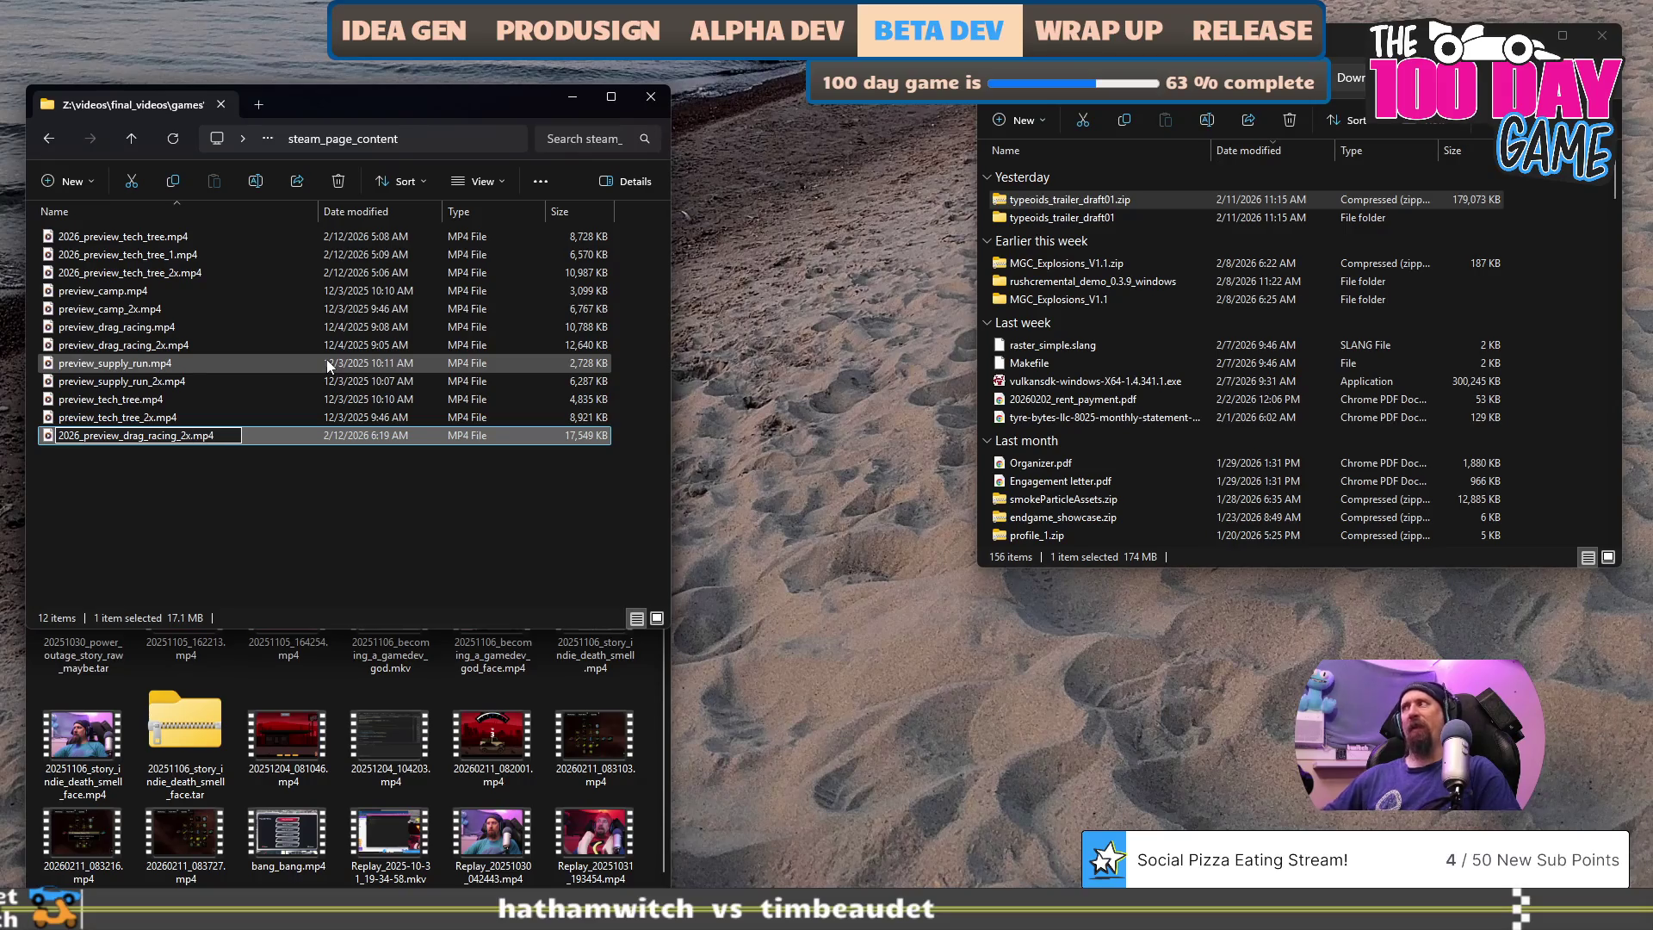
left_click(367, 499)
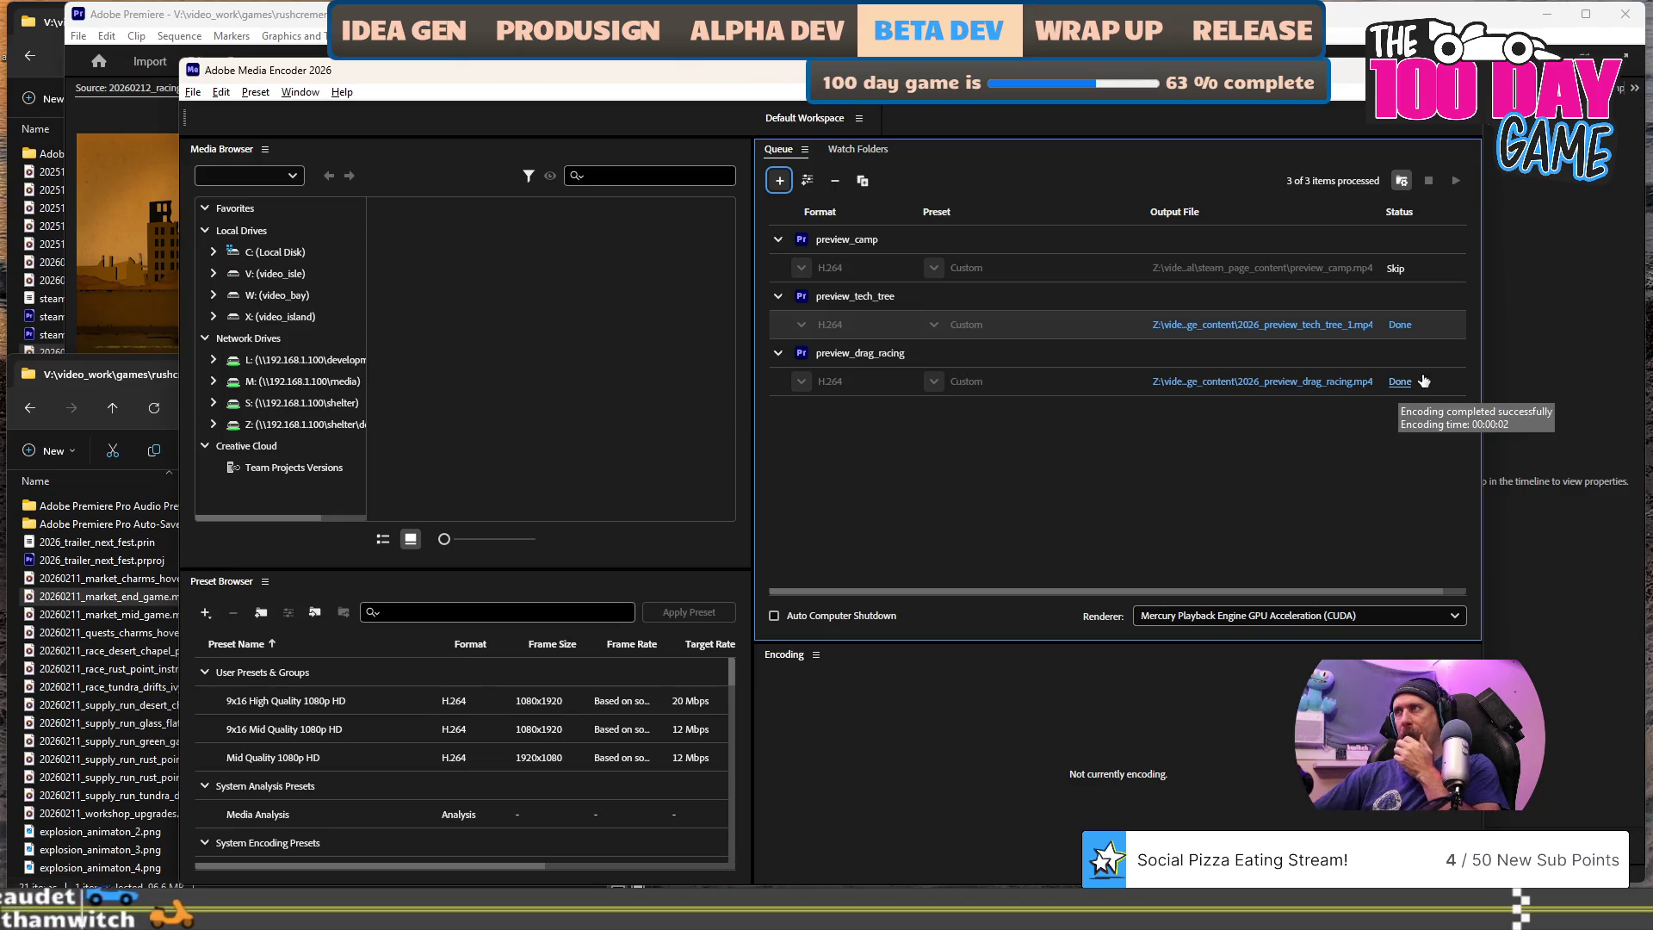
- Reset the preview_drag_racing item's status and set its frame height to 200 (780x200)
right_click(1078, 379)
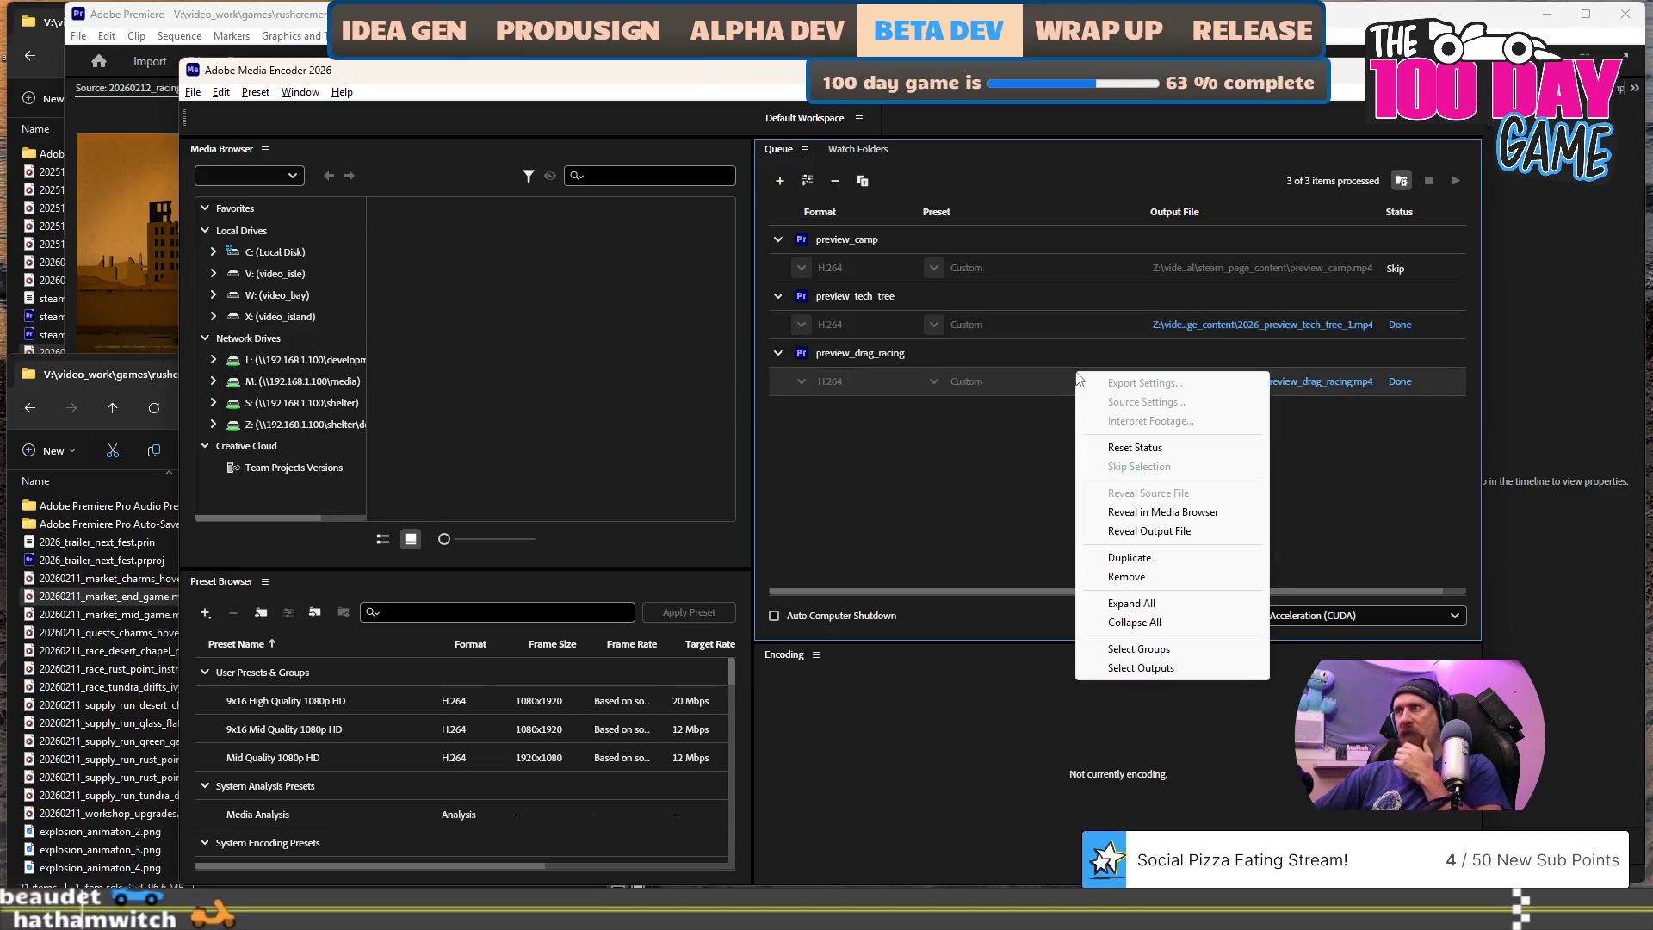
left_click(1135, 447)
left_click(966, 381)
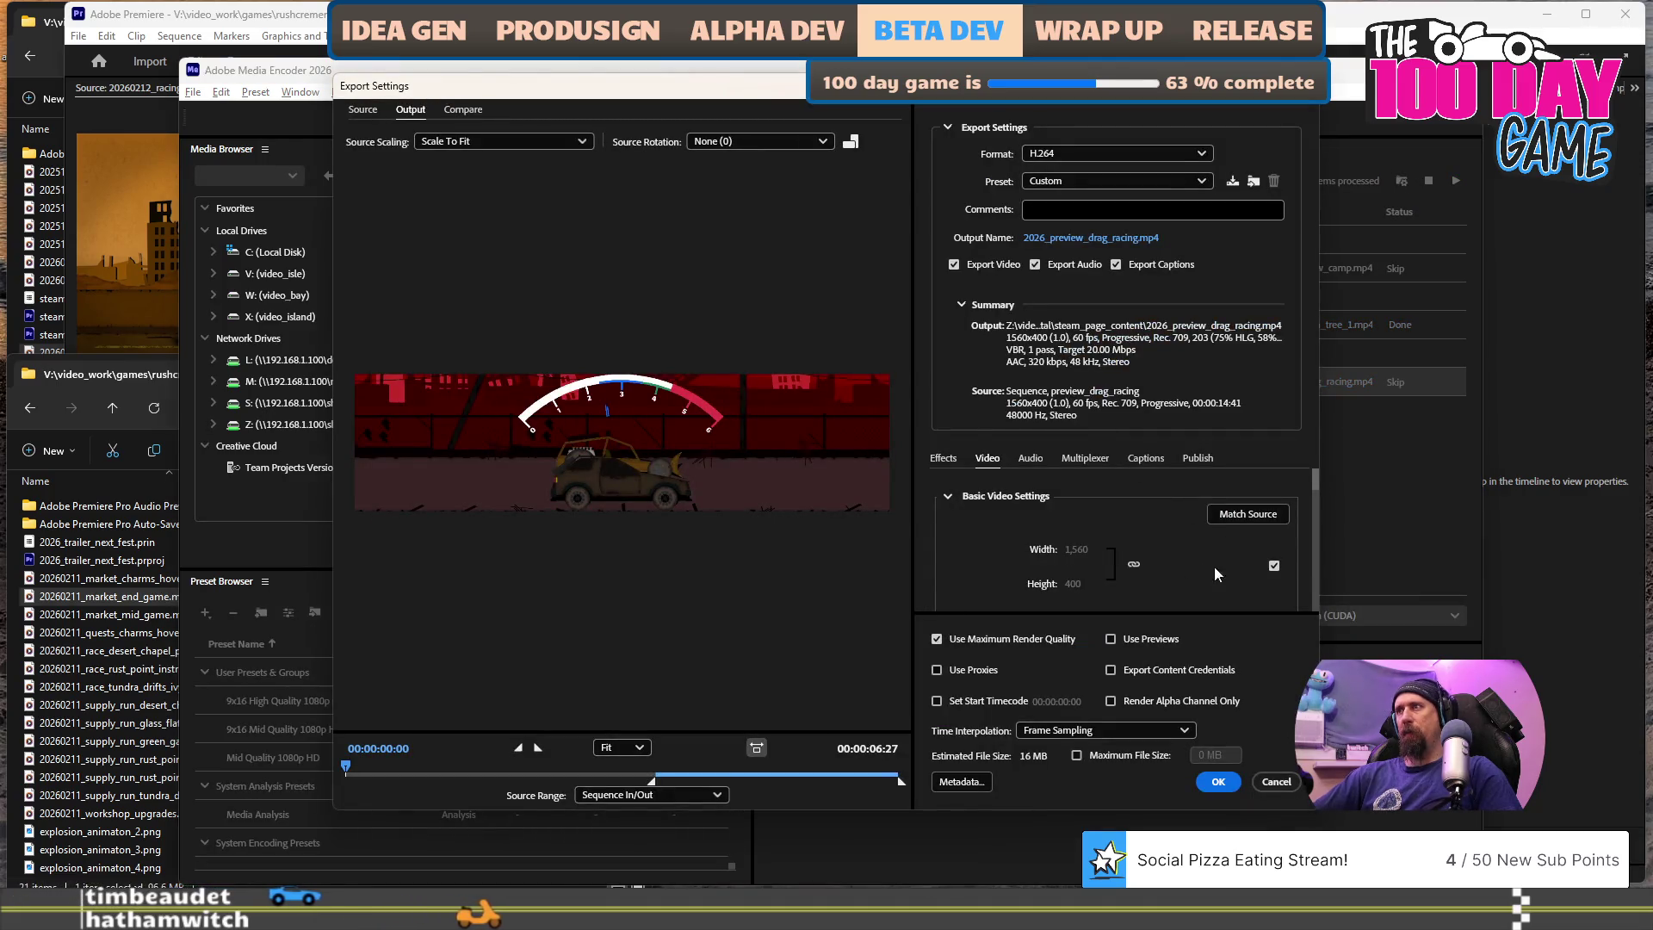
left_click(1273, 568)
left_click(1069, 583)
type("200")
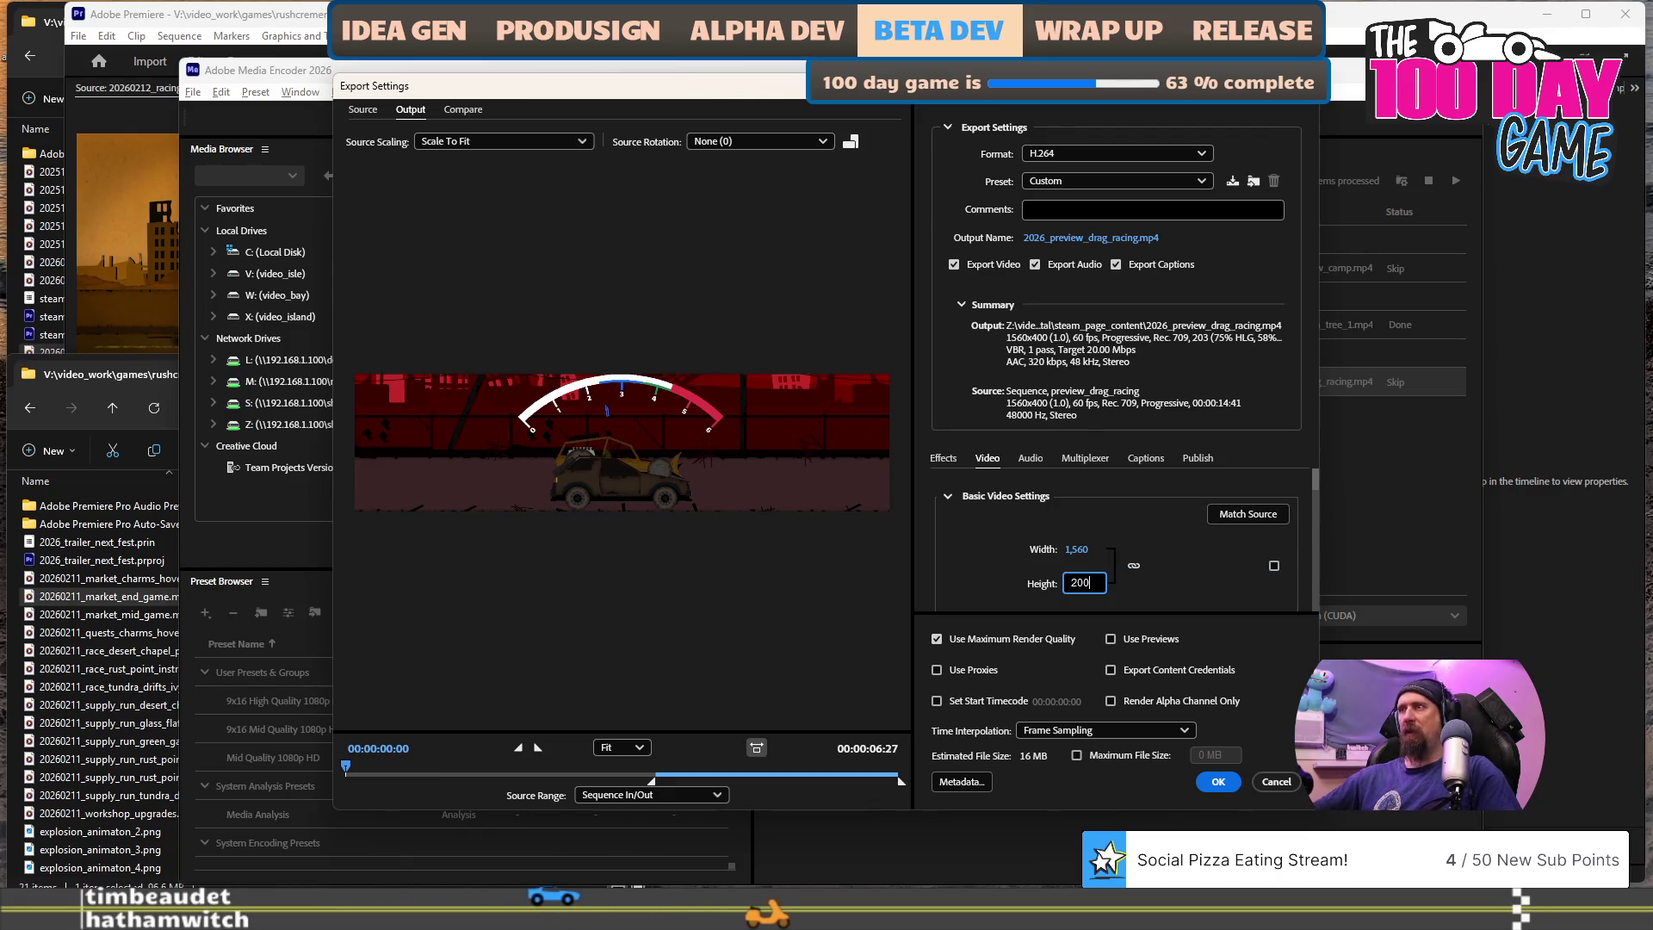
left_click(1211, 561)
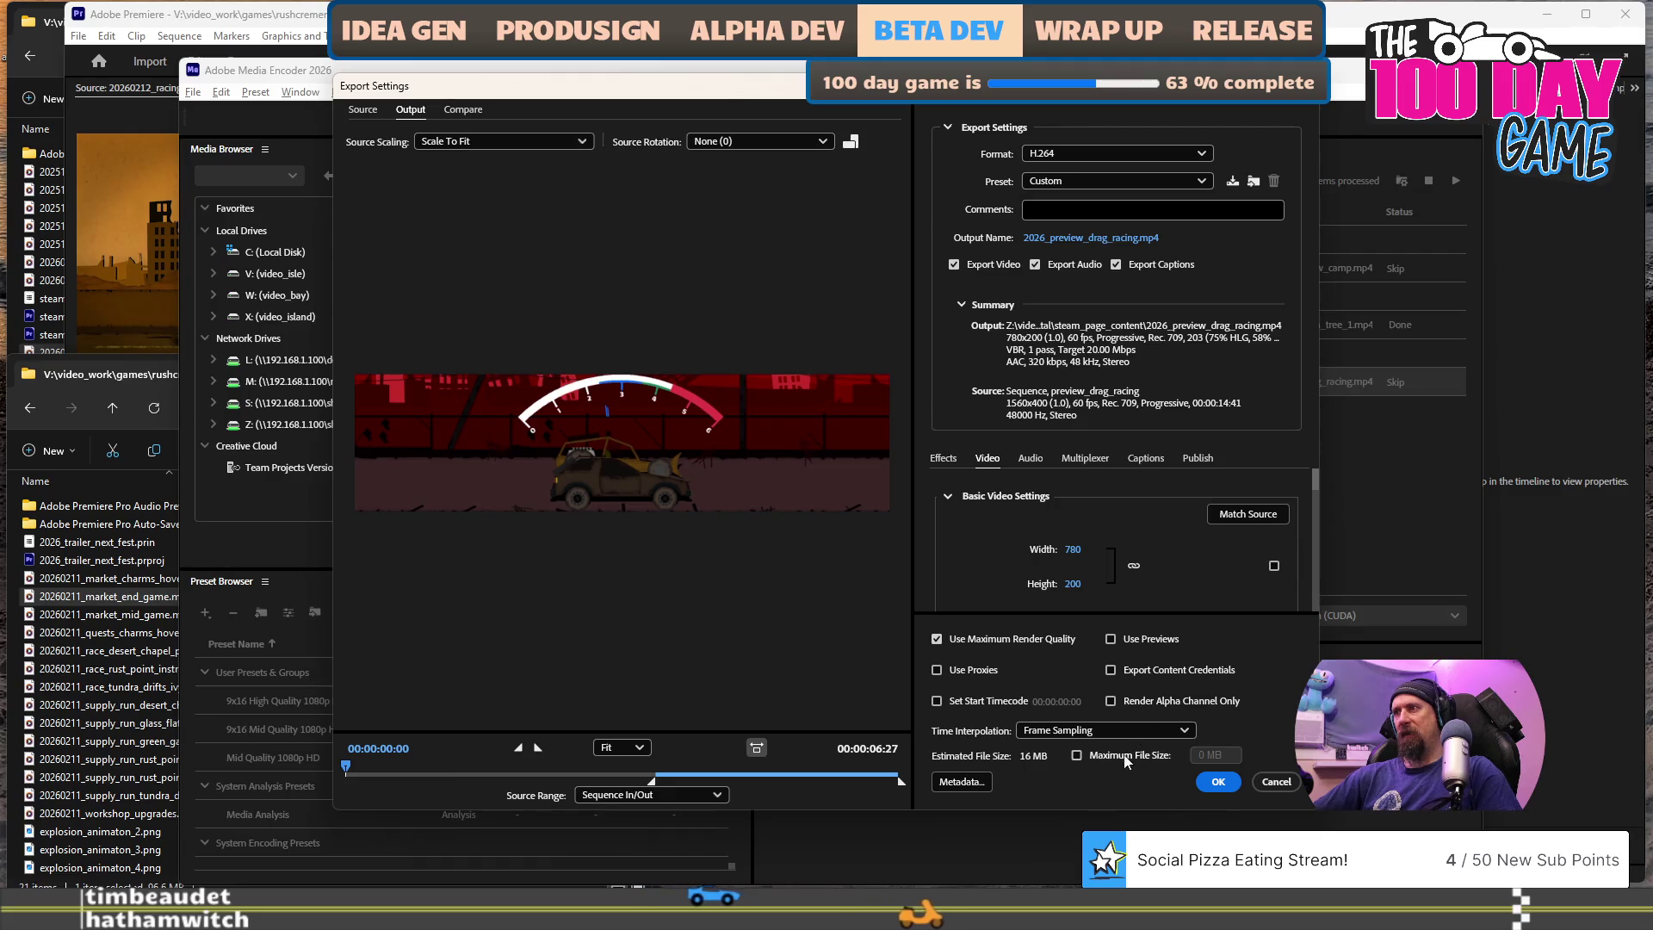
- Cap the export's maximum file size at 9 MB
left_click(1086, 756)
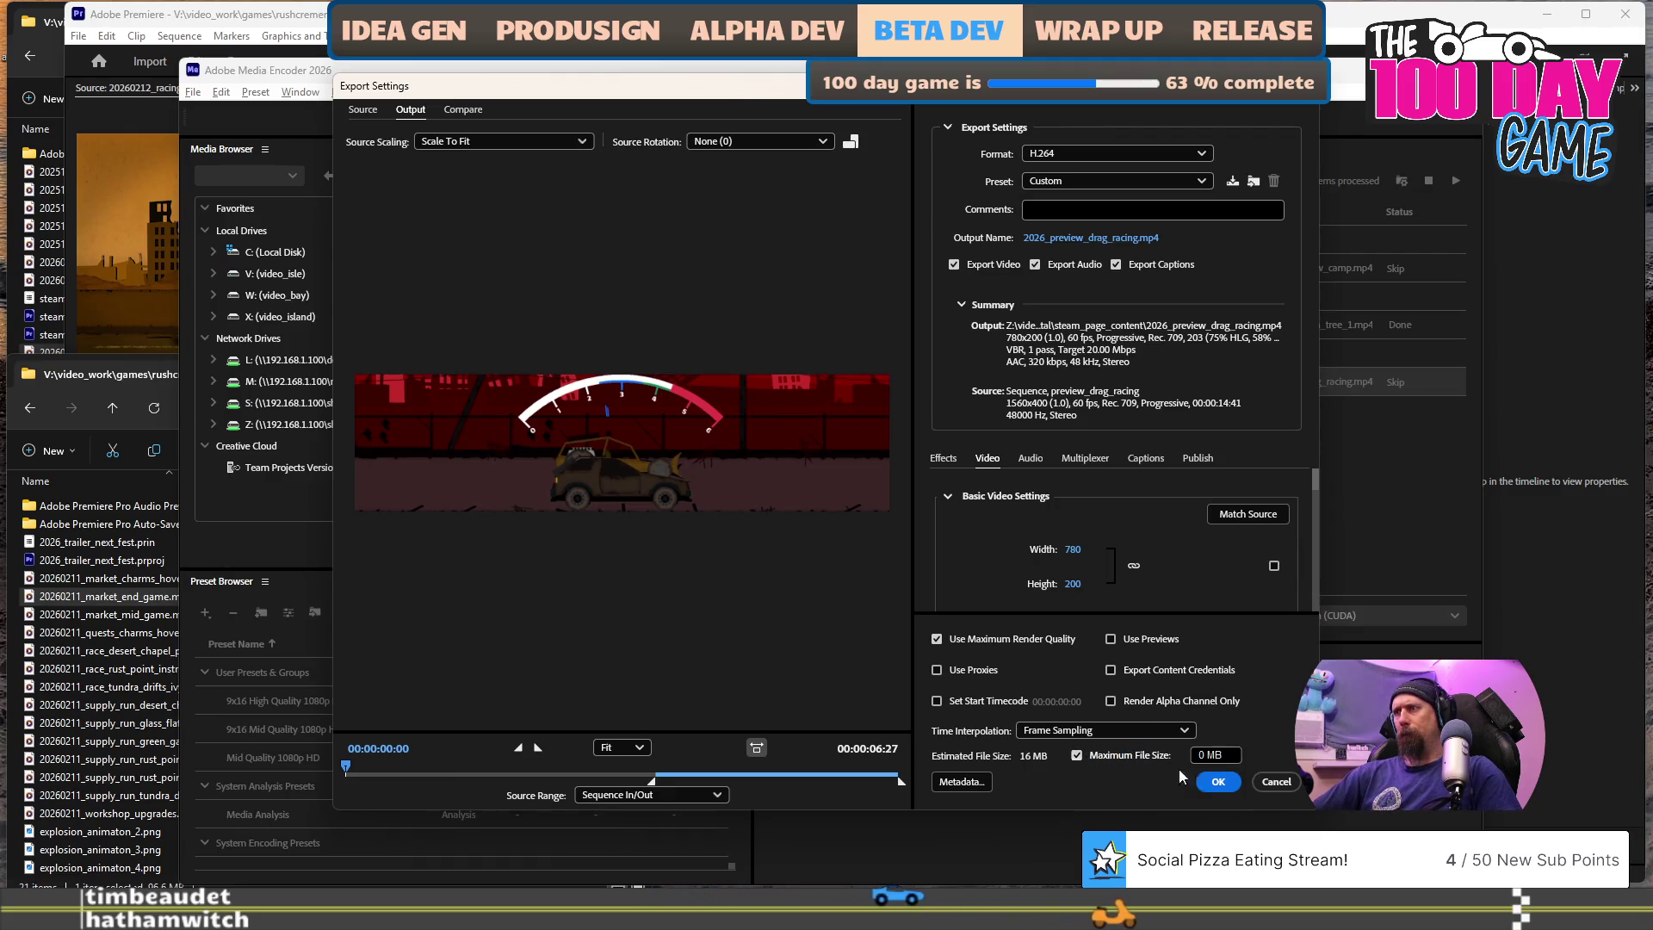
left_click(1215, 754)
type("9")
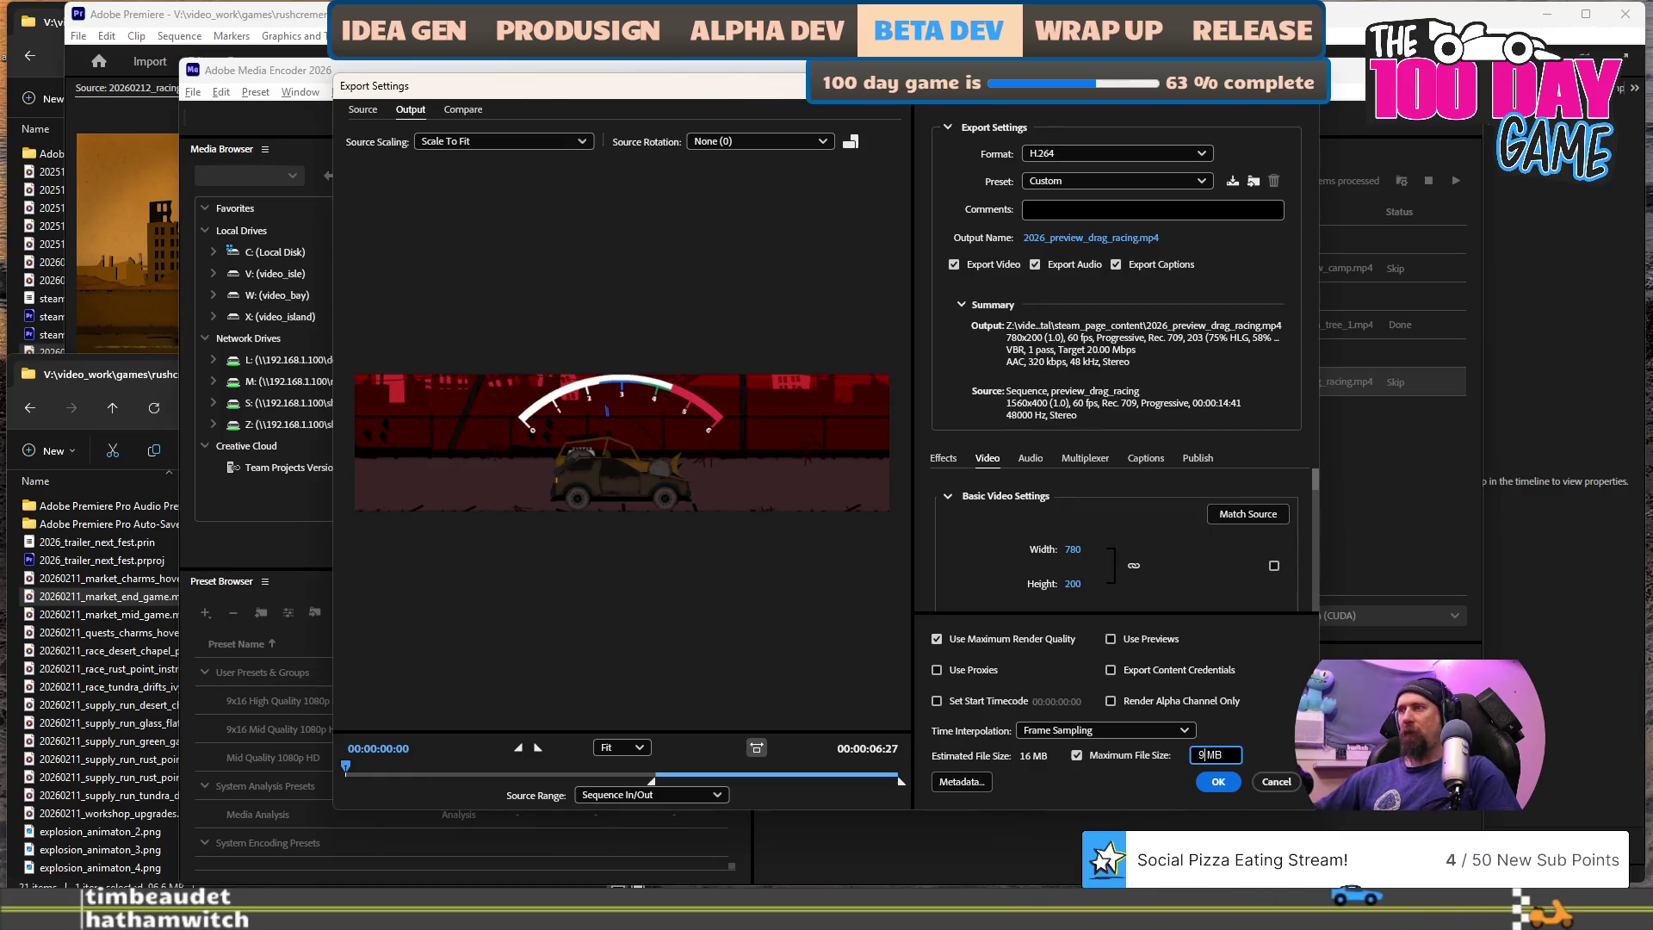
- Turn off audio export and confirm the new export settings
left_click(1030, 459)
scroll(1123, 529, "down", 5)
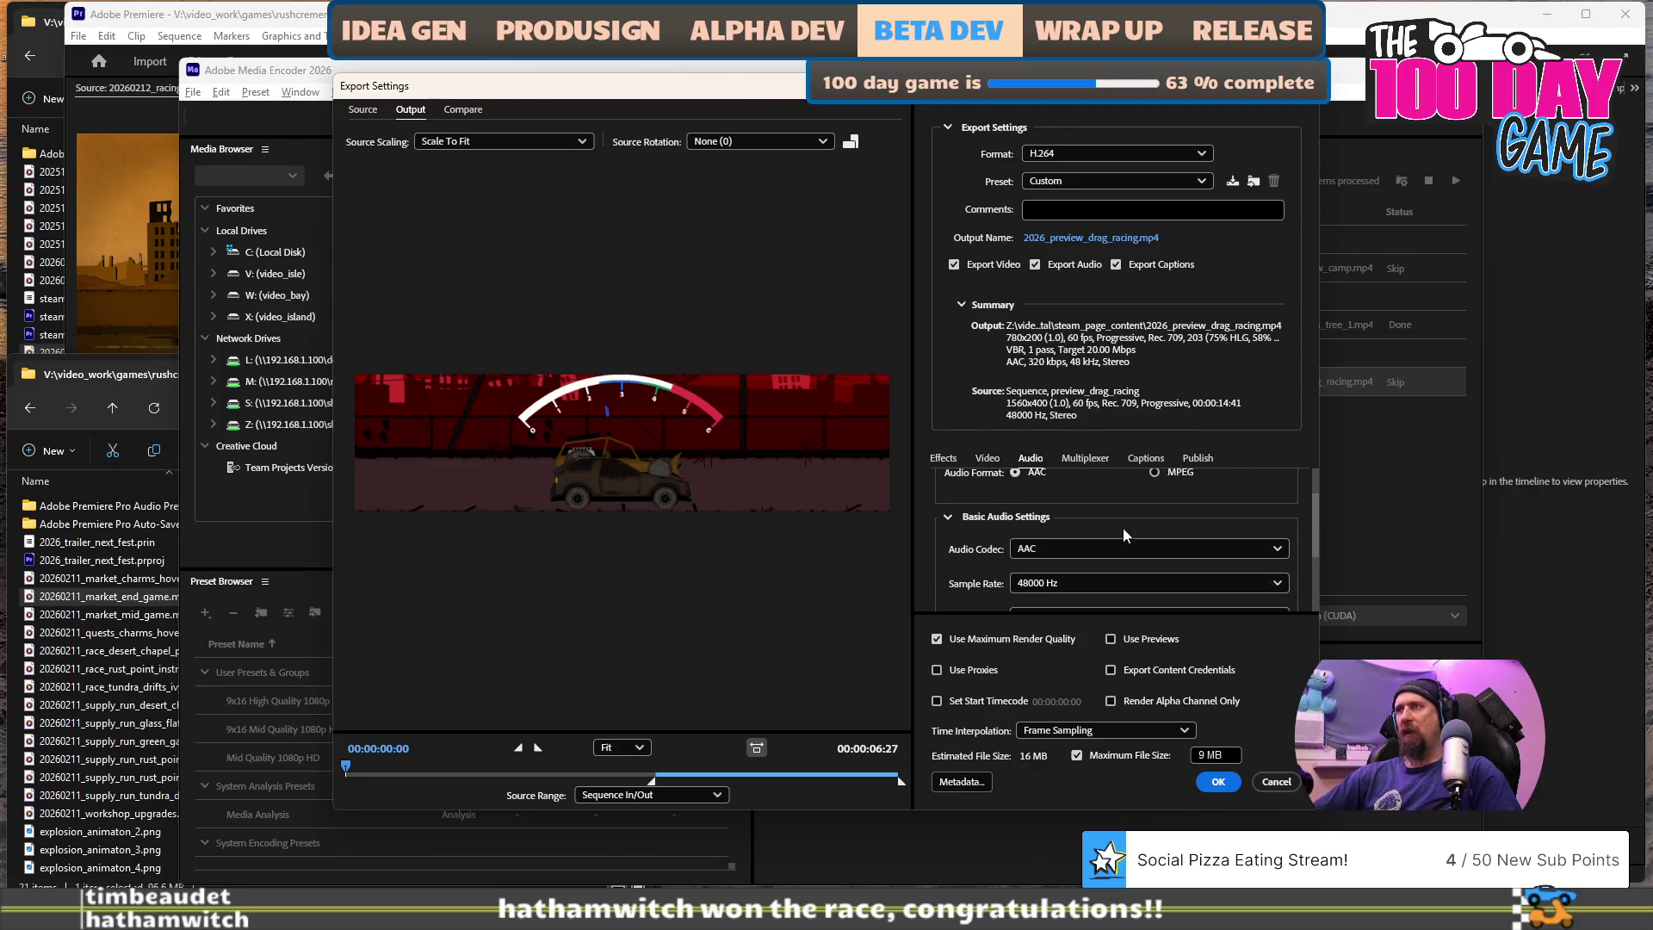
scroll(1123, 528, "down", 1)
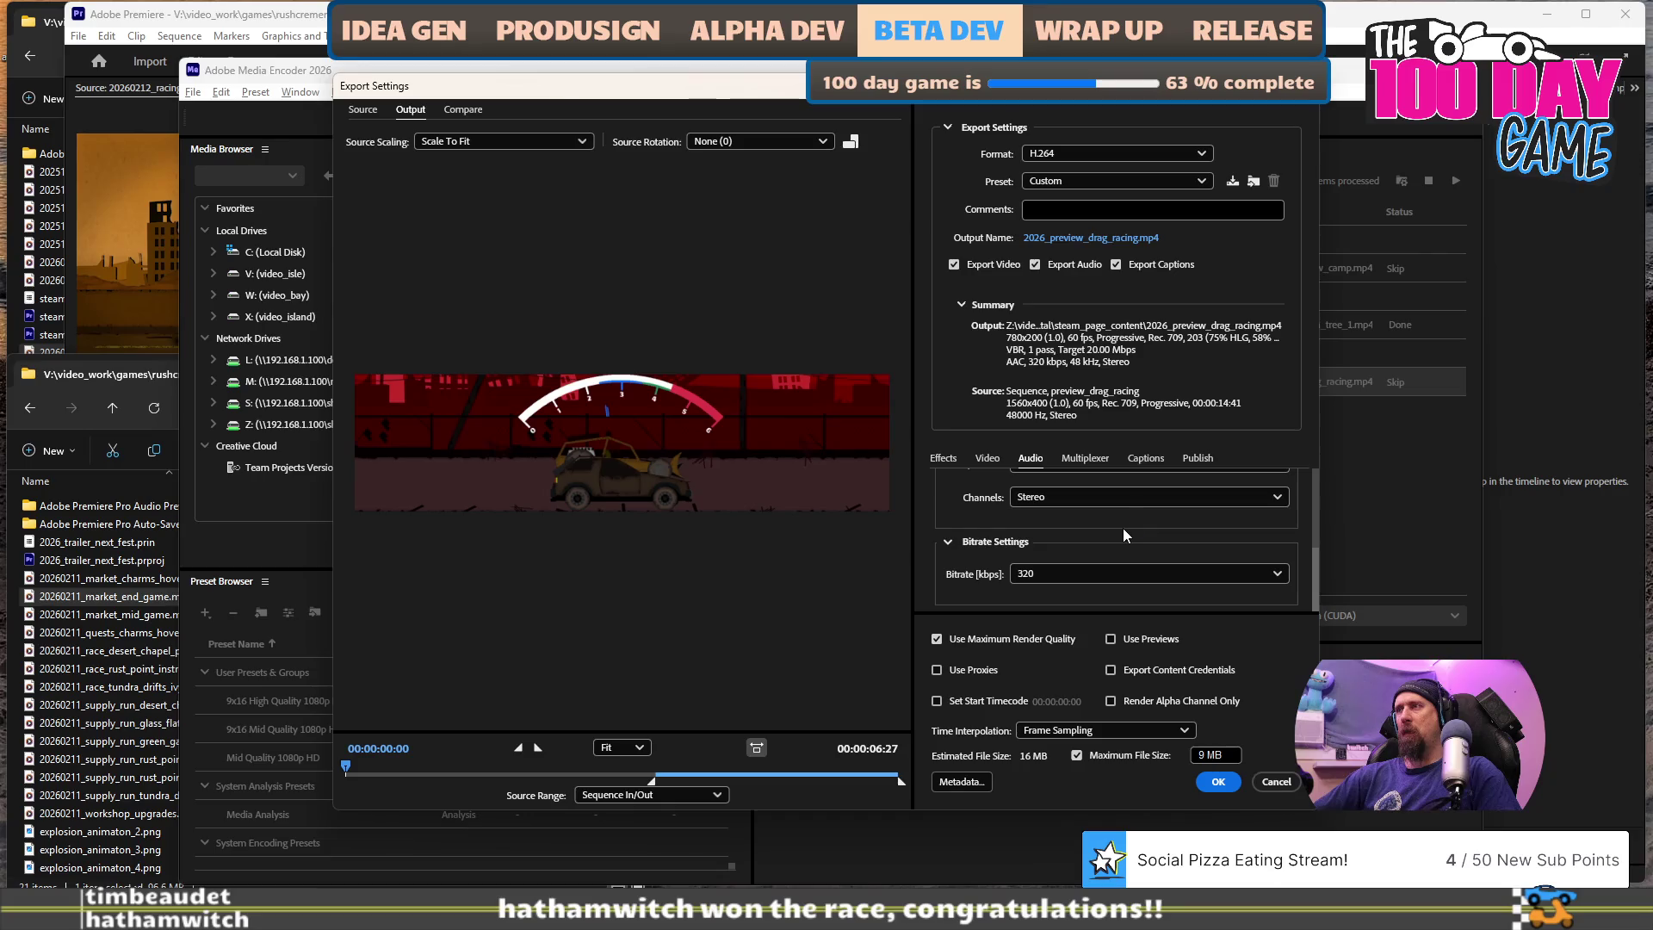
scroll(1123, 530, "up", 5)
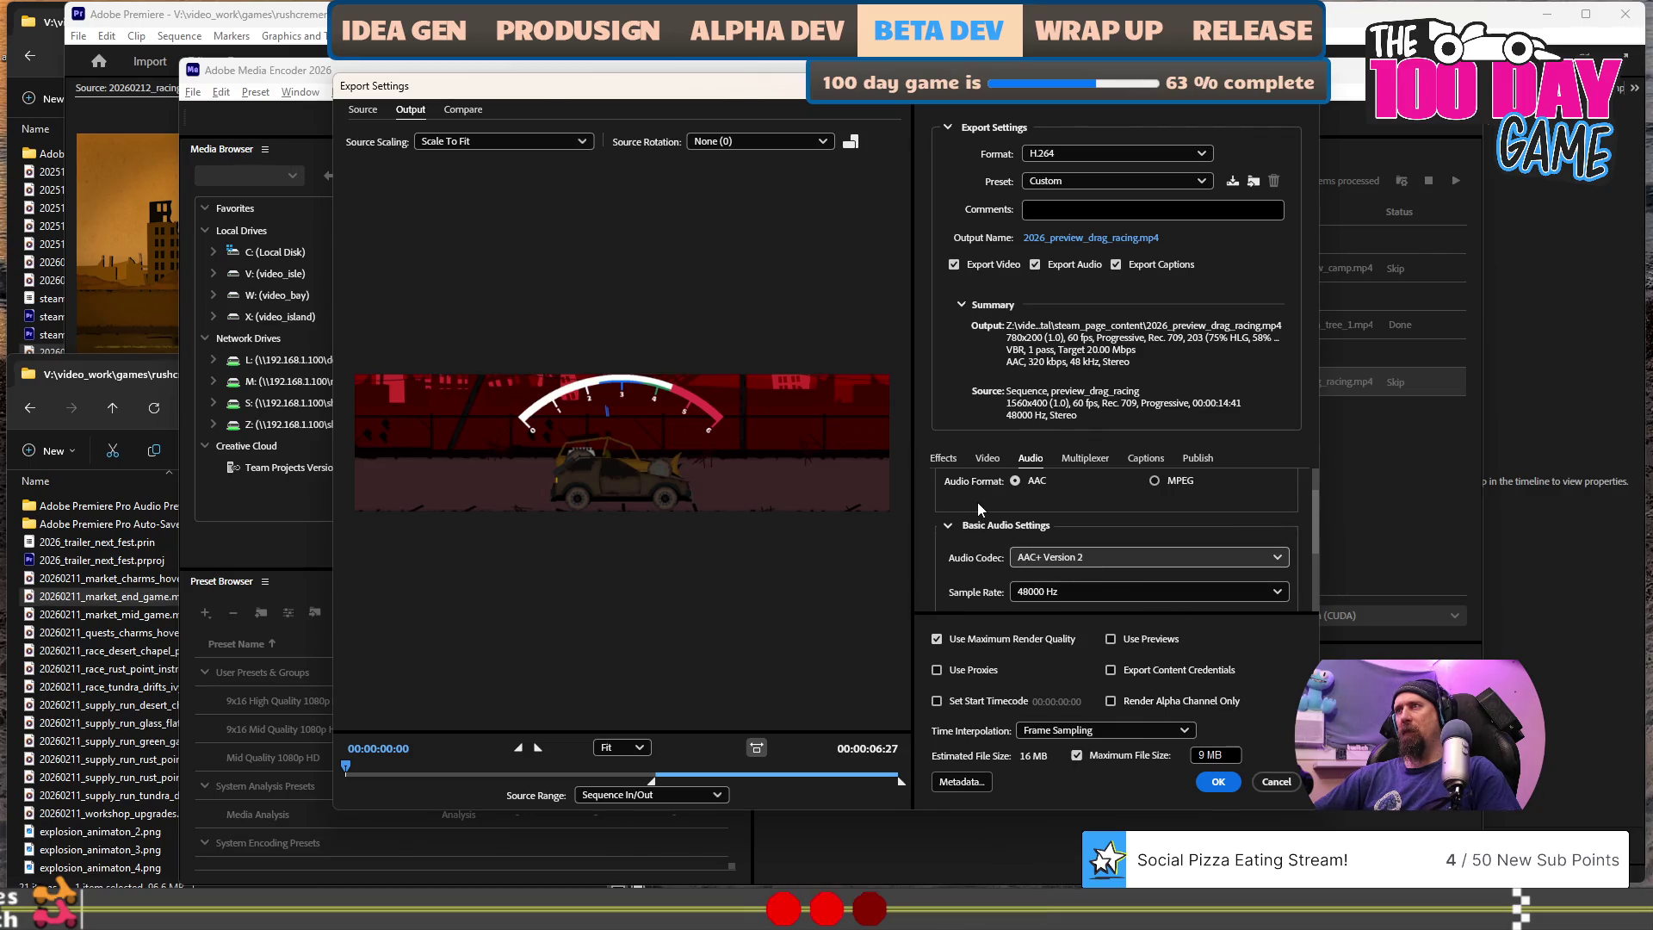
scroll(978, 503, "up", 2)
scroll(1252, 518, "down", 3)
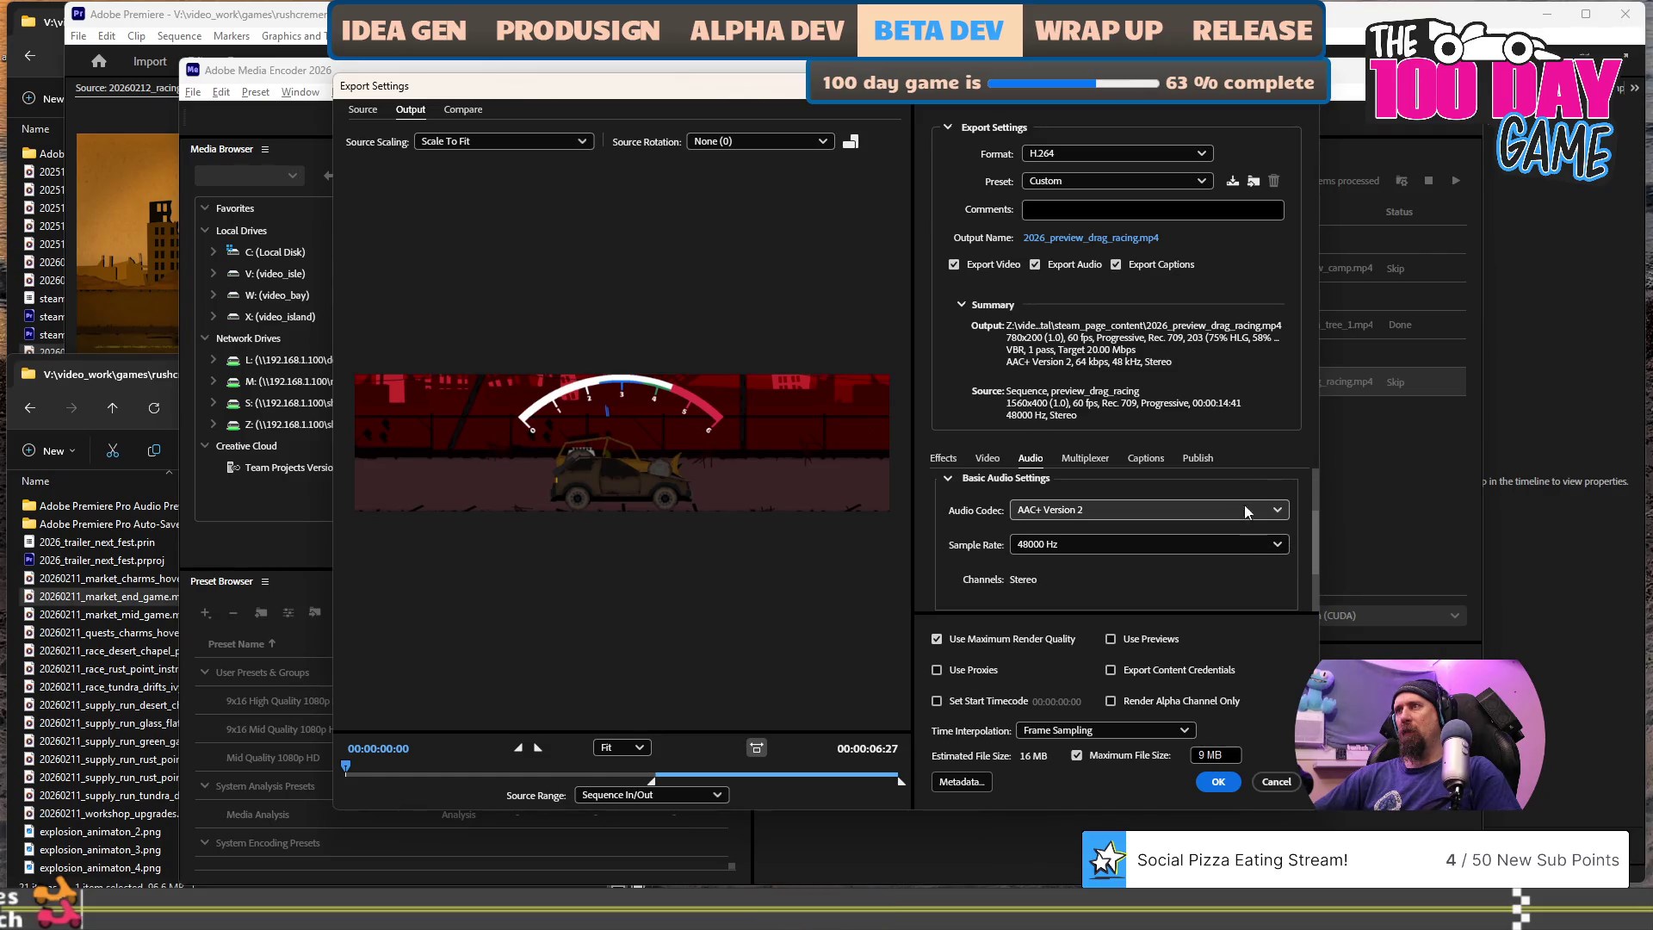
left_click(1237, 509)
left_click(1237, 509)
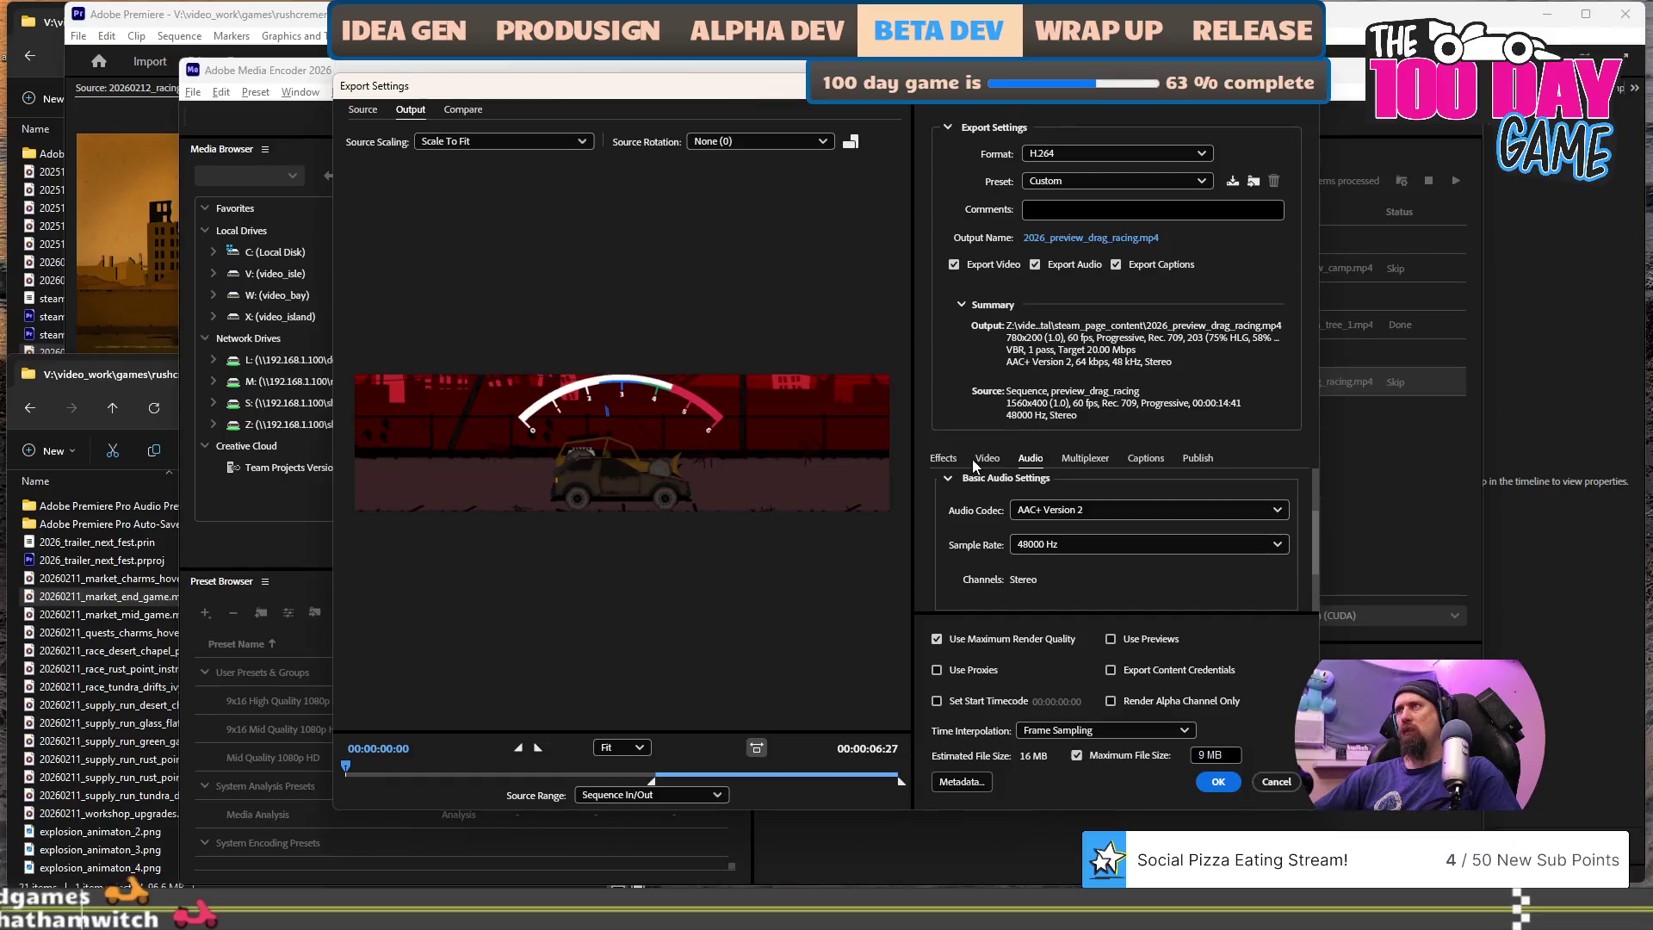
left_click(1034, 265)
left_click(1034, 264)
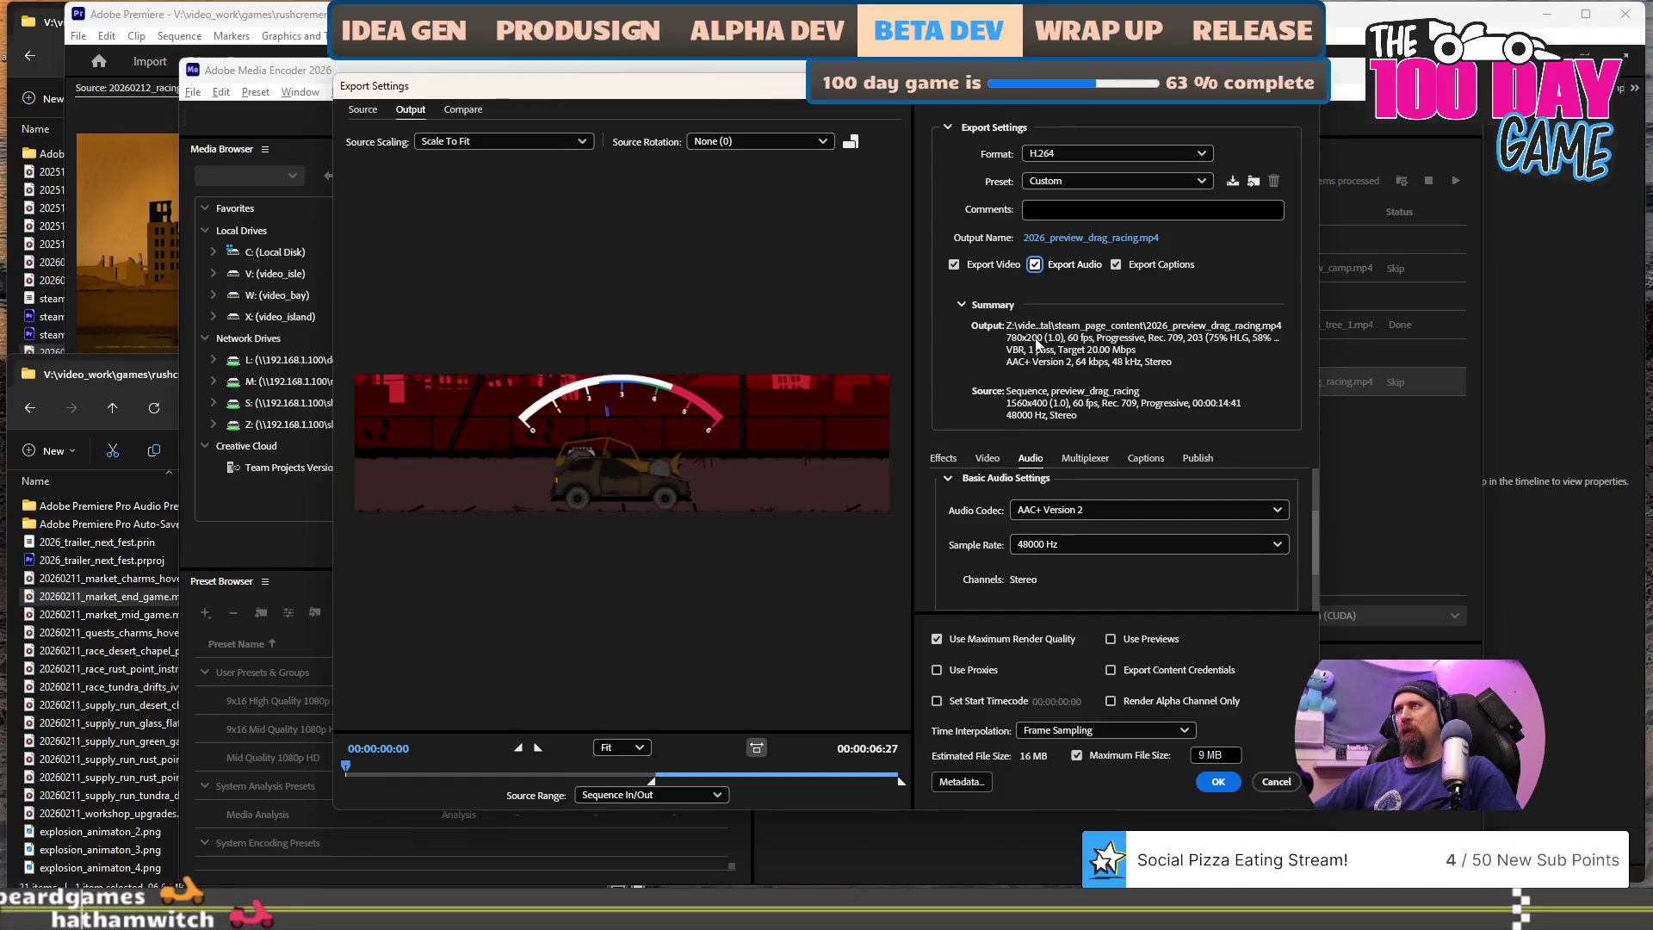
left_click(1033, 265)
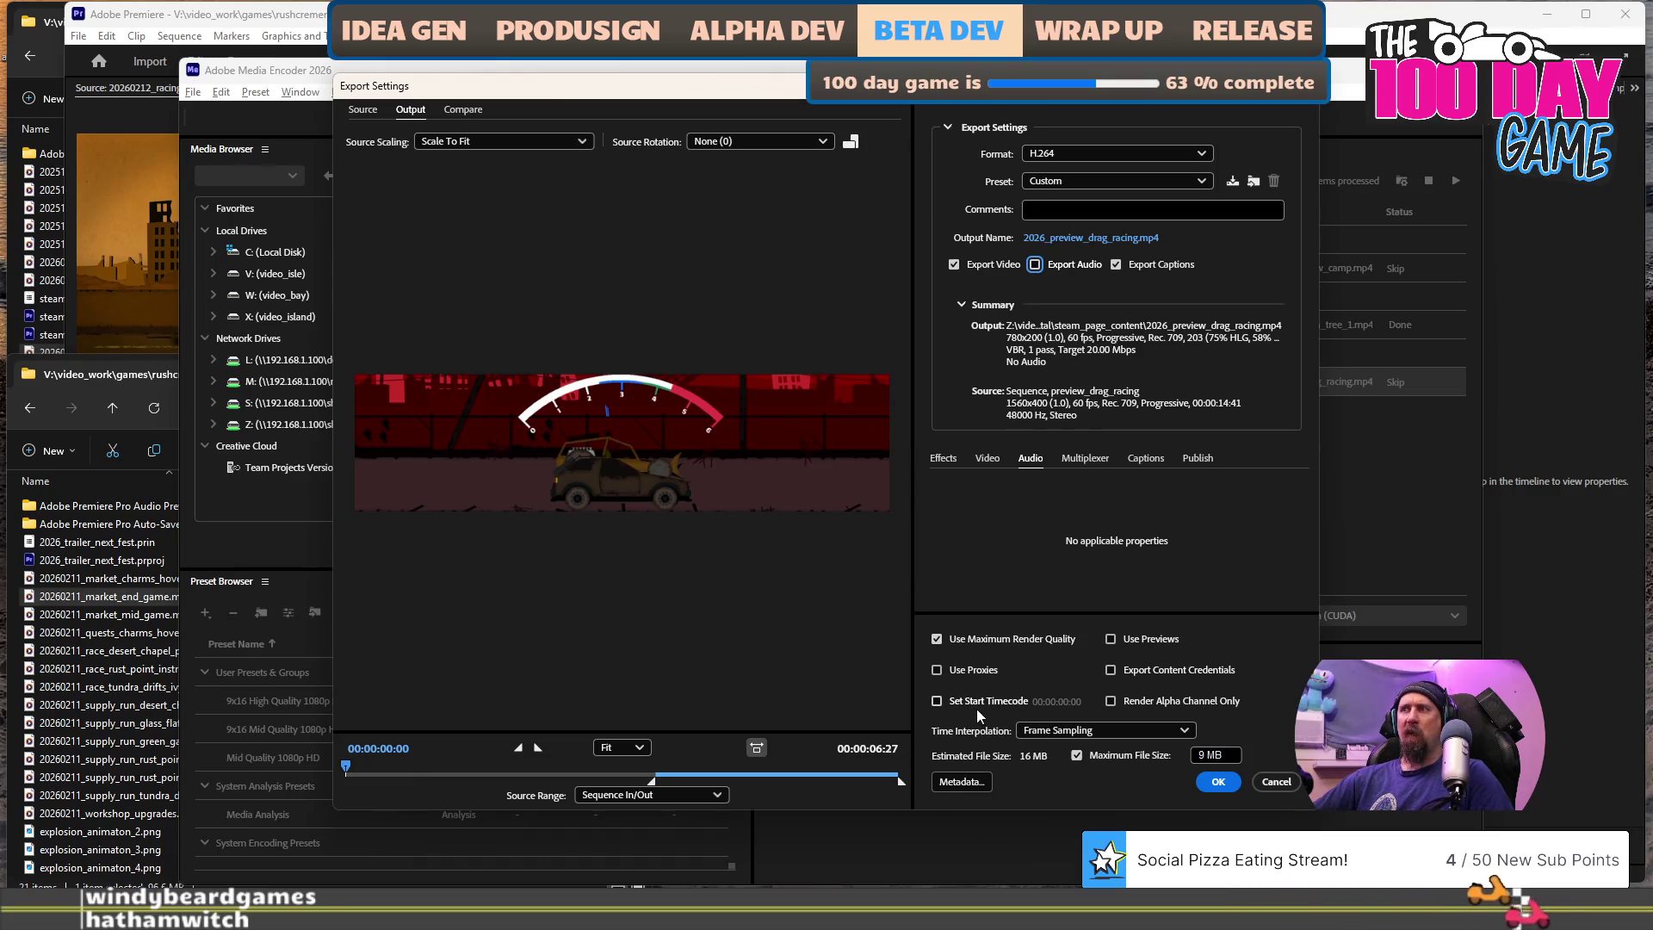
left_click(1205, 780)
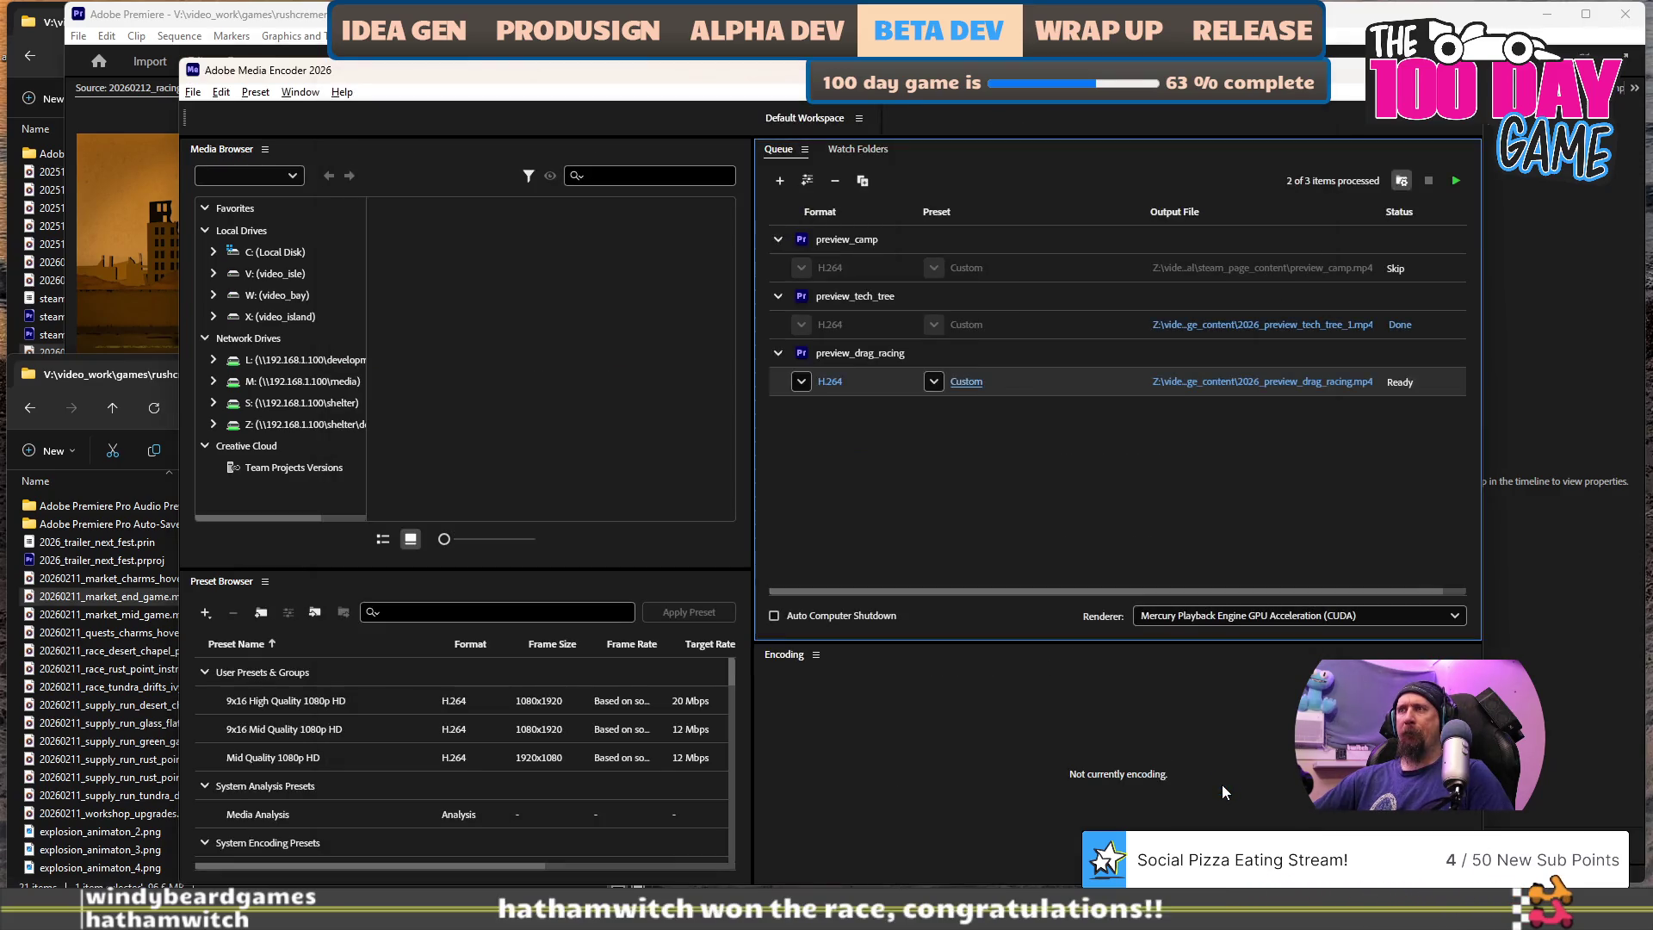
- Encode the drag racing preview and check the new 8.62 MB 2026_preview_drag_racing.mp4
left_click(1455, 181)
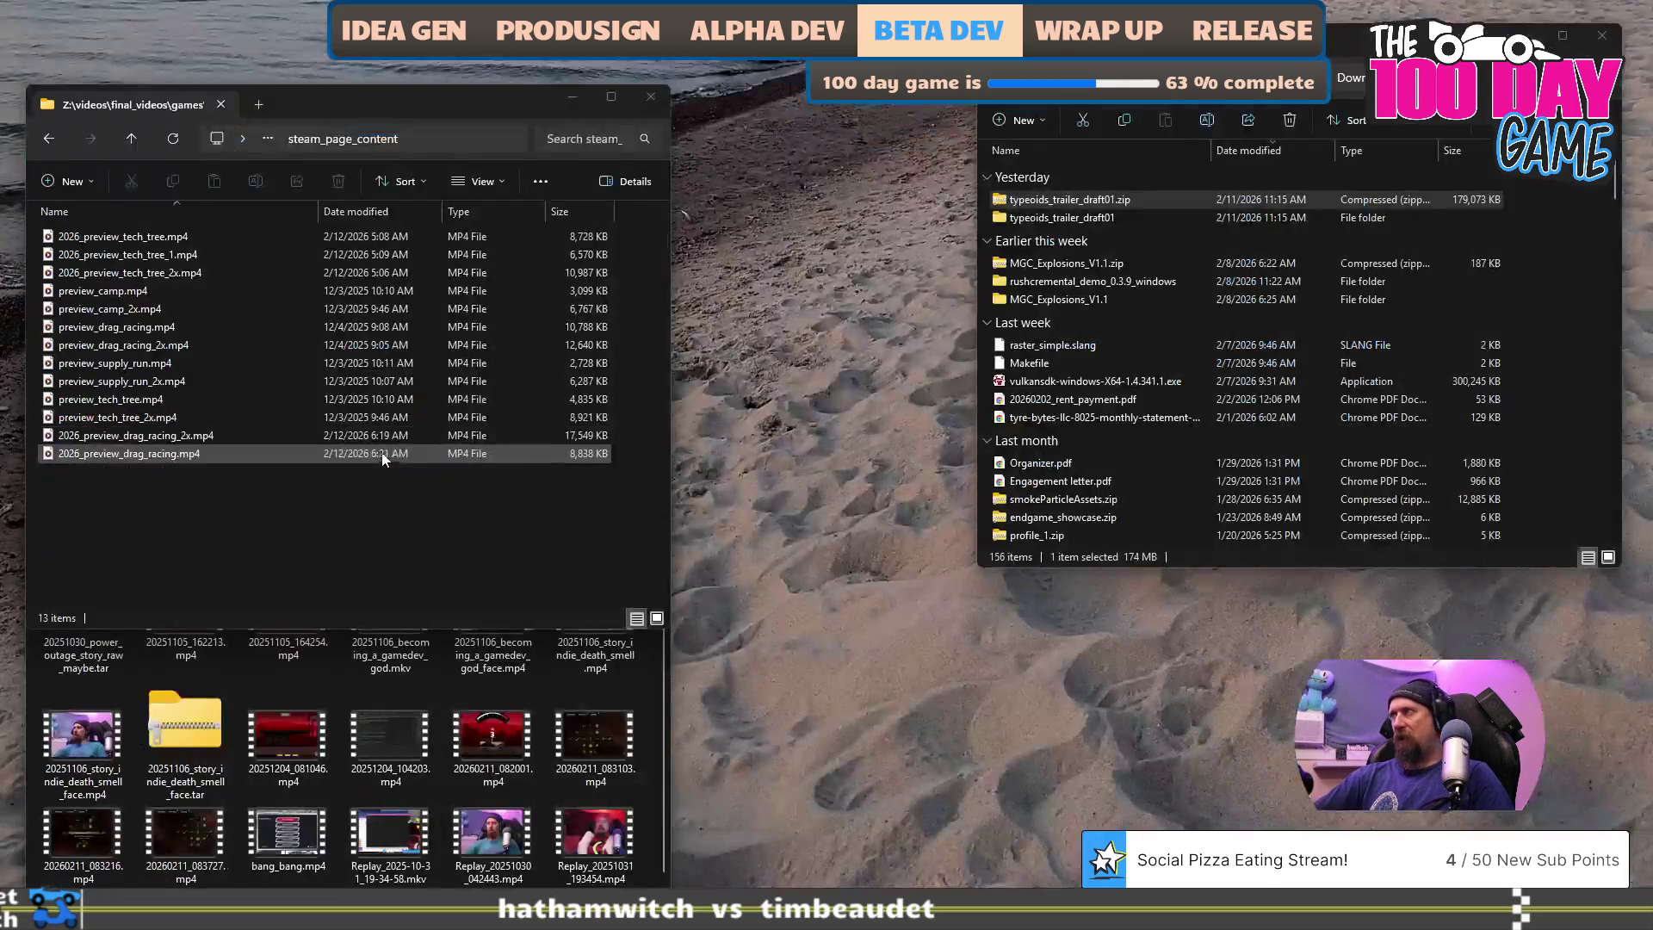
left_click(400, 451)
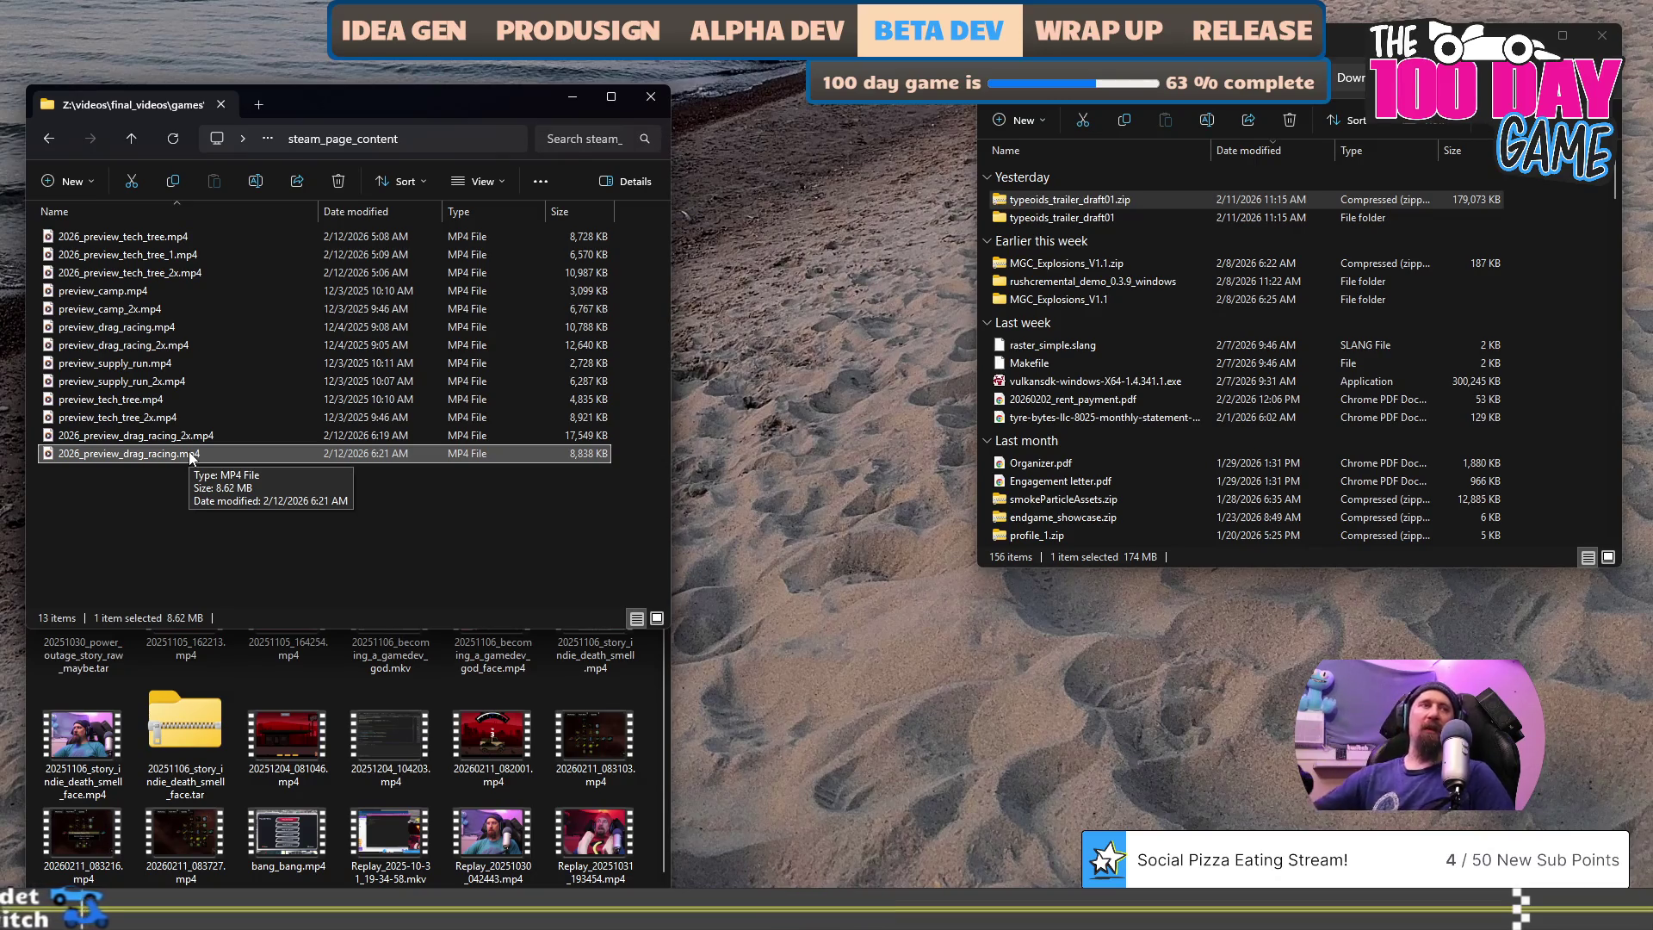
scroll(924, 530, "up", 2)
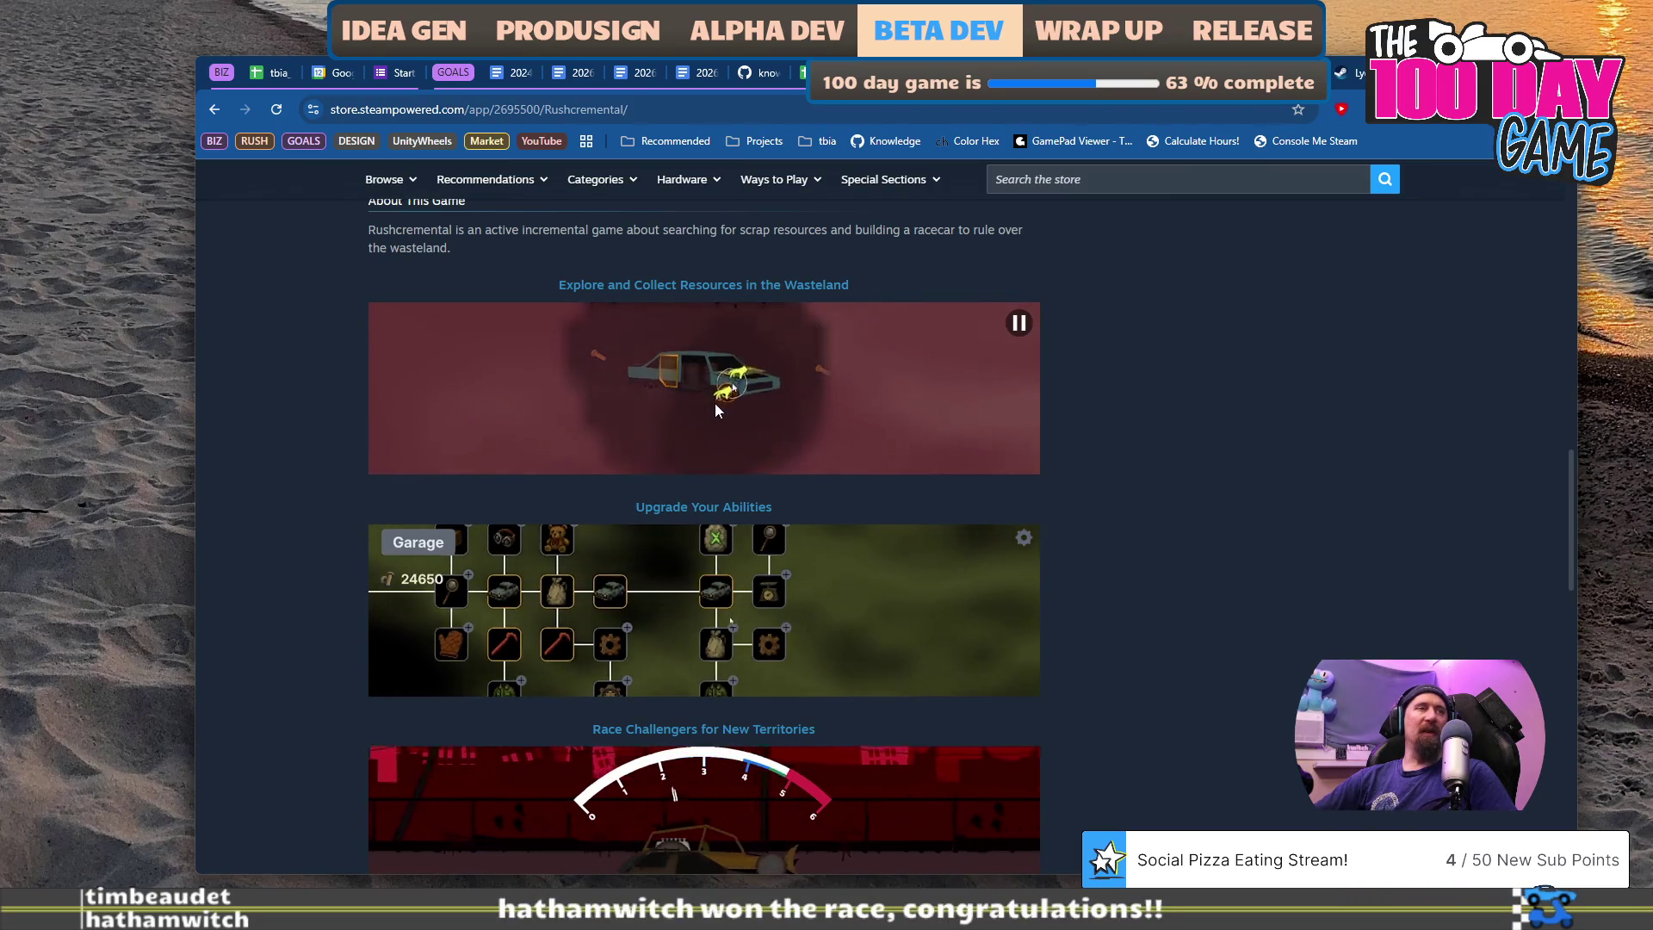
- Switch to drag_race_scene.cpp in Visual Studio and build and run the game with F5
key("alt+Tab")
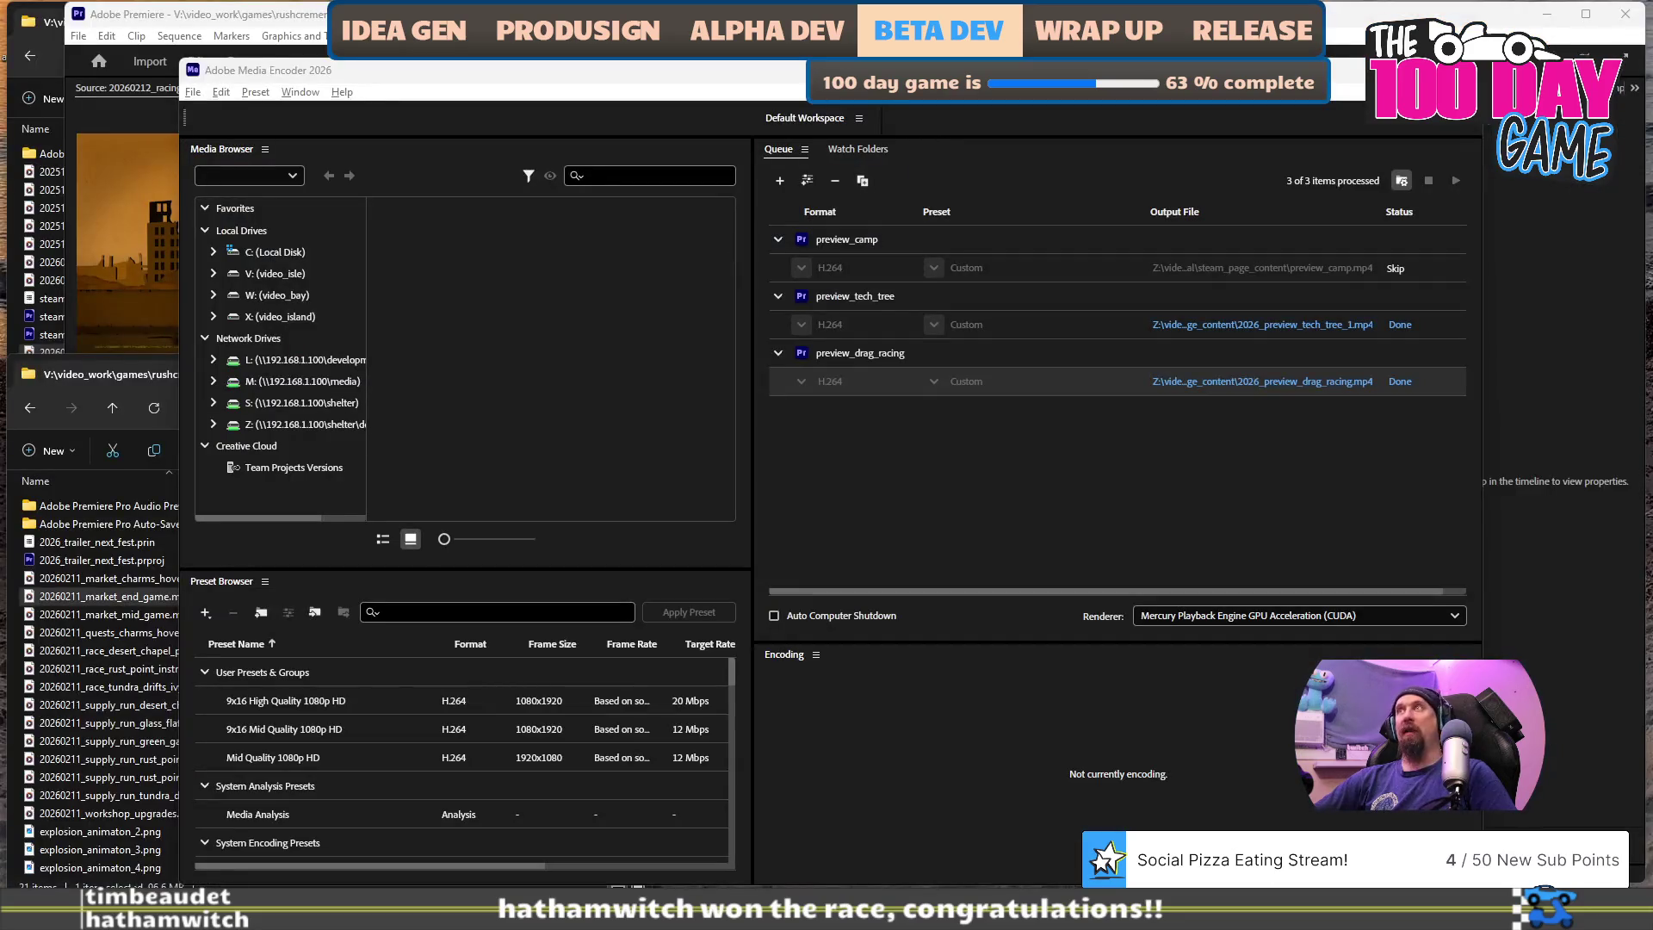
key("alt+Tab")
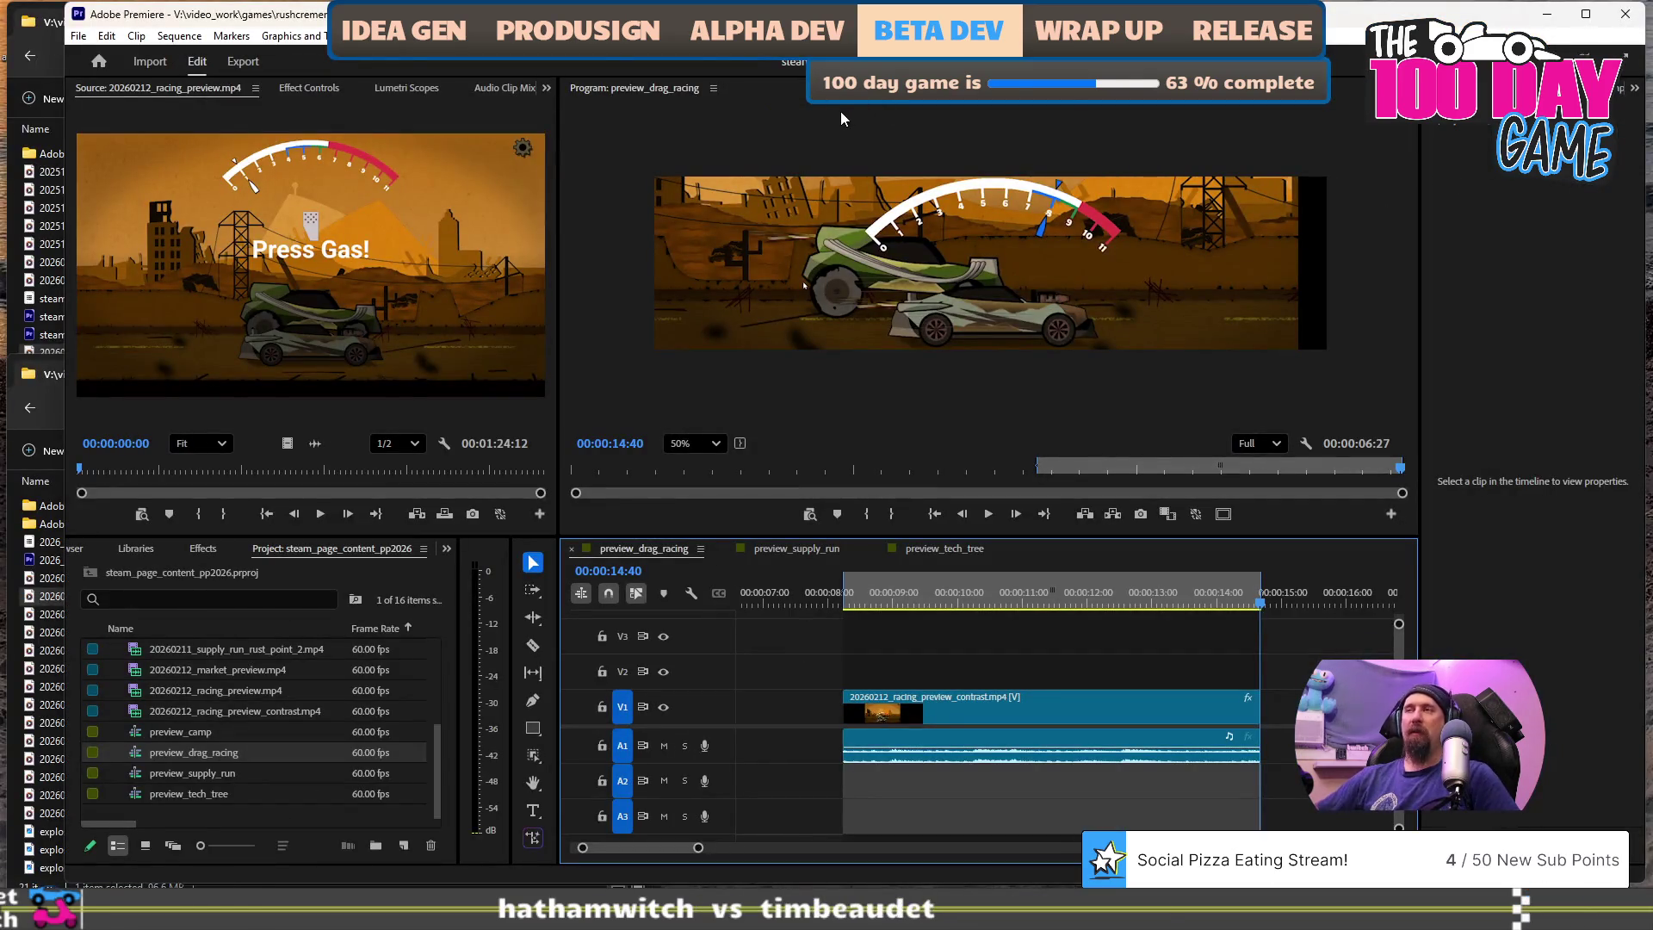
key("alt+Tab")
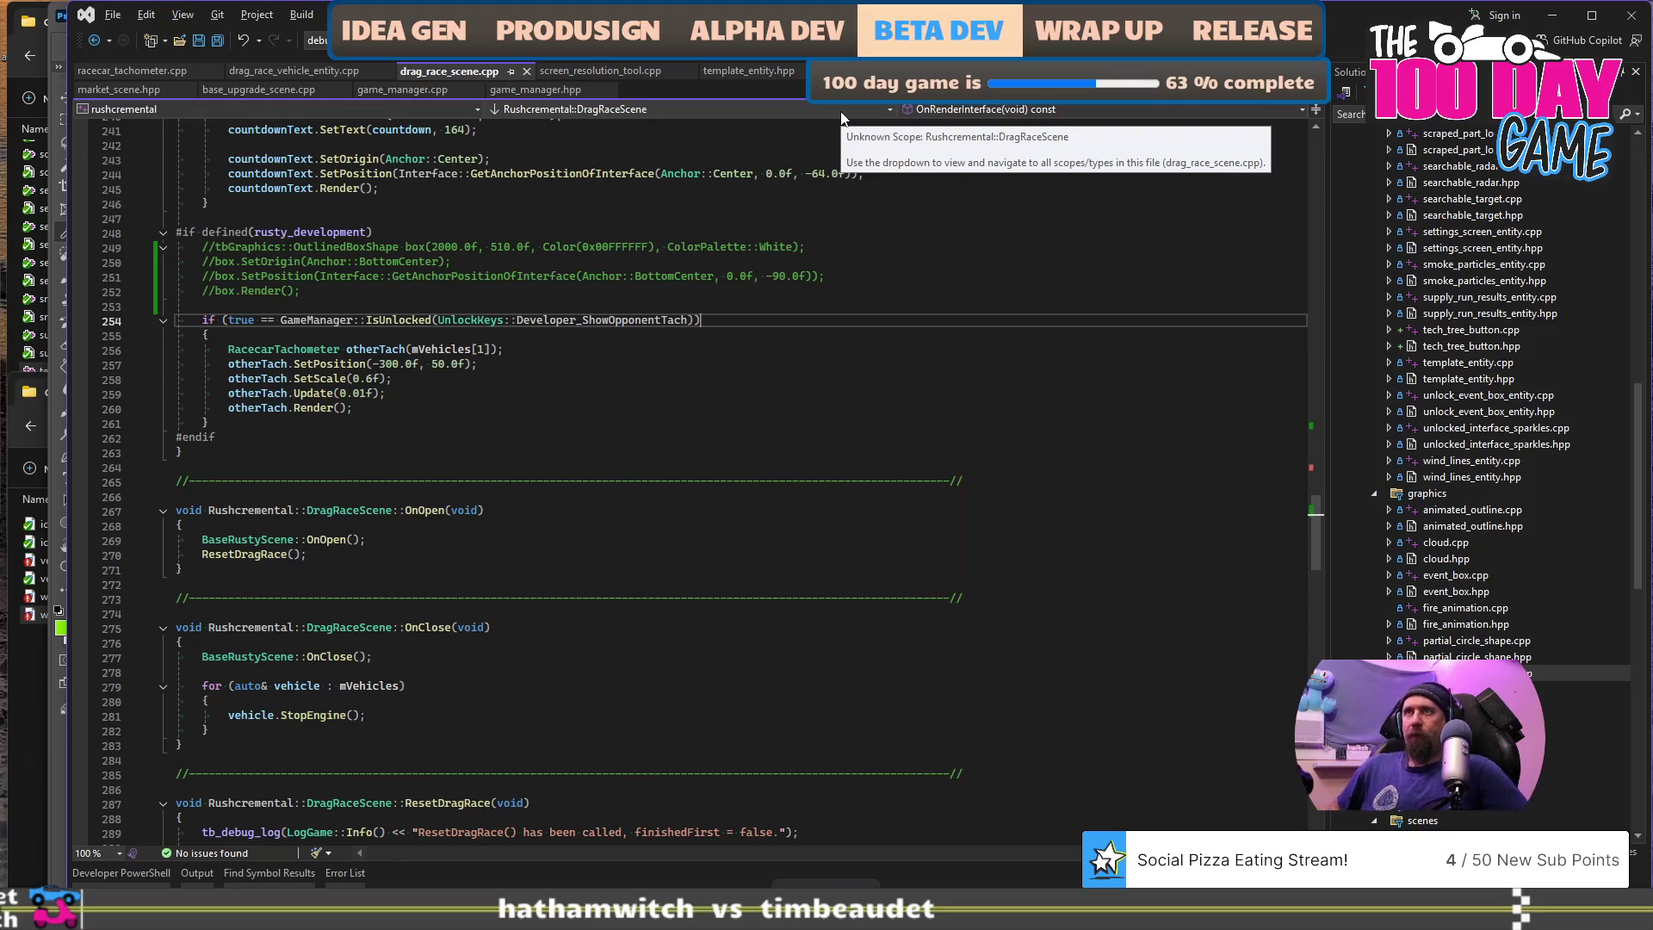
left_click(731, 462)
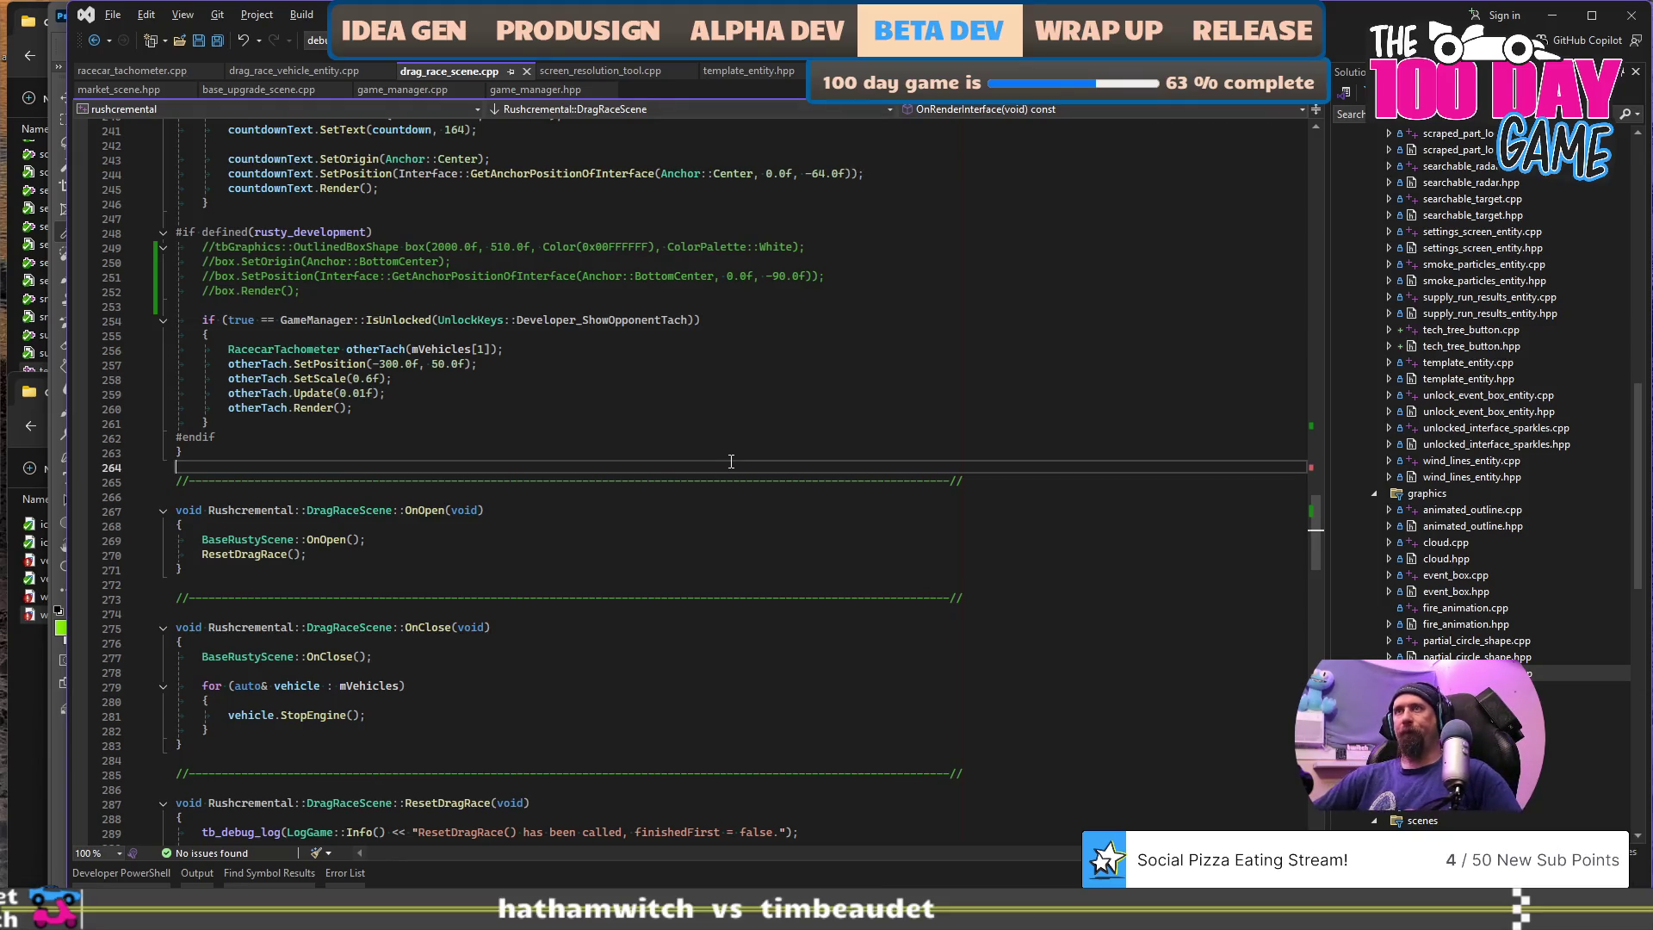
key("F5")
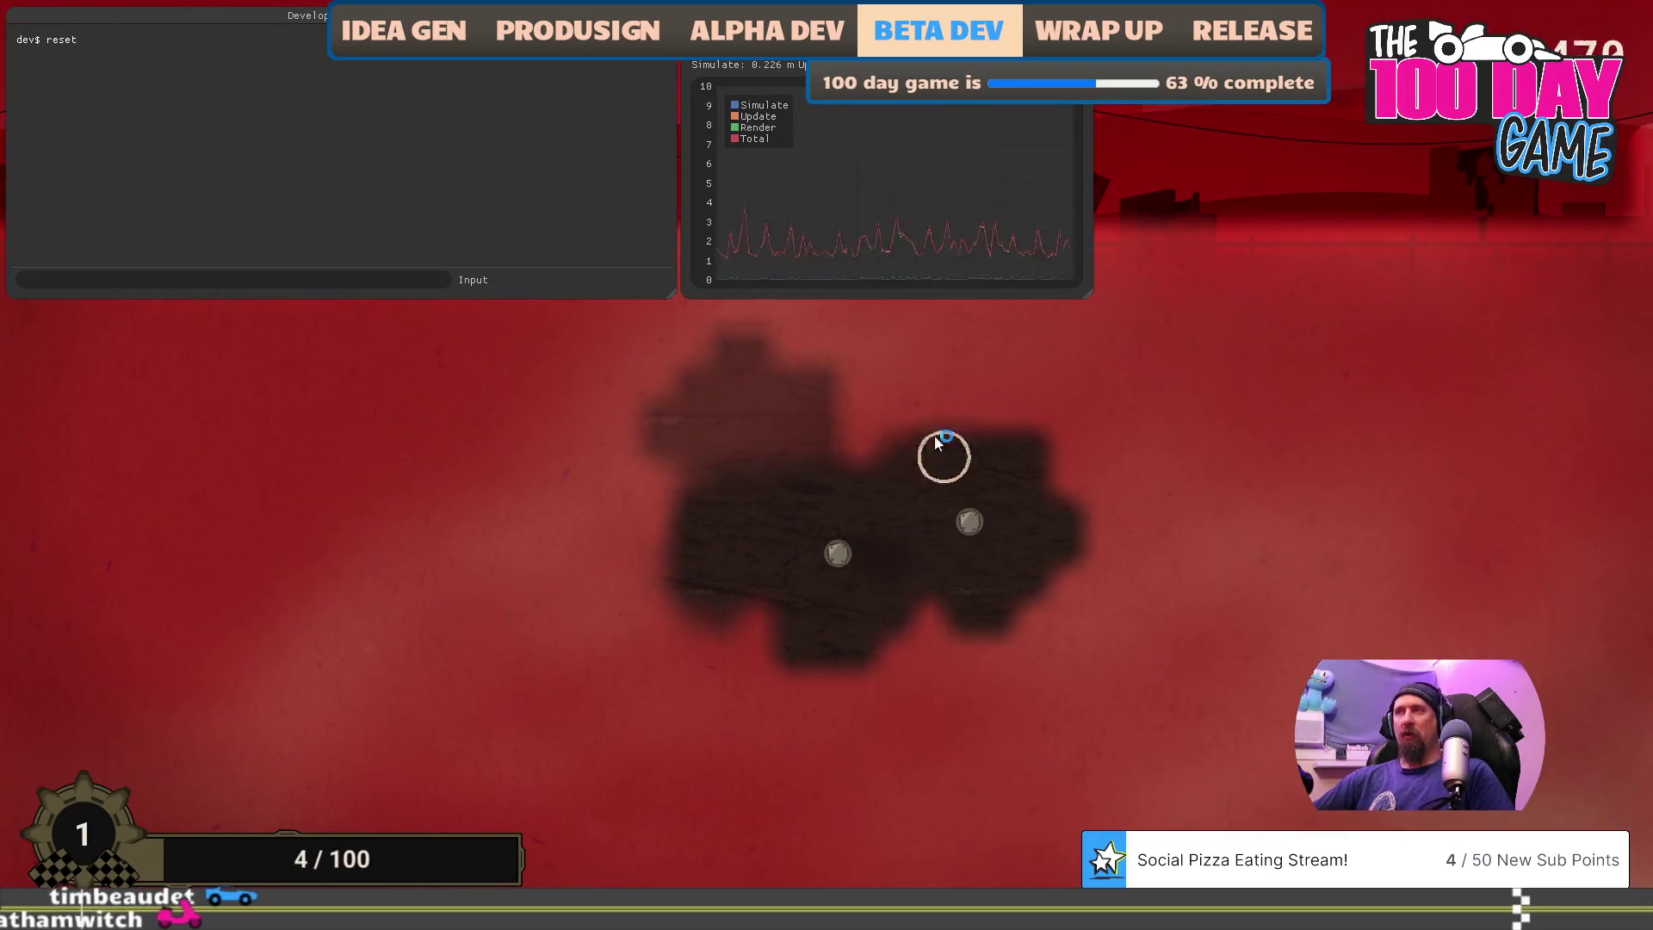
- Hide the developer console and play several supply runs, picking up scrap
key("grave")
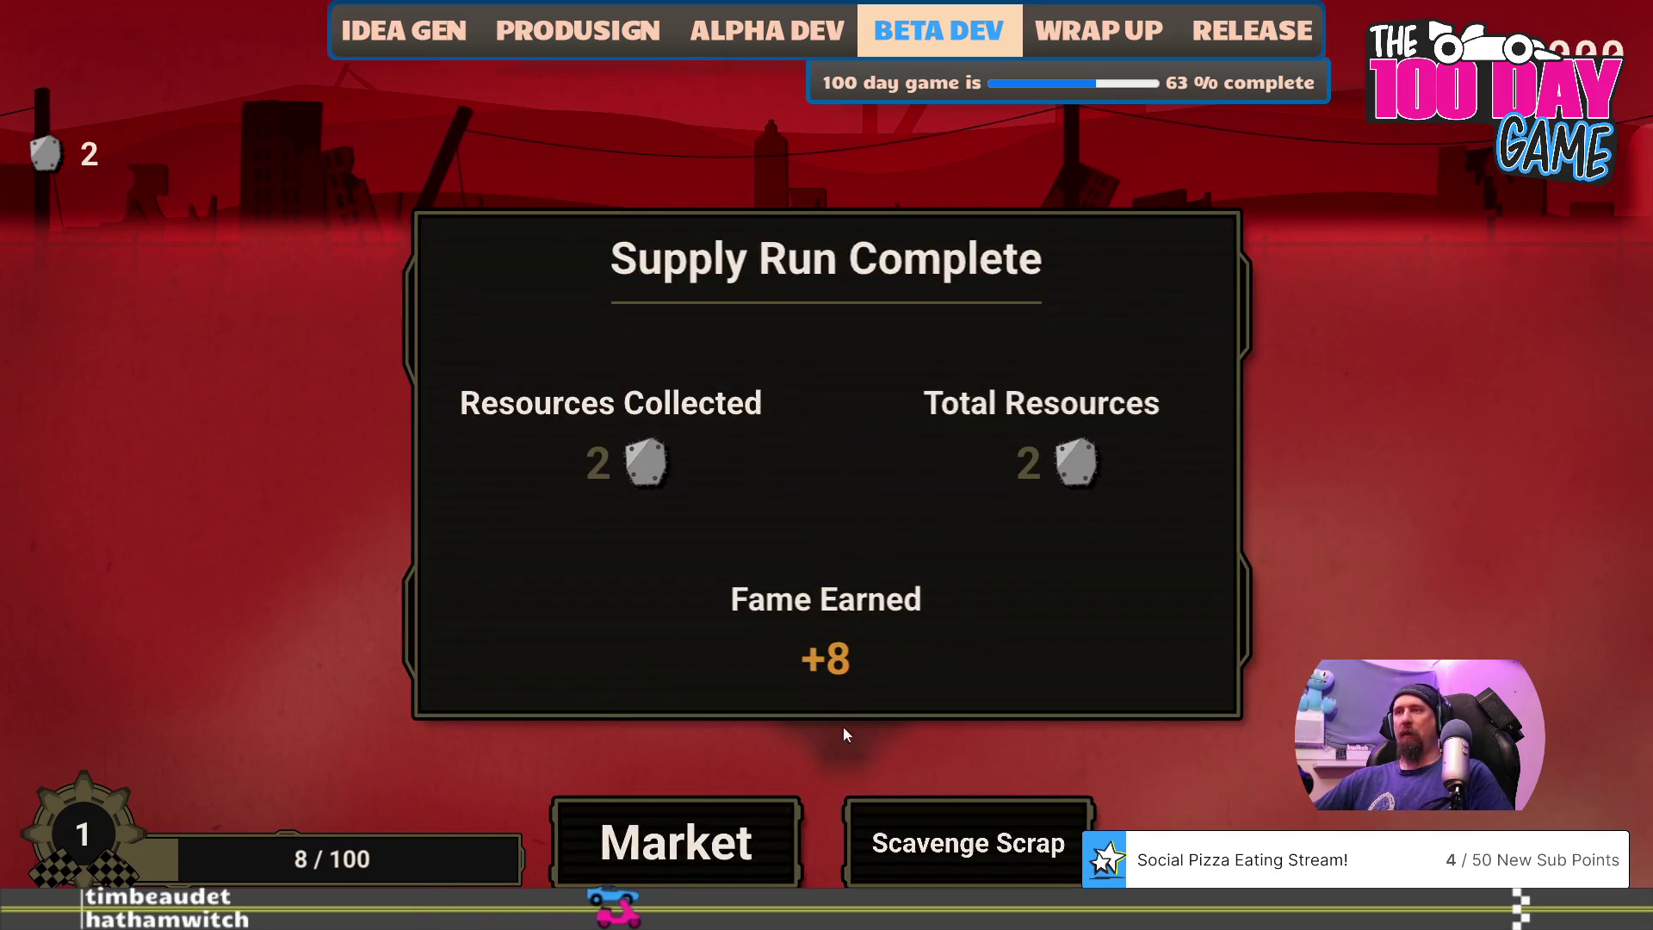
left_click(967, 841)
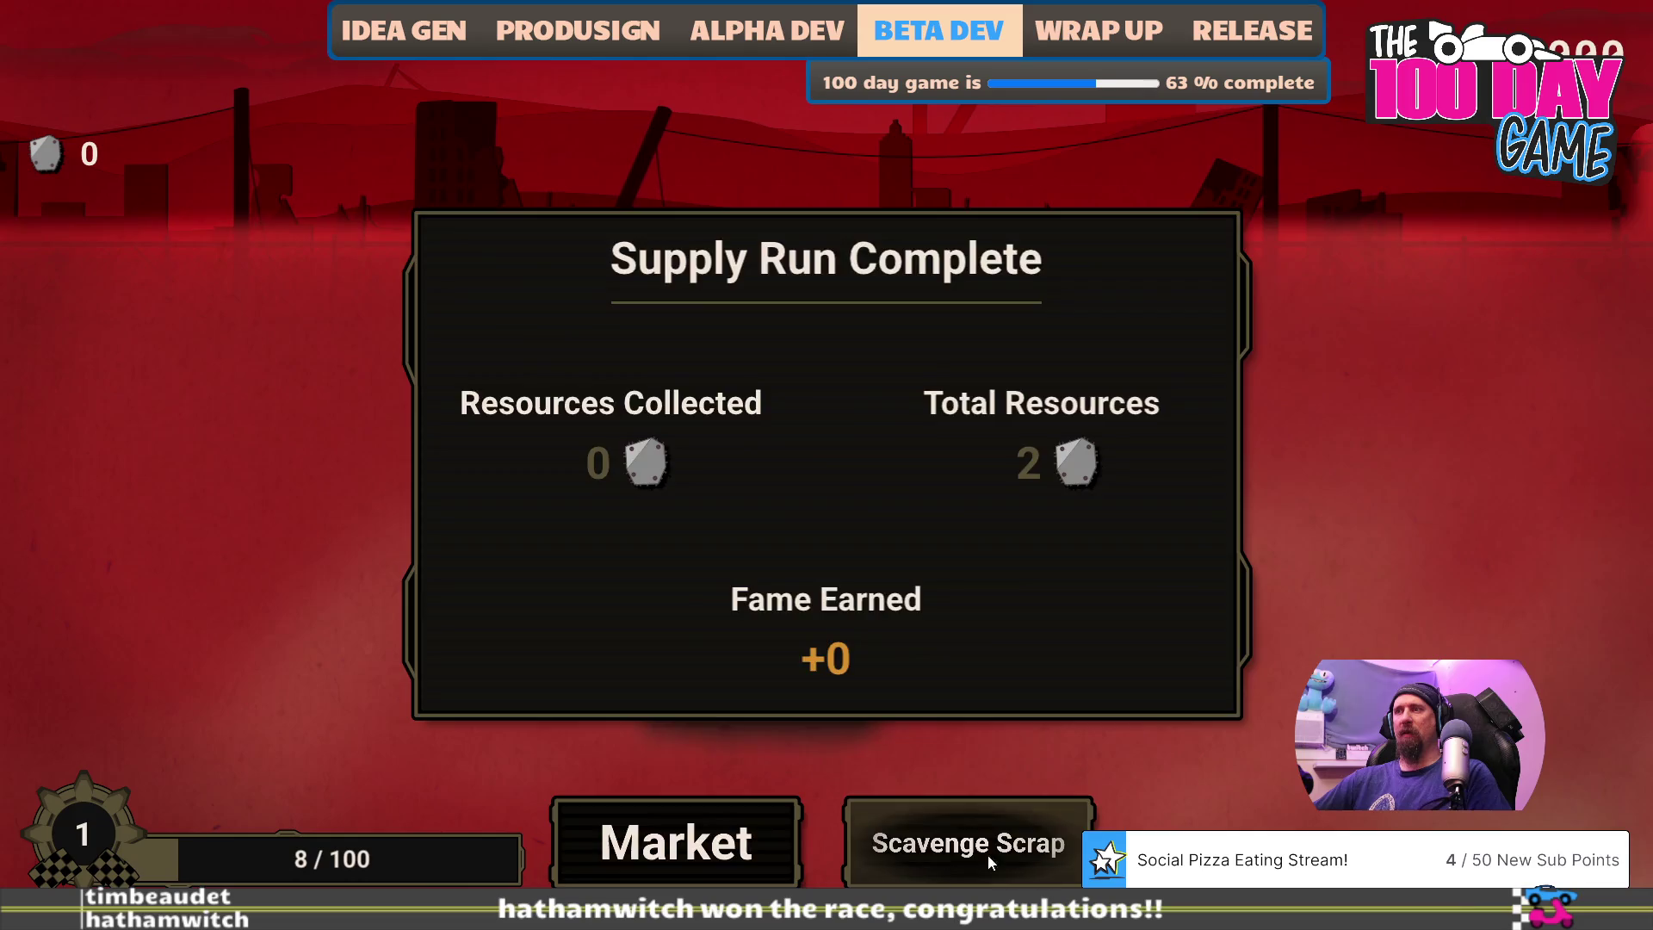
left_click(988, 852)
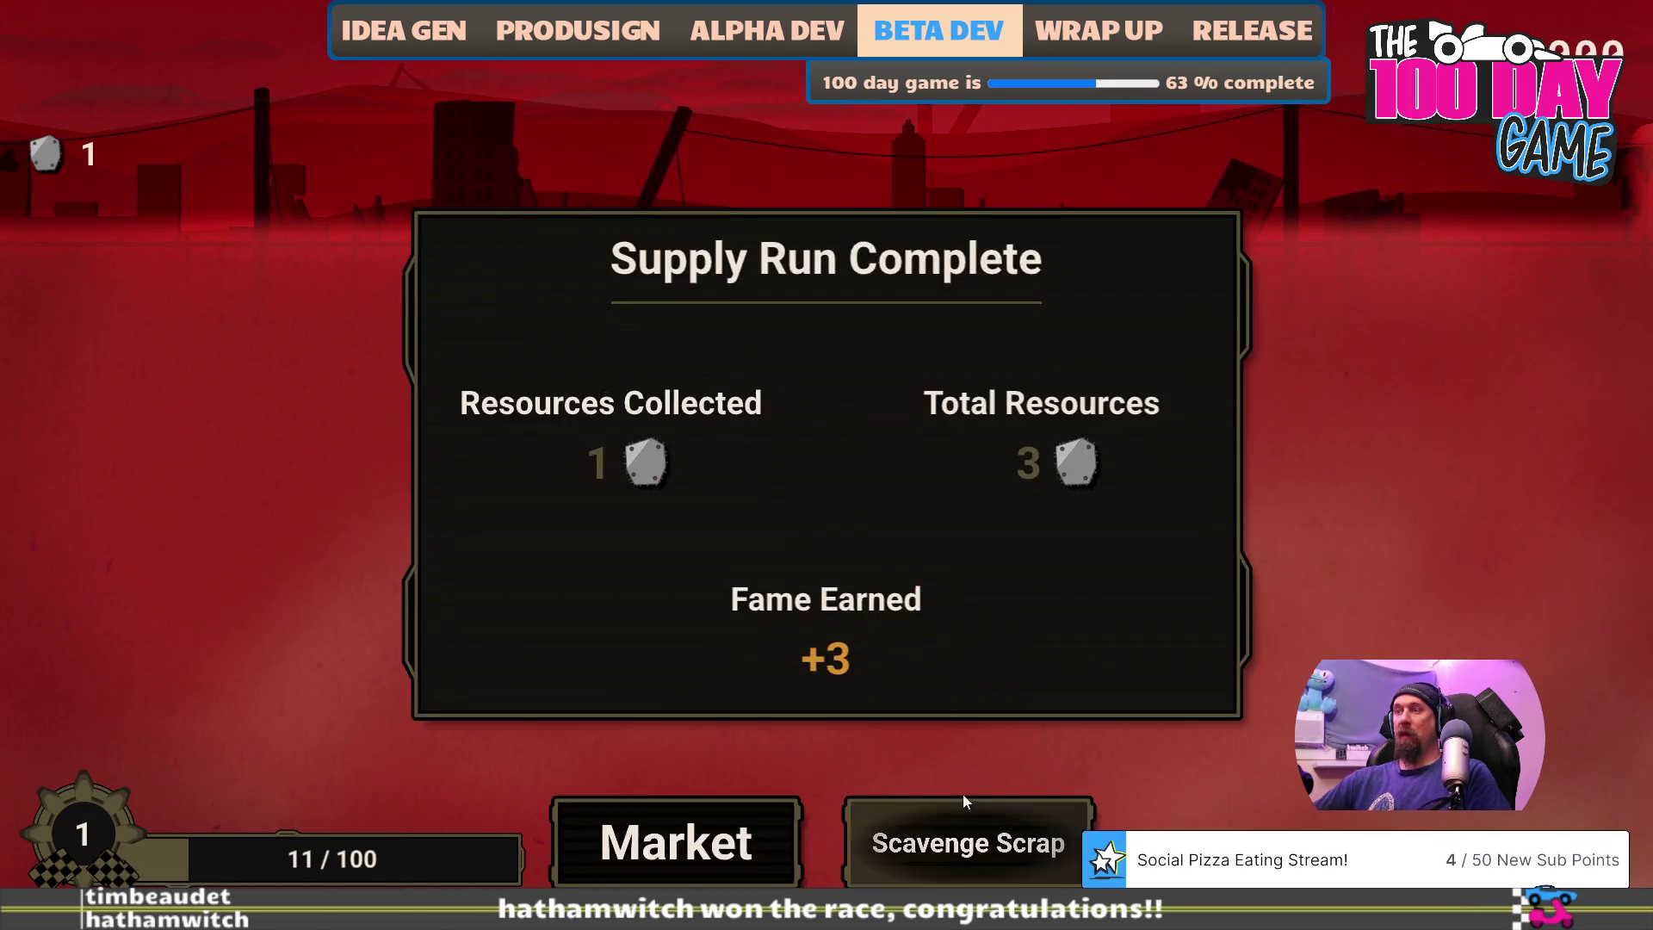
left_click(968, 841)
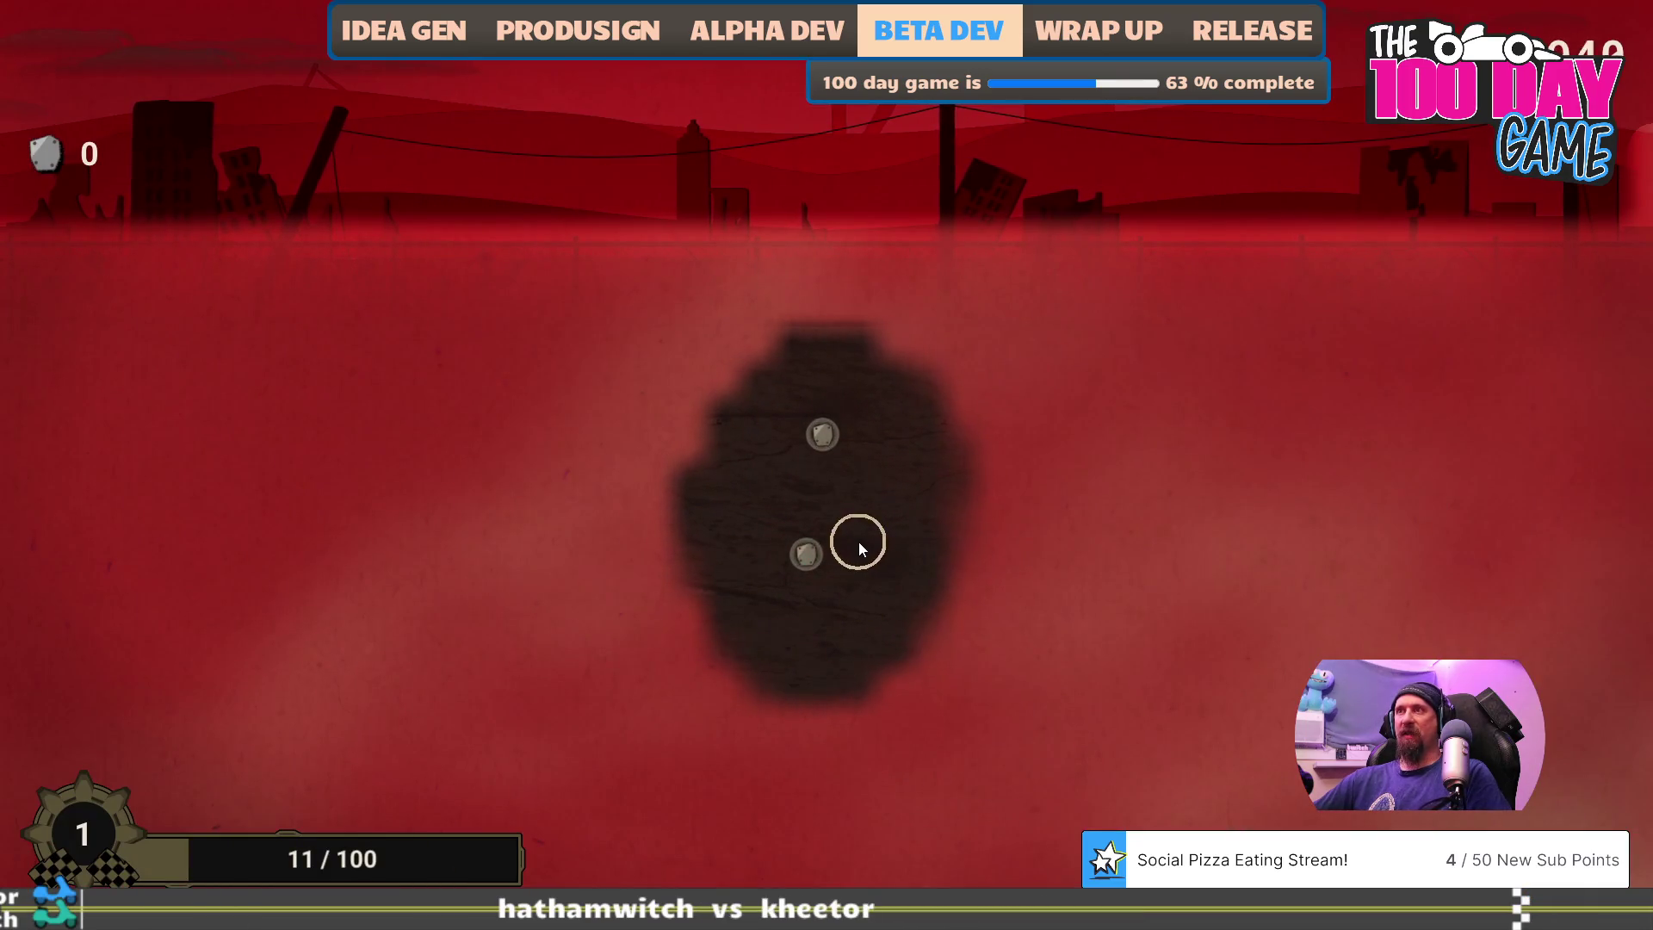
left_click(828, 437)
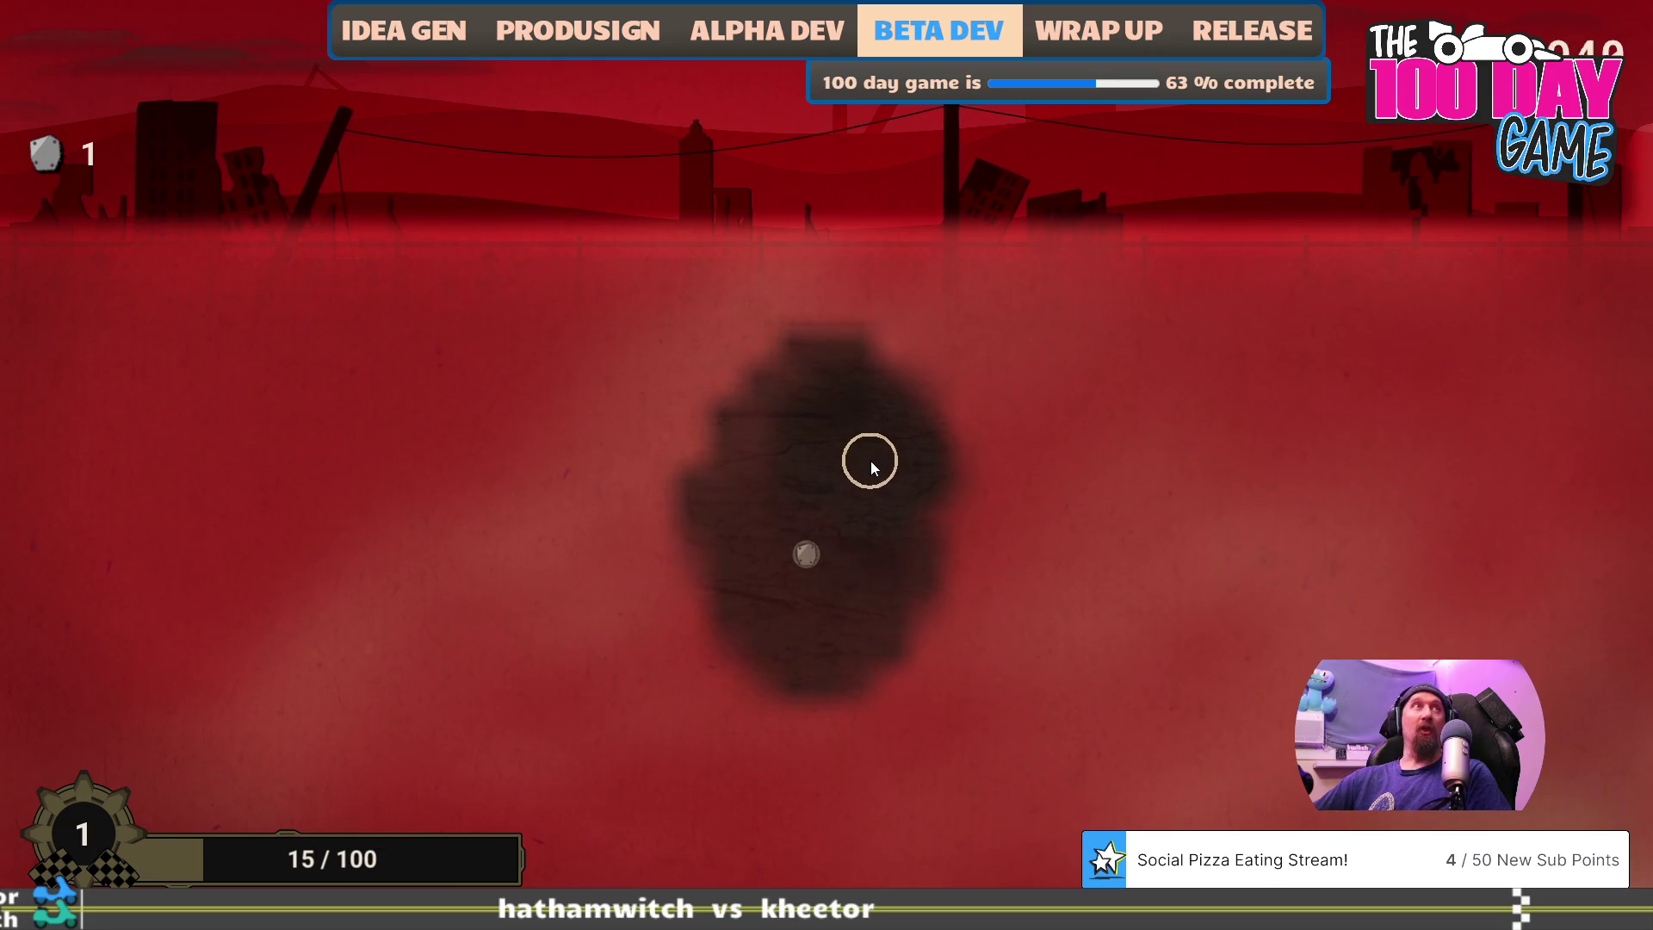
- Finish a 2-resource, +7 fame run via the market, then reopen the developer console
key("alt+Tab")
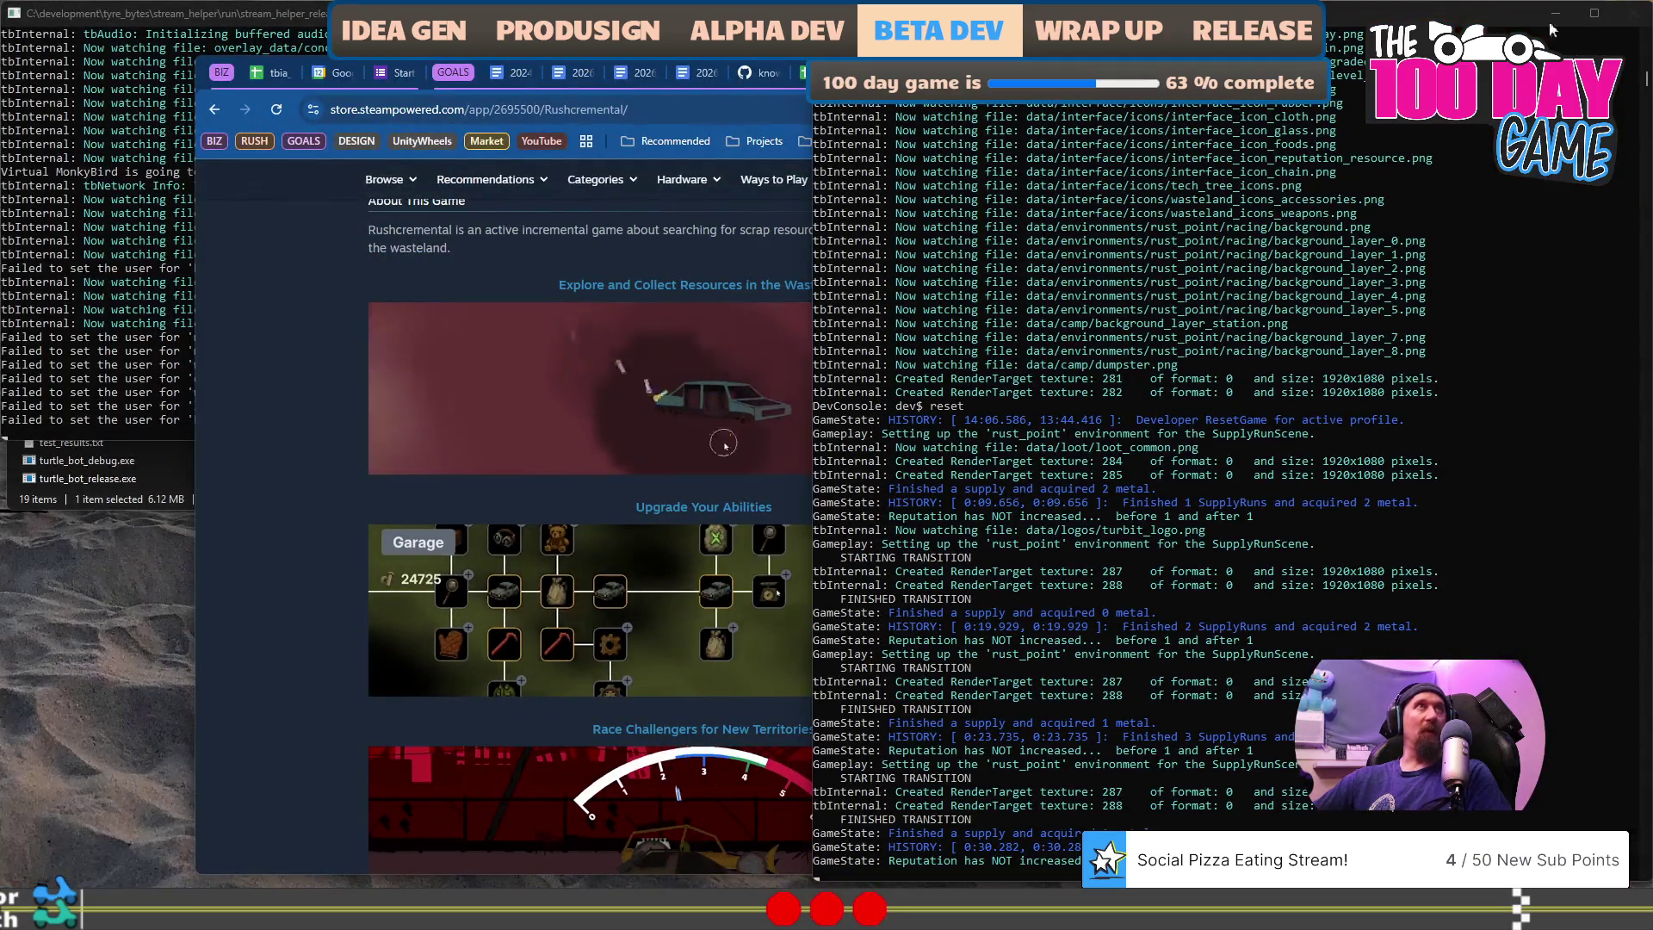
key("alt+Tab")
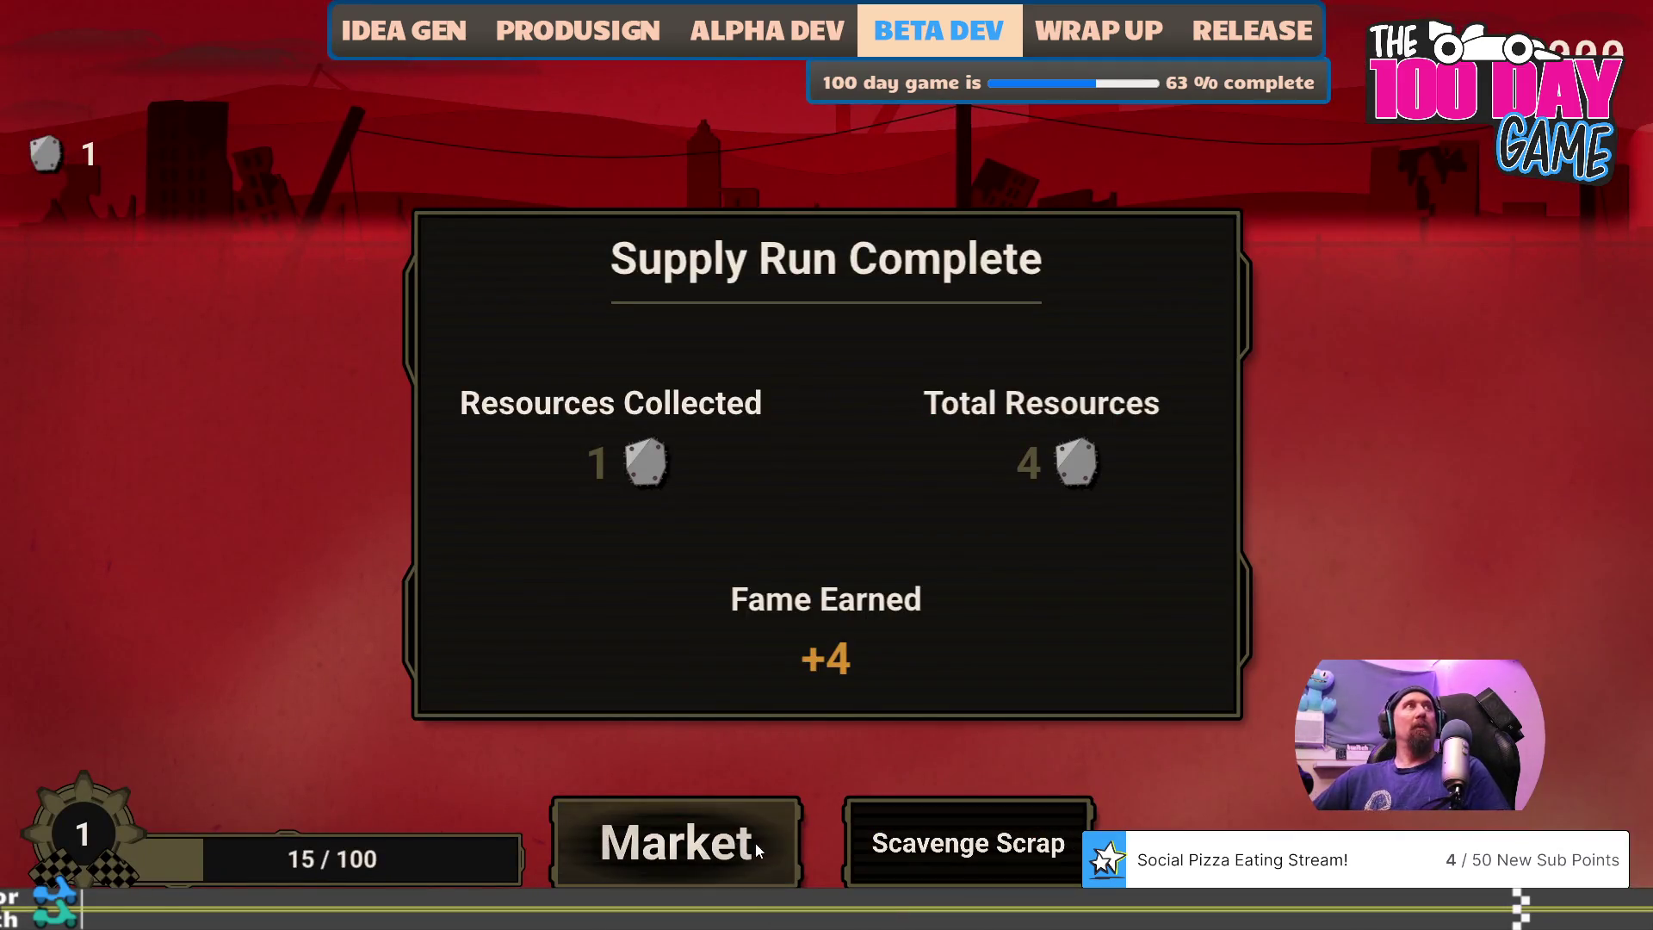
left_click(699, 857)
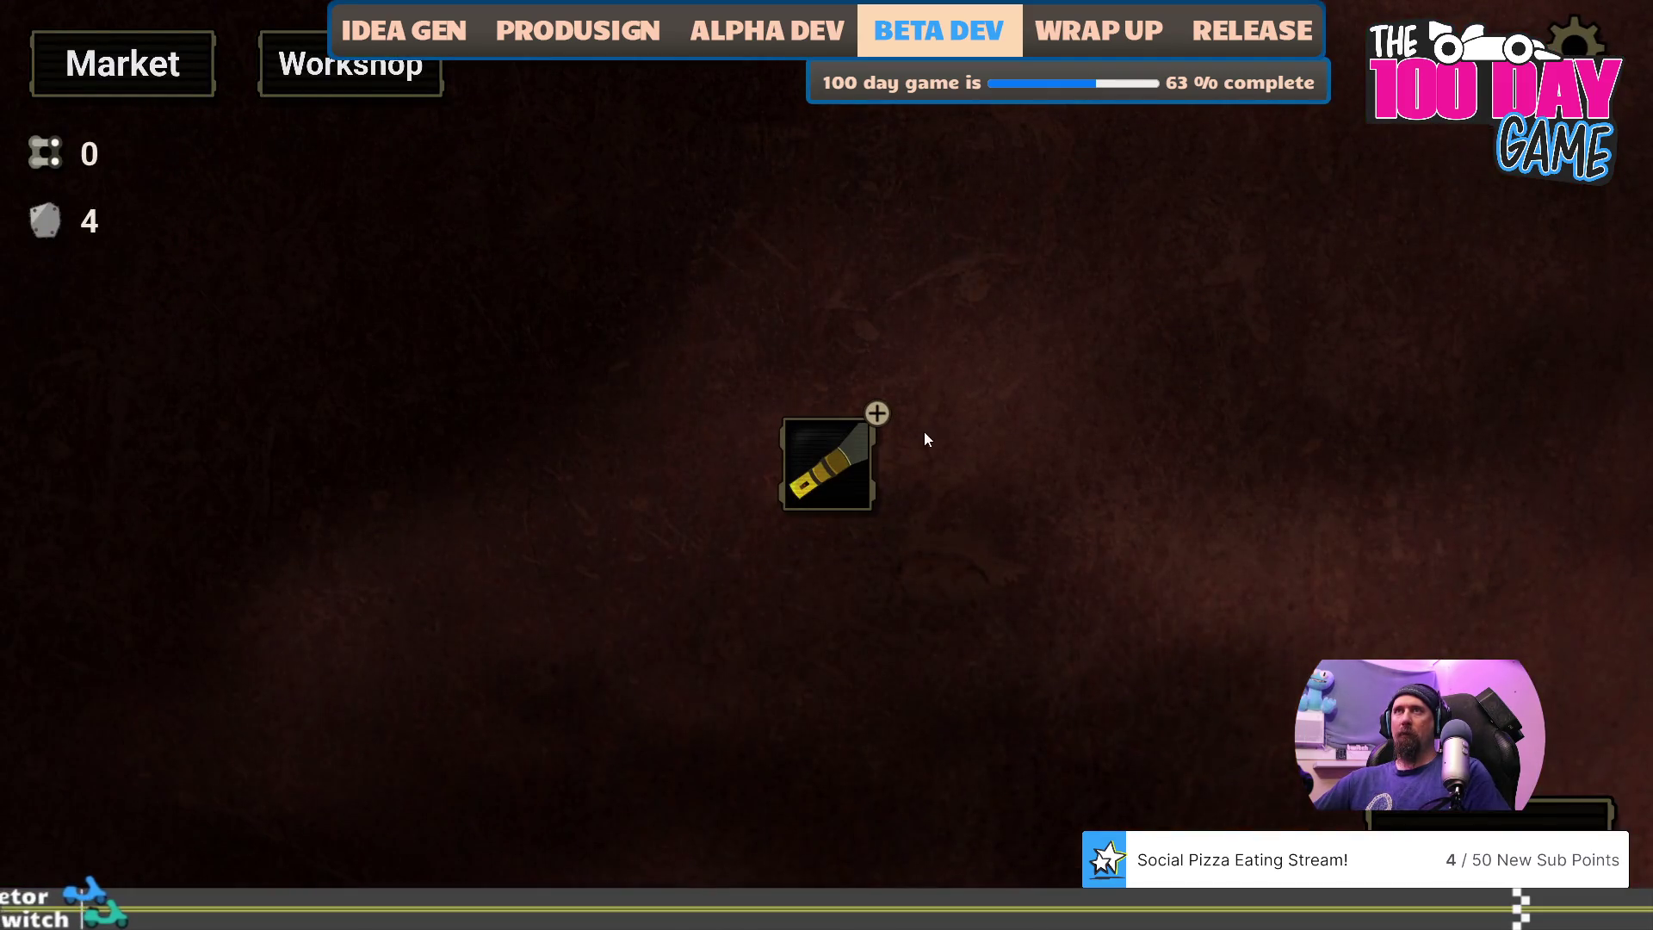
key("Escape")
mouse_move(861, 640)
left_mouse_down()
mouse_move(930, 637)
mouse_move(830, 453)
mouse_move(821, 643)
mouse_move(814, 481)
mouse_move(1046, 608)
mouse_move(926, 387)
mouse_move(952, 488)
mouse_move(862, 585)
left_mouse_up()
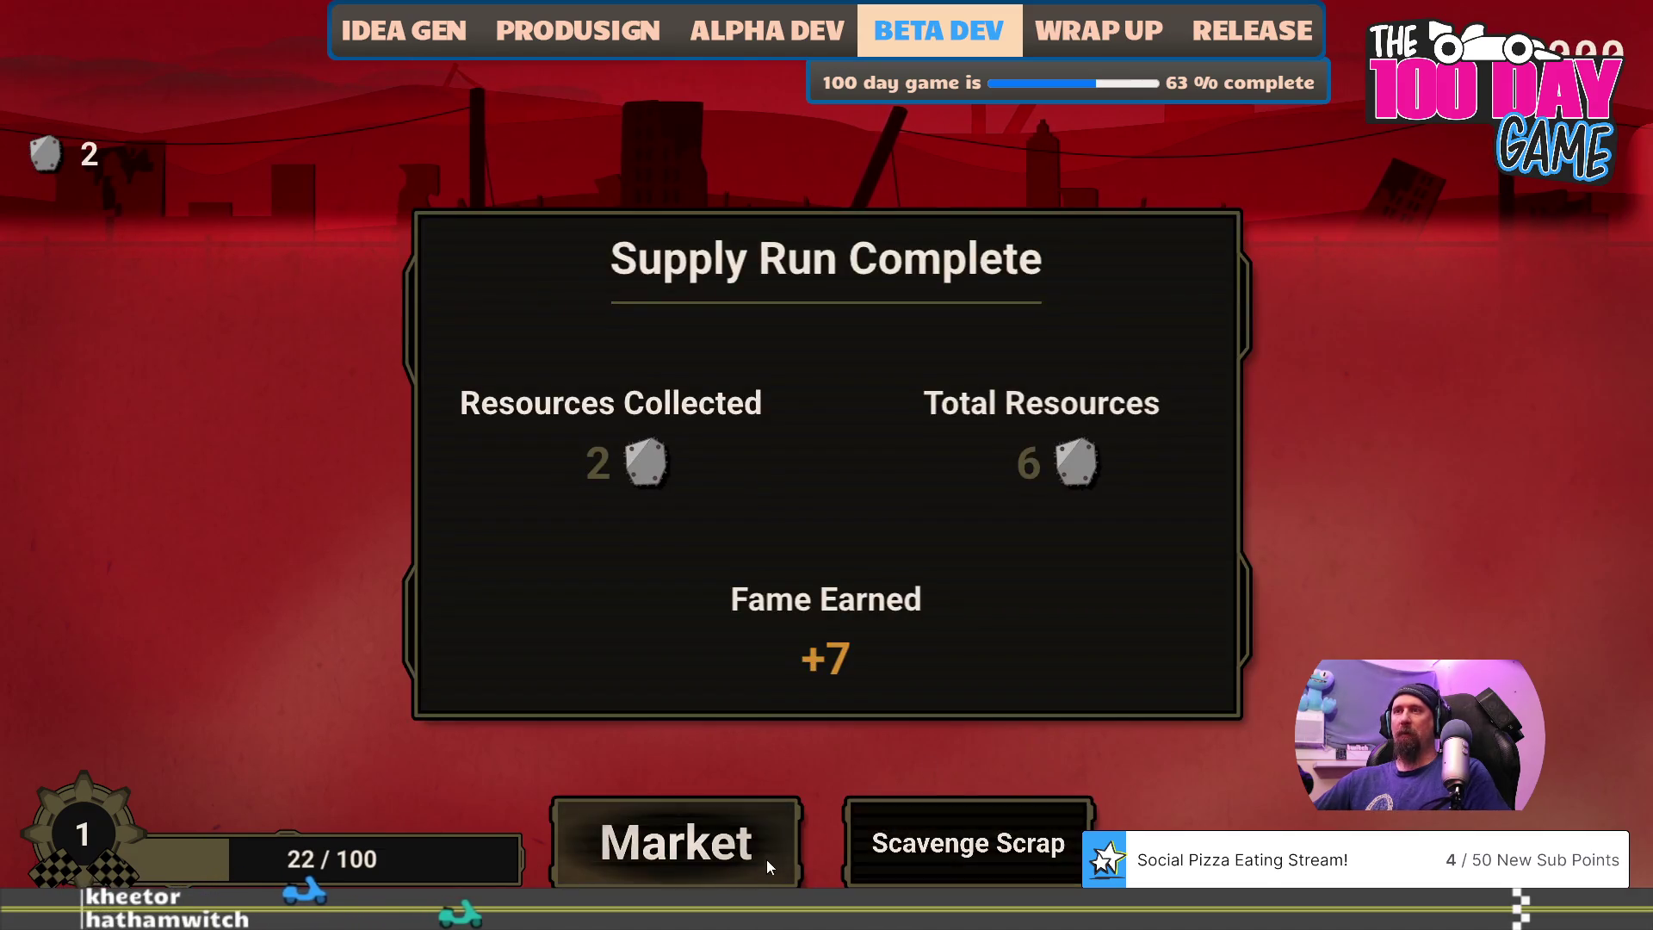
left_click(766, 859)
key("grave")
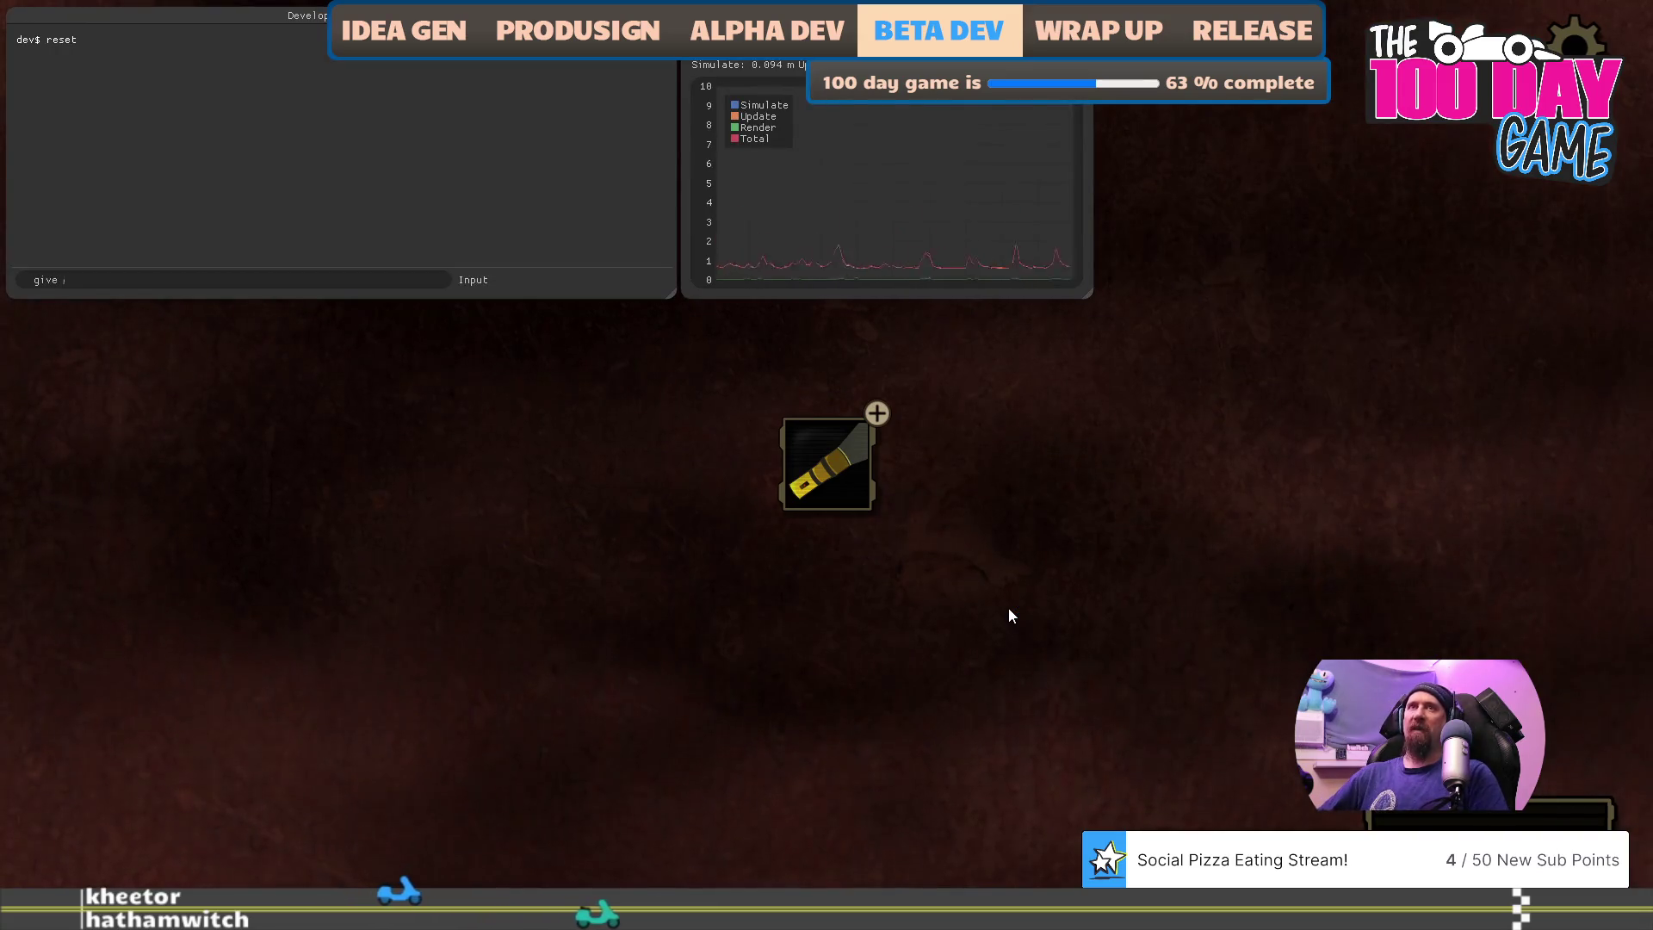
- Grant 500 metal through the developer console
type("500 meta")
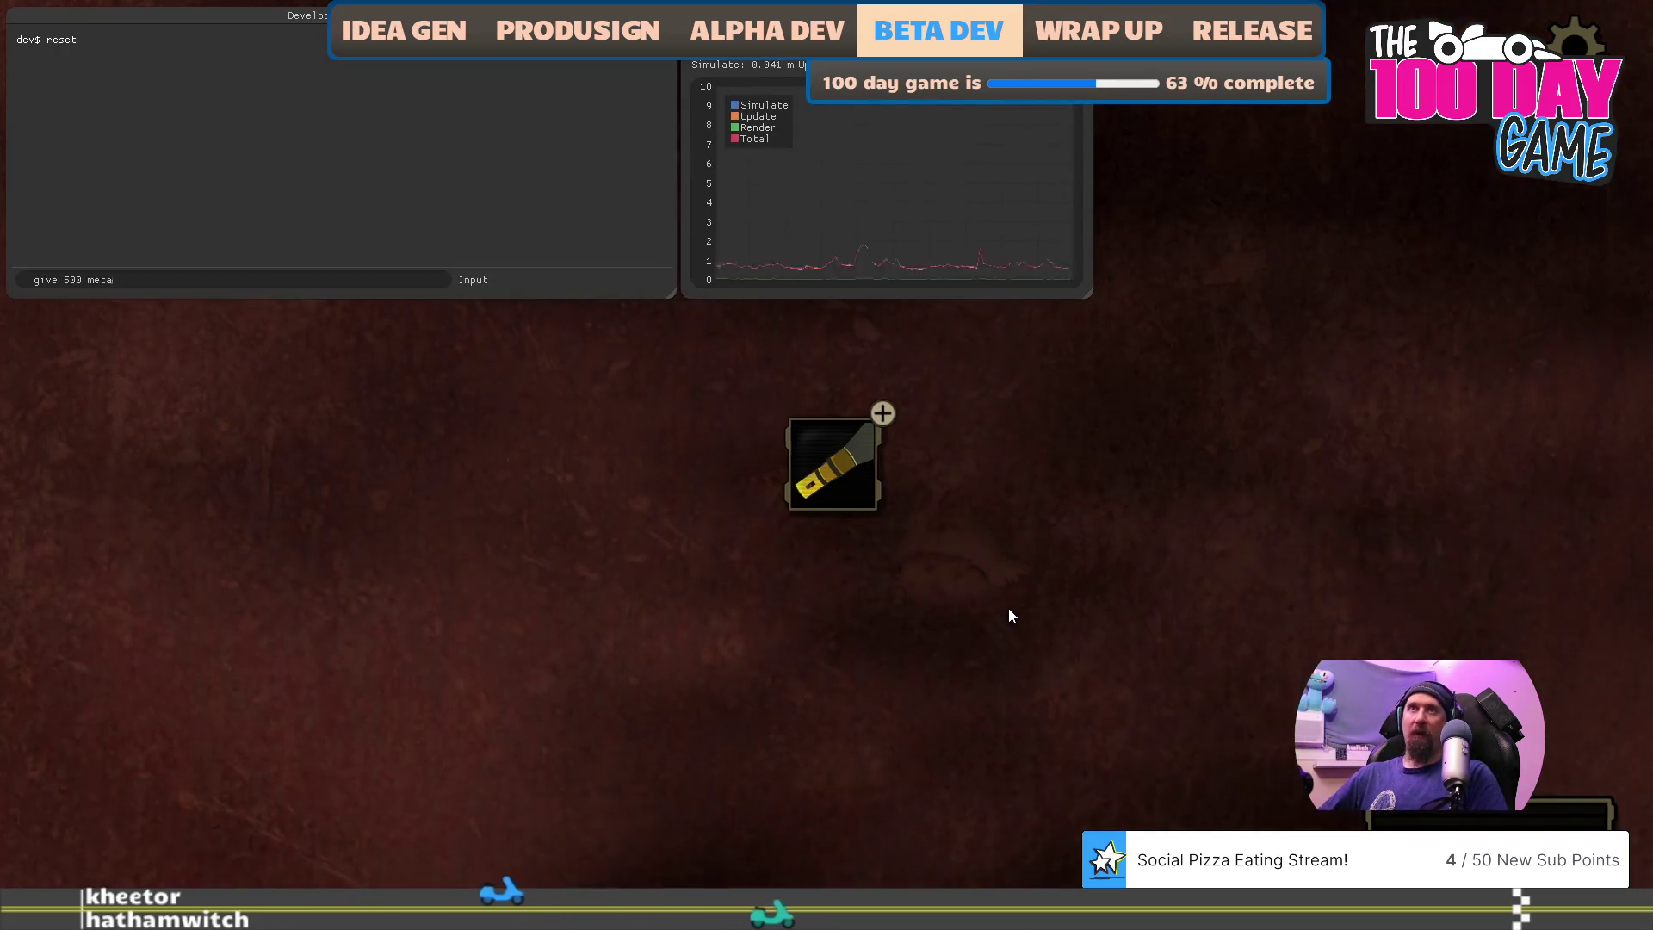
type("l")
key("Return")
key("grave")
- Buy workshop upgrades: Flashlight, Gloves, Dismantler, World Scrap and a fully upgraded Bag
left_click(865, 472)
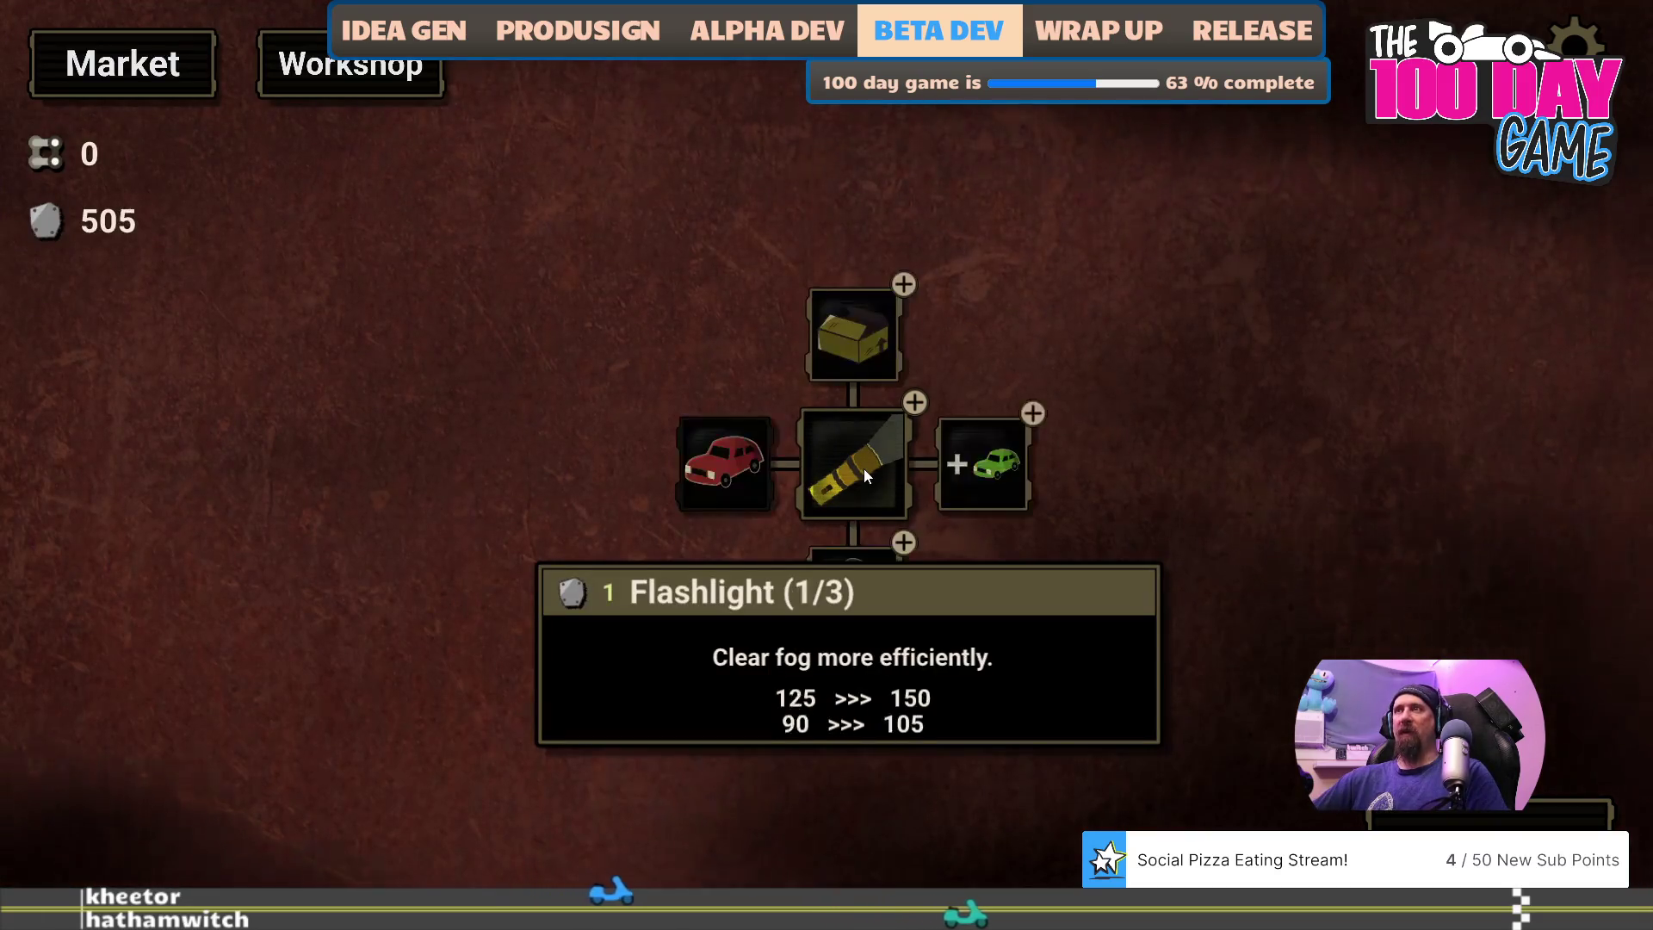
left_click(864, 470)
left_click(864, 470)
left_click(985, 456)
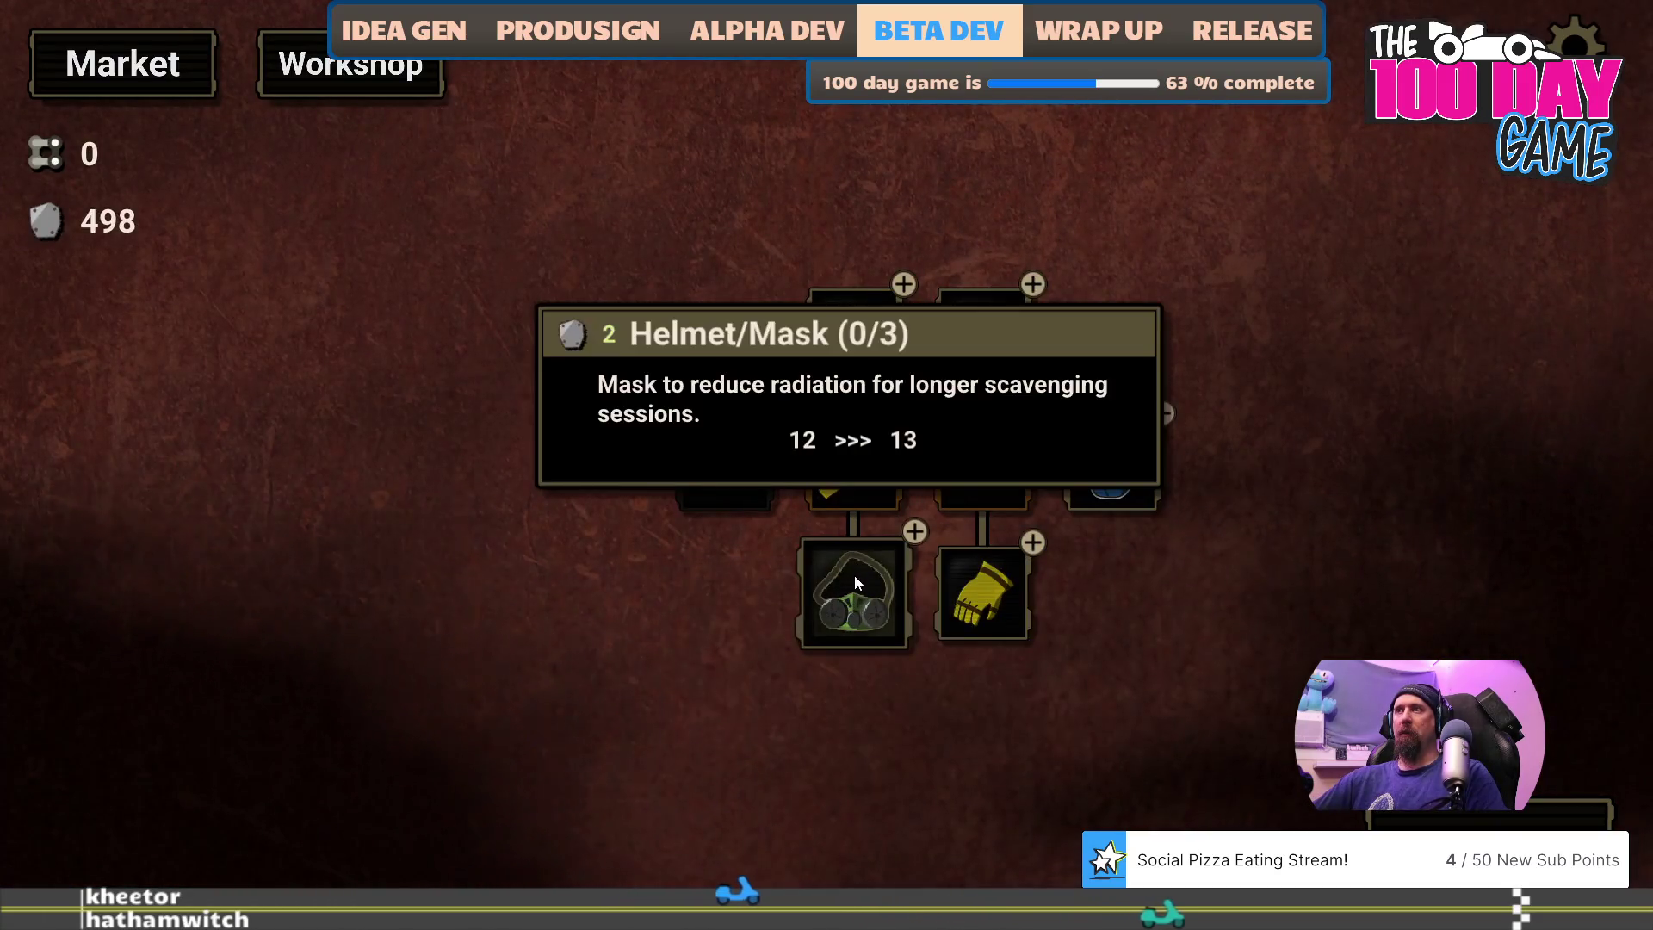
left_click(957, 589)
left_click(957, 588)
left_click(957, 589)
left_click(1016, 370)
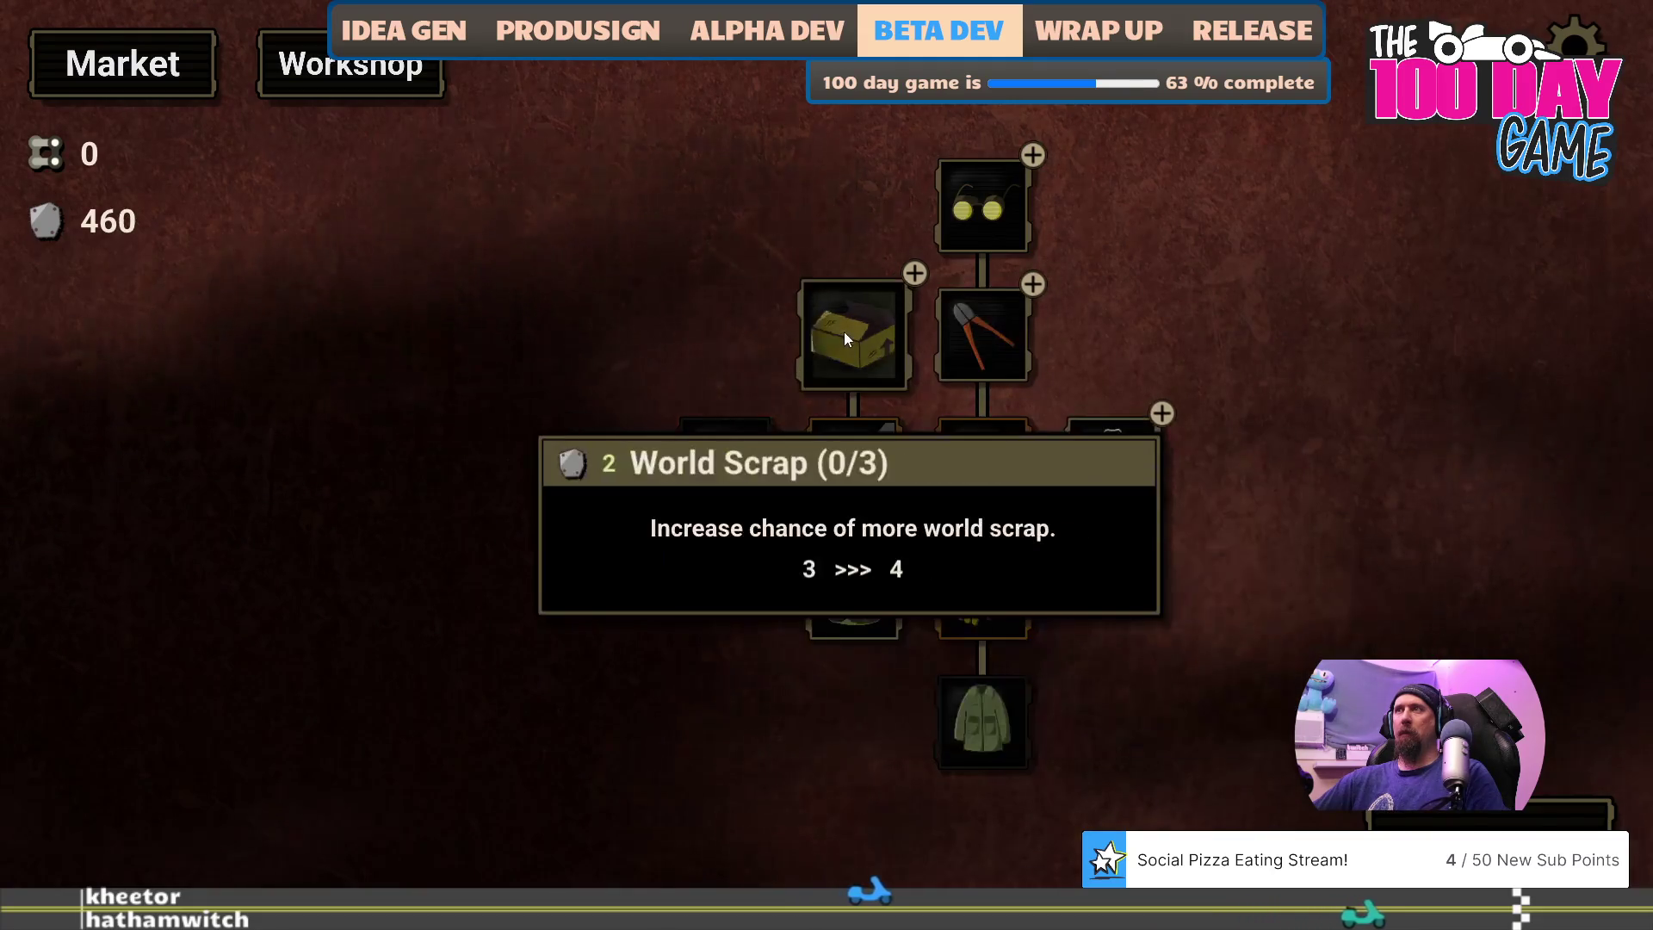
left_click(843, 332)
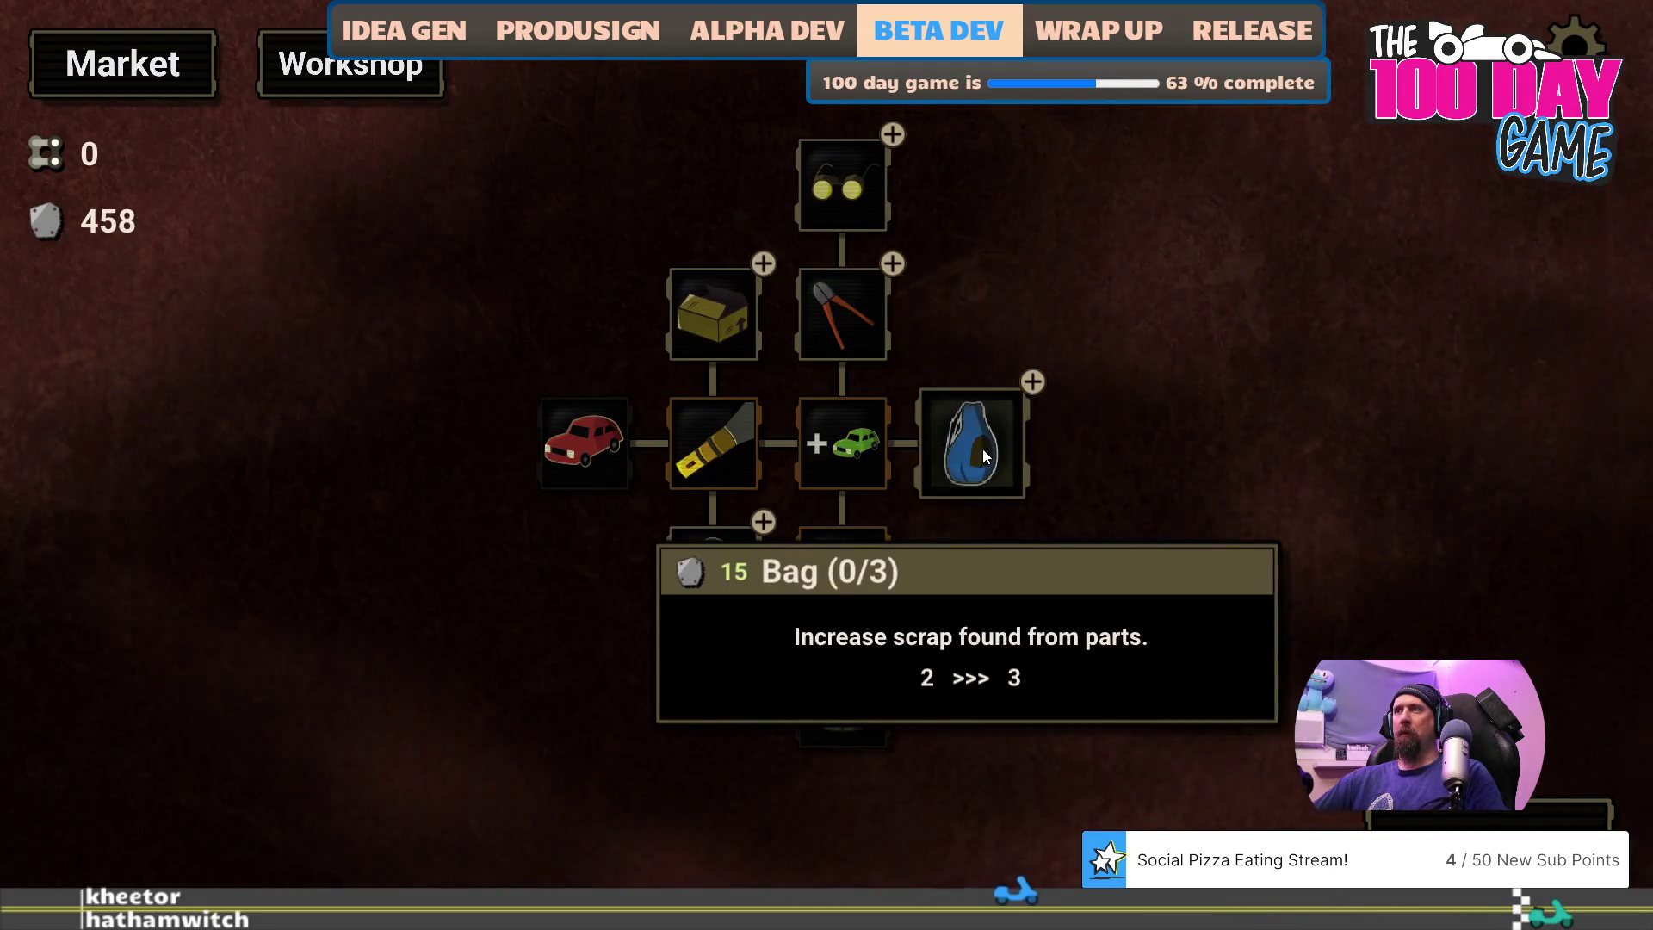
triple_click(983, 447)
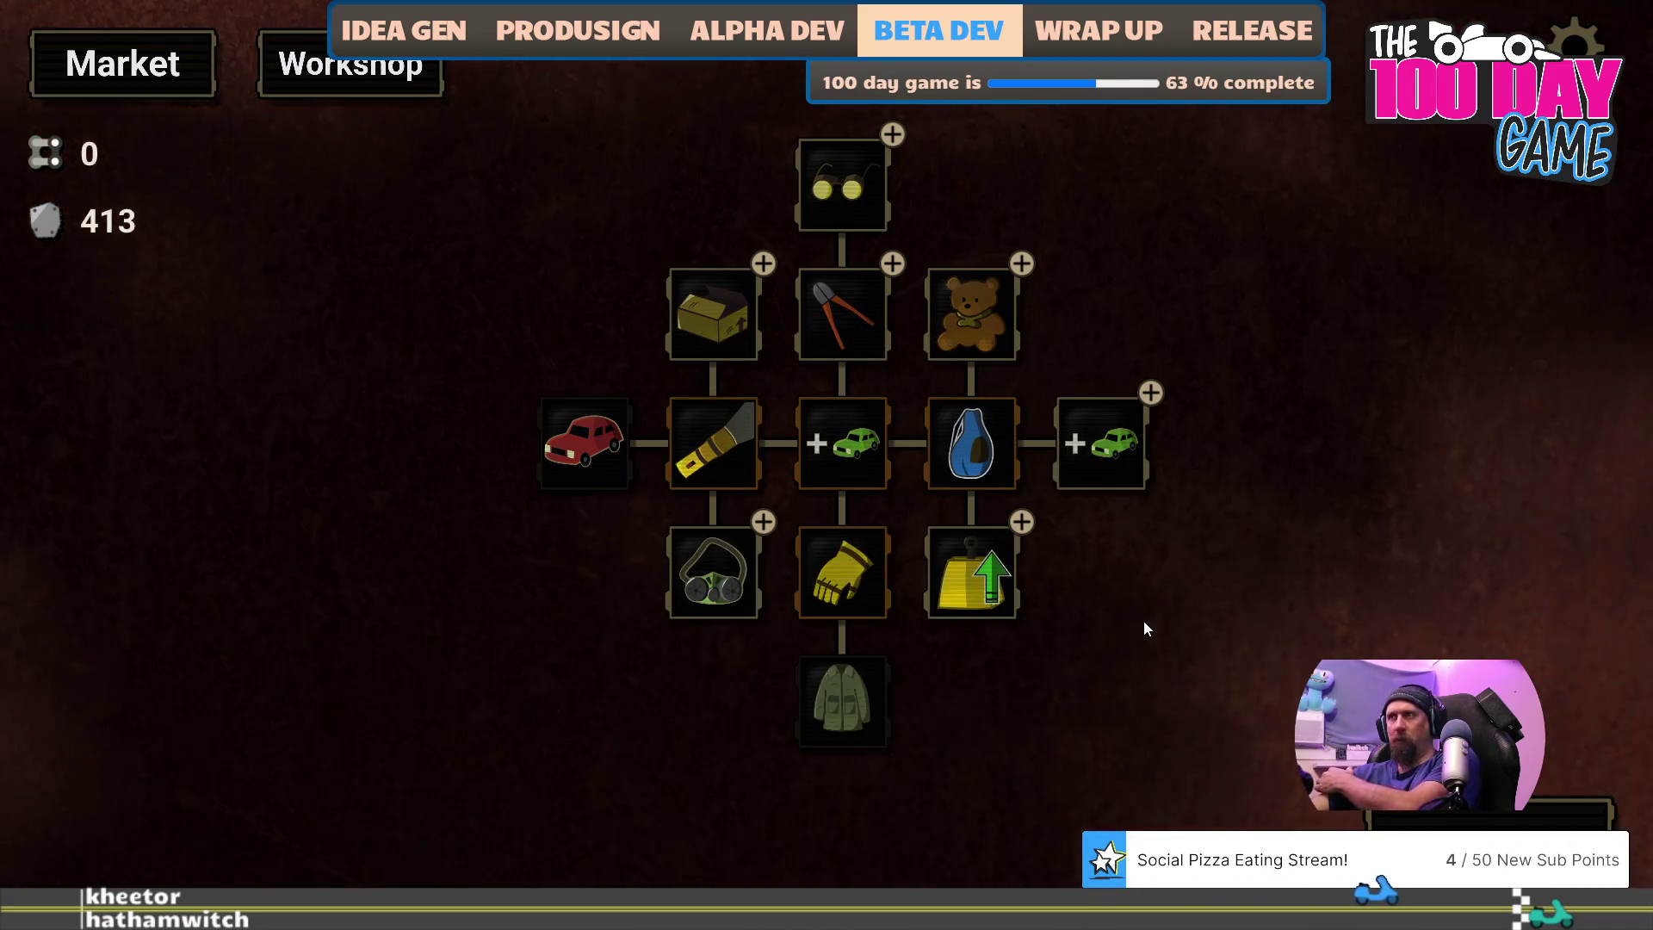
- Max out Dismantler and More Cars, buy the Better Car, and start a new supply run
mouse_move(1110, 452)
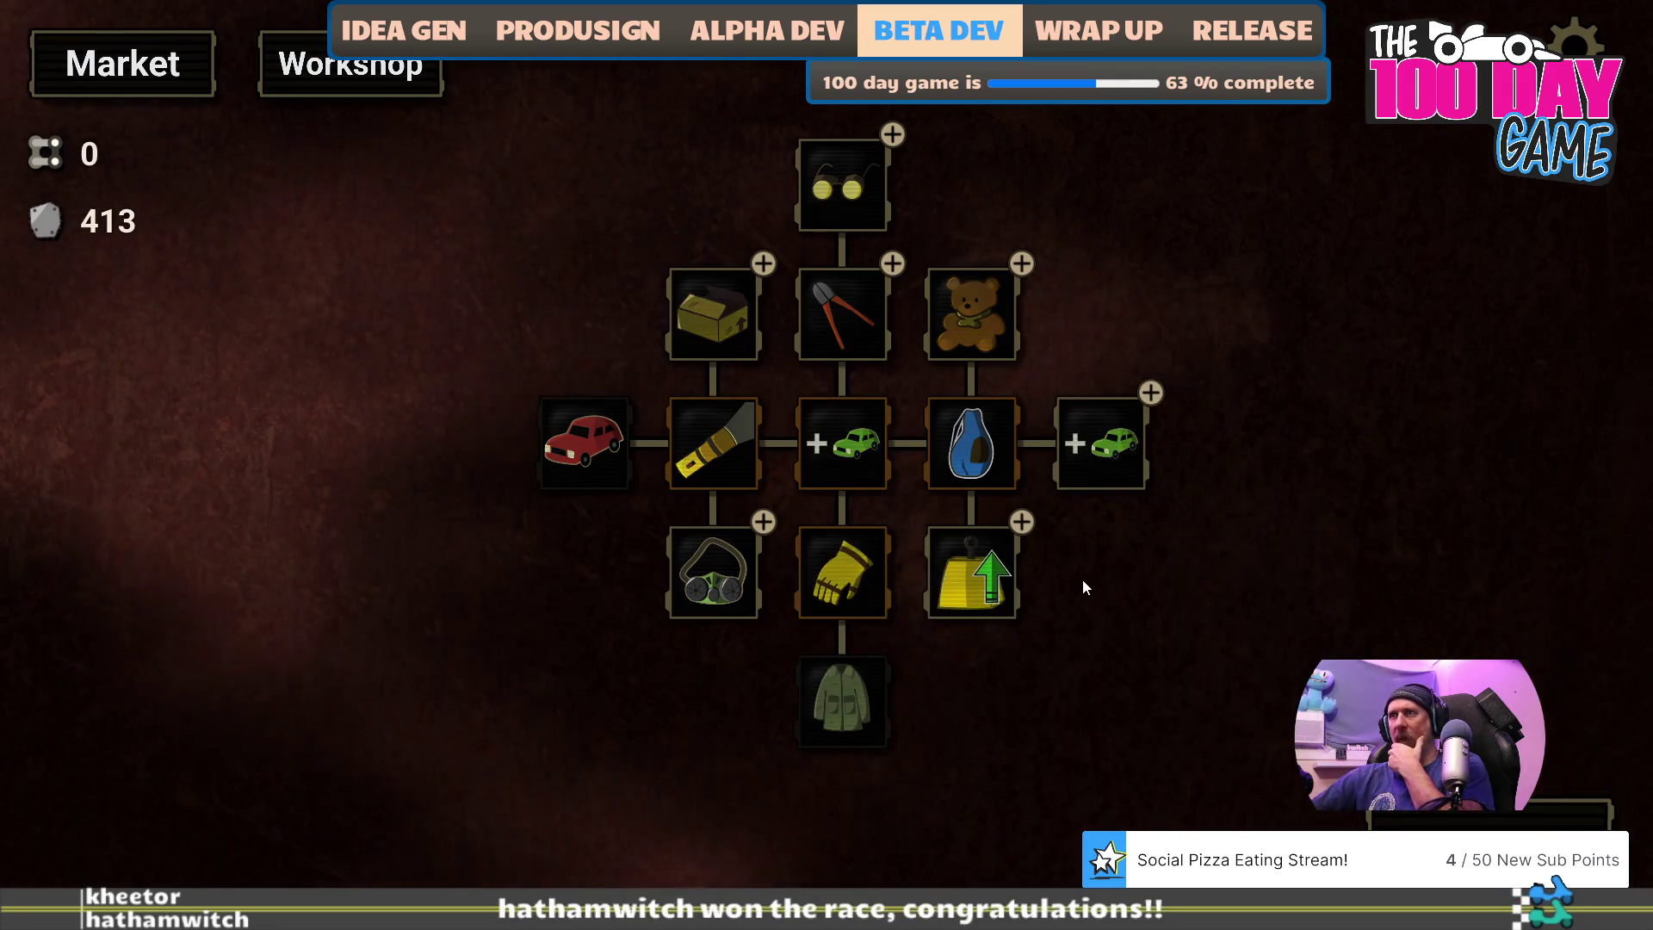
left_click(871, 312)
left_click(871, 312)
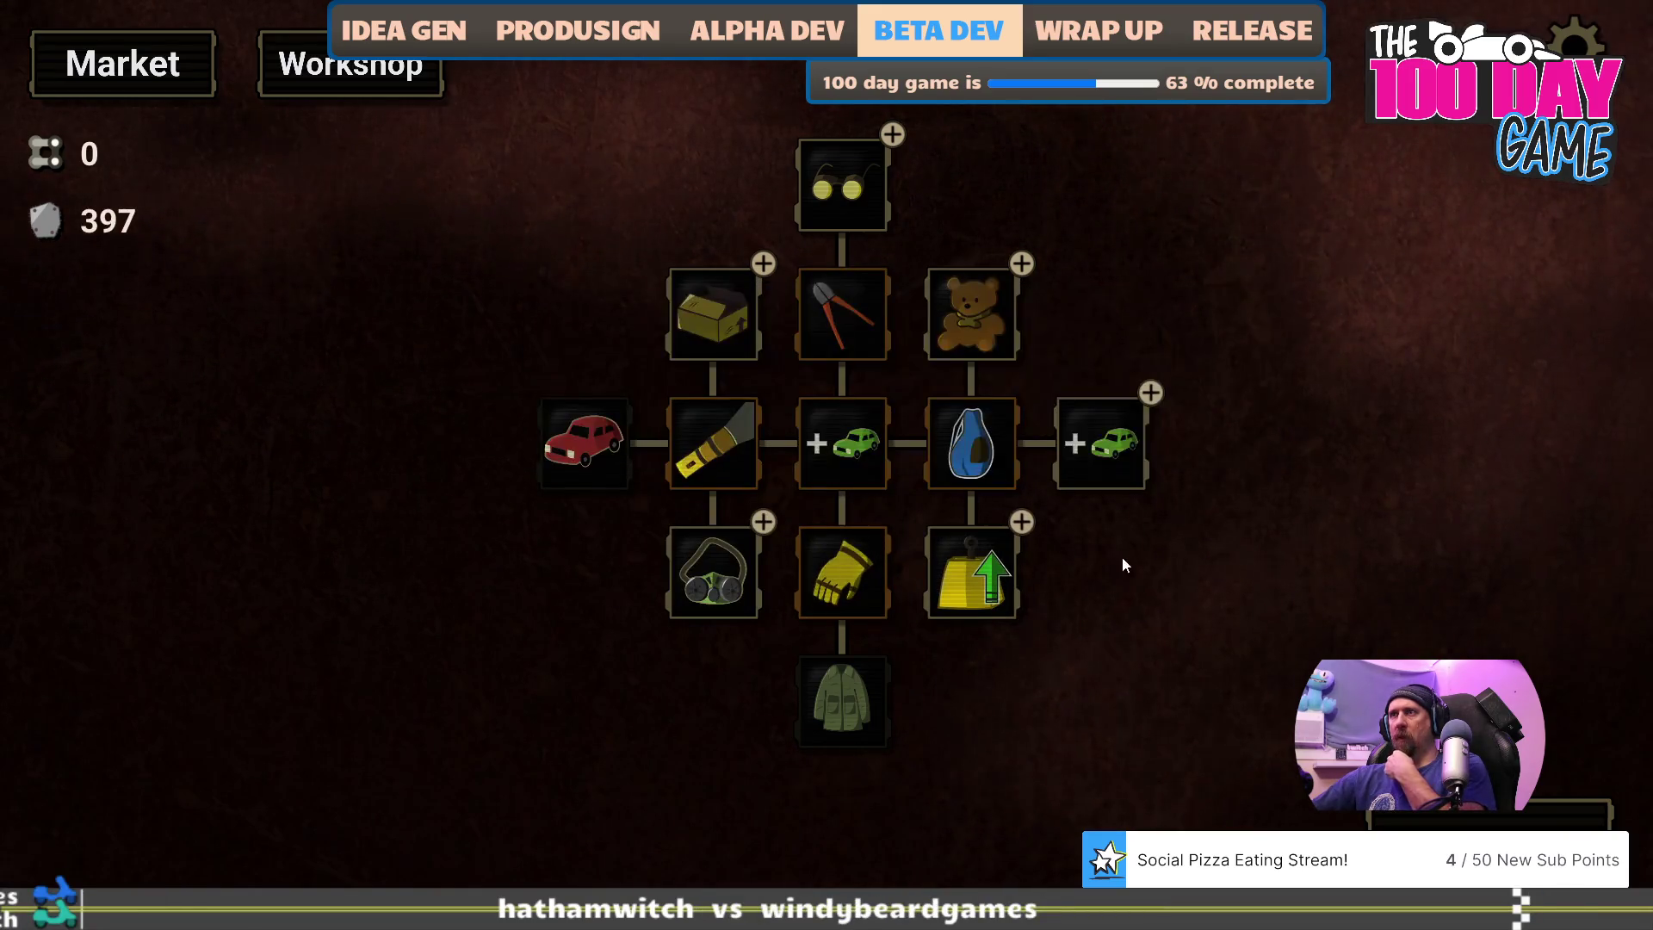
left_click(1051, 446)
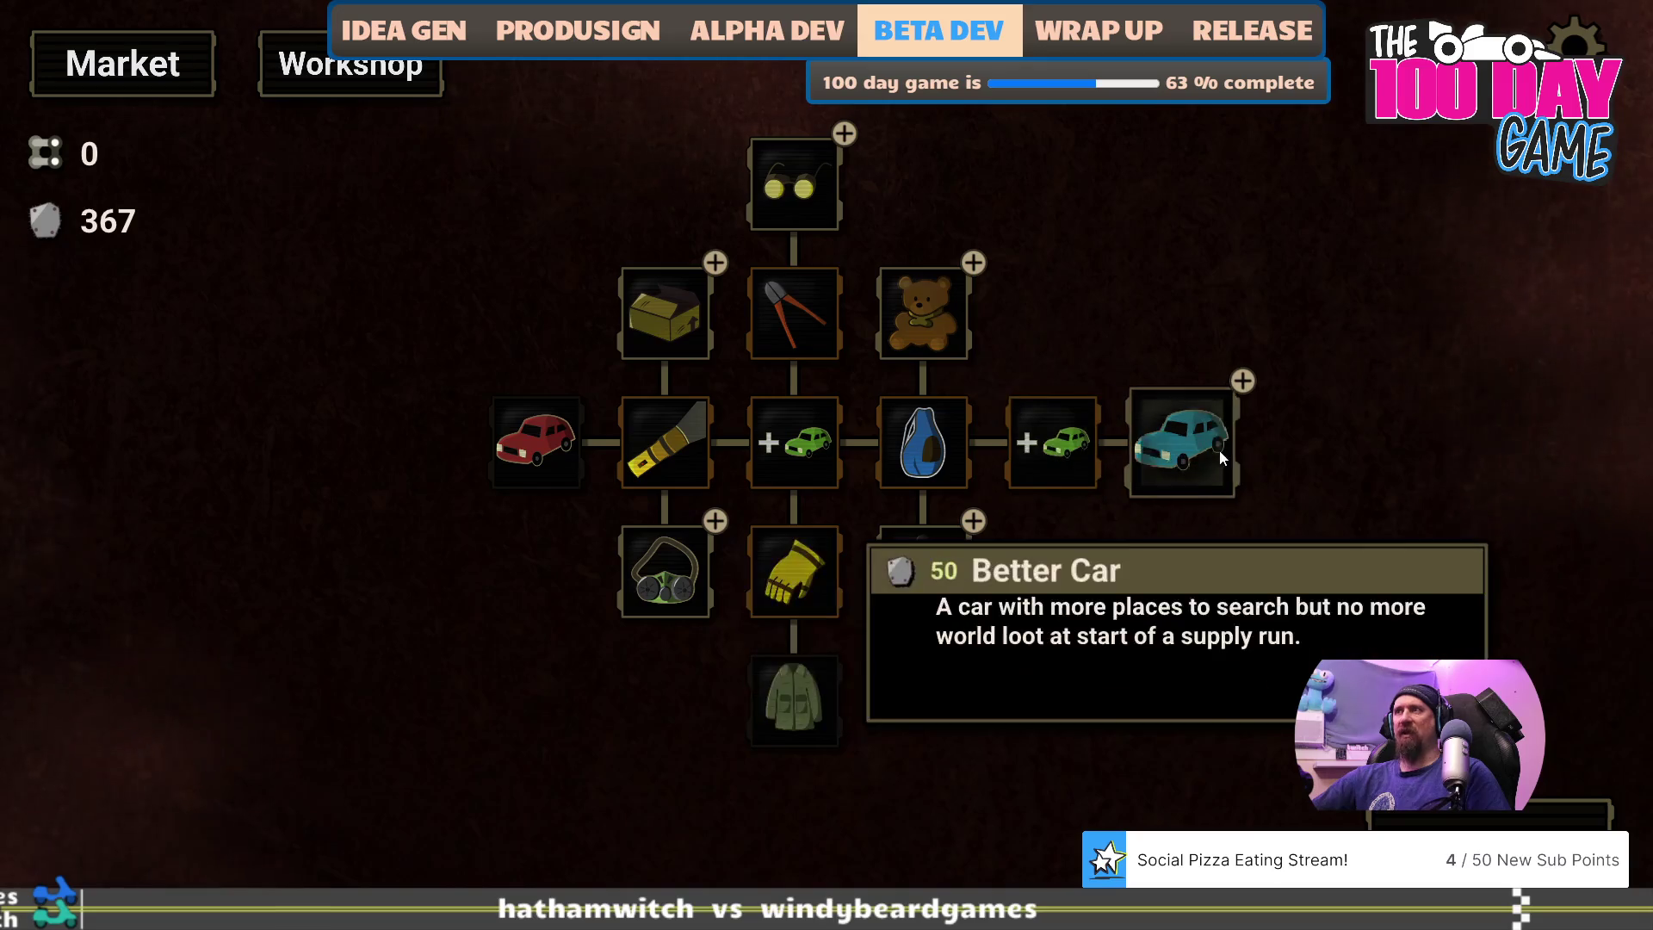
left_click(1180, 441)
left_click(1550, 813)
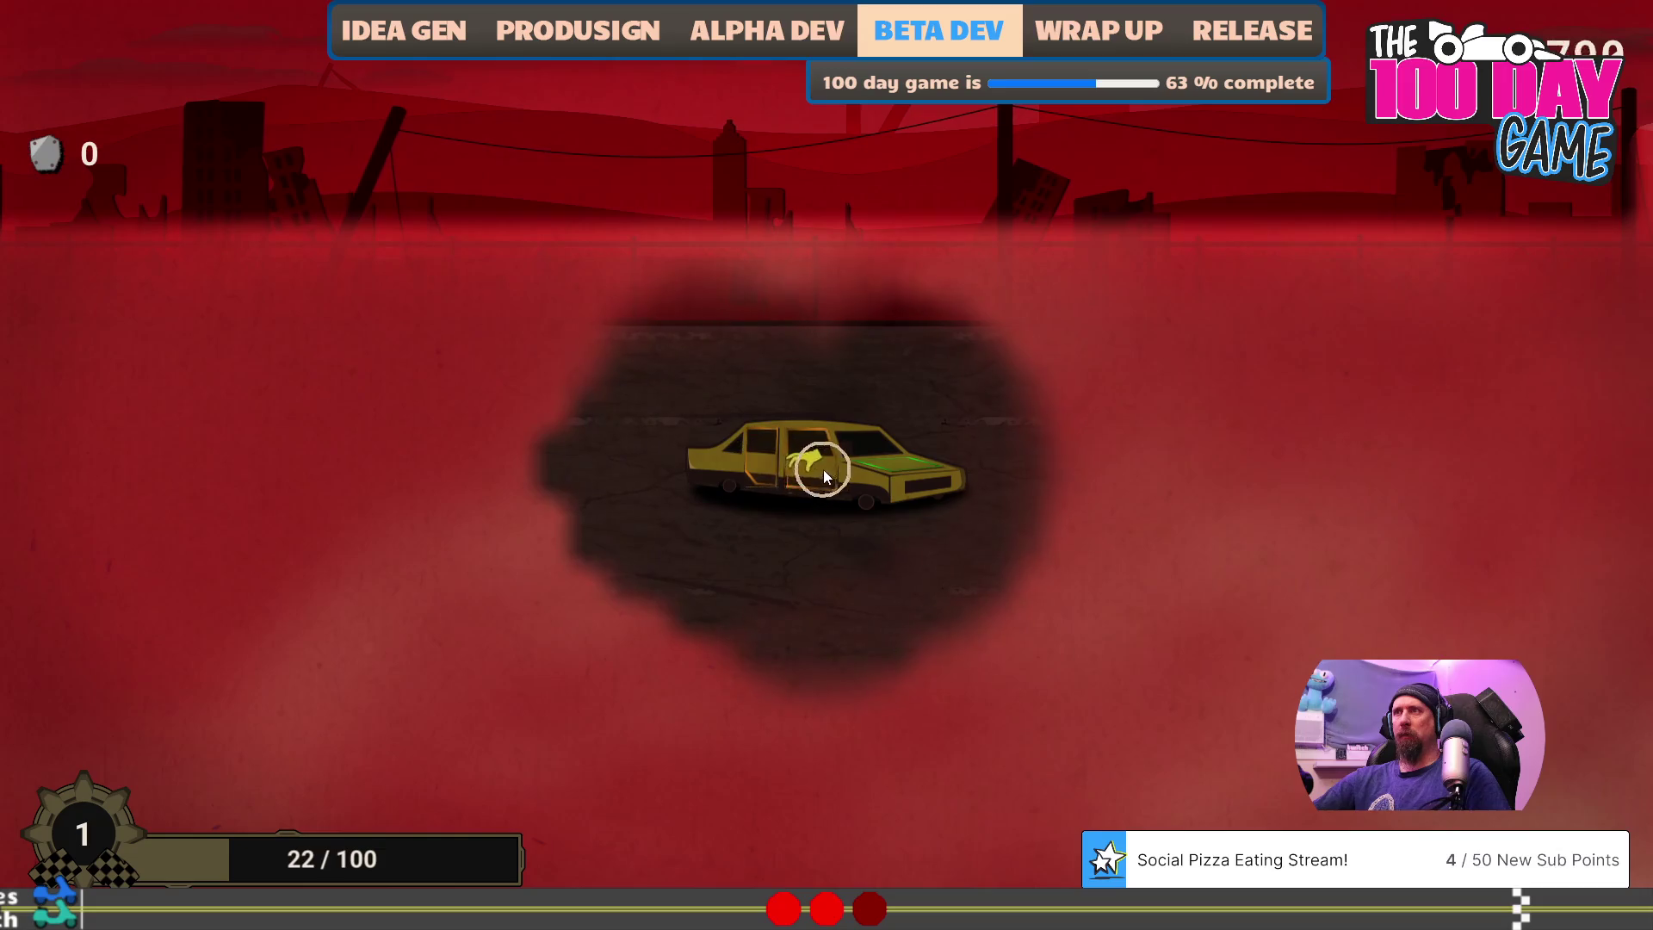
left_click(859, 465)
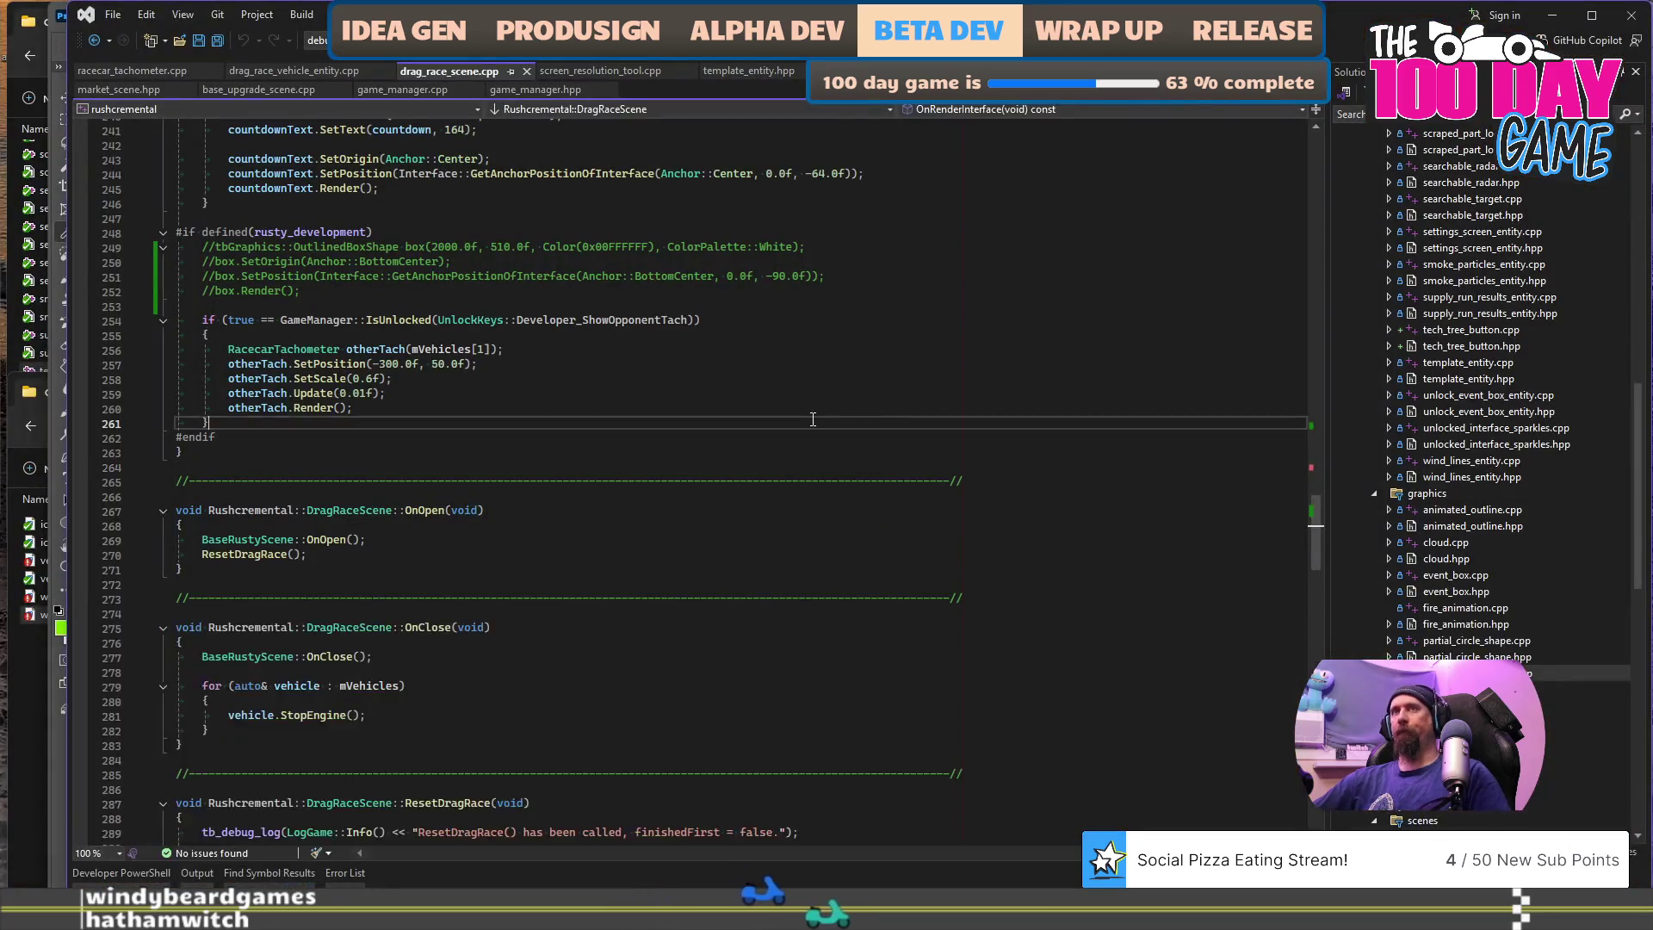
- Refresh the Explorer folder so the new 58-second recording appears
key("alt+Tab")
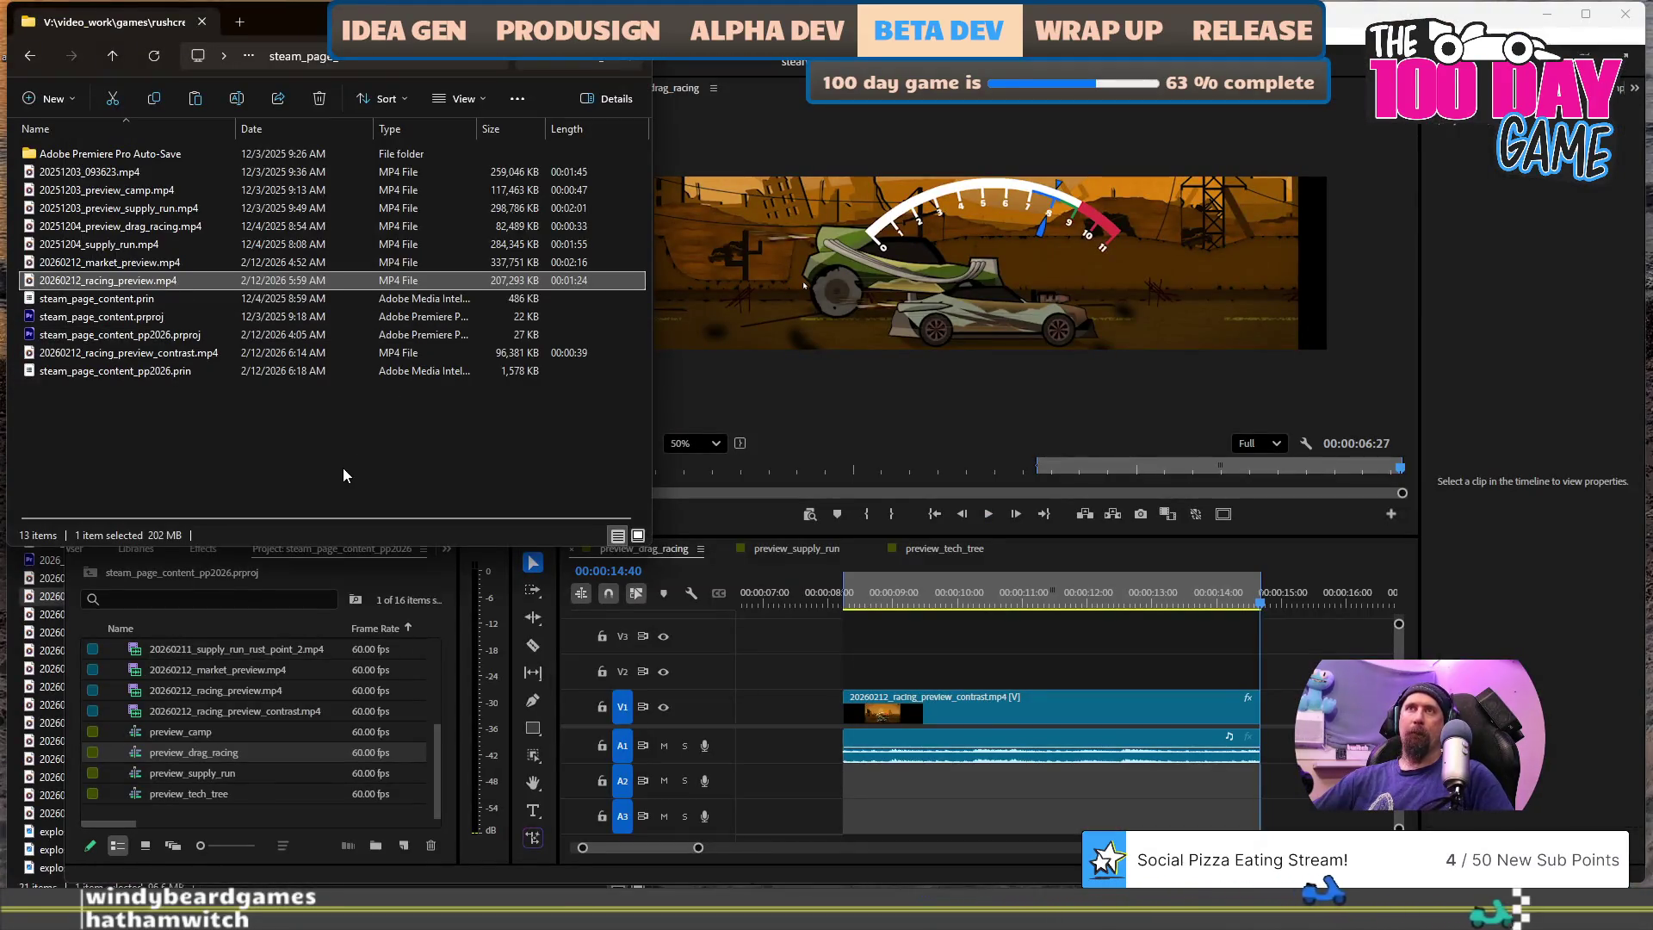
left_click(343, 469)
key("ctrl+v")
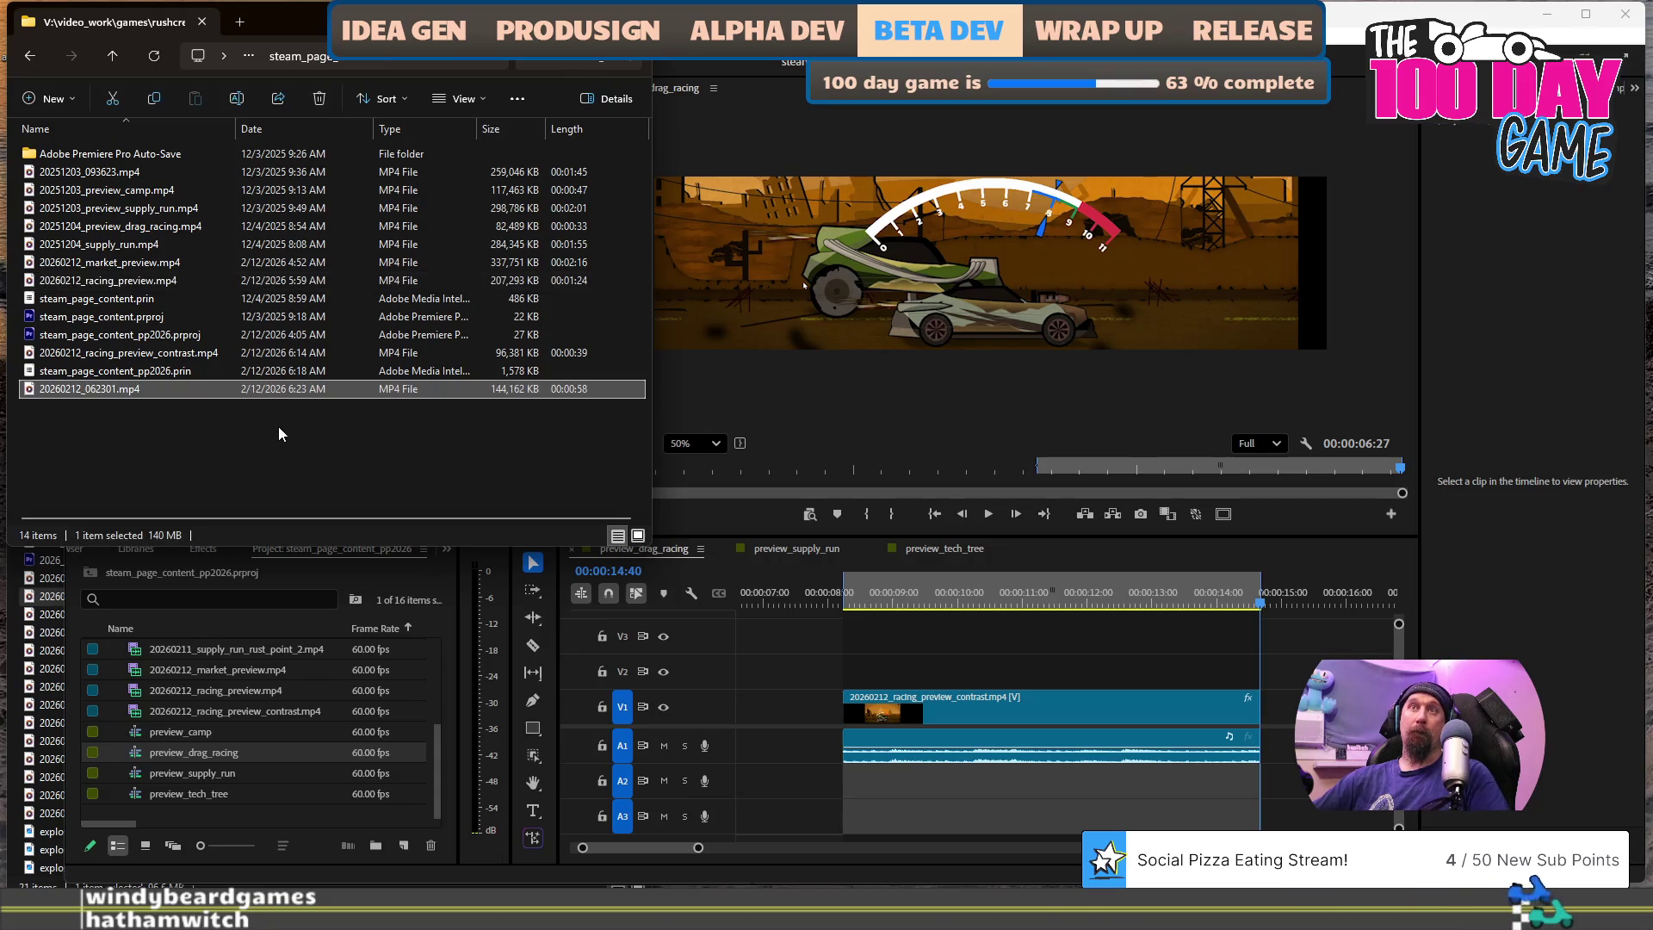
- Rename the recording 20260212_supply_run_preview.mp4 and bring up Premiere's preview_supply_run sequence
key("BackSpace")
key("BackSpace")
key("BackSpace")
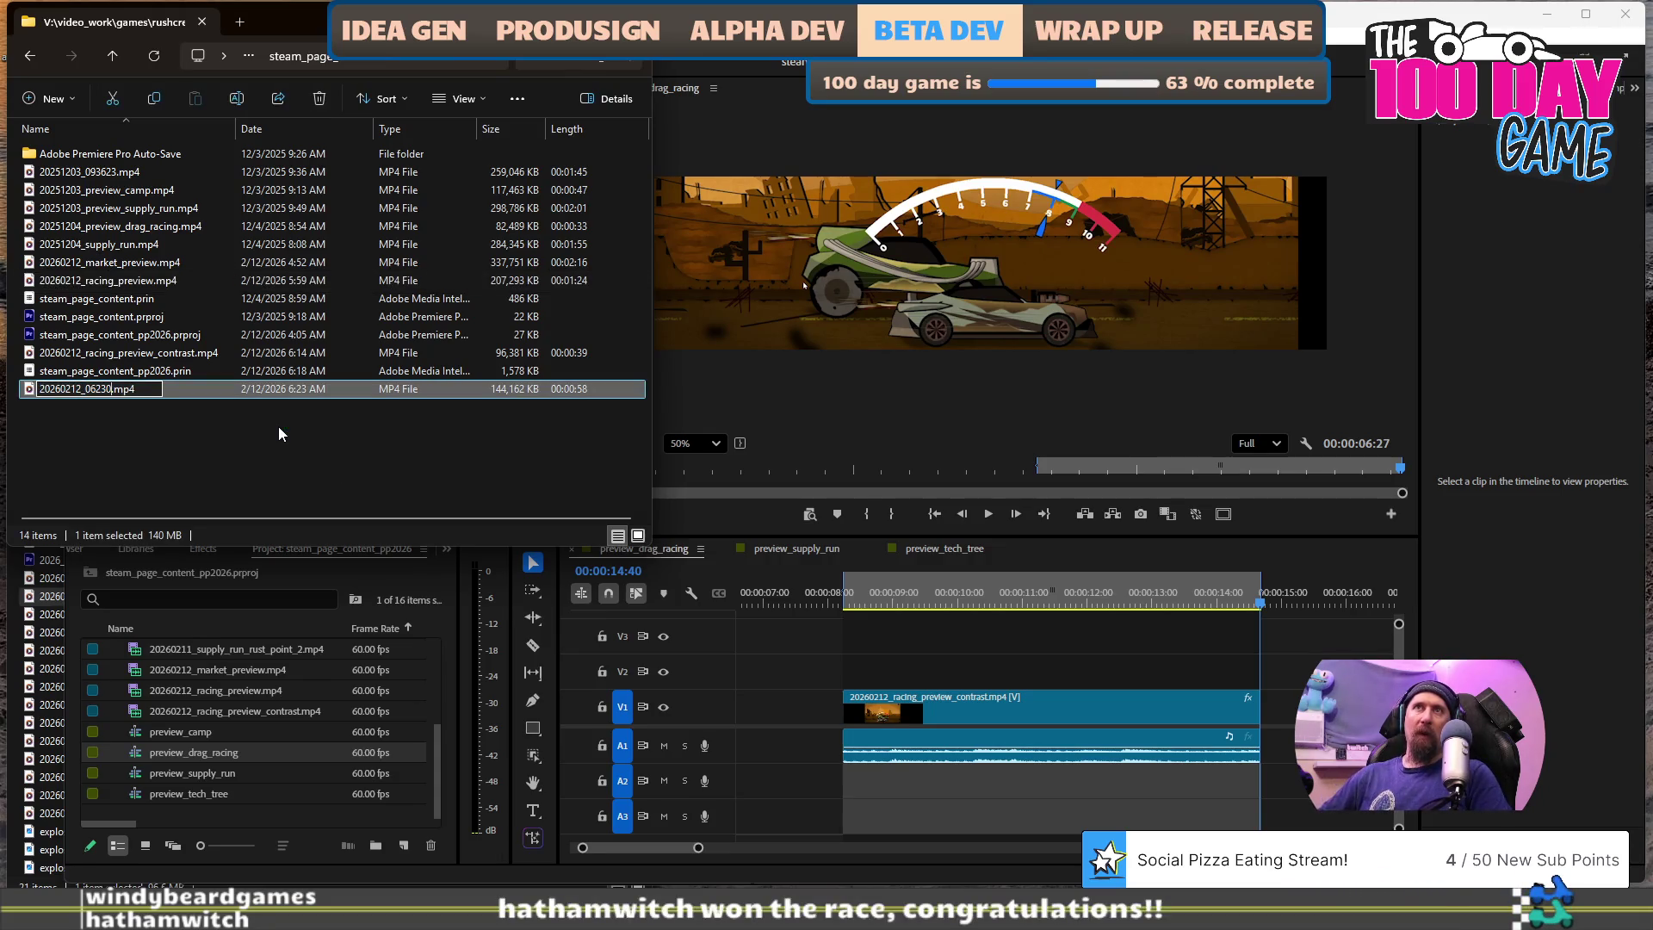
type("supply_run")
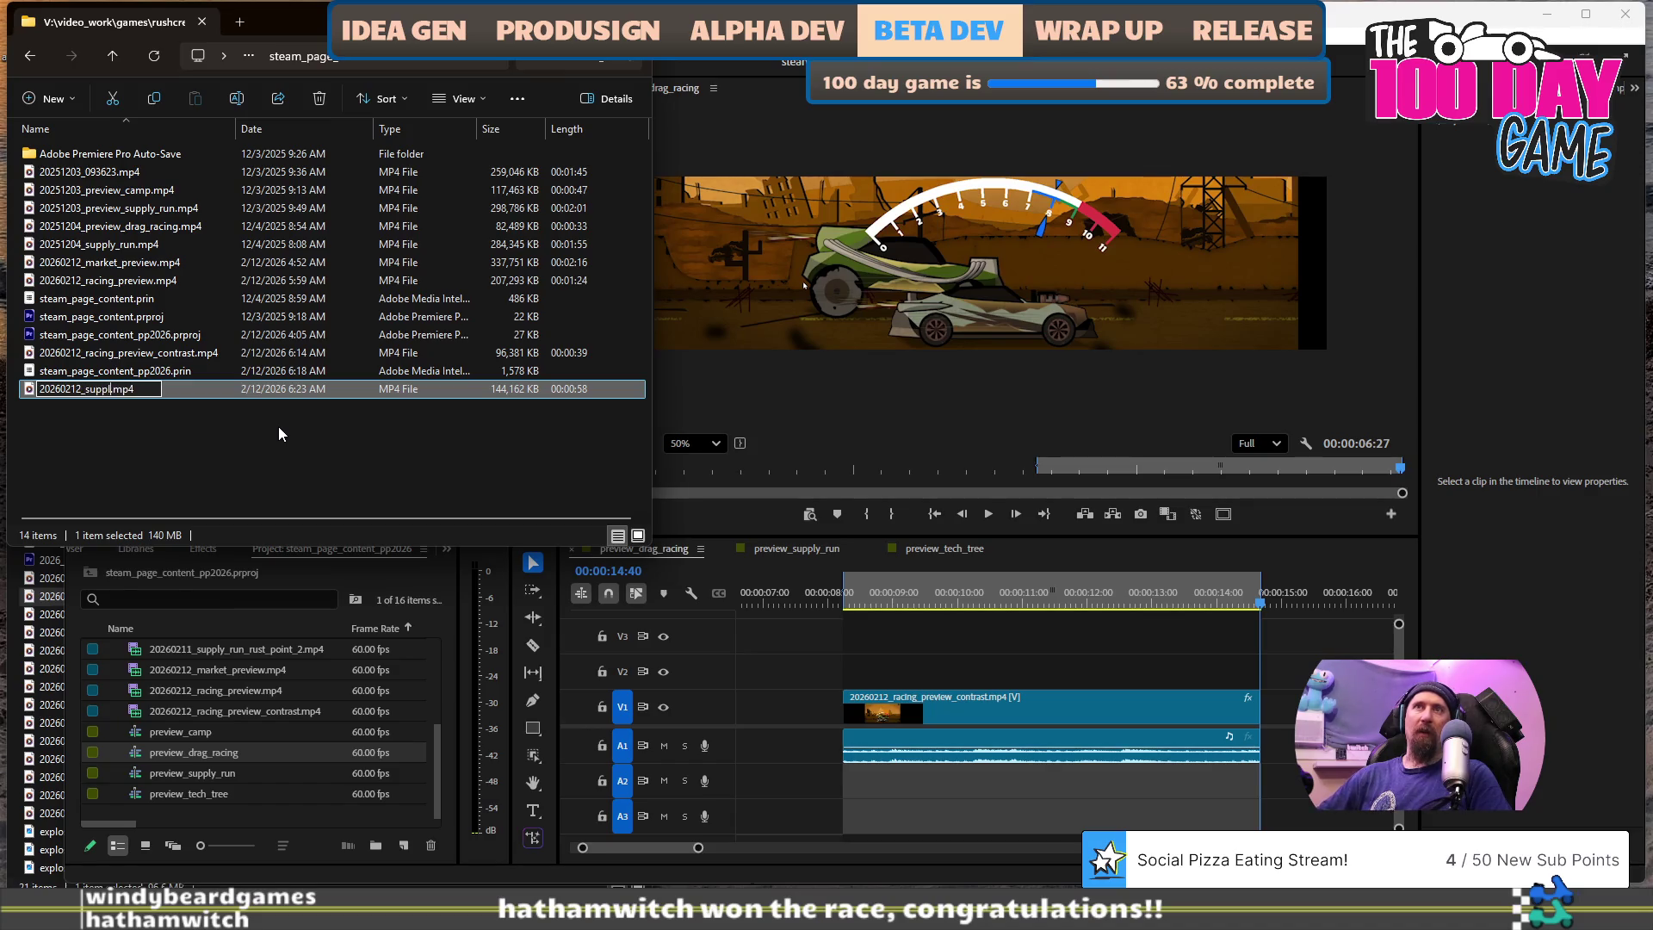
type("_")
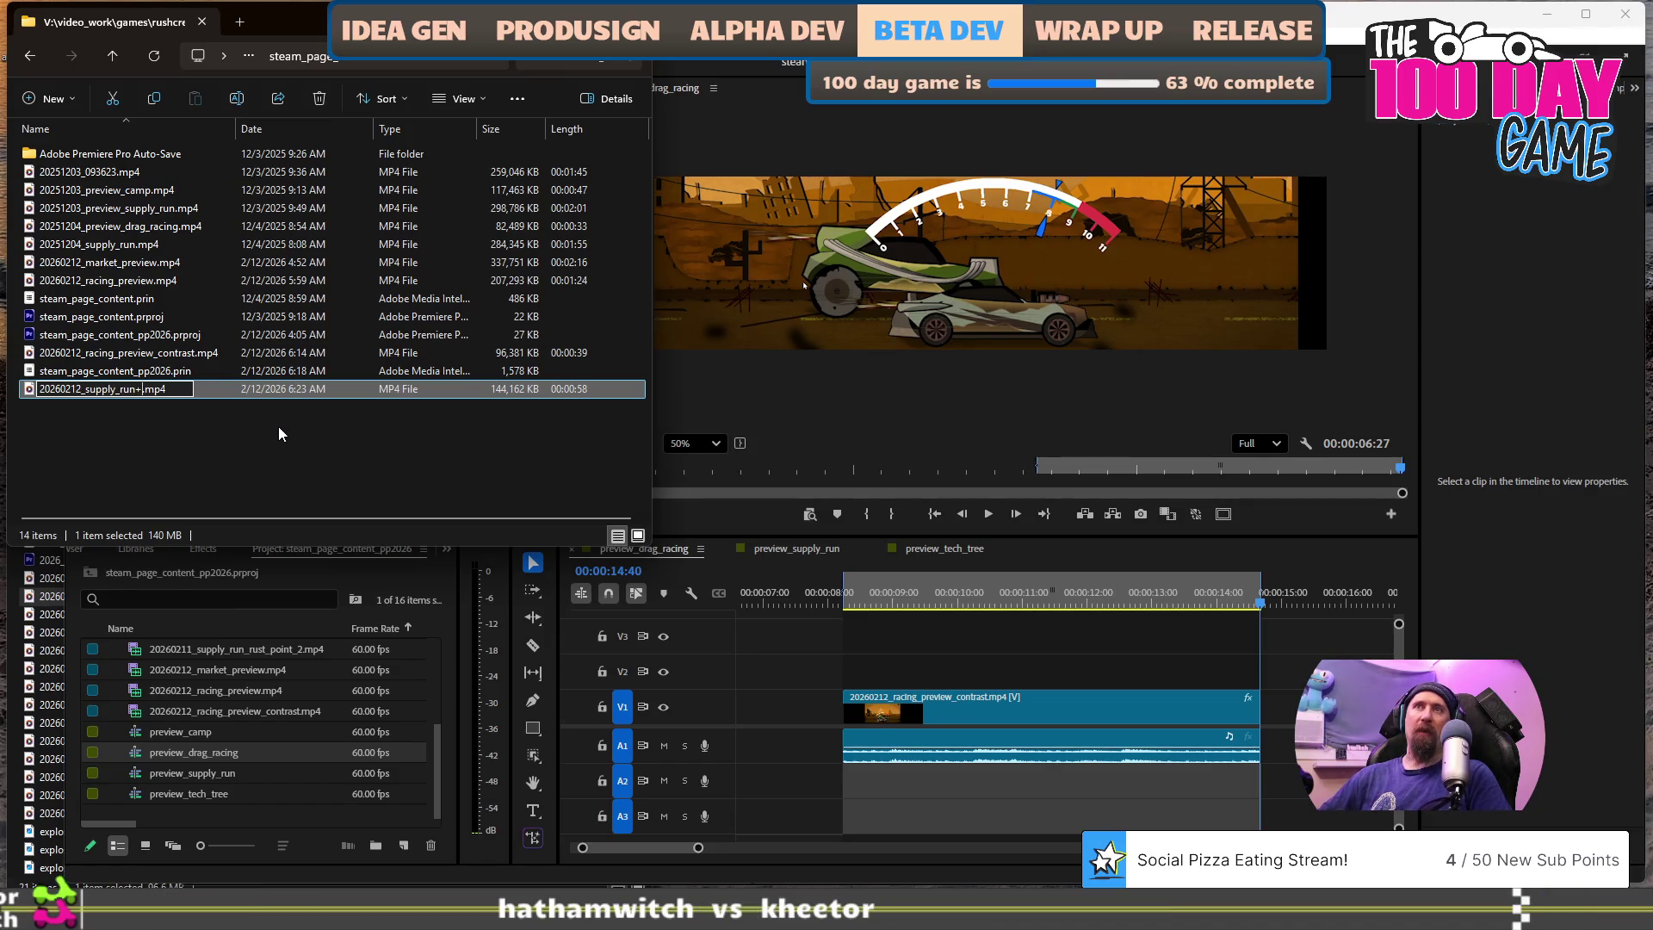
type("preview")
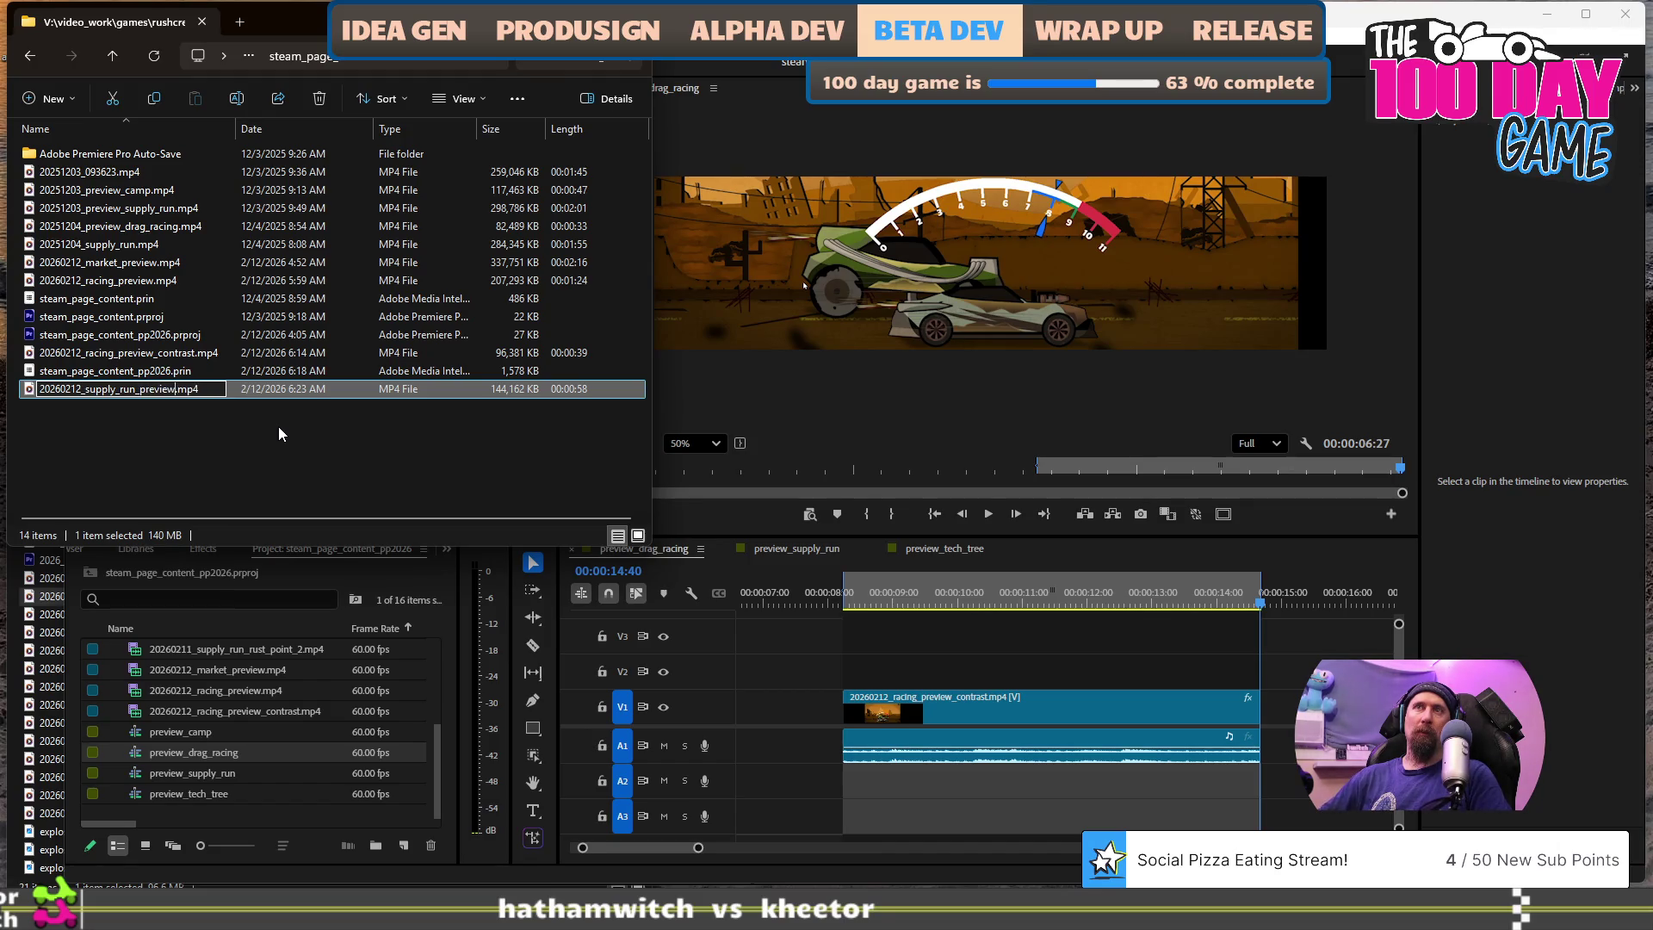
key("Return")
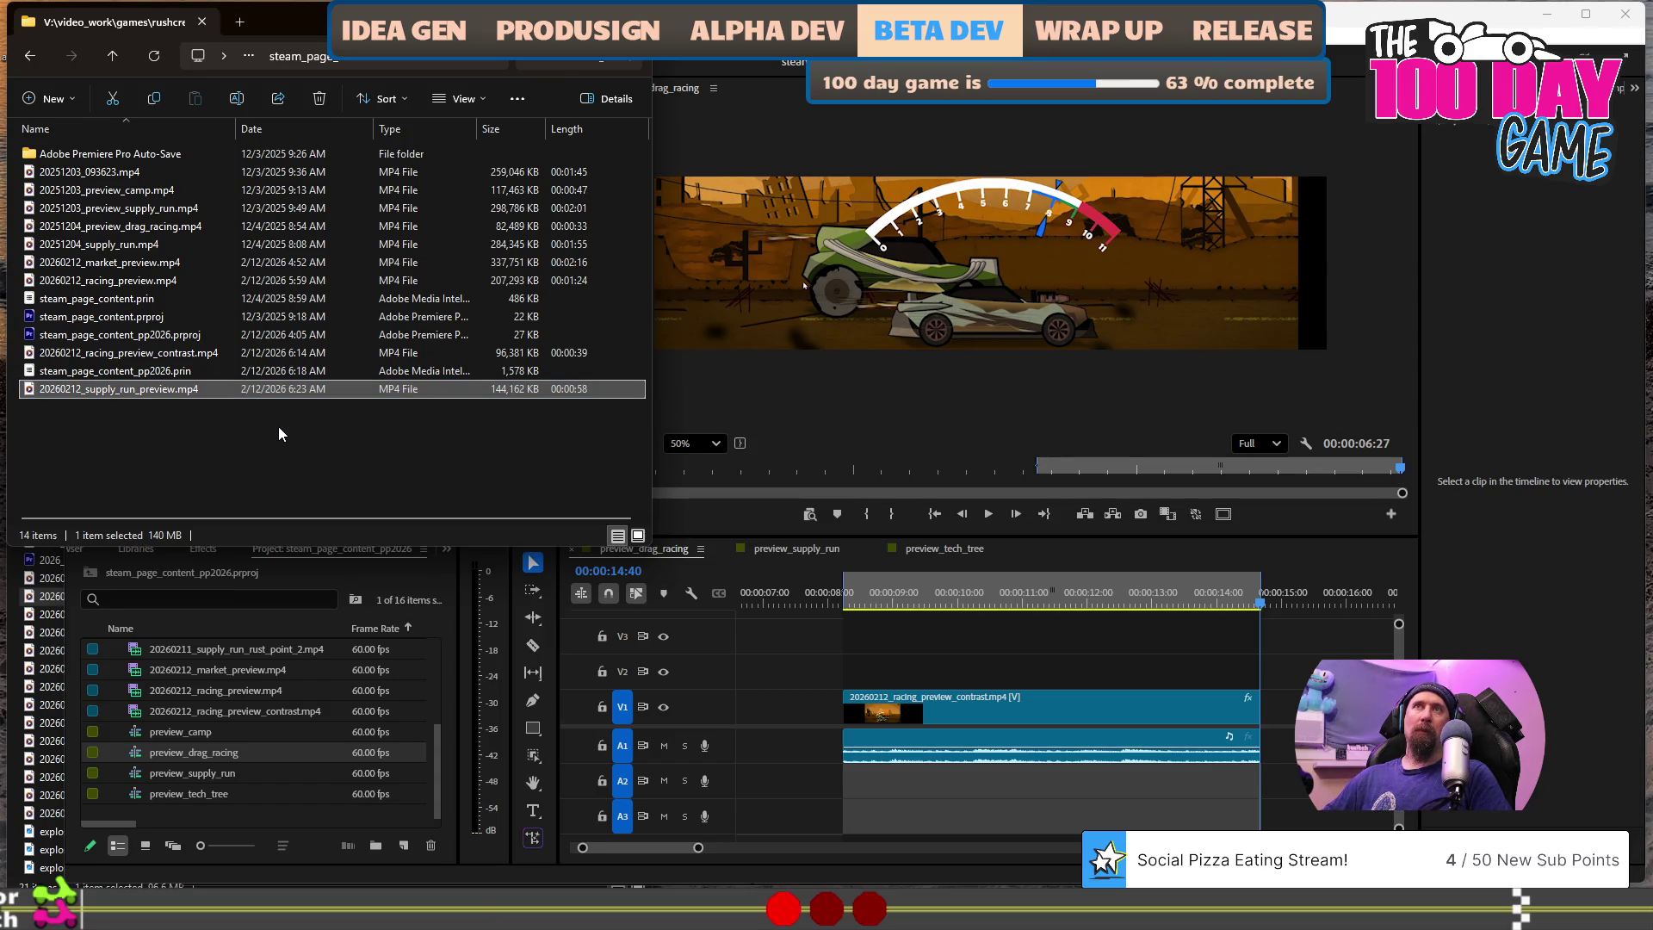
left_click(1104, 562)
left_click(798, 550)
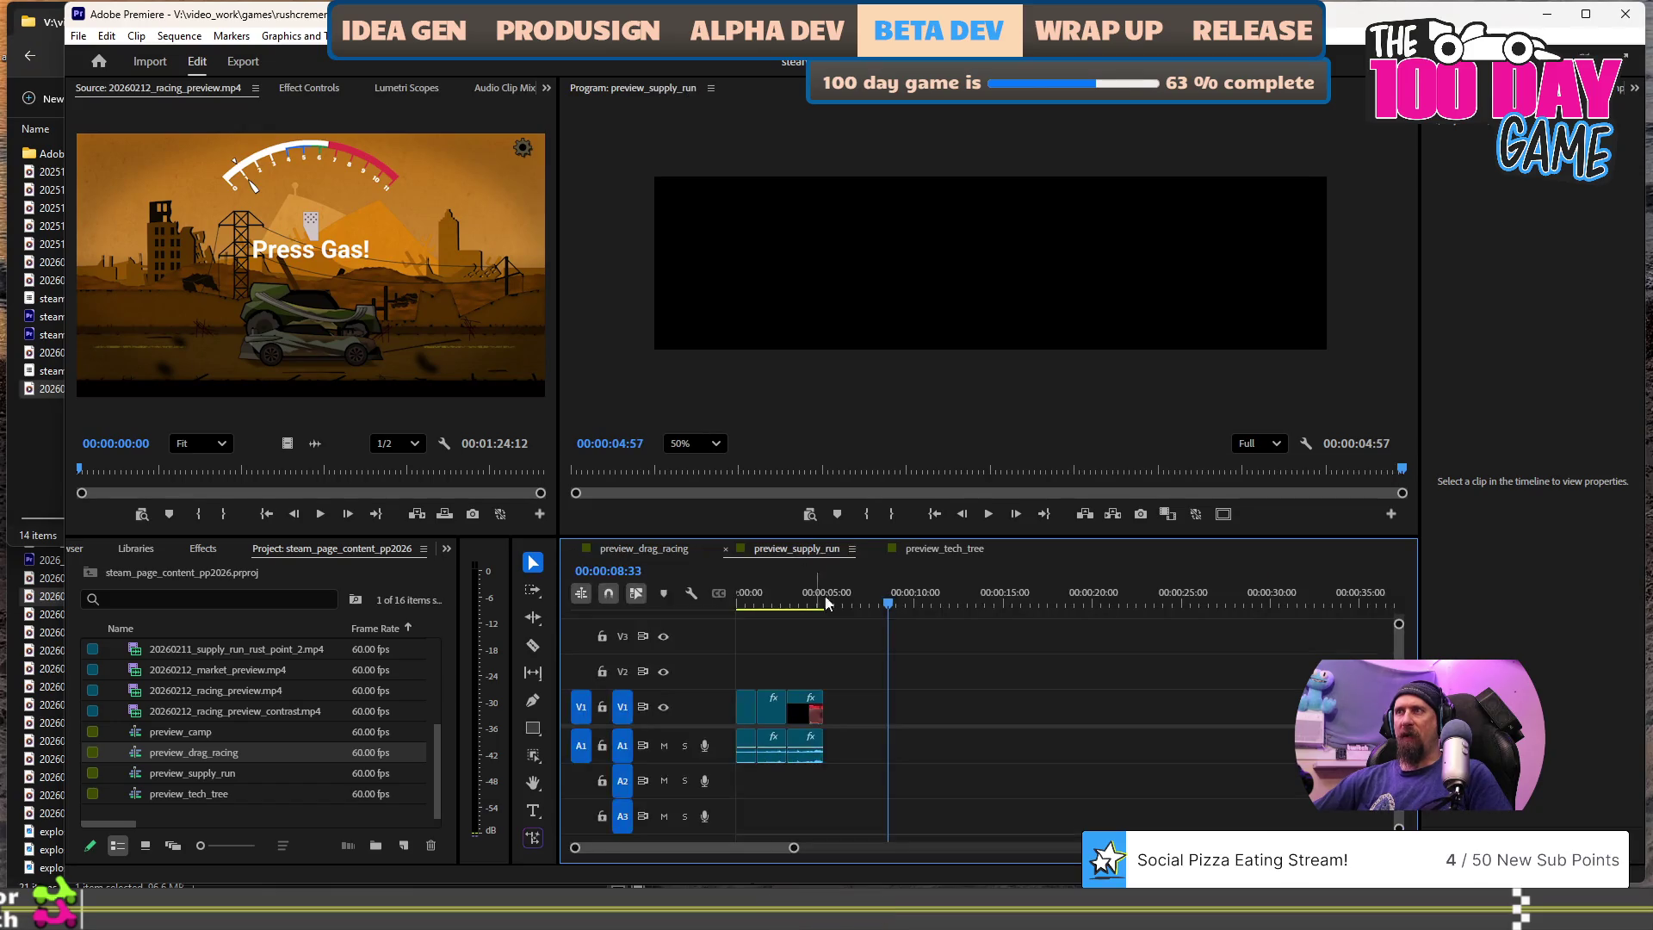
- Place 20260212_supply_run_preview.mp4 on the preview_supply_run timeline
left_click(40, 430)
mouse_move(69, 390)
left_mouse_down()
mouse_move(528, 554)
mouse_move(863, 731)
mouse_move(908, 718)
left_mouse_up()
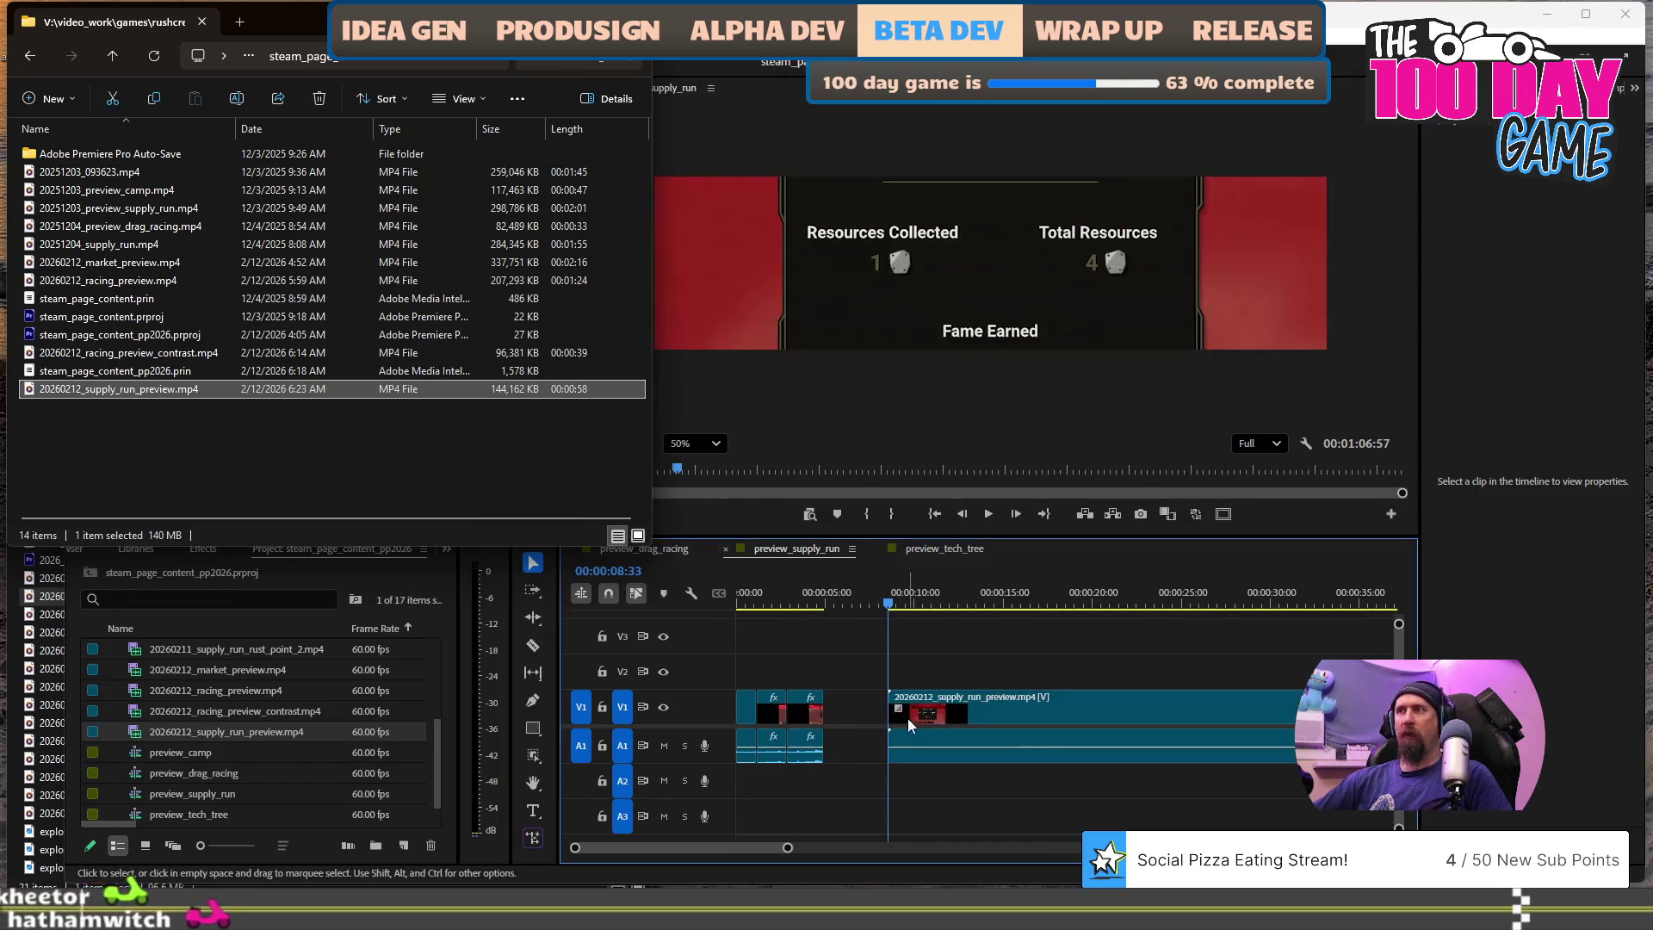
left_click(1026, 600)
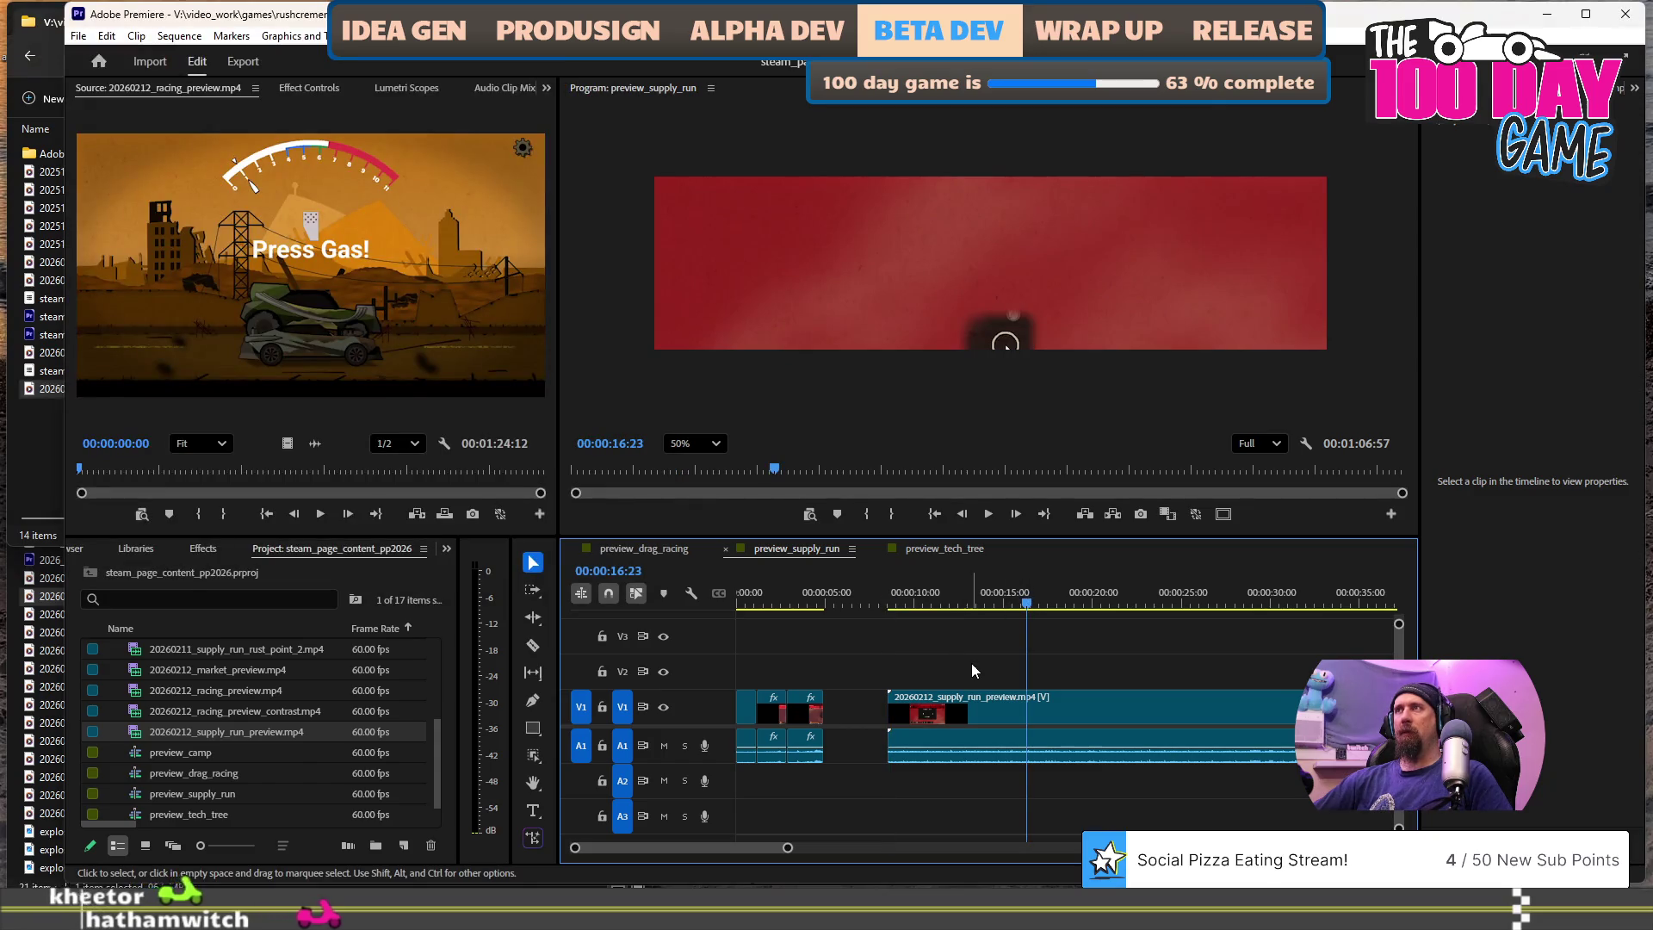
- Scale the supply-run clip to 83% and move it up to position 780, 108
left_click(824, 270)
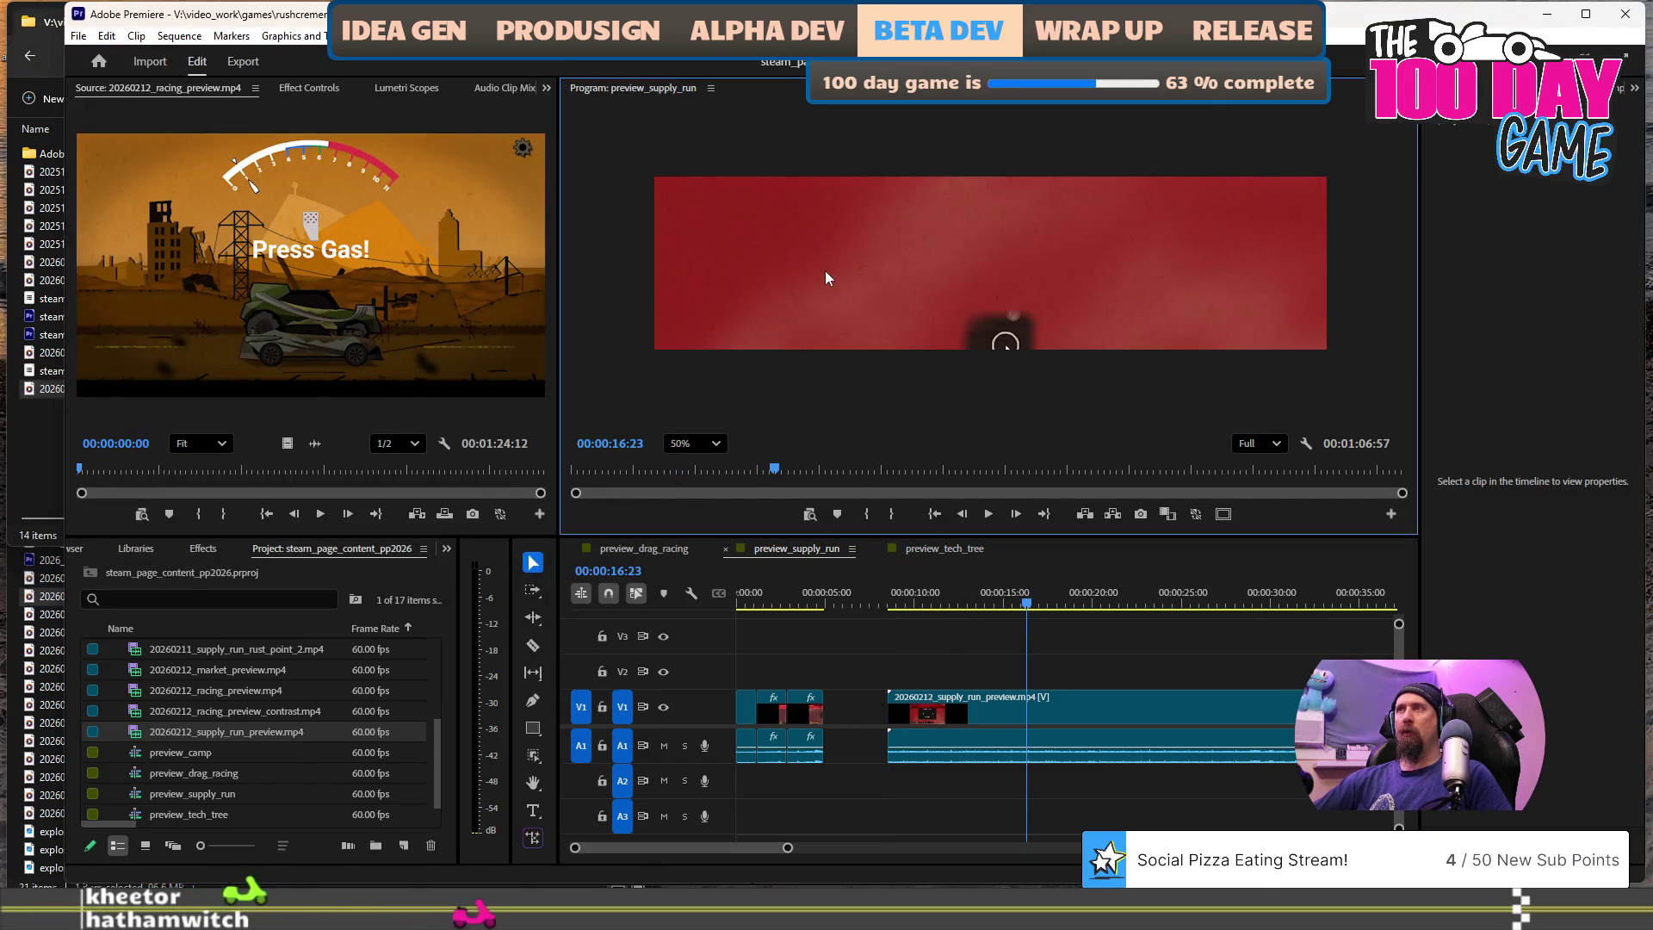
left_click(1098, 707)
left_click_drag(574, 265, 646, 274)
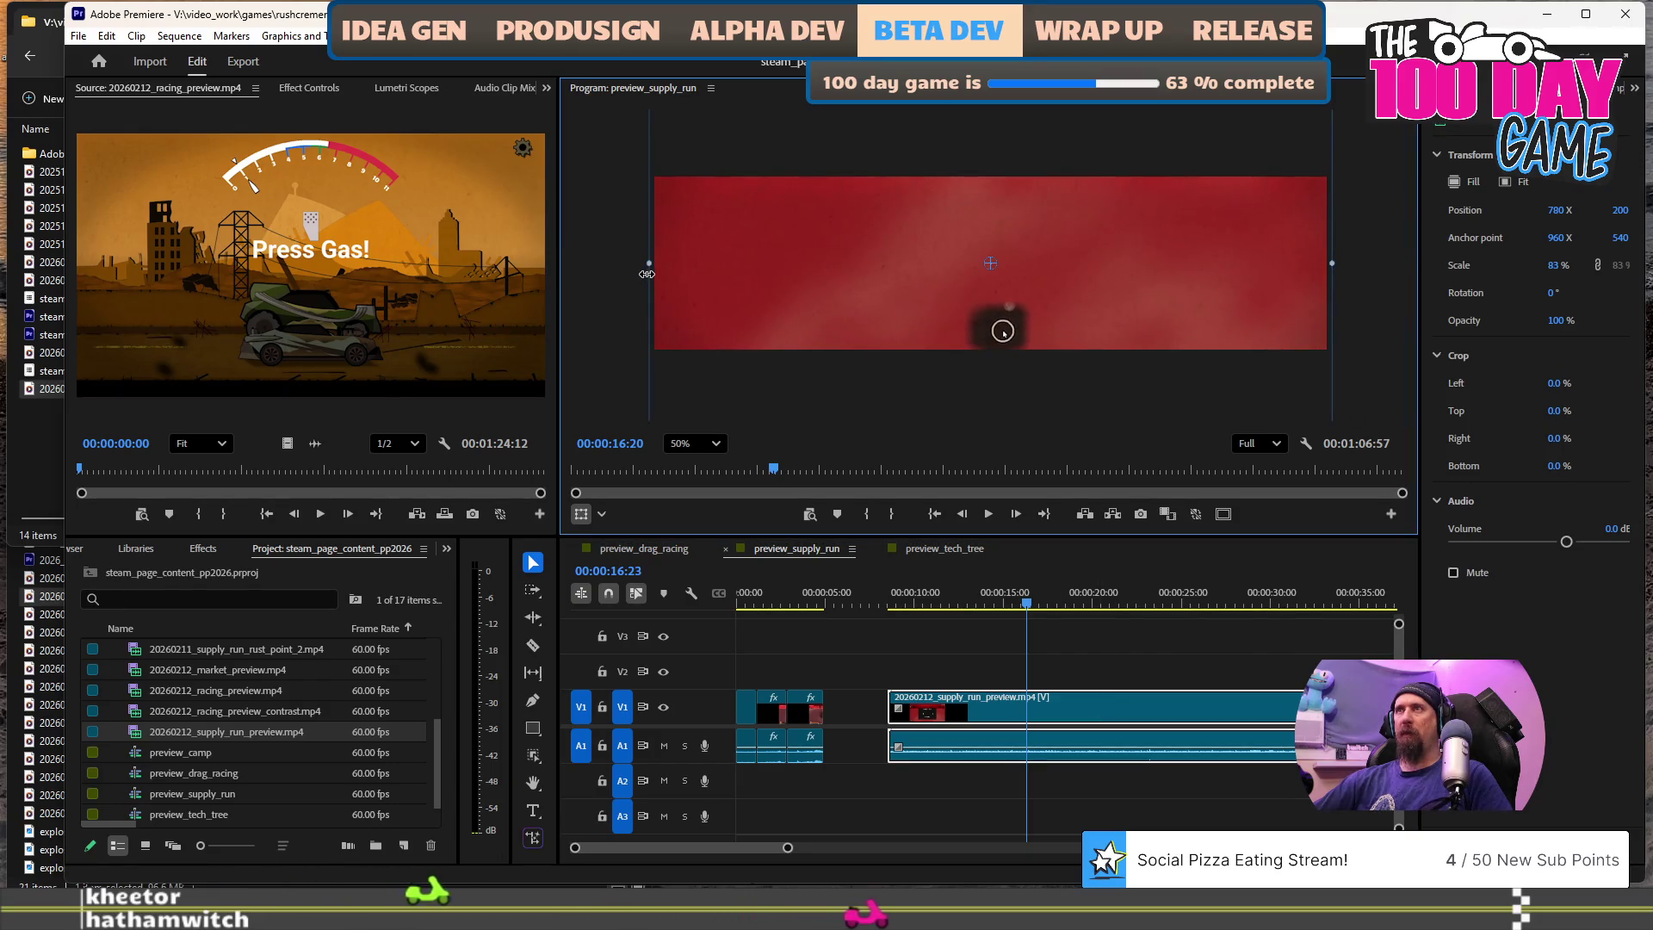
mouse_move(804, 265)
left_mouse_down()
mouse_move(802, 229)
mouse_move(804, 249)
left_mouse_up()
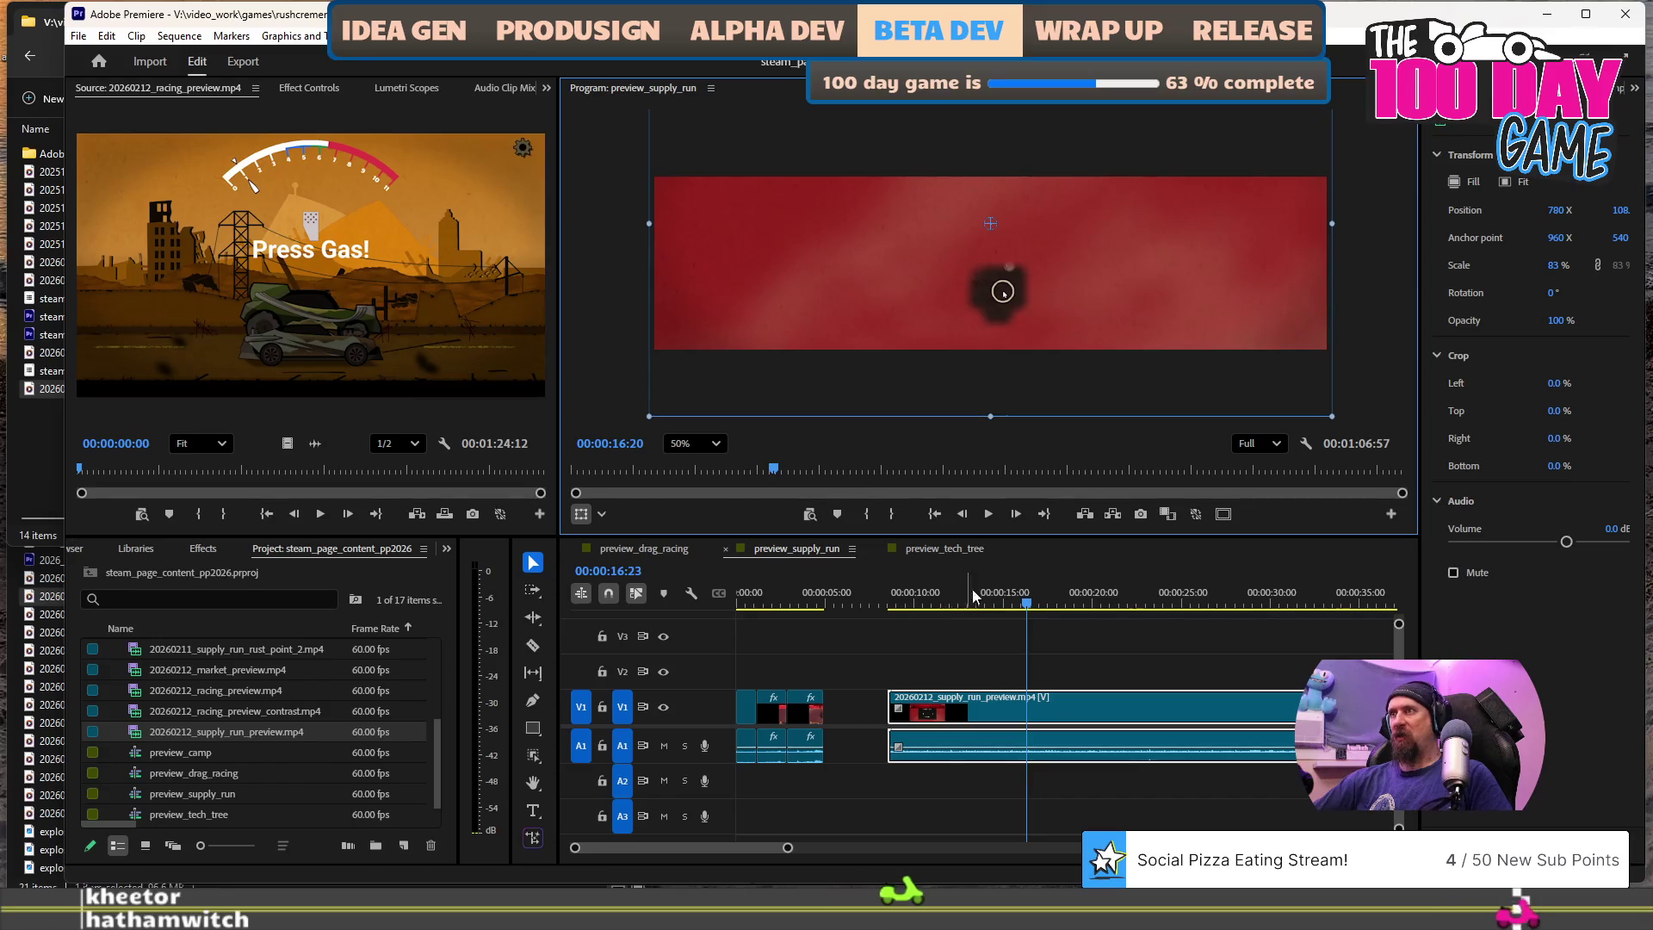
scroll(1180, 640, "down", 2)
scroll(1168, 633, "down", 1)
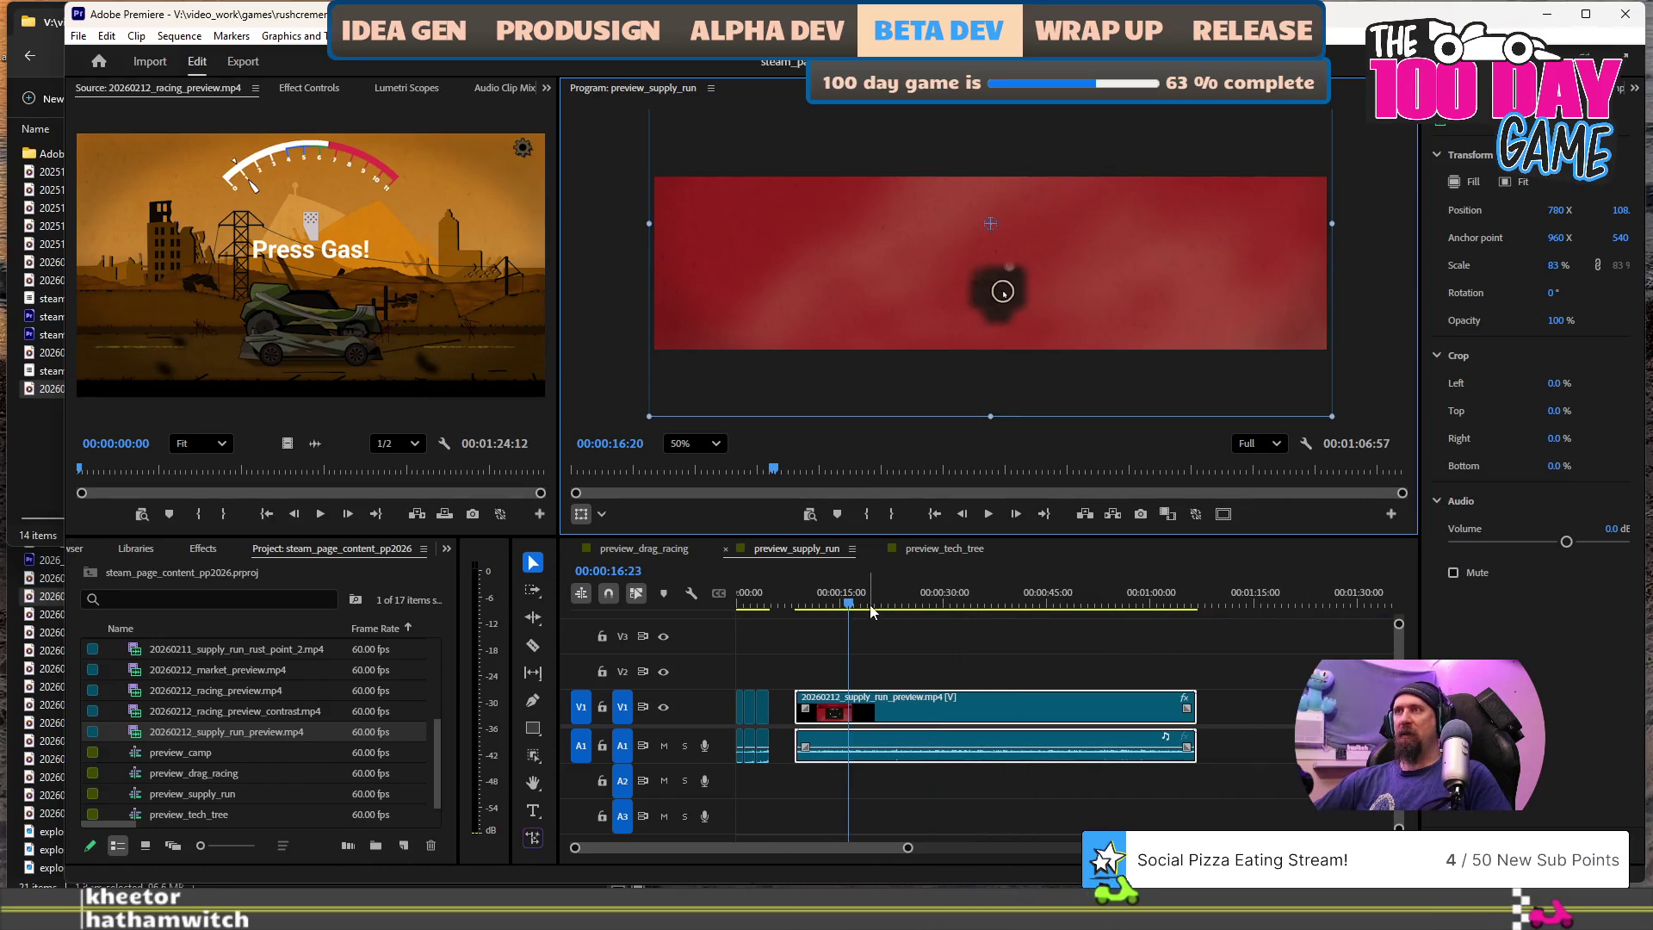
- Play the sequence and ripple-trim the clip's start at 16:13
key("space")
key("space")
left_click_drag(860, 610, 851, 607)
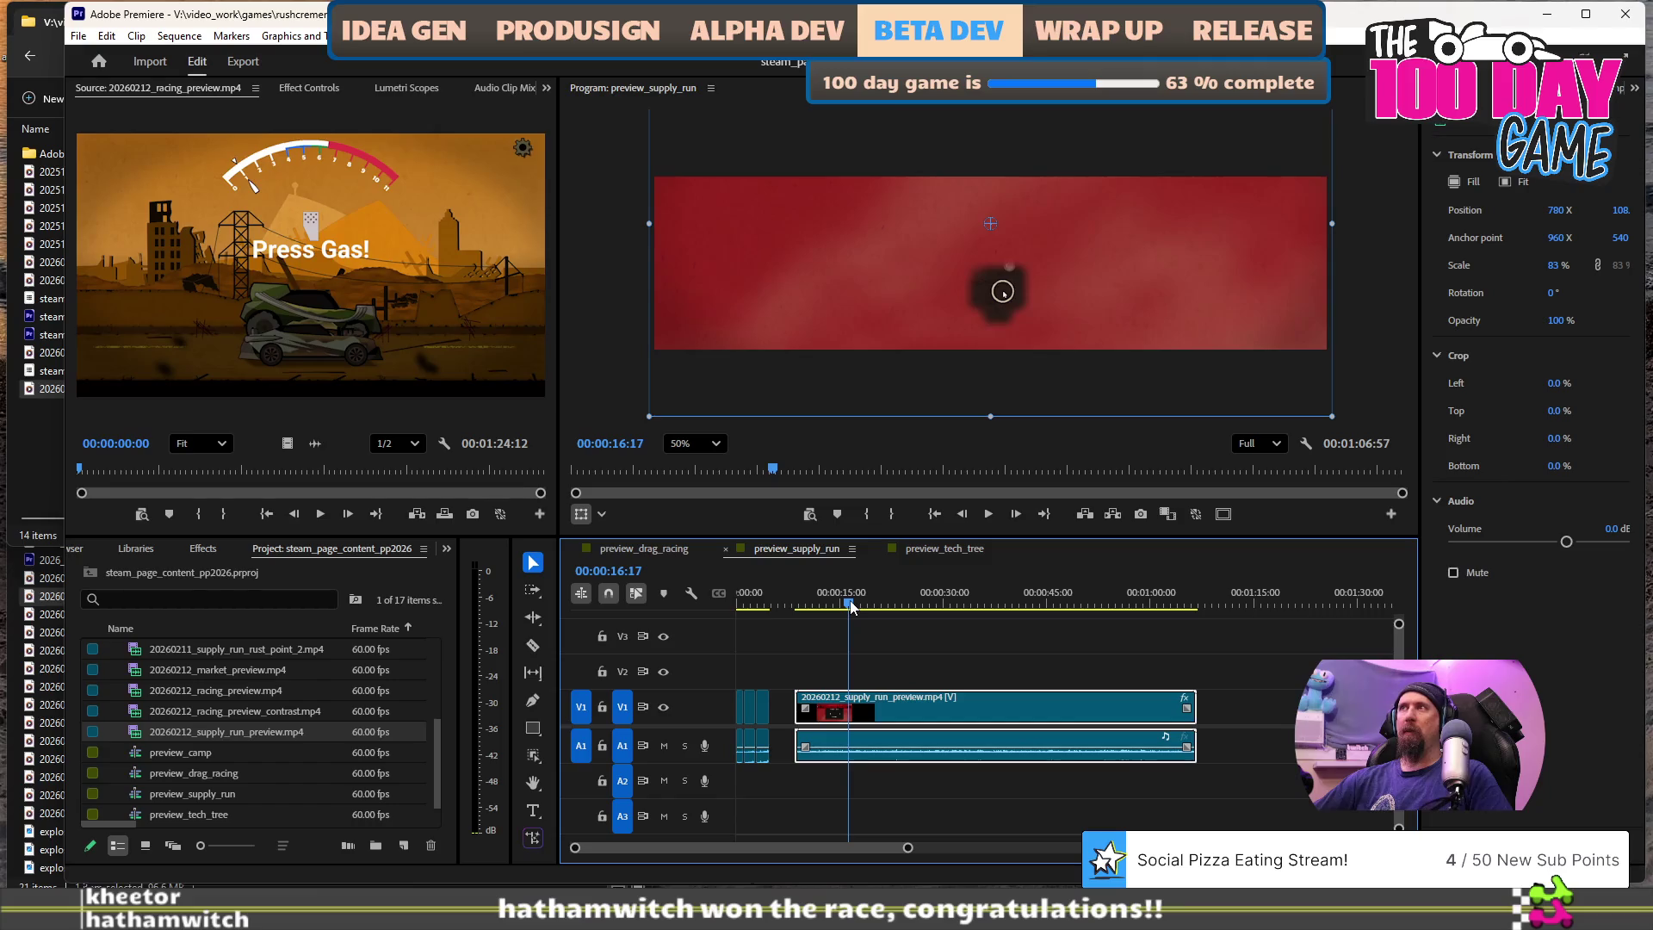
key("q")
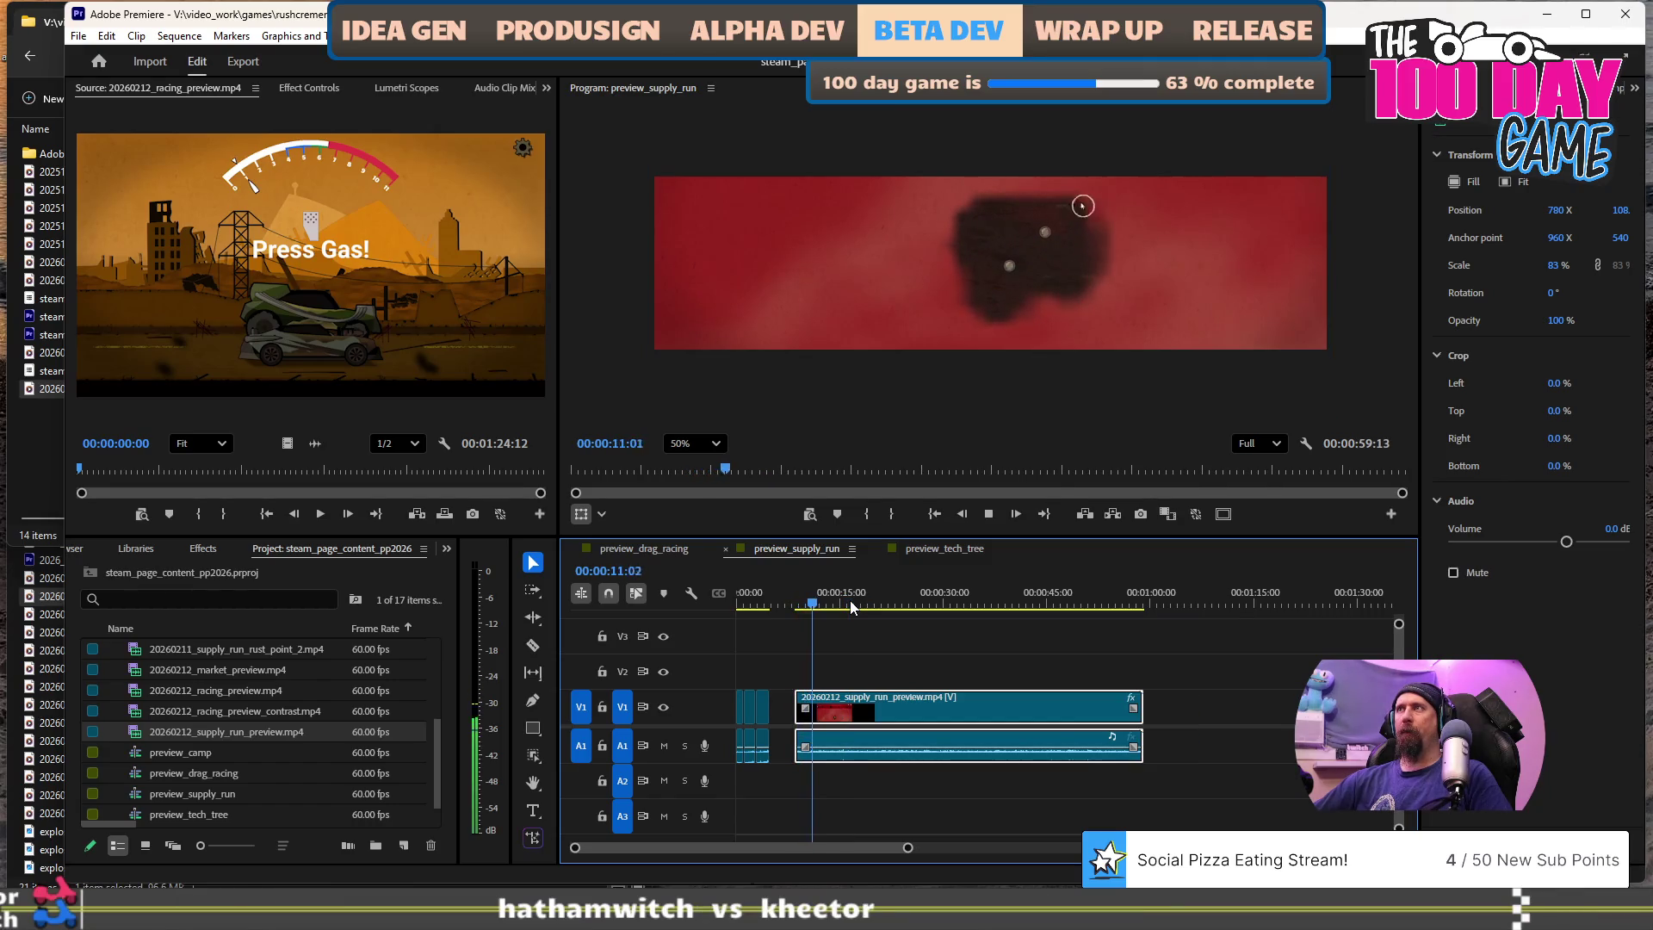
key("space")
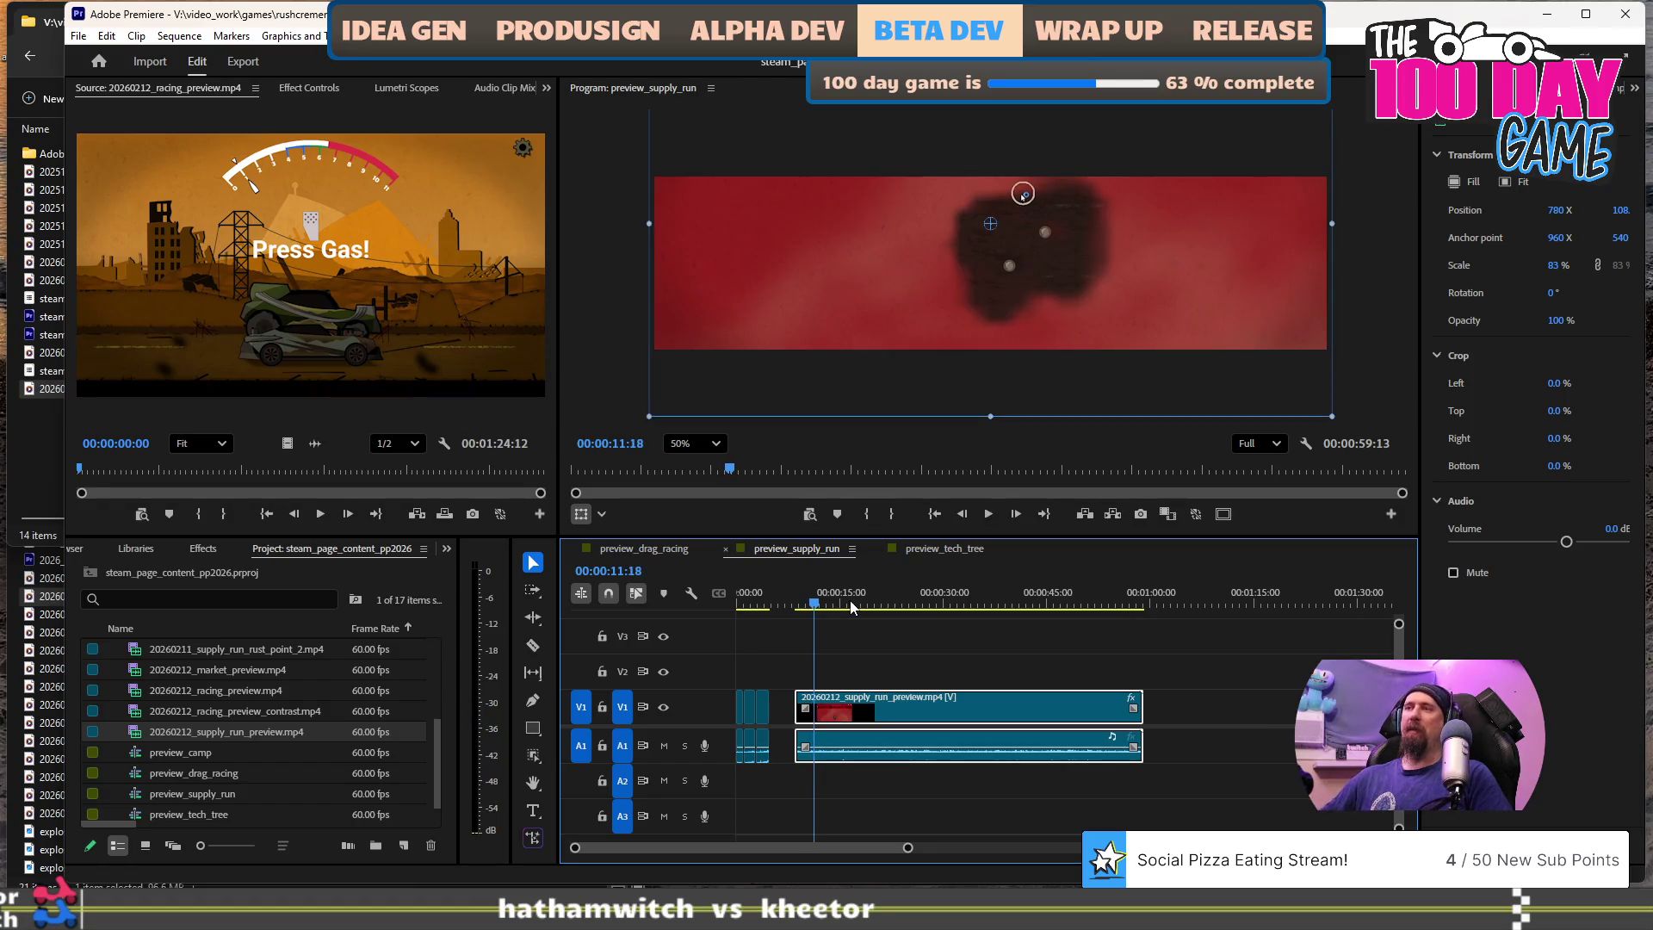
- Split the clip near 10:45 with Ctrl+K and review playback up to 40:28
key("Left")
key("Left")
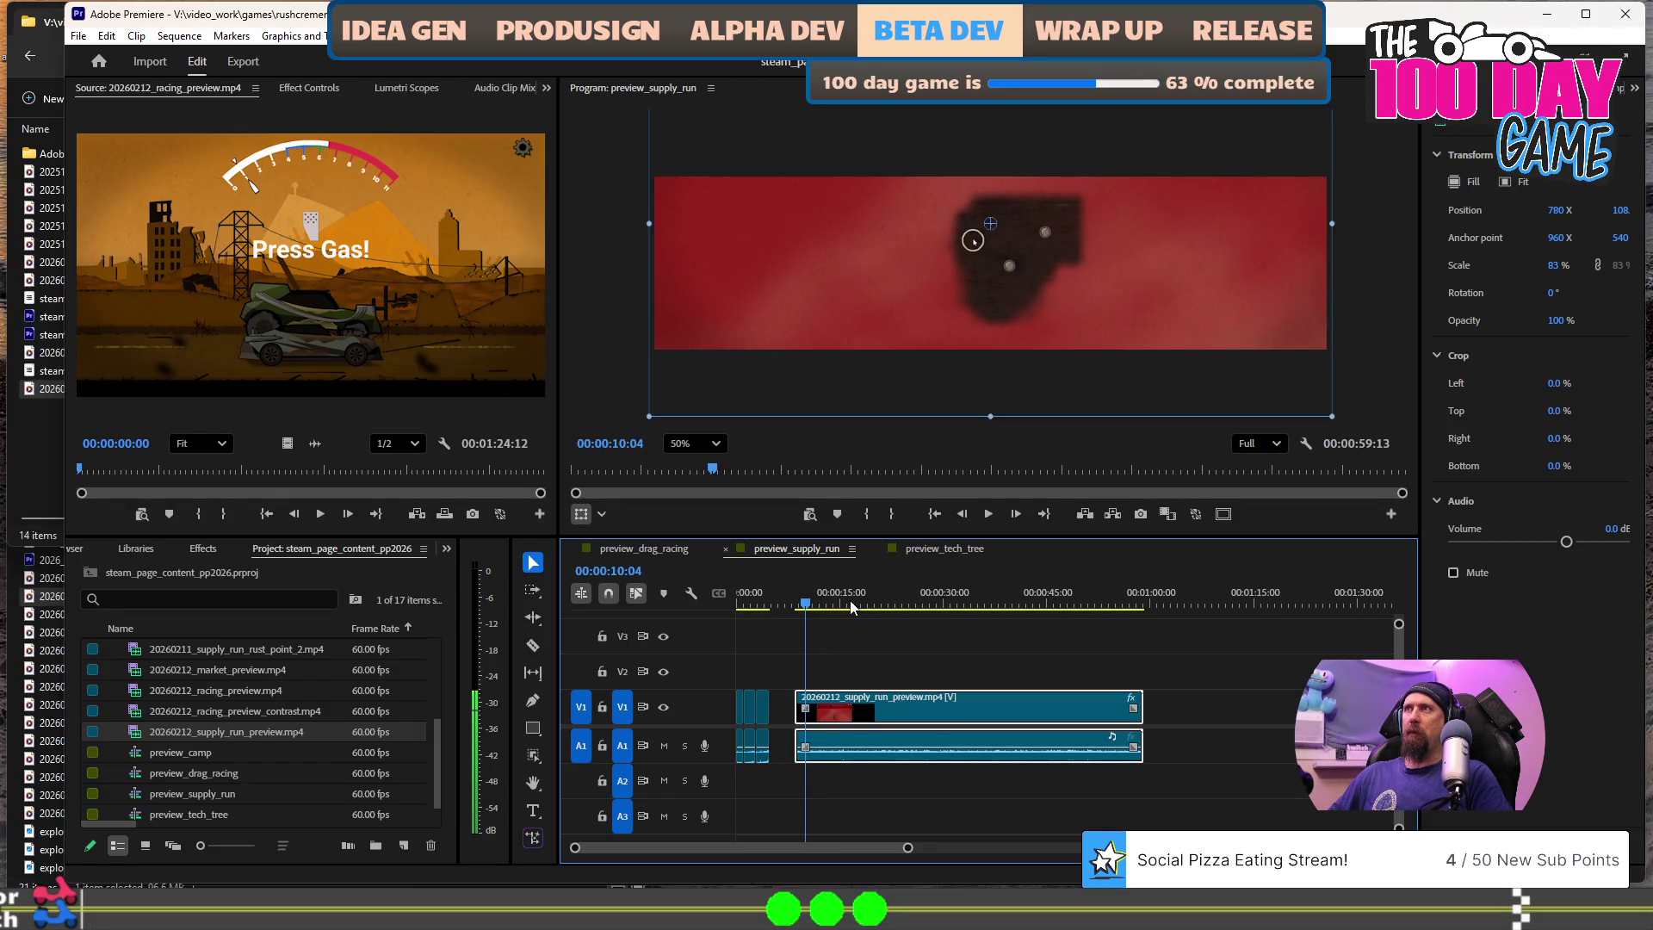
key("space")
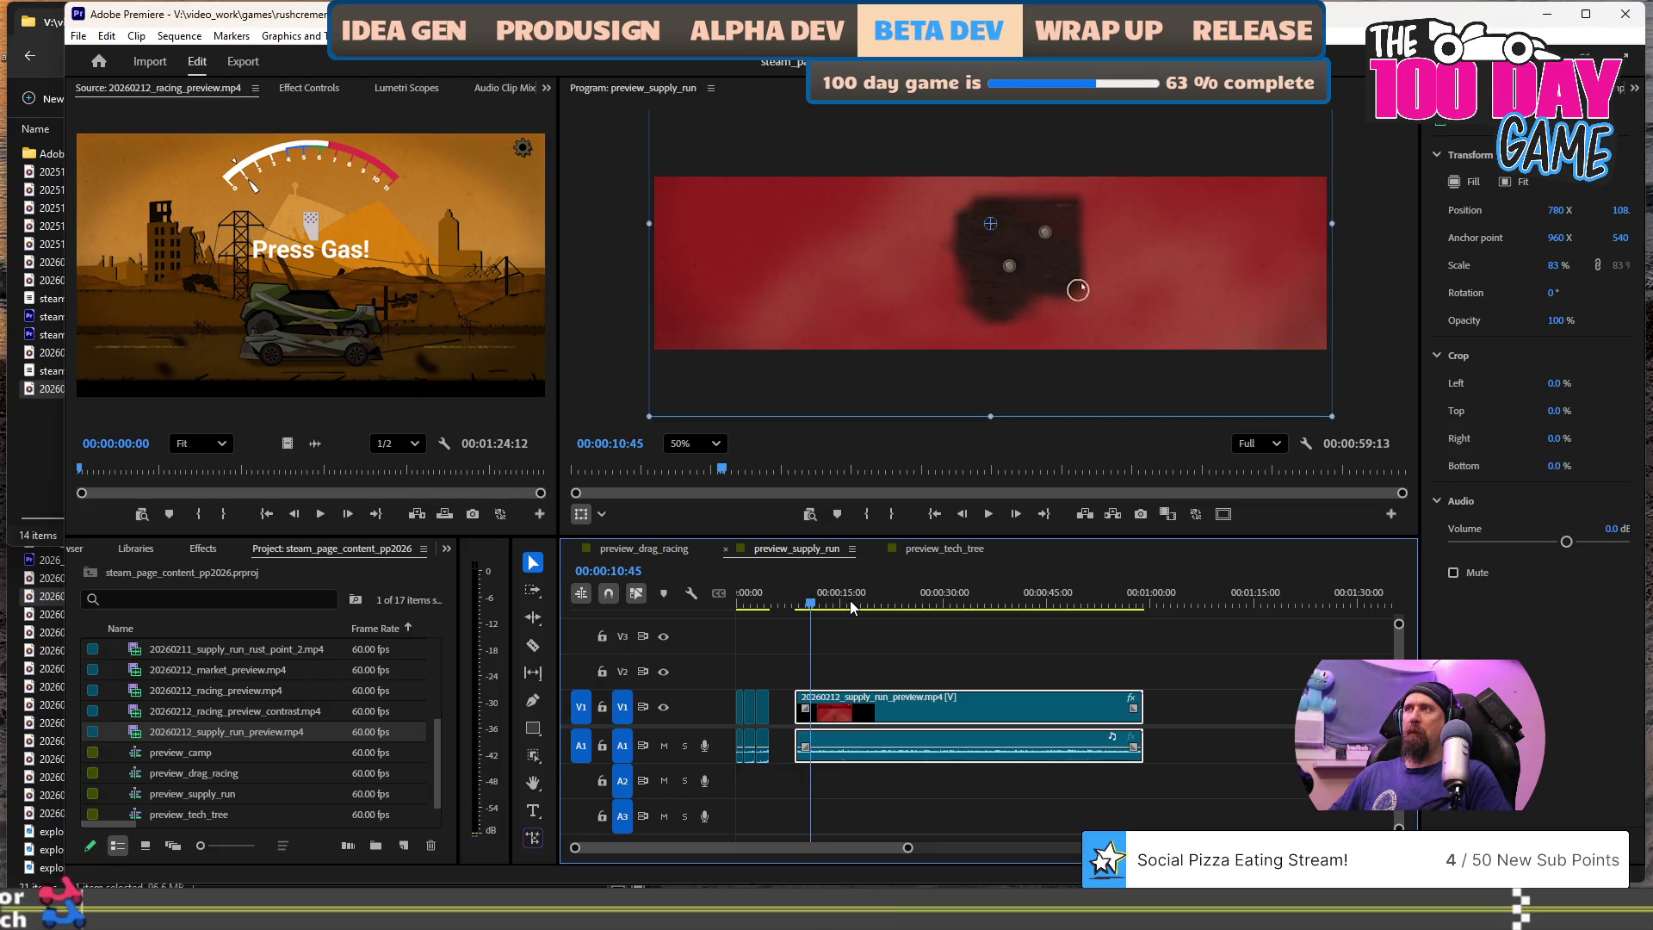
key("ctrl+z")
key("space")
key("space")
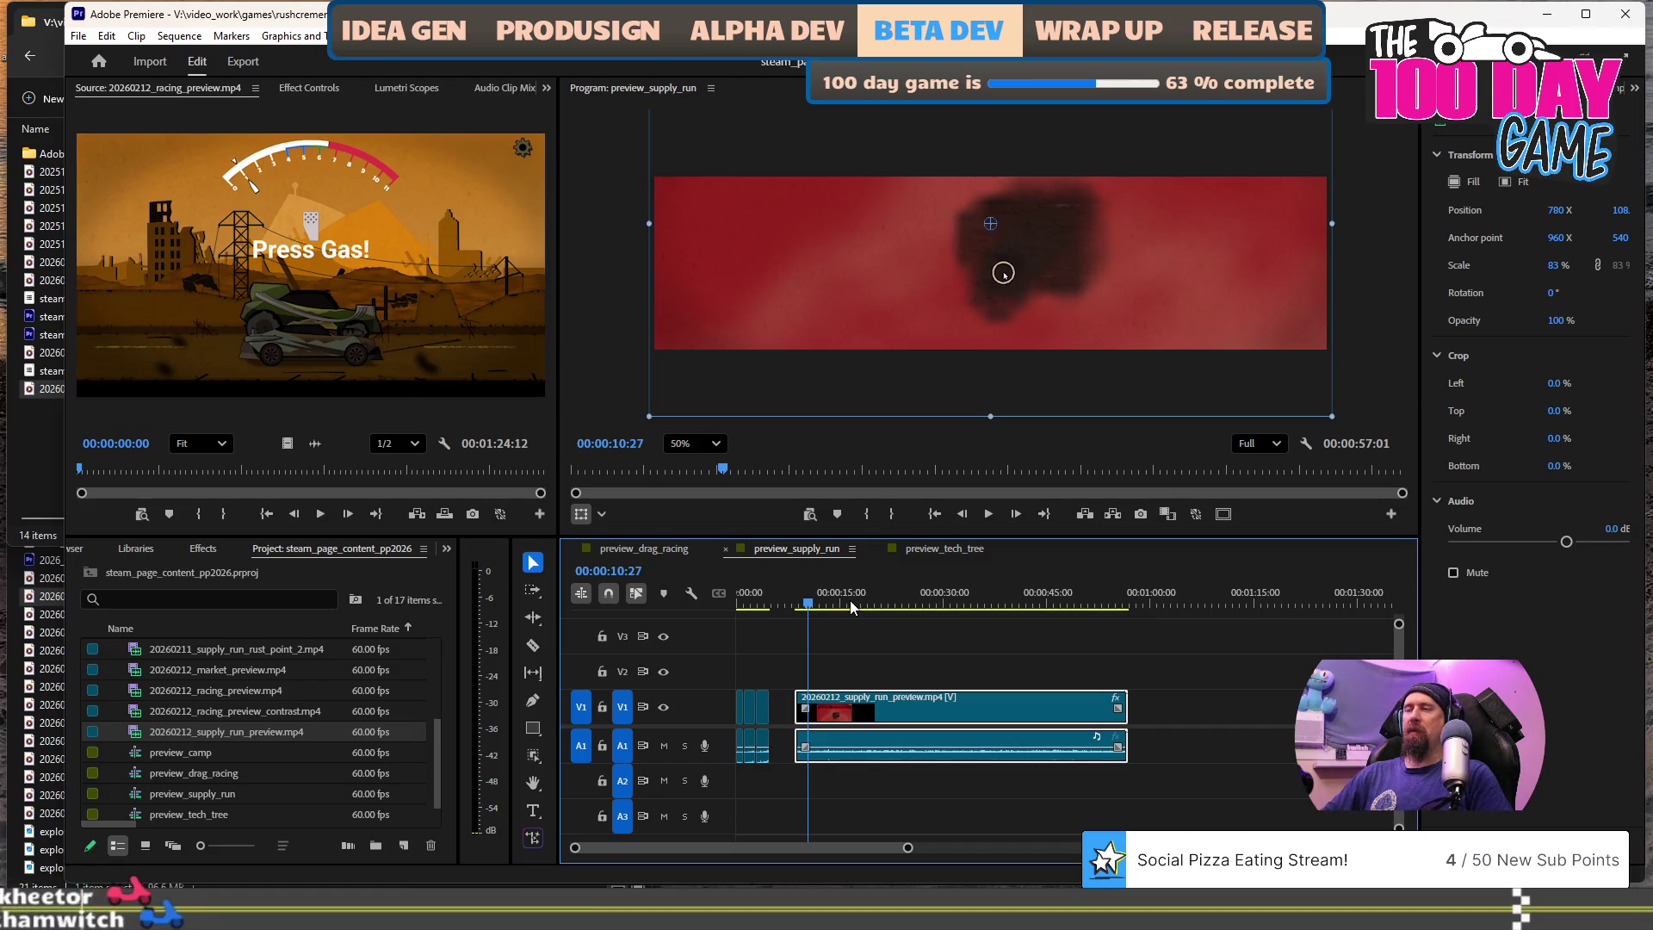
key("ctrl+k")
key("space")
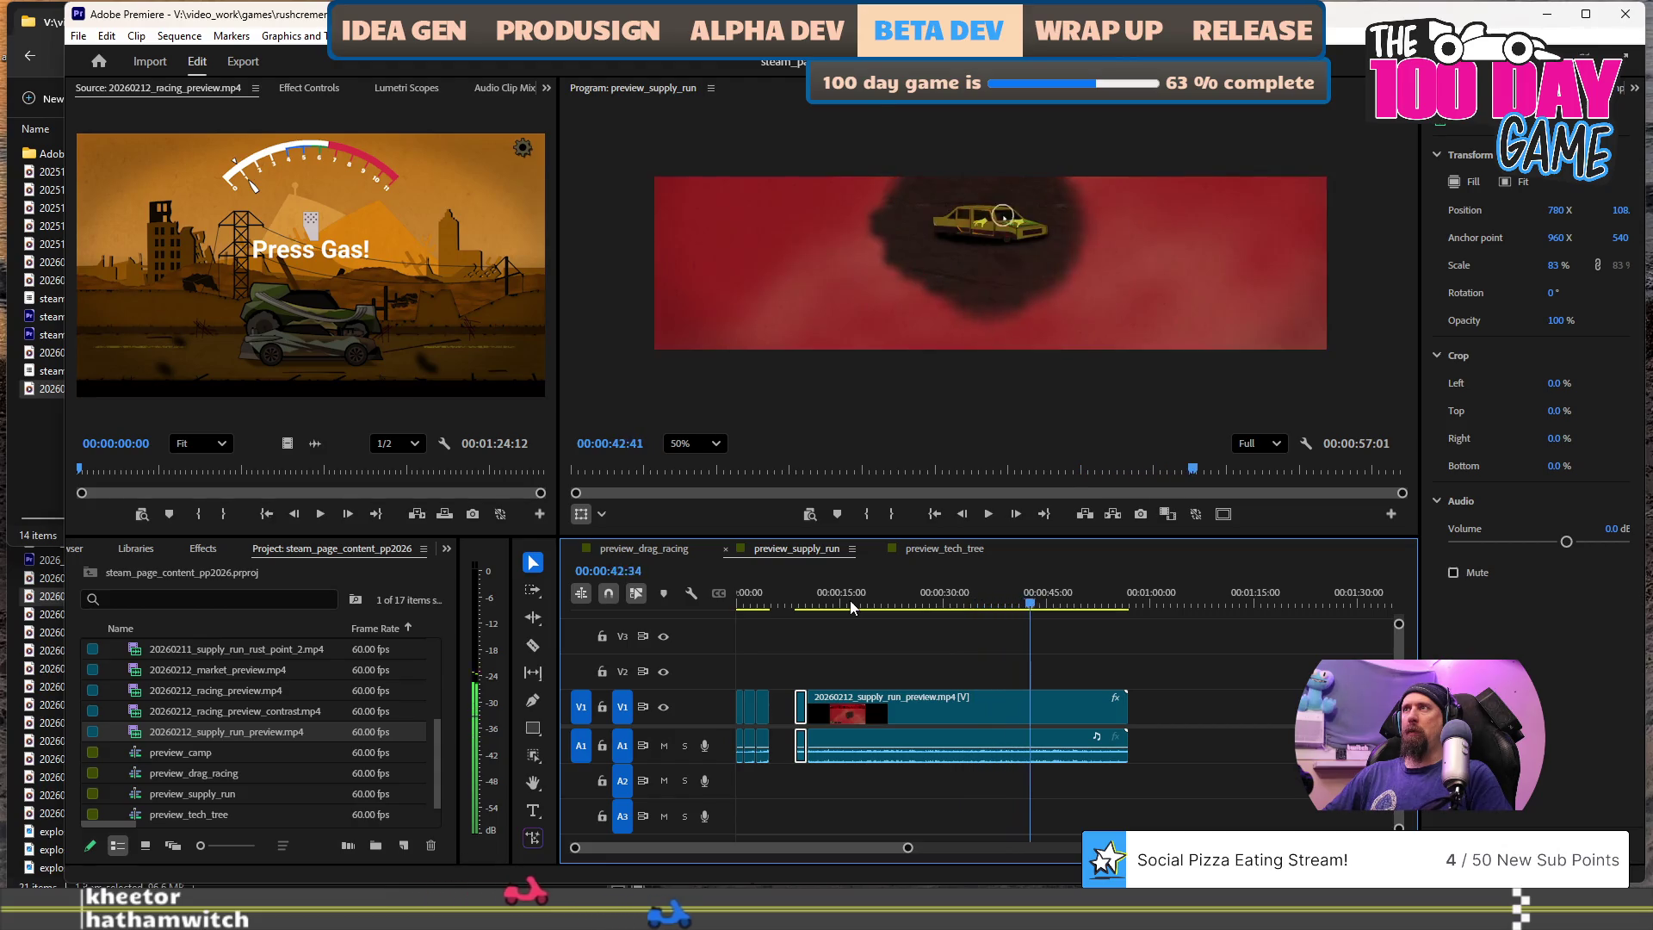
key("j")
key("j")
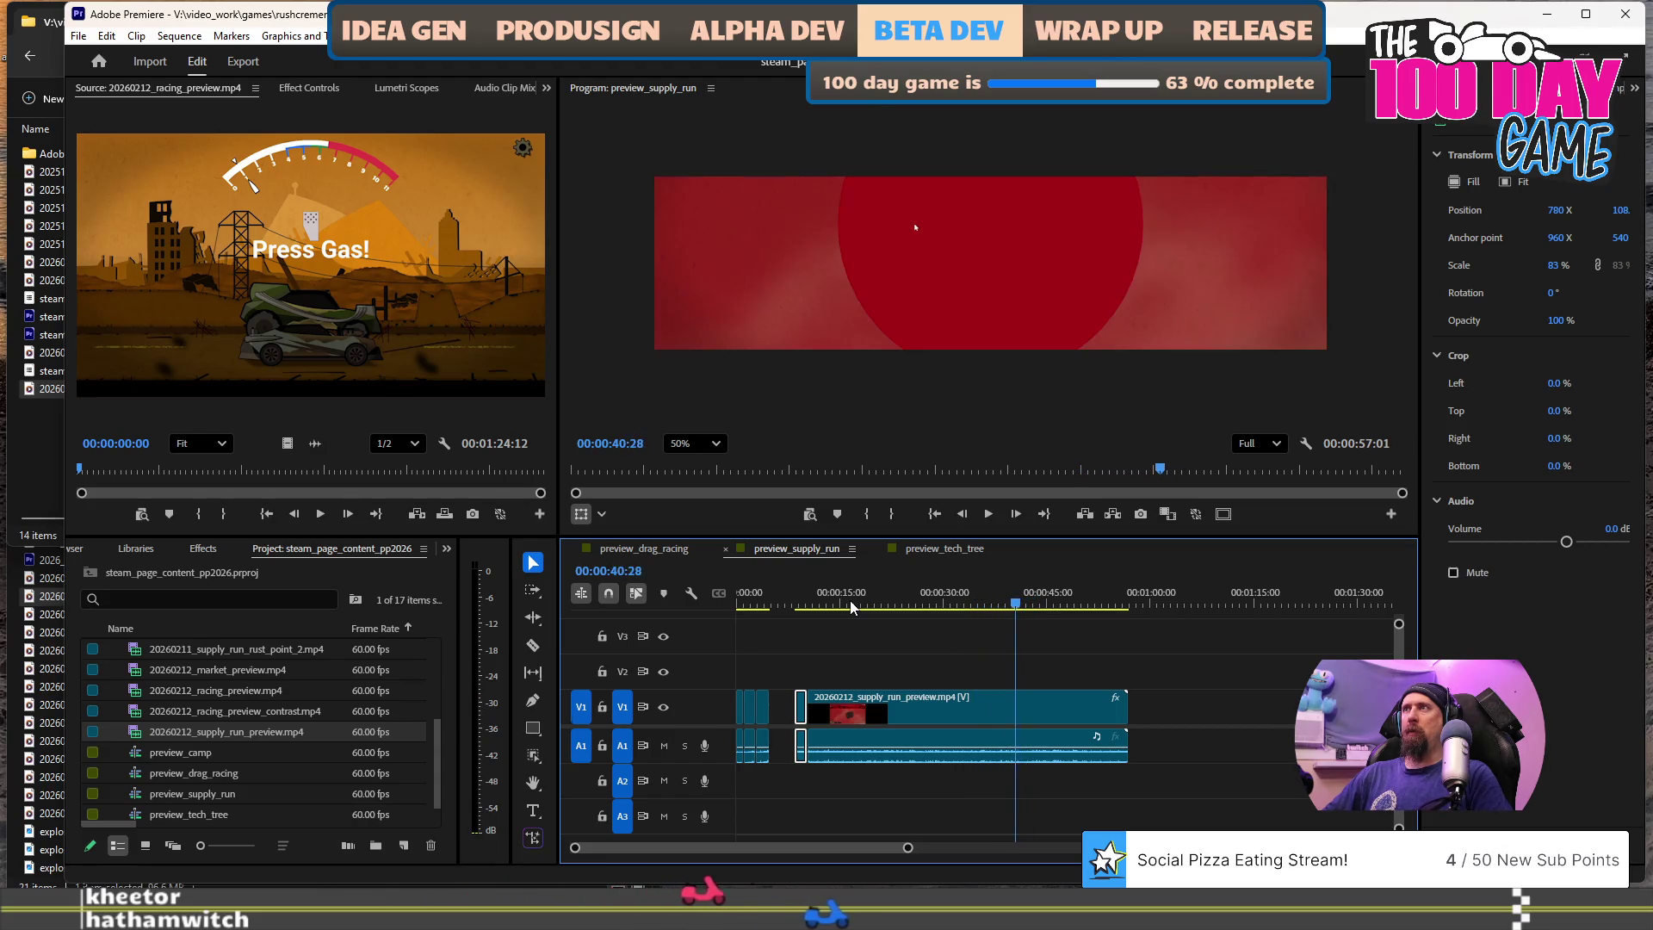
- Ripple-trim the clip start at the playhead and play forward to 10:51
key("q")
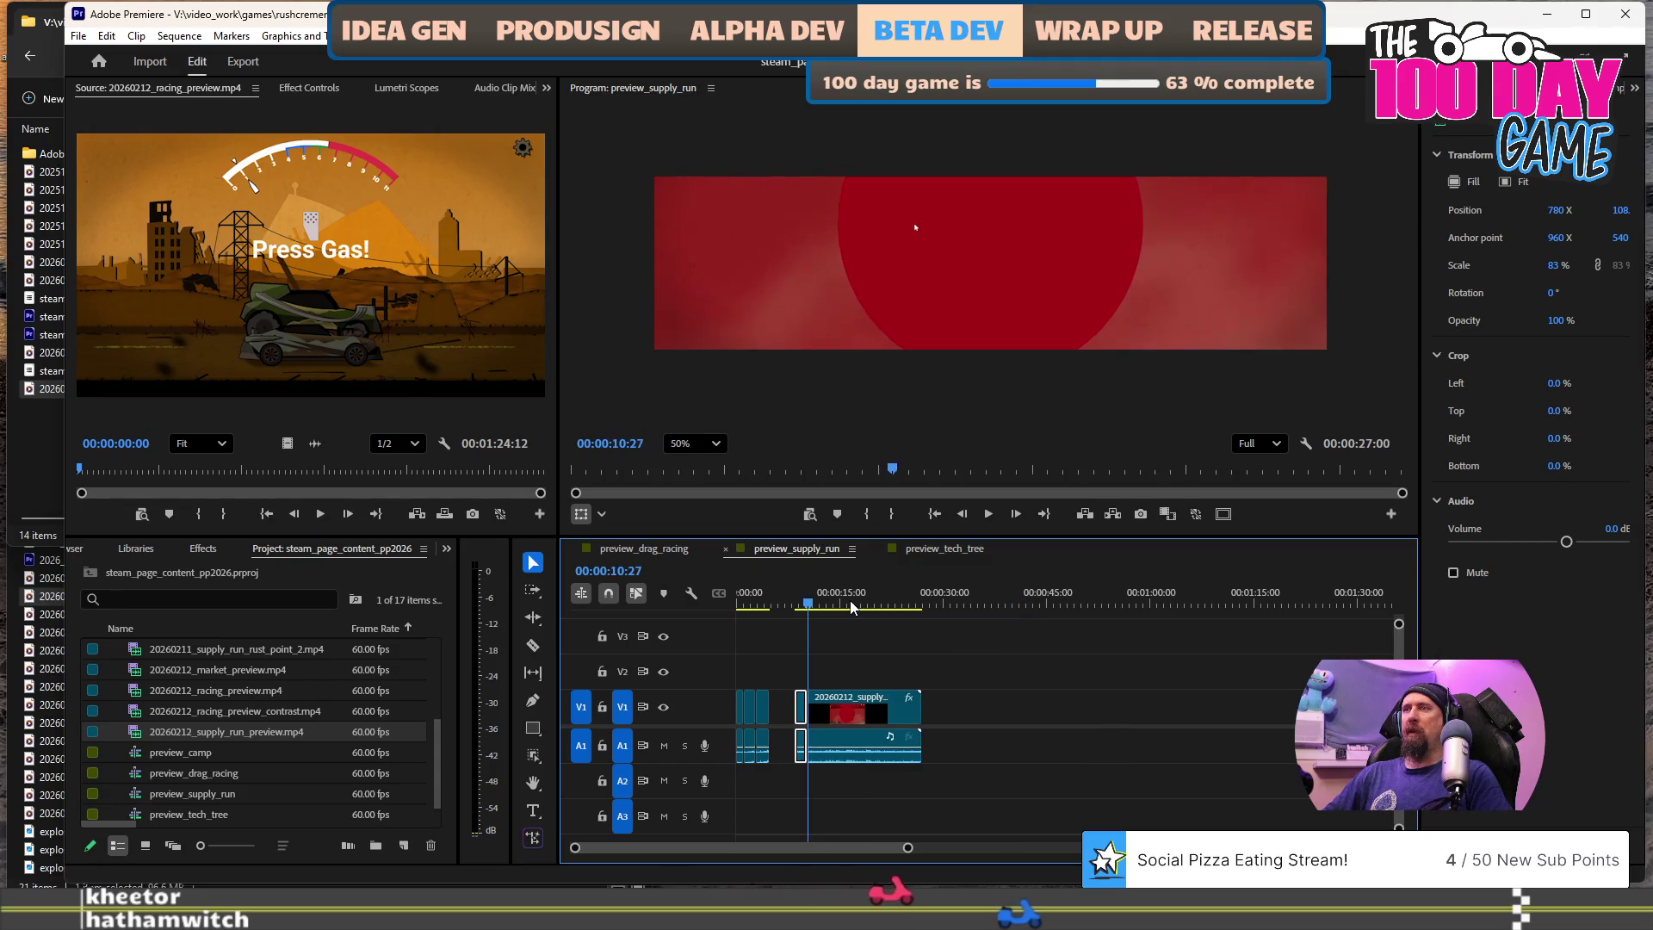
key("l")
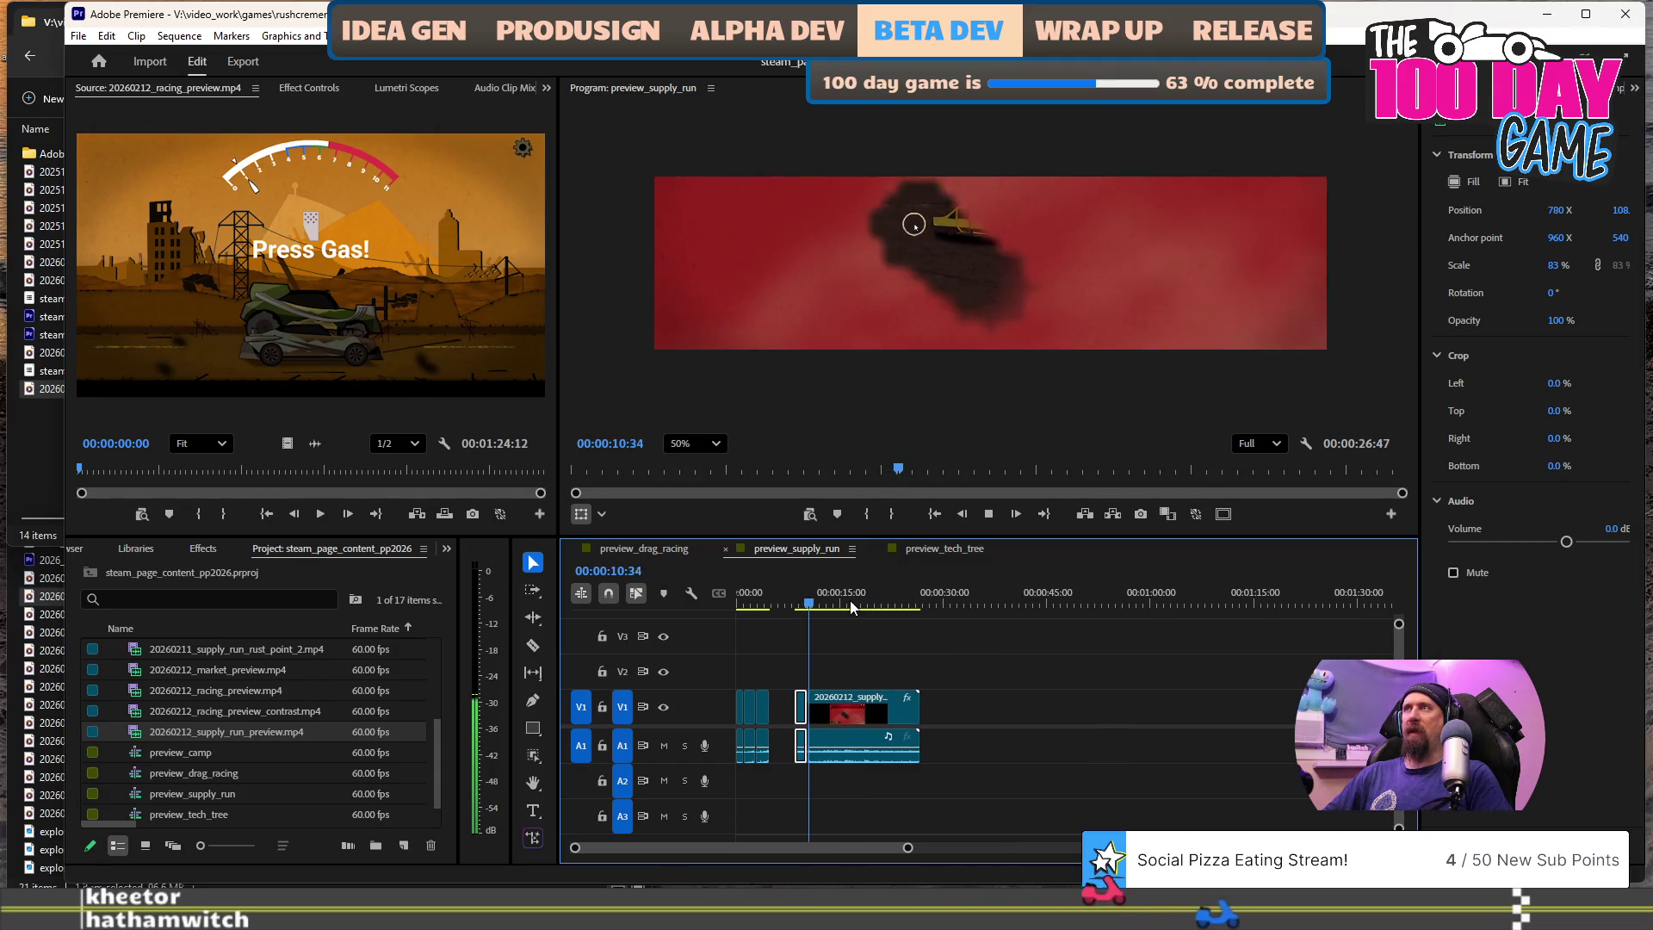
key("k")
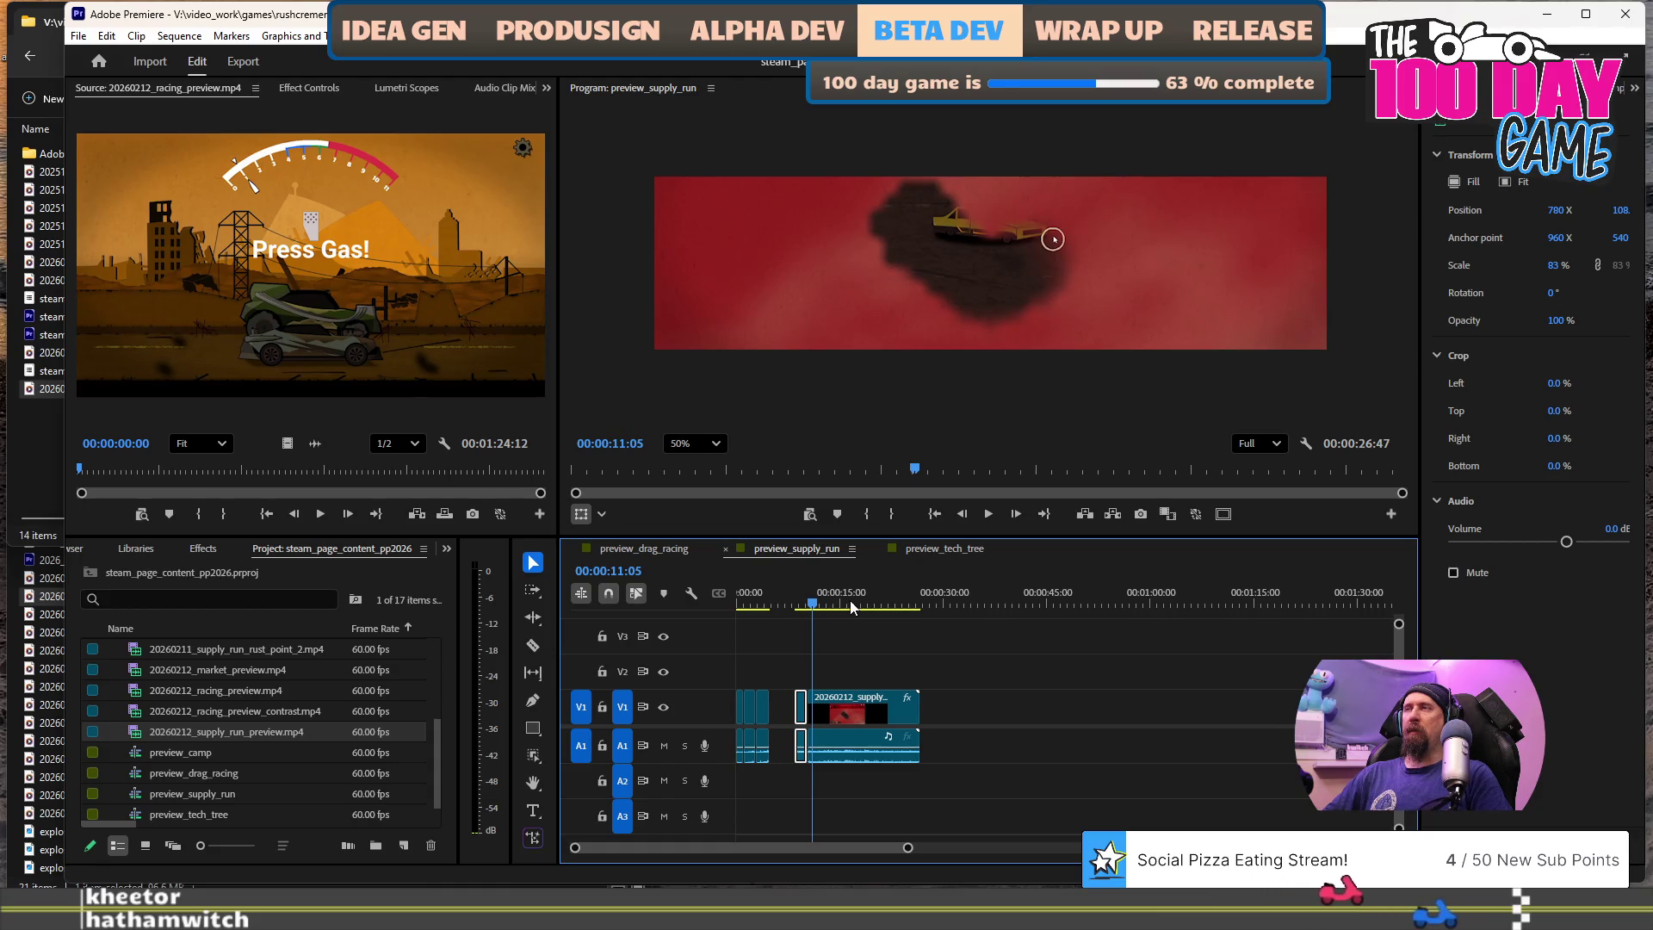
key("k")
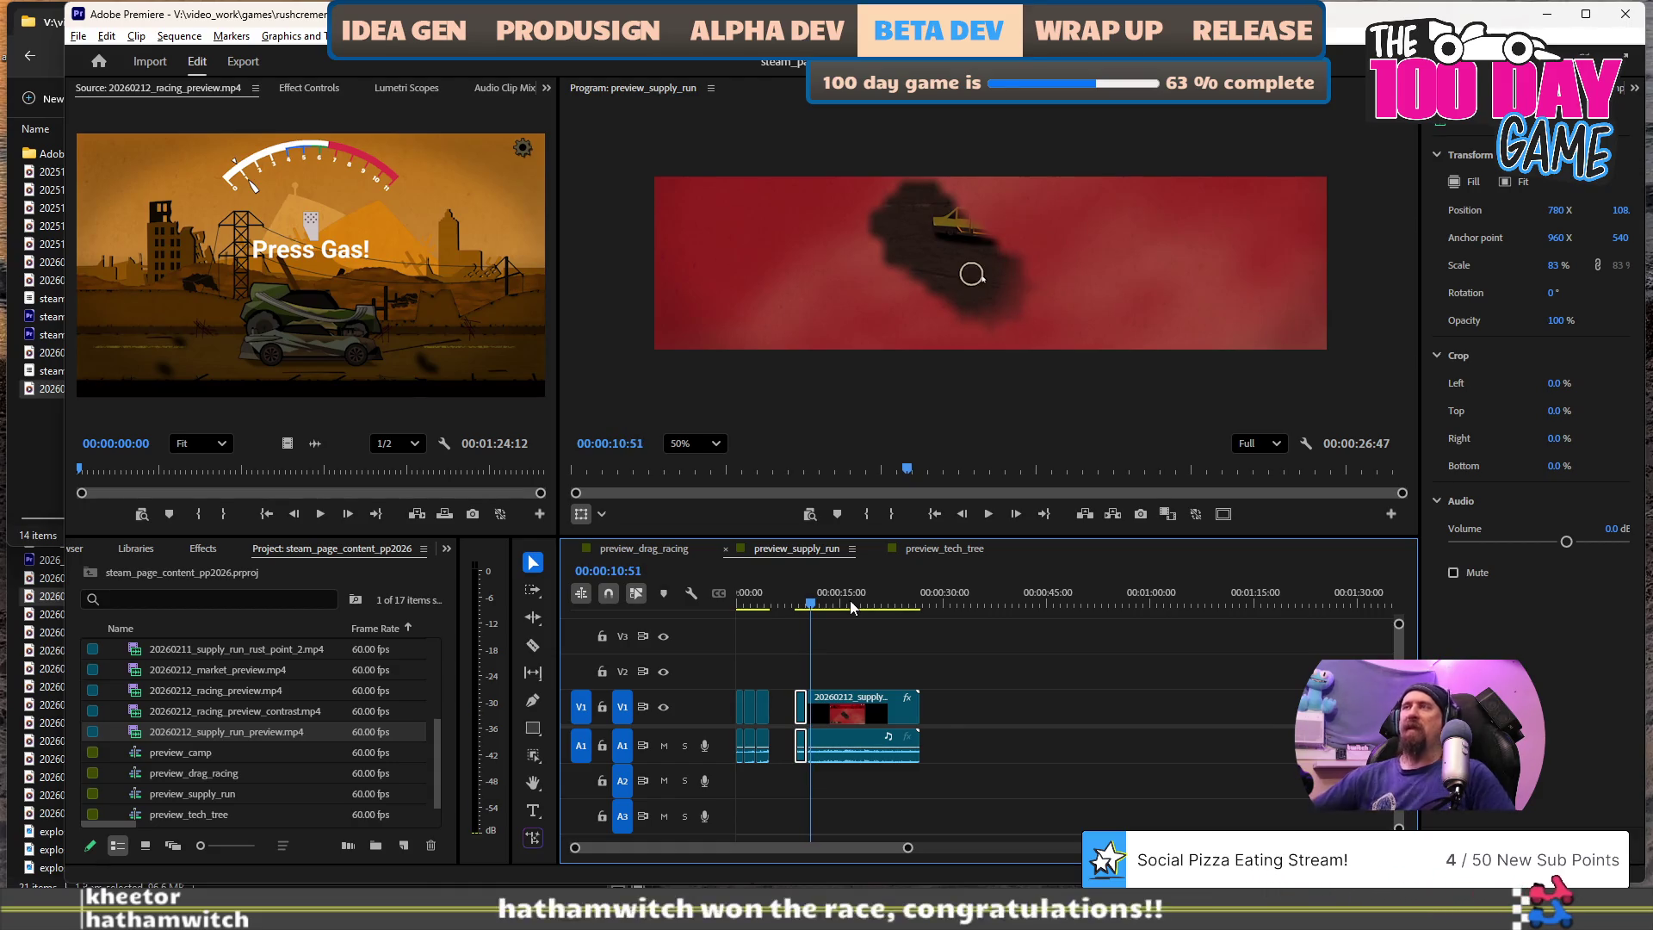
- Zoom into the timeline and ripple-trim the clip end at 15:48
key("=")
key("=")
key("j")
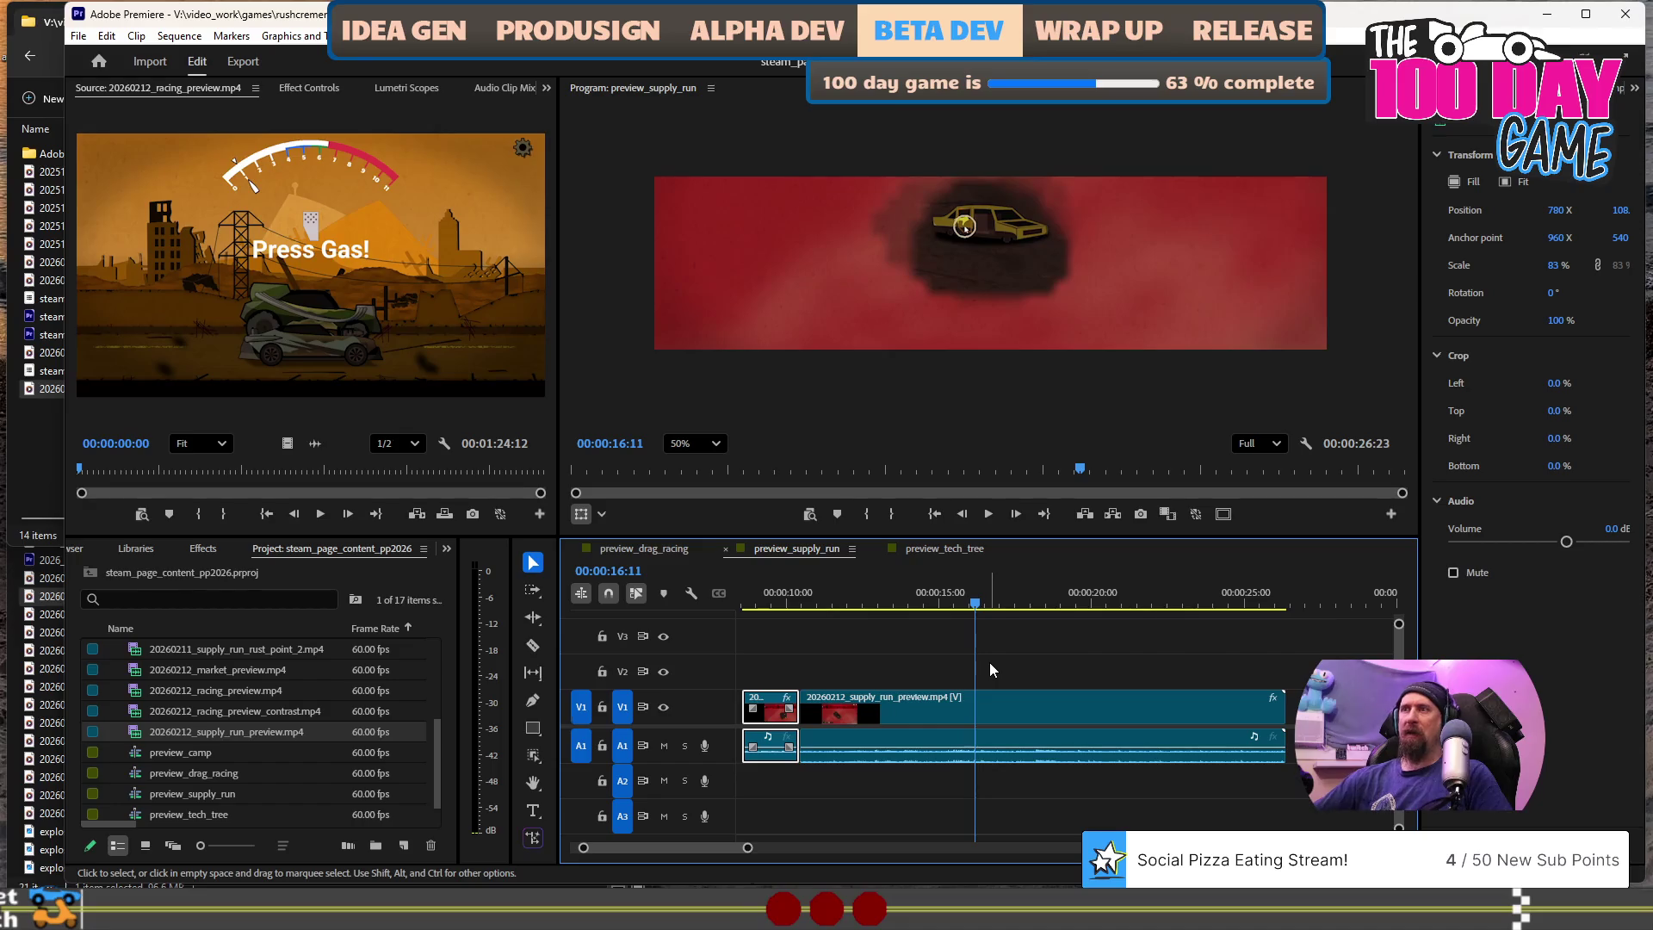
key("shift+k")
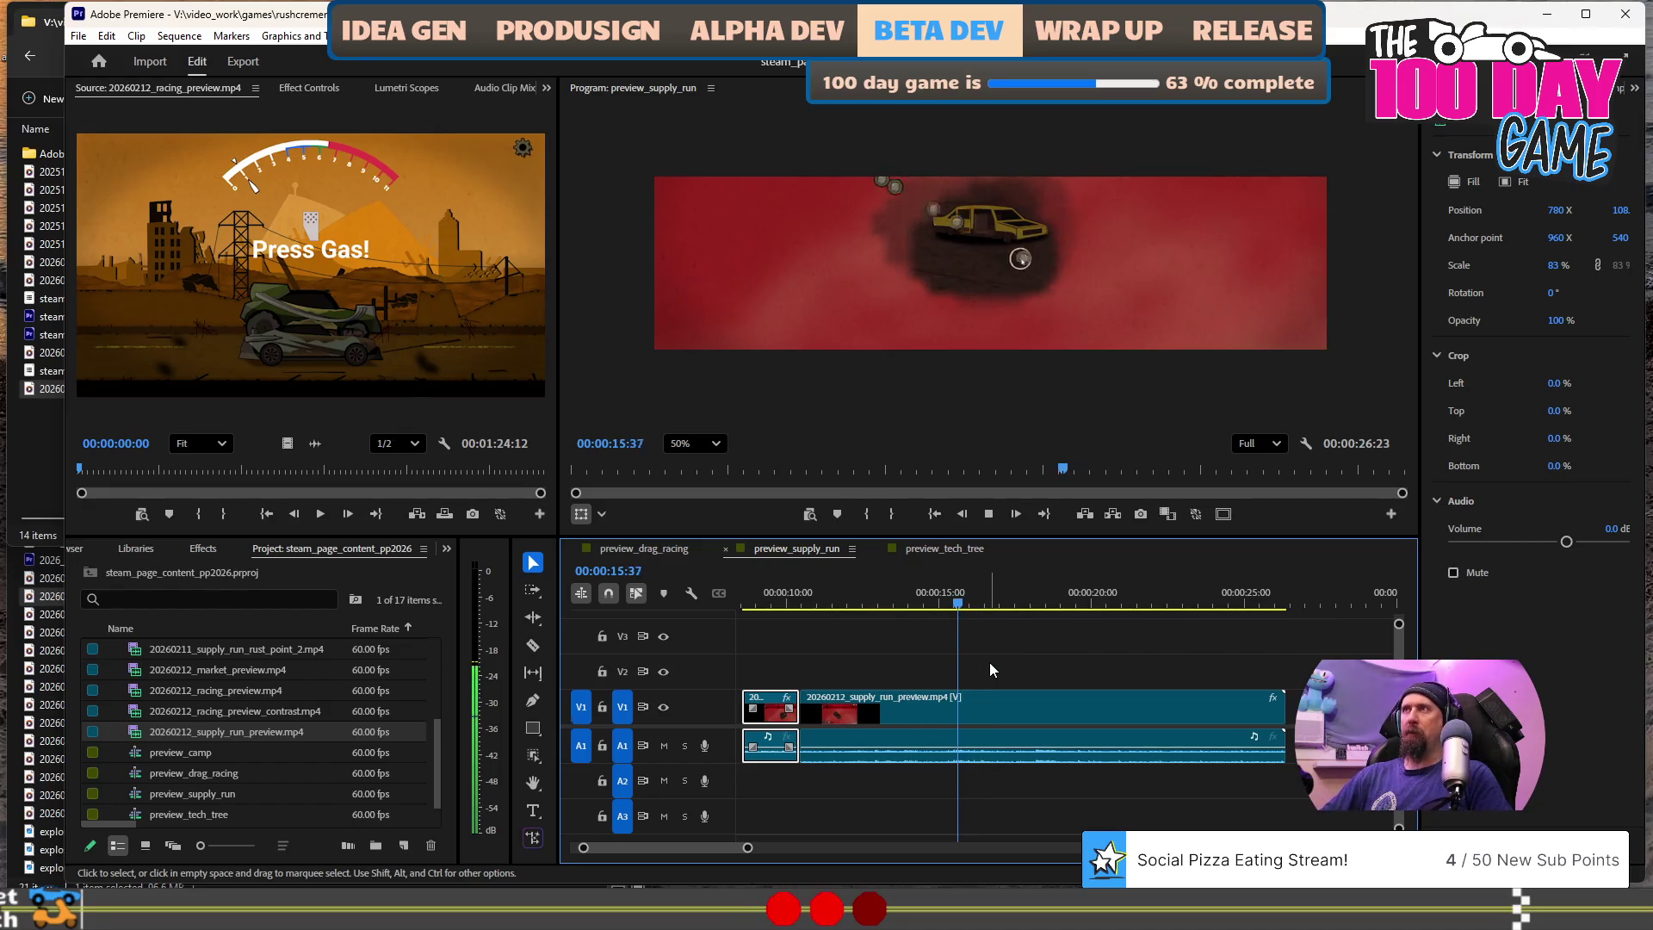
key("space")
key("Right")
key("Right")
key("Right")
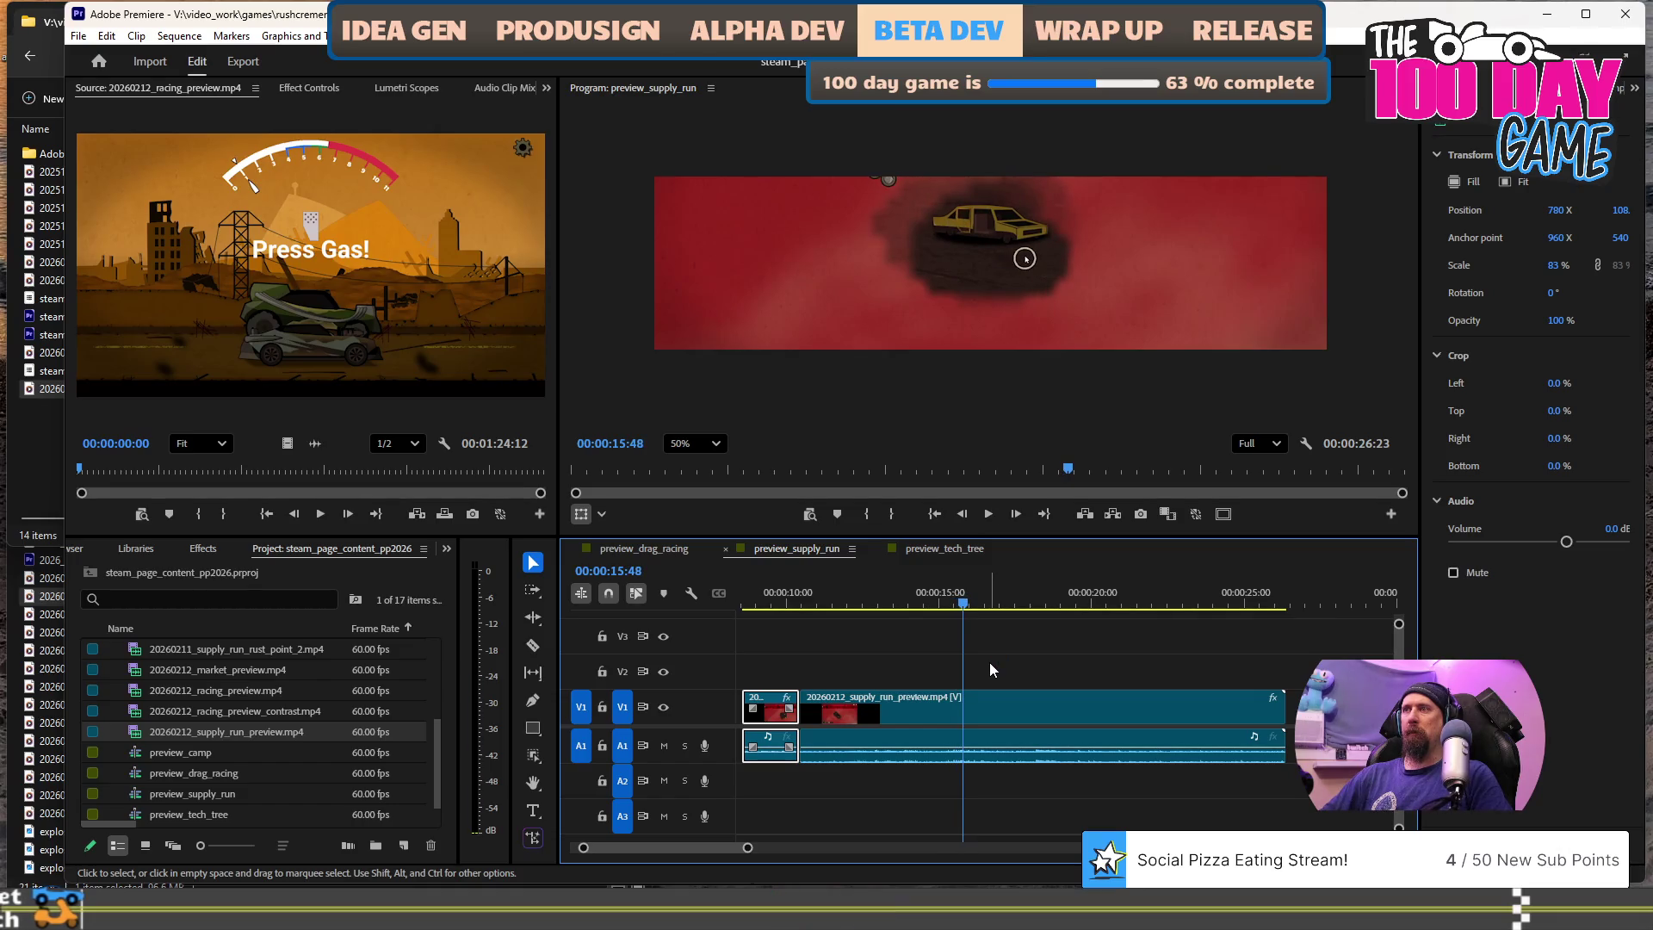
key("w")
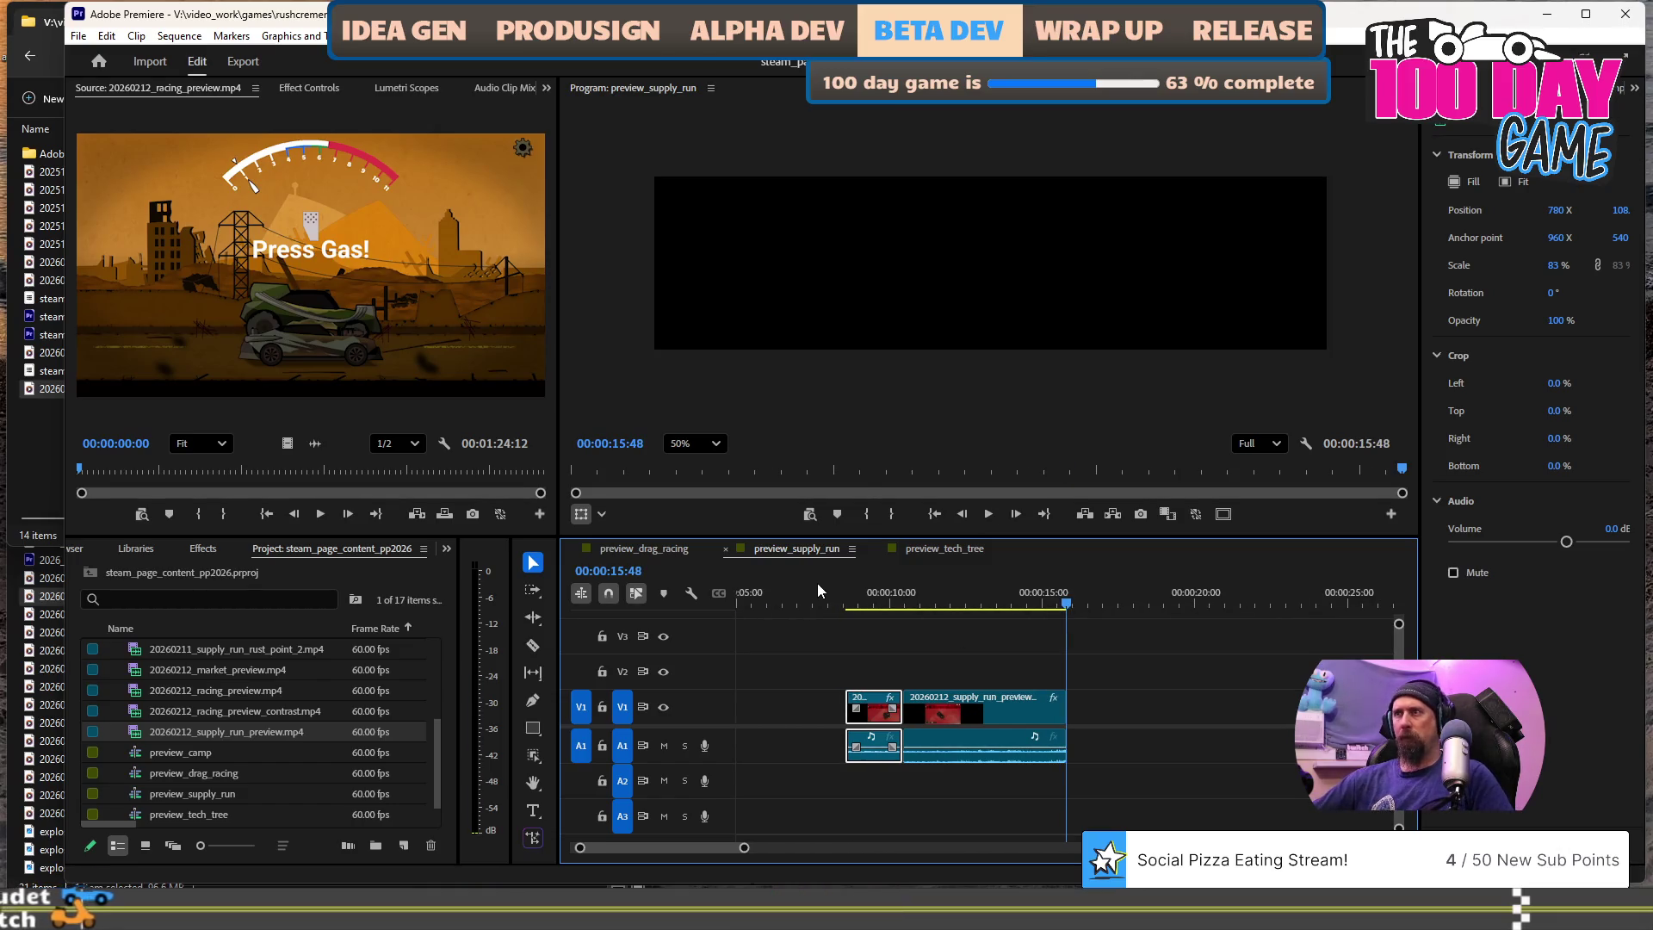
left_click(852, 600)
key("space")
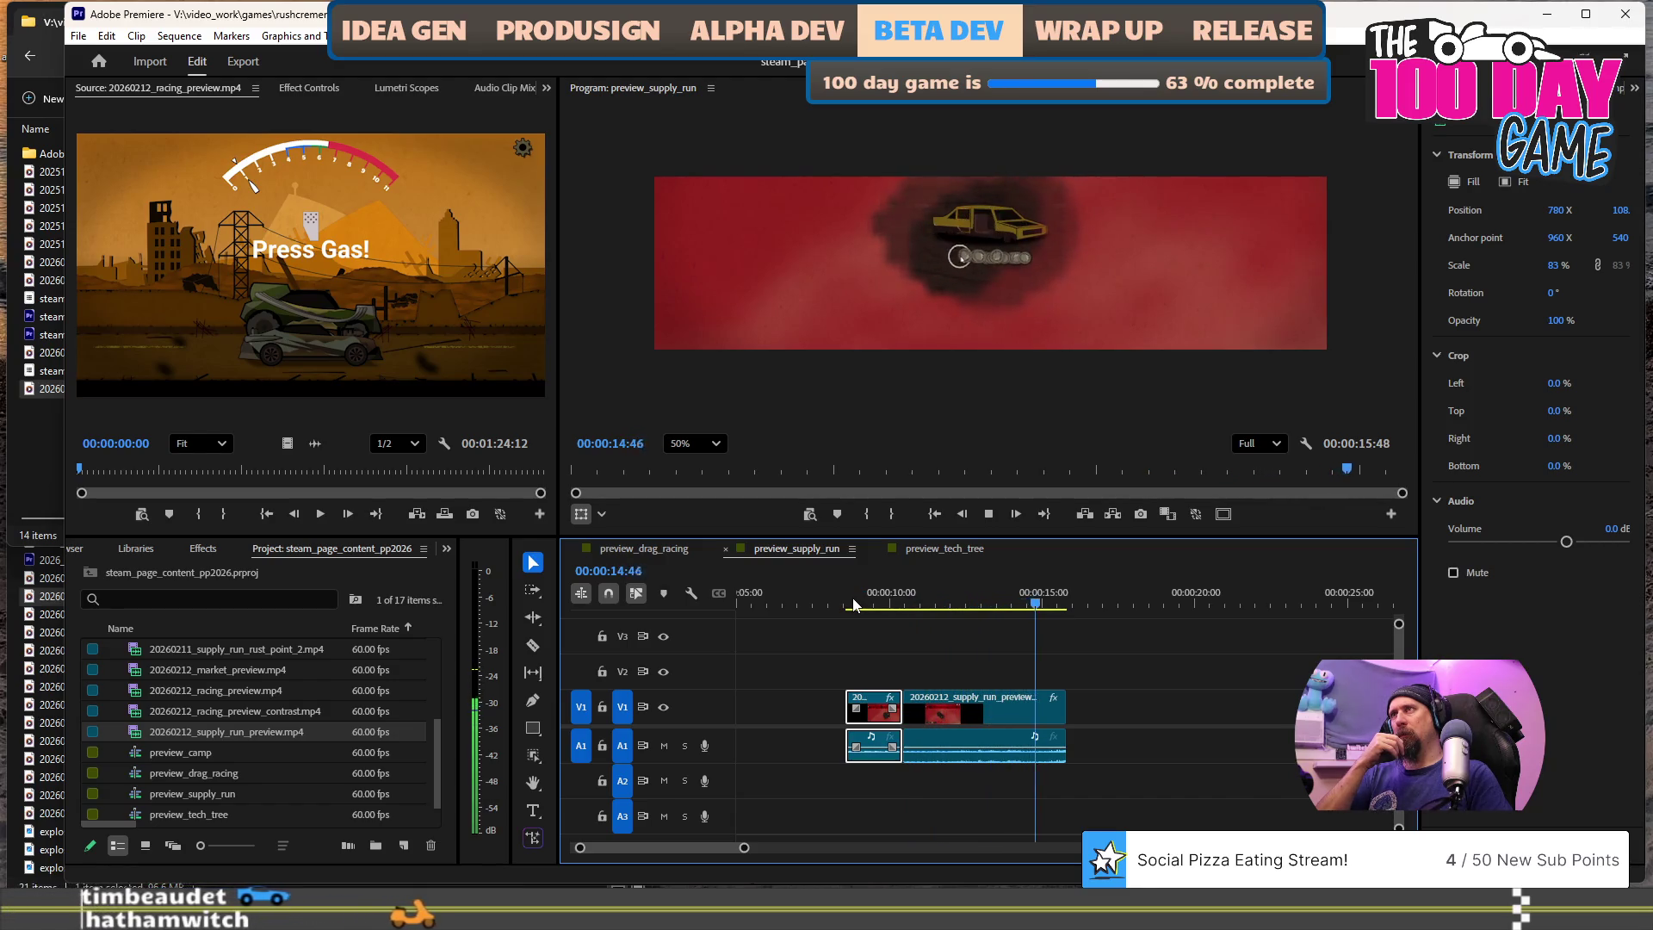
key("space")
key("equal")
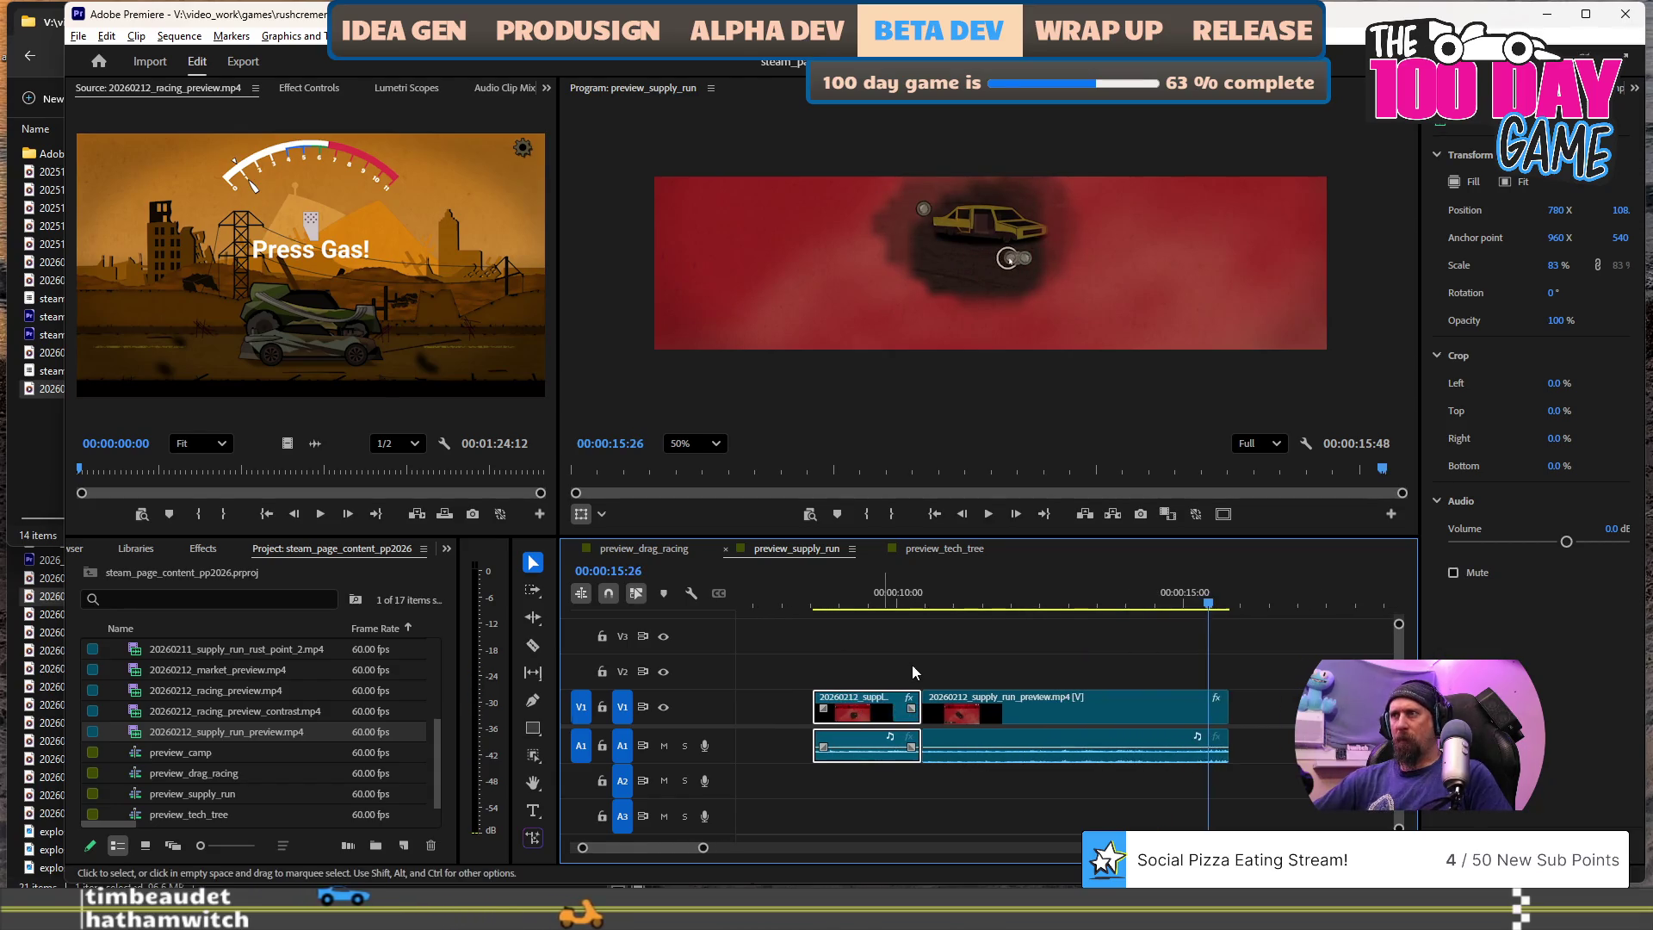
scroll(912, 665, "up", 1)
left_click(951, 594)
key("space")
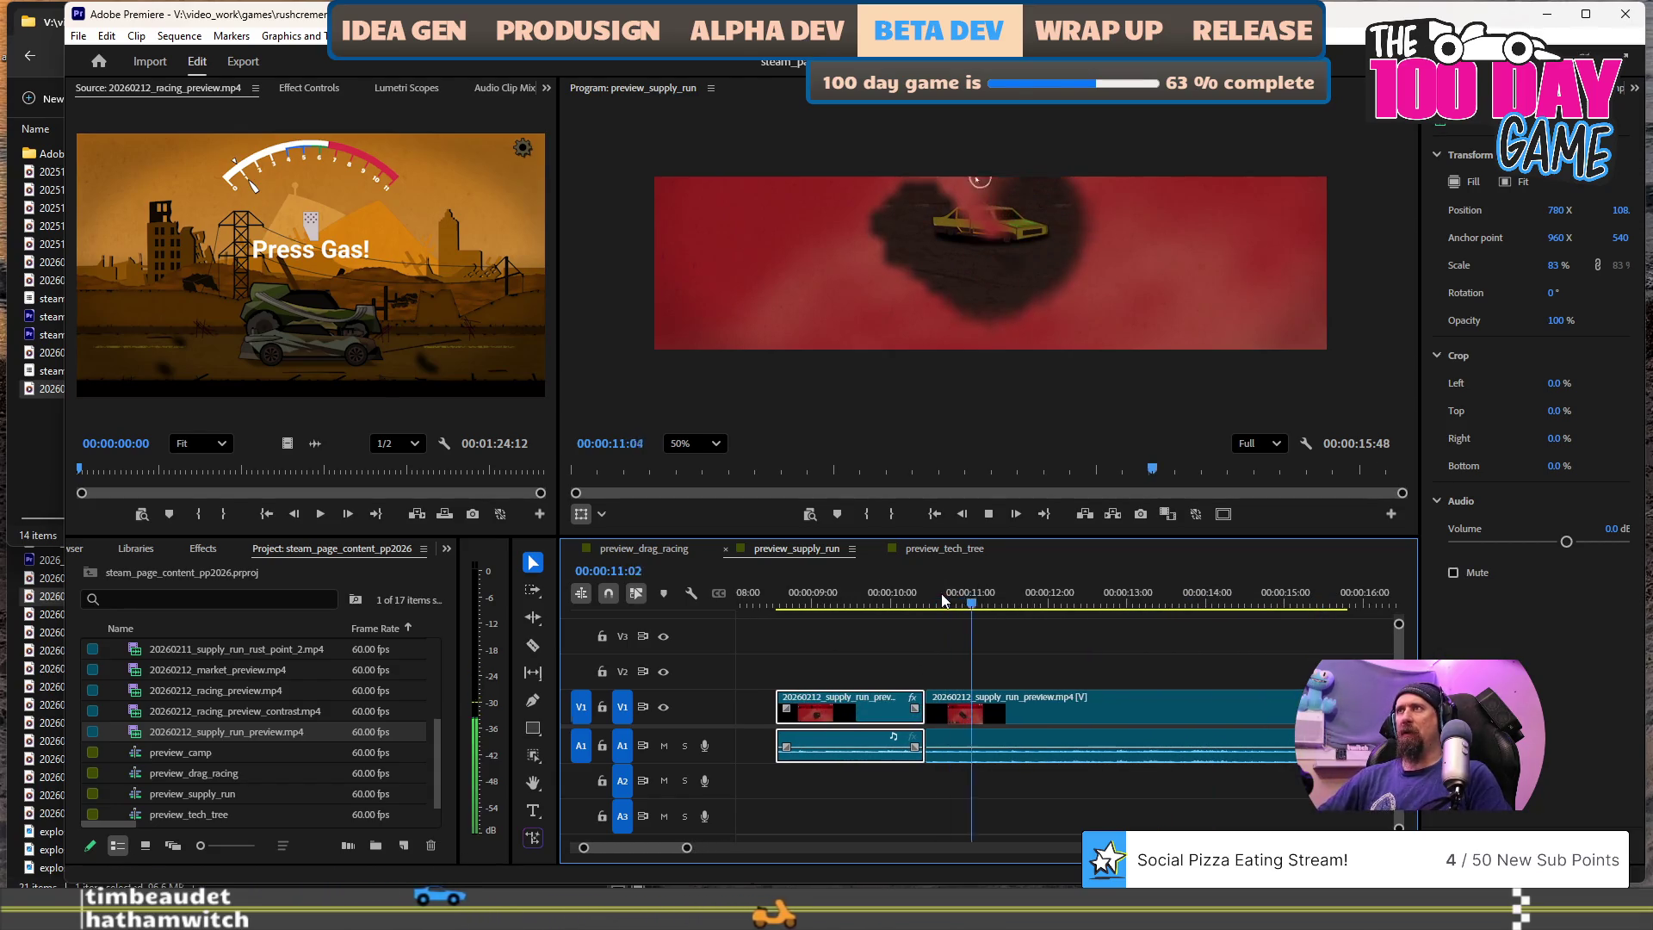
key("space")
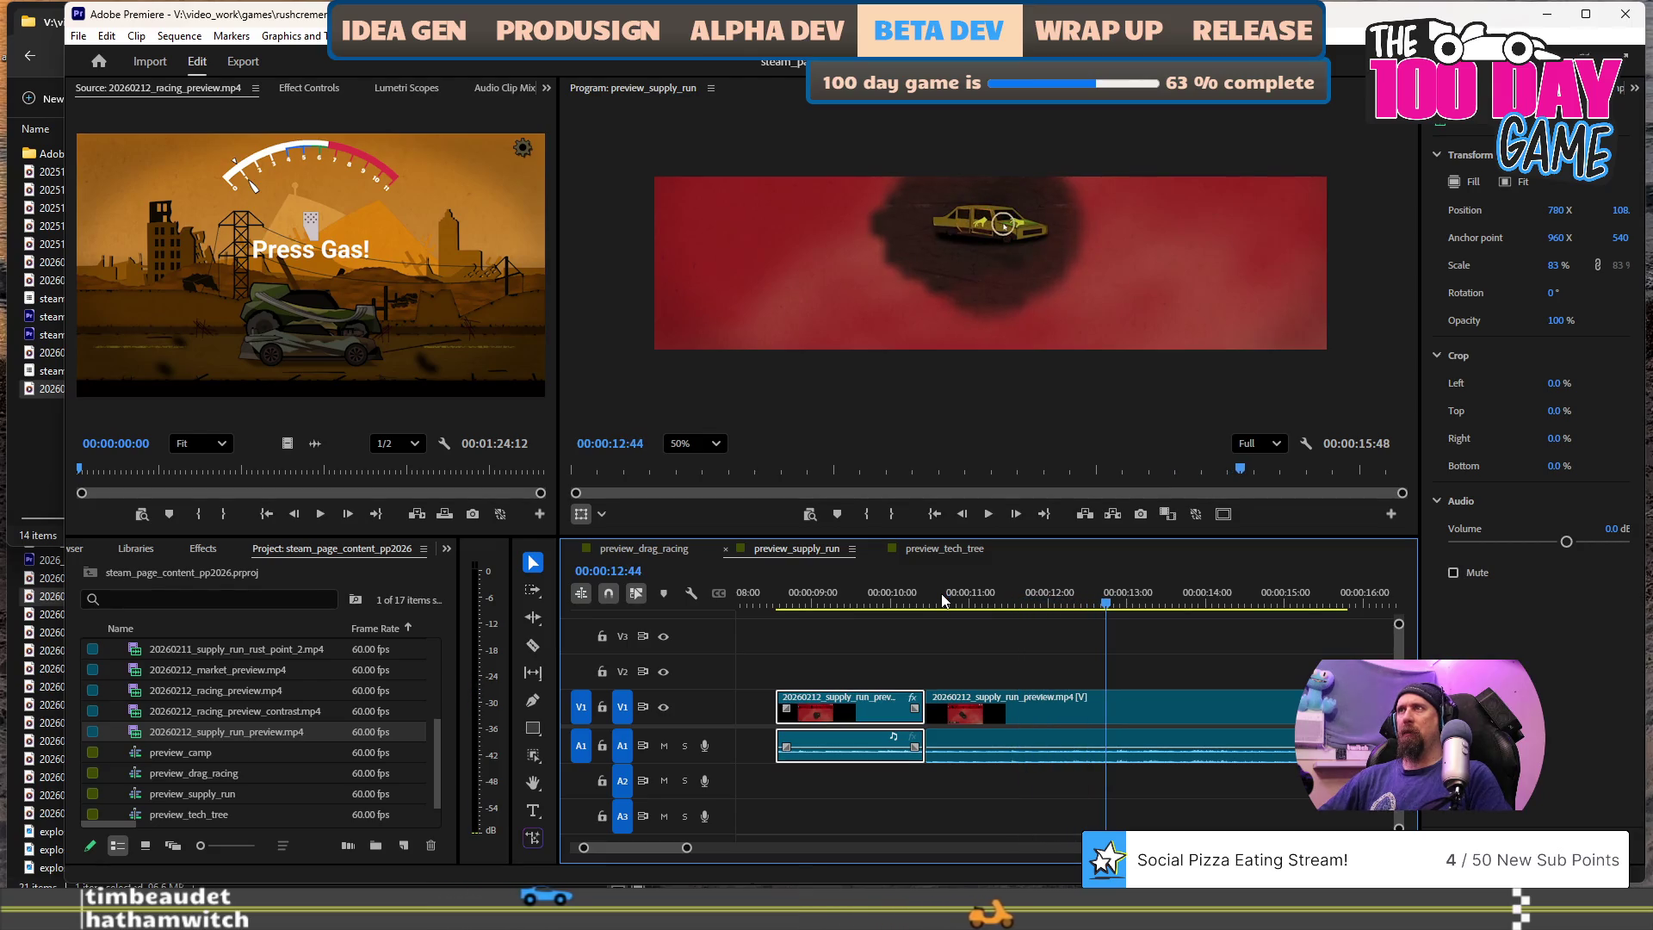
left_click(944, 600)
key("space")
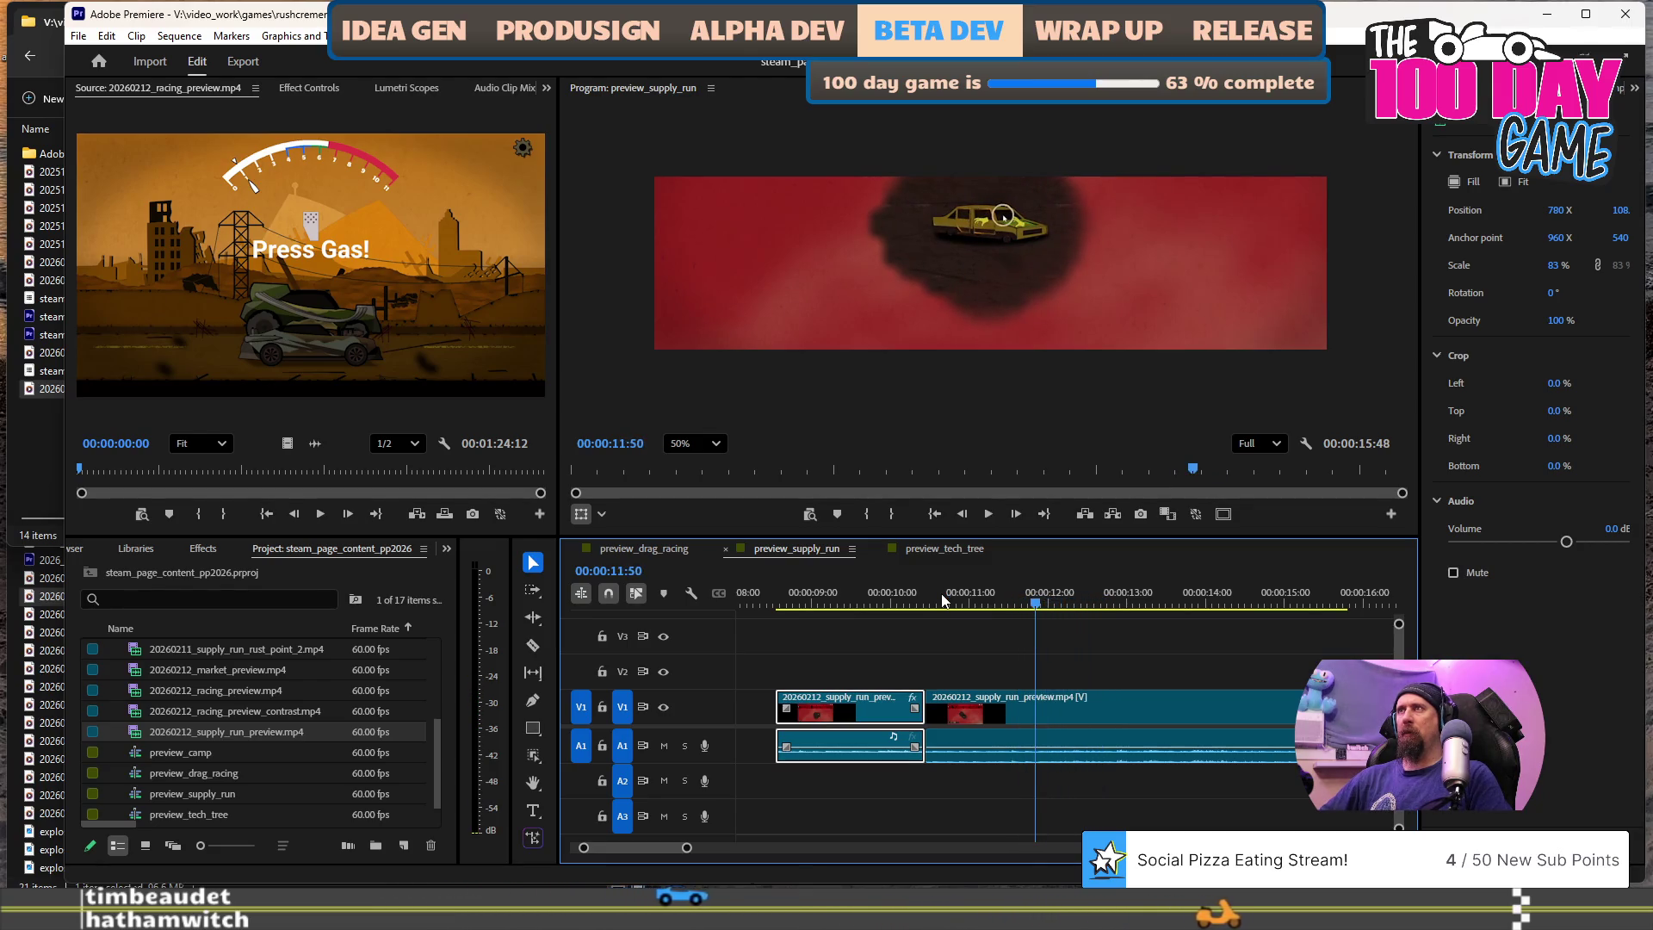
key("space")
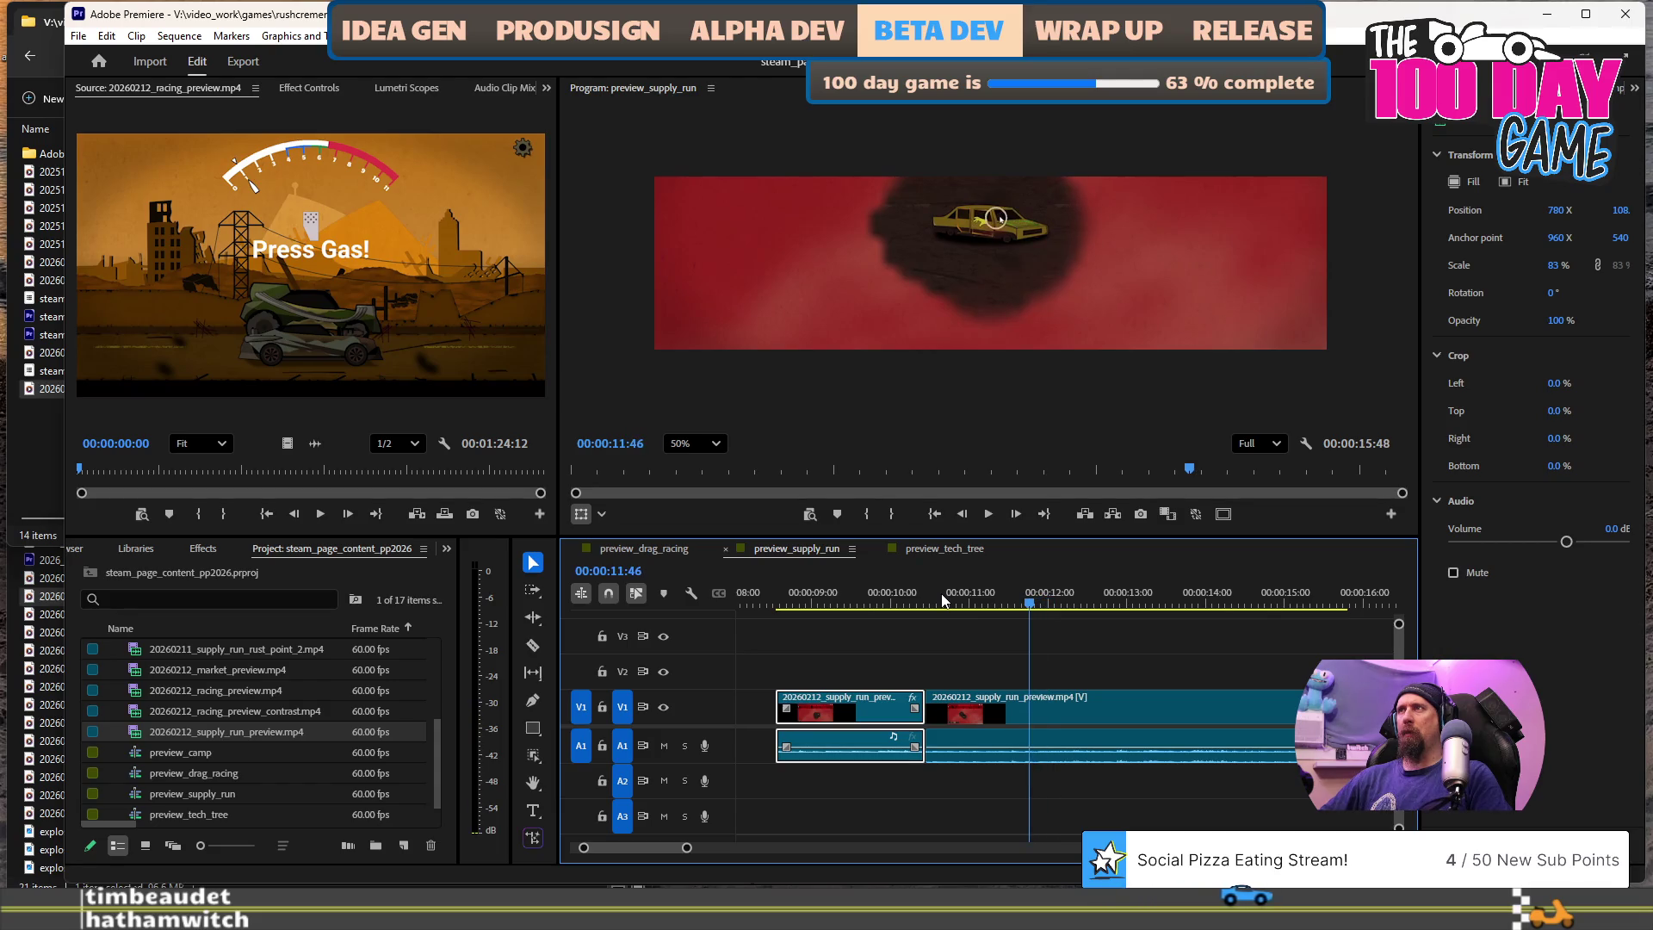
key("space")
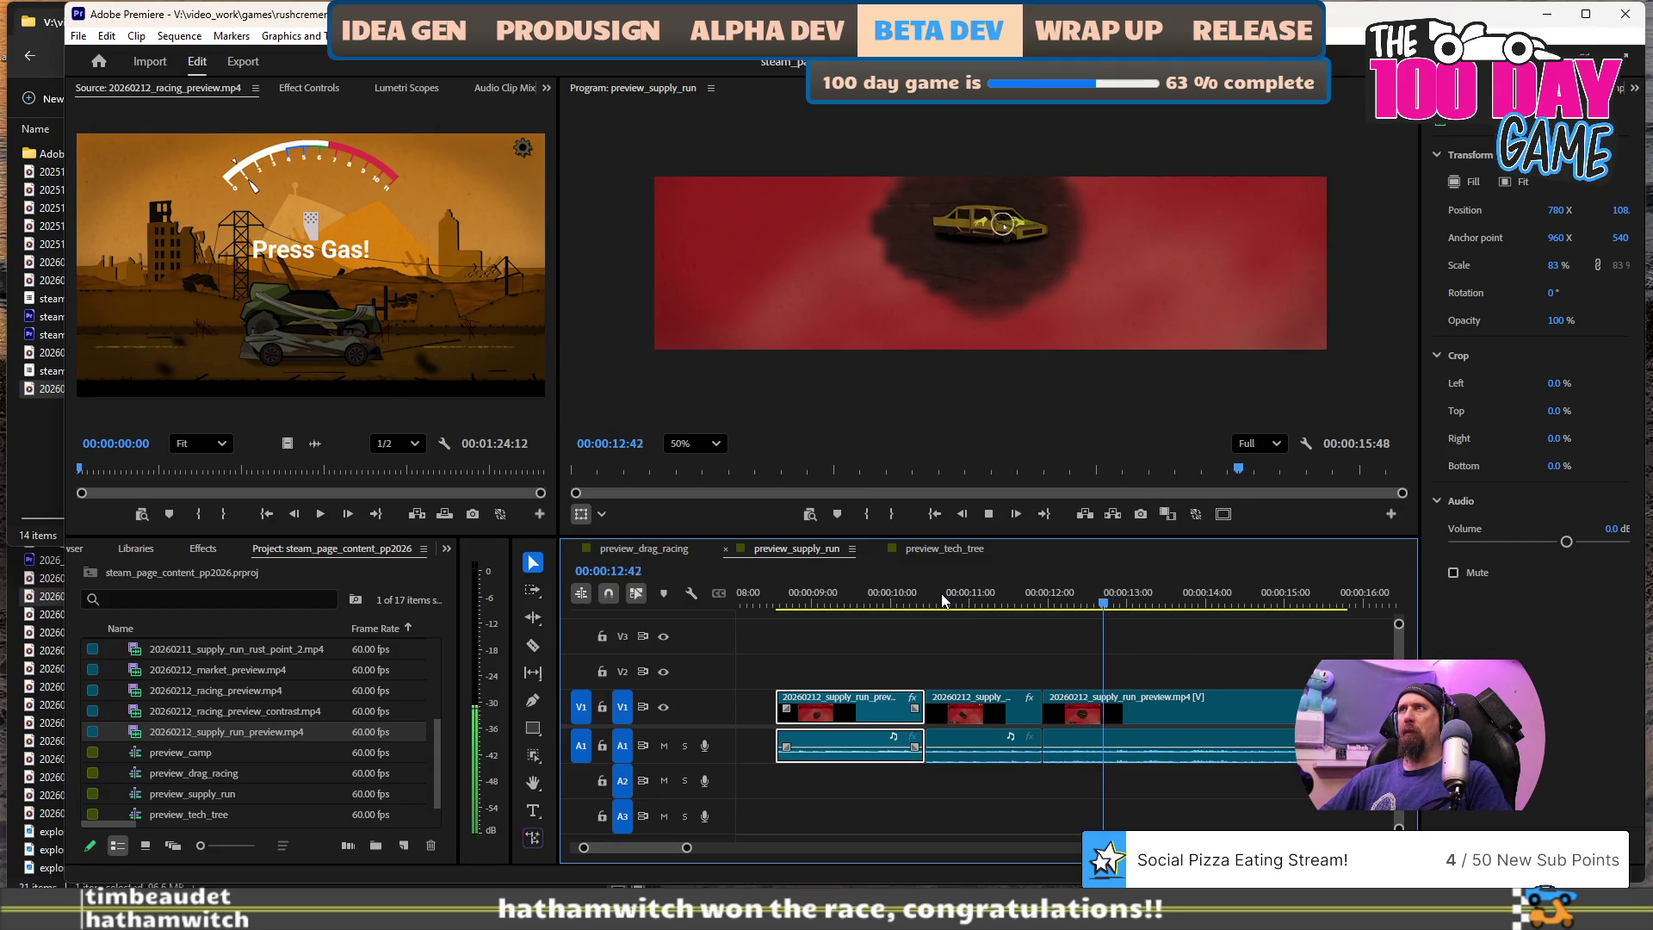
key("space")
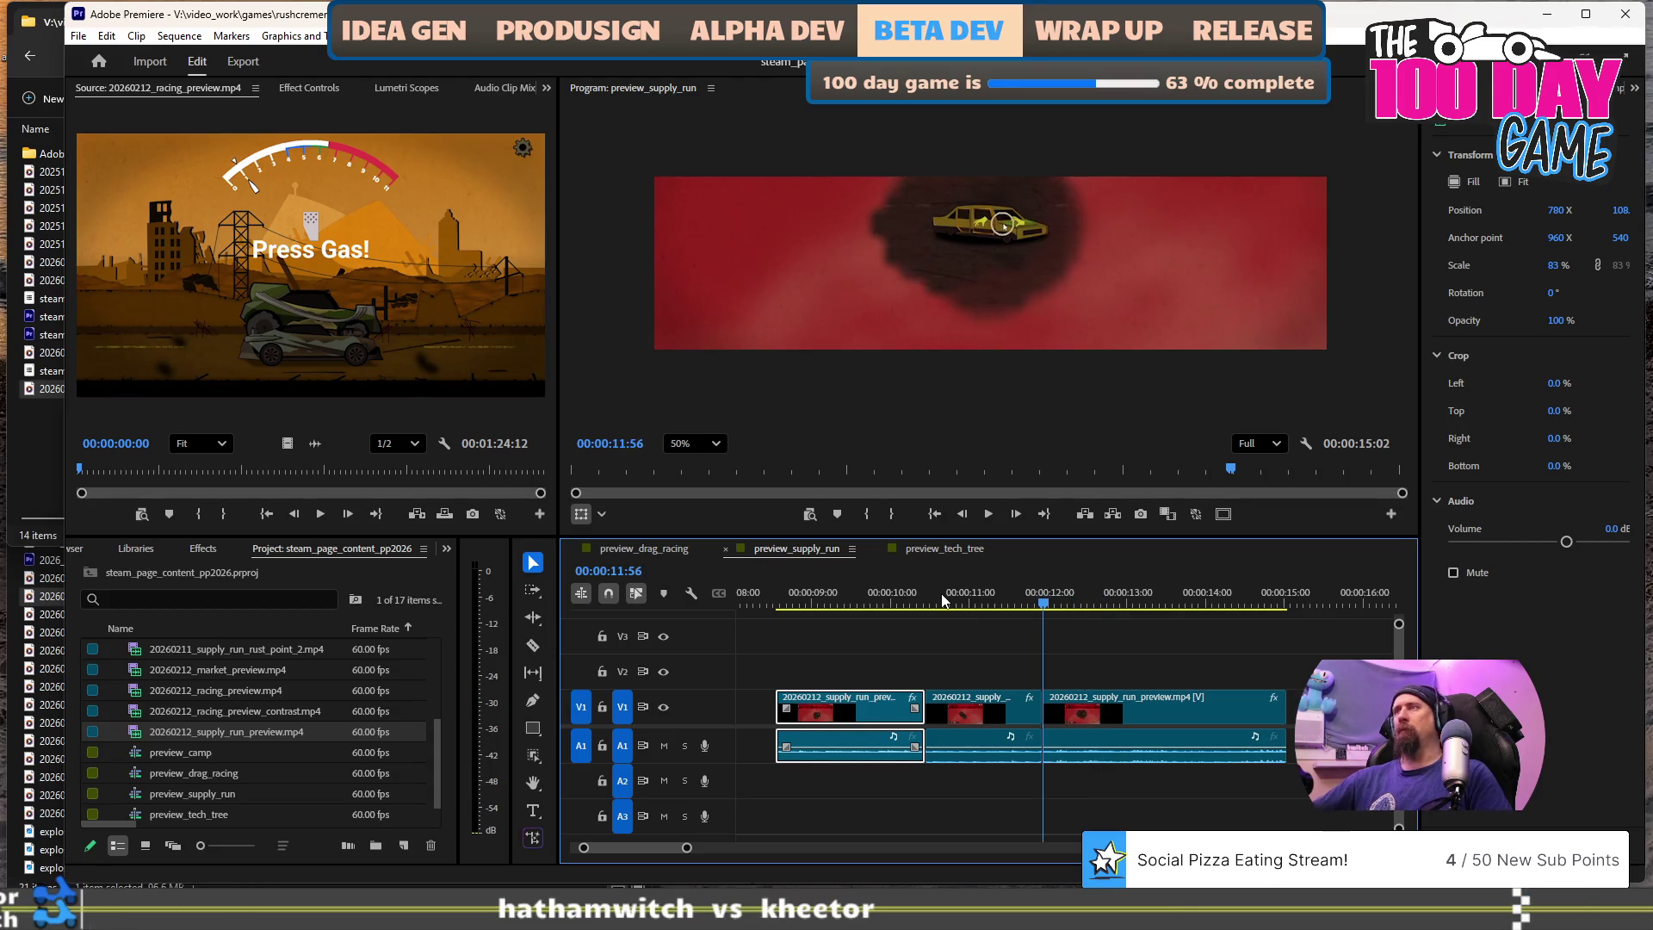
left_click(906, 599)
key("space")
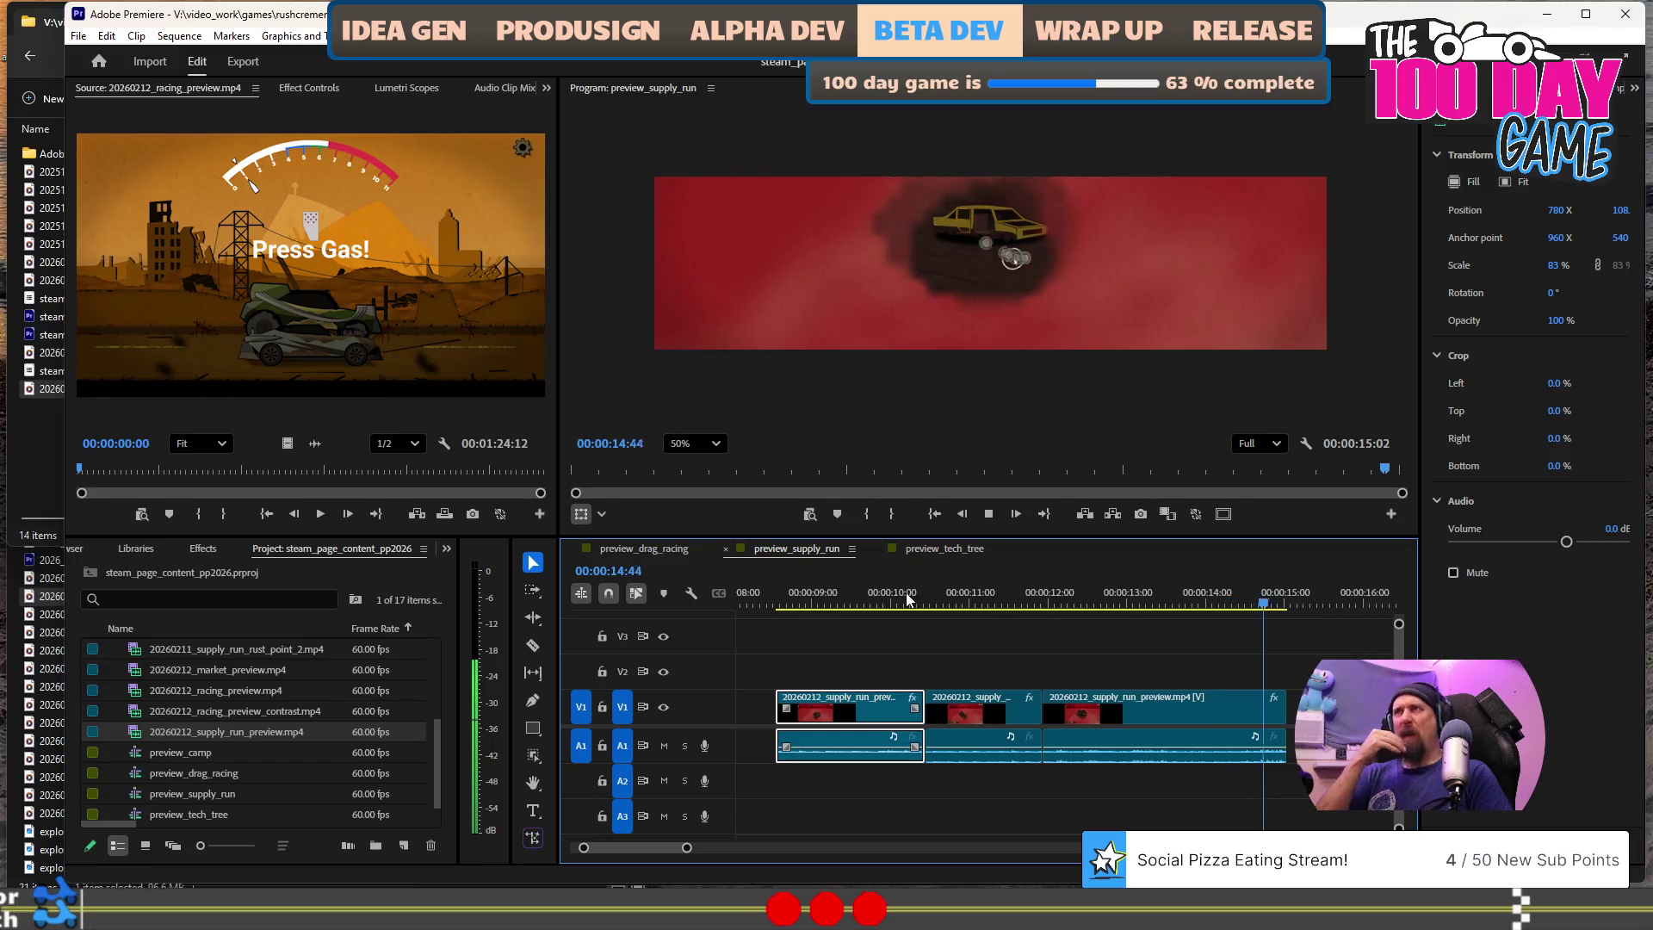
key("space")
key("minus")
key("space")
scroll(1035, 670, "down", 2, "alt")
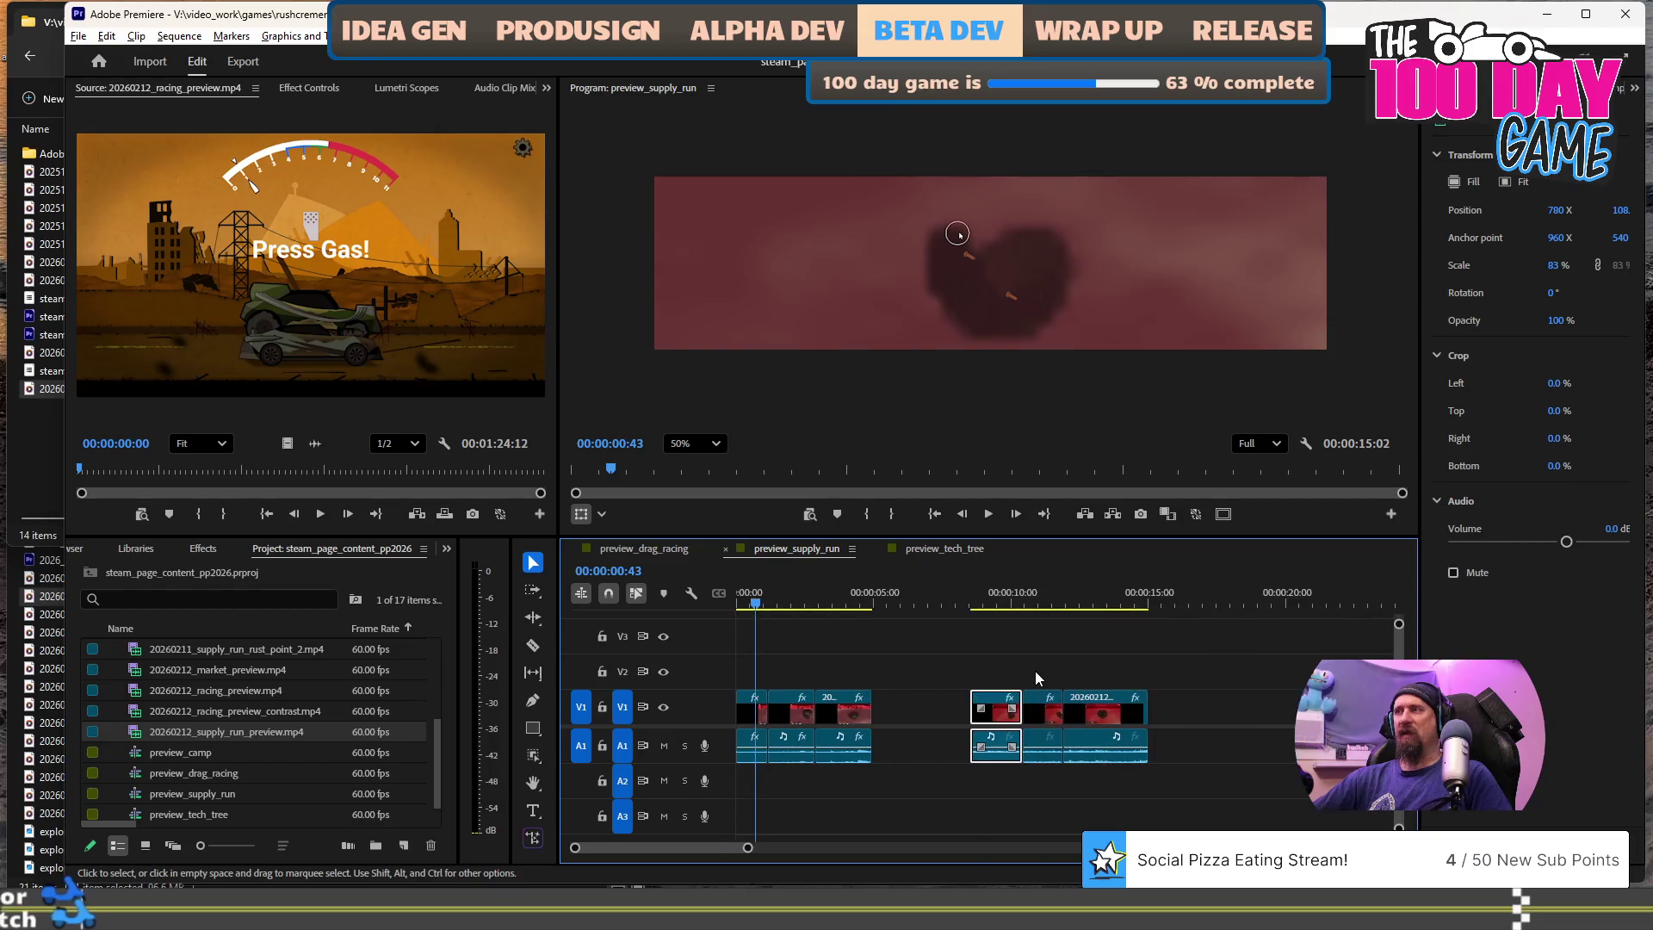
- Play back the sequence from about 9 seconds and from 12:45 to review it
scroll(999, 628, "up", 3, "alt")
left_click(993, 606)
key("space")
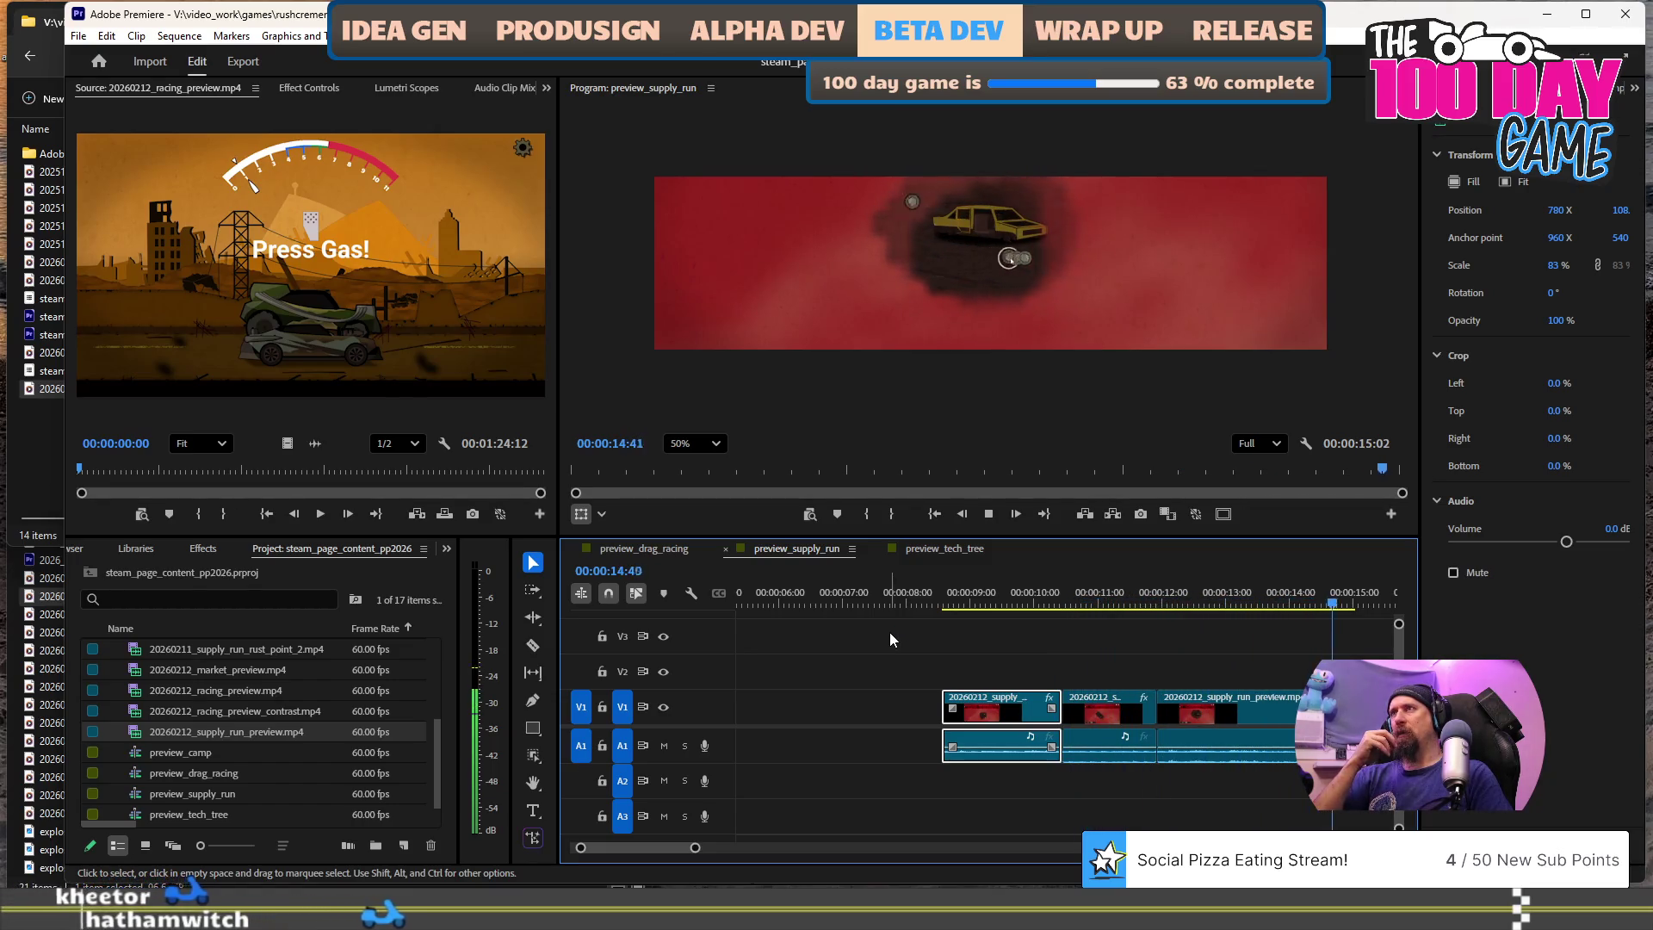
key("space")
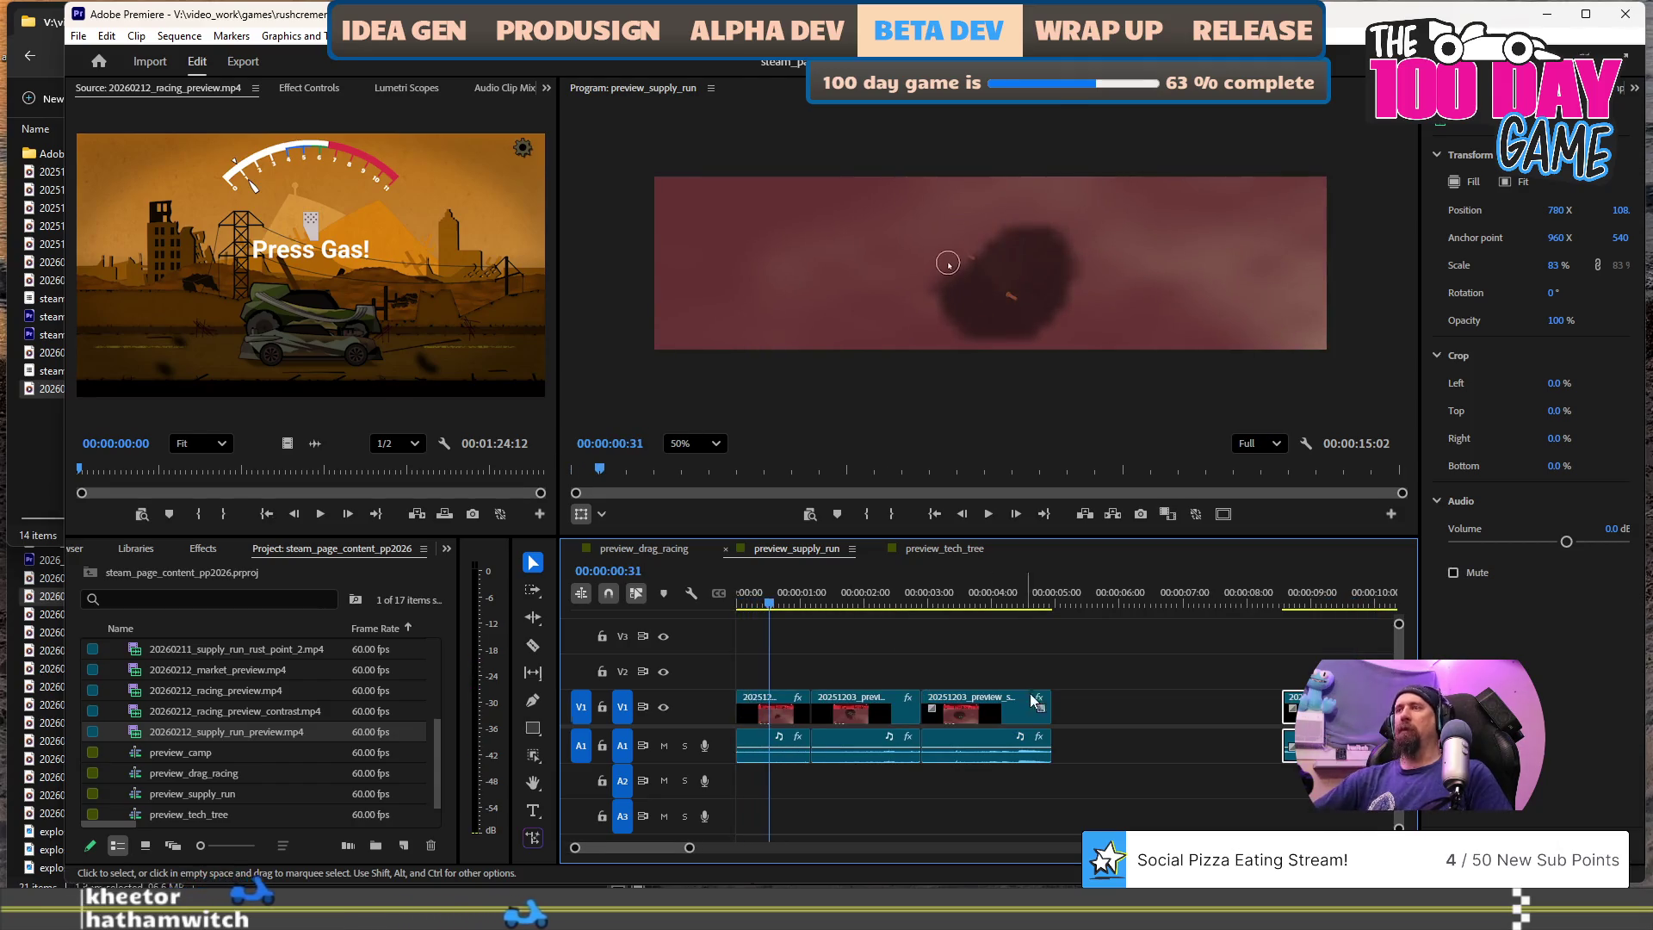
scroll(1076, 718, "down", 2)
scroll(1076, 711, "up", 5)
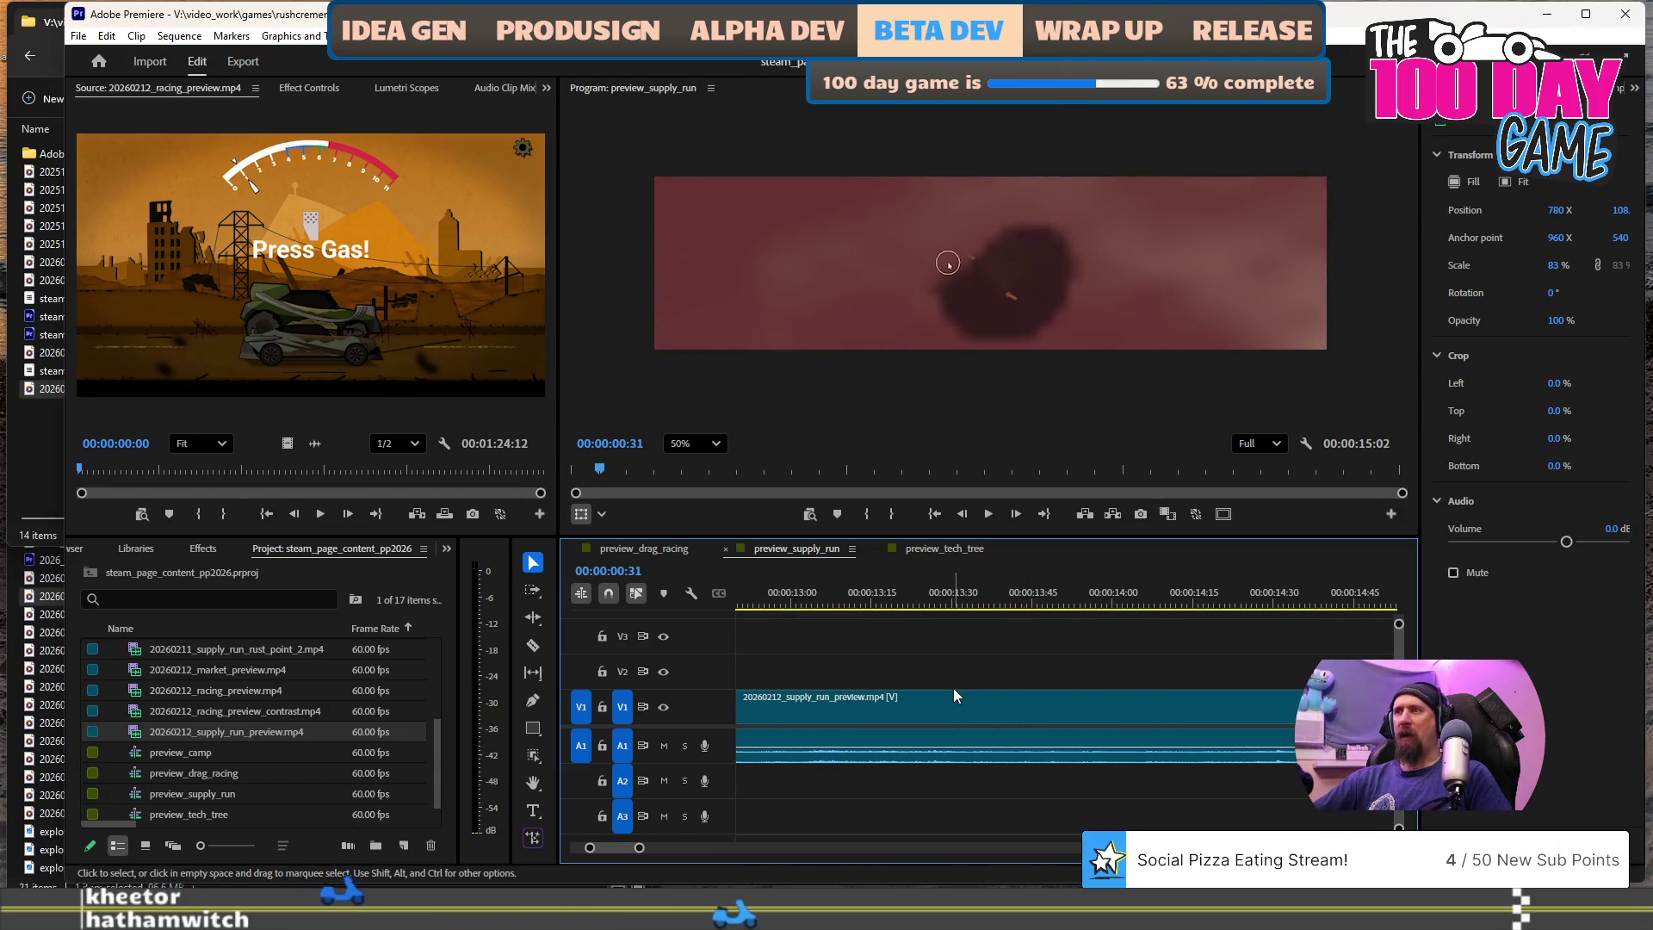
left_click(1032, 590)
key("space")
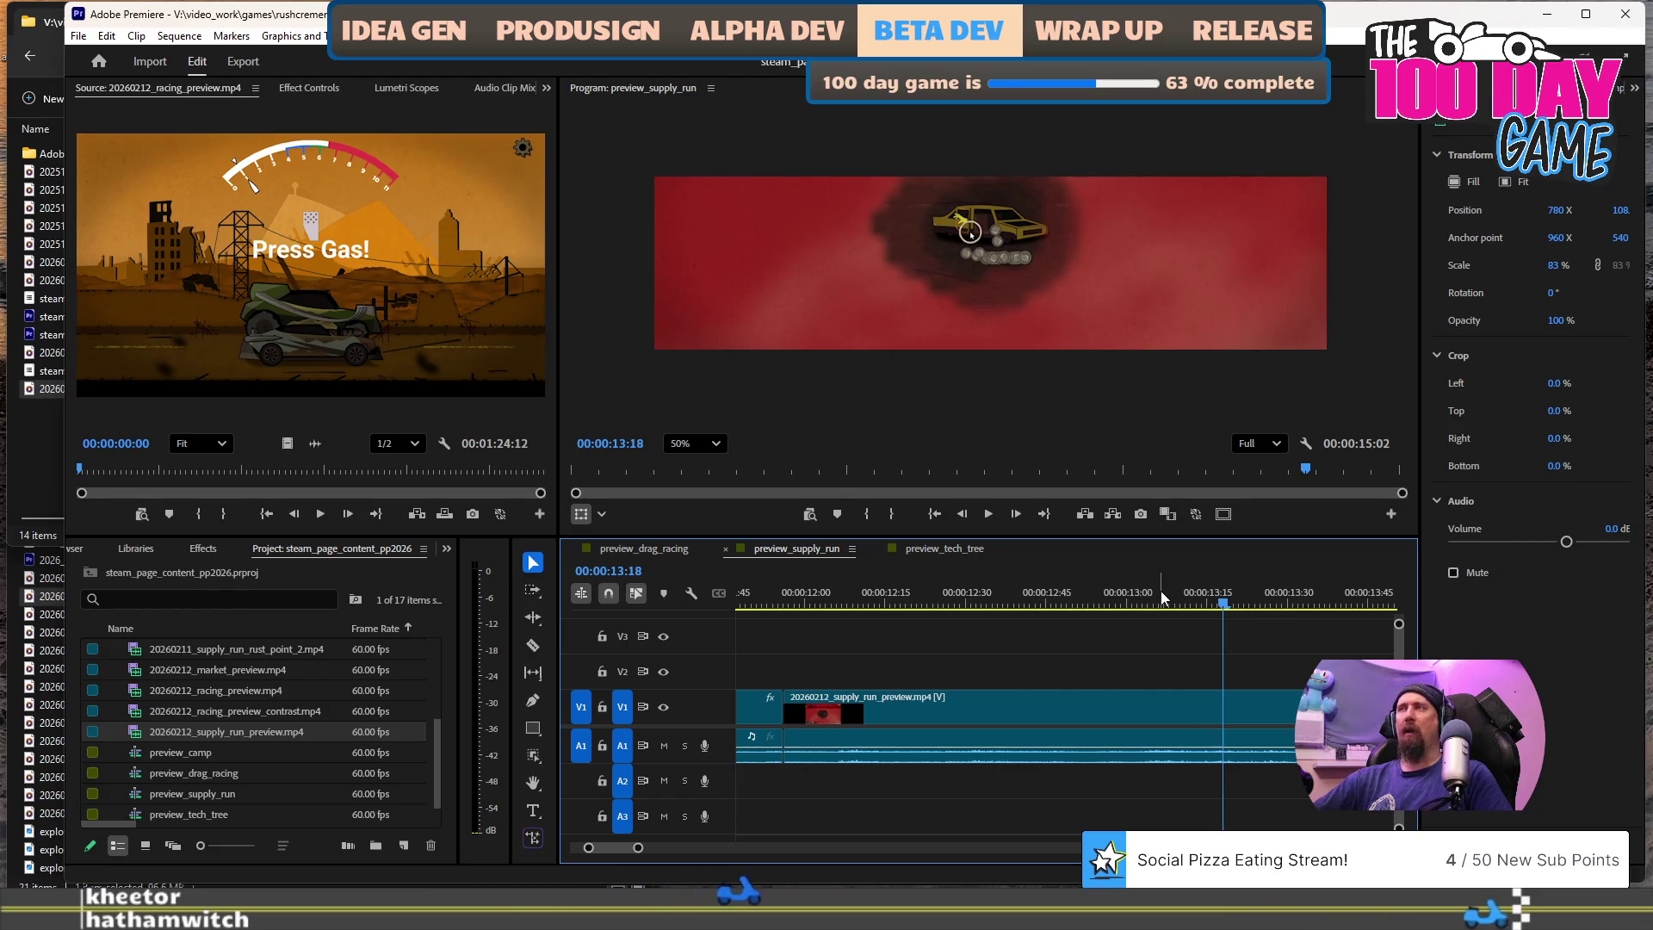
key("space")
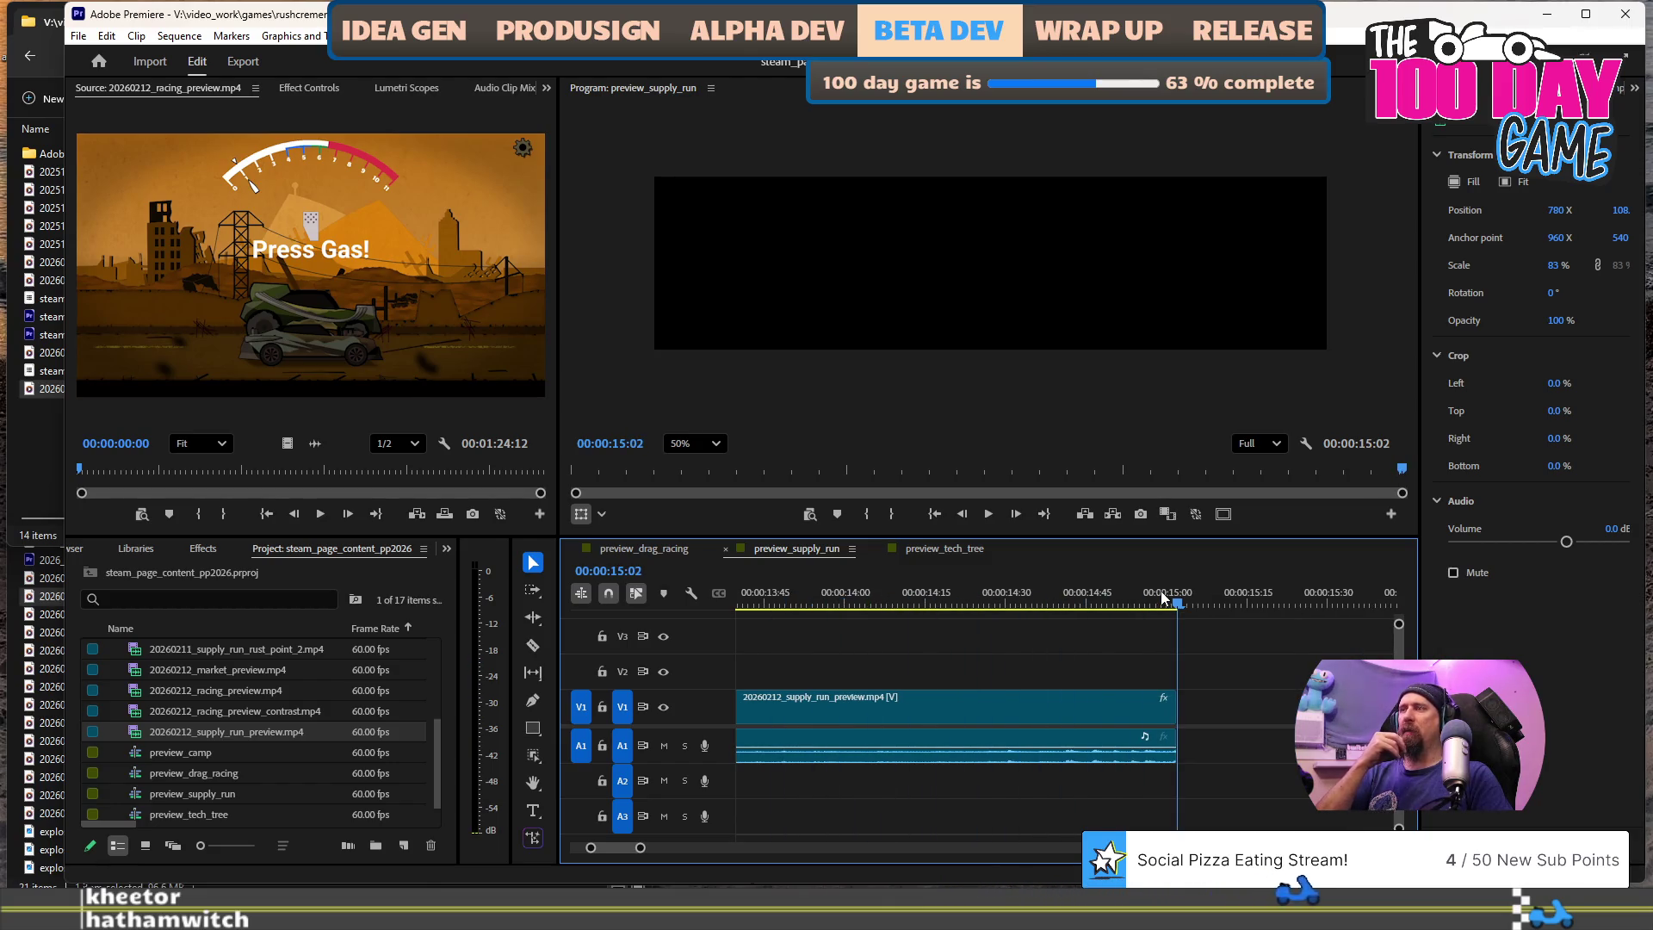
key("space")
- Set the sequence In point at 00:00:08:33
key("minus")
key("minus")
key("minus")
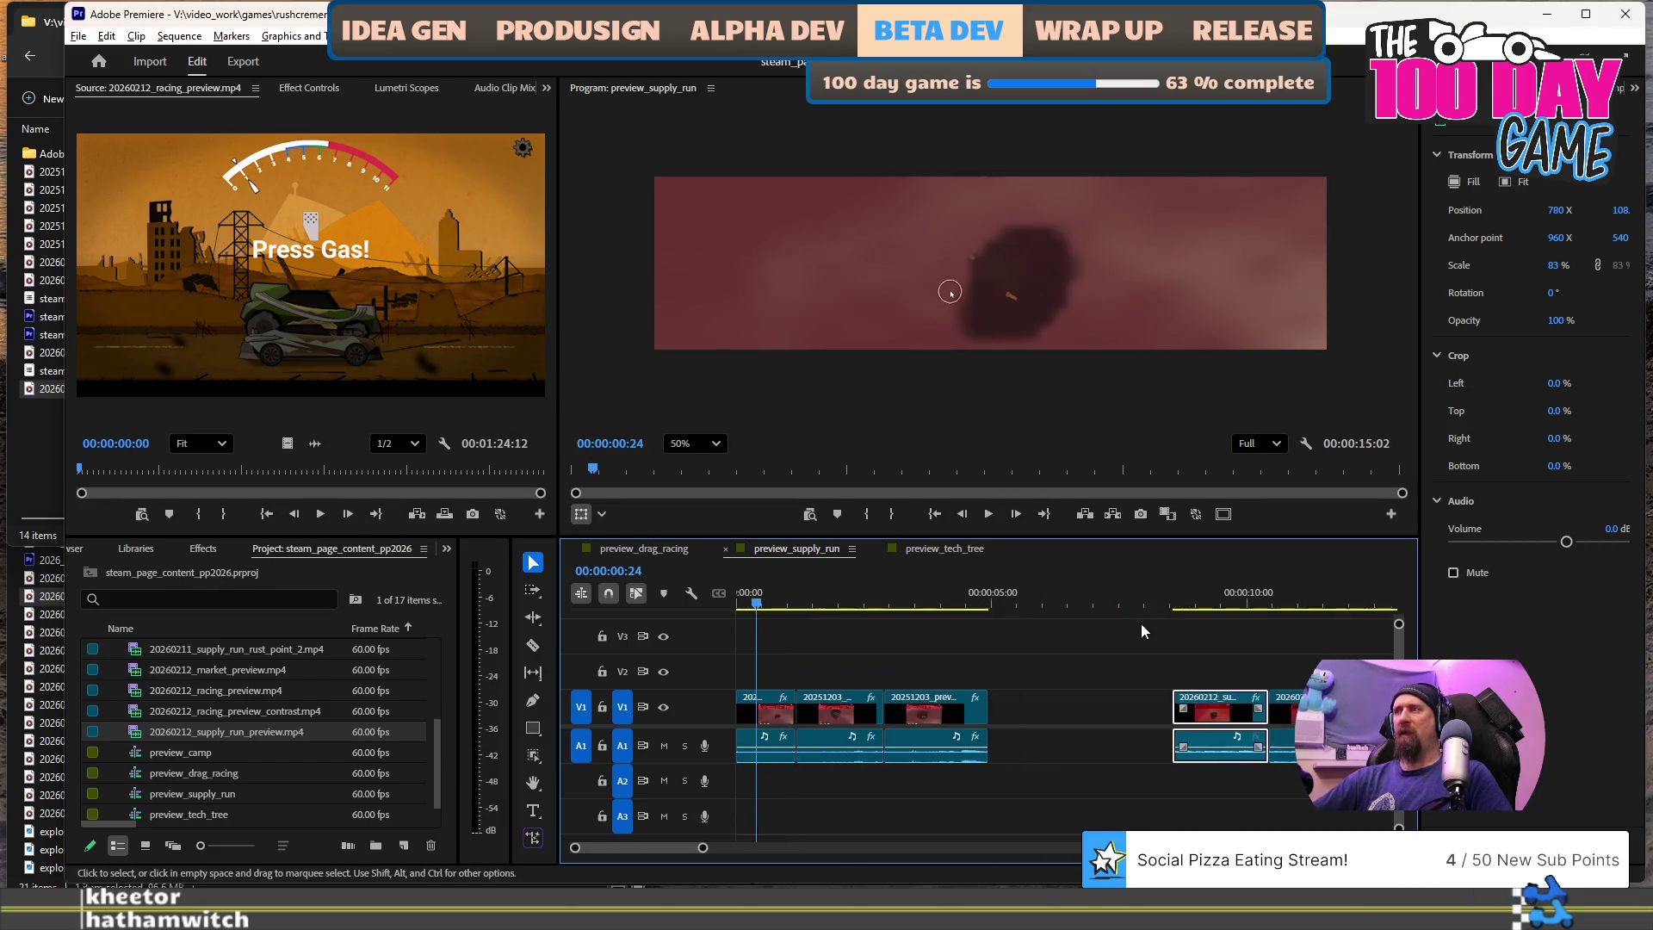
left_click(950, 706)
scroll(935, 637, "up", 6, "alt")
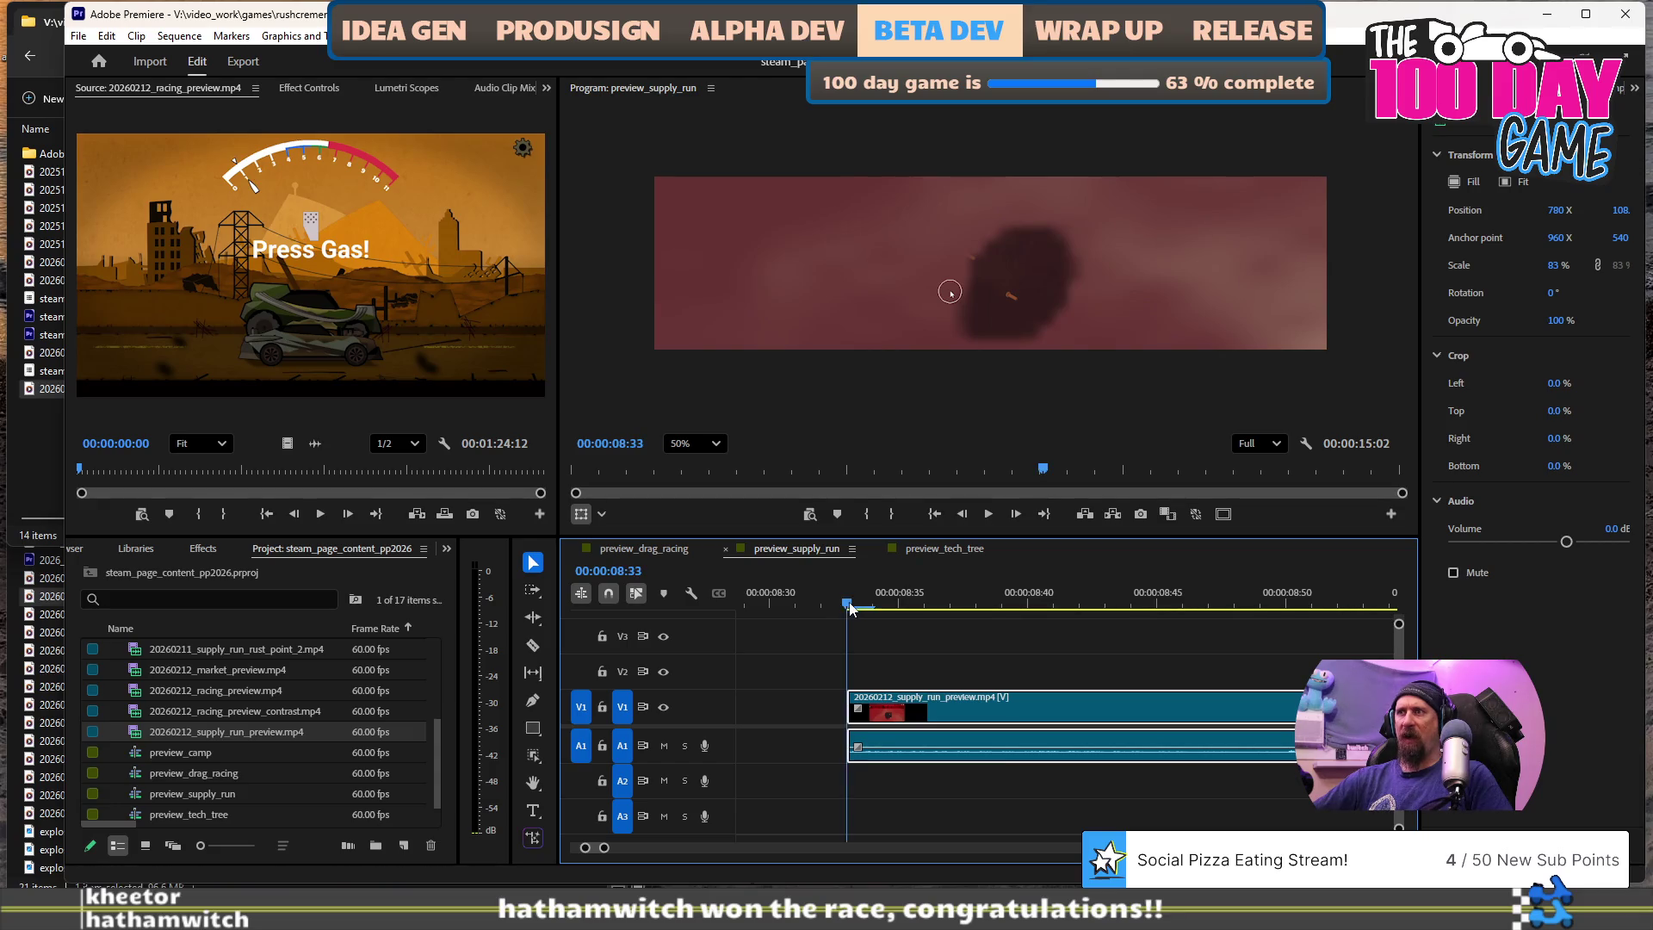
left_click(850, 608)
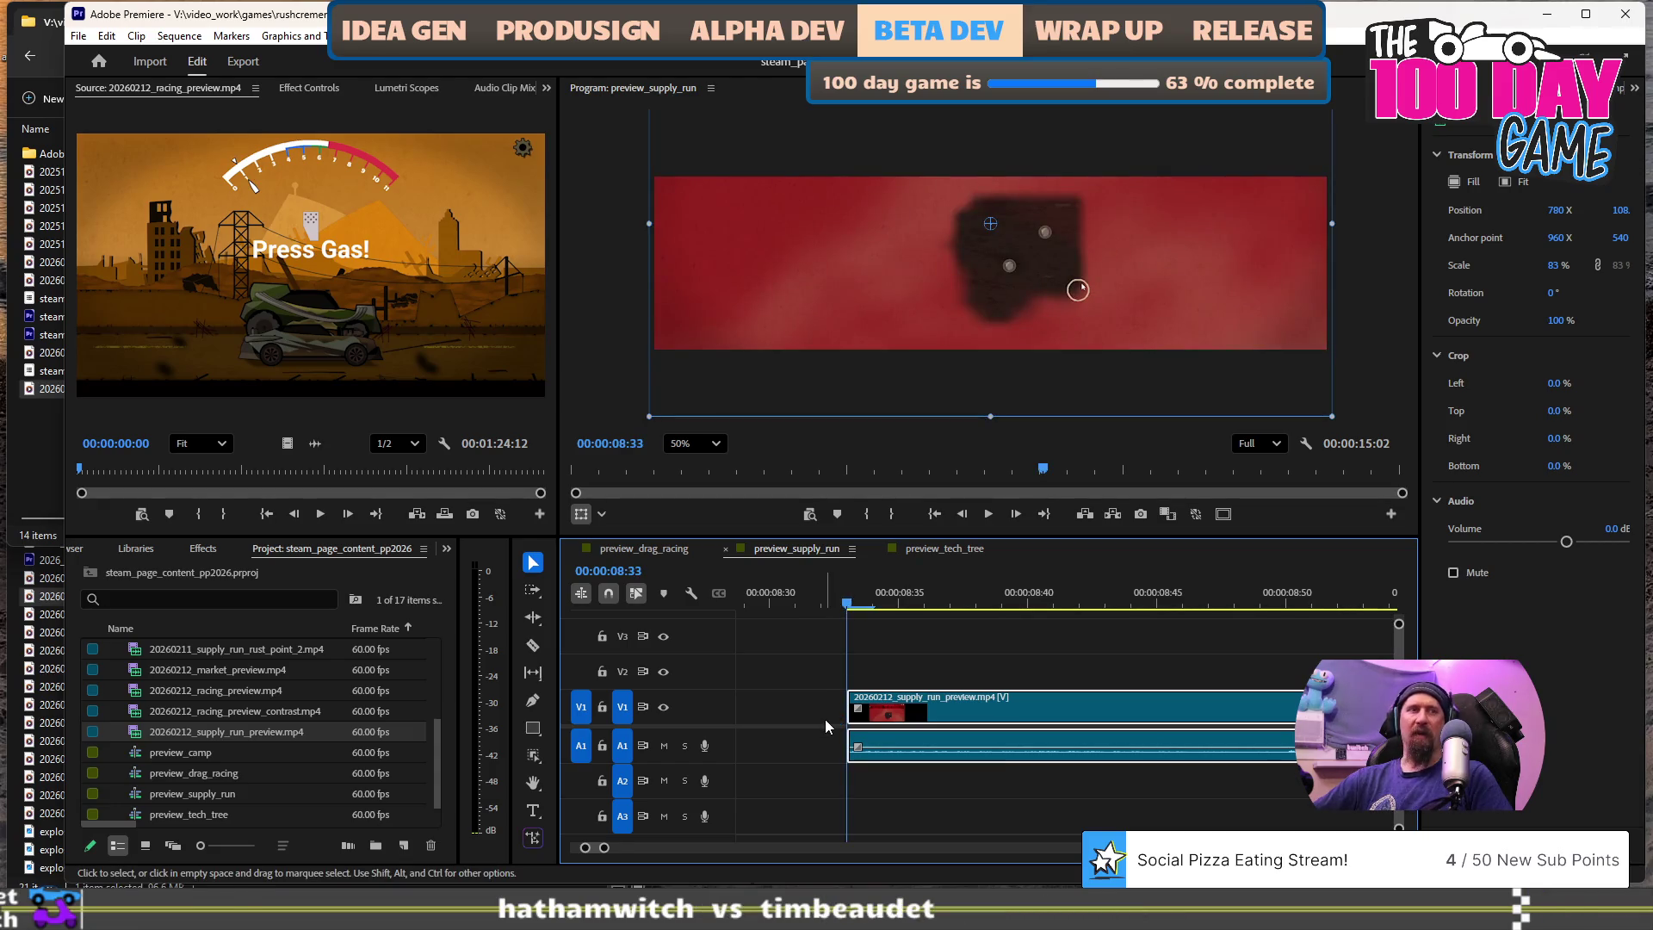
key("i")
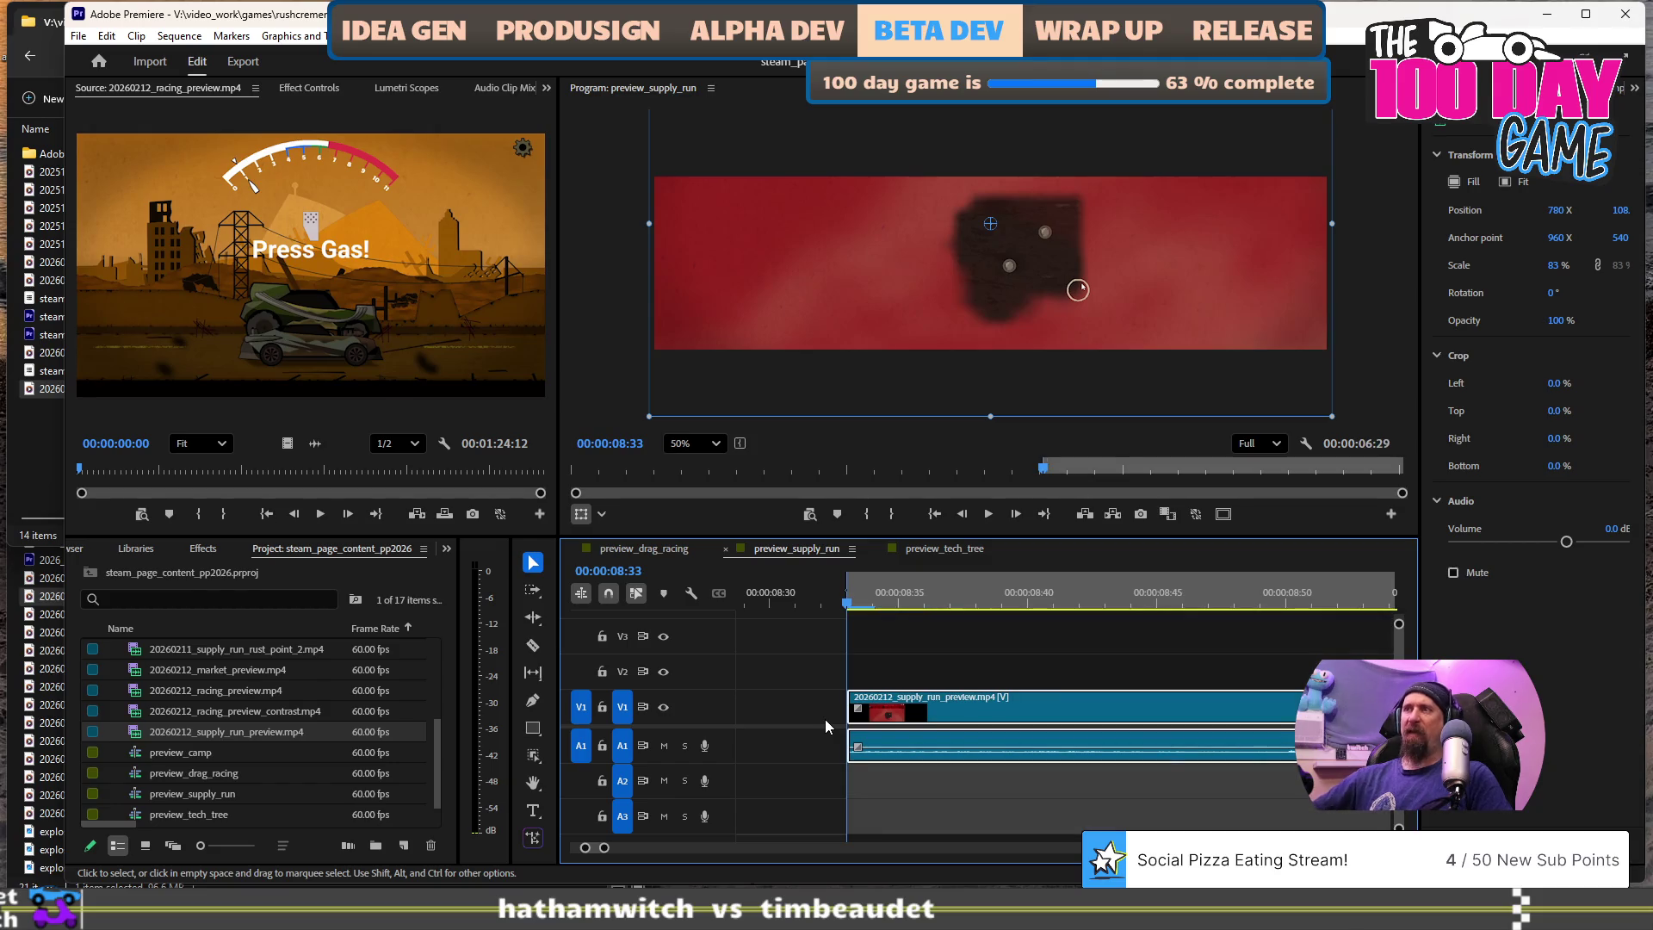
scroll(947, 697, "down", 6)
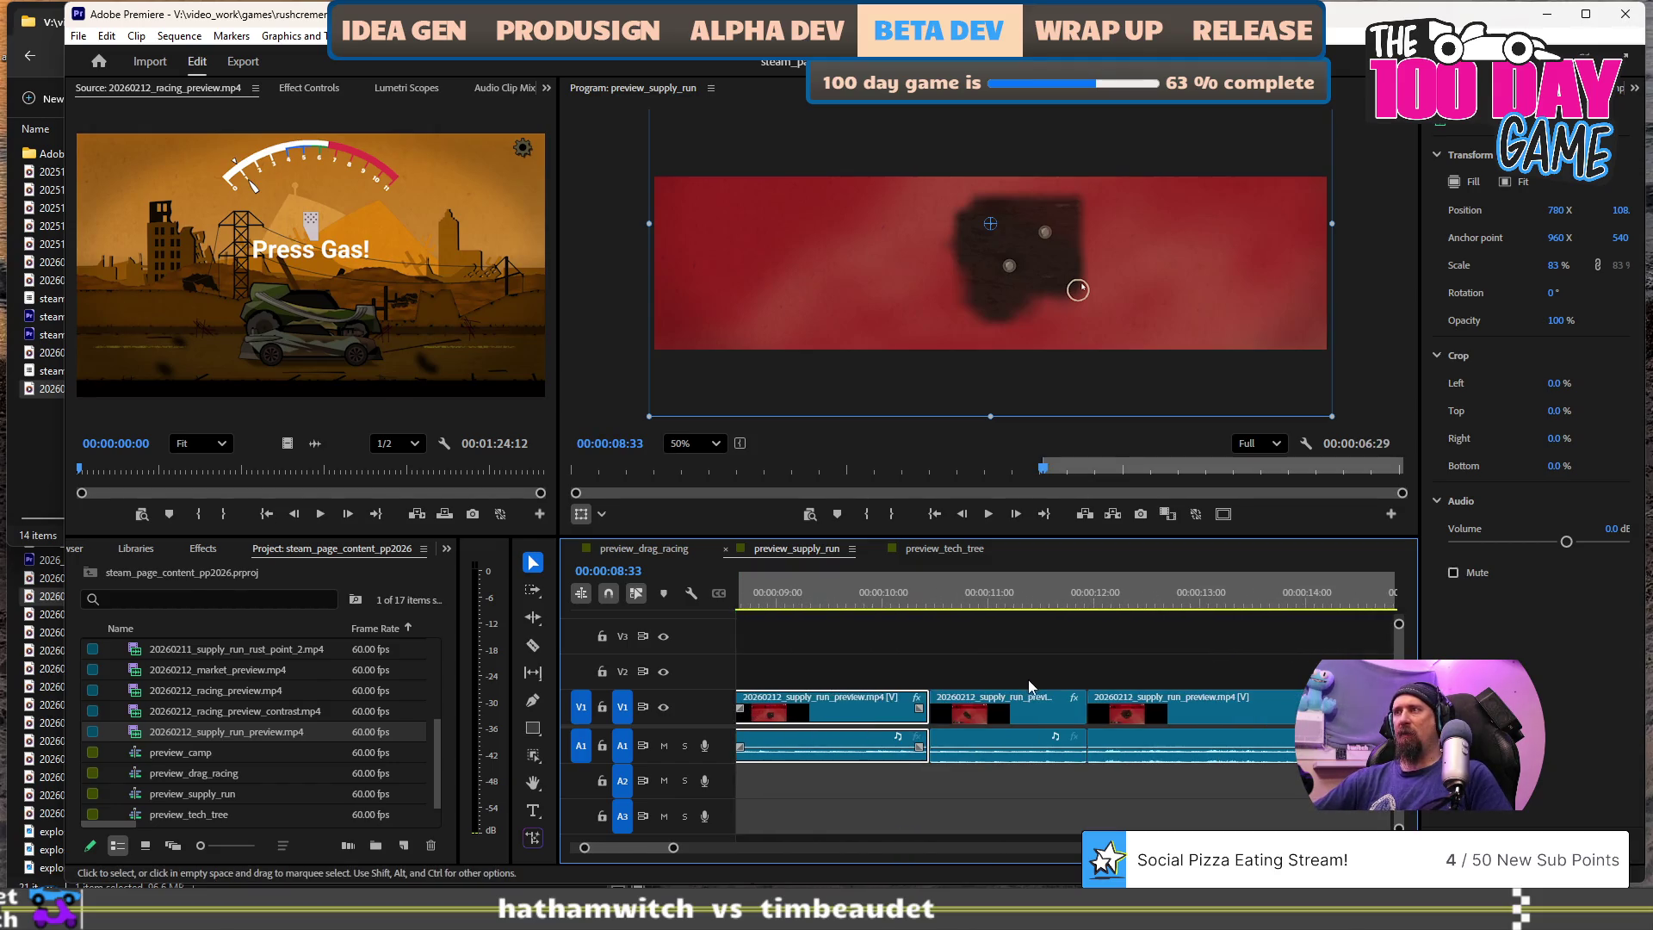
scroll(1027, 679, "up", 5)
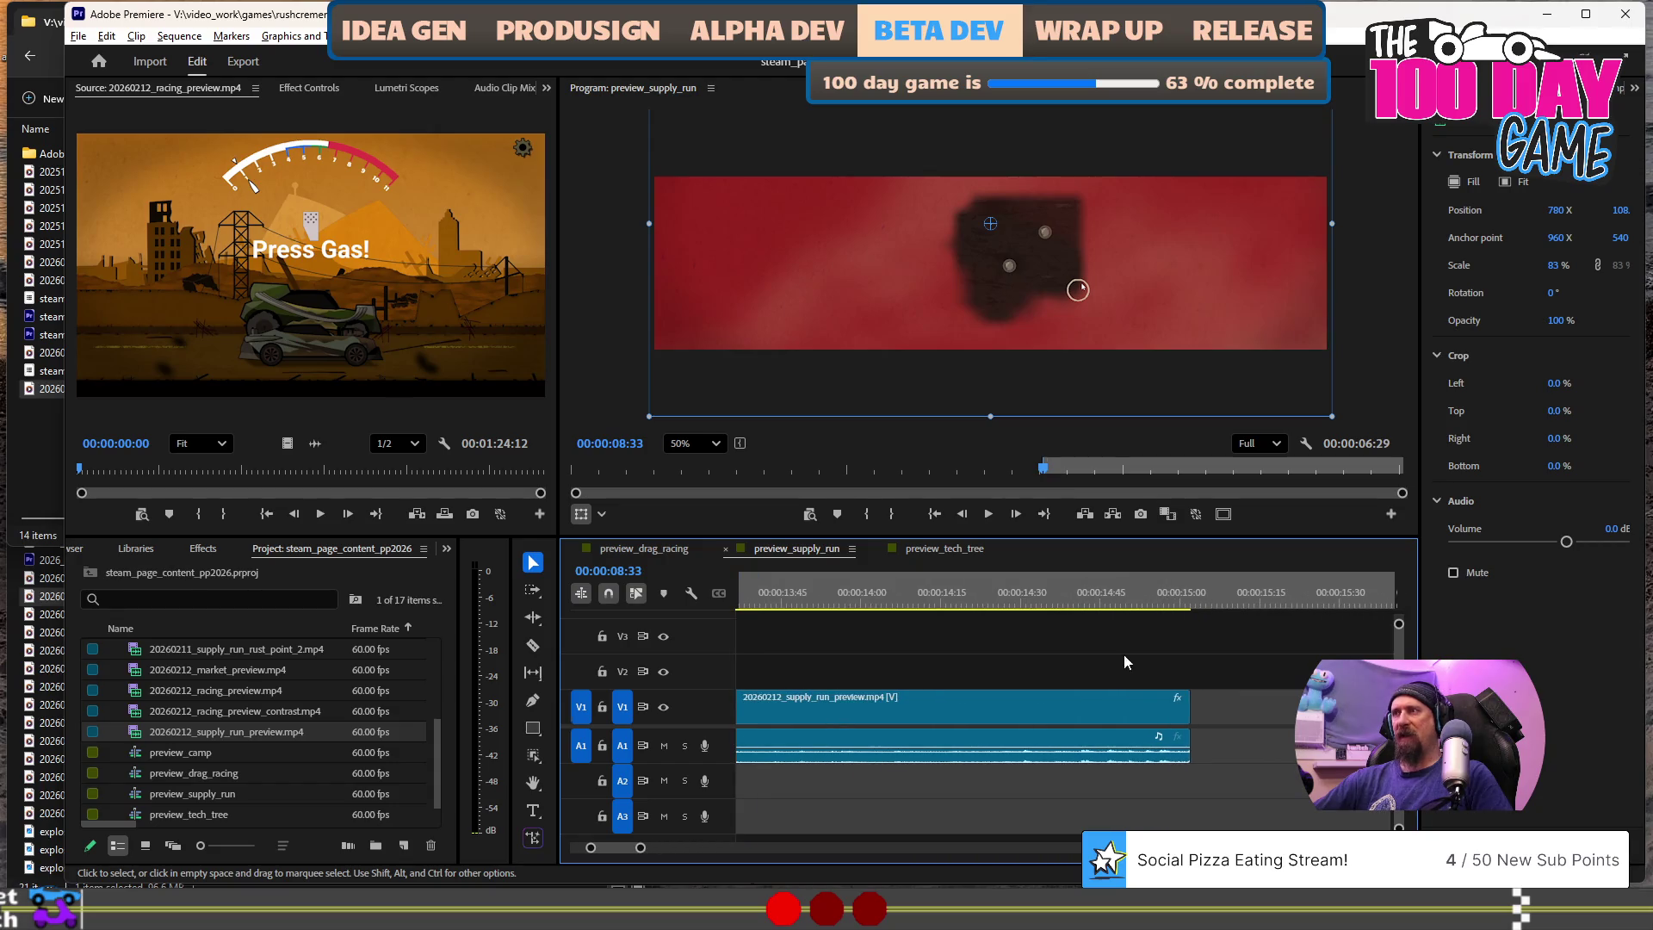
- Check the last frame at 15:01, then switch to Chrome
left_click(1192, 605)
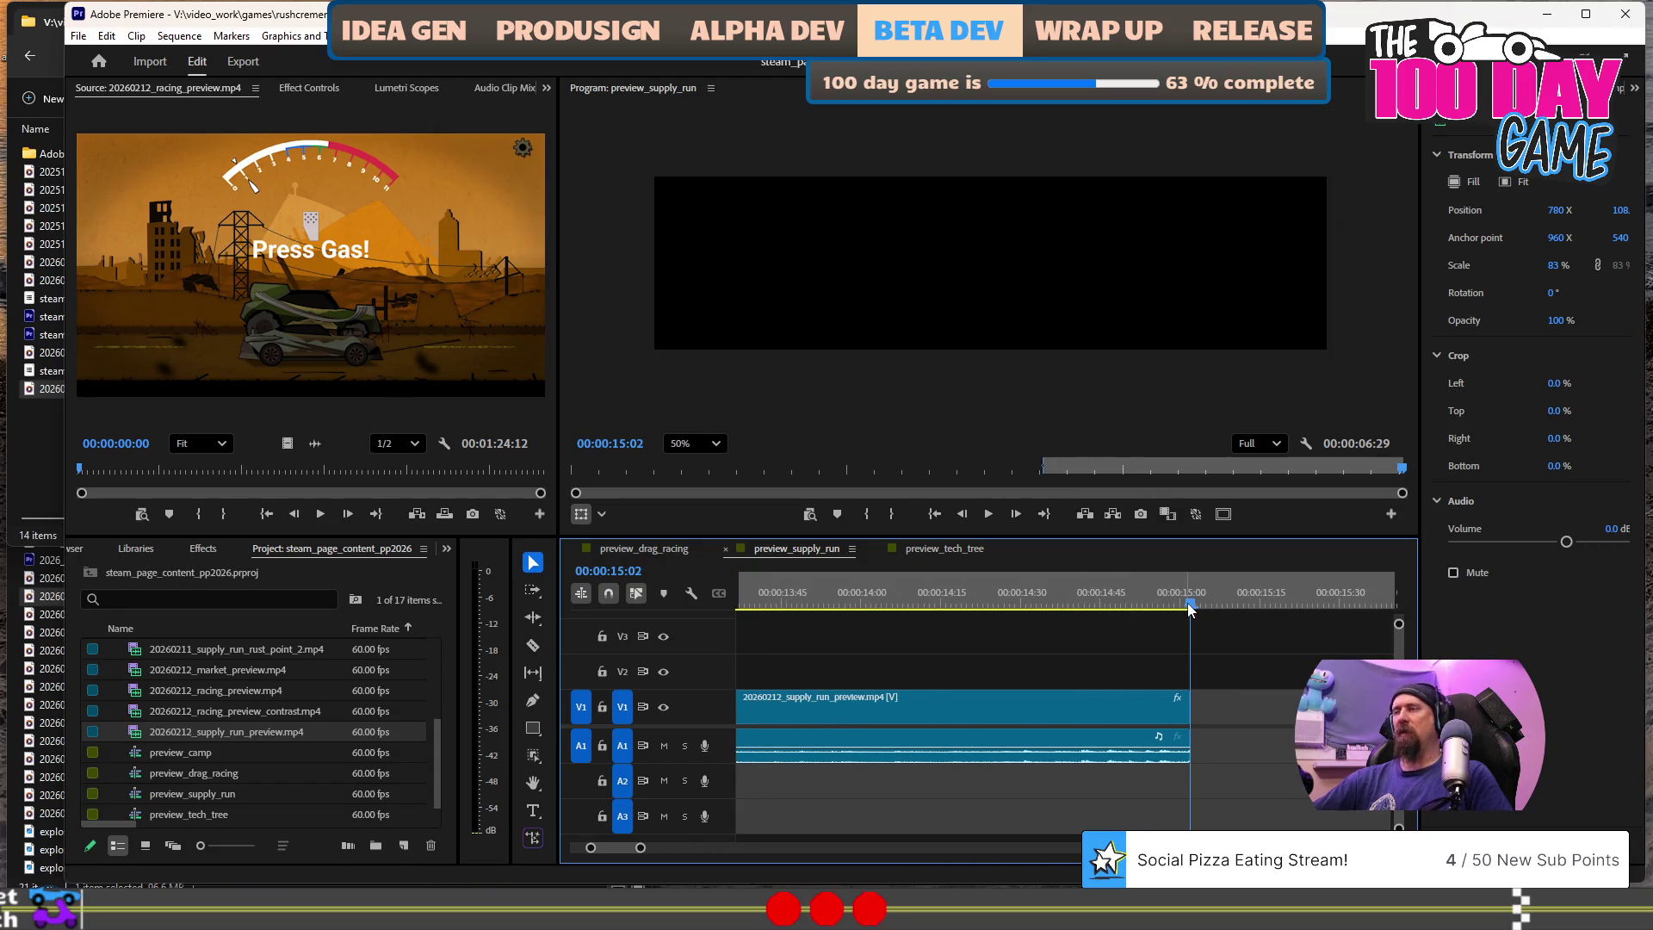
left_click(1188, 606)
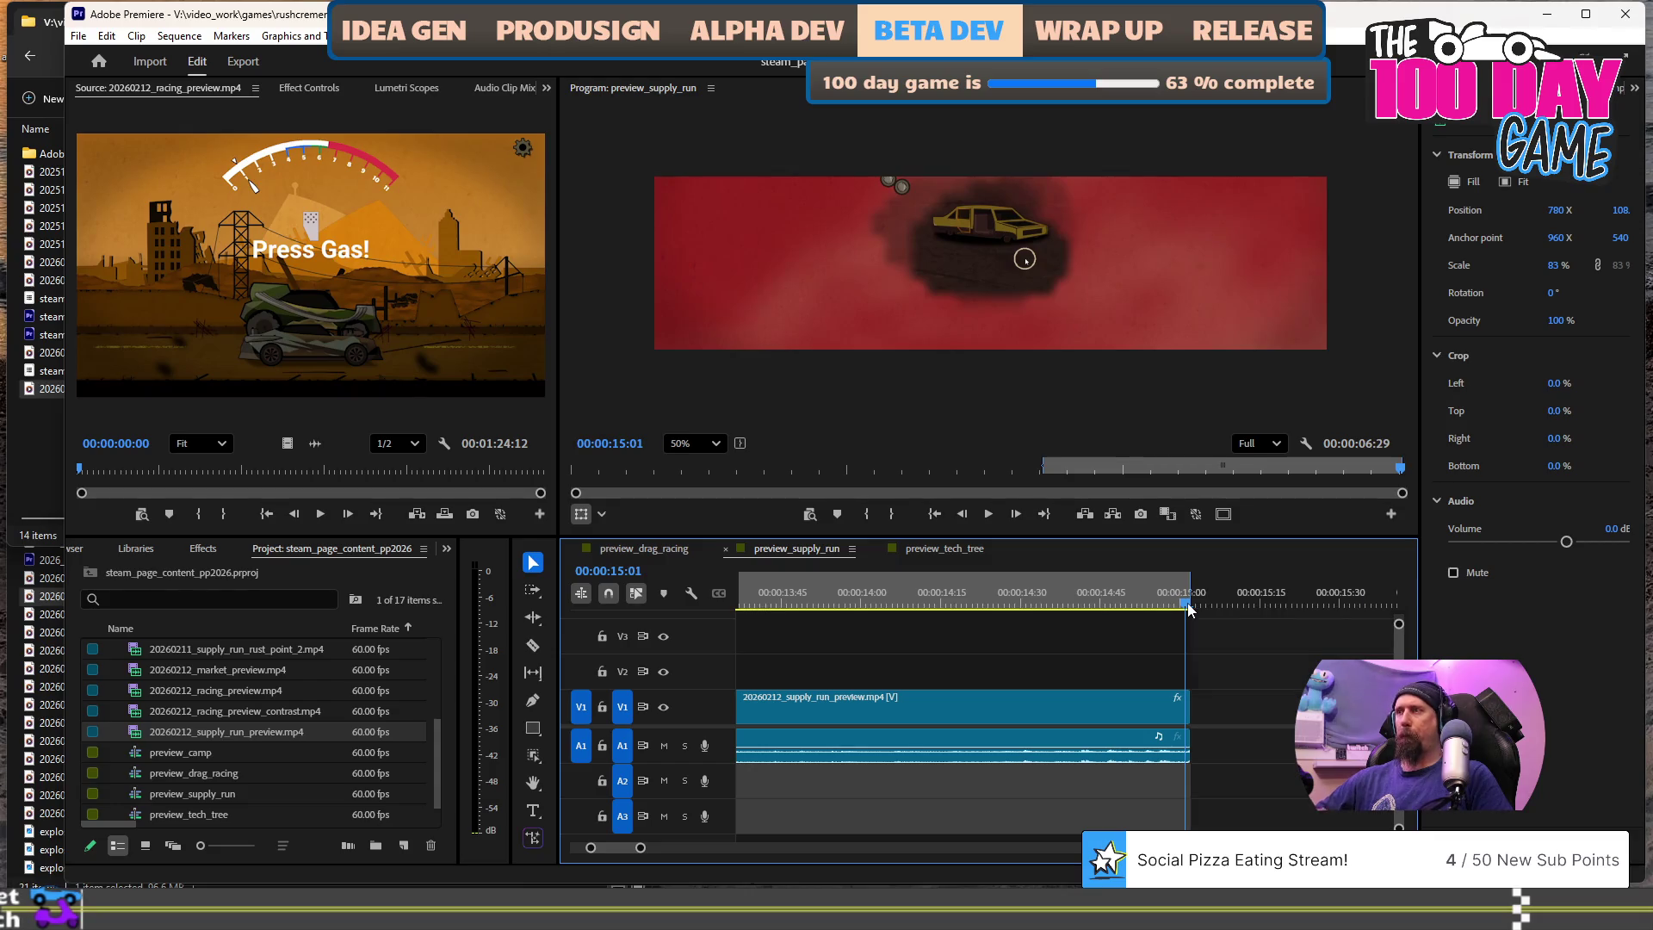
scroll(1024, 697, "down", 5)
key("alt+Tab")
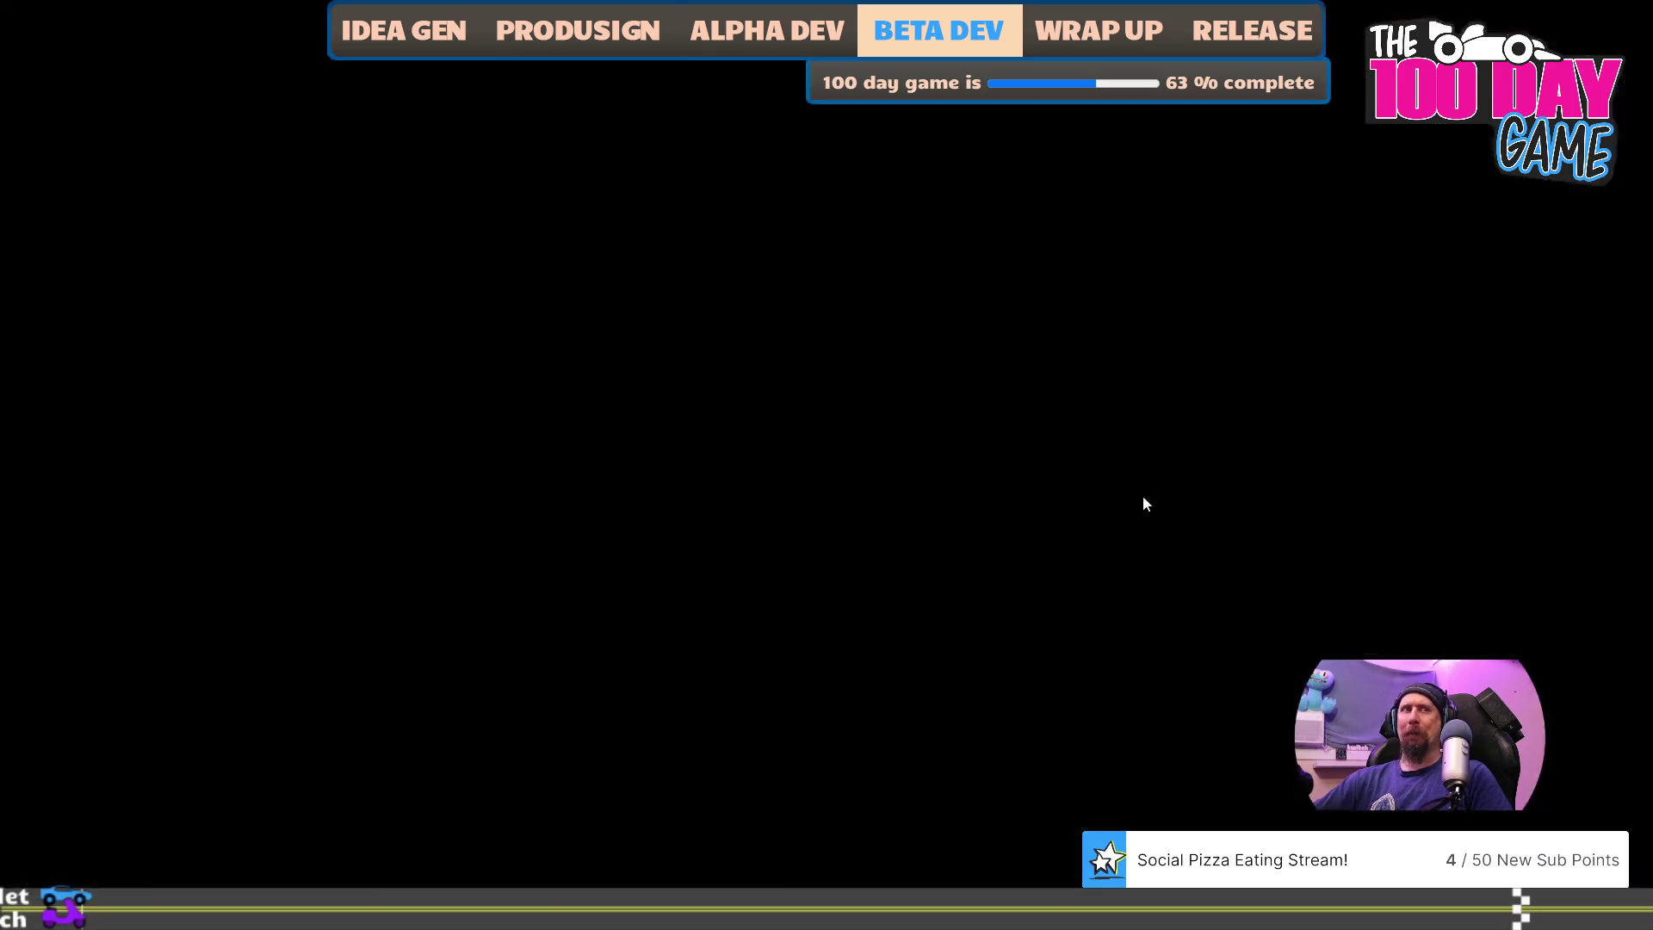
- Compare the preview GIFs on the Rushcremental Steam page, then return to Premiere
scroll(1143, 556, "up", 5)
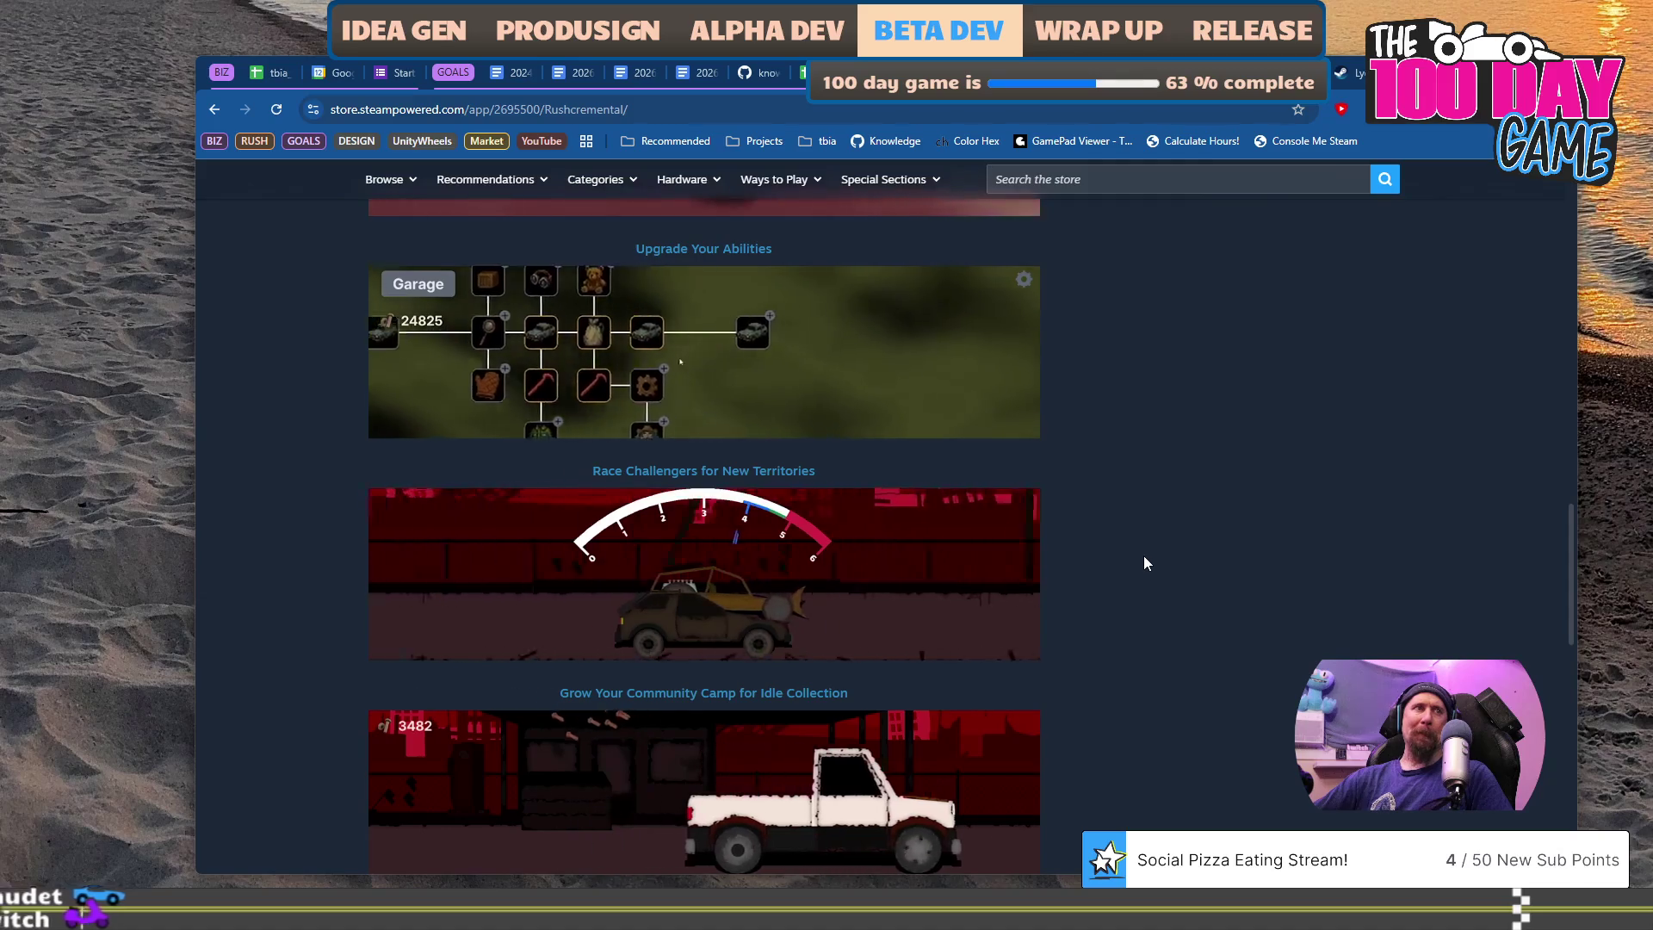
scroll(1144, 558, "up", 2)
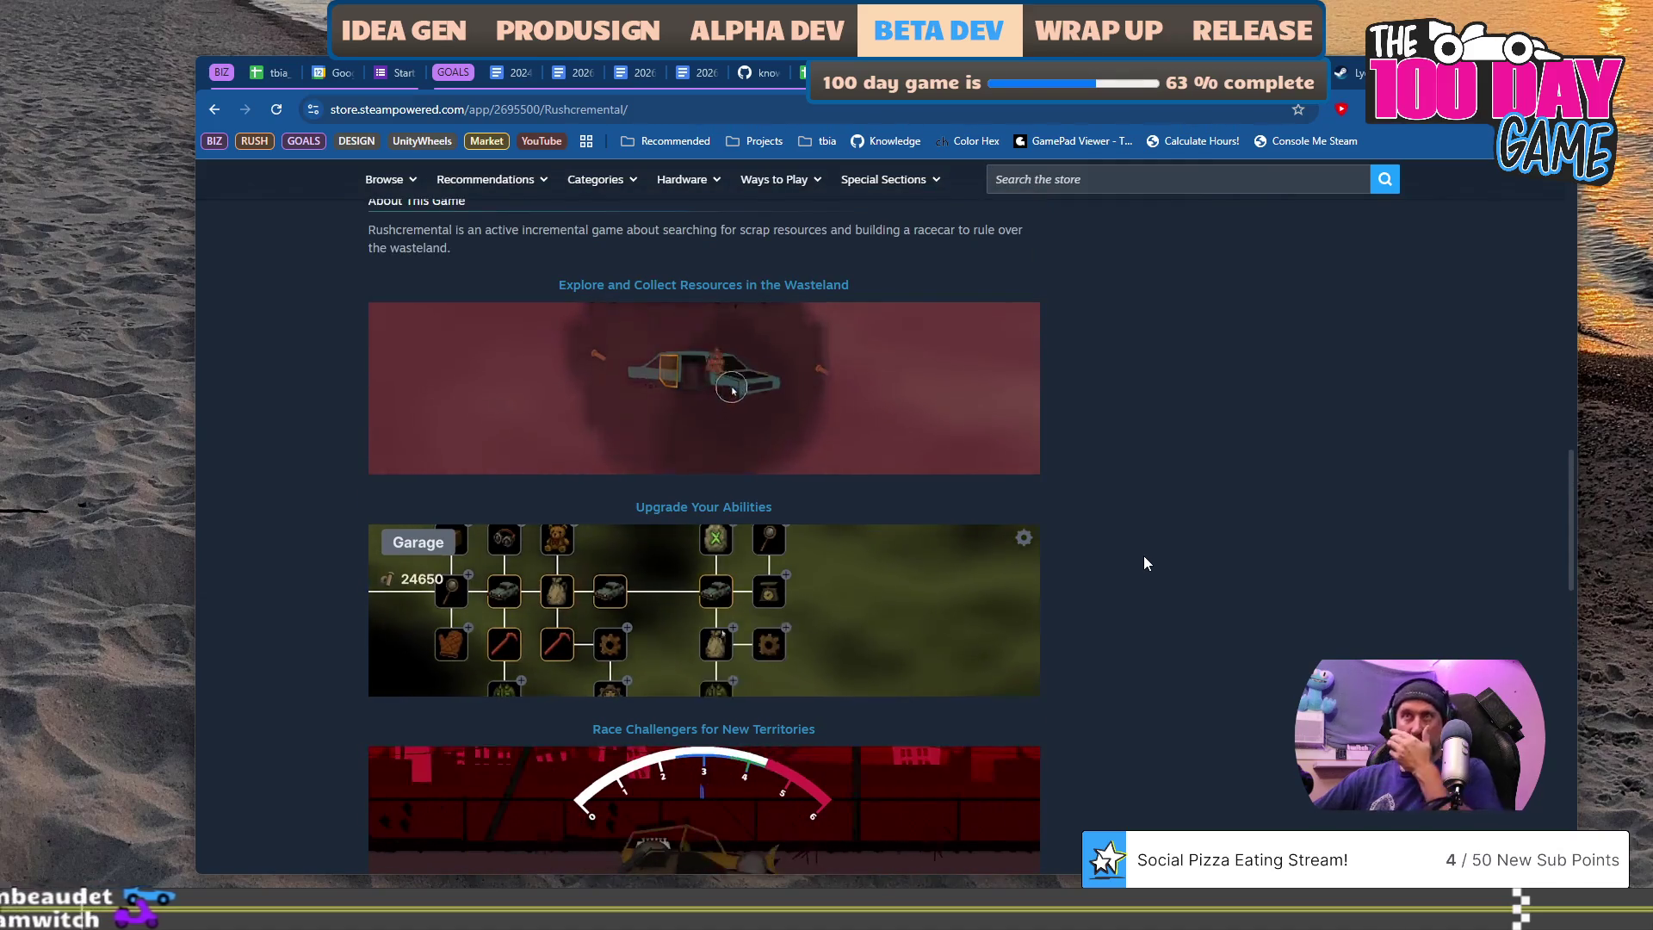
scroll(1143, 563, "down", 5)
scroll(1144, 563, "up", 5)
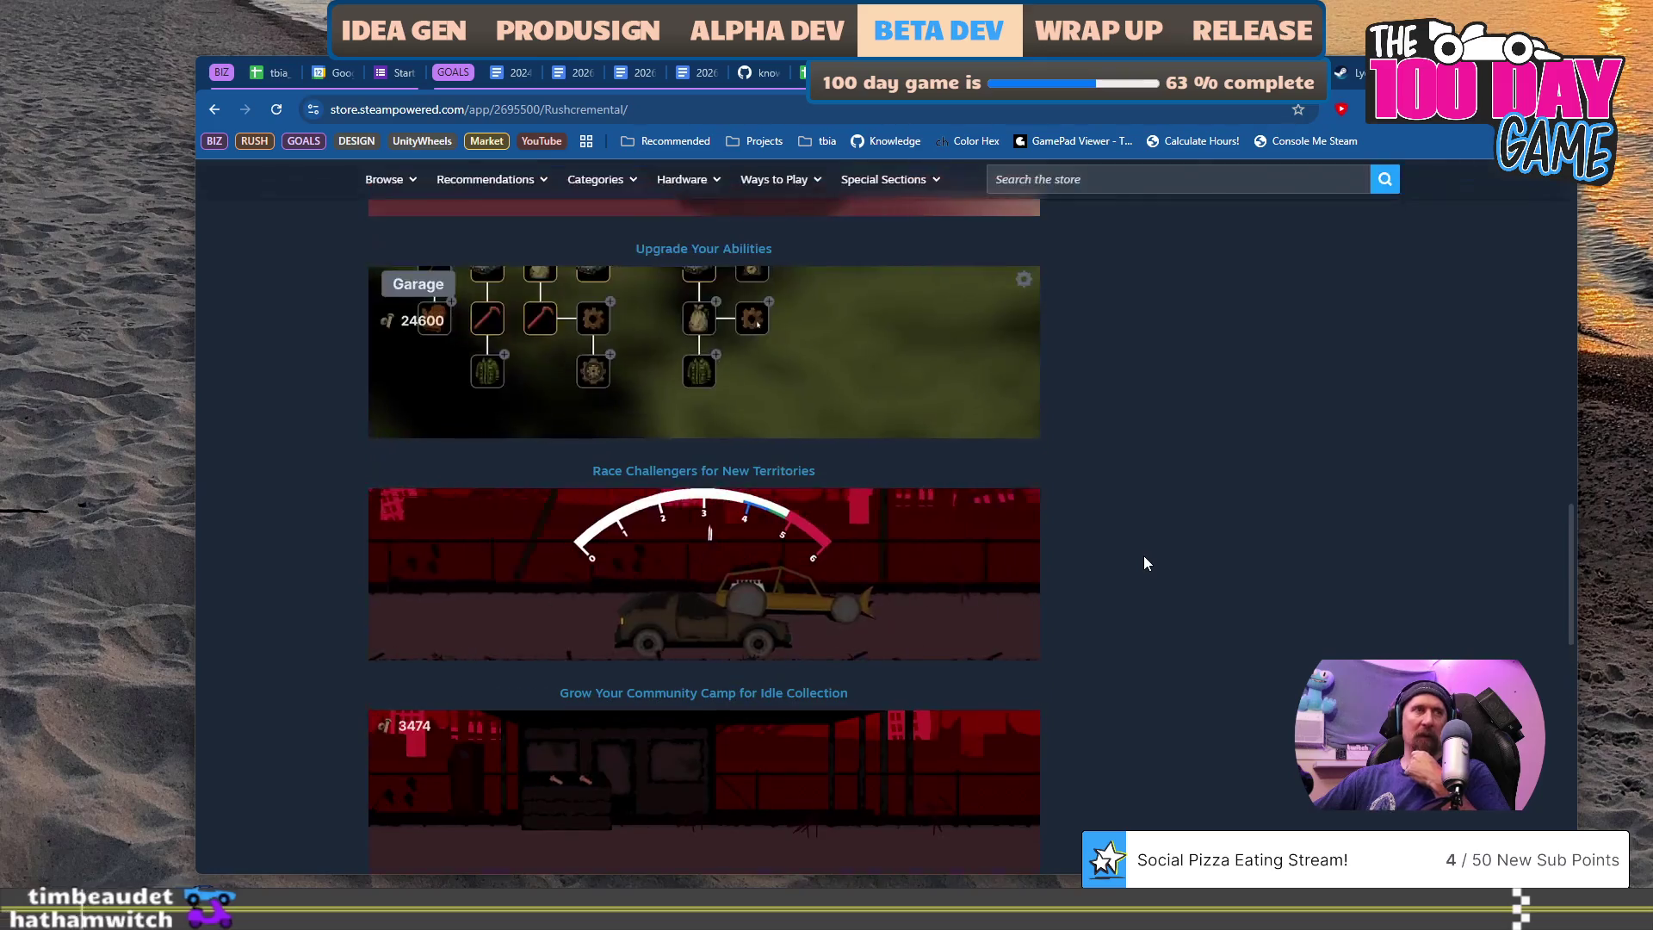
scroll(1143, 555, "up", 2)
scroll(1143, 555, "down", 3)
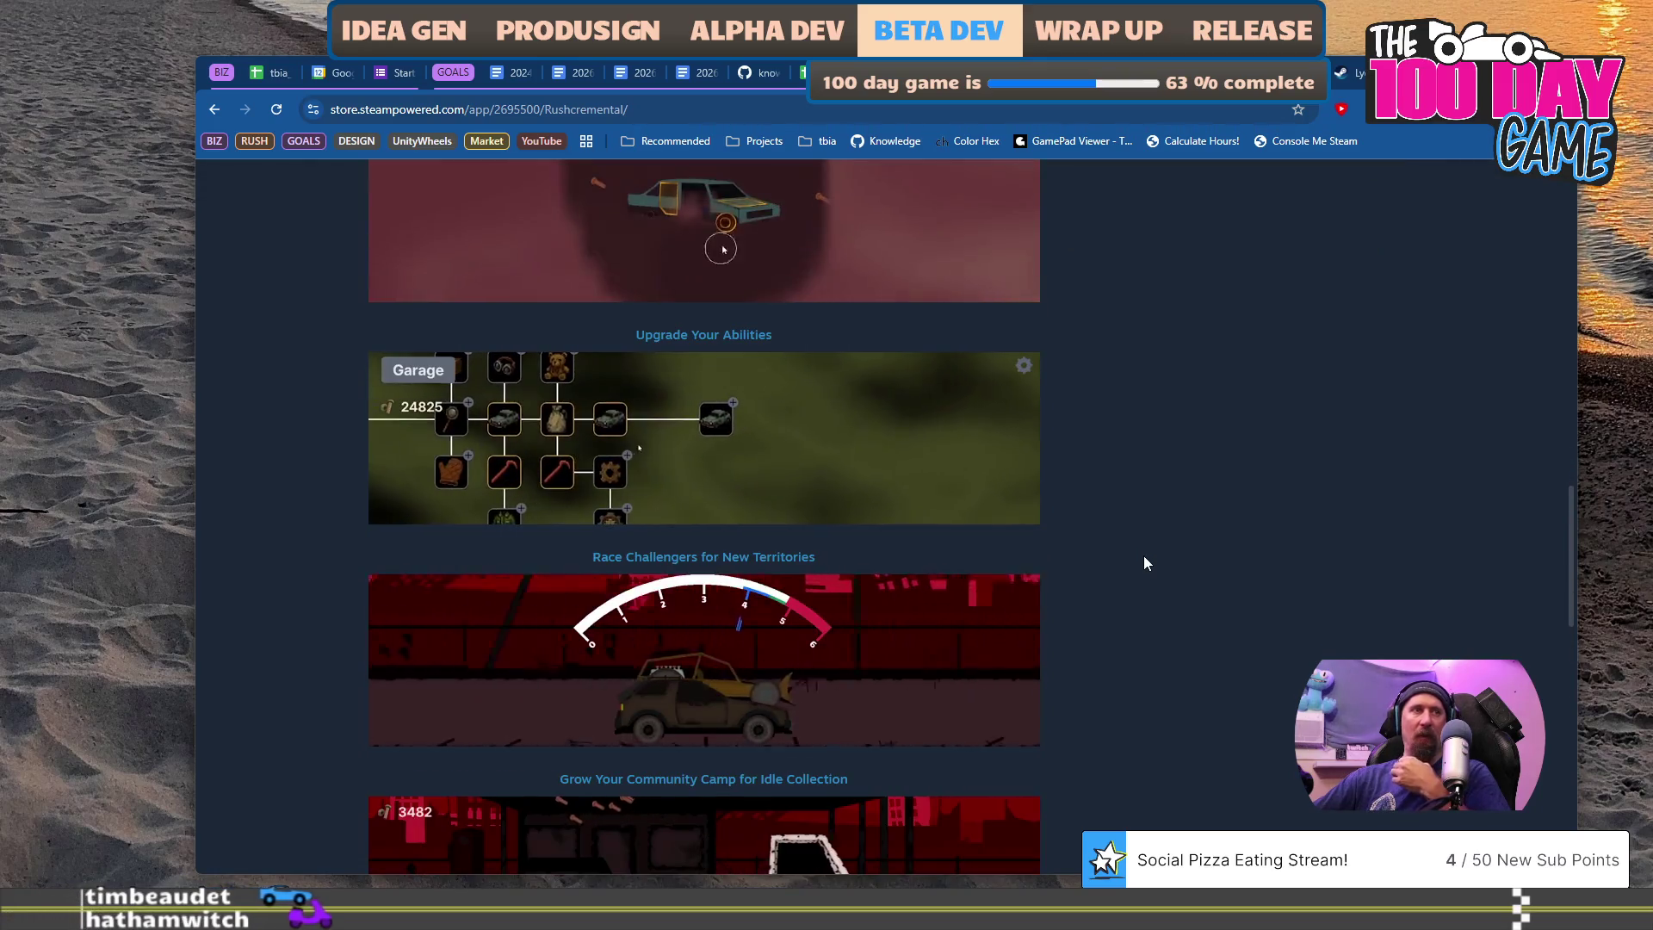
scroll(1145, 561, "down", 3)
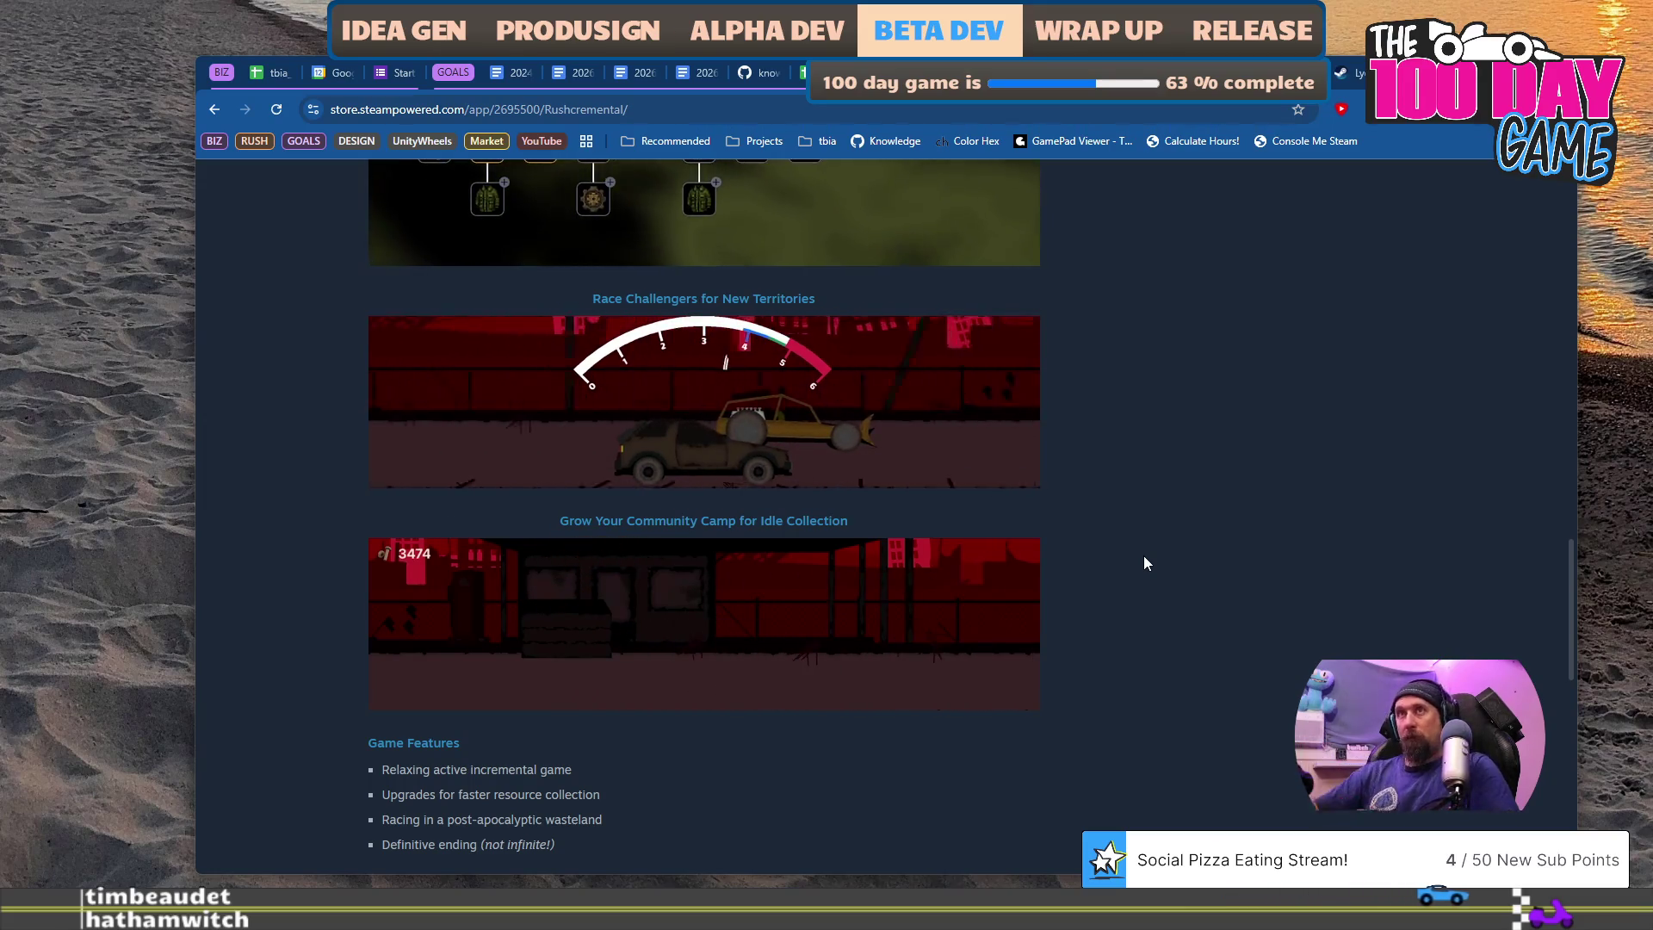
key("alt+Tab")
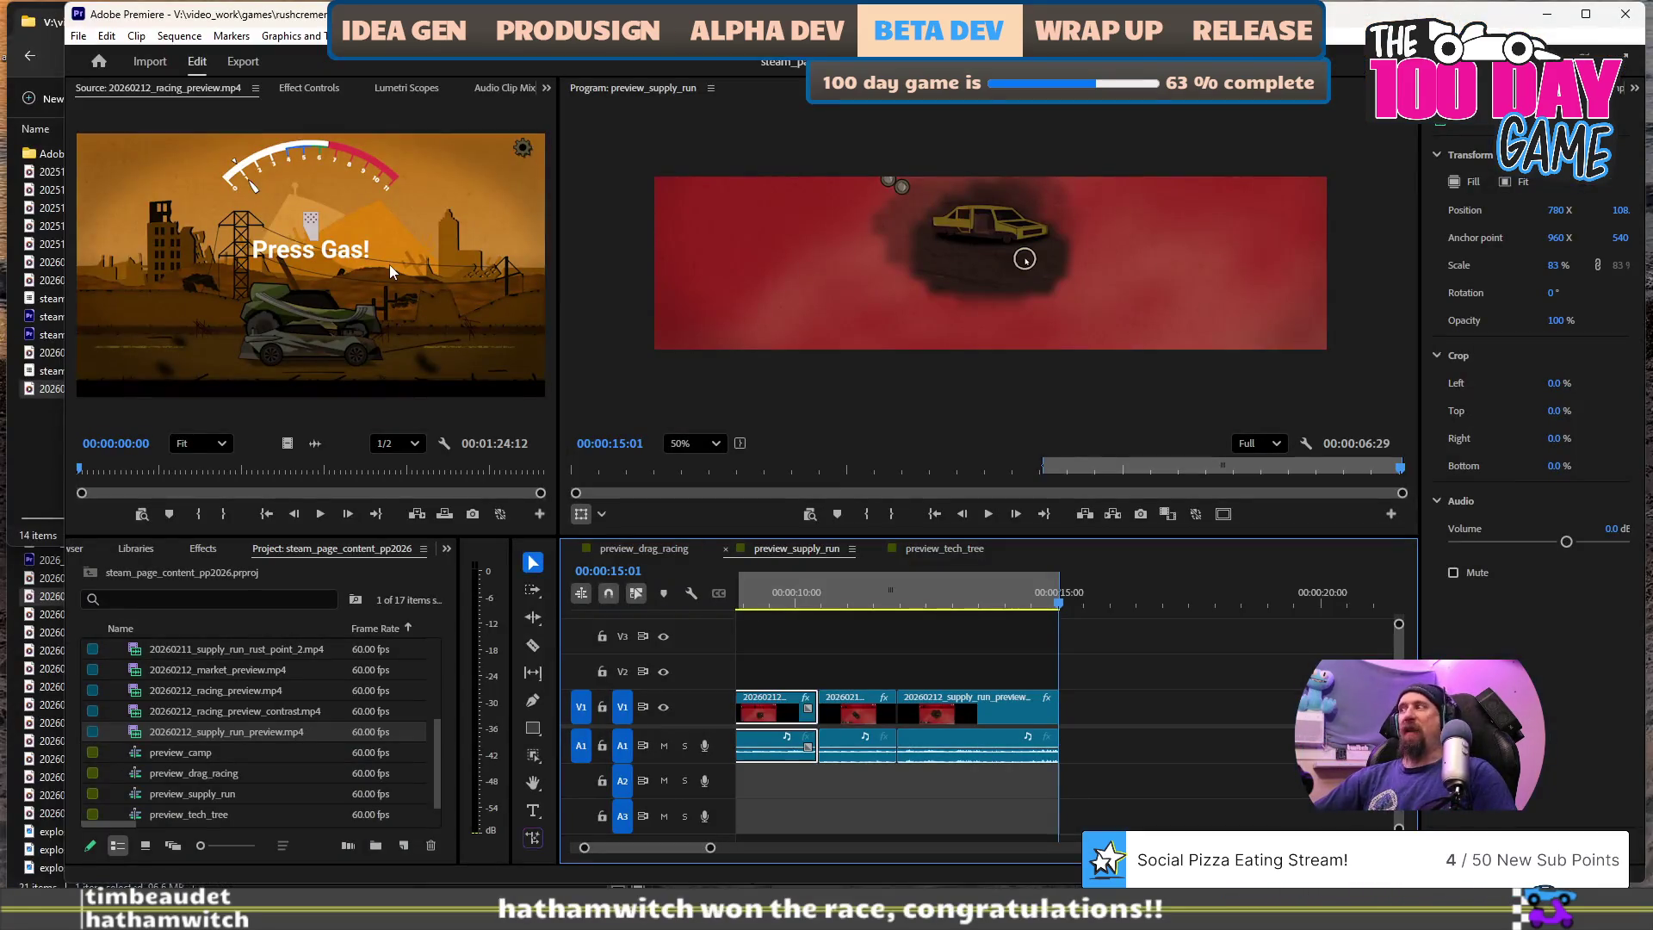
- View preview_drag_racing's 00:00:06:27 range, then switch to the preview_tech_tree sequence
left_click(44, 430)
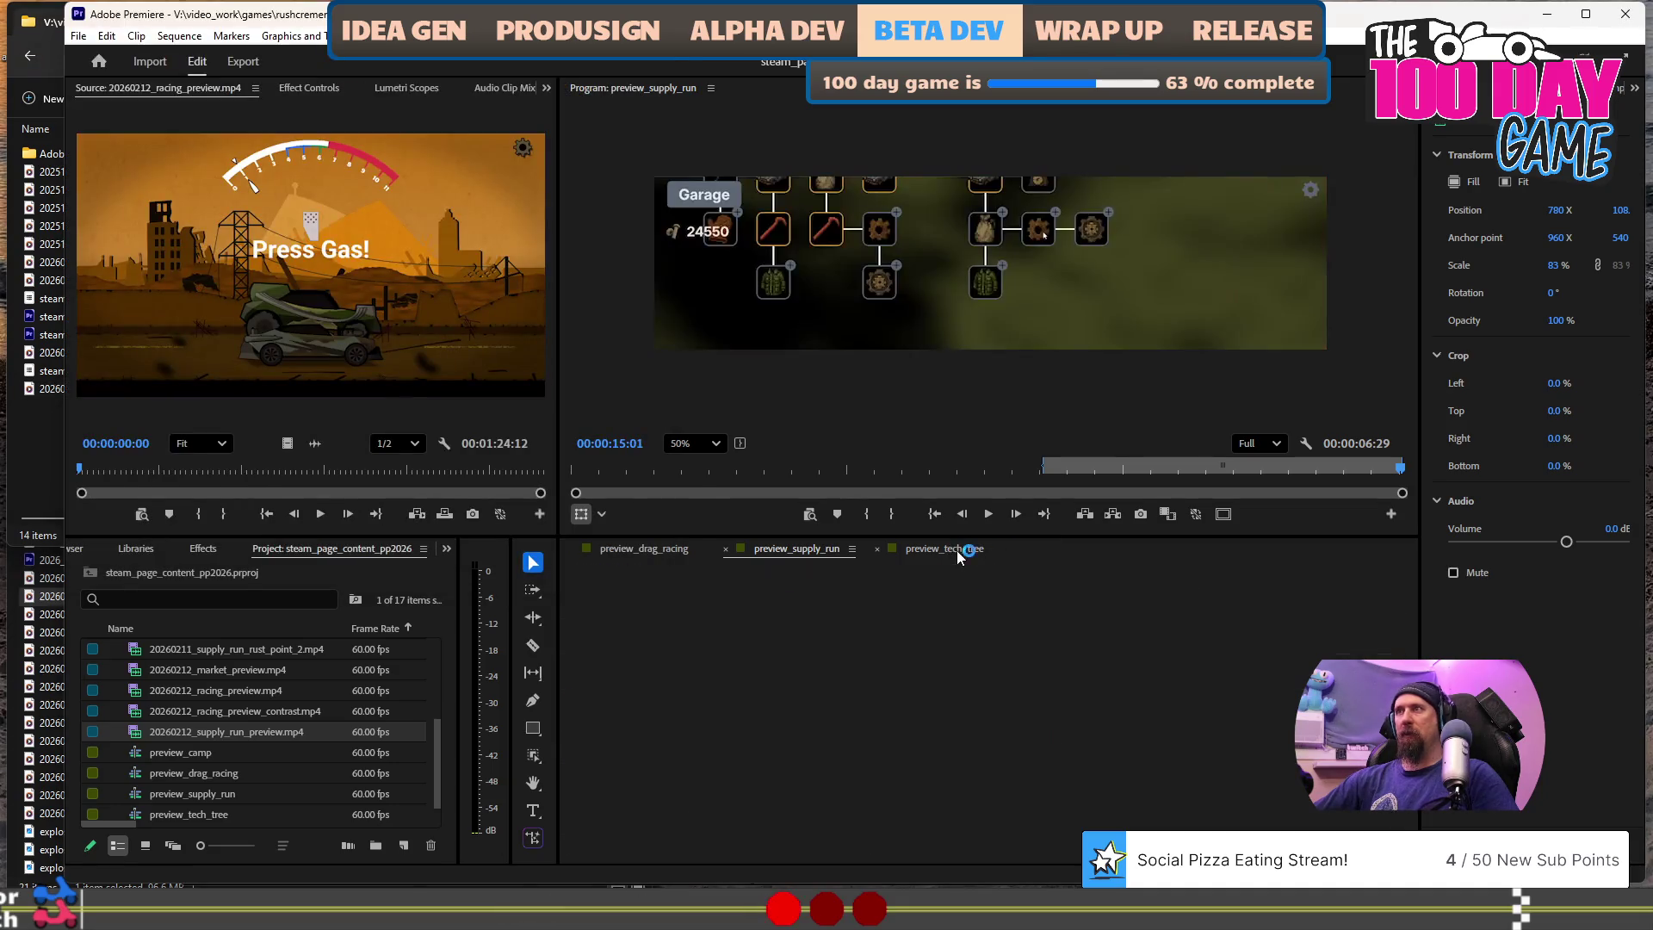
left_click(621, 550)
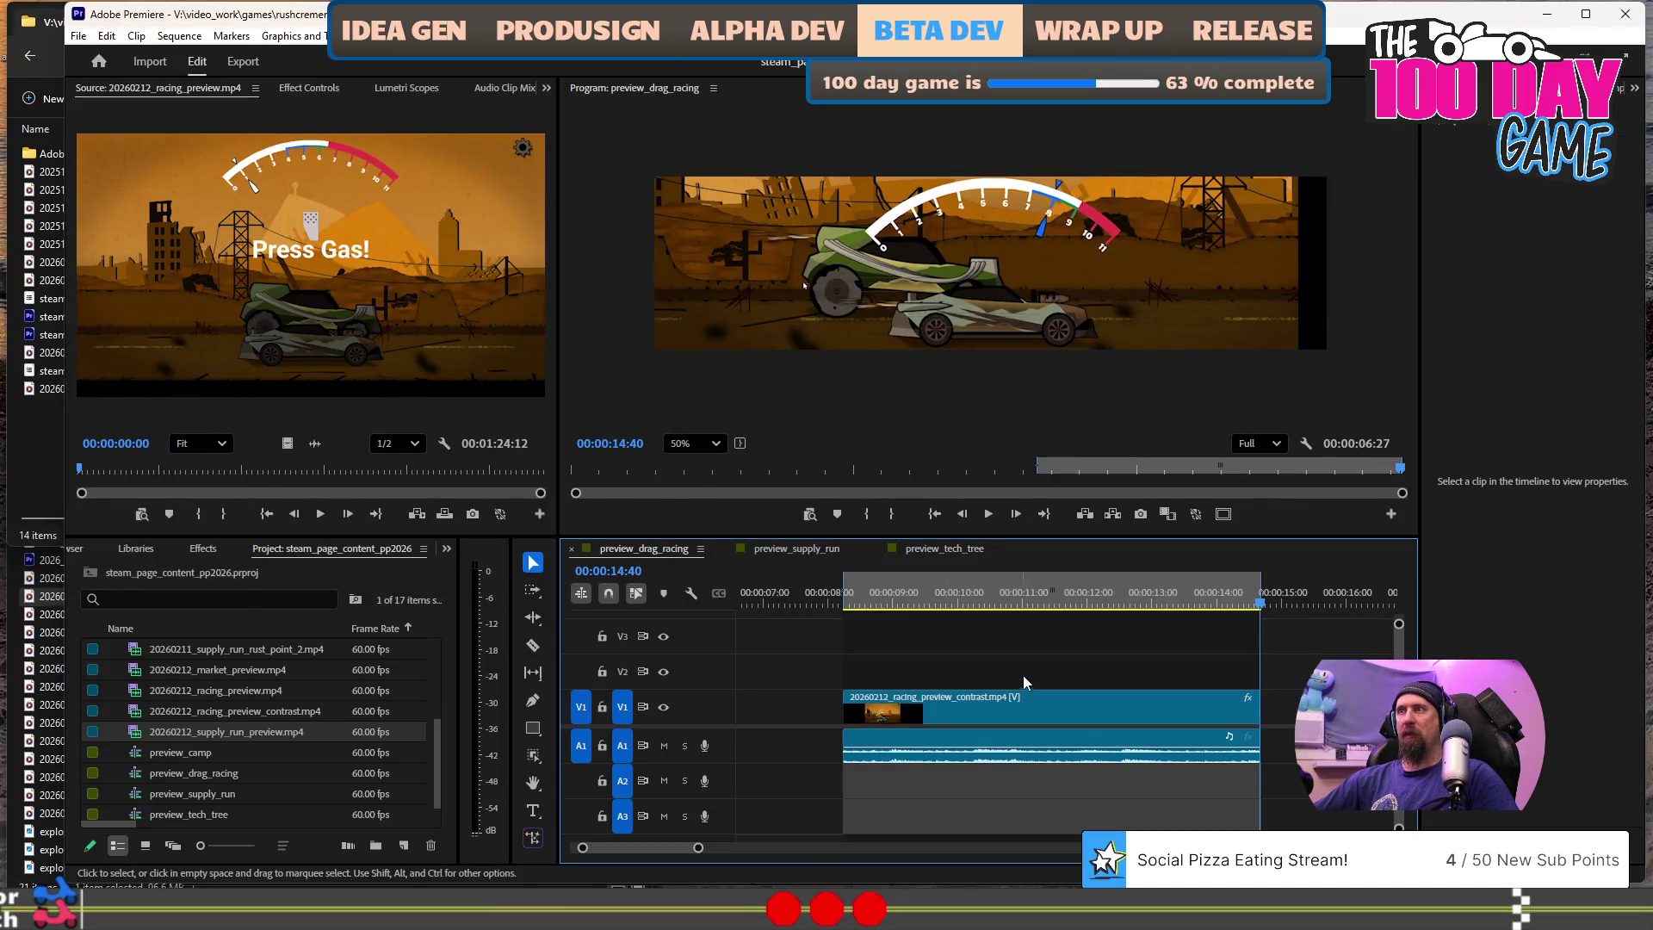
scroll(1026, 677, "down", 3)
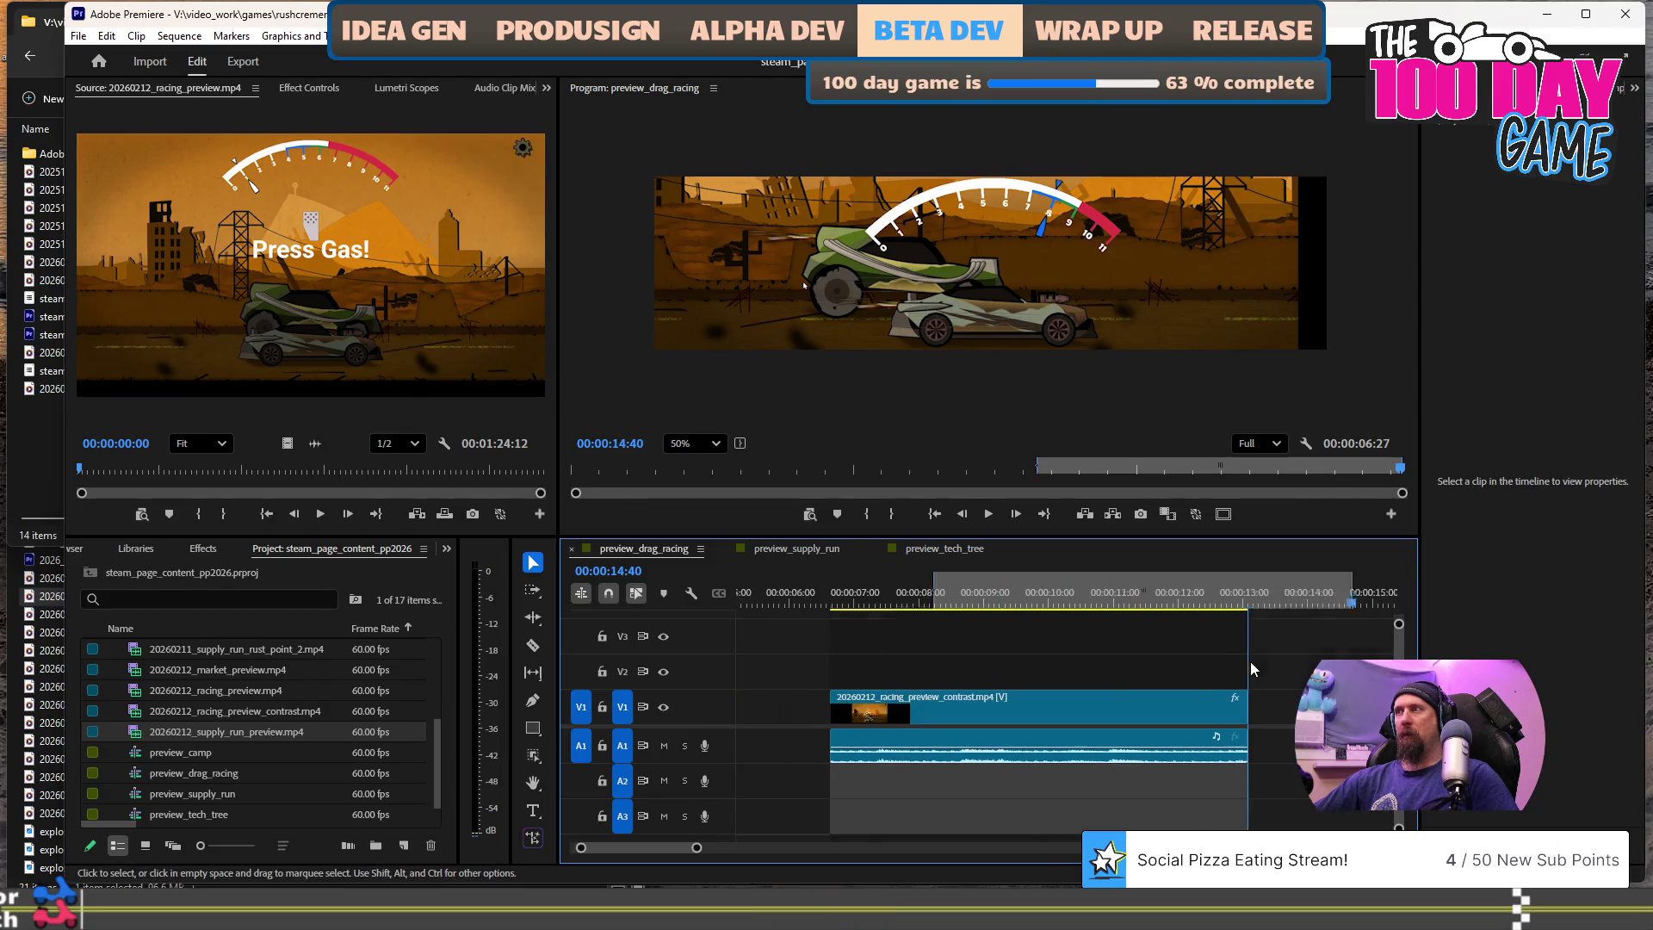
scroll(1128, 674, "down", 2)
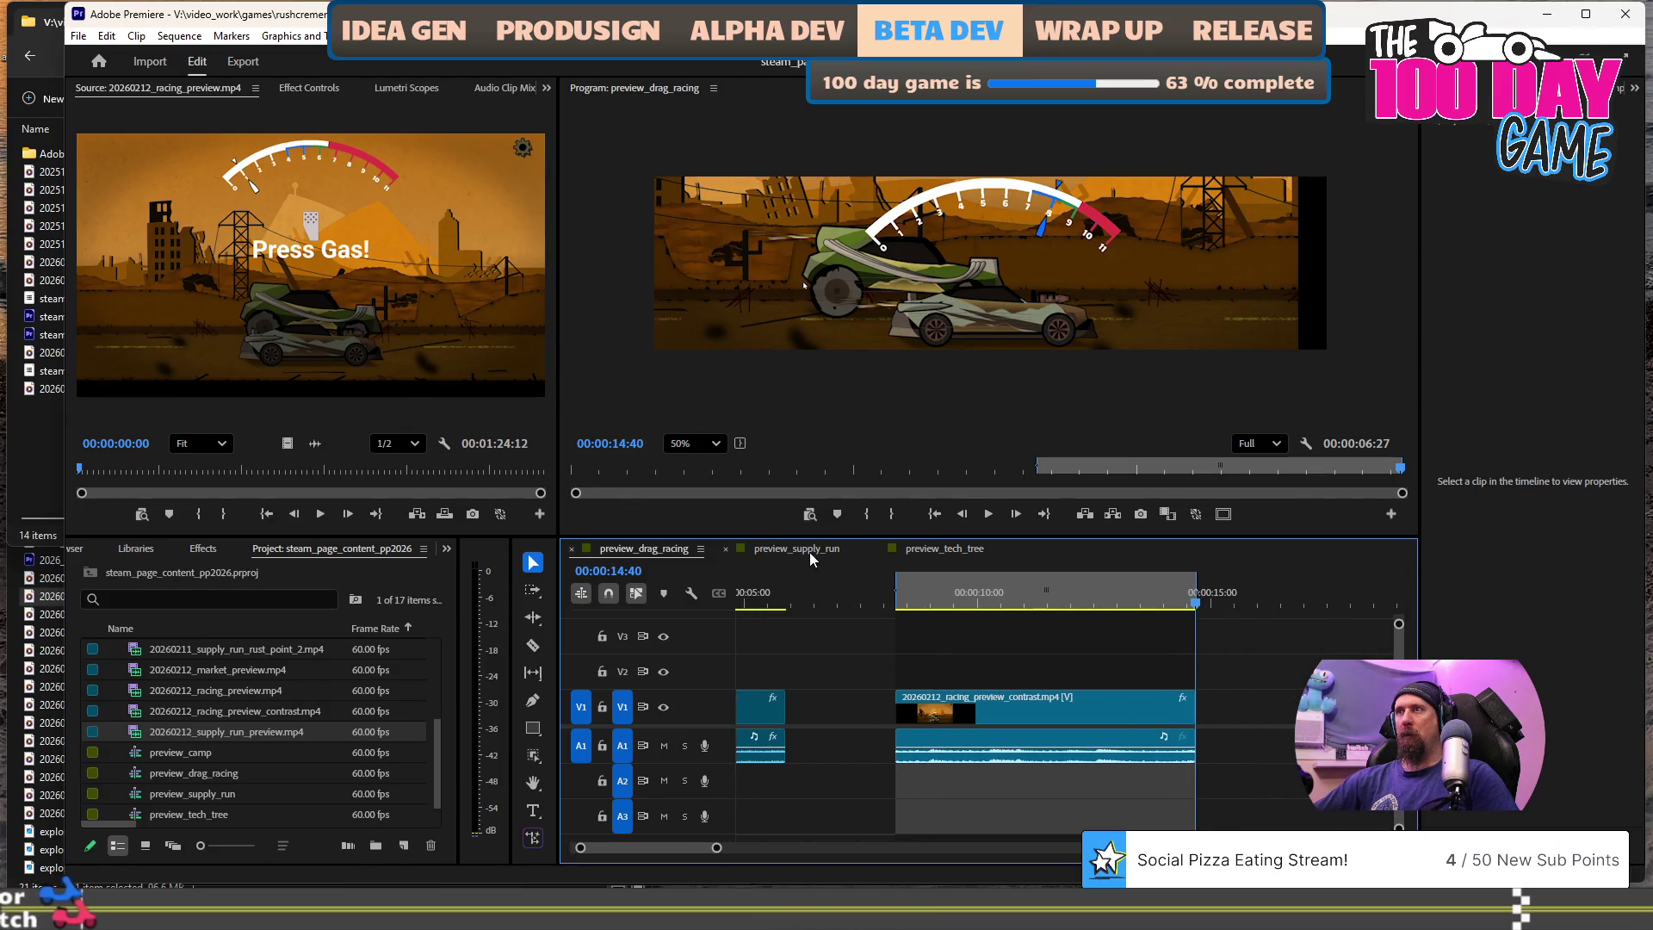
left_click(945, 549)
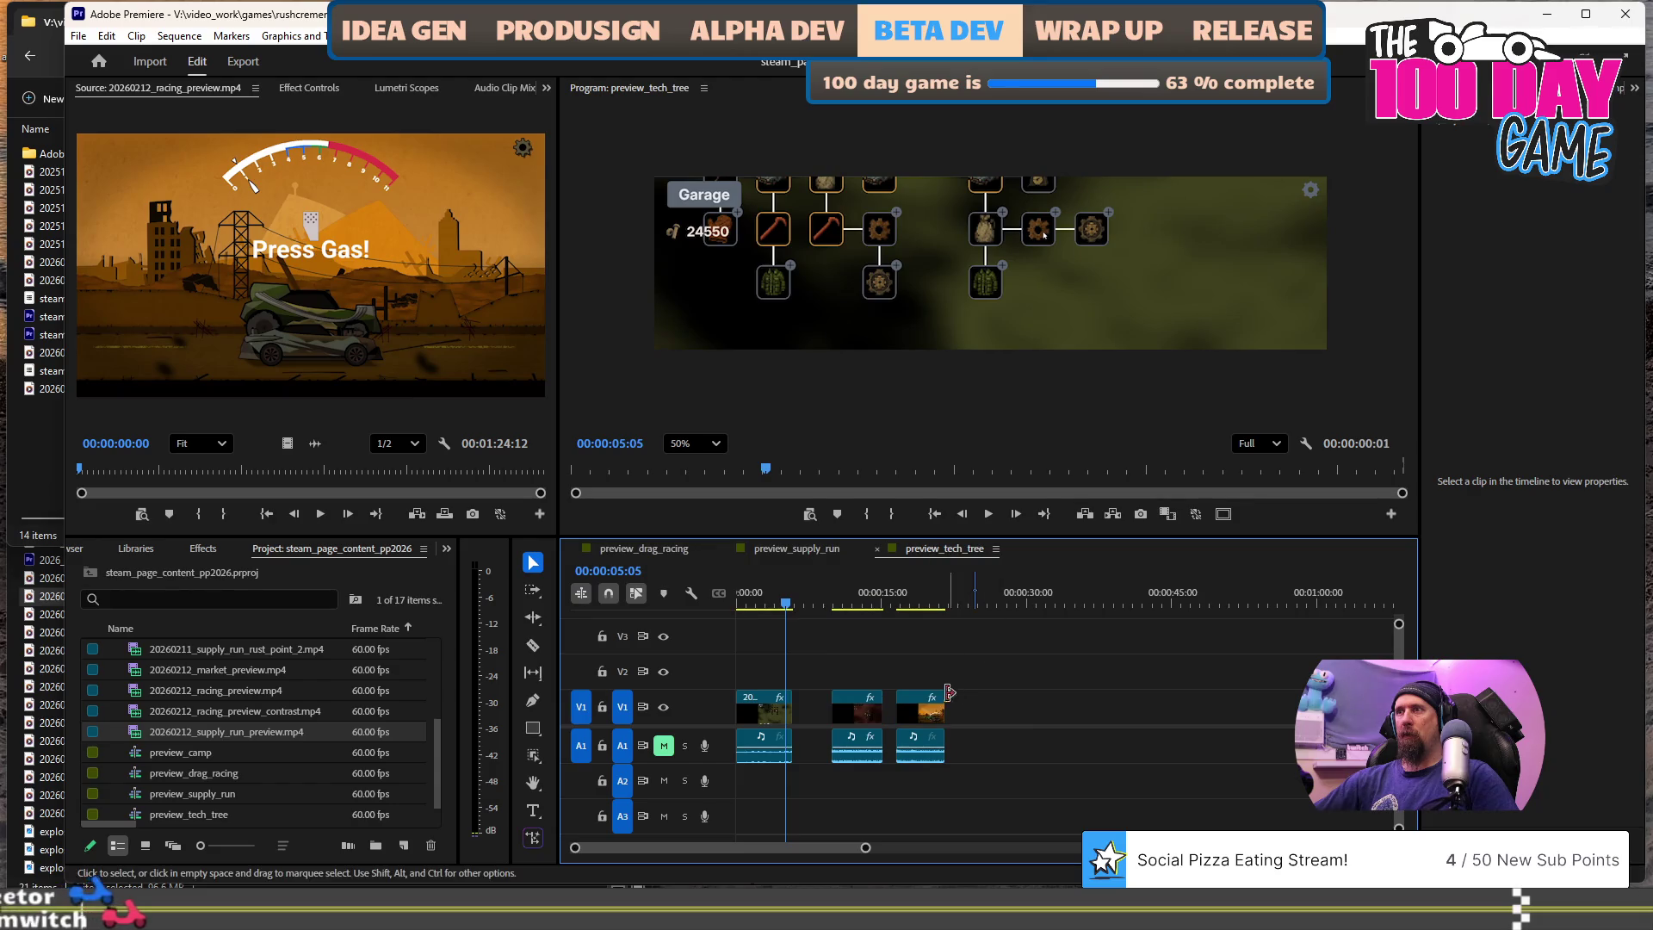
- Inspect the racing clip's scale settings, then delete the last clip from preview_tech_tree
left_click(926, 707)
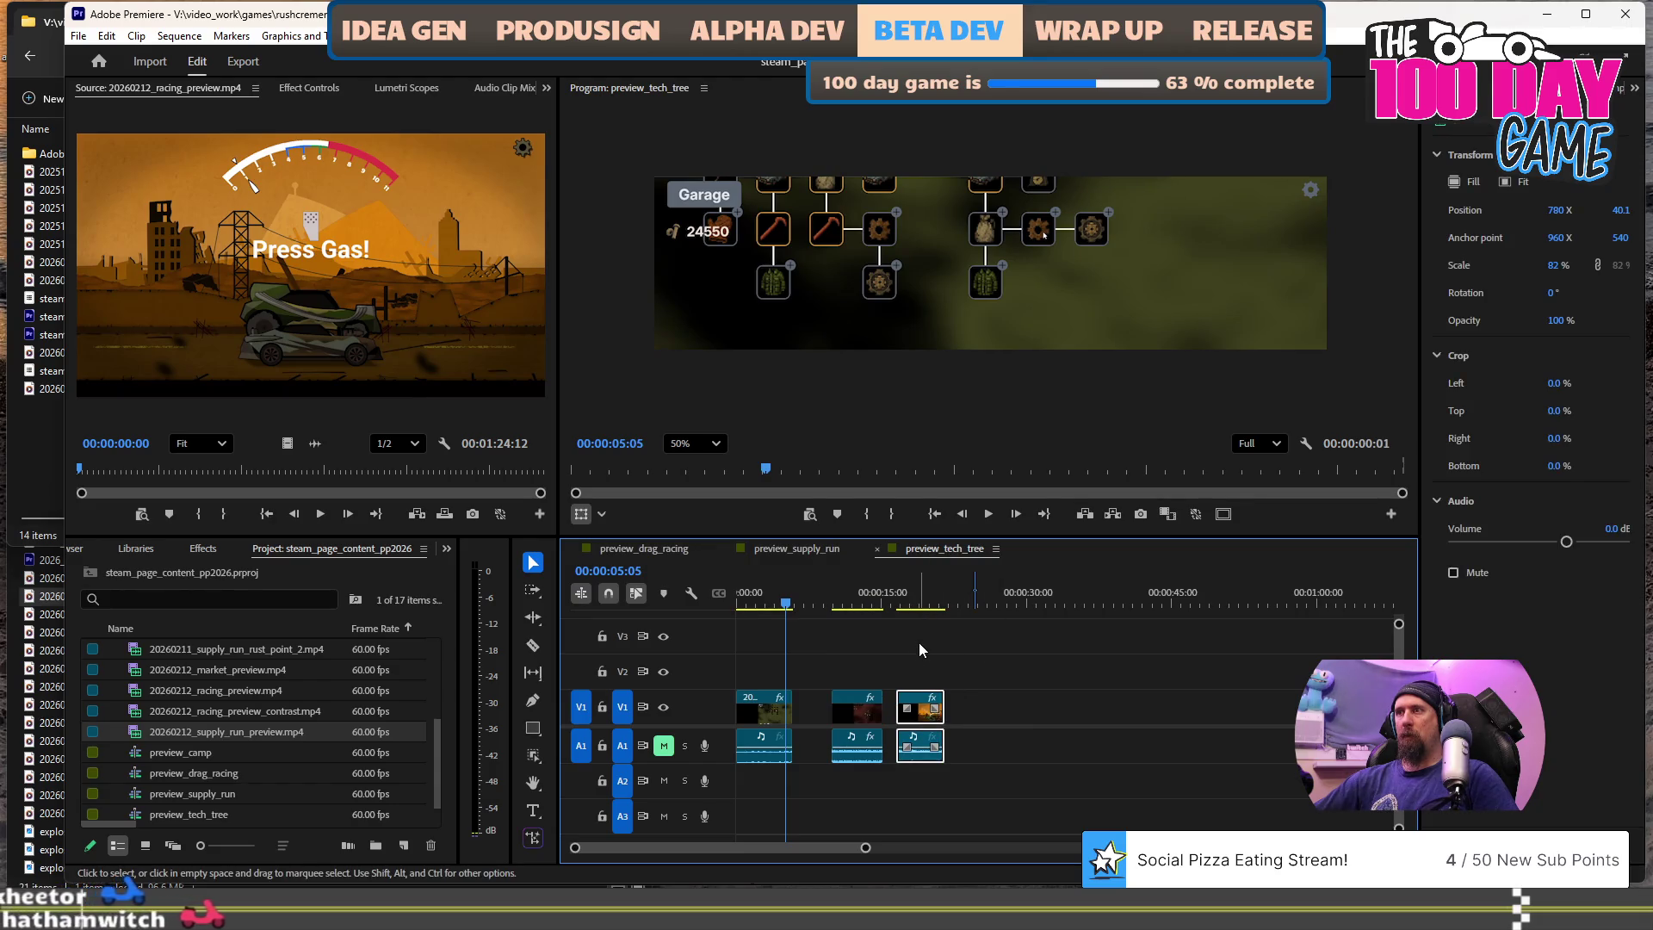
left_click(914, 600)
double_click(932, 707)
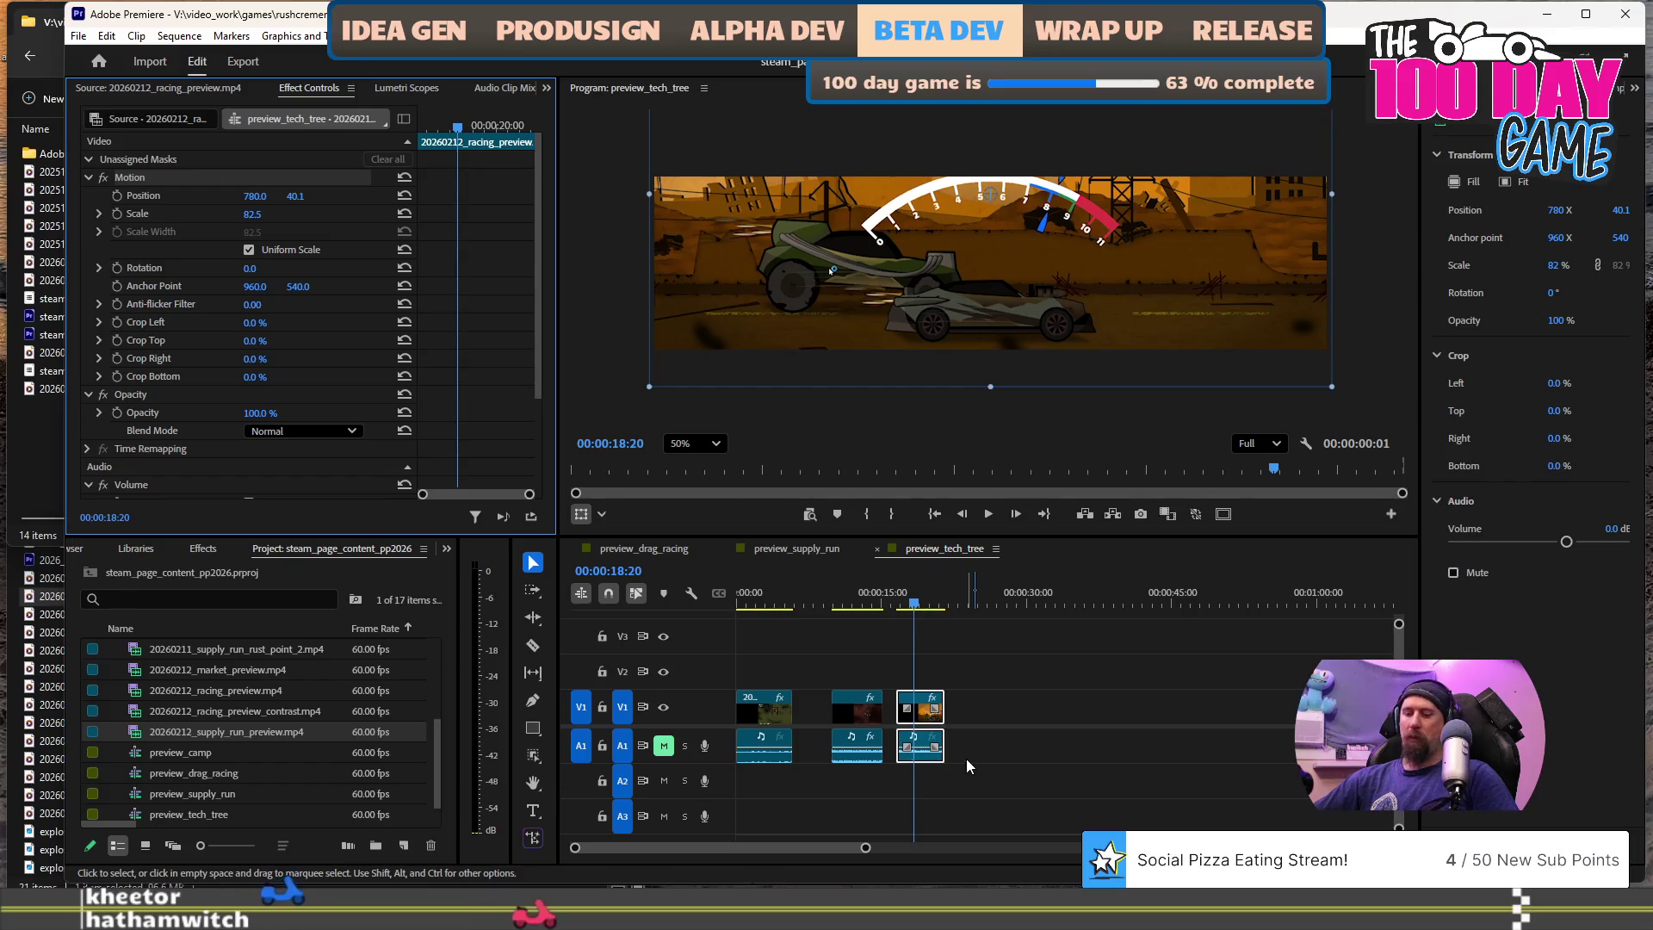
left_click(986, 695)
left_click(937, 697)
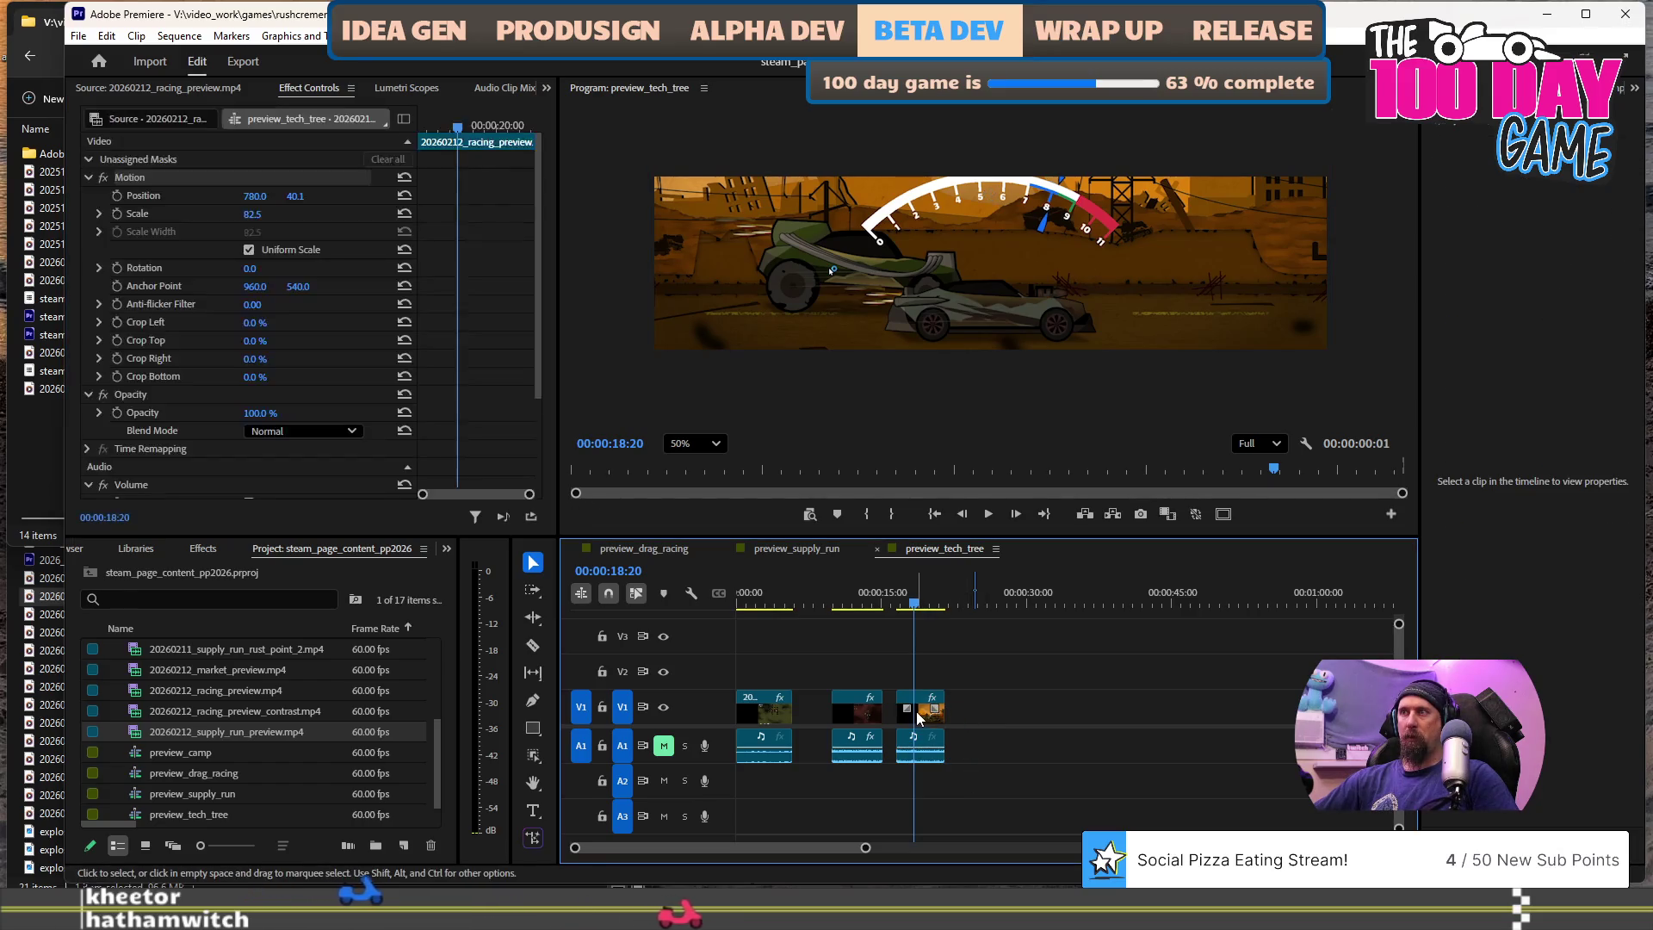
key("Delete")
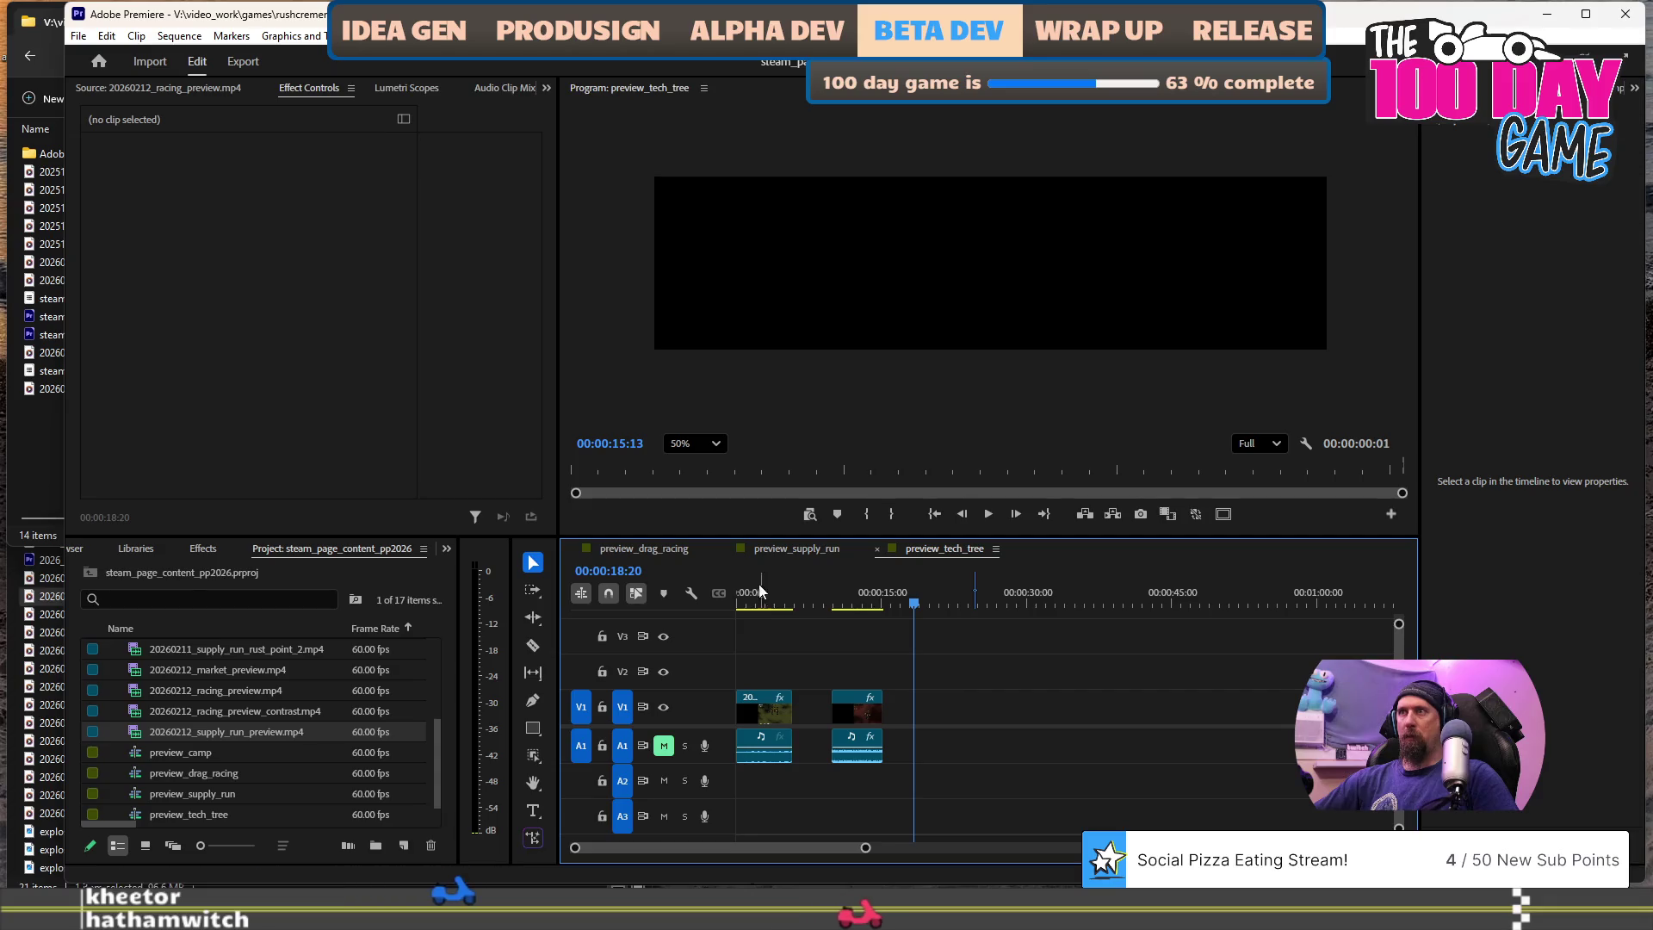
scroll(833, 596, "up", 5)
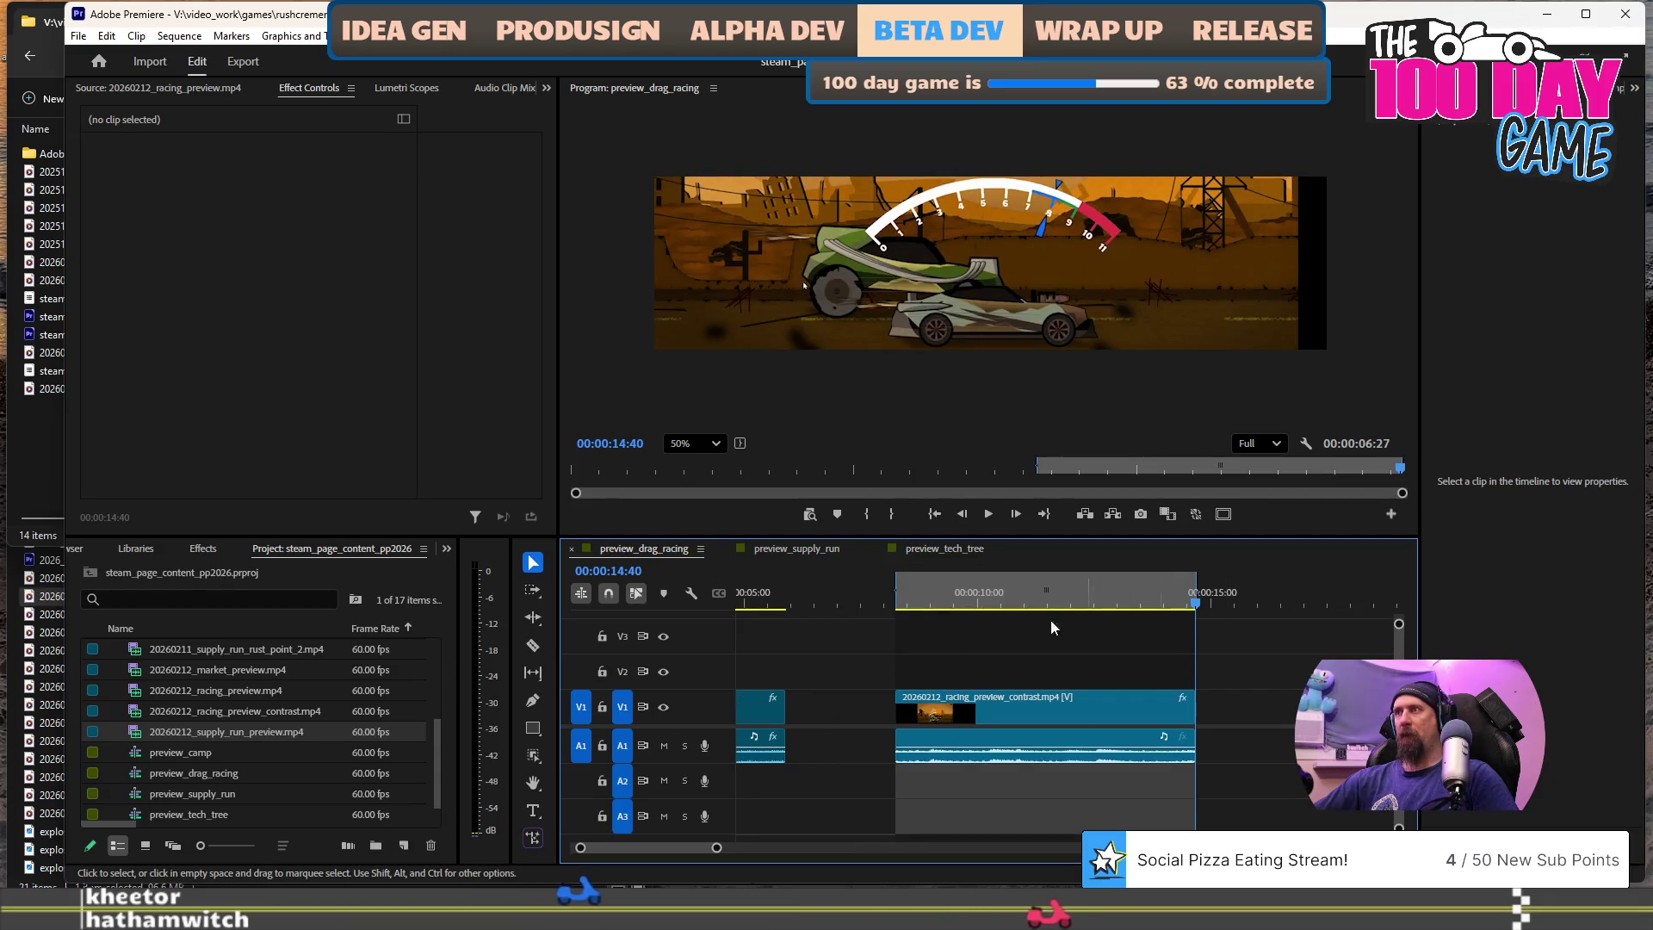
- Insert 20260212_racing_preview.mp4 after the contrast clip and scrub through it around 17:39
key("period")
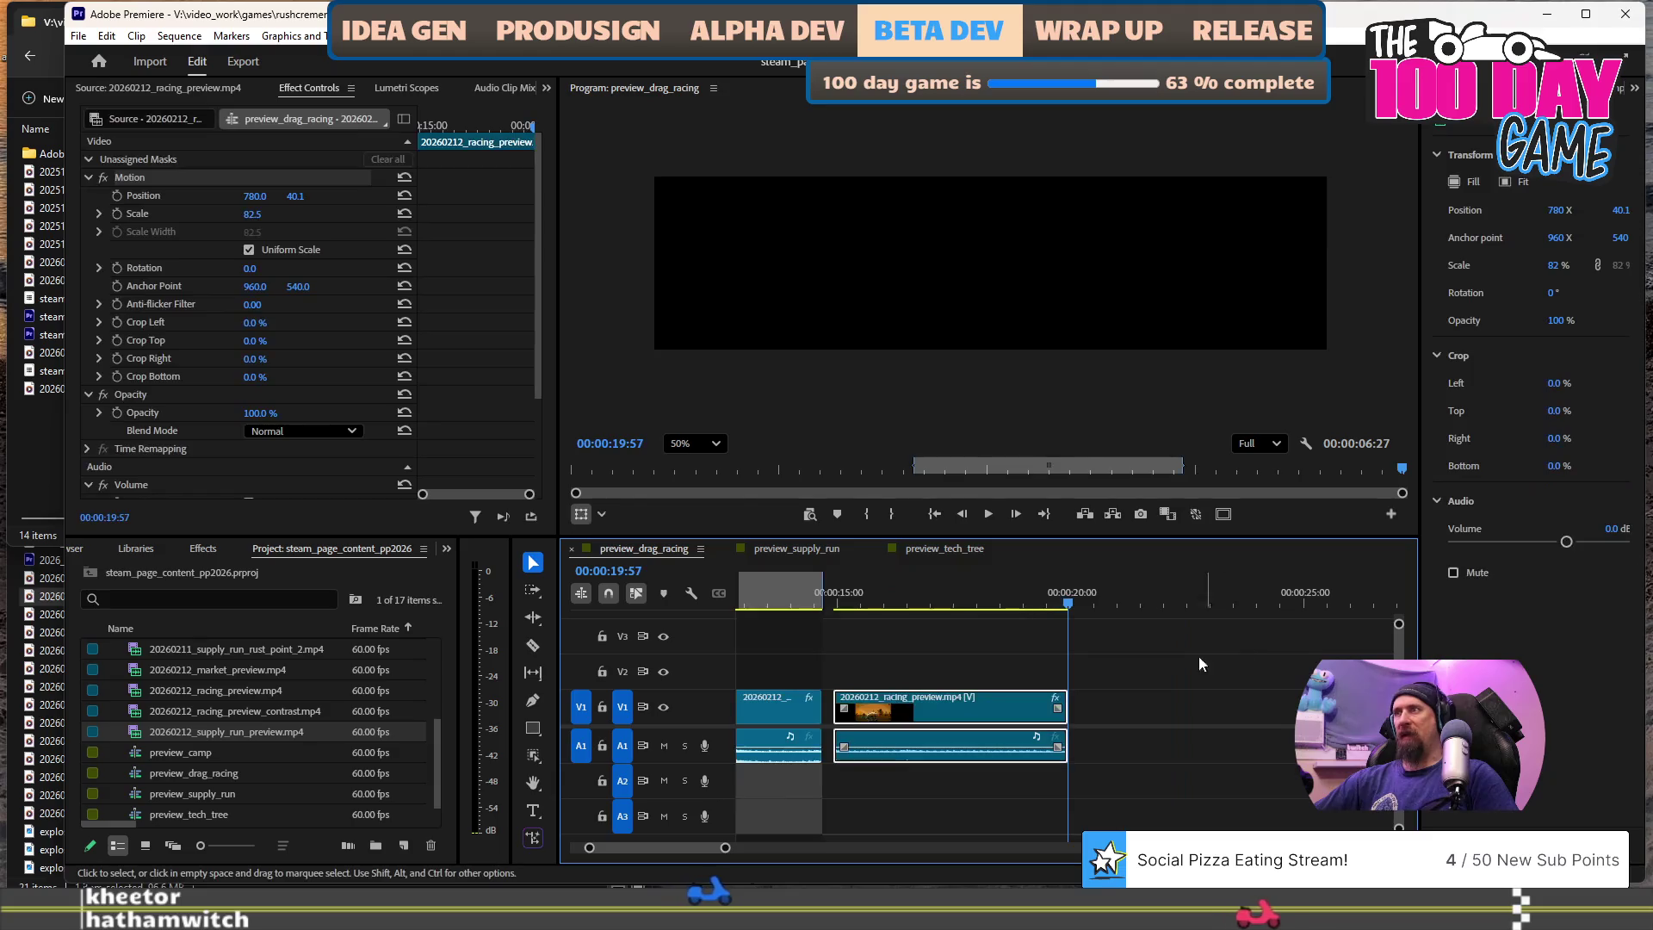
scroll(1201, 663, "up", 4)
left_click(946, 599)
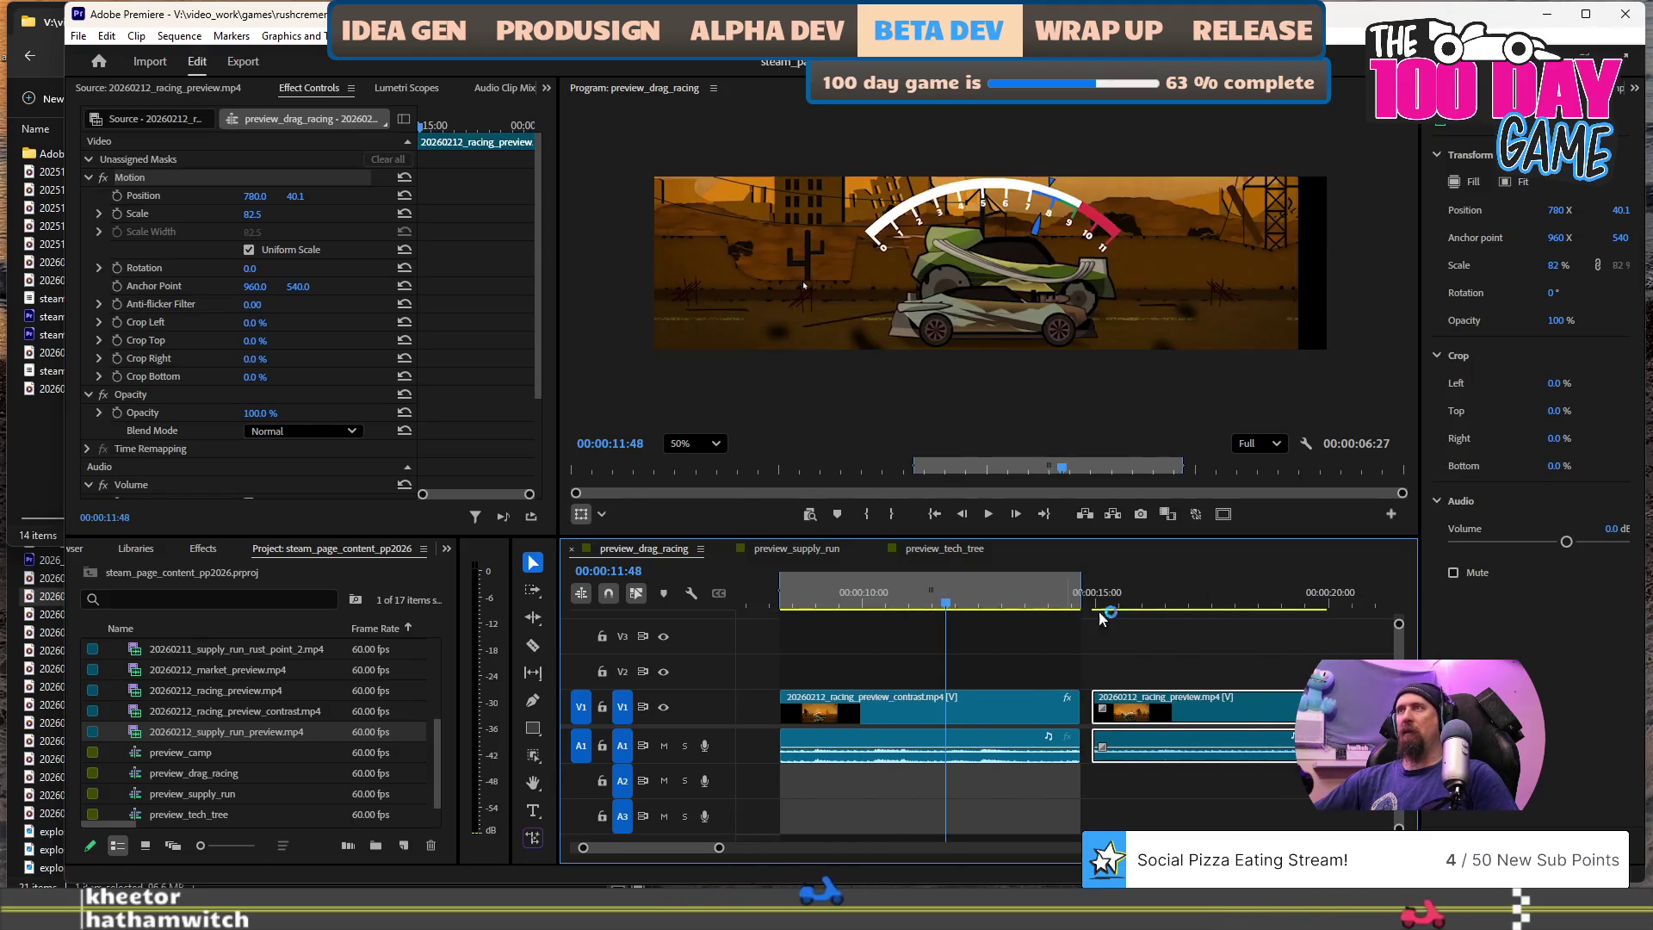
left_click(1224, 626)
left_click(1221, 592)
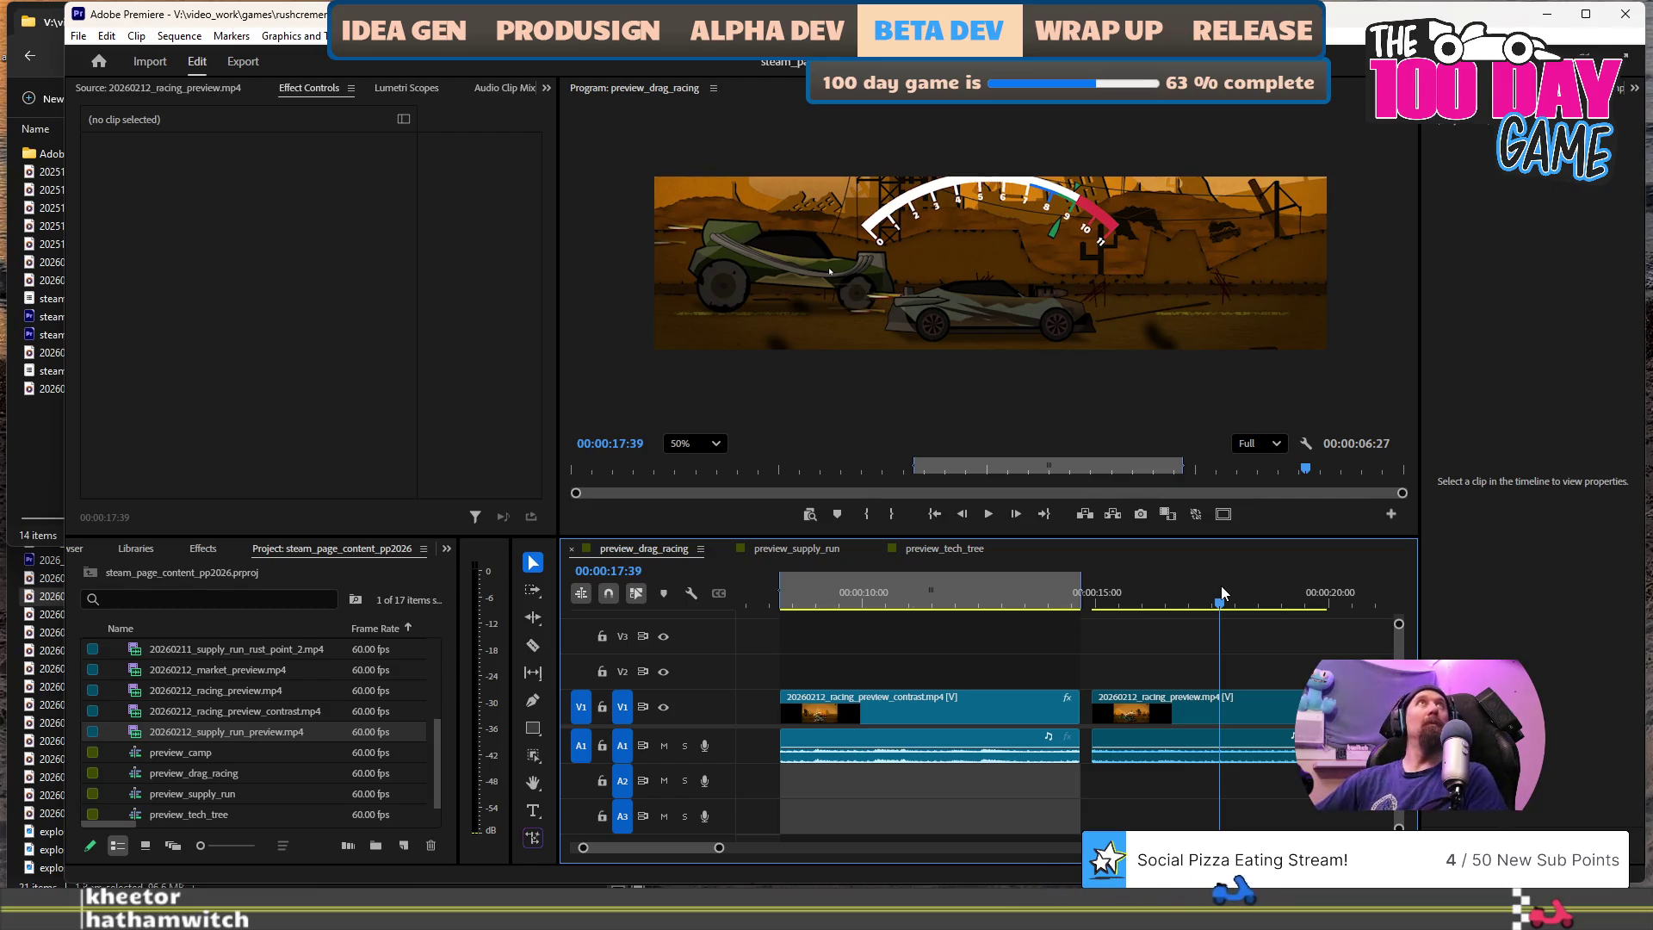
left_click(1162, 596)
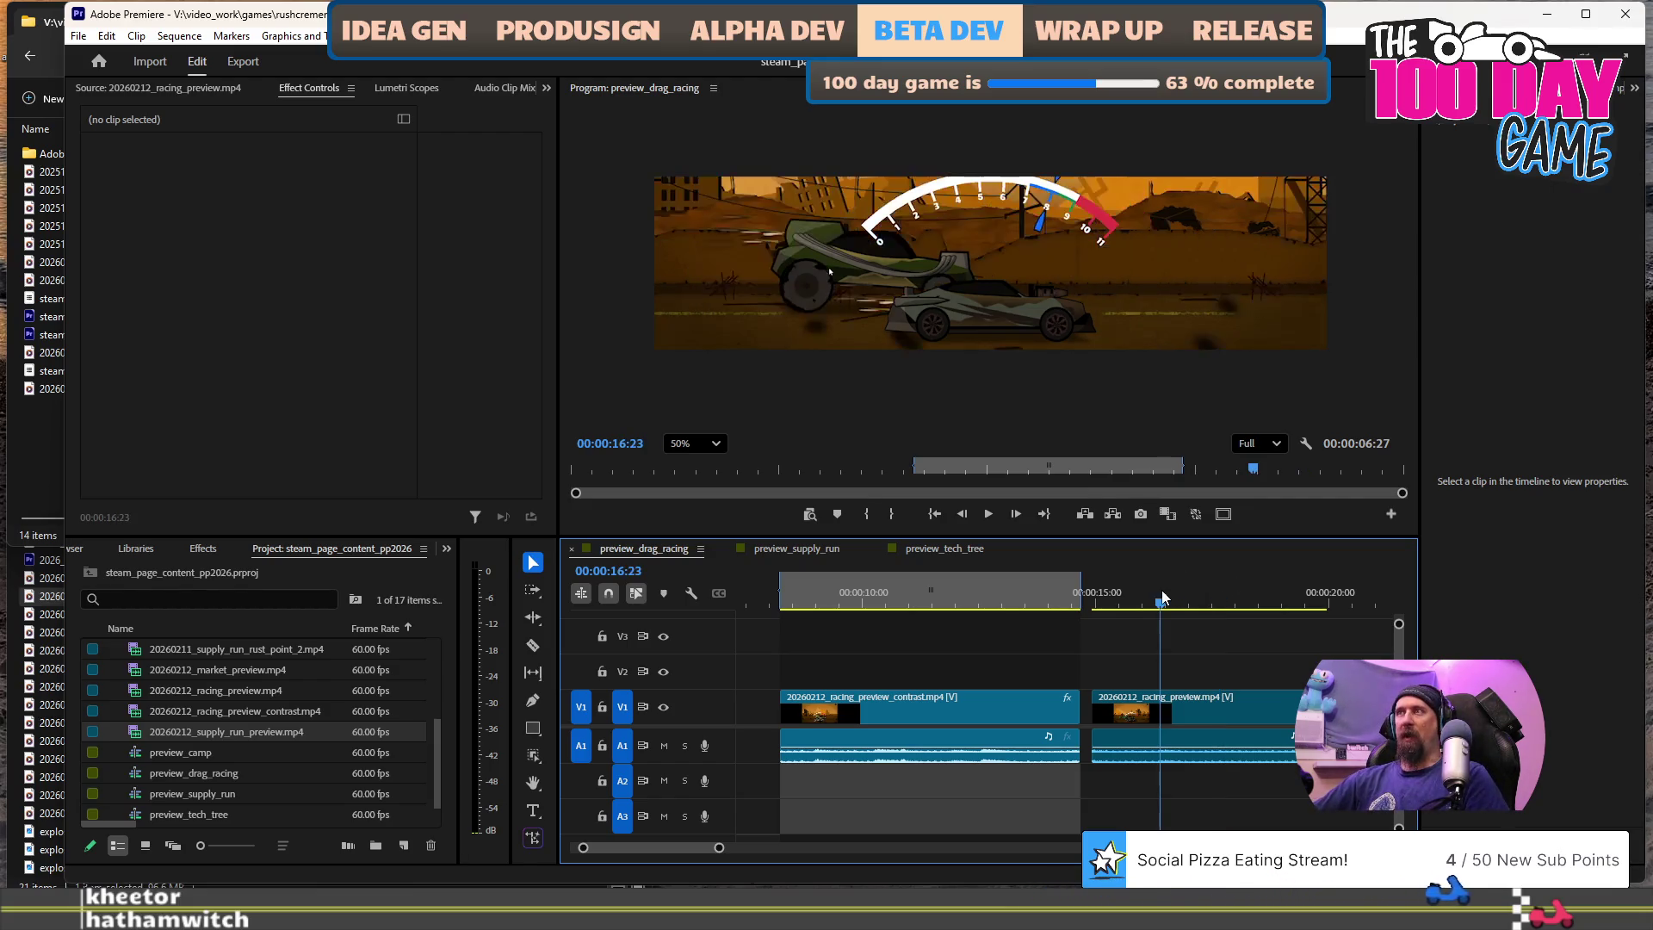
left_click_drag(1160, 601, 1235, 601)
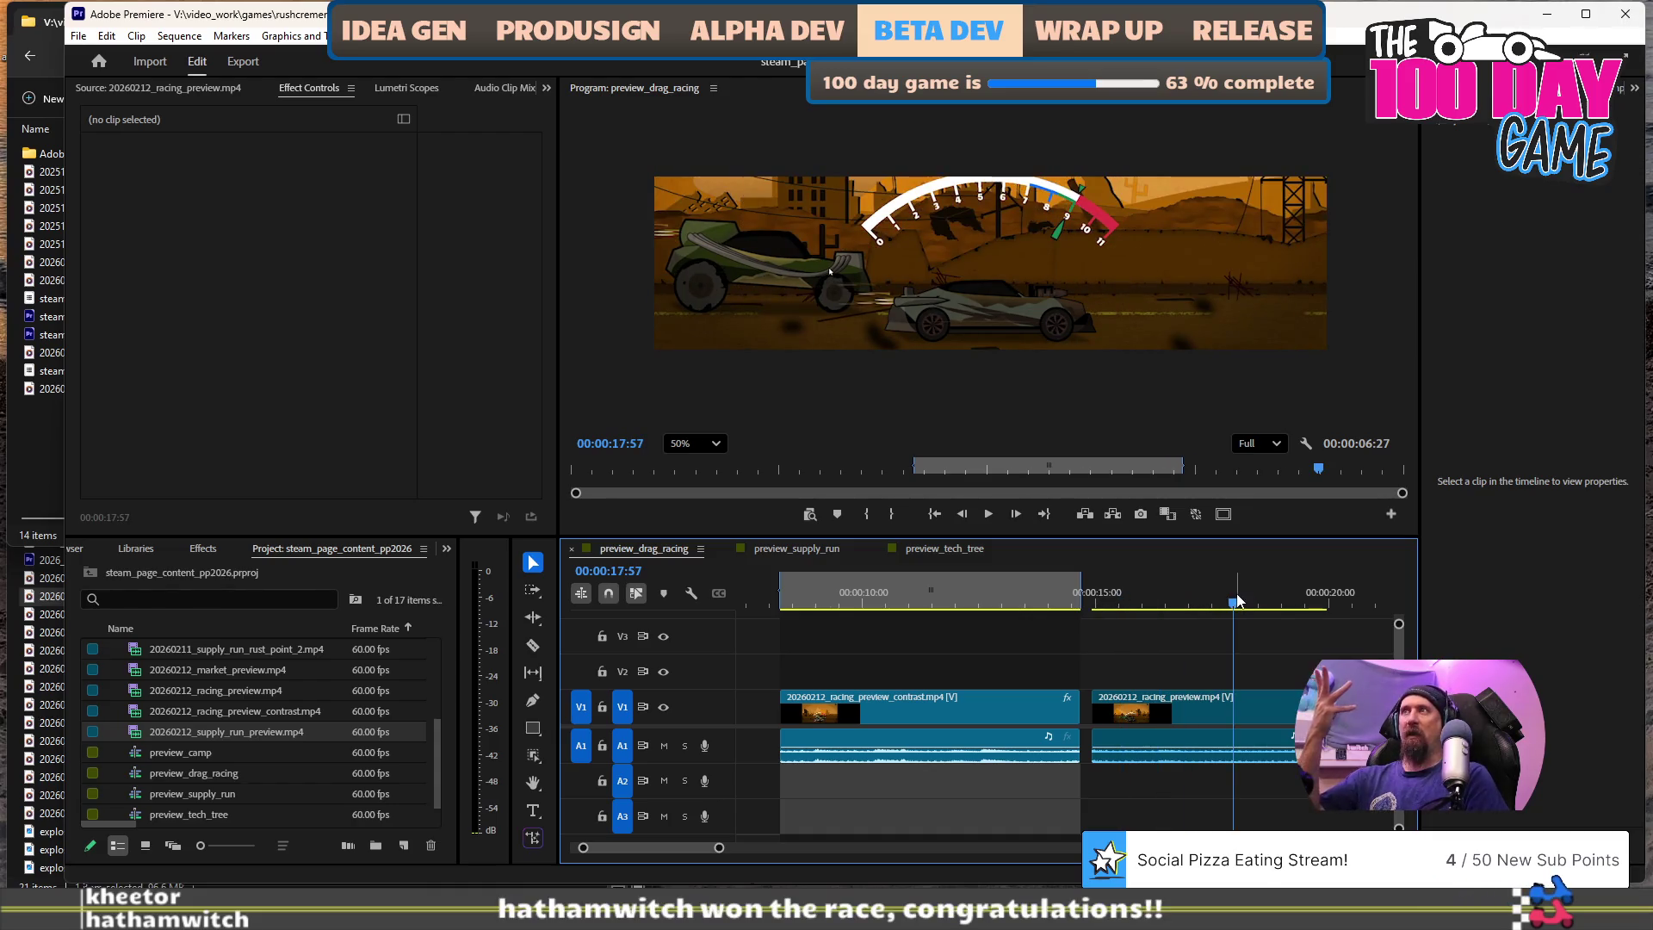
left_click(927, 594)
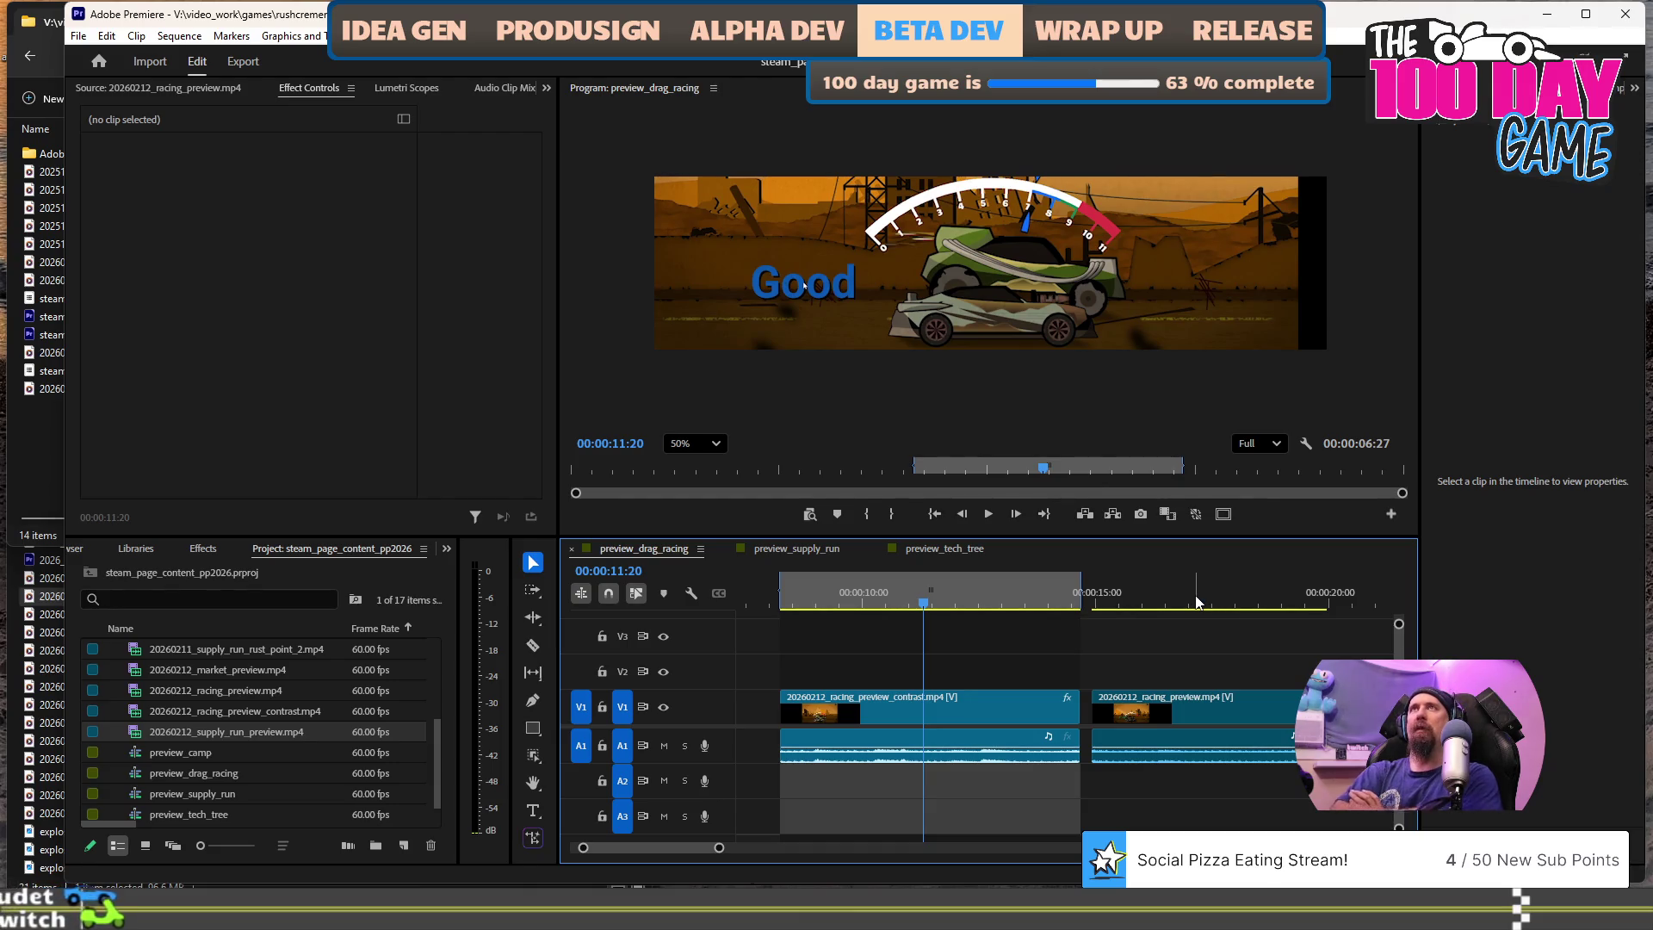
left_click(1145, 602)
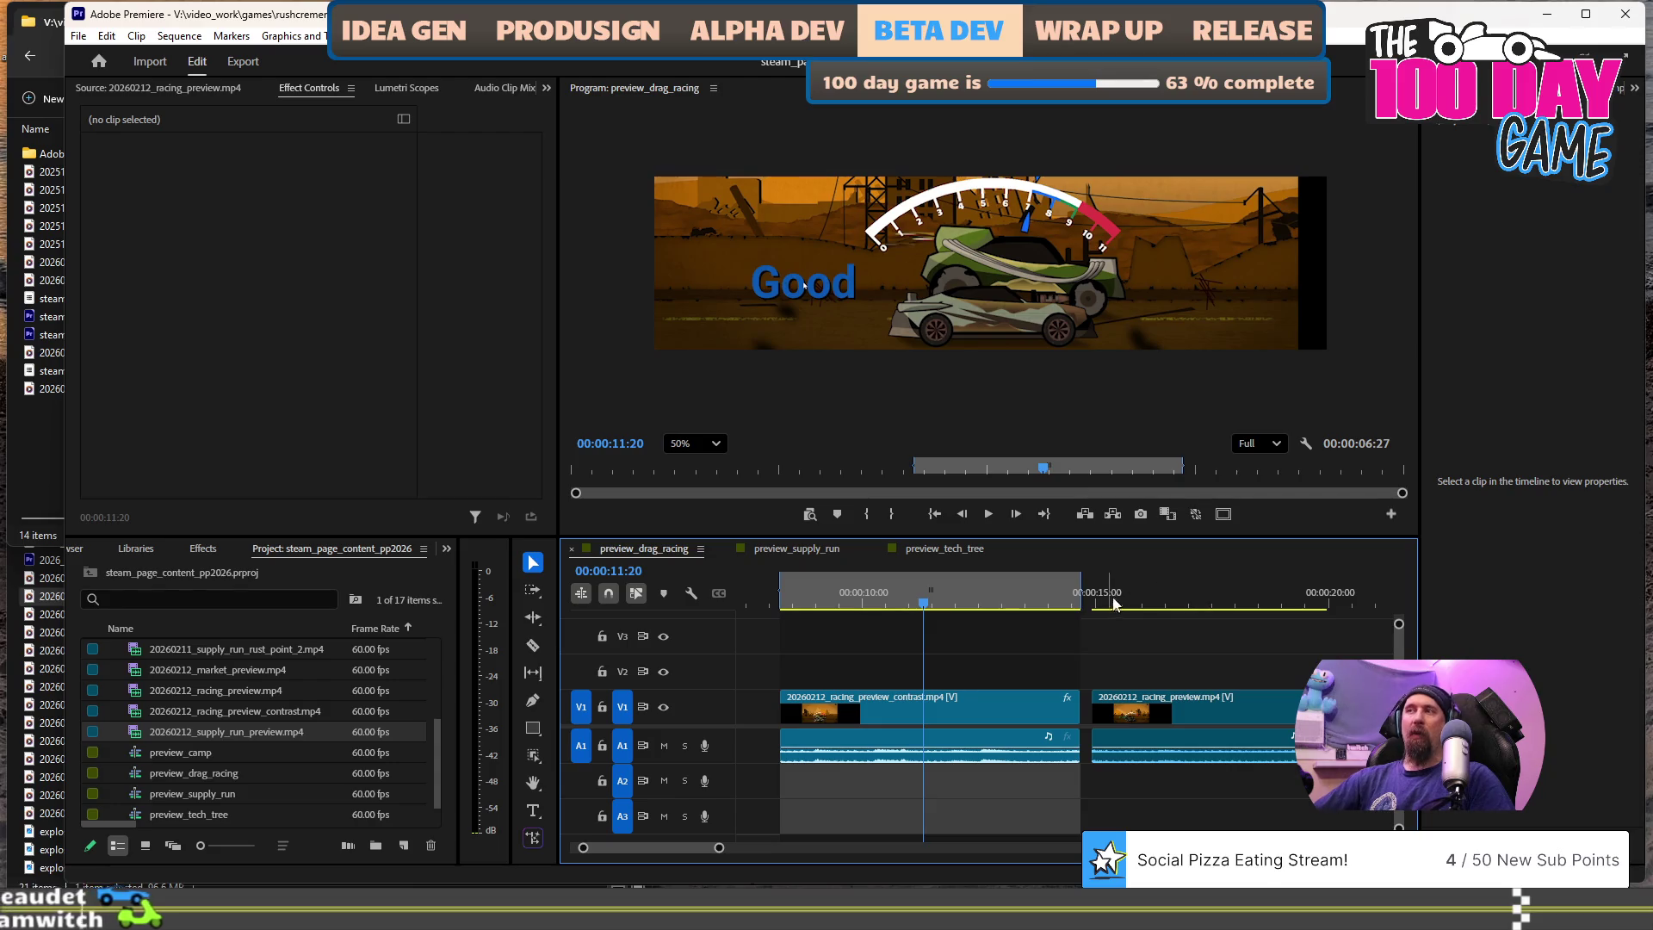
left_click(925, 603)
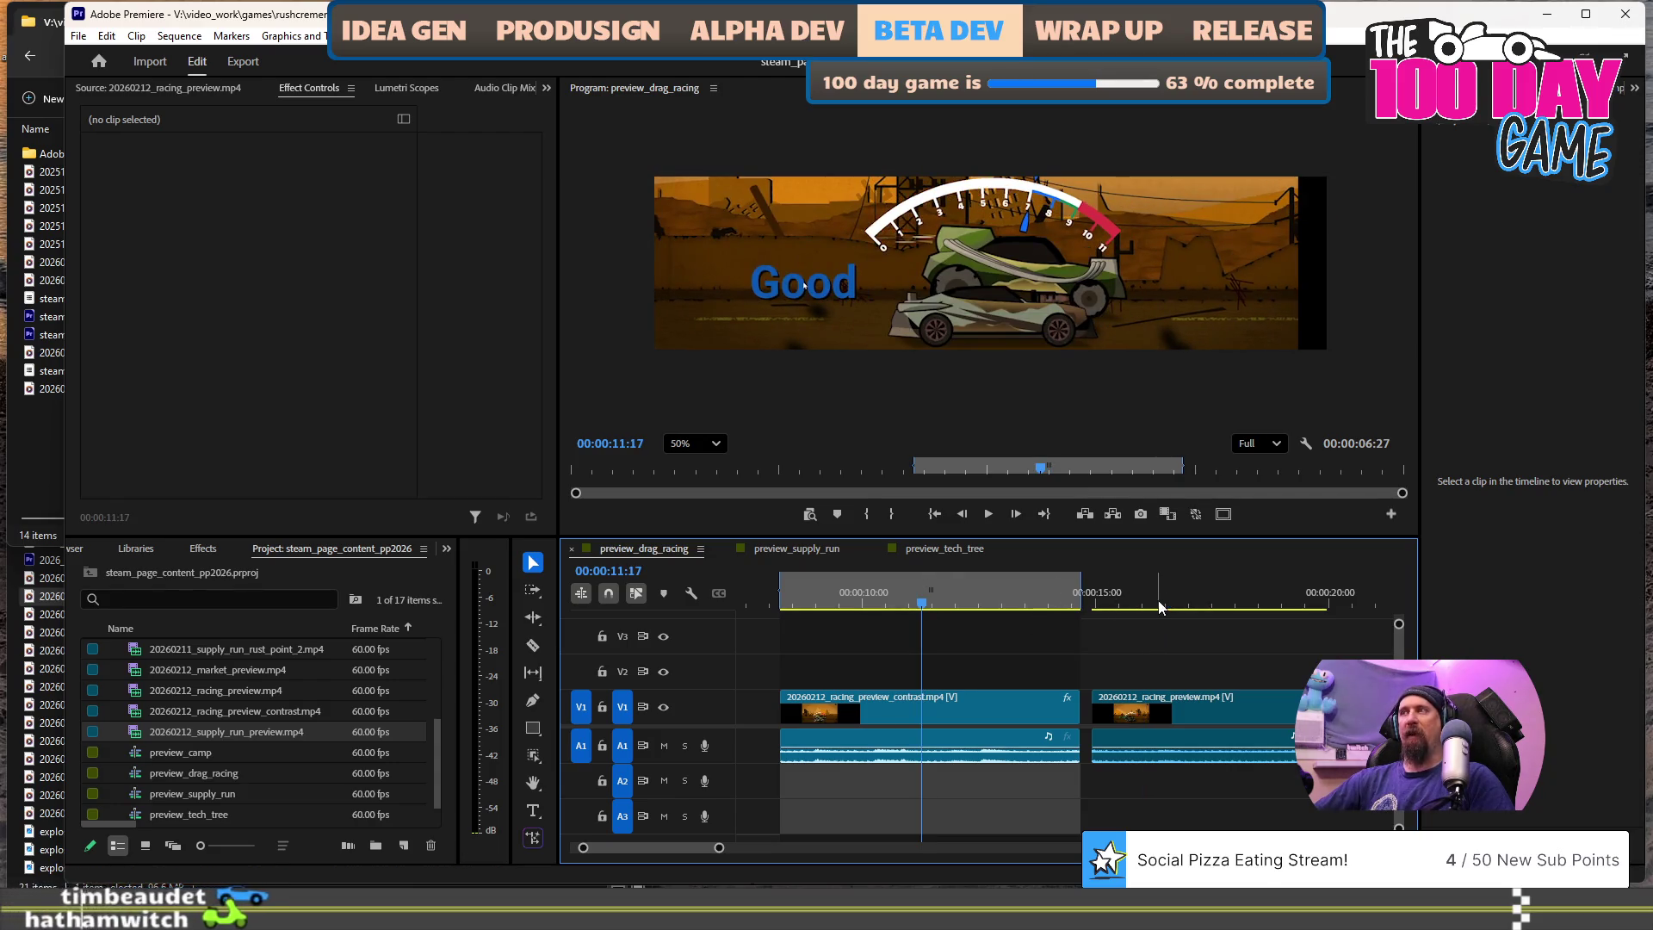
left_click(1172, 603)
left_click(962, 602)
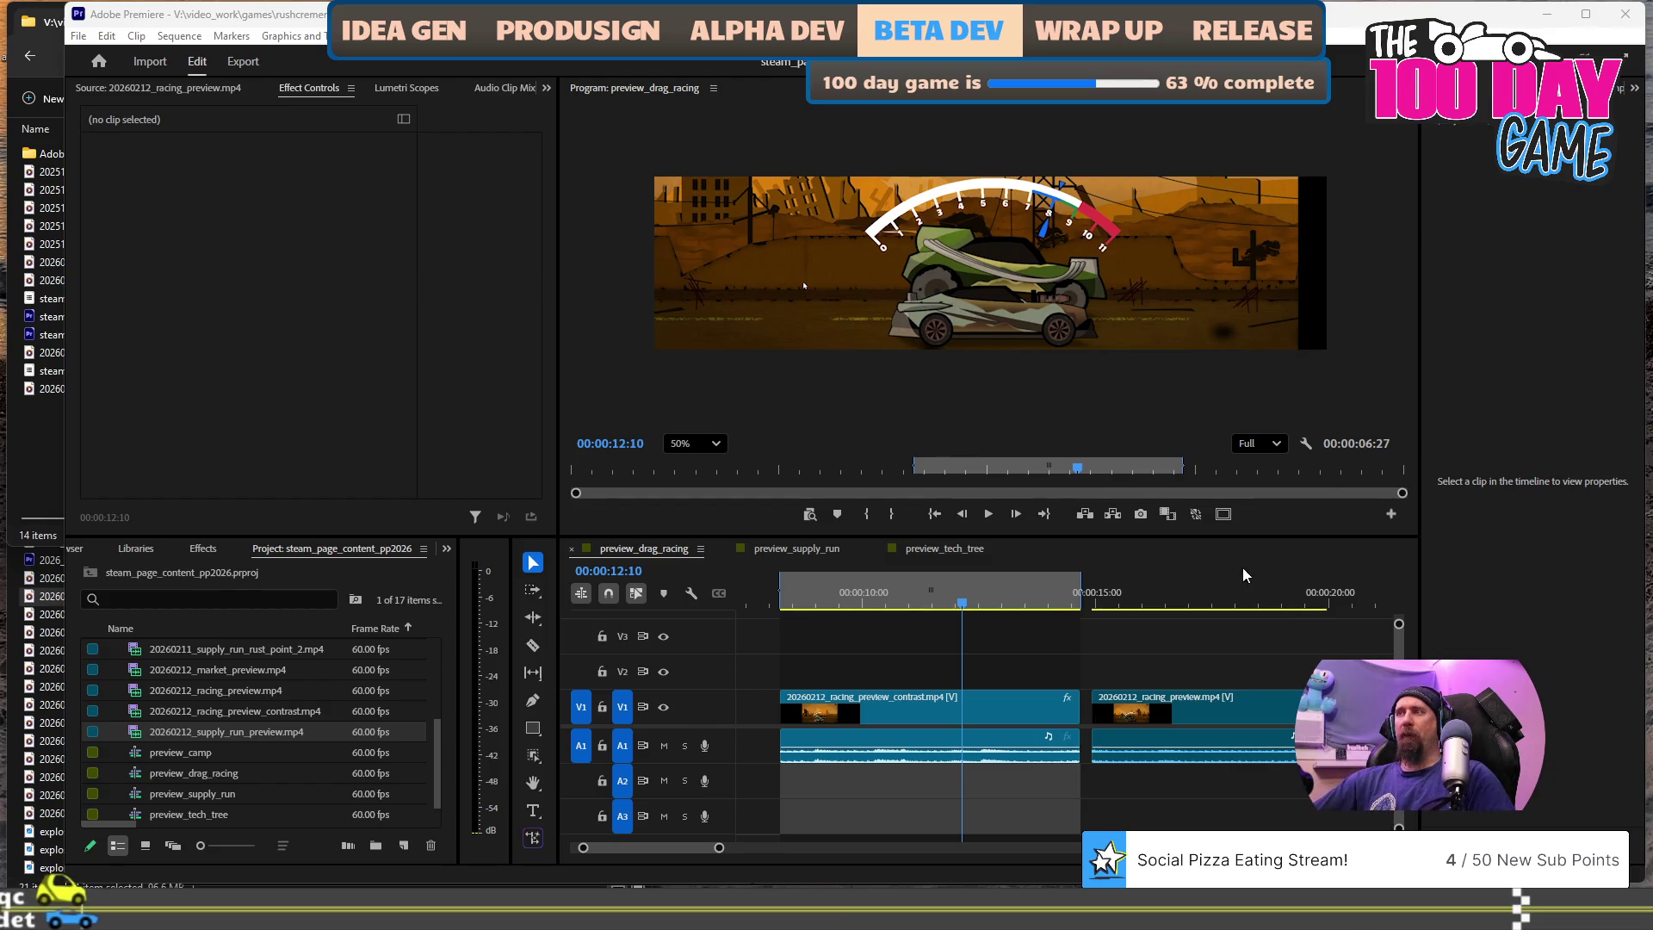
left_click(1219, 601)
left_click(935, 601)
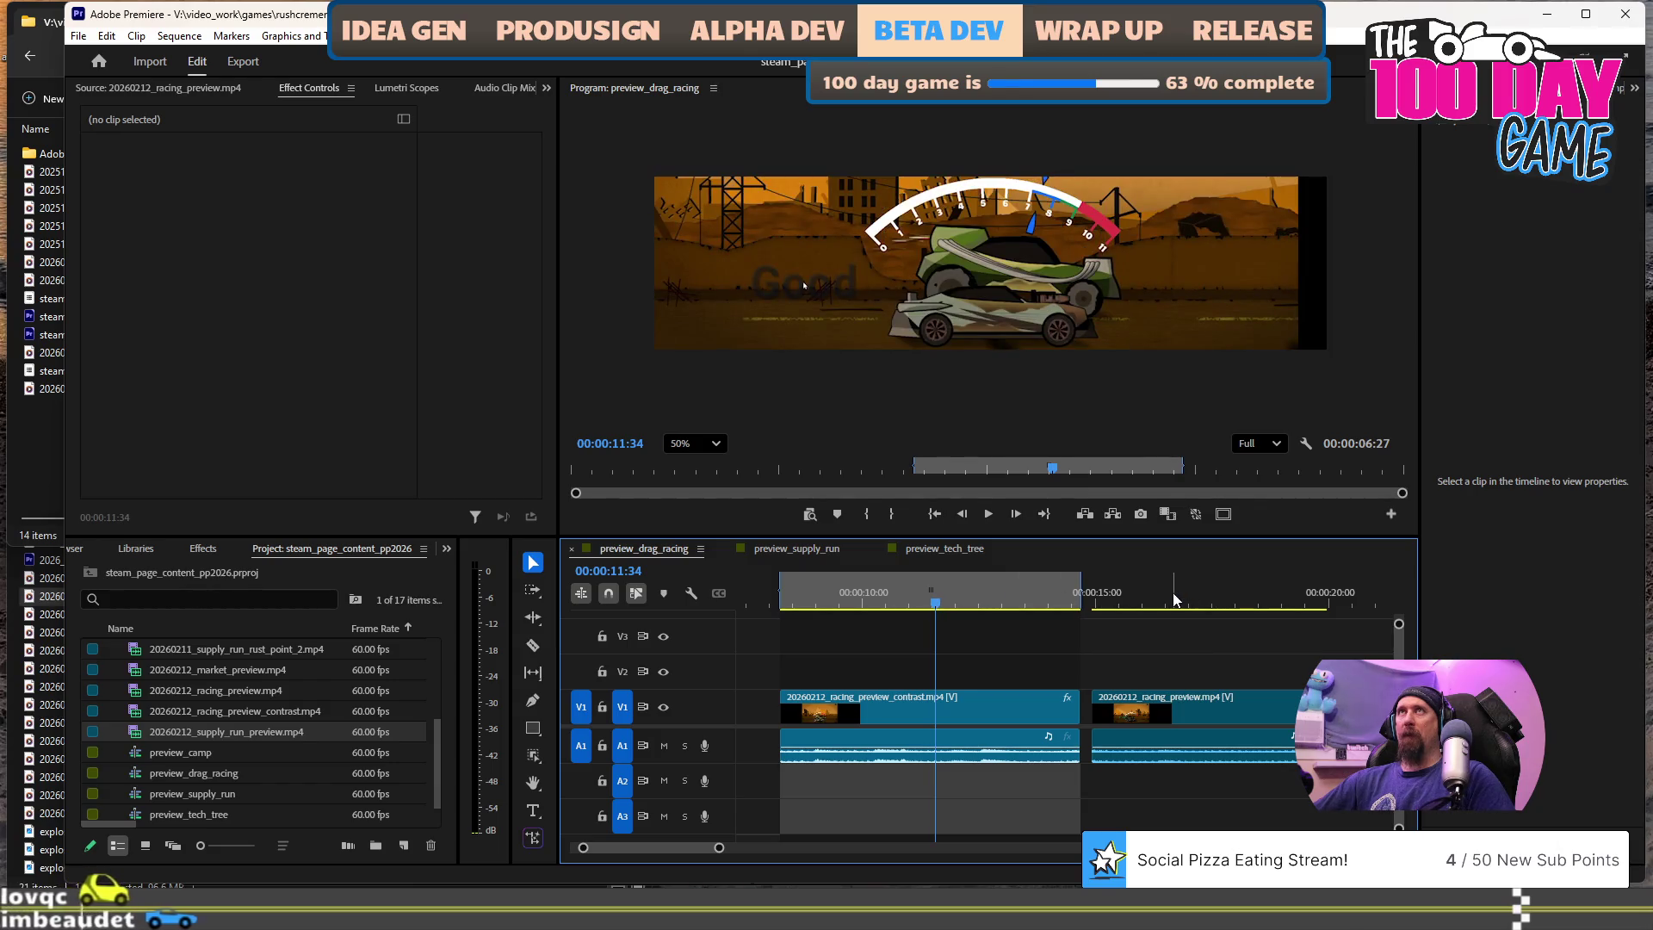
left_click(1212, 598)
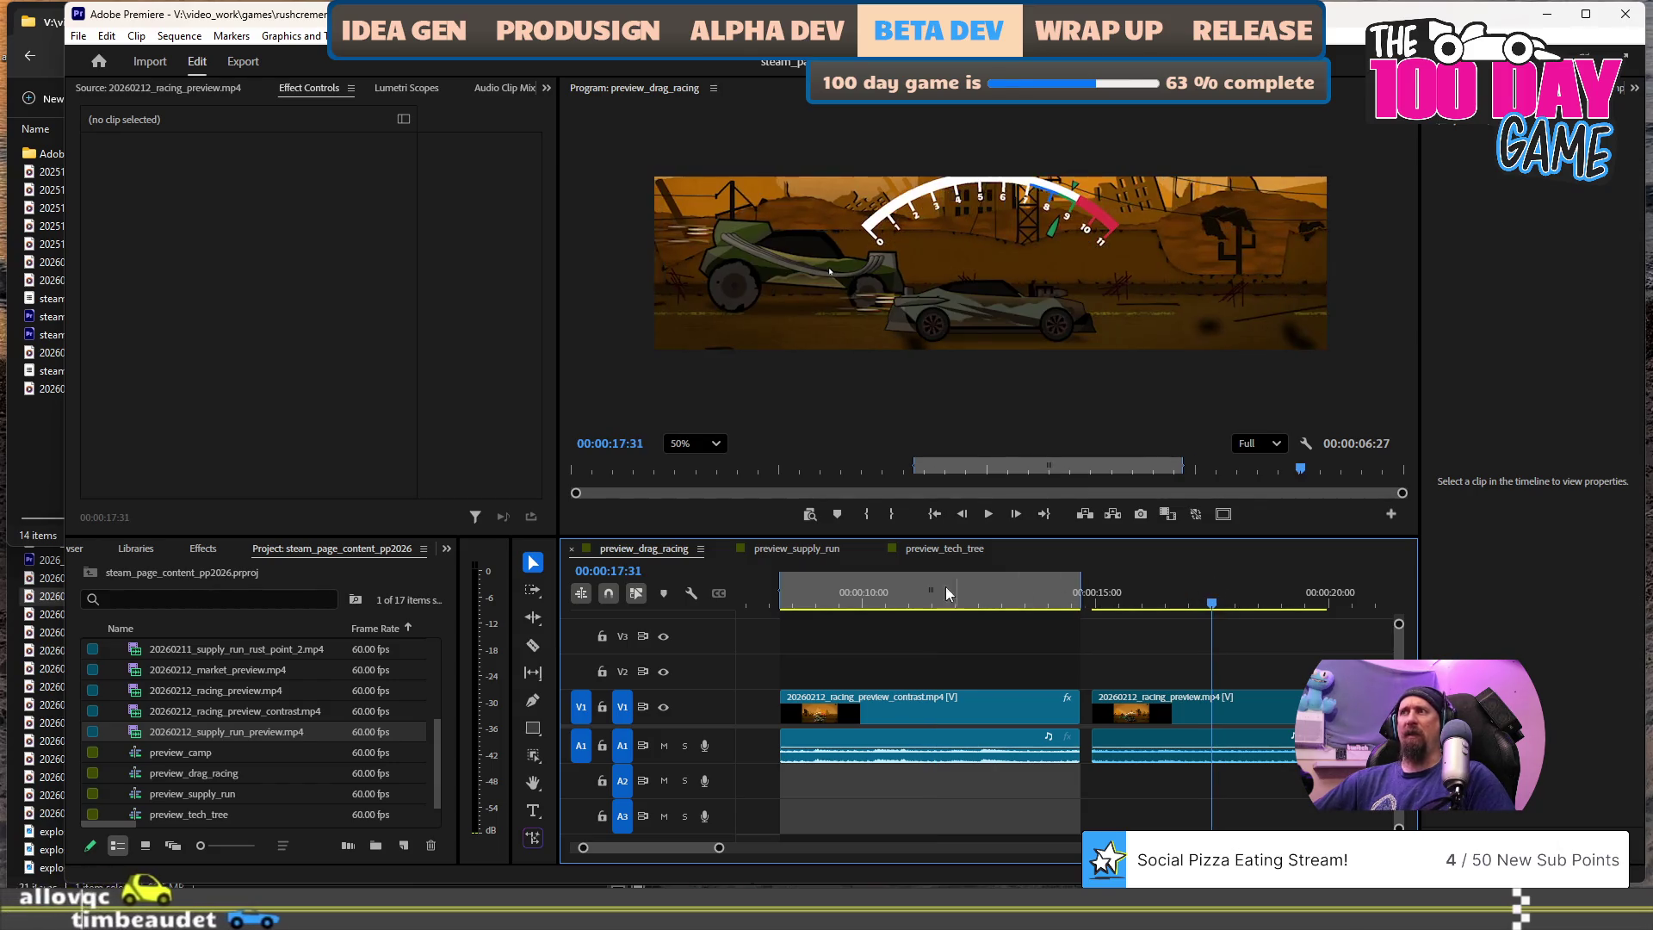
left_click(1179, 602)
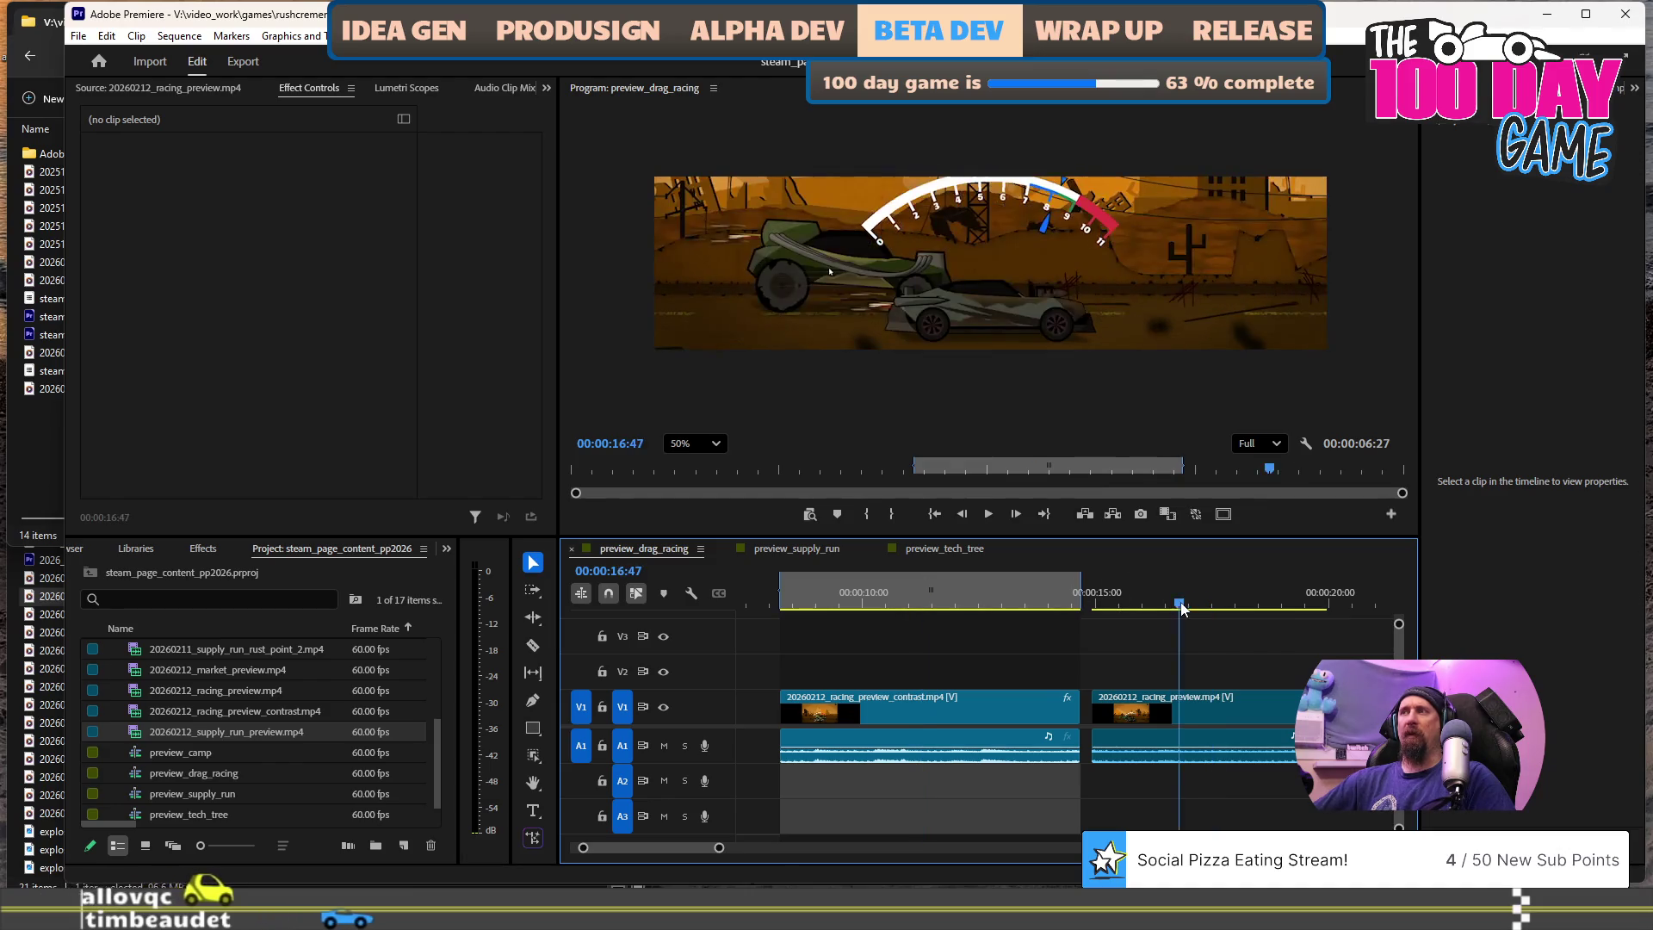
left_click(978, 592)
left_click(1164, 596)
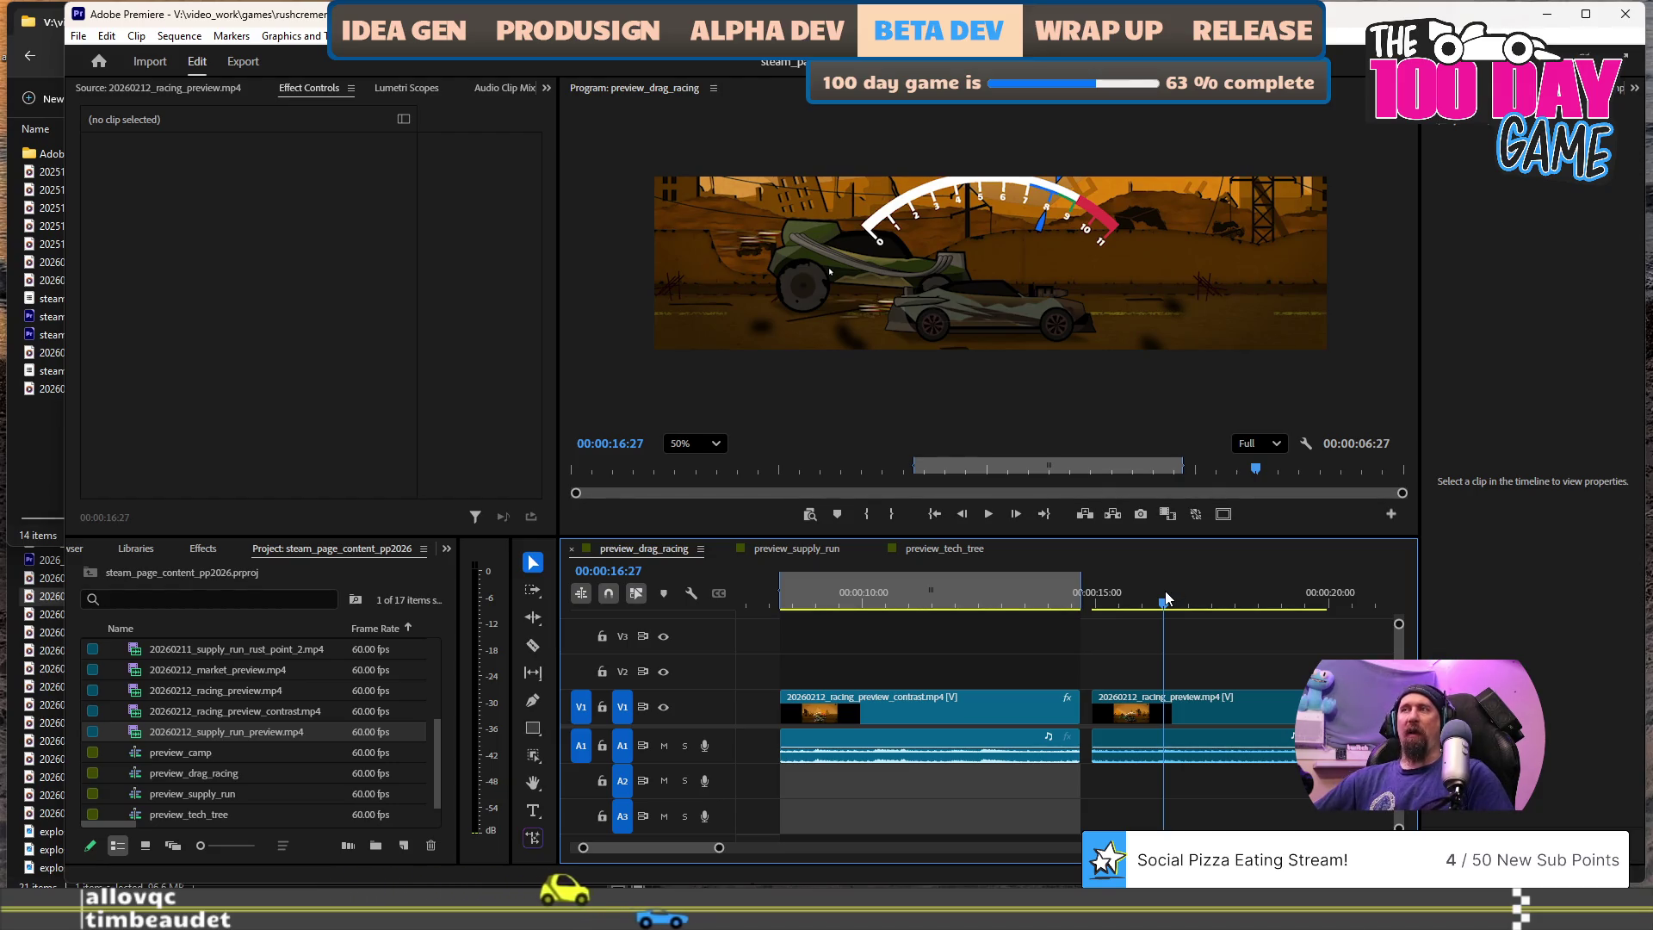
left_click(994, 590)
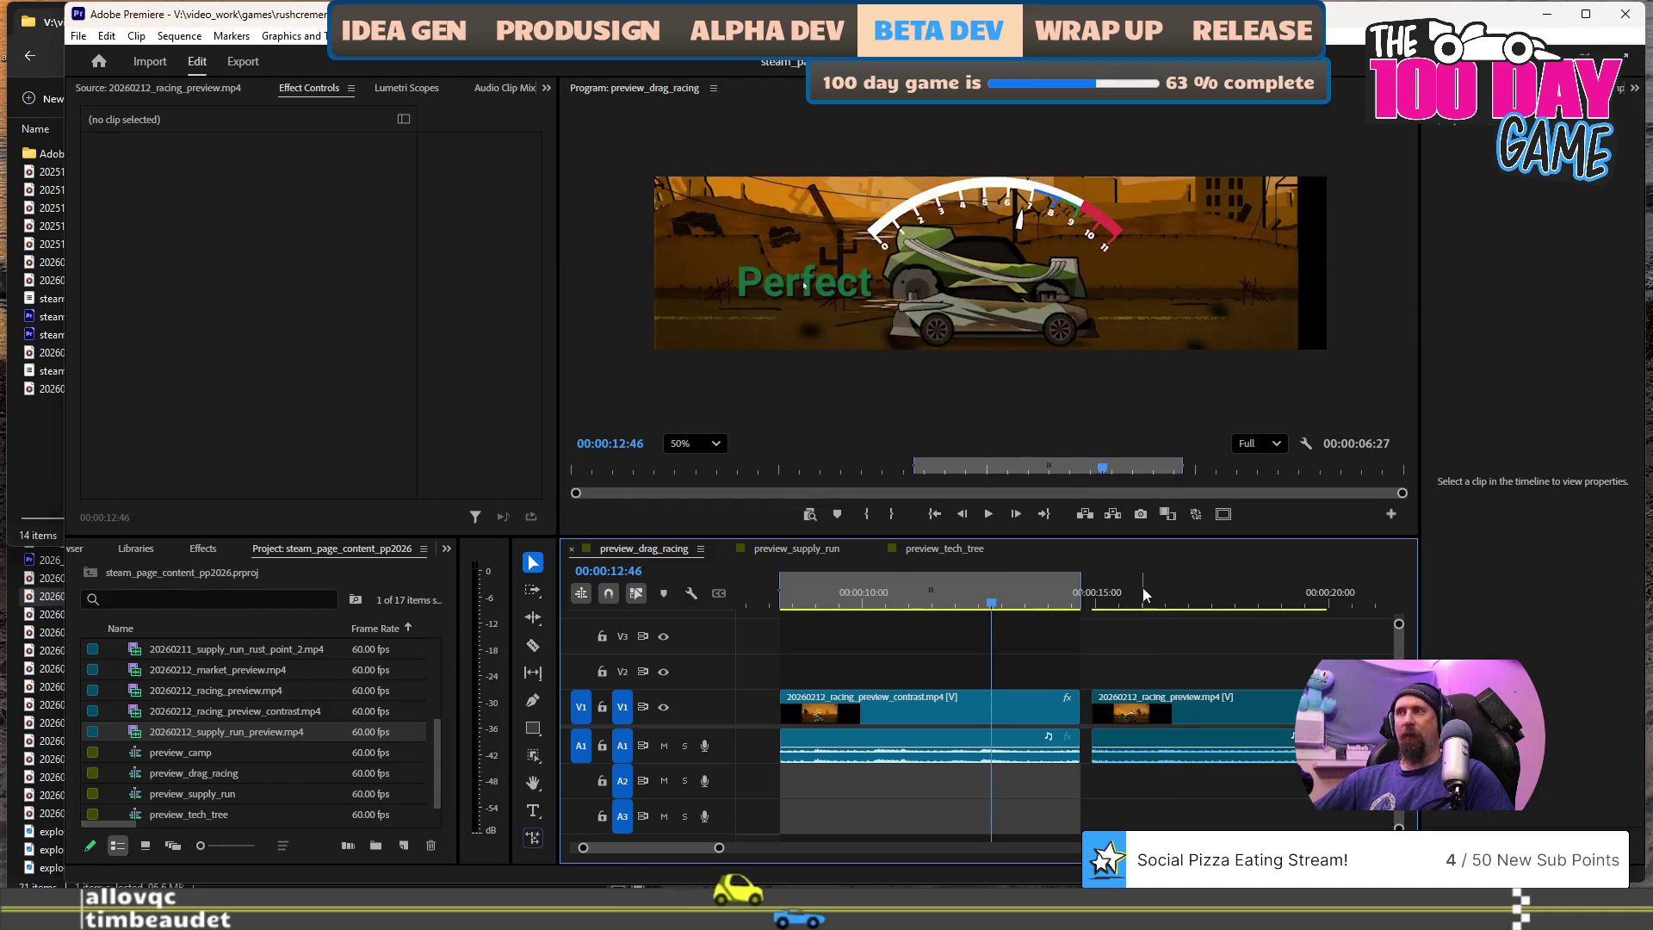
left_click(1142, 589)
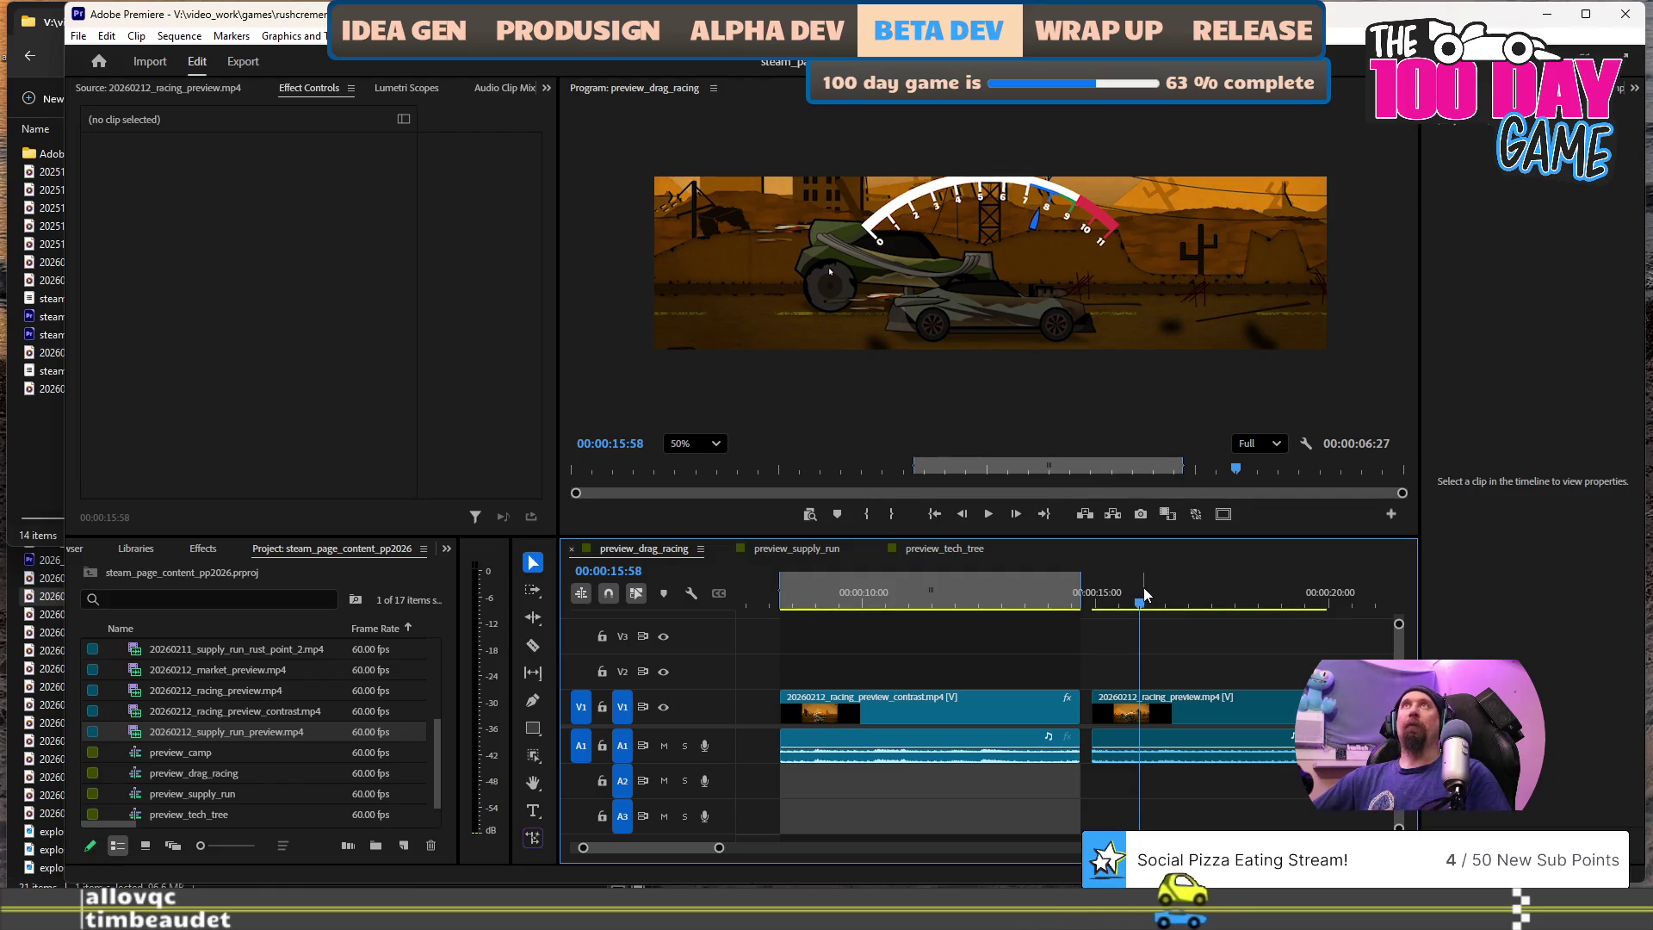
left_click(984, 585)
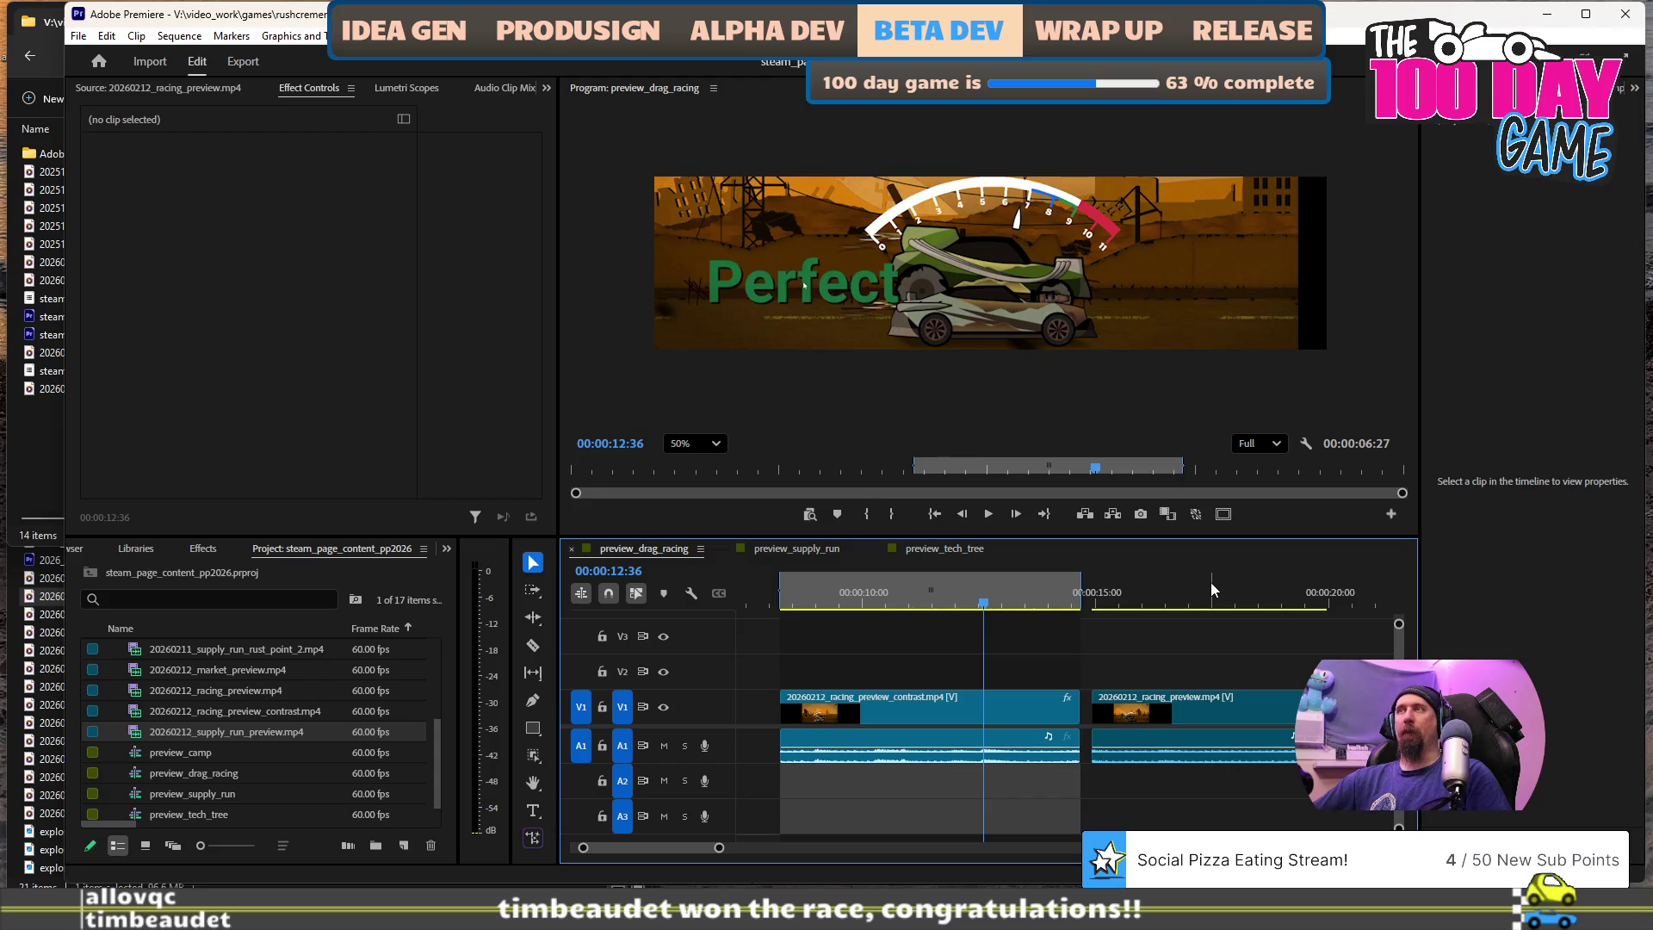
left_click(969, 576)
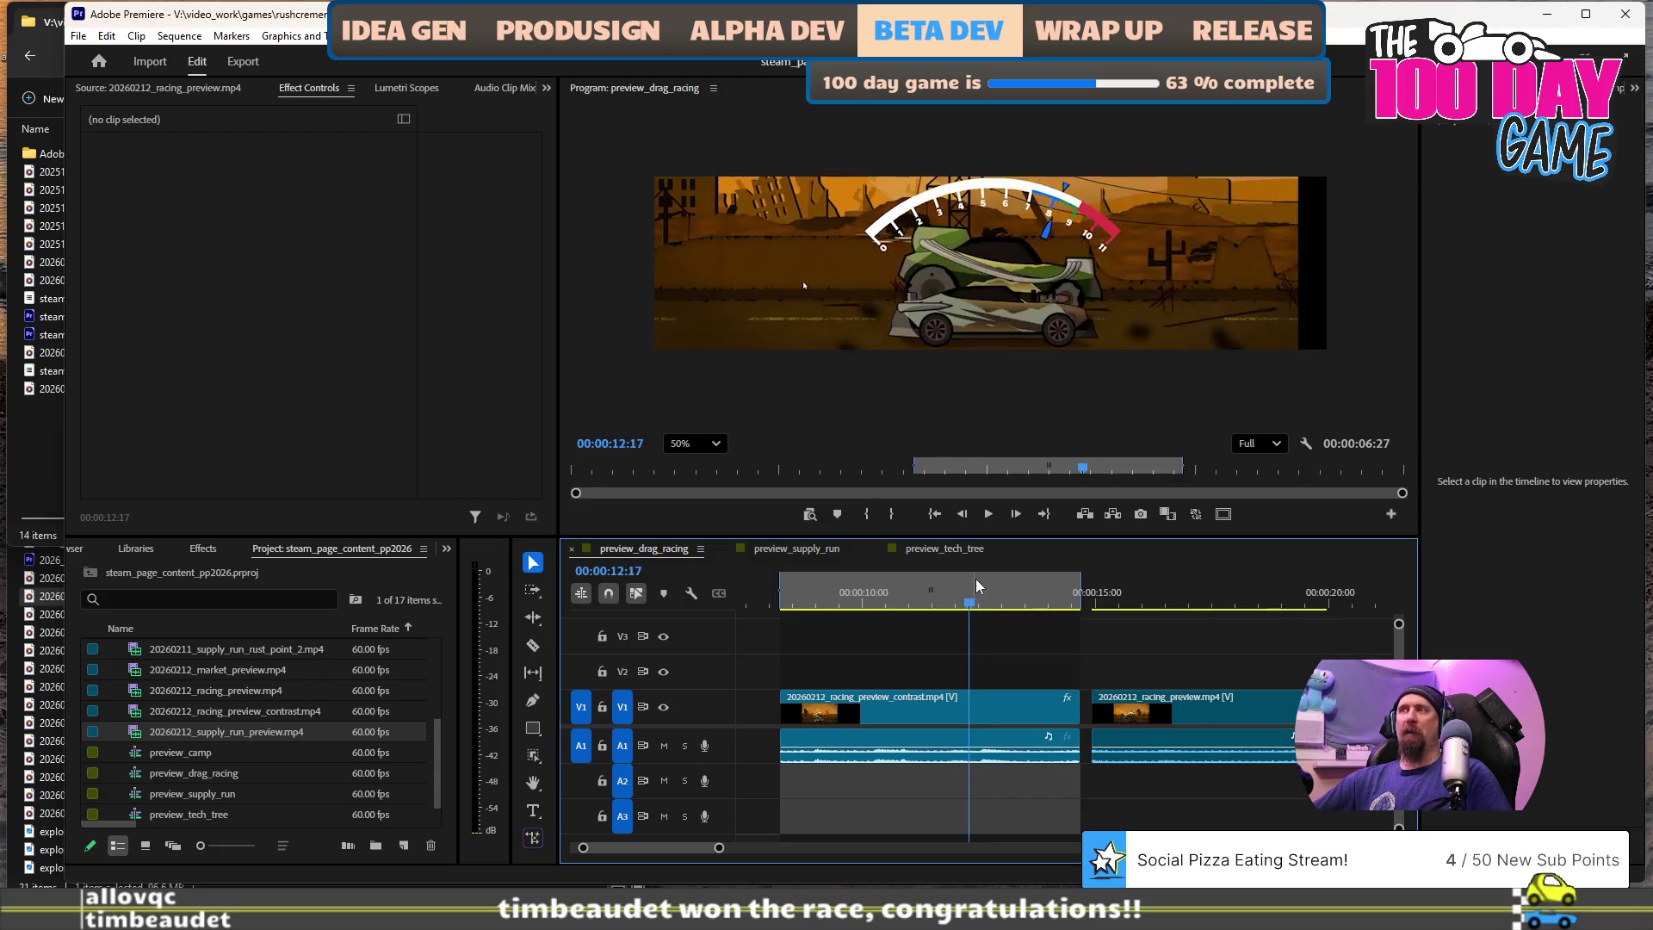
left_click(1178, 592)
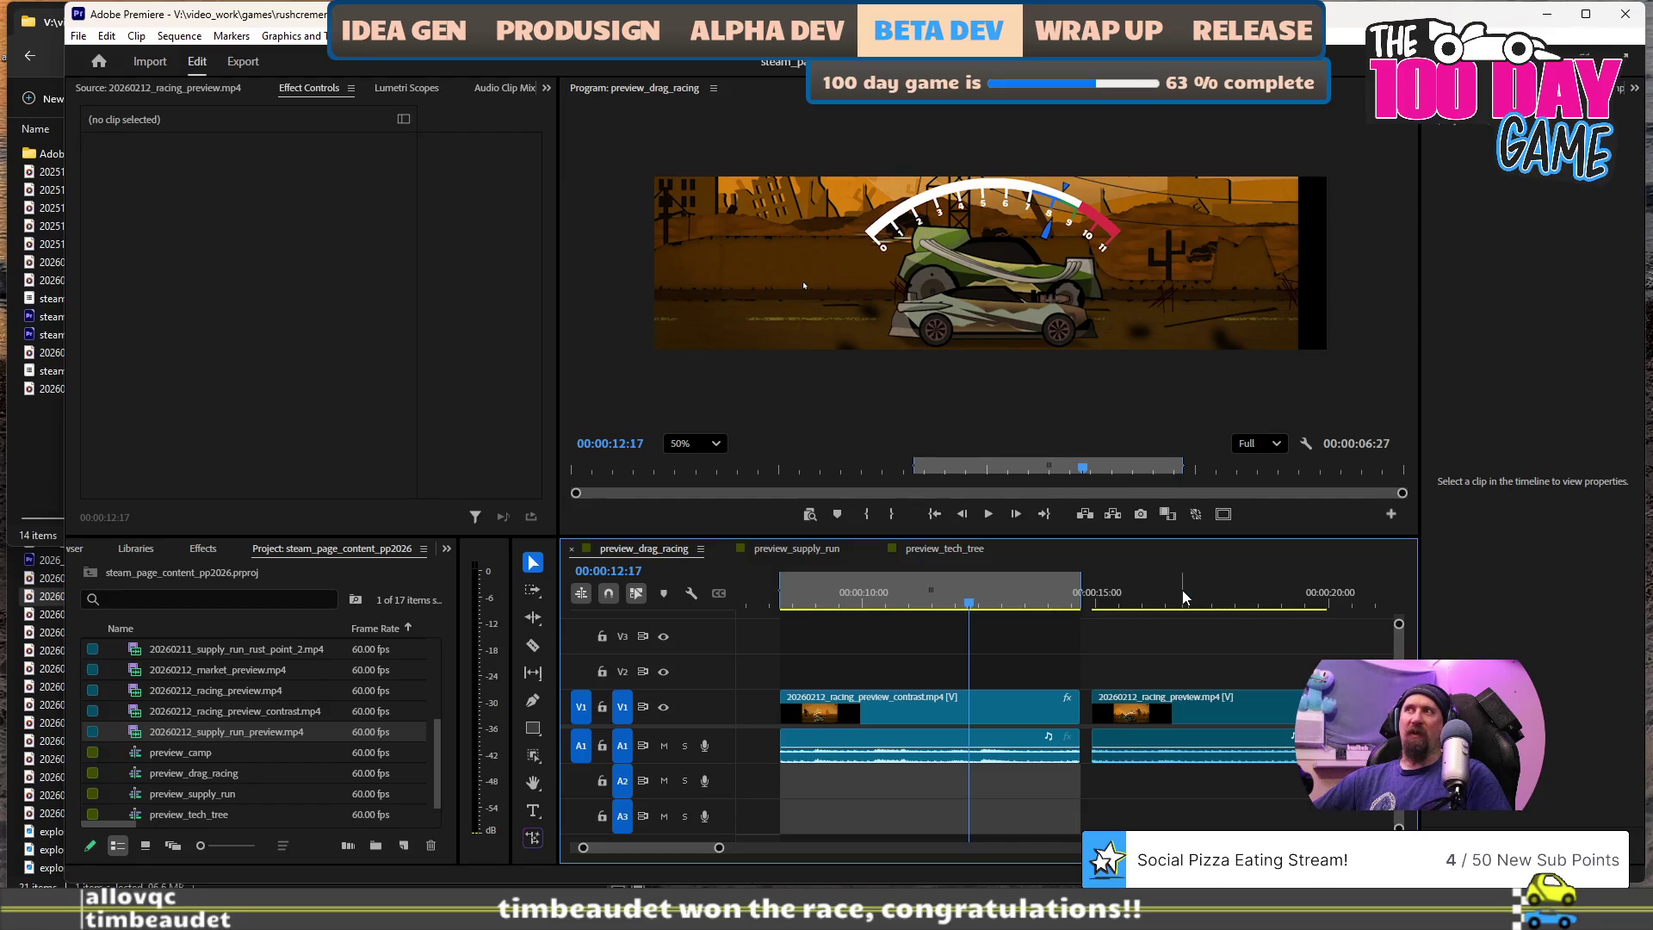
left_click(1019, 601)
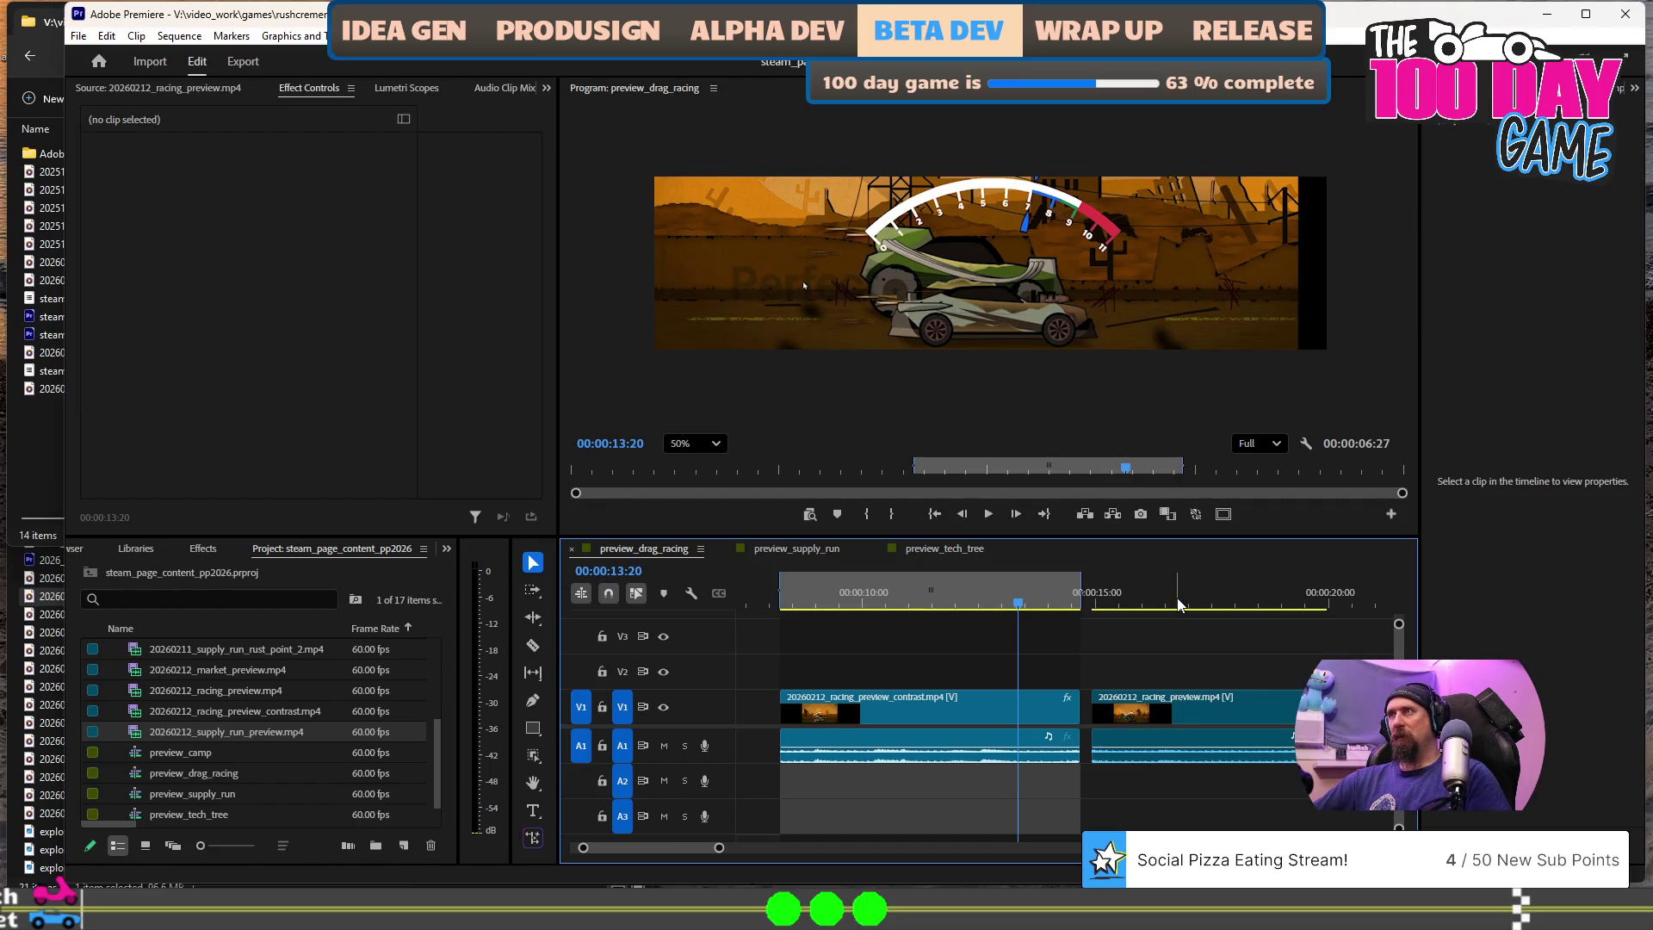
left_click(1176, 604)
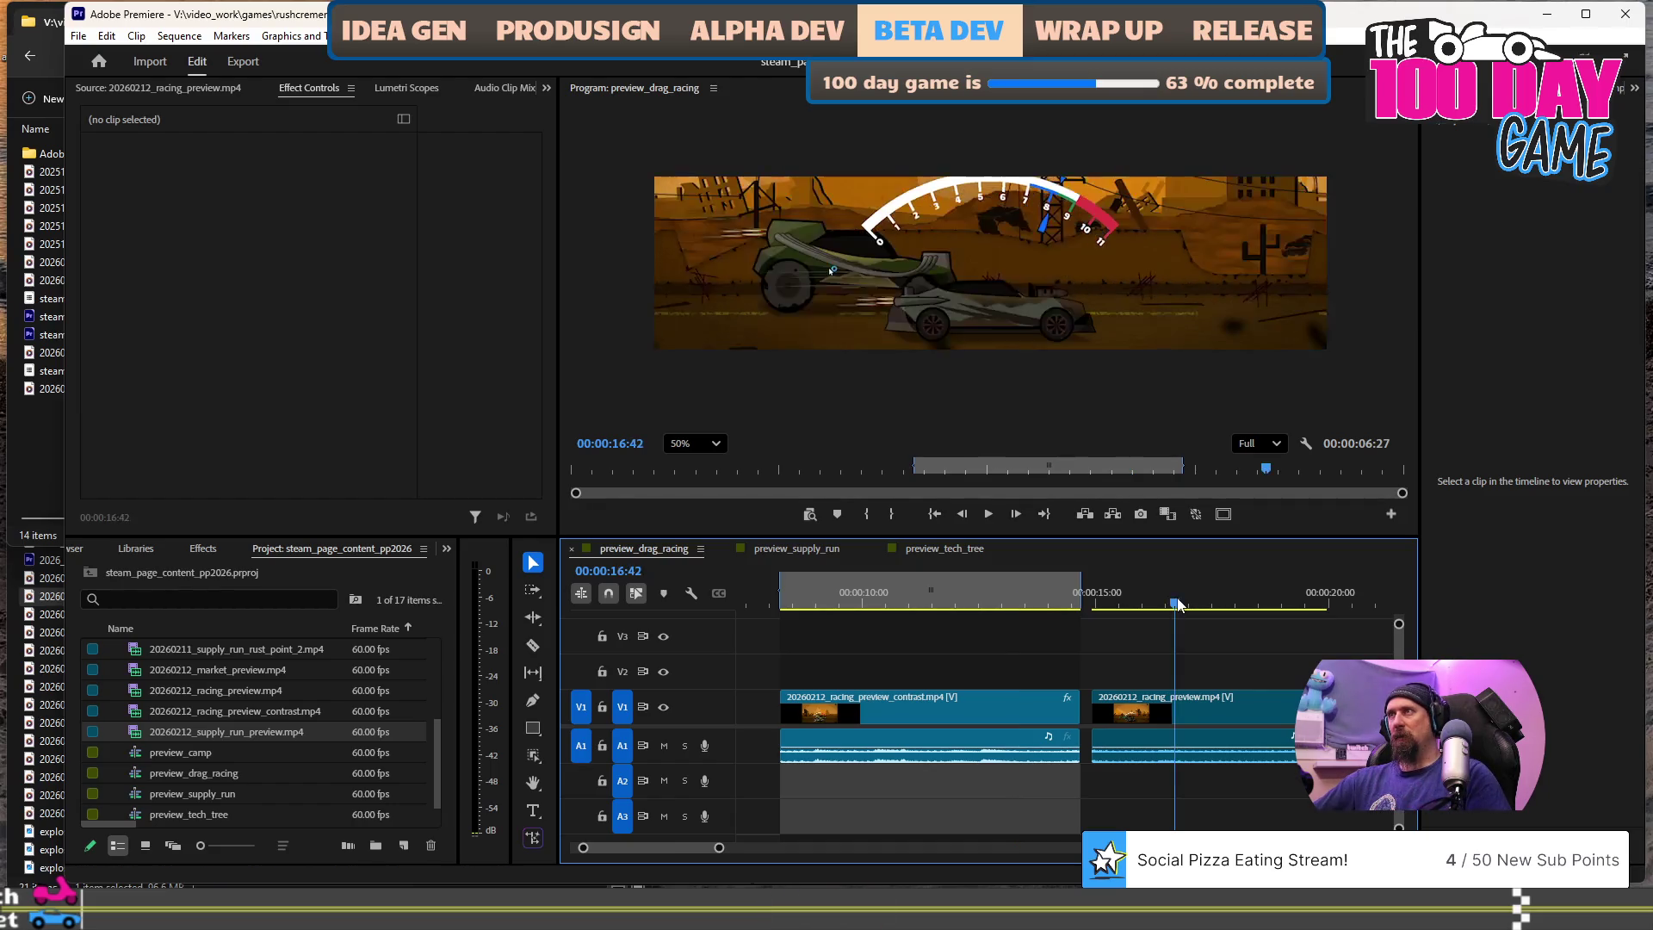
left_click(982, 606)
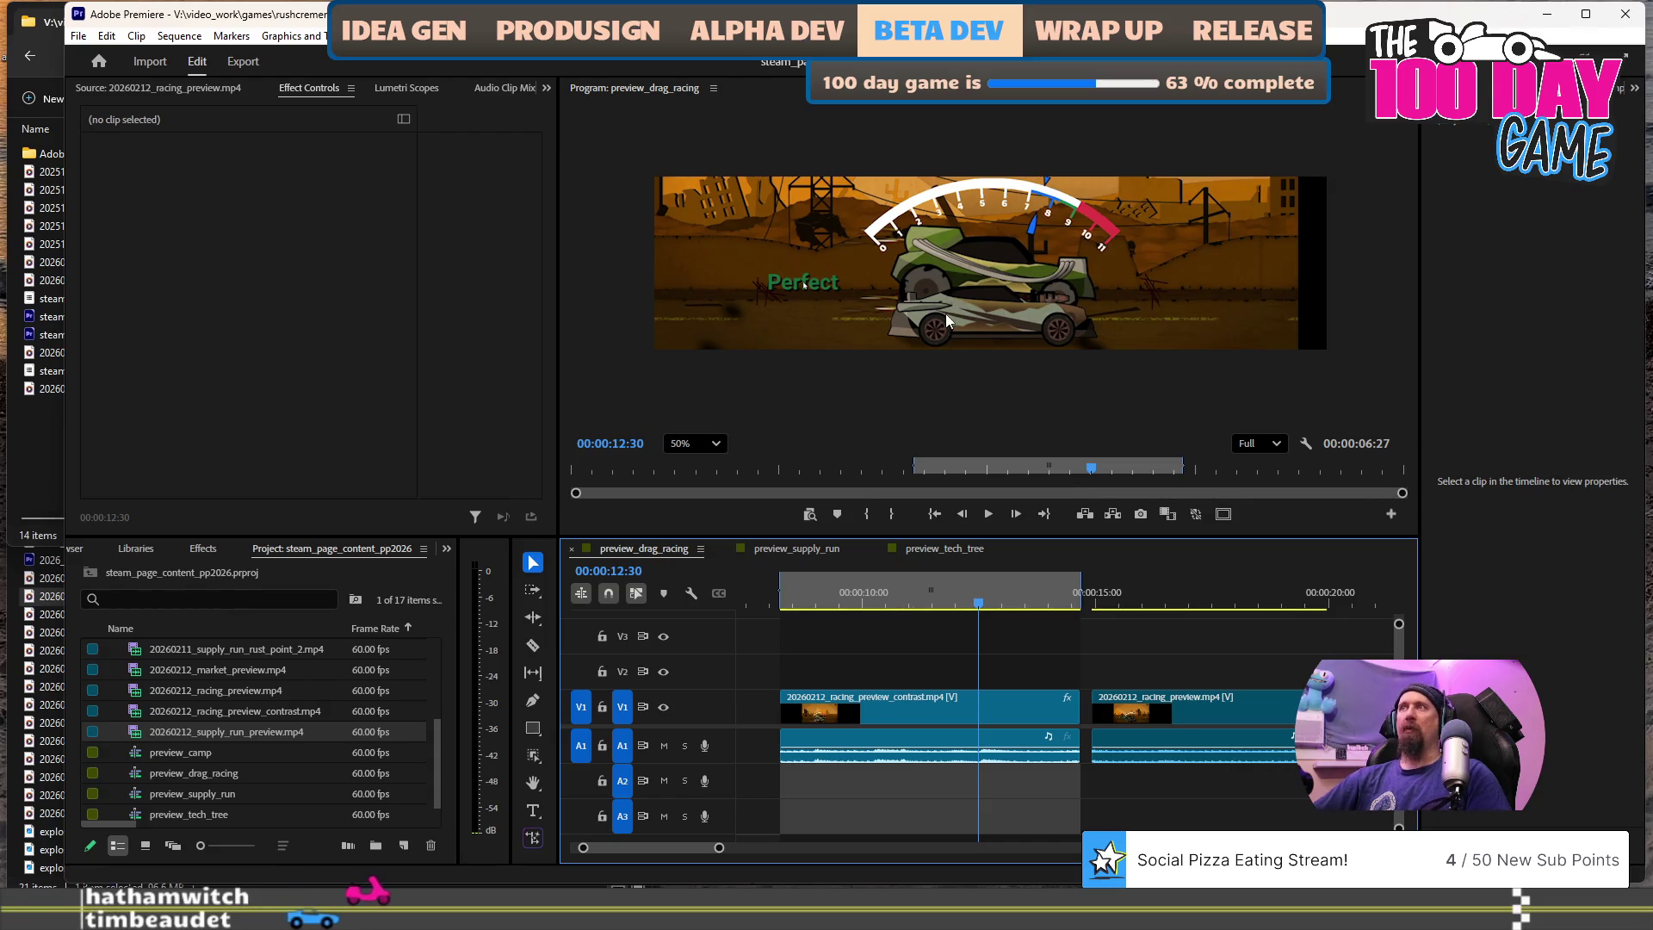
left_click(1195, 602)
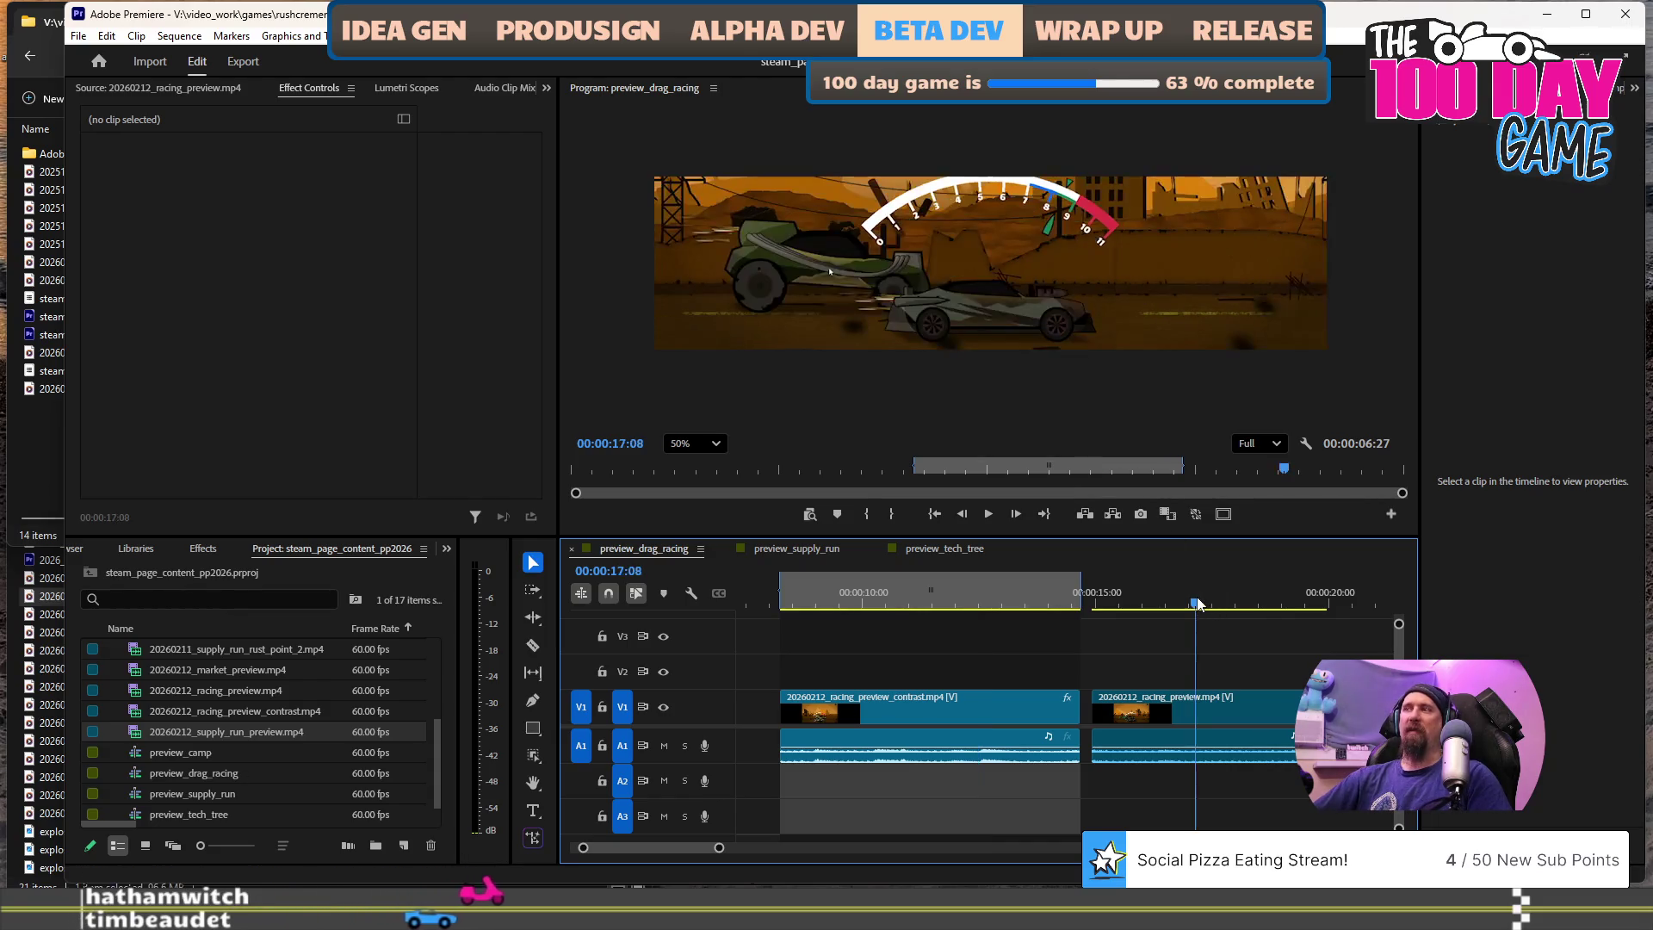
left_click(895, 593)
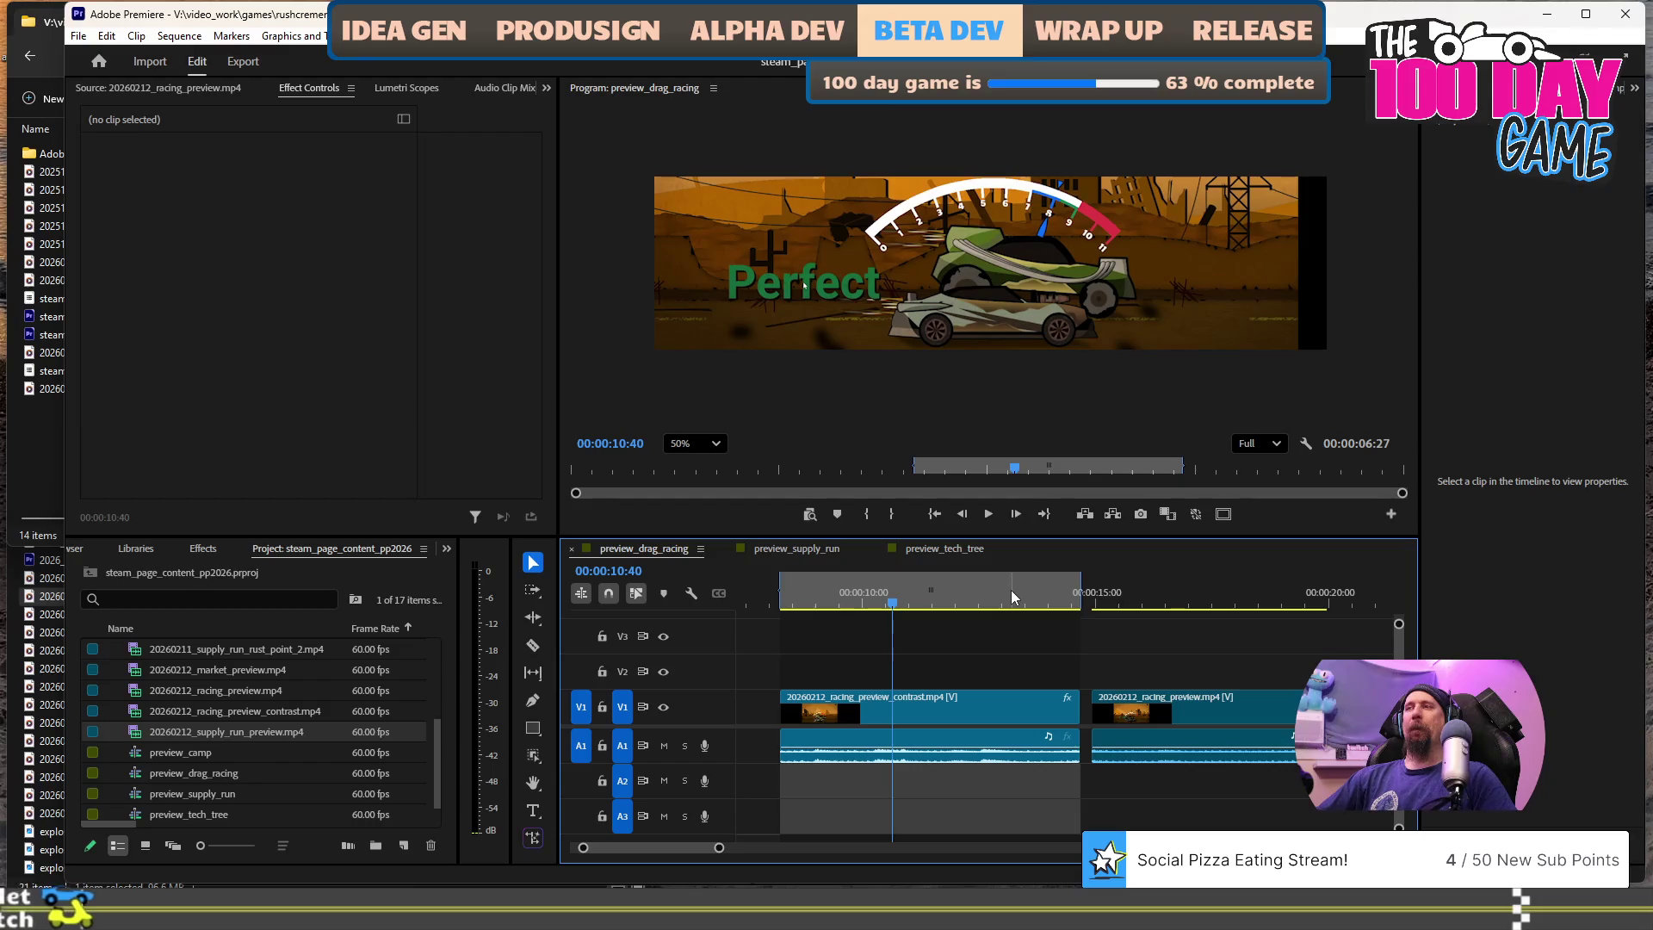
left_click_drag(999, 602, 927, 602)
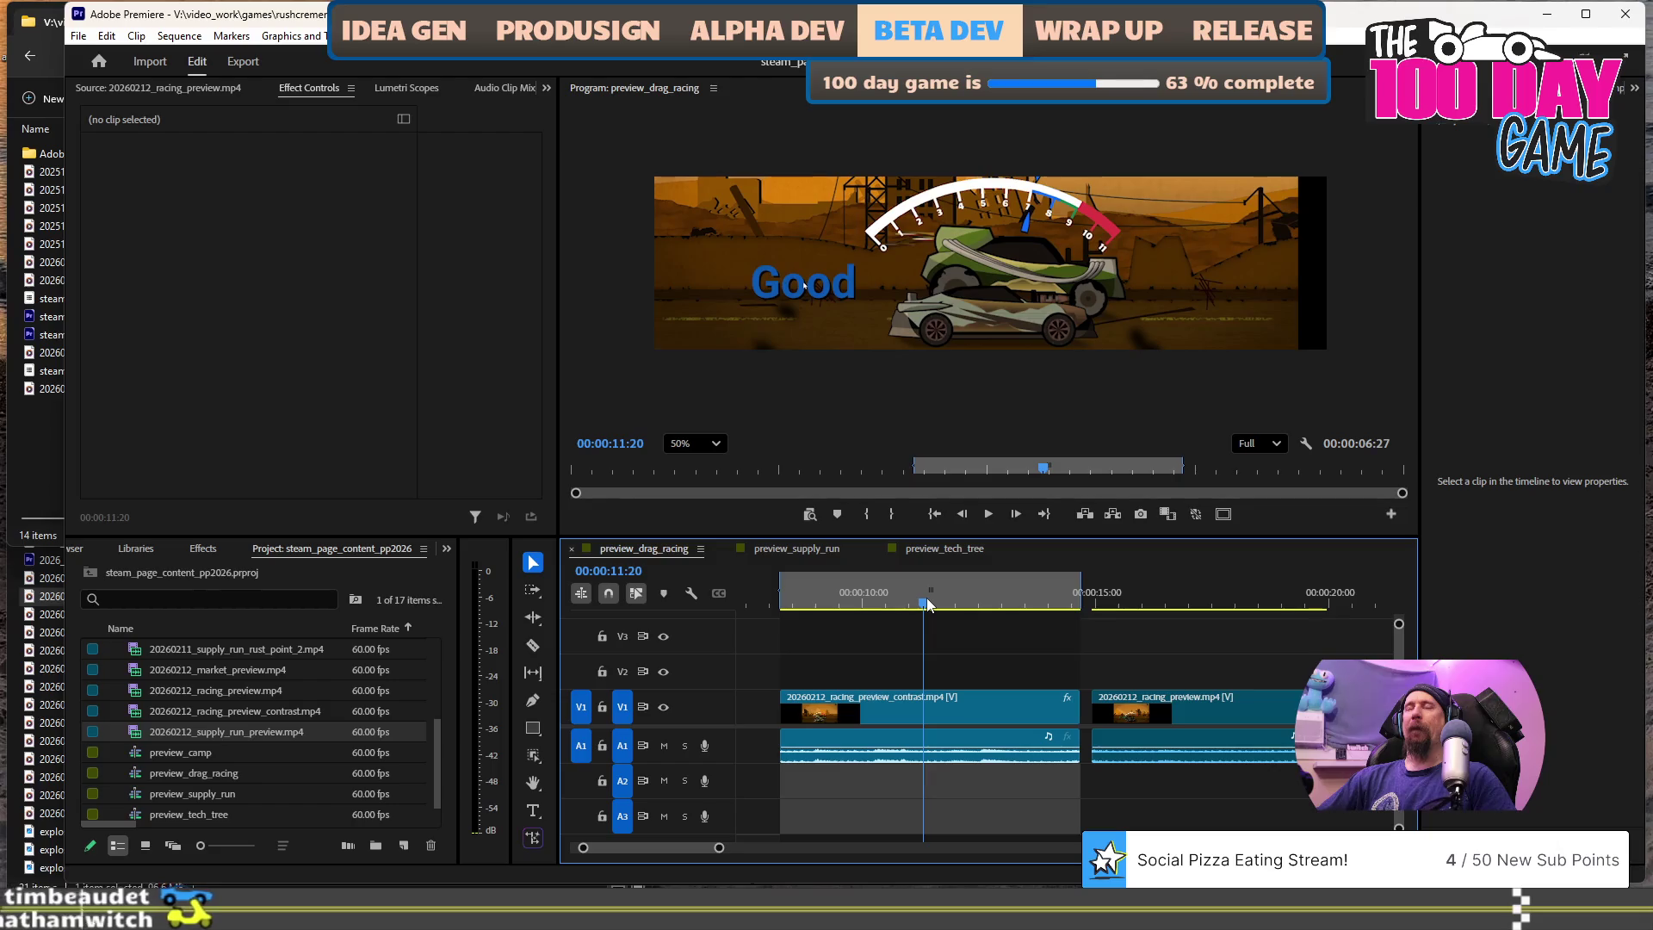
left_click(961, 551)
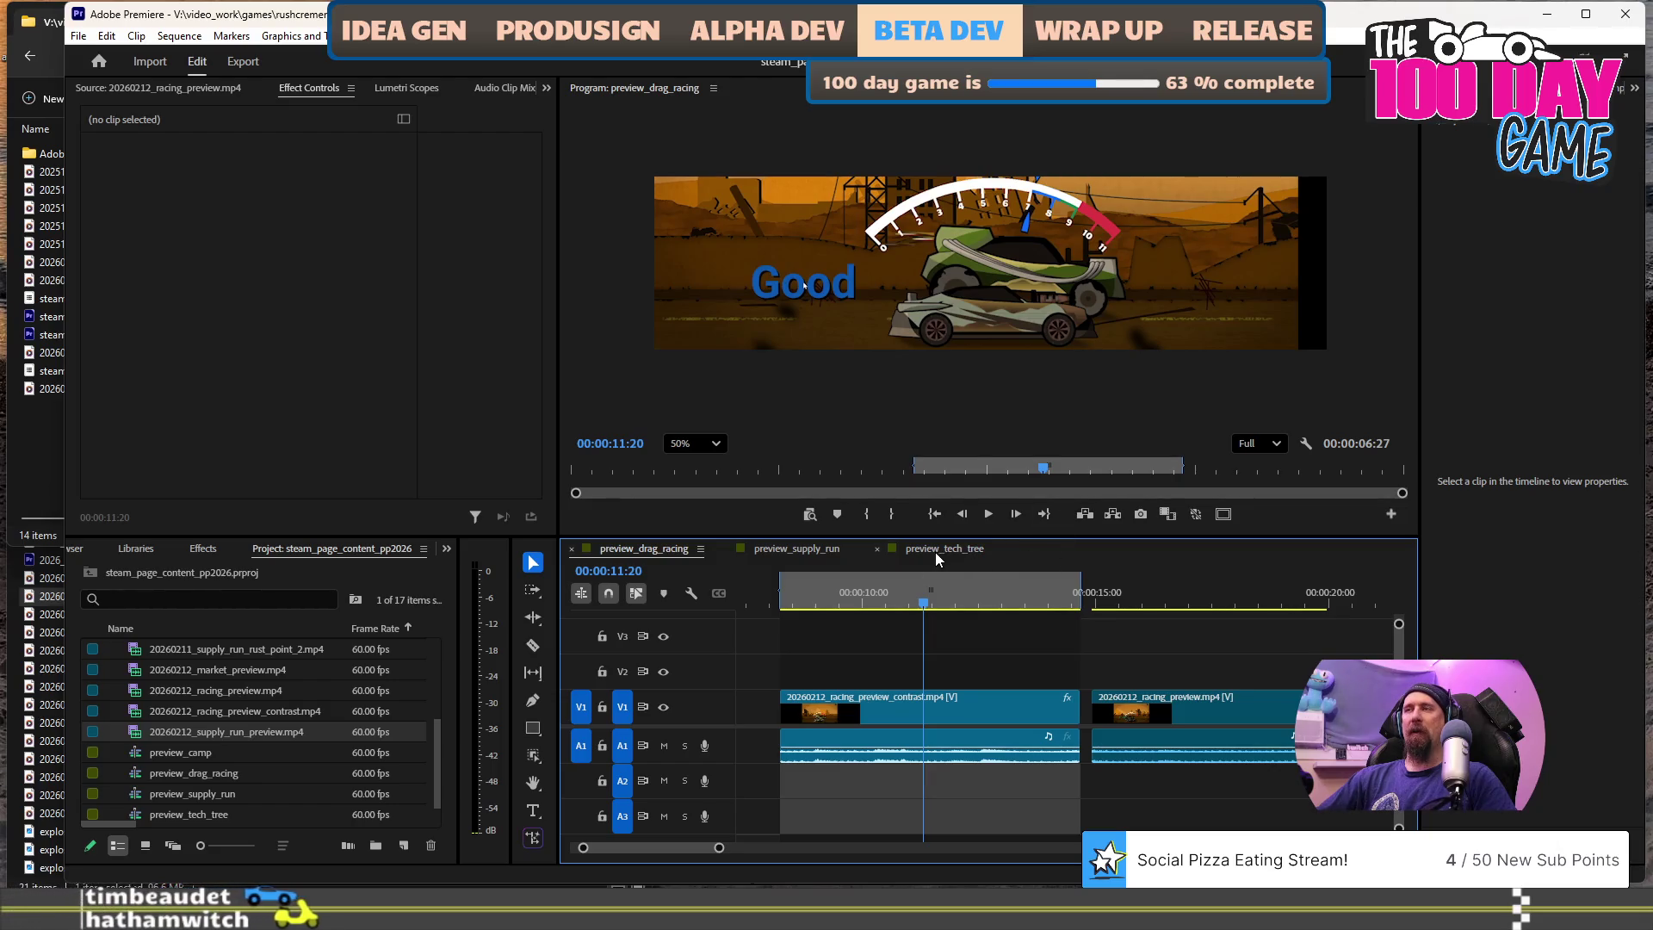
left_click(808, 555)
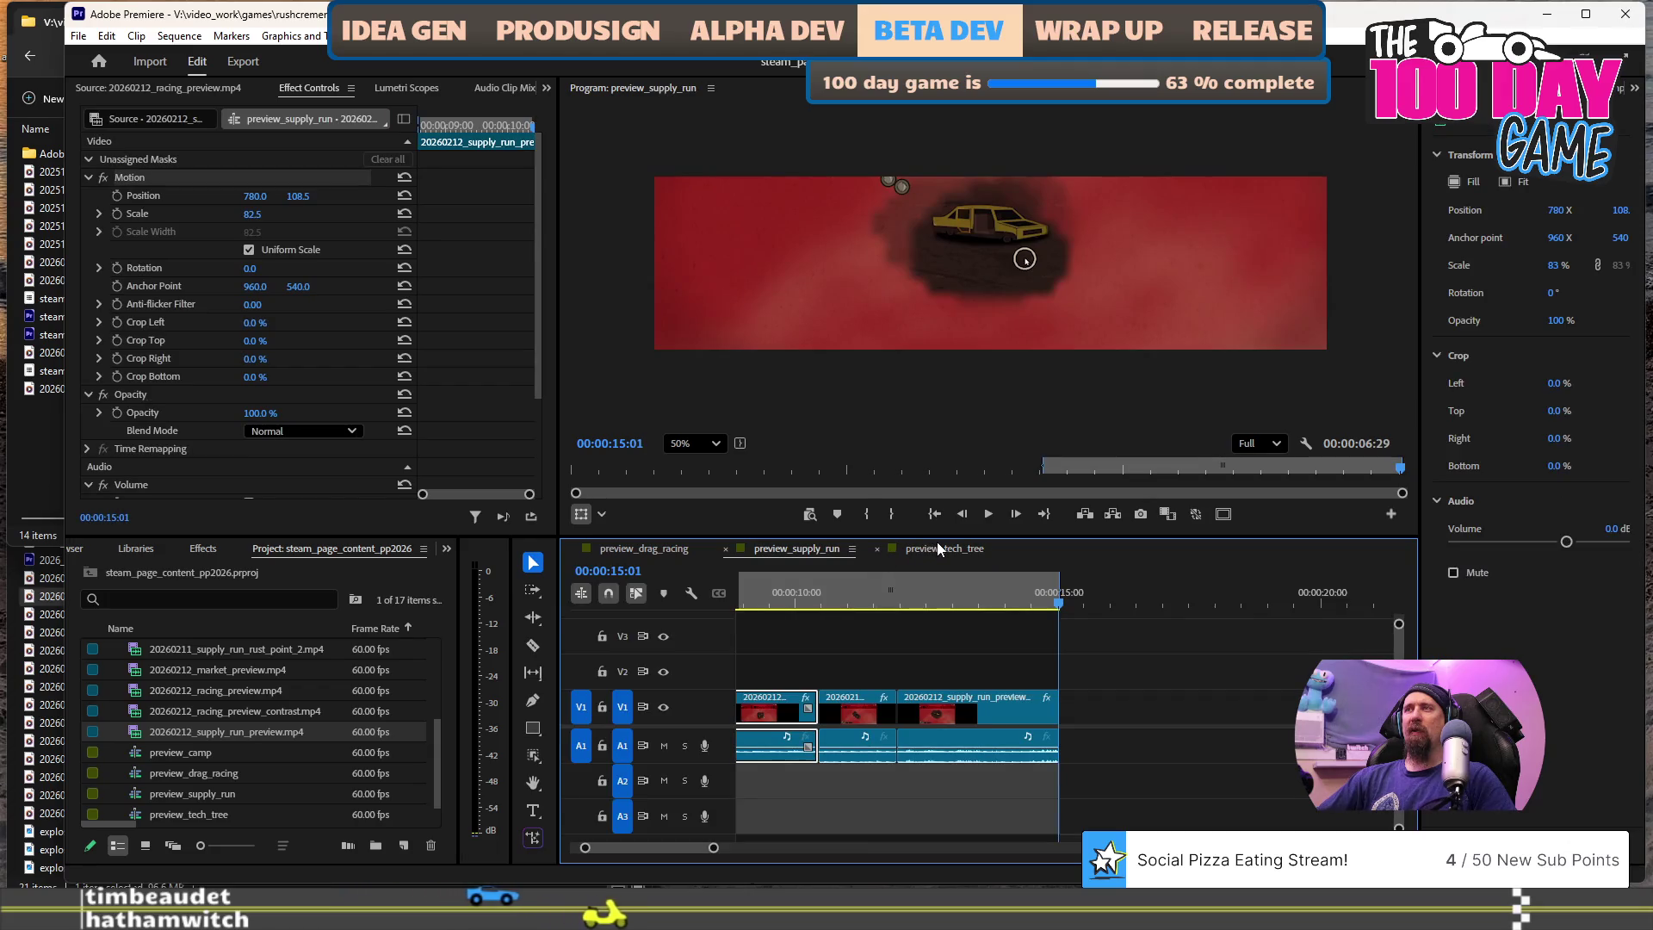
- Play preview_supply_run, stop it near the end, and bring up the File menu
scroll(961, 654, "up", 2)
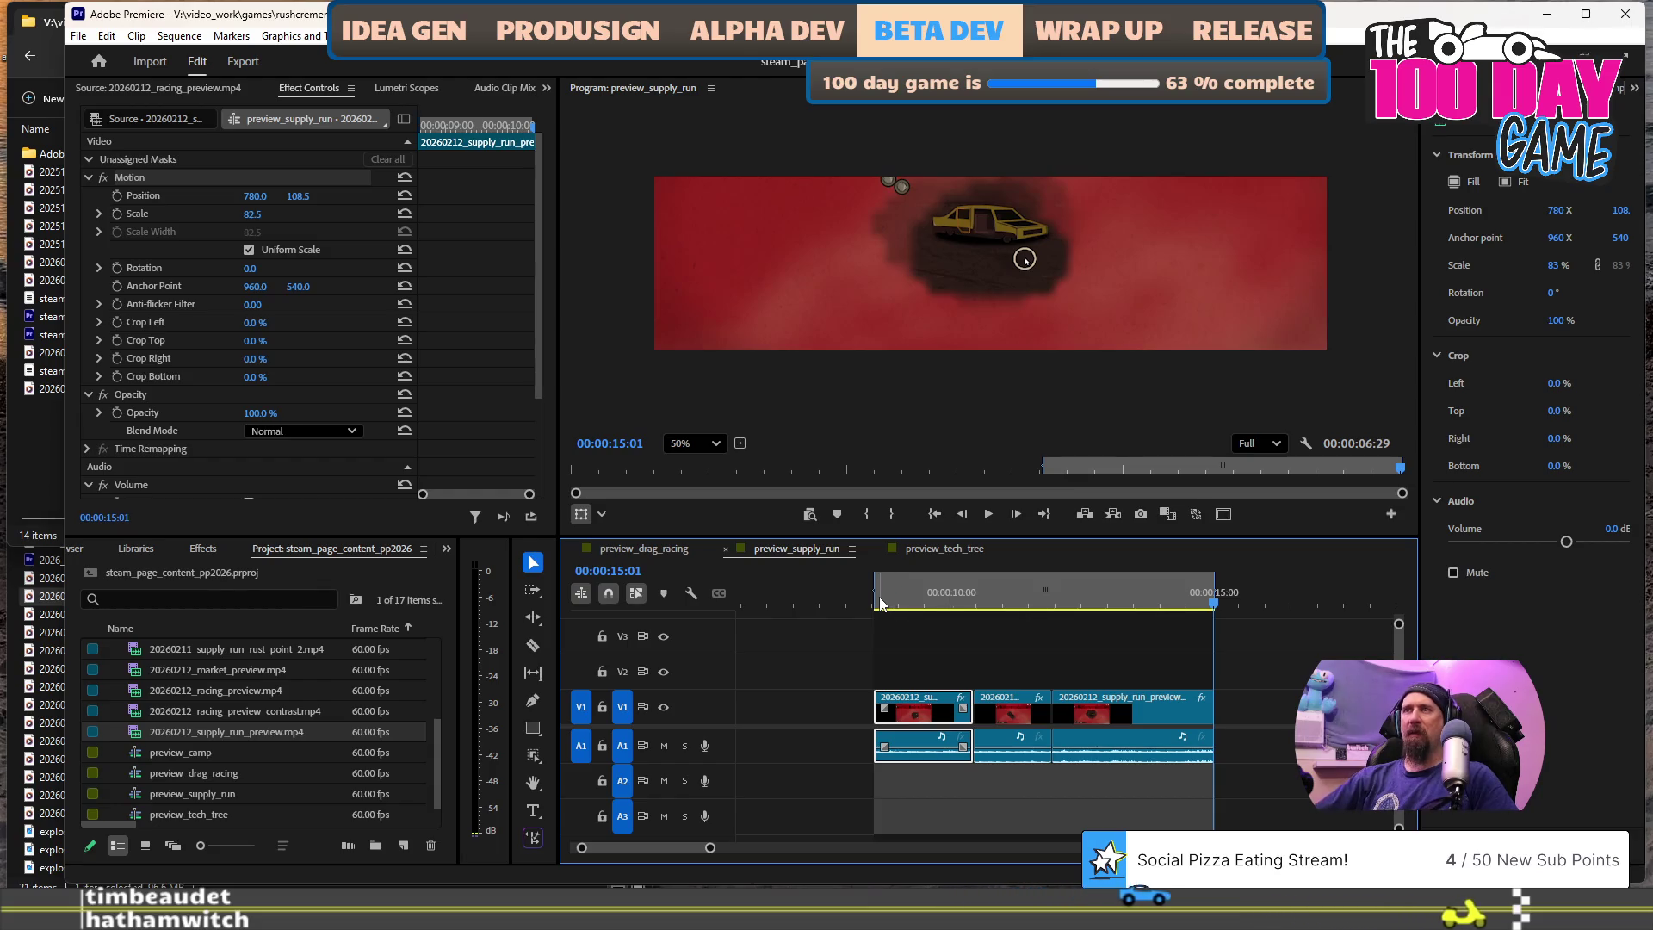
key("space")
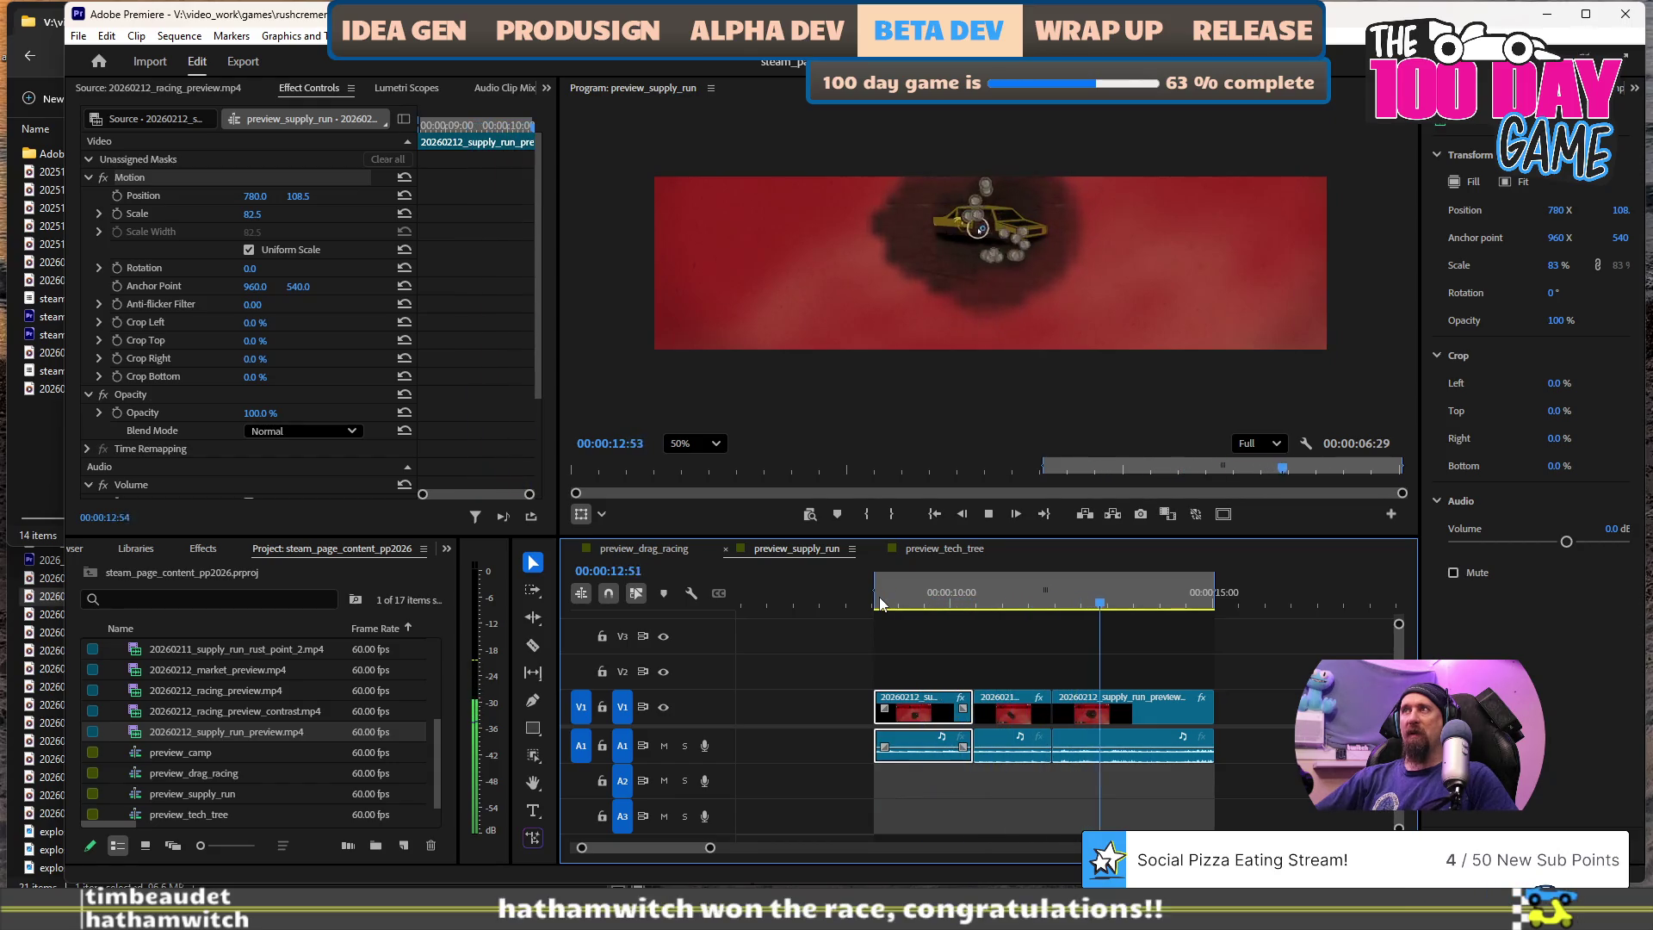
key("space")
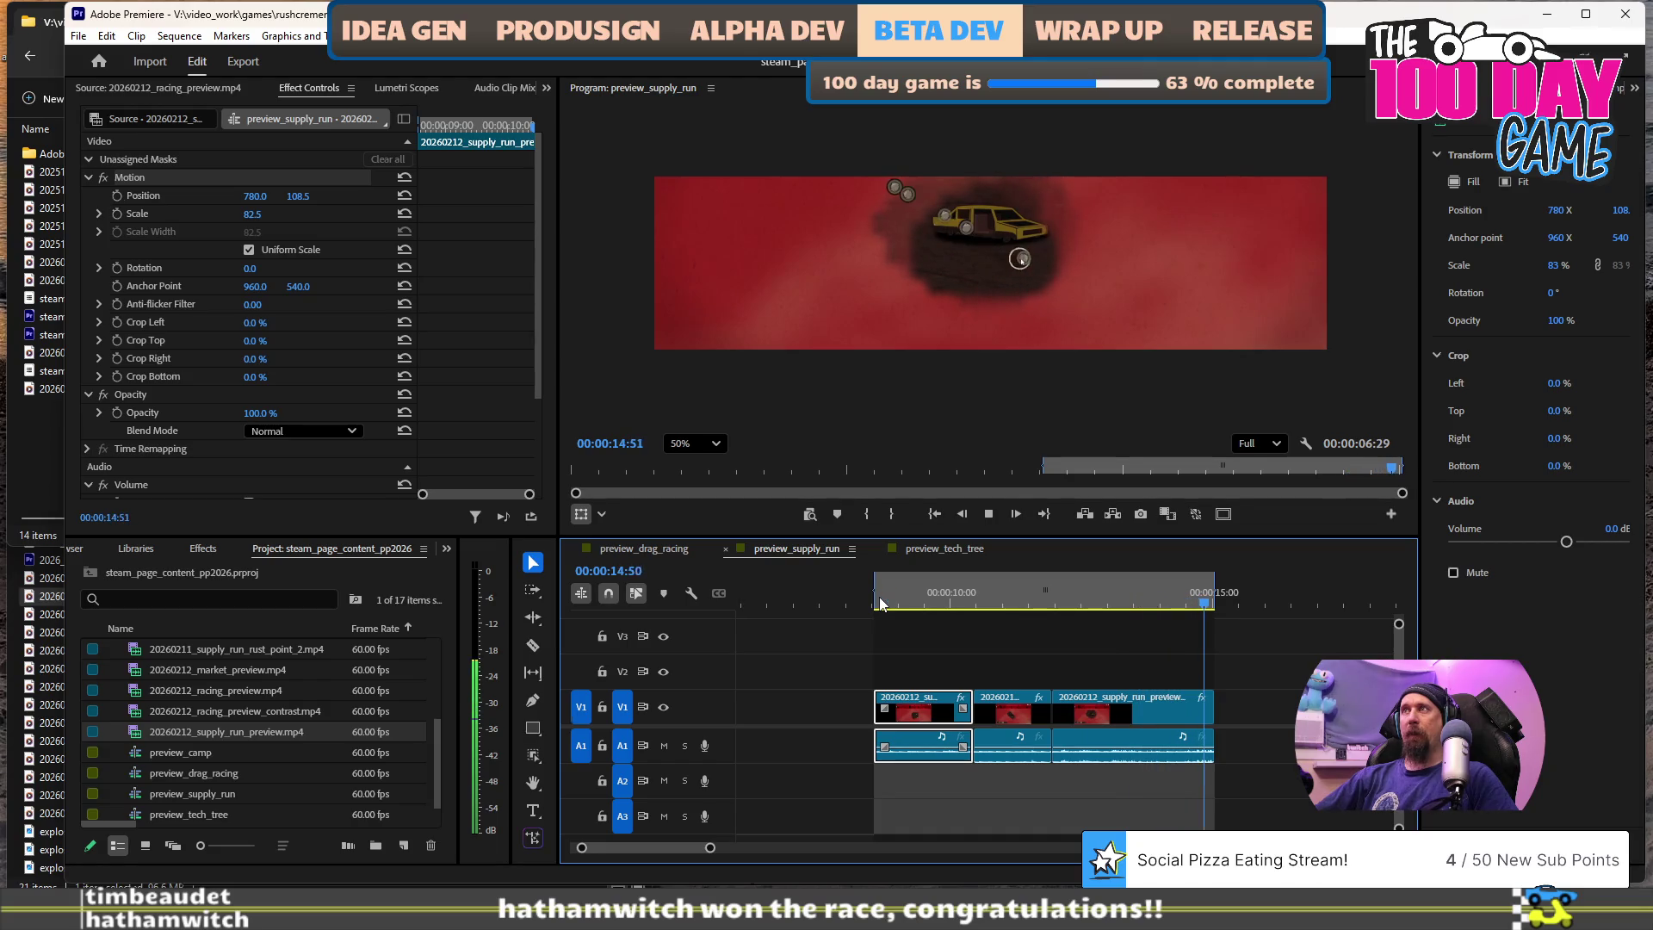
left_click(75, 38)
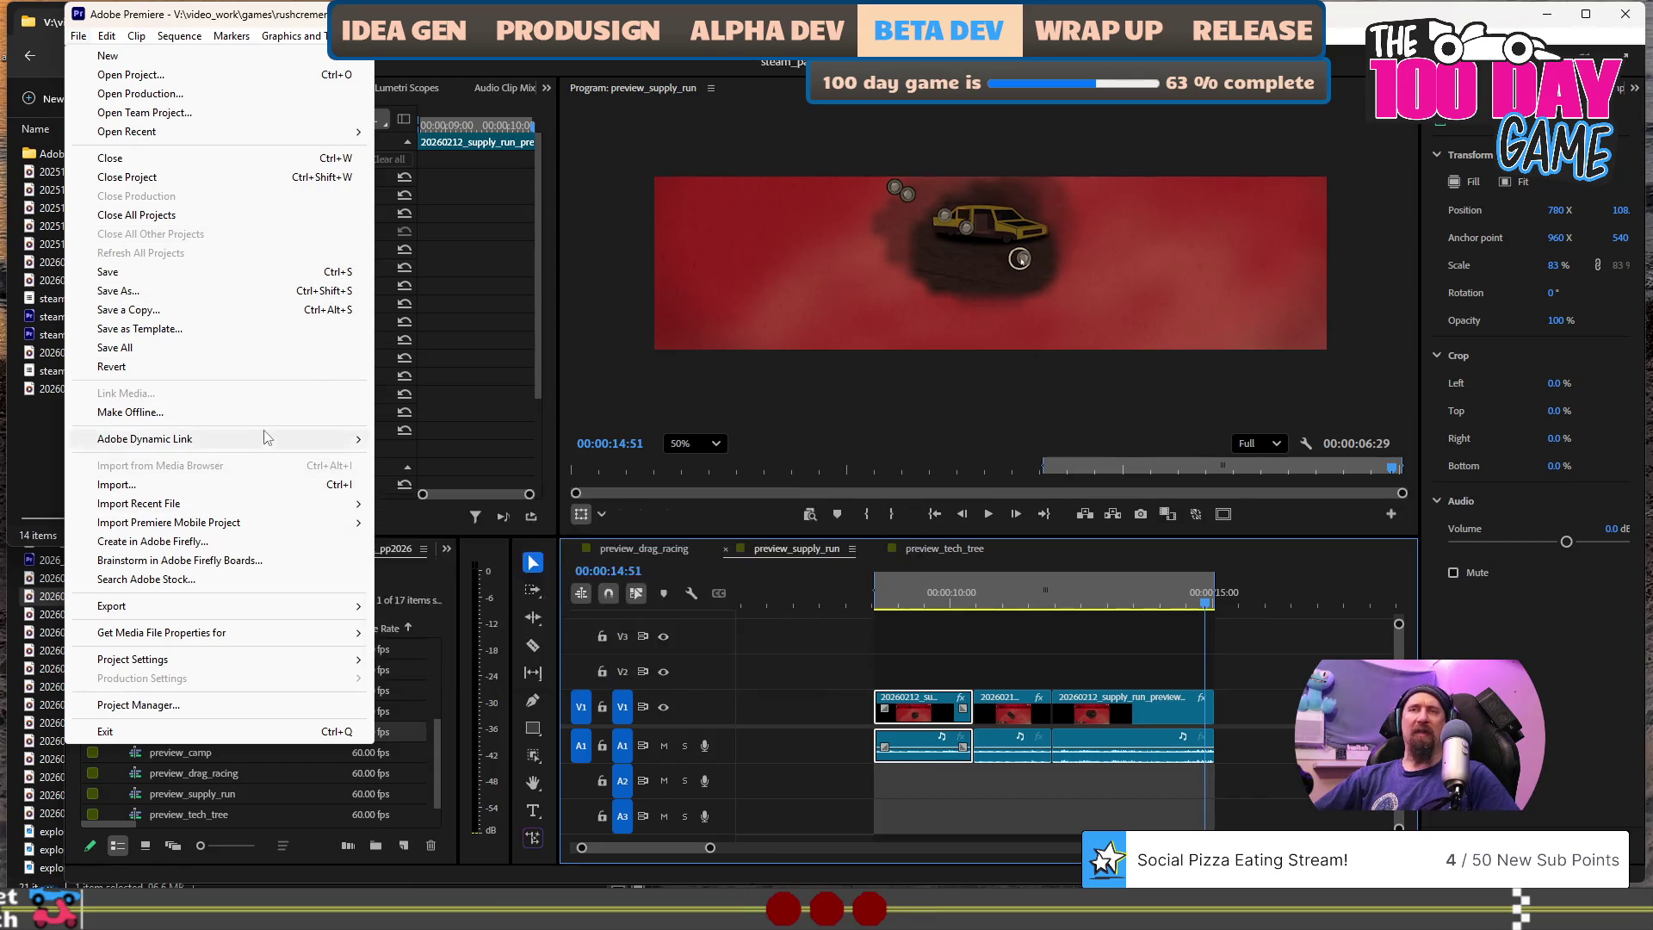
- Send the preview_supply_run sequence to Adobe Media Encoder and bring up the window switcher
mouse_move(261, 132)
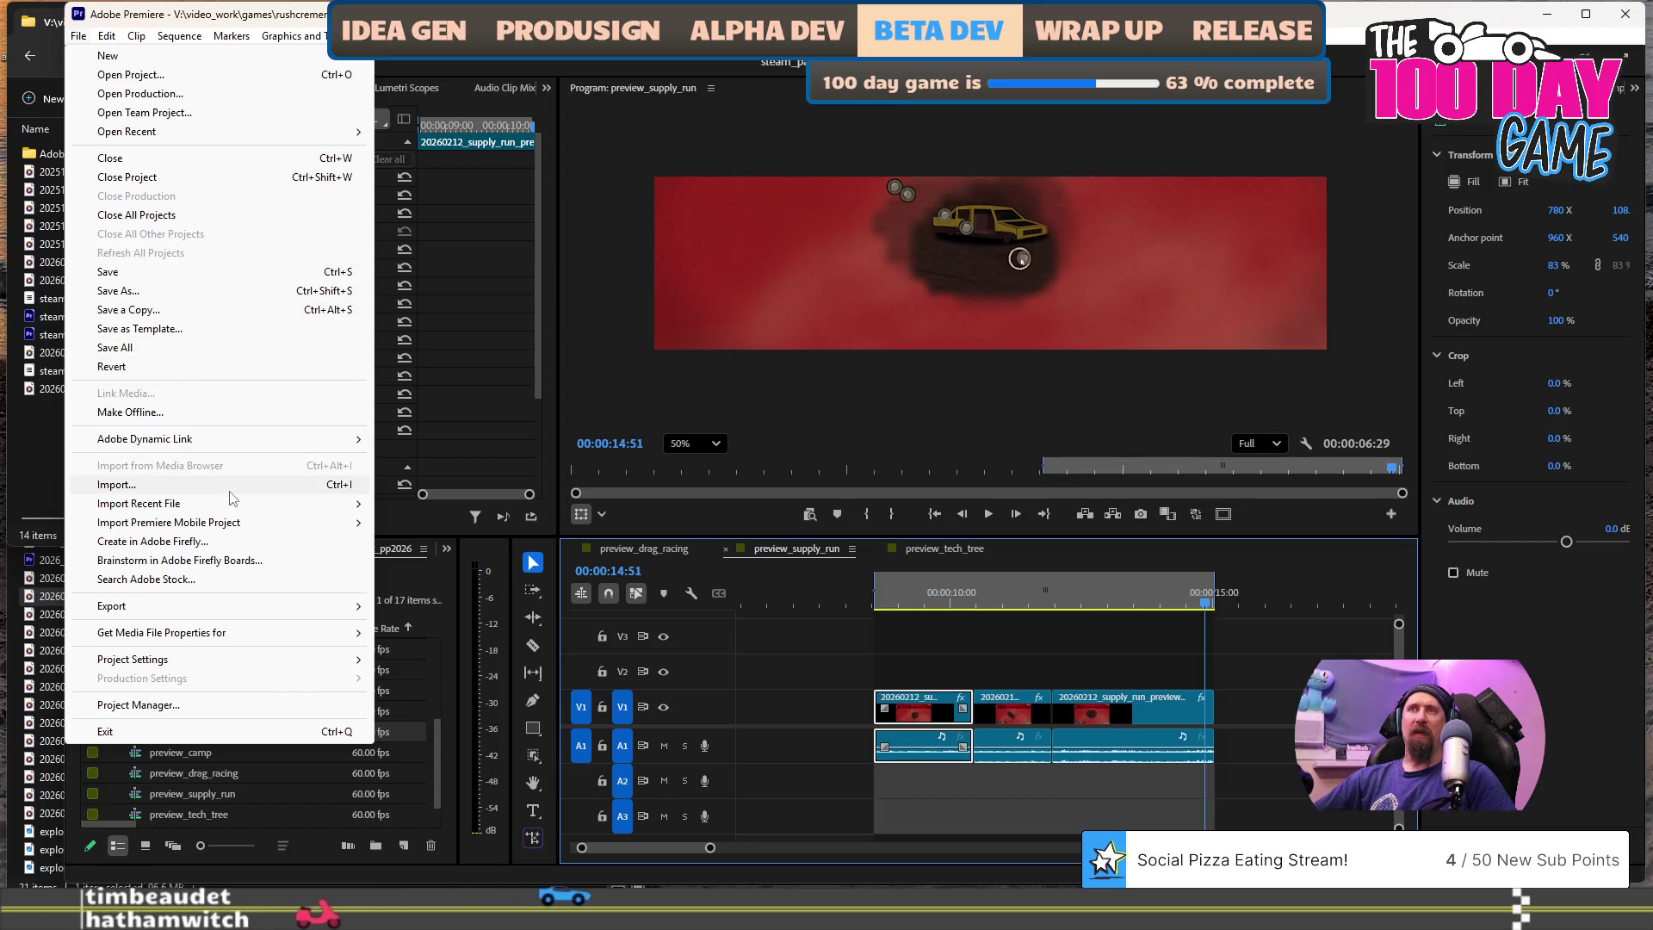
mouse_move(232, 504)
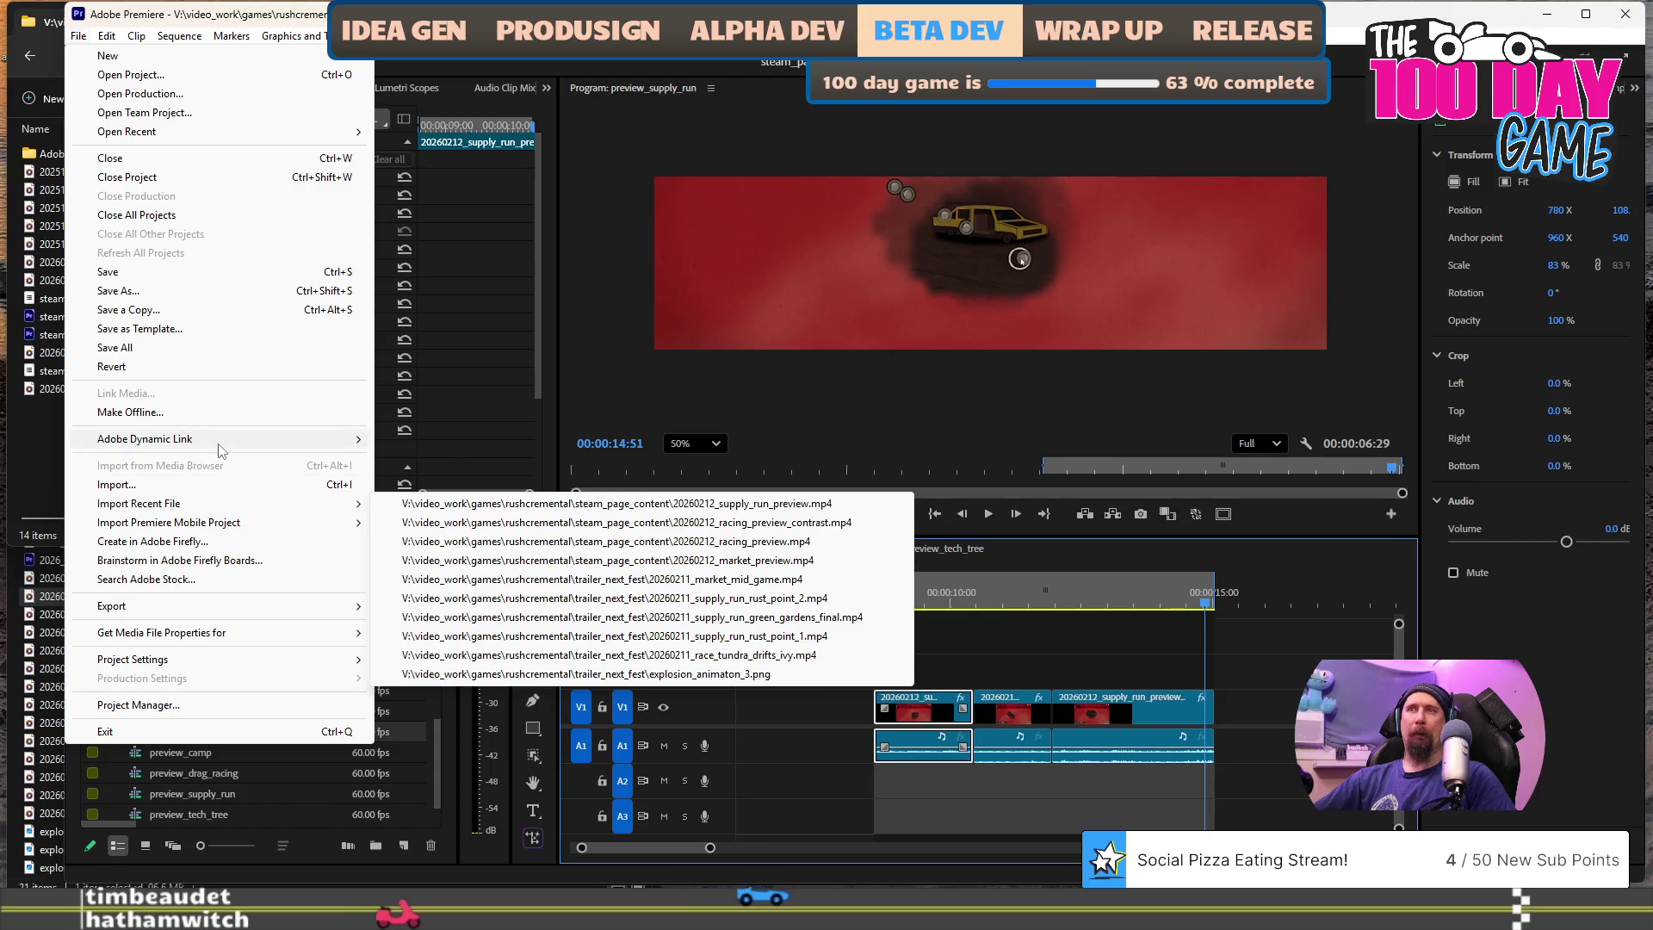
mouse_move(236, 612)
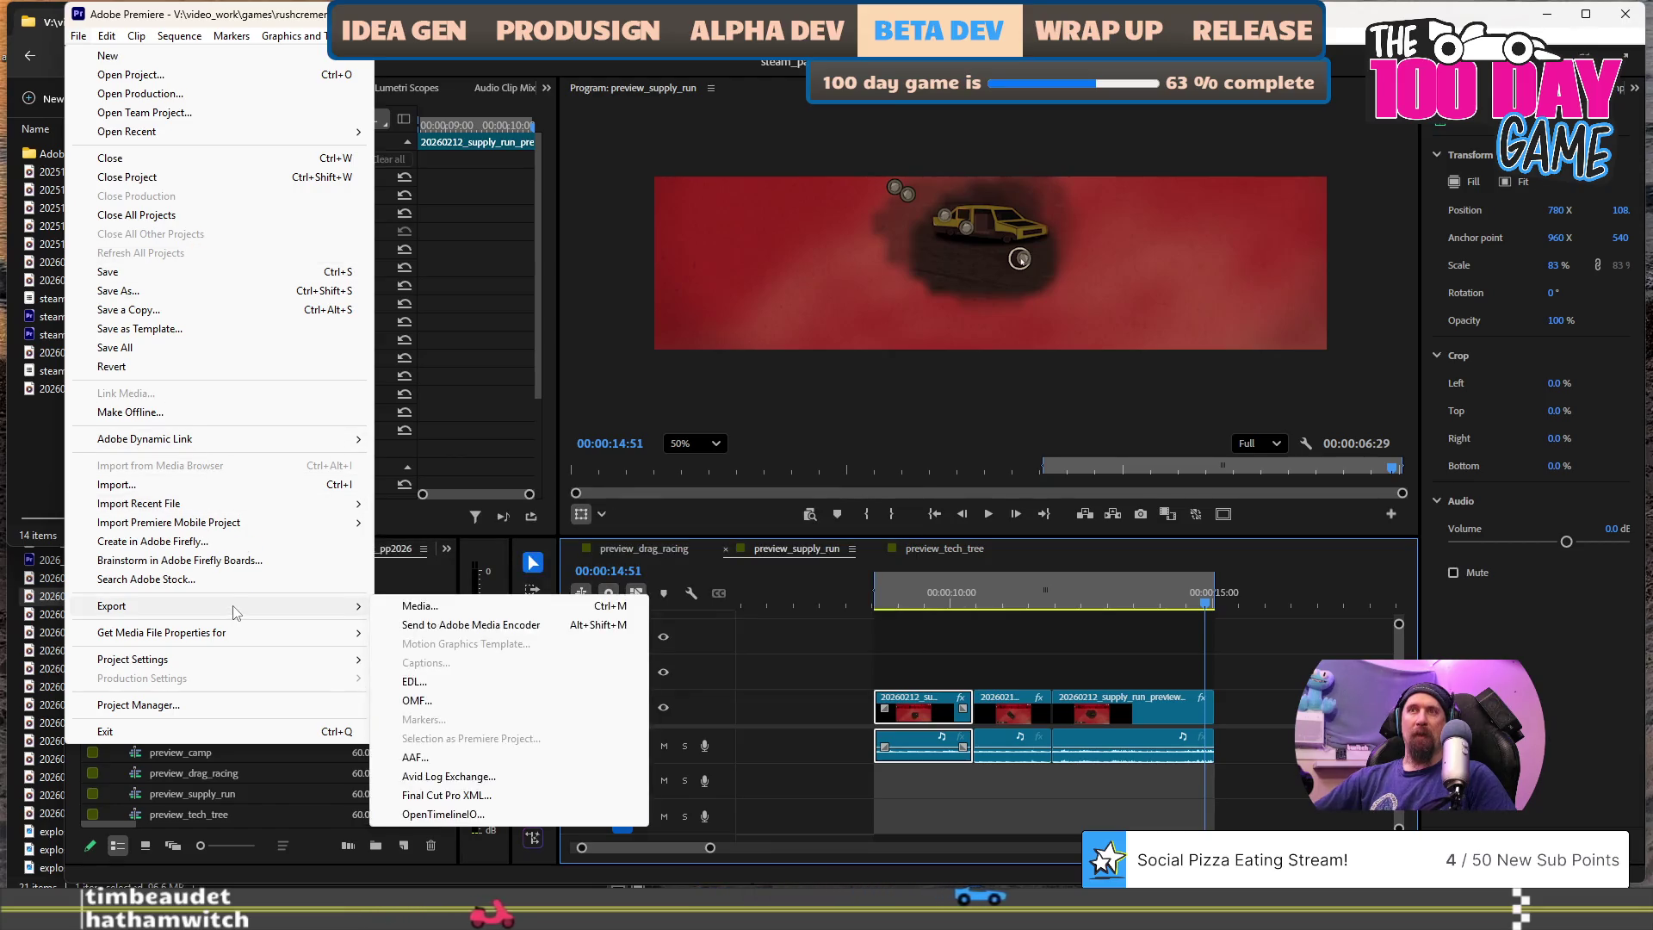
left_click(443, 624)
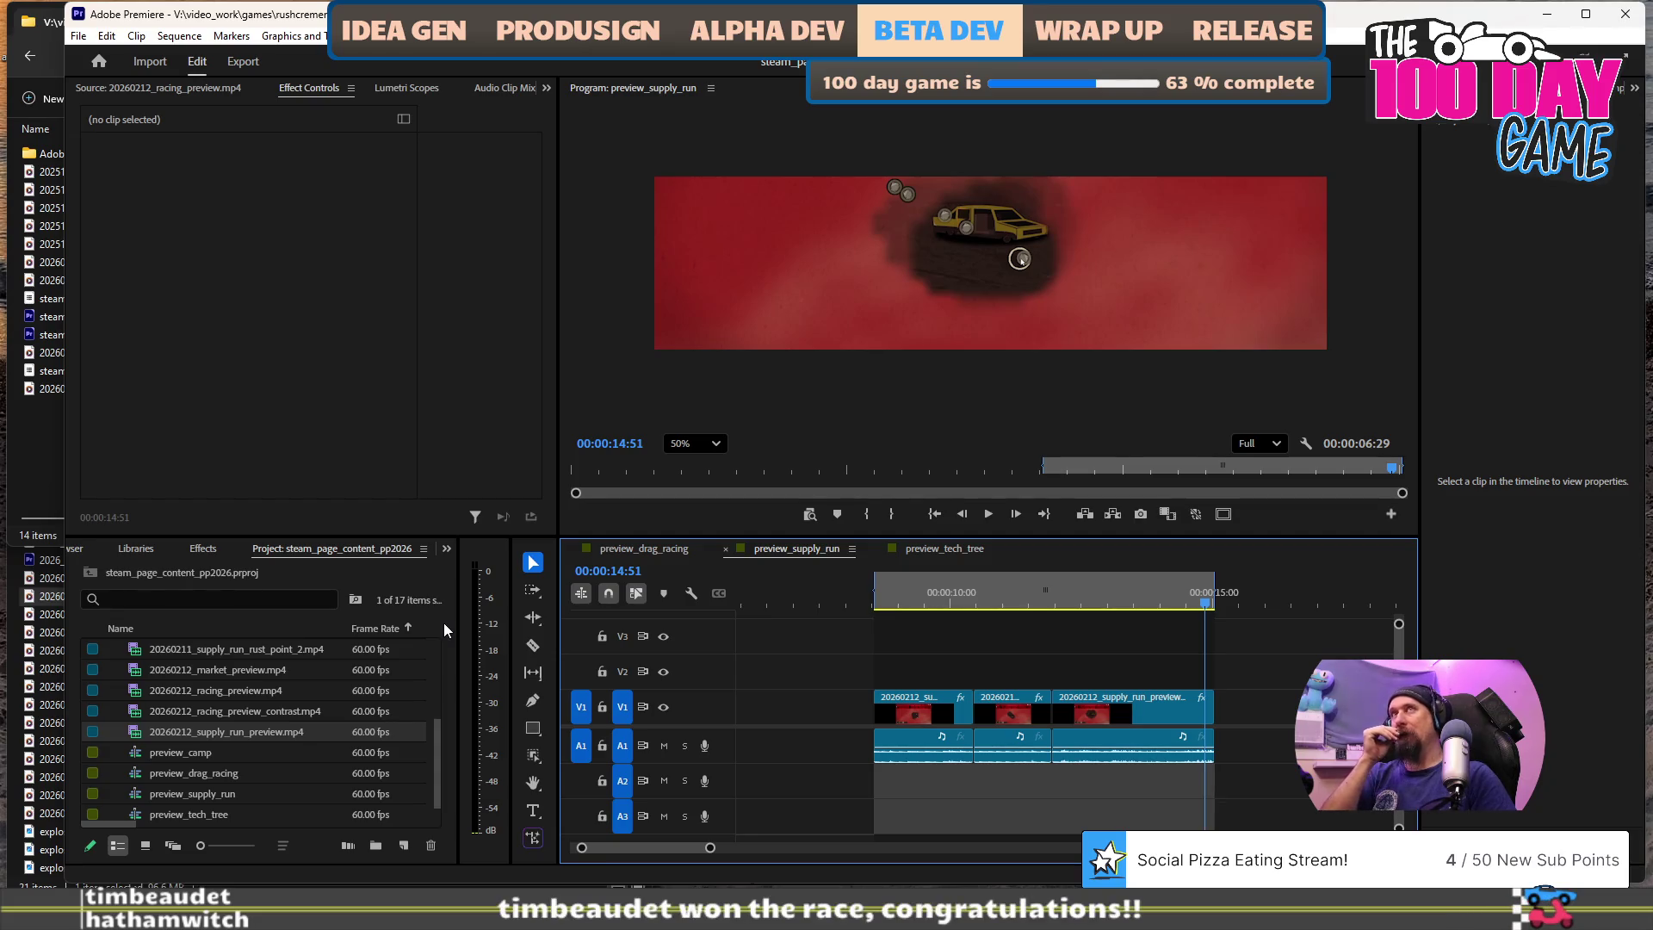
key("alt+Tab")
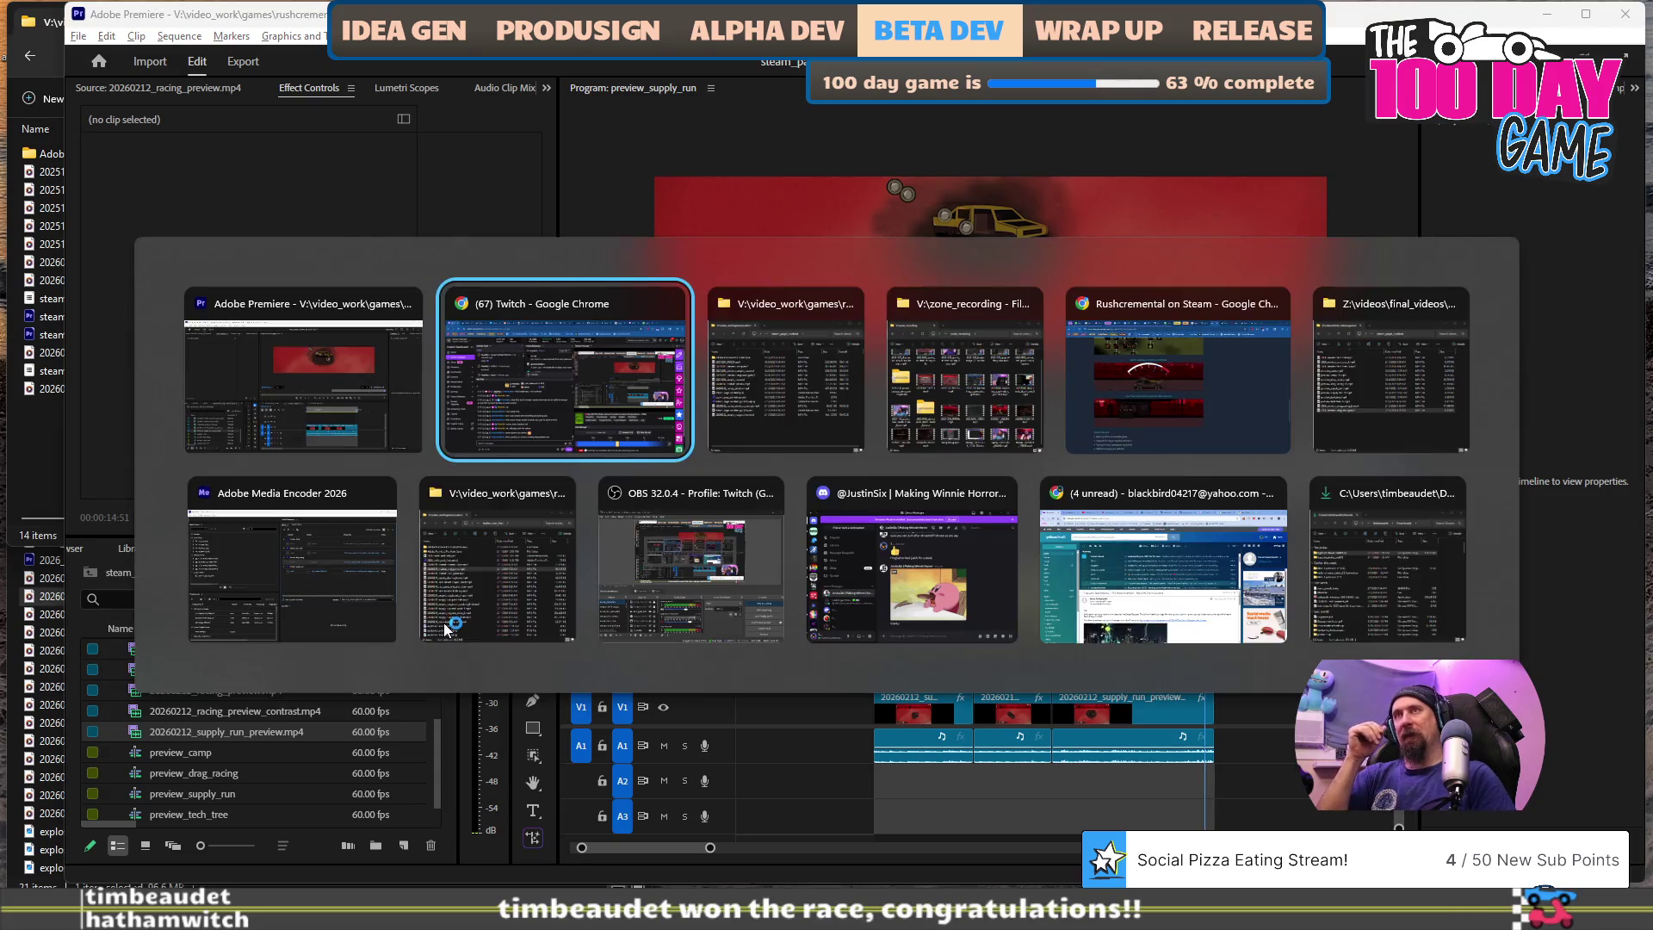
- Switch to Adobe Media Encoder and clear the queue selection
key("alt+shift+Tab")
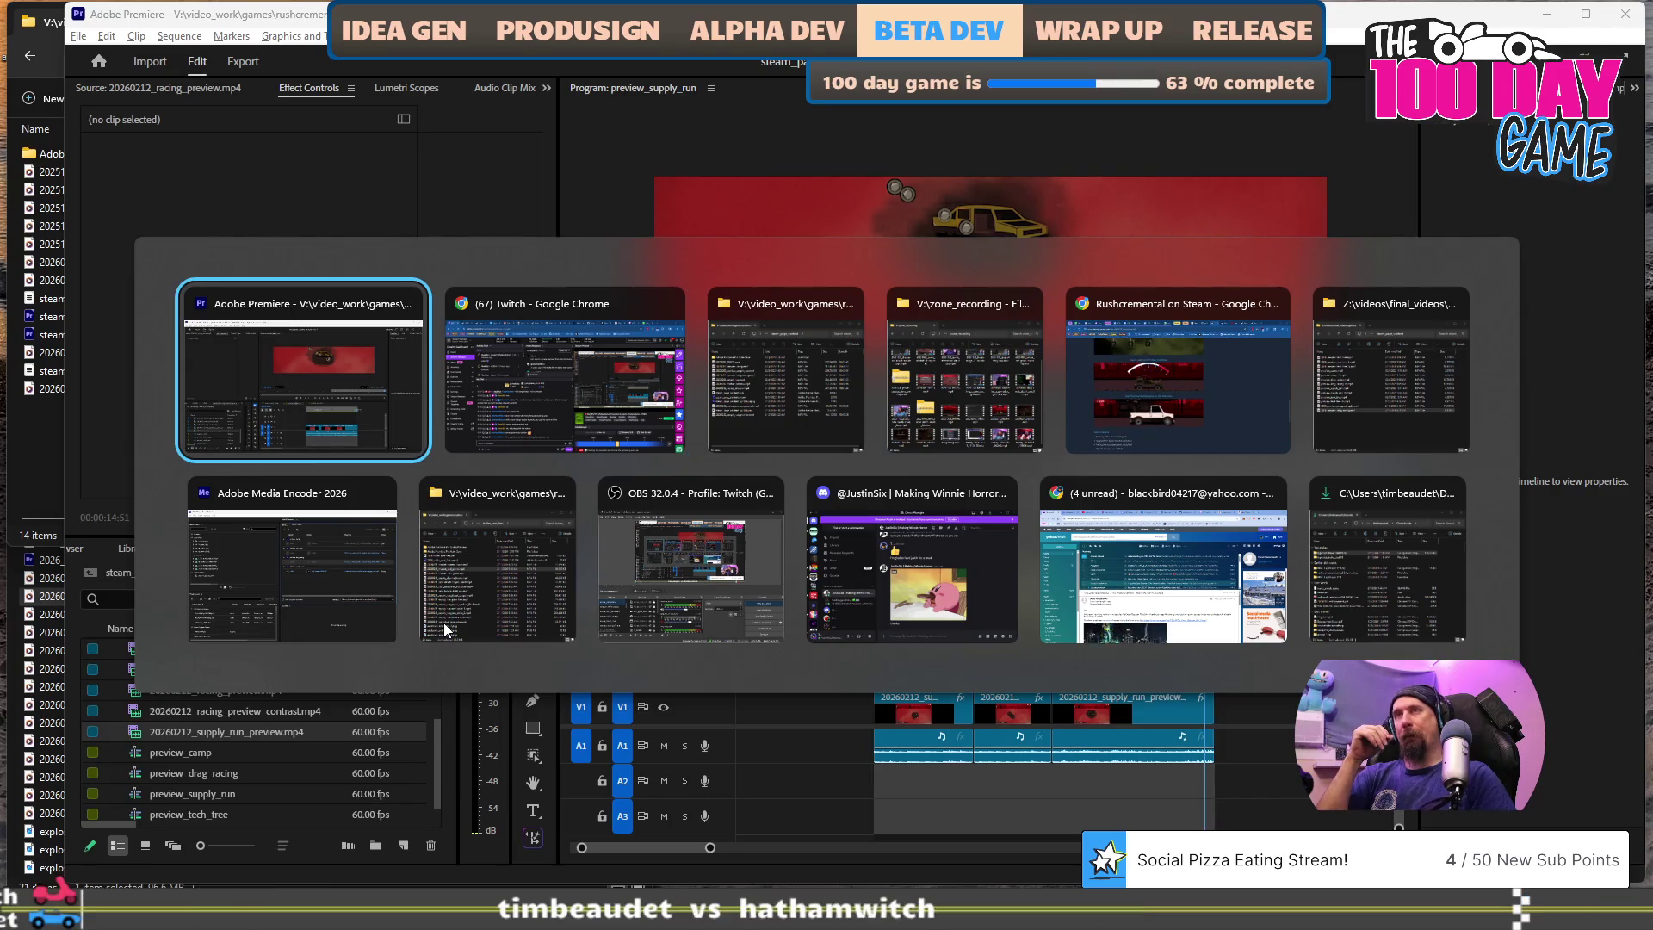
key("alt+Down")
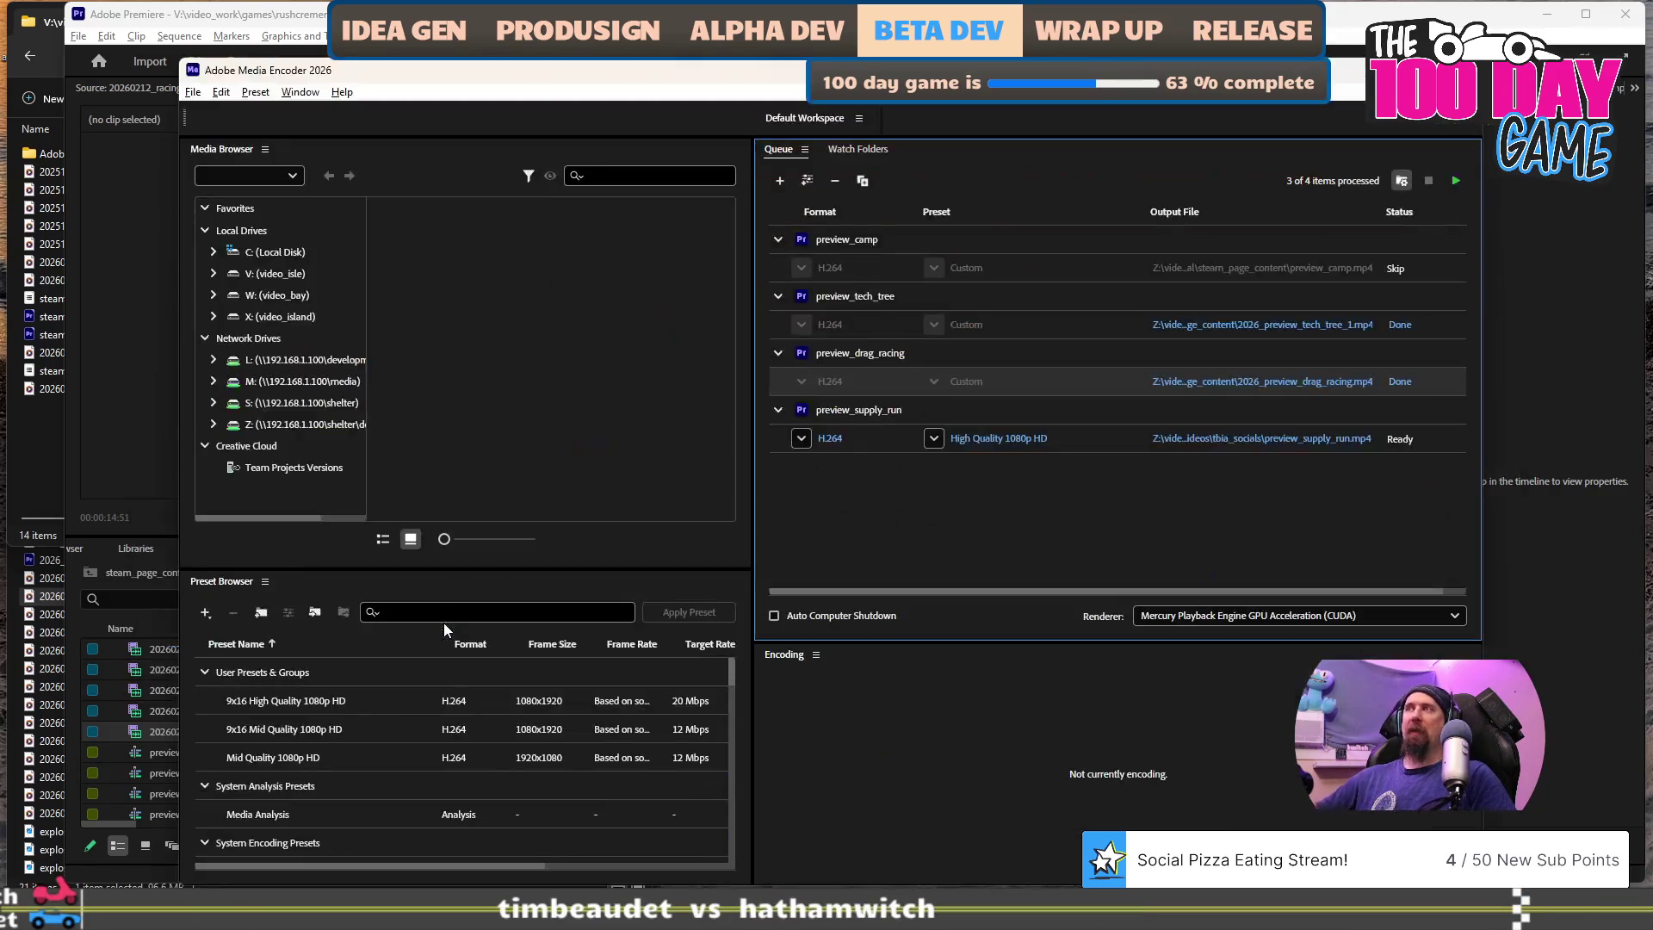
left_click(991, 505)
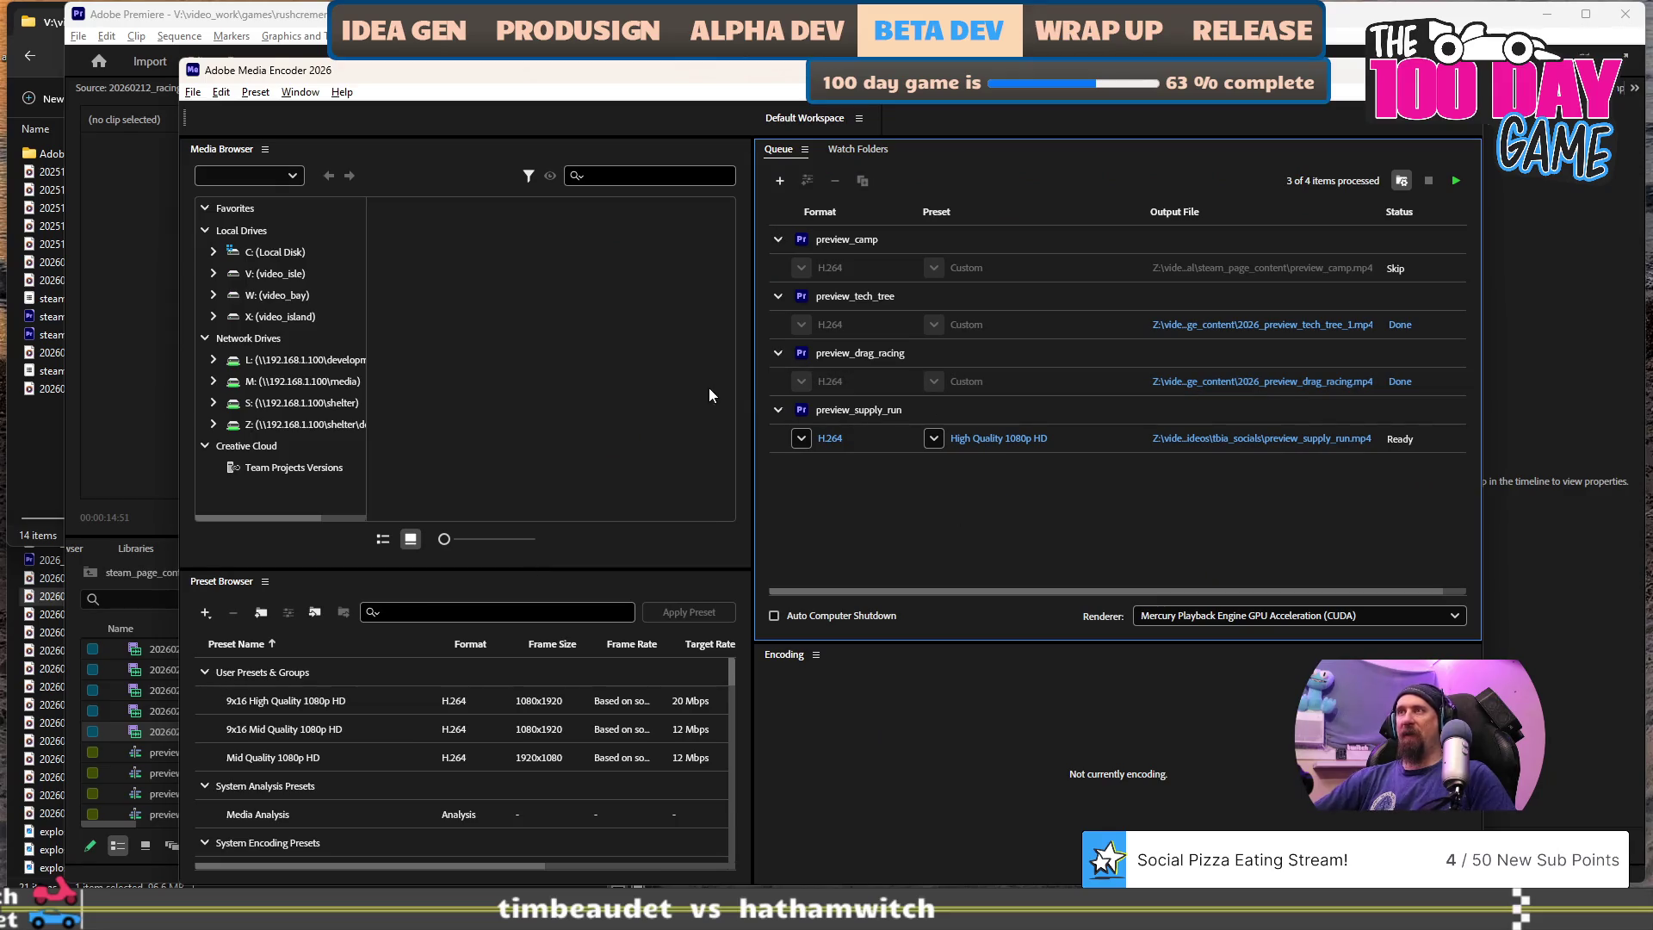
- Collapse the preview_camp, preview_tech_tree, preview_drag_racing and preview_supply_run jobs, then re-expand preview_supply_run
left_click(778, 240)
left_click(777, 268)
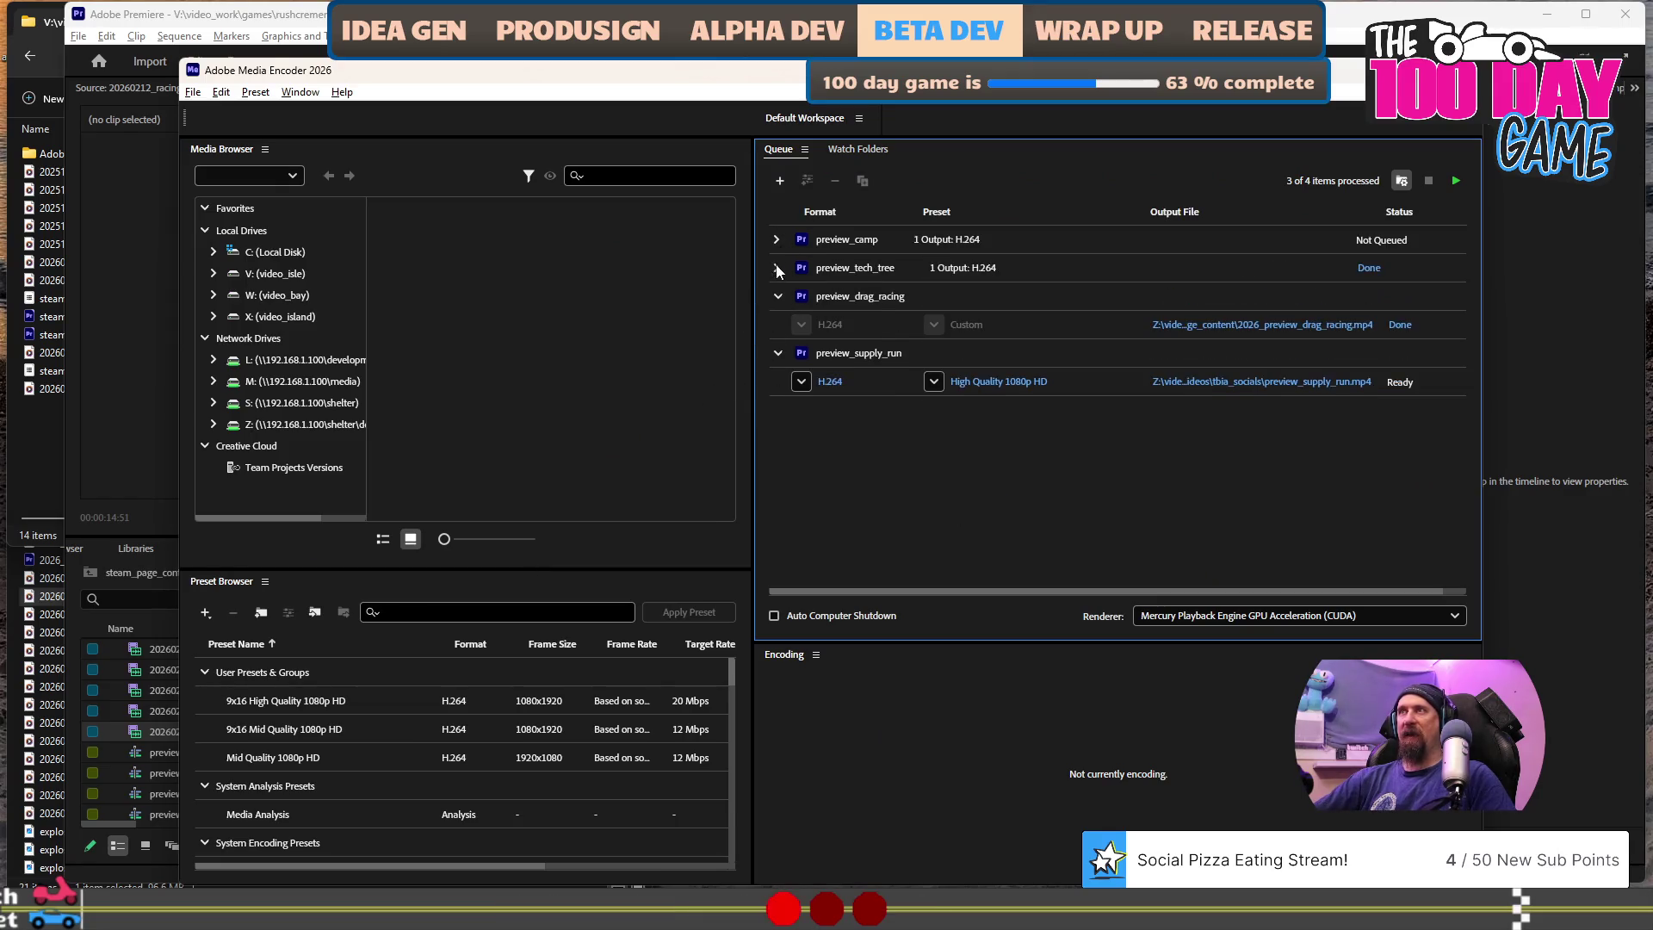
left_click(777, 296)
left_click(777, 324)
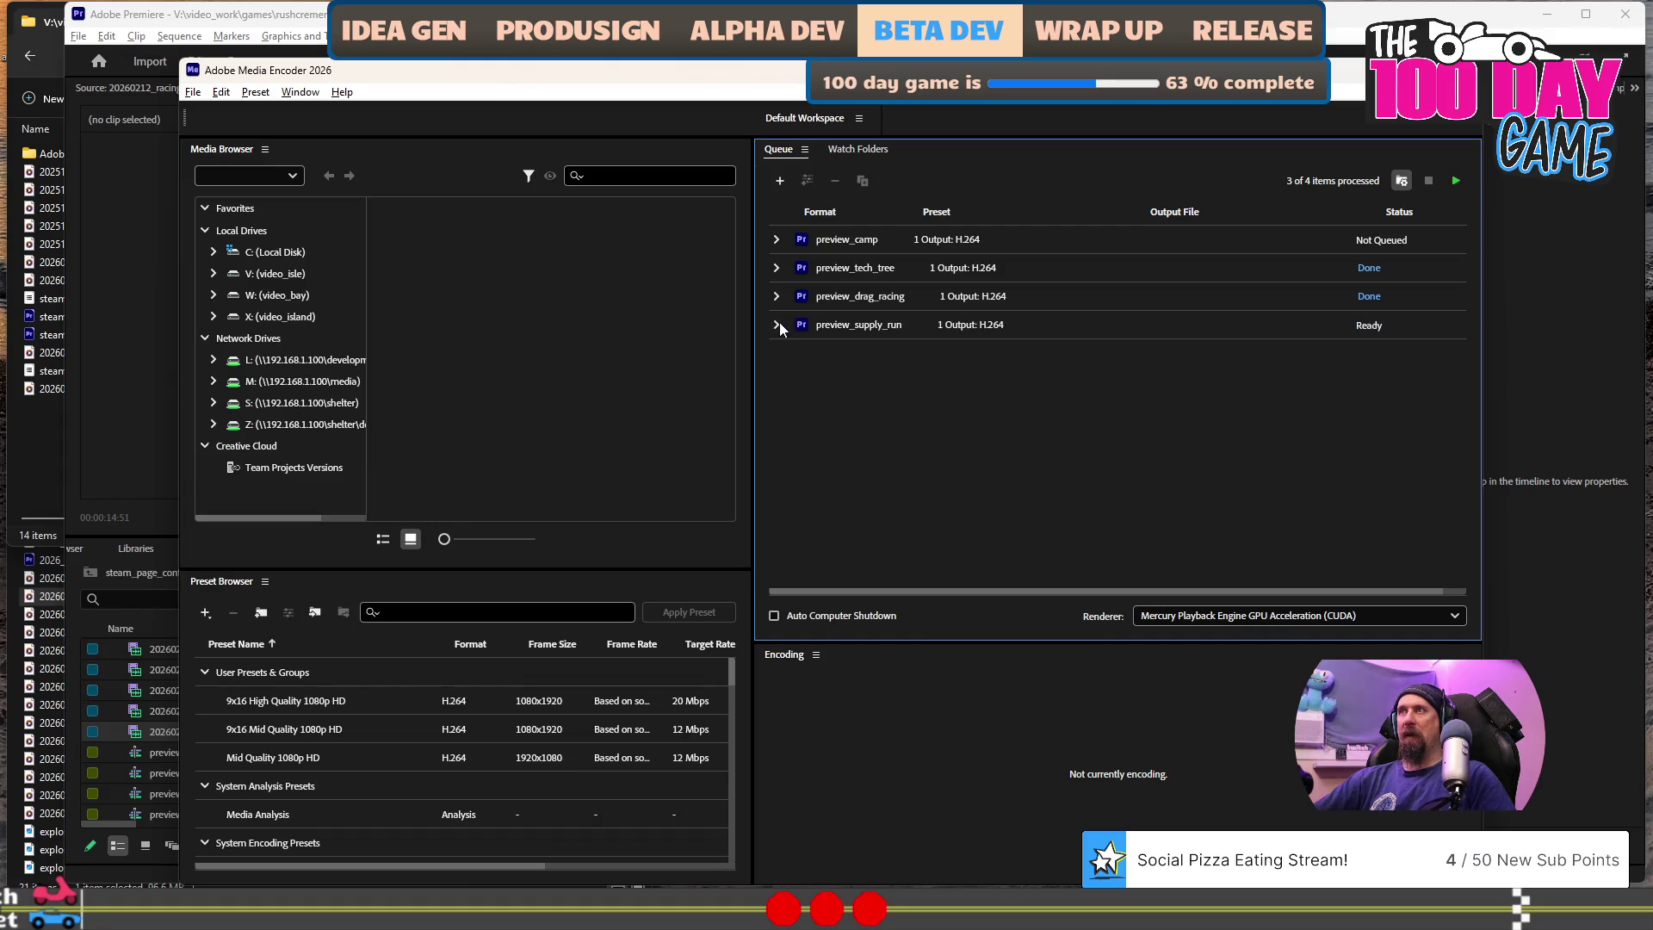
left_click(774, 326)
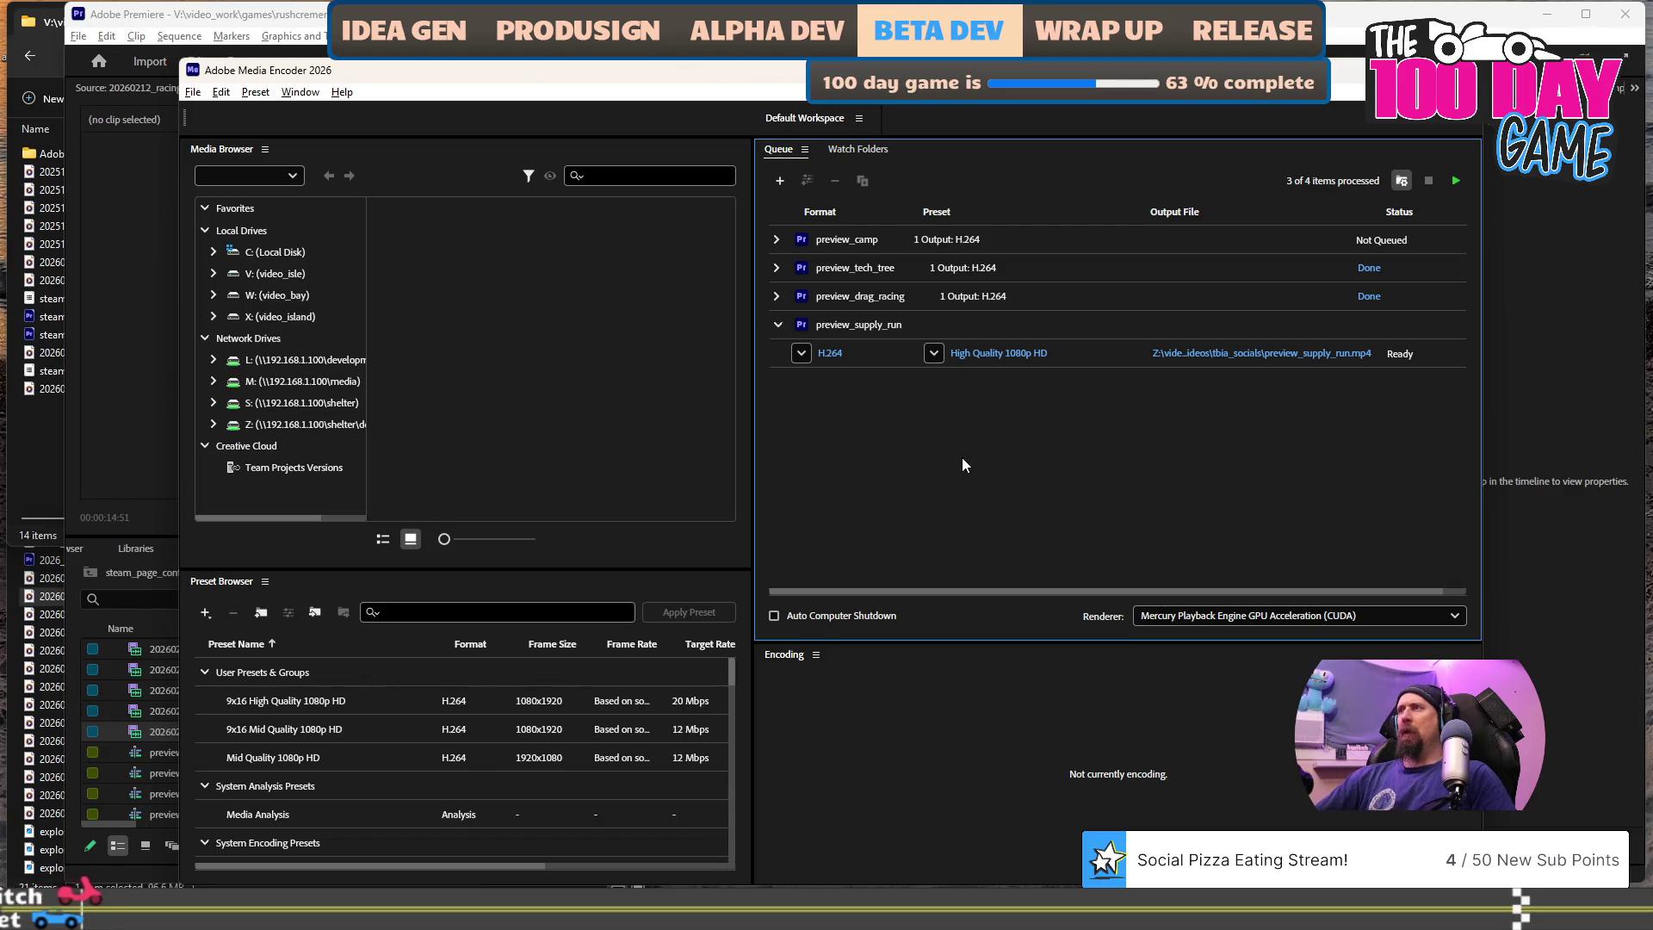
right_click(1078, 349)
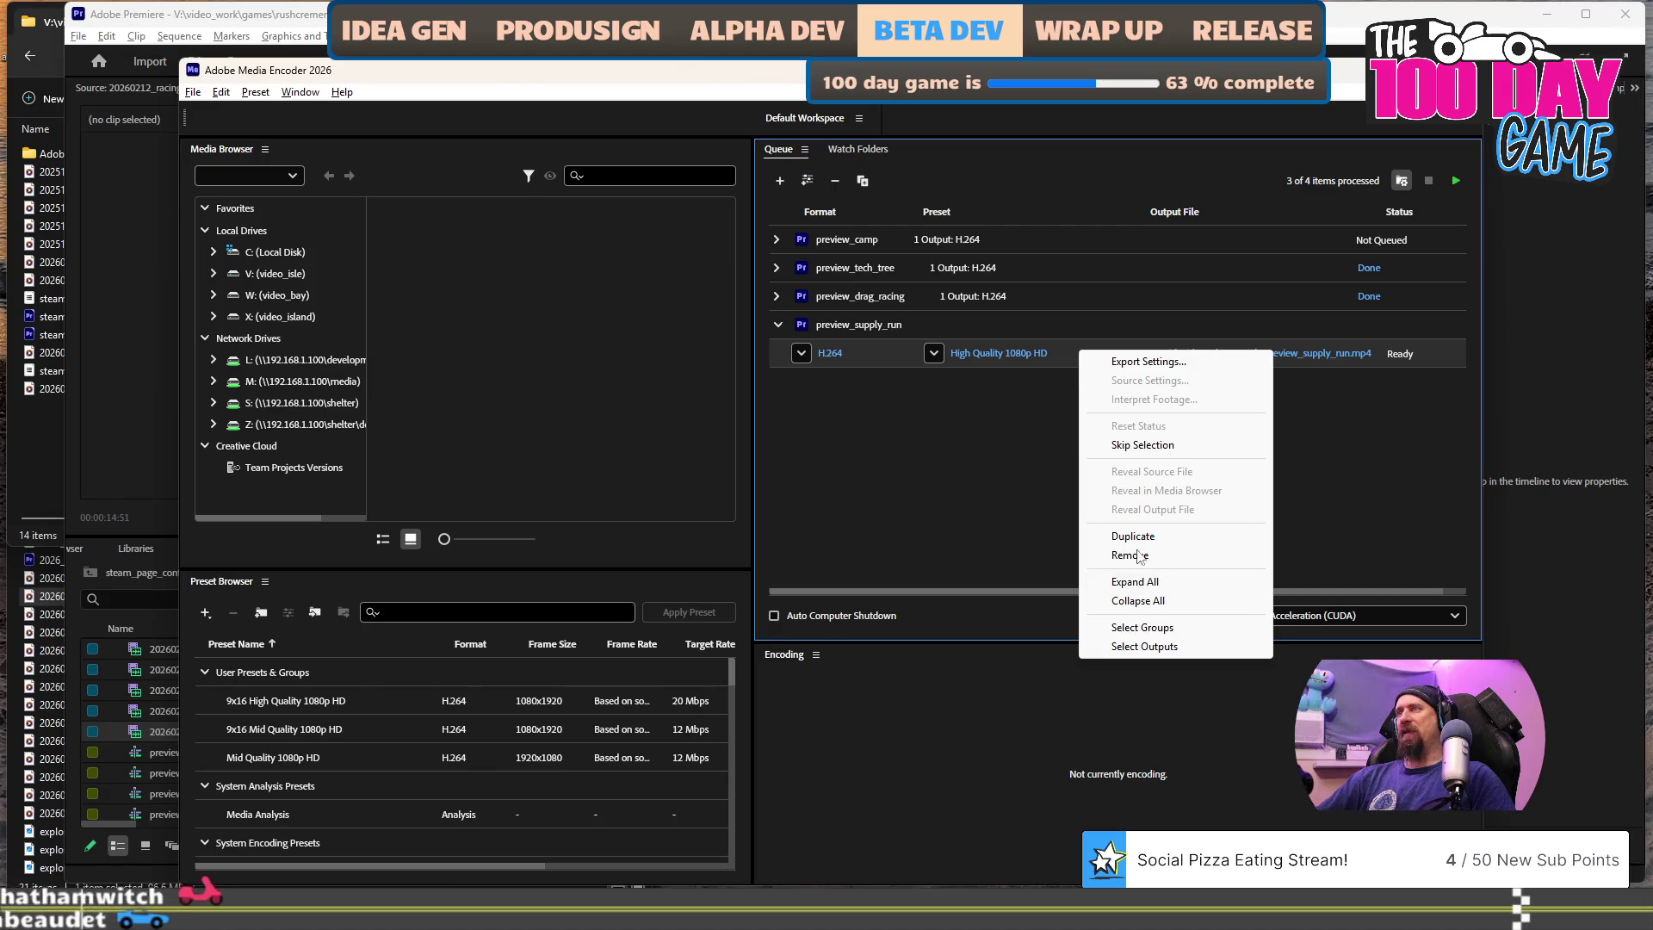
- In the supply-run export settings, enable Use Maximum Render Quality and turn off Export Audio
left_click(1142, 364)
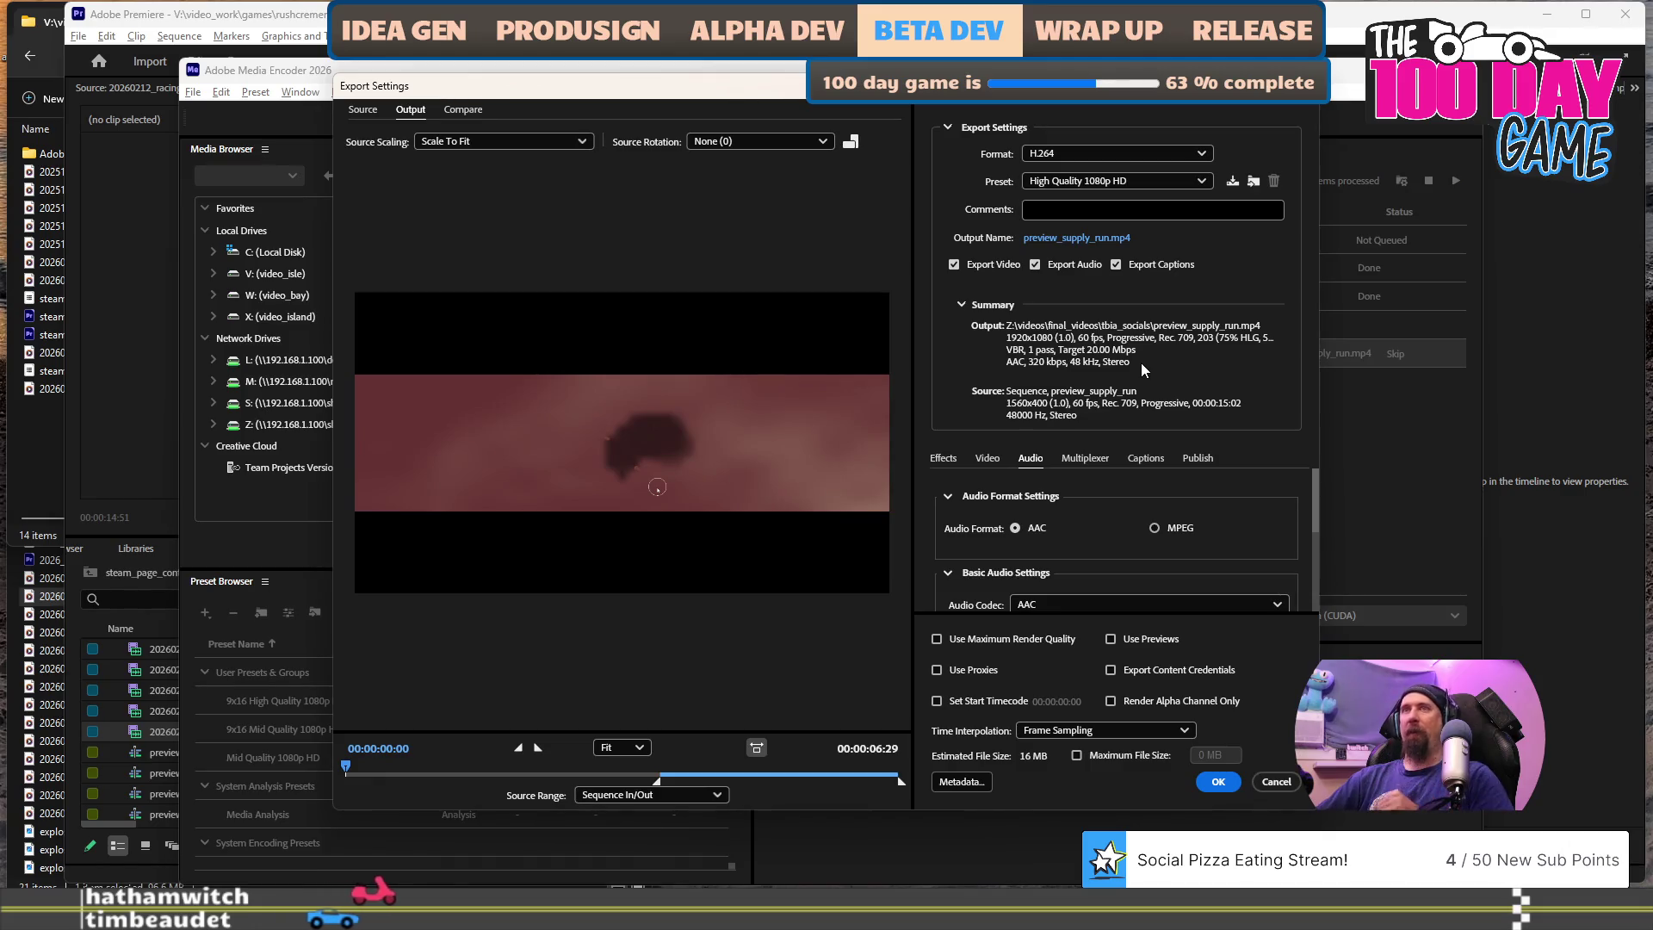
left_click(1019, 640)
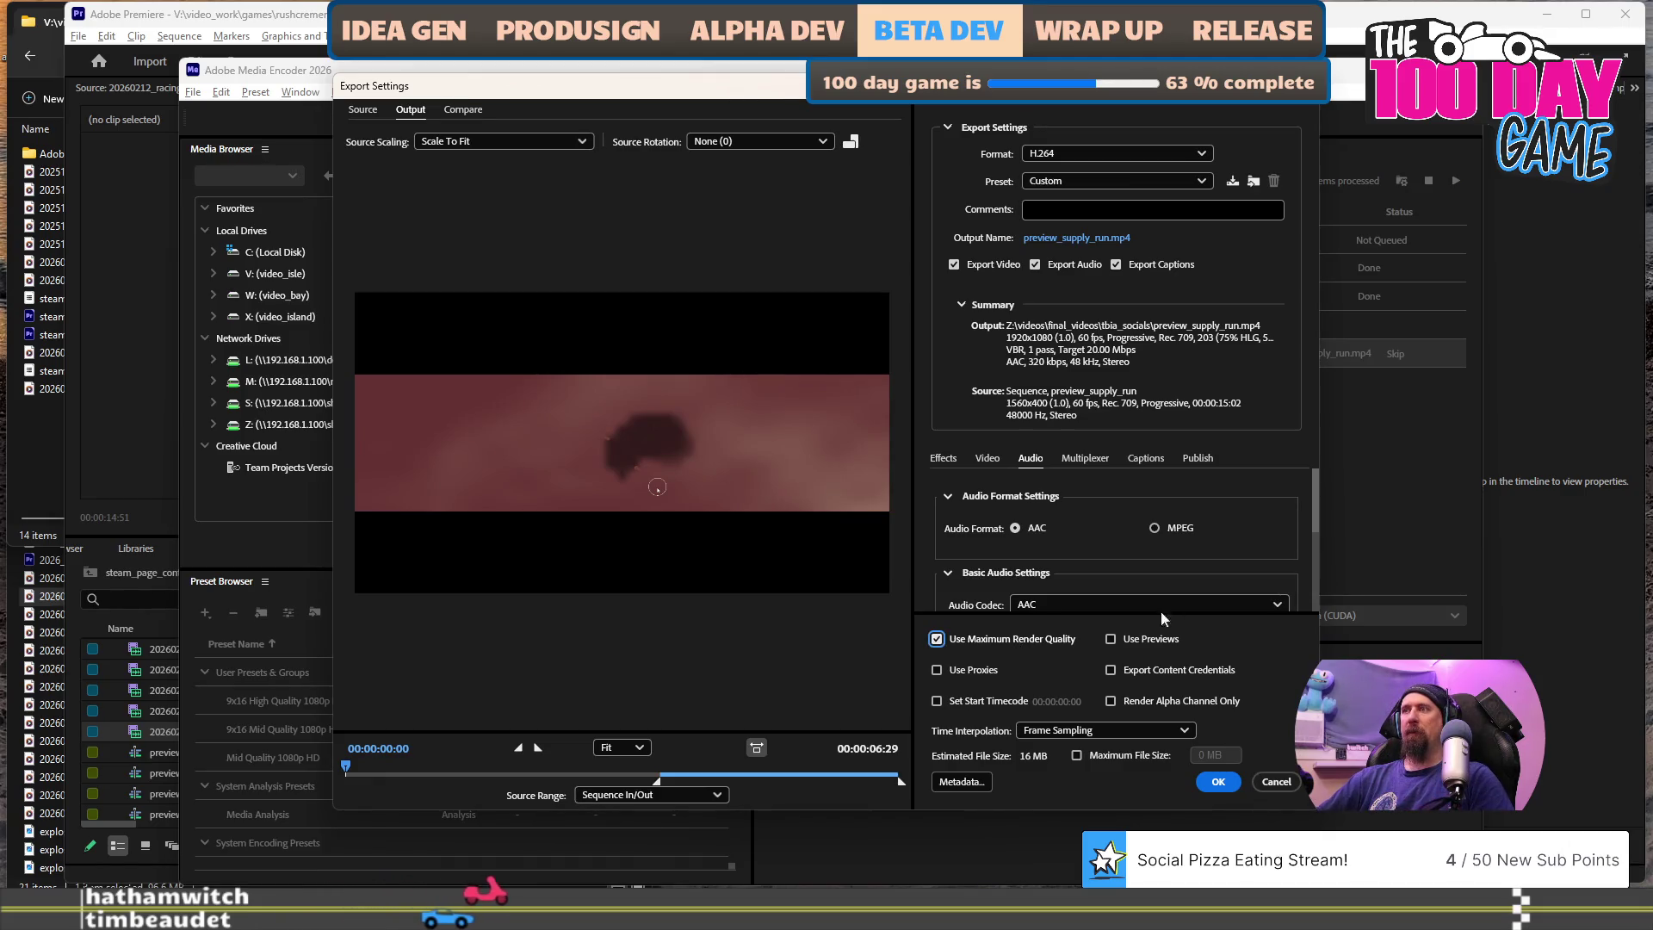
left_click(1095, 269)
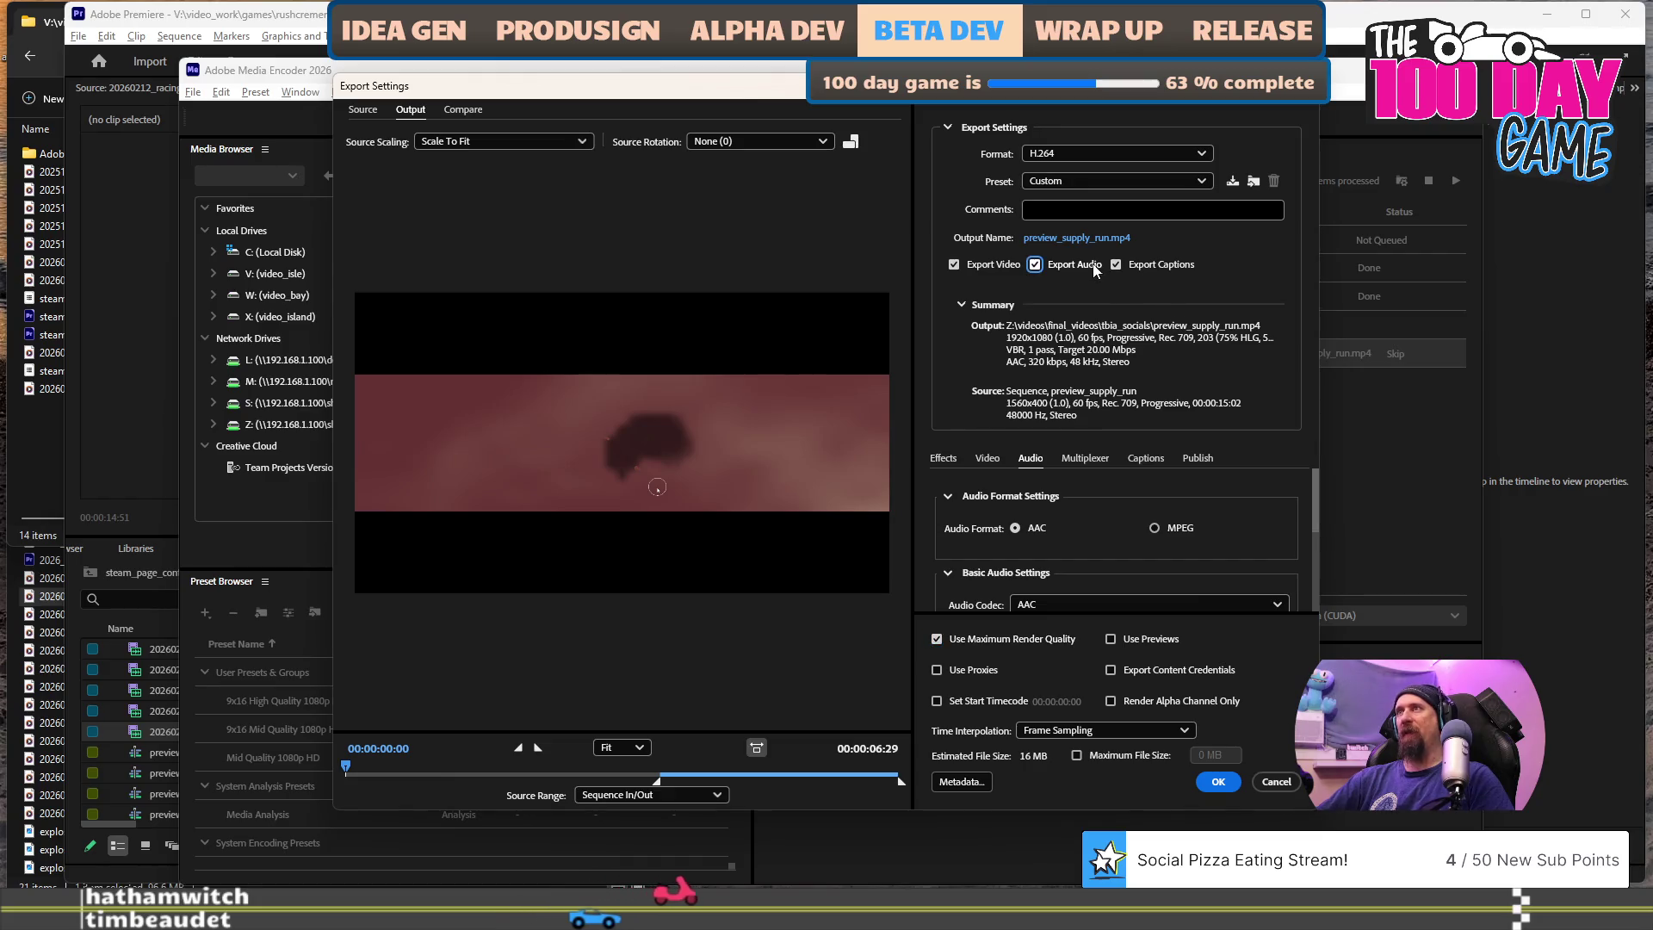
left_click(1046, 266)
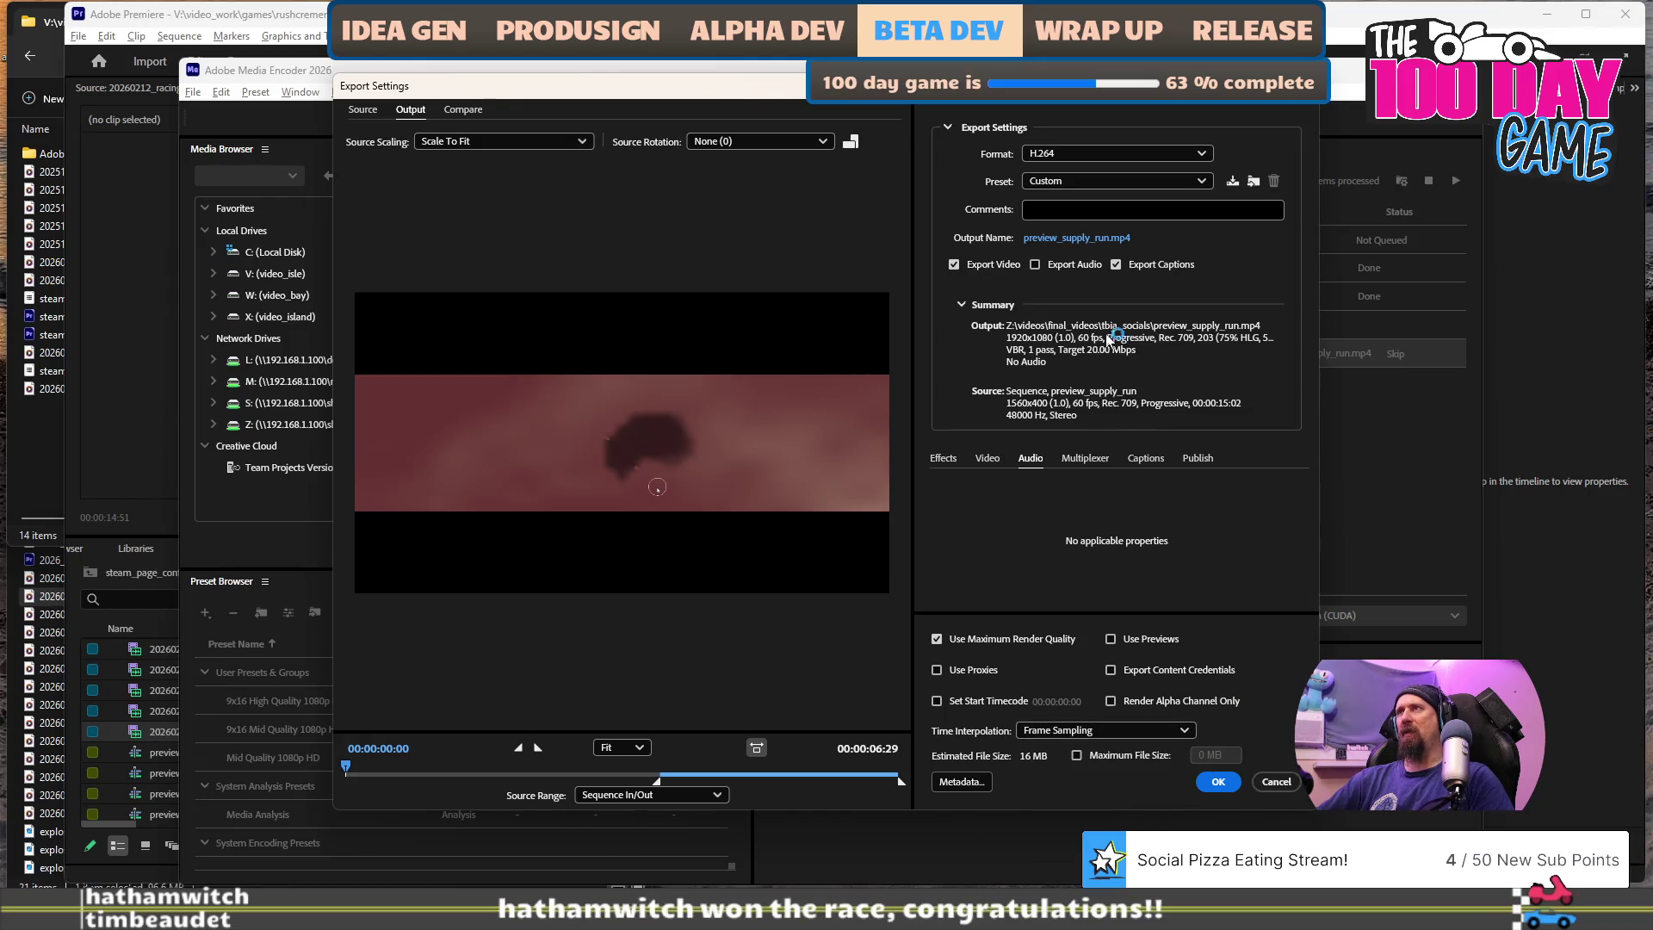
left_click(1097, 236)
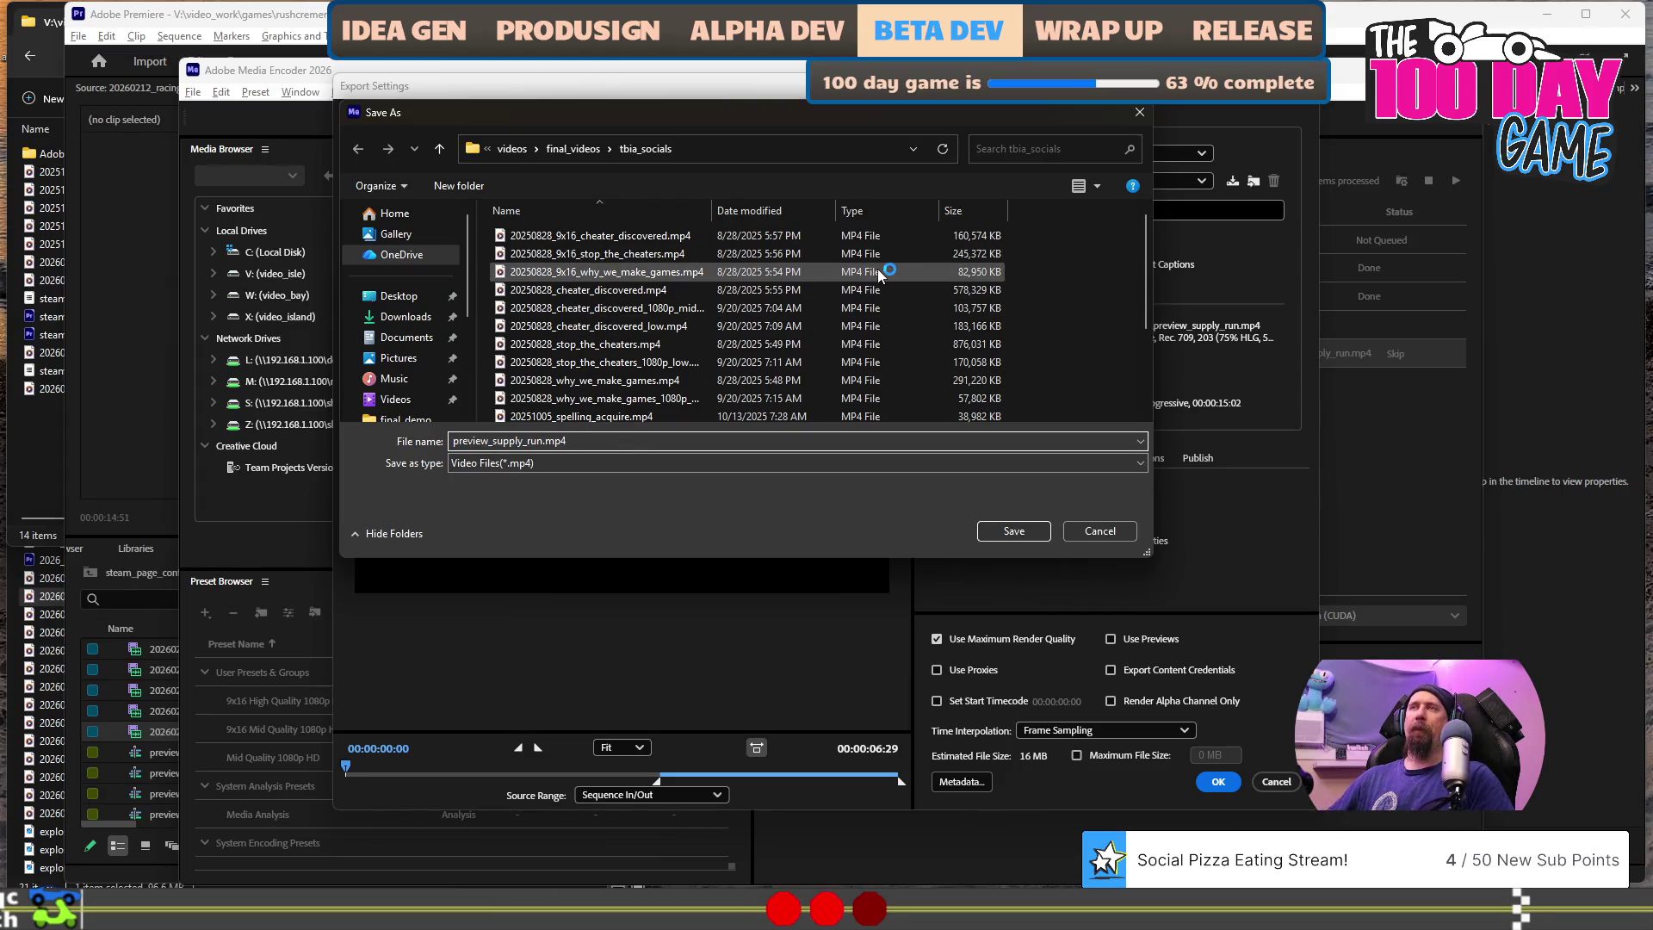
- Set the save location to final_videos > games > rushcremental > steam_page_content
scroll(878, 271, "down", 3)
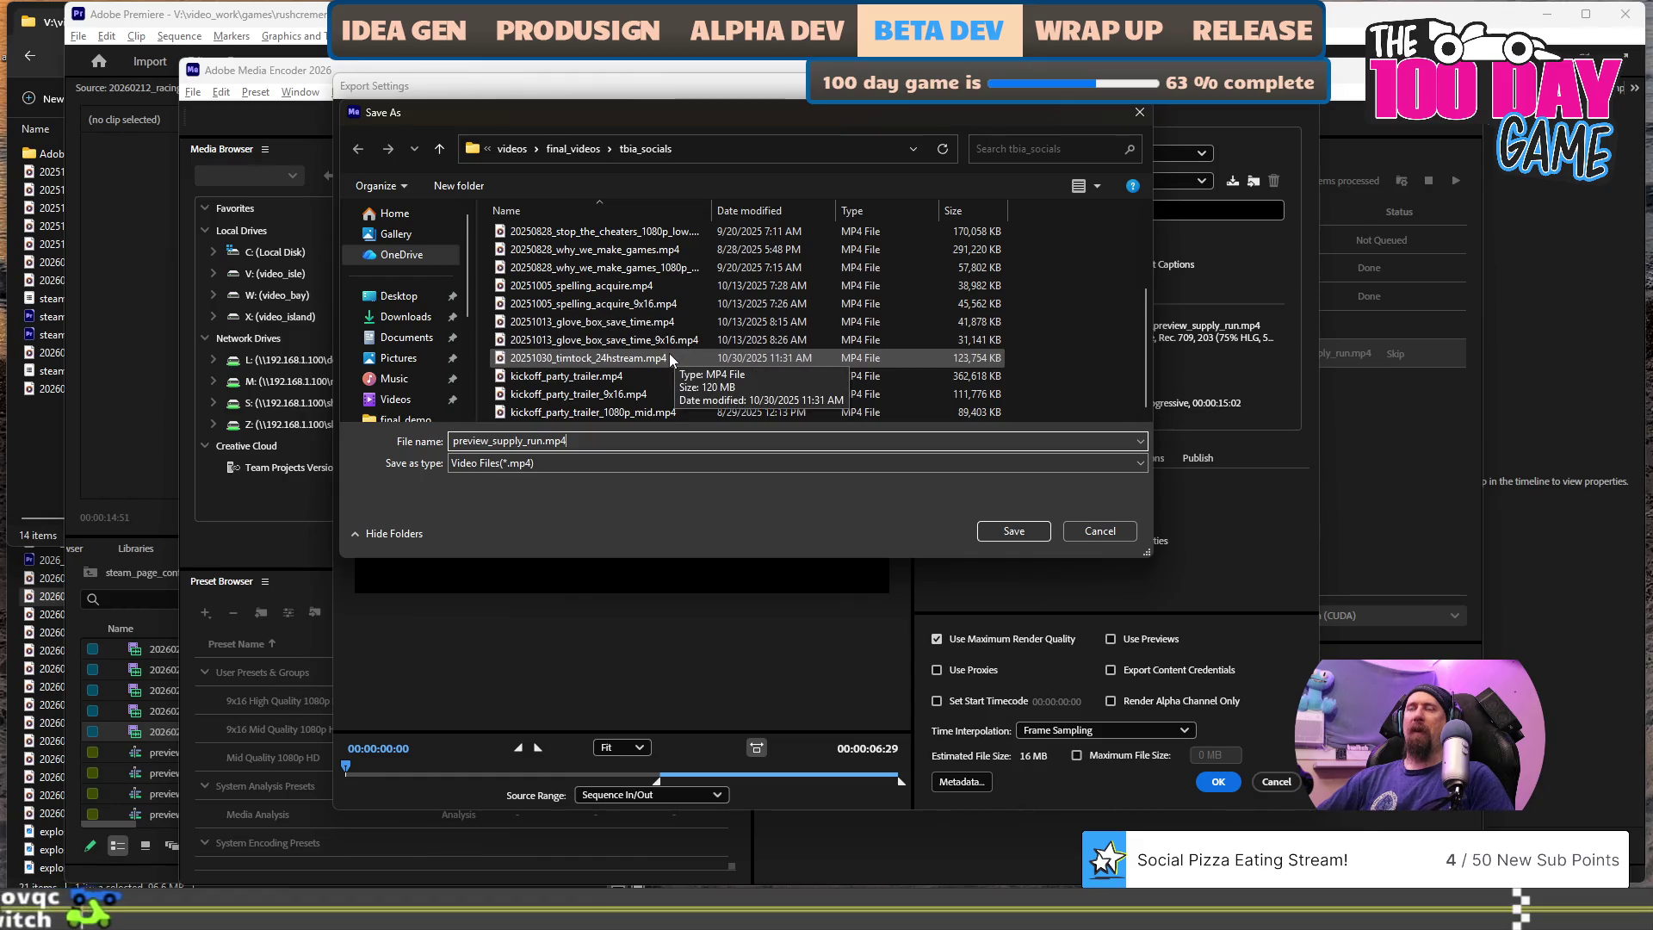
left_click(569, 150)
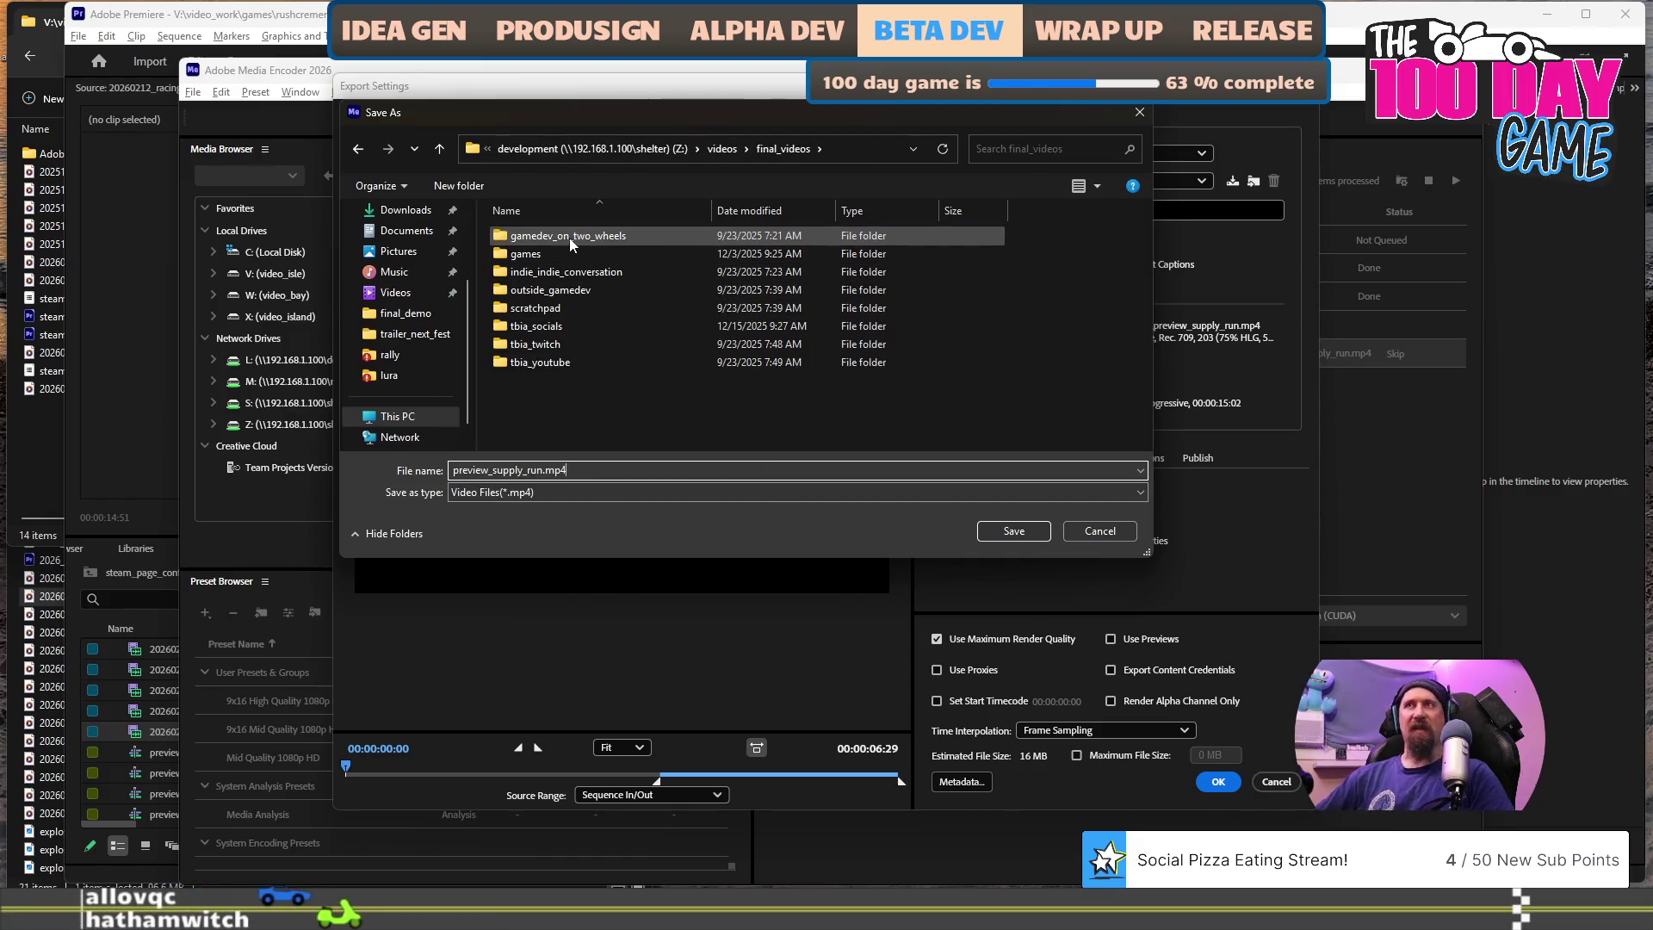
left_click(580, 313)
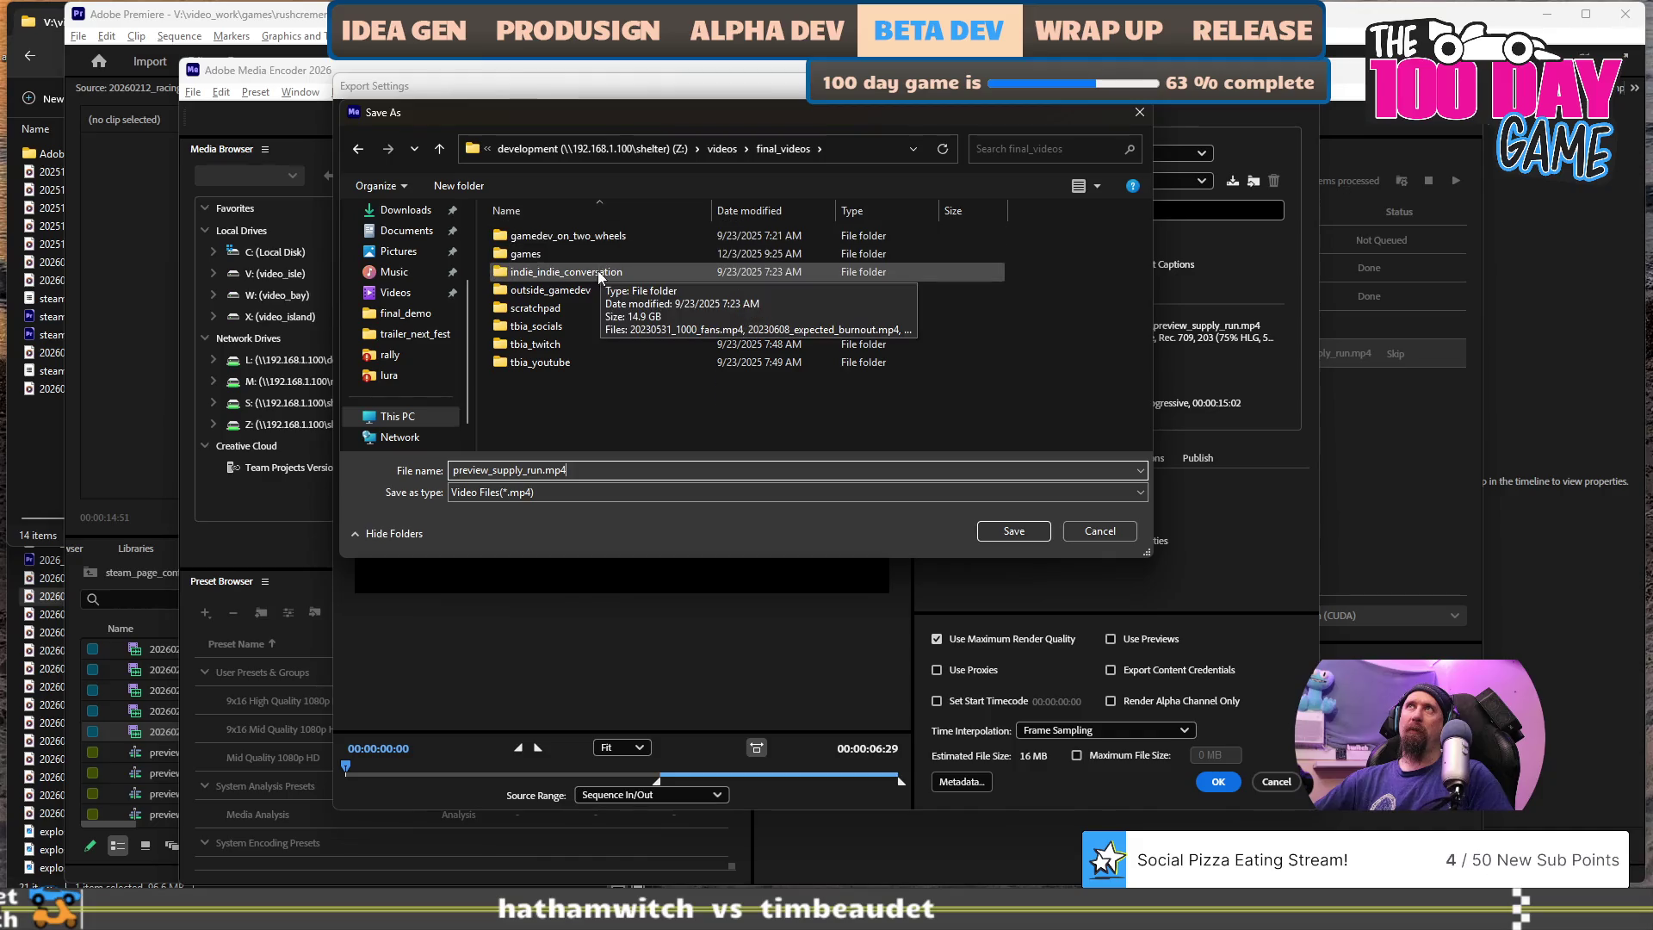
left_click(535, 261)
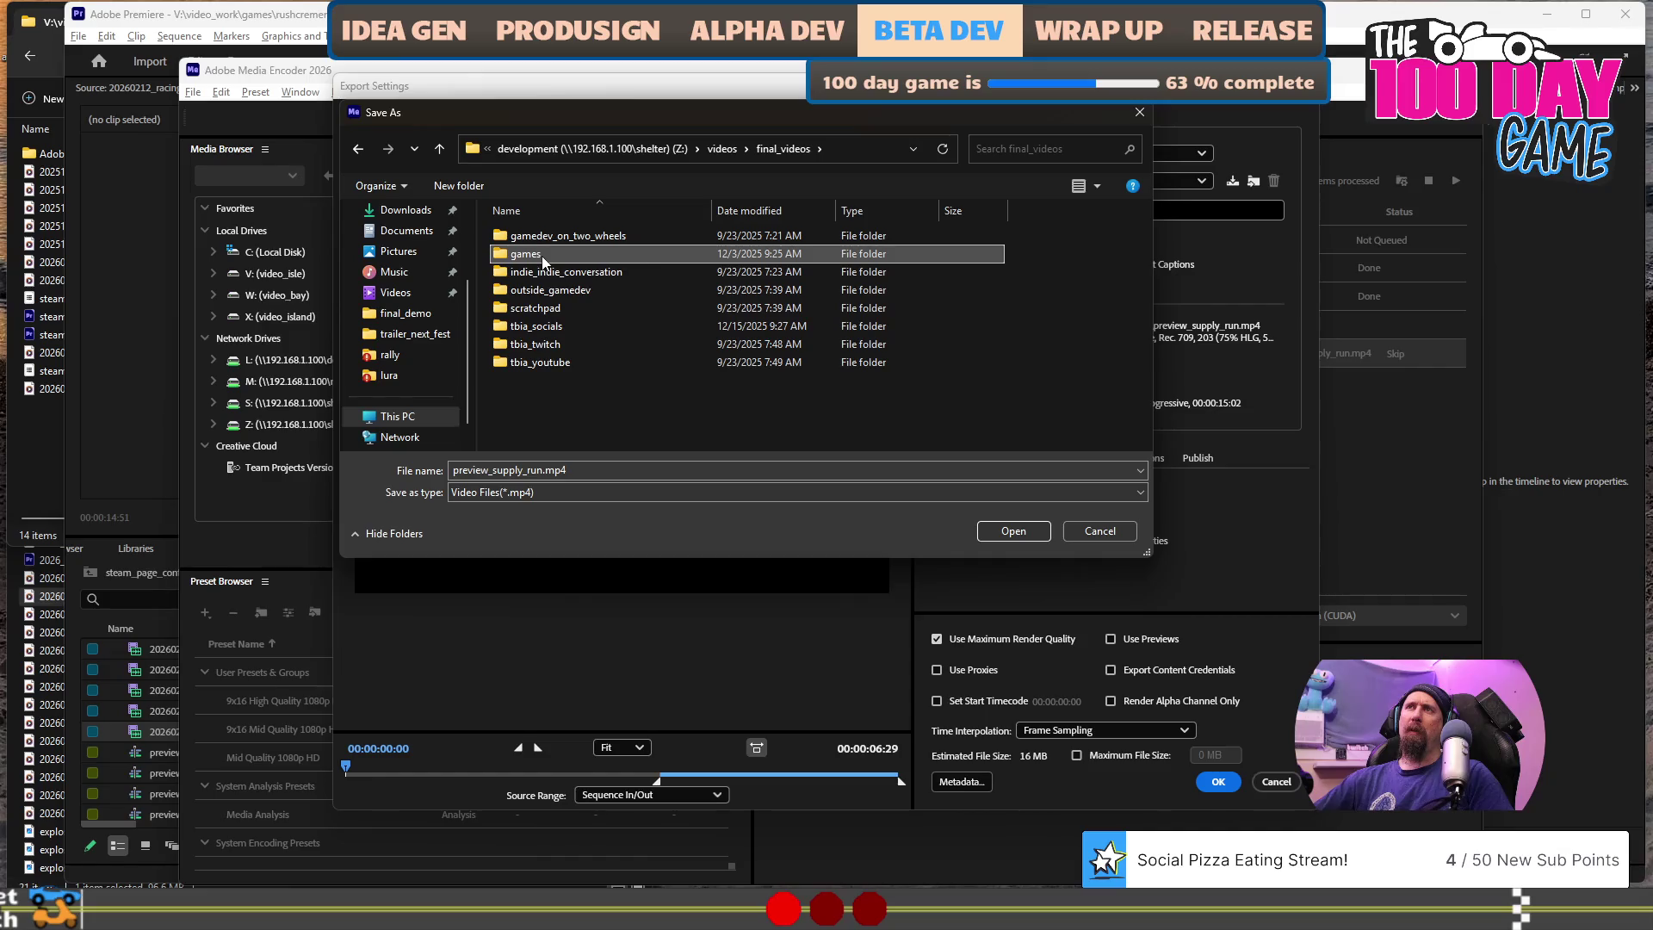
double_click(534, 261)
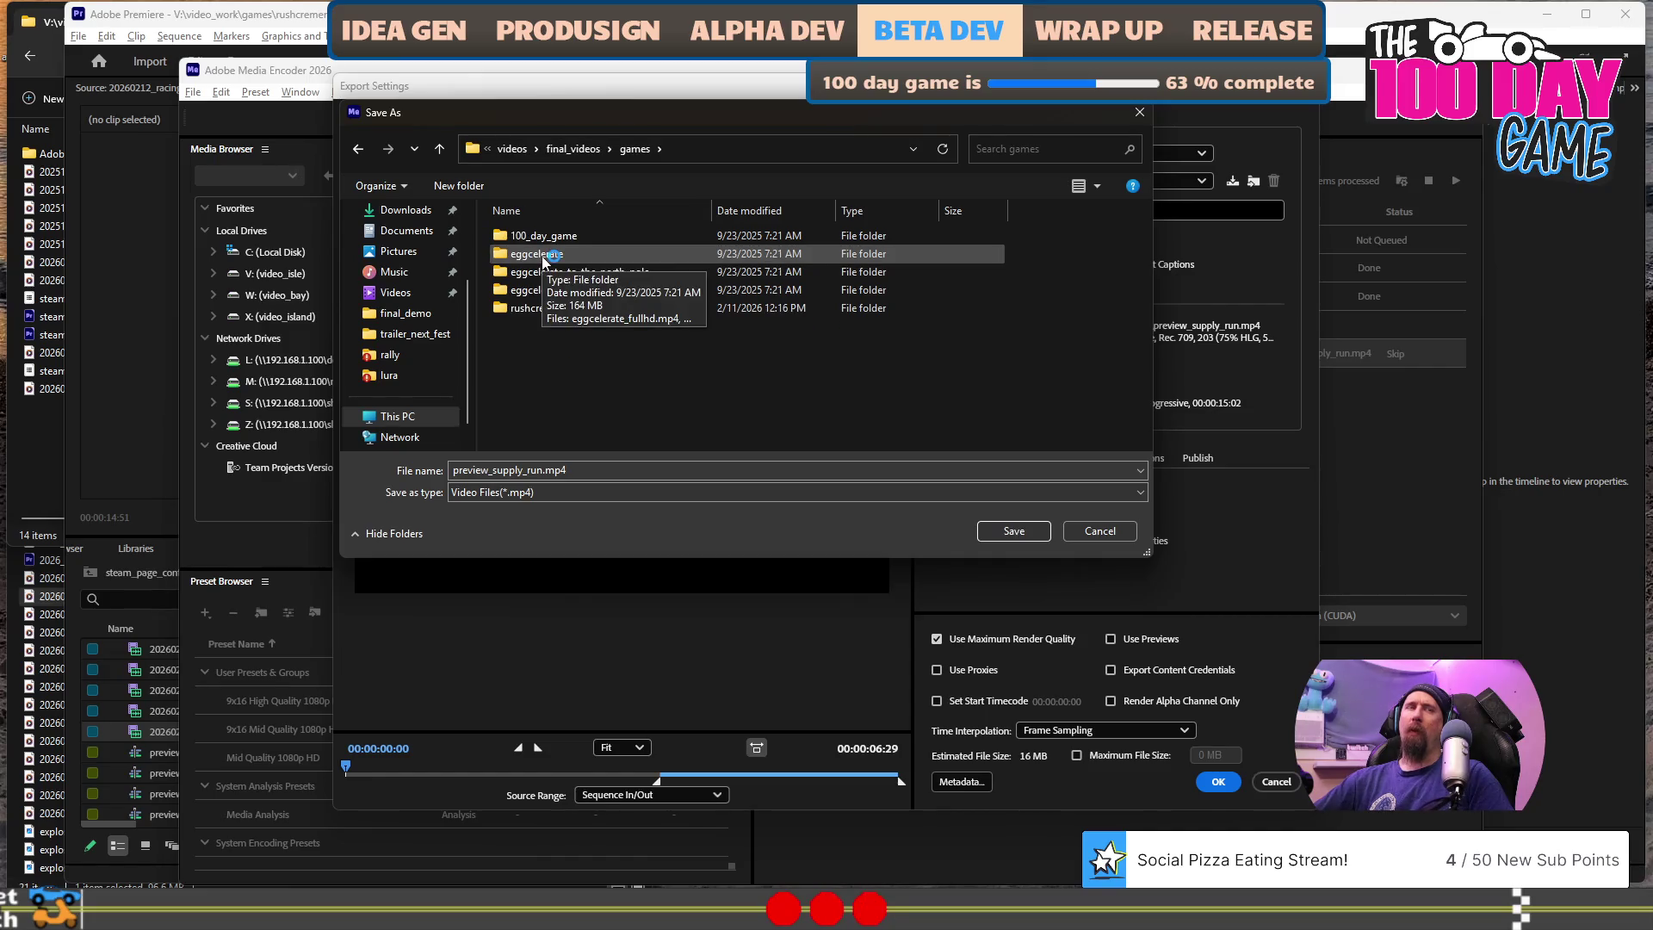
left_click(538, 239)
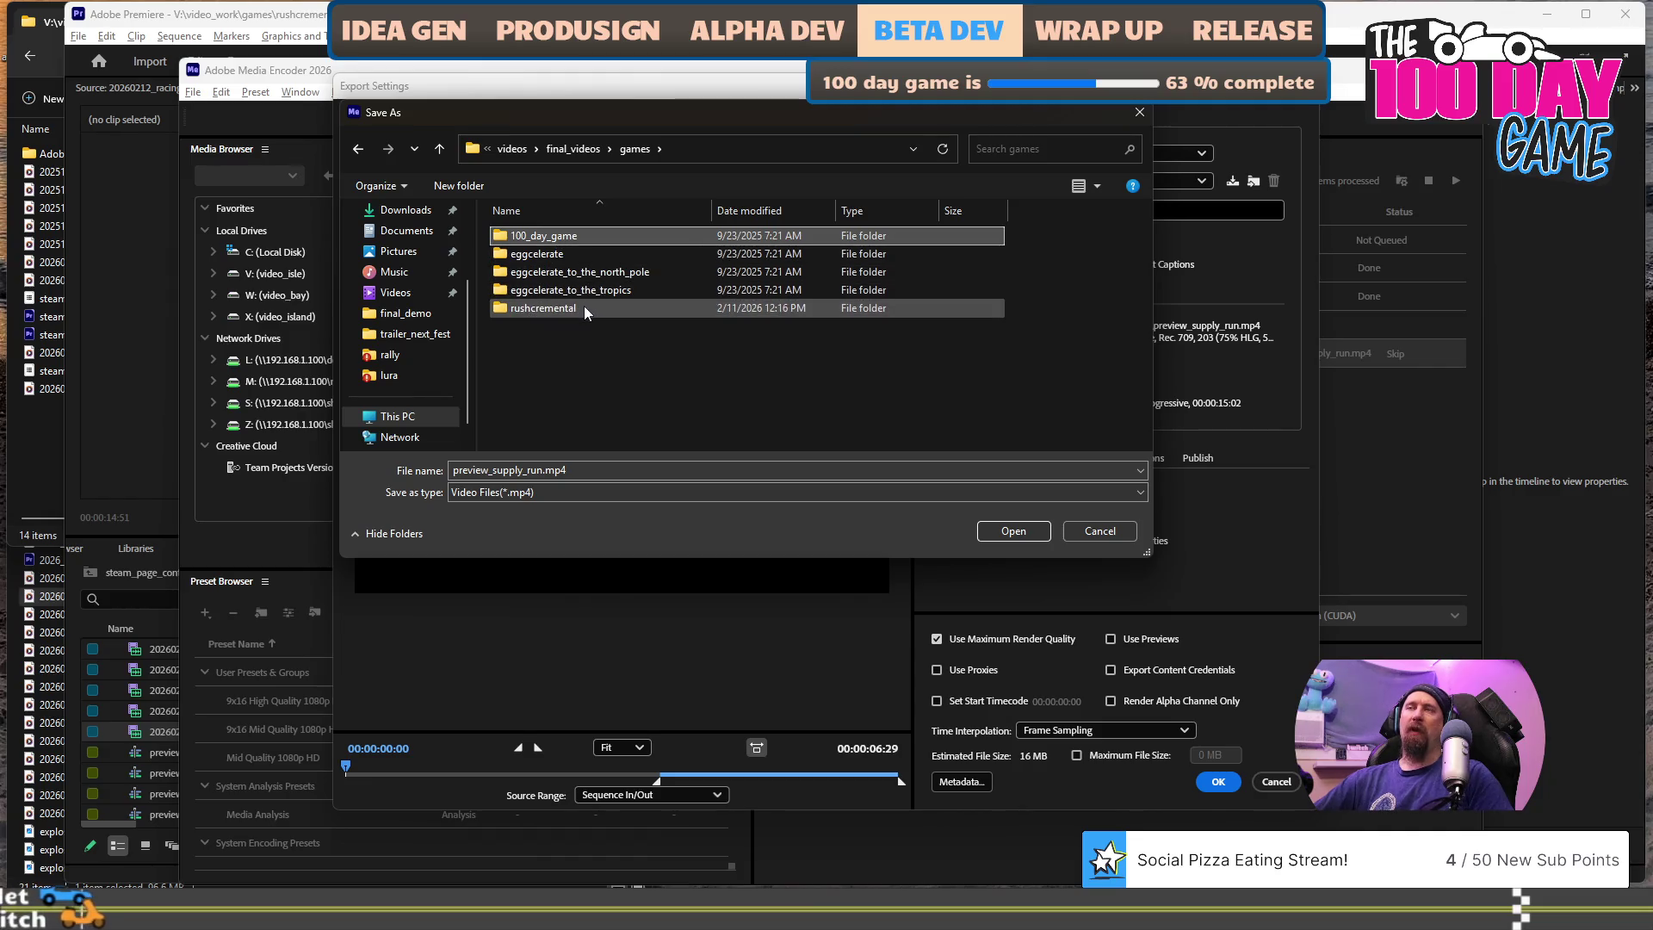
double_click(582, 307)
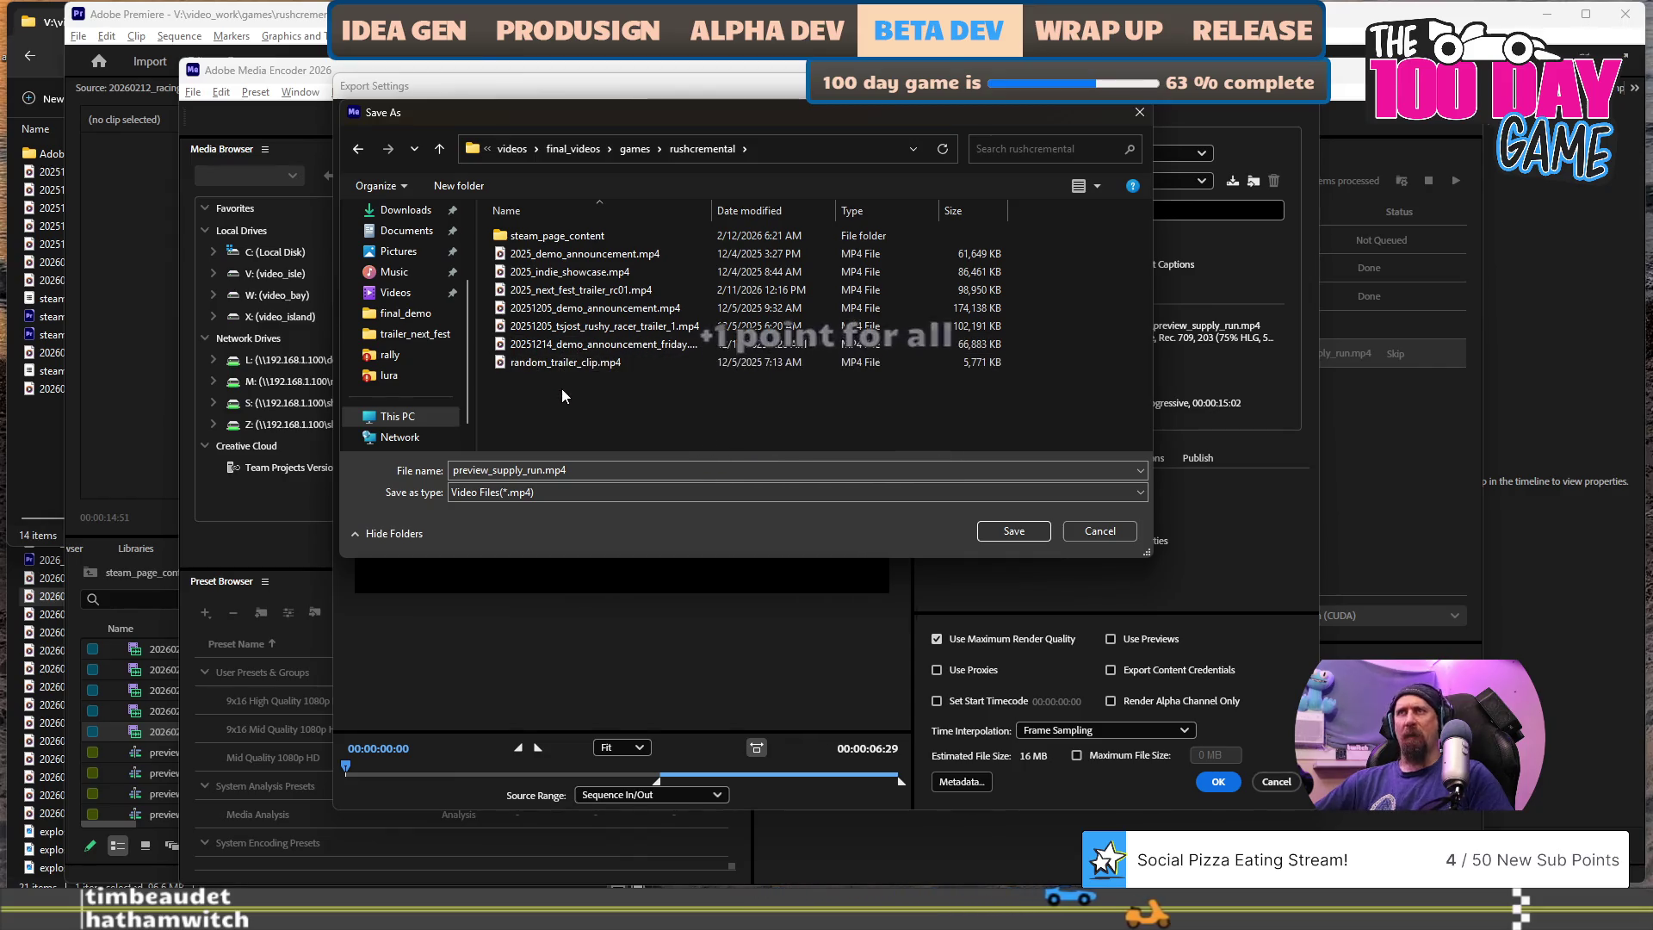
left_click(566, 240)
double_click(567, 240)
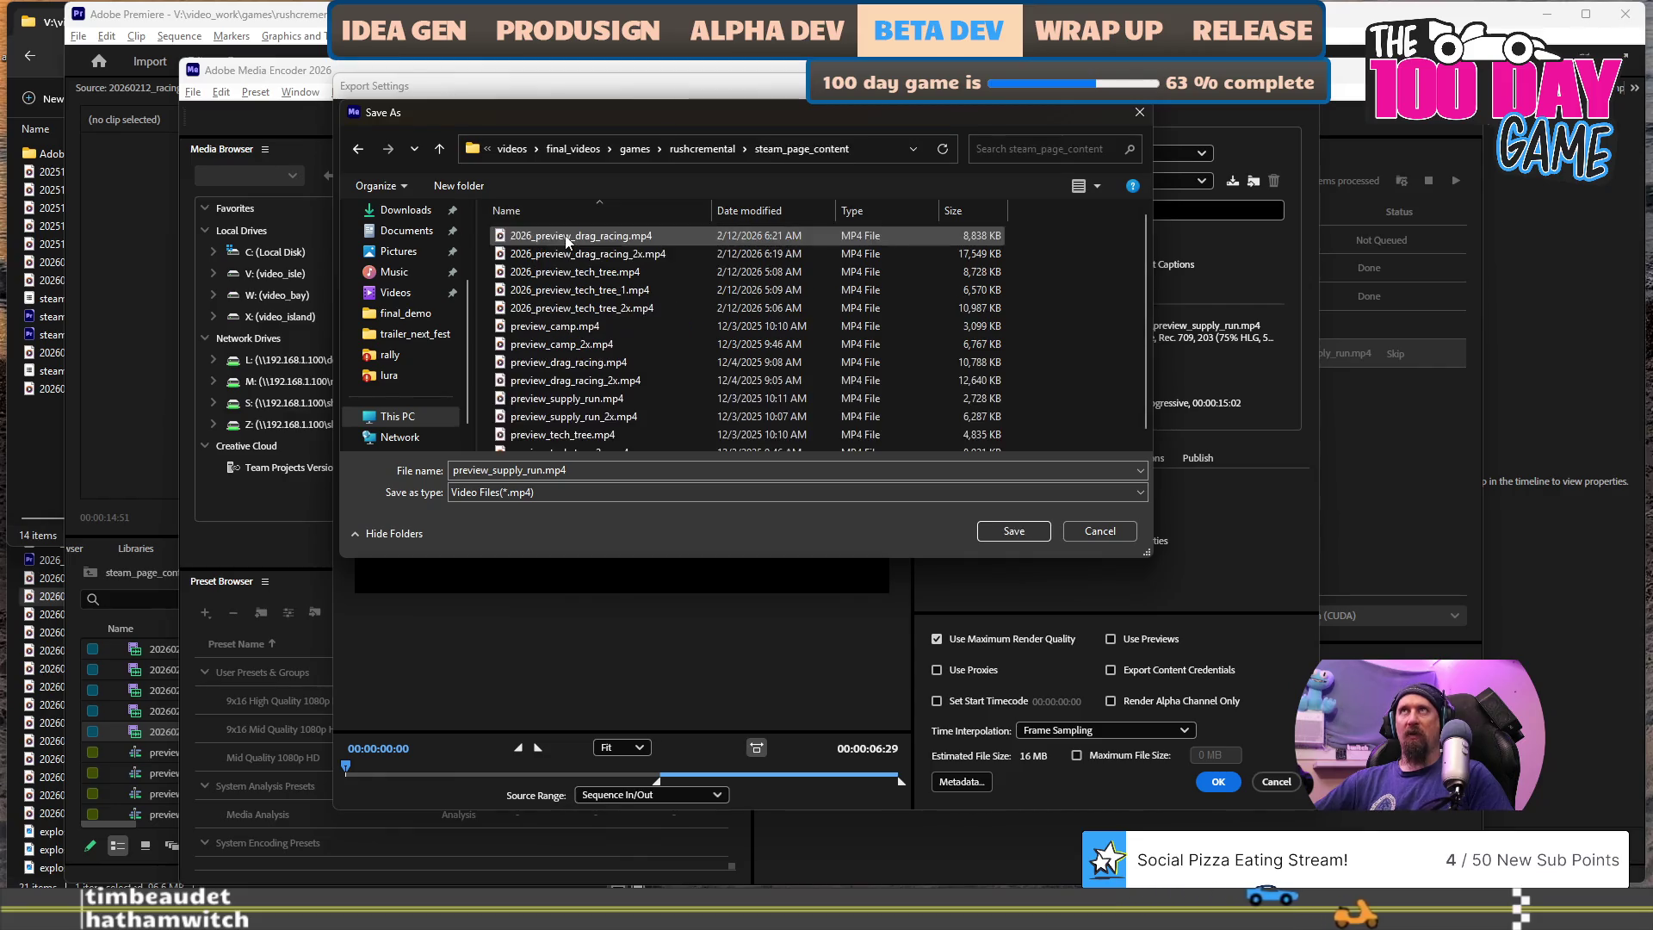
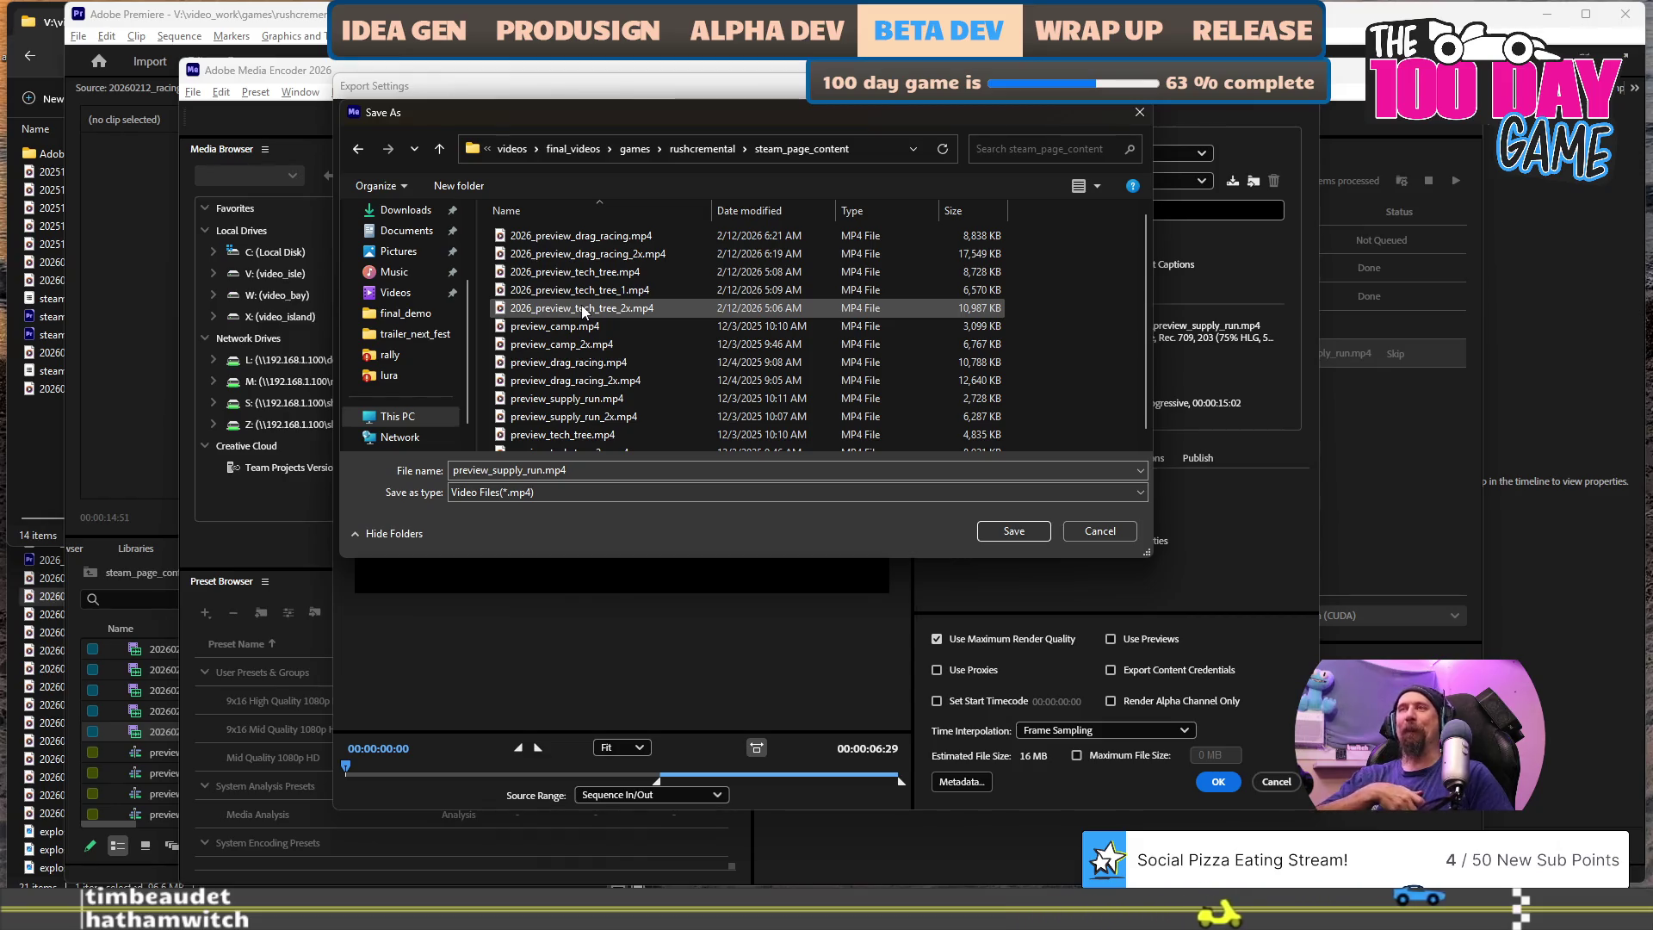
- Add the 2026 prefix so the output saves as 2026_preview_supply_run.mp4, then start the queue
scroll(582, 306, "down", 1)
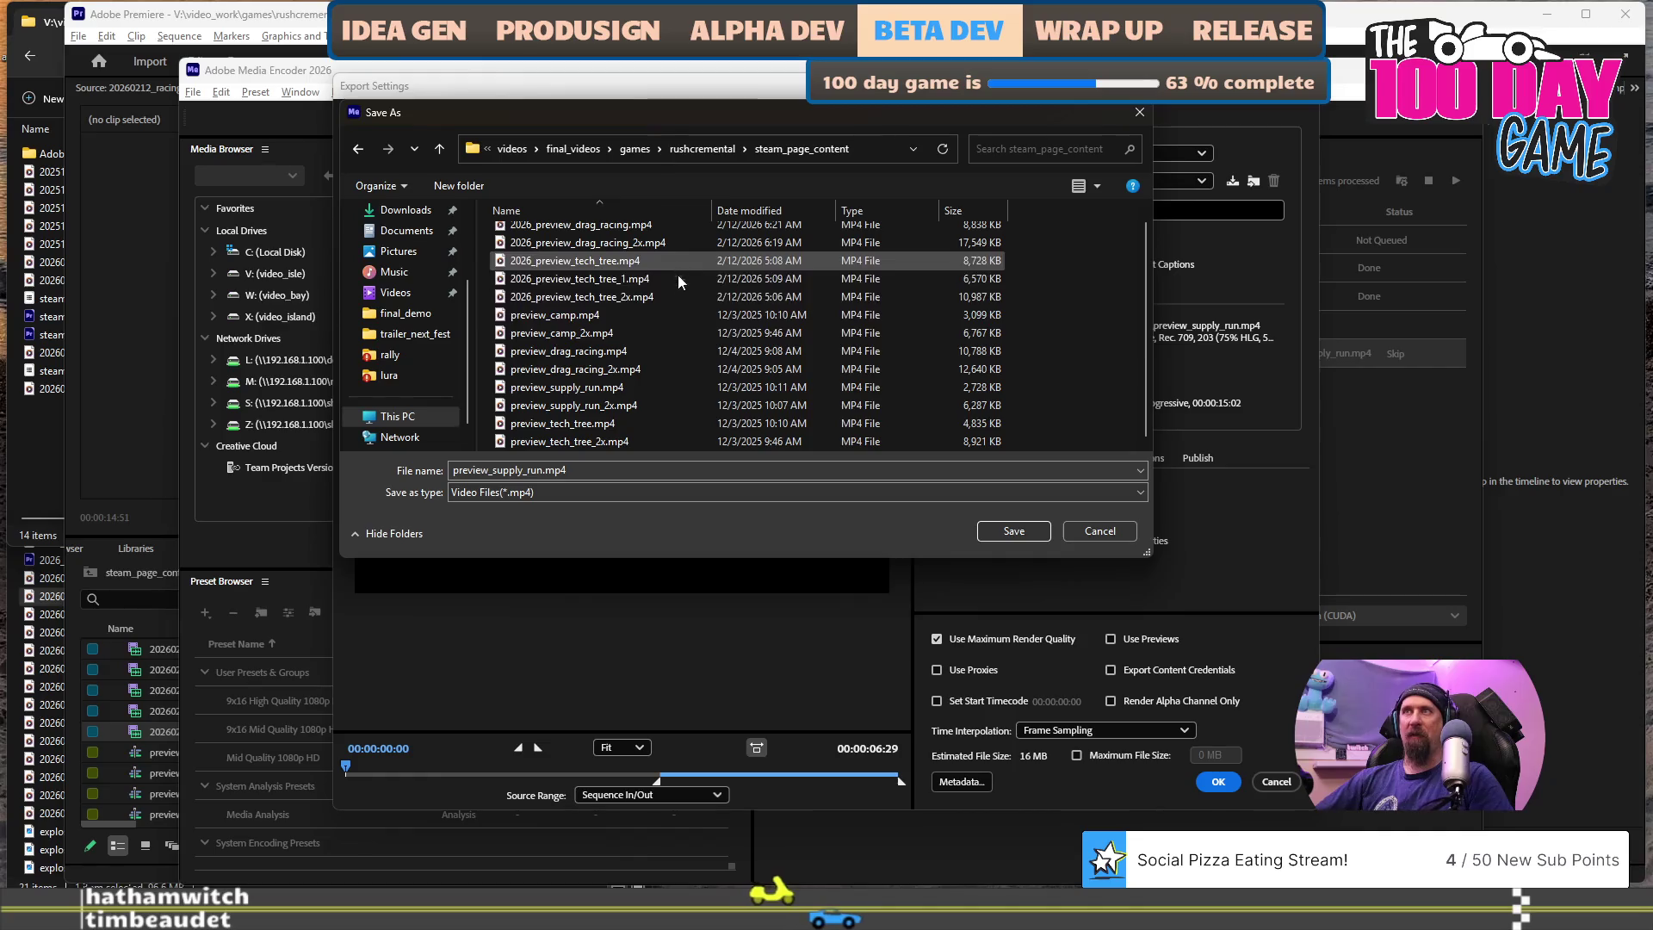
left_click(639, 470)
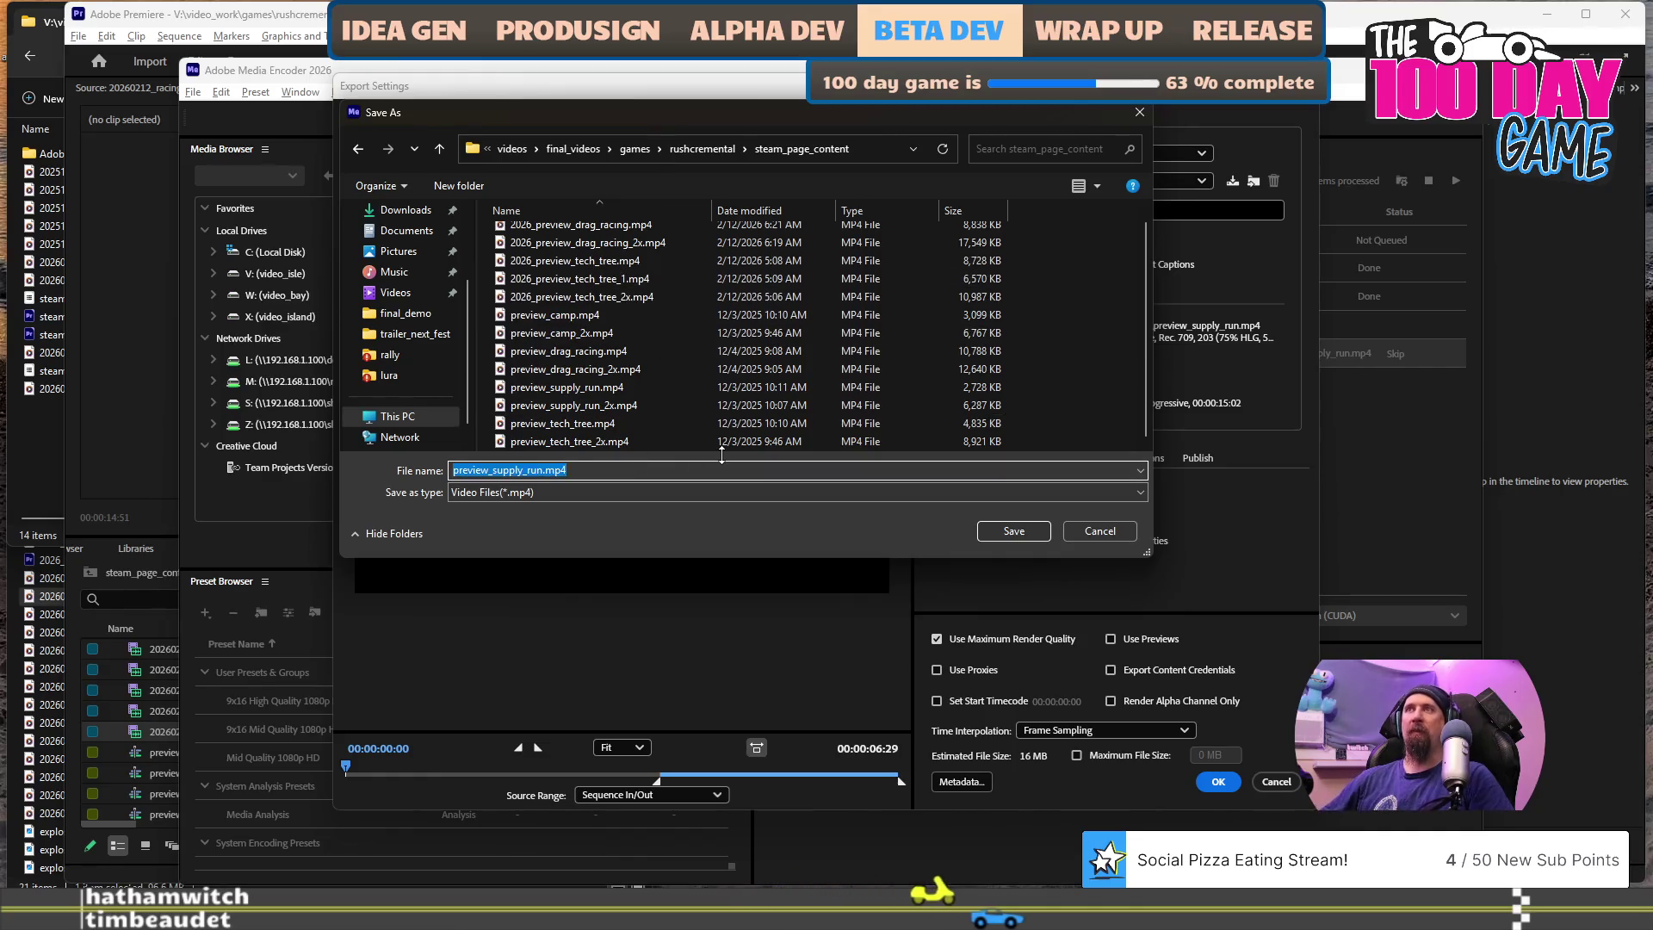
left_click(638, 470)
key("Left")
key("Left")
key("Left")
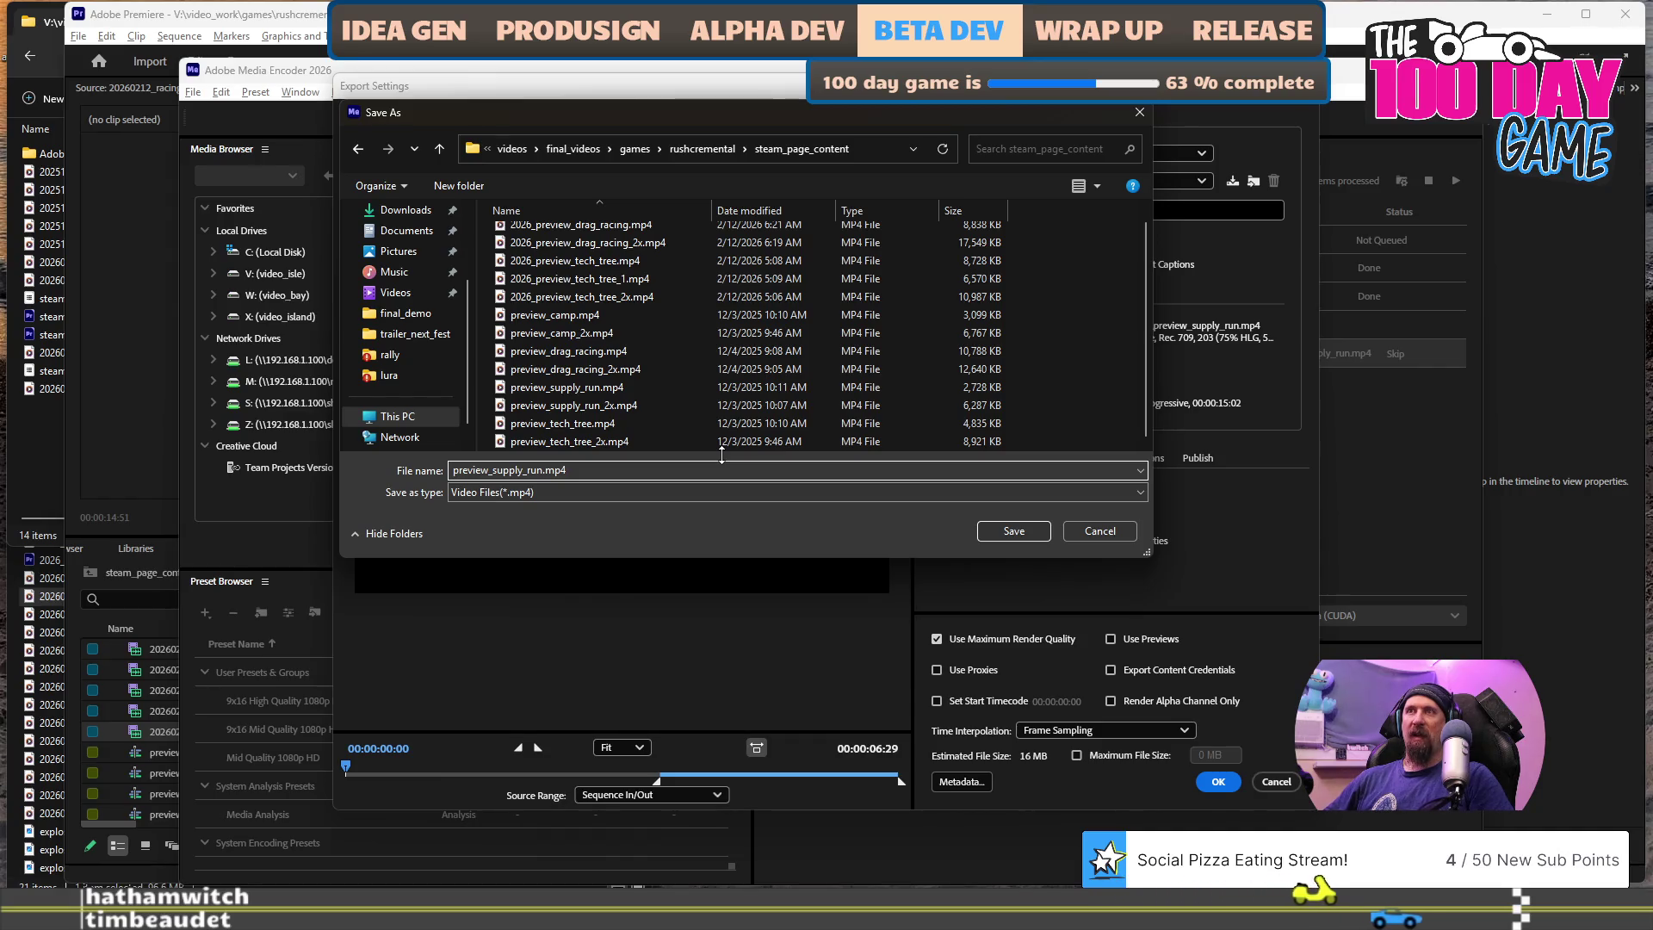
key("Home")
type("2026")
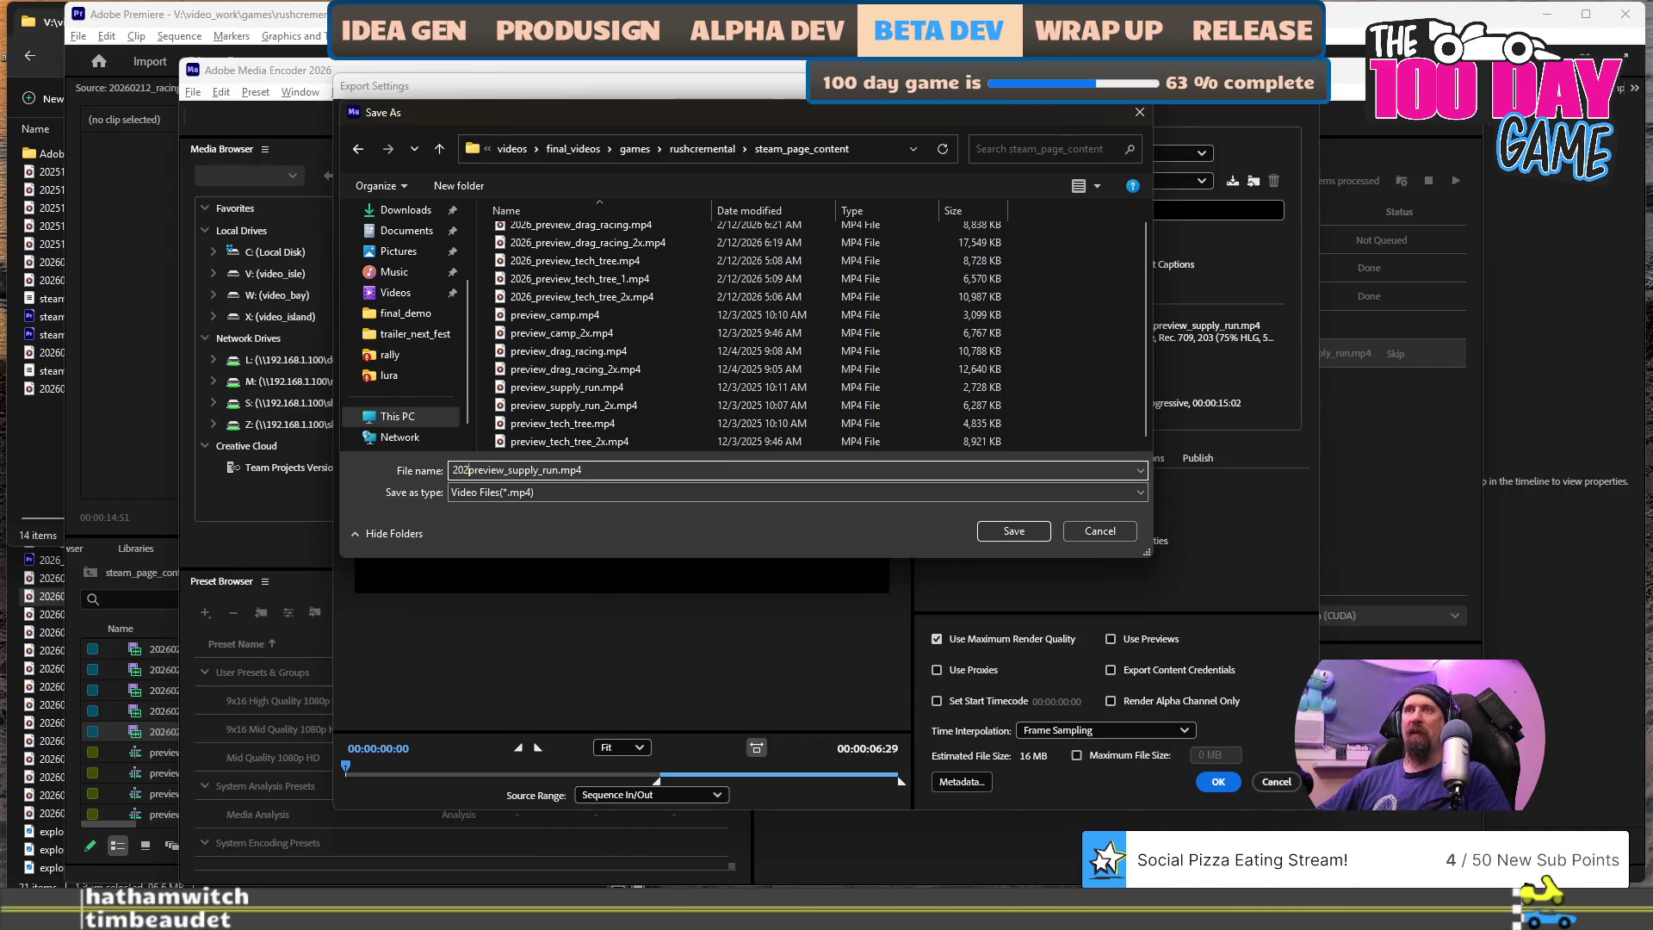
key("Return")
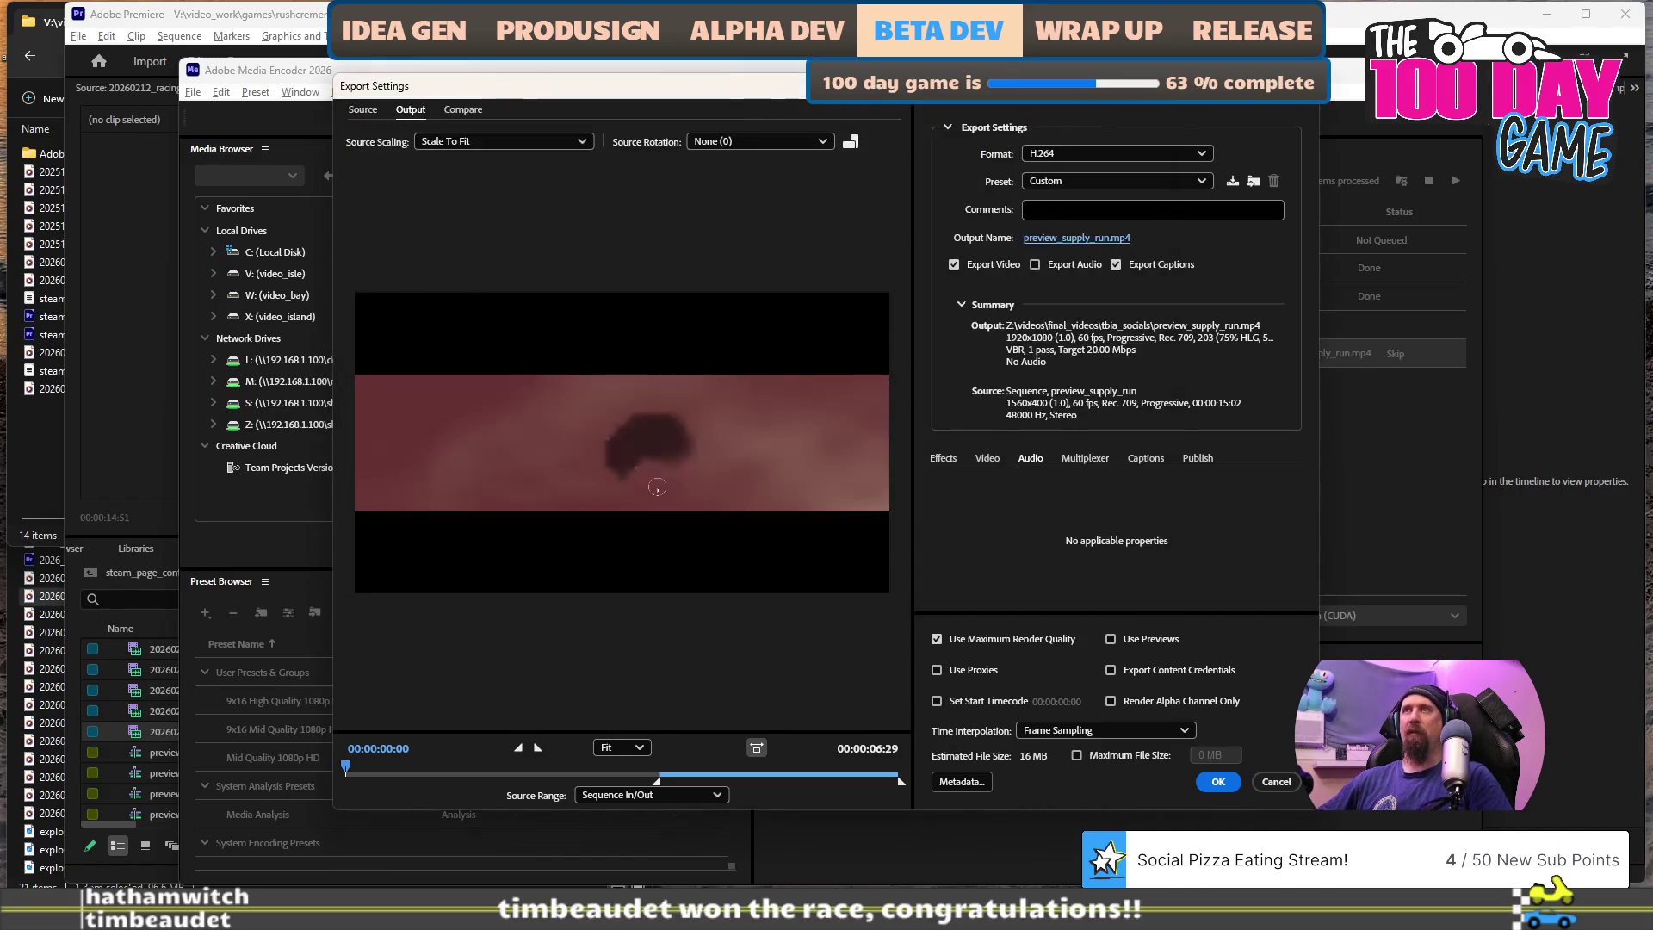
left_click(1211, 784)
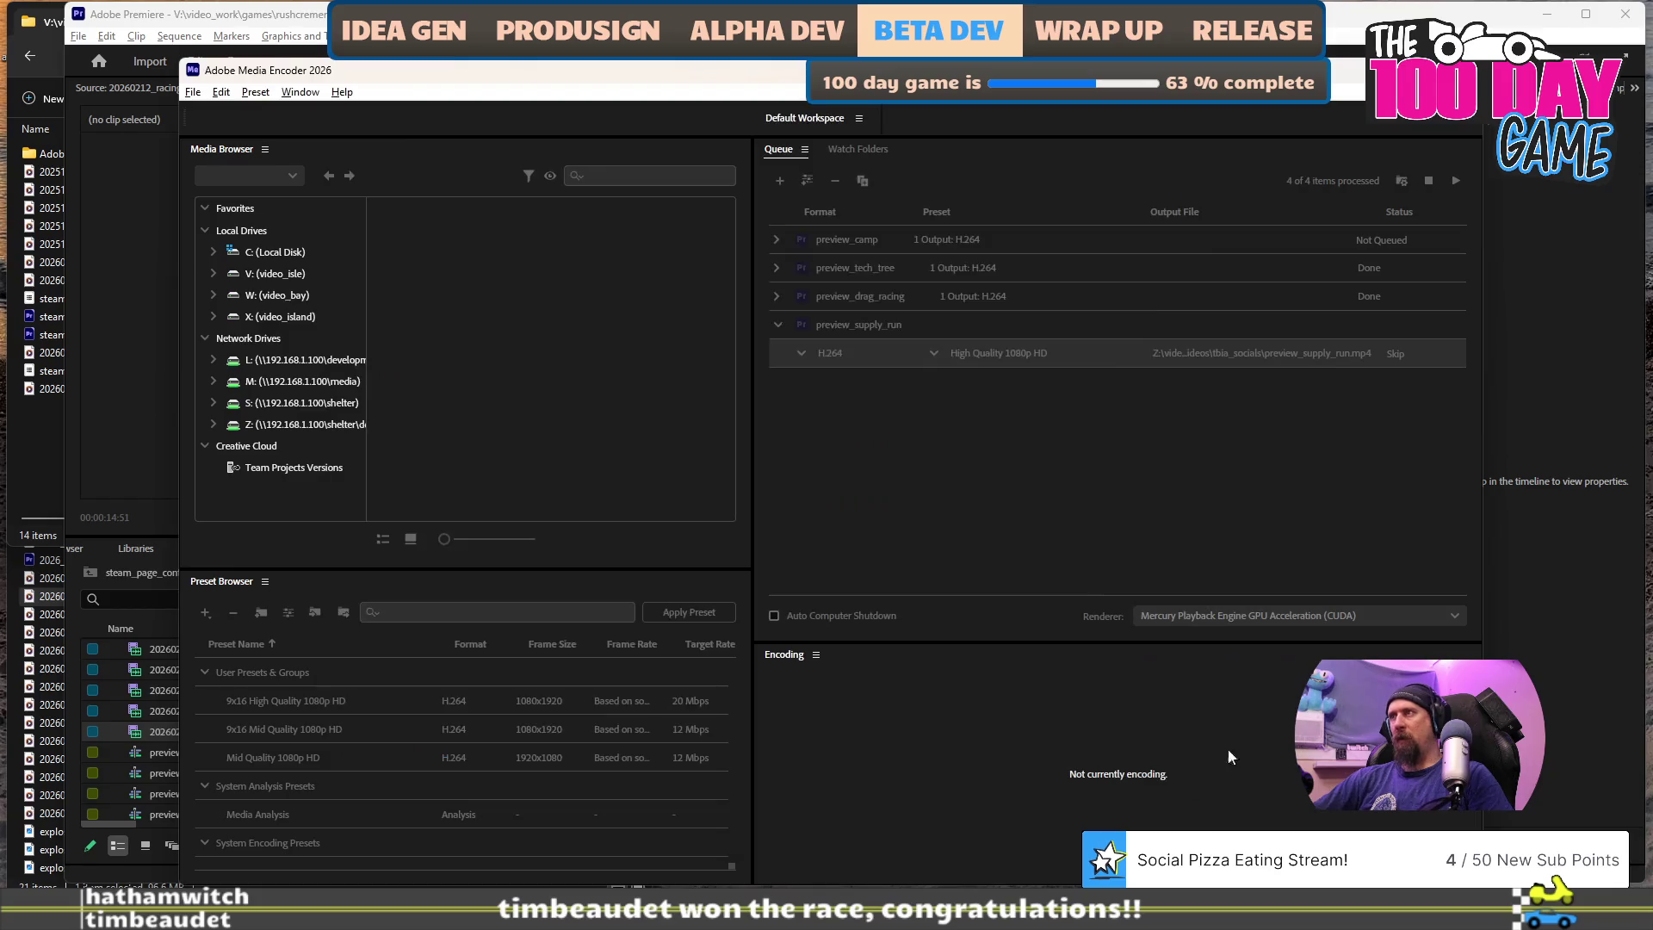
left_click(1457, 180)
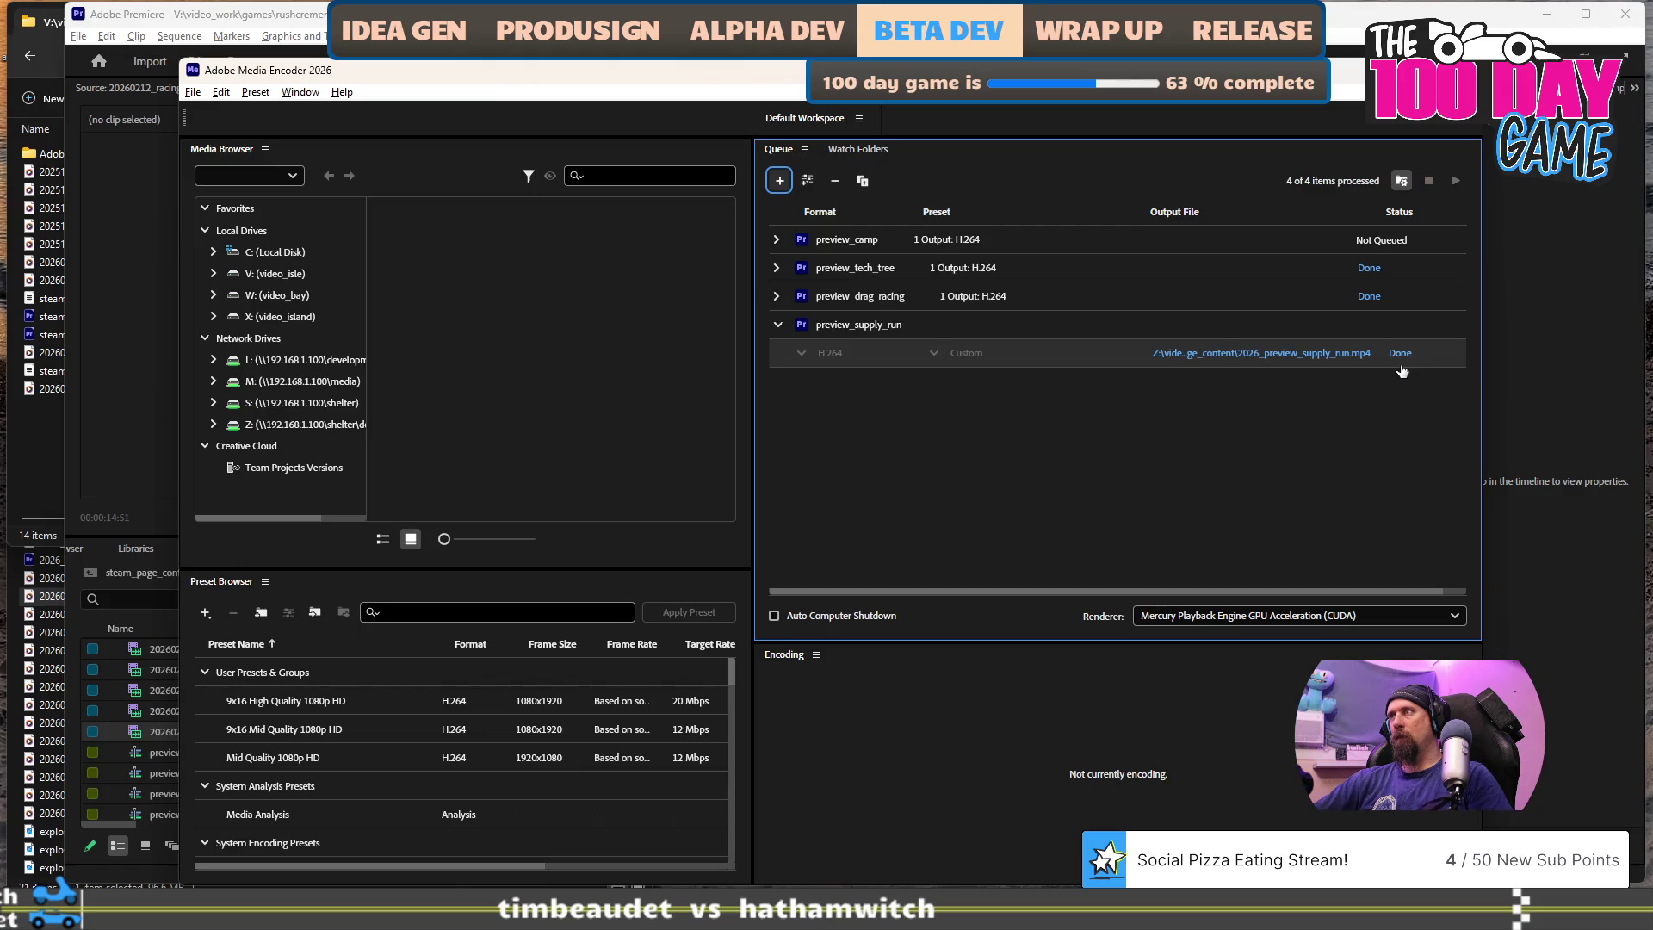
- Reset the finished supply-run output to Ready, leaving its settings and file name unchanged
right_click(1062, 353)
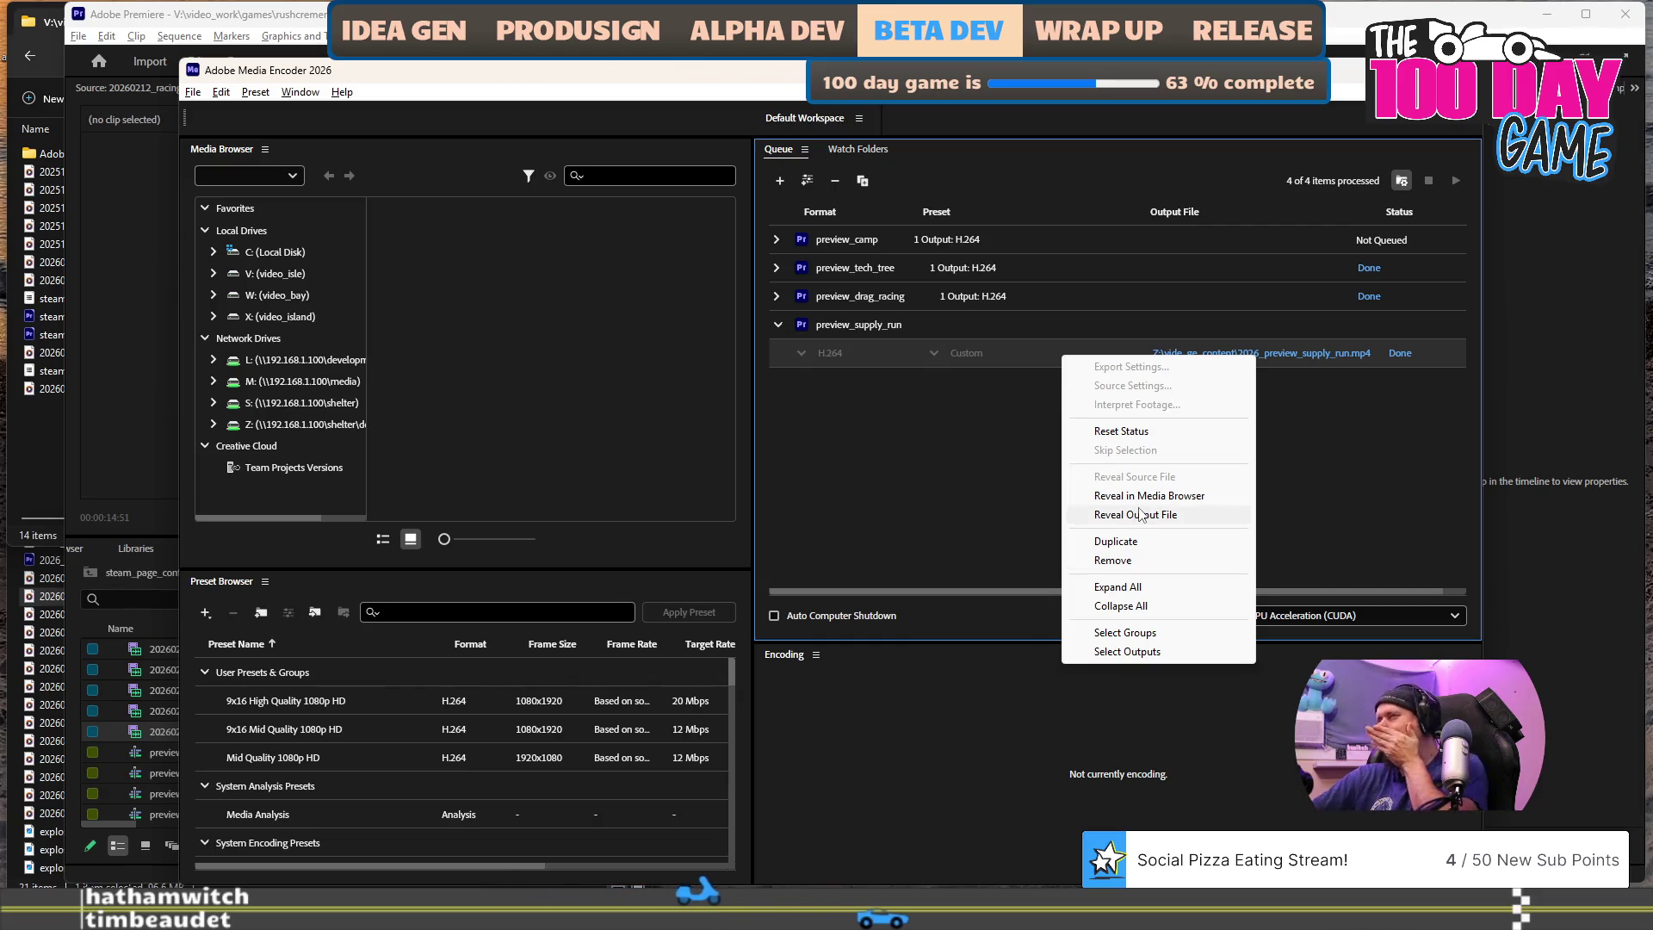
left_click(1153, 438)
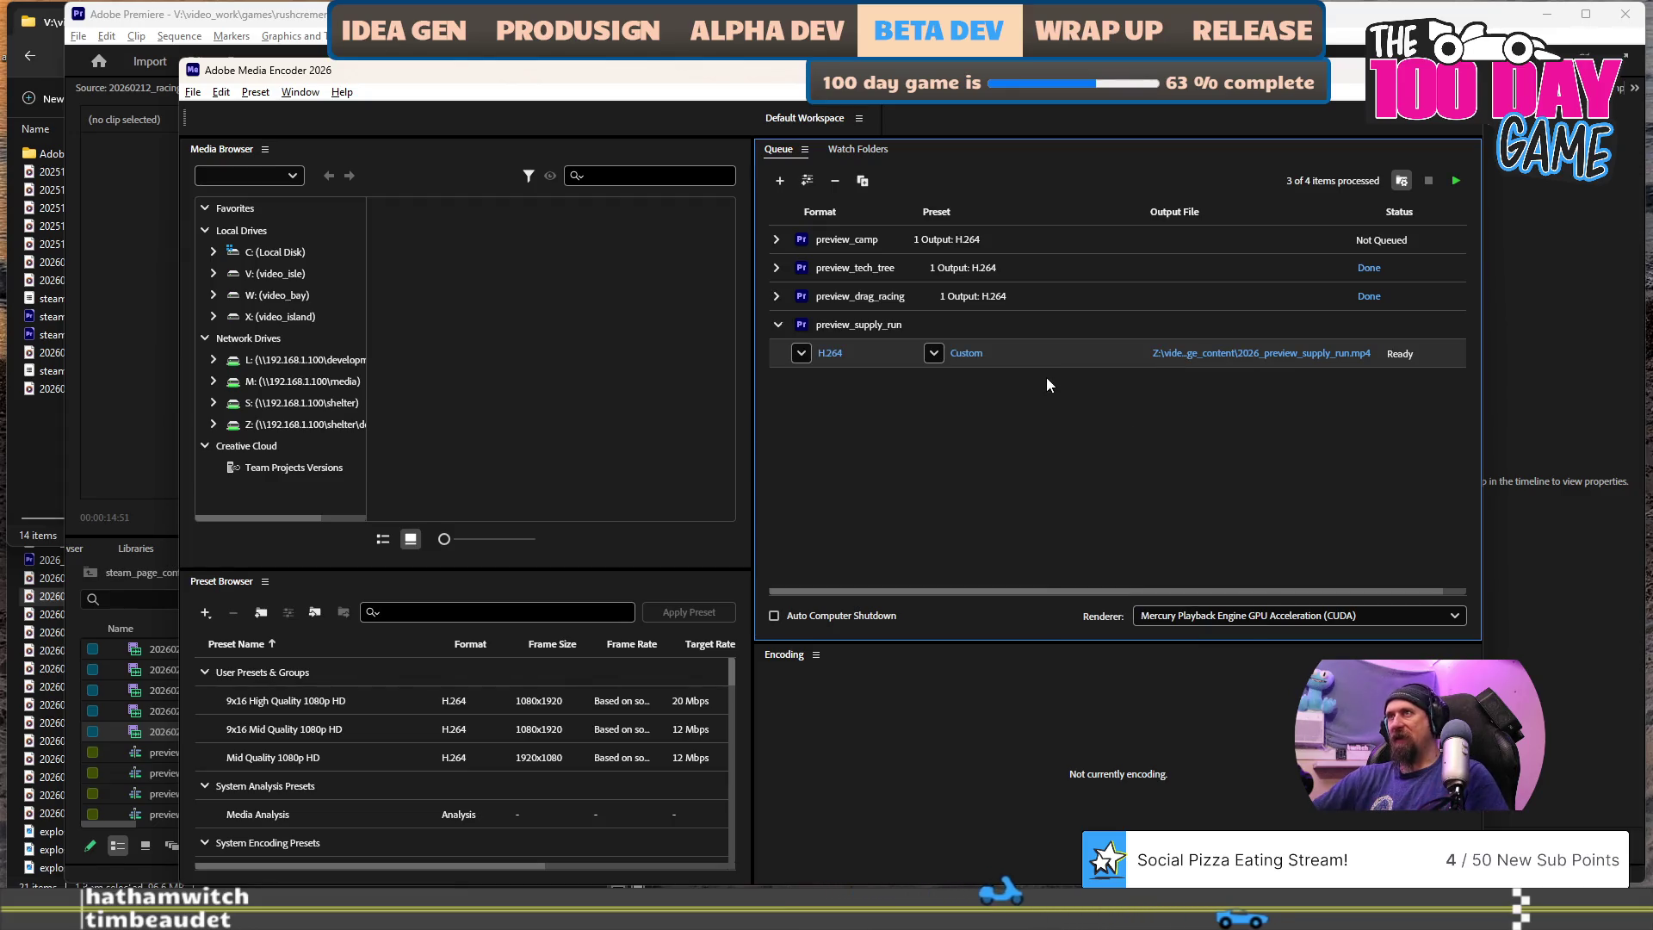
left_click(969, 354)
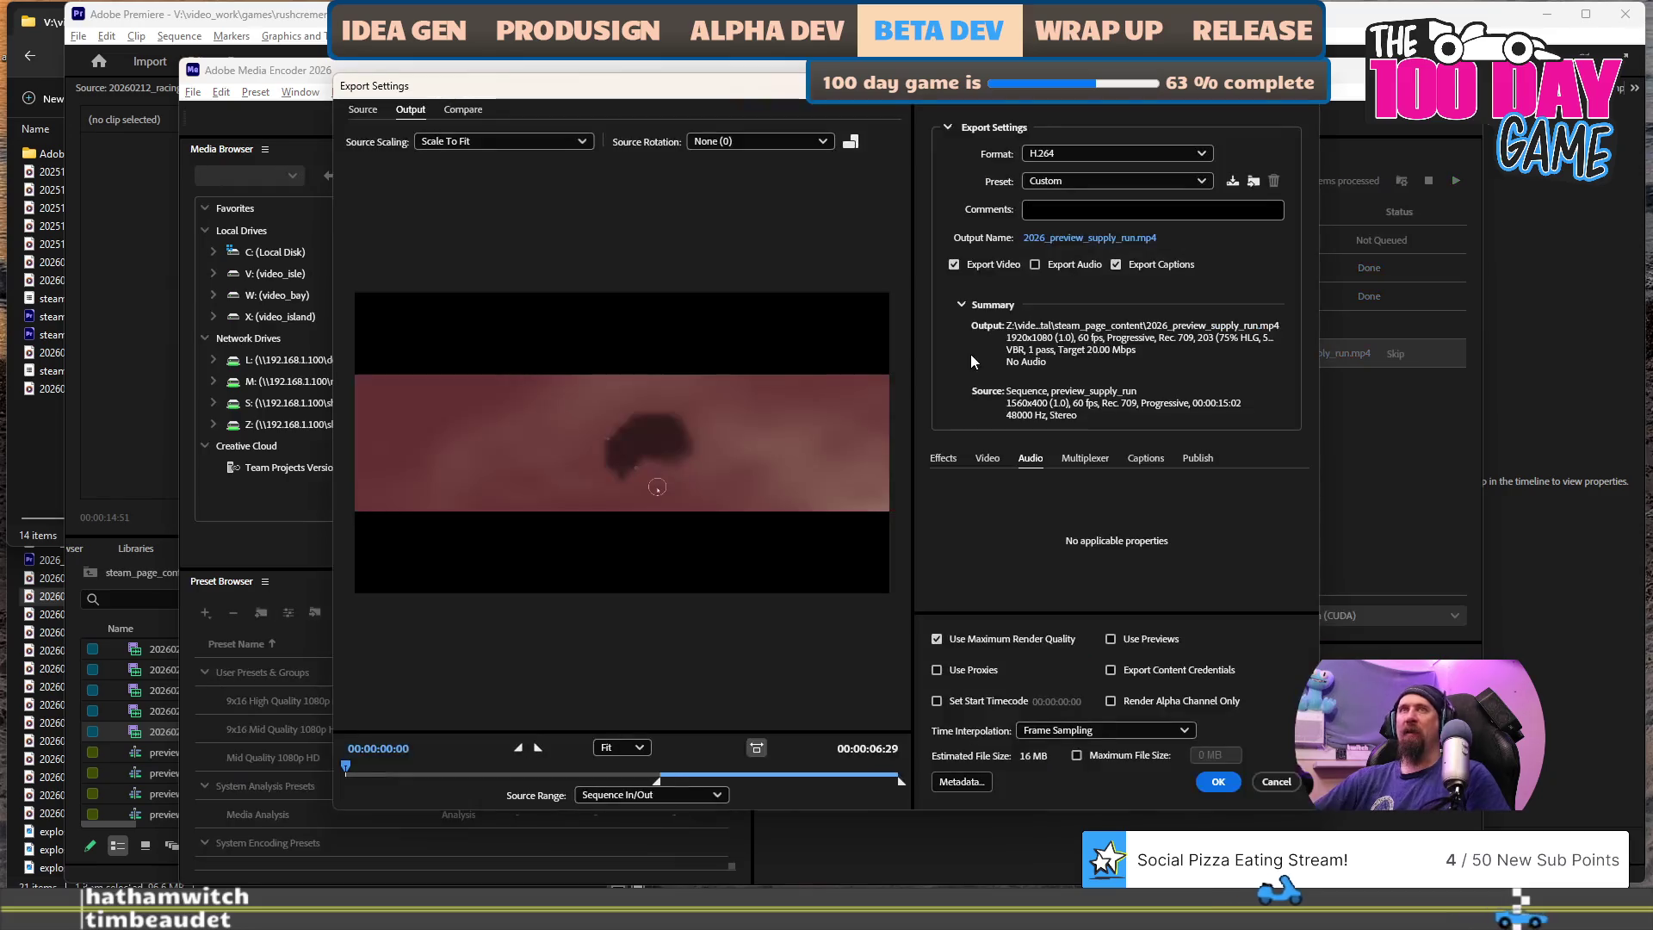
left_click(43, 435)
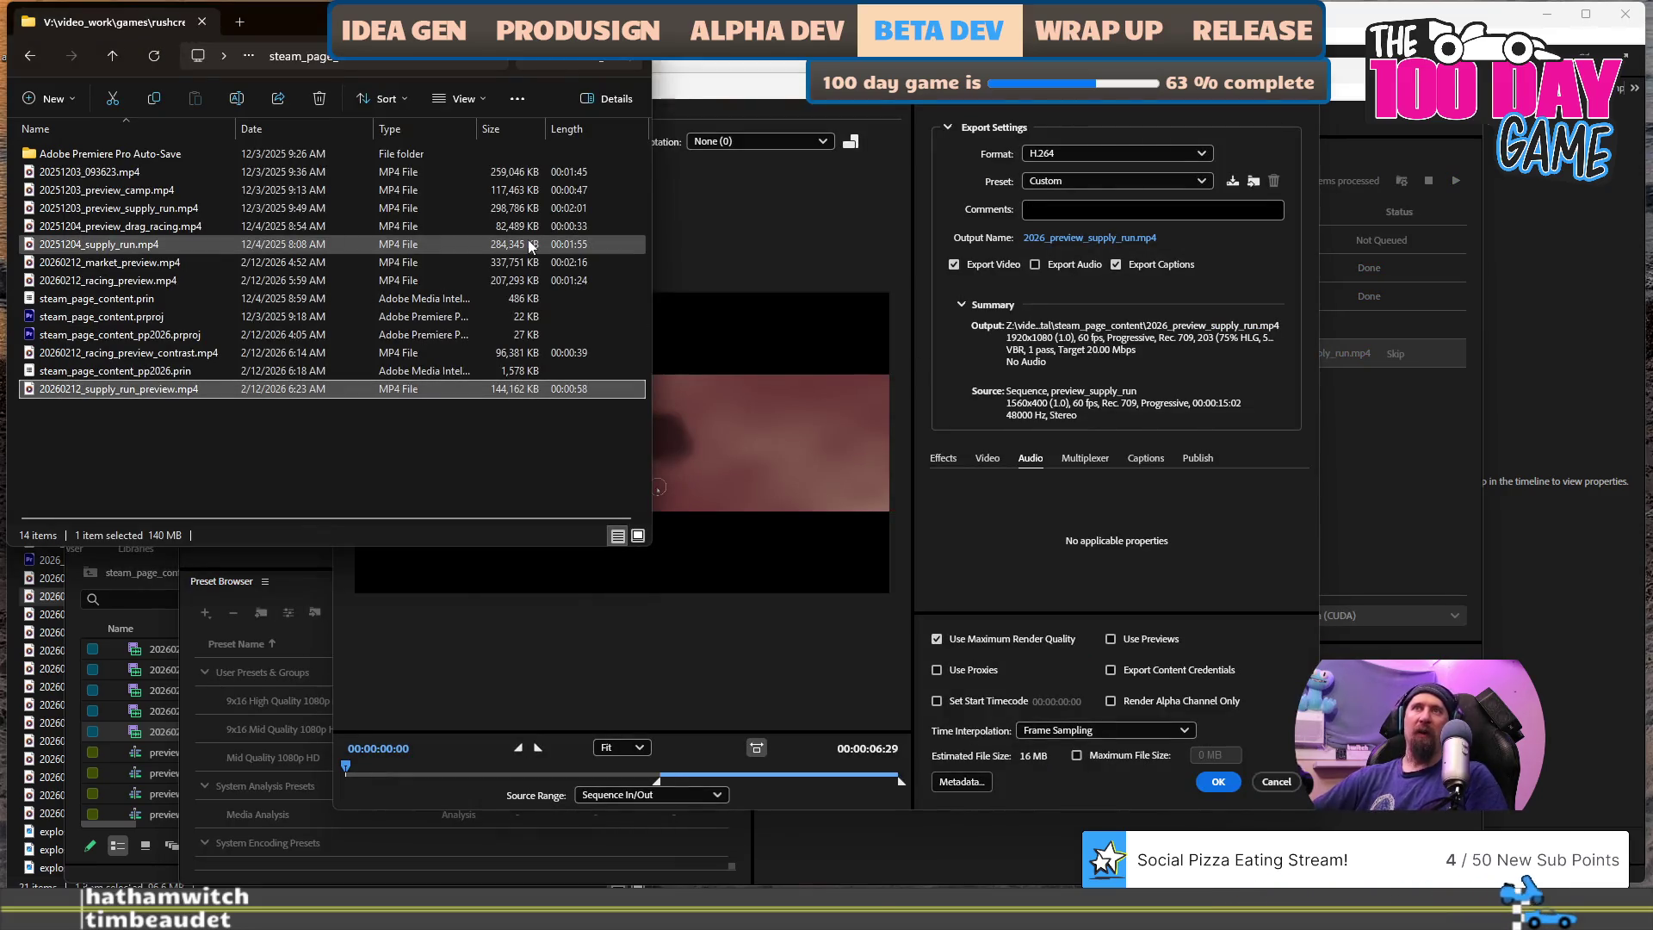
key("F2")
type("_2")
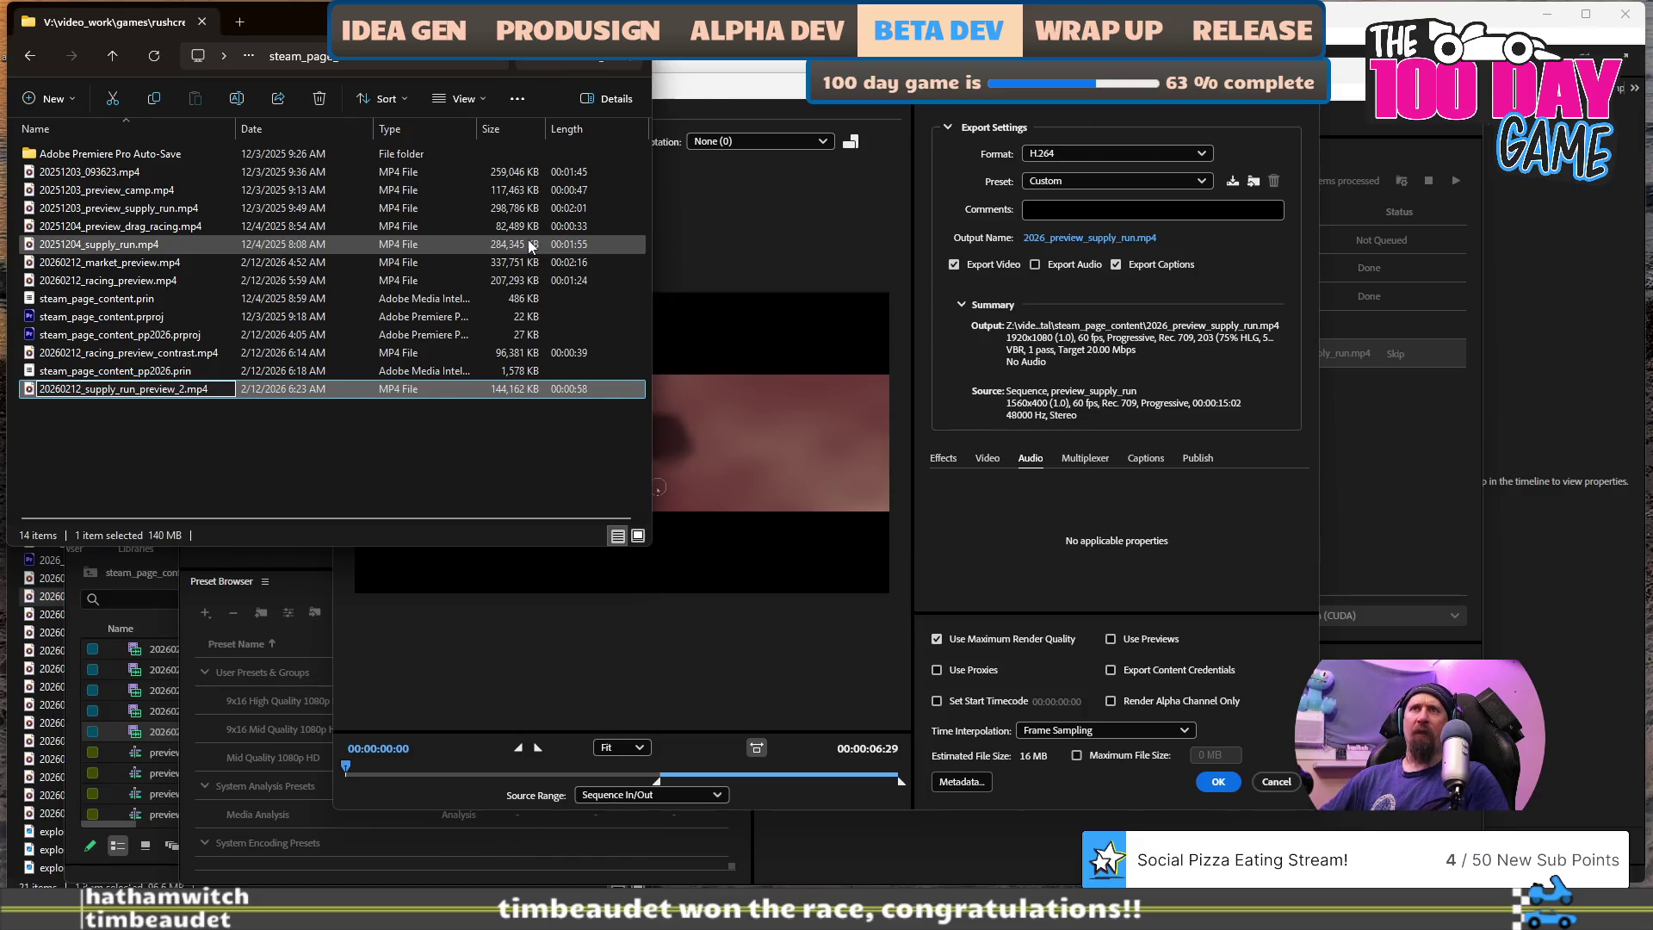
key("Escape")
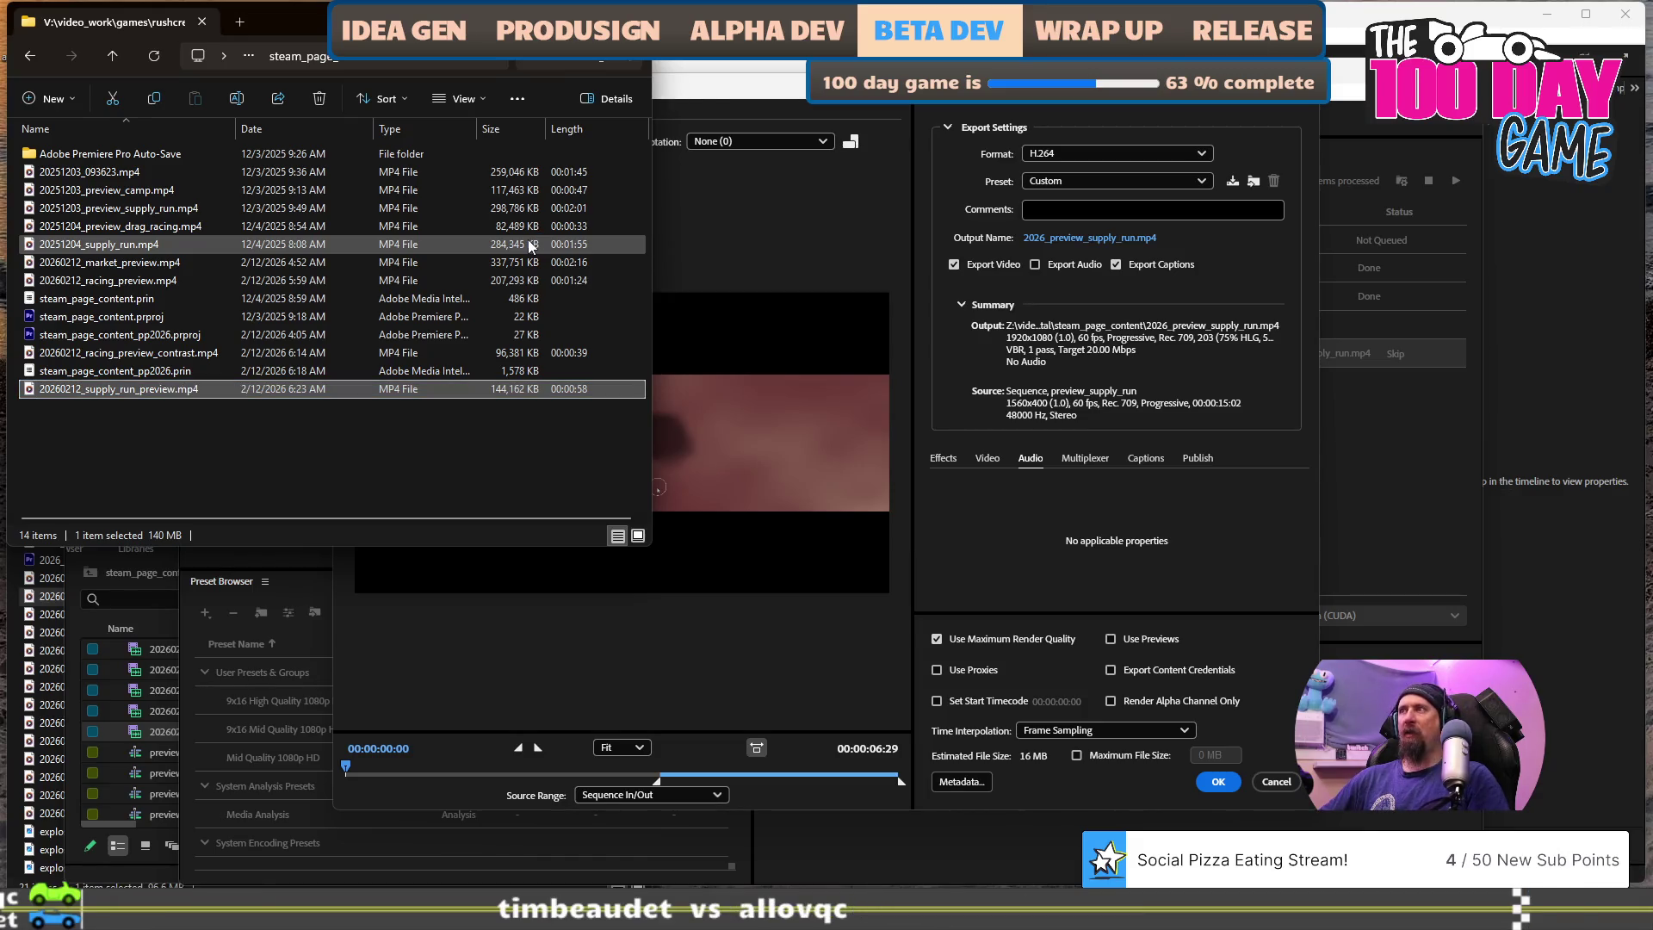
left_click(1275, 781)
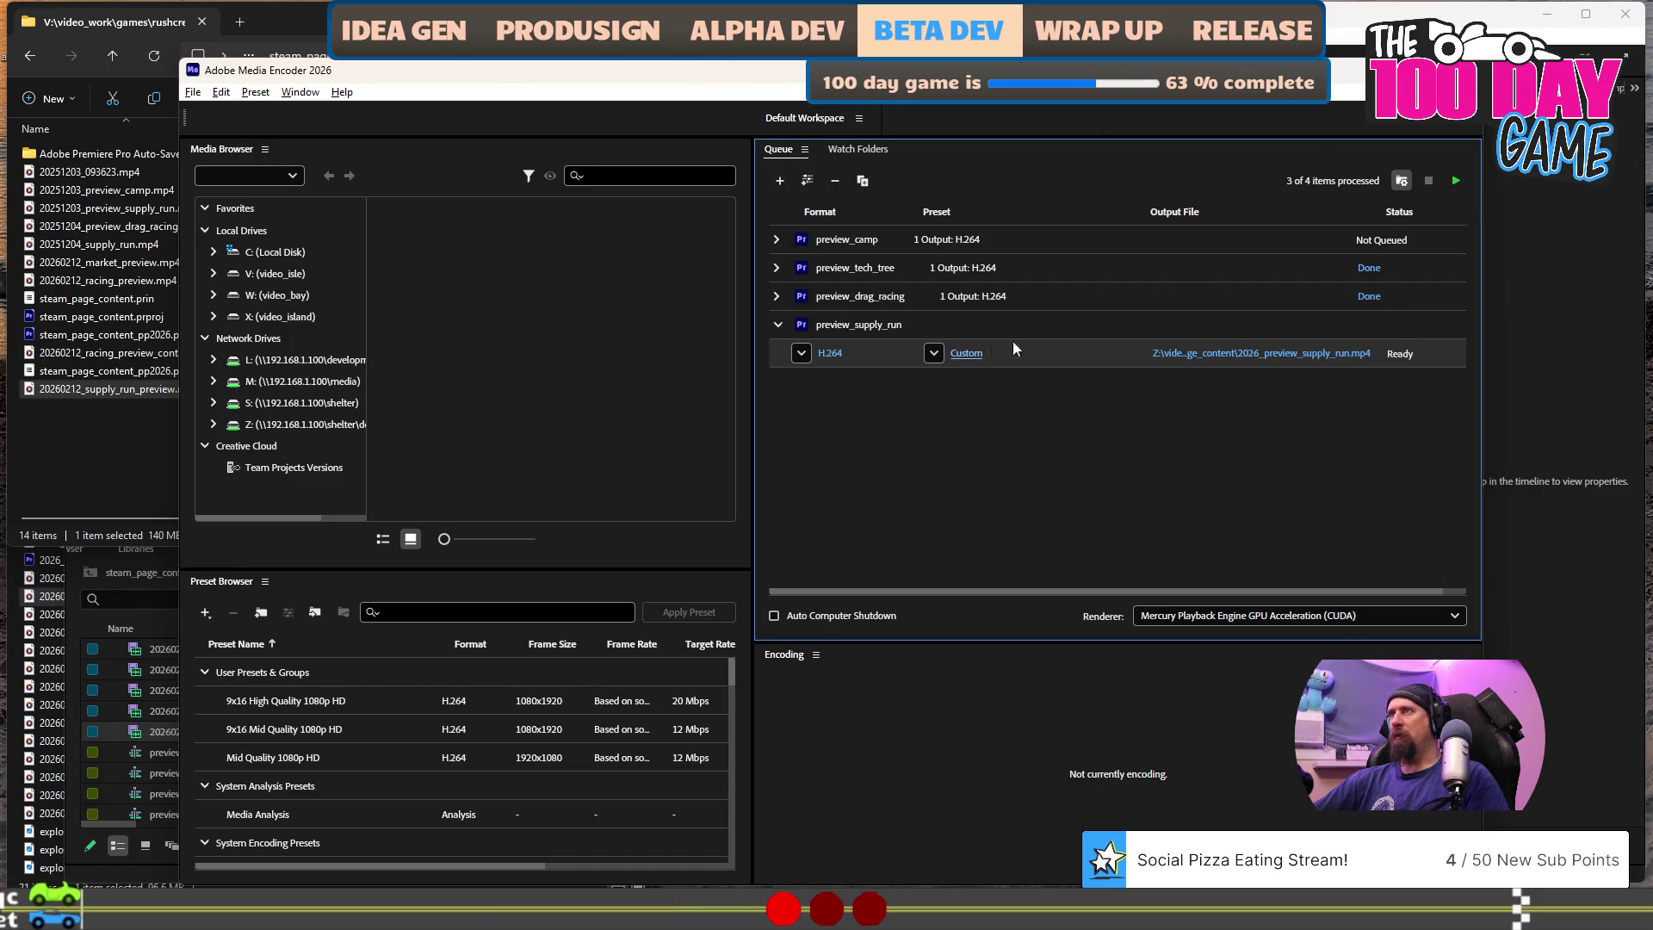
left_click(1253, 358)
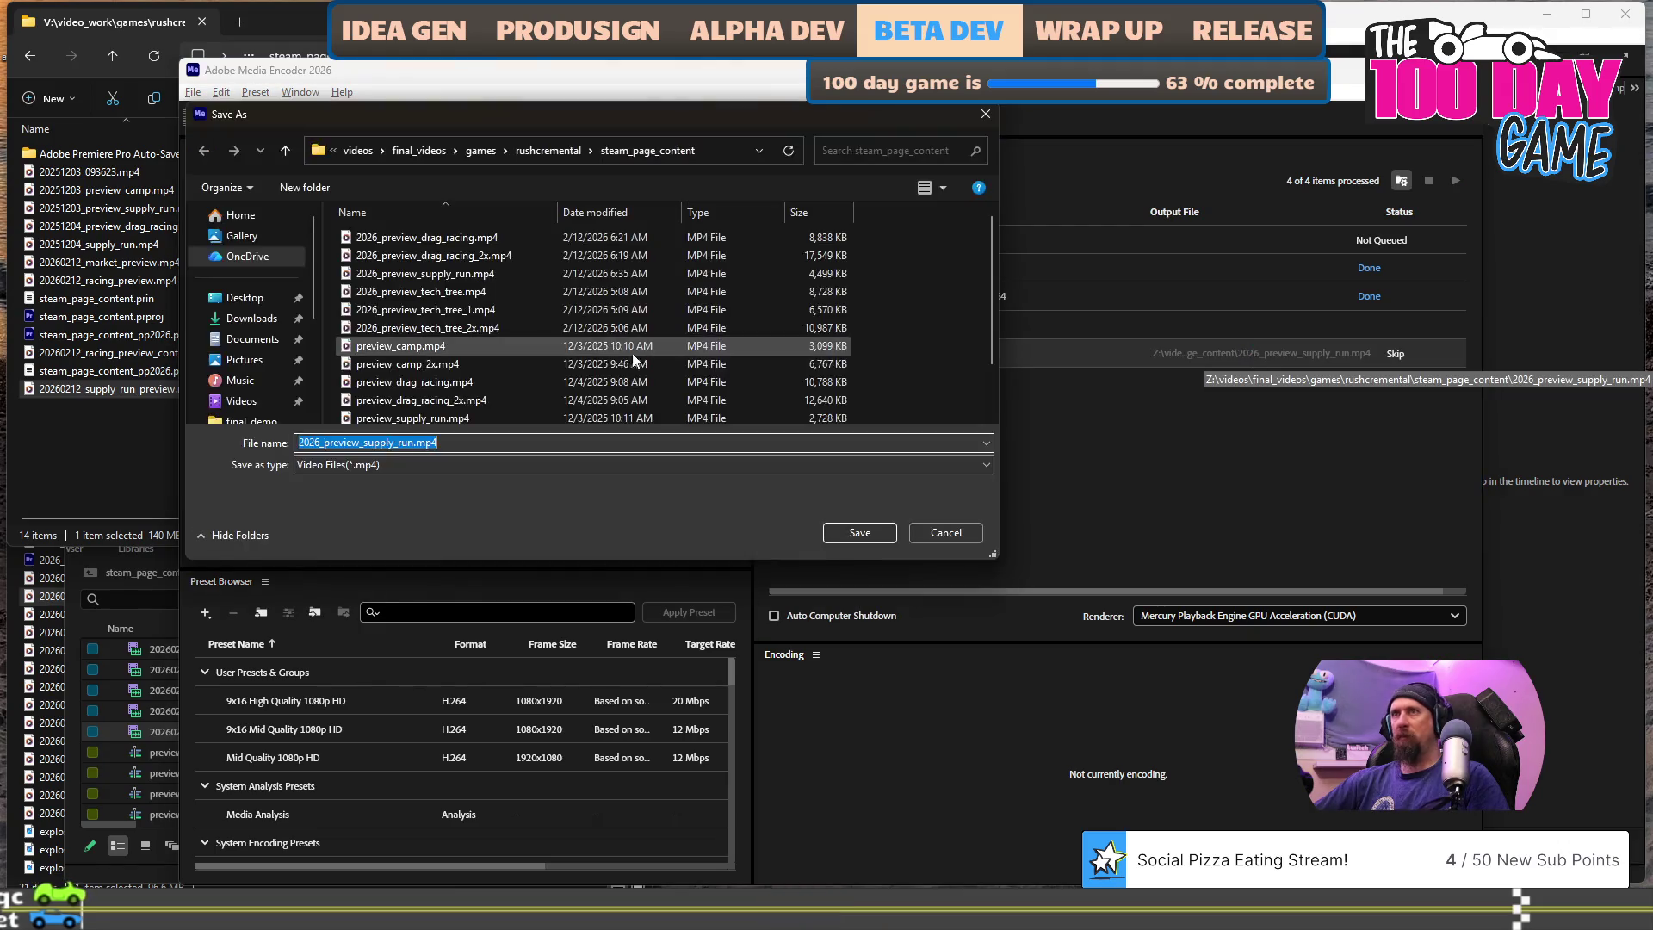
- Keep the output name, set the video size to Match Source (1560x400), and restart the queue
left_click(942, 529)
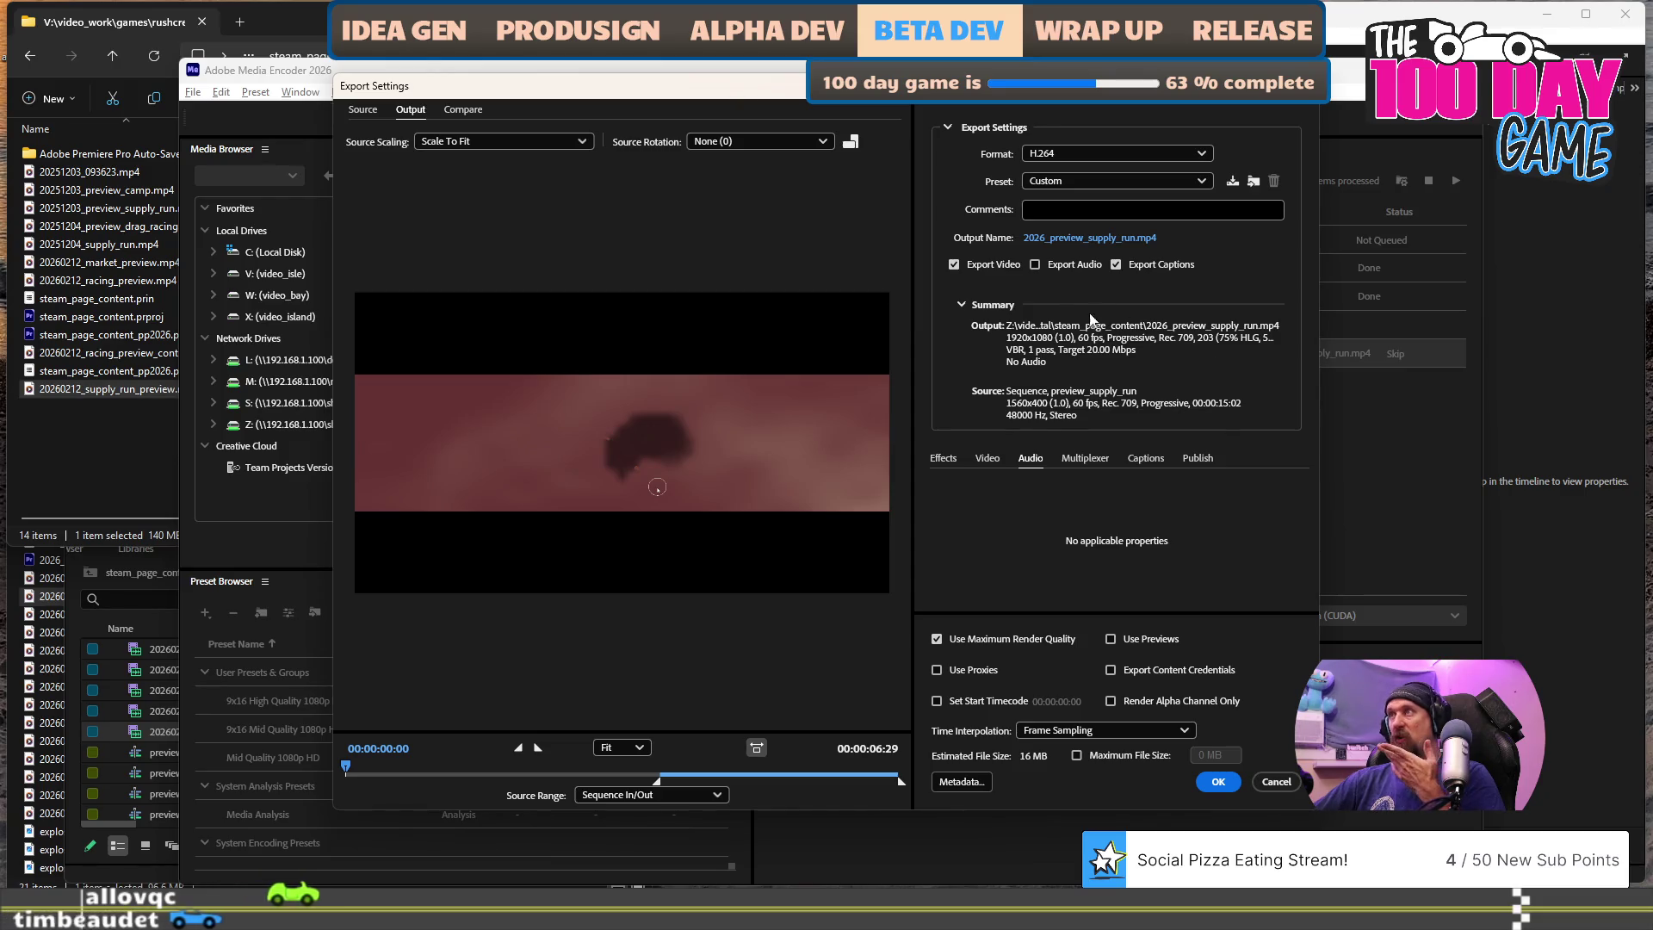
left_click(944, 459)
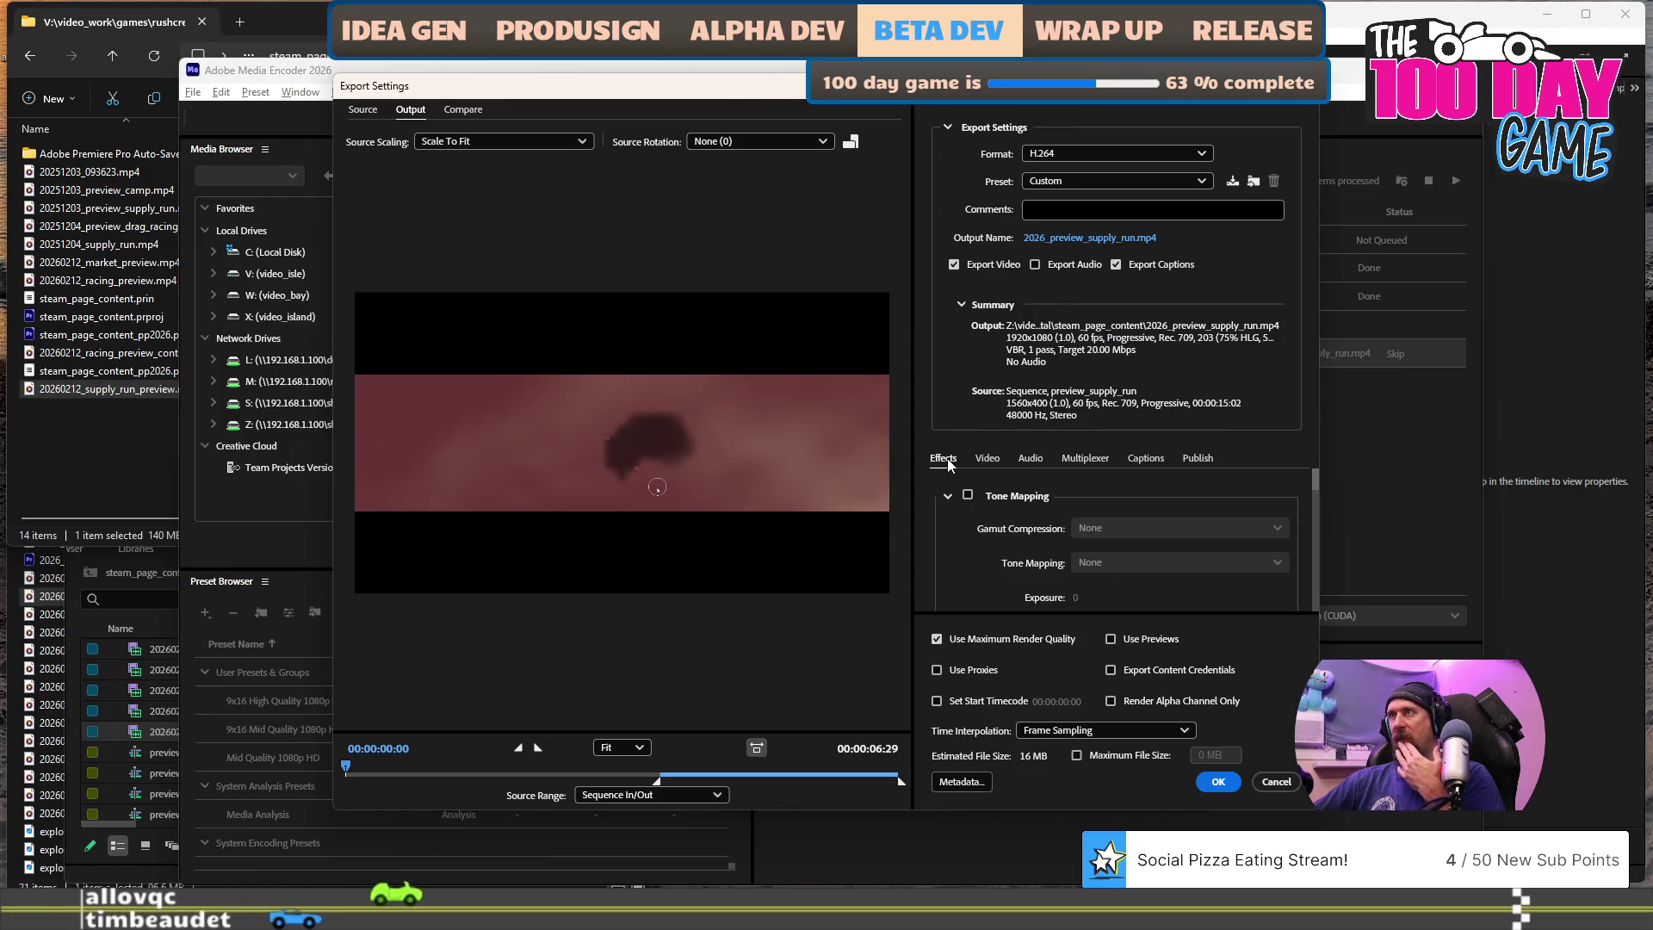
left_click(990, 462)
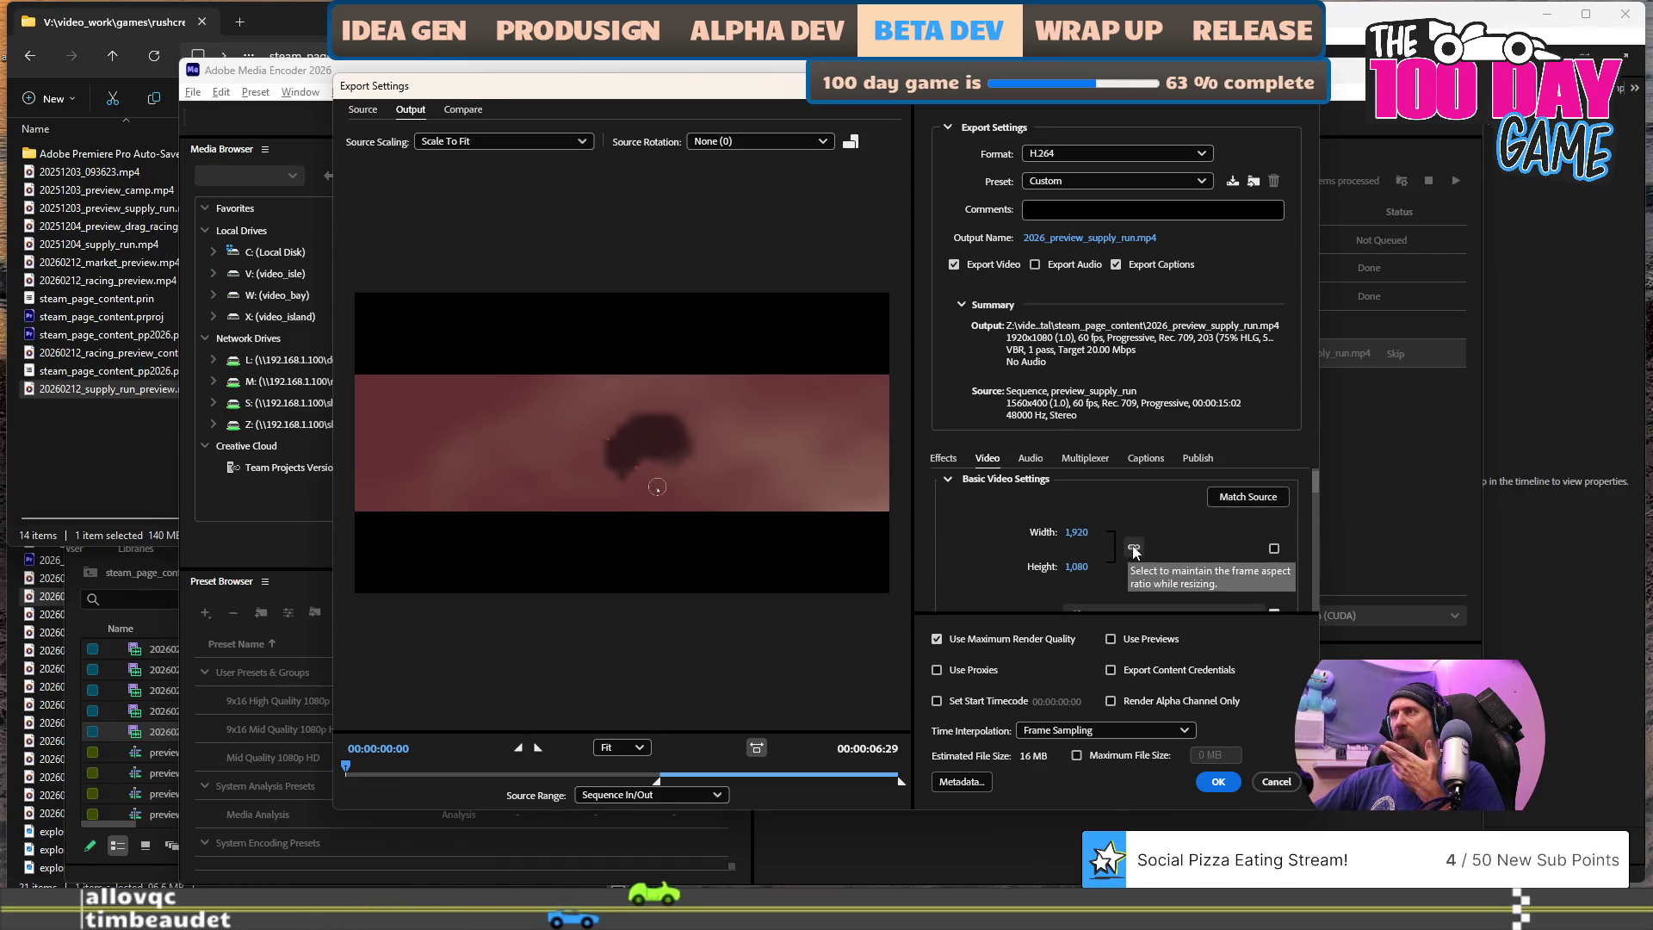
left_click(1239, 498)
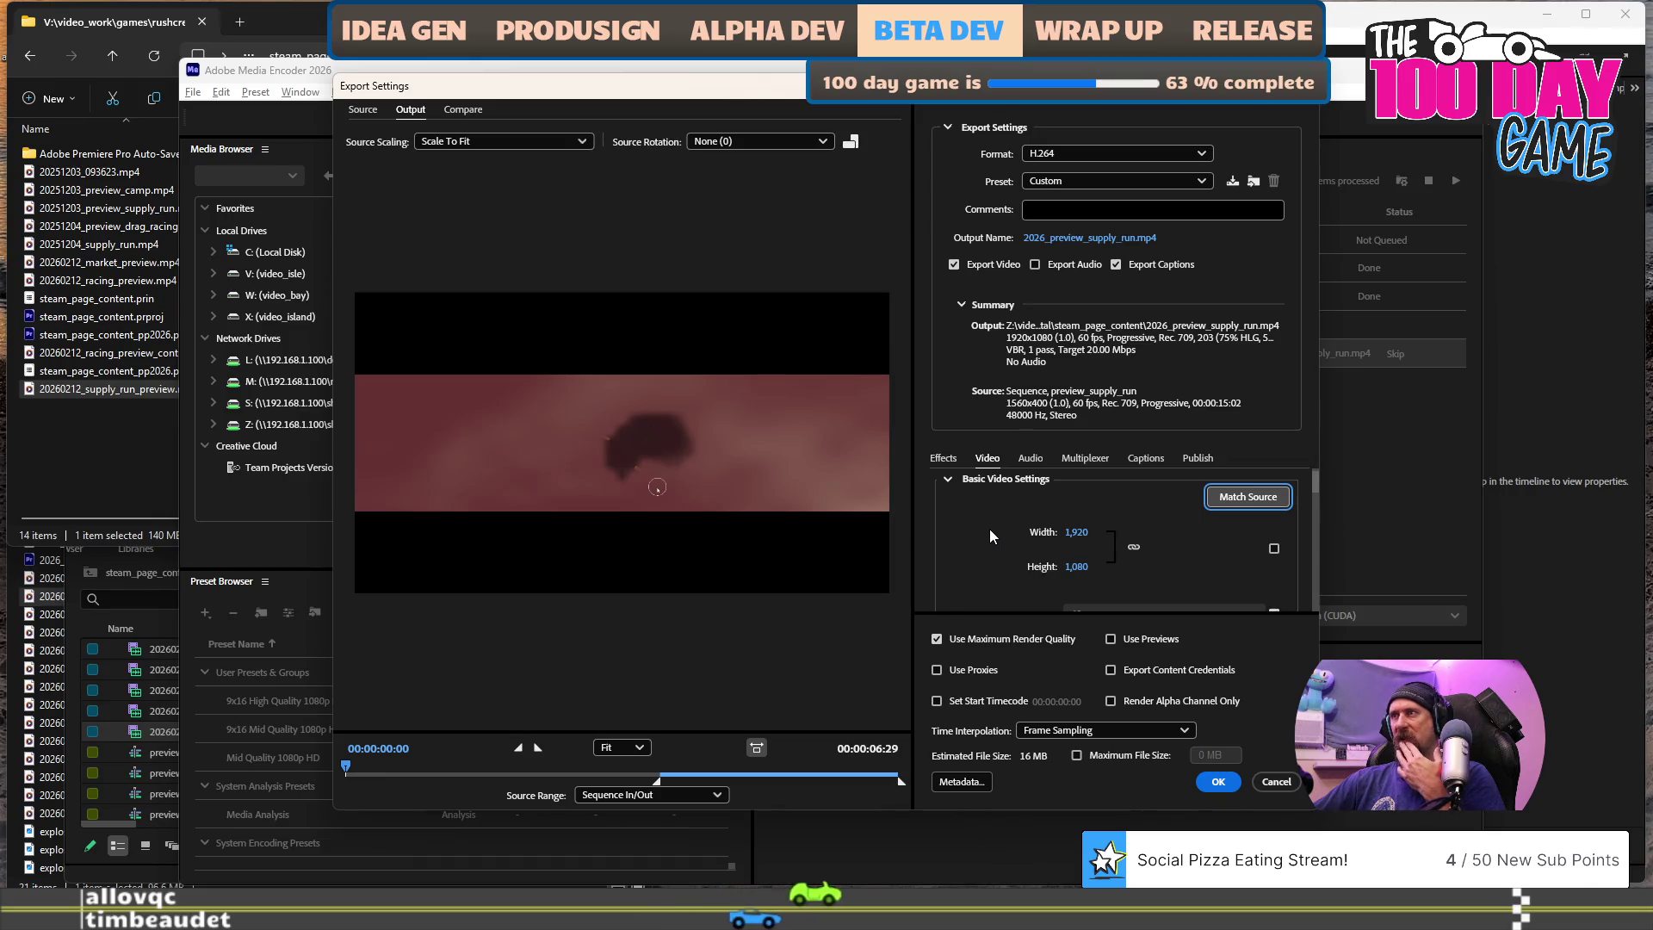
scroll(983, 533, "down", 2)
scroll(972, 542, "down", 1)
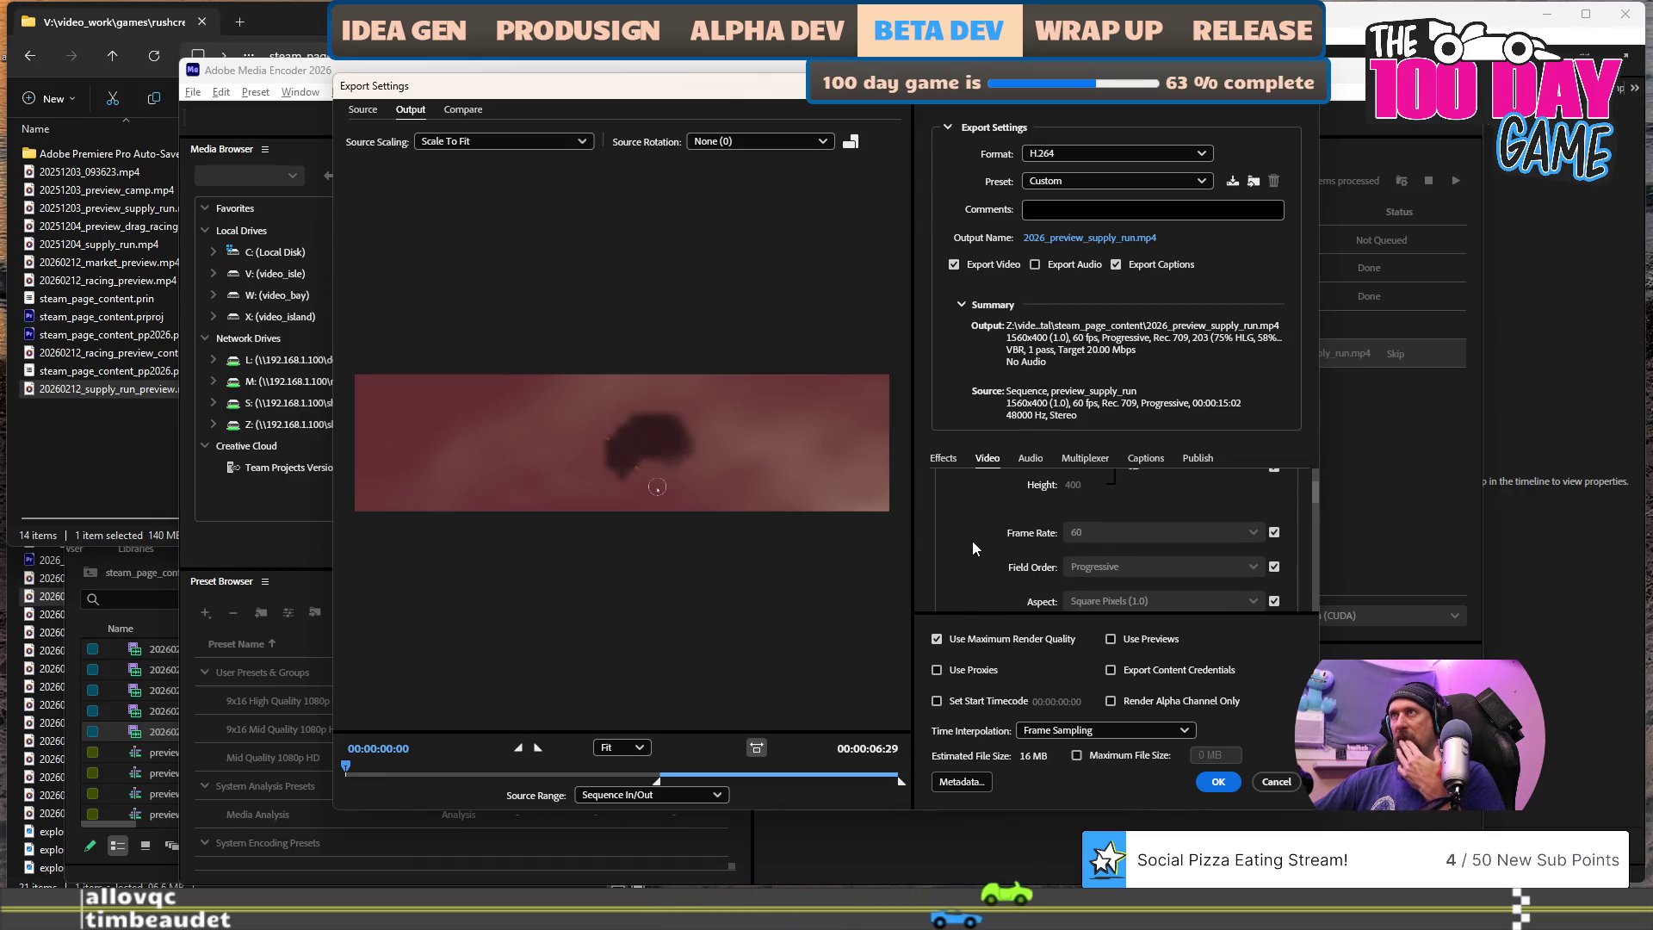
scroll(972, 548, "down", 1)
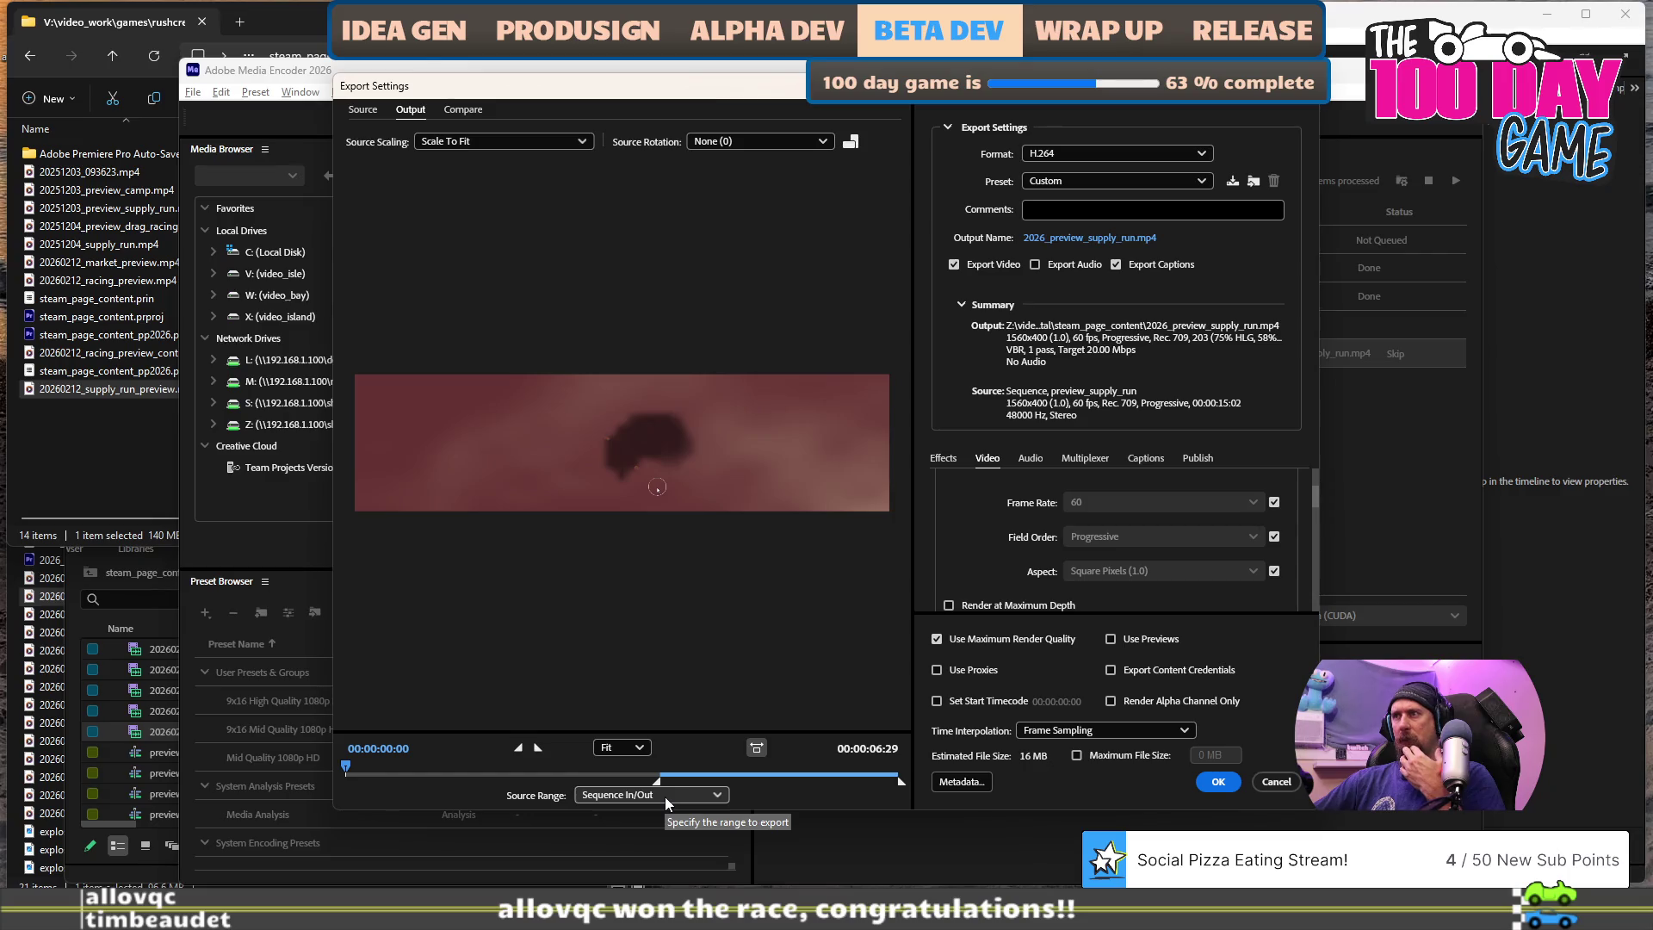
left_click(1217, 782)
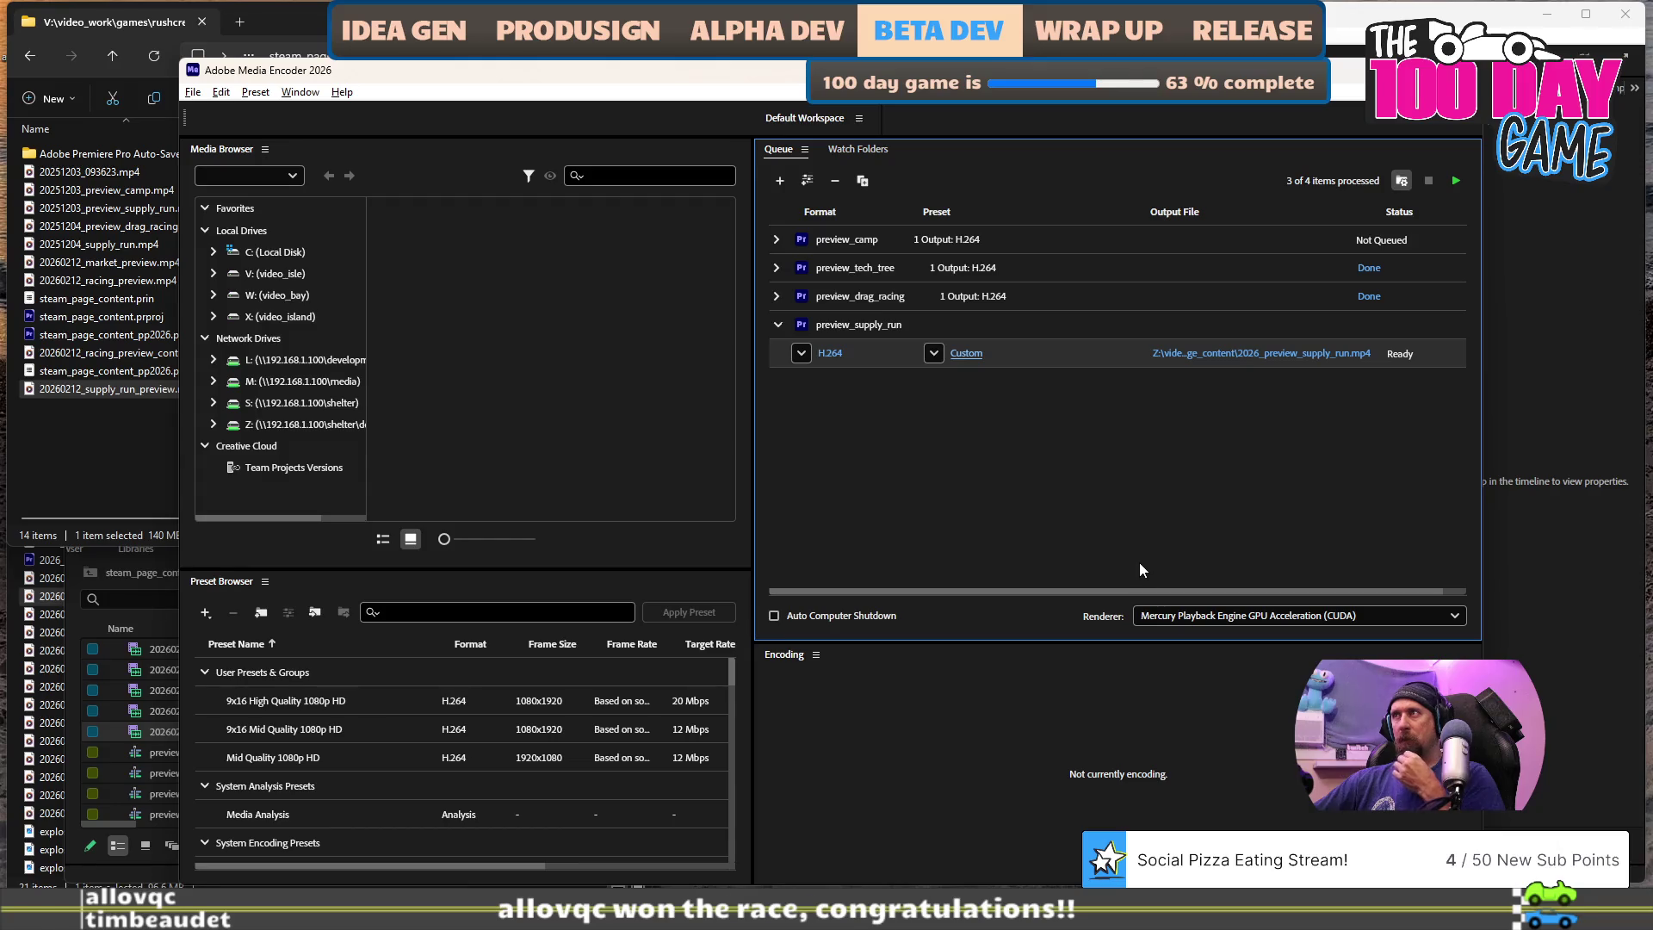
left_click(1455, 181)
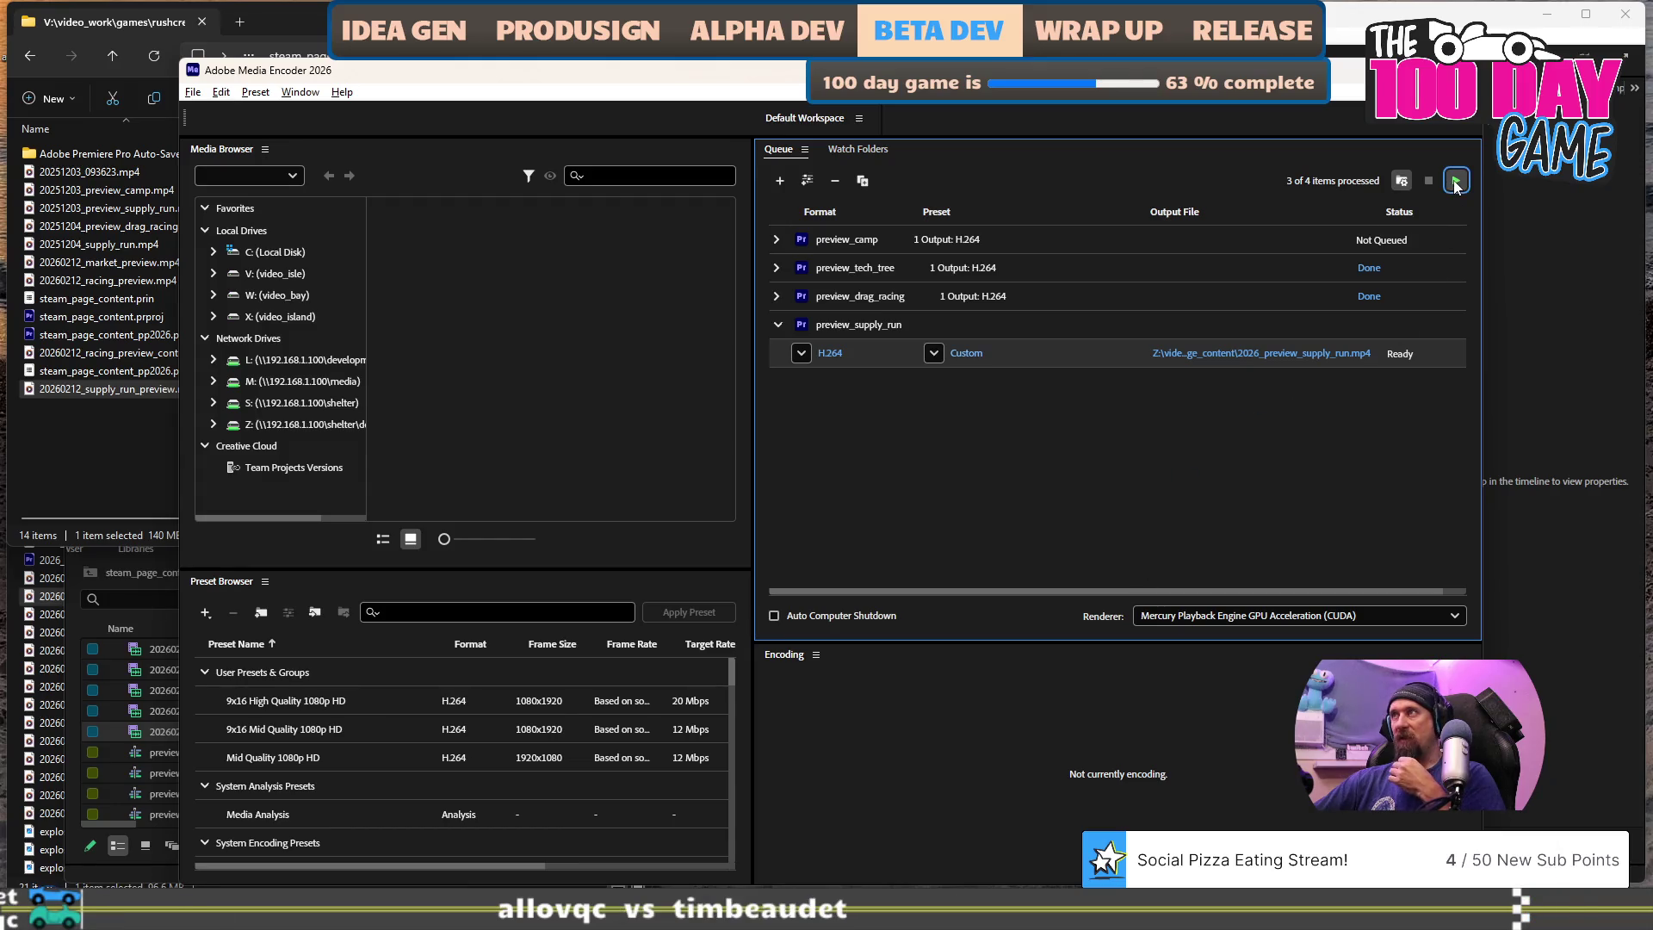
- Refresh steam_page_content to confirm the new 9,531 KB 2026_preview_supply_run_1.mp4 has appeared
left_click(69, 515)
key("ctrl+a")
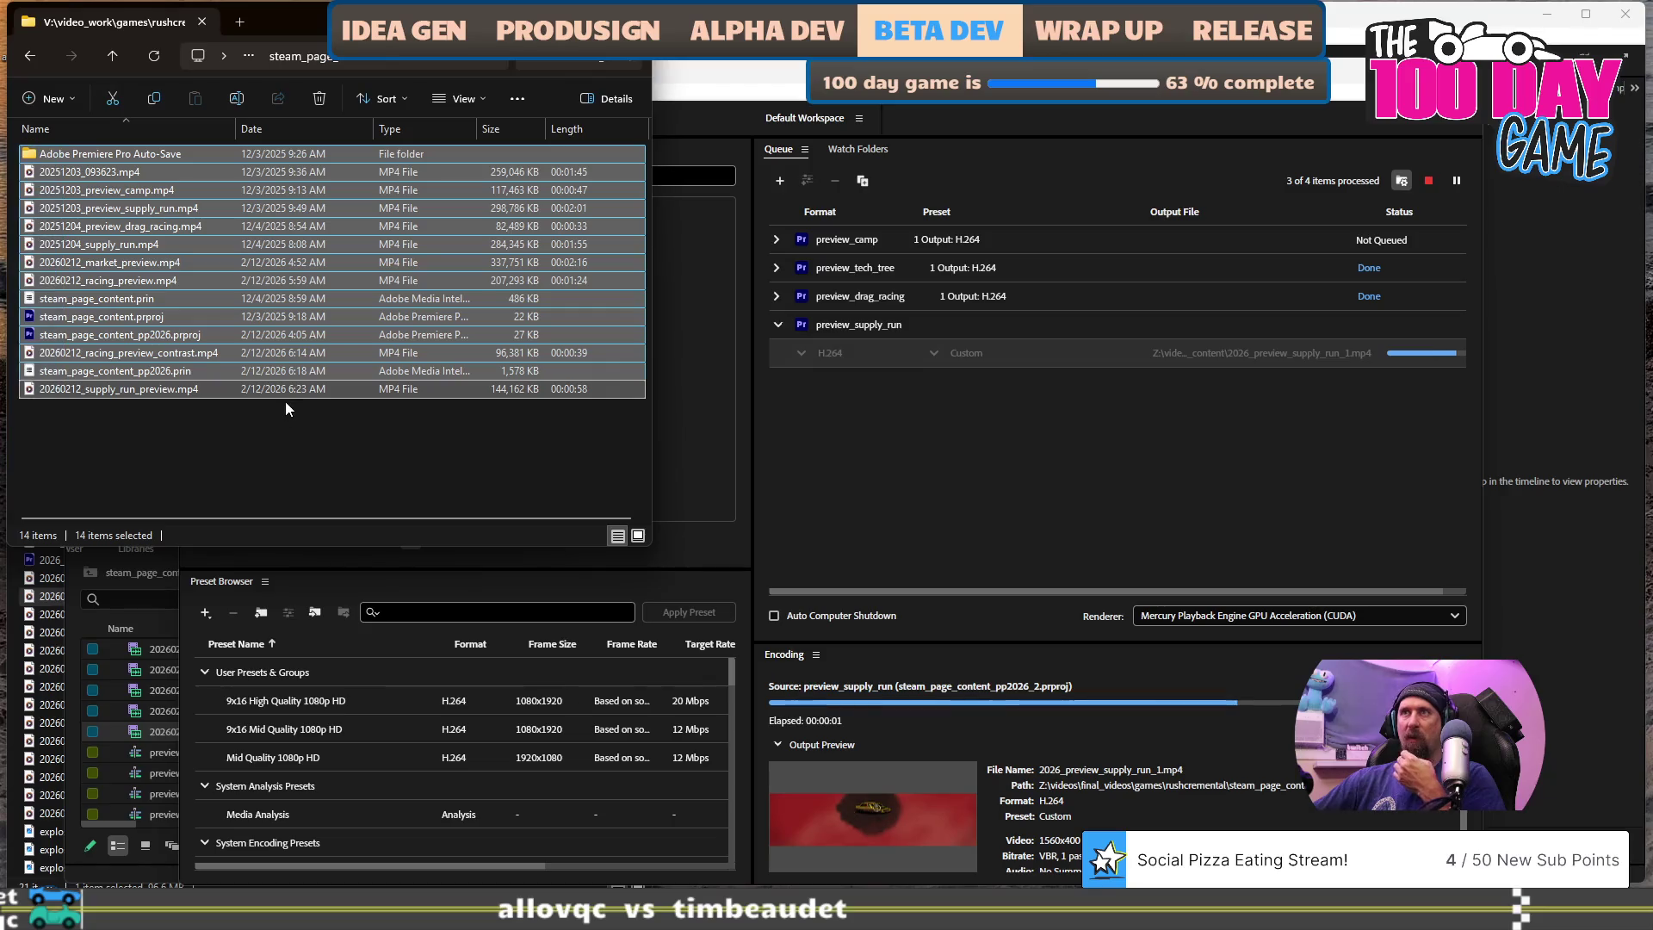
left_click(341, 444)
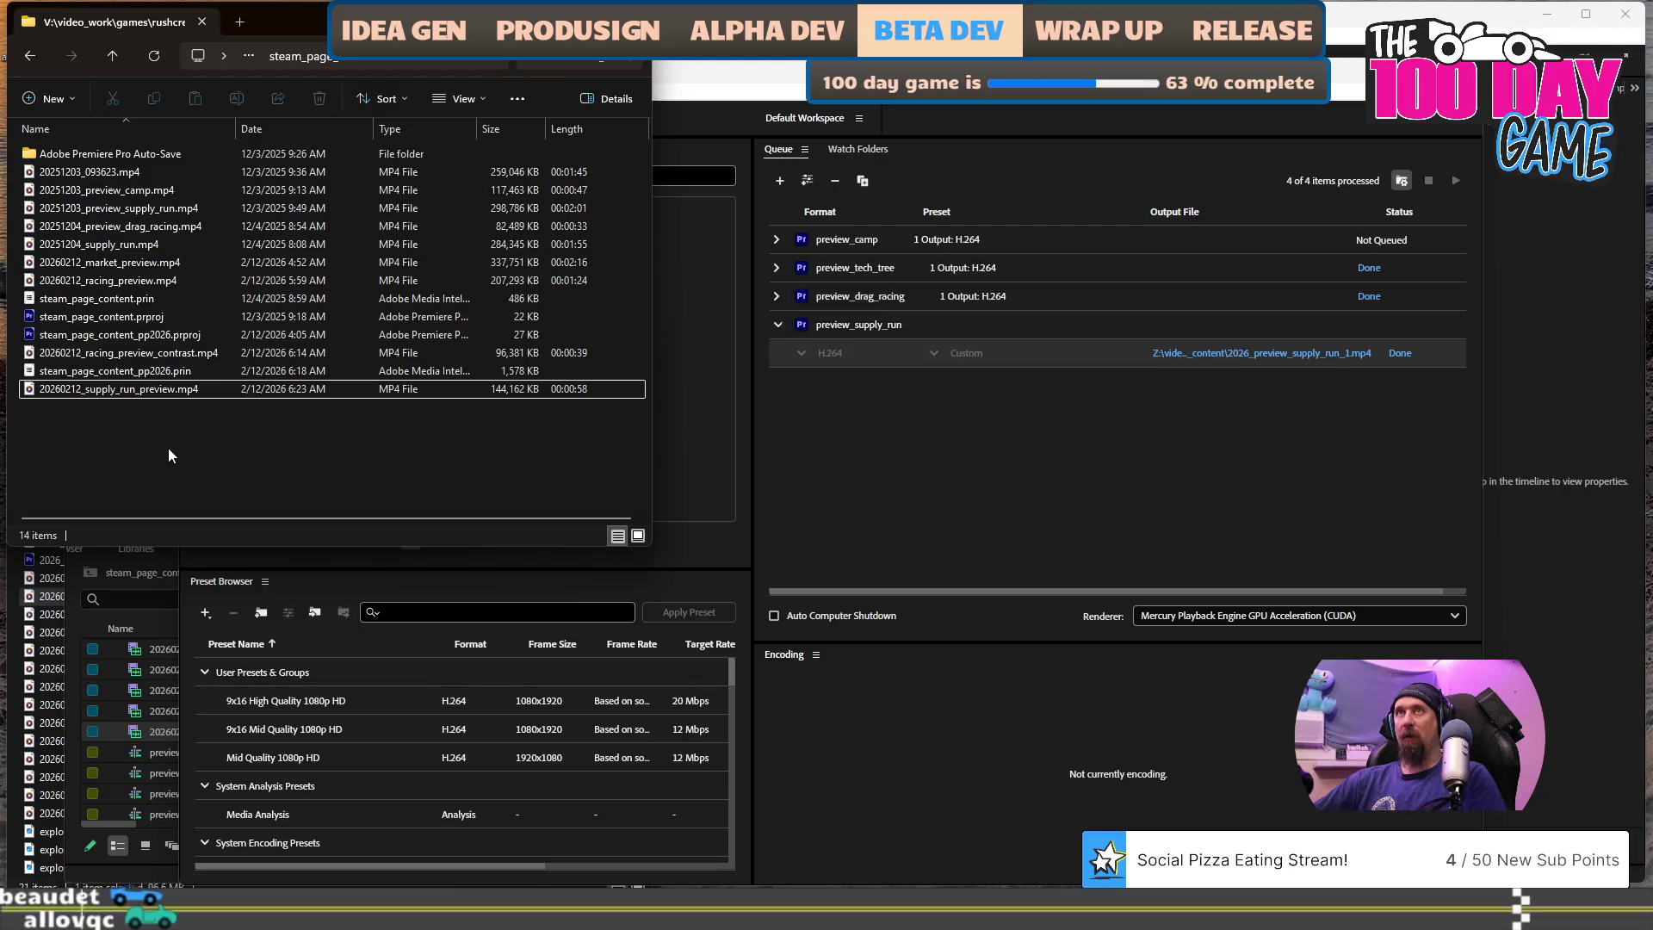
key("F5")
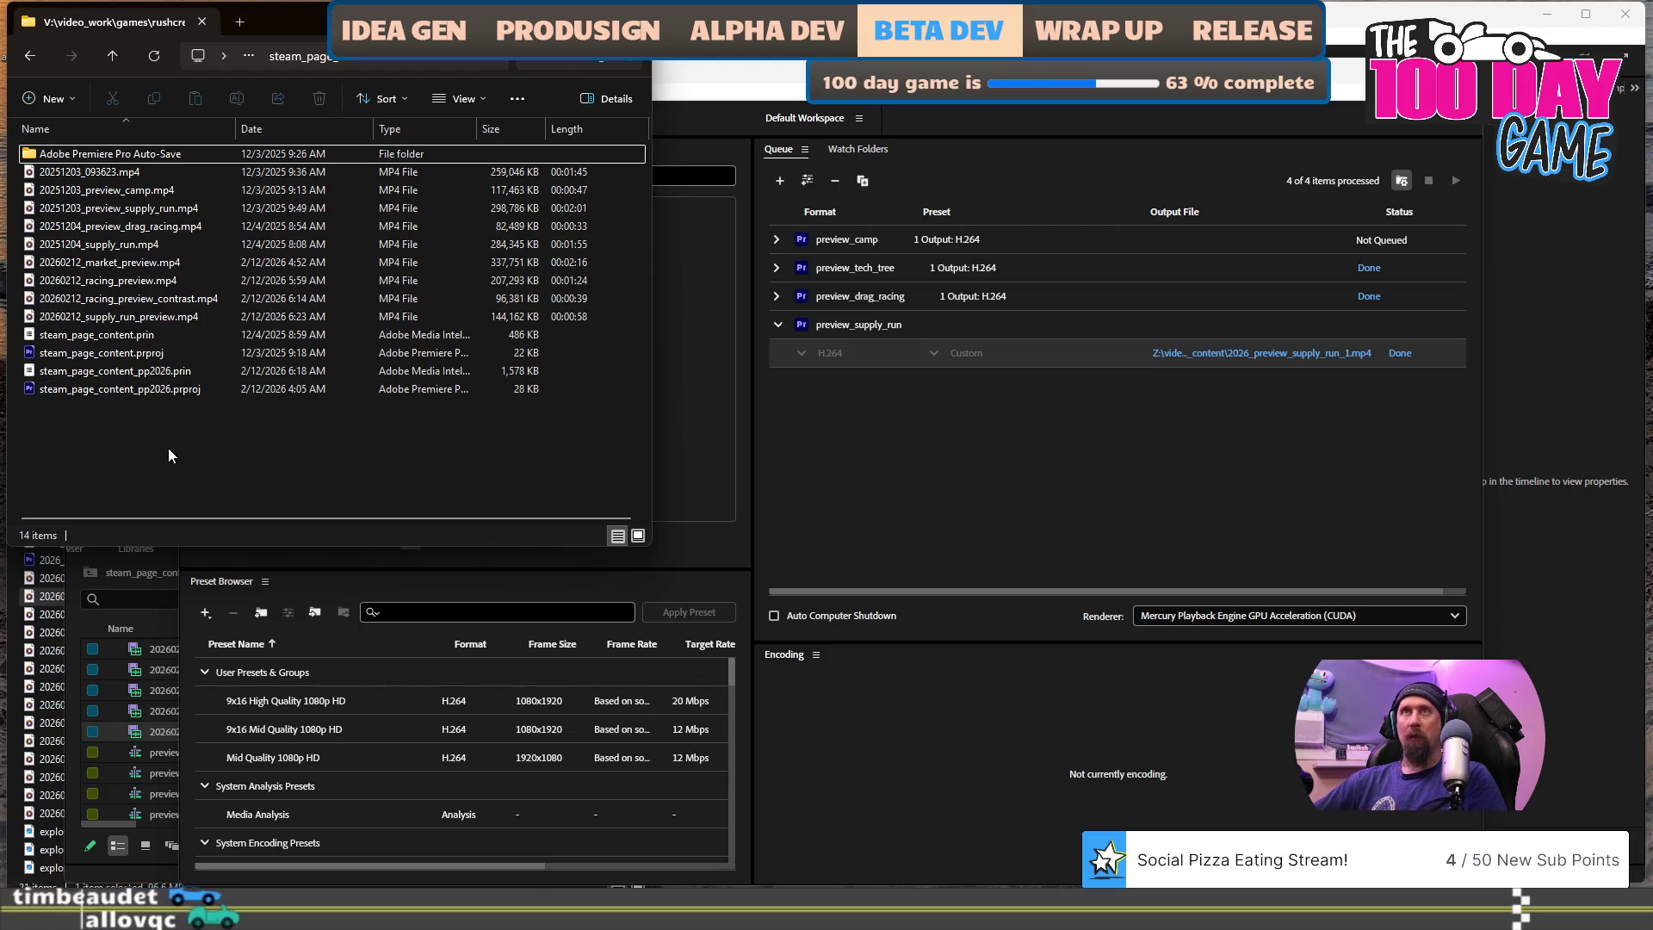
left_click(168, 317)
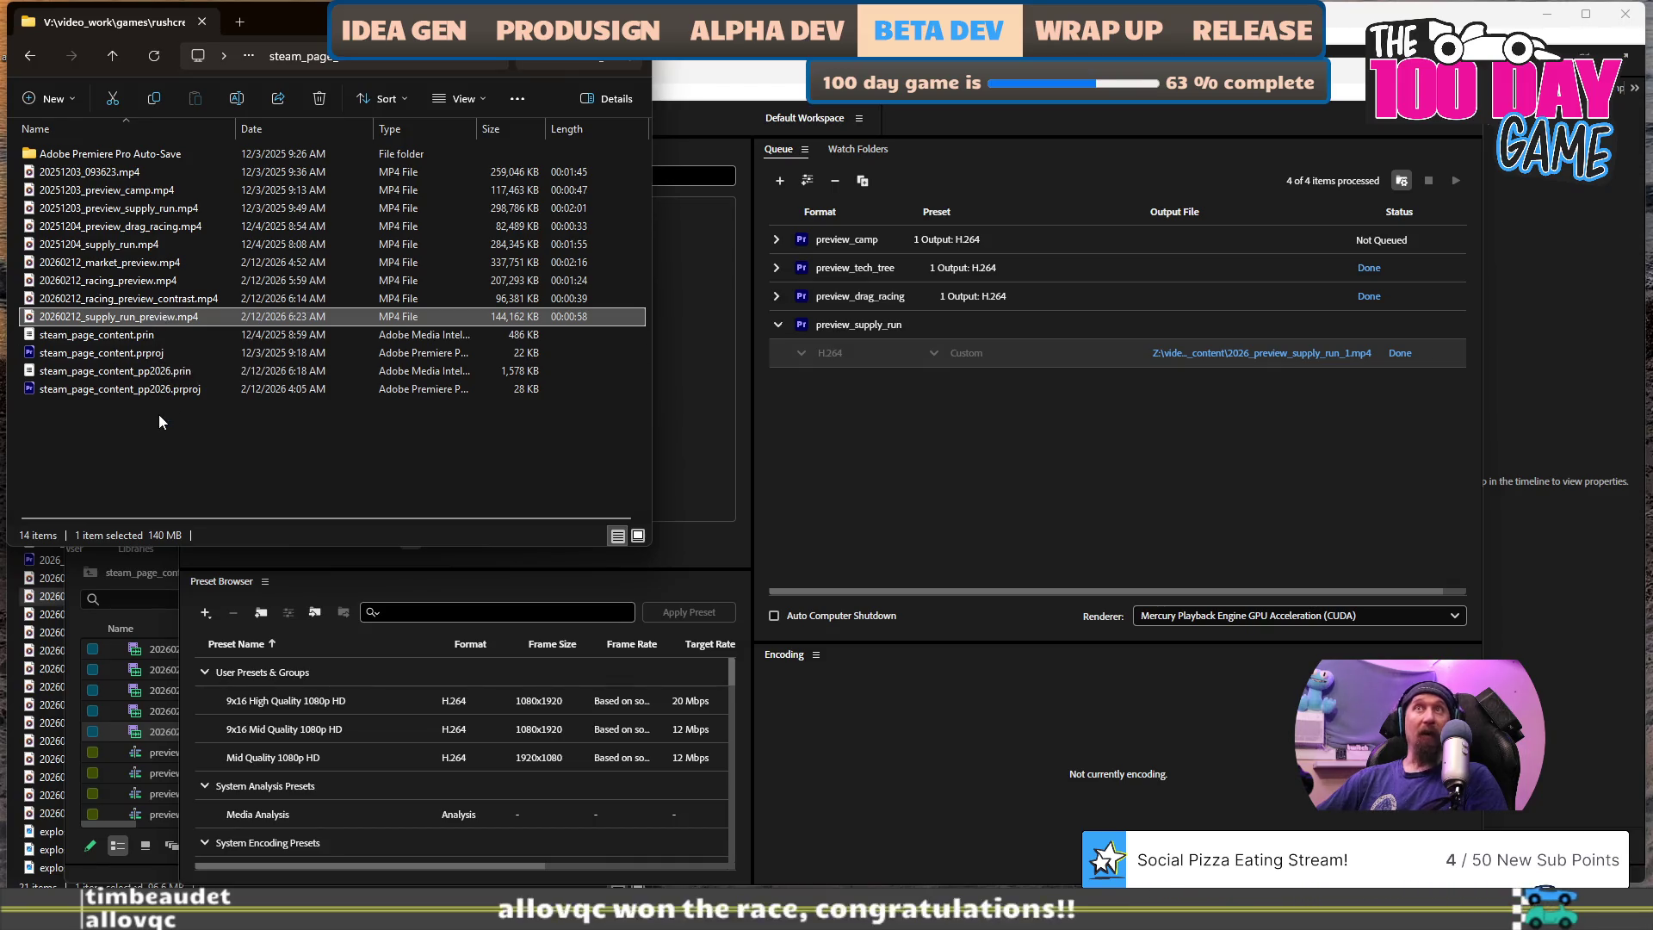
left_click(1309, 355)
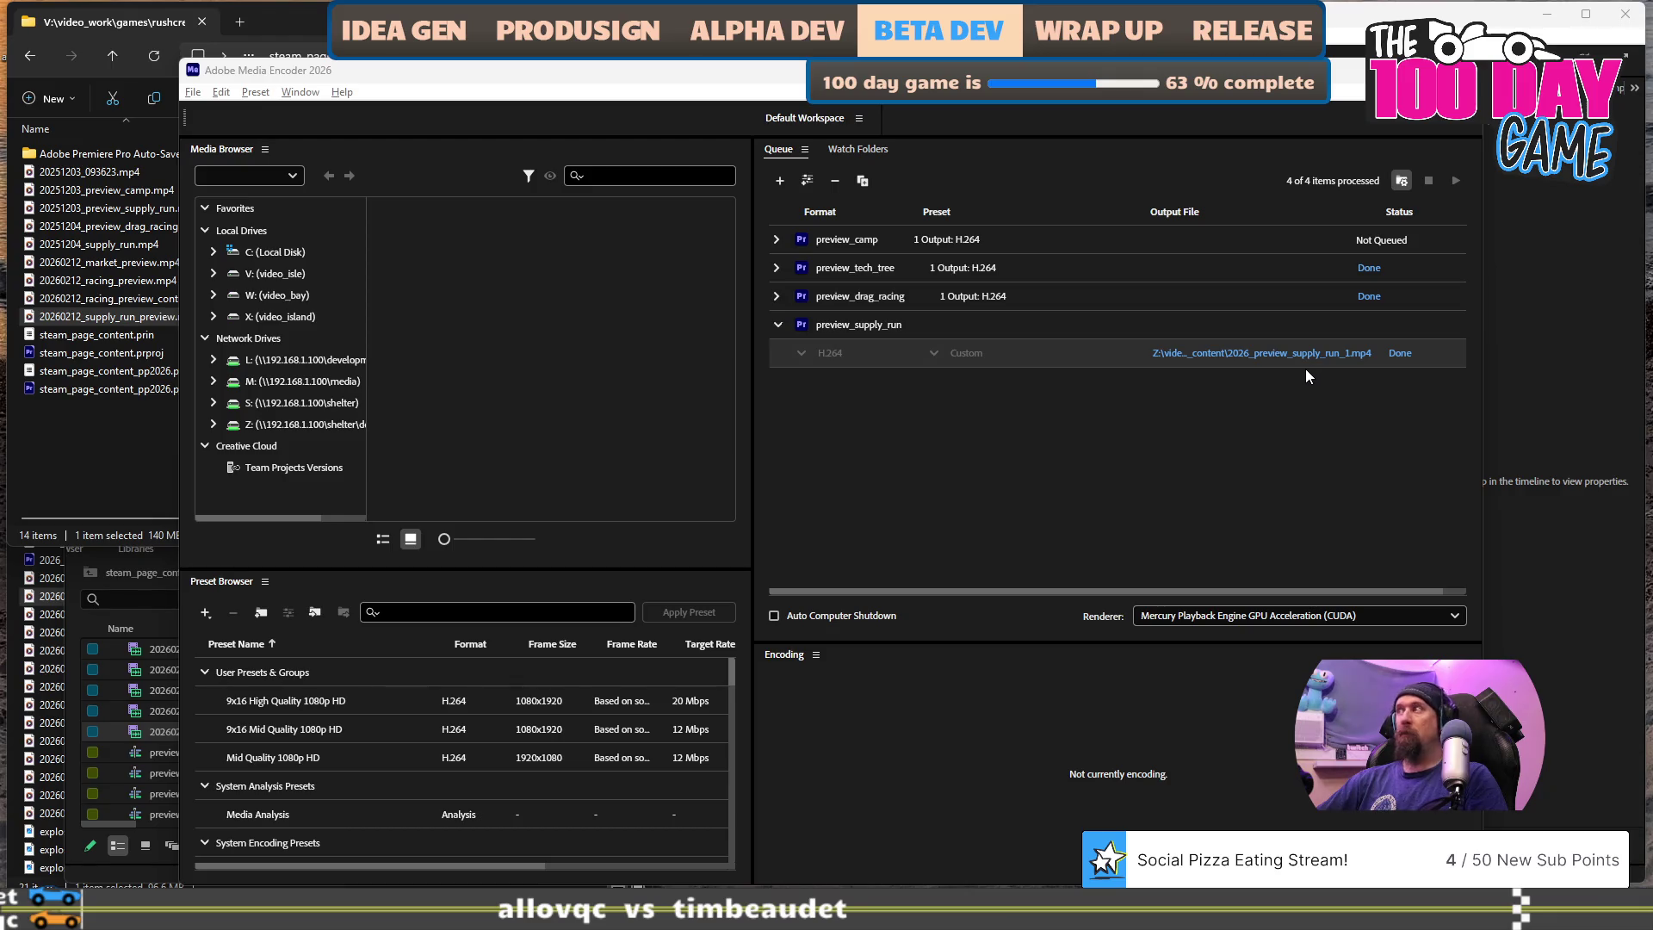
left_click(109, 452)
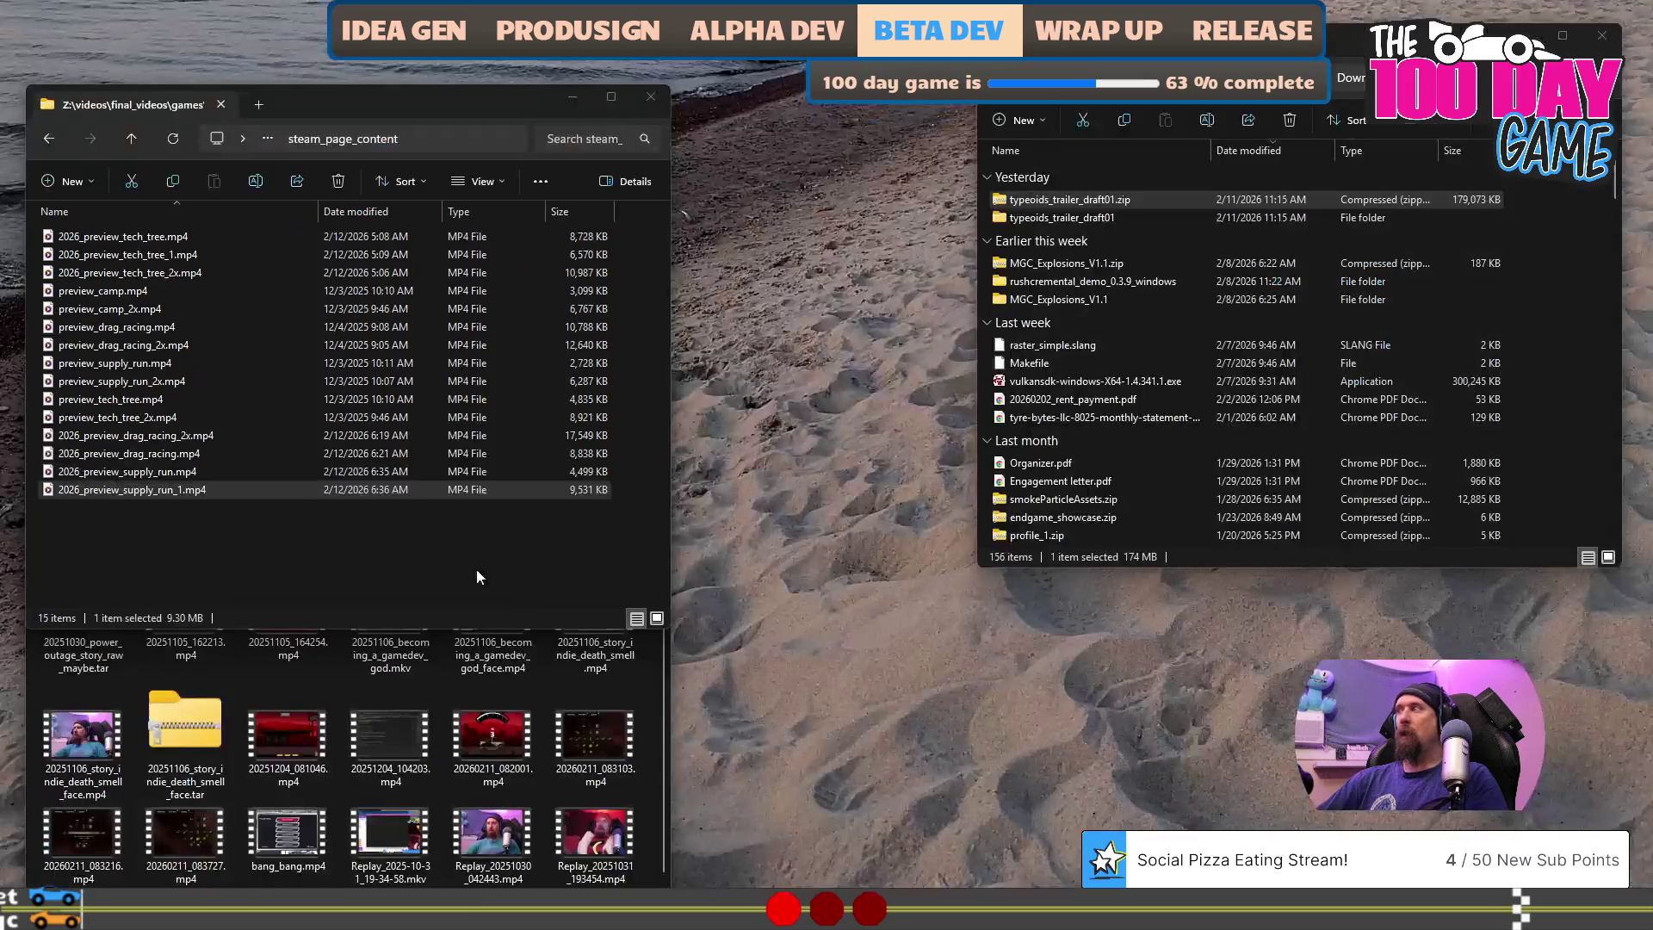
left_click(379, 518)
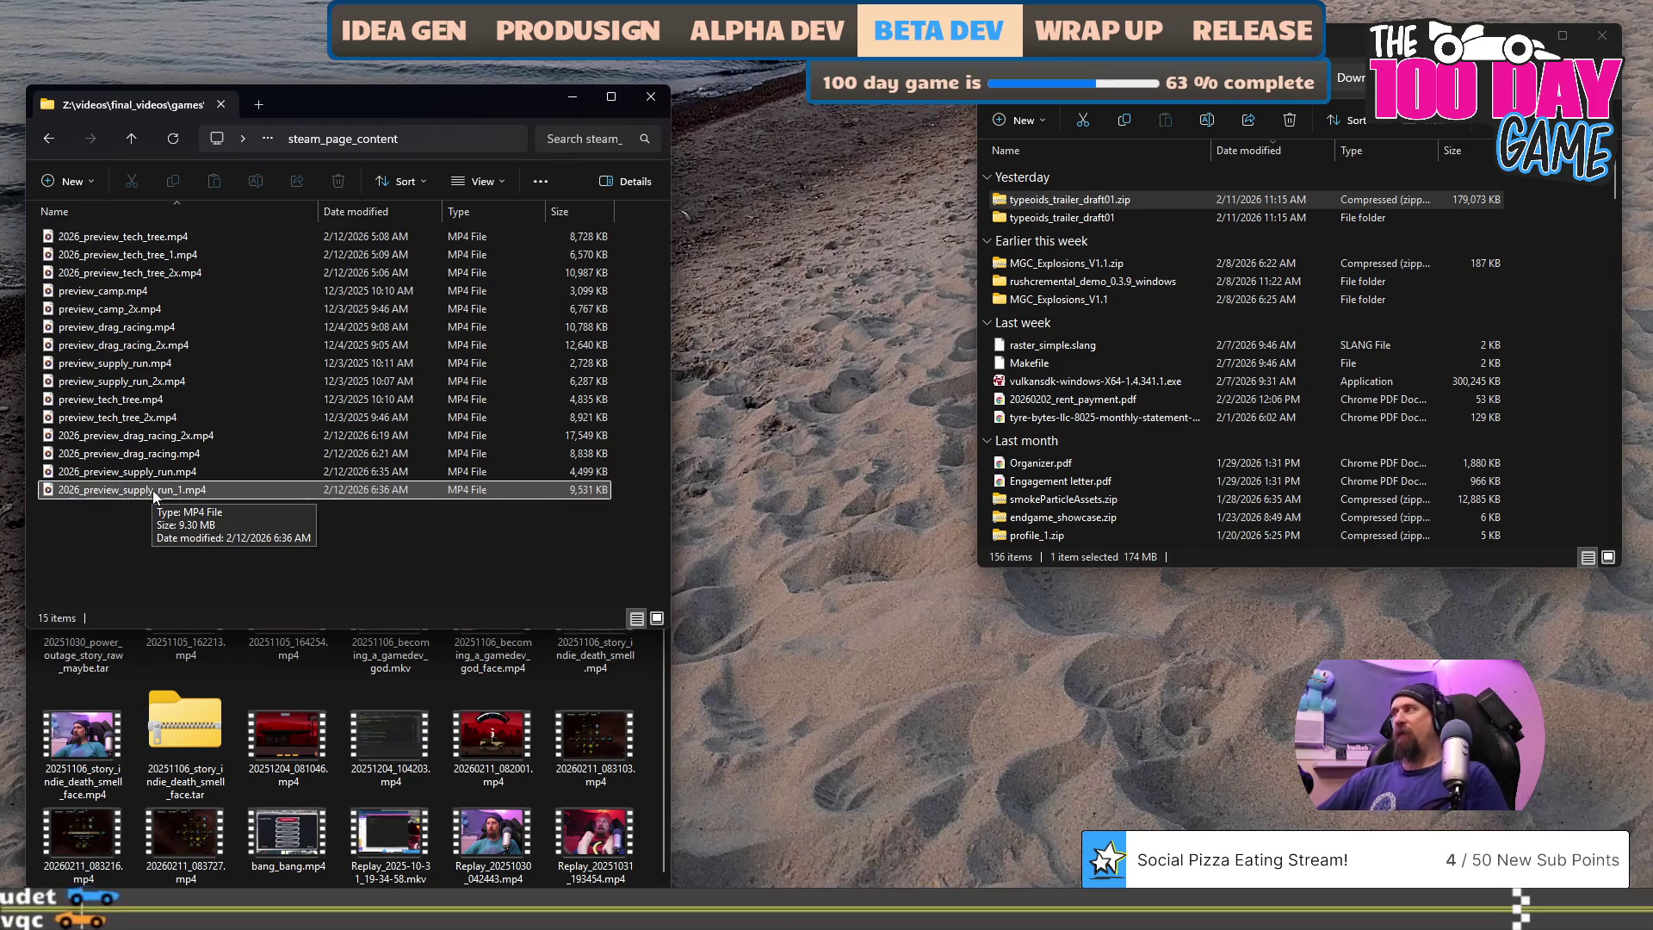
- Rename 2026_preview_supply_run_1.mp4 to 2026_preview_supply_run_2x.mp4
left_click(153, 489)
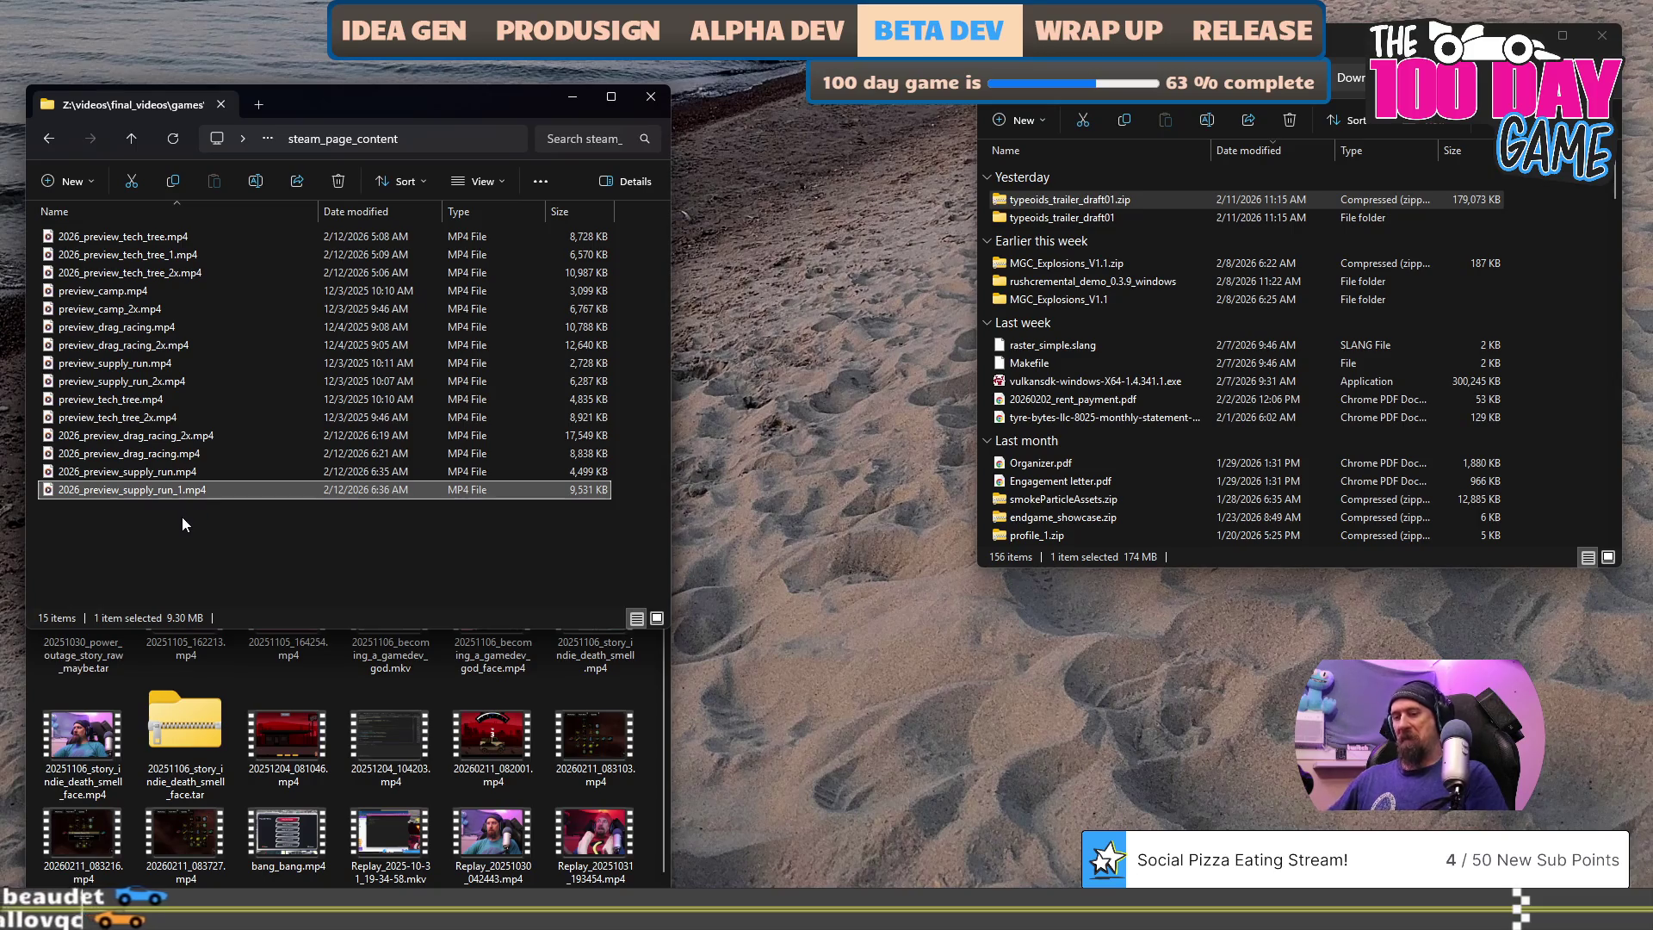
key("F2")
key("Left")
key("Left")
key("Left")
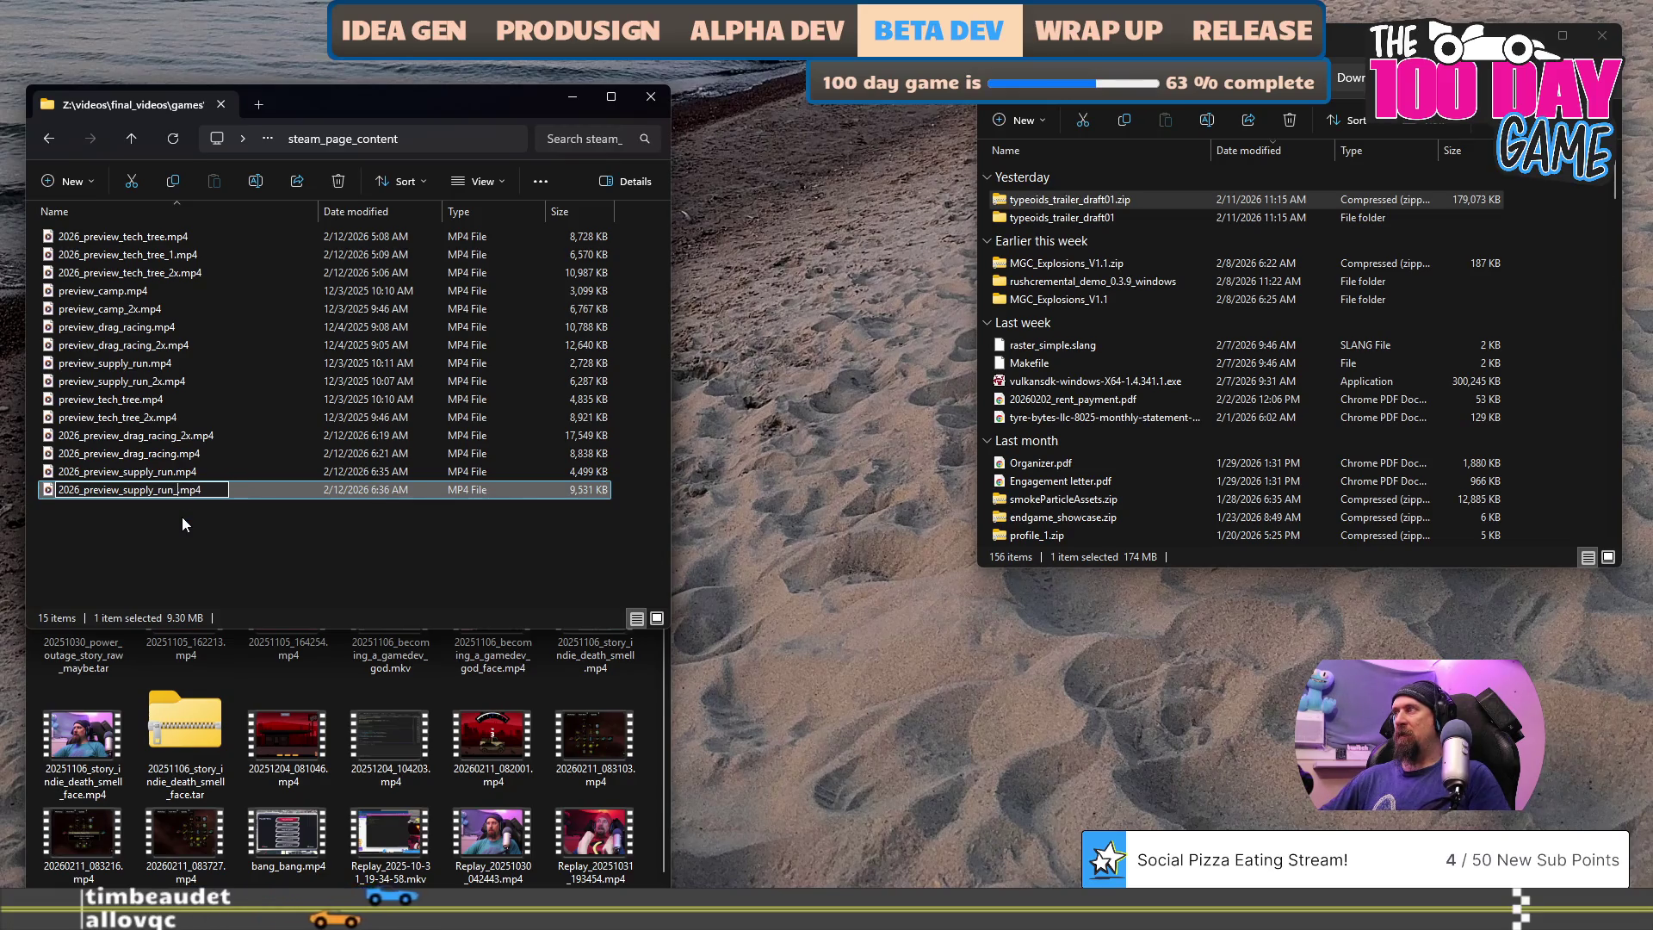
type("2x")
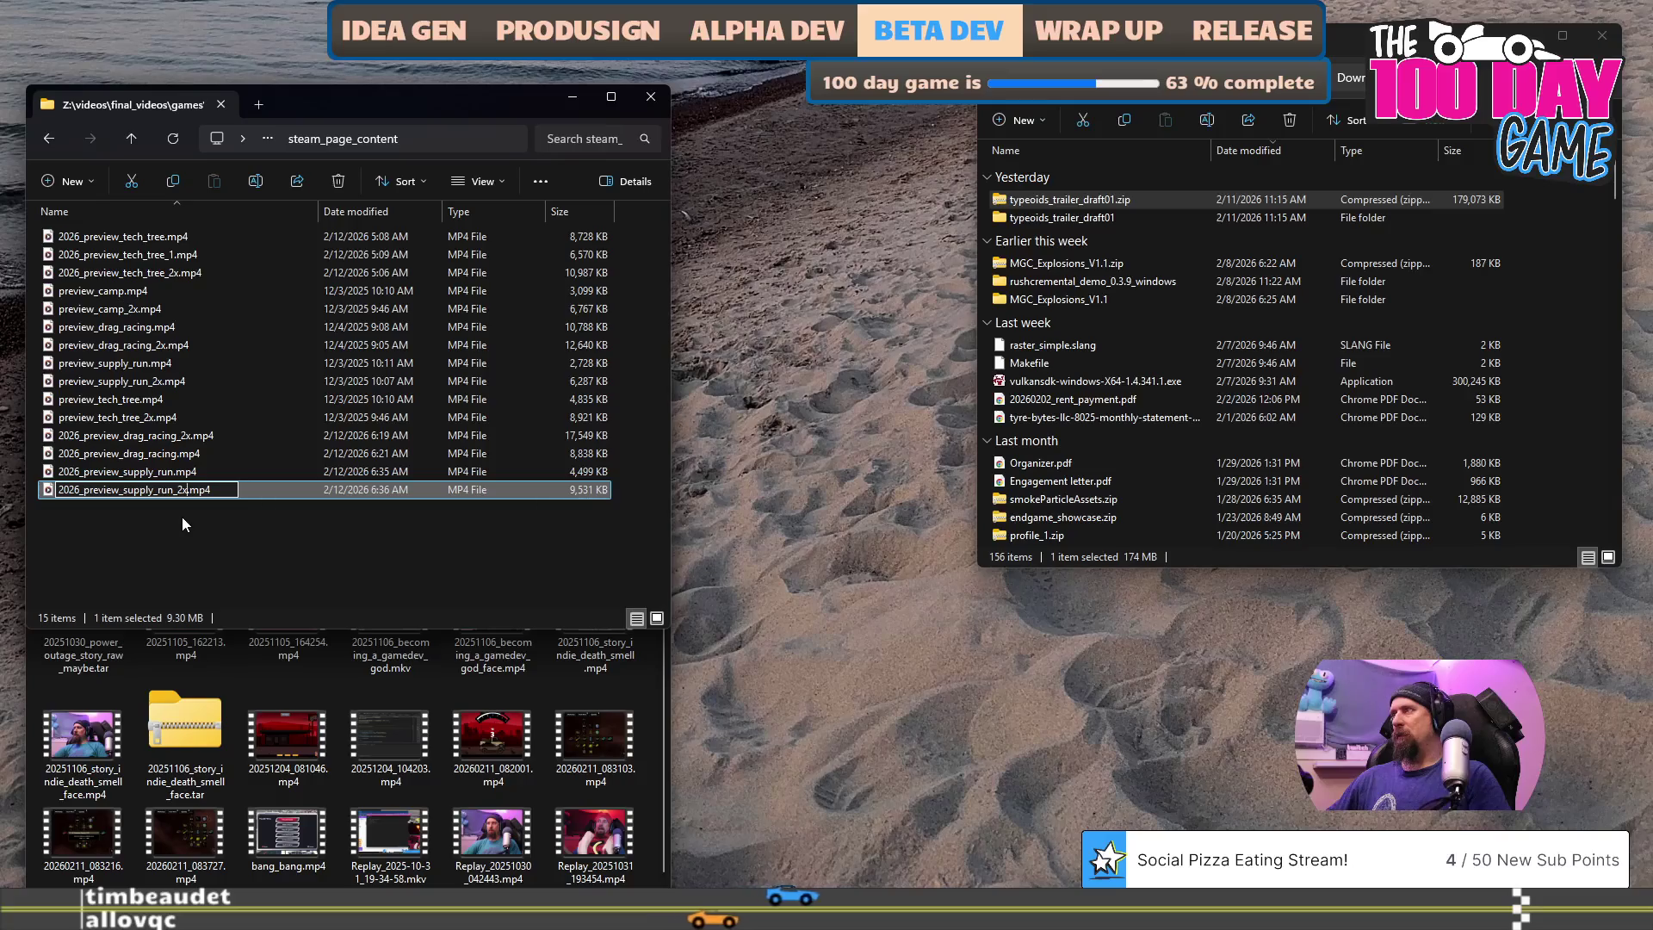
key("Return")
- Permanently delete the older 4,499 KB 2026_preview_supply_run.mp4
key("Up")
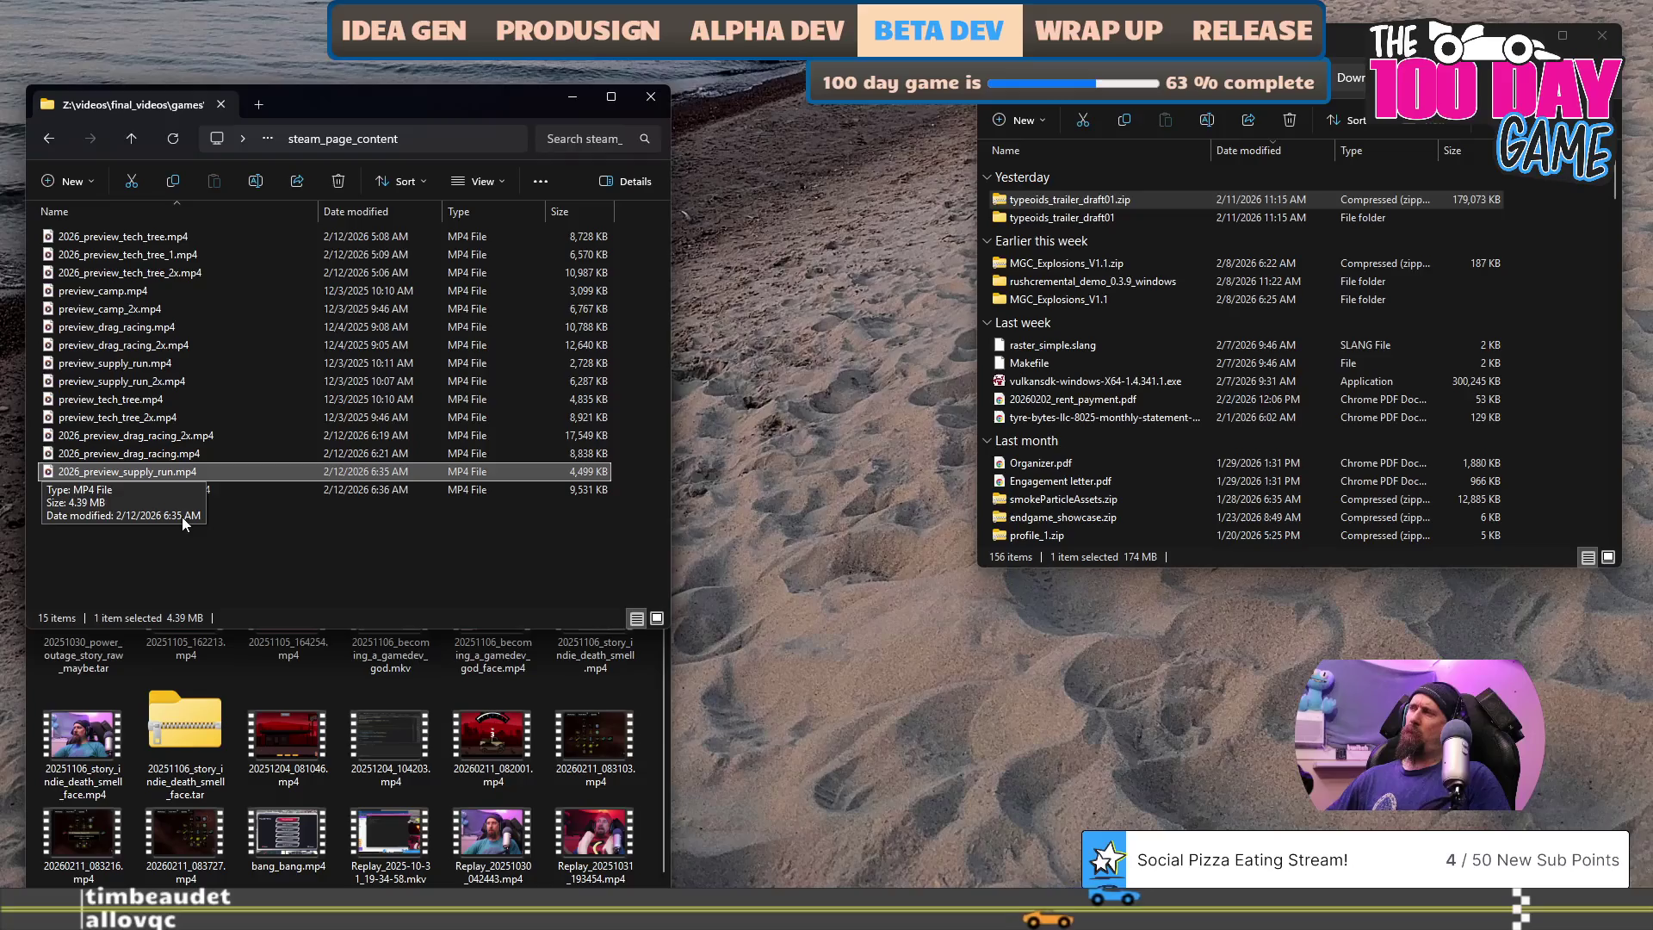
key("shift+Delete")
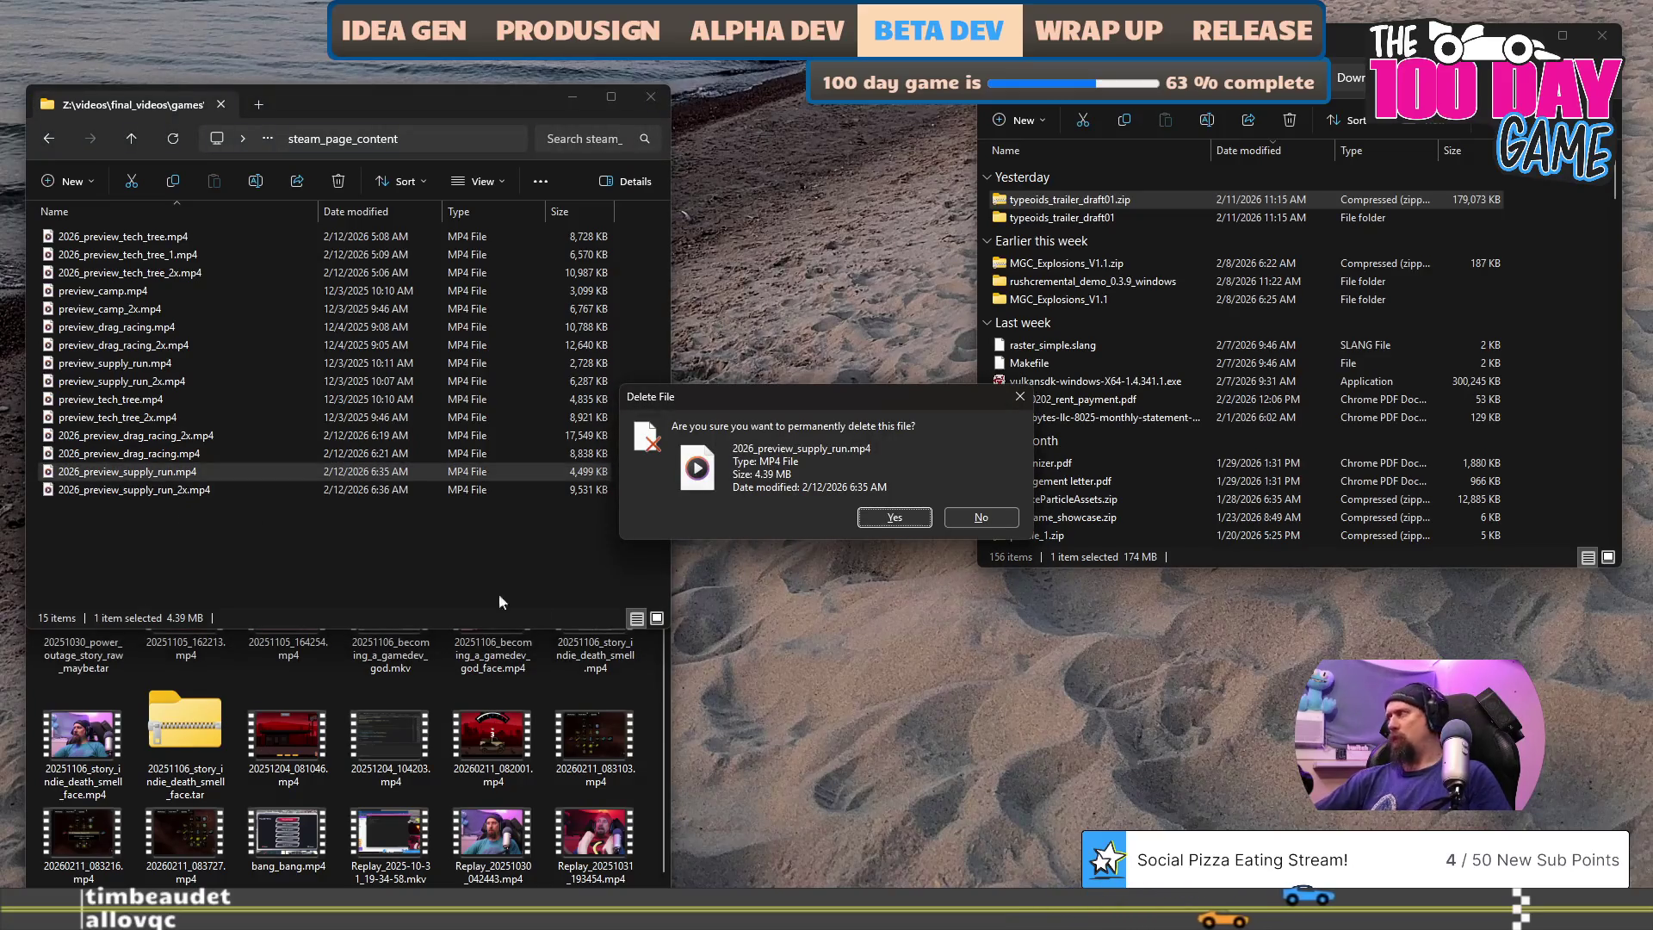
left_click(909, 518)
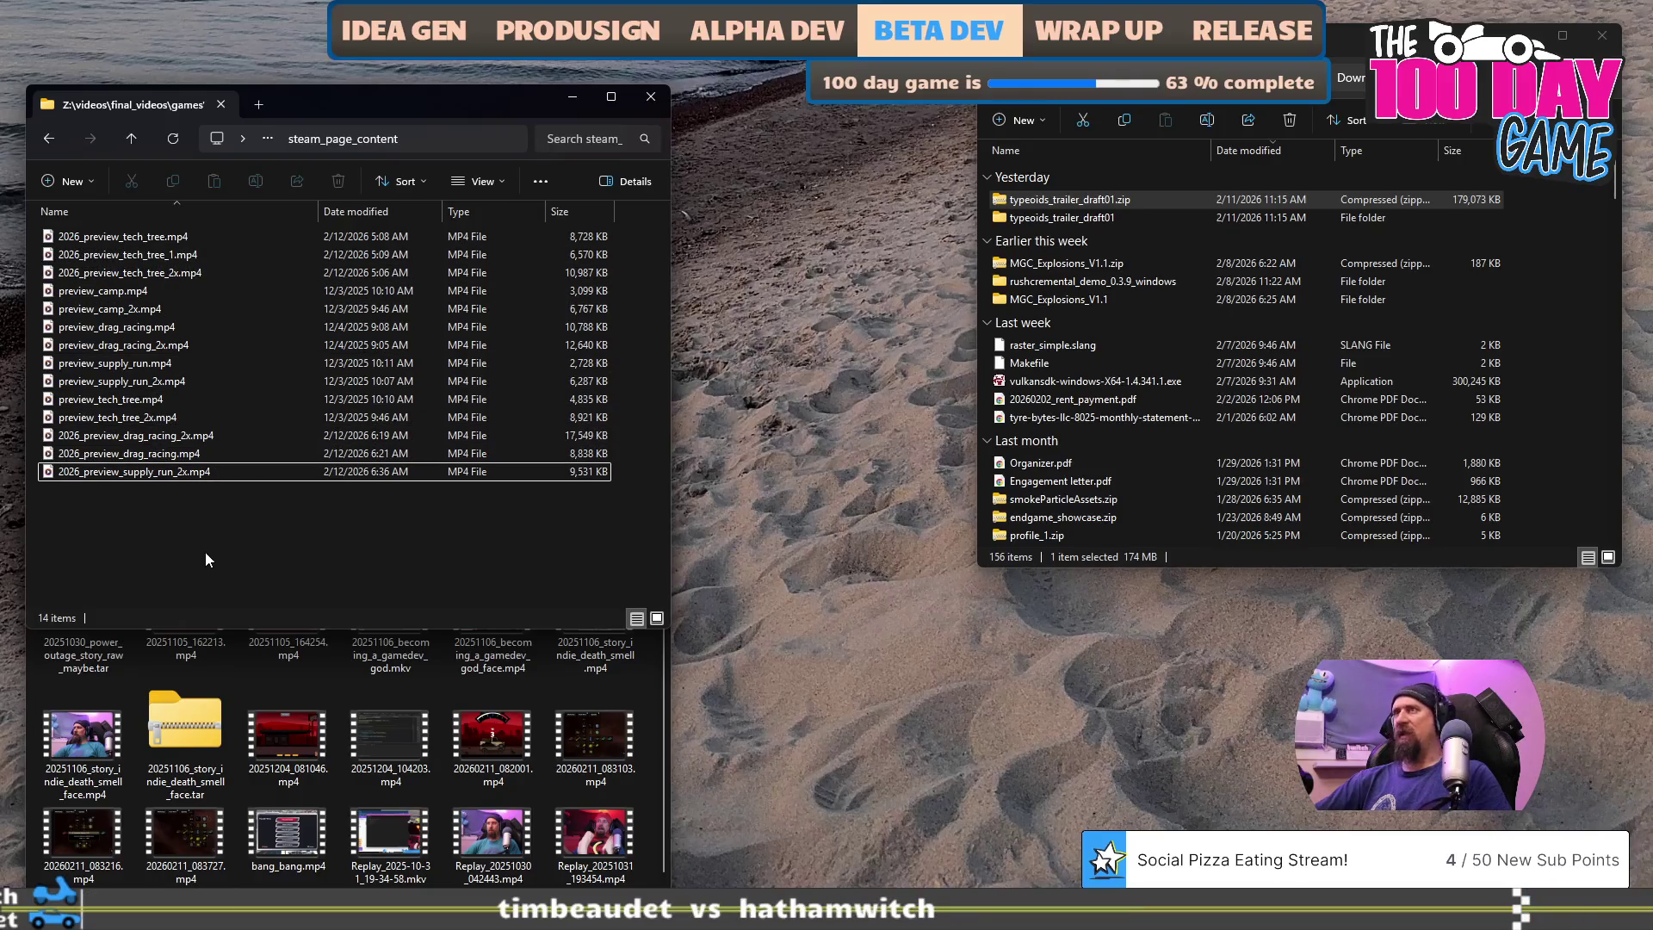
key("alt+Tab")
- Reset the supply_run output and change its frame size to 780x200 (height 200)
right_click(1033, 353)
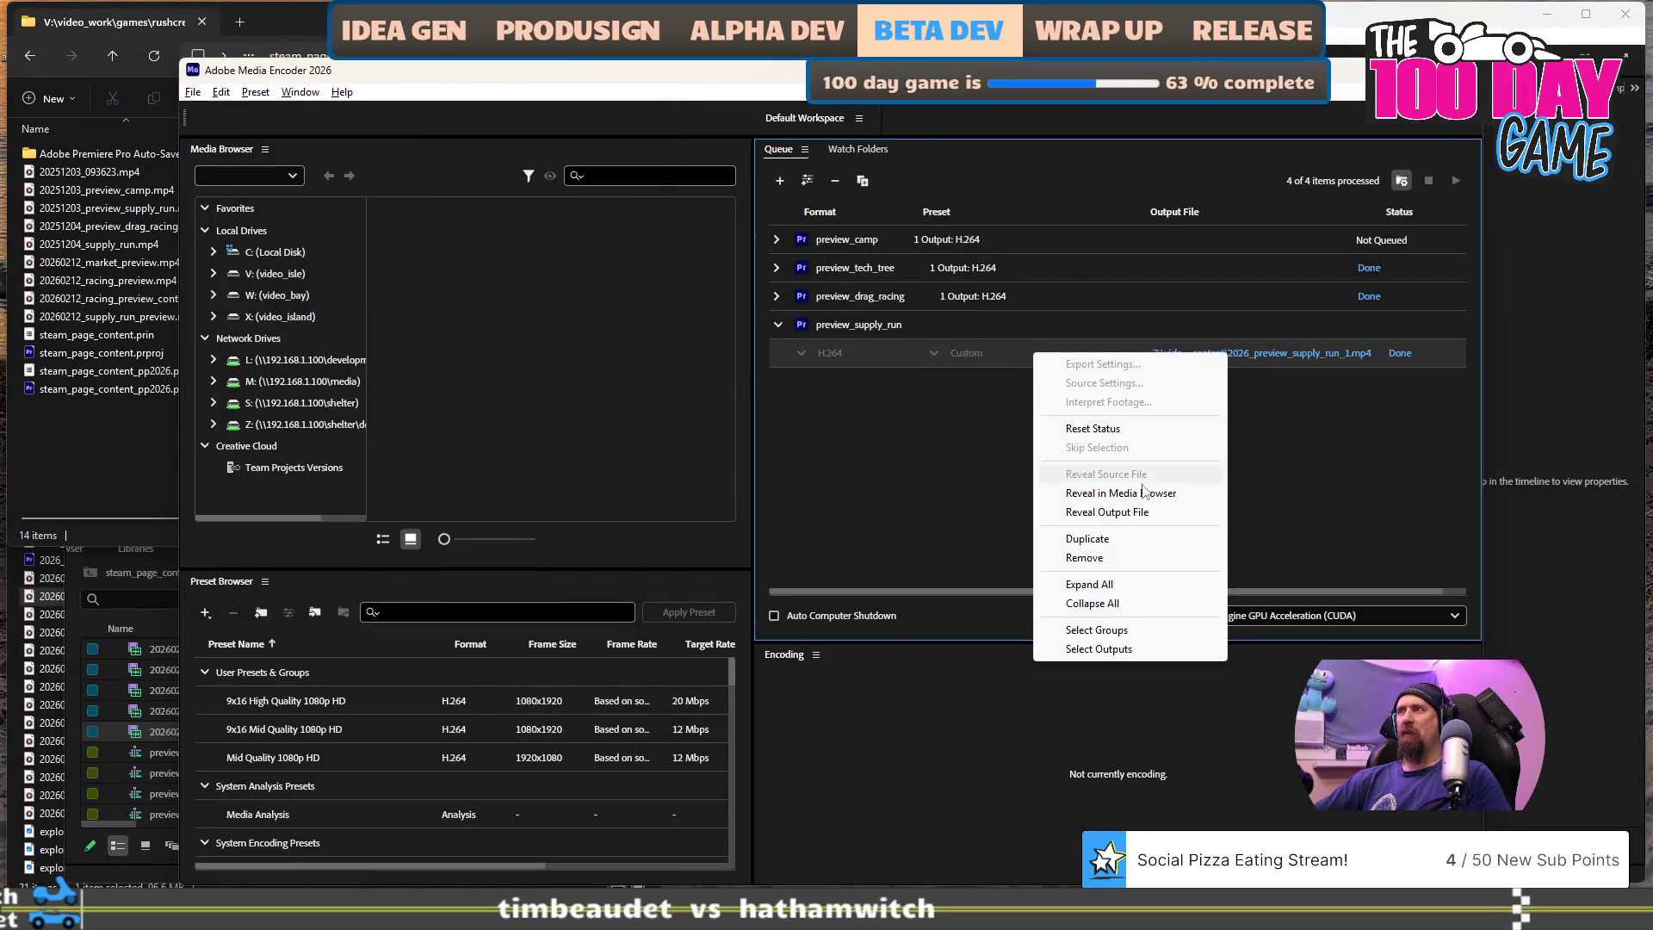
left_click(1118, 429)
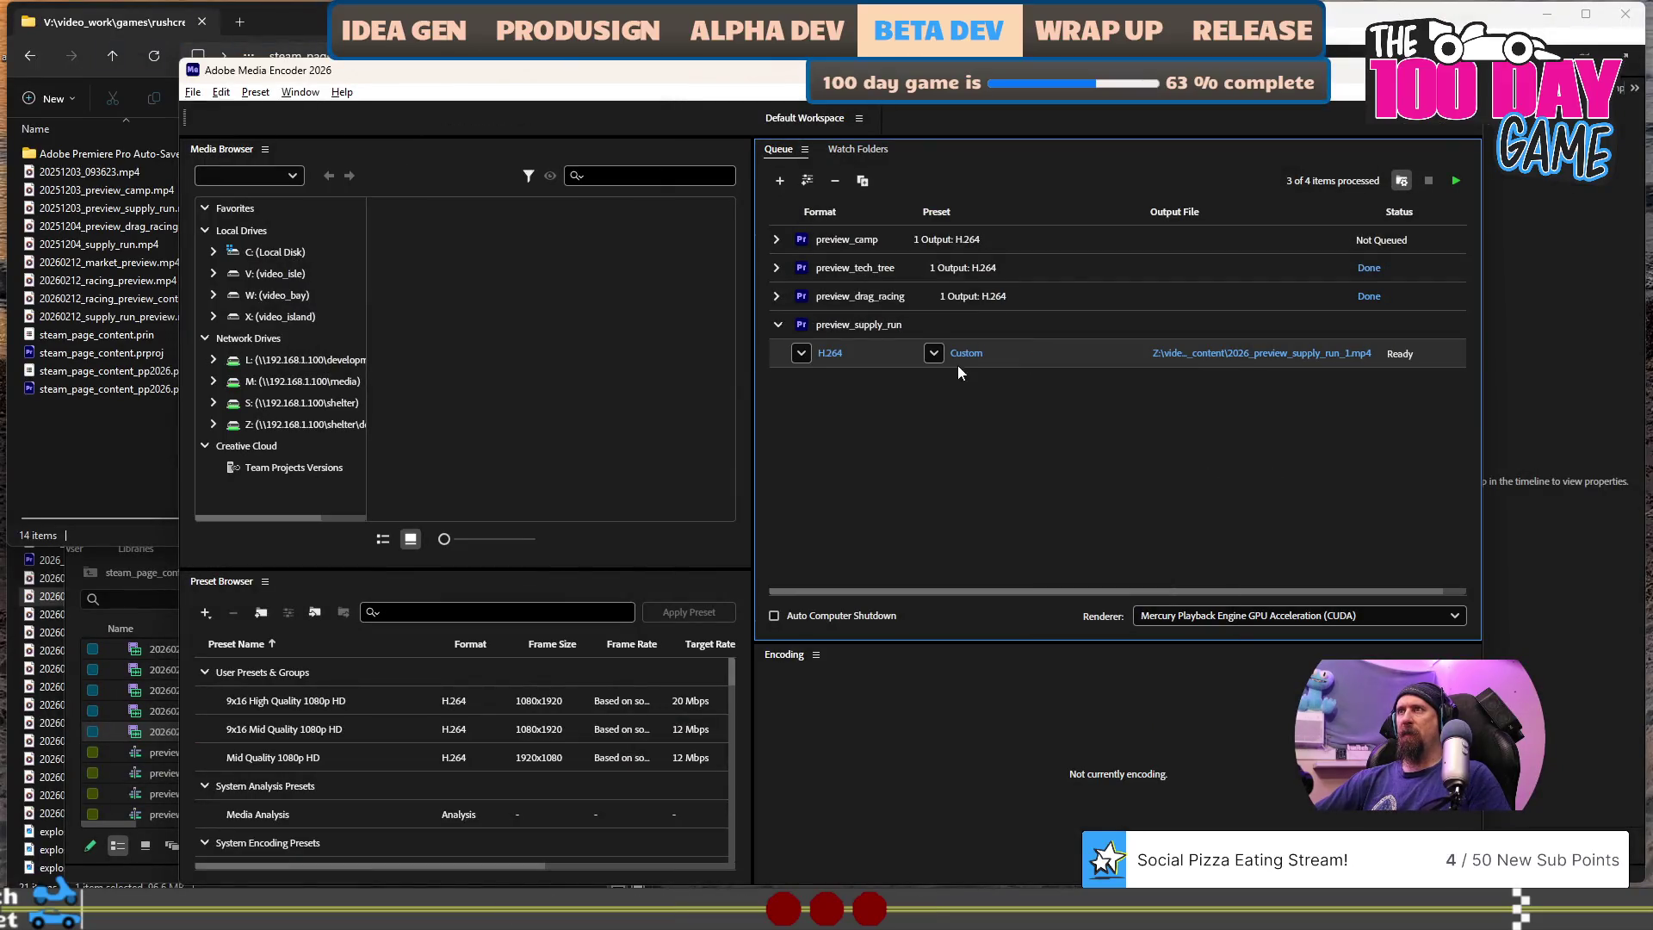
left_click(934, 354)
left_click(934, 354)
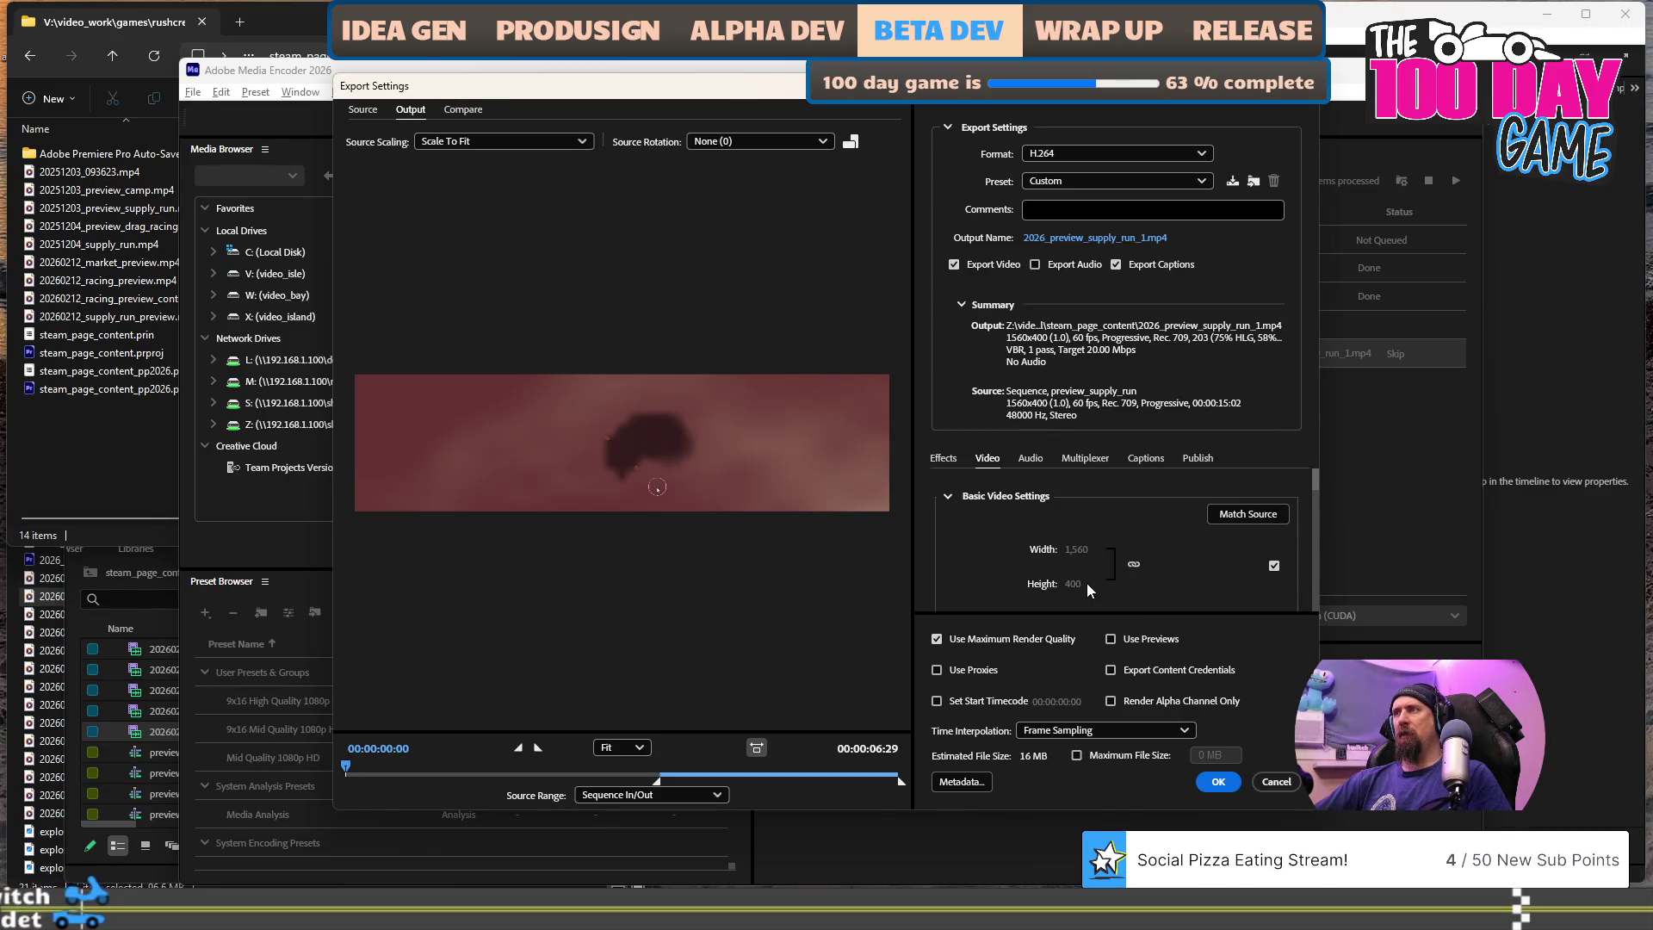
left_click(1274, 567)
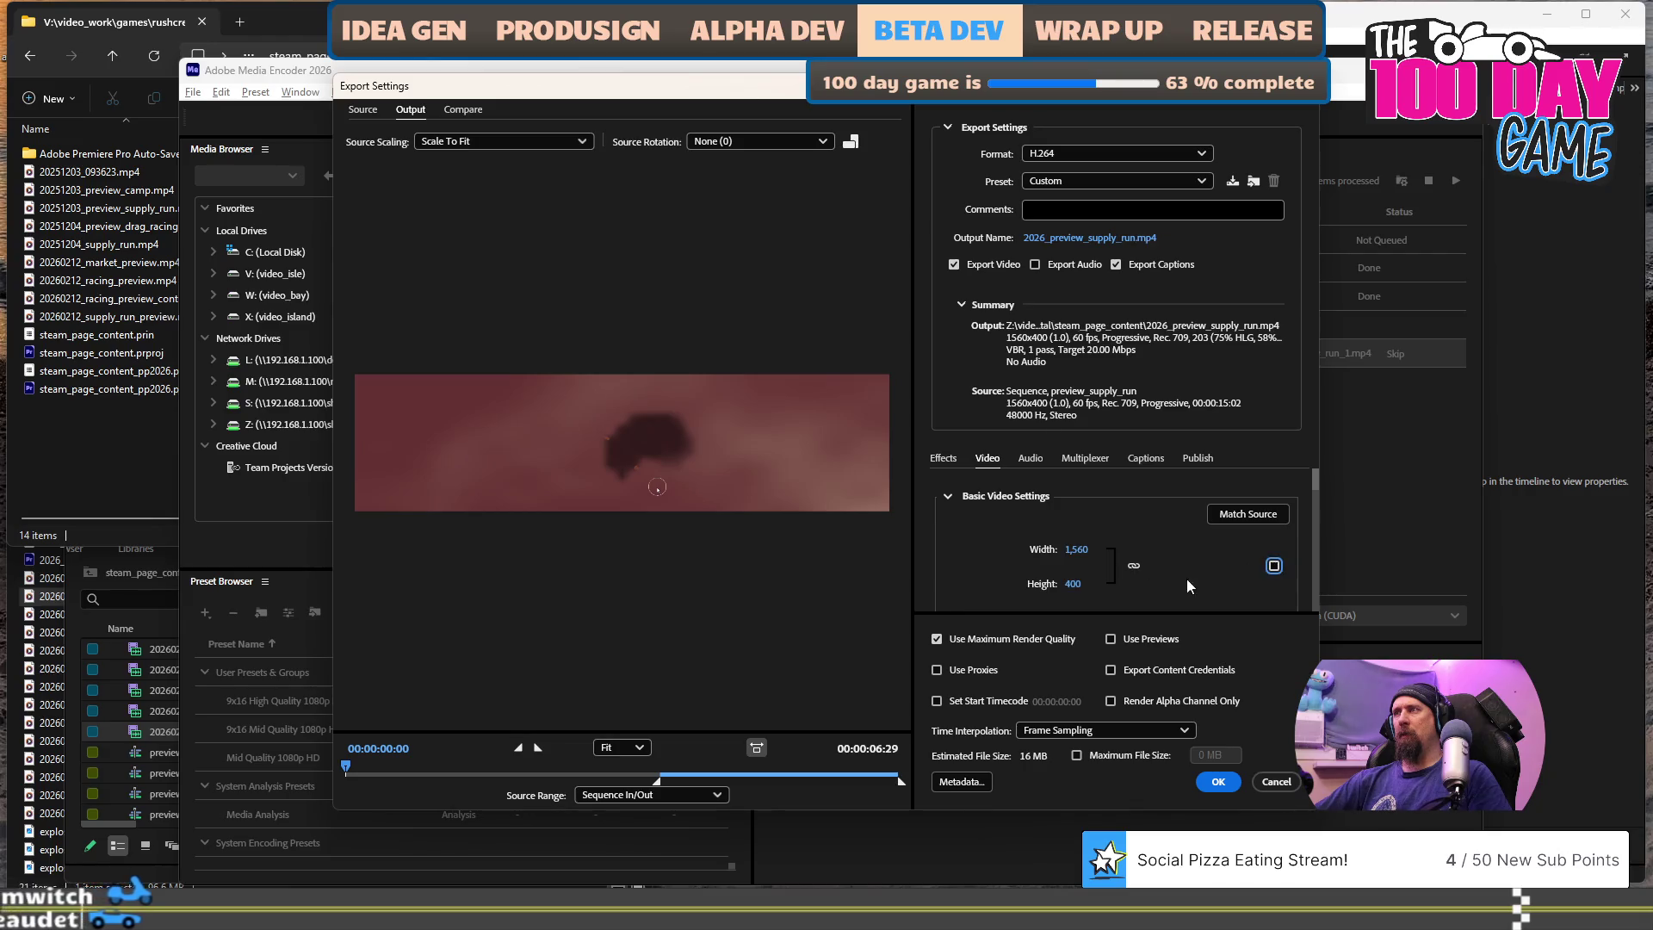
left_click(1087, 582)
type("200")
left_click(962, 584)
- Limit the maximum file size to 8 MB, encode the export, and reveal the new file
scroll(1214, 569, "down", 1)
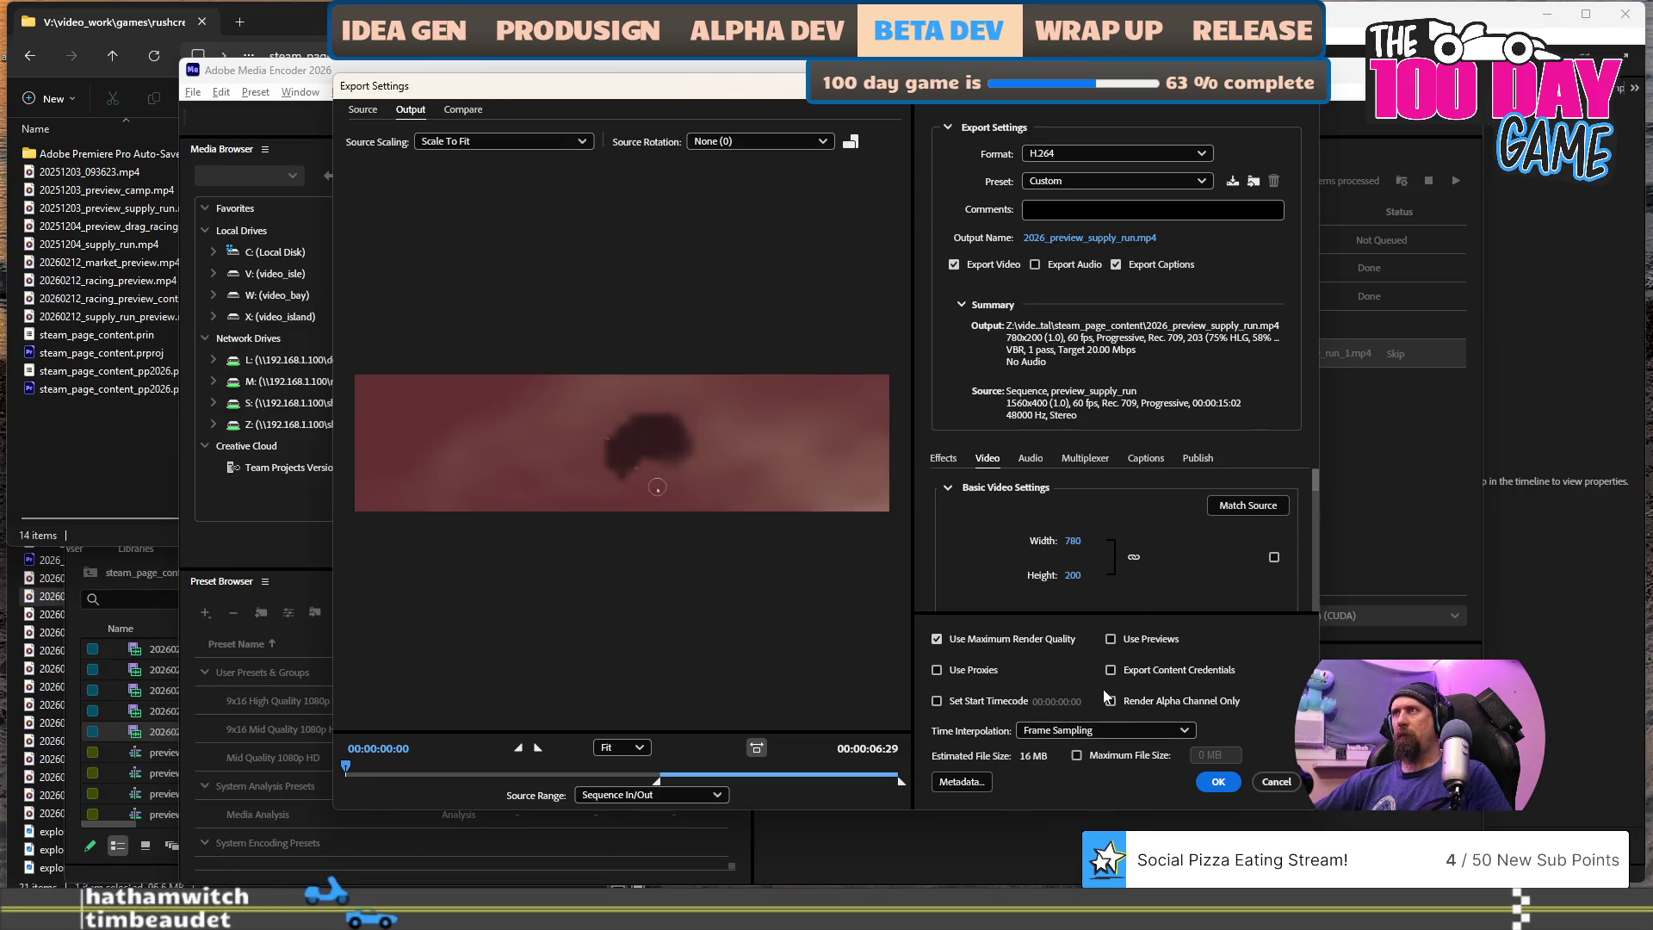
left_click(1077, 755)
type("8")
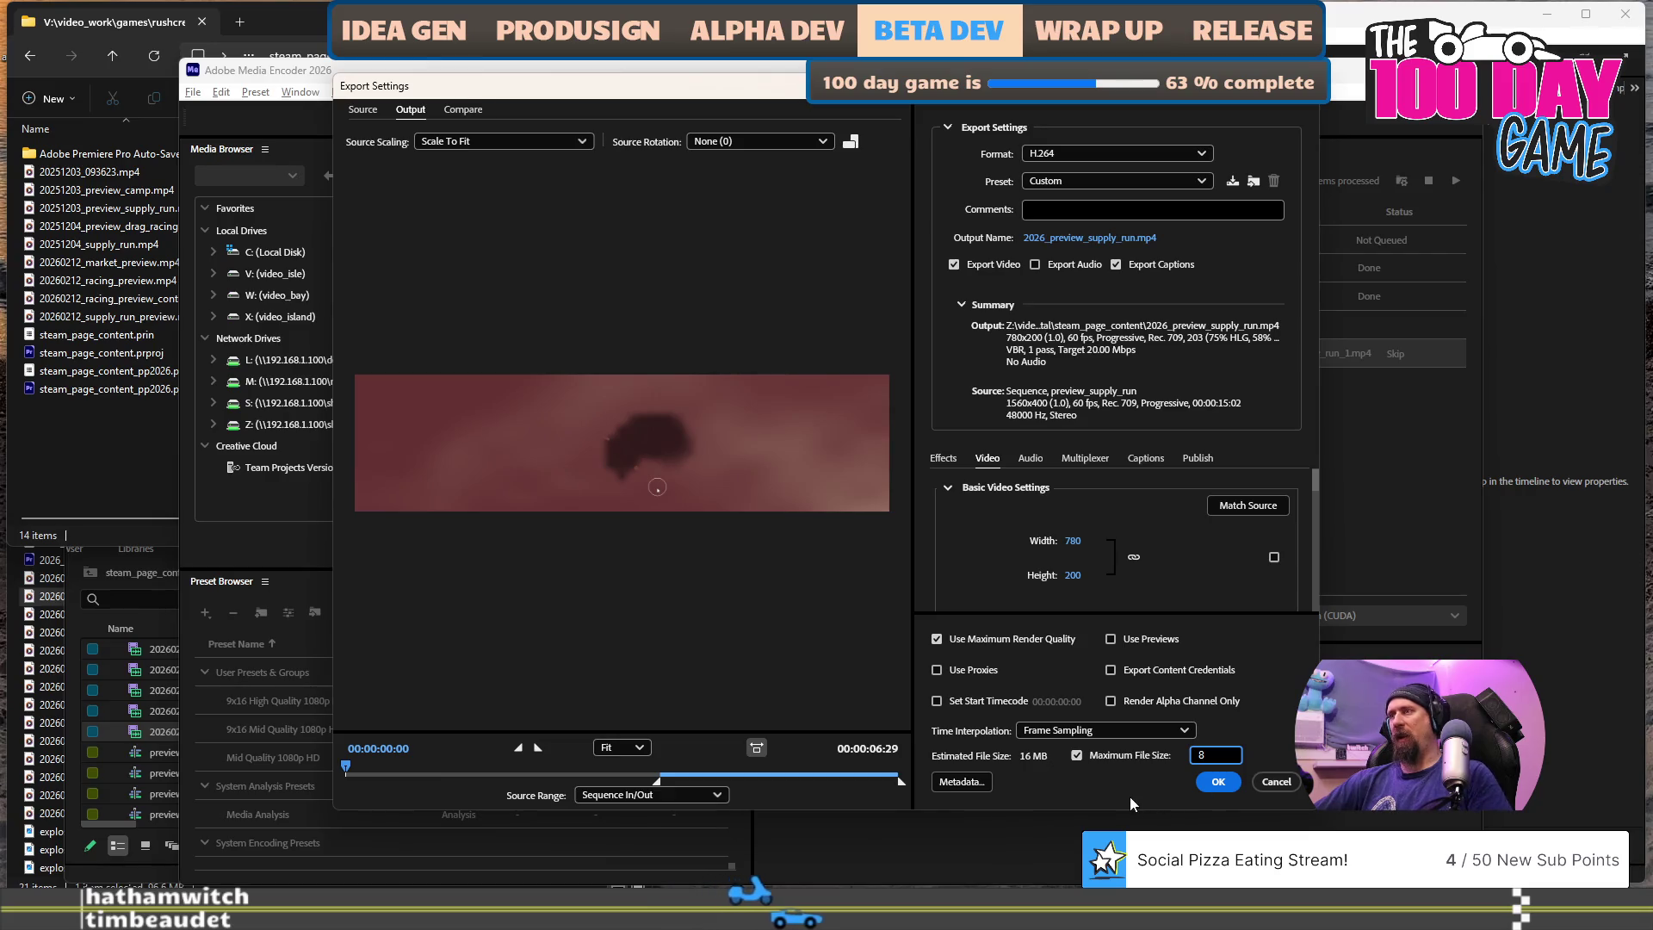
left_click(1223, 781)
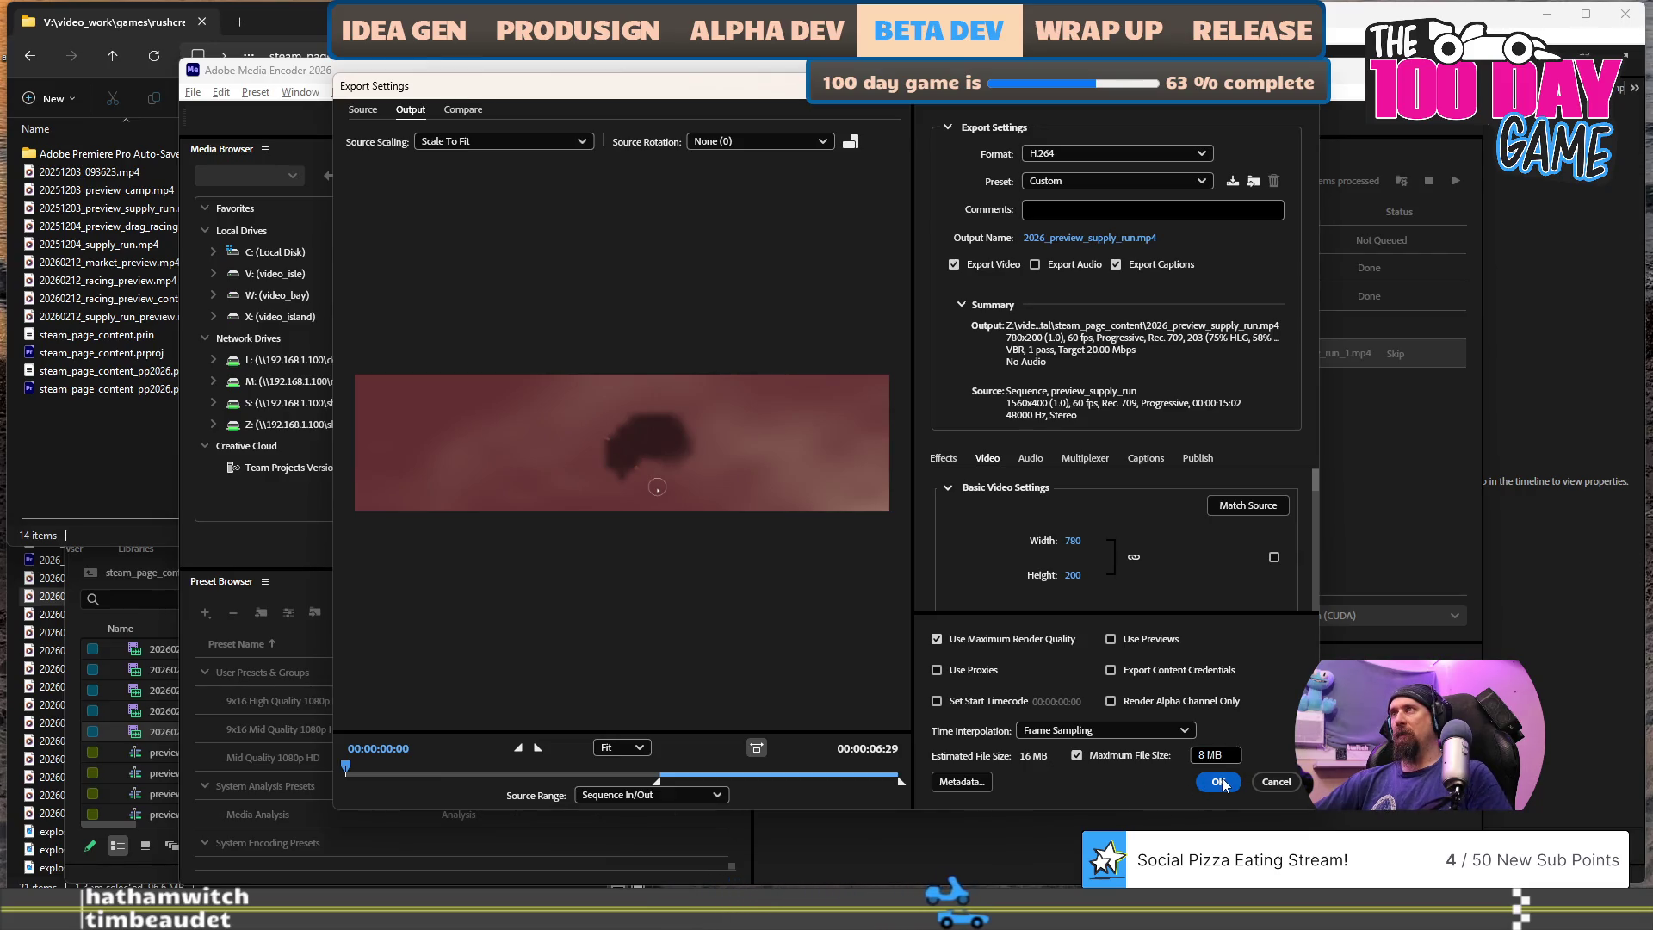
left_click(1223, 782)
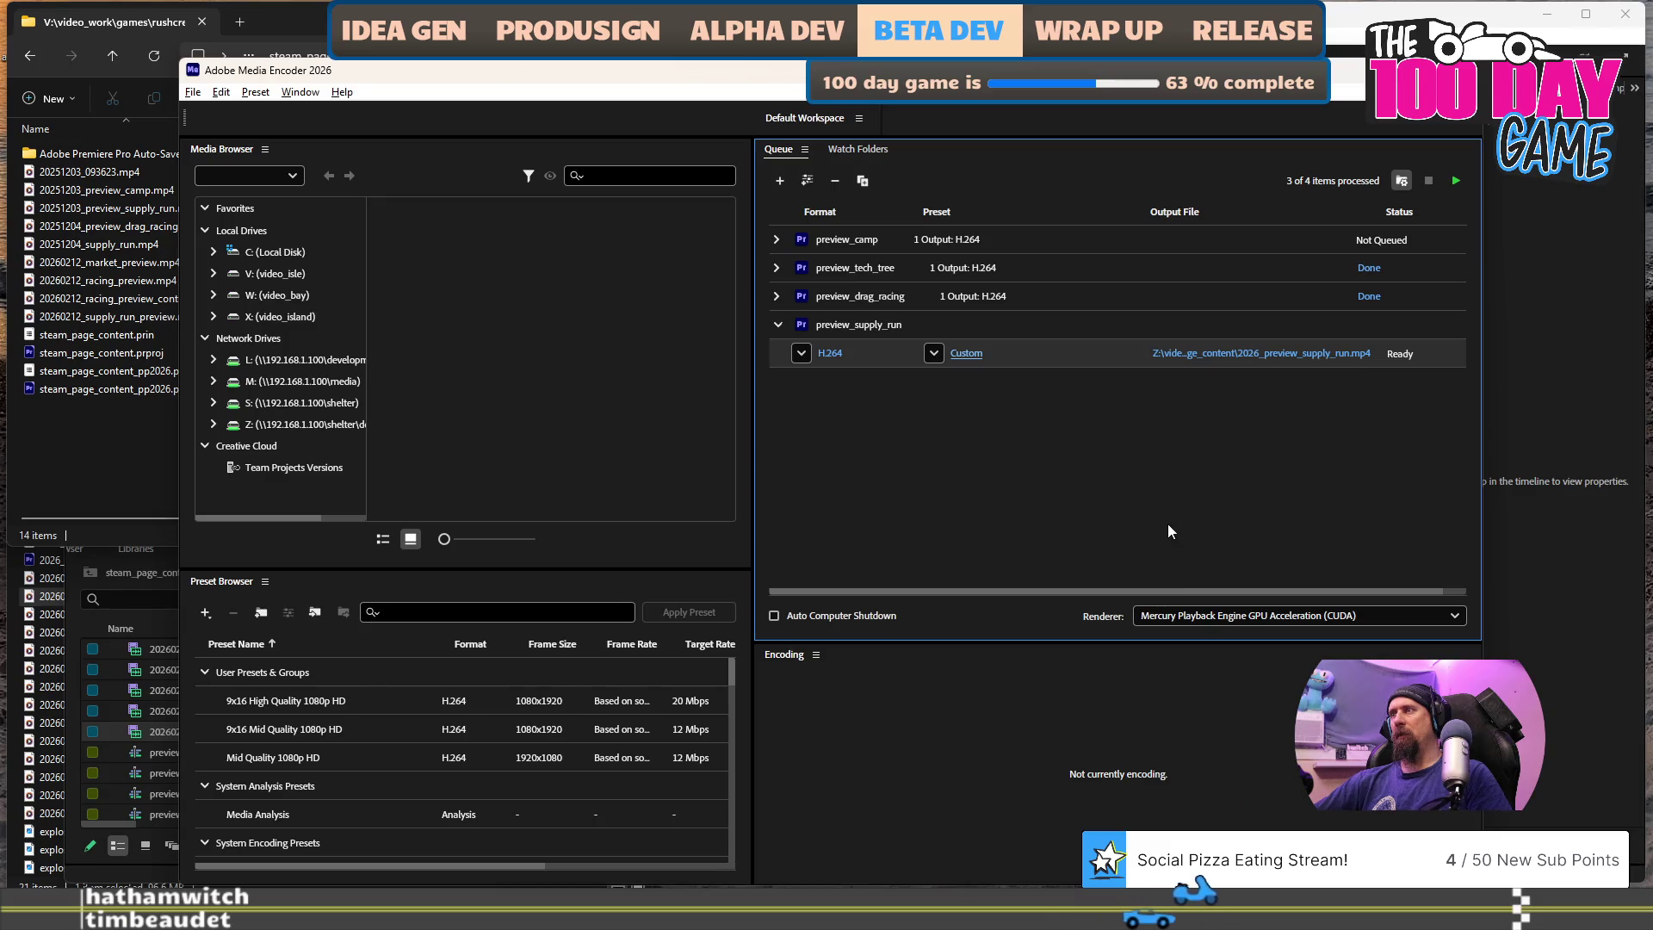
left_click(1455, 180)
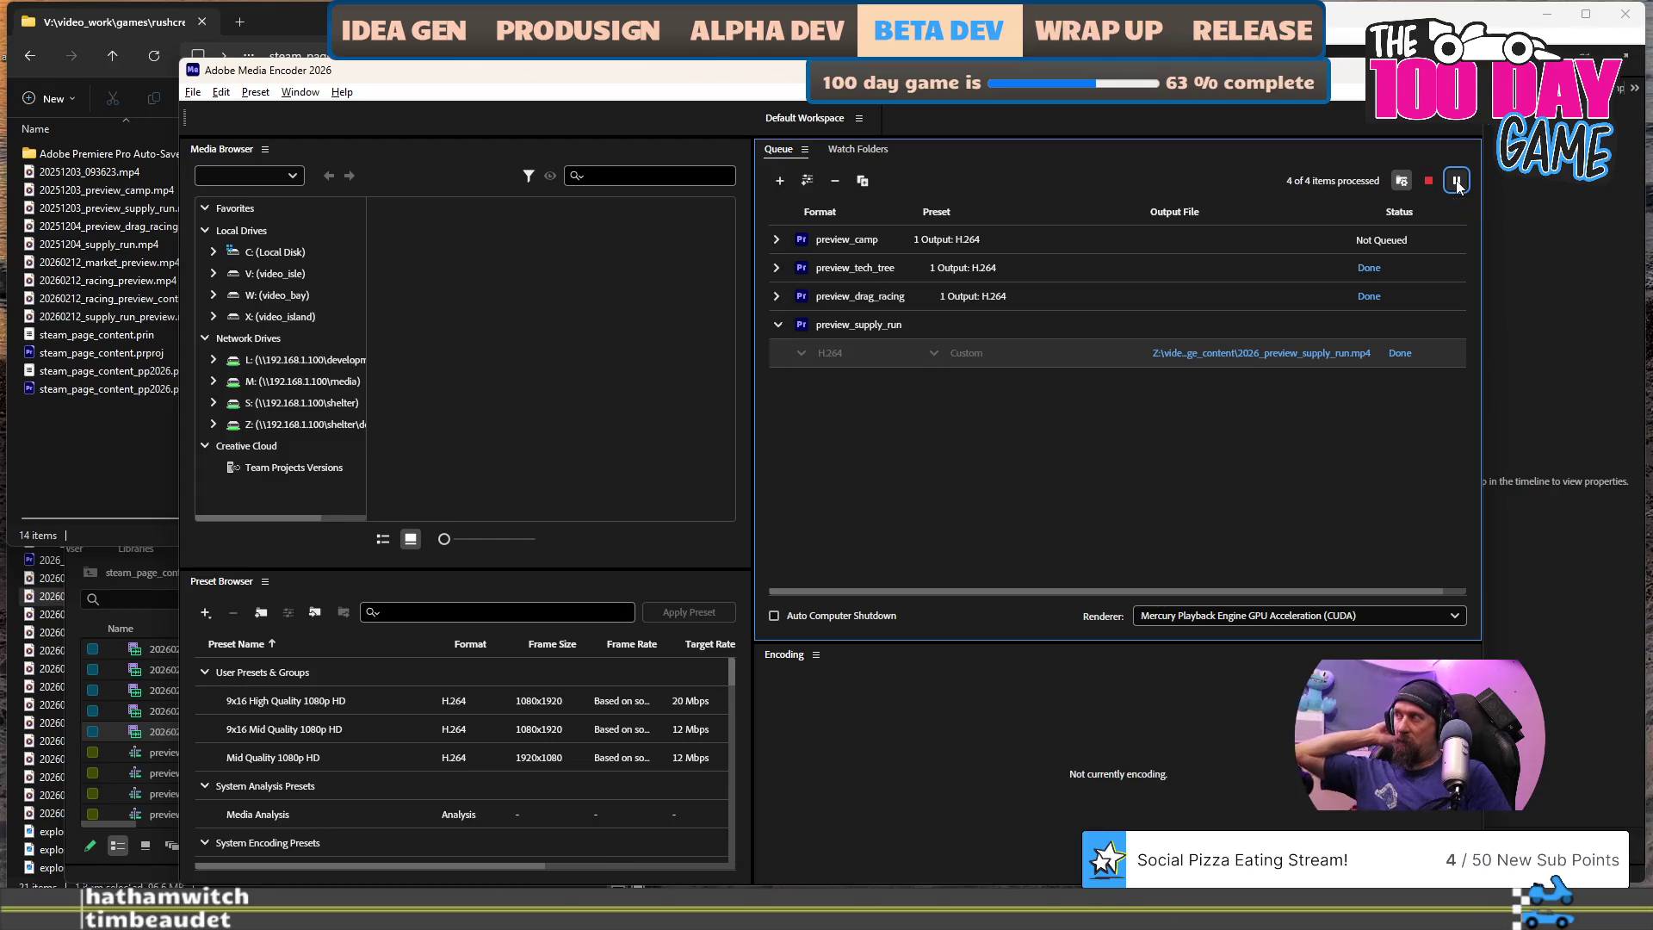
left_click(1261, 353)
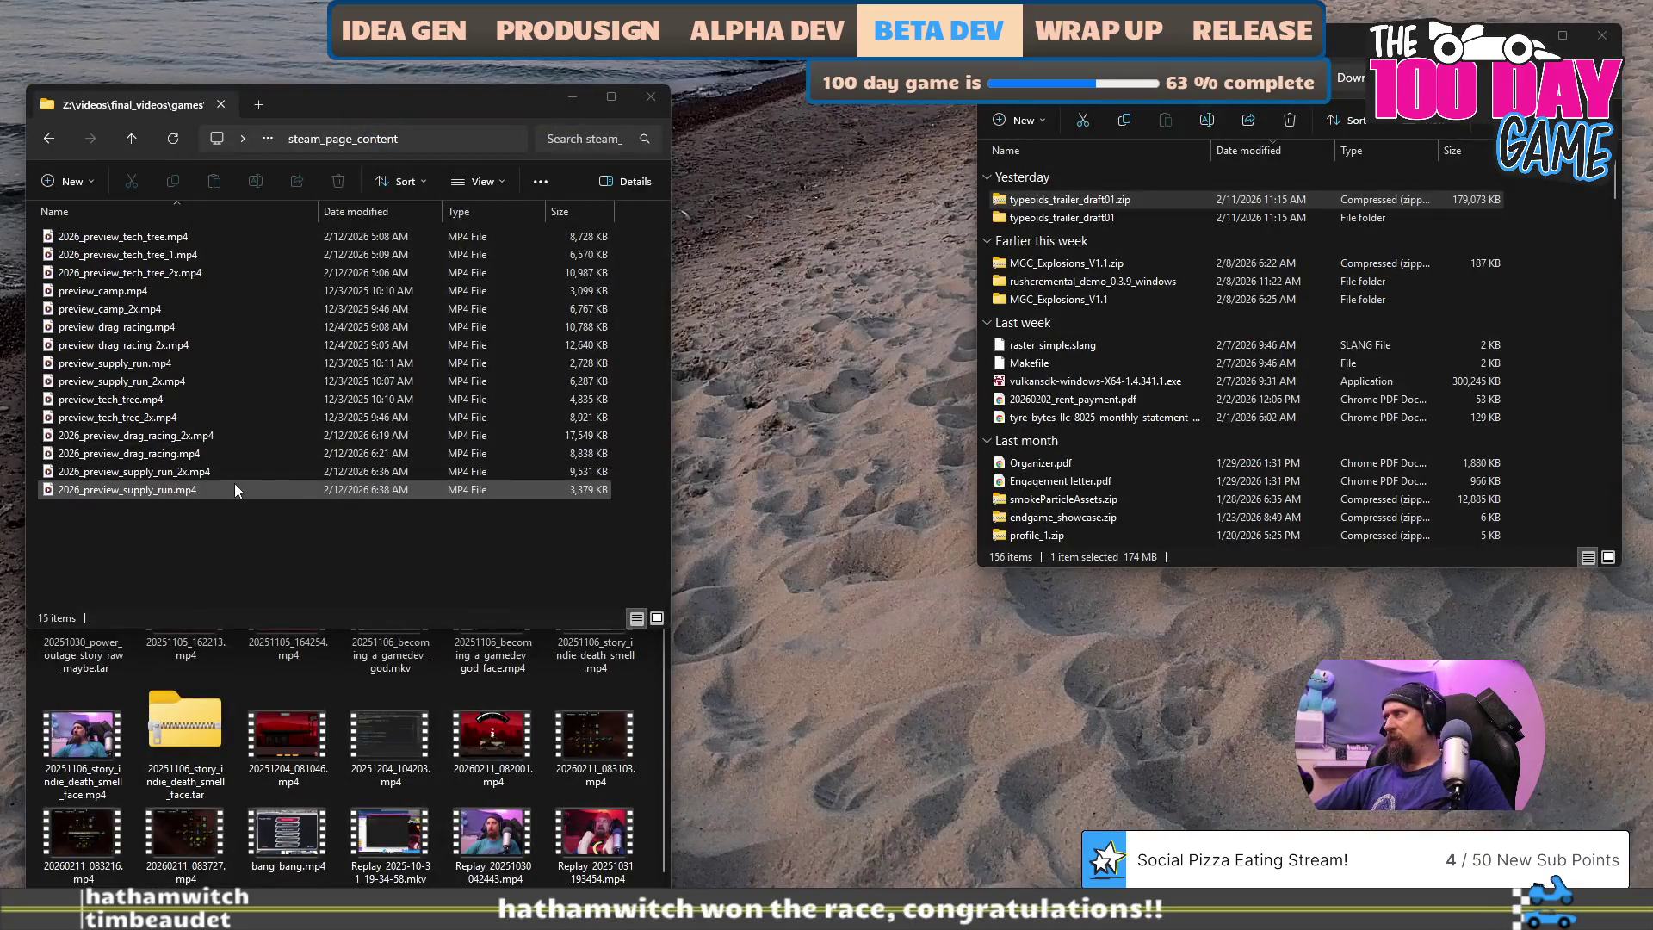
- Preview the new 2026_preview_supply_run.mp4, then delete it along with 2026_preview_supply_run_2x.mp4
double_click(123, 487)
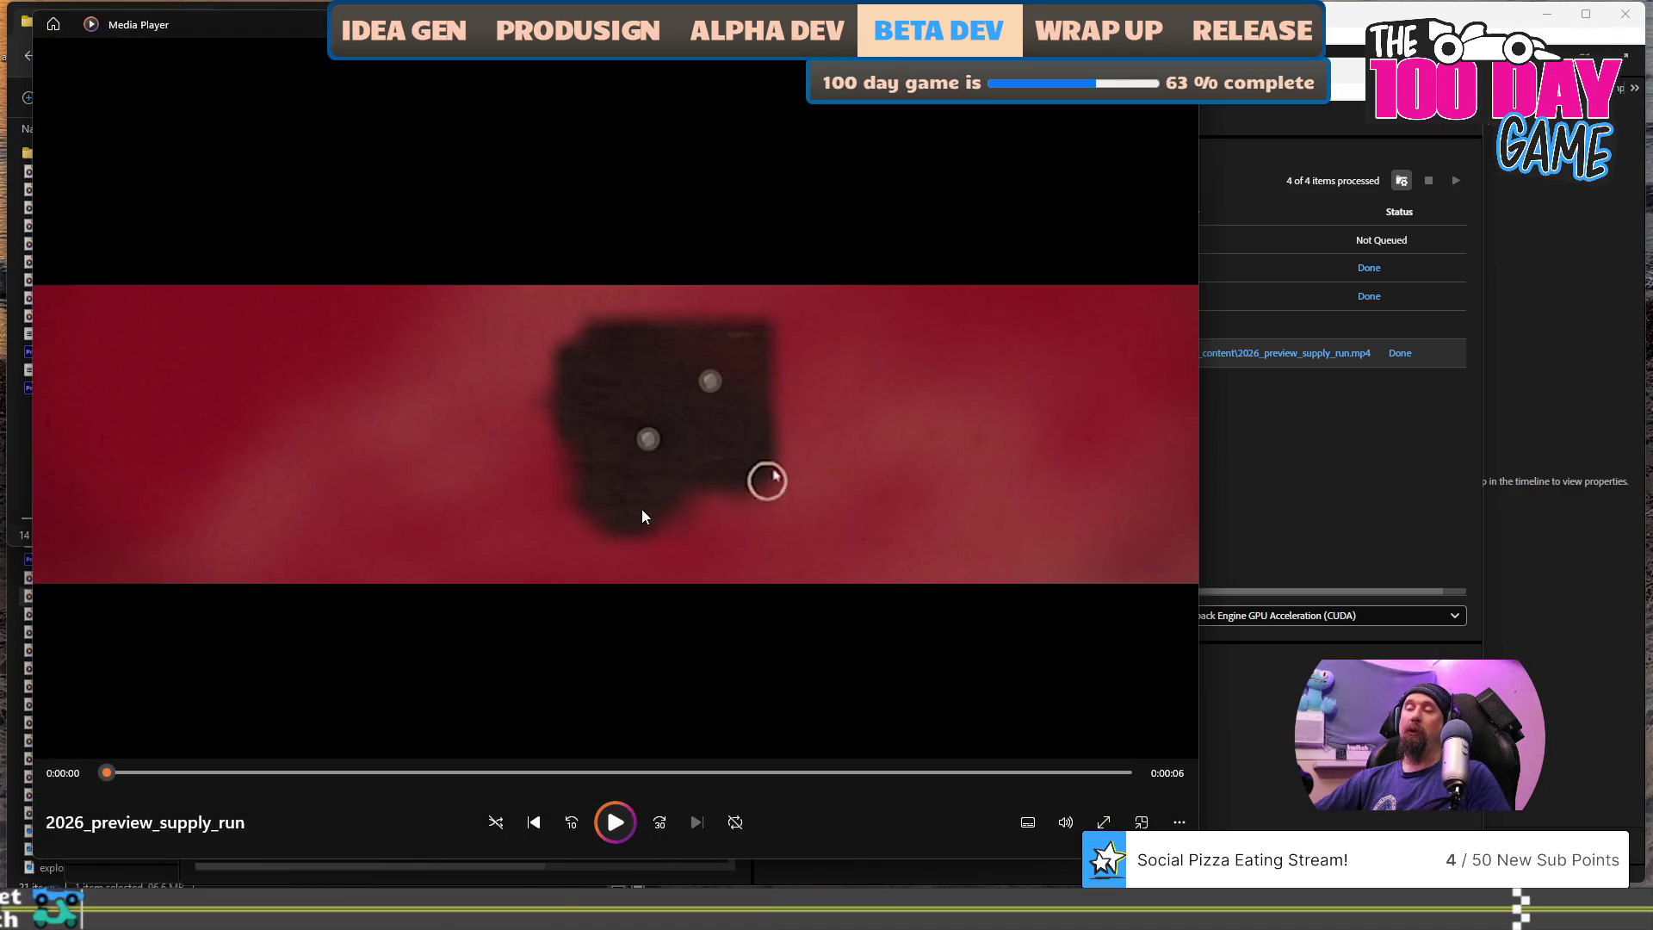
key("alt+F4")
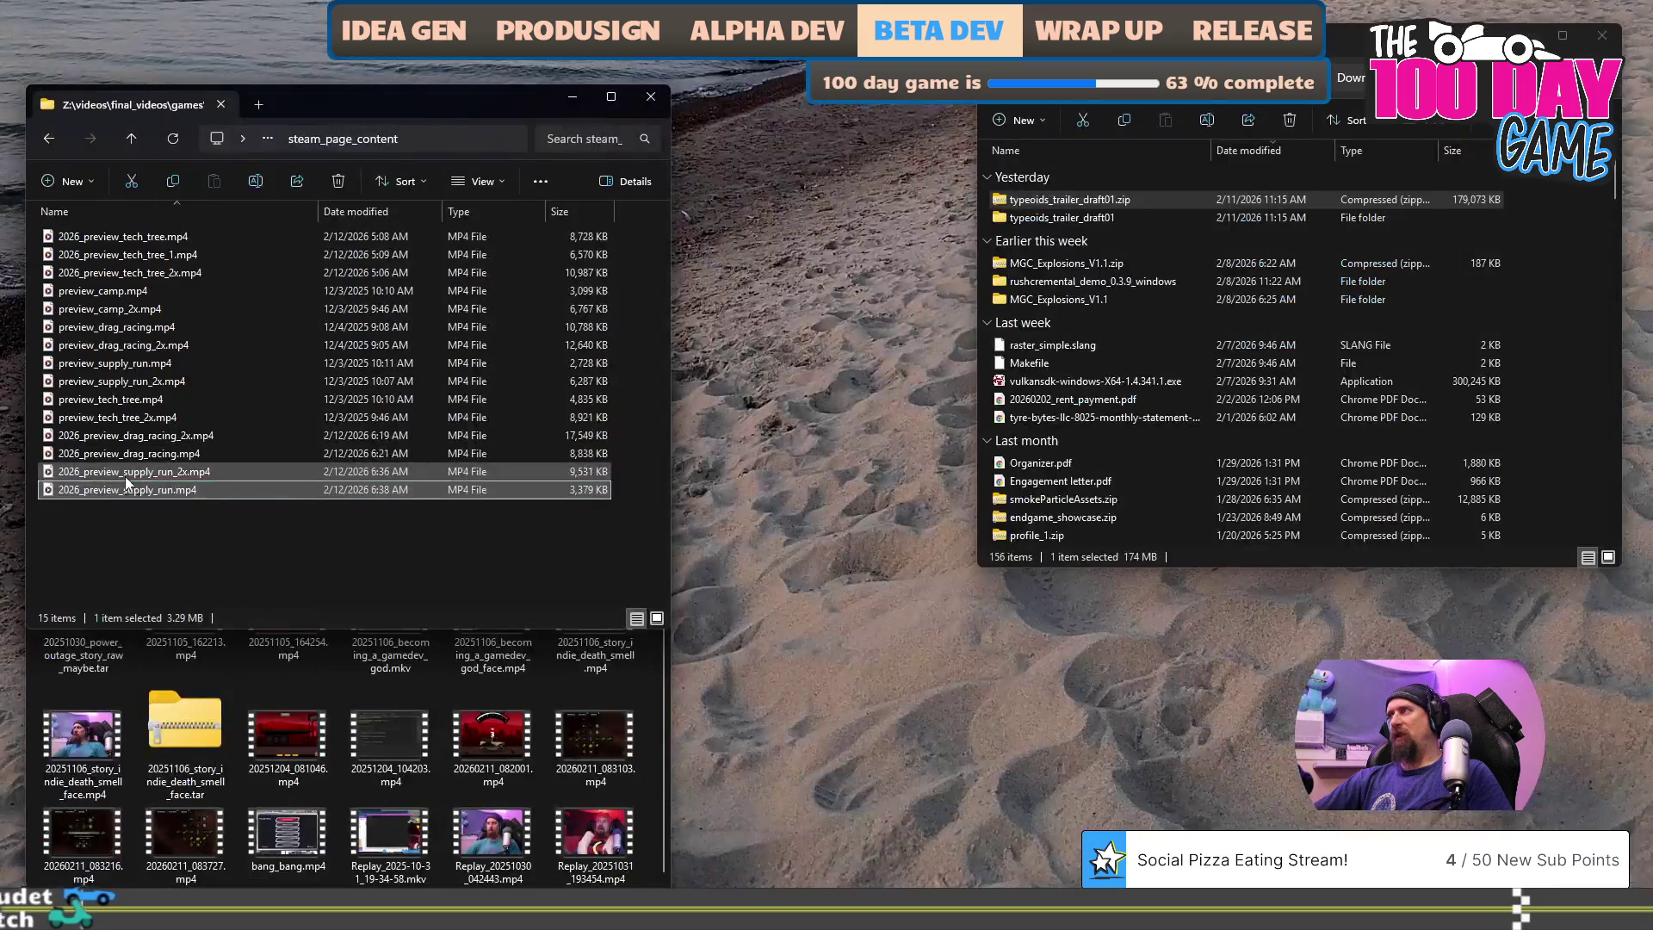
left_click(126, 473)
left_click(134, 489, "shift")
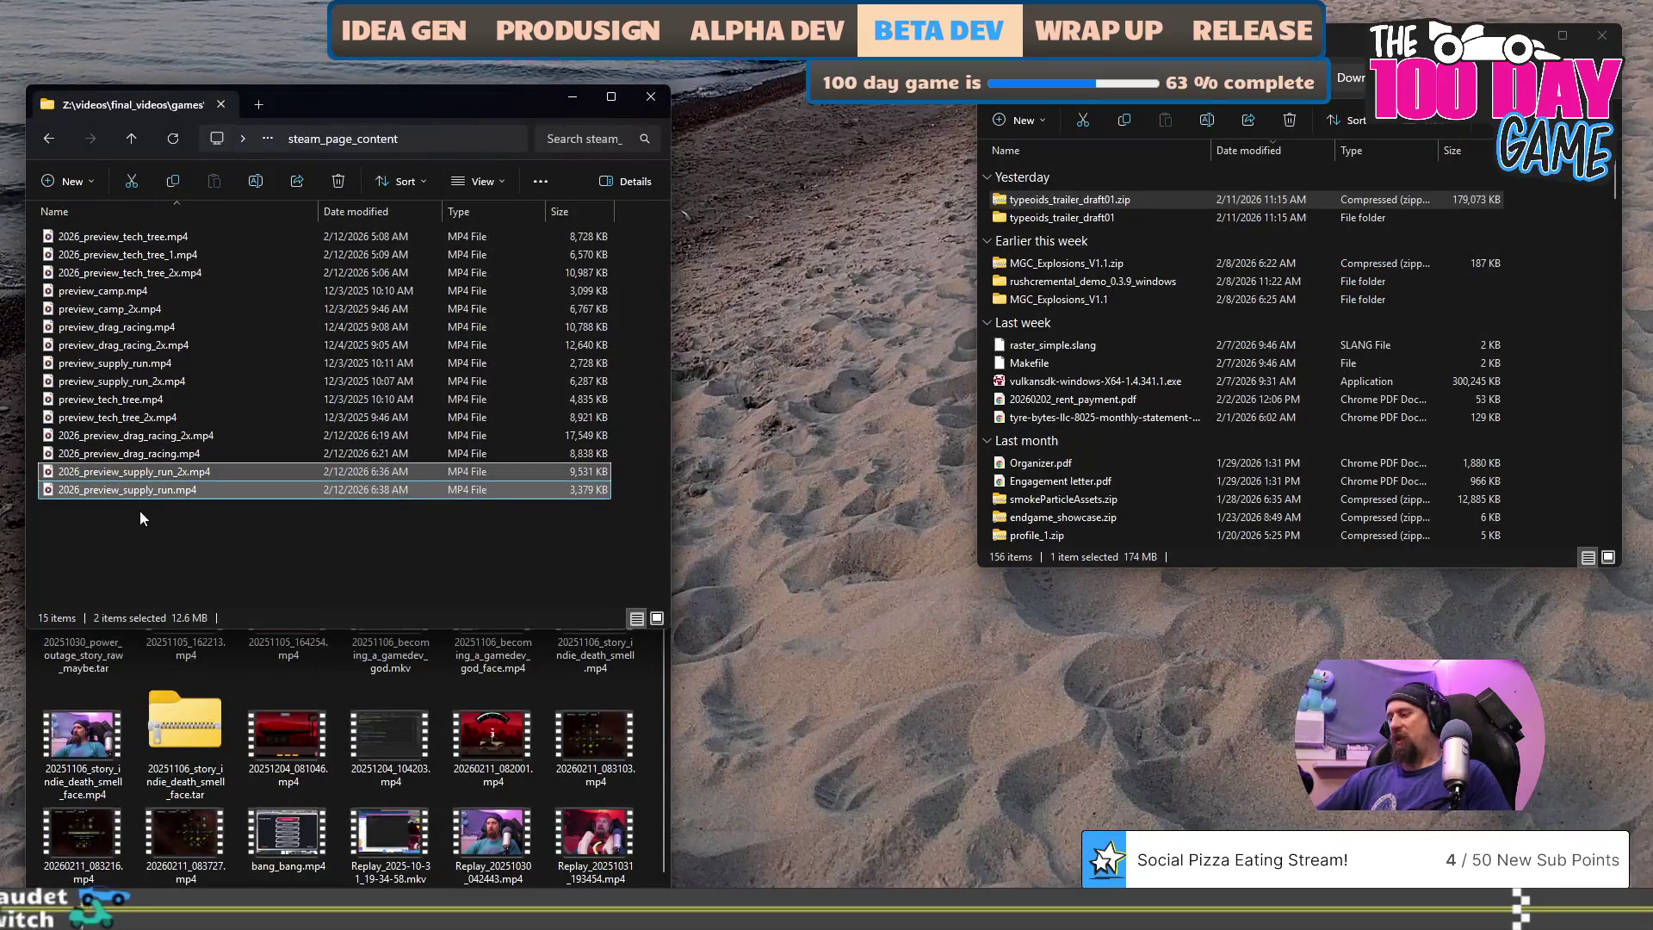
key("Delete")
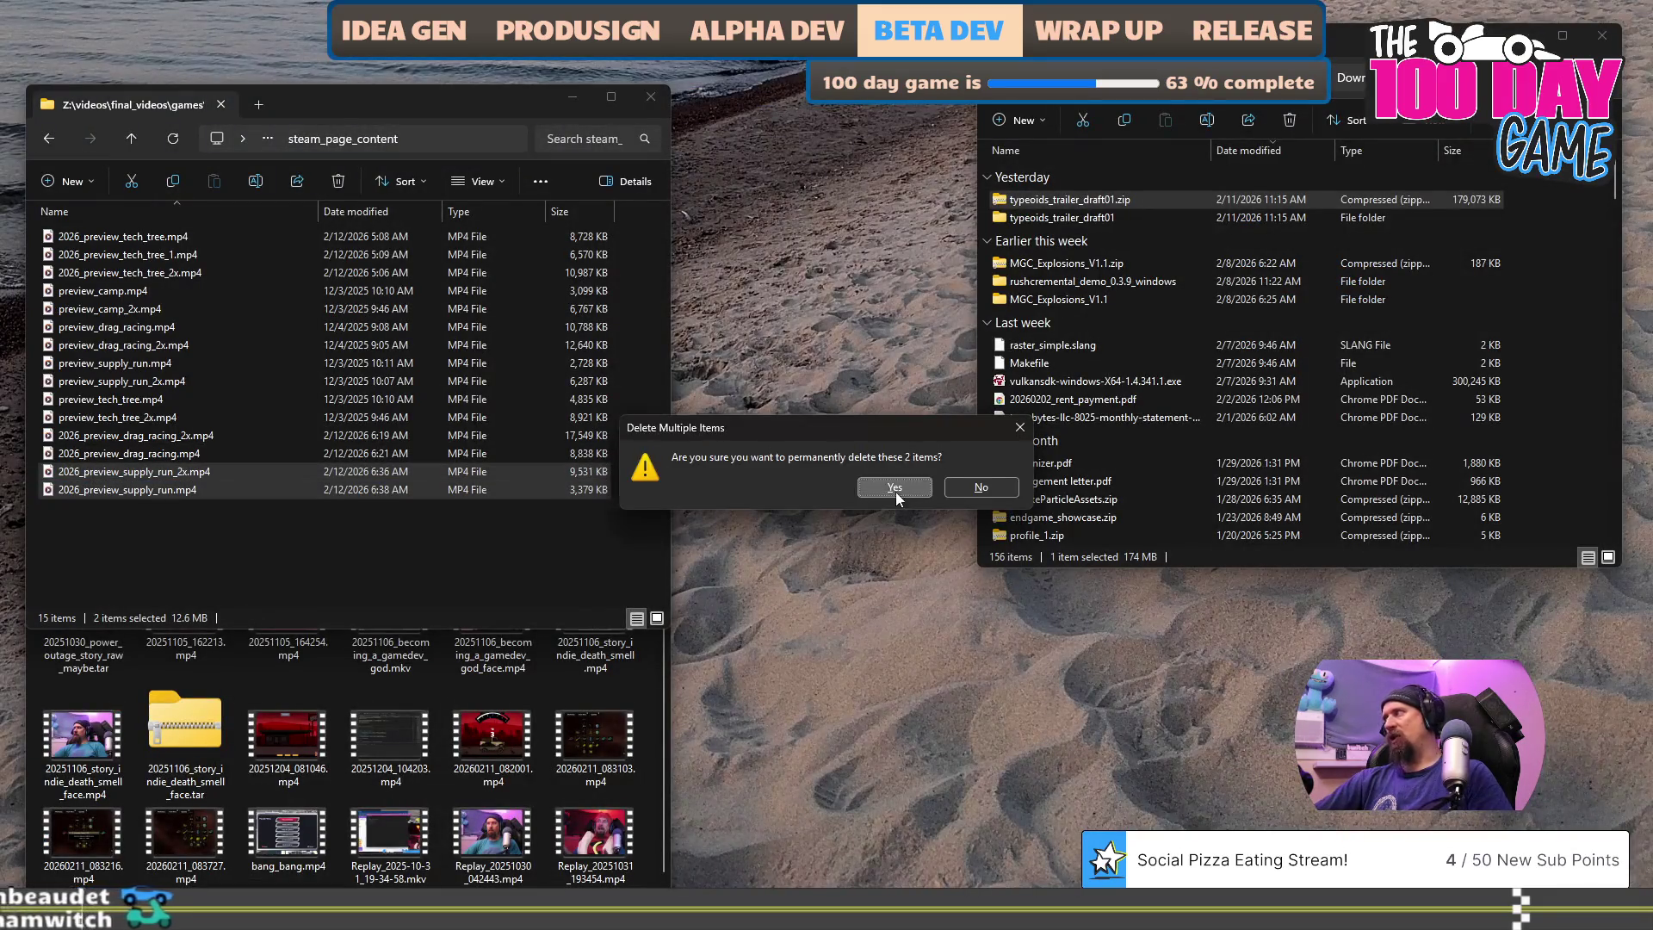
left_click(895, 489)
key("alt+Tab")
key("alt+Tab")
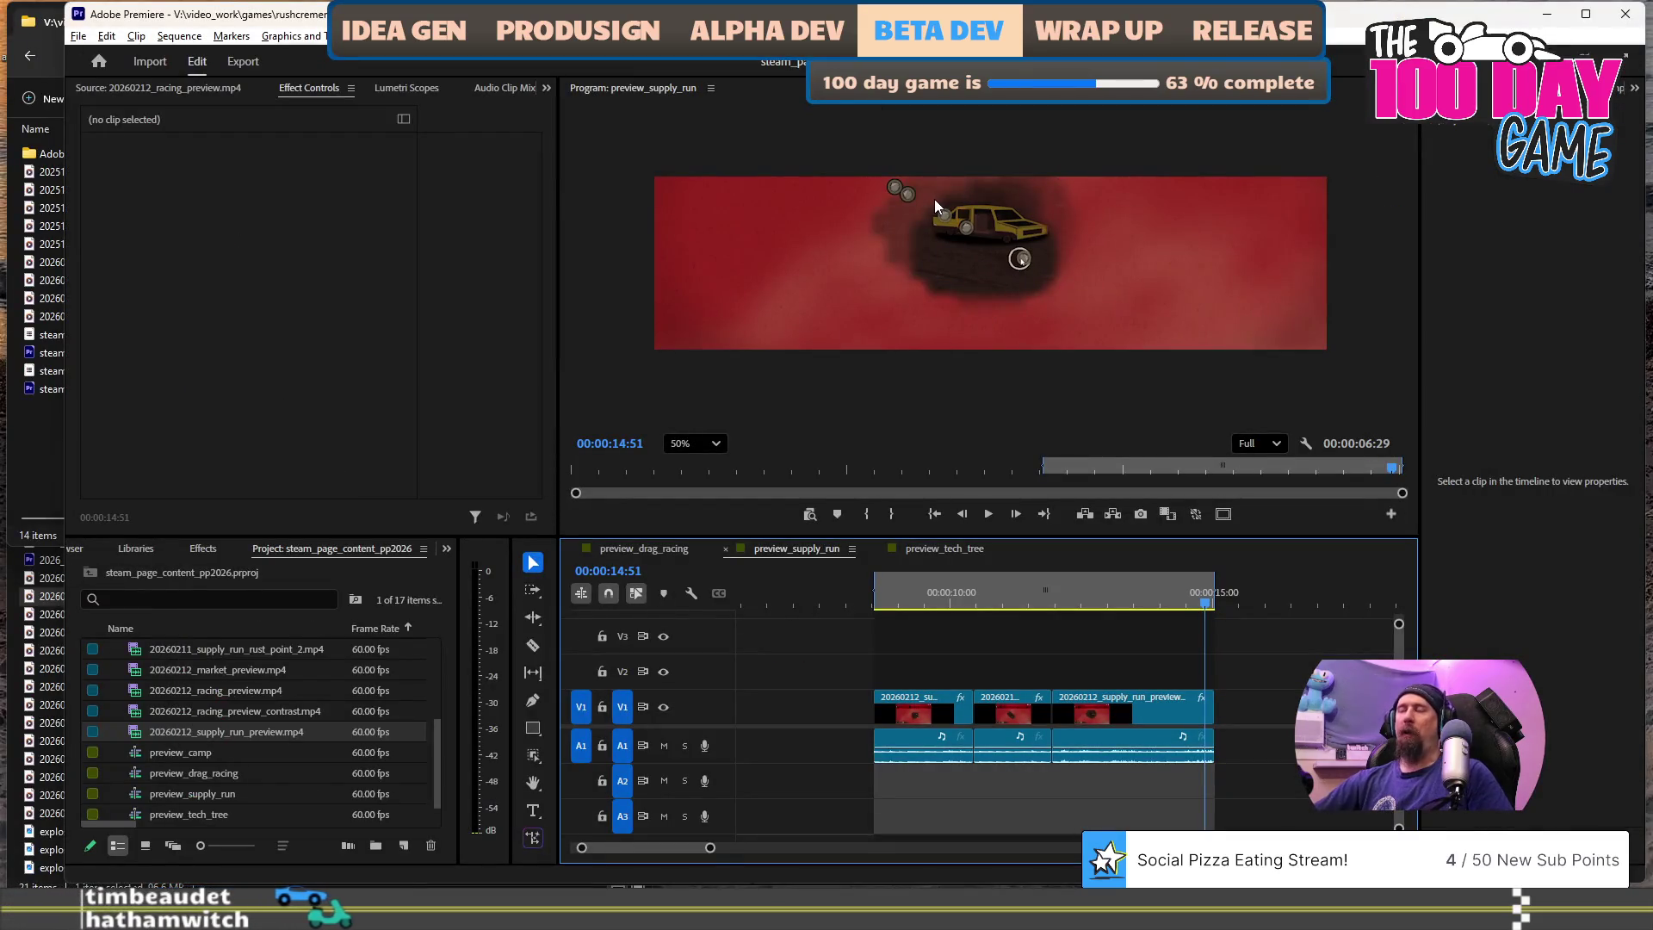
- Play the sequence around 00:00:10 and select the second and third clips
left_click(917, 581)
key("space")
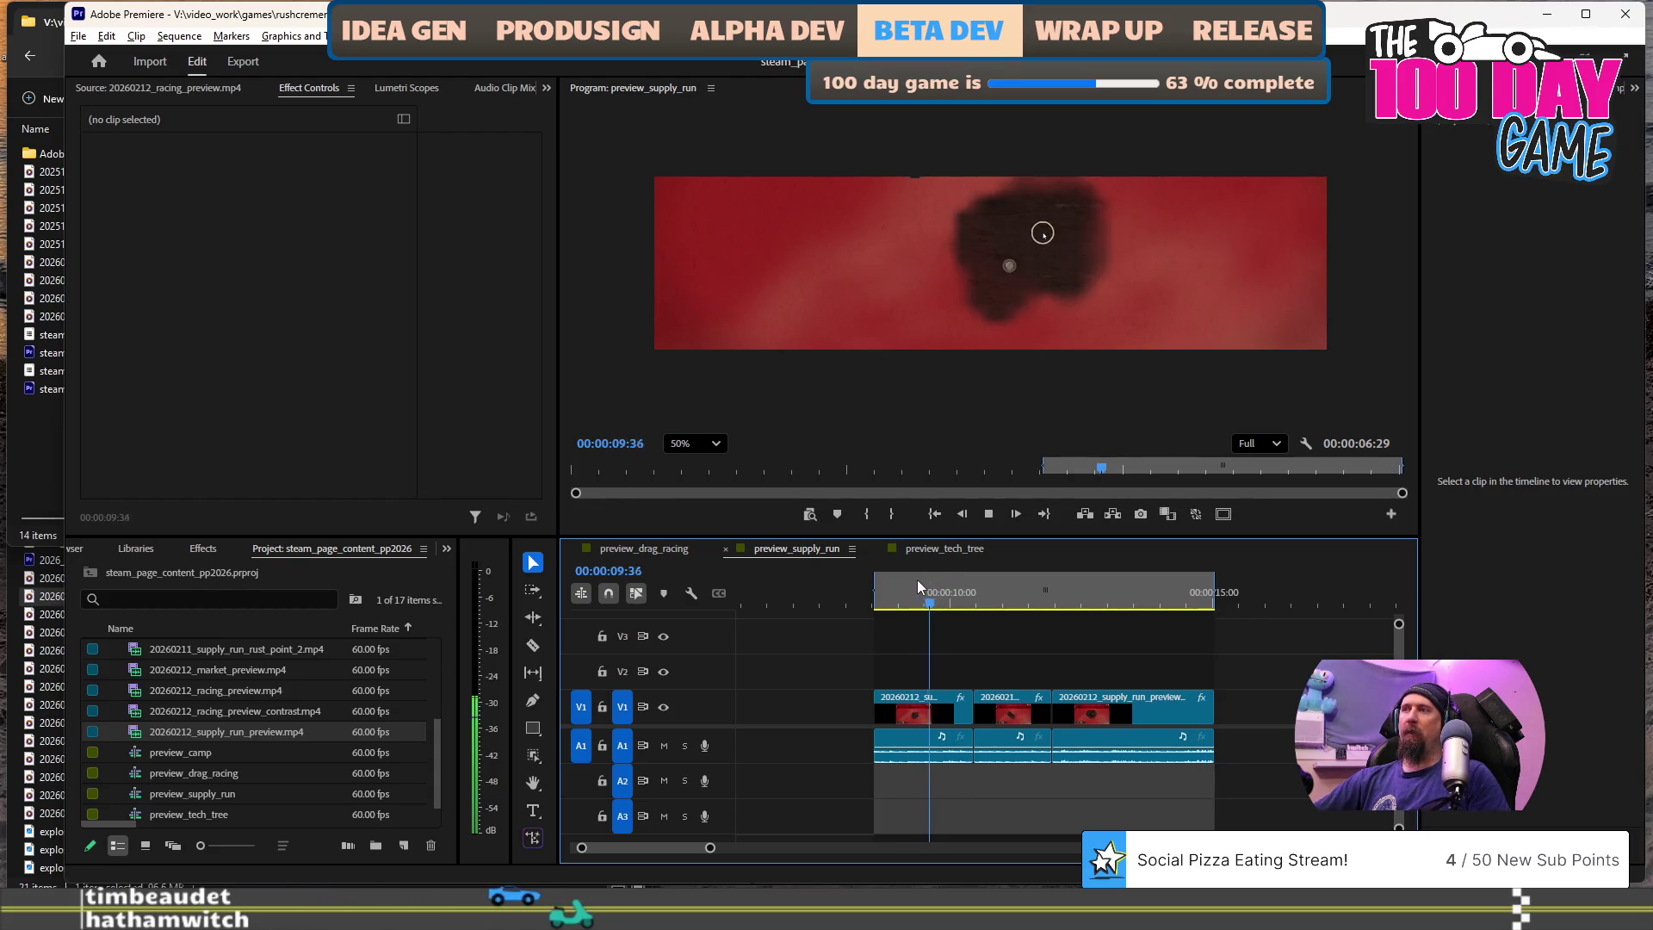
key("space")
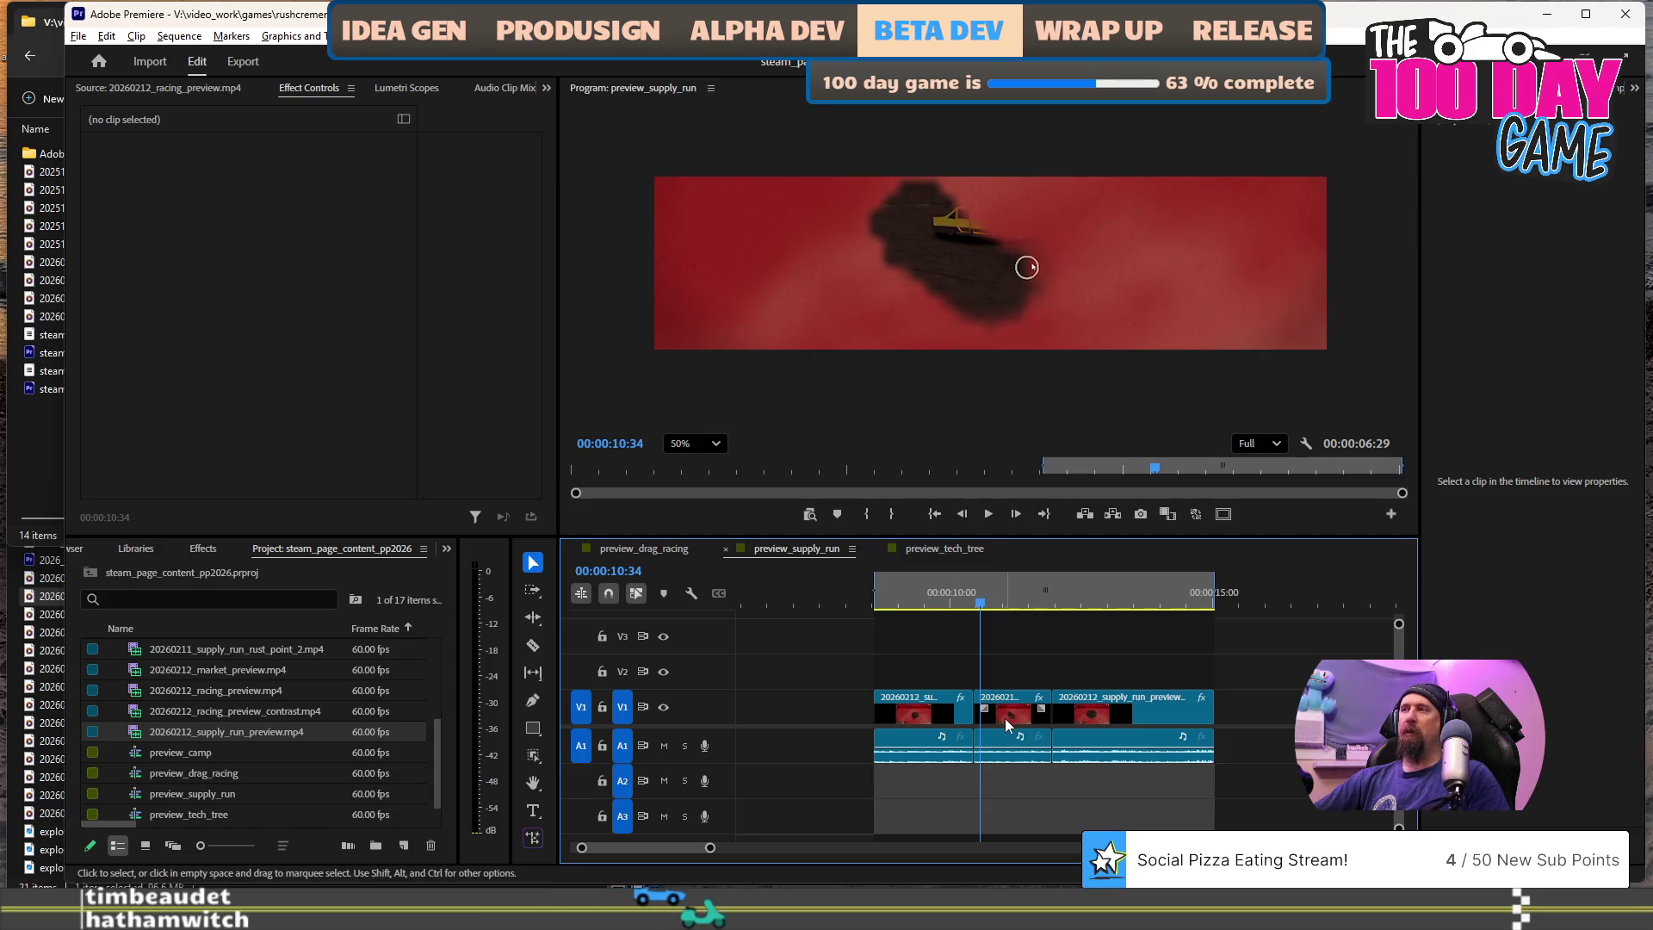
left_click(1004, 718)
left_click(1086, 716, "shift")
left_click(1095, 290)
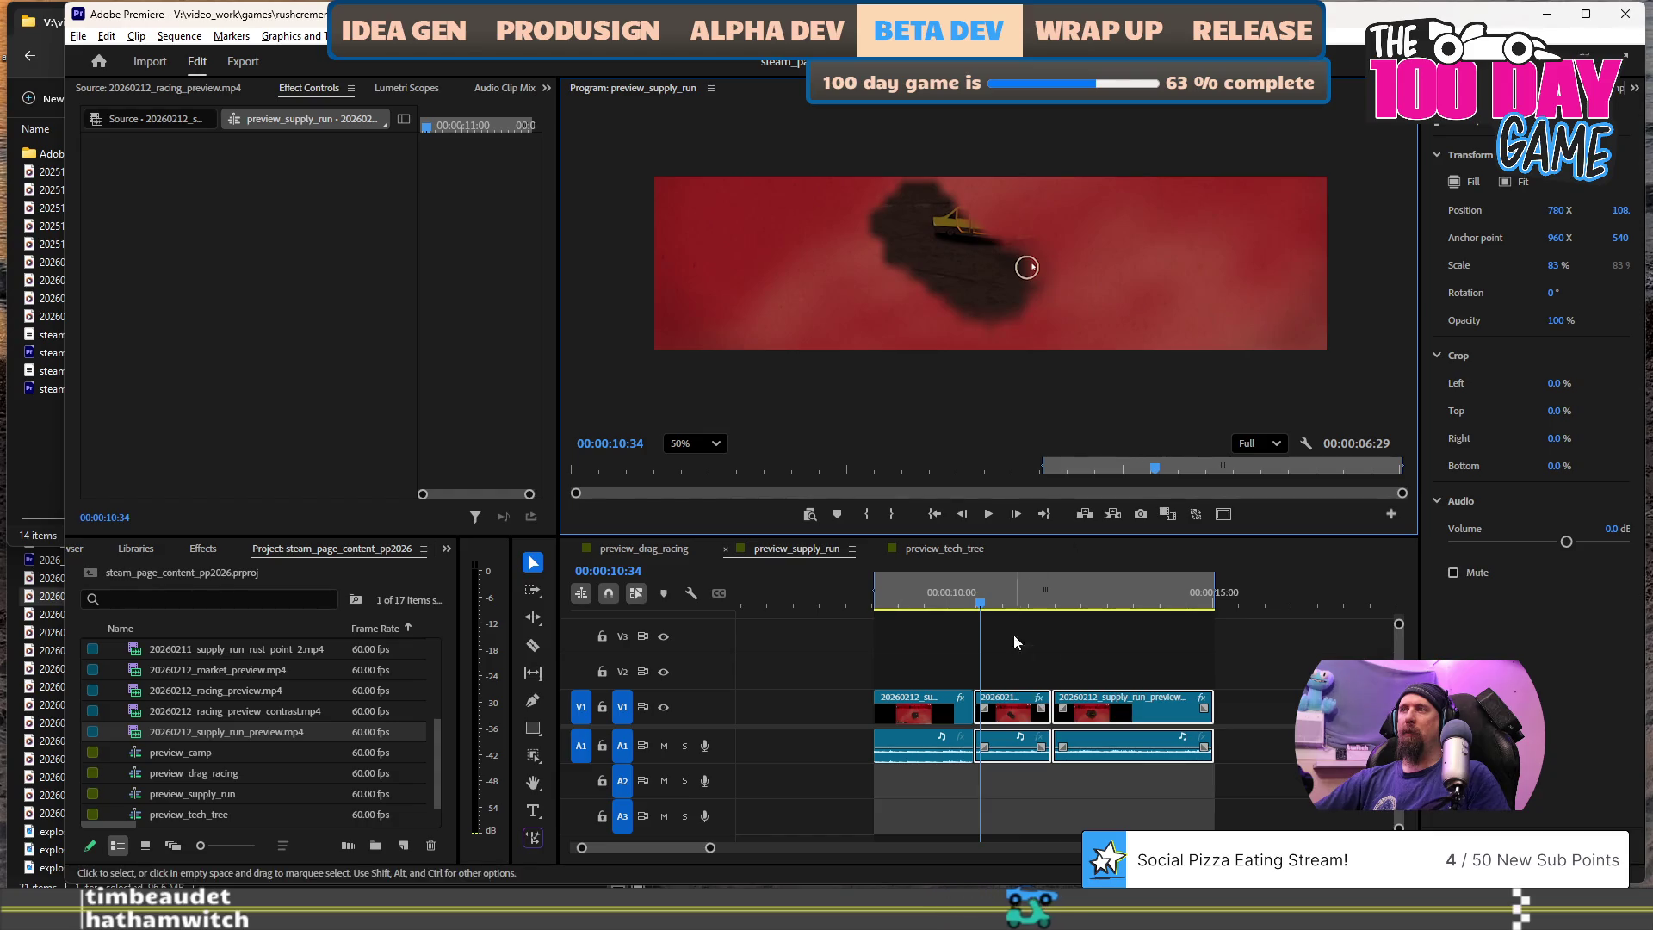
left_click(1003, 587)
left_click(1080, 323)
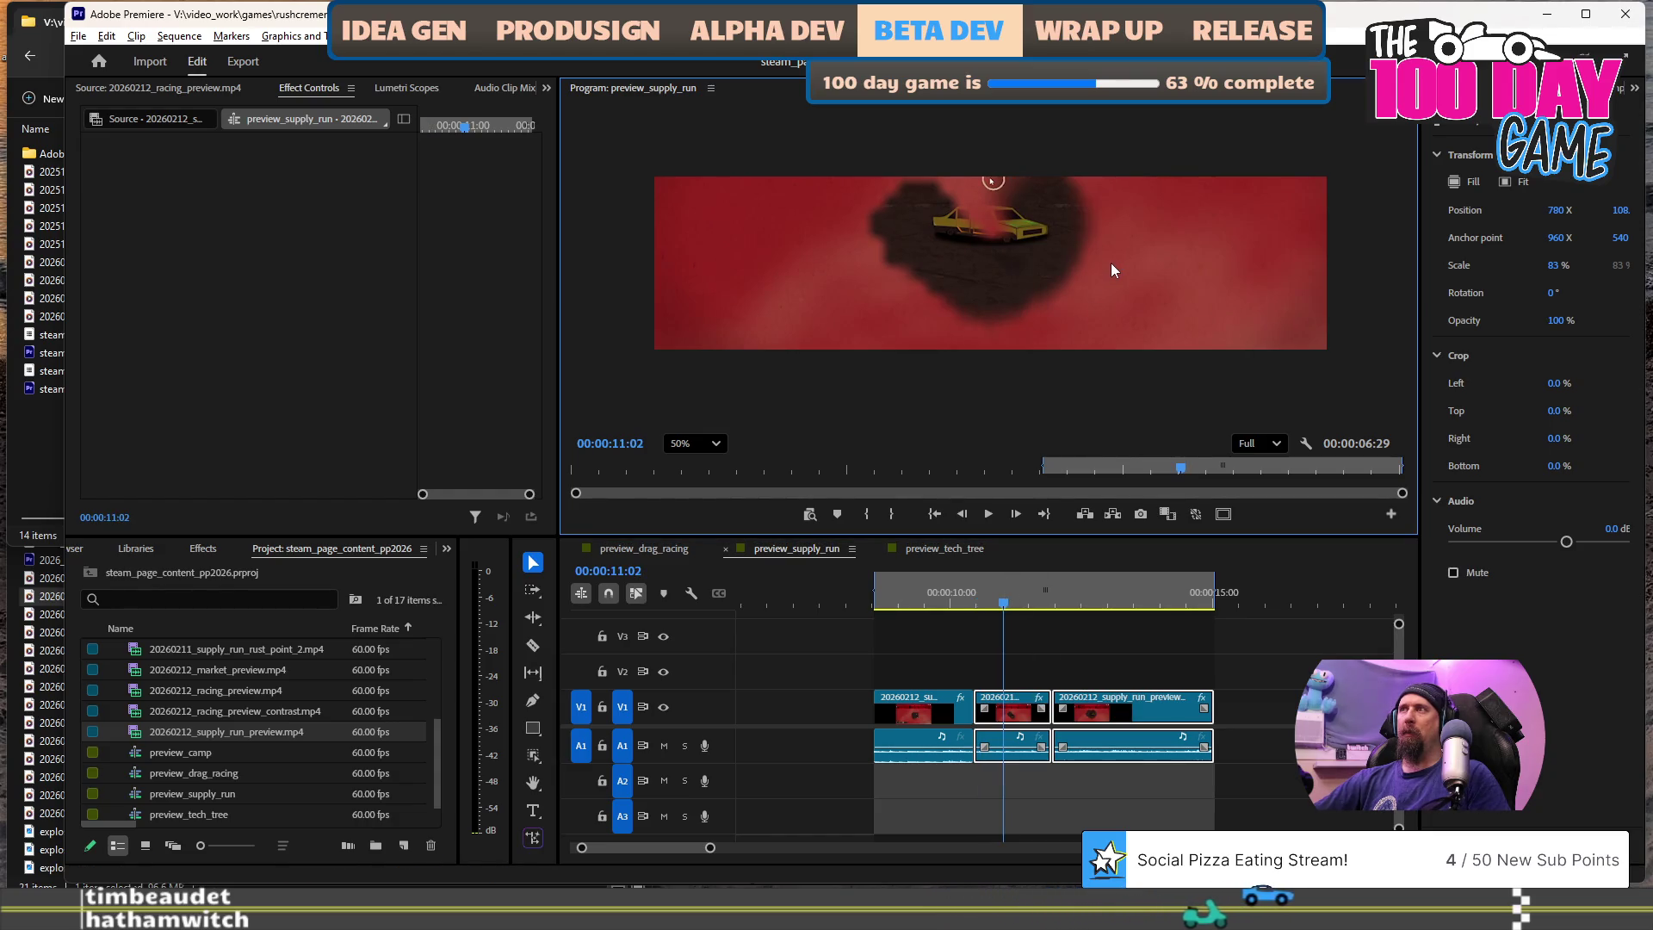
- Try moving the middle clip's image down in the frame, then undo it
left_click(1021, 660)
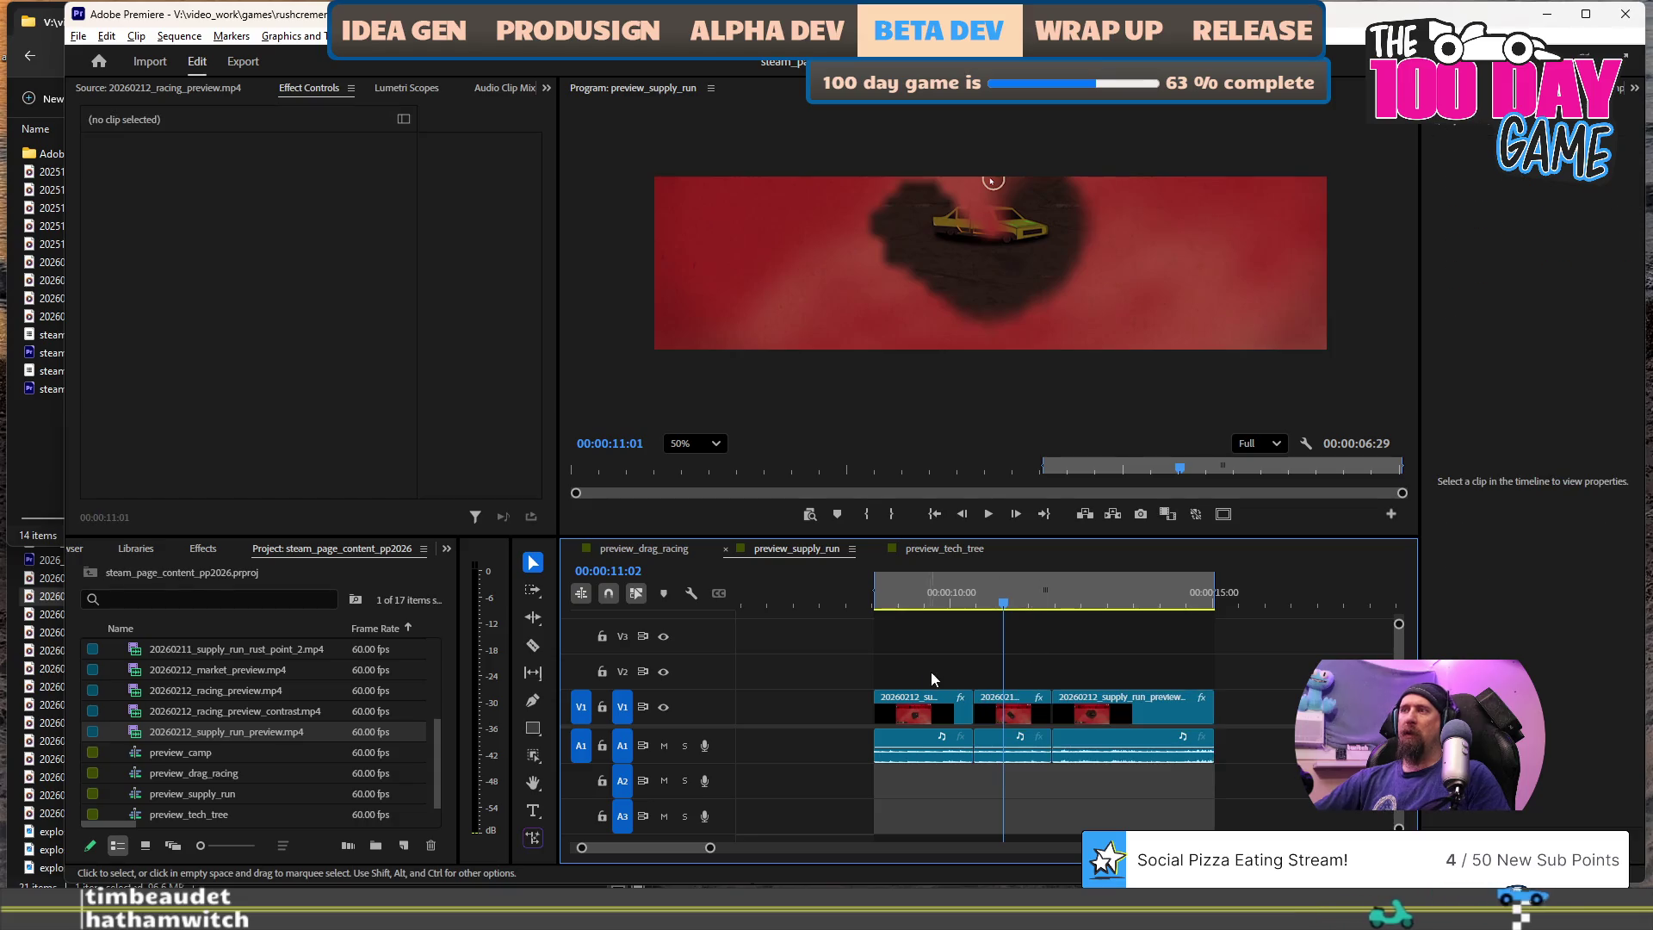
left_click(995, 706)
left_click_drag(1096, 208, 1096, 238)
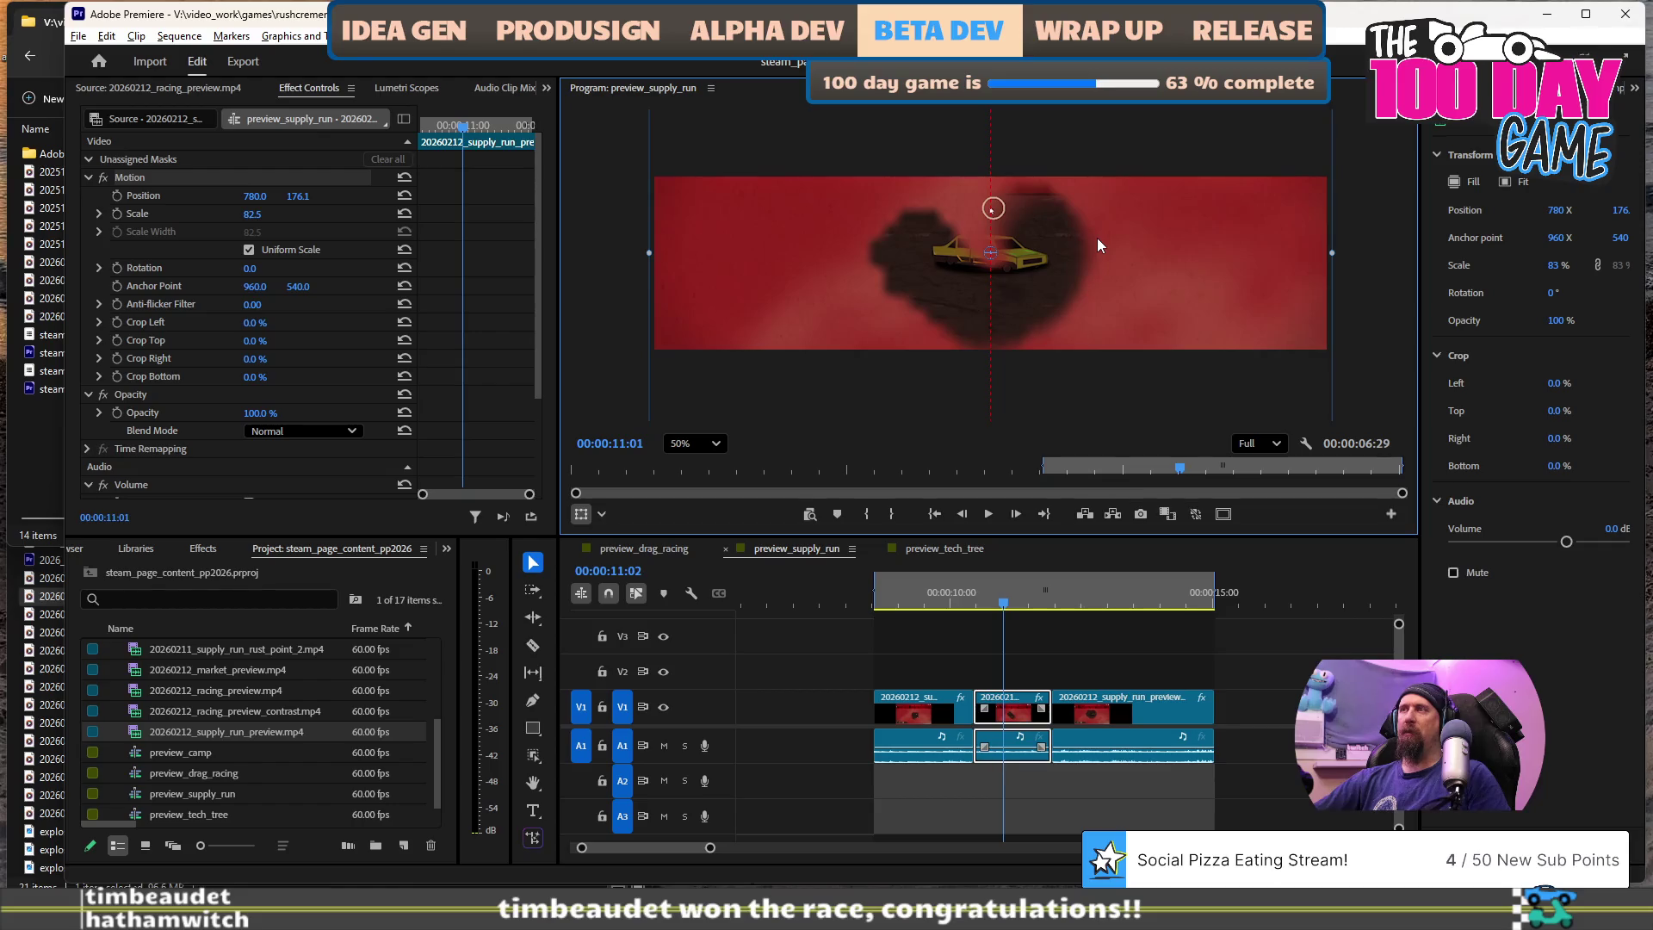
right_click(1029, 707)
key("Escape")
key("ctrl+z")
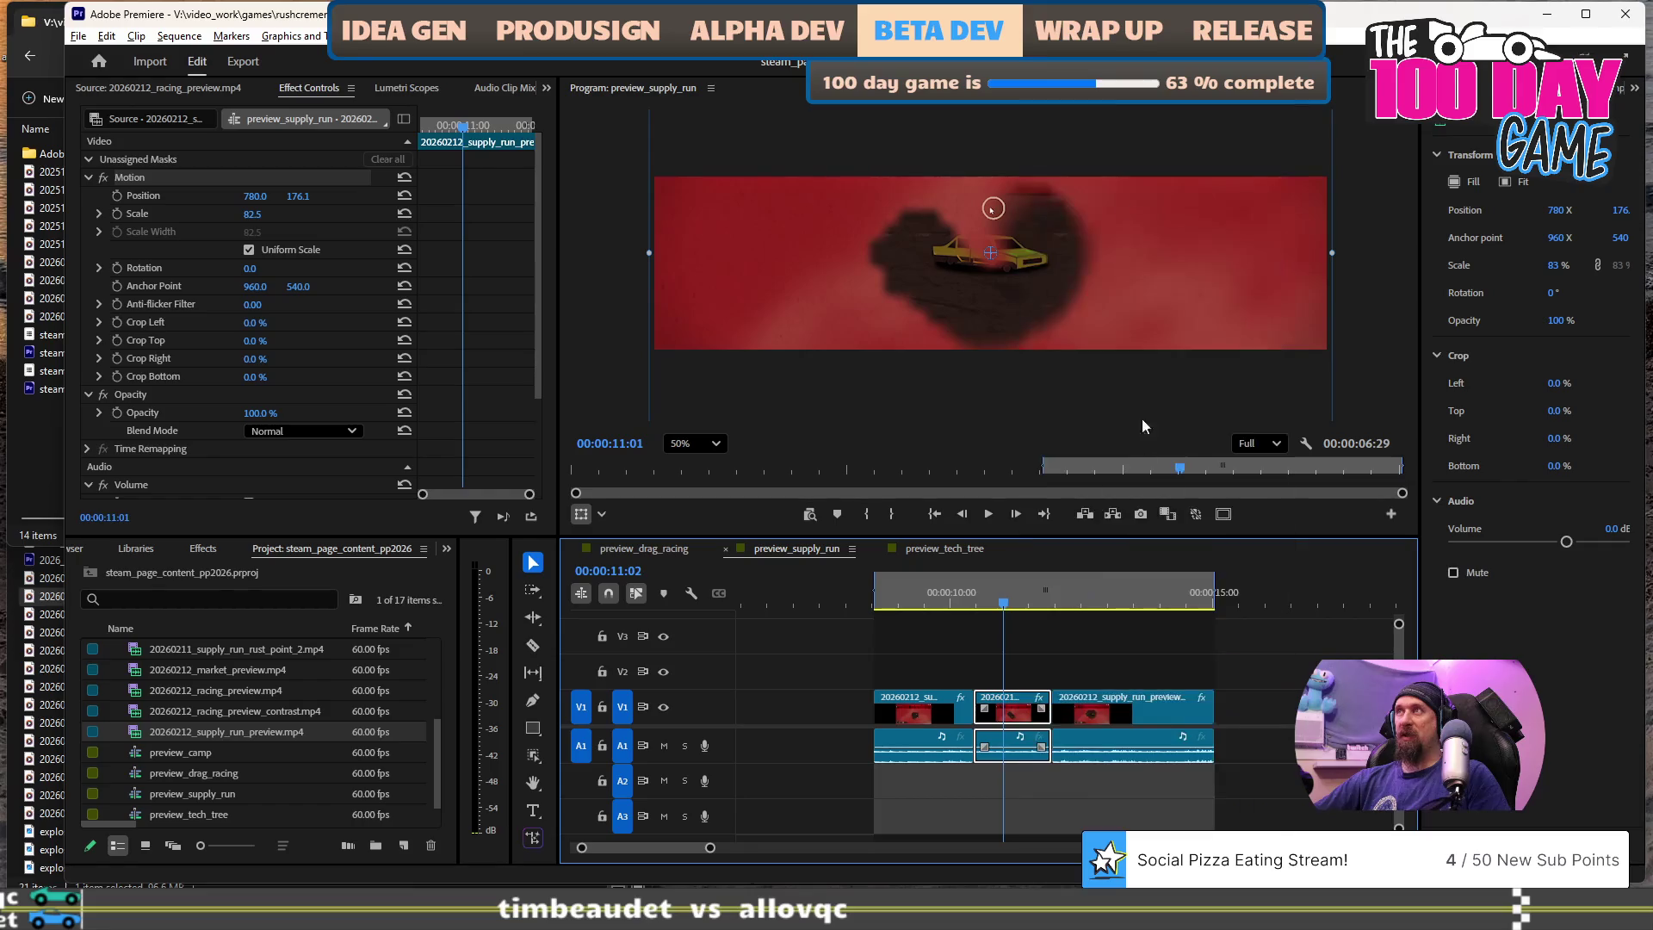
- Paste the copied motion attributes onto the third clip and replay it
right_click(1133, 700)
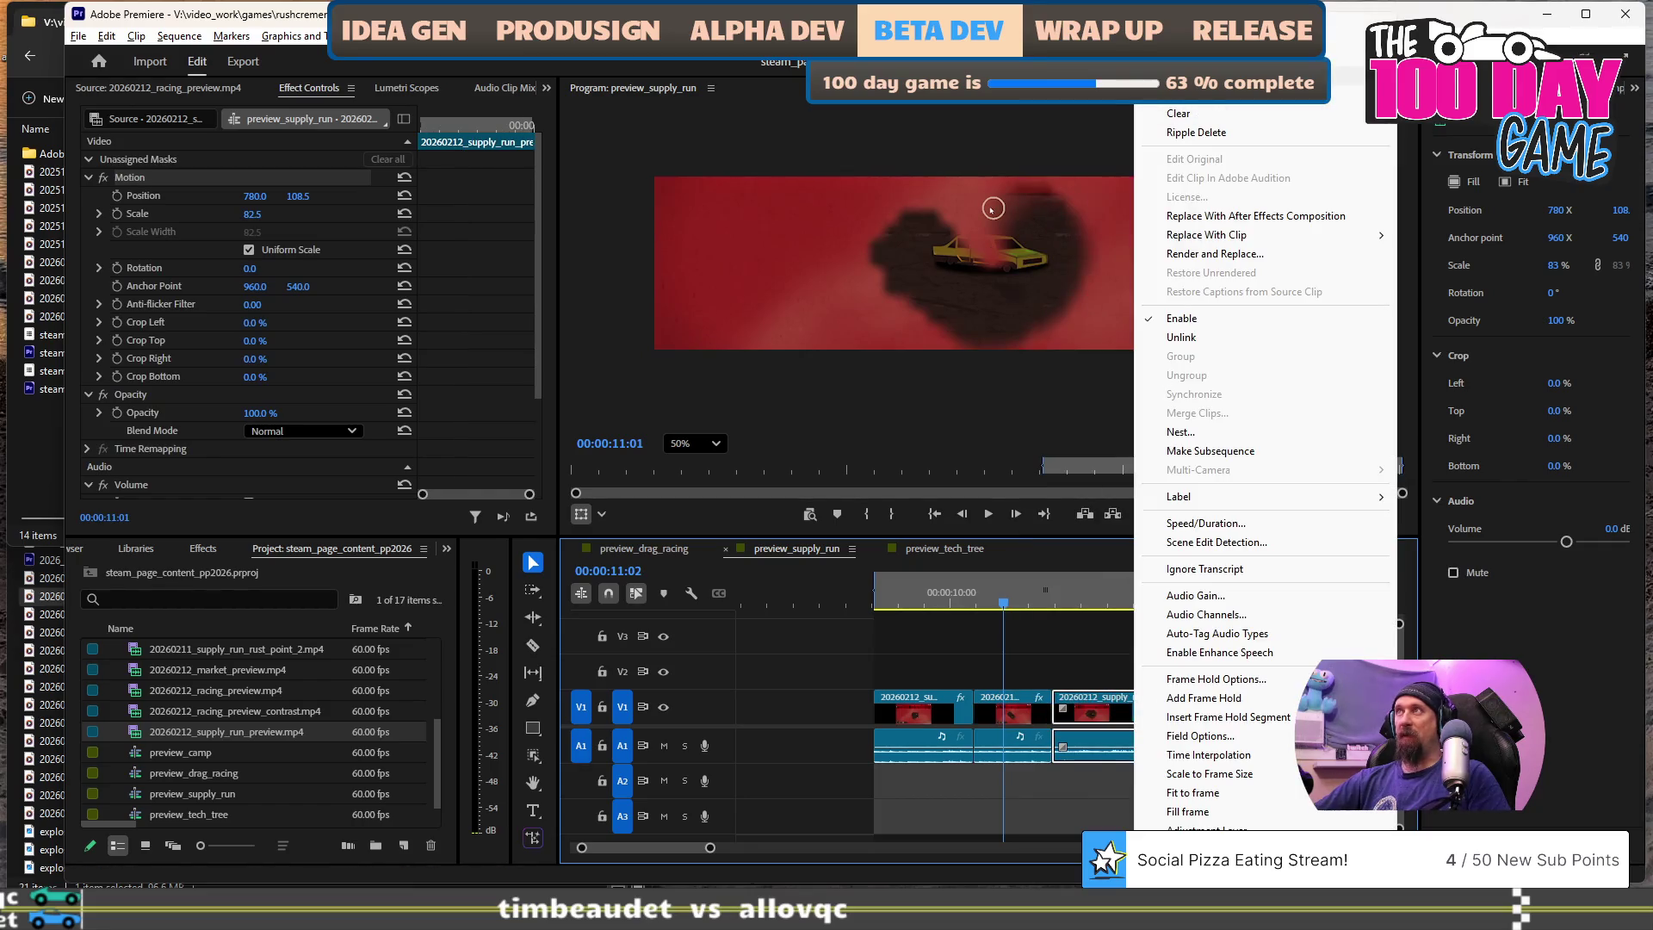
left_click(1205, 74)
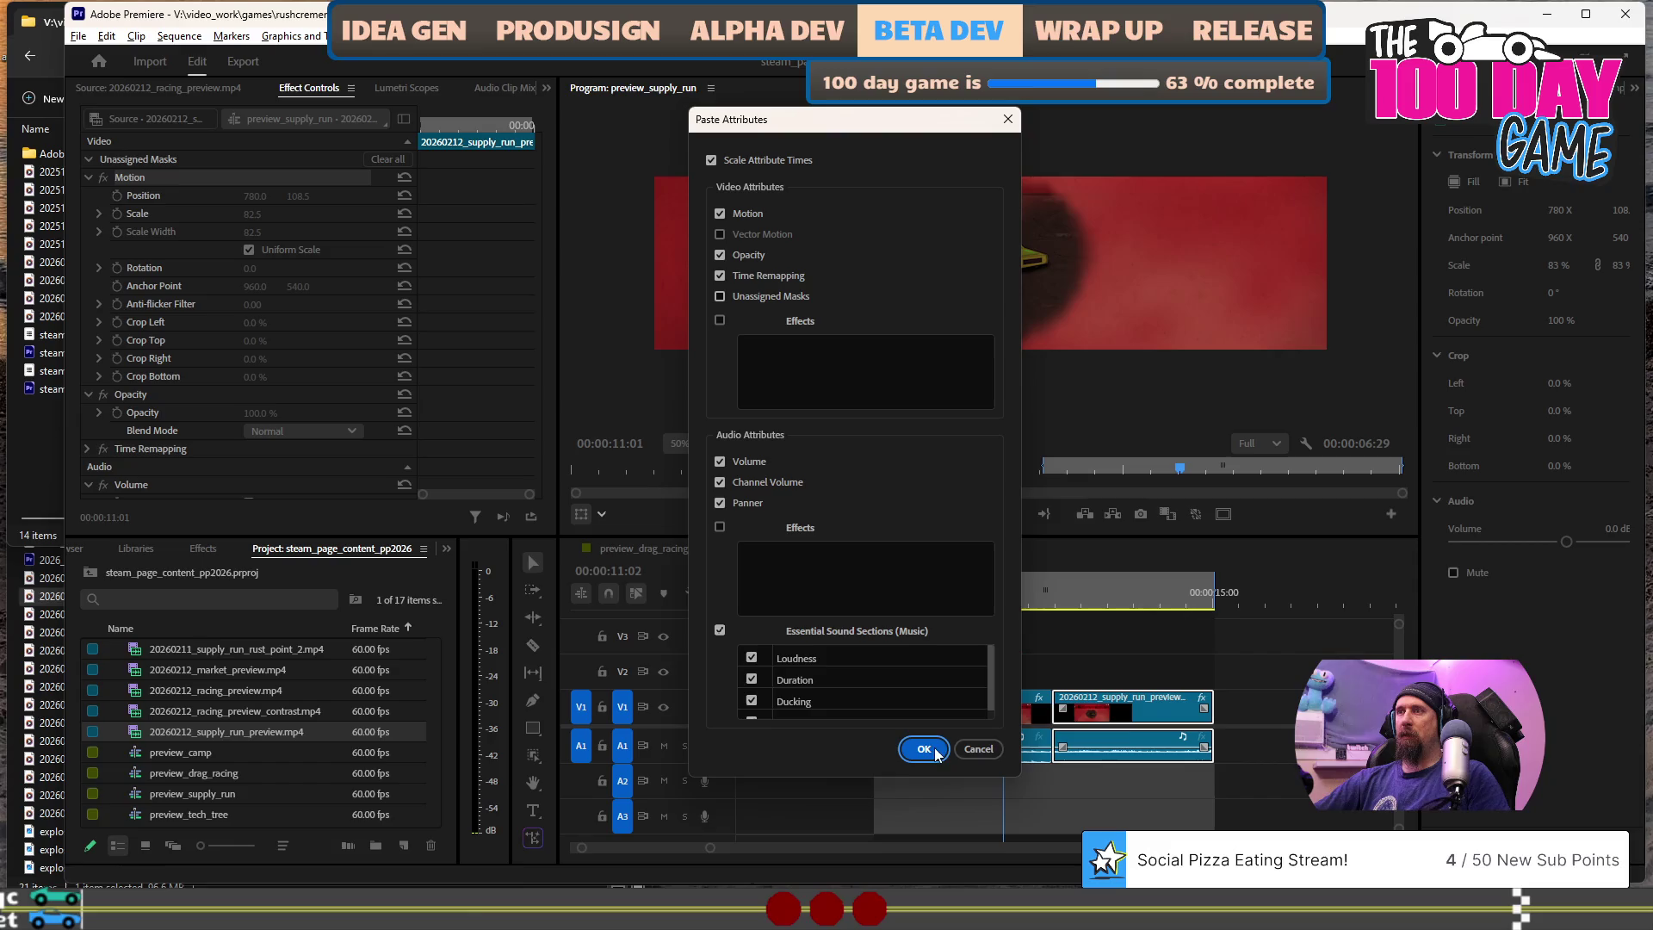
left_click(923, 748)
key("space")
left_click(973, 600)
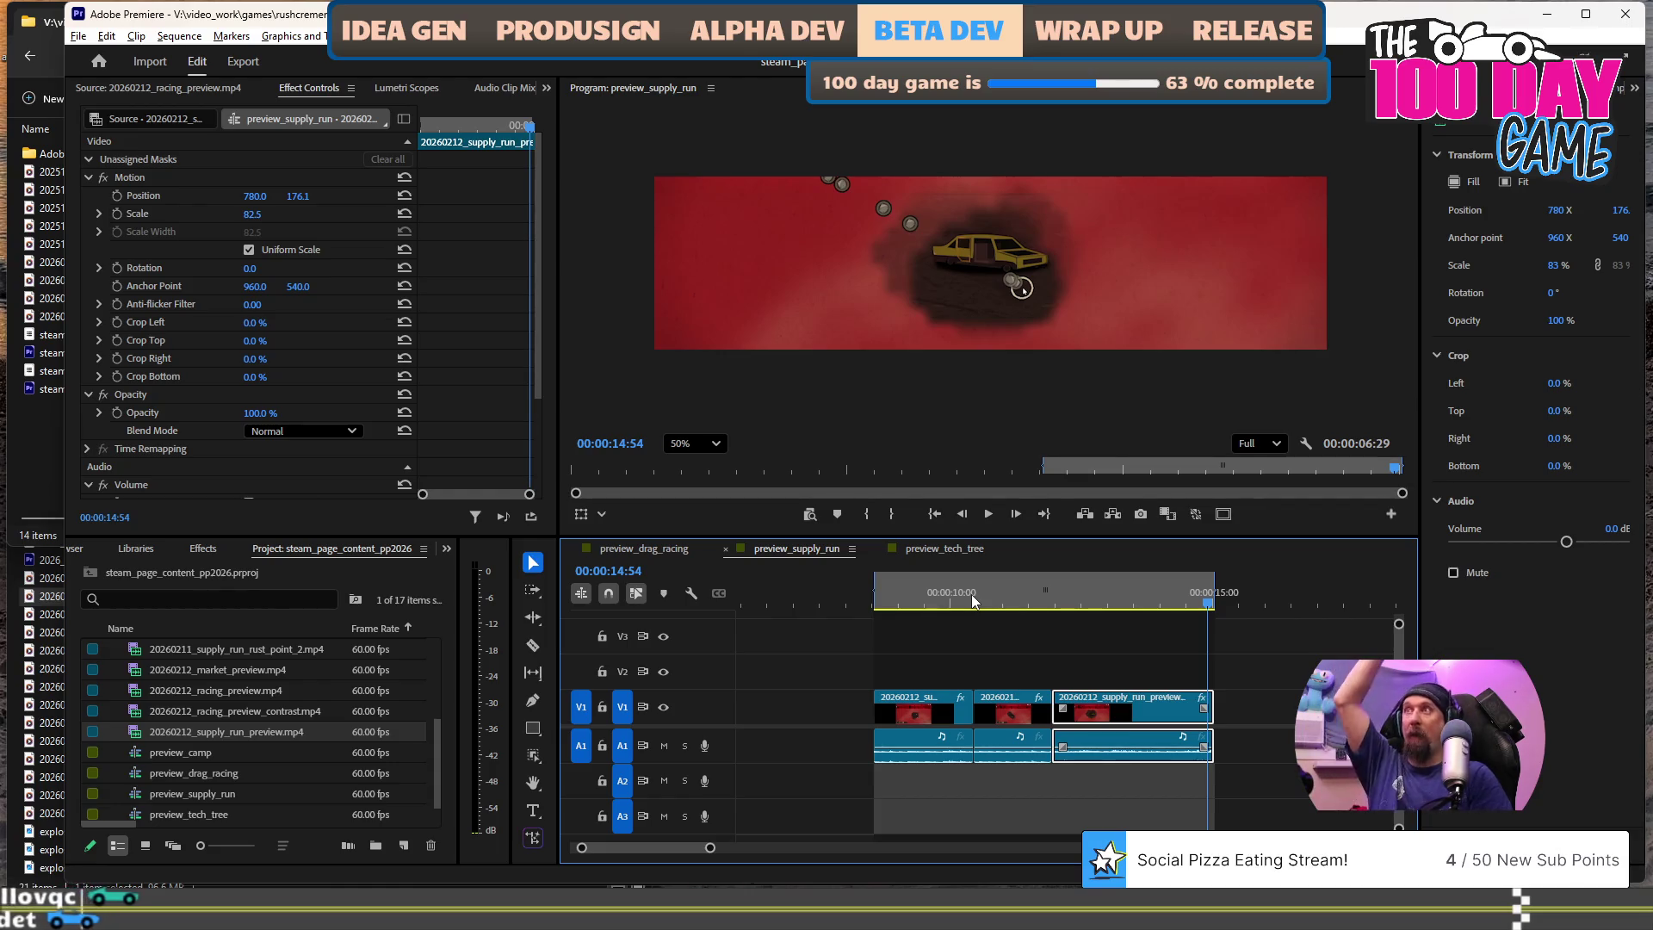
- Drag the first clip lower in the frame to position 782, 144.3
left_click(917, 595)
key("Down")
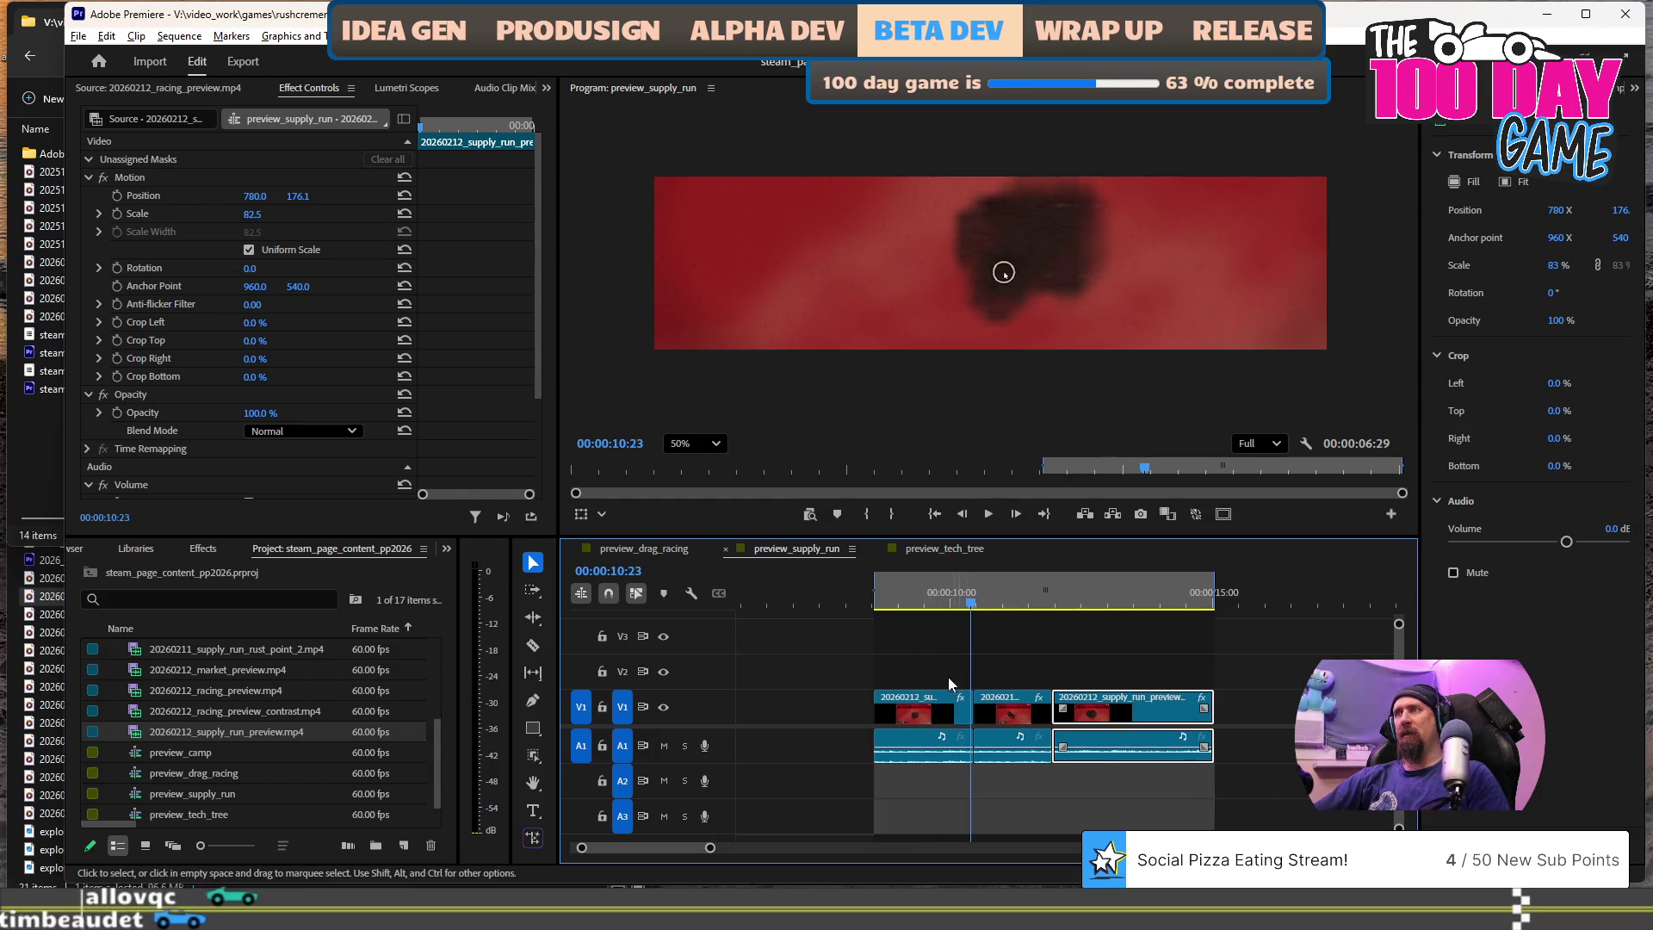
left_click(926, 696)
left_click(1088, 248)
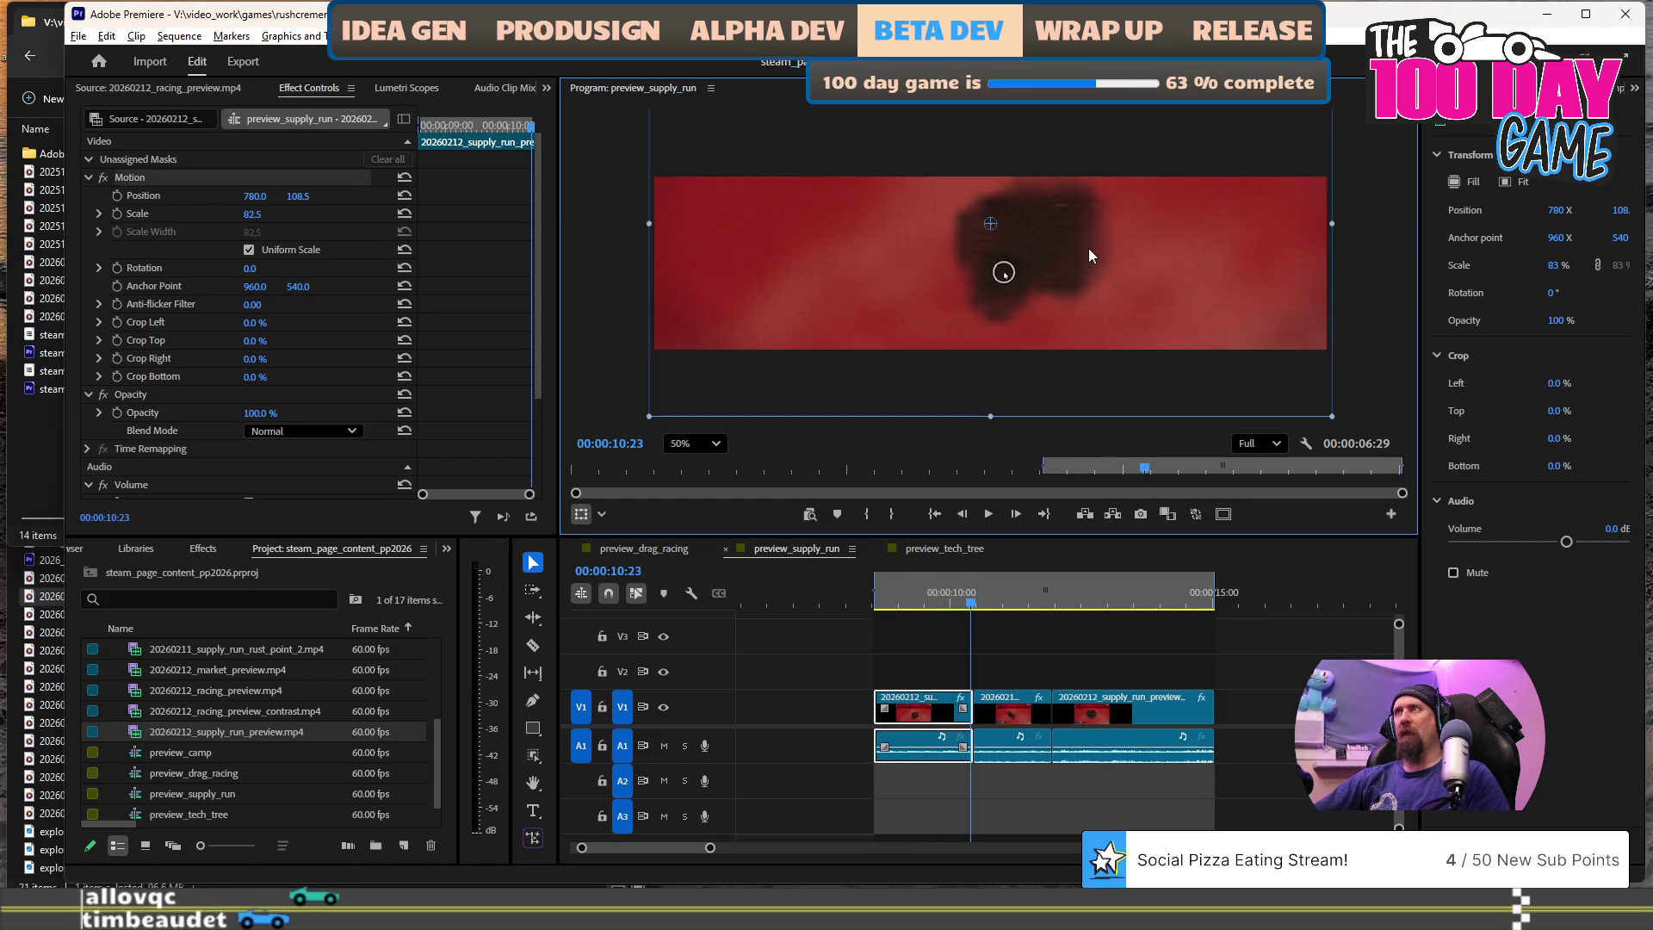
left_click_drag(1103, 250, 1104, 265)
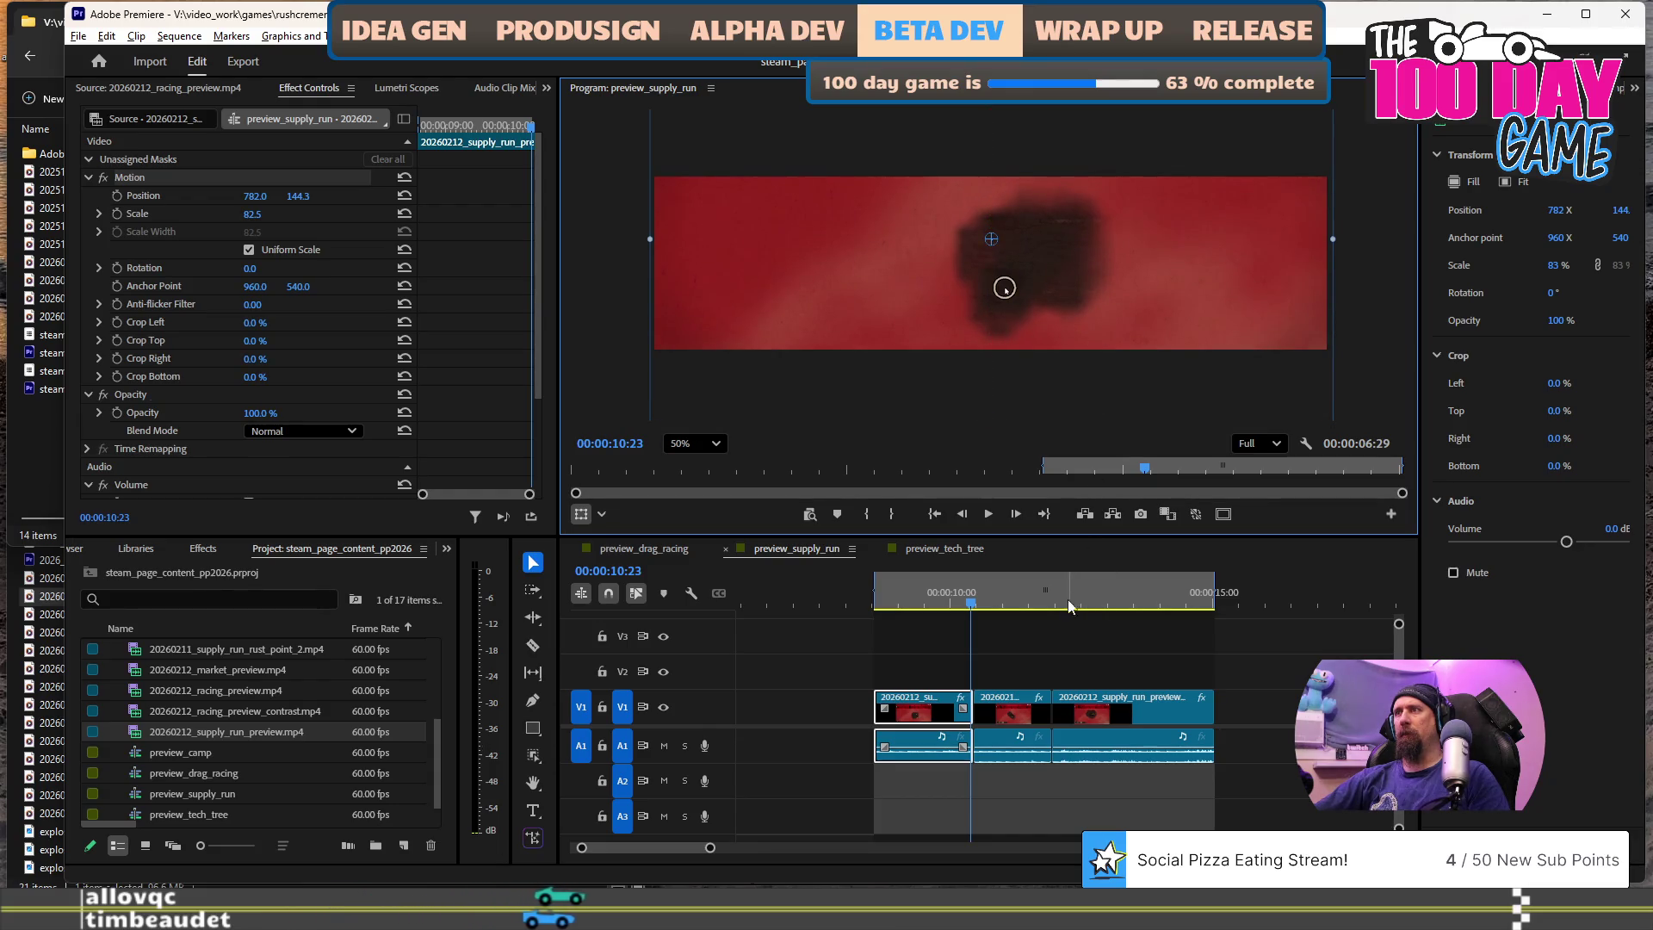
- Play the sequence from 00:00:08:02 to review the adjusted clips
scroll(1024, 613, "up", 2)
left_click(926, 602)
key("space")
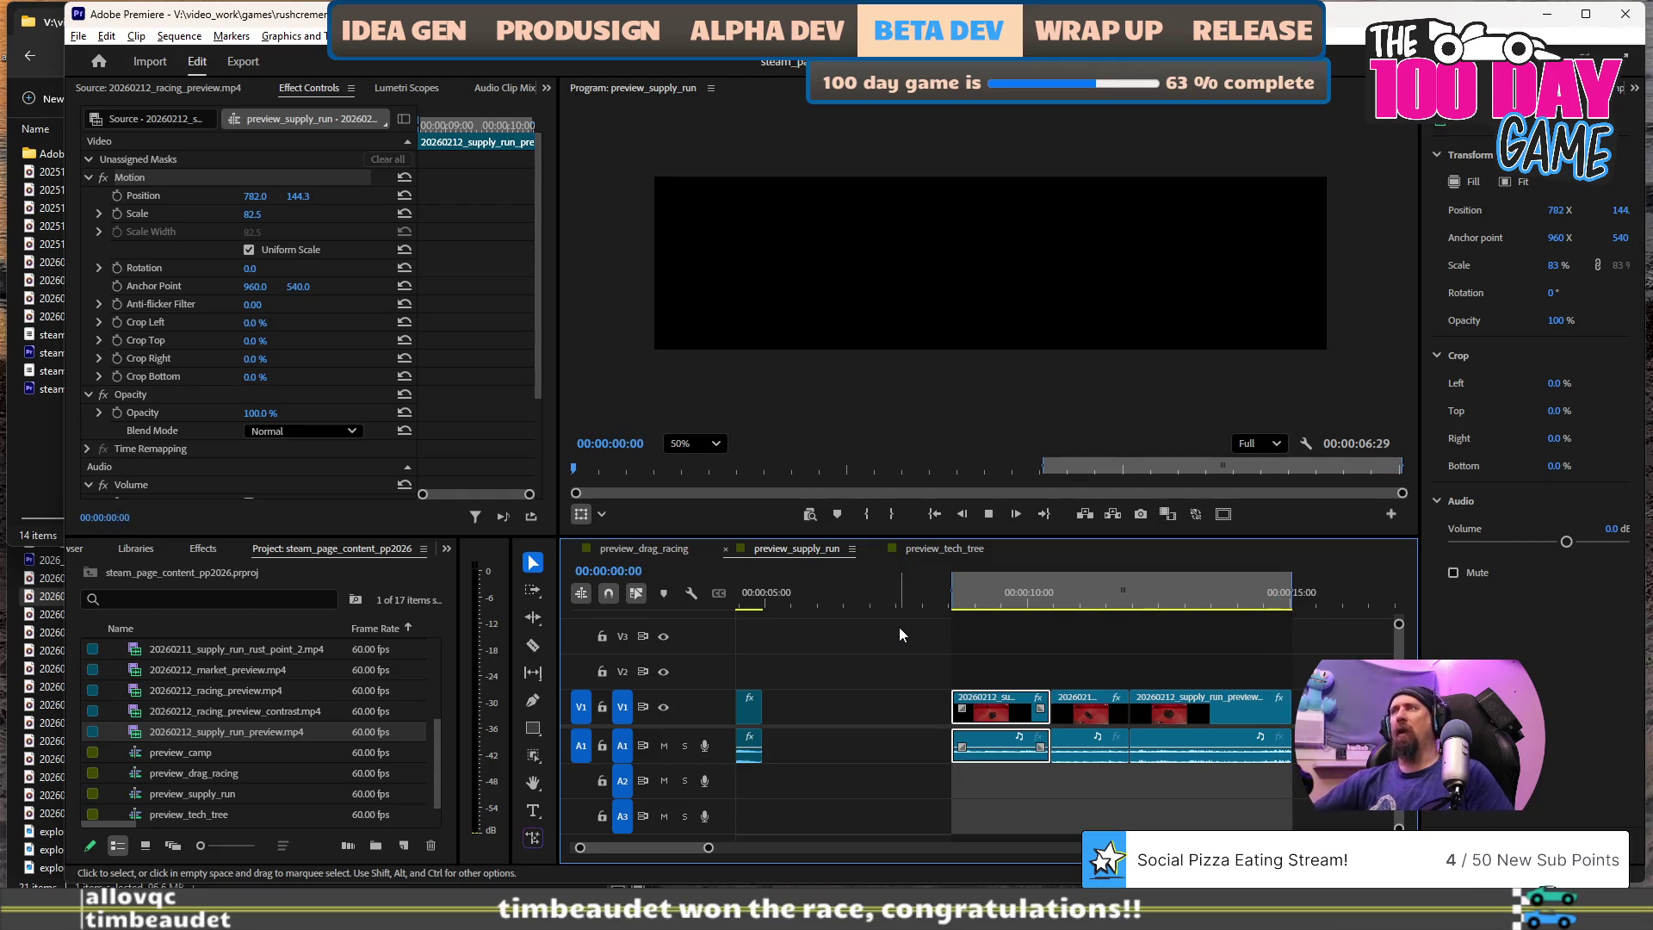
key("space")
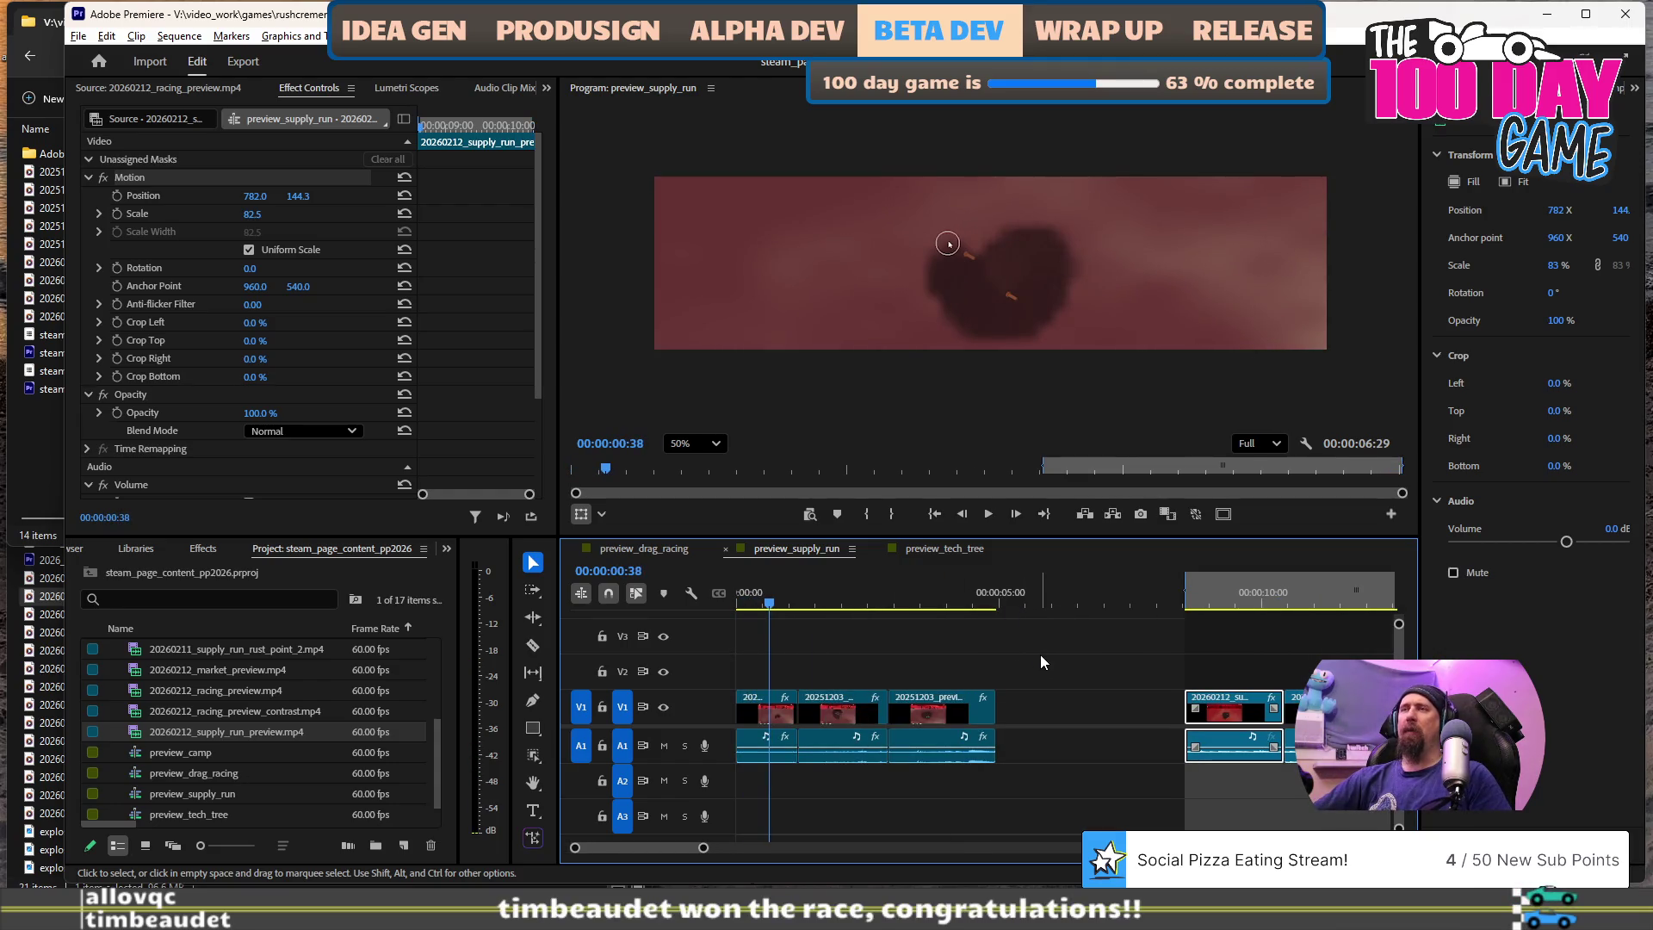
left_click(79, 36)
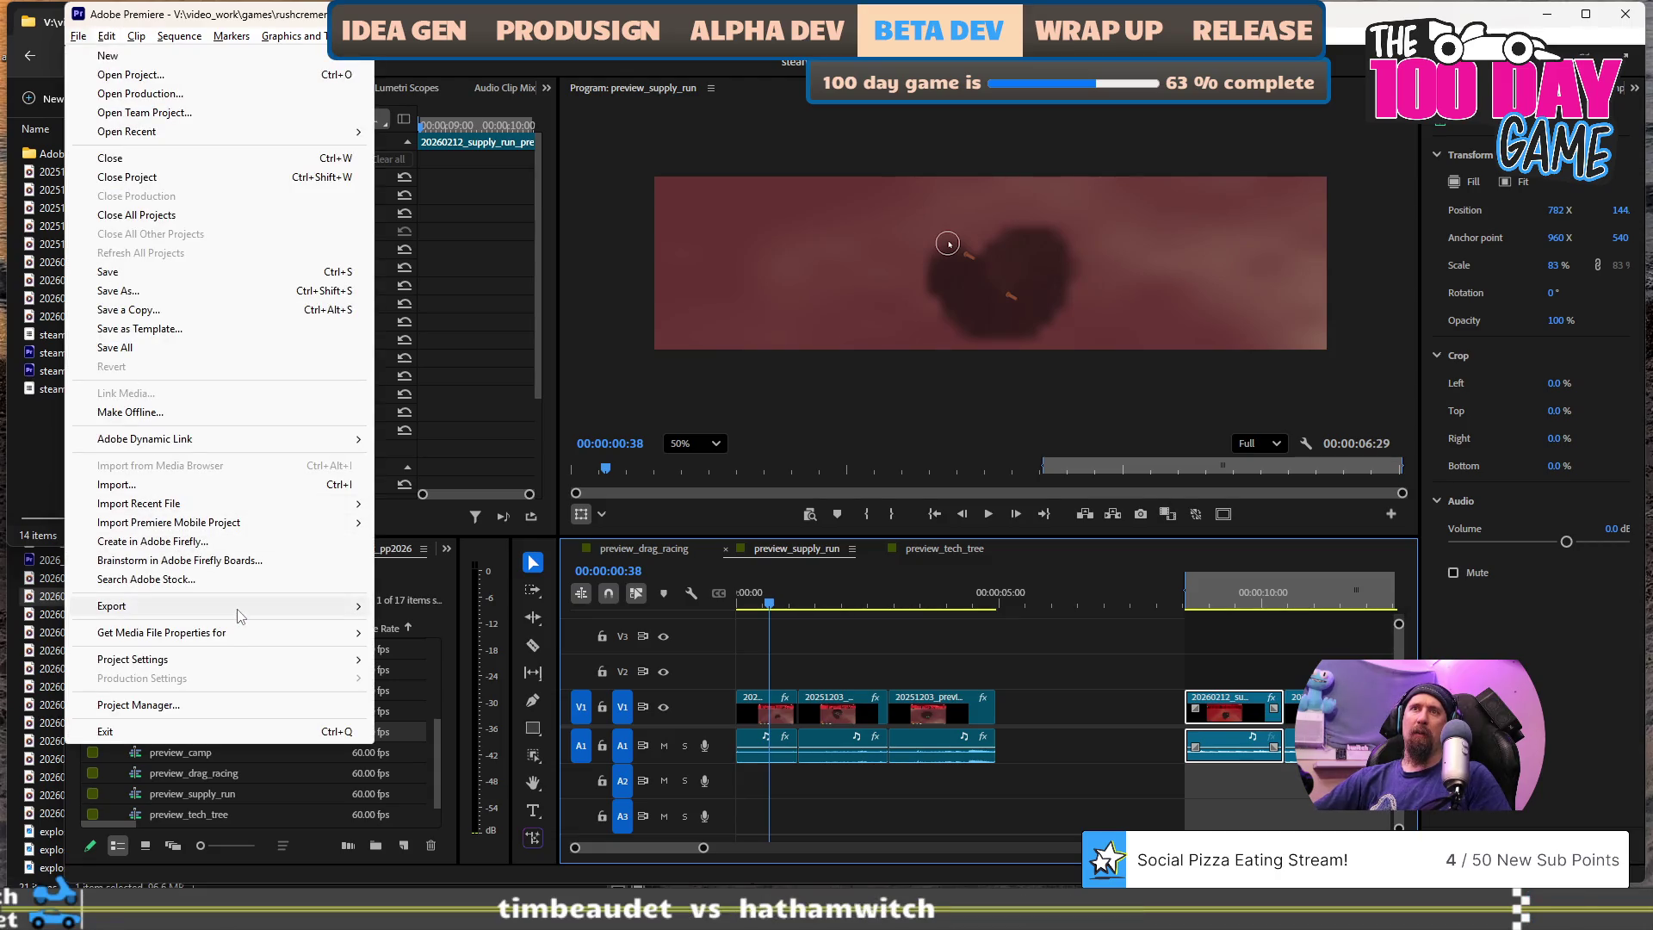
- Send the preview_supply_run sequence to Media Encoder and scrub through its export preview
mouse_move(245, 606)
left_click(551, 625)
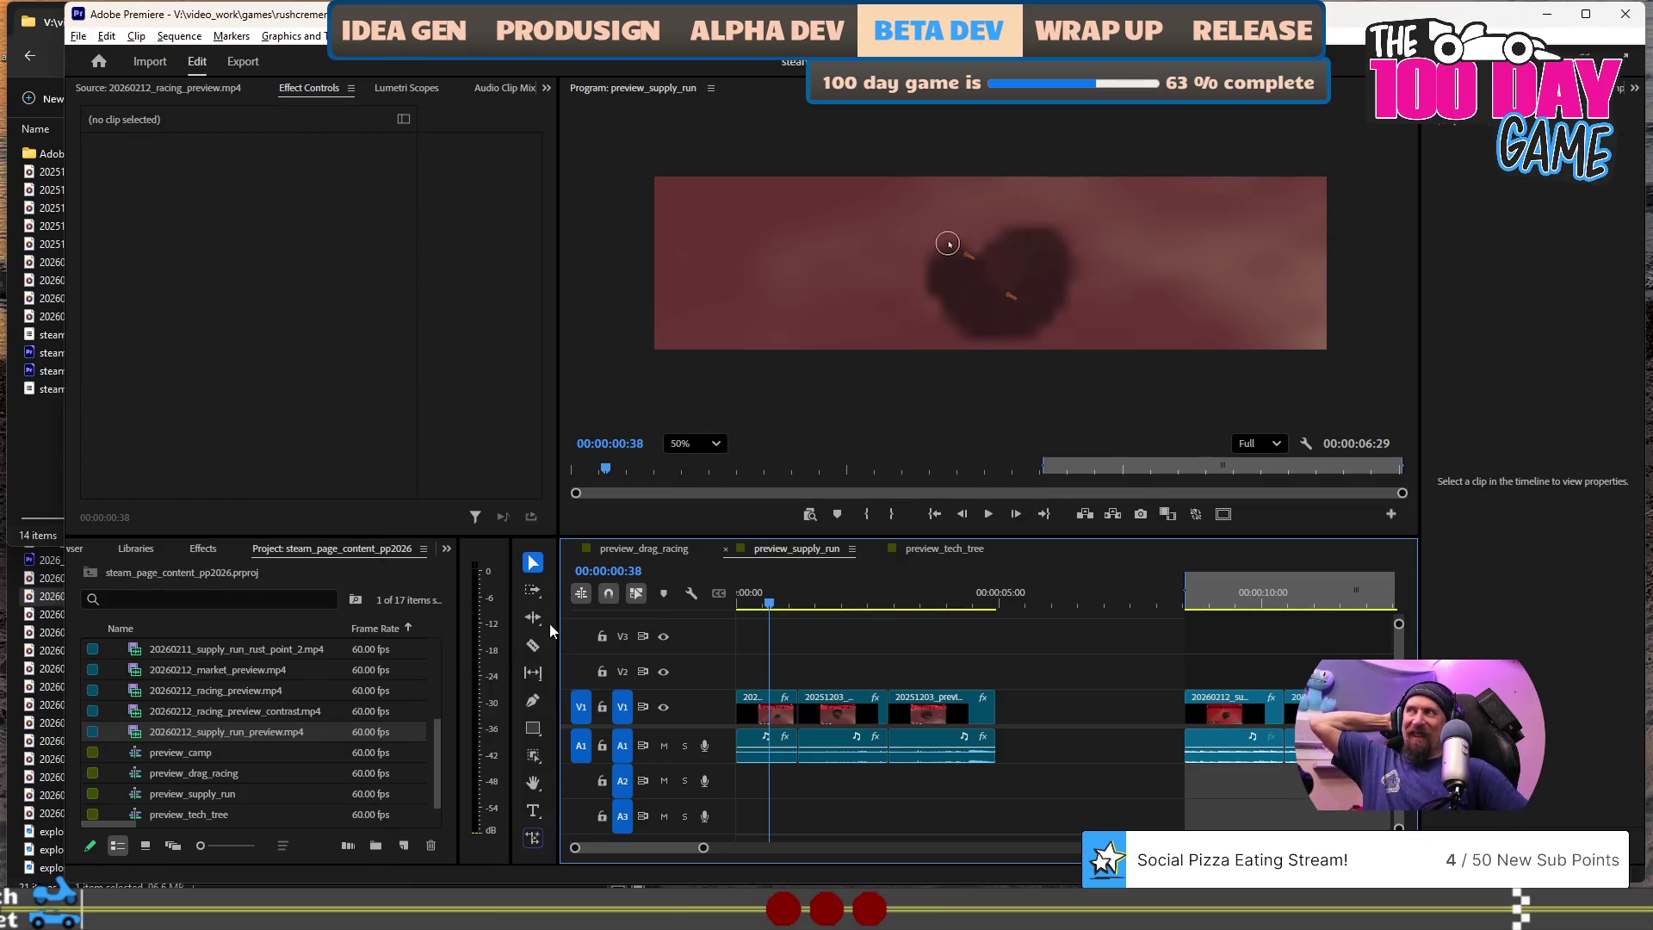
key("alt+Tab")
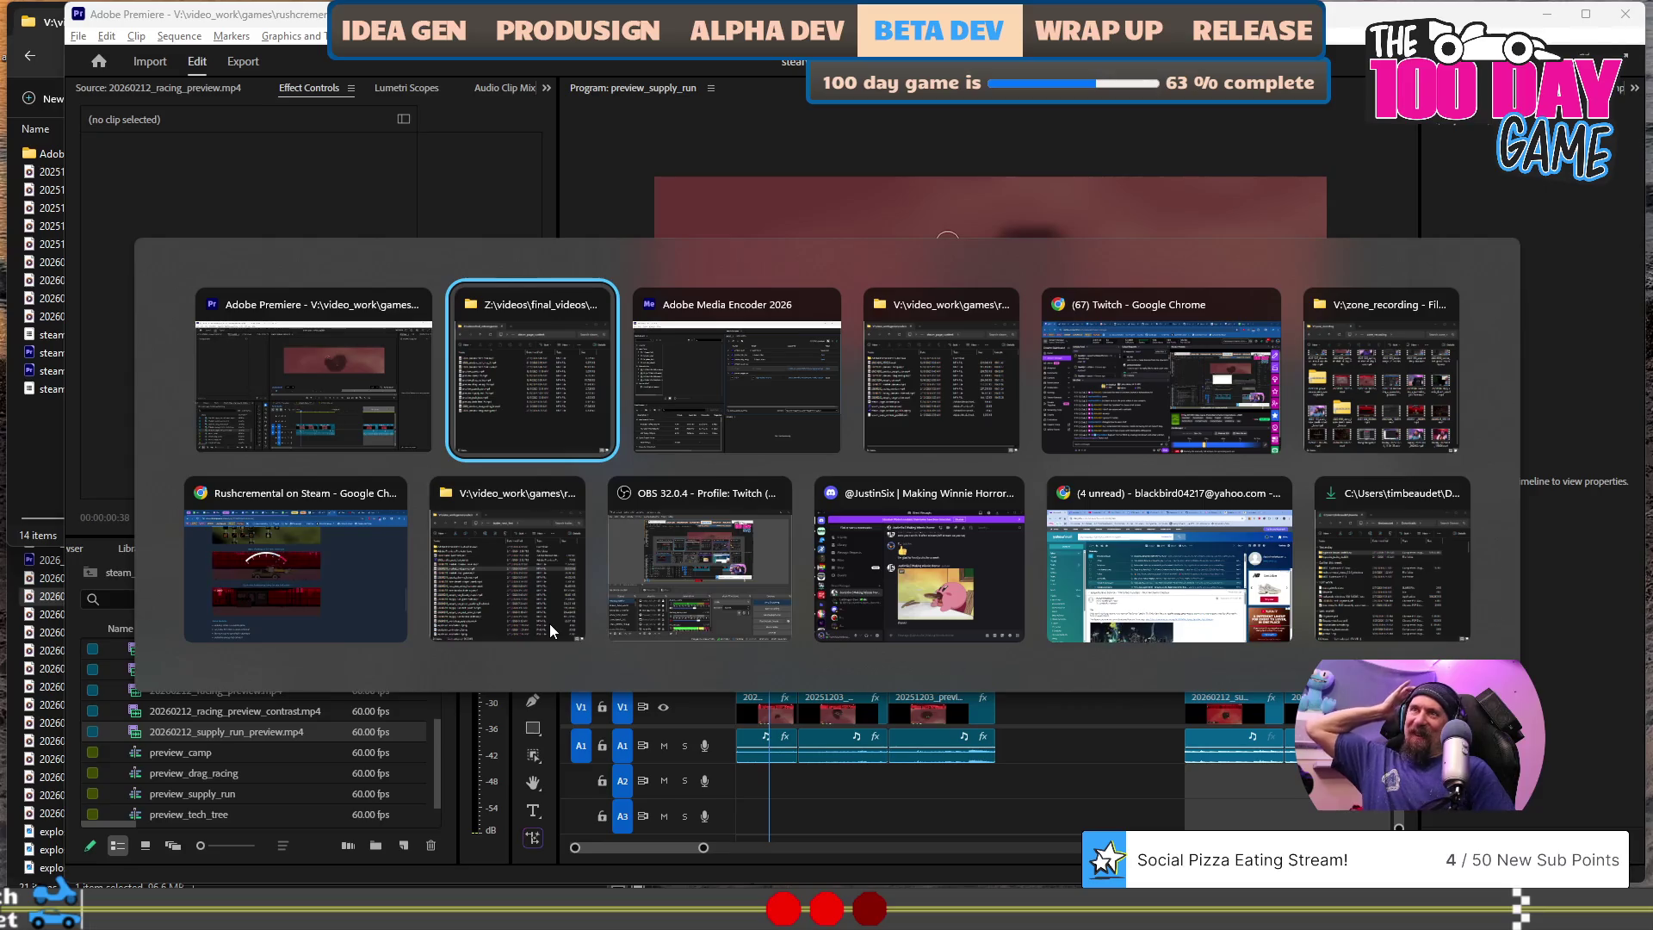
key("alt+Tab")
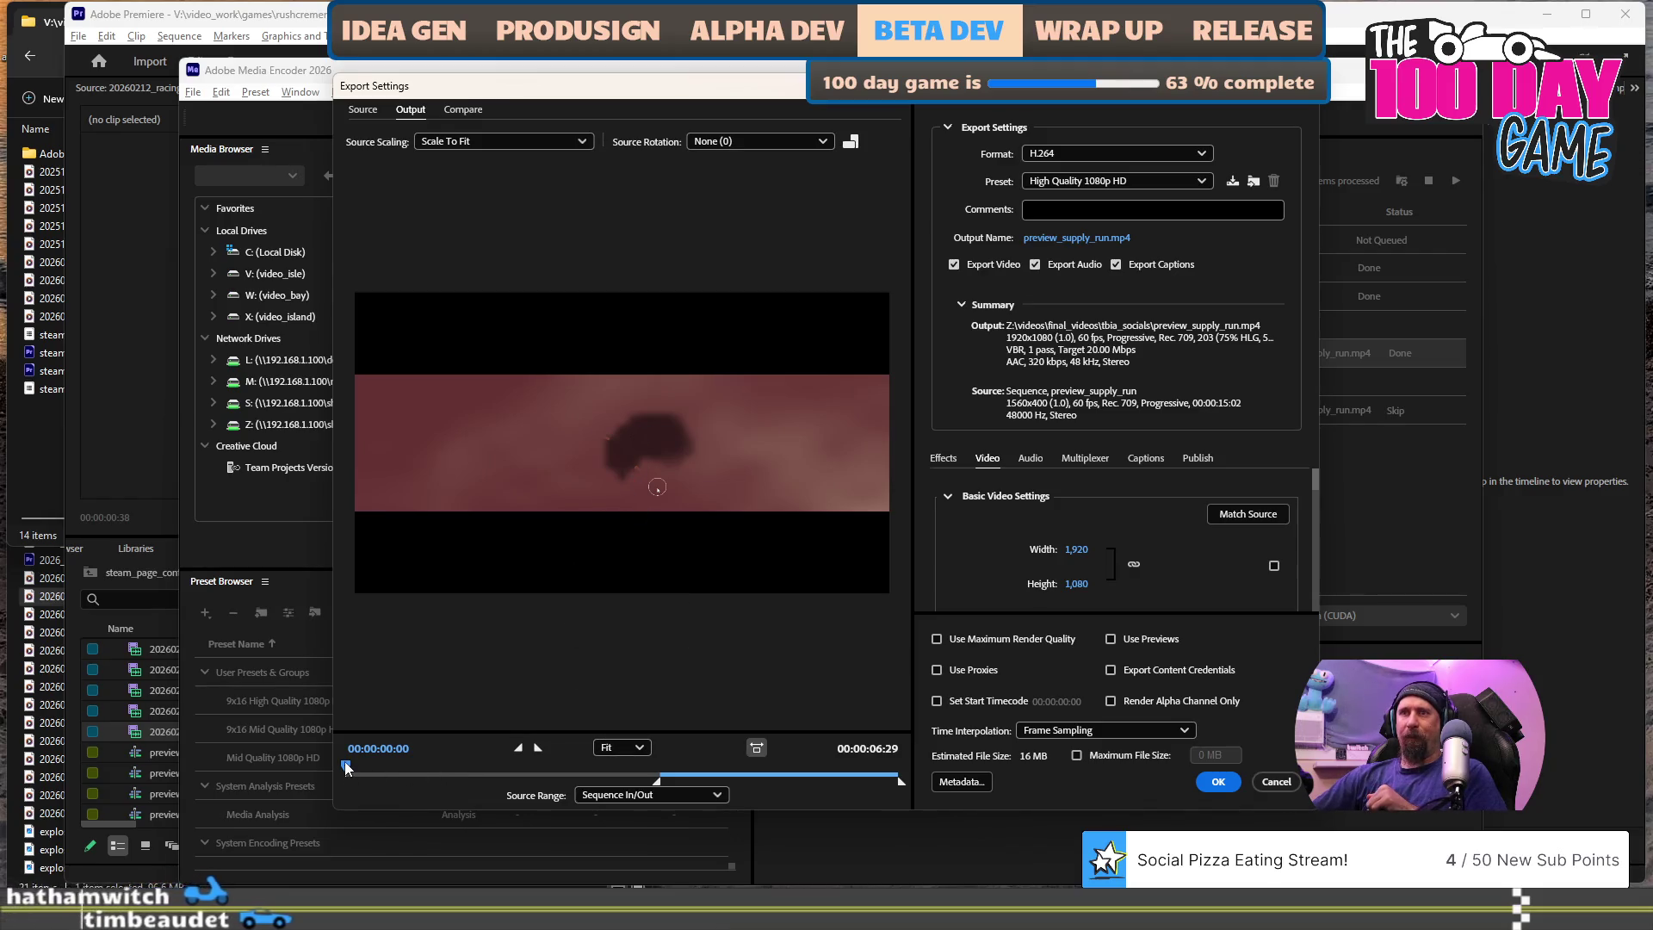
left_click(514, 773)
left_click(704, 773)
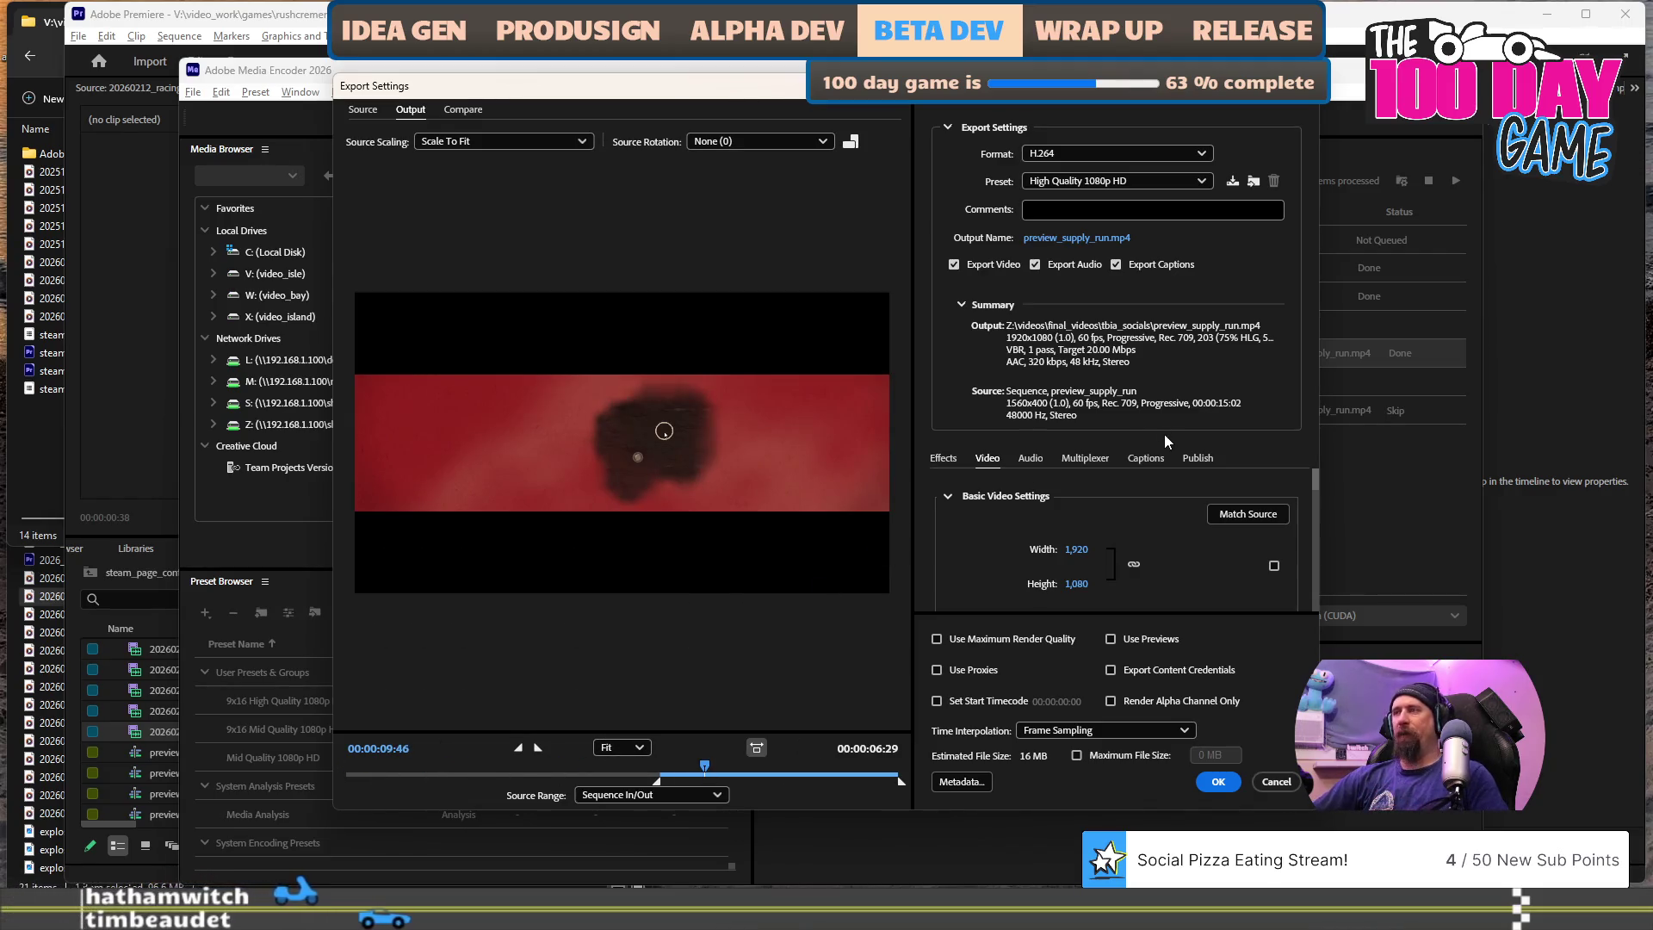
mouse_move(679, 766)
left_mouse_down()
mouse_move(457, 769)
mouse_move(708, 772)
mouse_move(482, 773)
mouse_move(693, 769)
left_mouse_up()
- Enable Use Maximum Render Quality, turn off Export Audio, and match the 1560×400 source size
scroll(1181, 482, "down", 1)
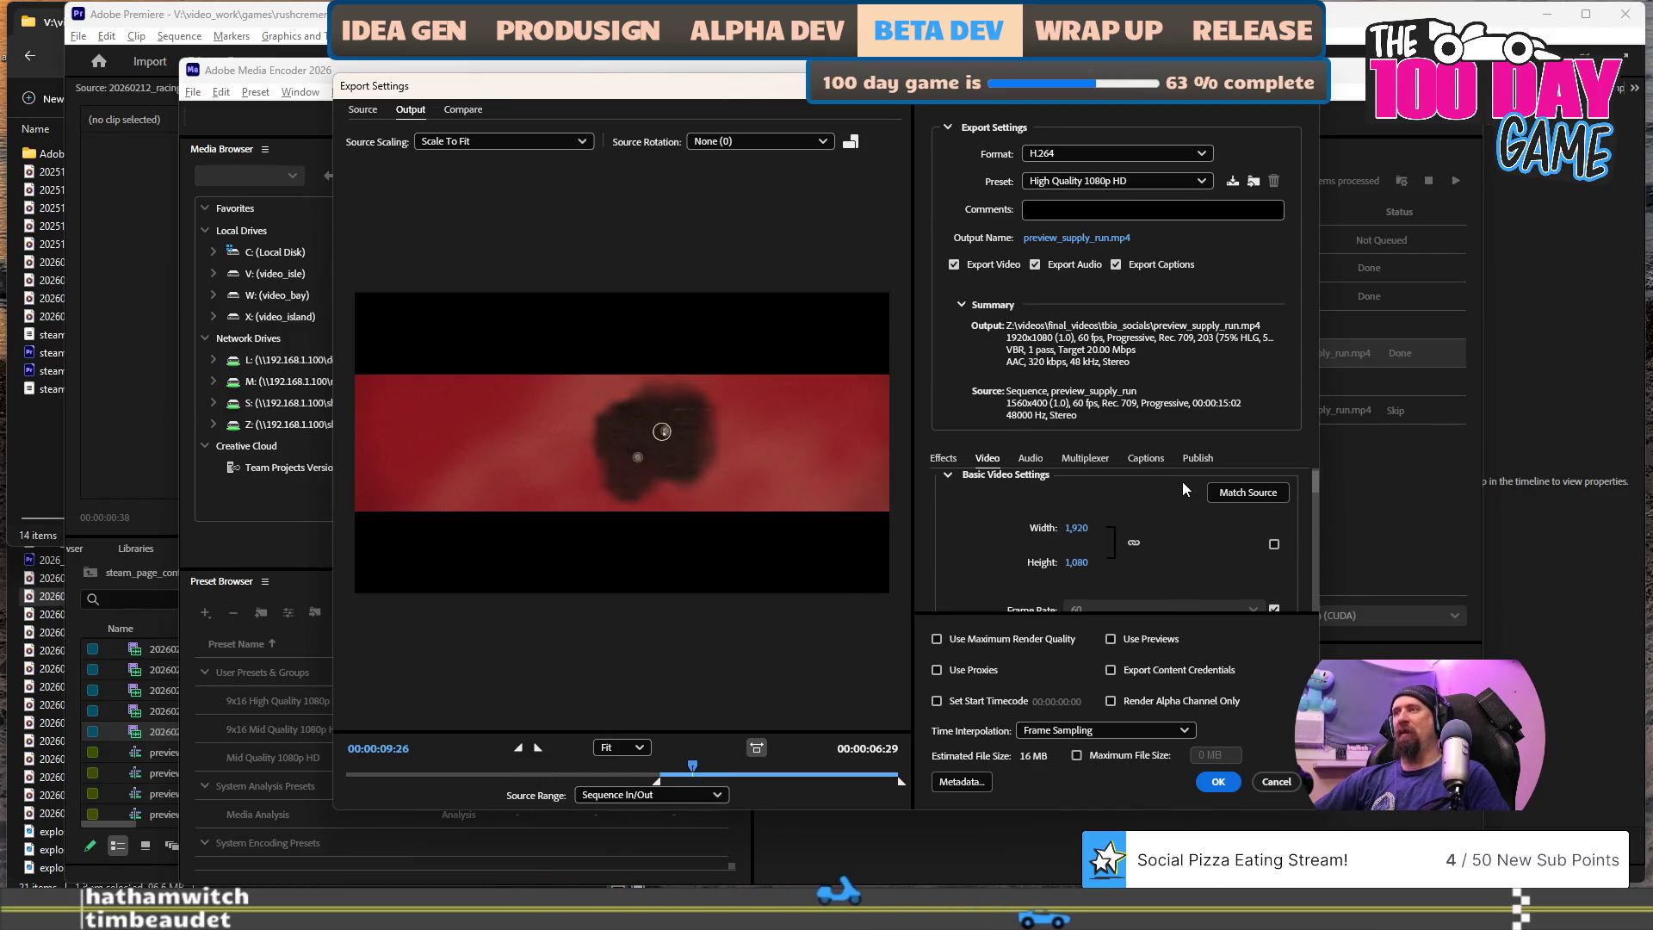
left_click(937, 639)
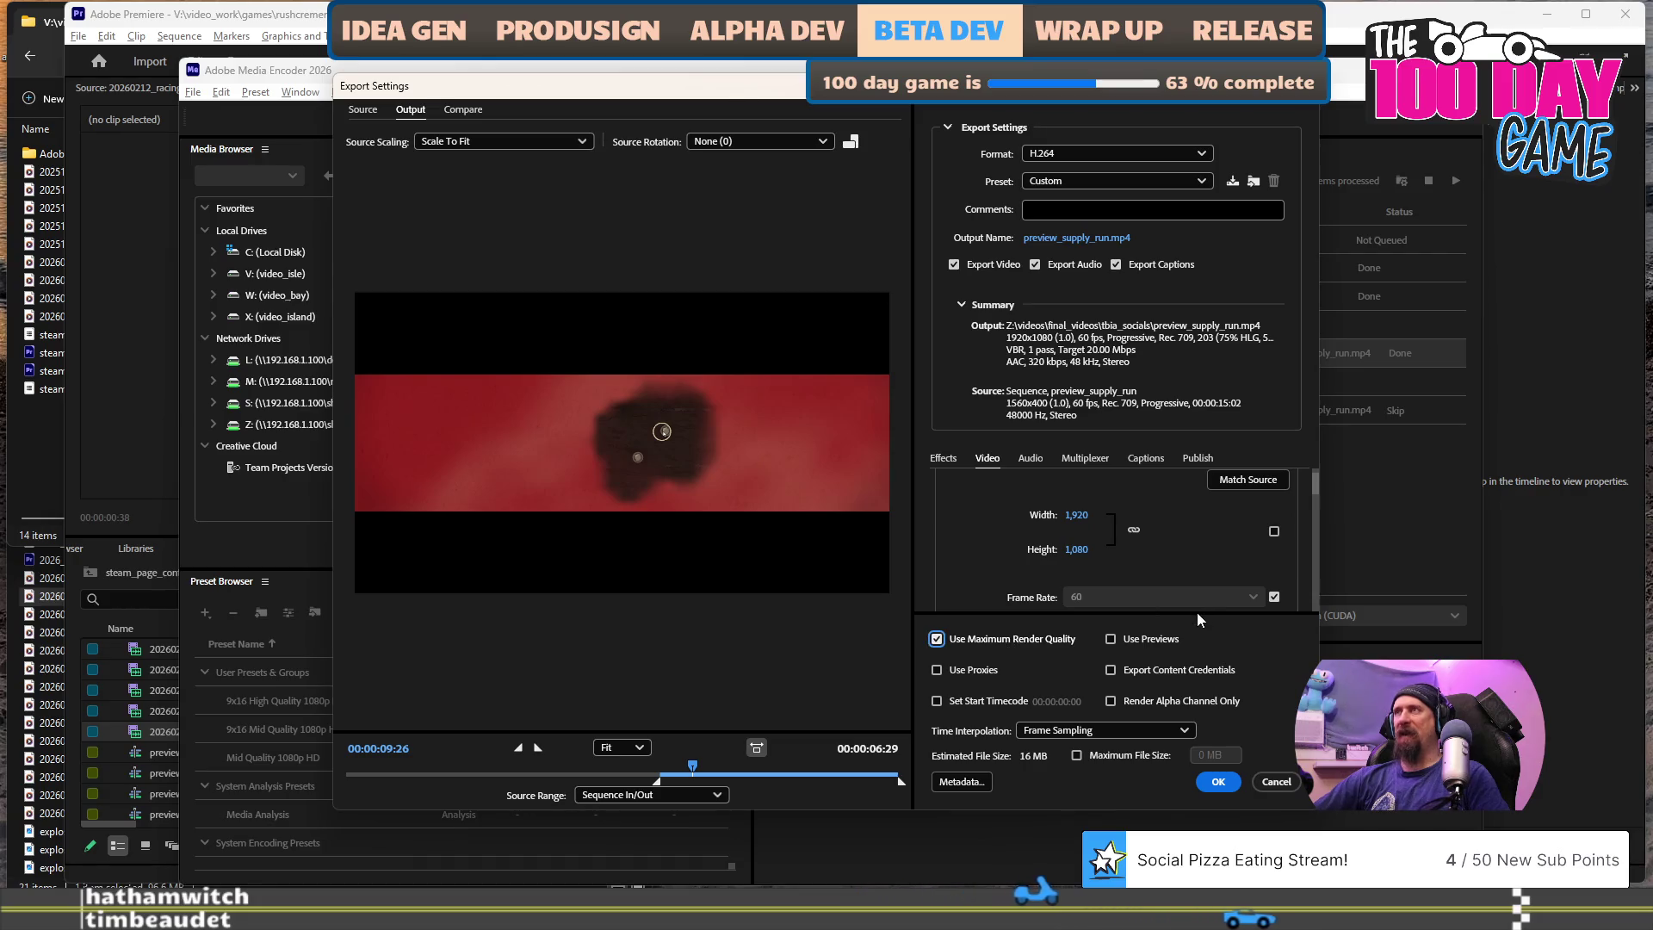
left_click(1051, 265)
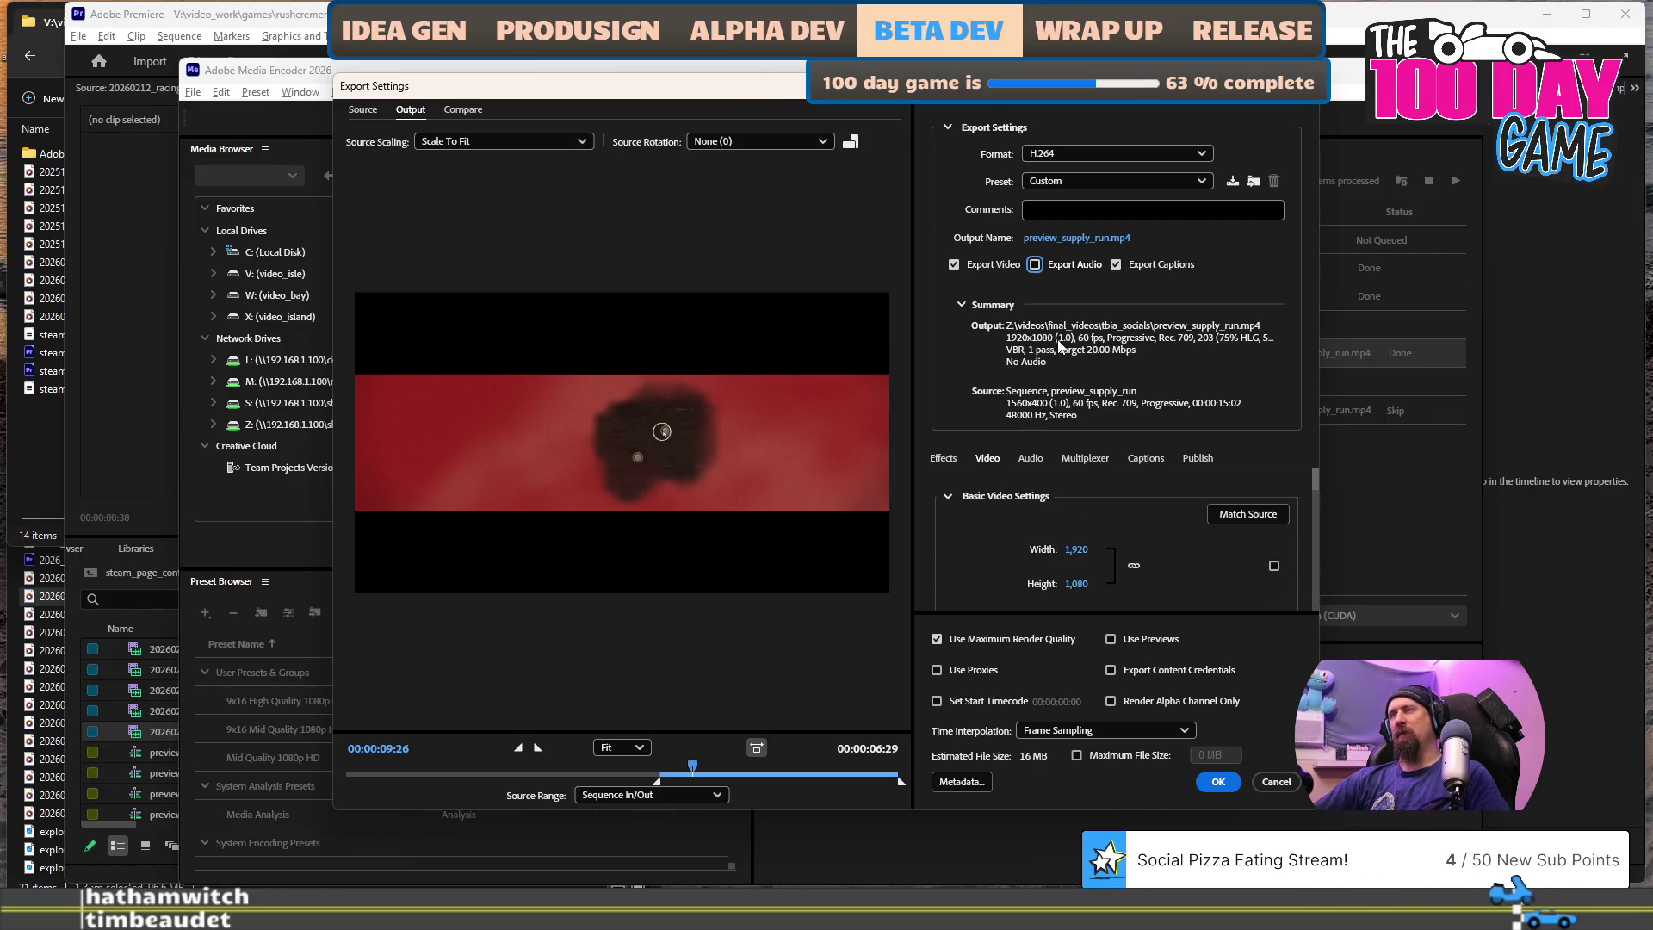
scroll(1193, 506, "down", 3)
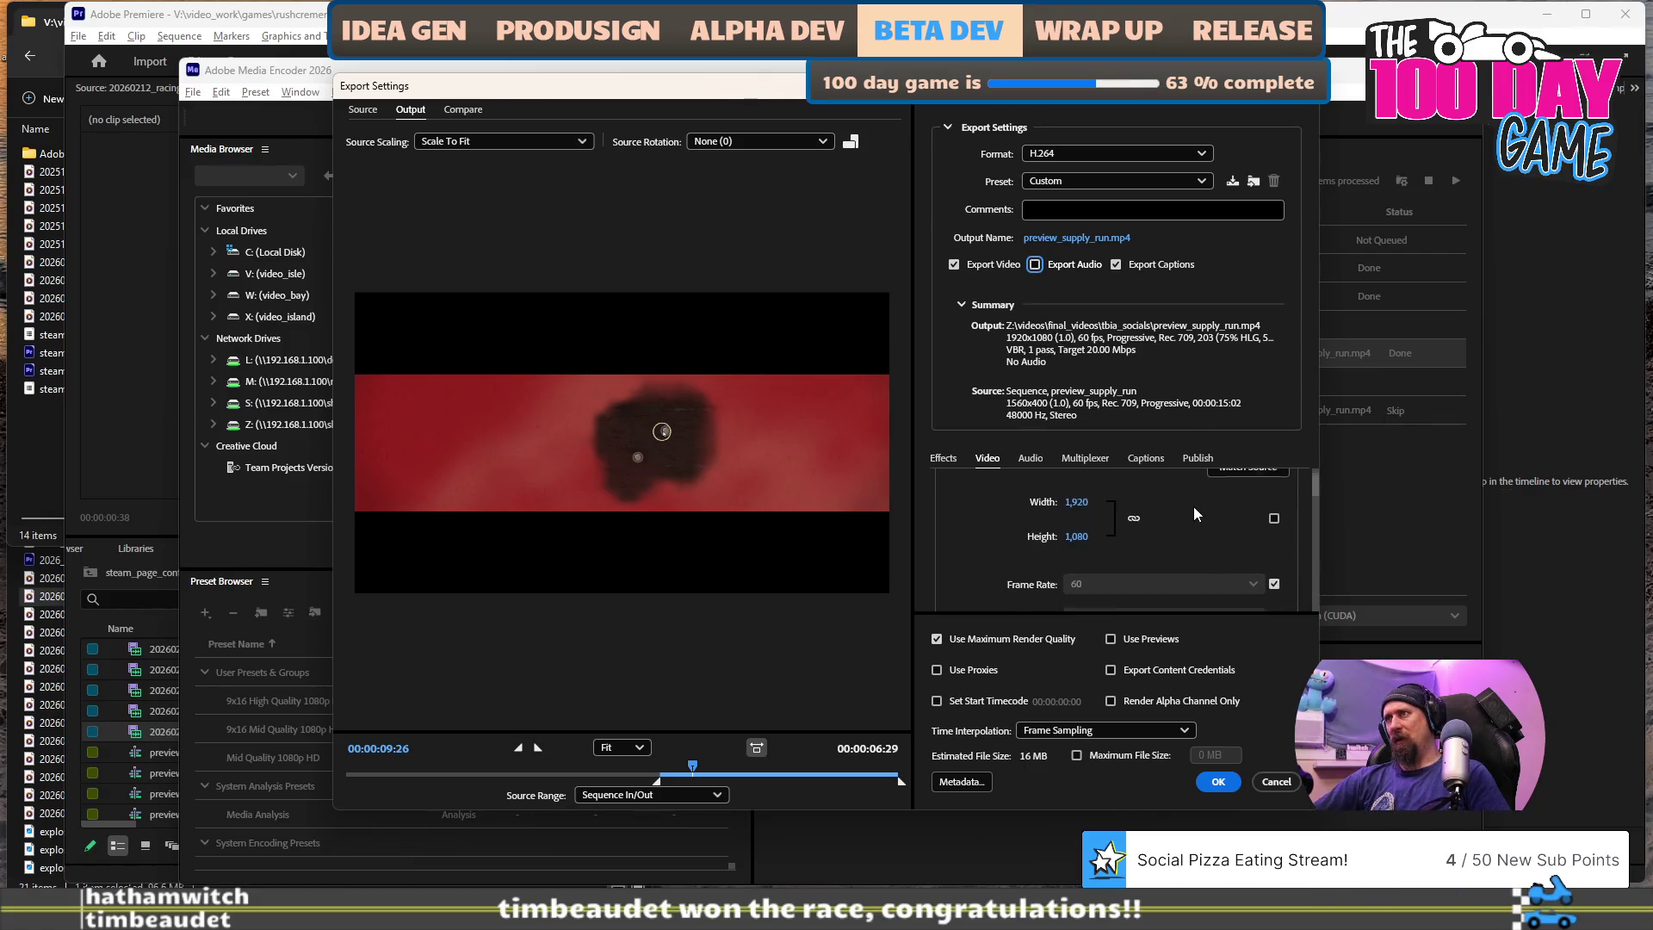
scroll(1193, 506, "up", 3)
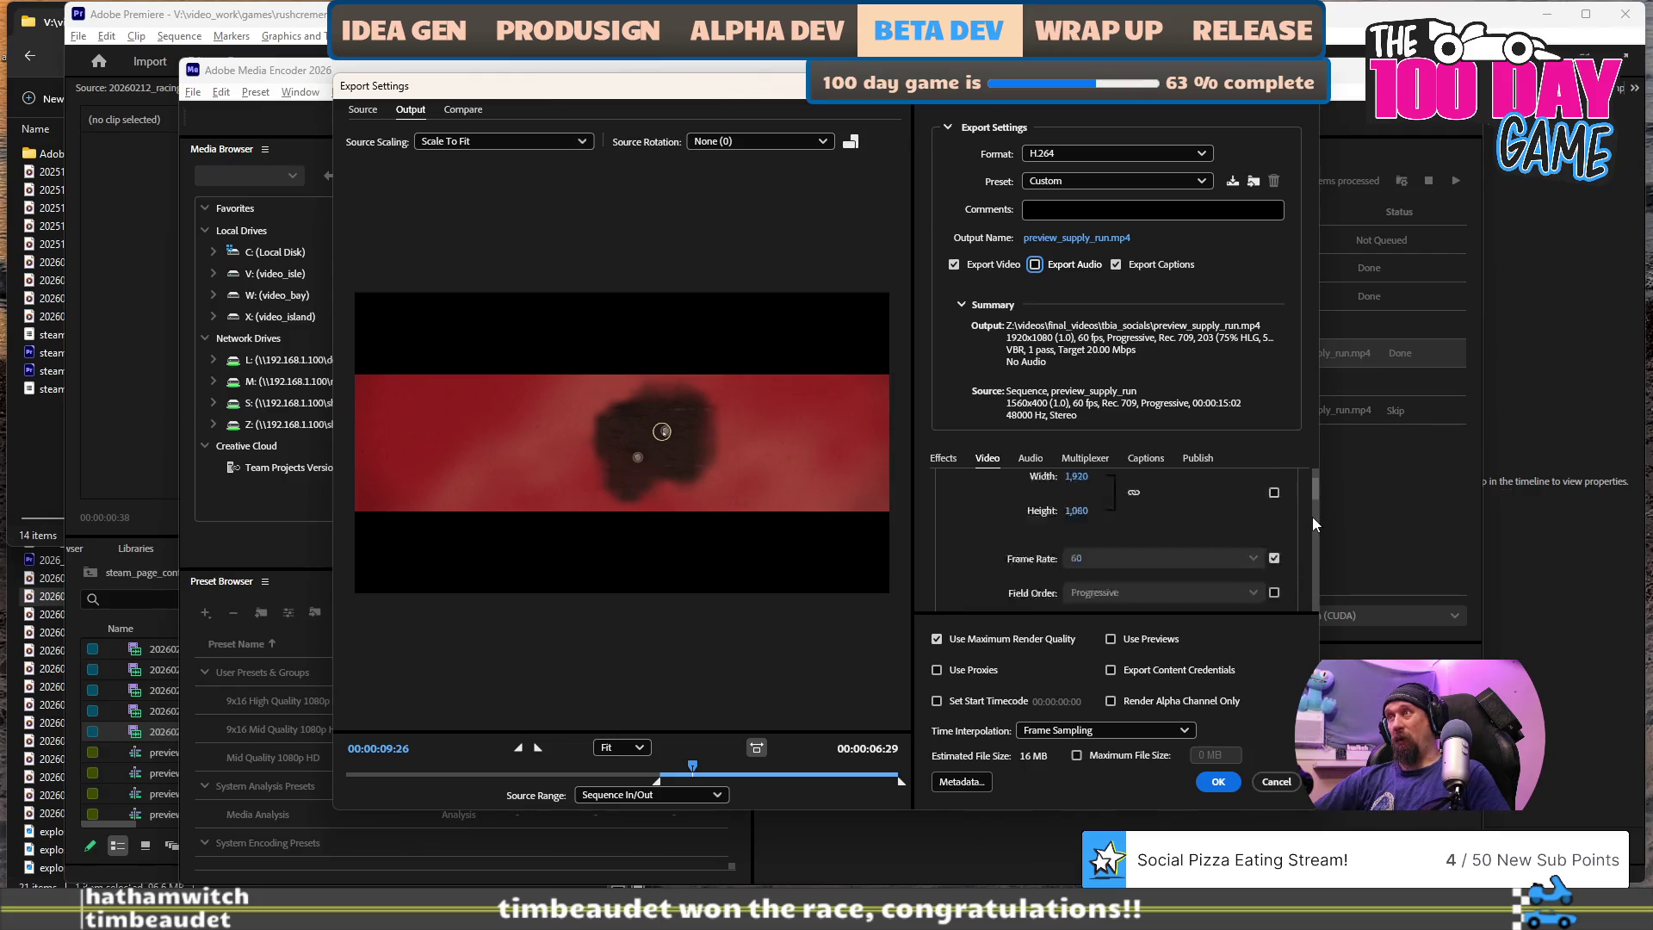
scroll(1103, 508, "down", 1)
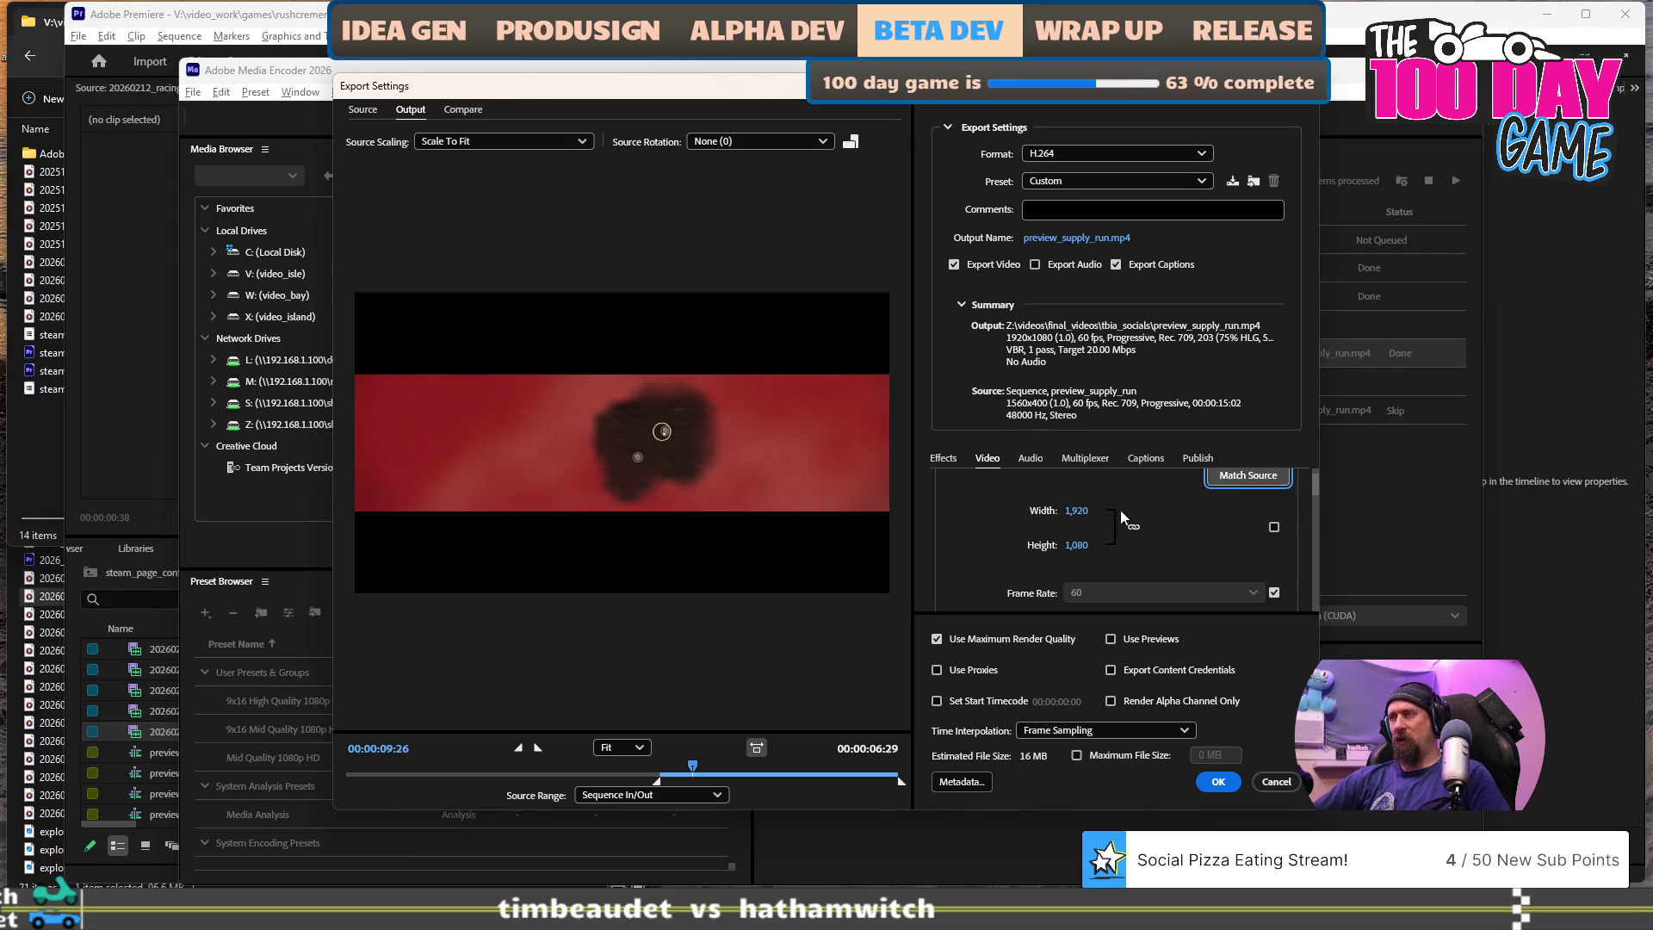
left_click(1222, 479)
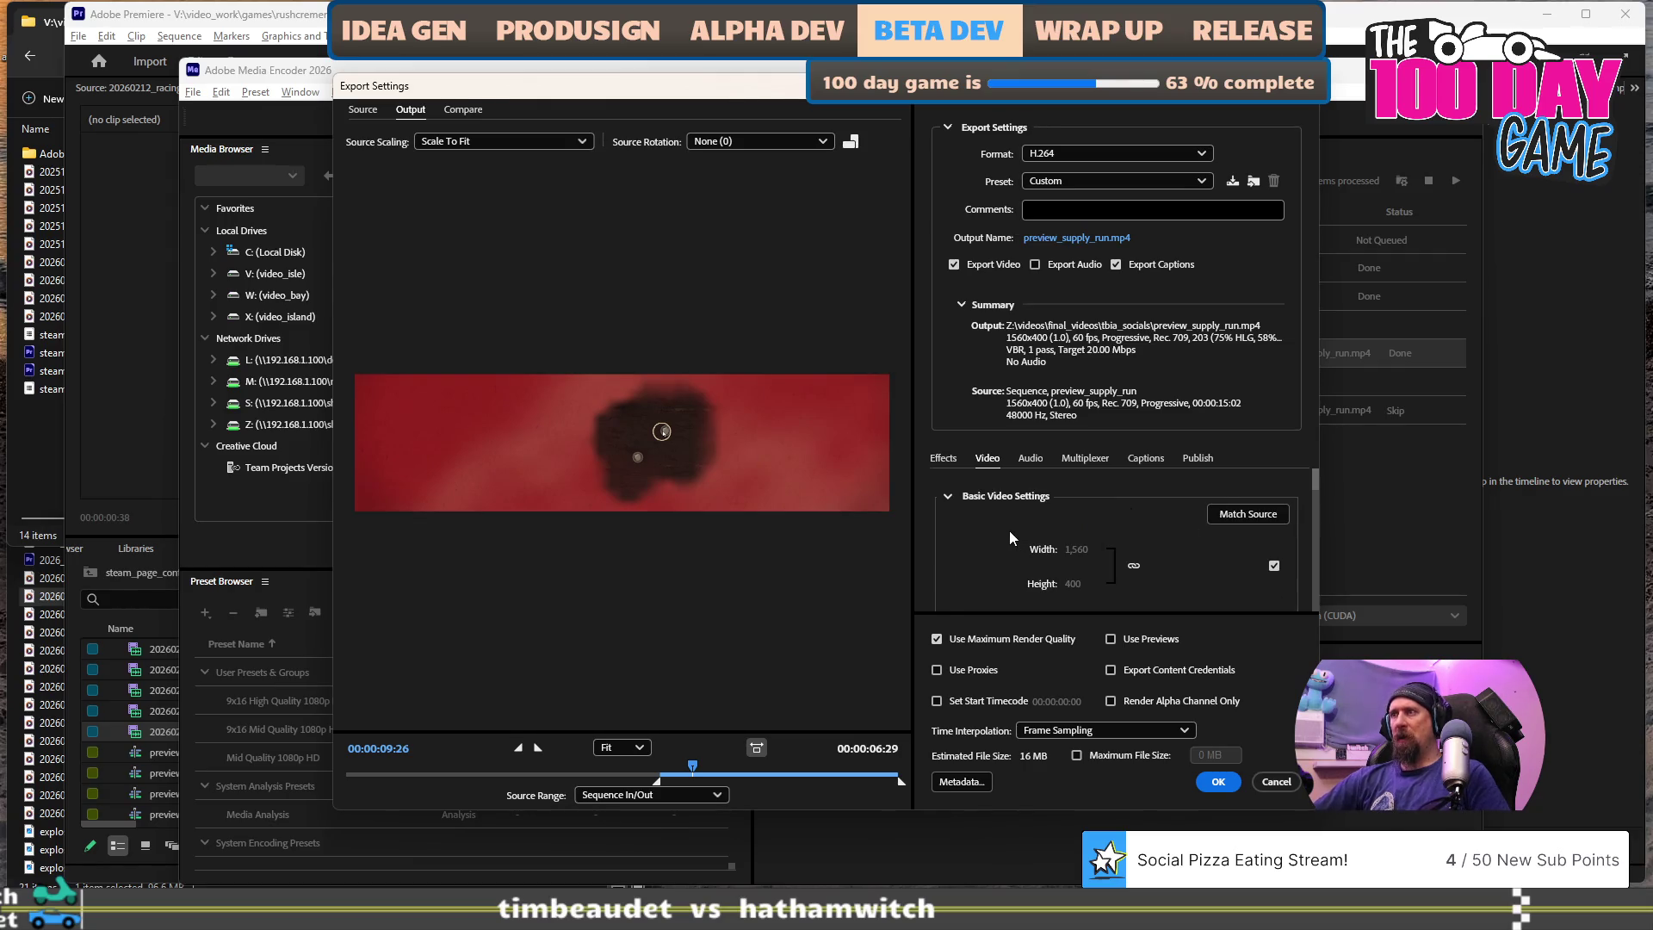
- Set the output location to games > rushcremental > steam_page_content
left_click(1075, 239)
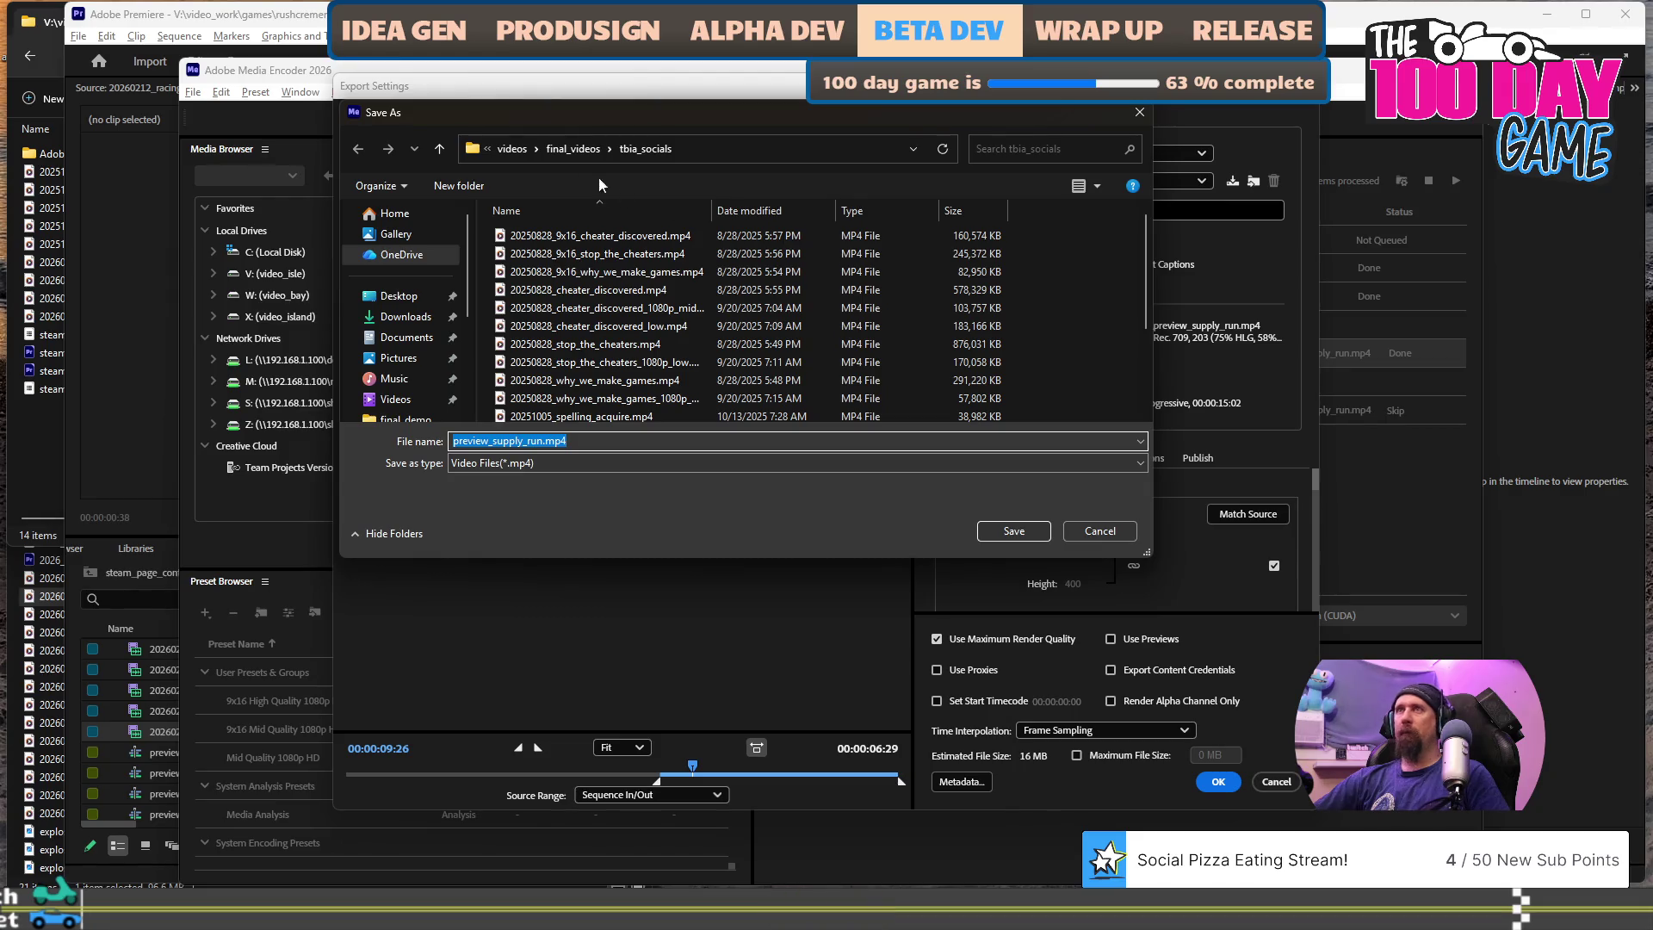
left_click(577, 149)
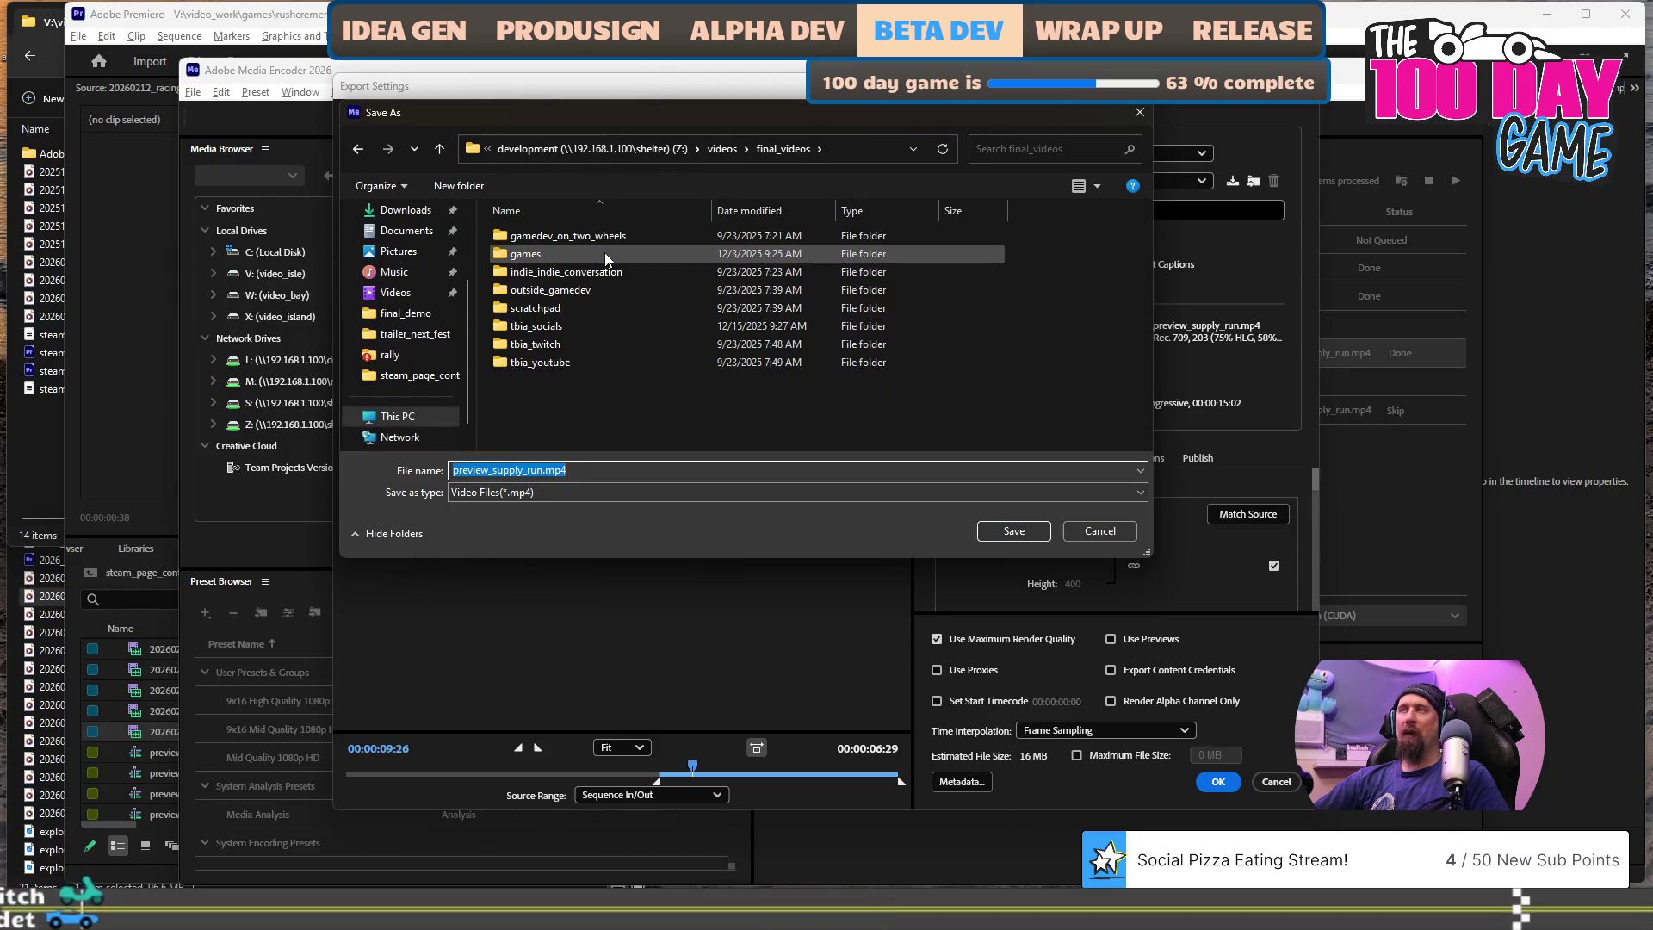
double_click(572, 252)
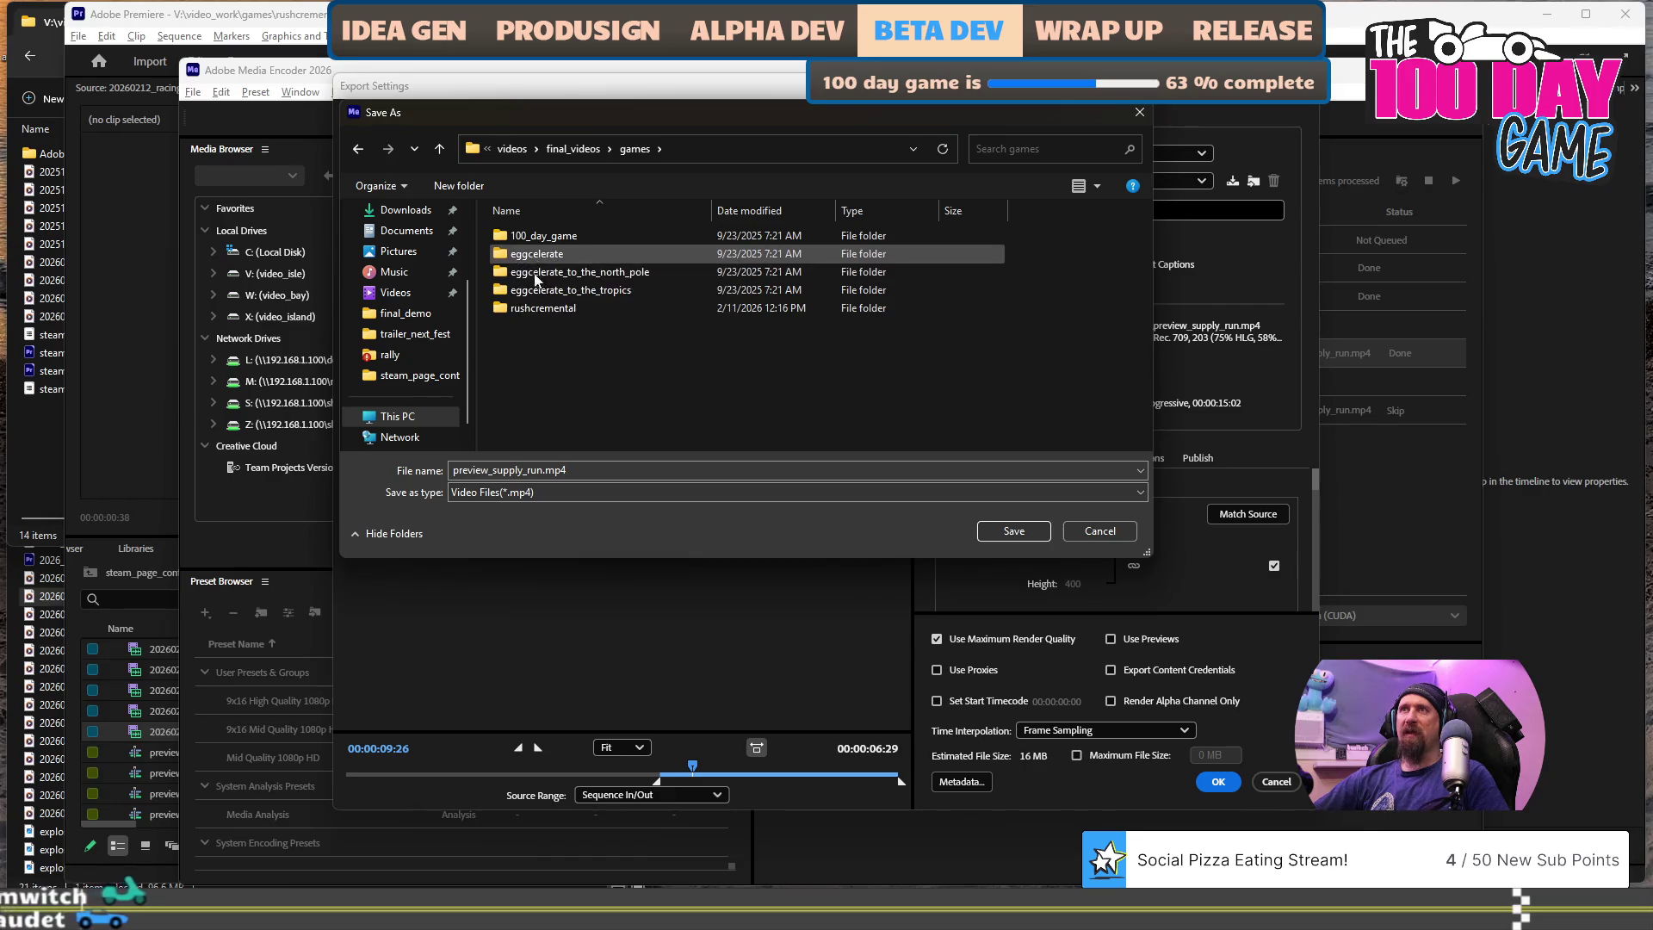
left_click(540, 312)
double_click(539, 312)
double_click(525, 235)
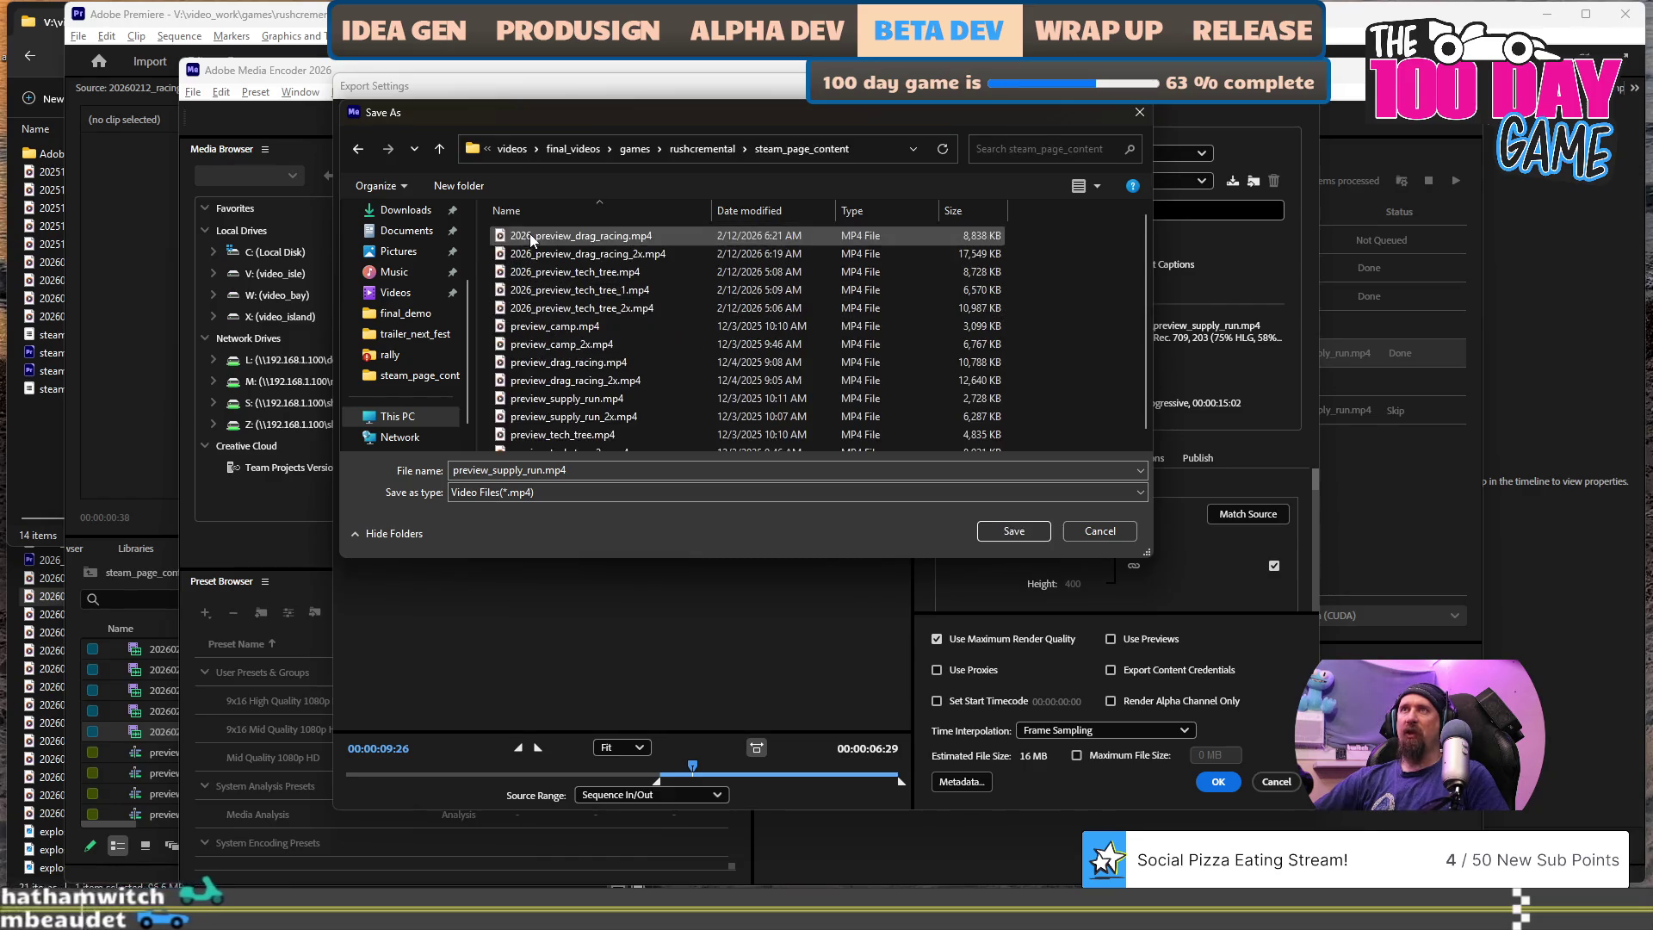
scroll(596, 396, "down", 1)
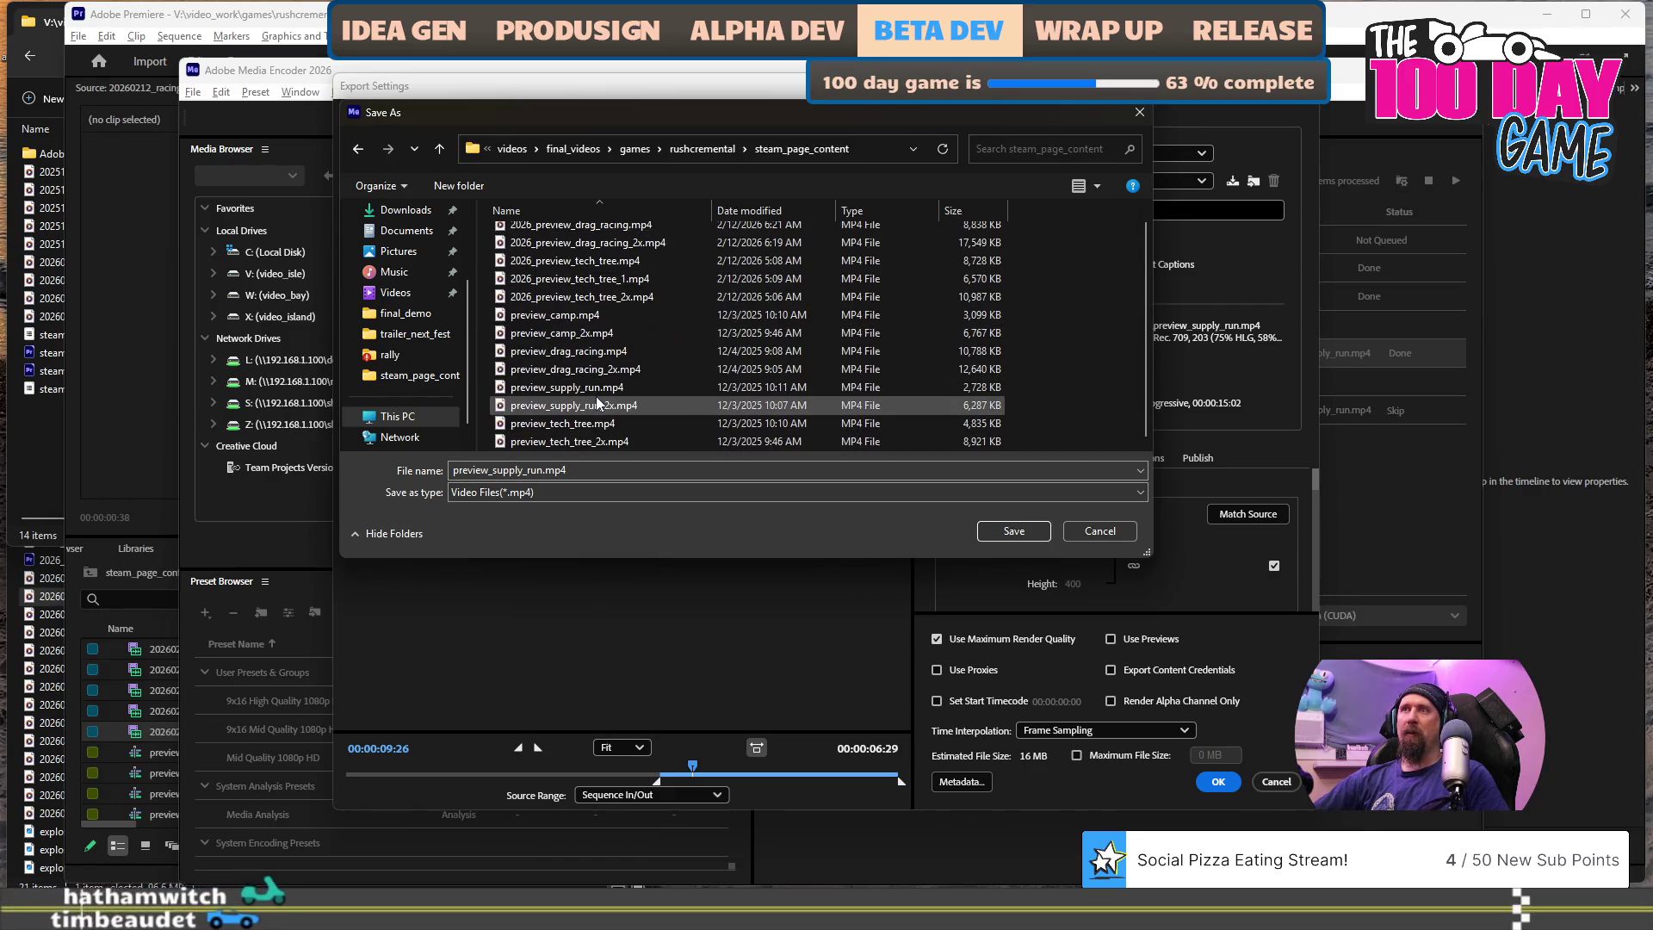
- Name the output 2026_preview_supply_run.mp4, accept the settings, and start the queue
left_click(594, 470)
key("Home")
type("2025")
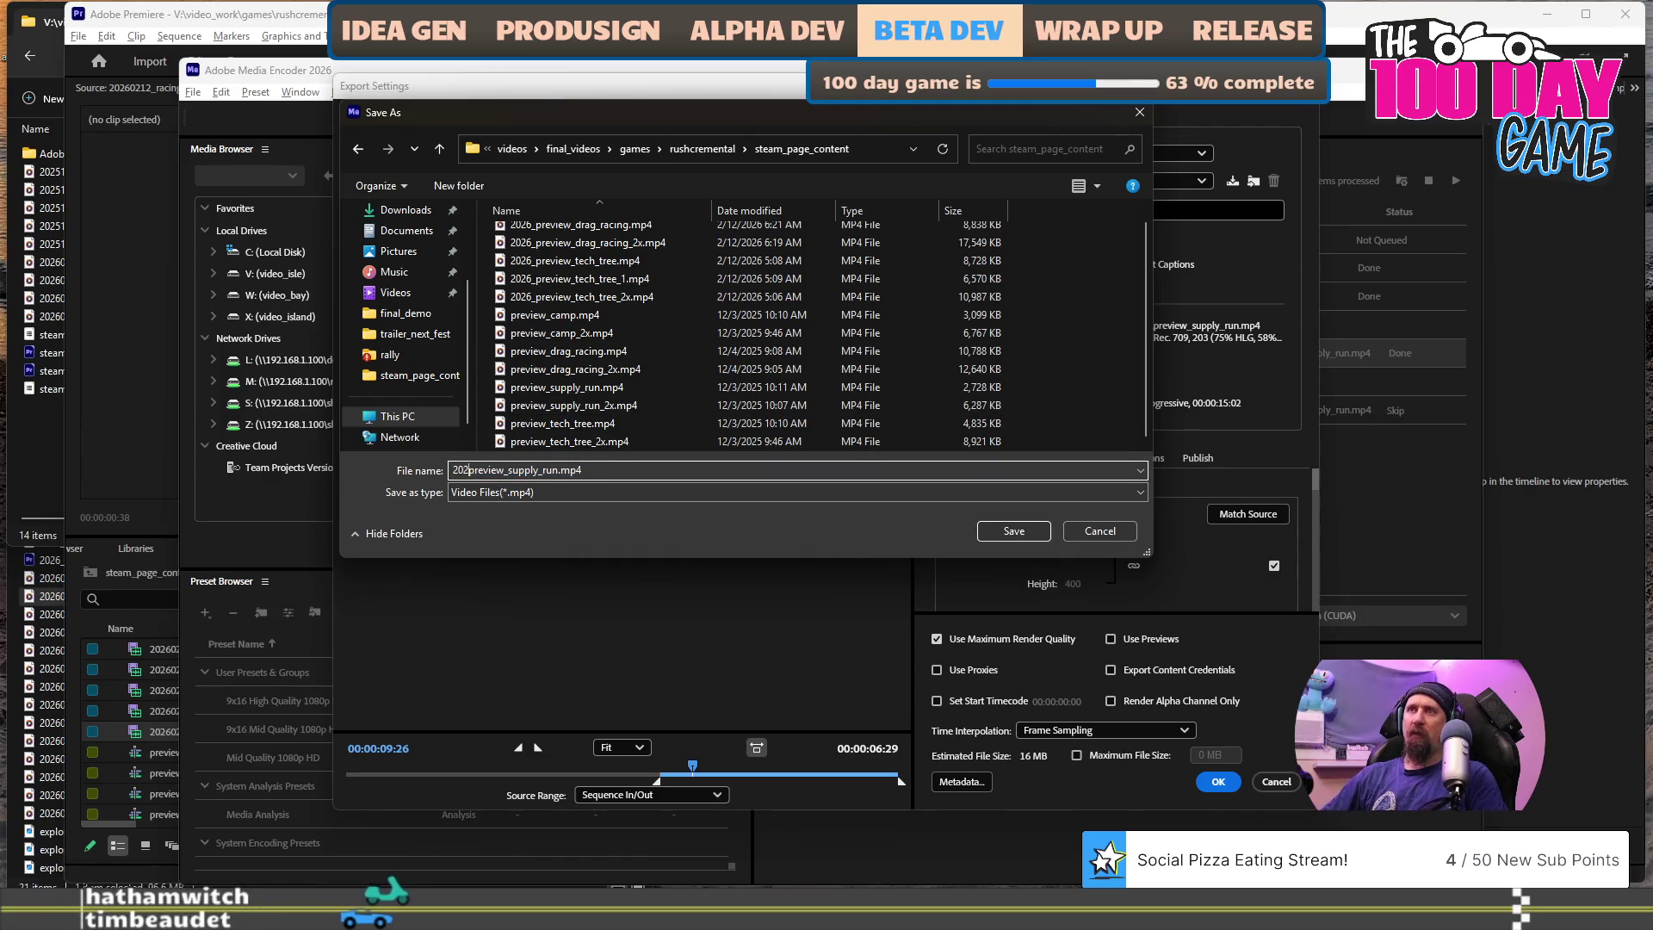
type("_")
key("Return")
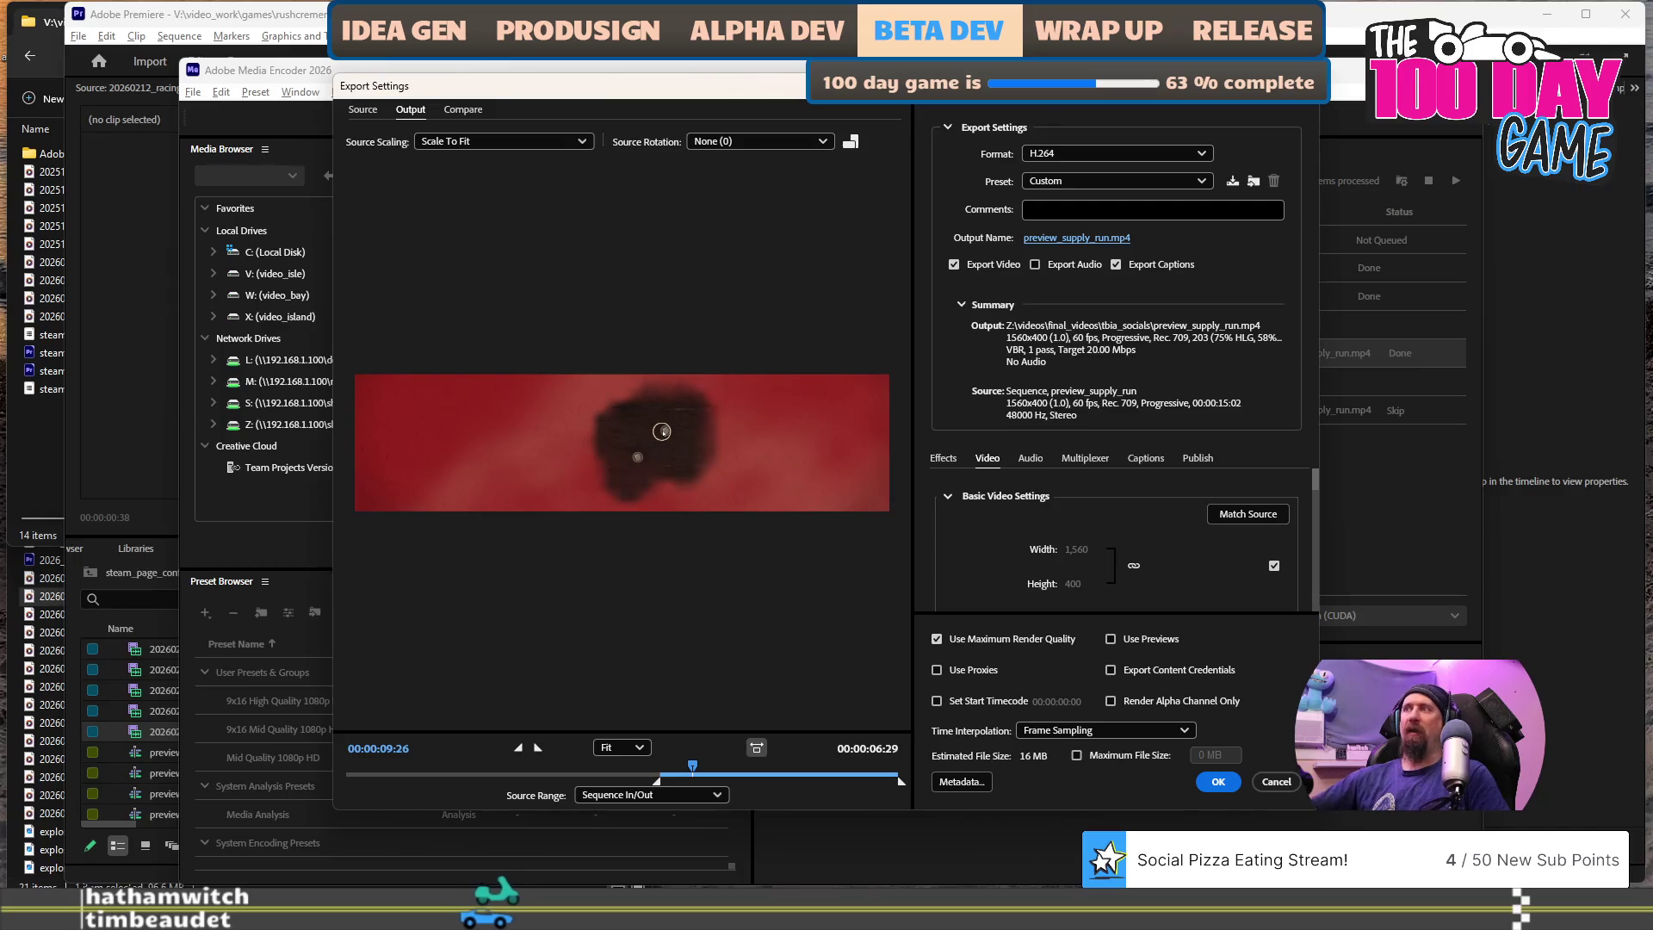
left_click(1211, 791)
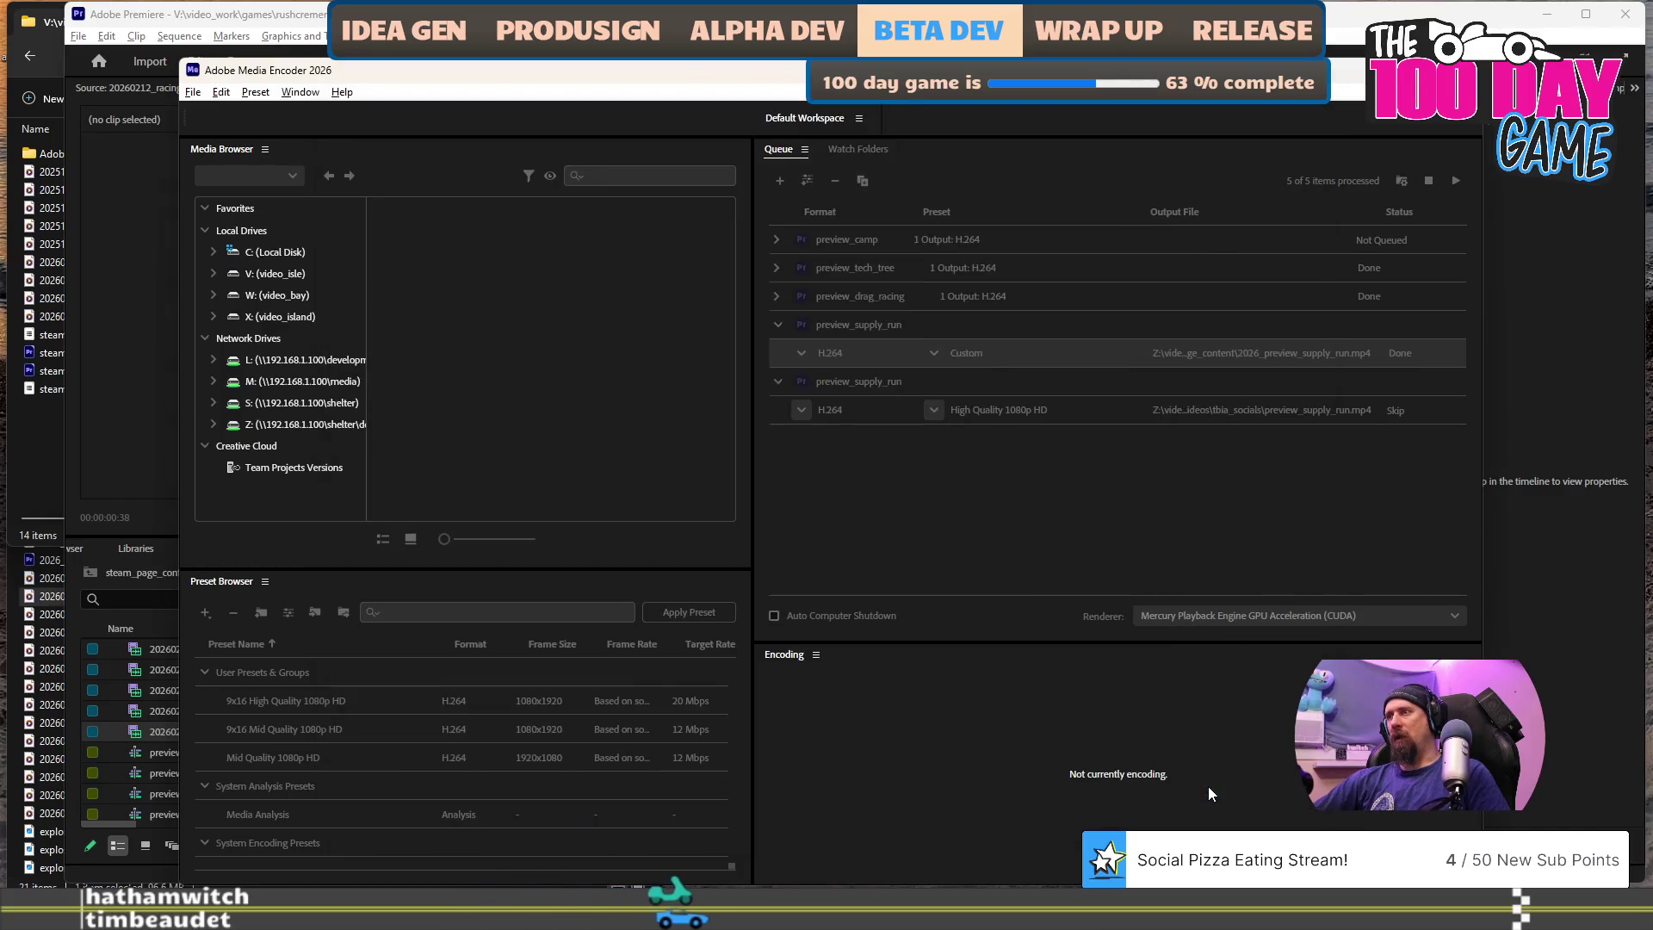
left_click(1453, 179)
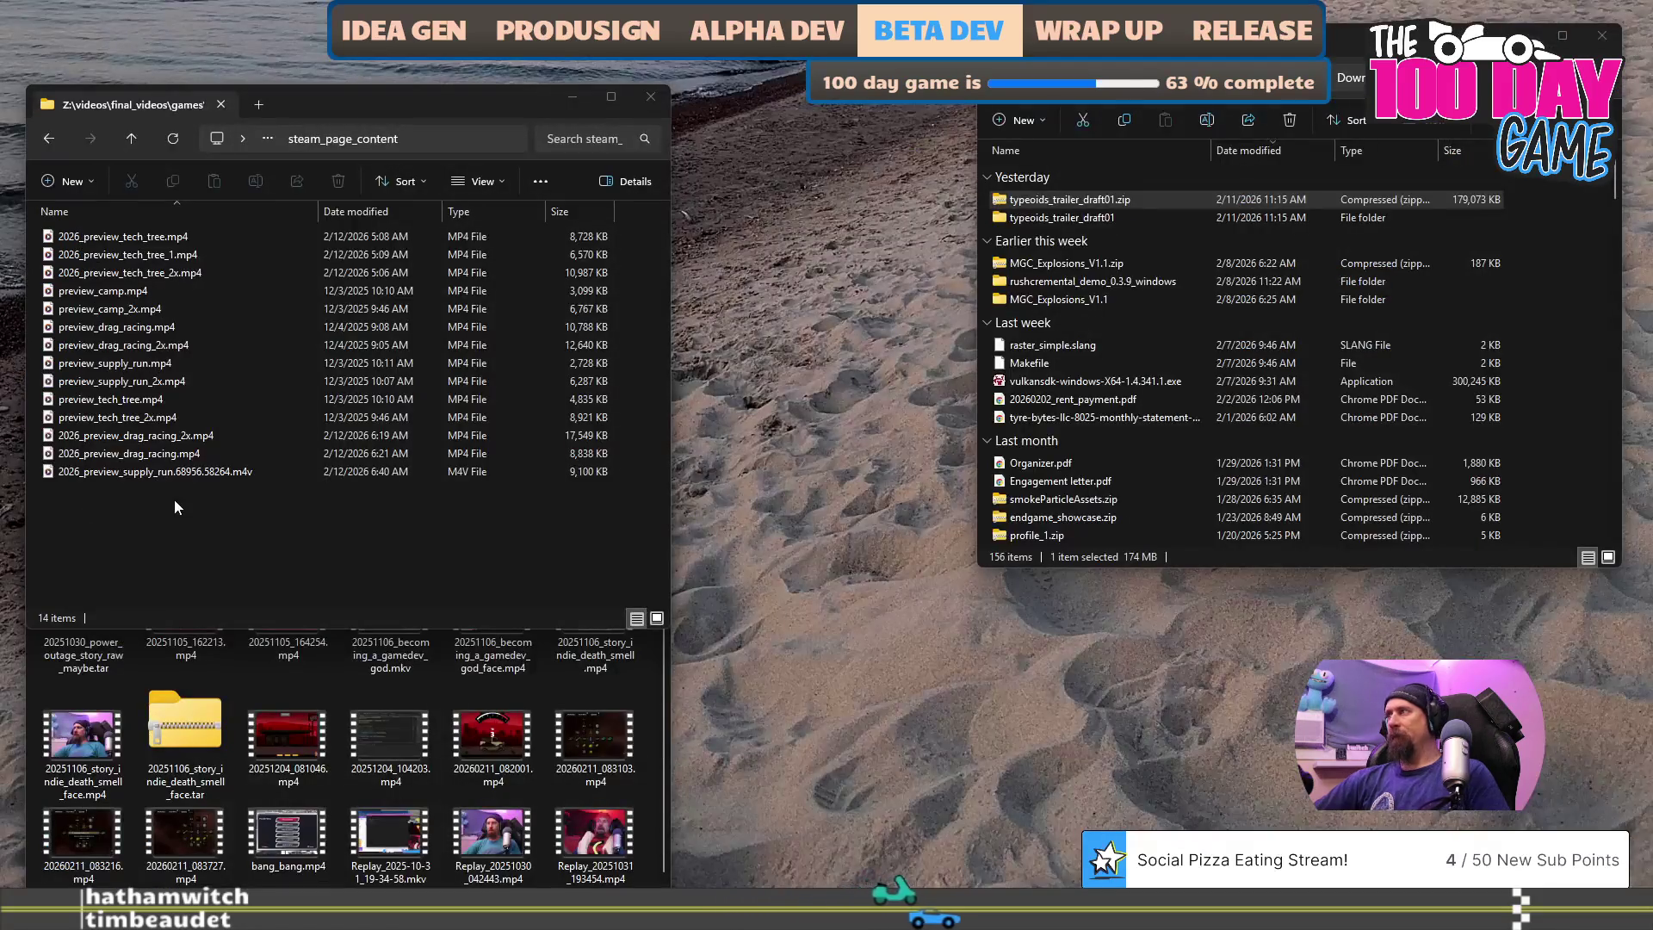
- Rename the new supply-run export to 2026_preview_supply_run_2x.mp4
left_click(191, 475)
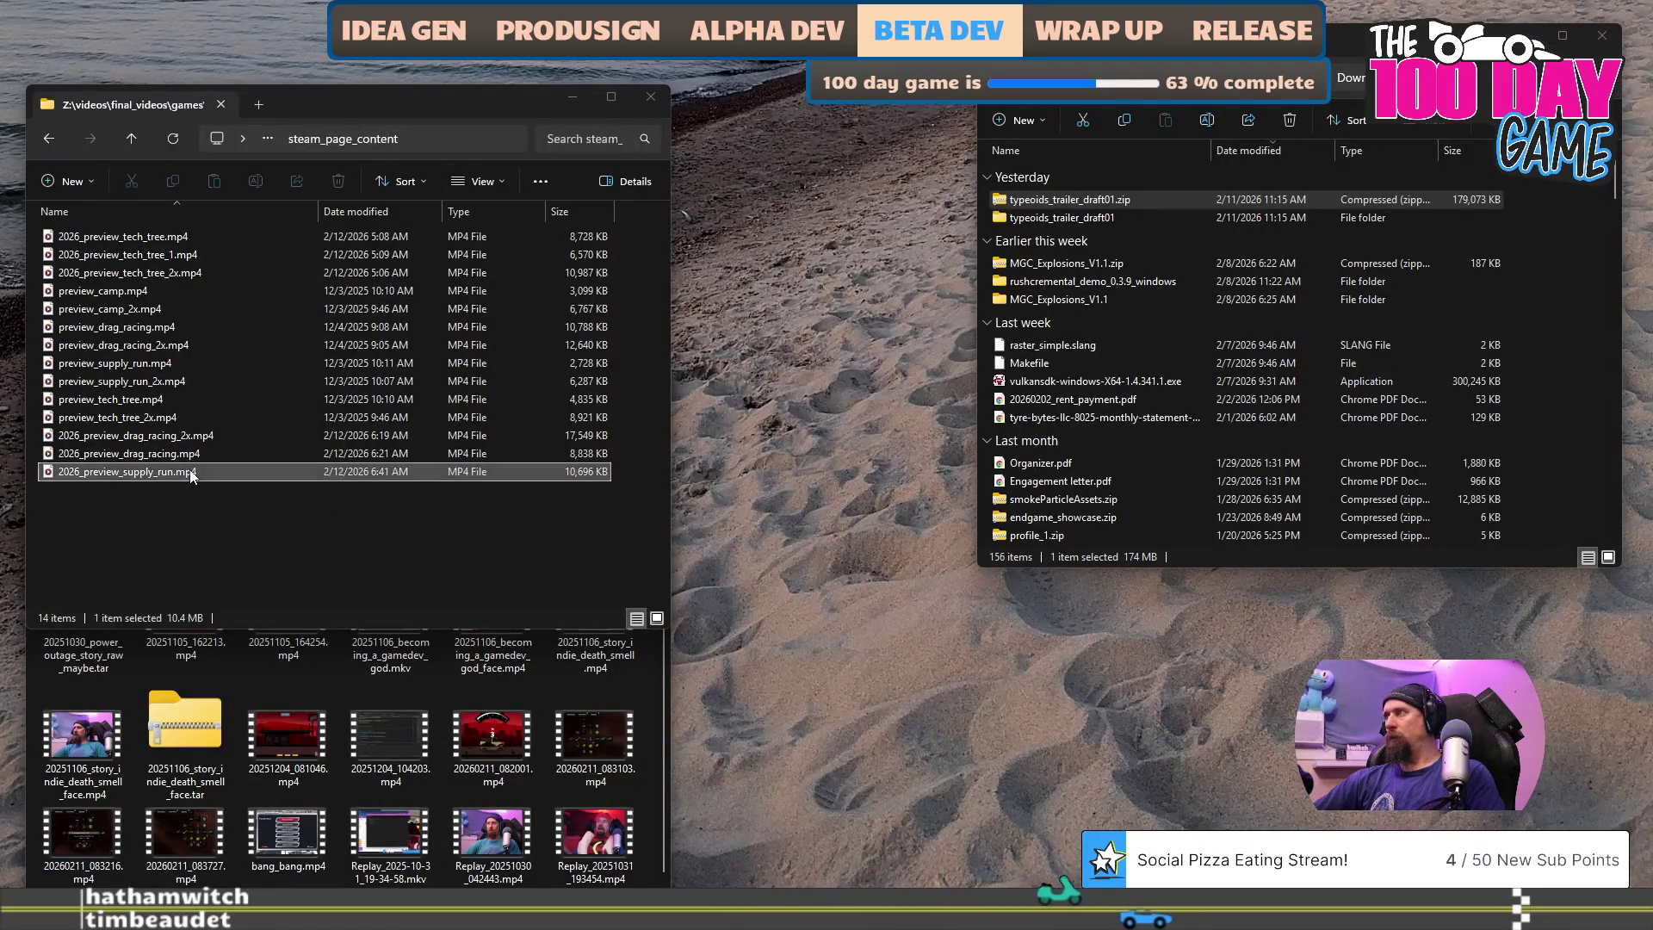
key("F2")
key("Right")
type("_2x")
key("Return")
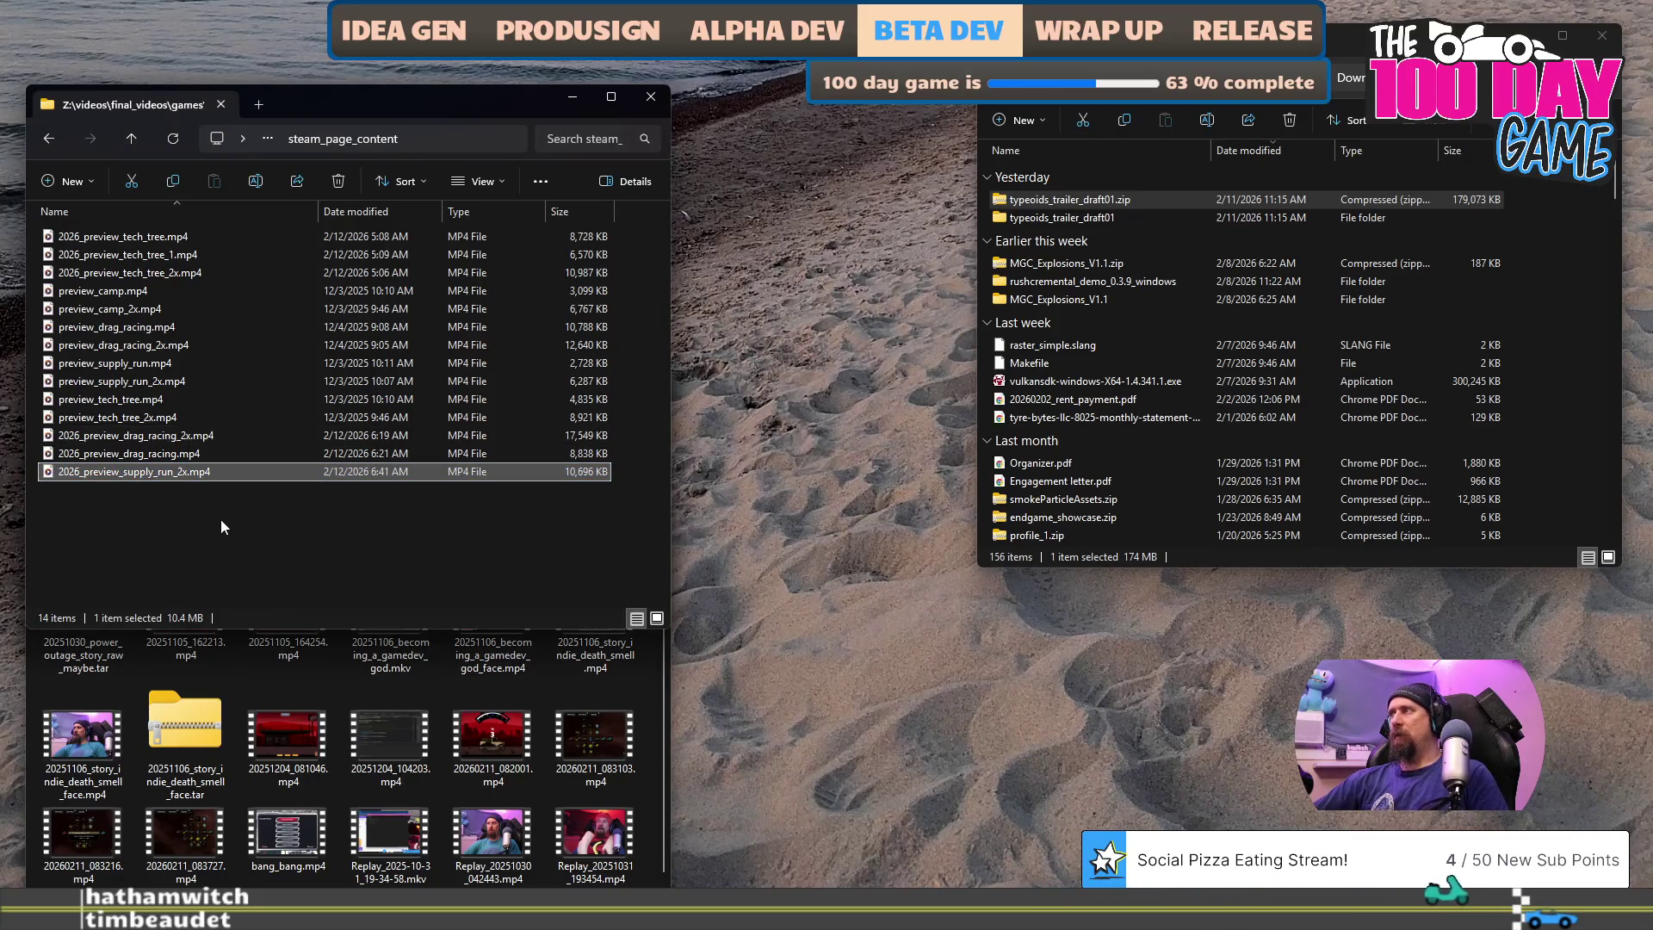
key("alt+Tab")
right_click(1042, 414)
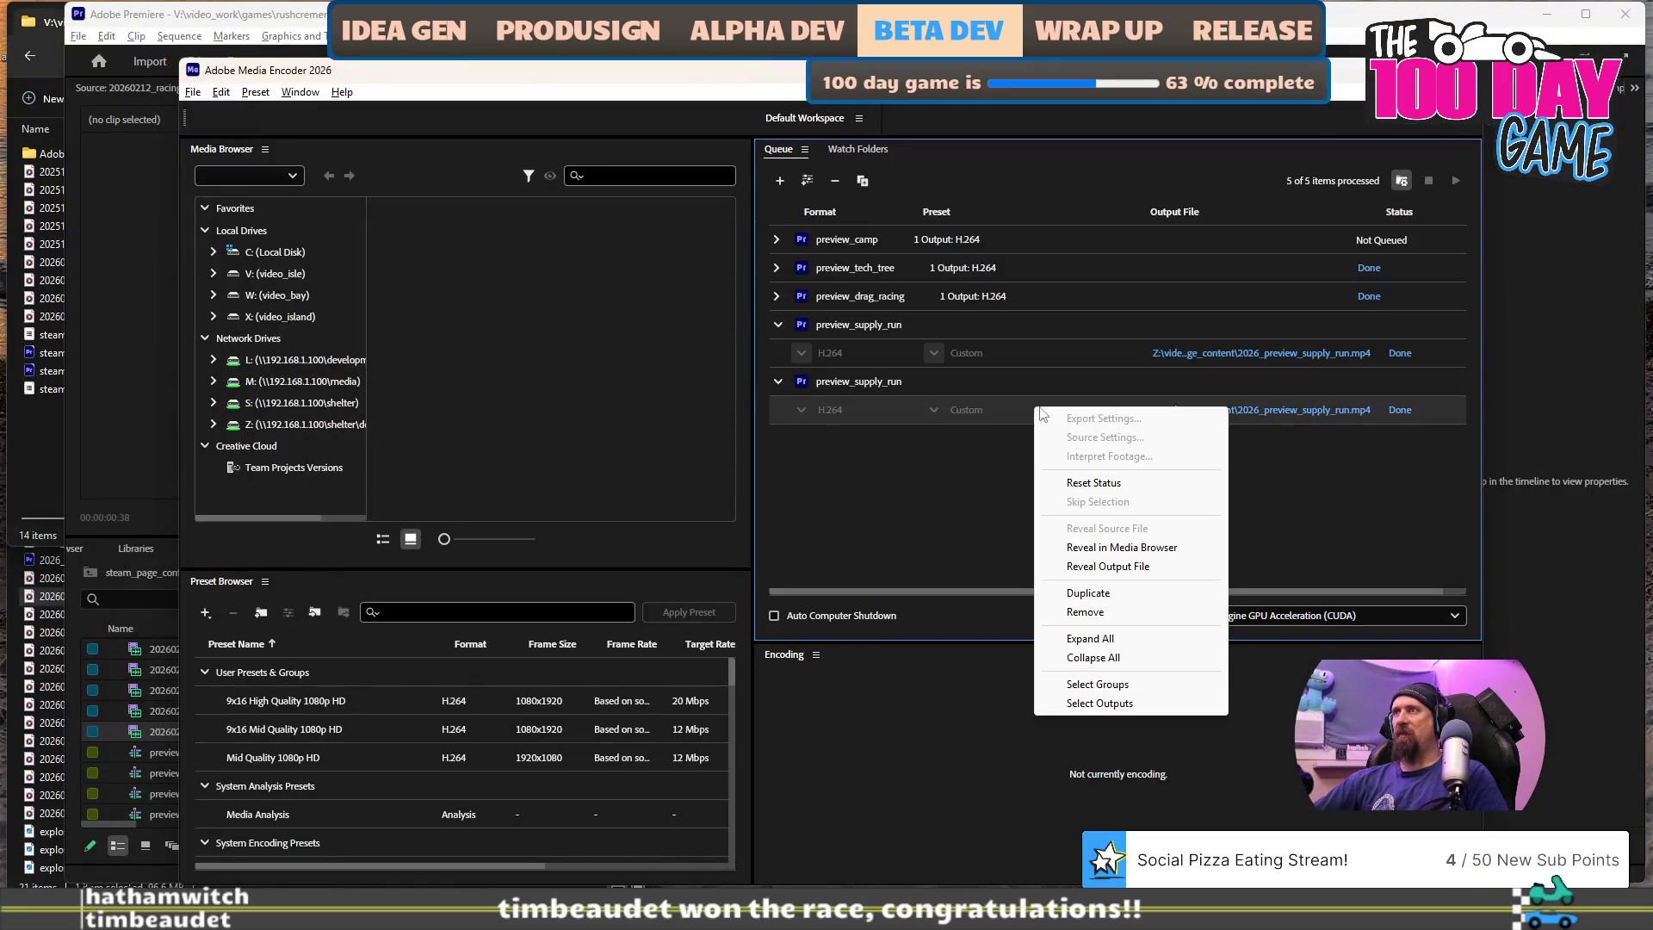
- Reset the second supply-run output and set its export height to 200 with Maximum File Size on
left_click(1107, 483)
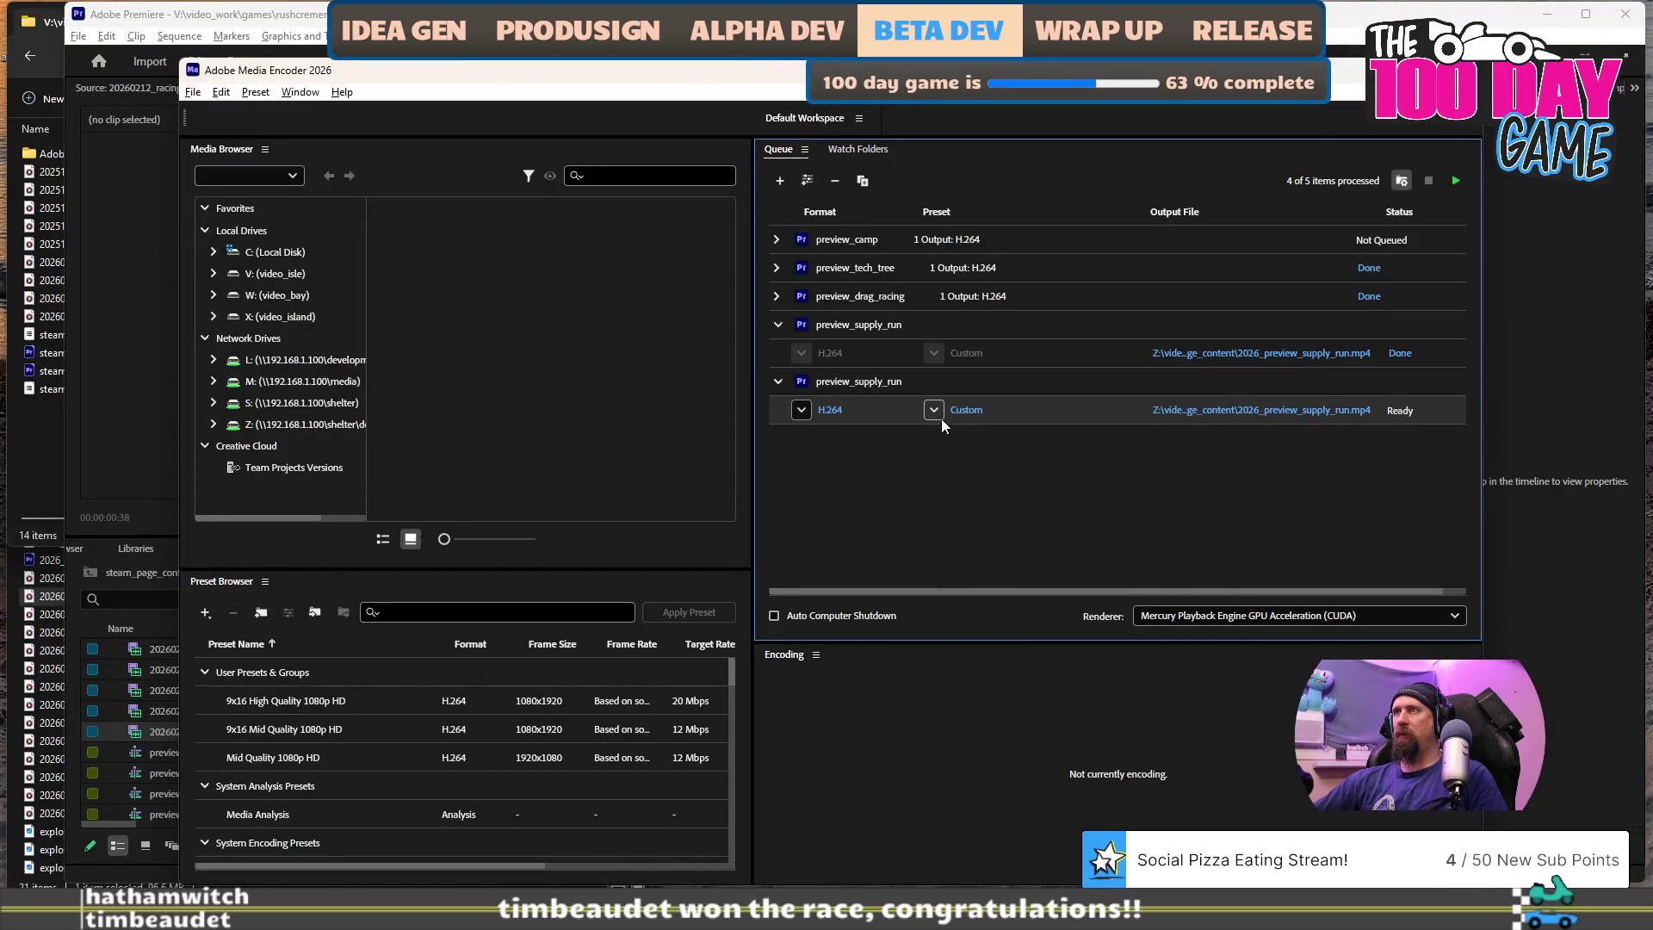
key("ctrl+alt+e")
type("200")
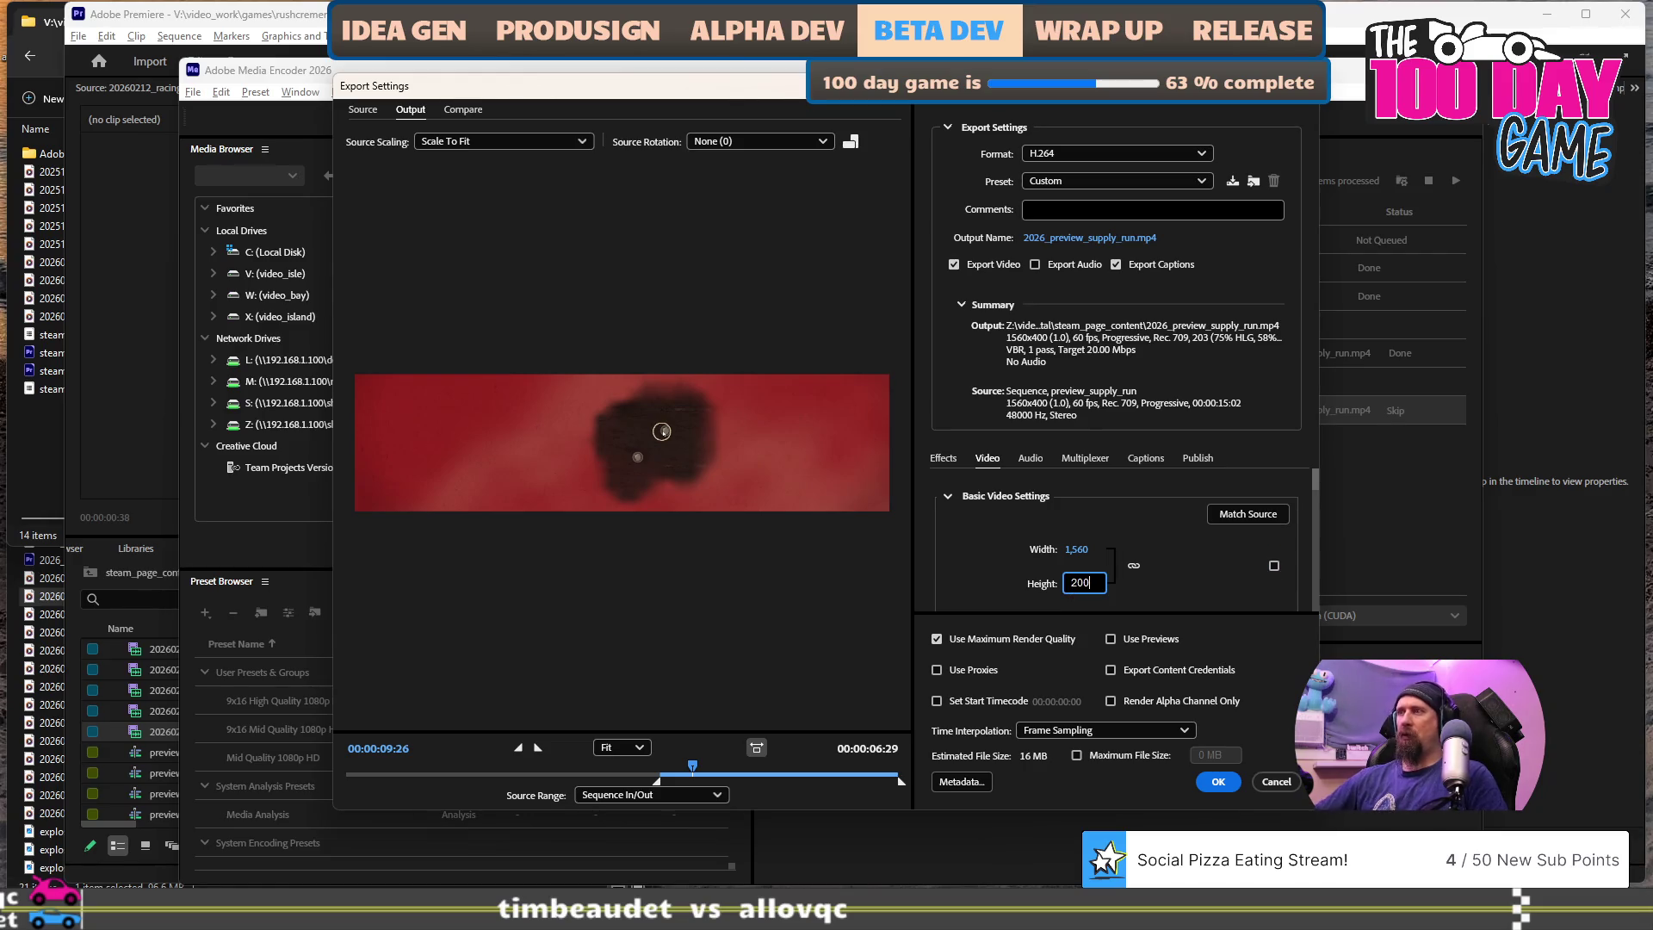
left_click(1149, 754)
left_click(1223, 755)
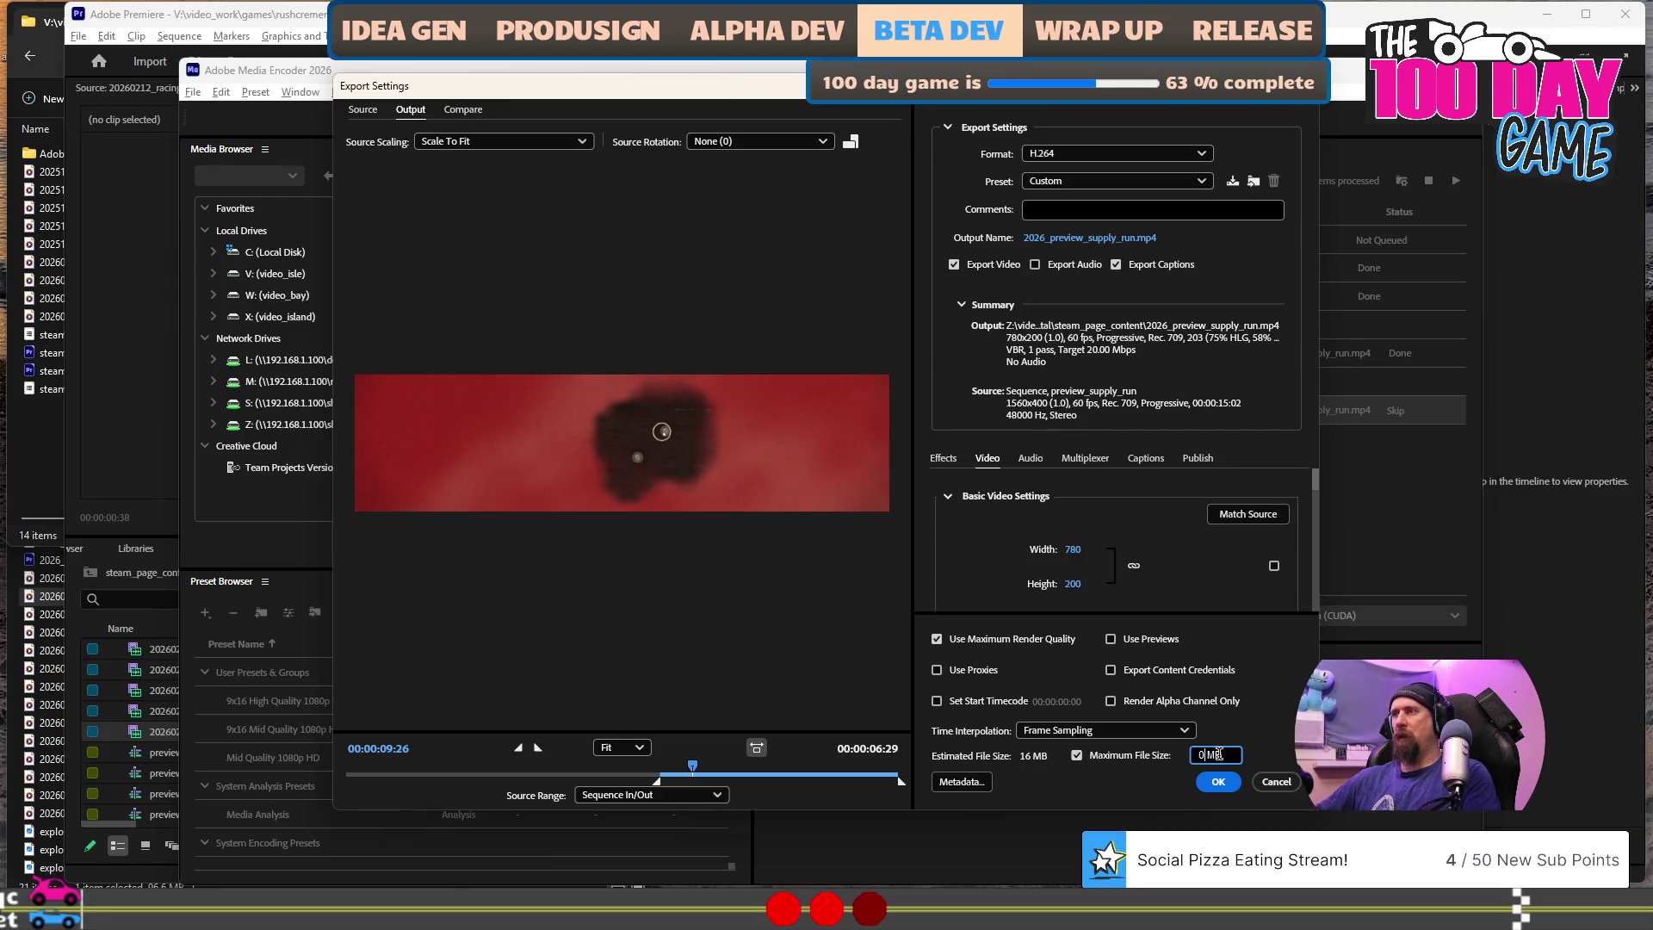
type("8")
left_click(1208, 782)
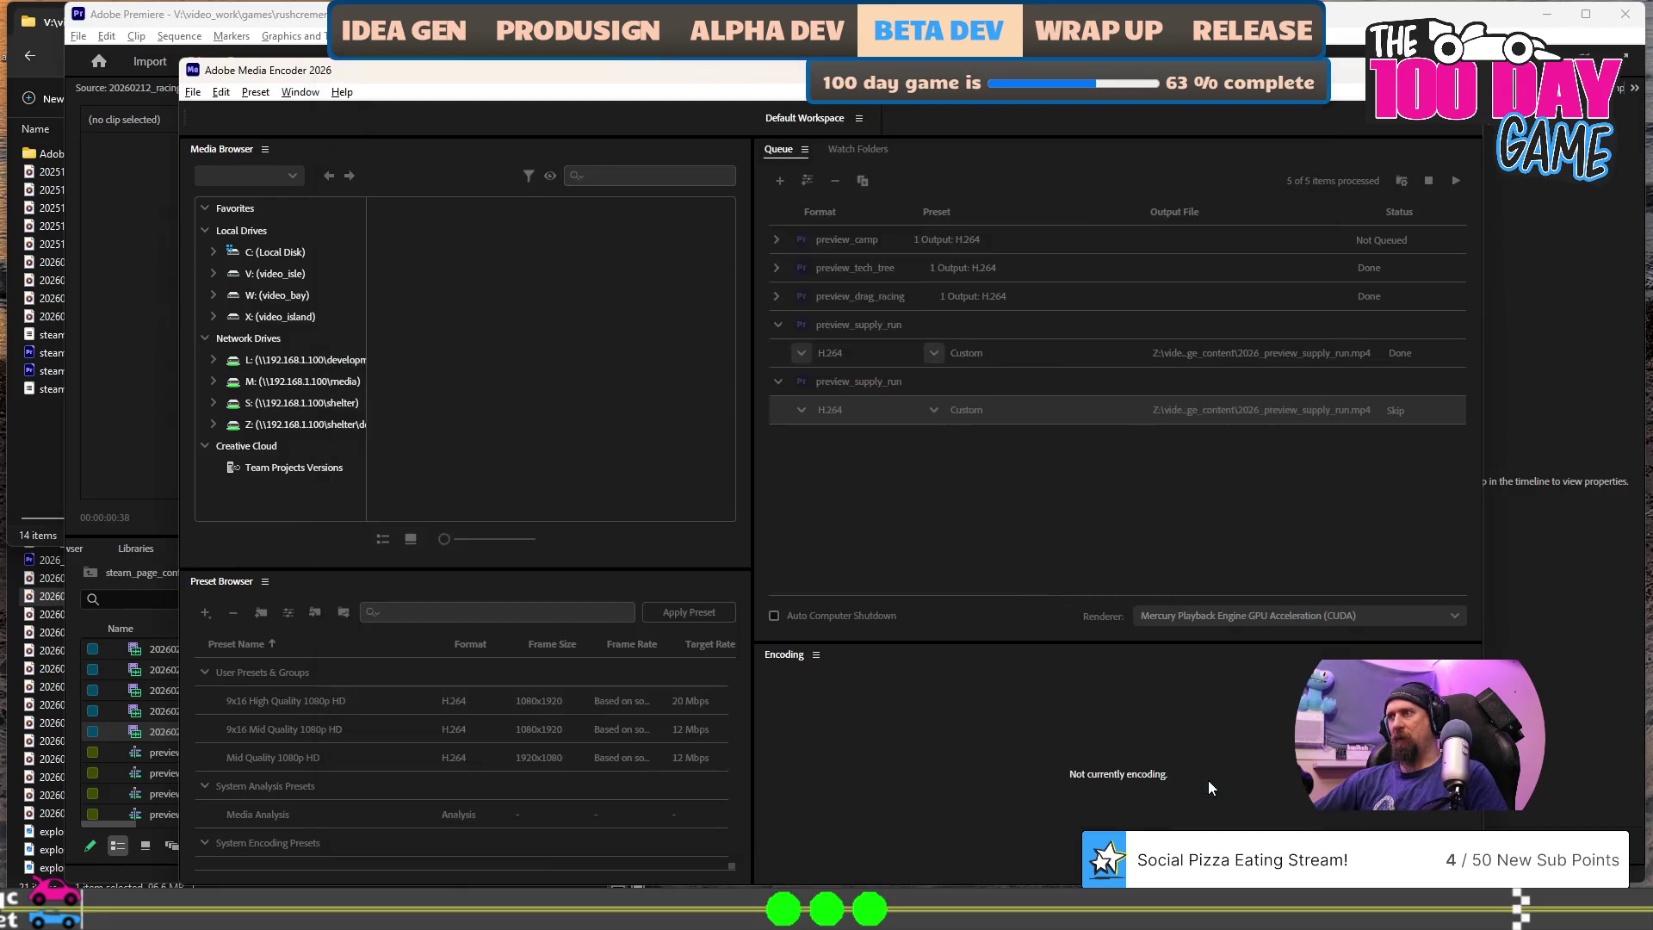
- Encode the queue and check the fresh 3,770 KB export in steam_page_content
left_click(1456, 180)
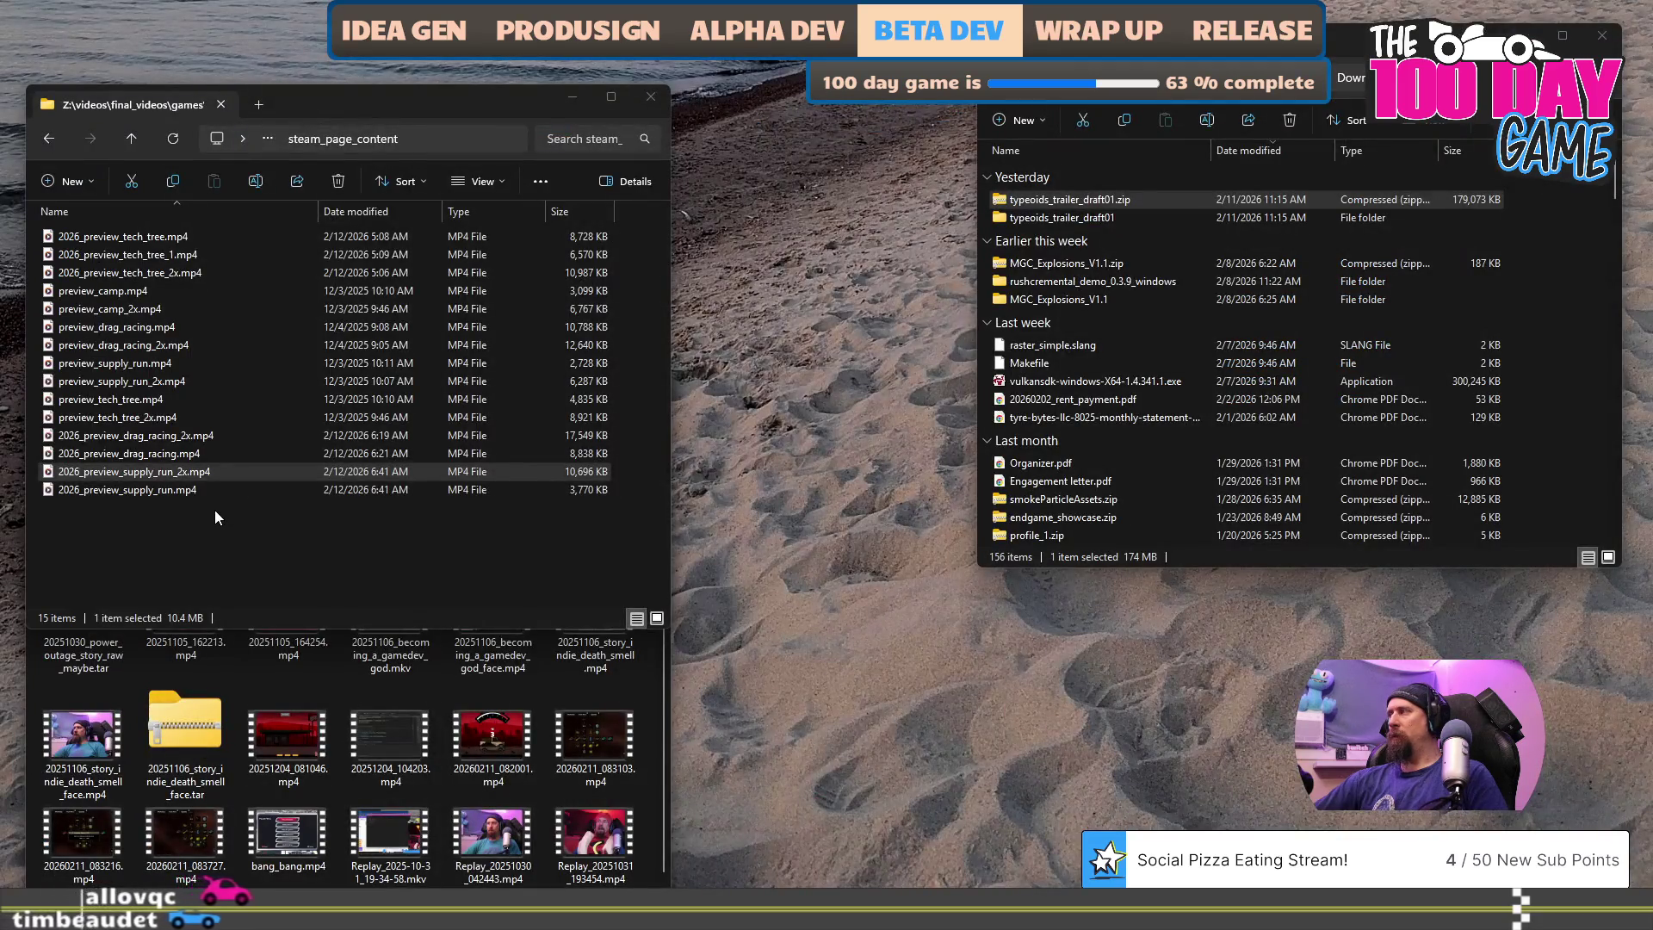
left_click(215, 509)
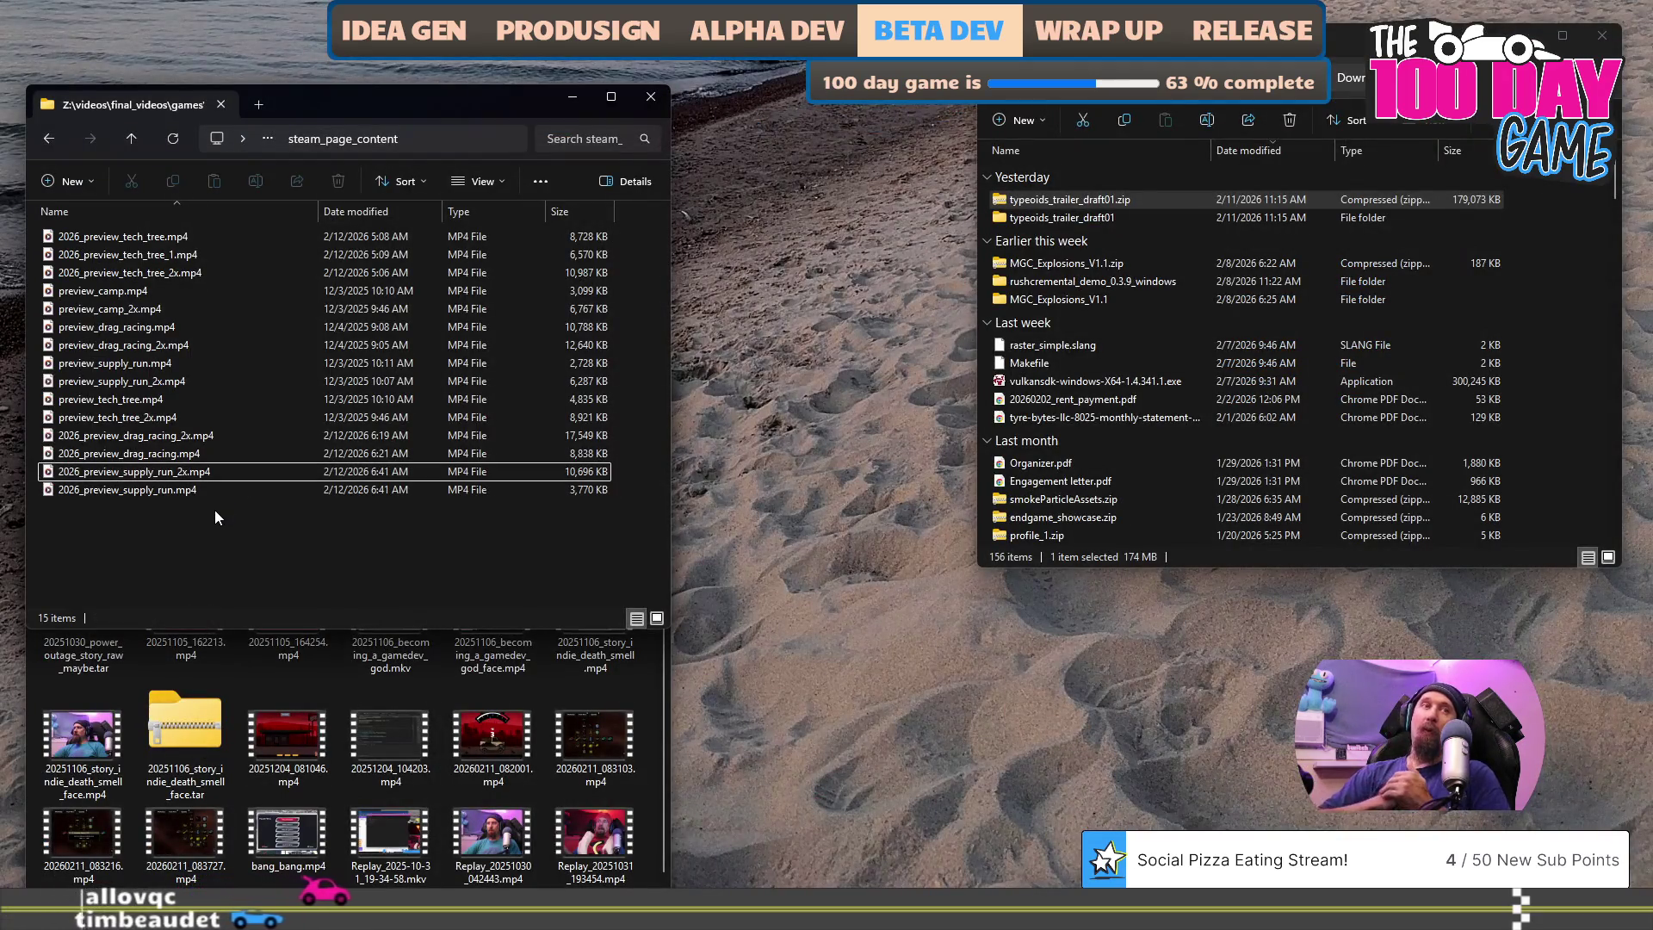
scroll(1055, 403, "up", 10)
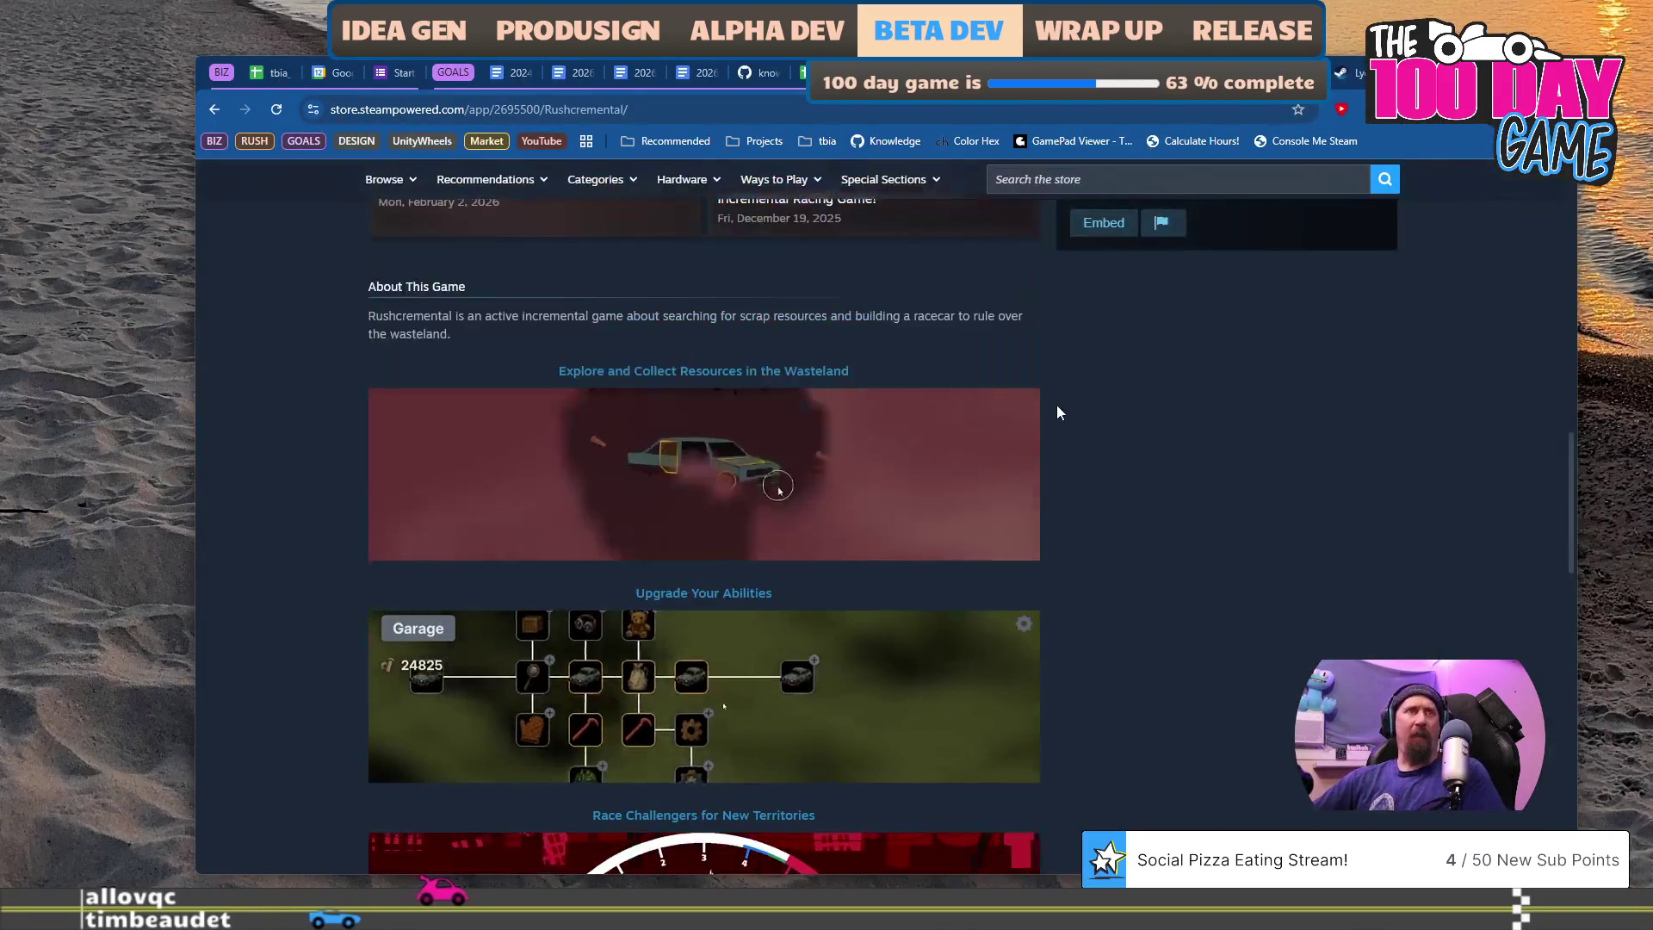
scroll(898, 680, "up", 10)
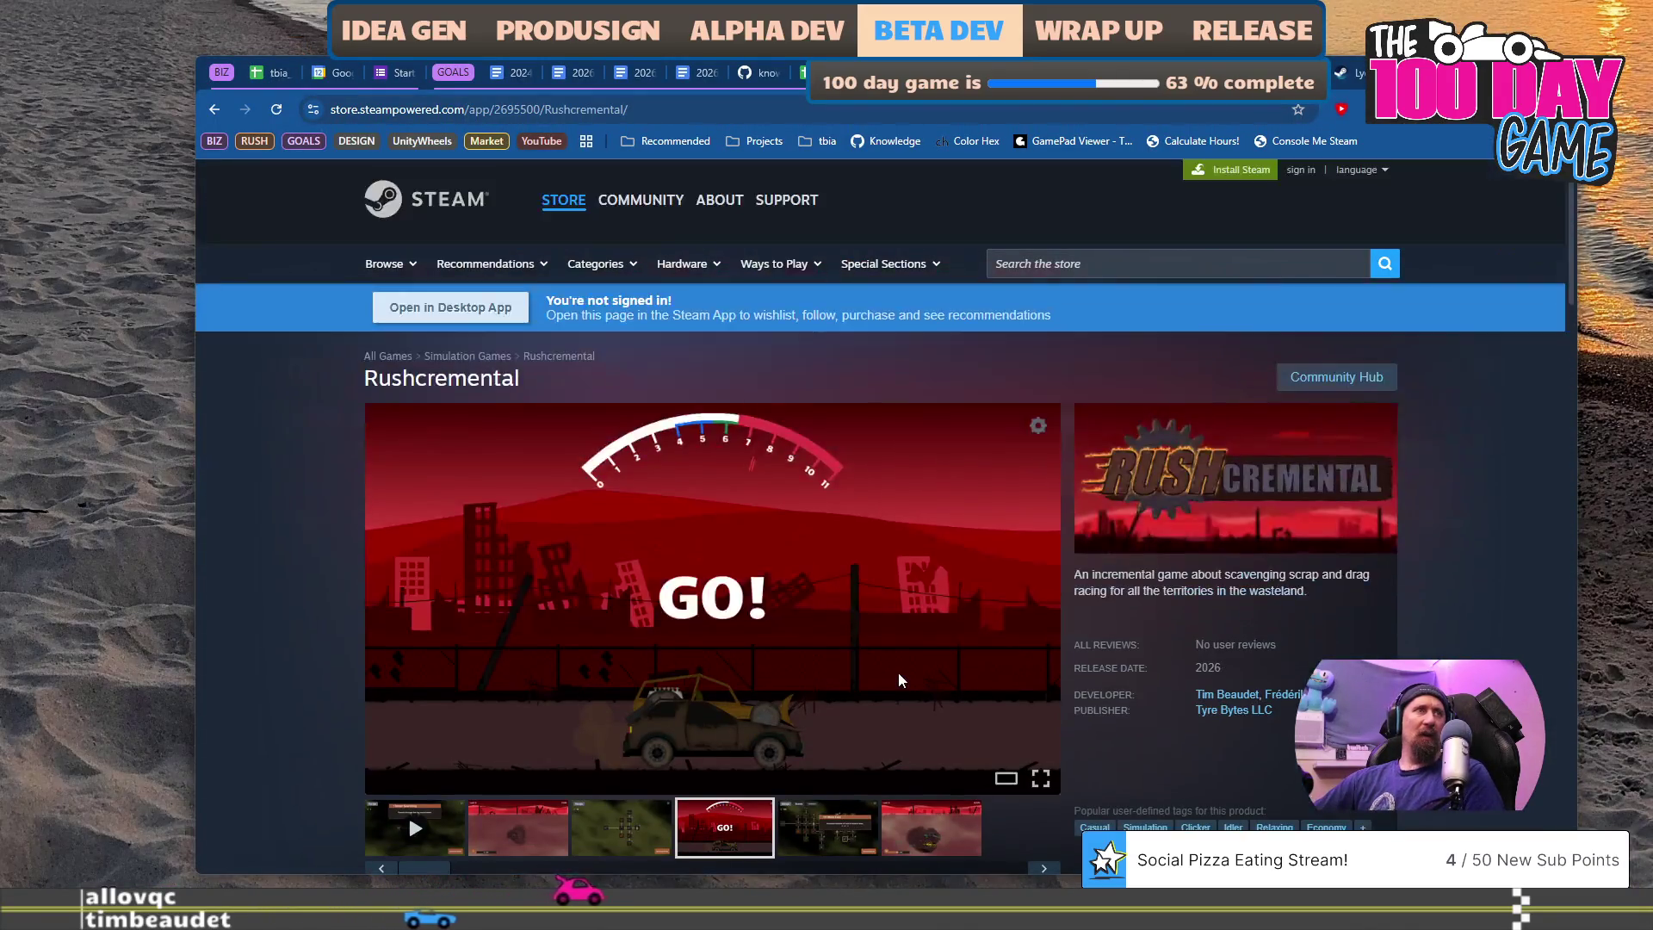
key("alt+Tab")
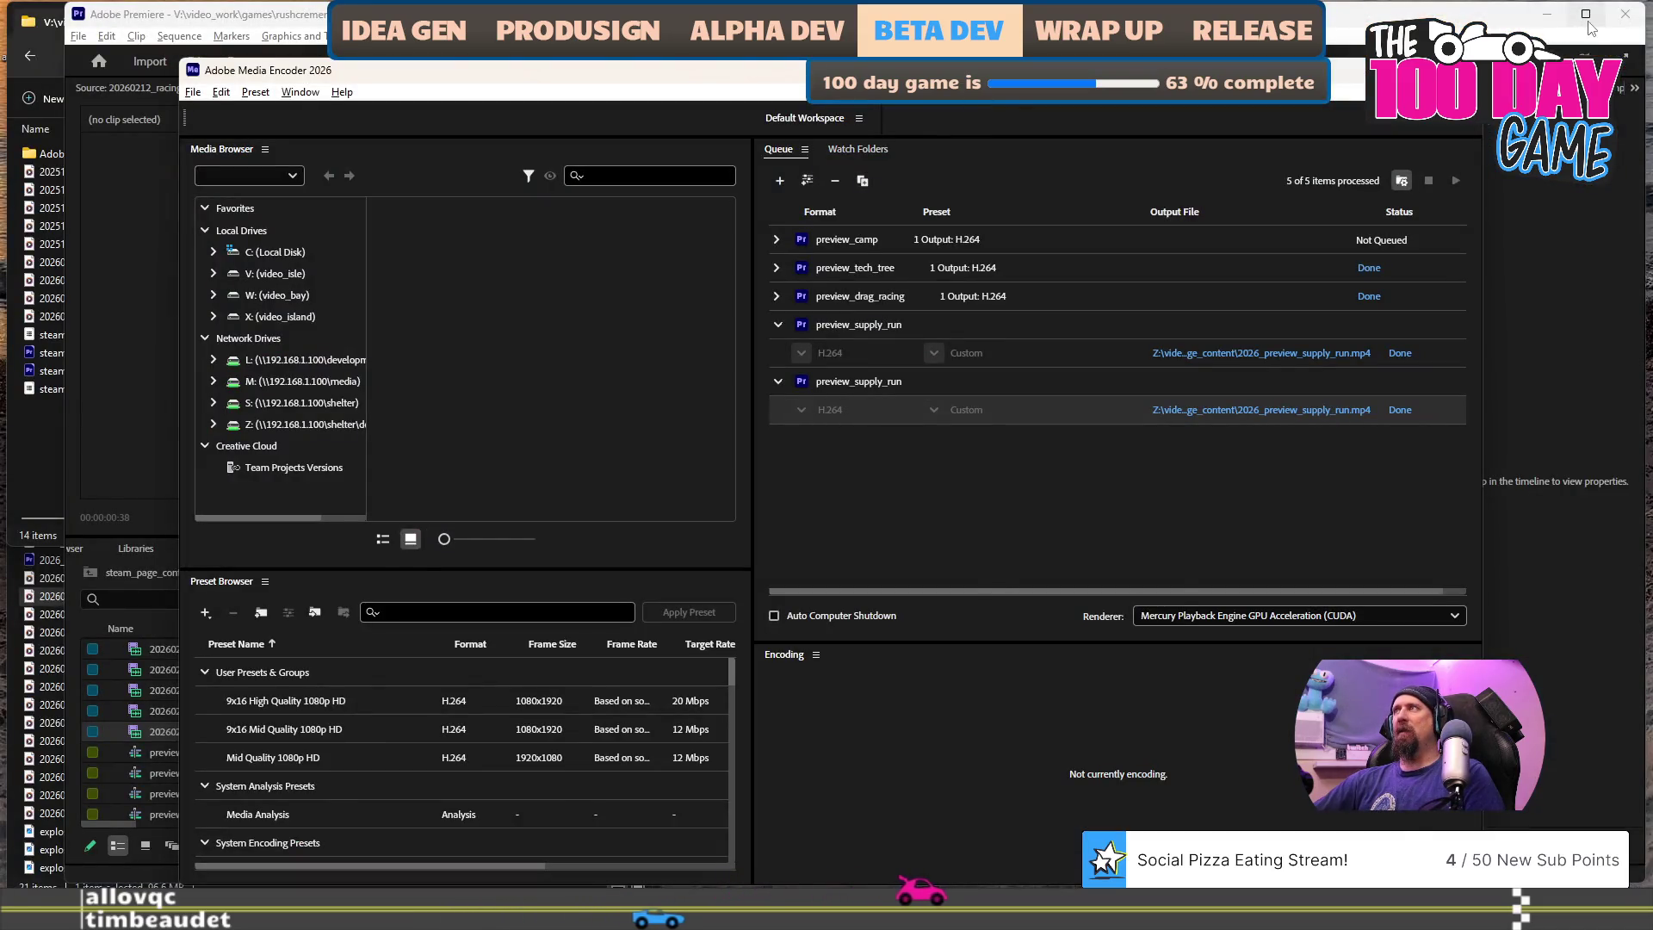
- Minimize Media Encoder and Premiere Pro so the File Explorer windows show
key("alt+Tab")
key("super+Down")
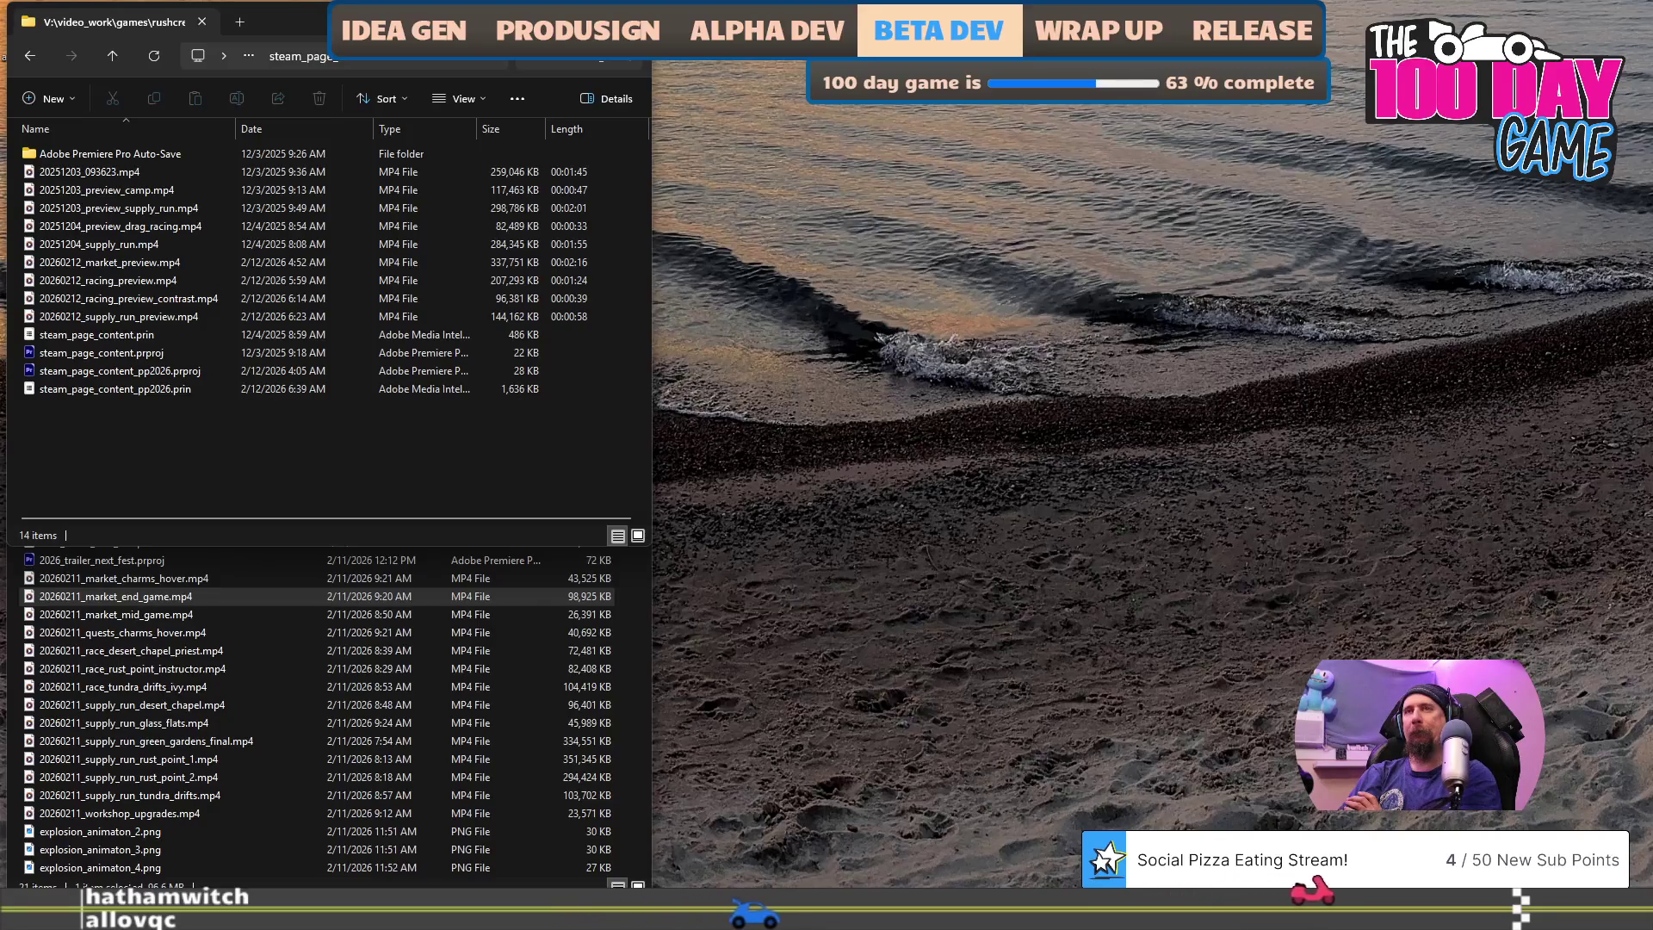
- Bring the File Explorer windows over Visual Studio and go up to the rushcremental project folder
key("alt+Tab")
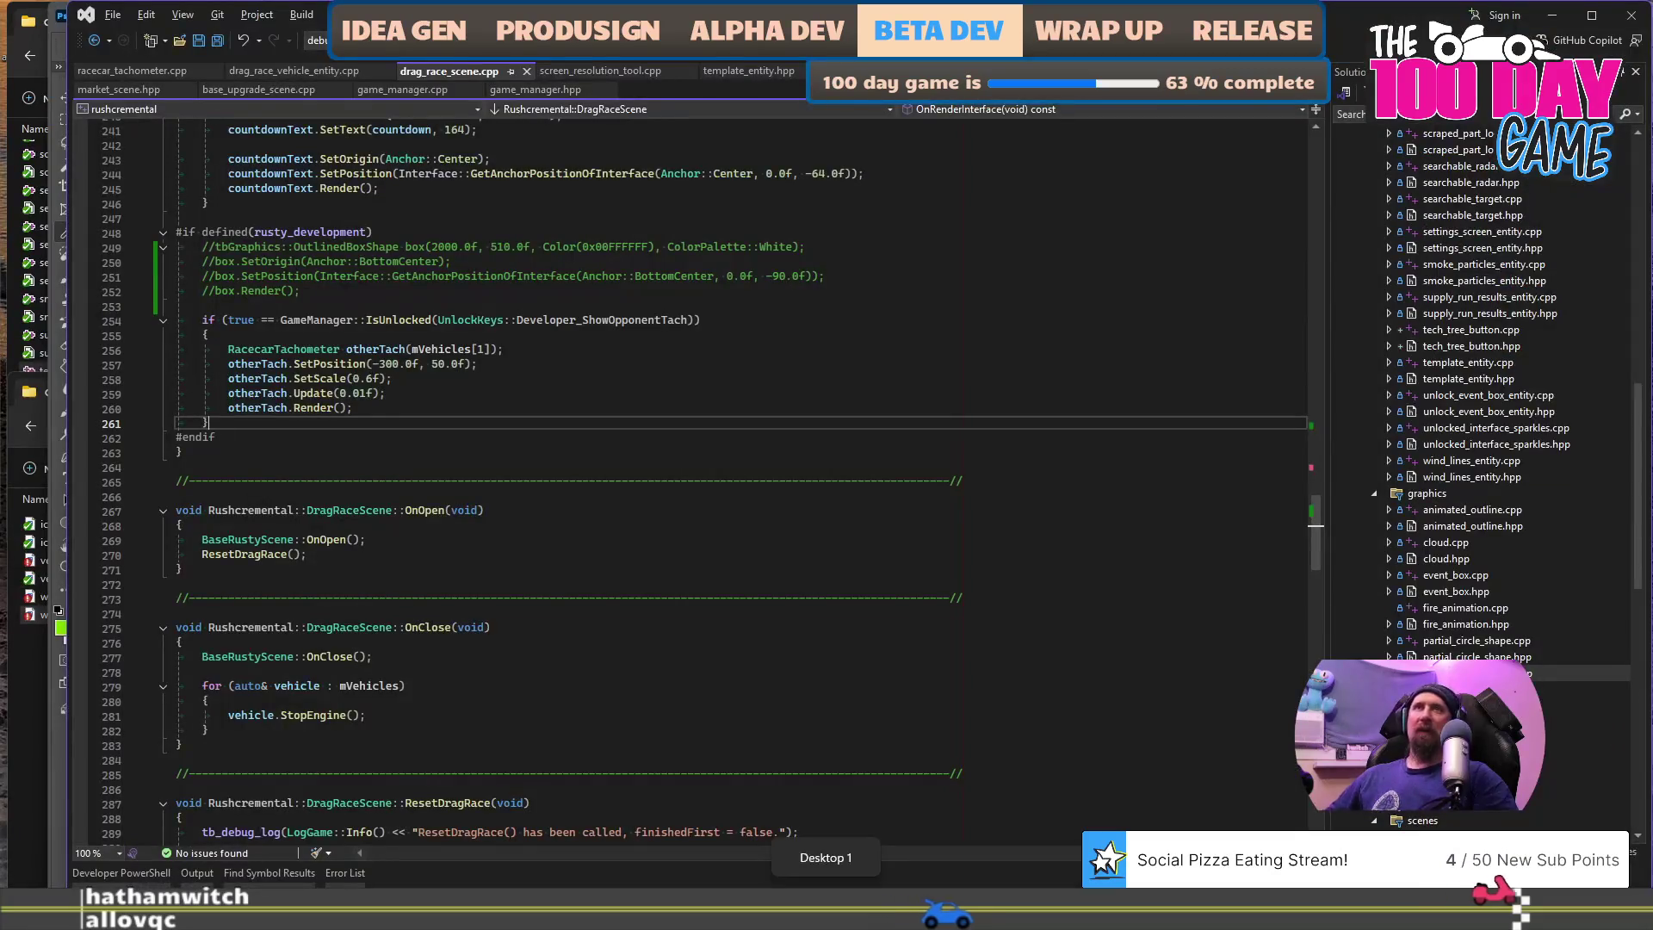
left_click(31, 682)
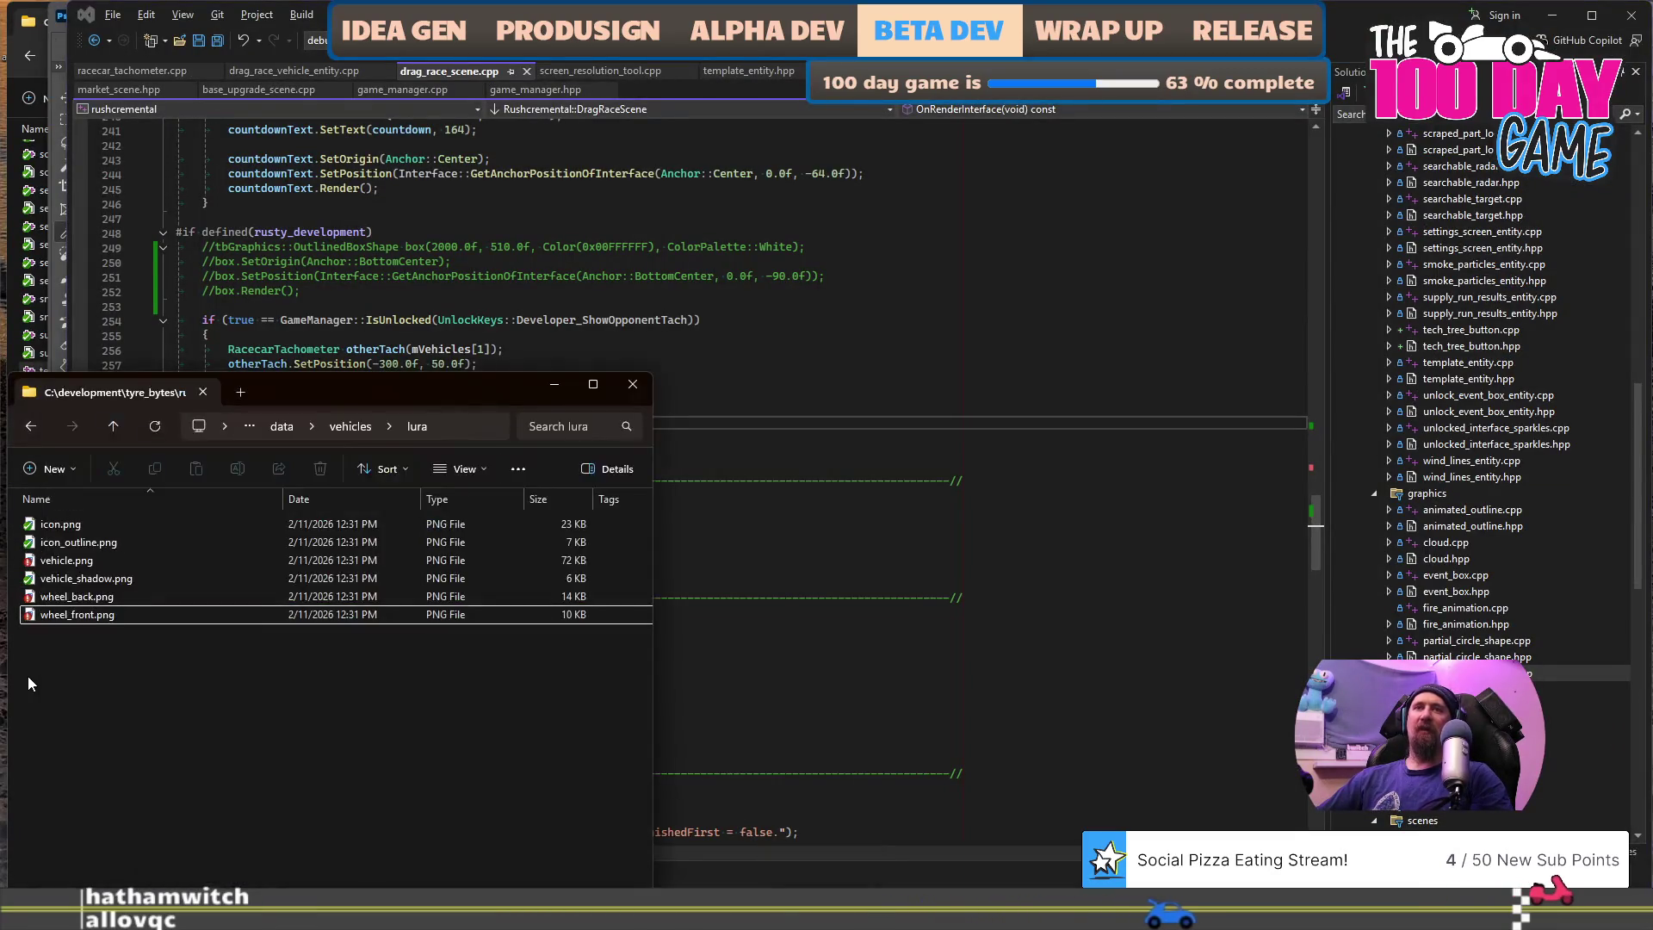
left_click(13, 333)
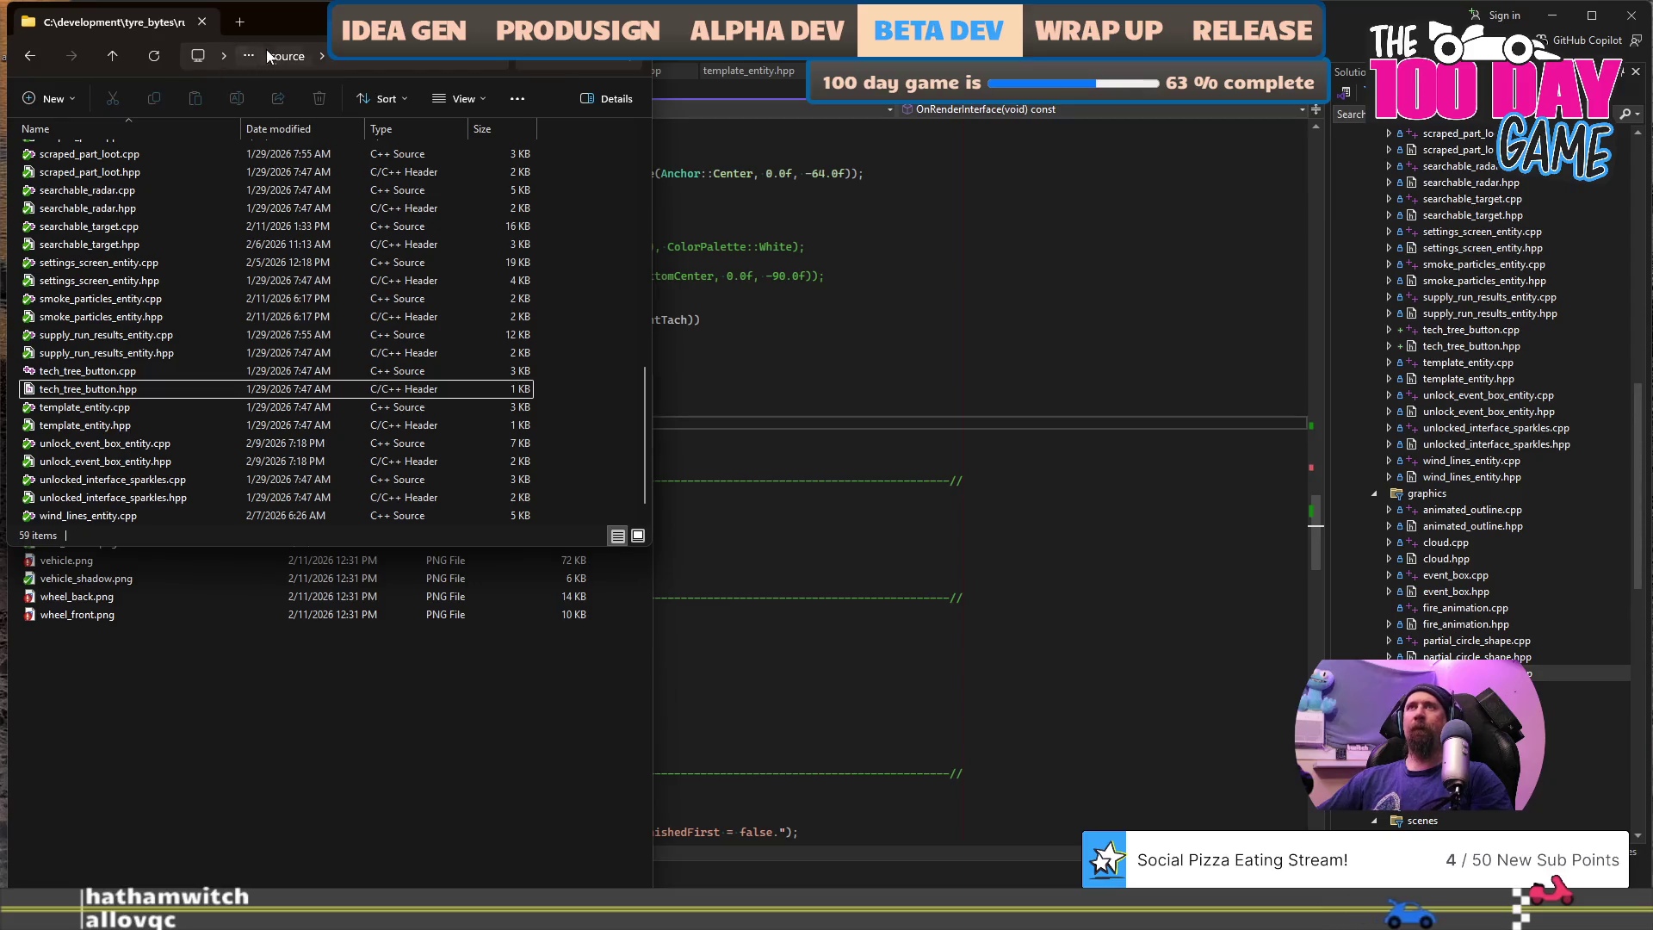
left_click(244, 723)
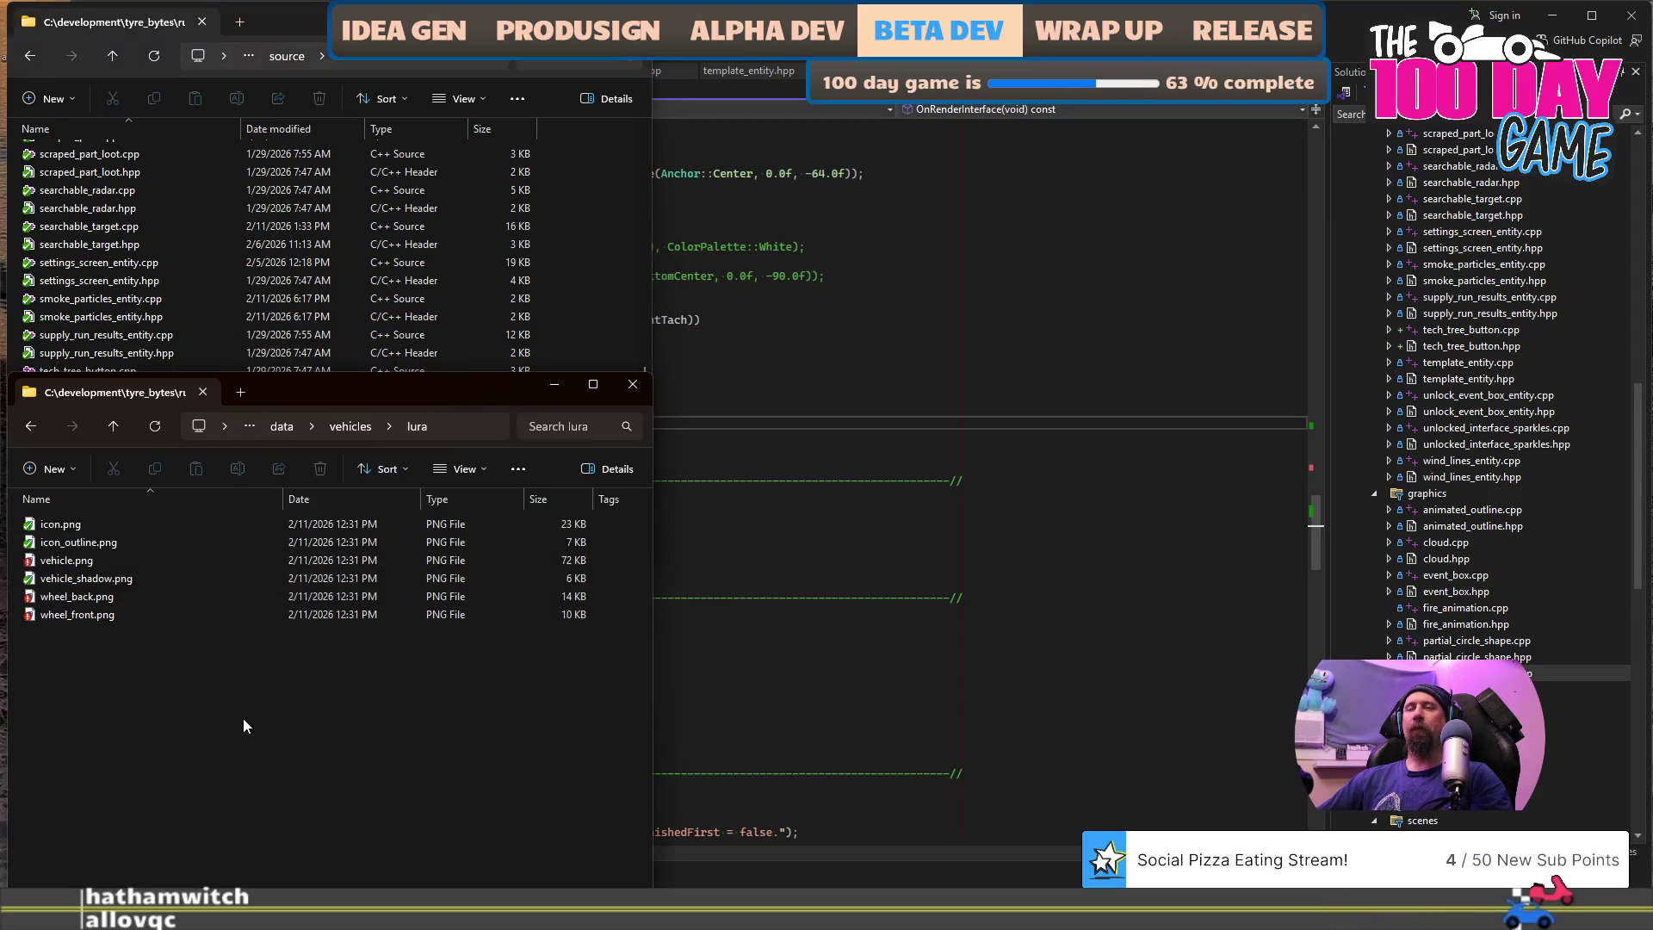
left_click(282, 426)
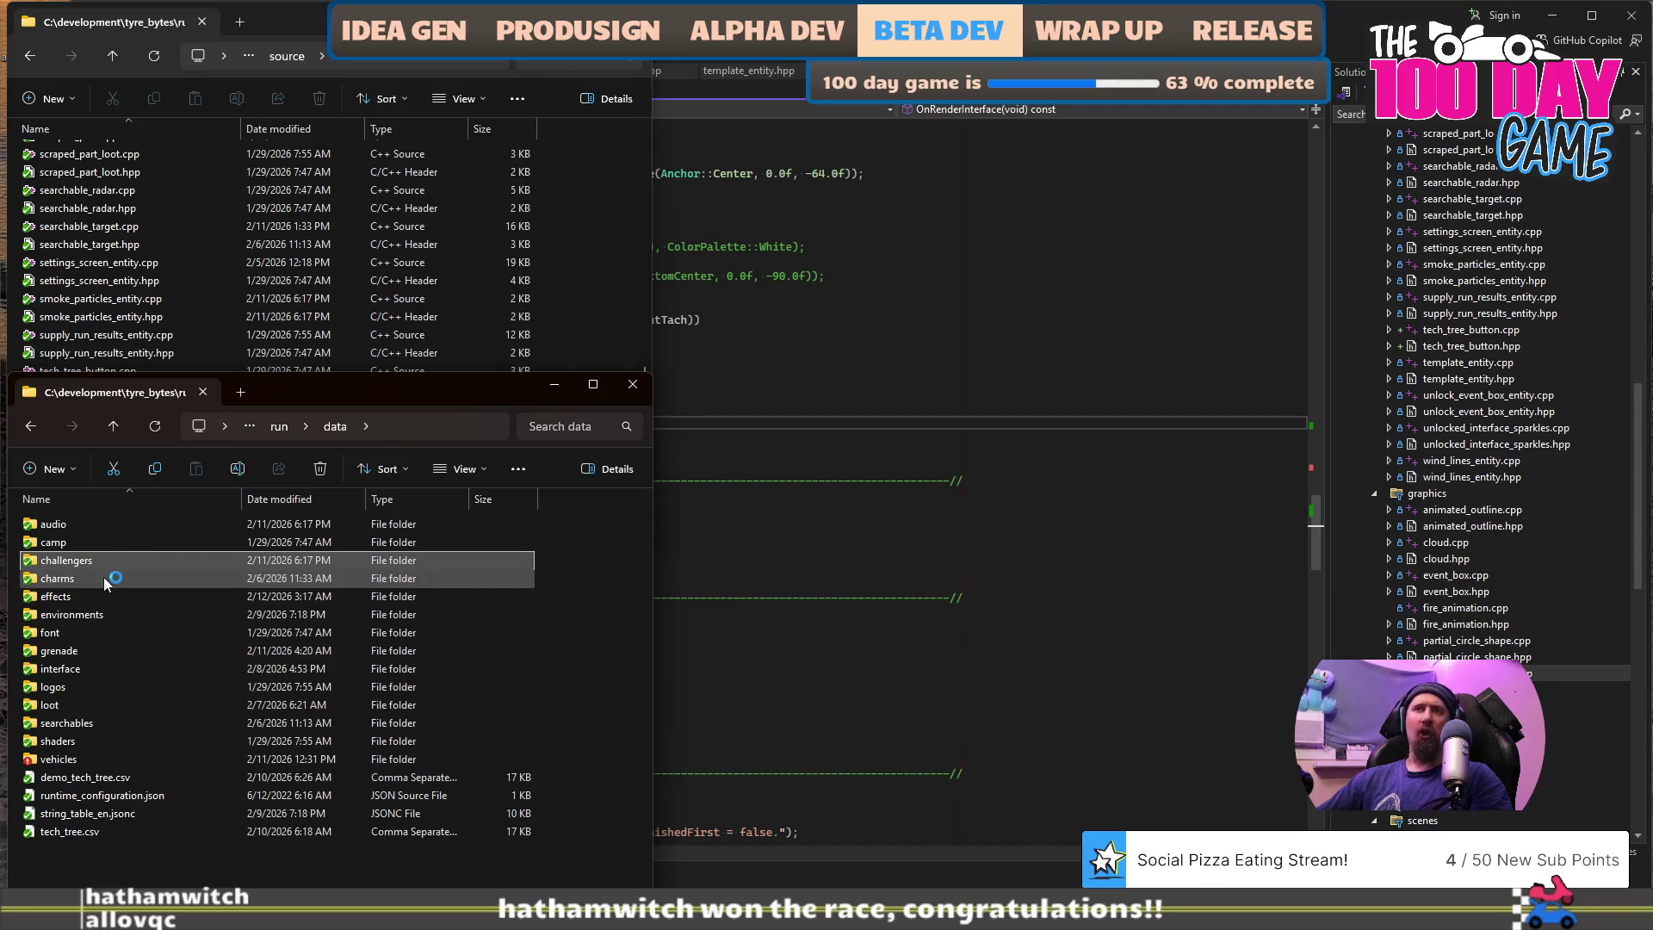
left_click(281, 432)
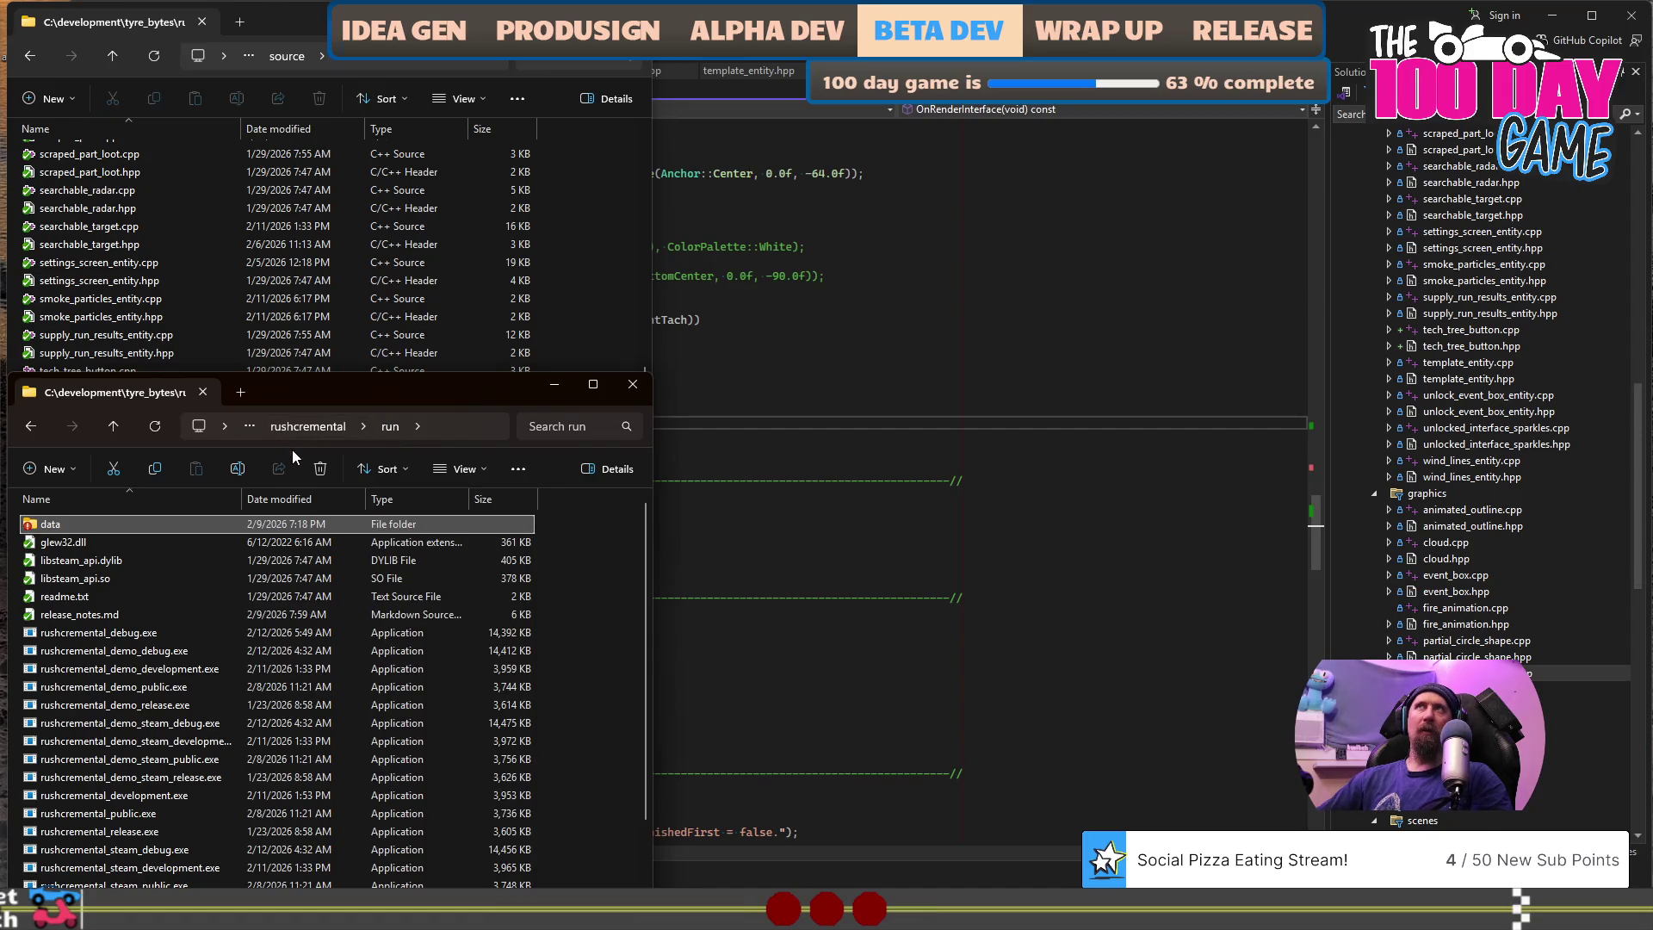
left_click(289, 423)
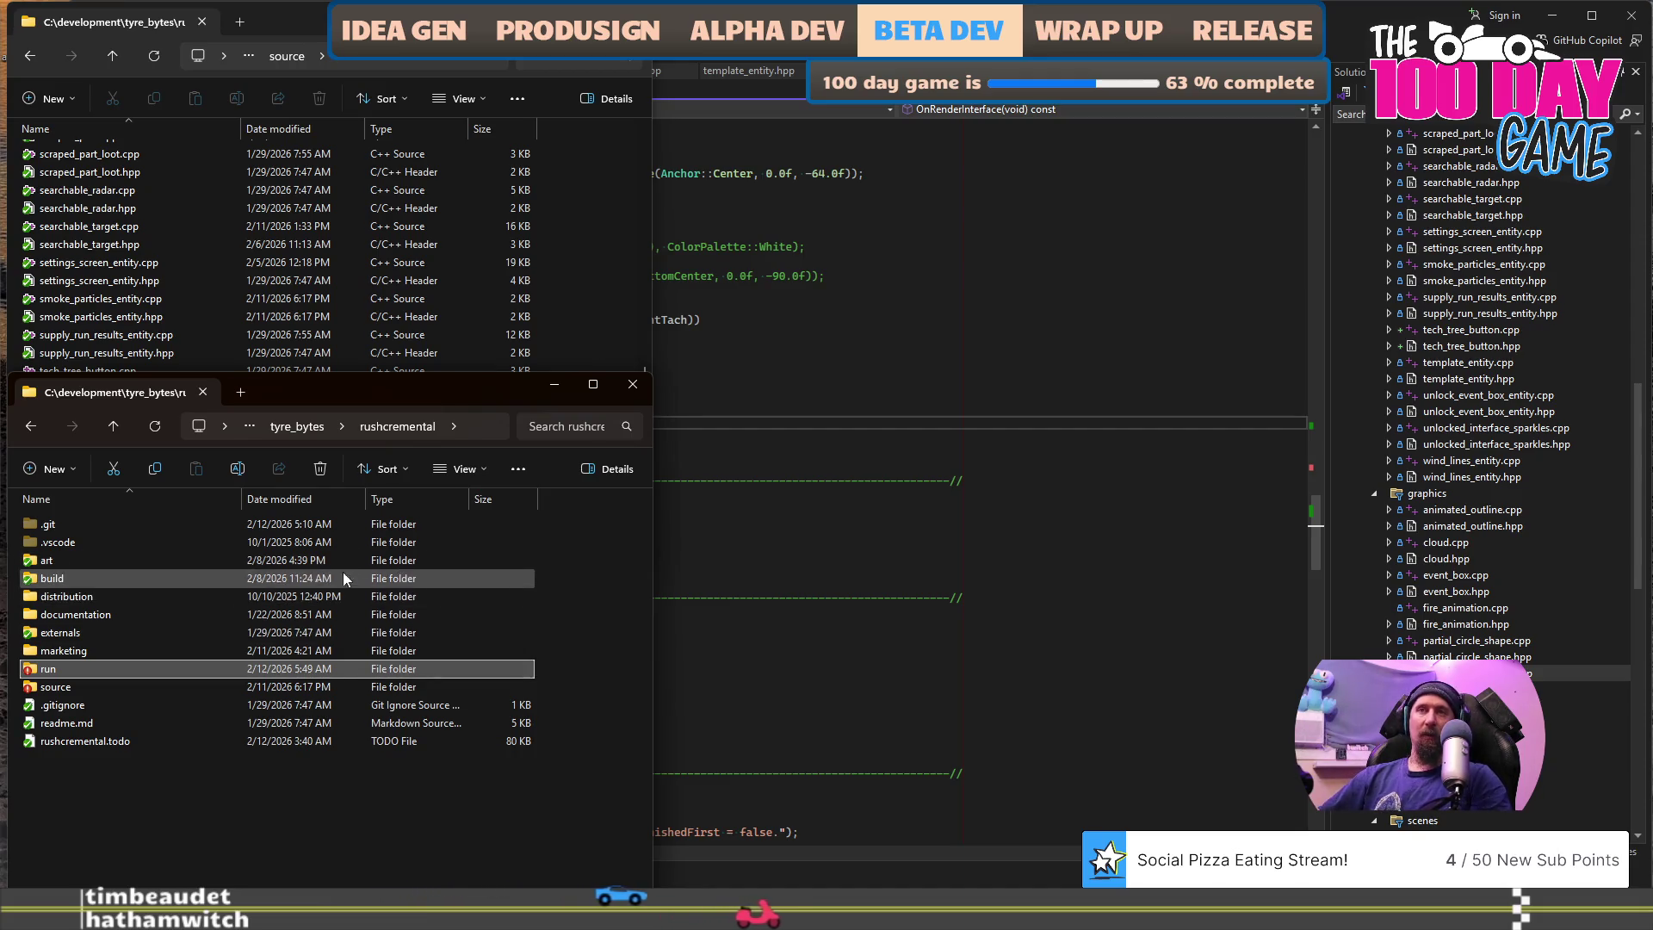
- Open the marketing folder inside rushcremental
left_click(154, 572)
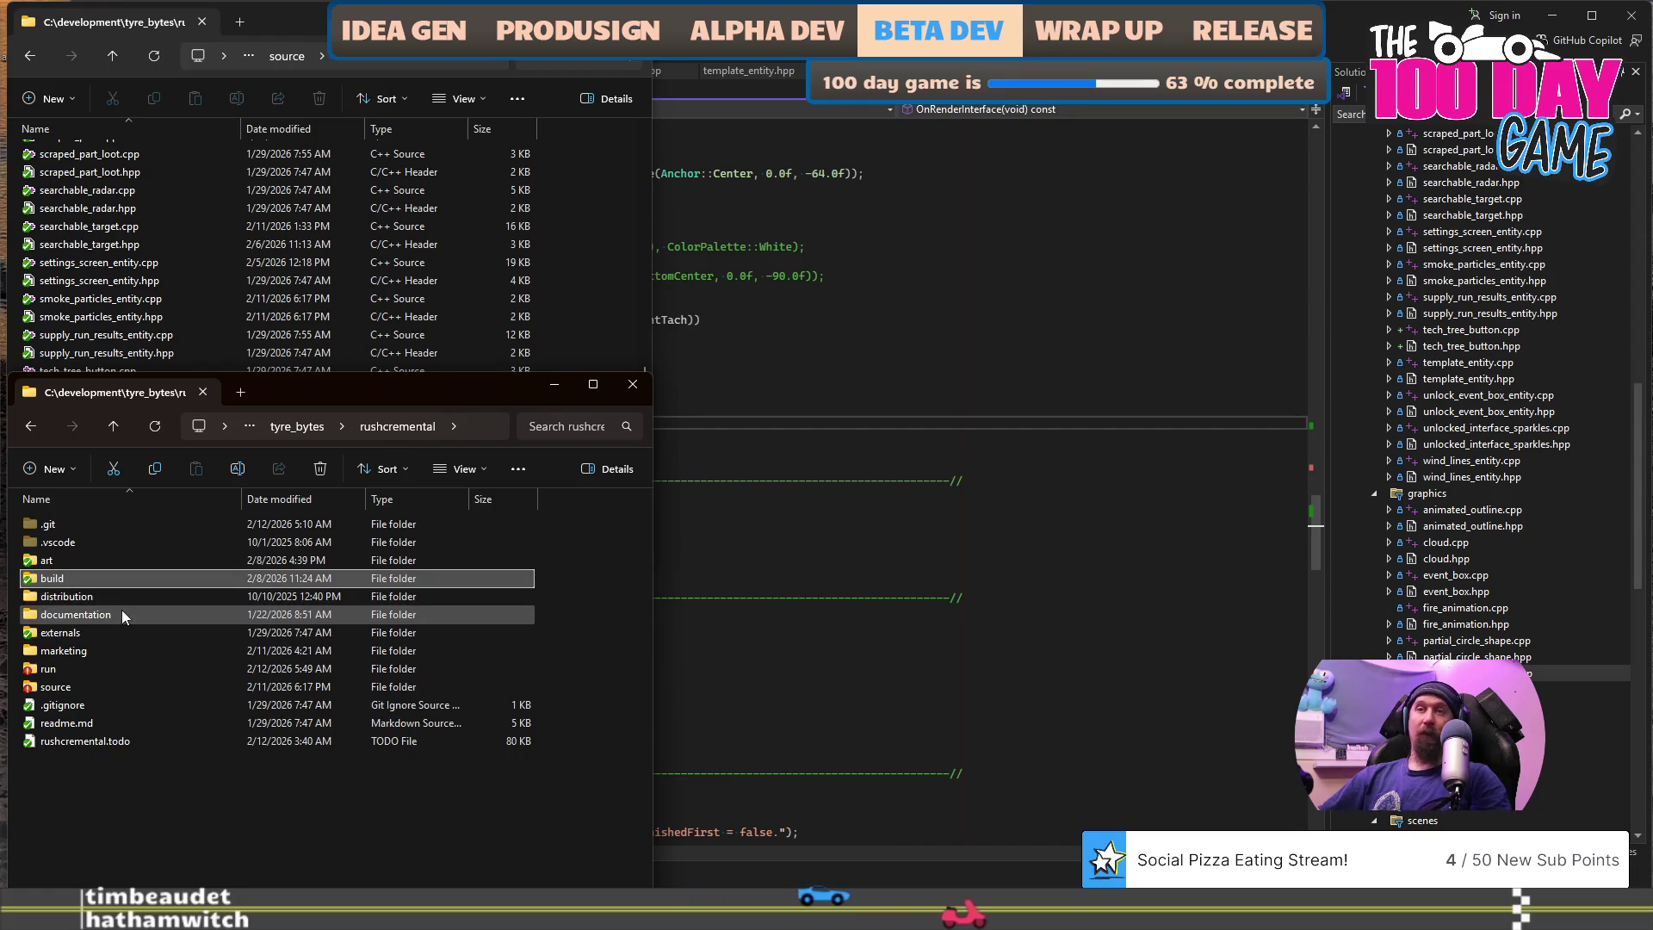
left_click(122, 603)
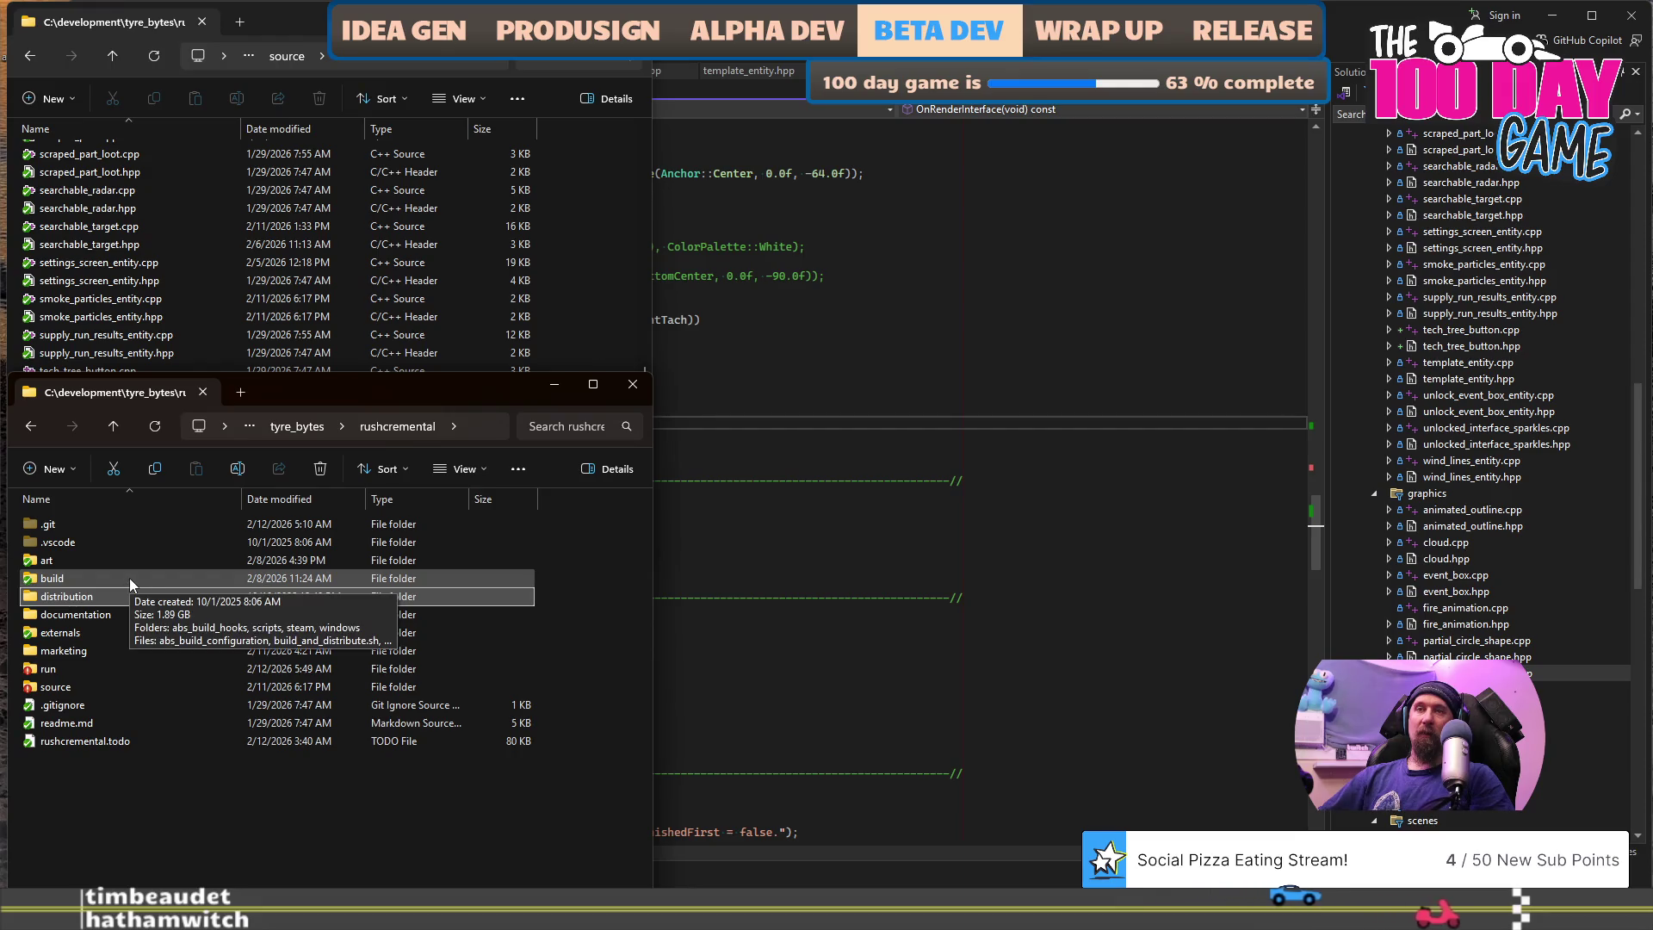
left_click(129, 576)
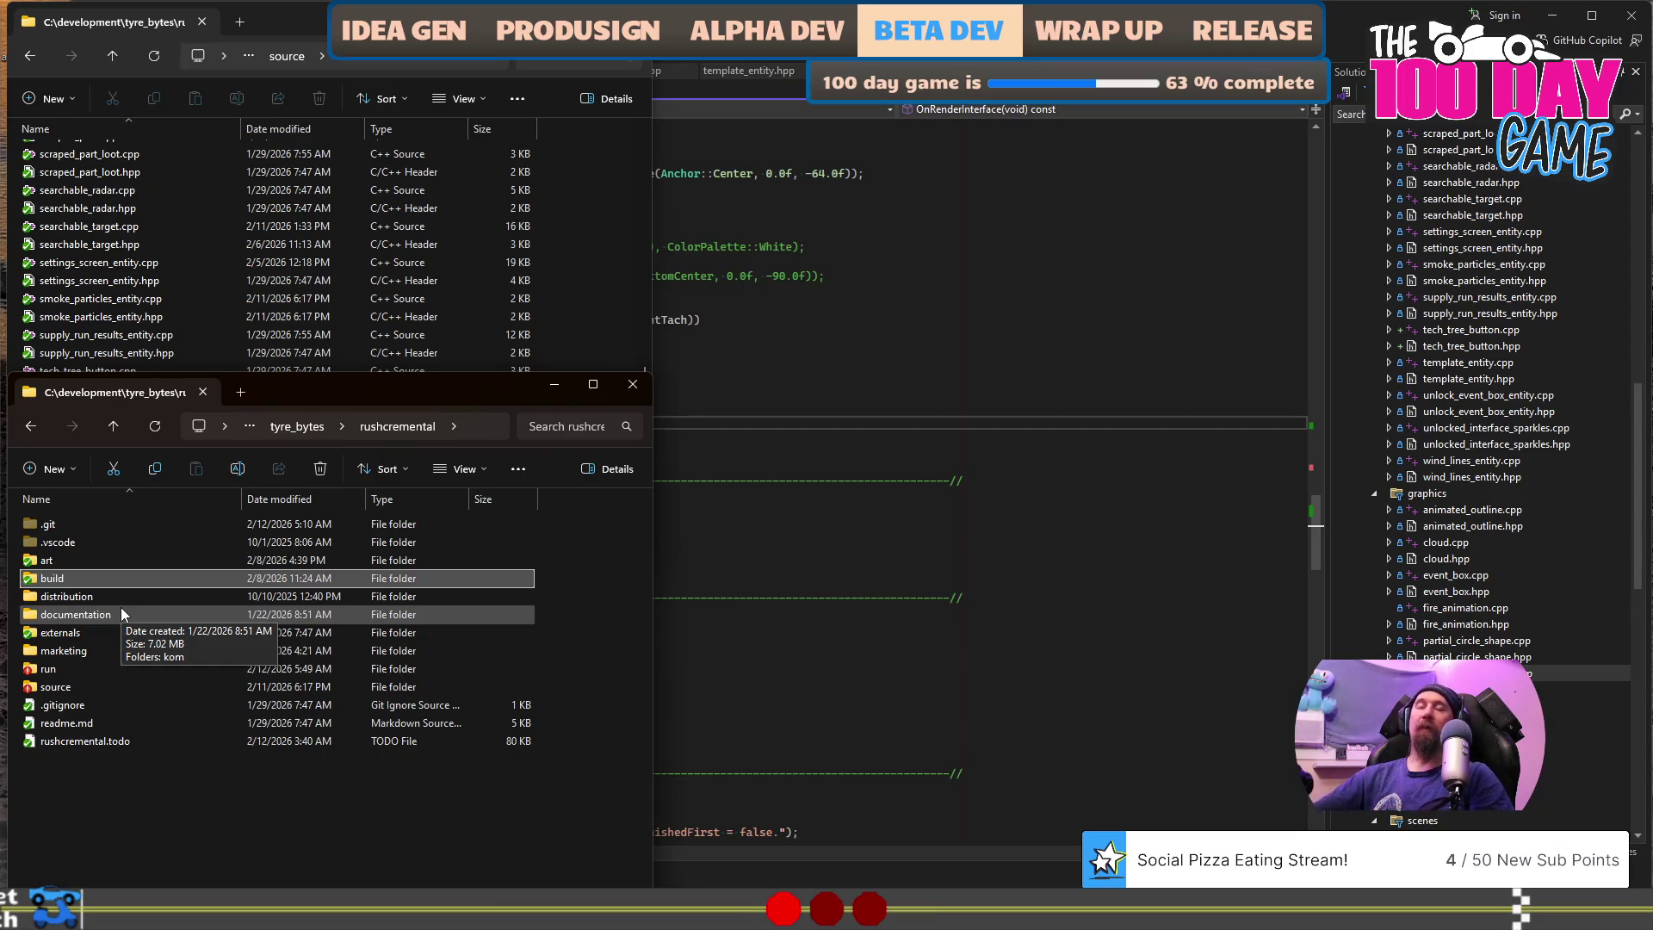
mouse_move(122, 596)
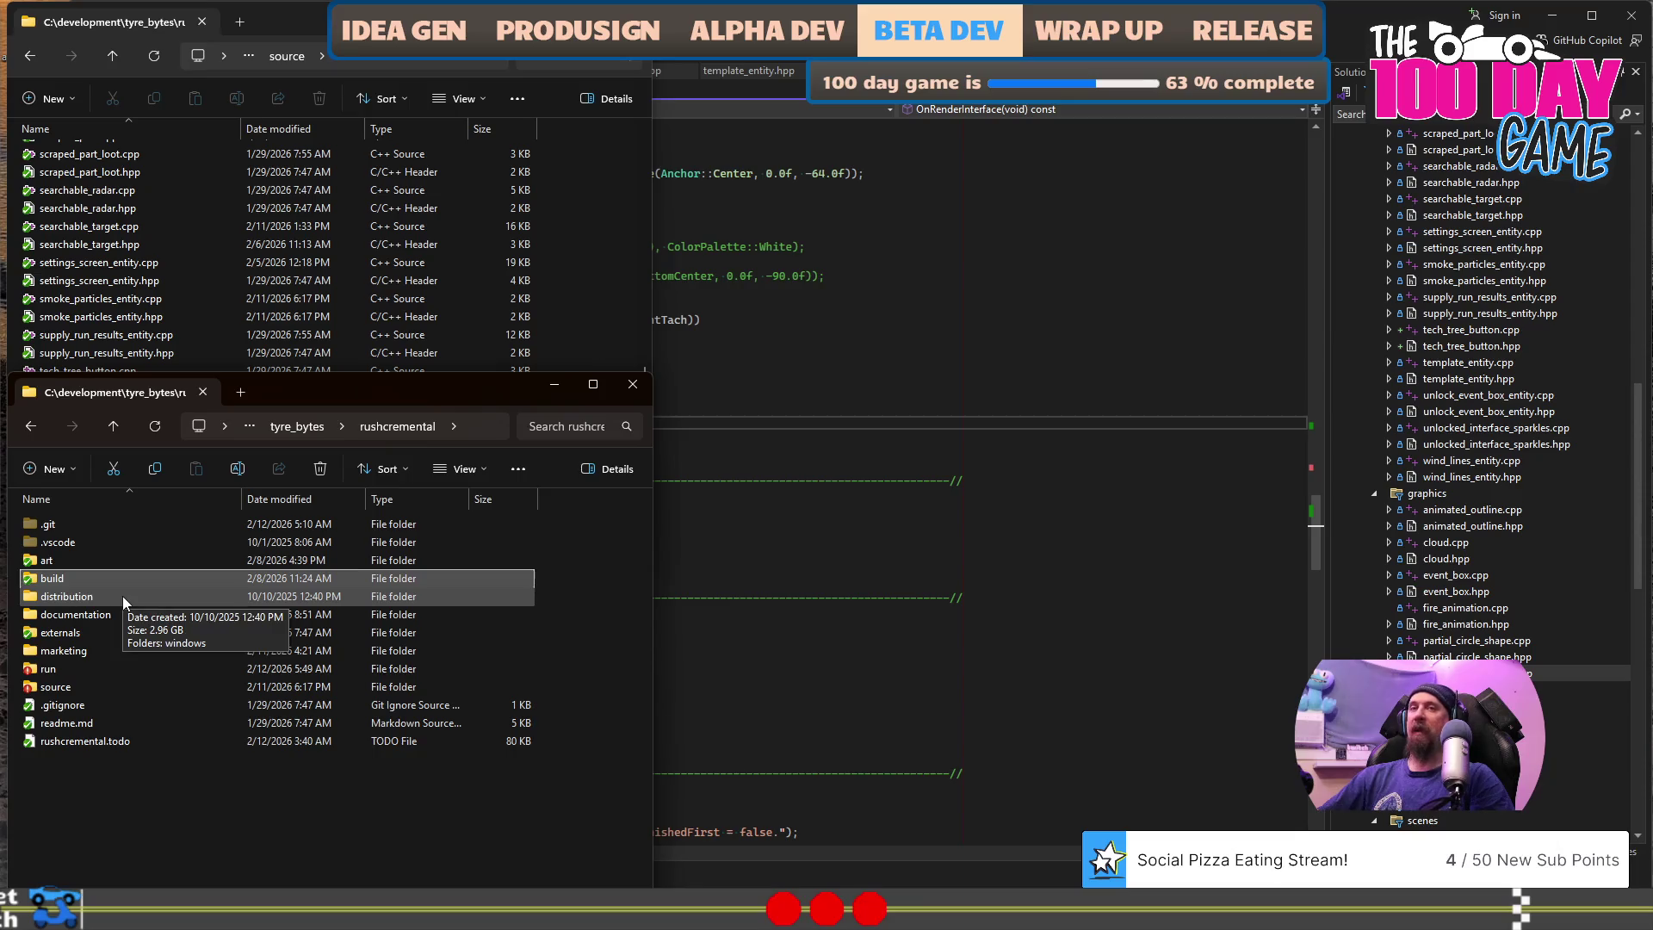
left_click(107, 653)
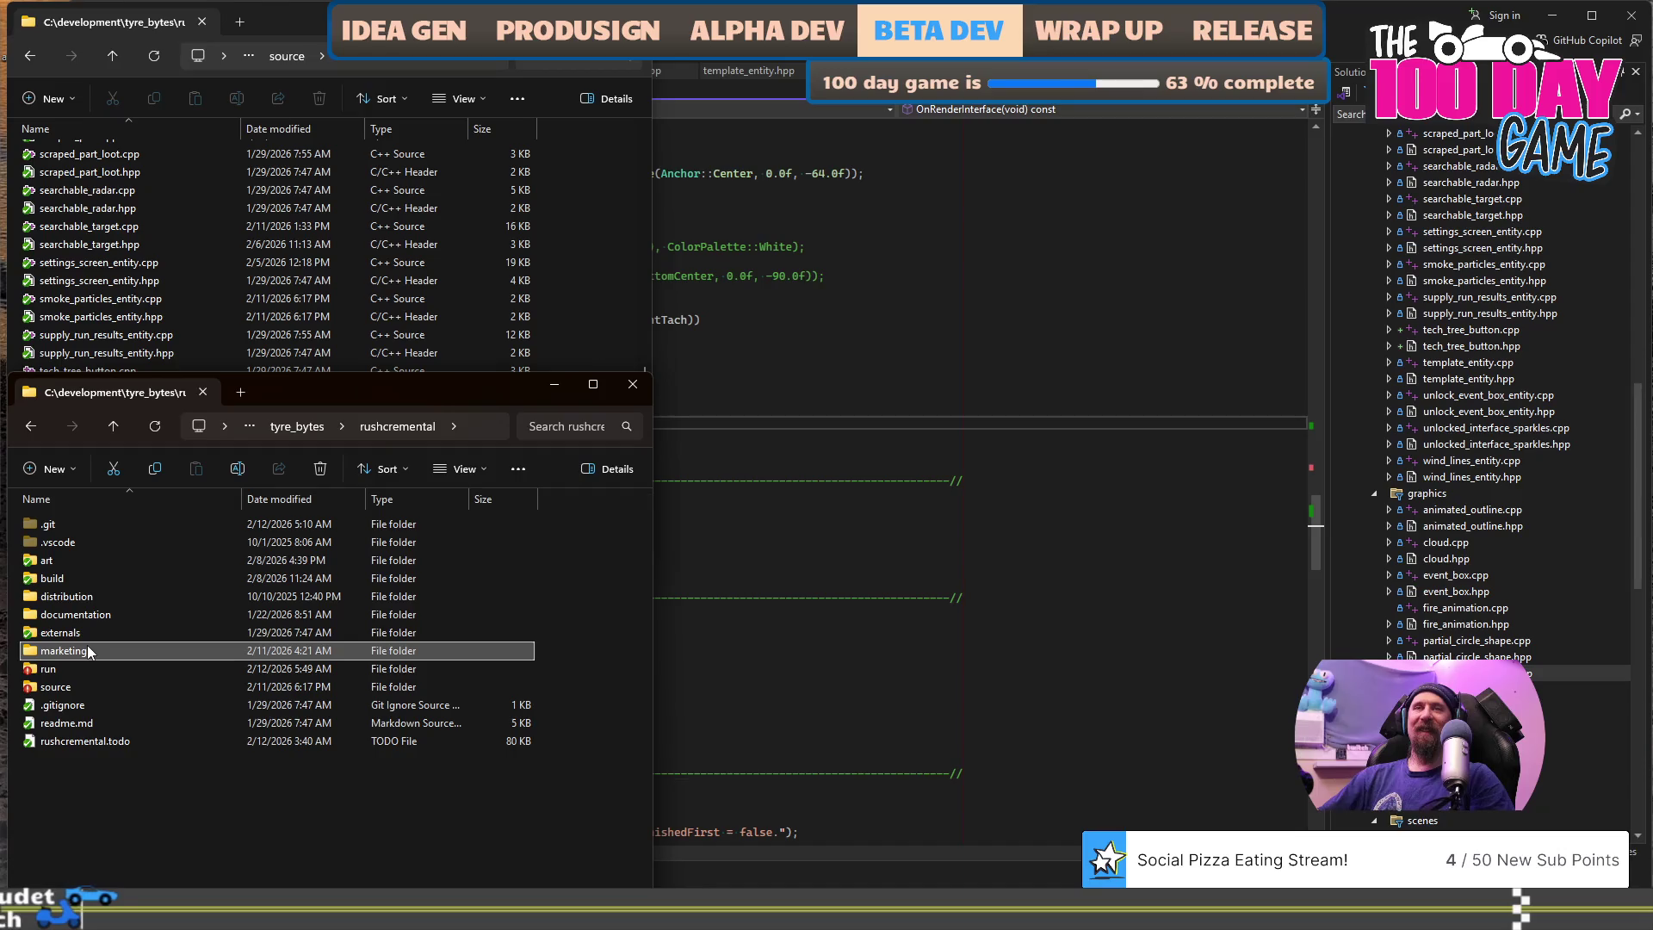
double_click(90, 654)
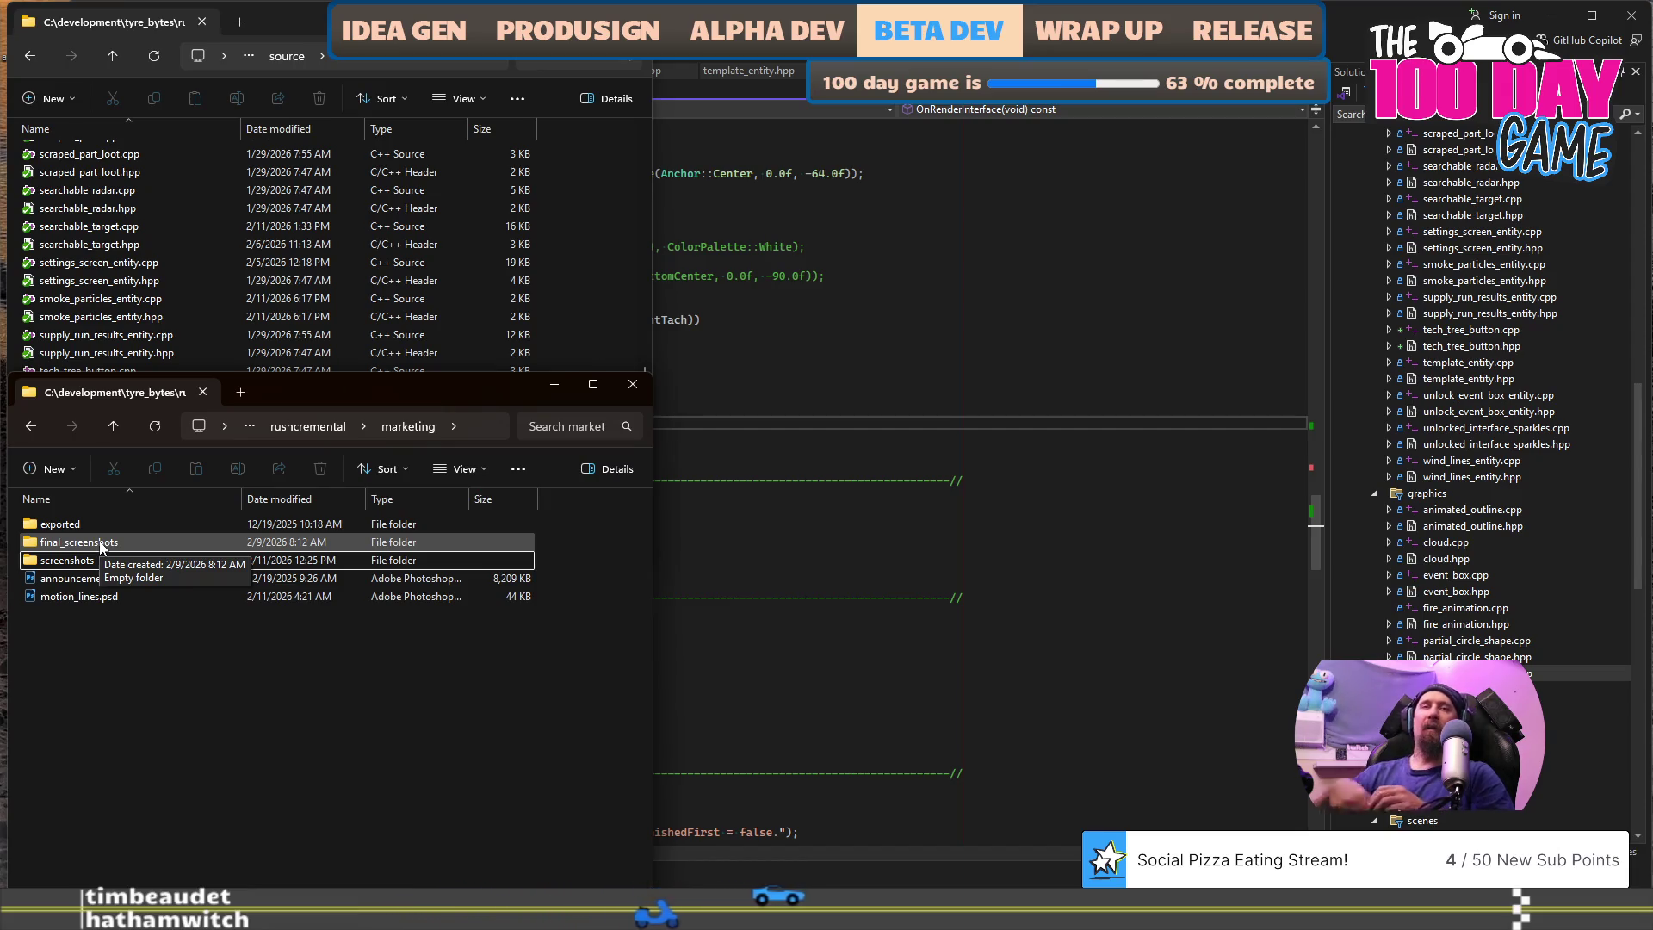
key("ctrl+super+Right")
- Step through the Steam page gallery to the 100 More Cars upgrade-tree screenshot
scroll(818, 585, "down", 5)
scroll(801, 619, "down", 5)
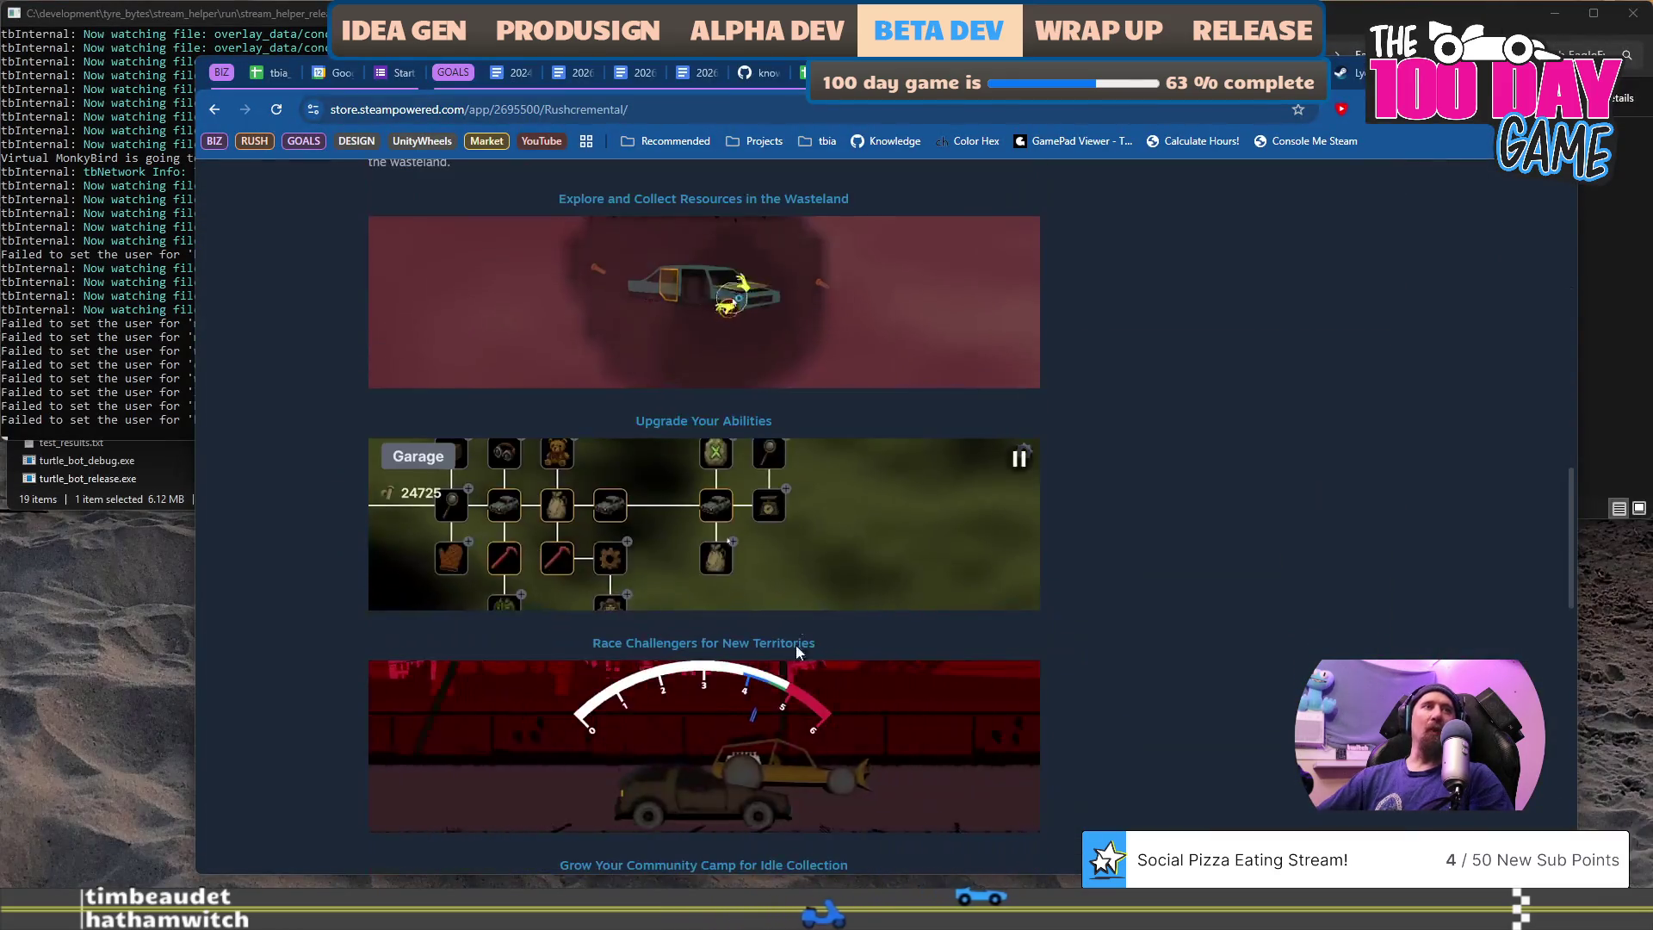
scroll(857, 396, "up", 7)
scroll(852, 439, "up", 10)
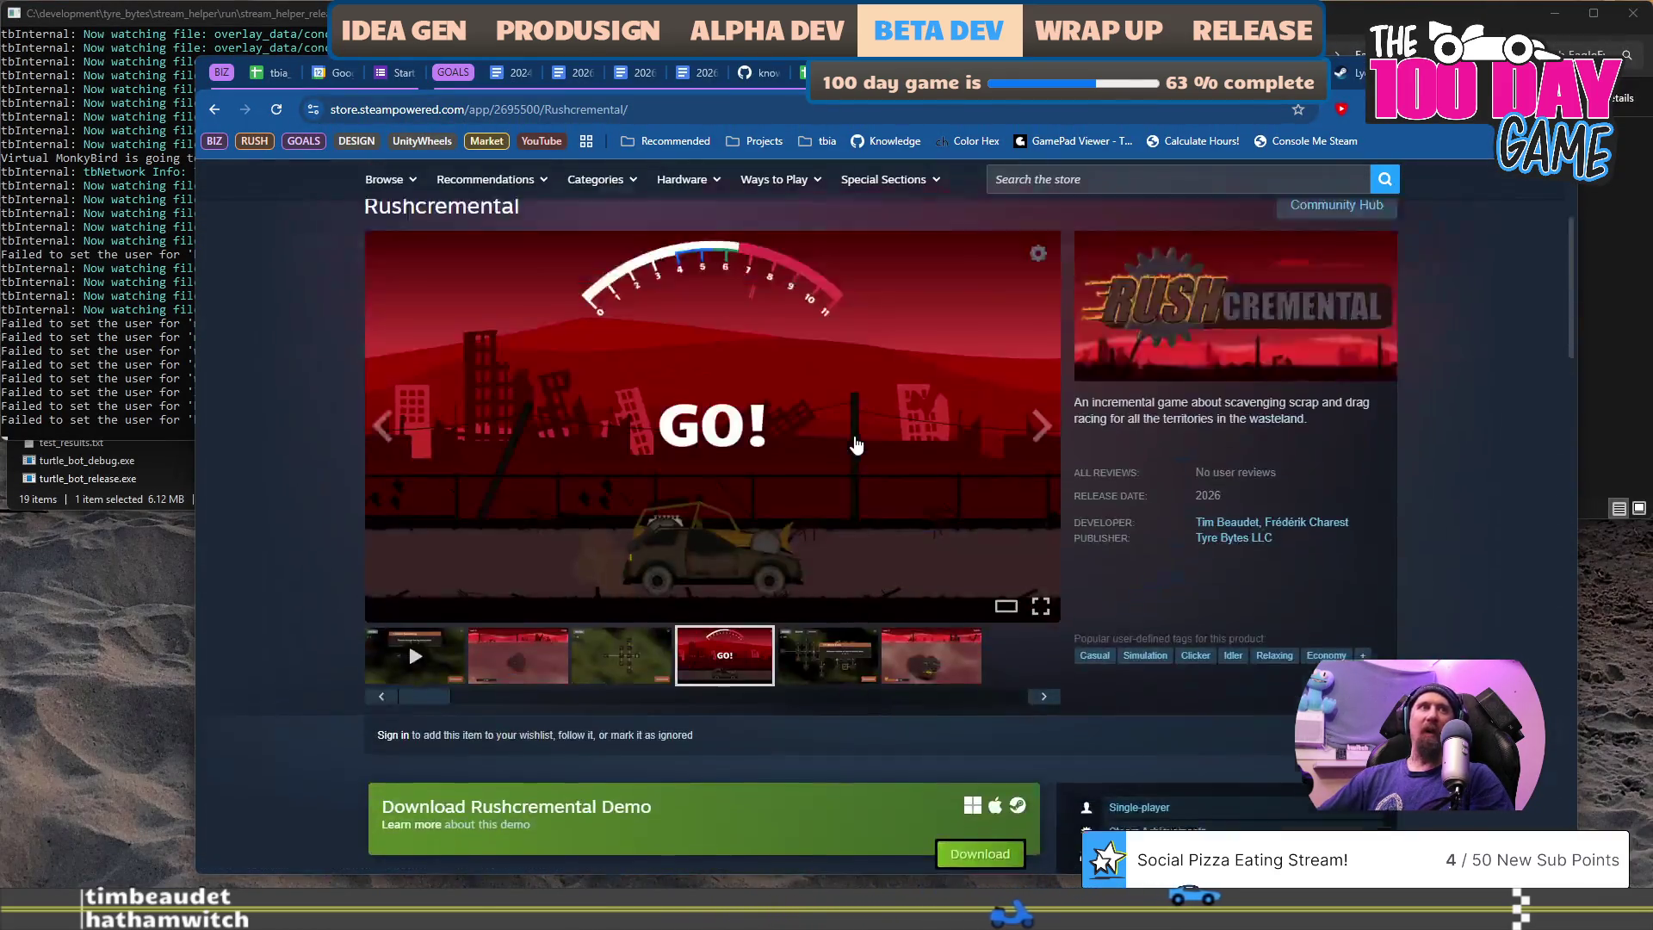
scroll(614, 591, "down", 3)
left_click(613, 590)
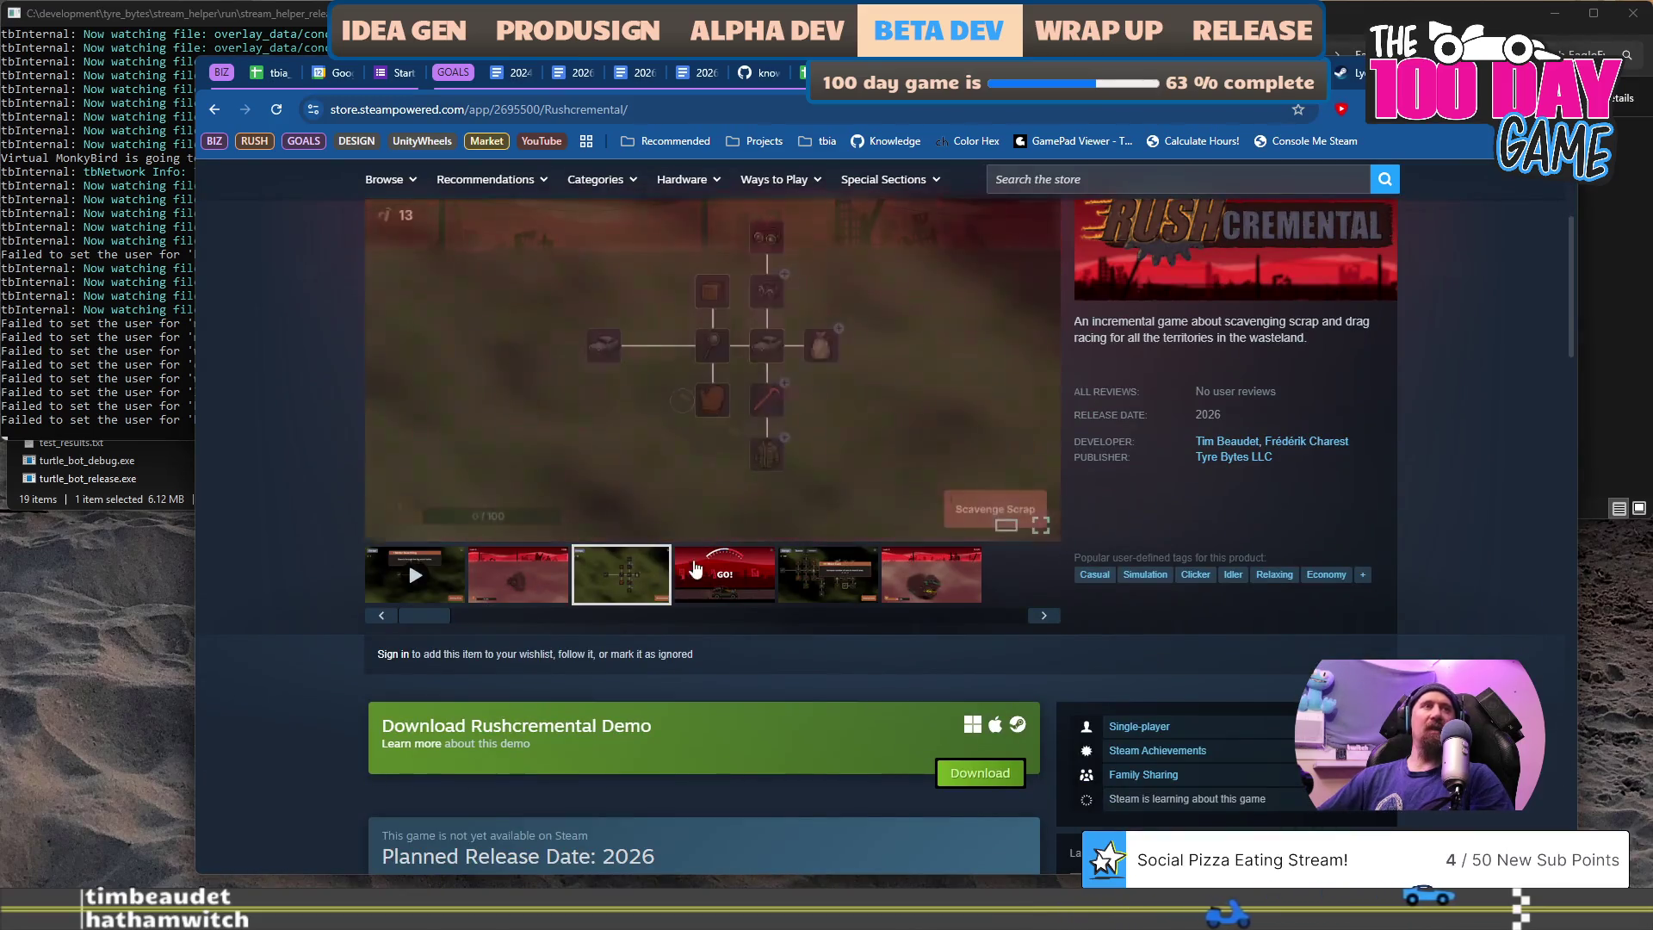
left_click(725, 575)
left_click(828, 575)
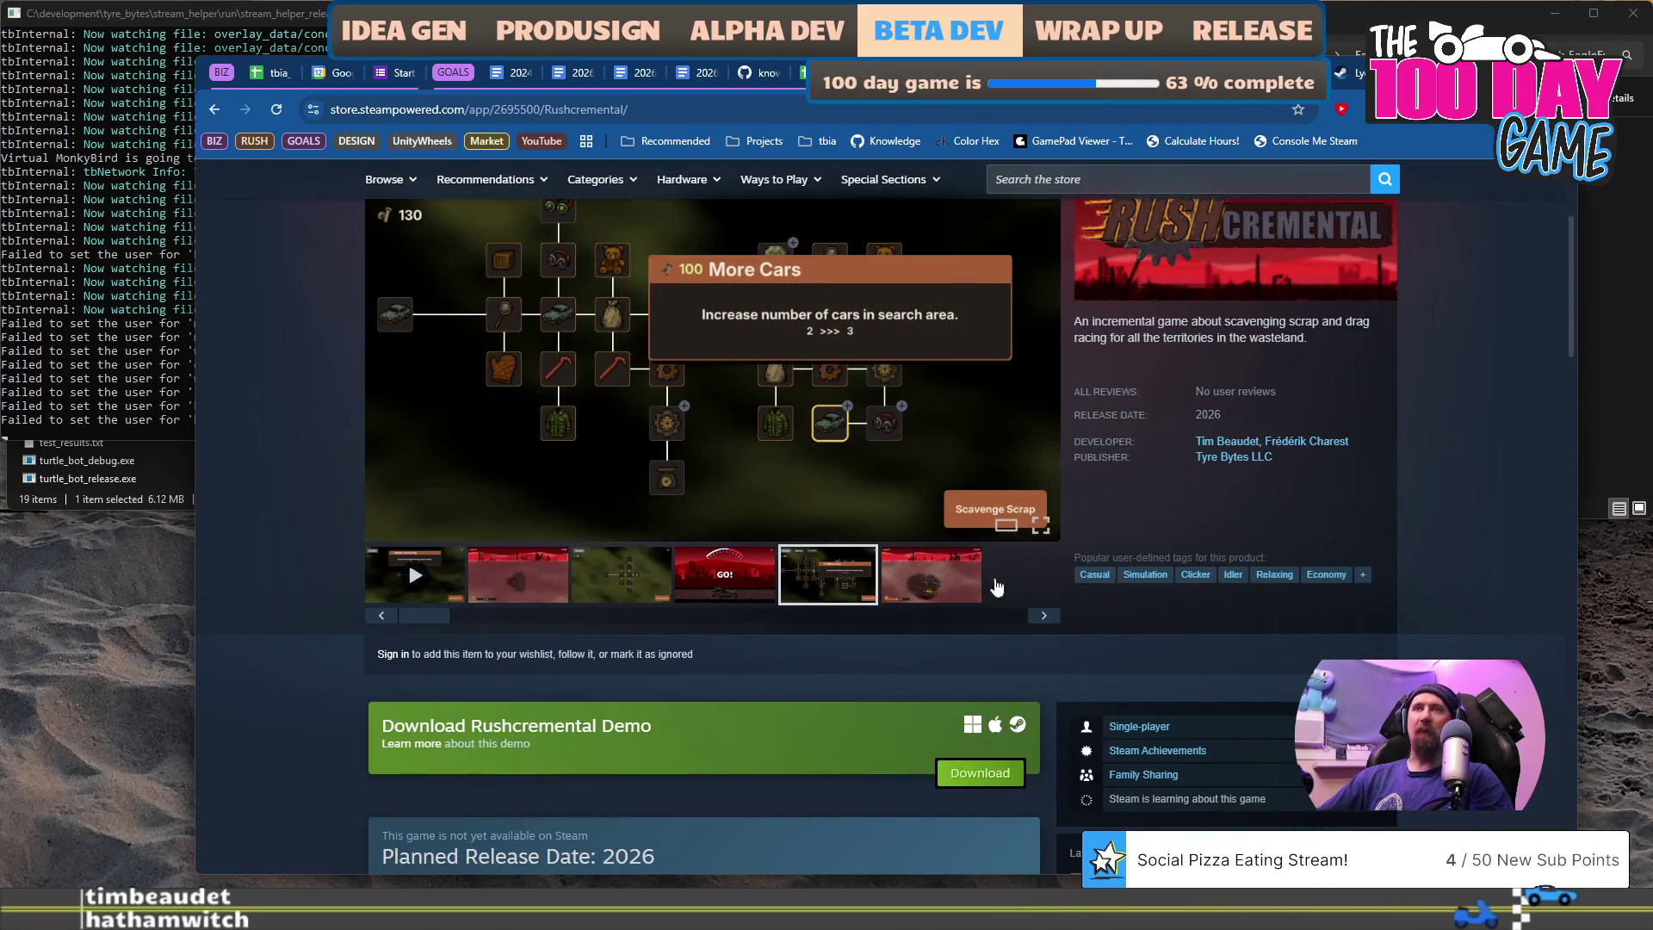
key("ctrl+super+Left")
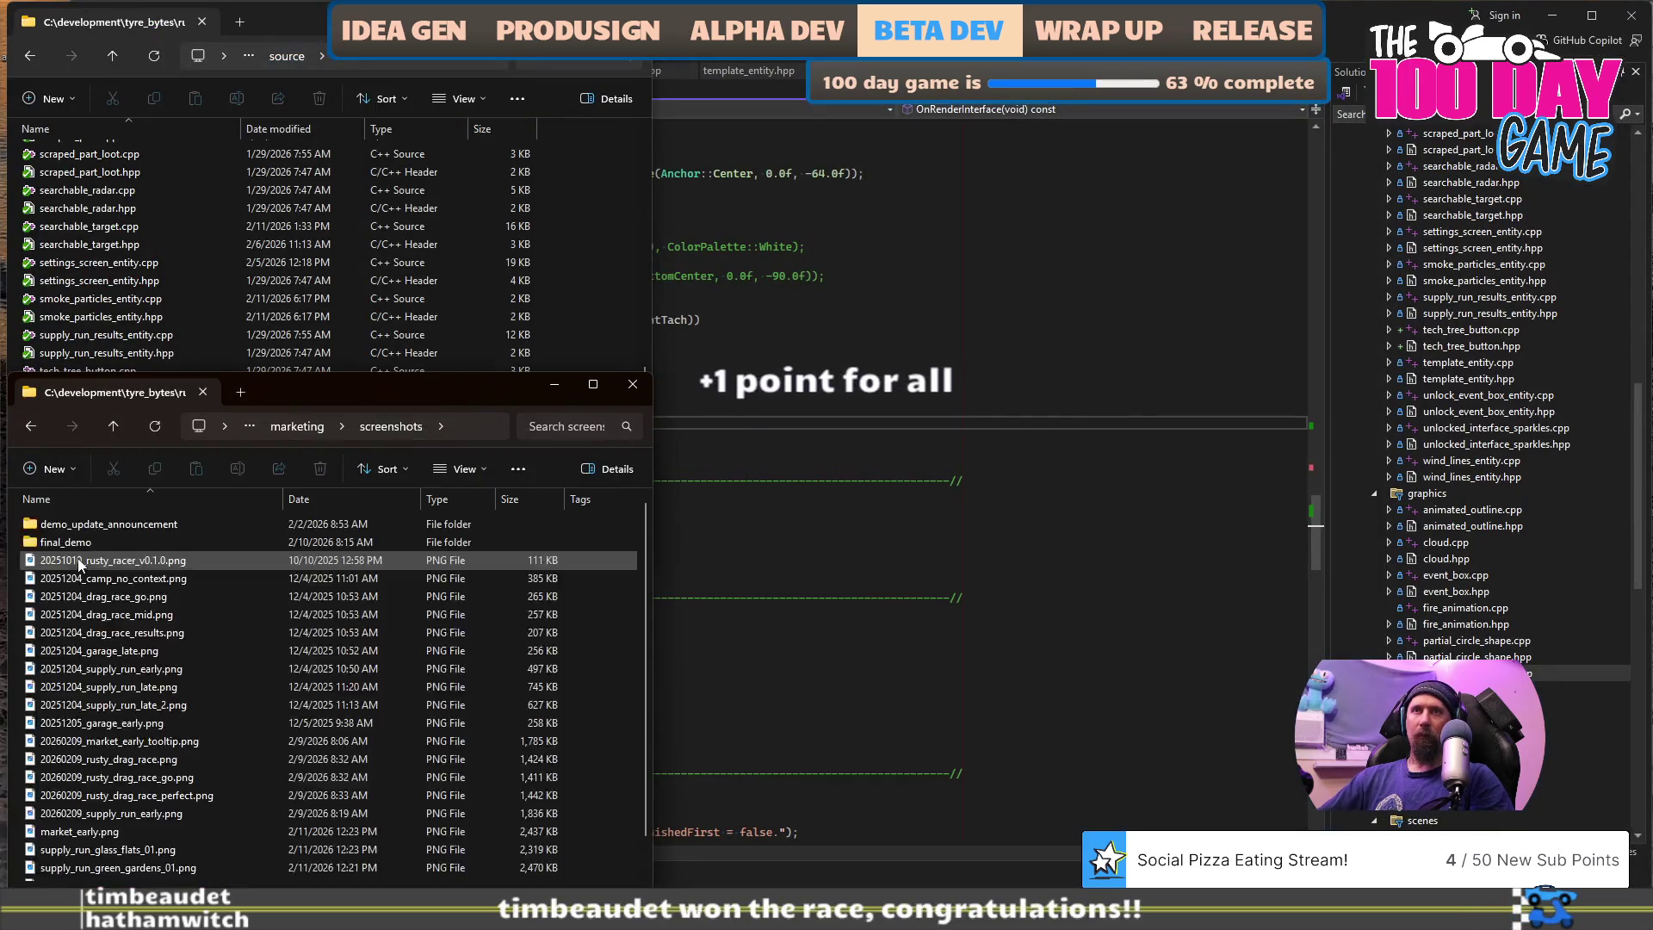
- Look inside the demo_update_announcement folder, then return to screenshots
scroll(207, 646, "down", 1)
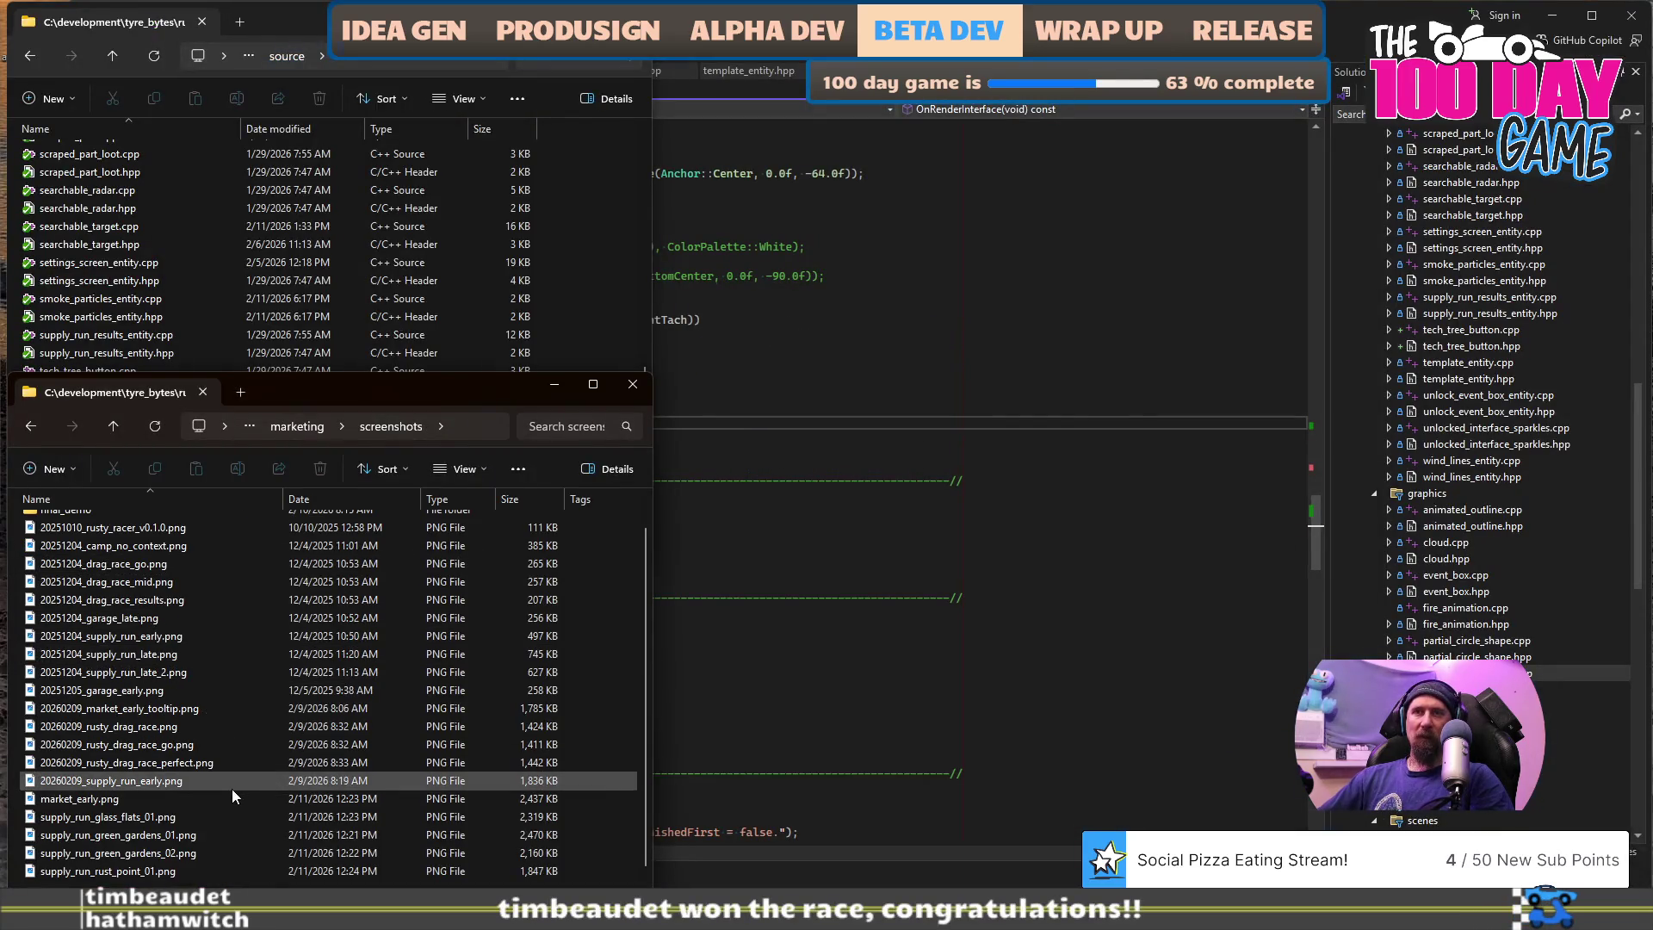
scroll(231, 789, "up", 1)
left_click(77, 544)
left_click(85, 528)
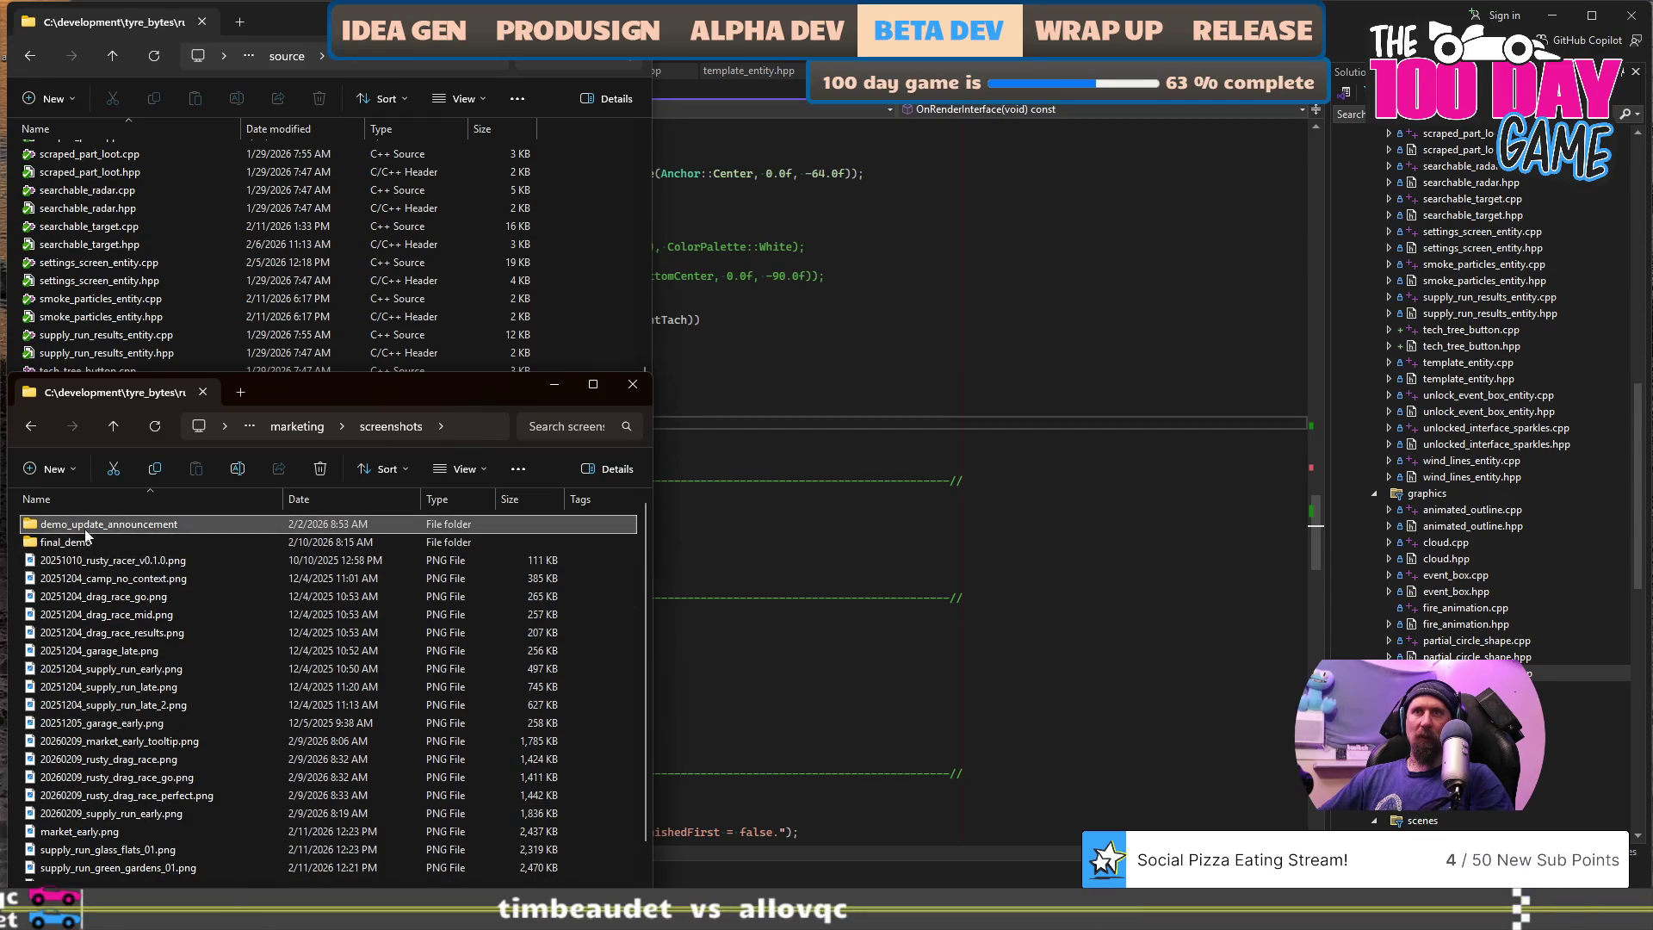
double_click(84, 529)
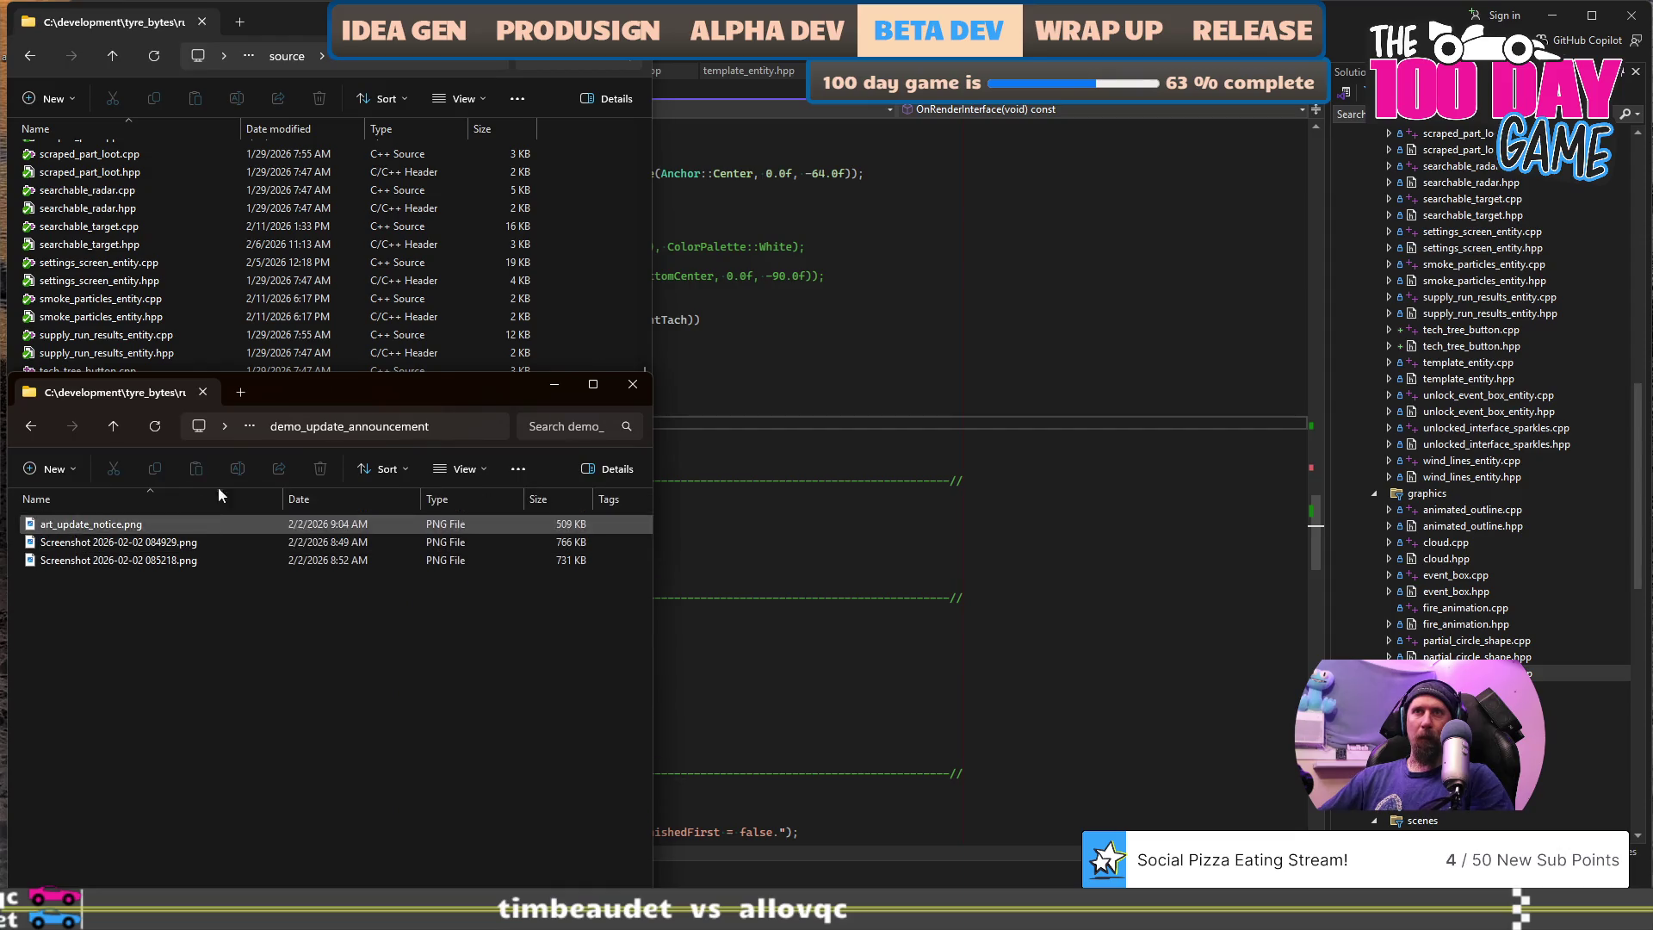
left_click(112, 427)
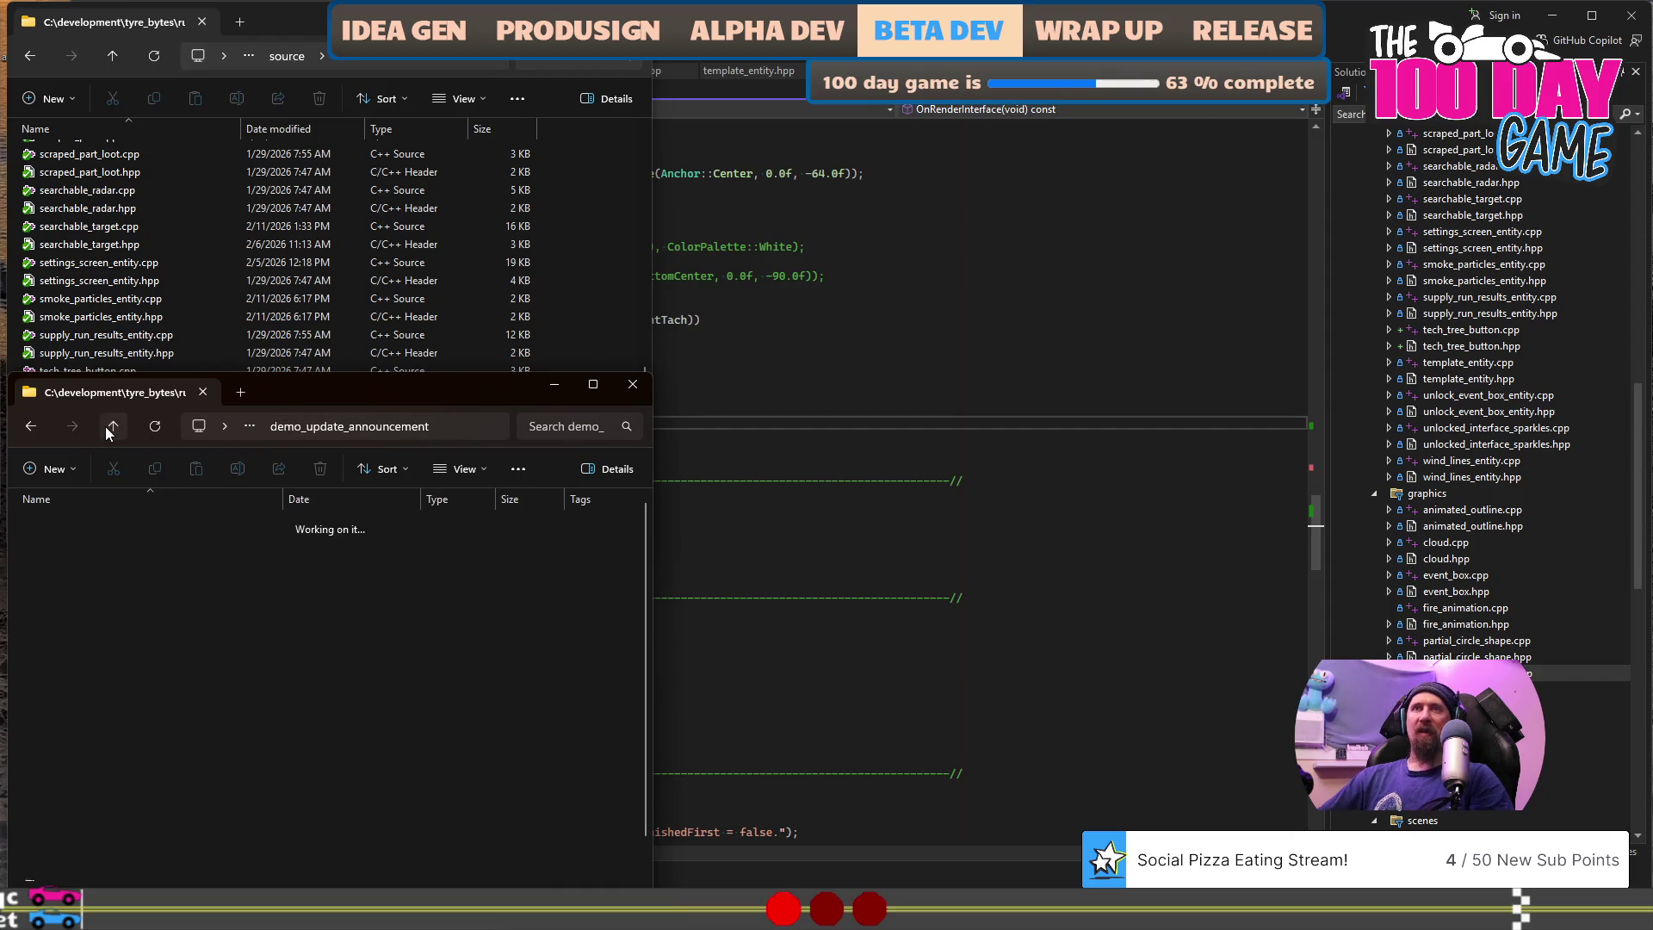
- Open final_demo\good and view the glass flats grenade screenshot
double_click(105, 543)
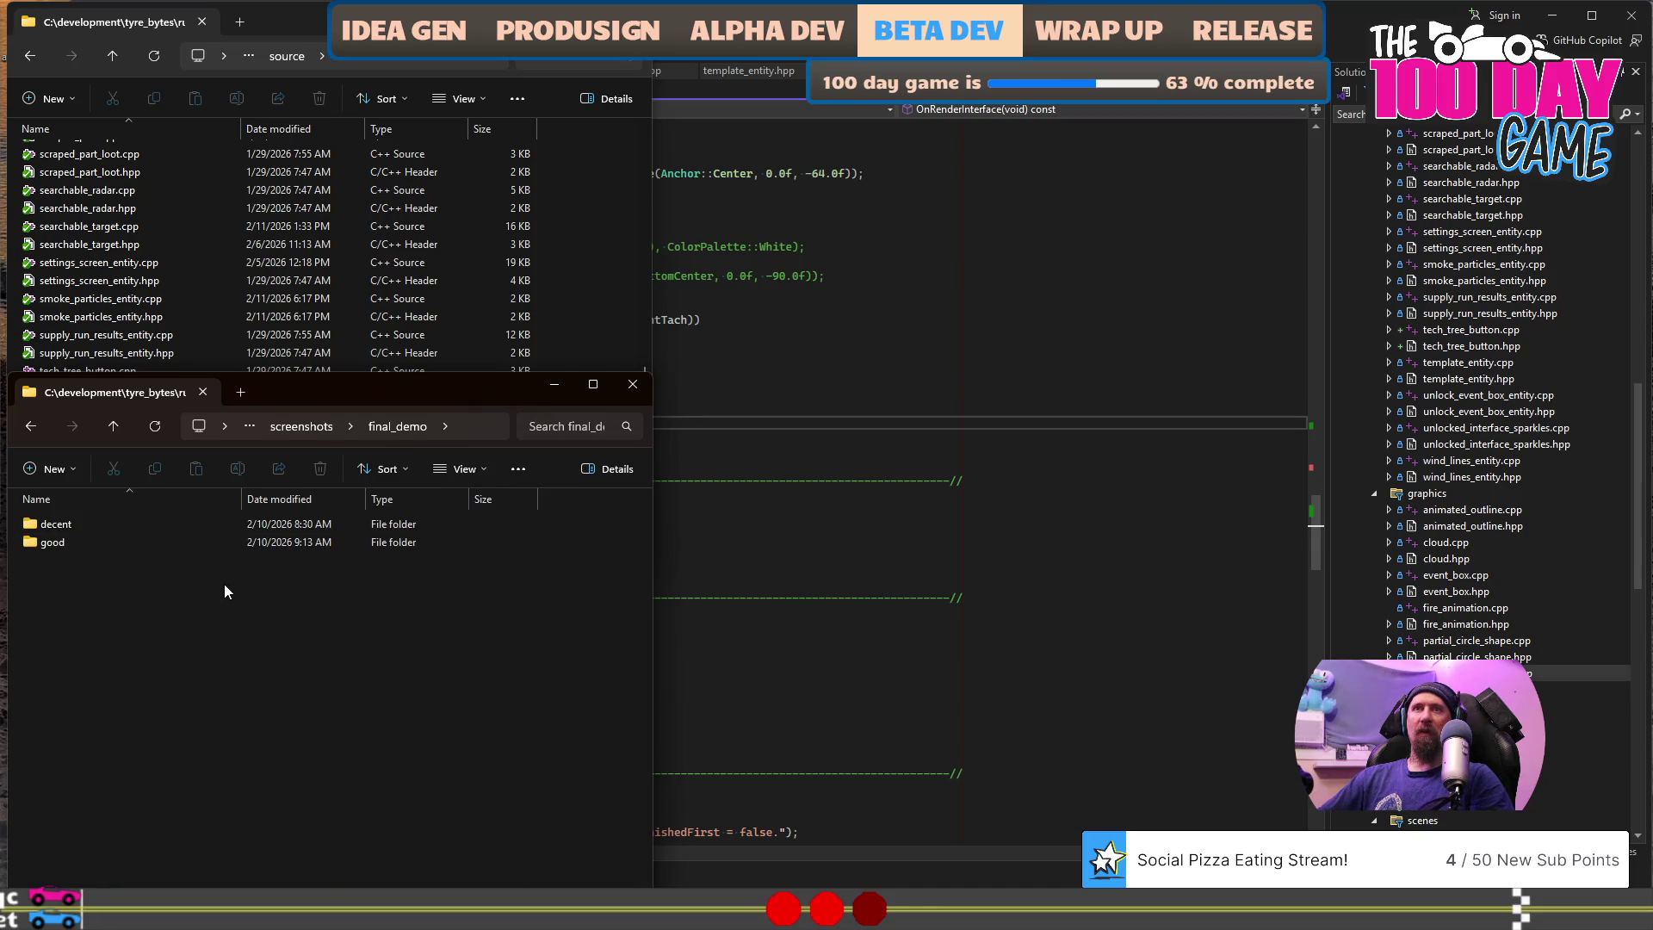
double_click(132, 543)
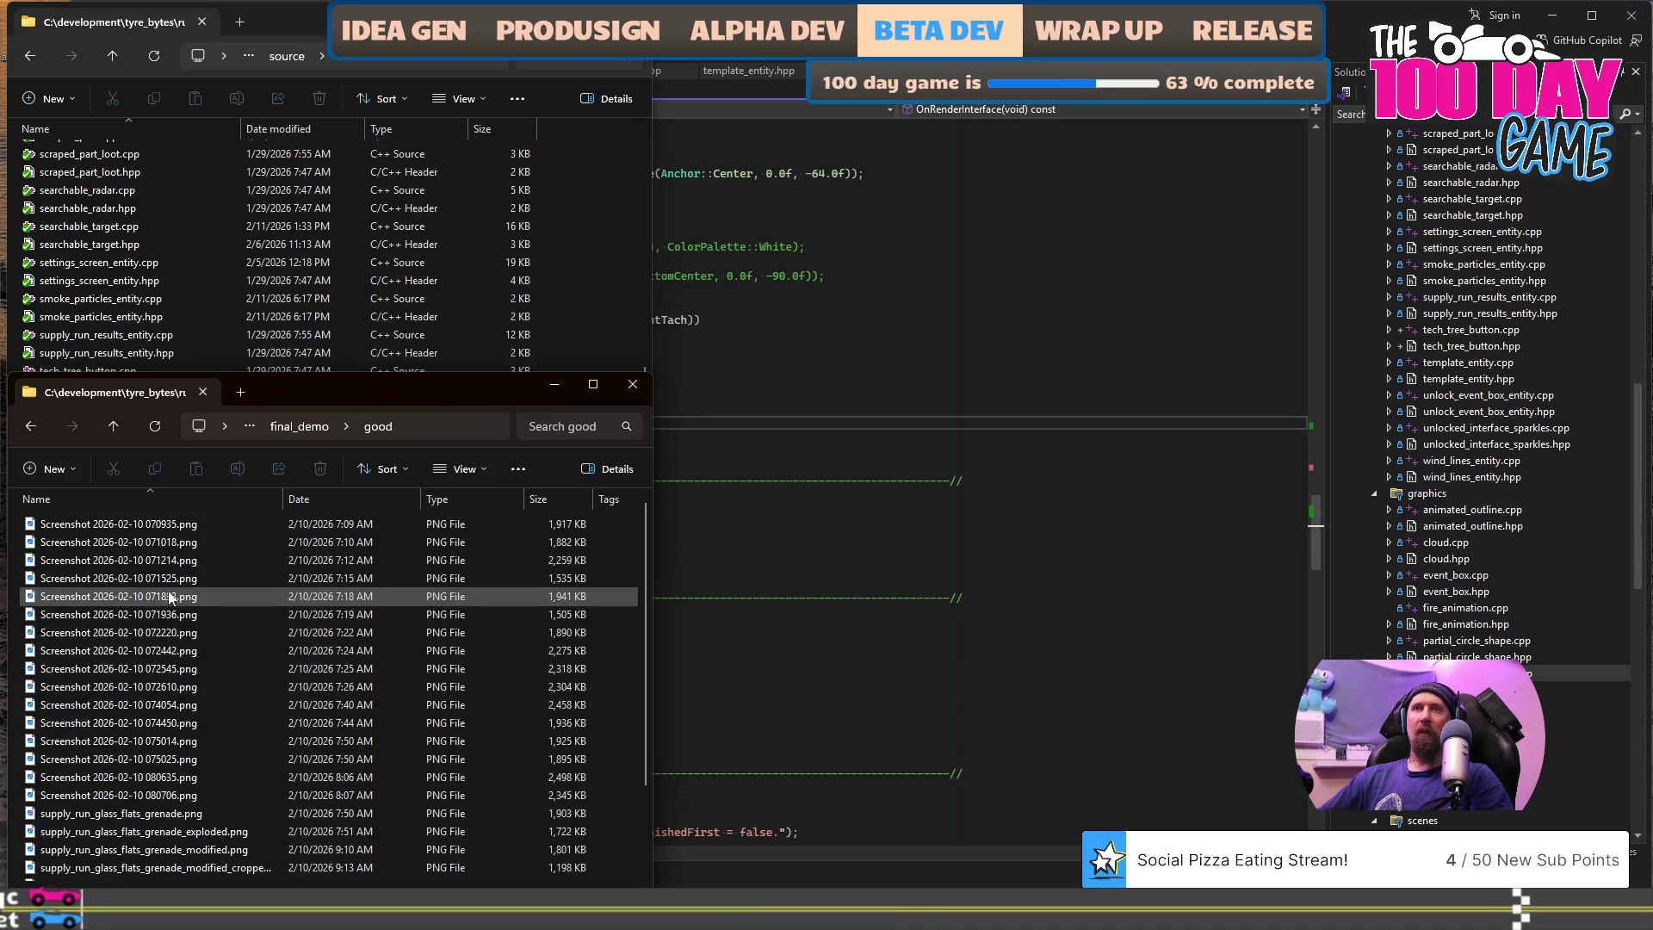
scroll(198, 637, "down", 2)
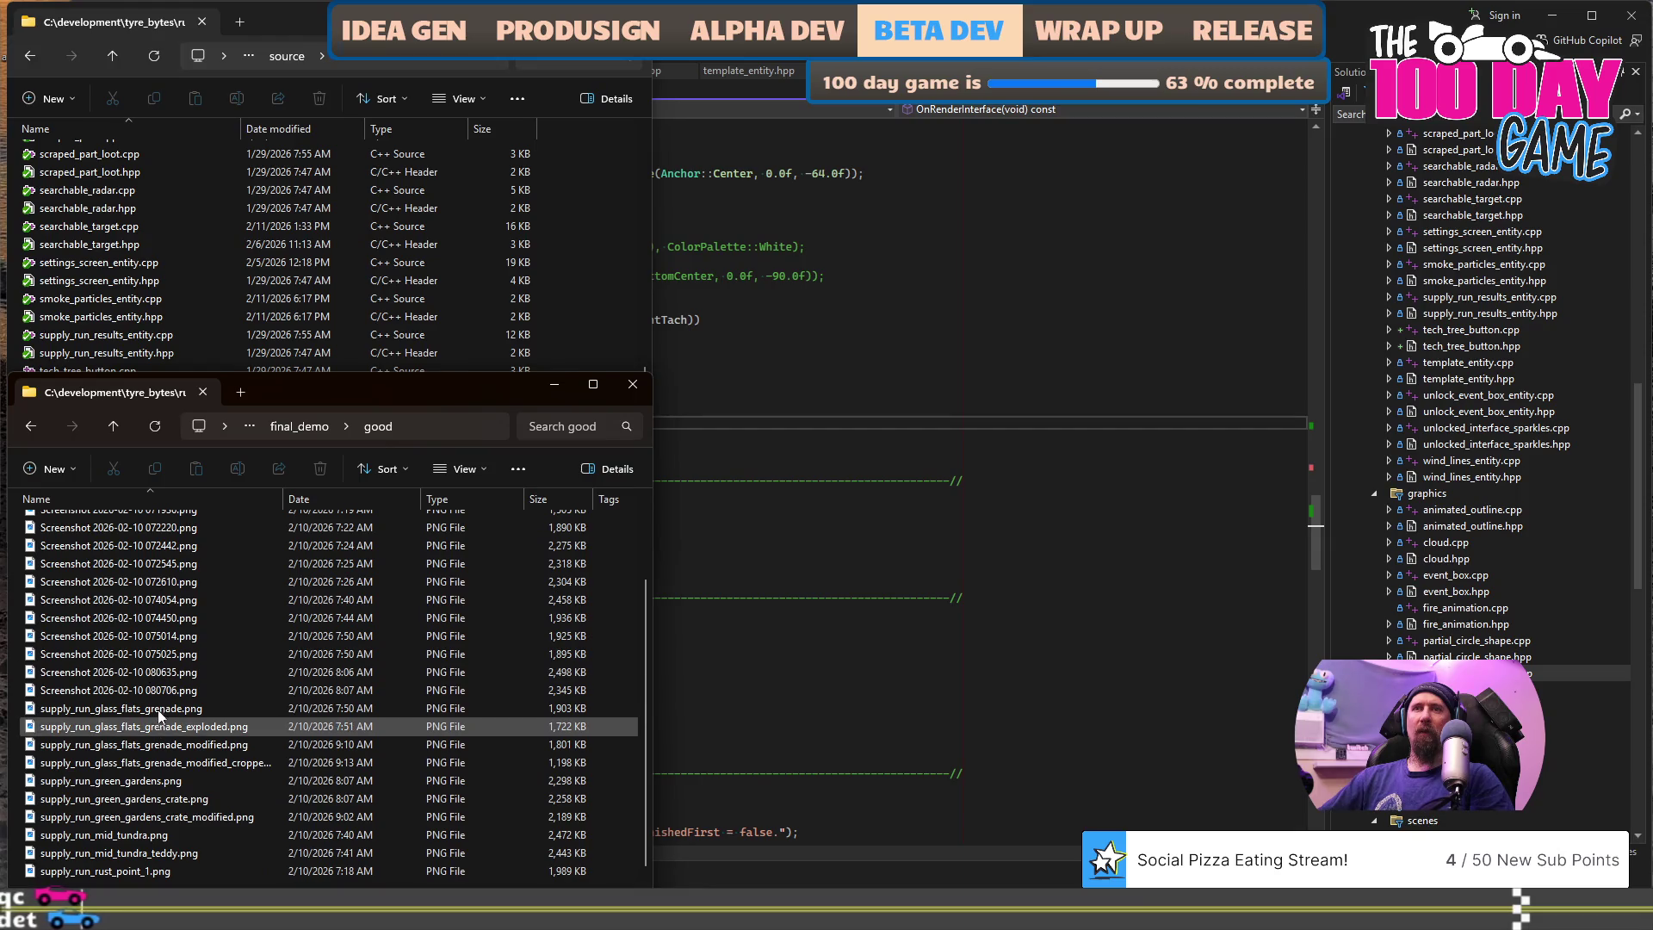
double_click(159, 708)
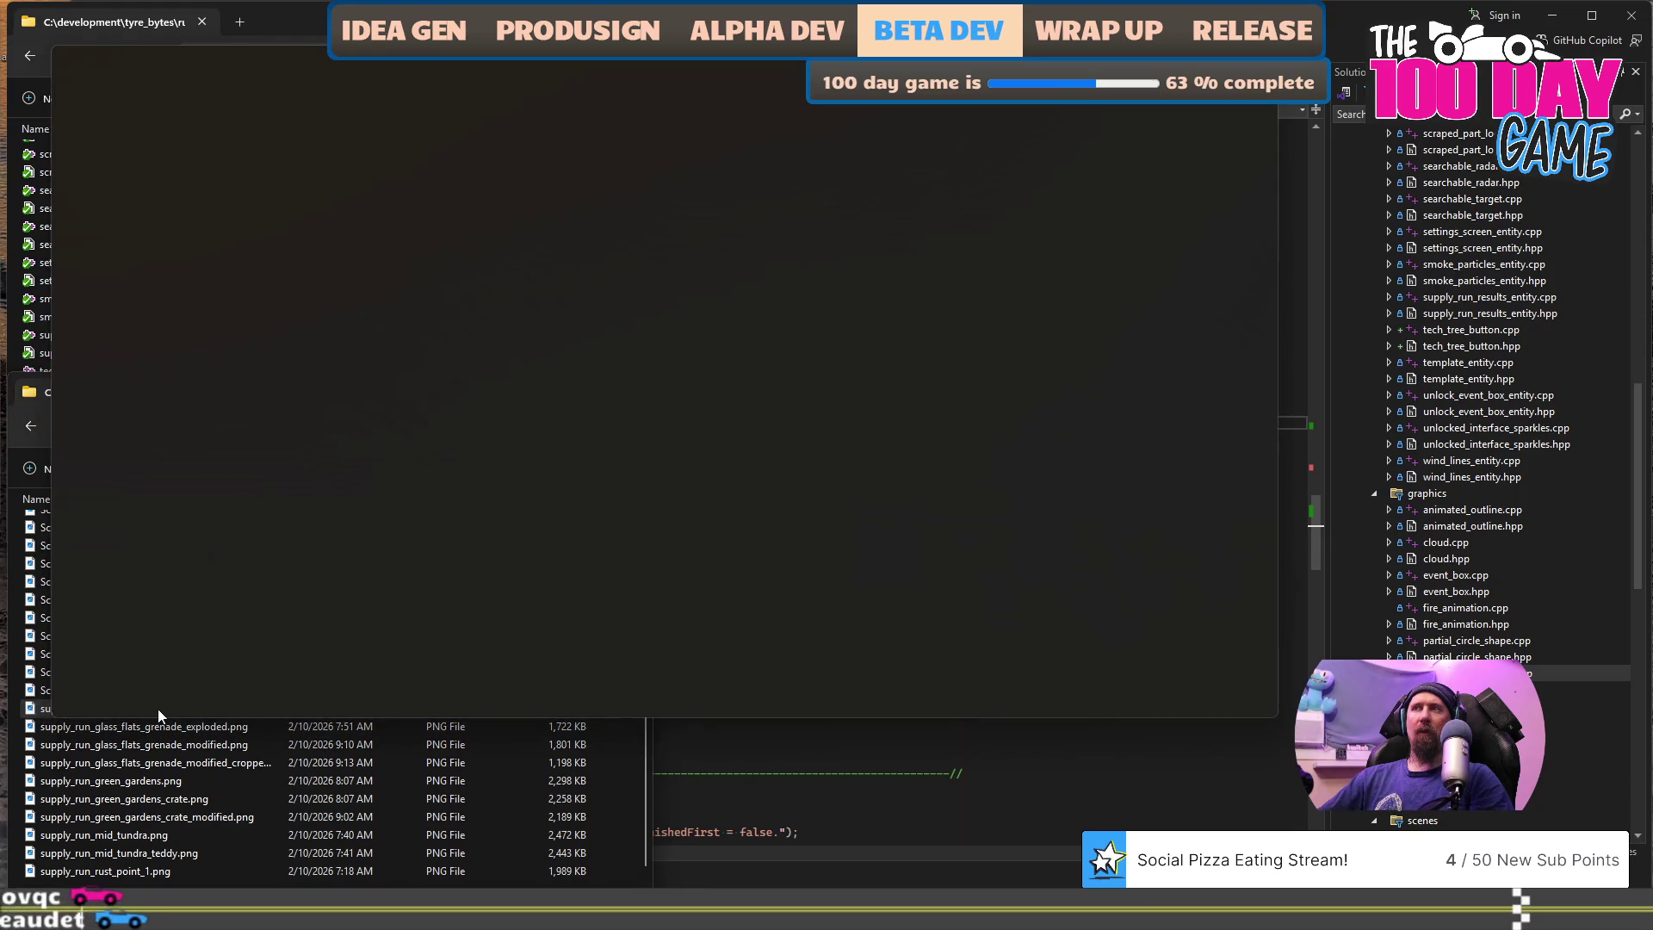
key("Right")
key("Right")
key("Right")
key("Right")
key("Right")
key("Right")
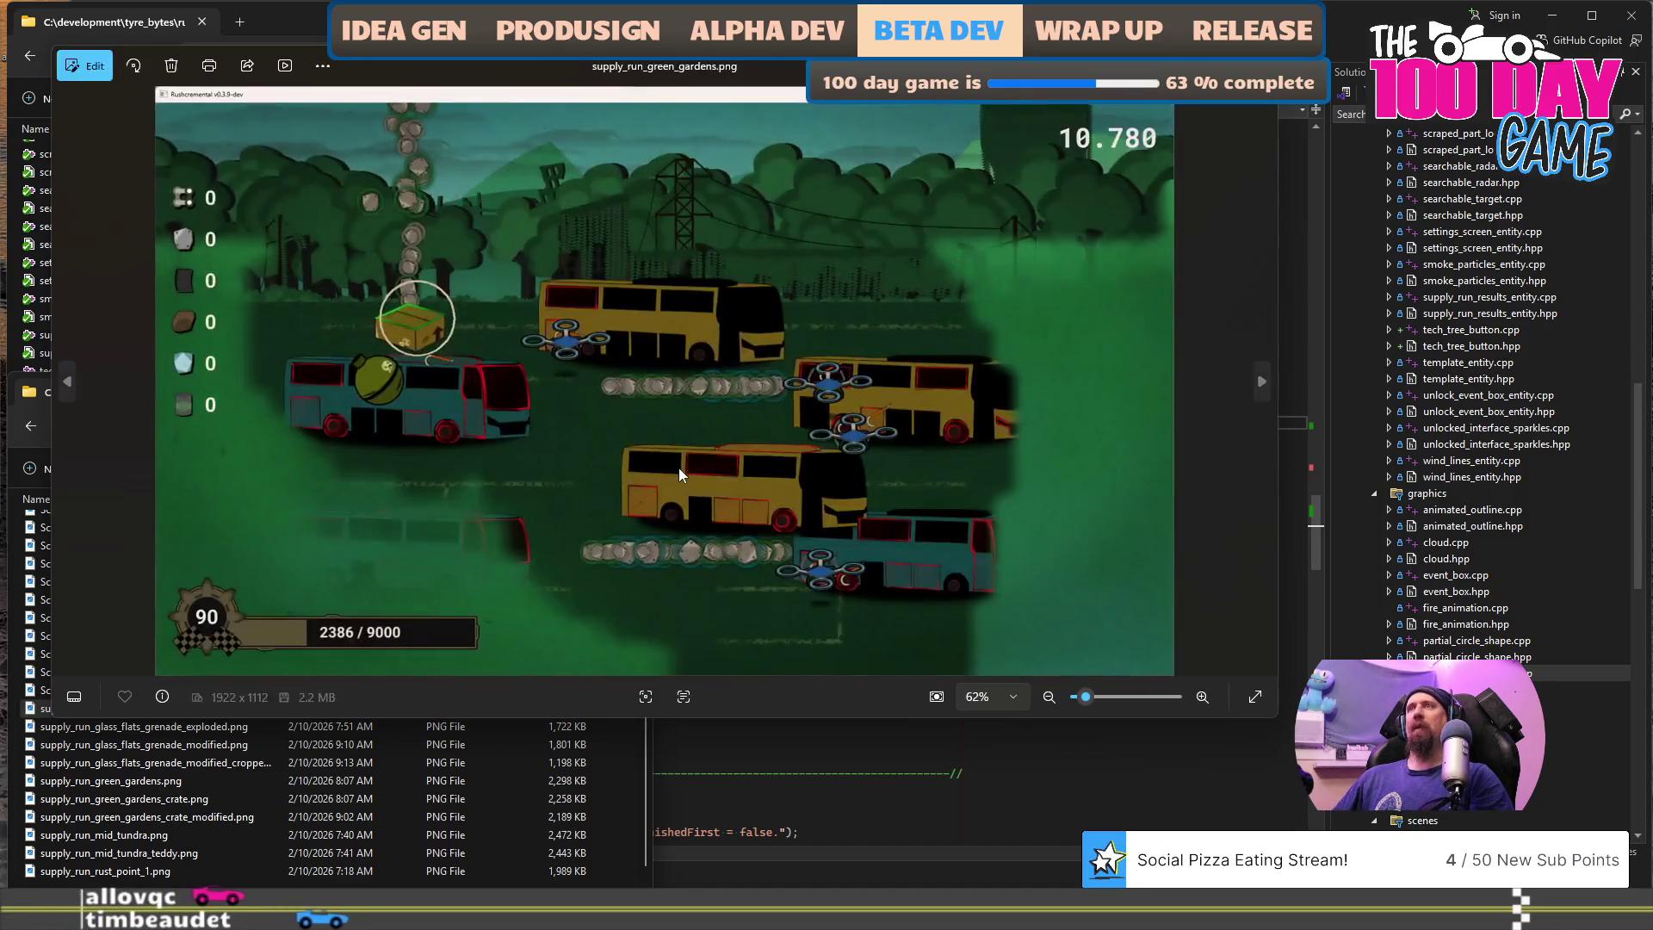
key("Right")
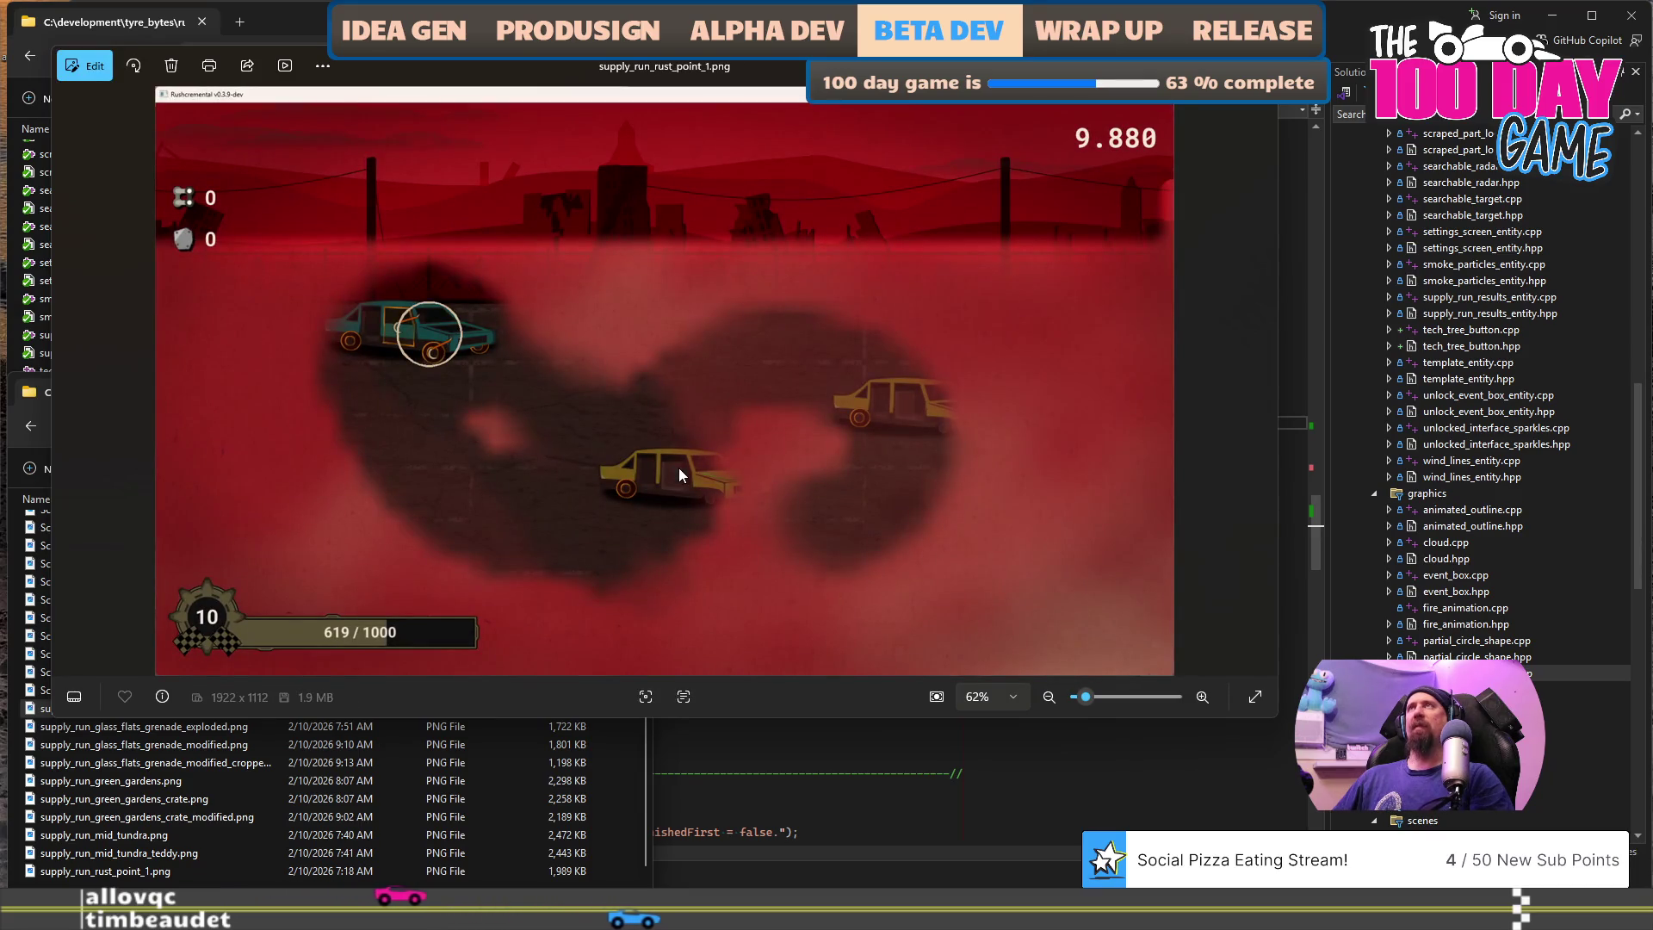
key("Left")
key("Left")
key("Left")
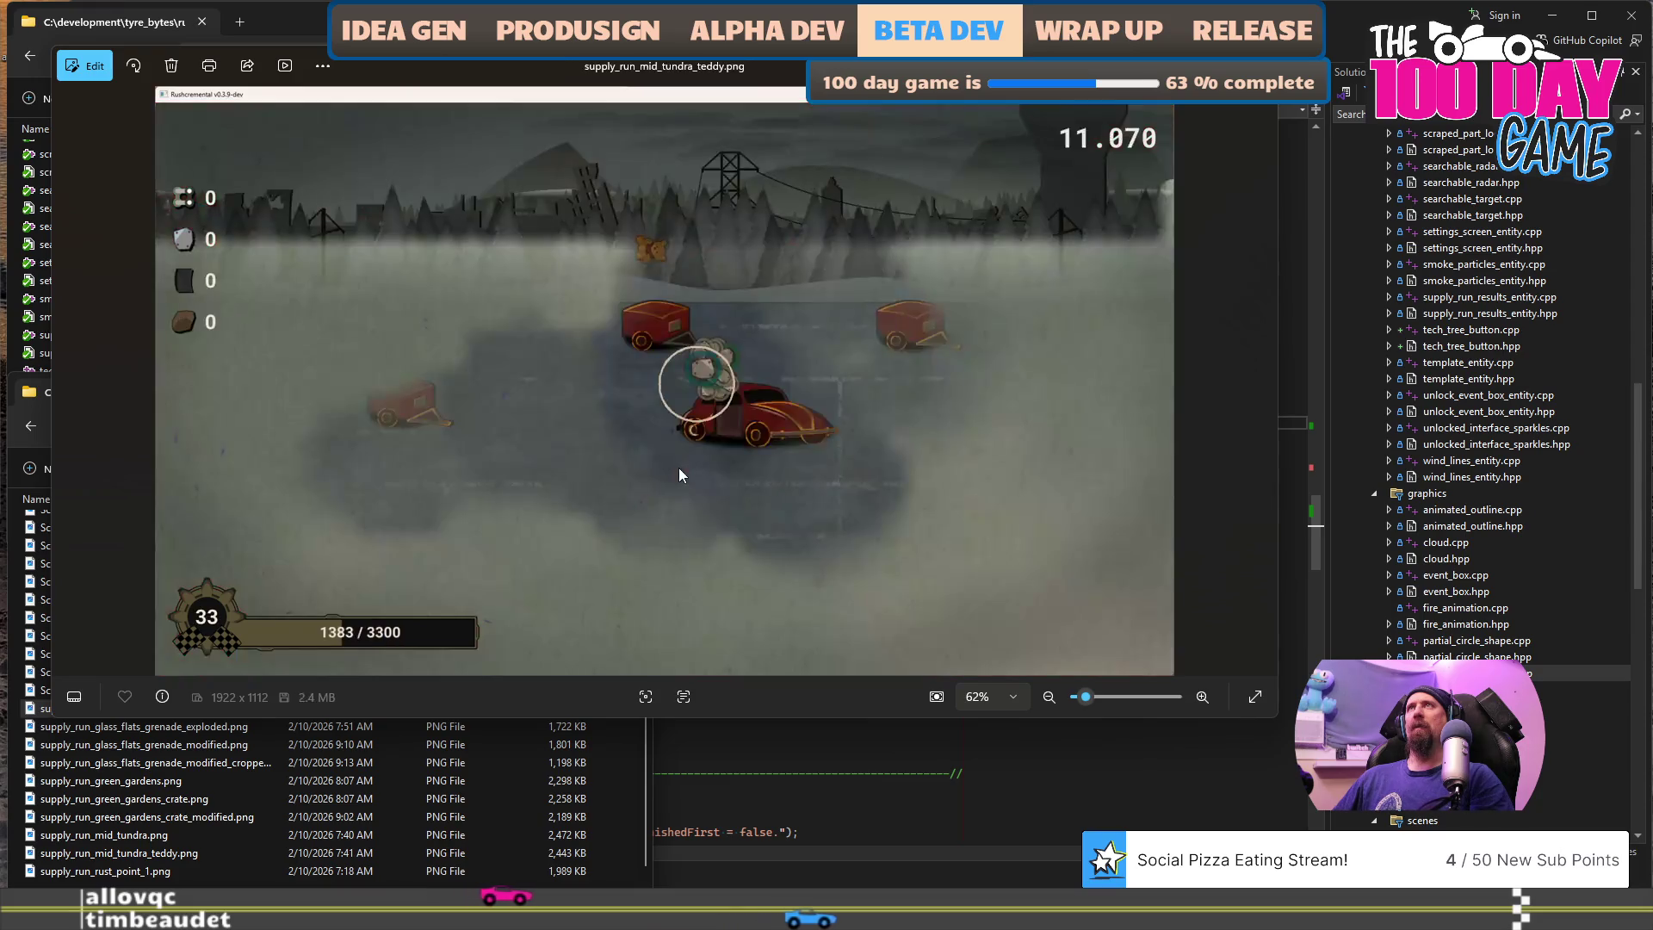
key("Left")
key("Left")
key("Left")
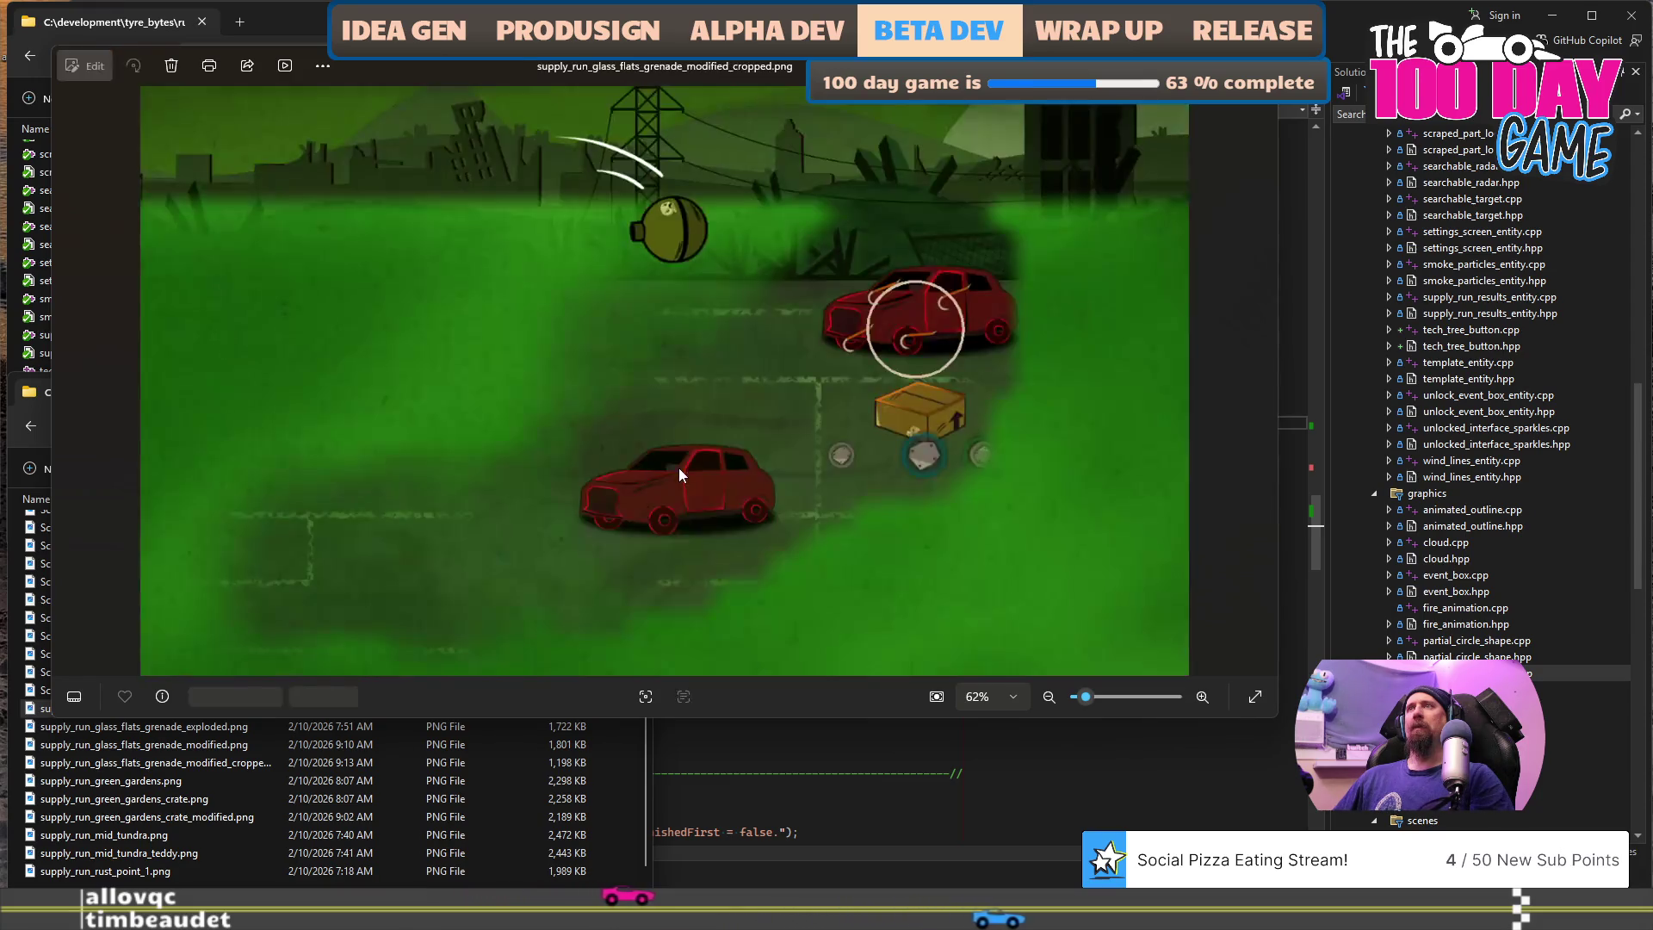
key("Right")
key("Left")
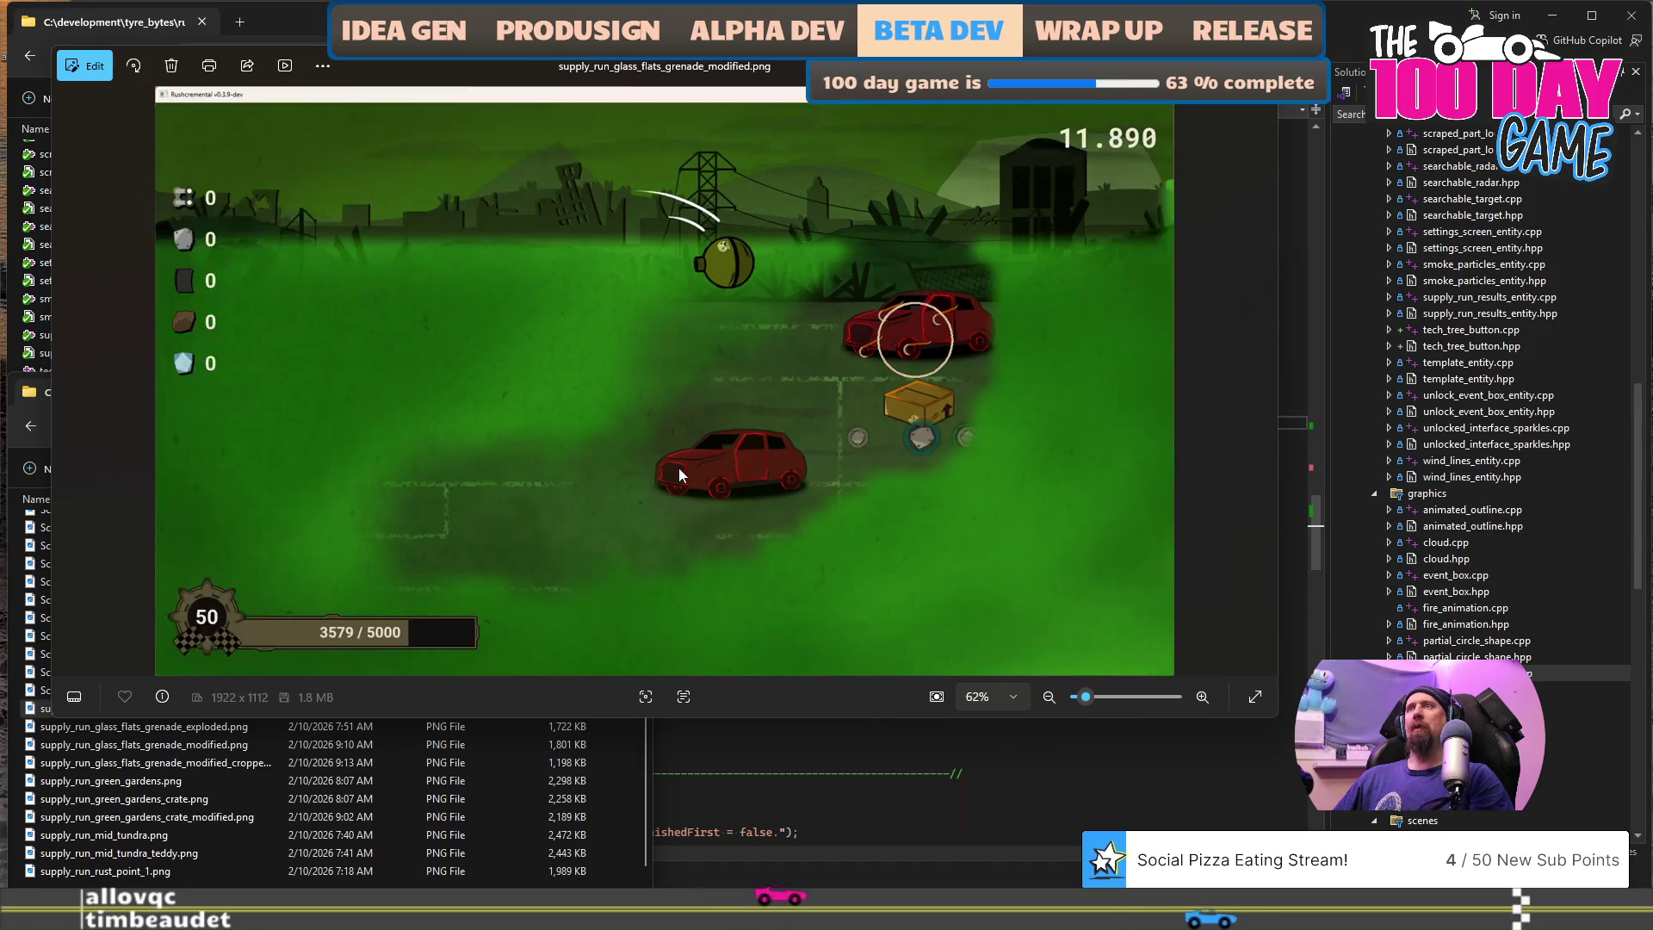
key("Right")
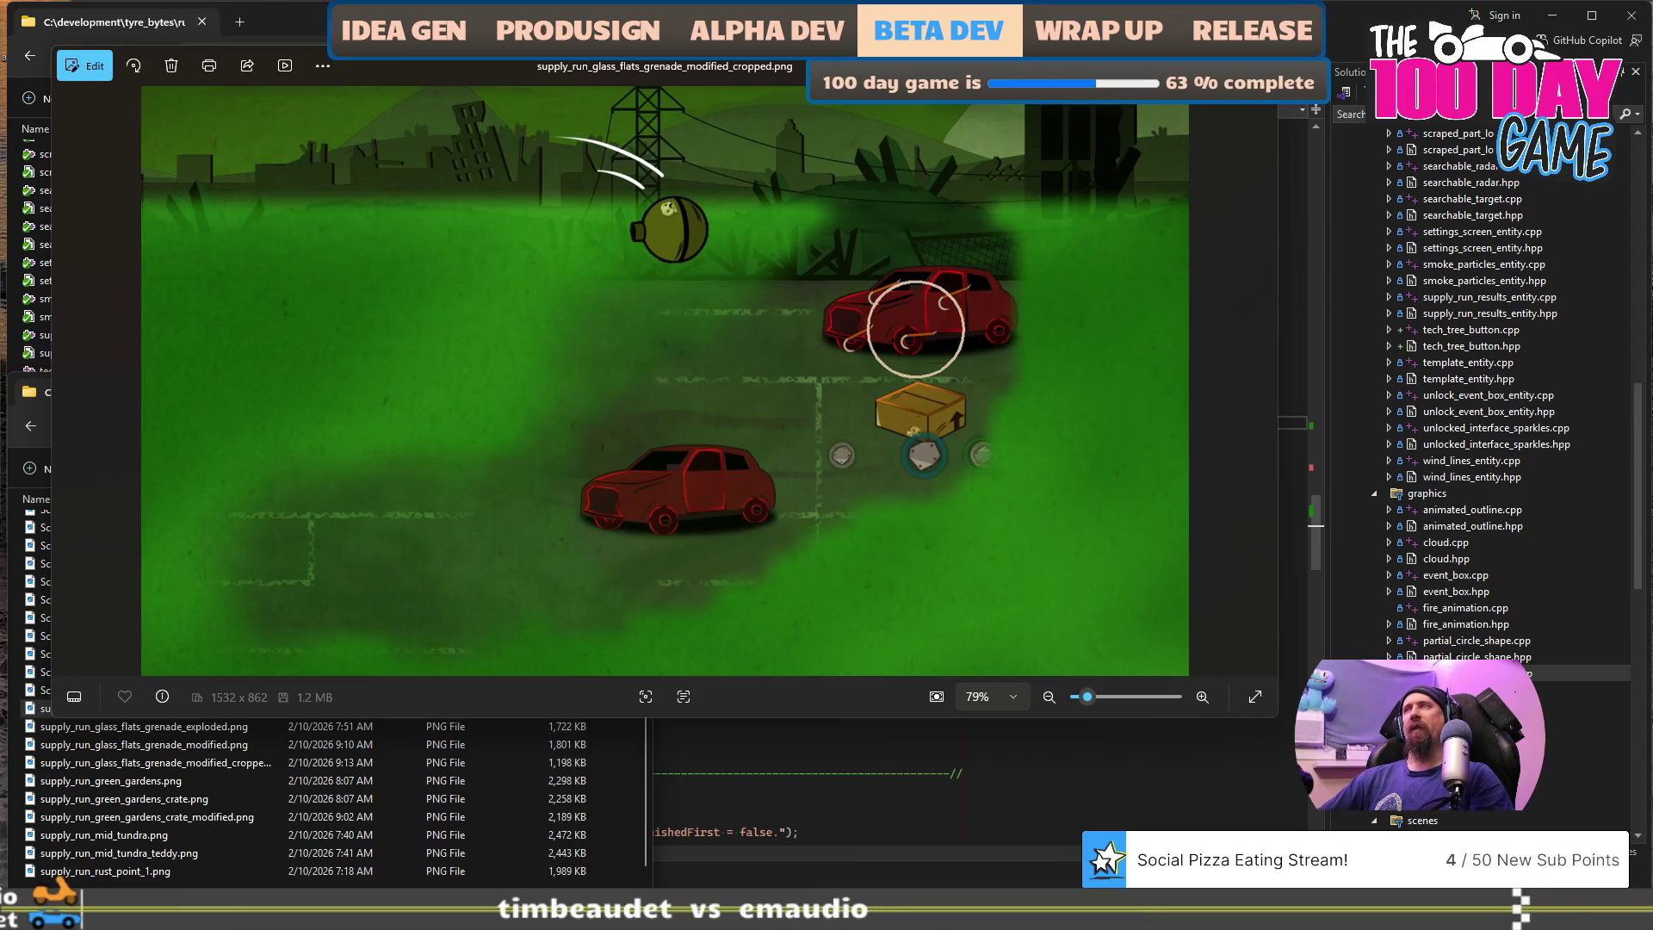
key("Escape")
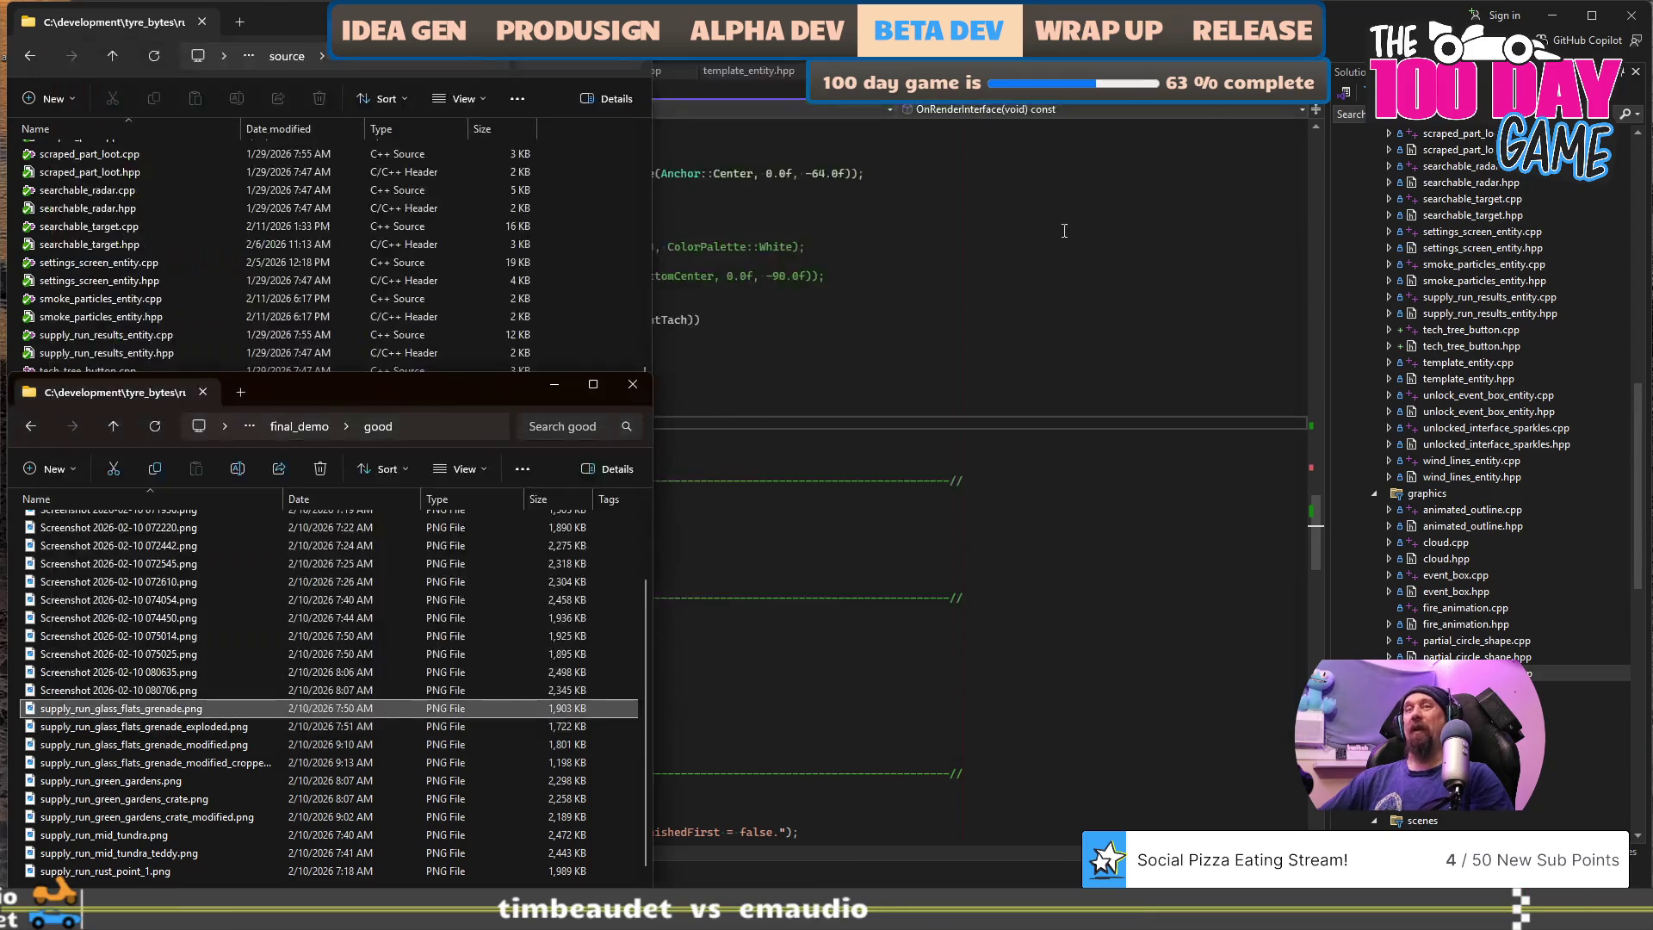
- Go up from the good folder through final_demo to the marketing screenshots folder
scroll(250, 723, "up", 2)
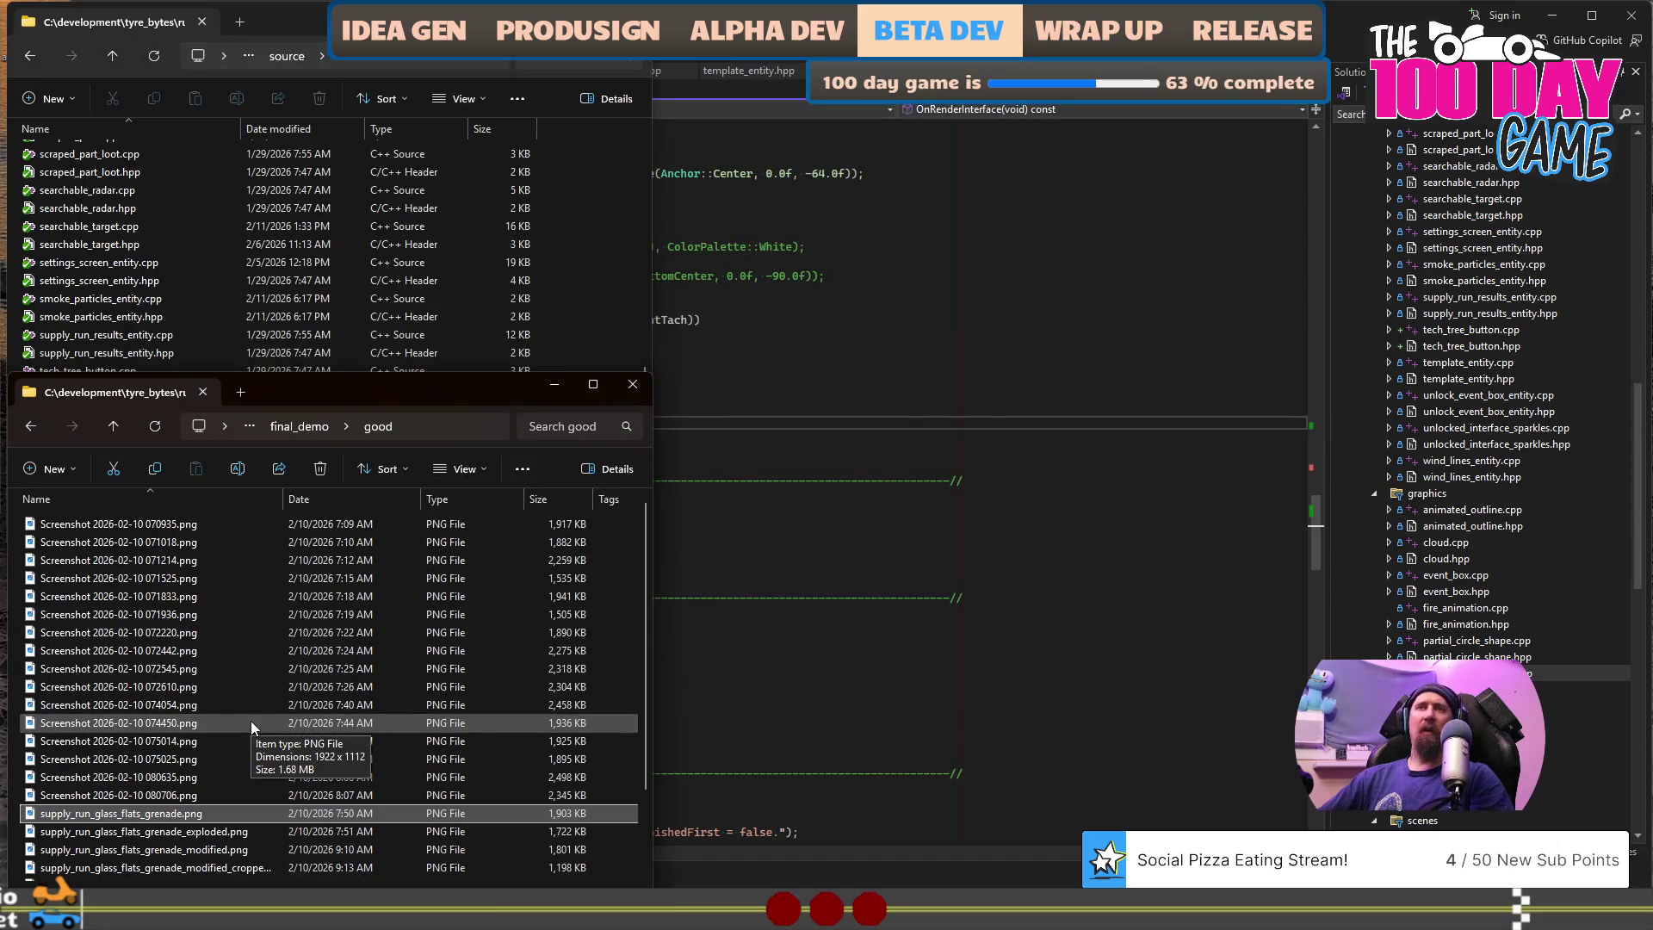
scroll(251, 721, "down", 2)
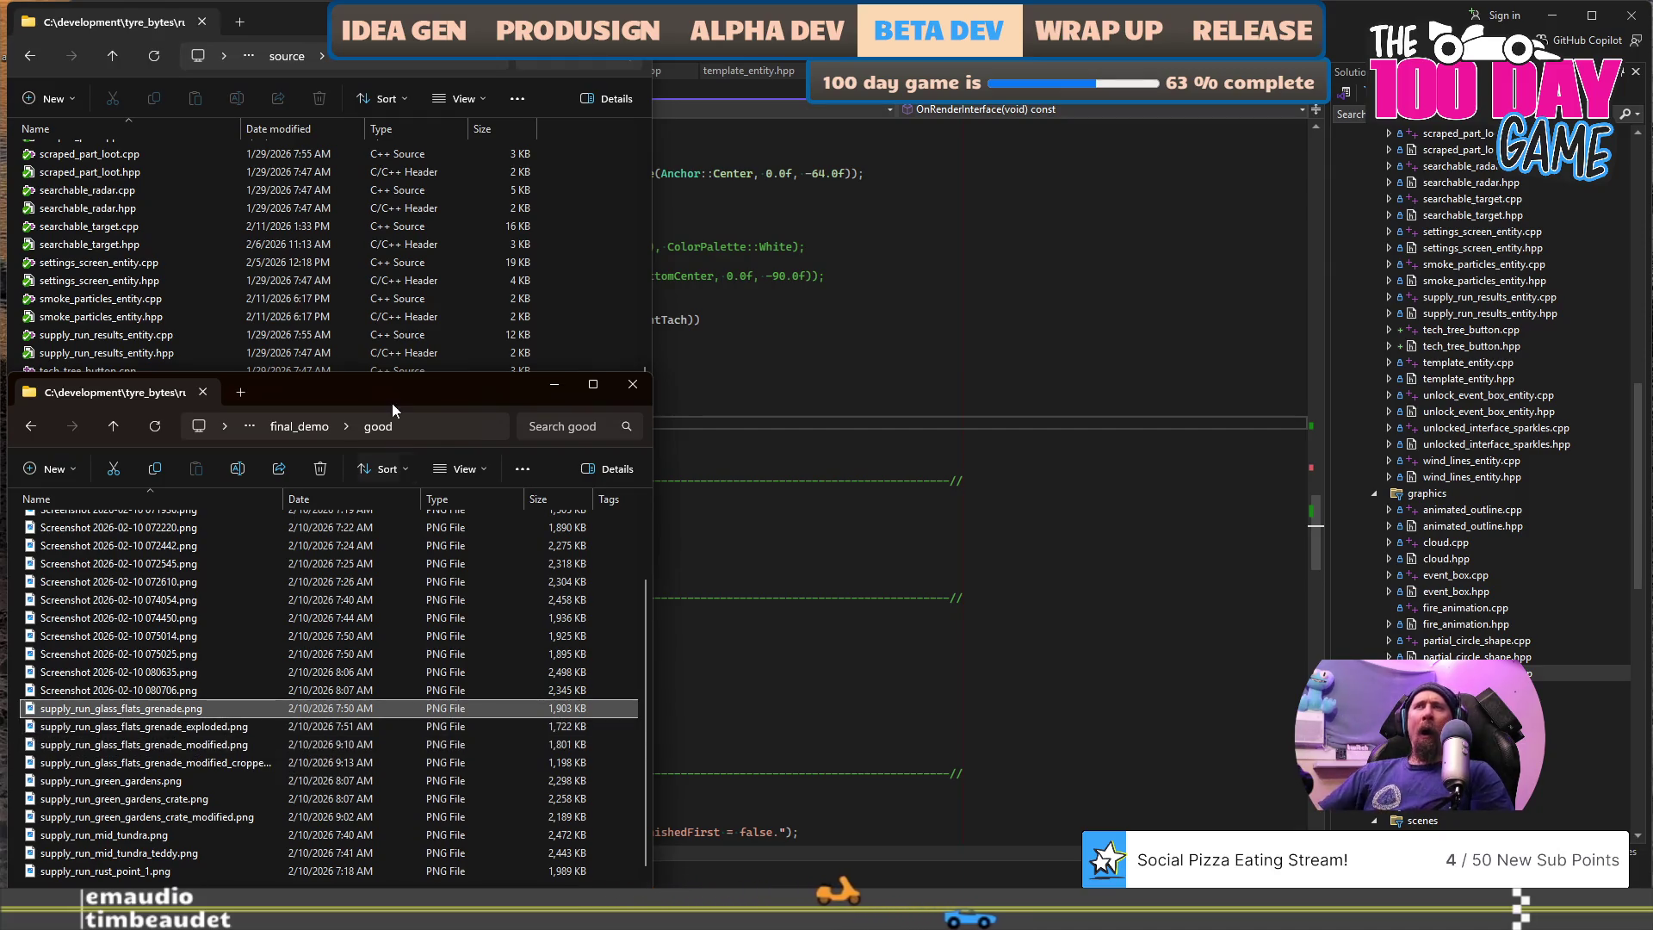
left_click(308, 424)
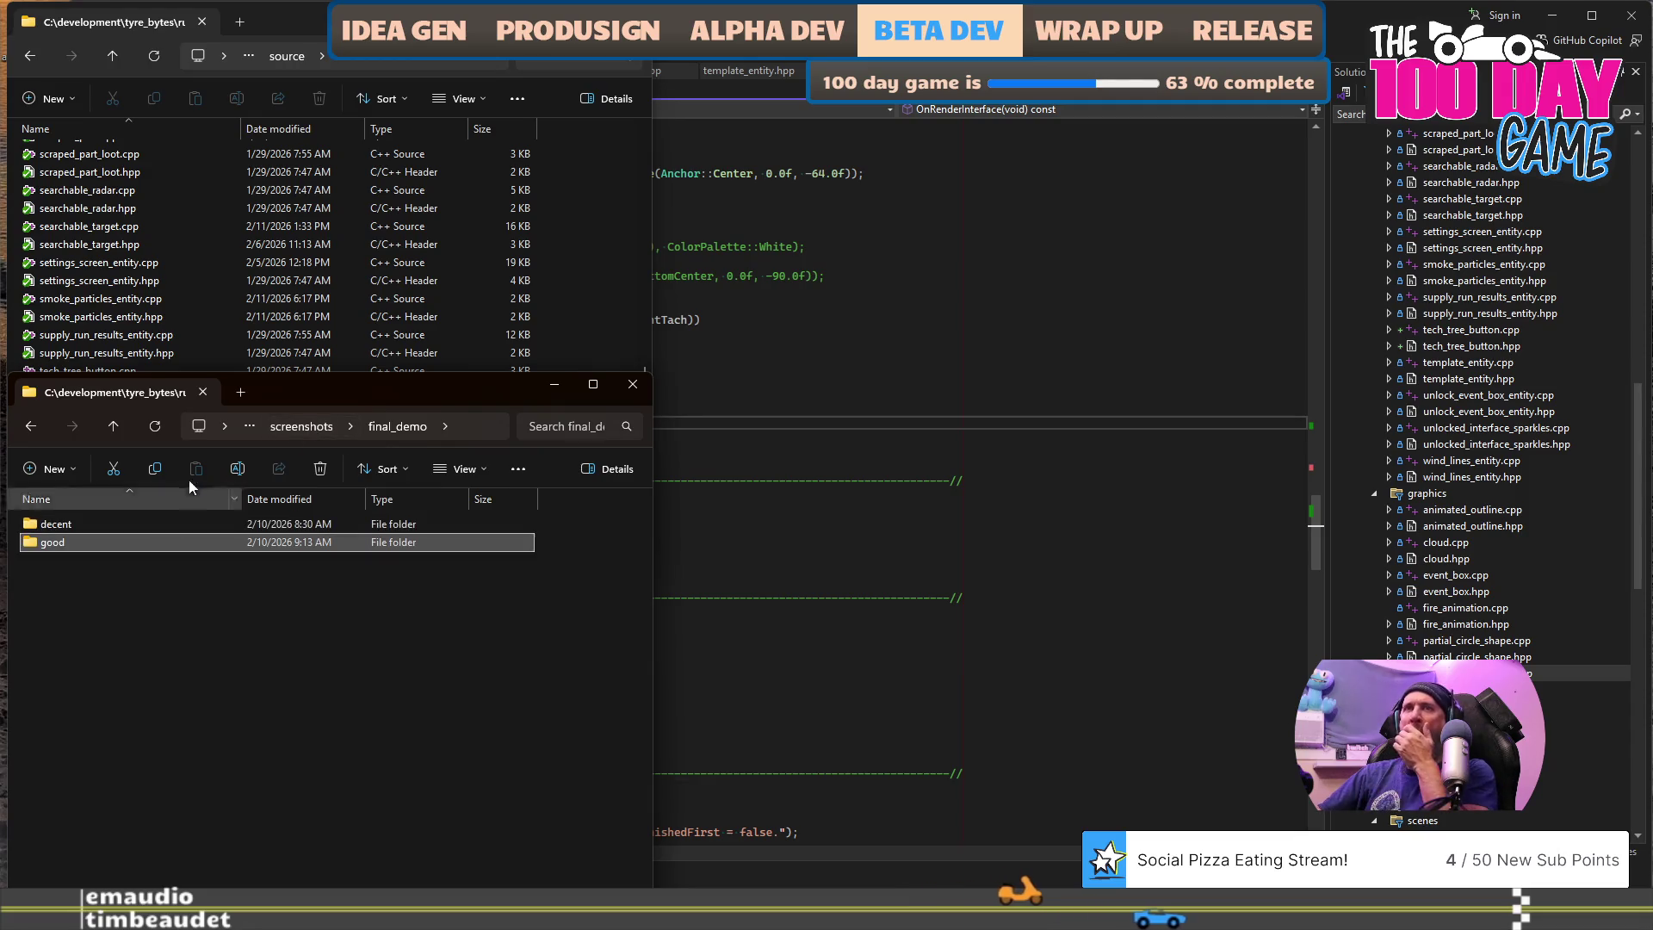
left_click(301, 426)
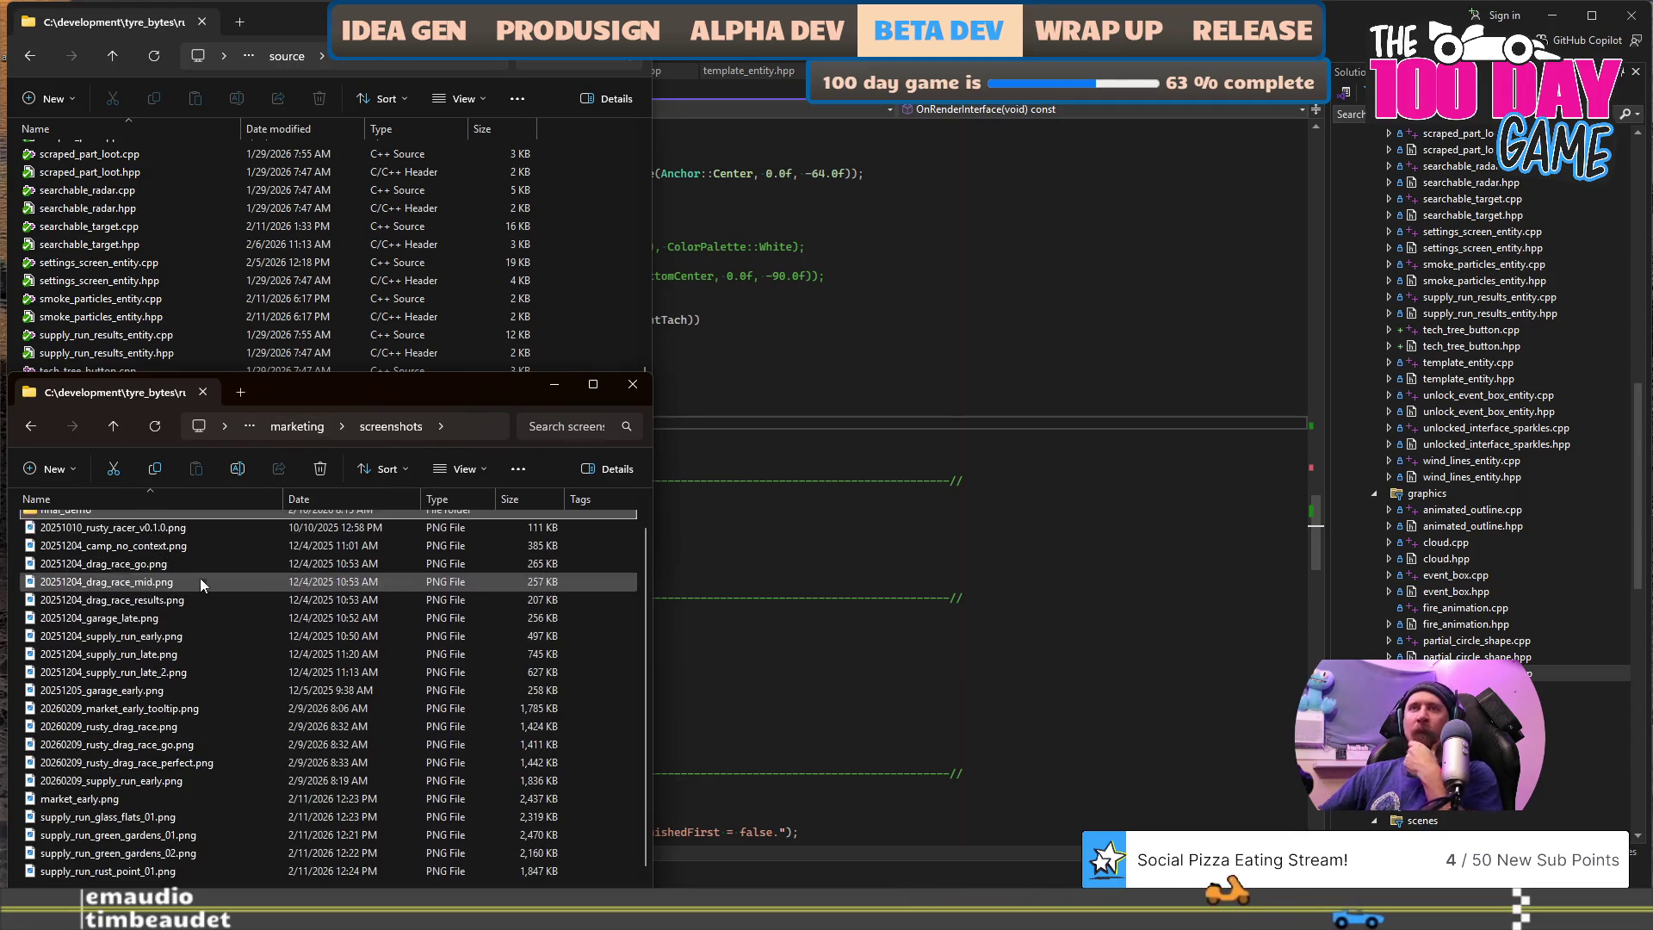
double_click(190, 842)
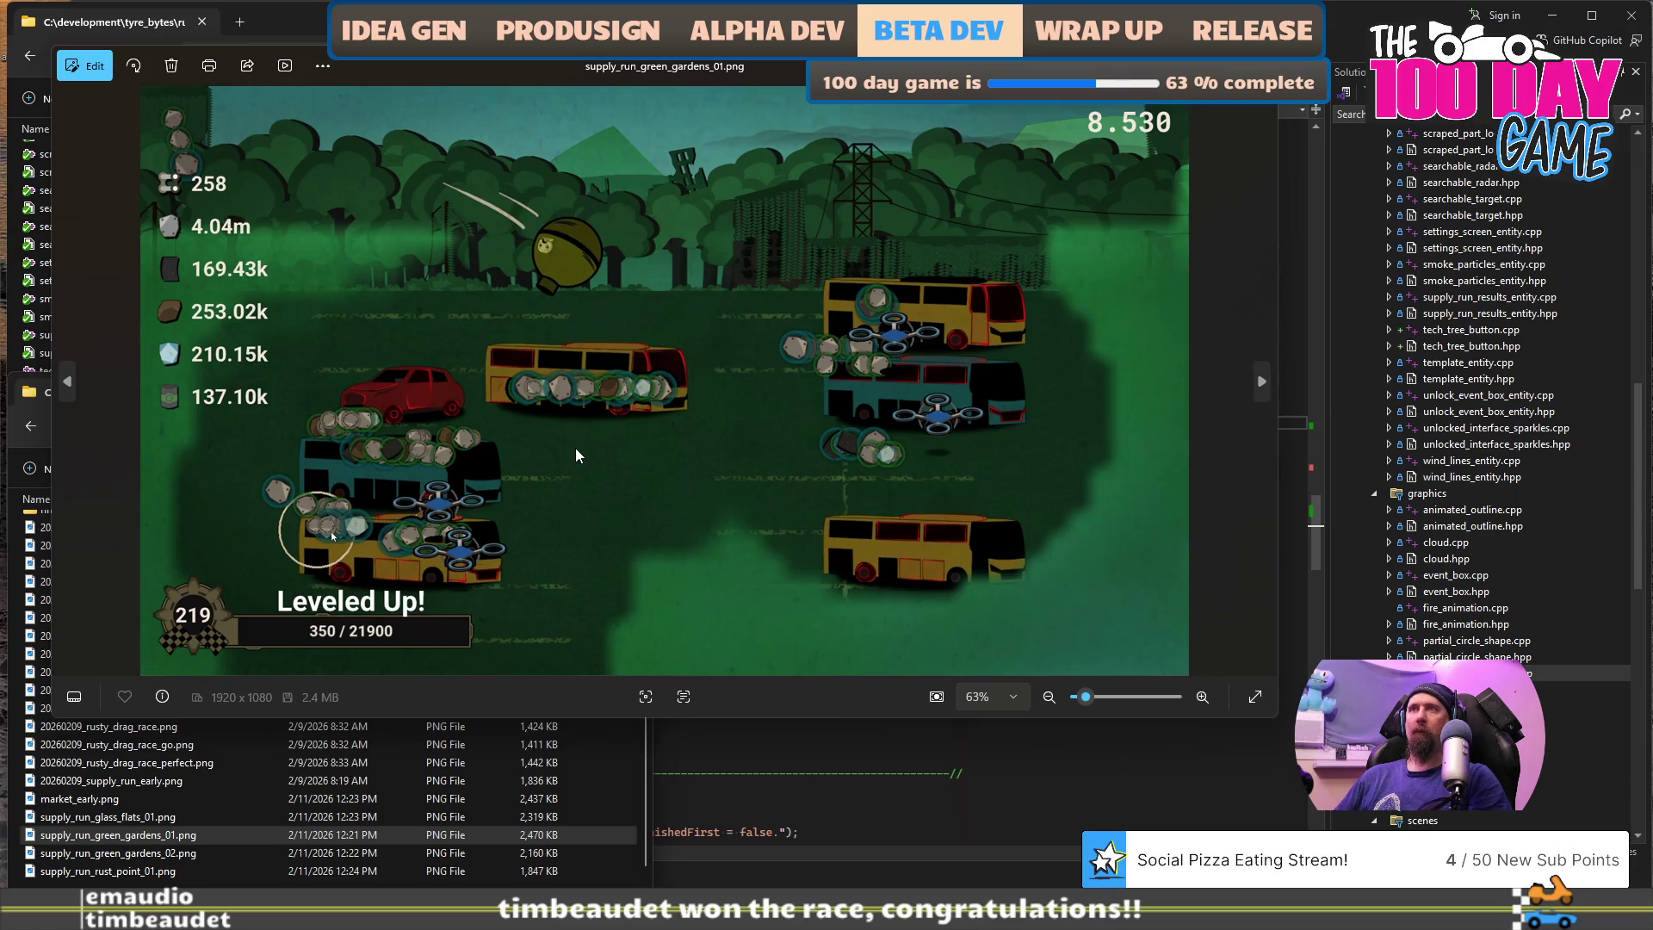
key("Right")
key("Right")
key("Left")
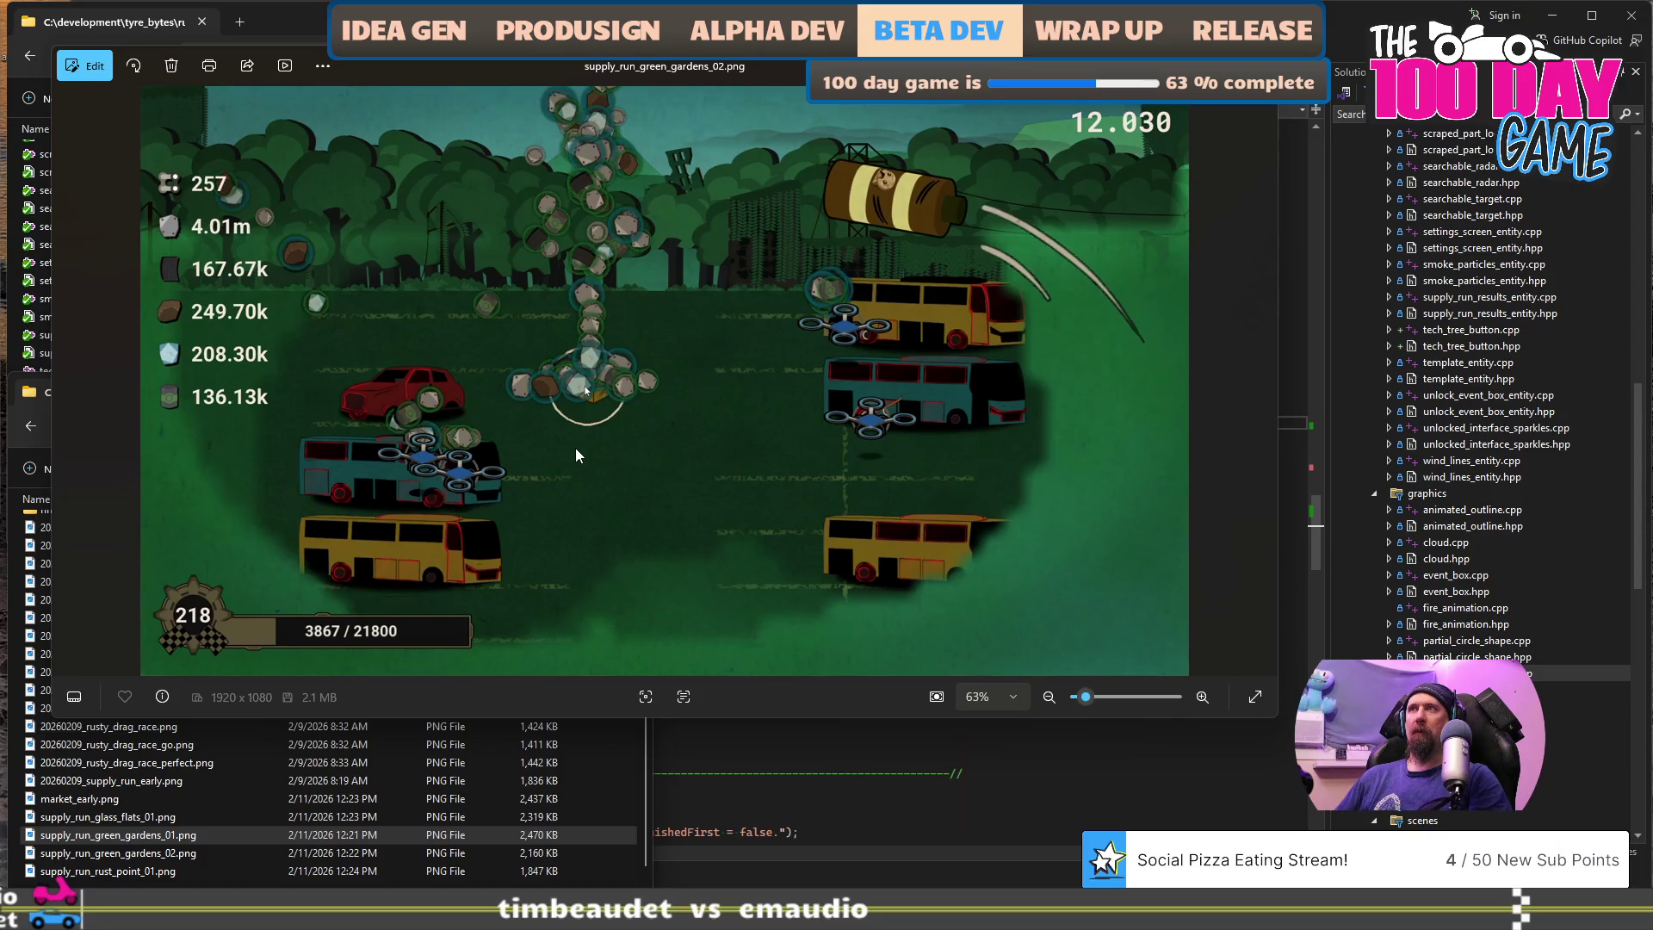
key("Left")
key("Left")
key("Left")
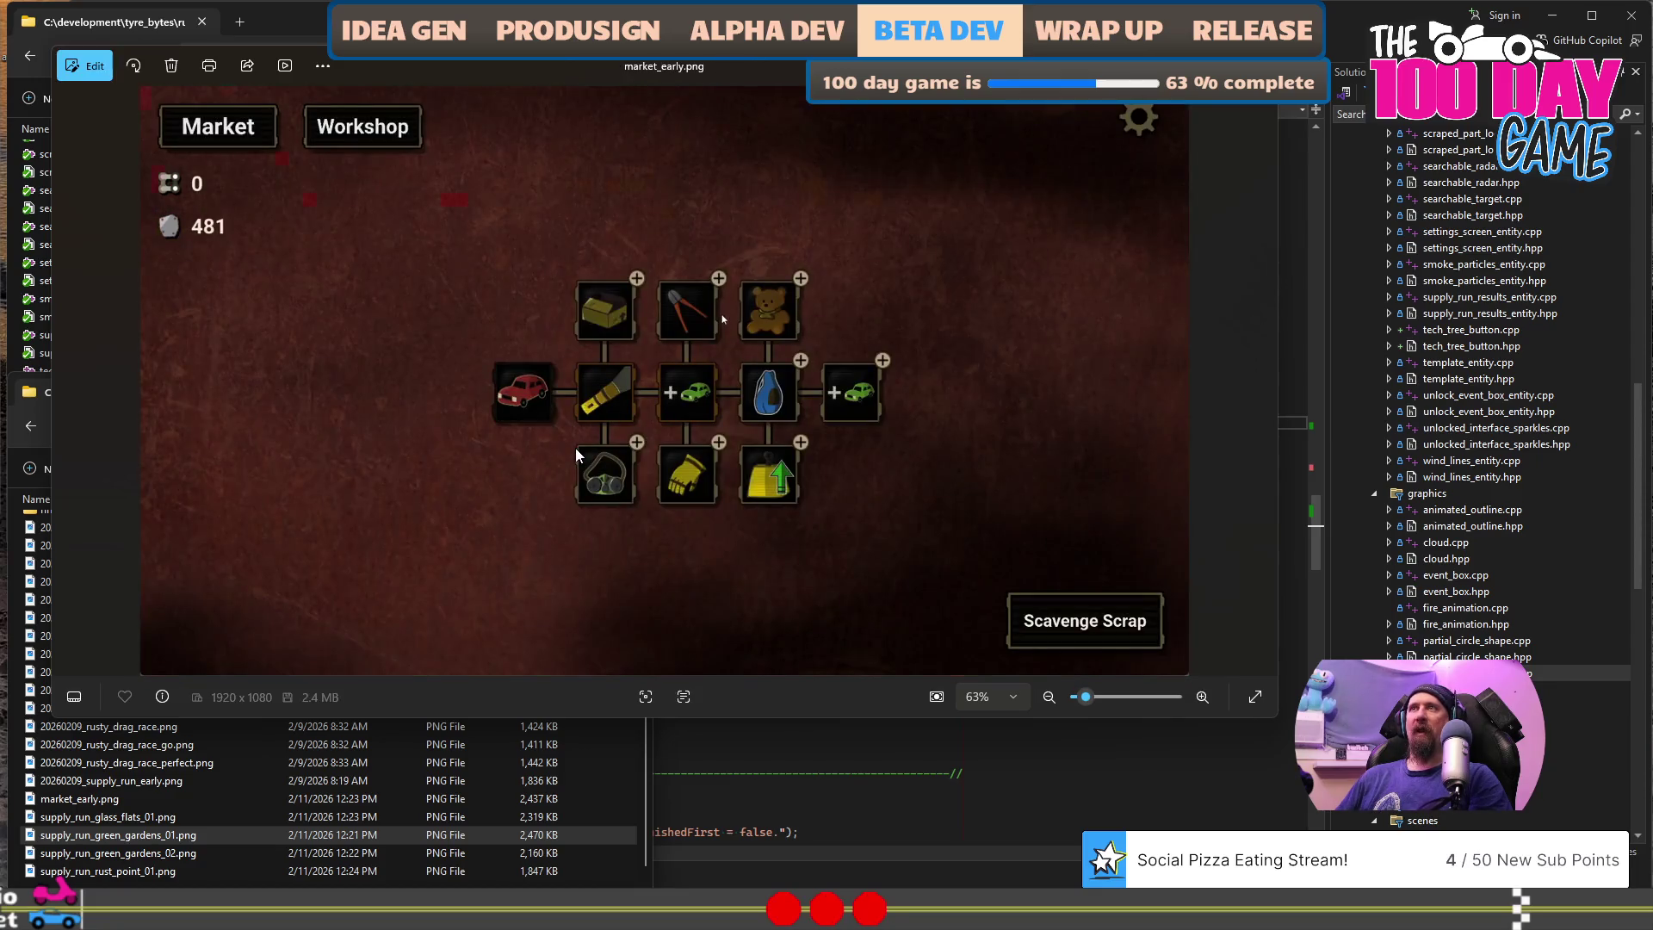
key("Left")
key("Left")
key("Left")
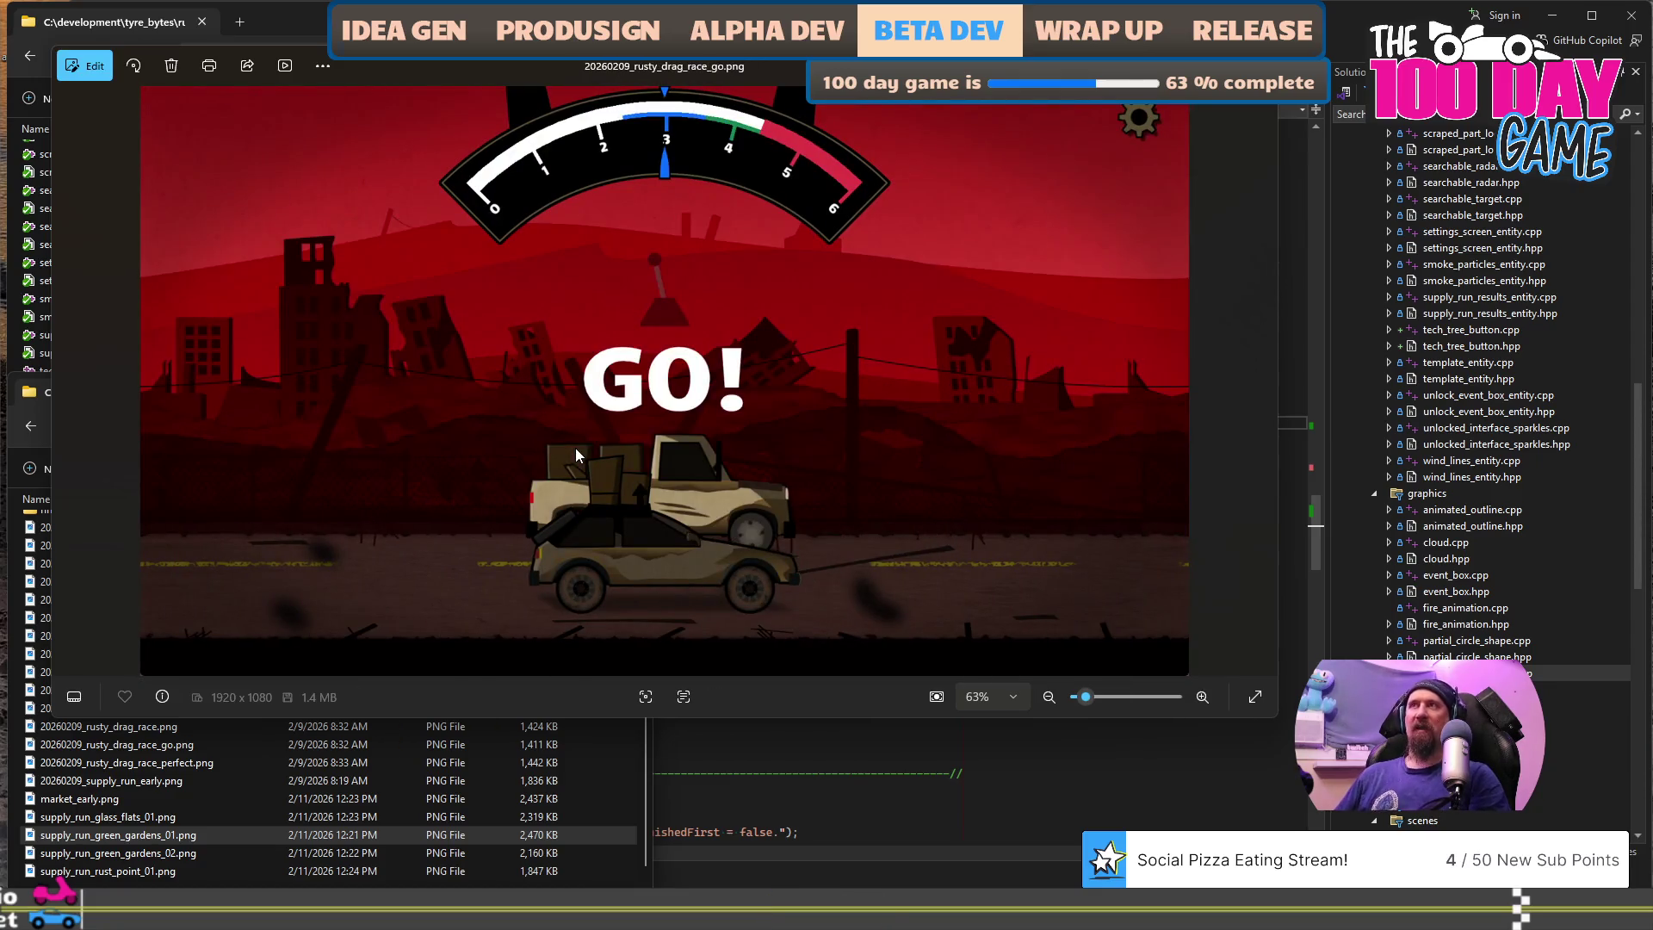
key("Right")
key("Right")
key("Left")
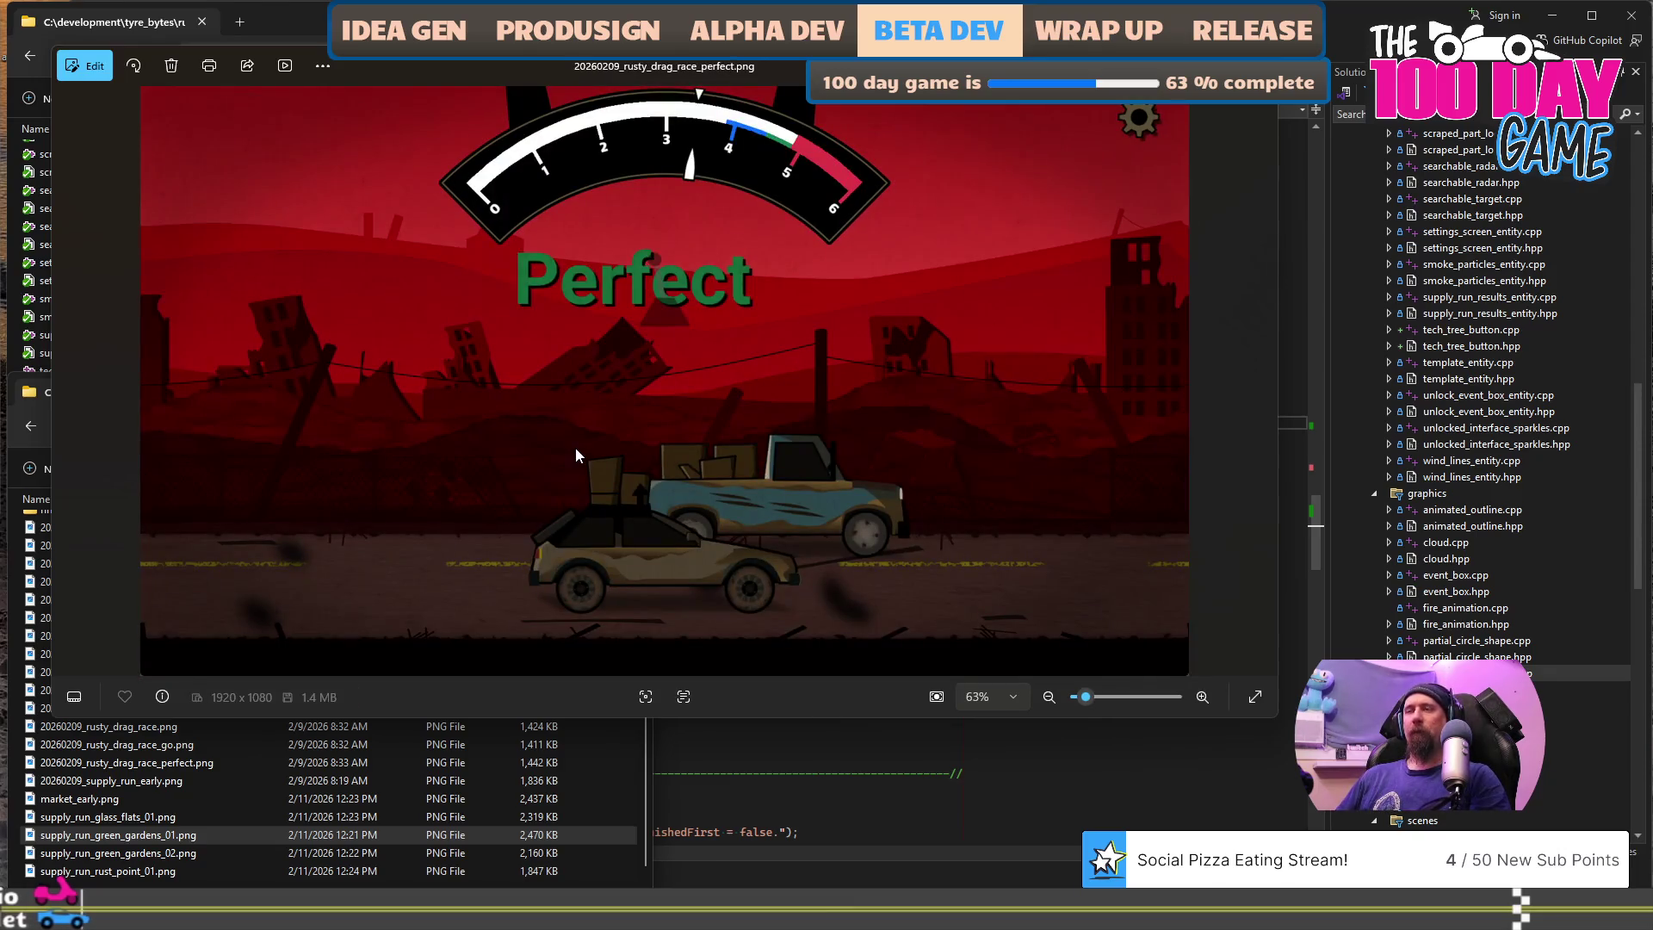
key("Right")
key("Right")
key("Right")
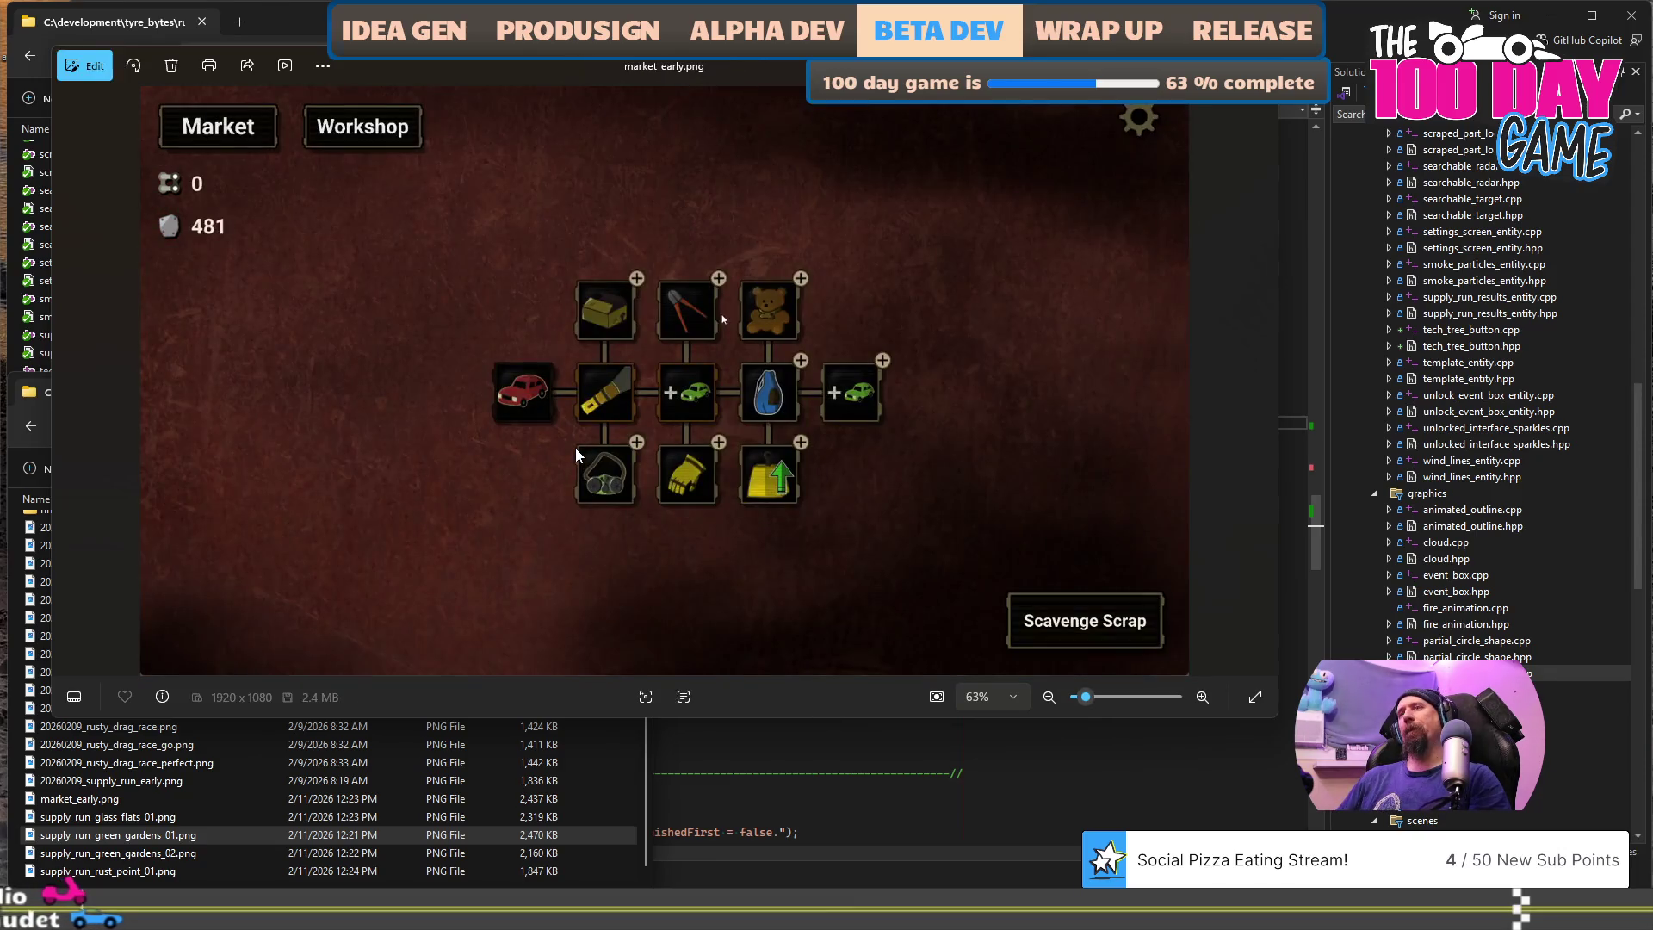
key("alt+F4")
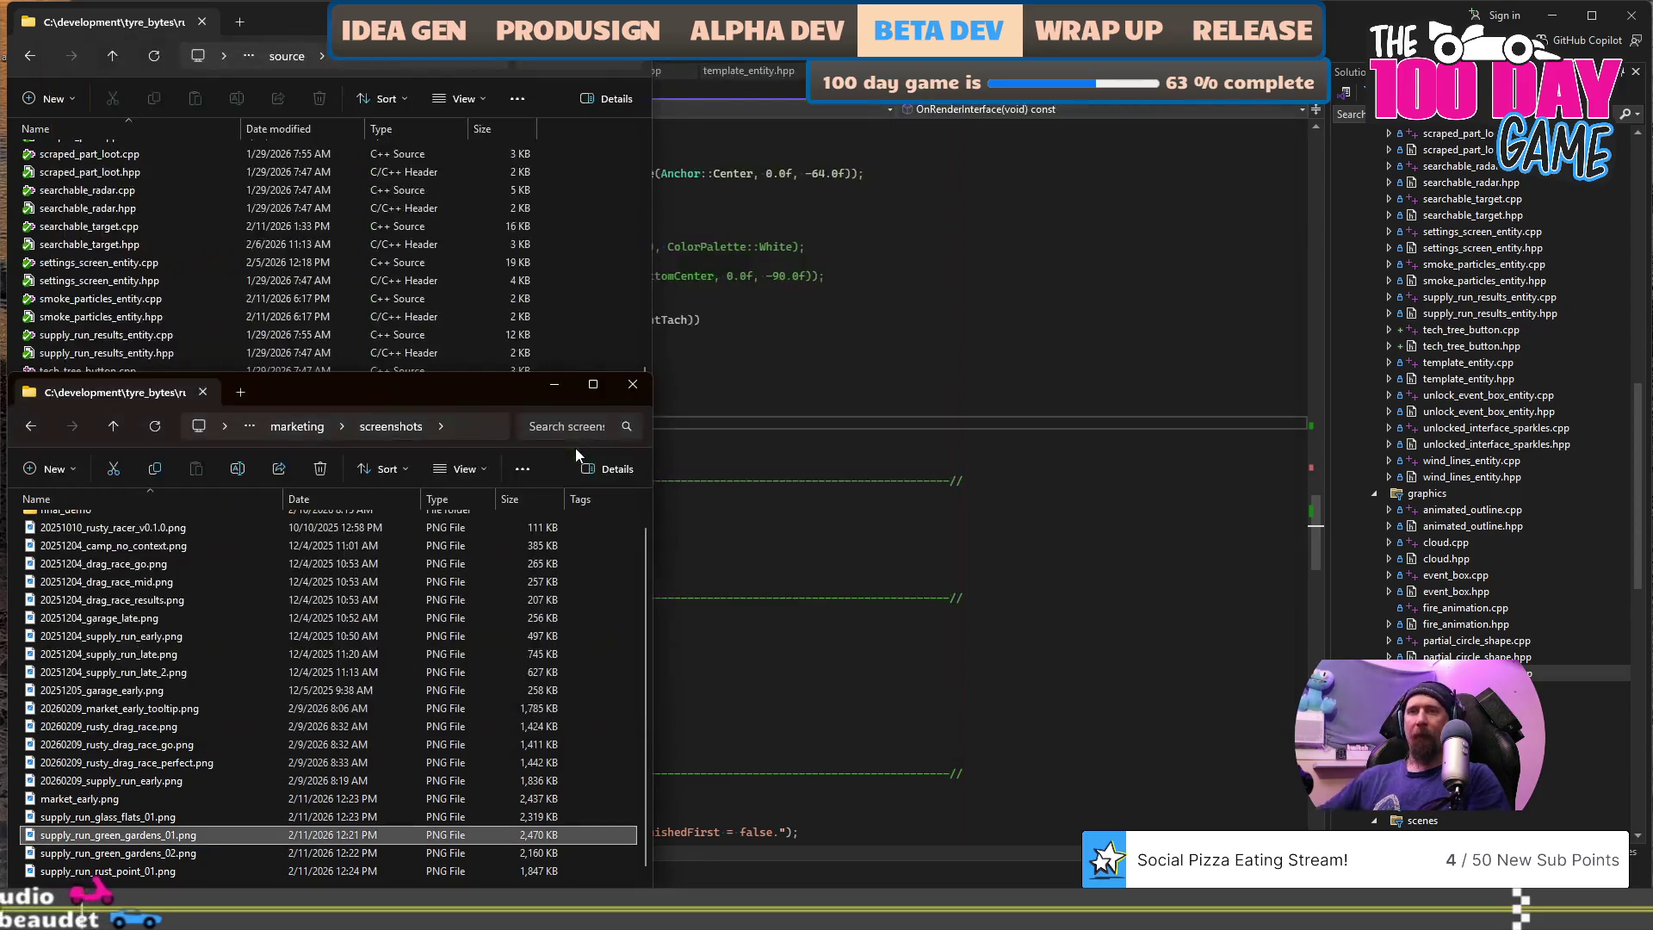
left_click(198, 814)
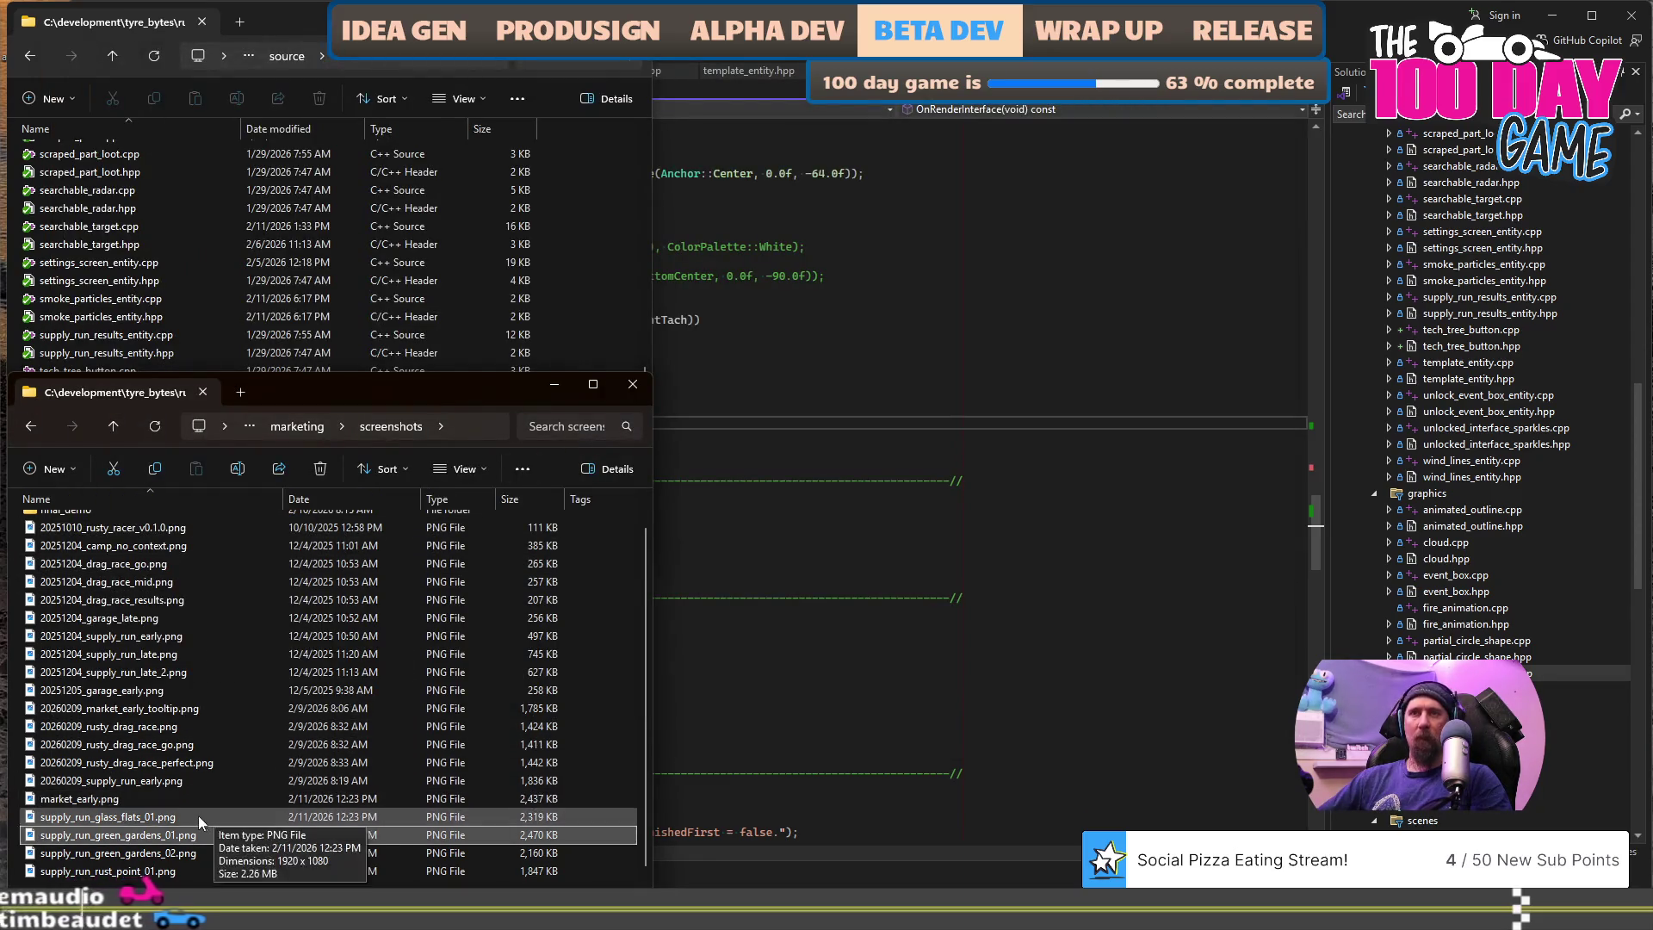
double_click(160, 874)
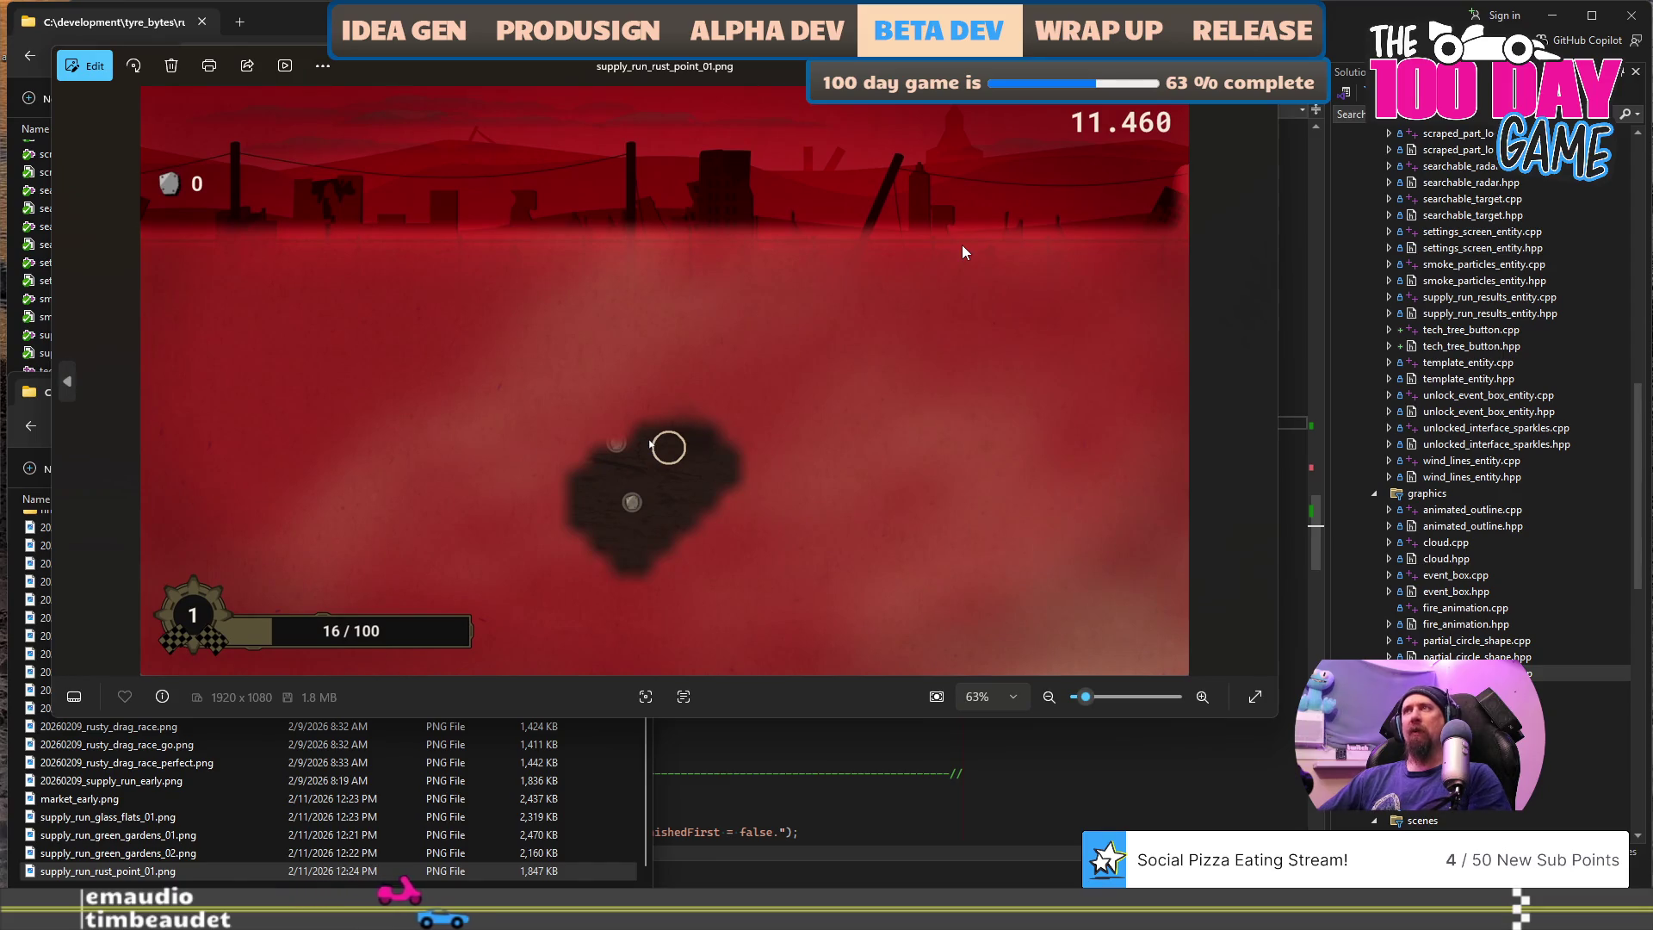
key("alt+F4")
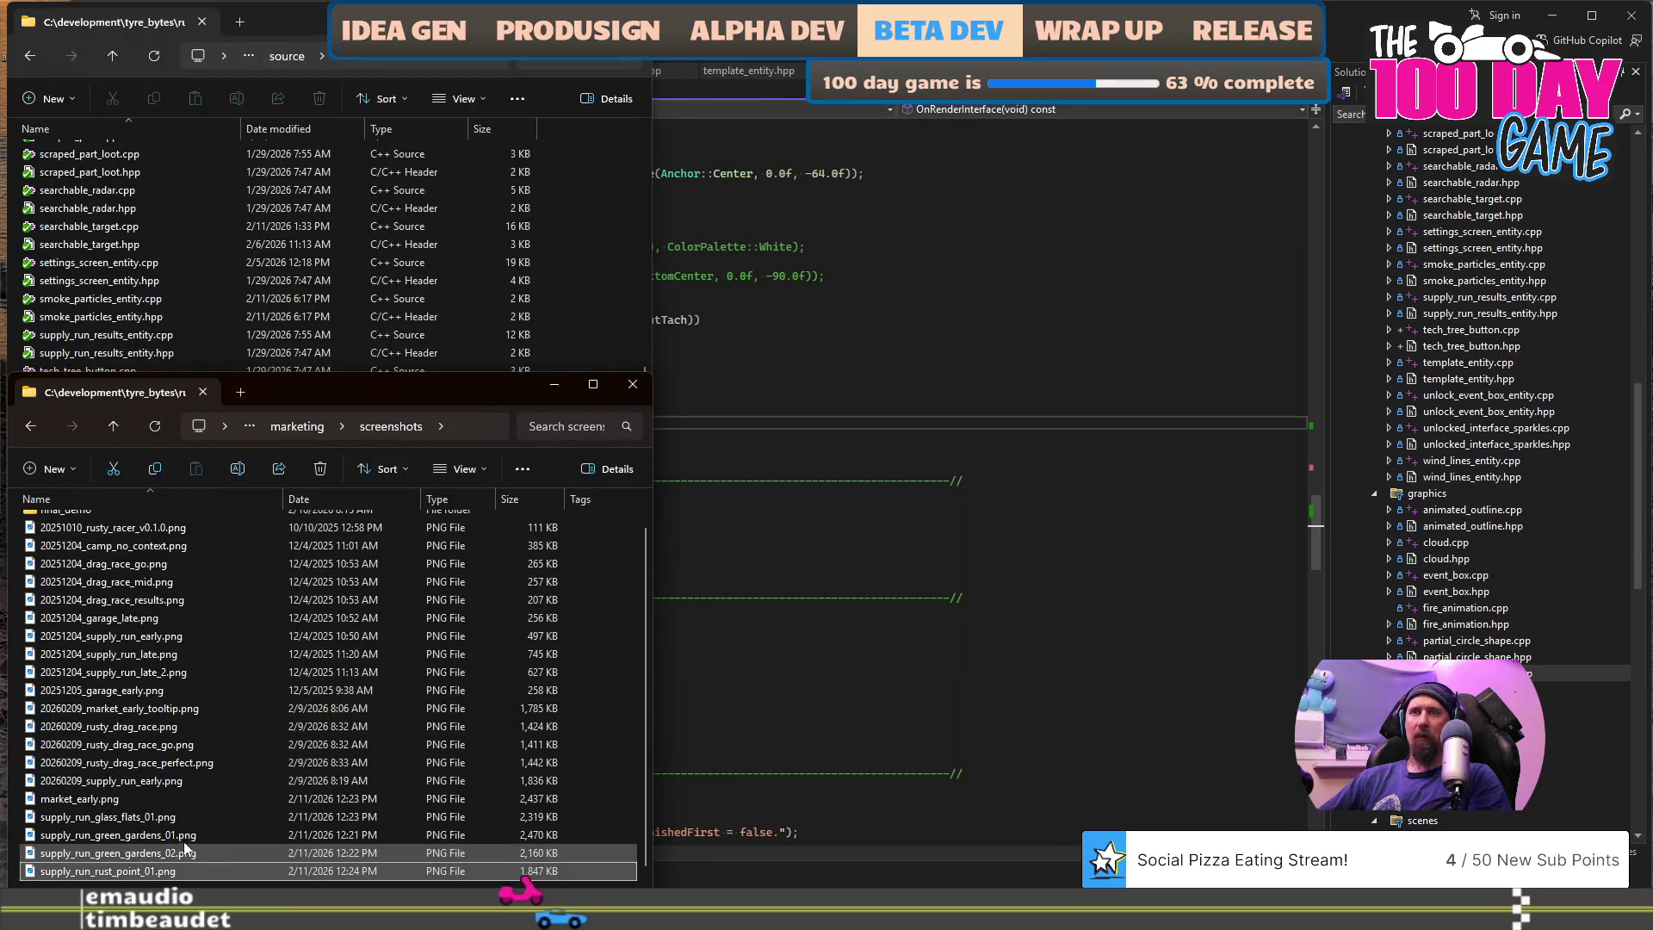
double_click(182, 818)
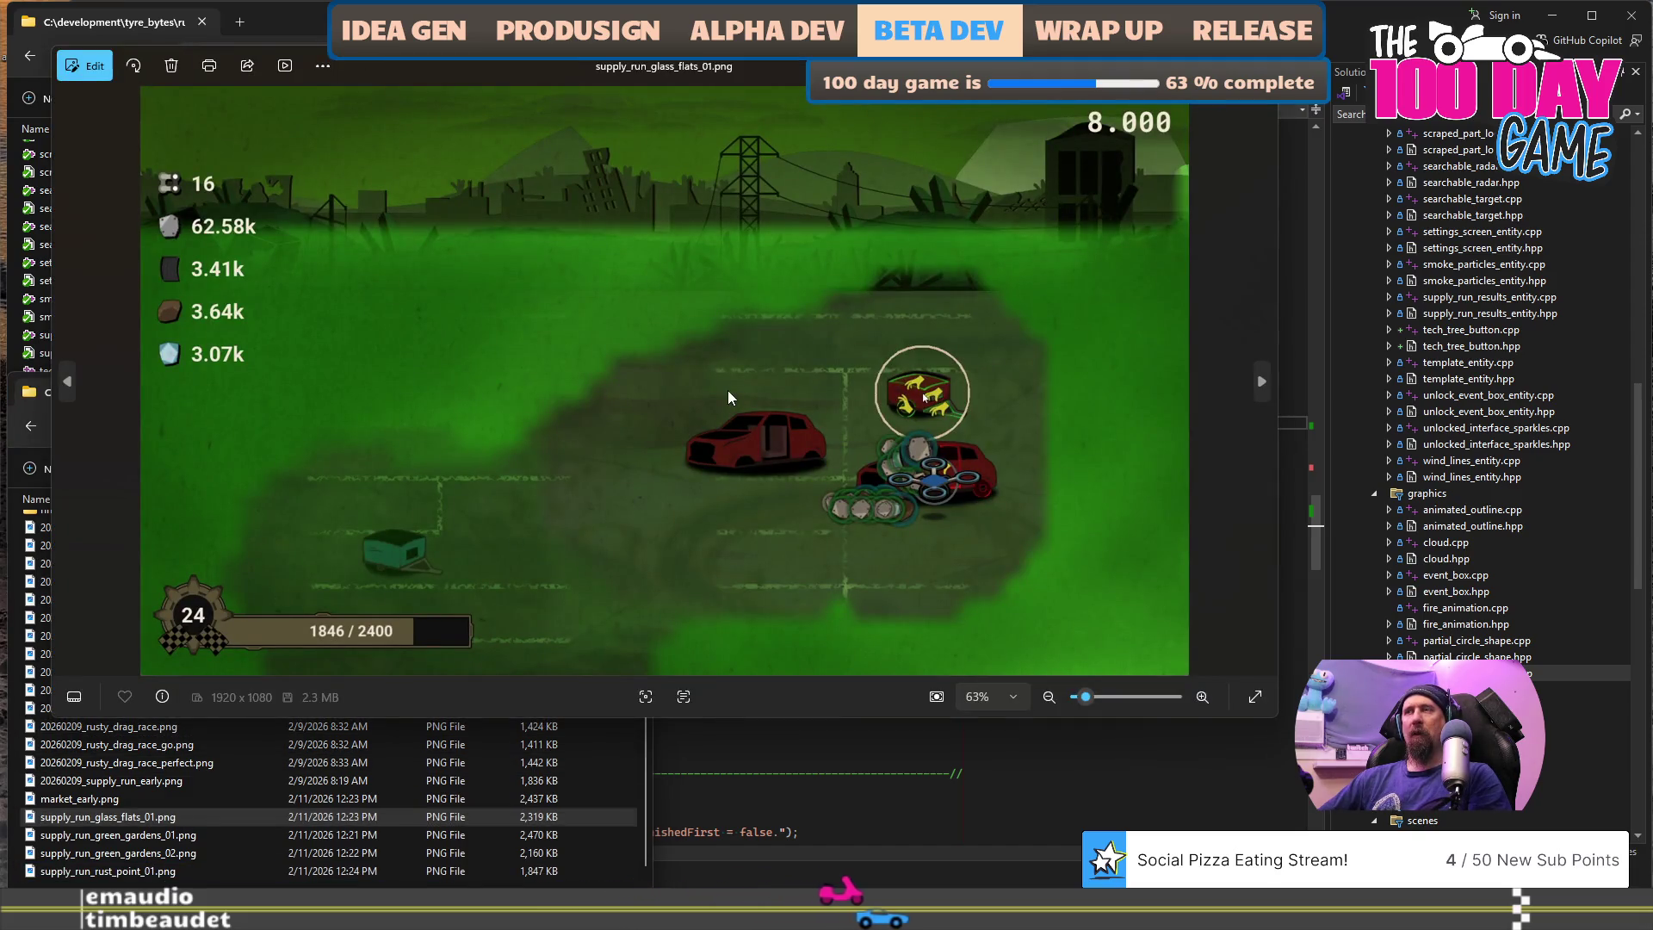
key("alt+F4")
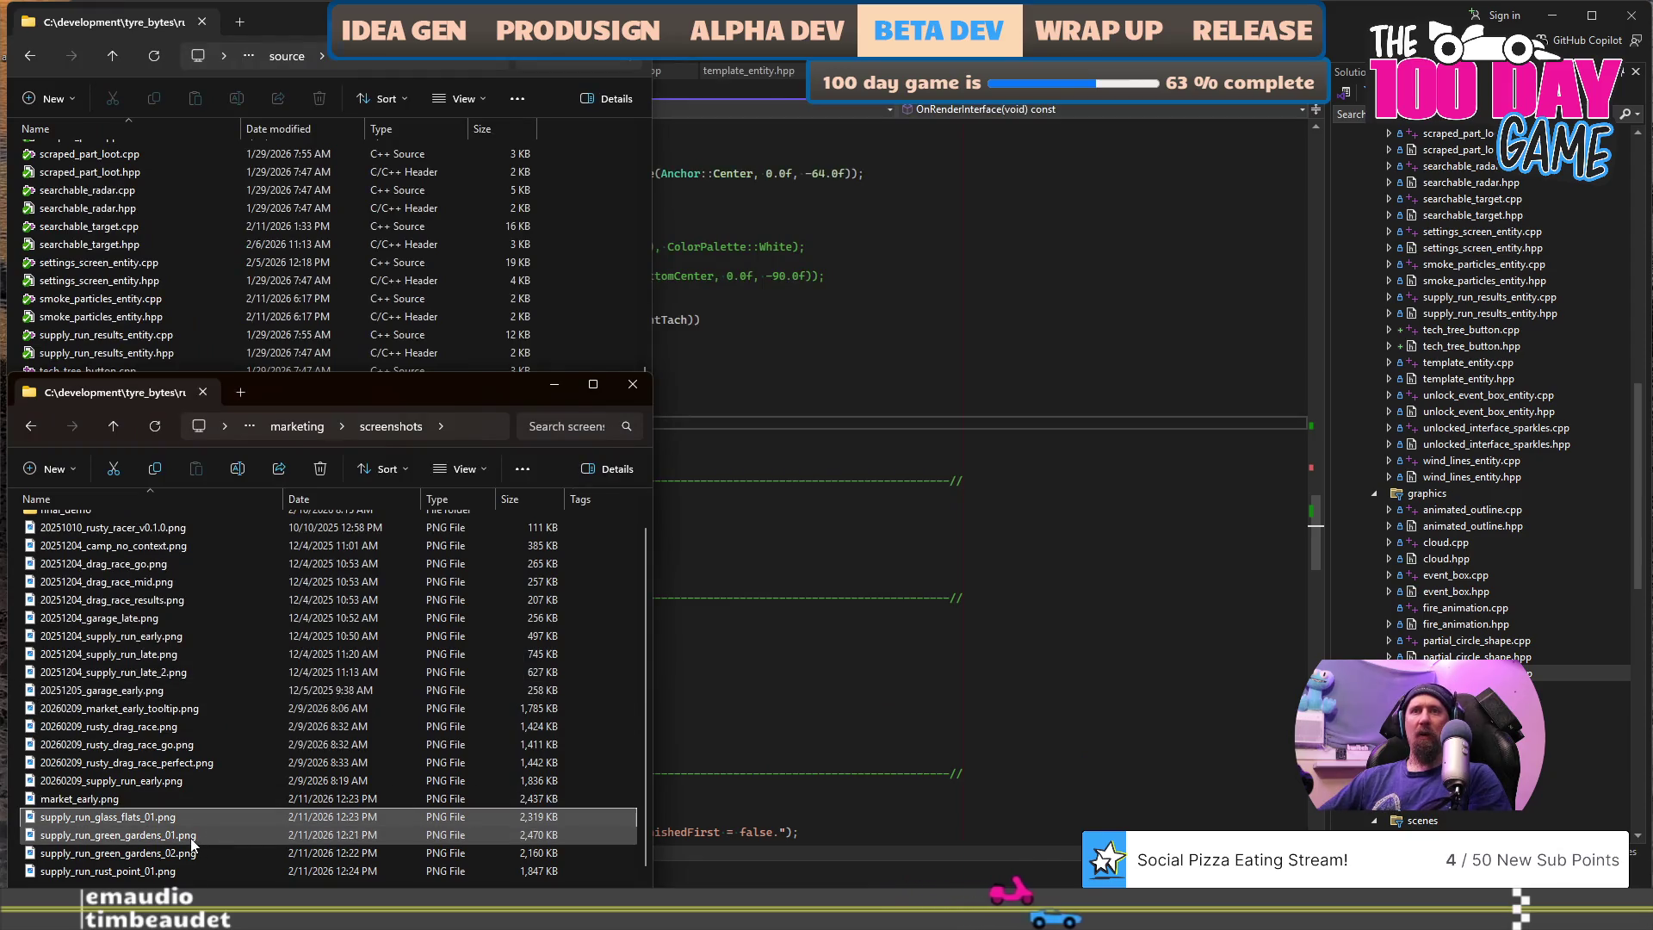
left_click(190, 836)
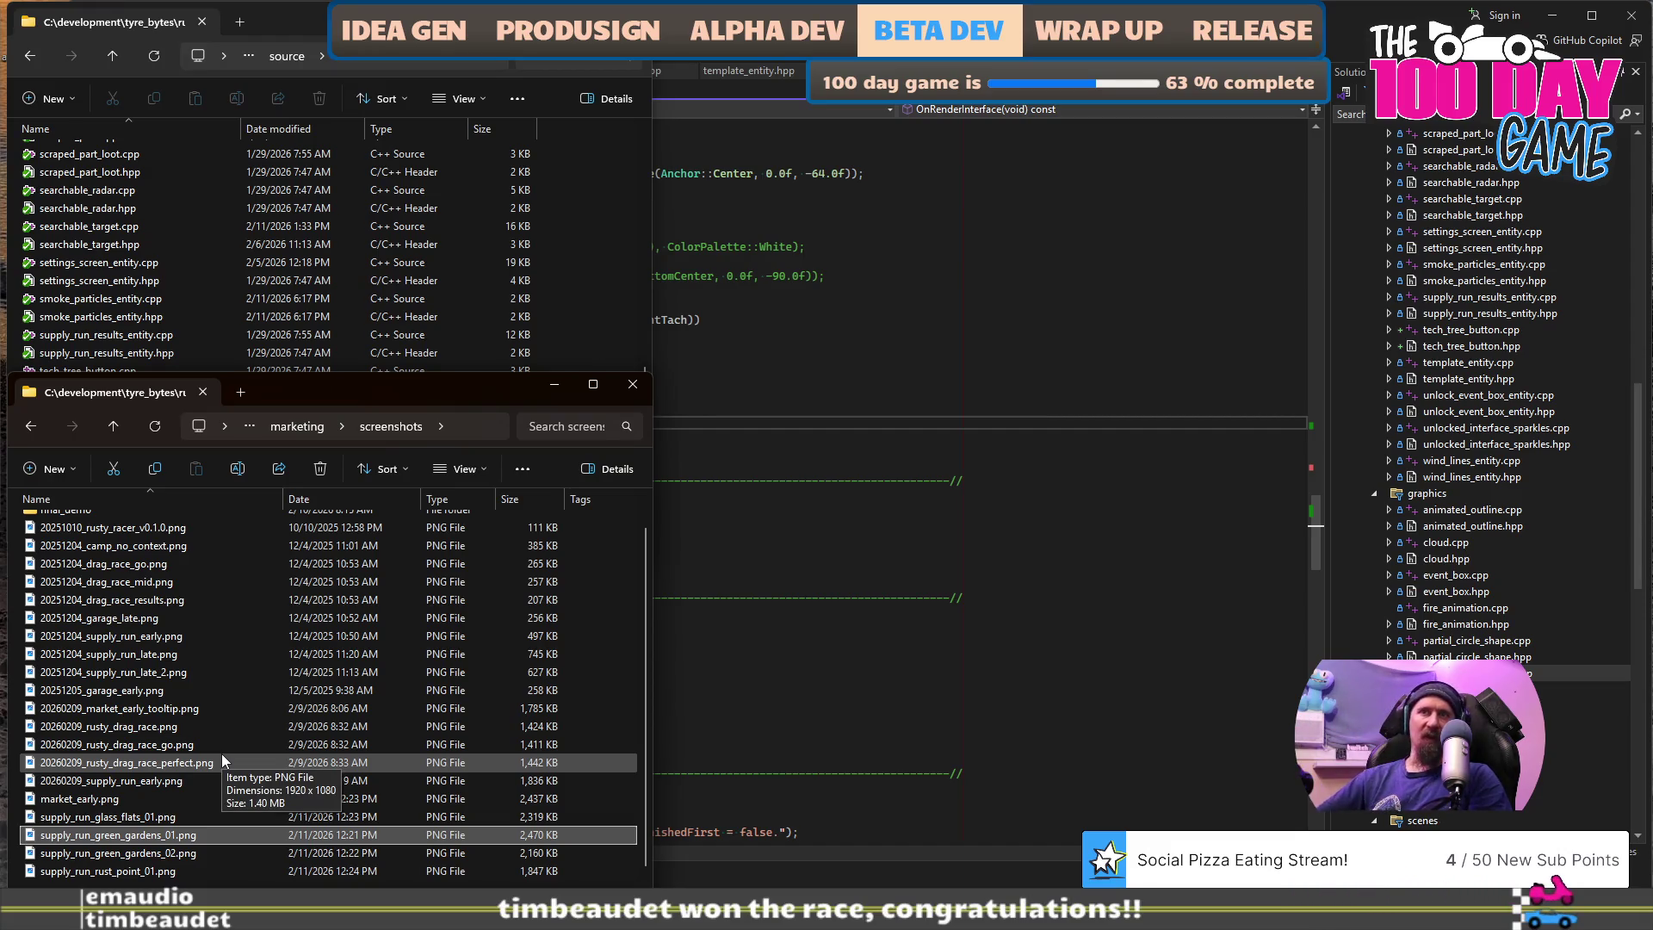
left_click(118, 767)
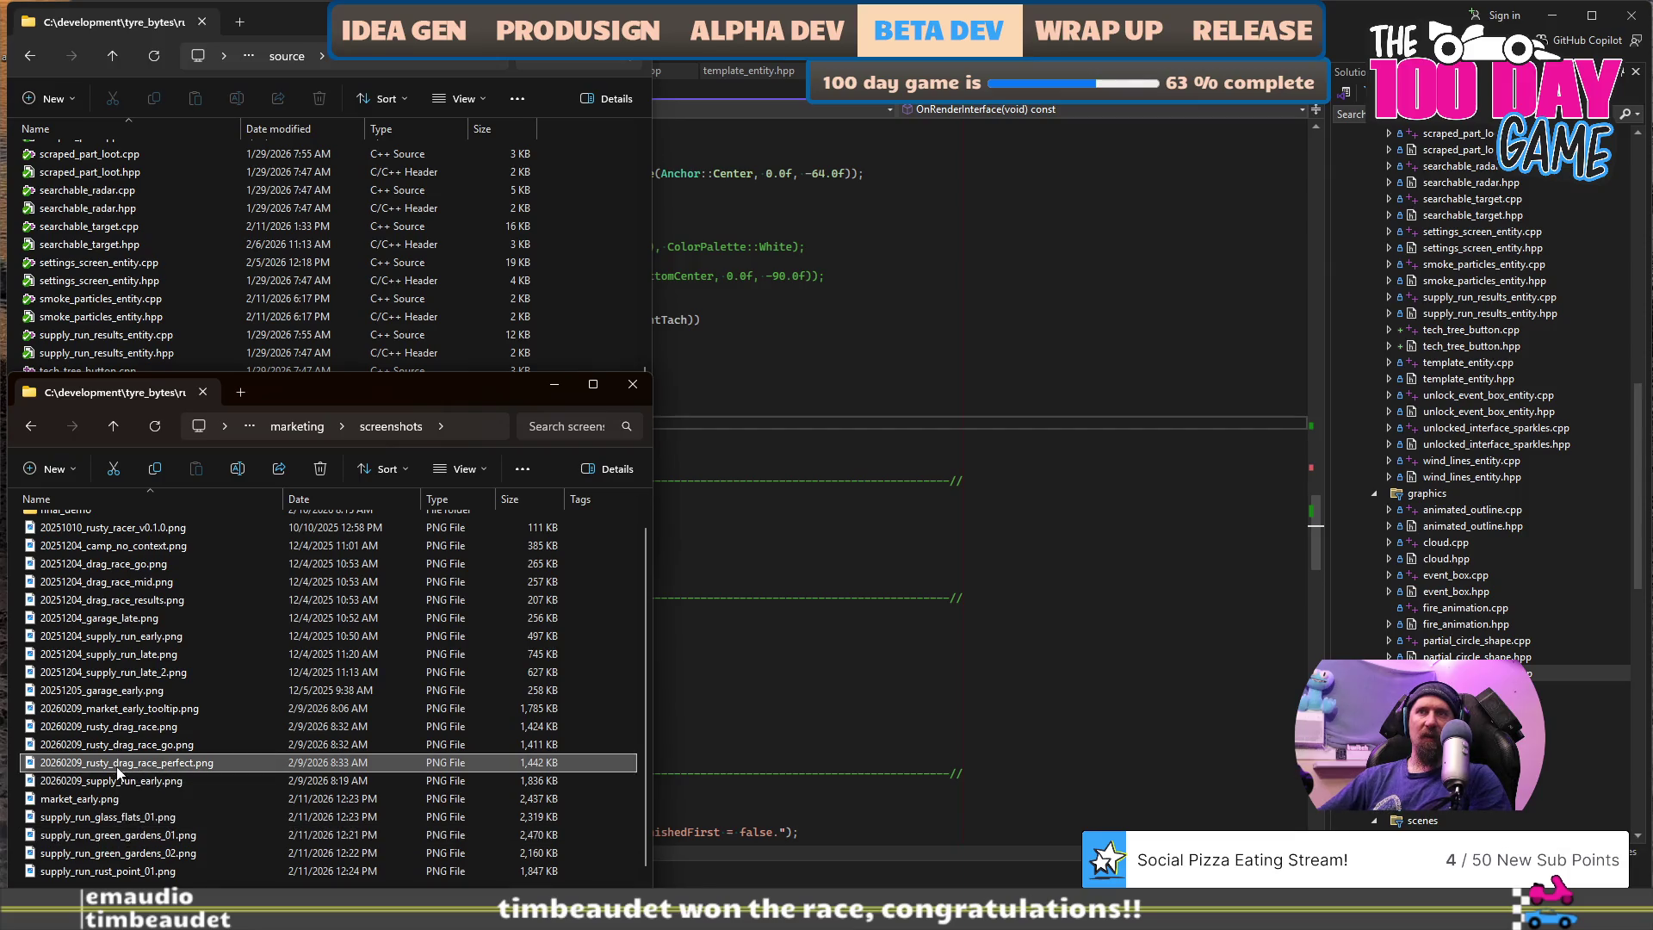
double_click(117, 769)
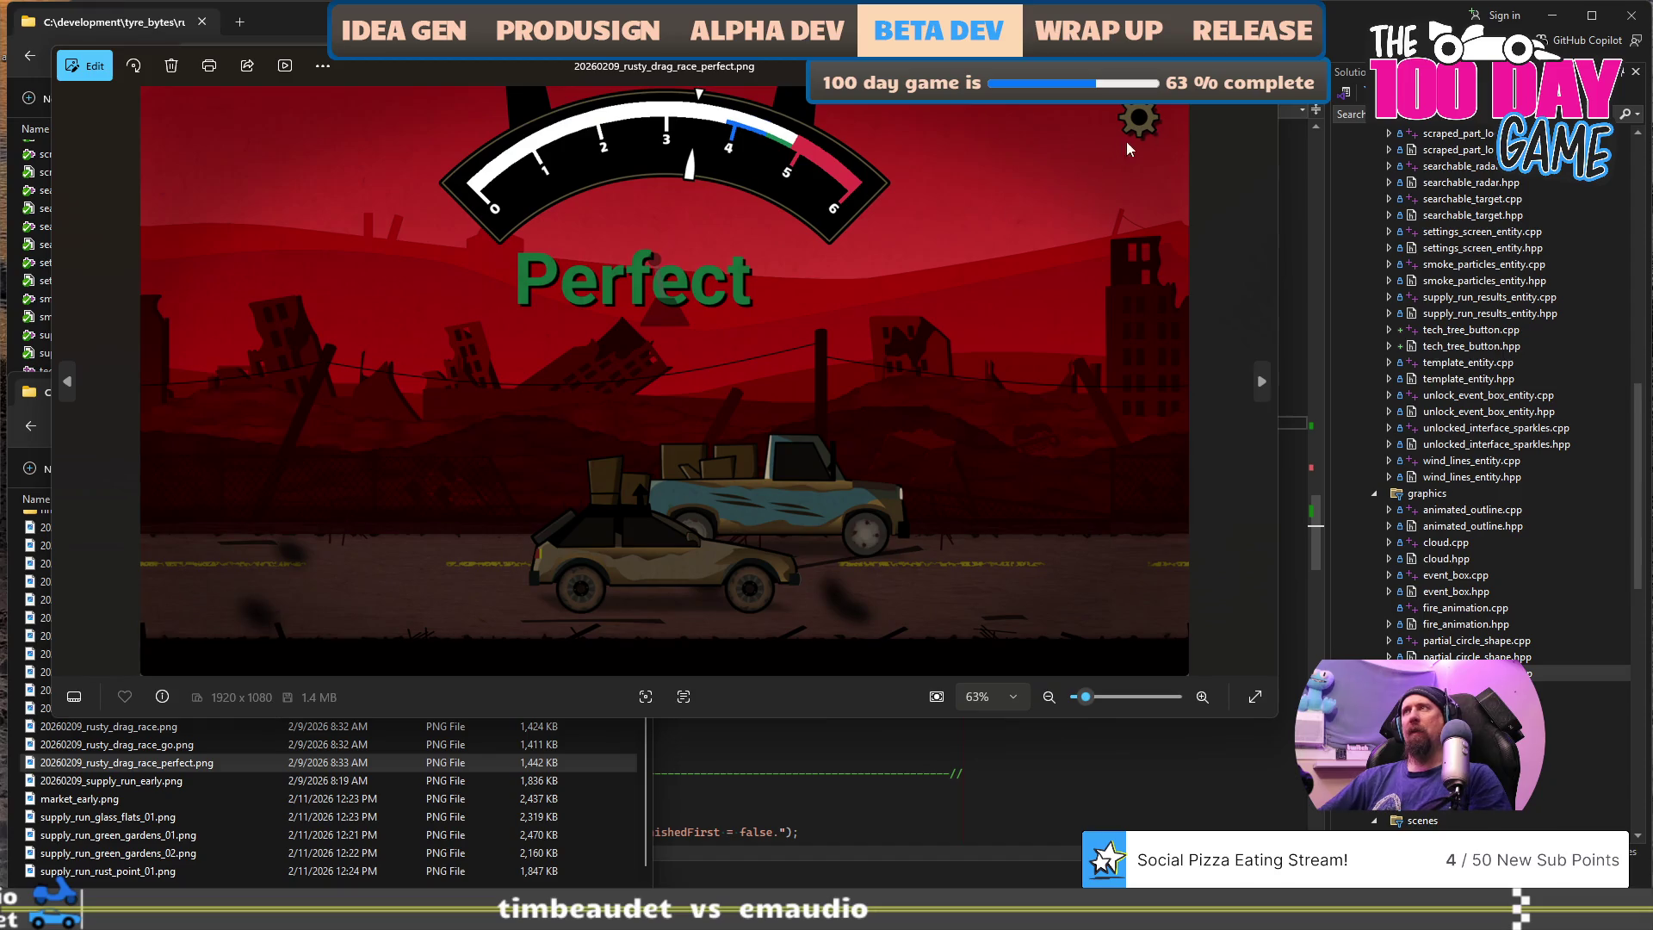
key("Escape")
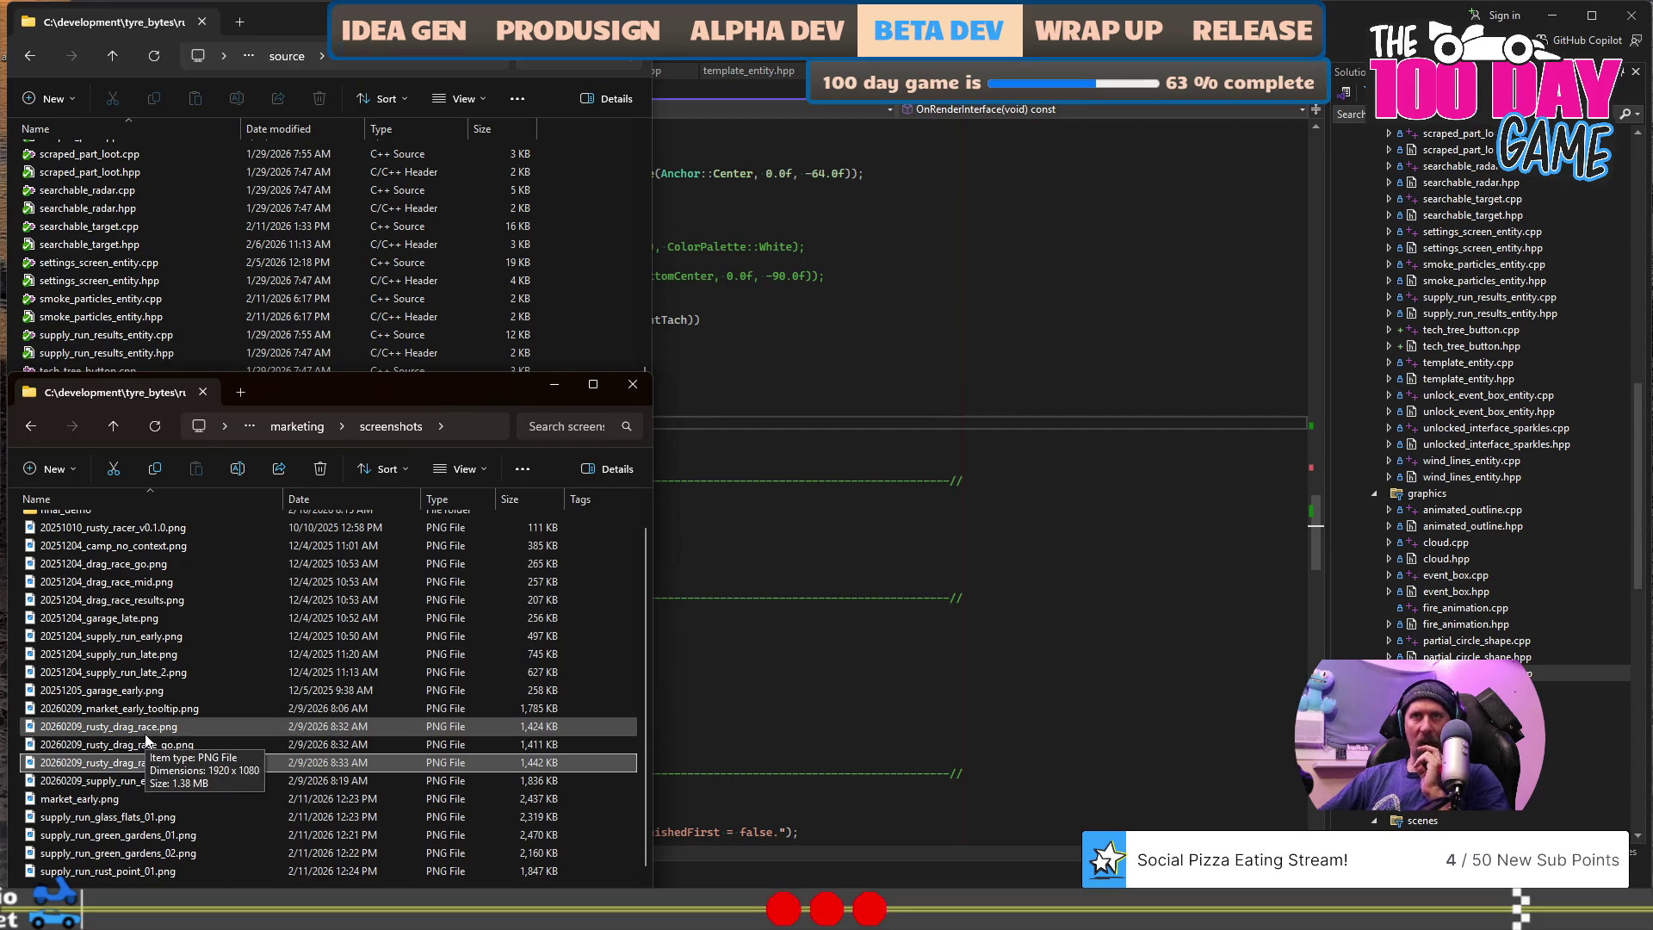
scroll(148, 781, "up", 1)
scroll(148, 781, "down", 1)
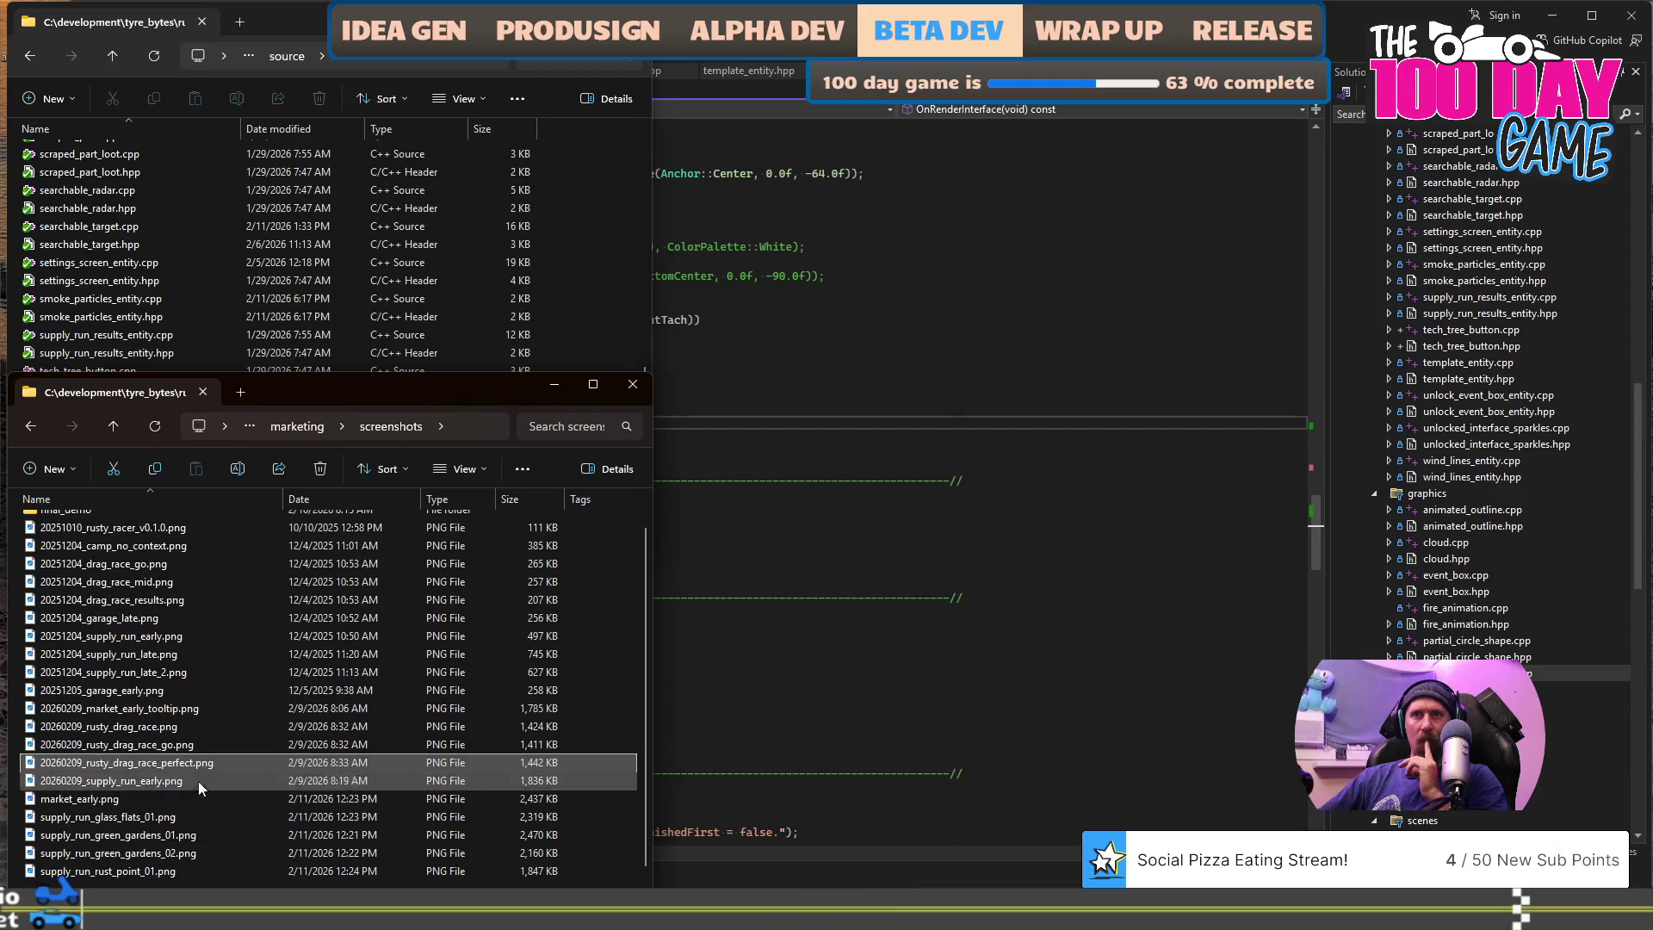
double_click(127, 798)
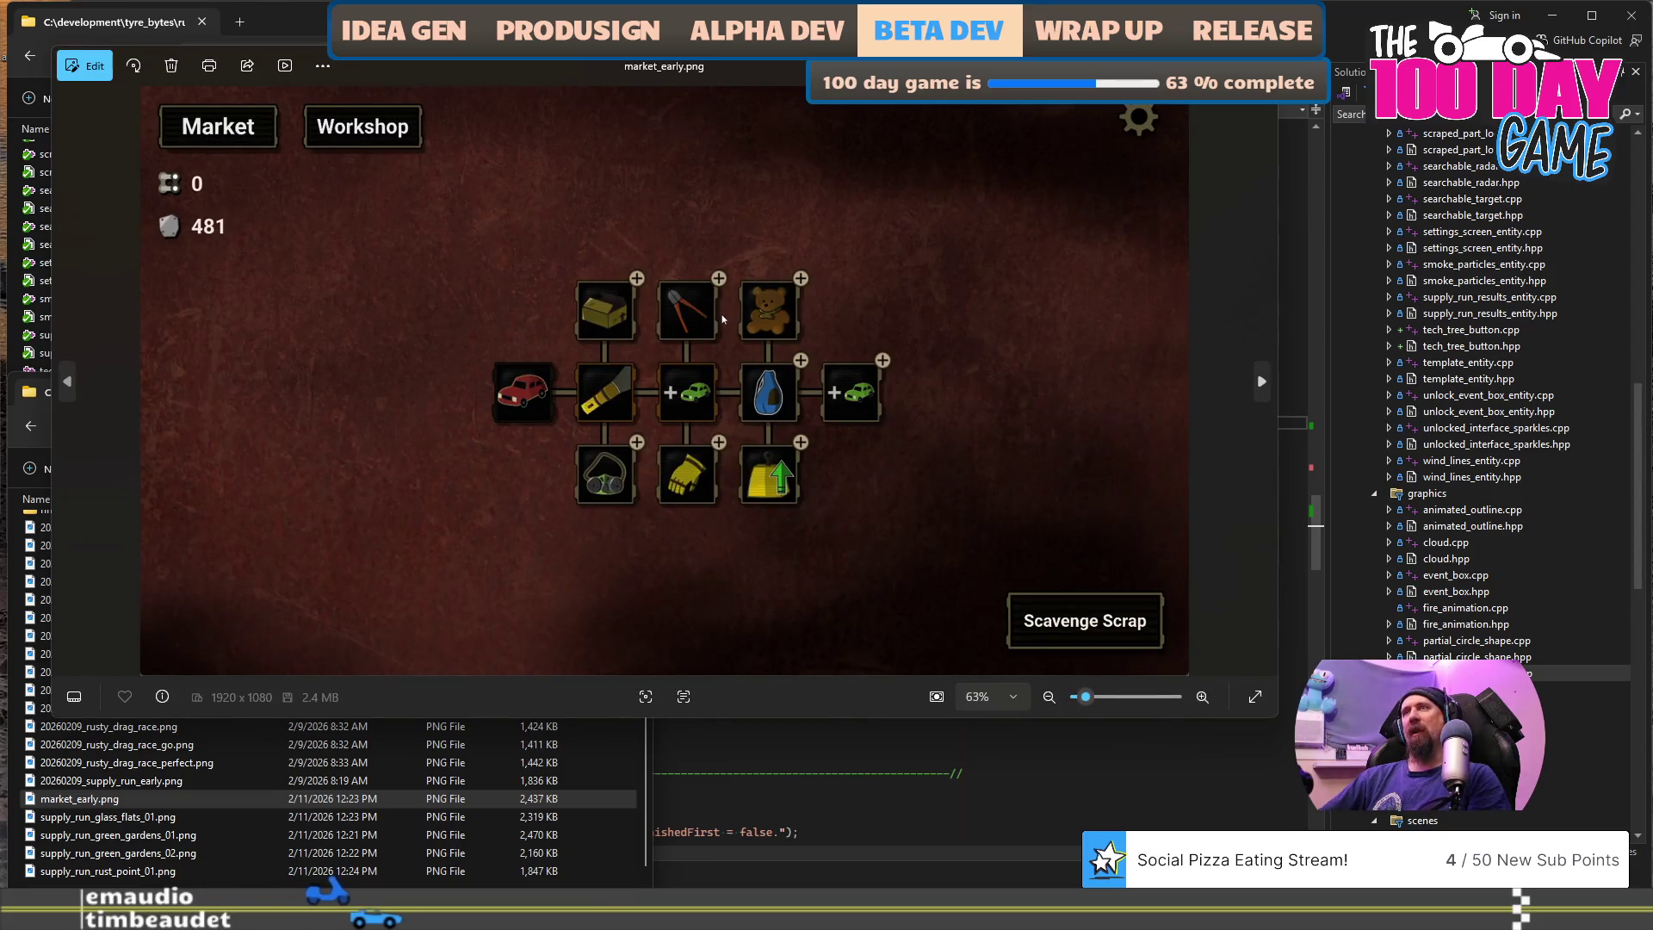
key("Escape")
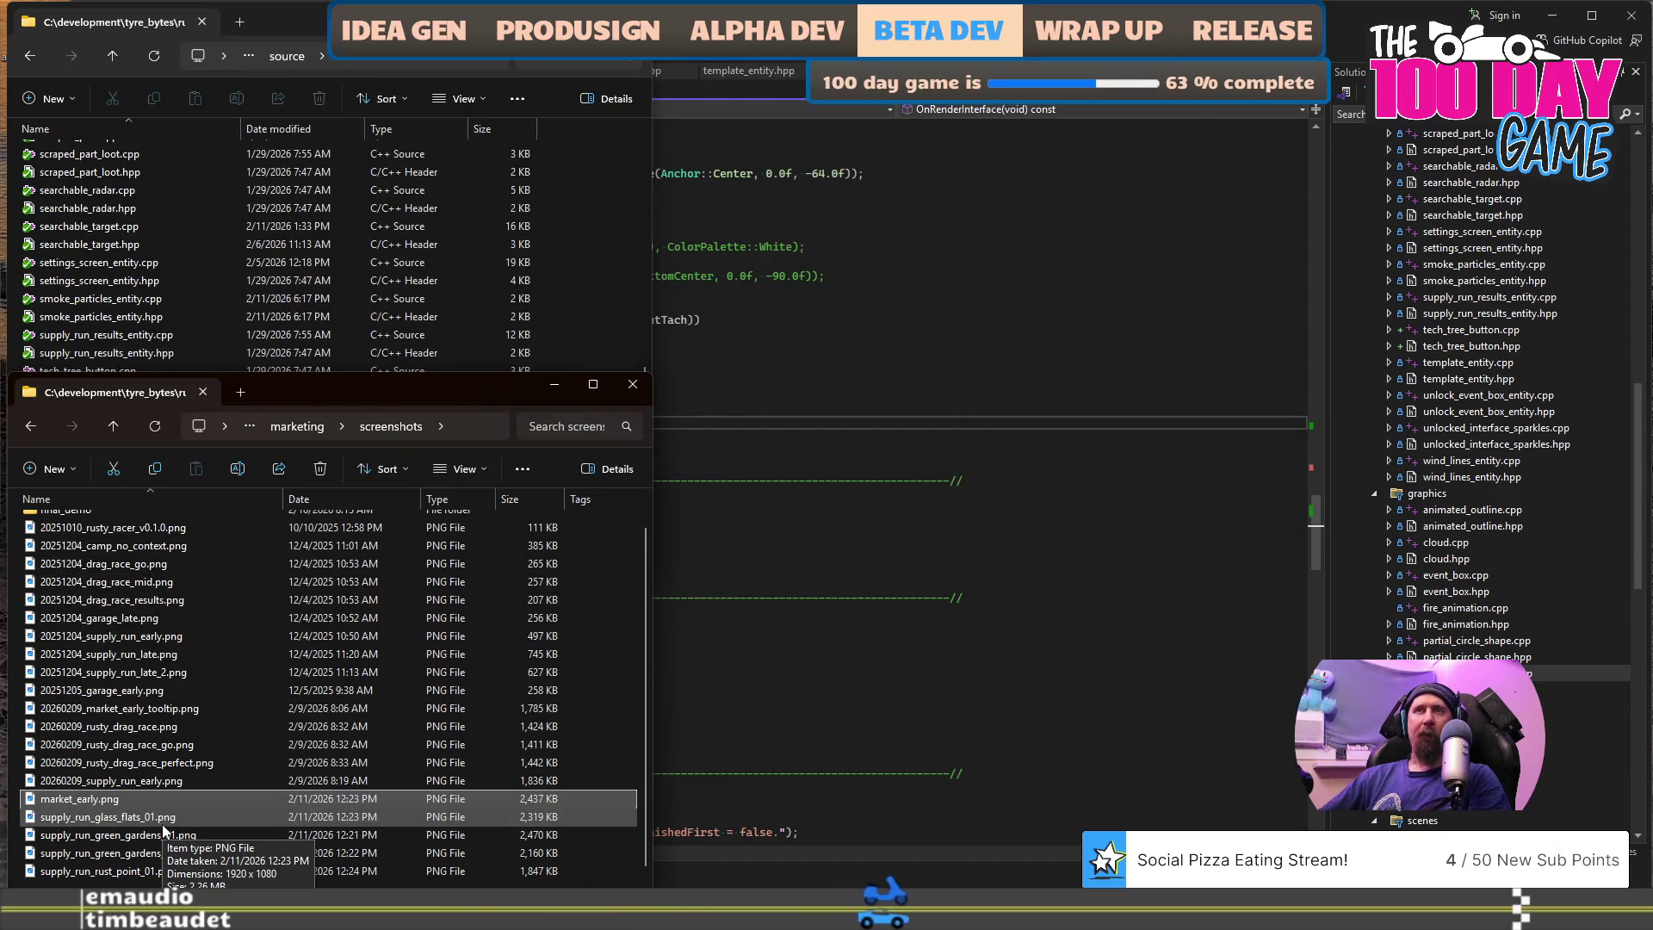
double_click(155, 533)
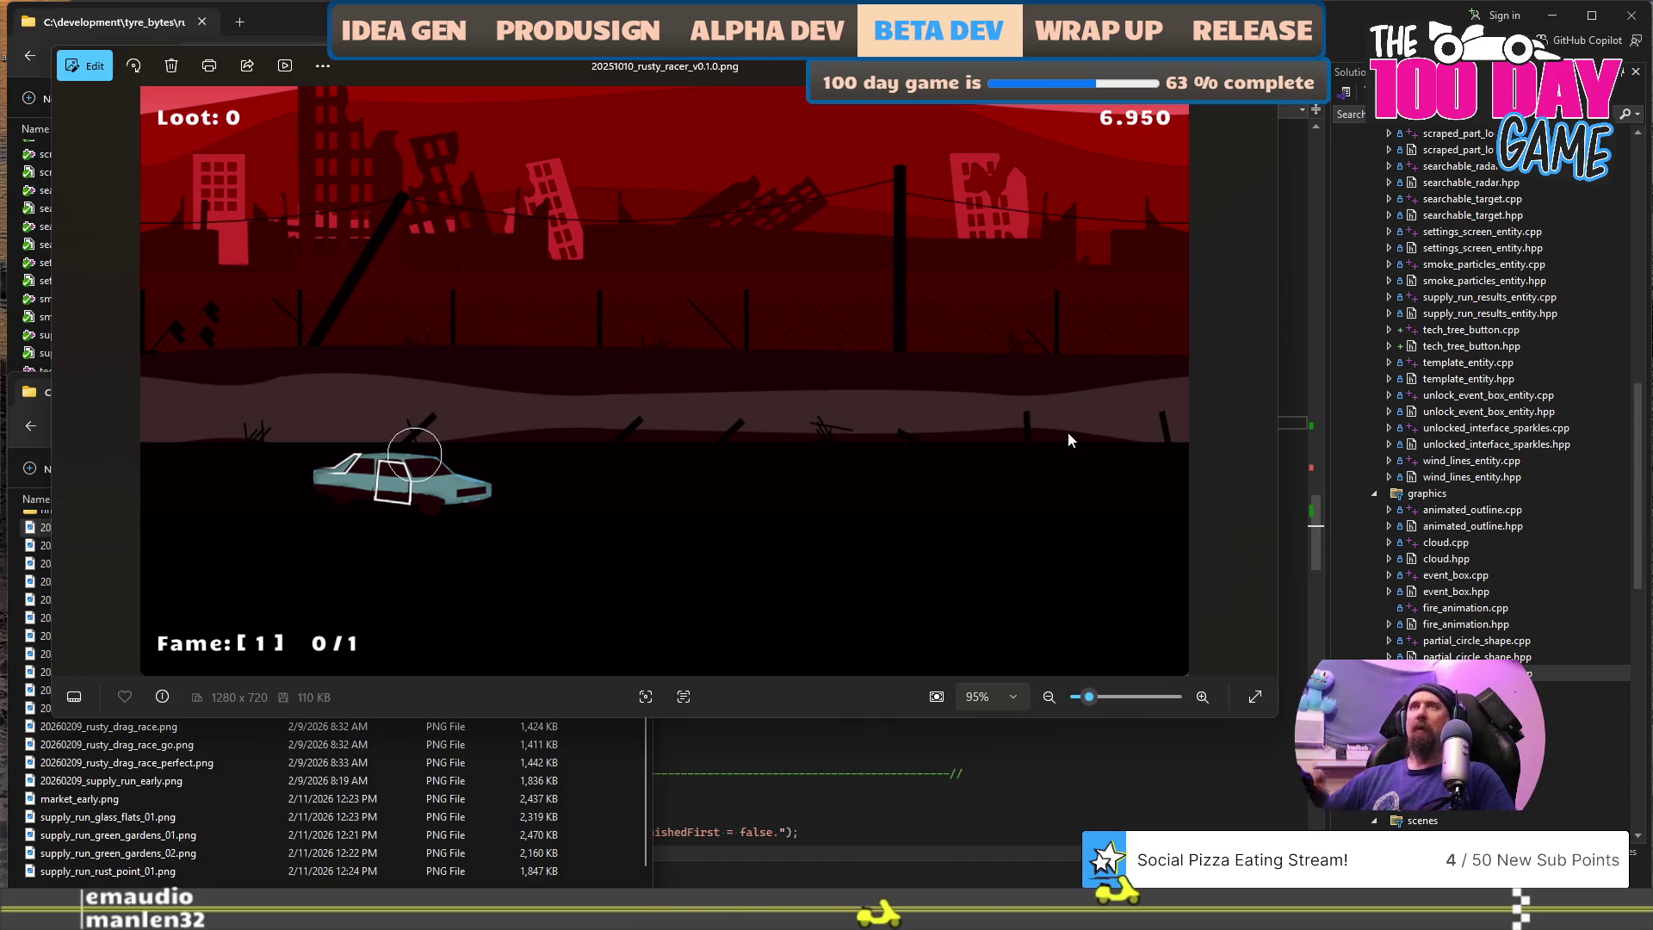
key("Escape")
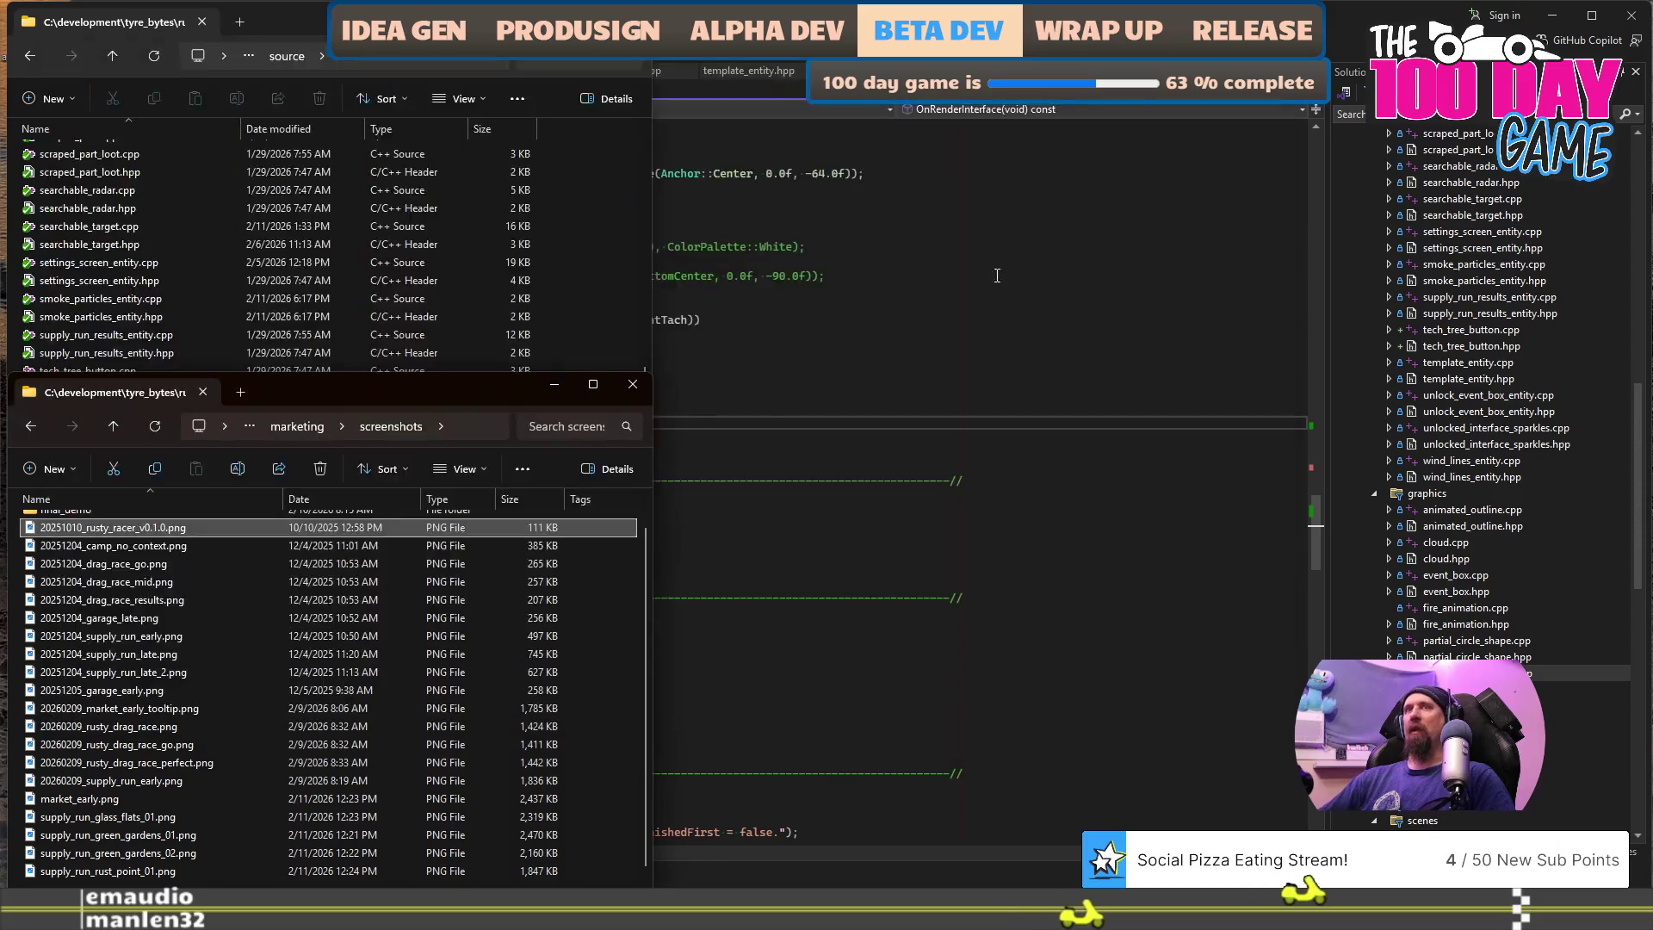
scroll(204, 656, "up", 1)
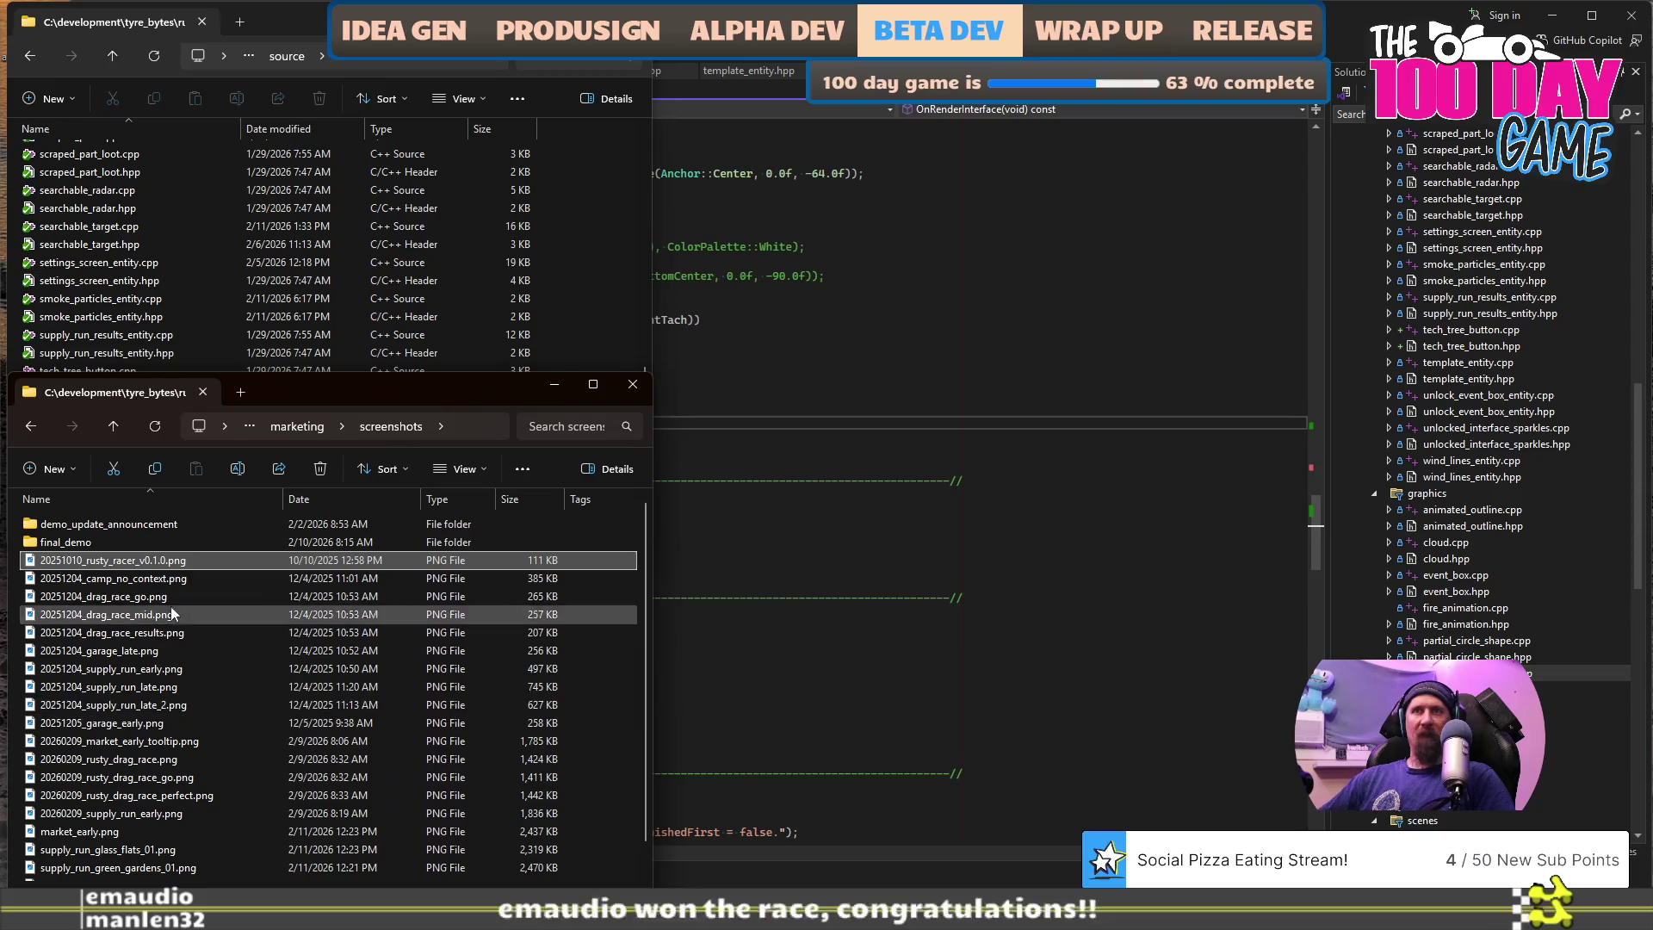
left_click(162, 579)
double_click(162, 579)
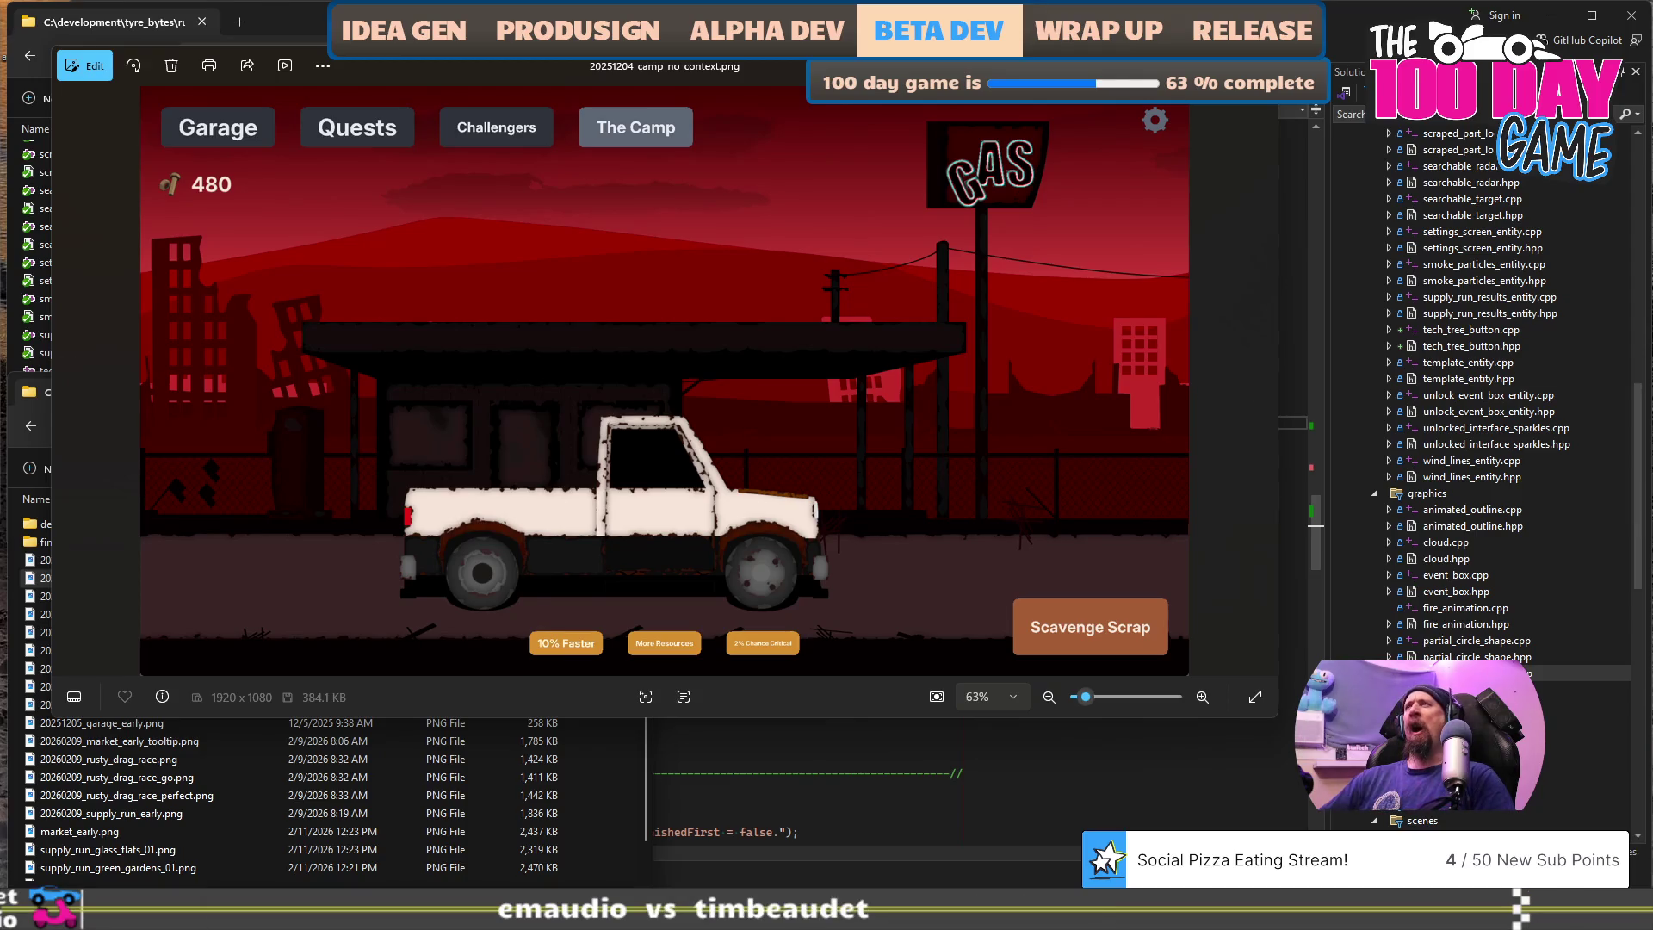
key("Escape")
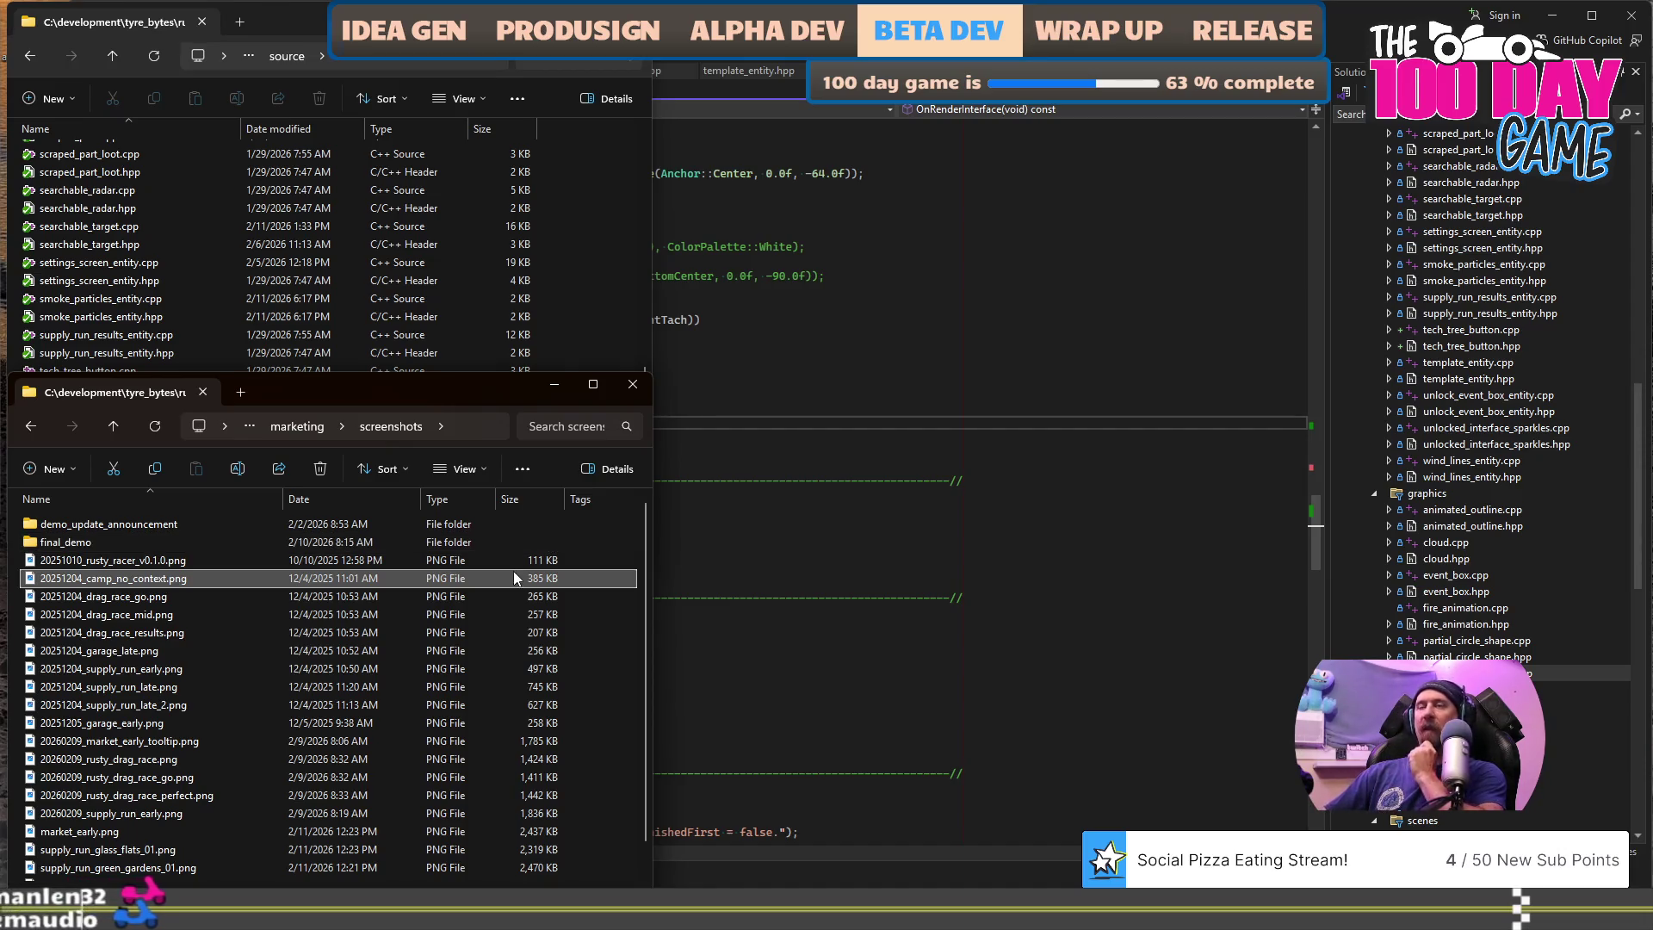
left_click(229, 601)
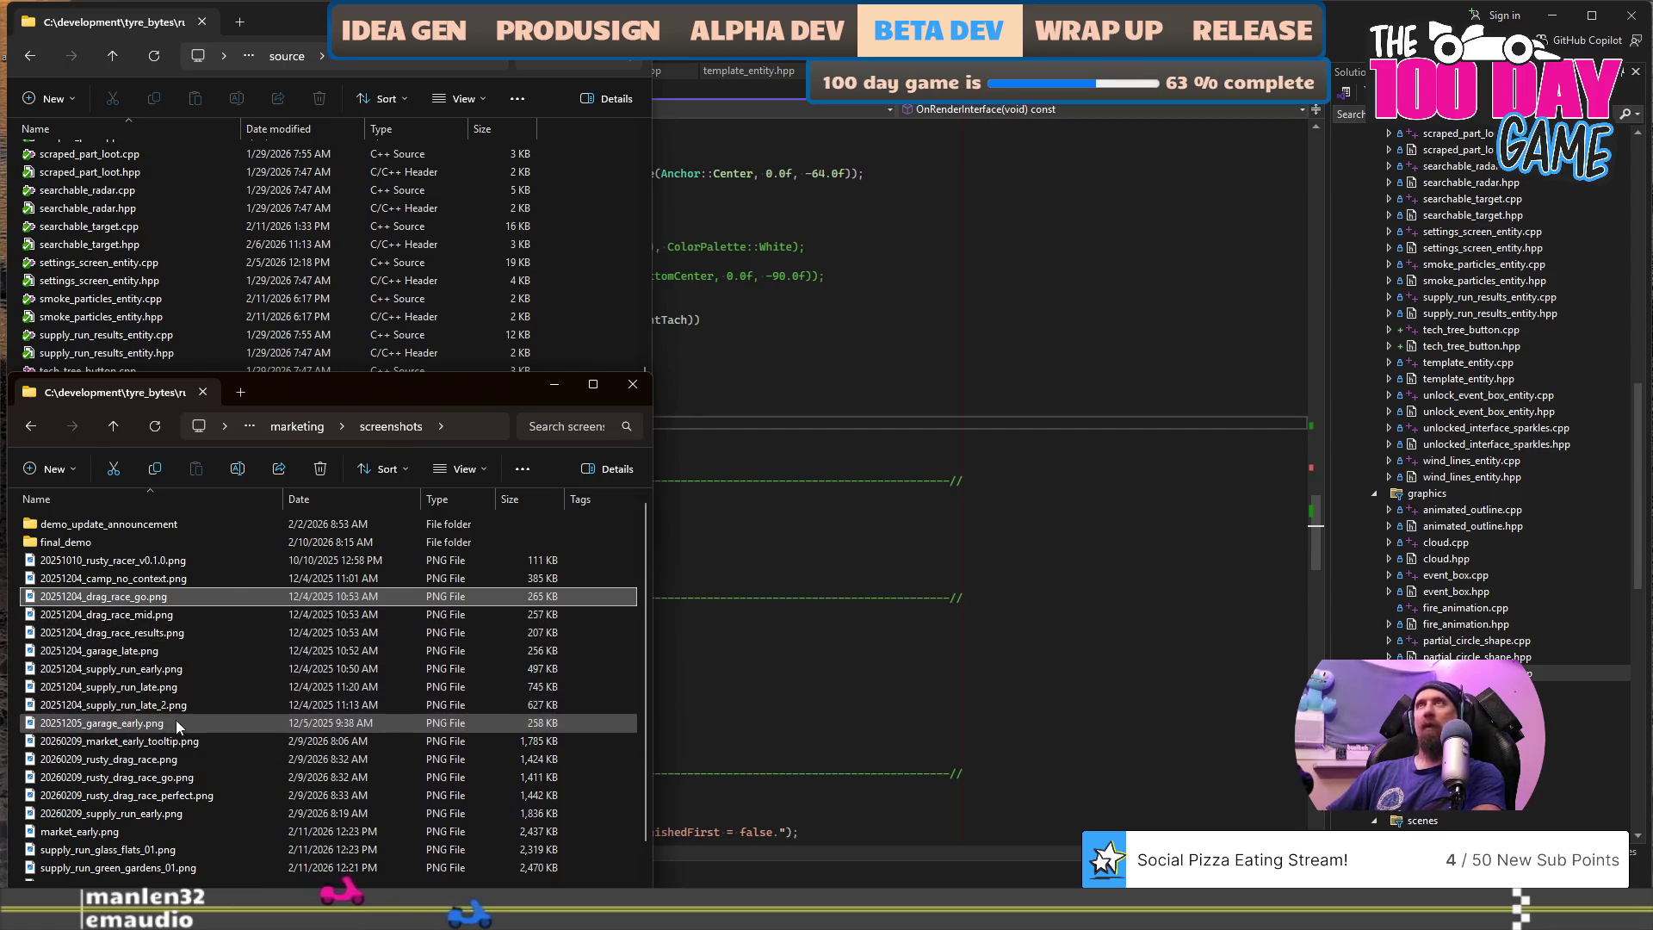
- Bring the Visual Studio window showing drag_race_scene.cpp to the front
mouse_move(266, 677)
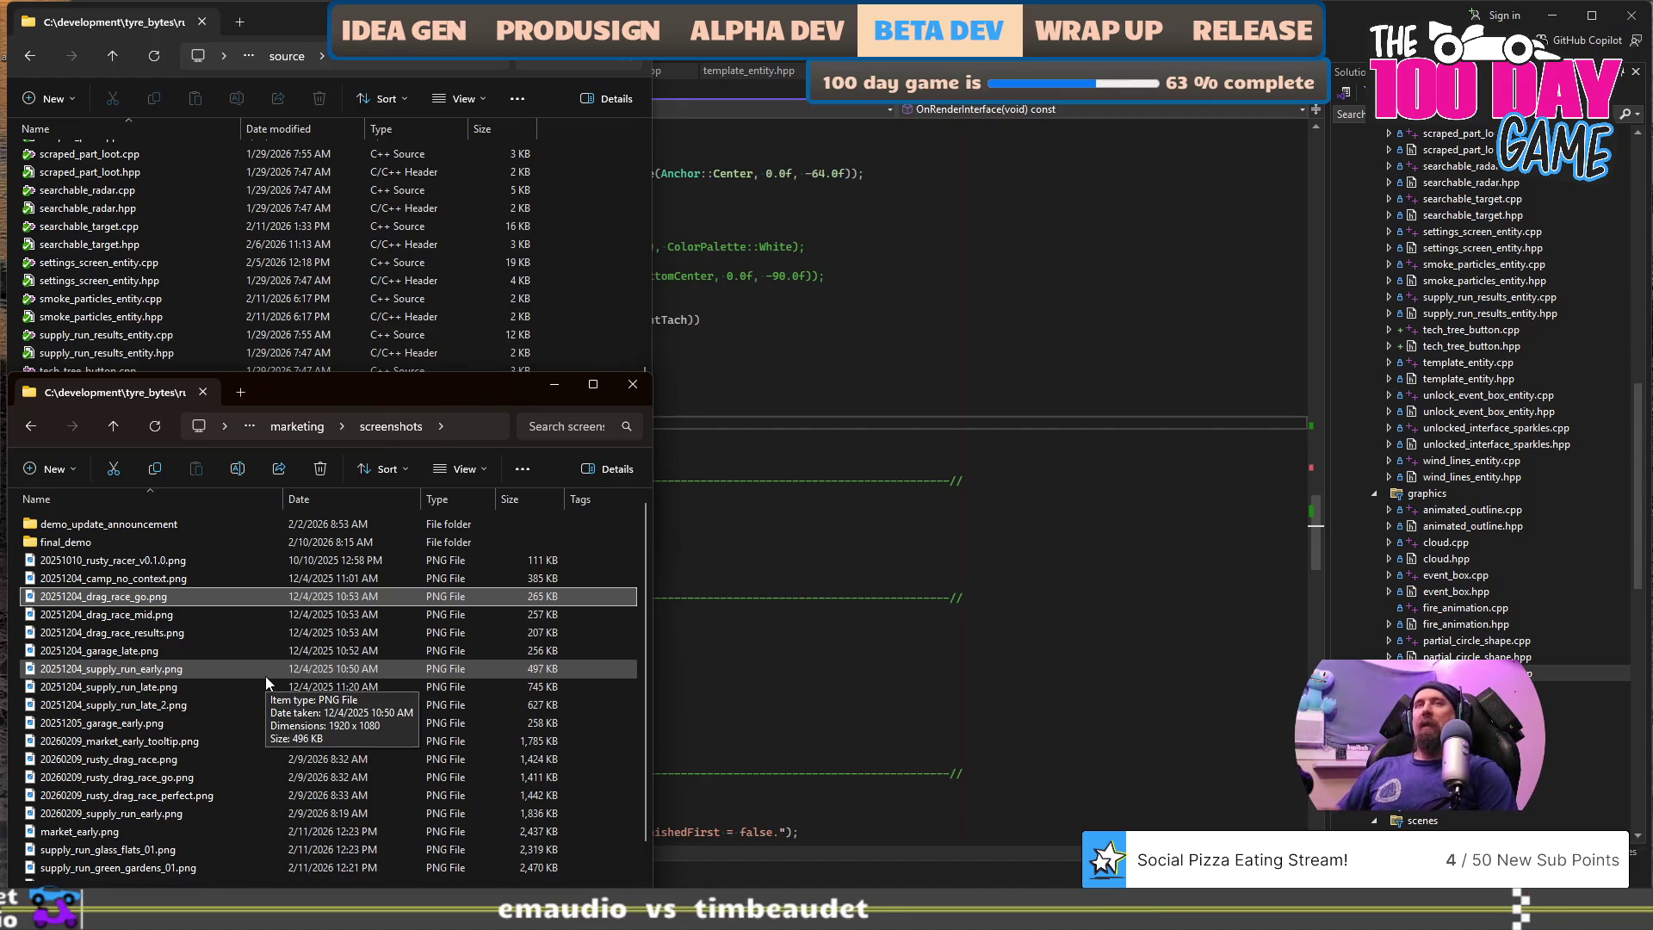
left_click(1061, 488)
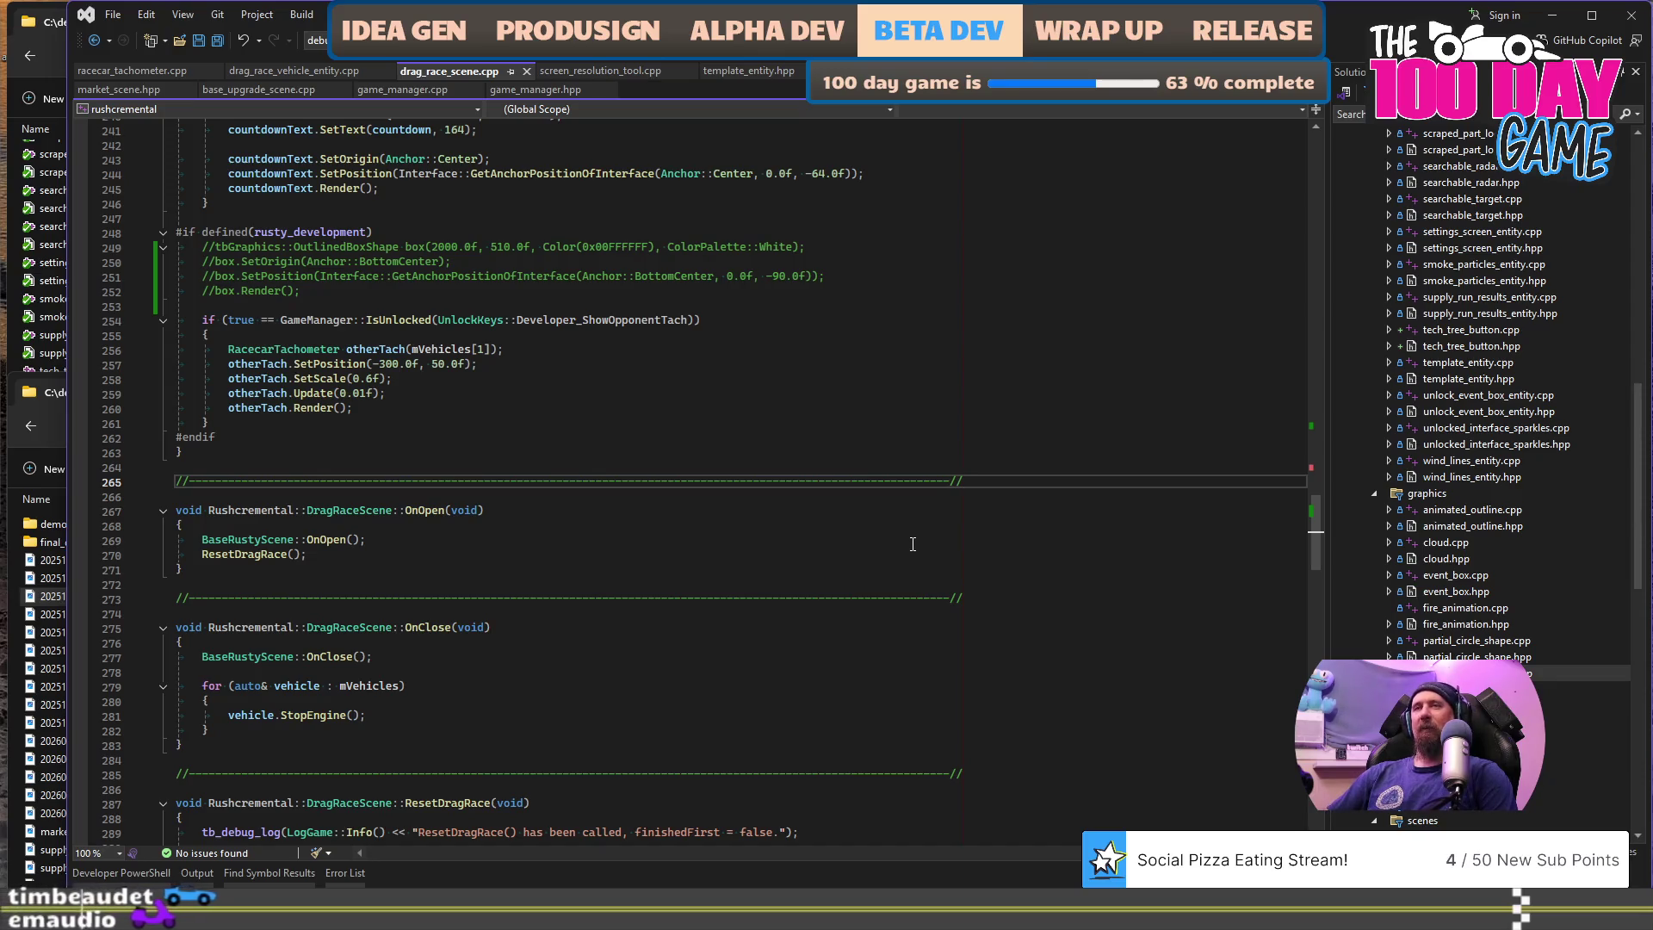
- Review drag_race_scene.cpp around the OnClose code at line 281, then return to the screenshots folder
scroll(913, 544, "down", 1)
scroll(912, 544, "down", 3)
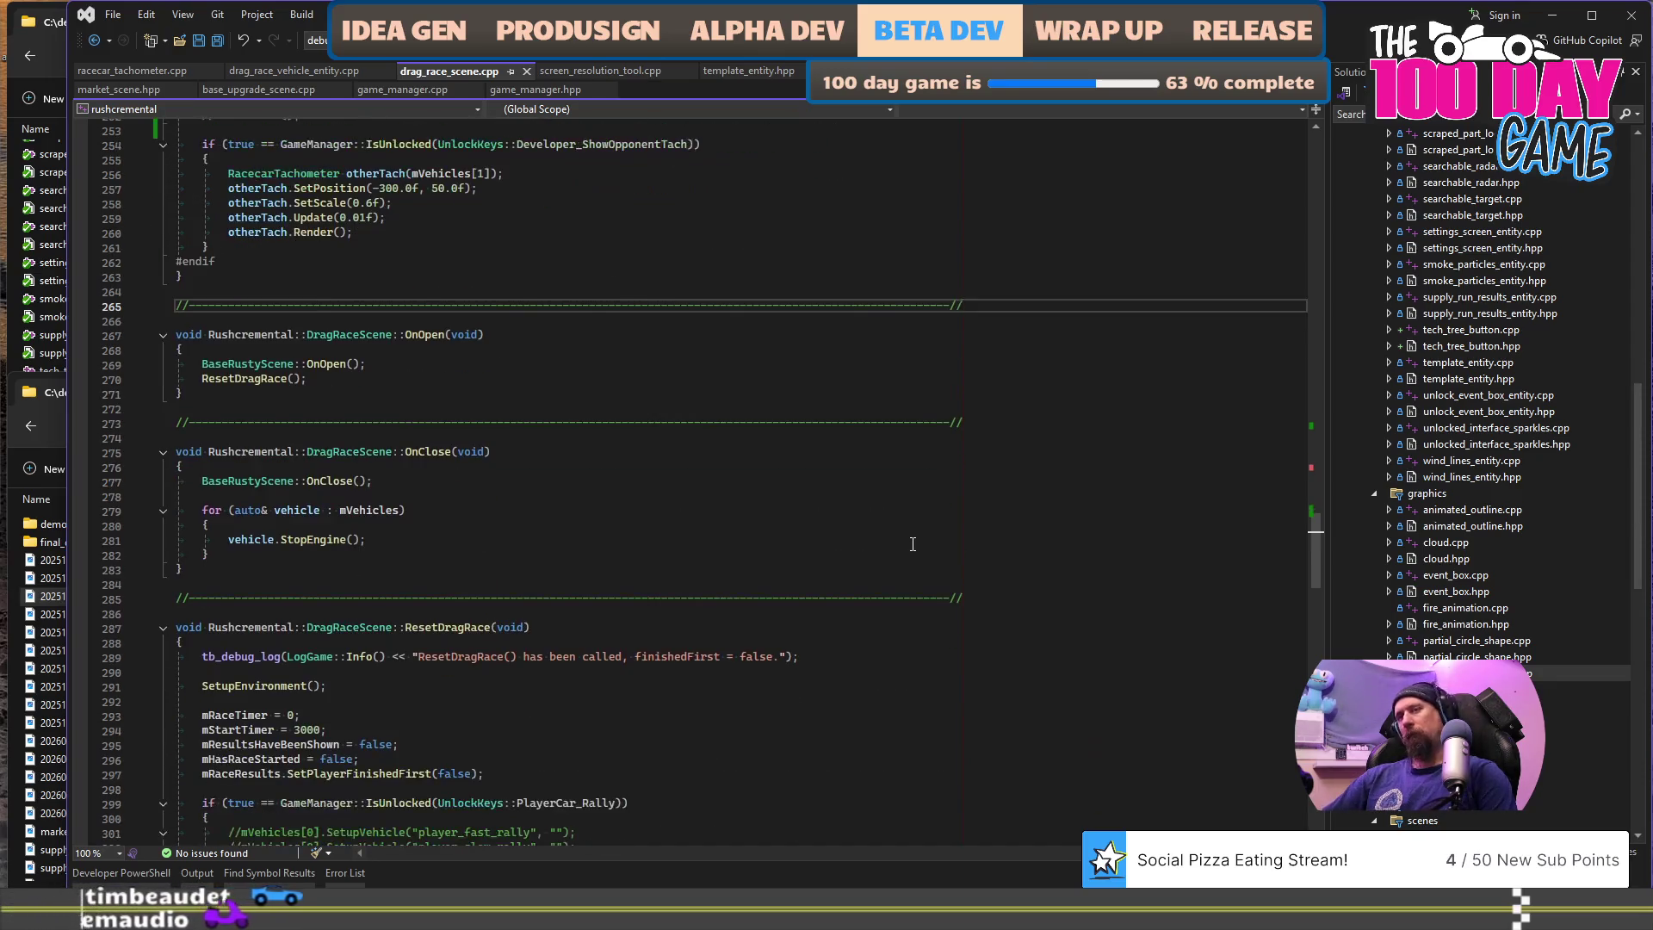
left_click(912, 544)
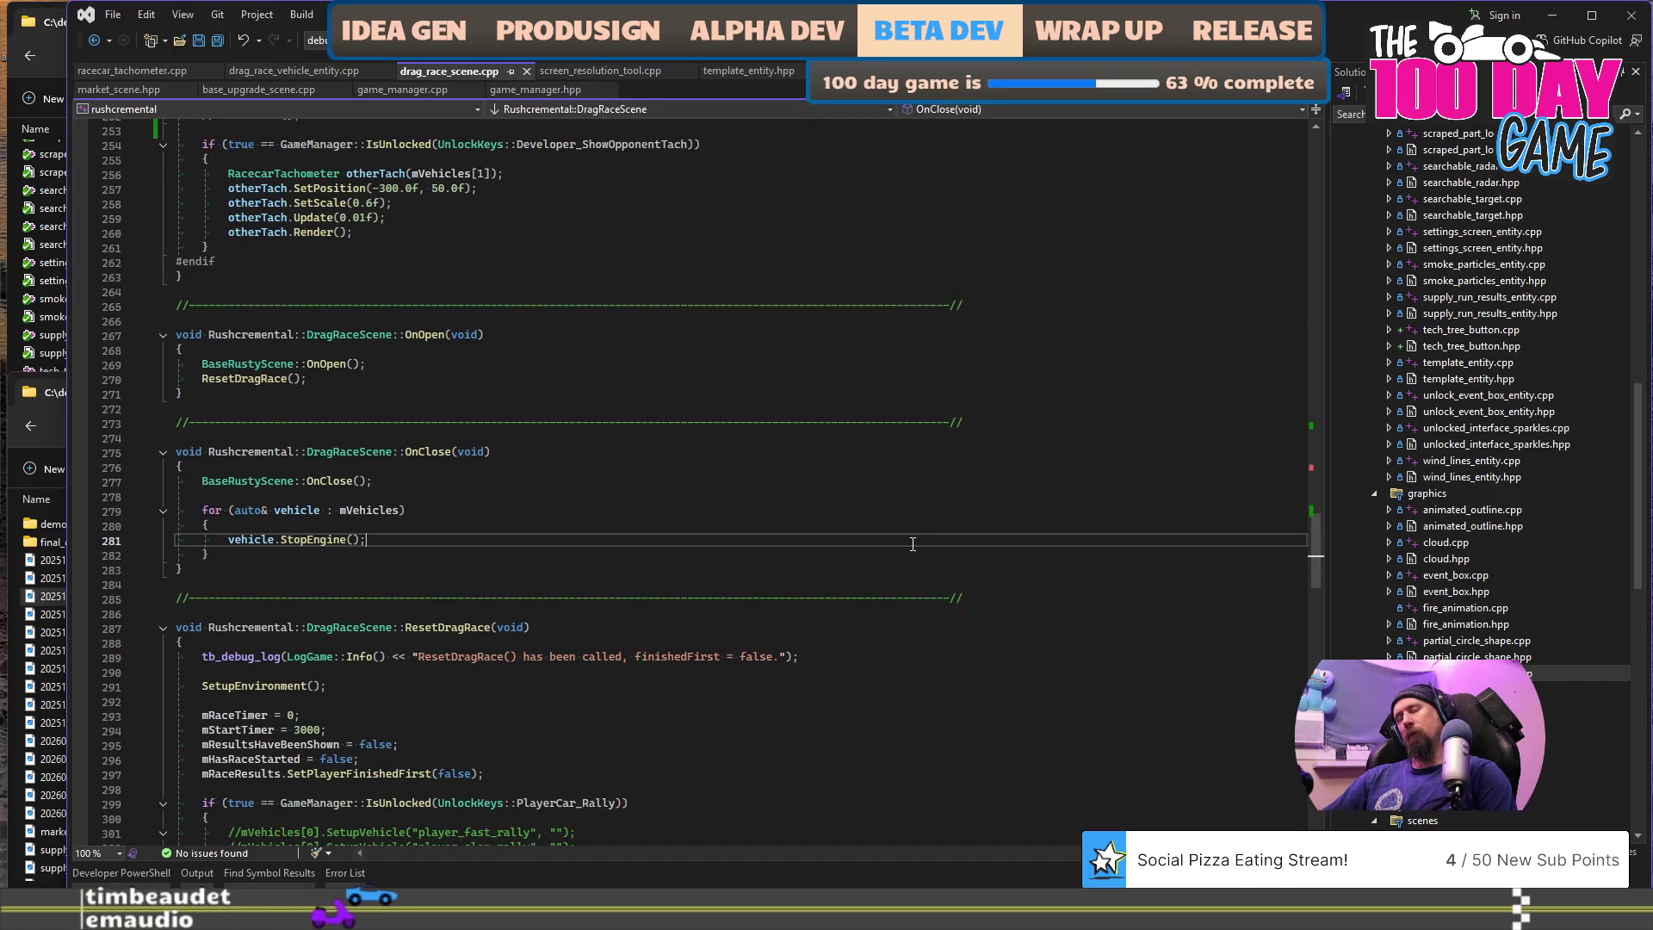
scroll(912, 544, "up", 5)
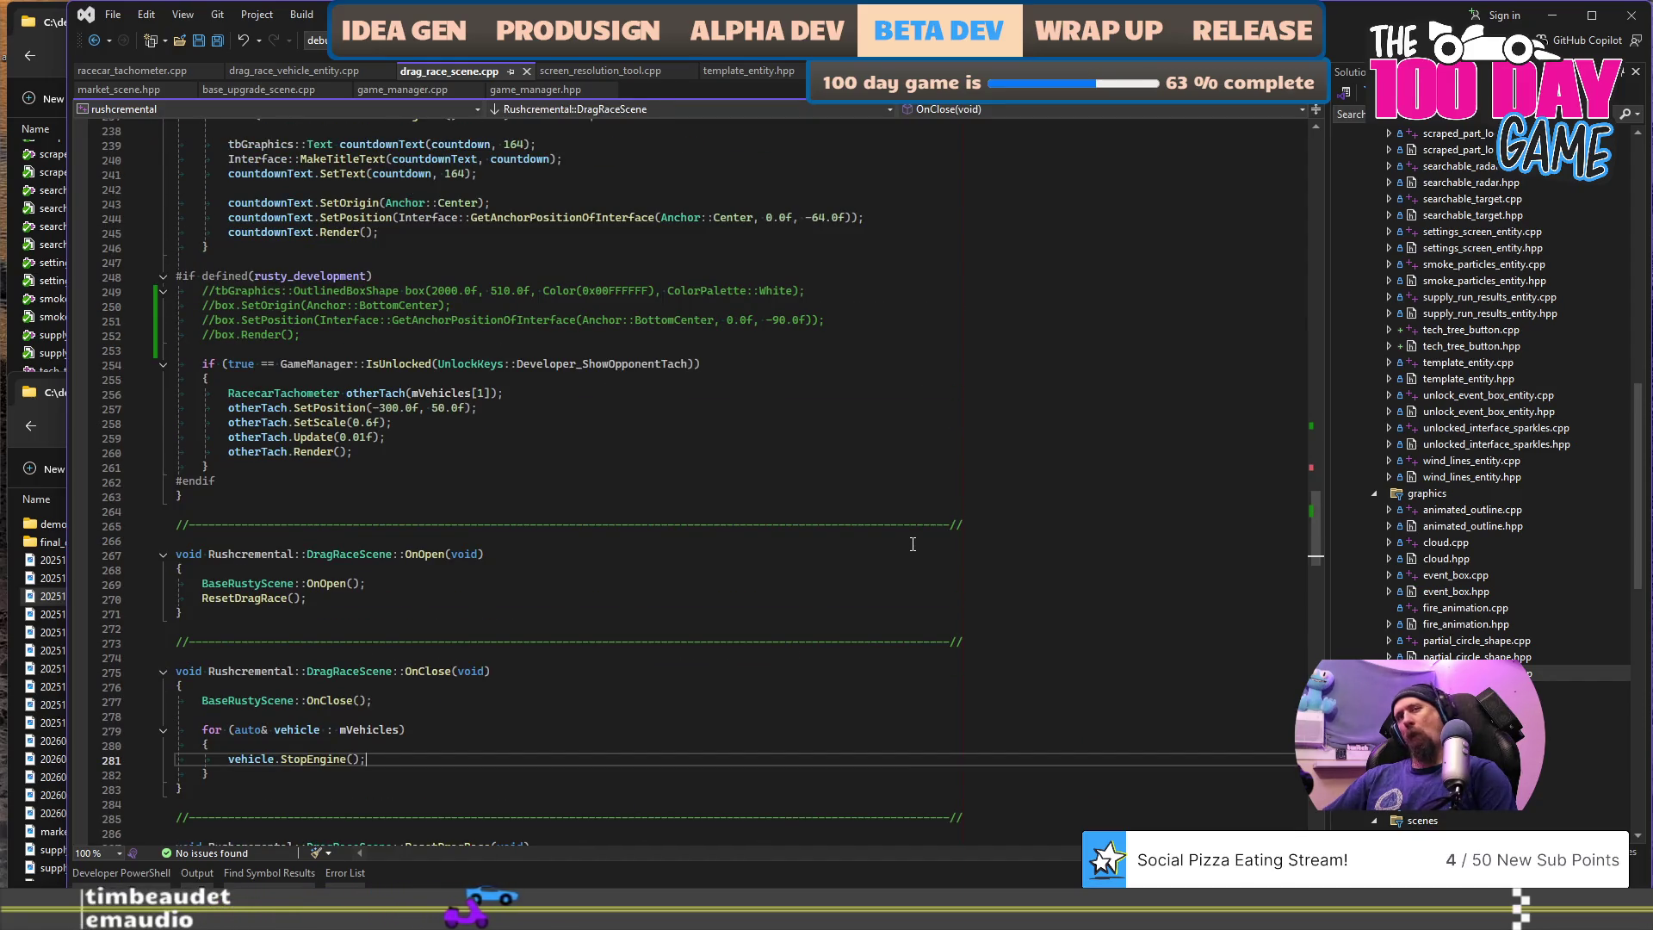
left_click(62, 619)
scroll(129, 698, "down", 1)
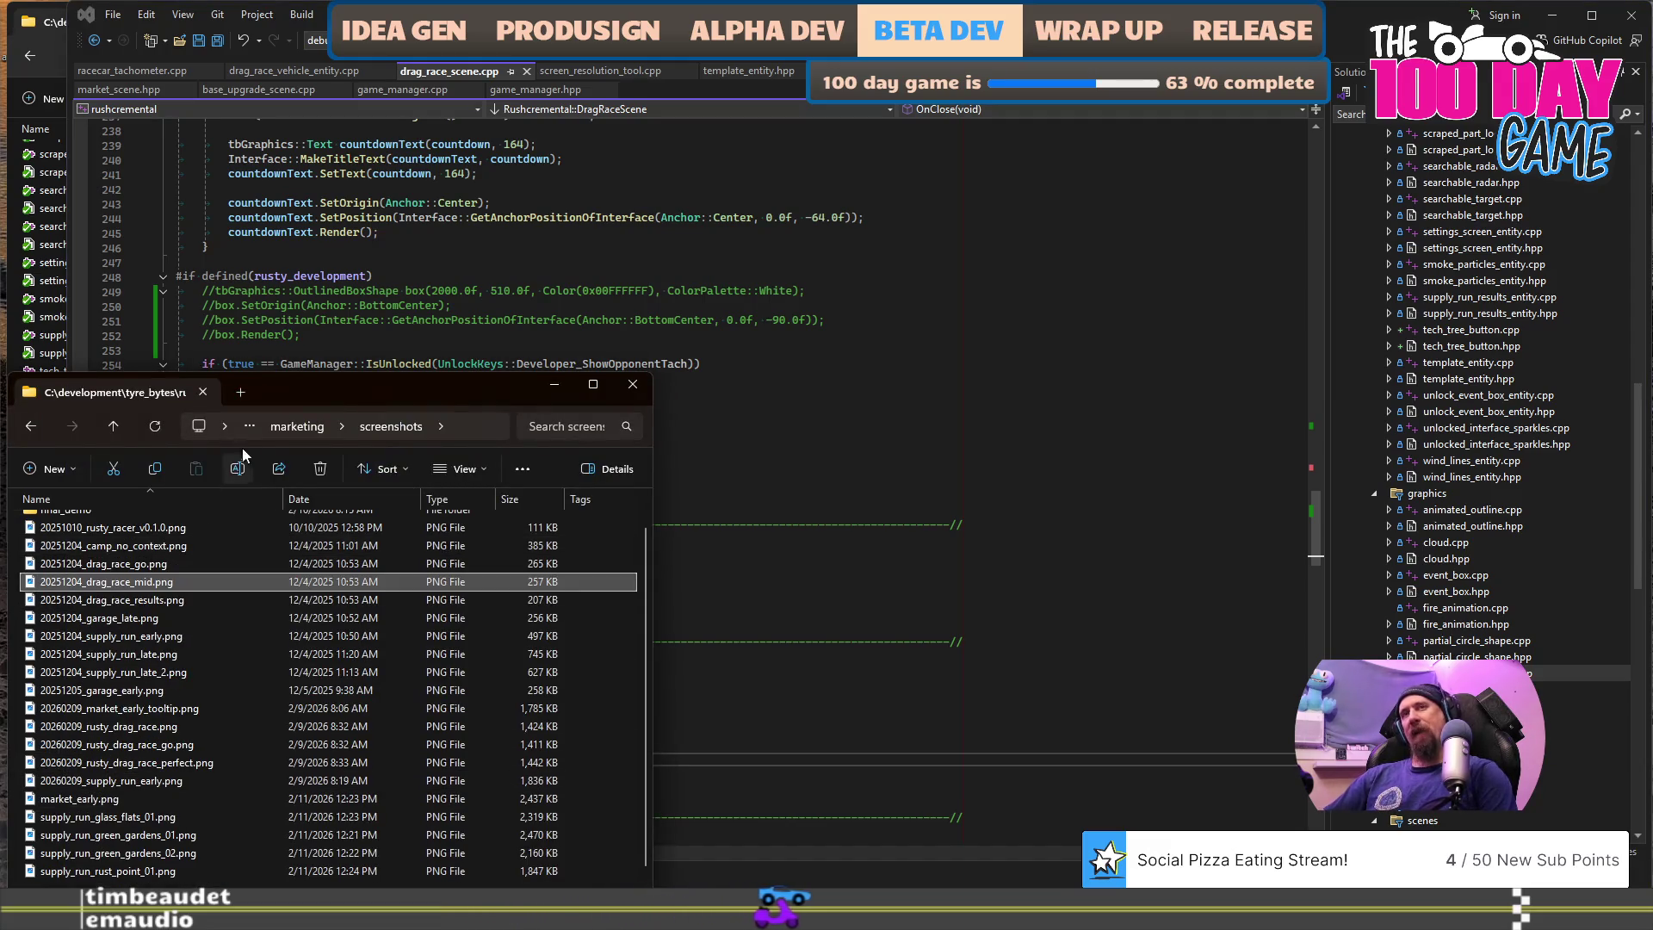
- Open rushcremental_full.png from the marketing\exported folder
left_click(281, 421)
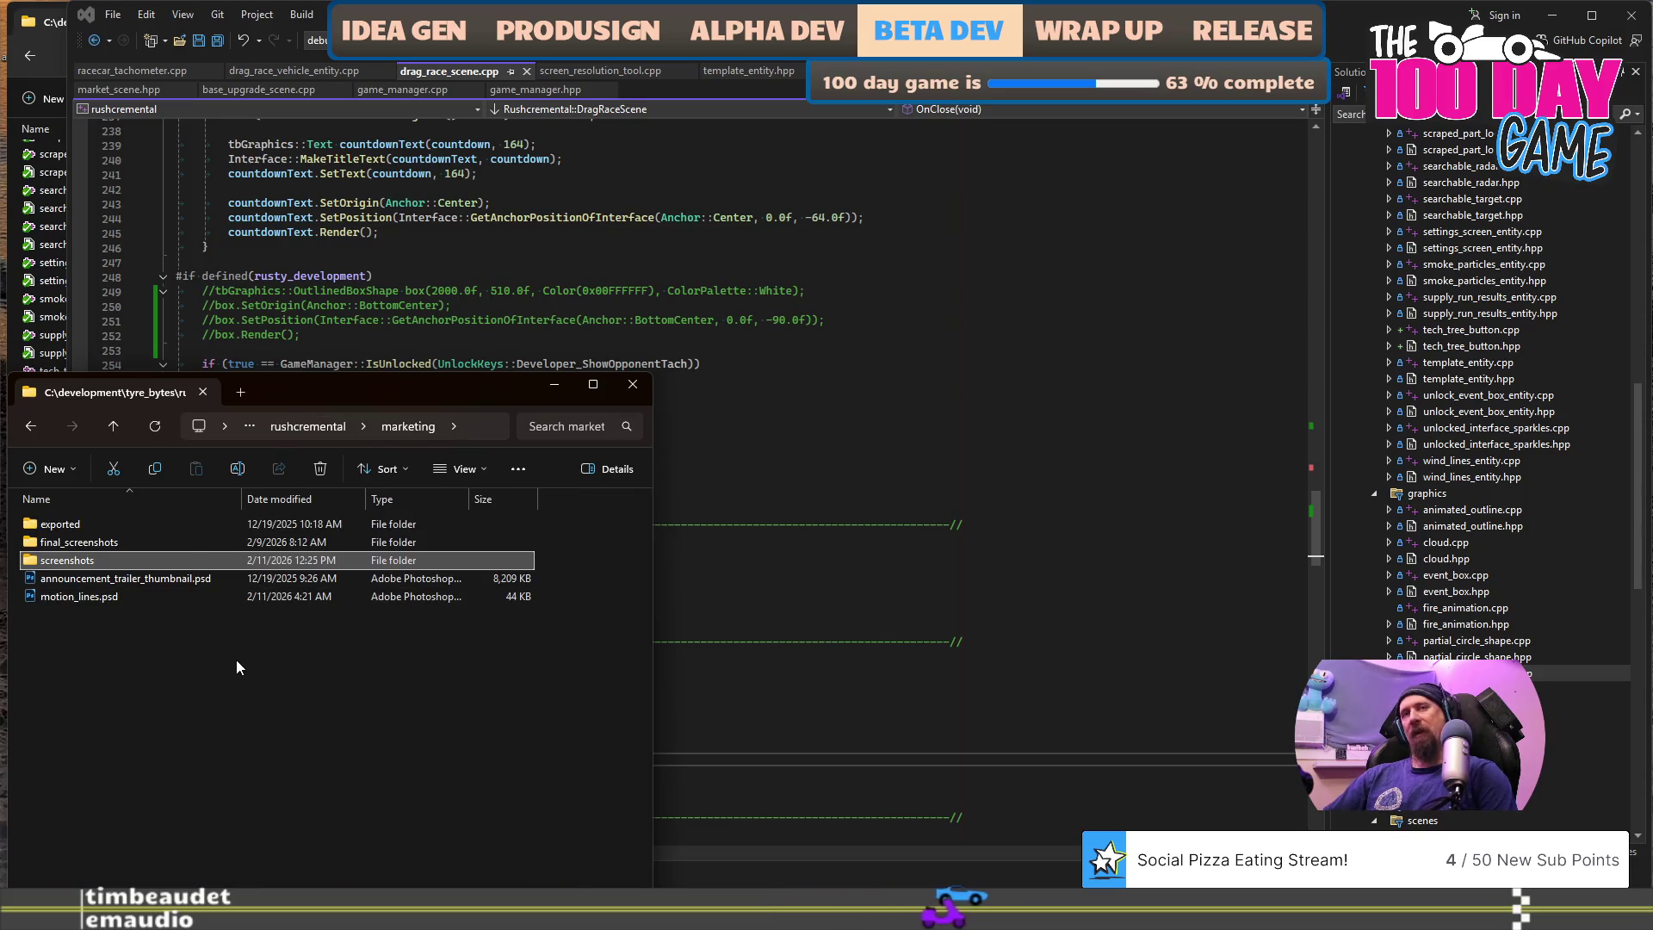
left_click(94, 527)
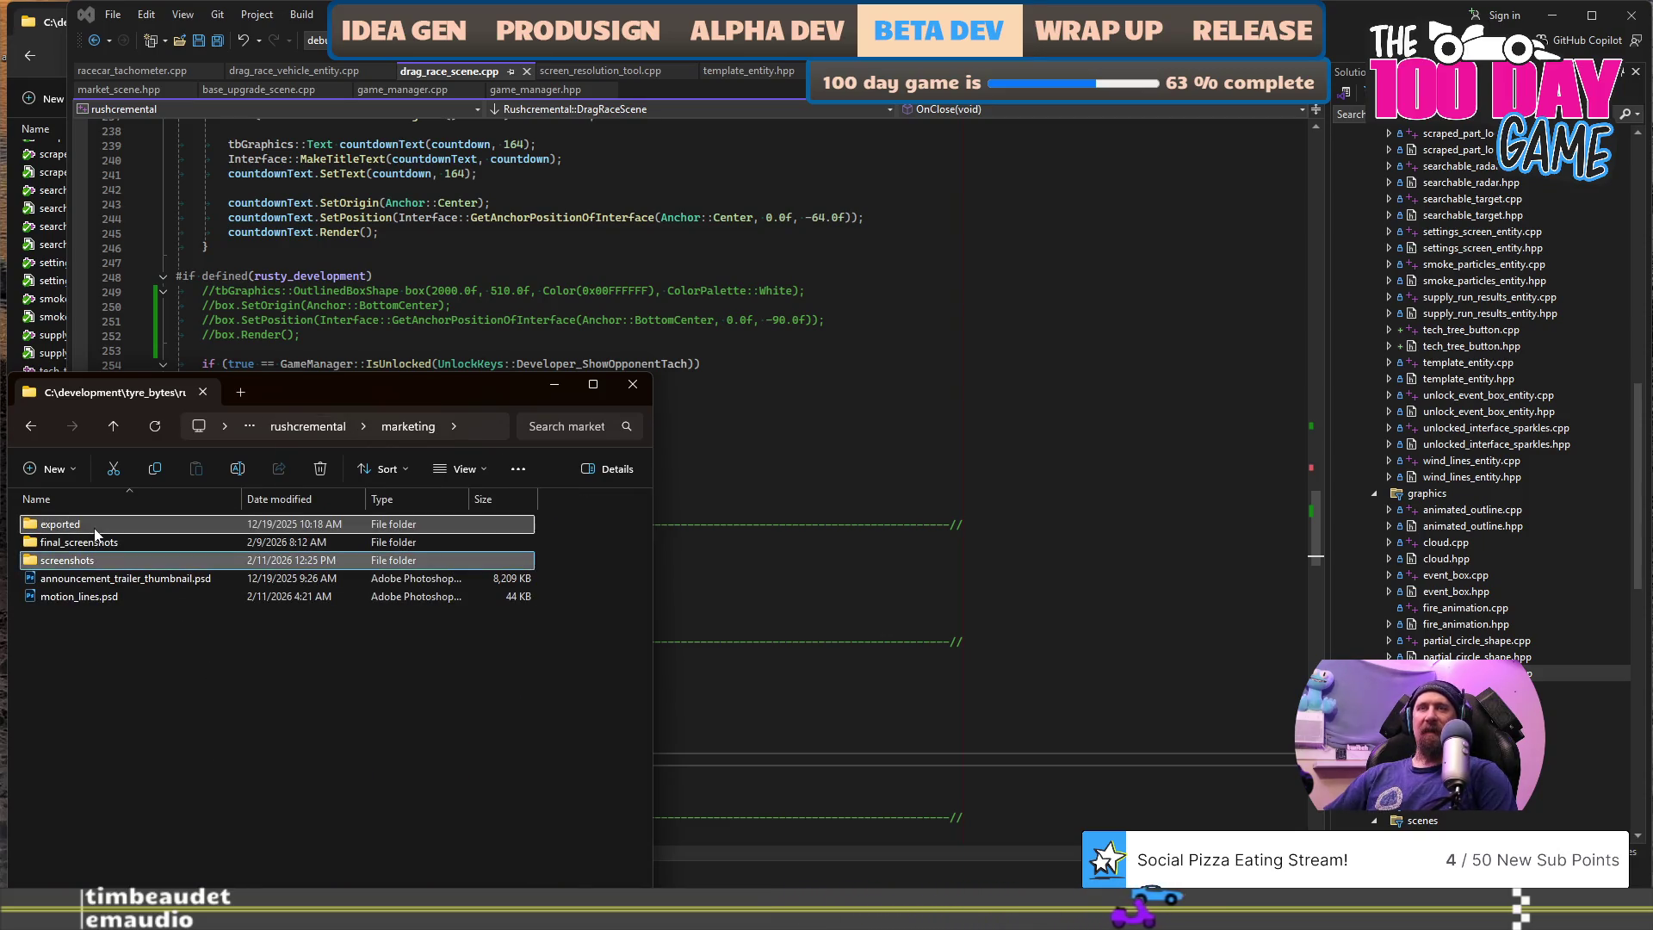
double_click(95, 528)
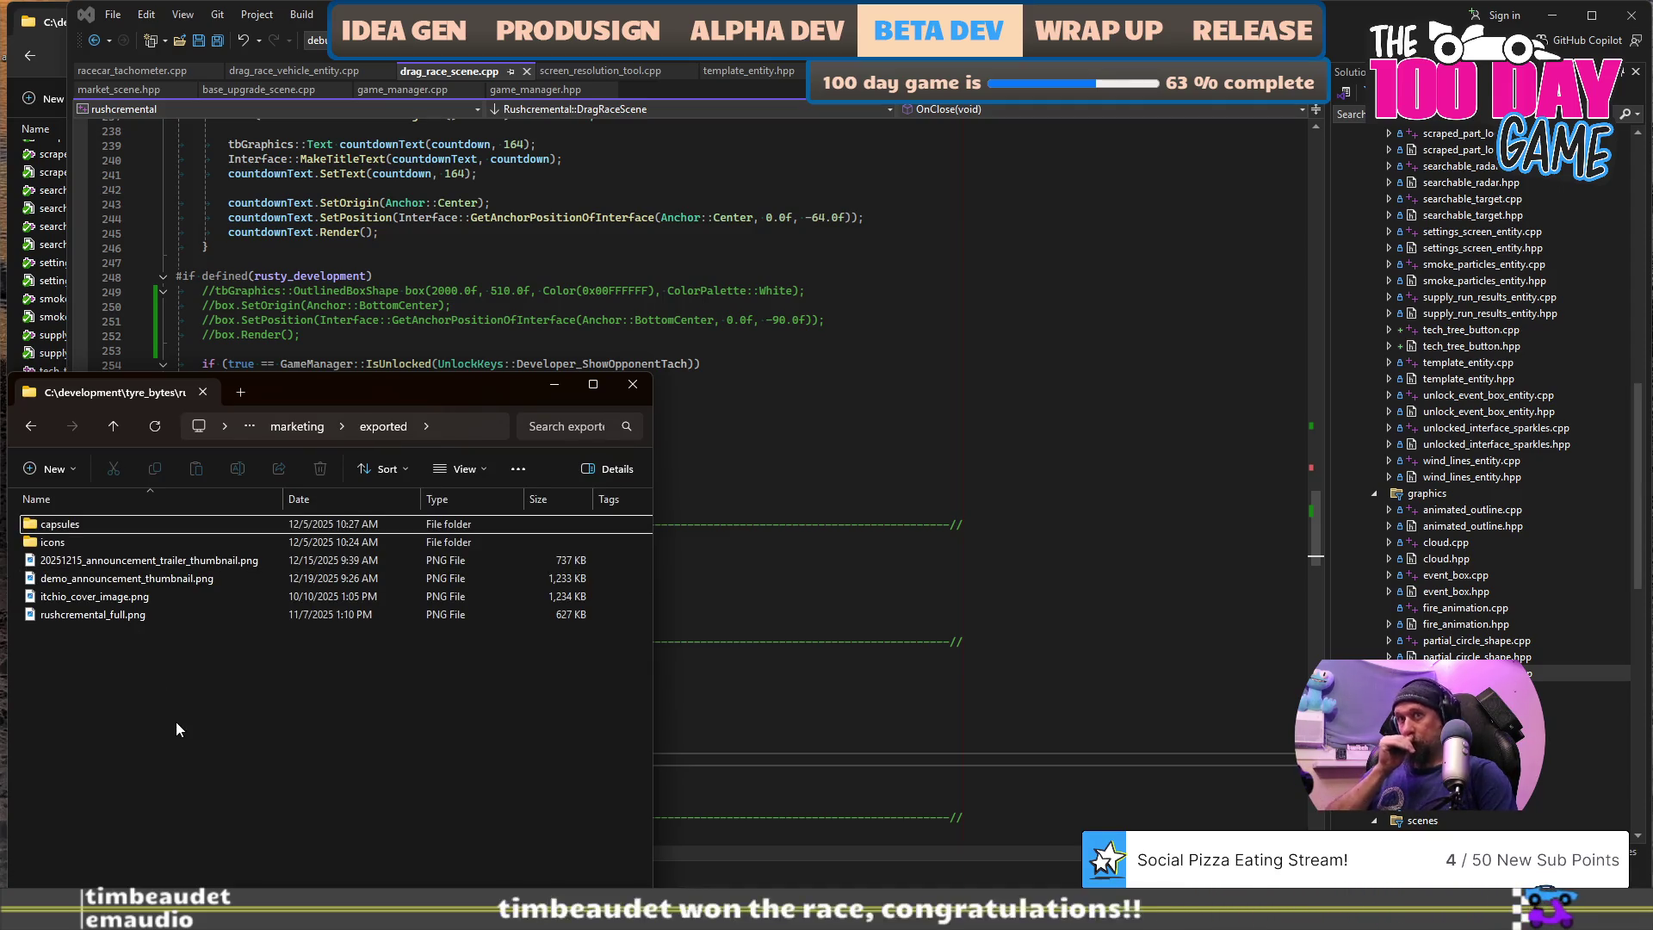
double_click(125, 614)
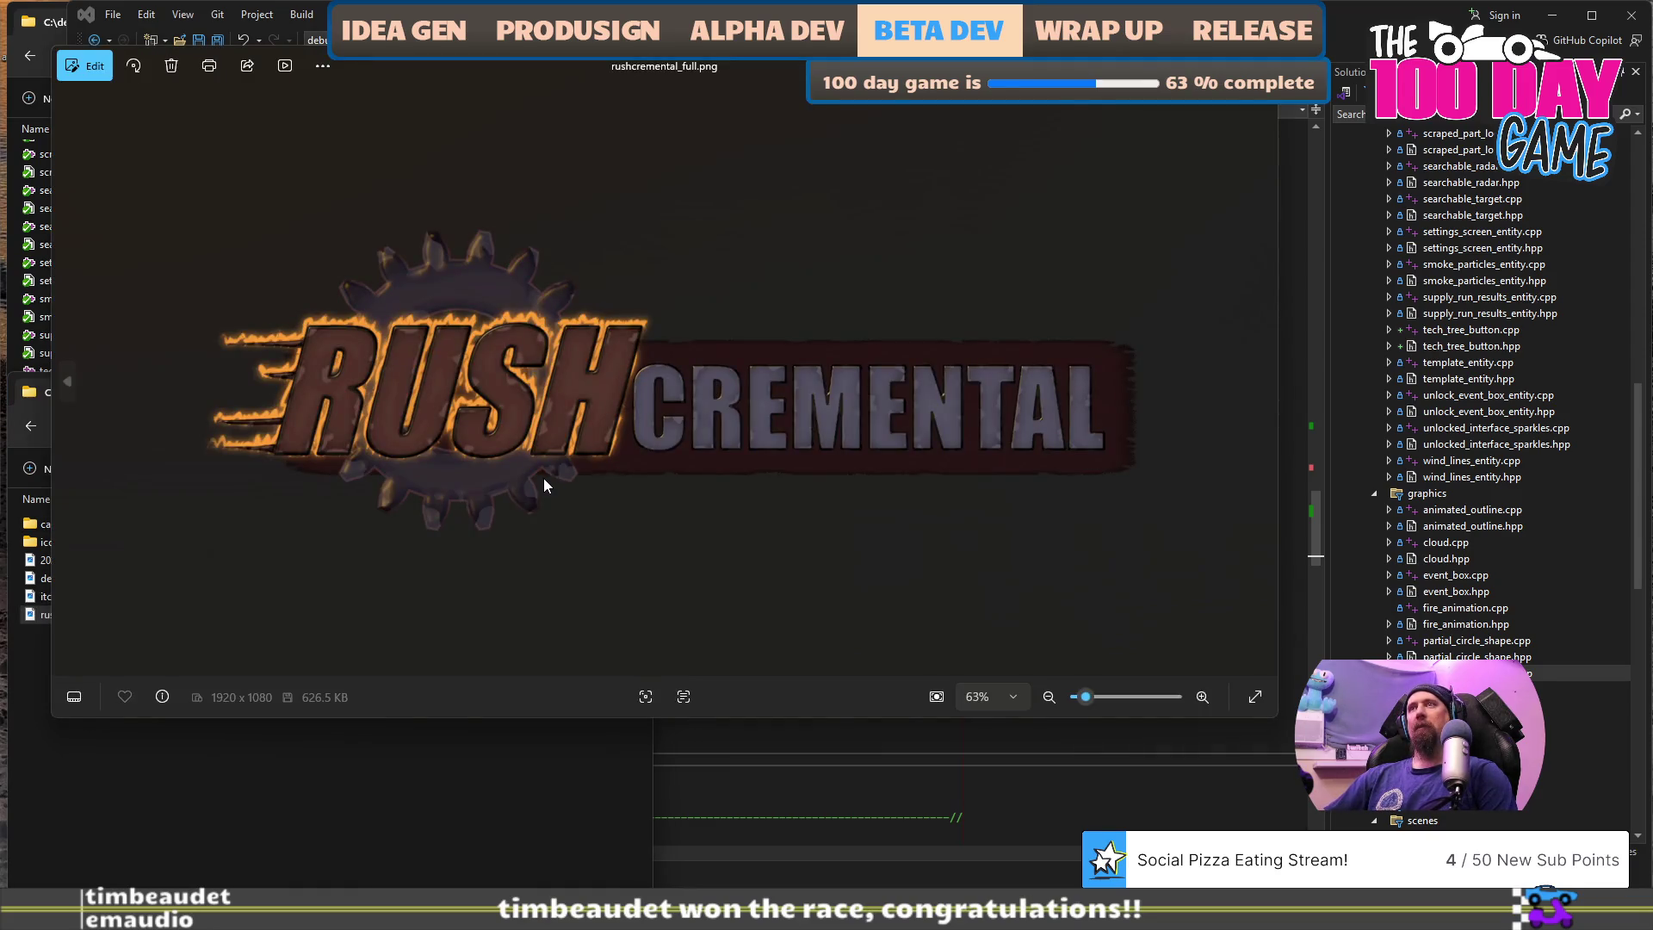
key("Escape")
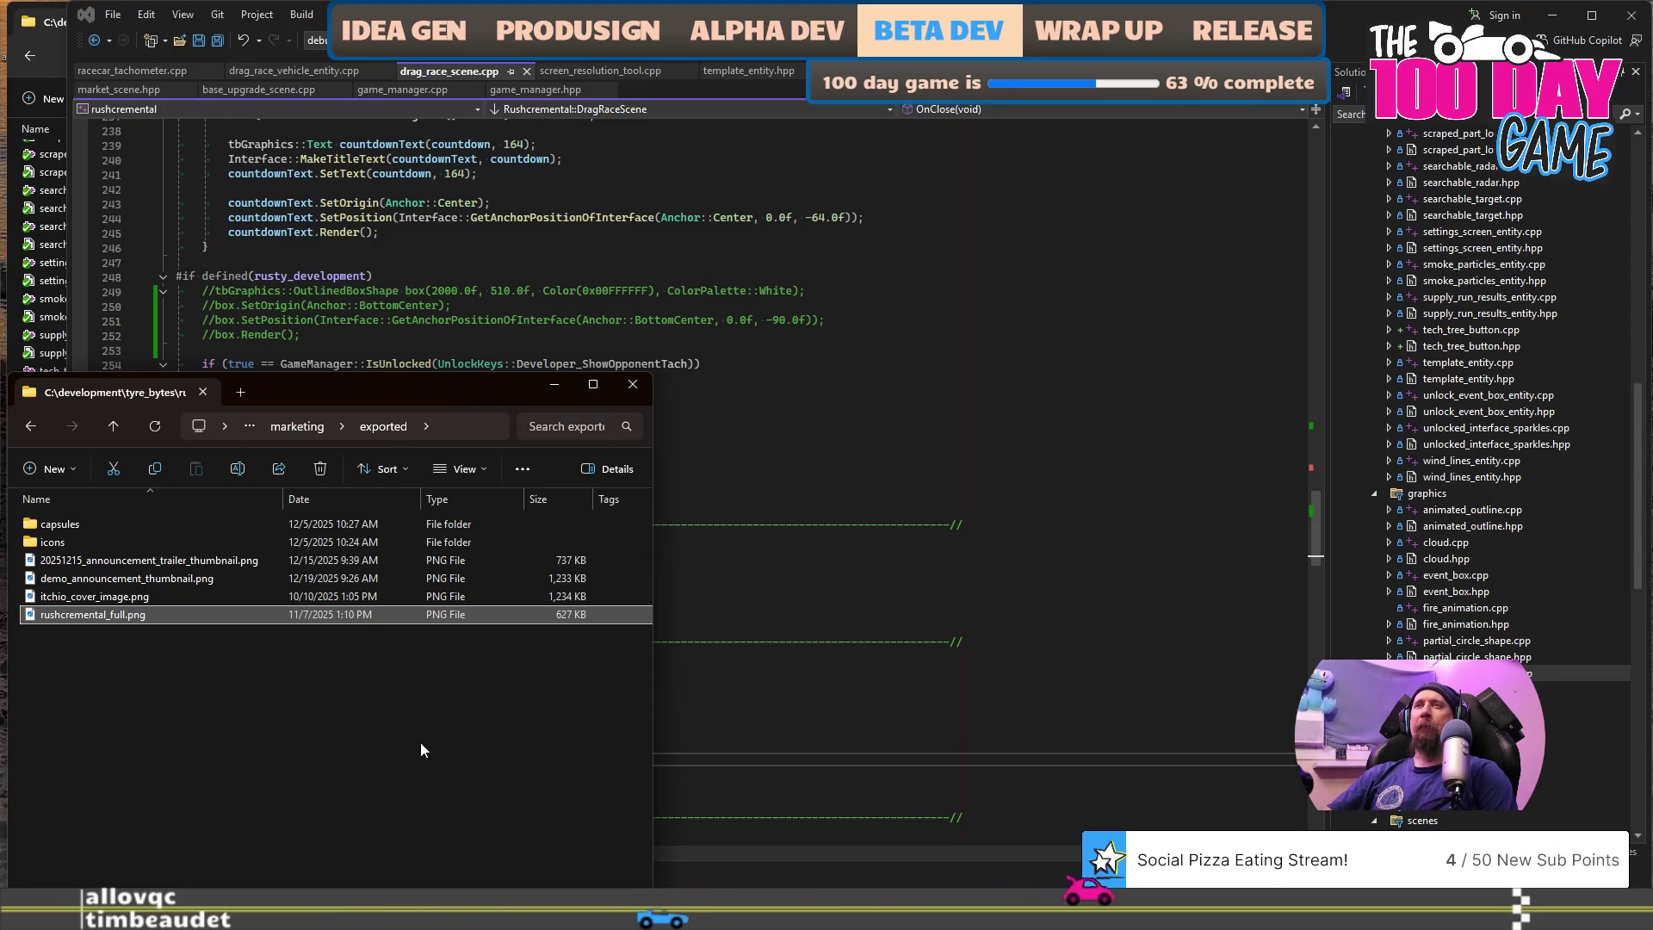
left_click(296, 427)
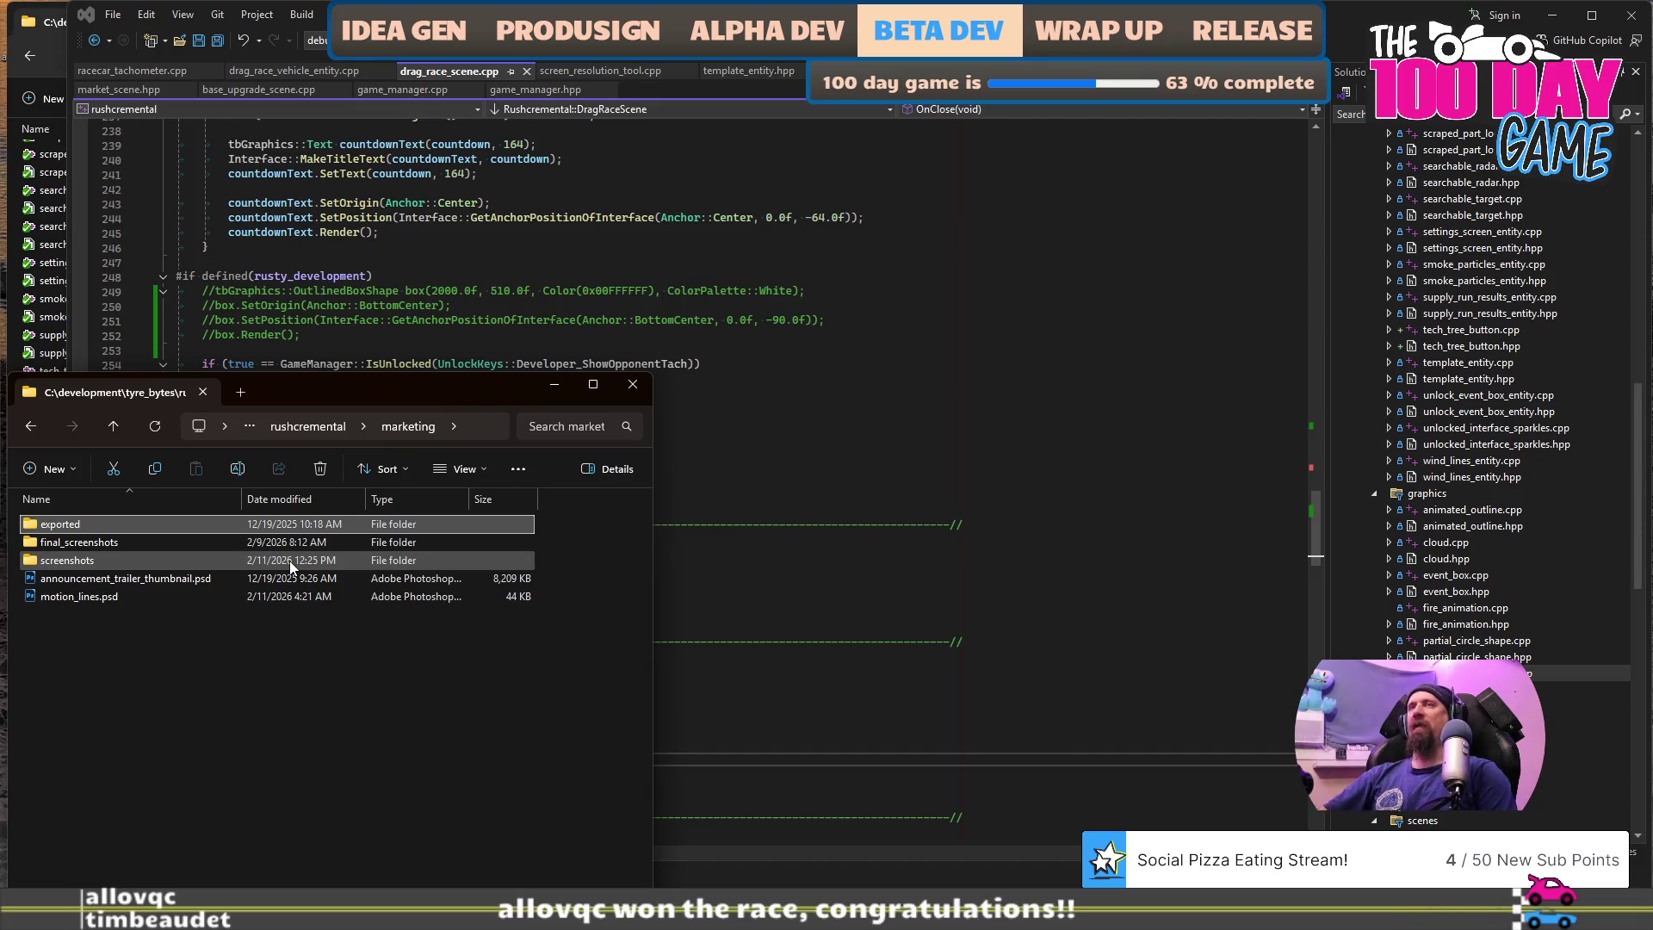
- Select the screenshots folder and flip between virtual desktops, returning to the video-folders desktop
left_click(289, 561)
key("ctrl+super+Right")
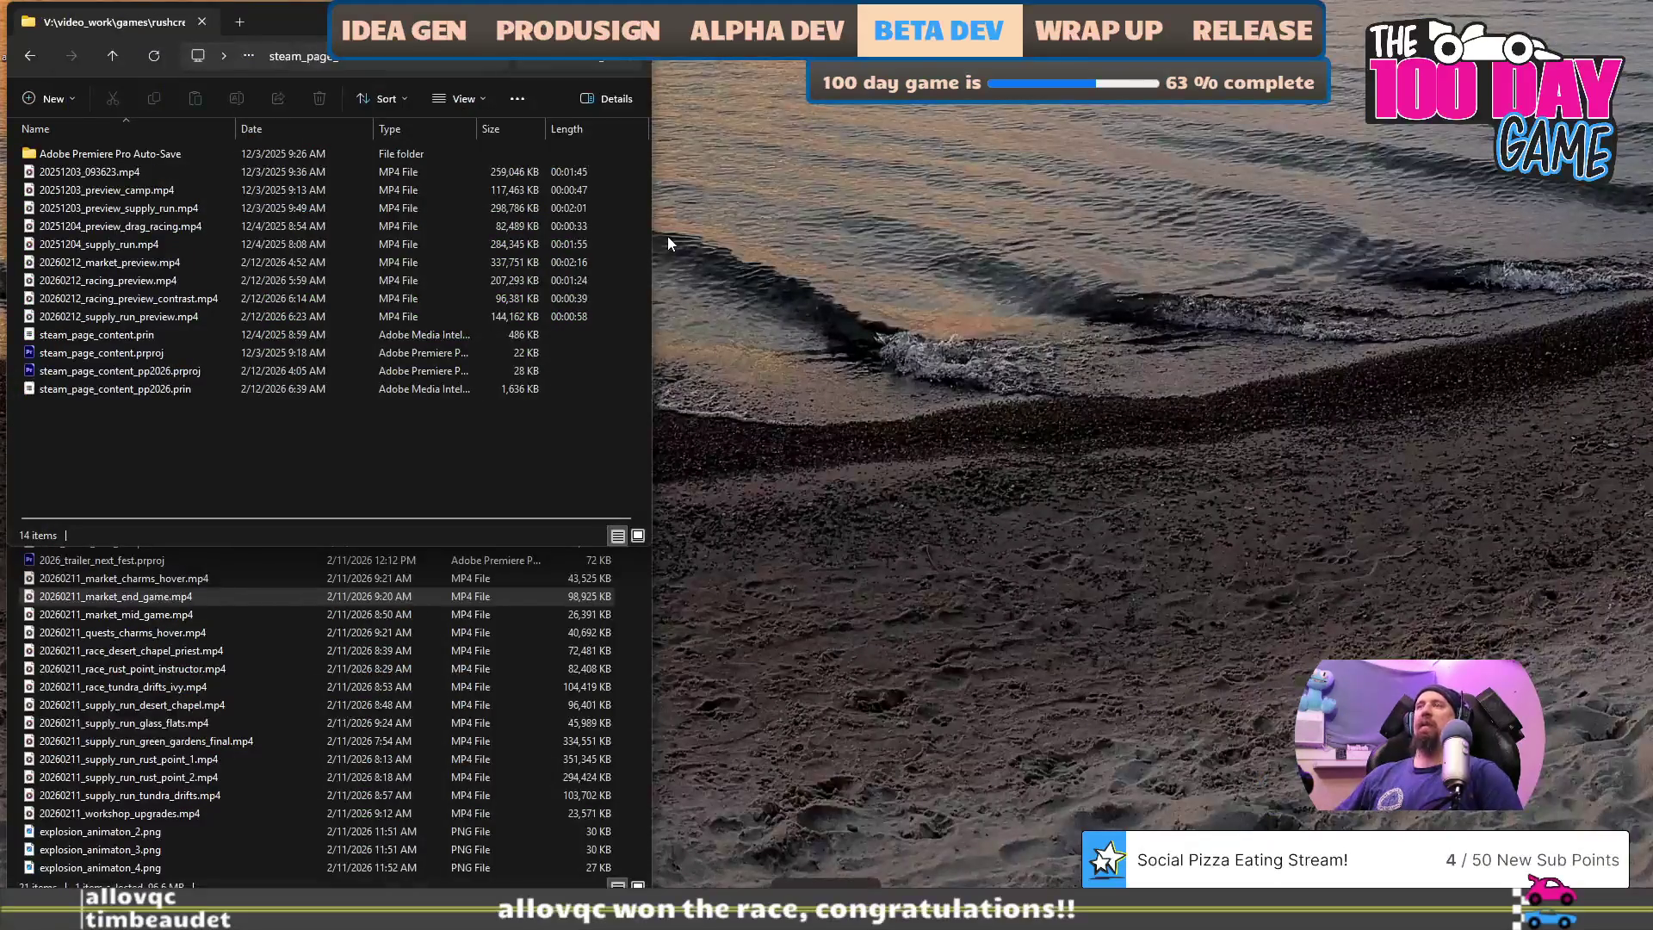
key("ctrl+super+Right")
key("ctrl+super+Left")
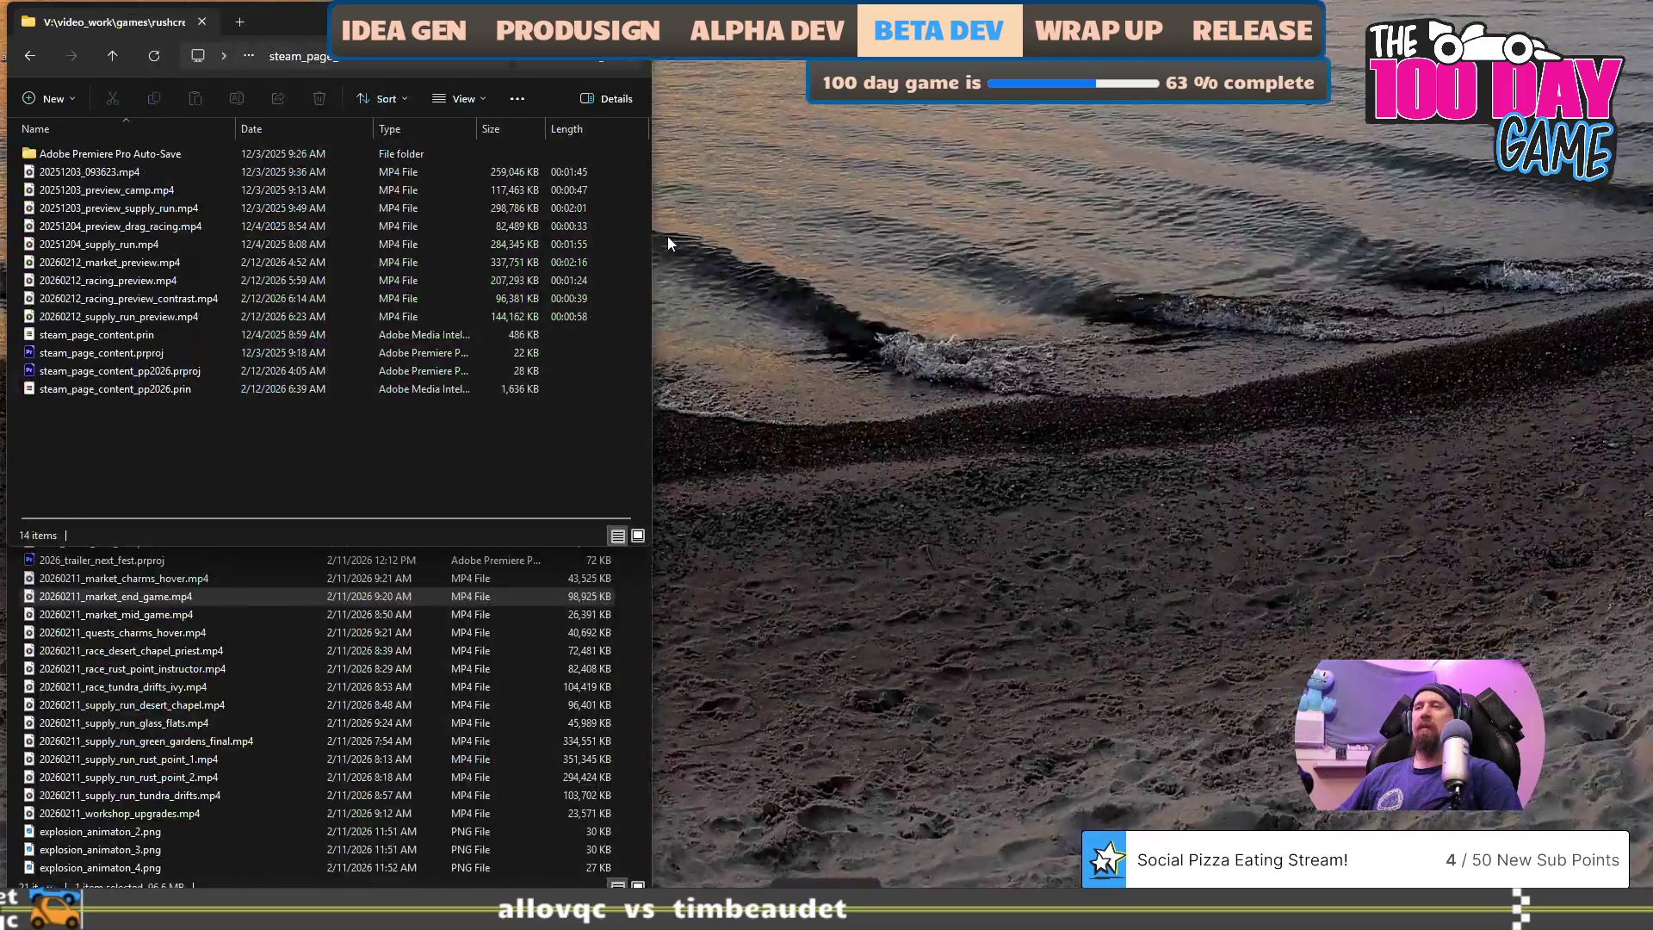
key("super")
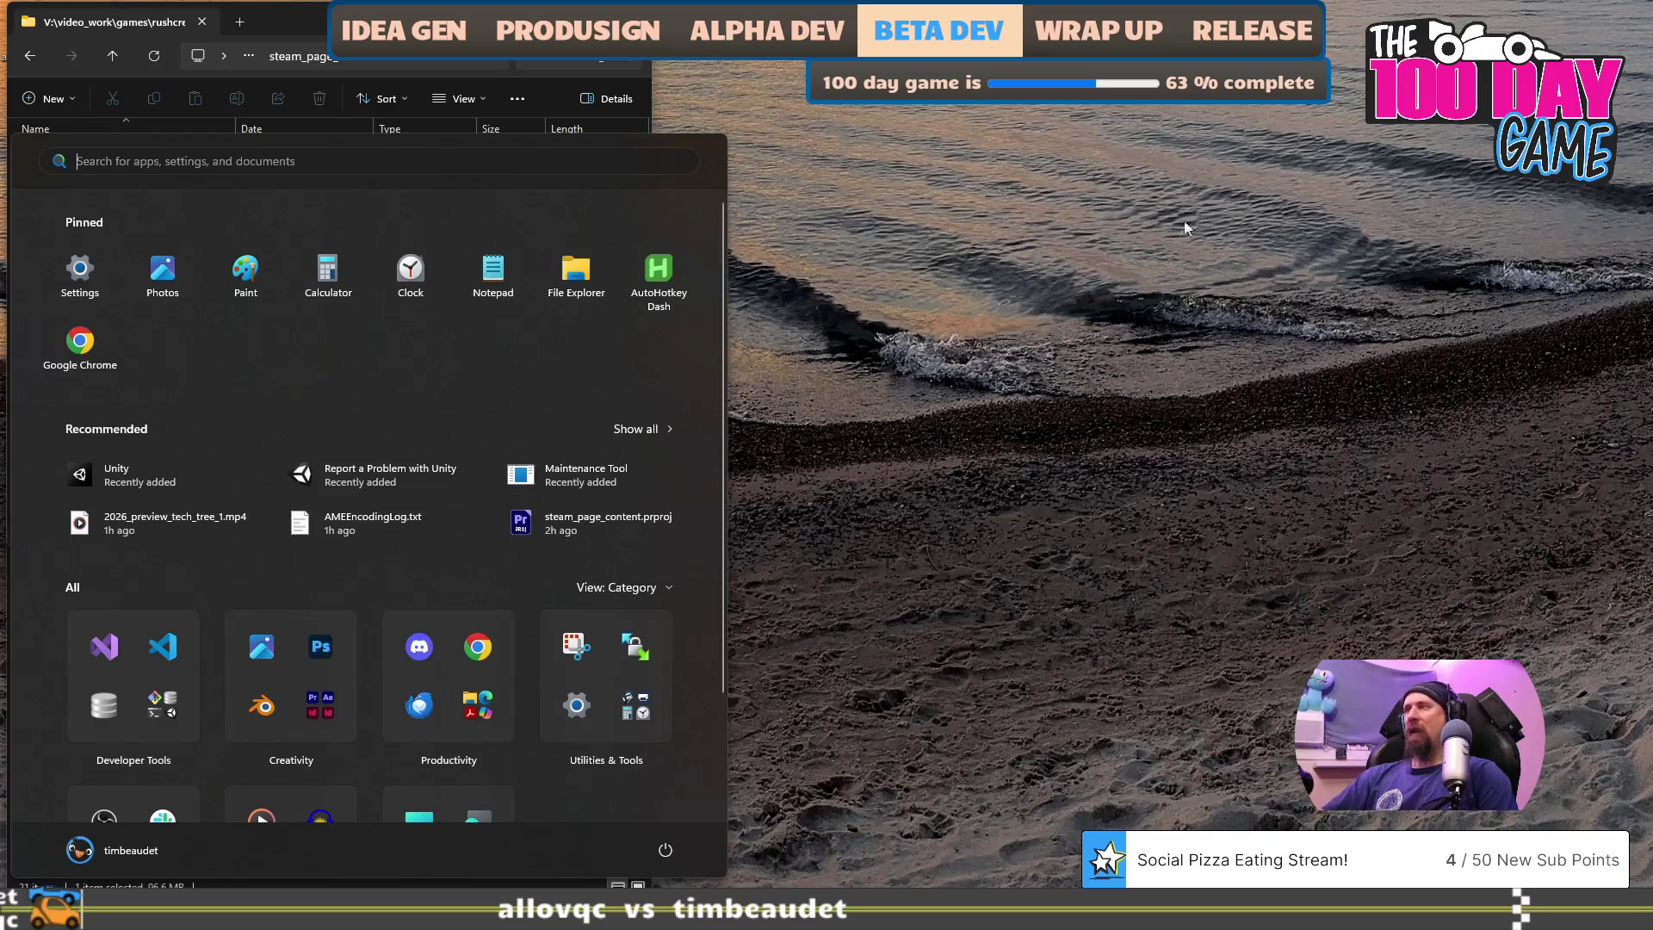
key("ctrl+super+Left")
- Revisit the zone_recording folder, bring trailer_next_fest forward, then switch to Visual Studio
left_click(326, 719)
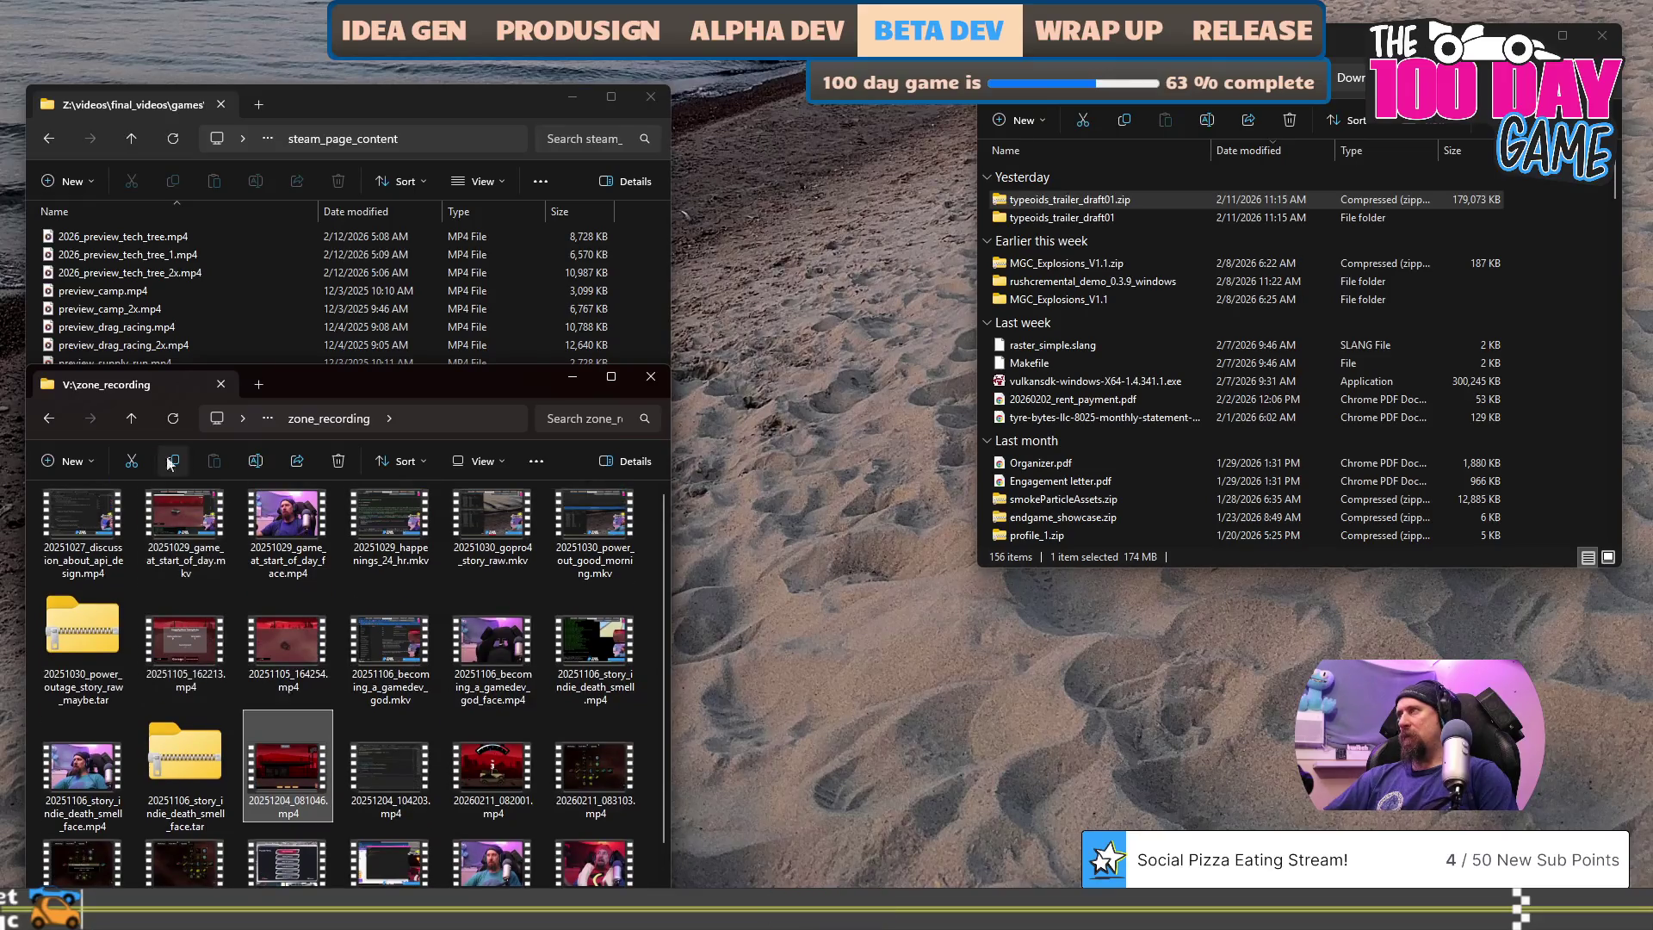
left_click(132, 419)
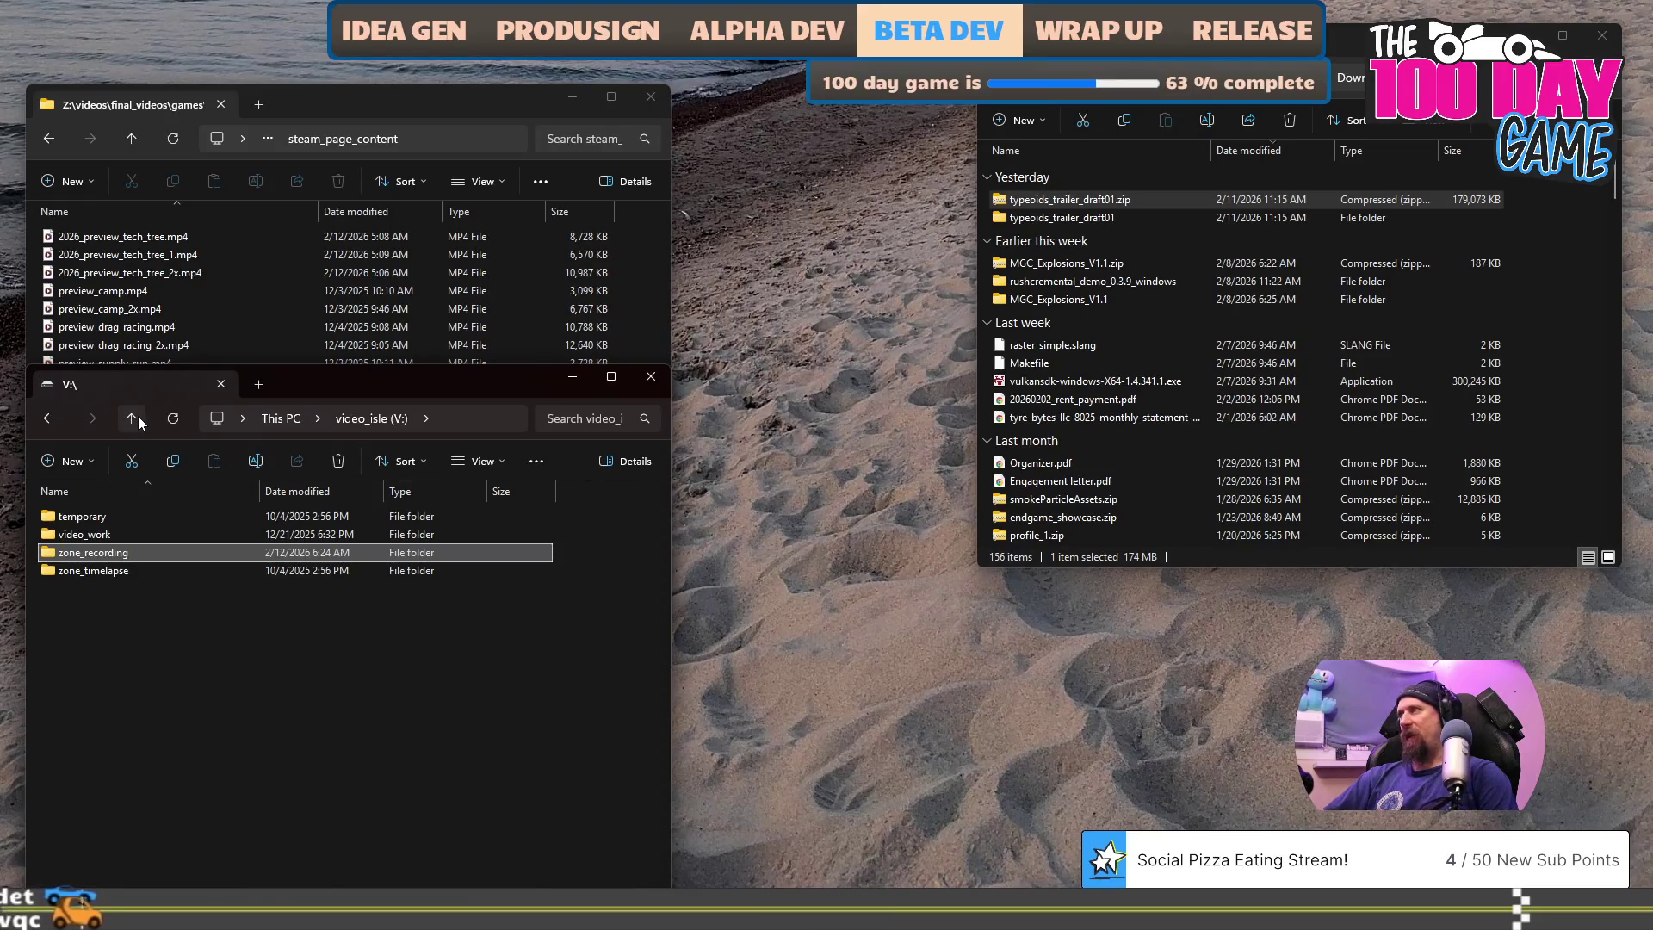
double_click(134, 554)
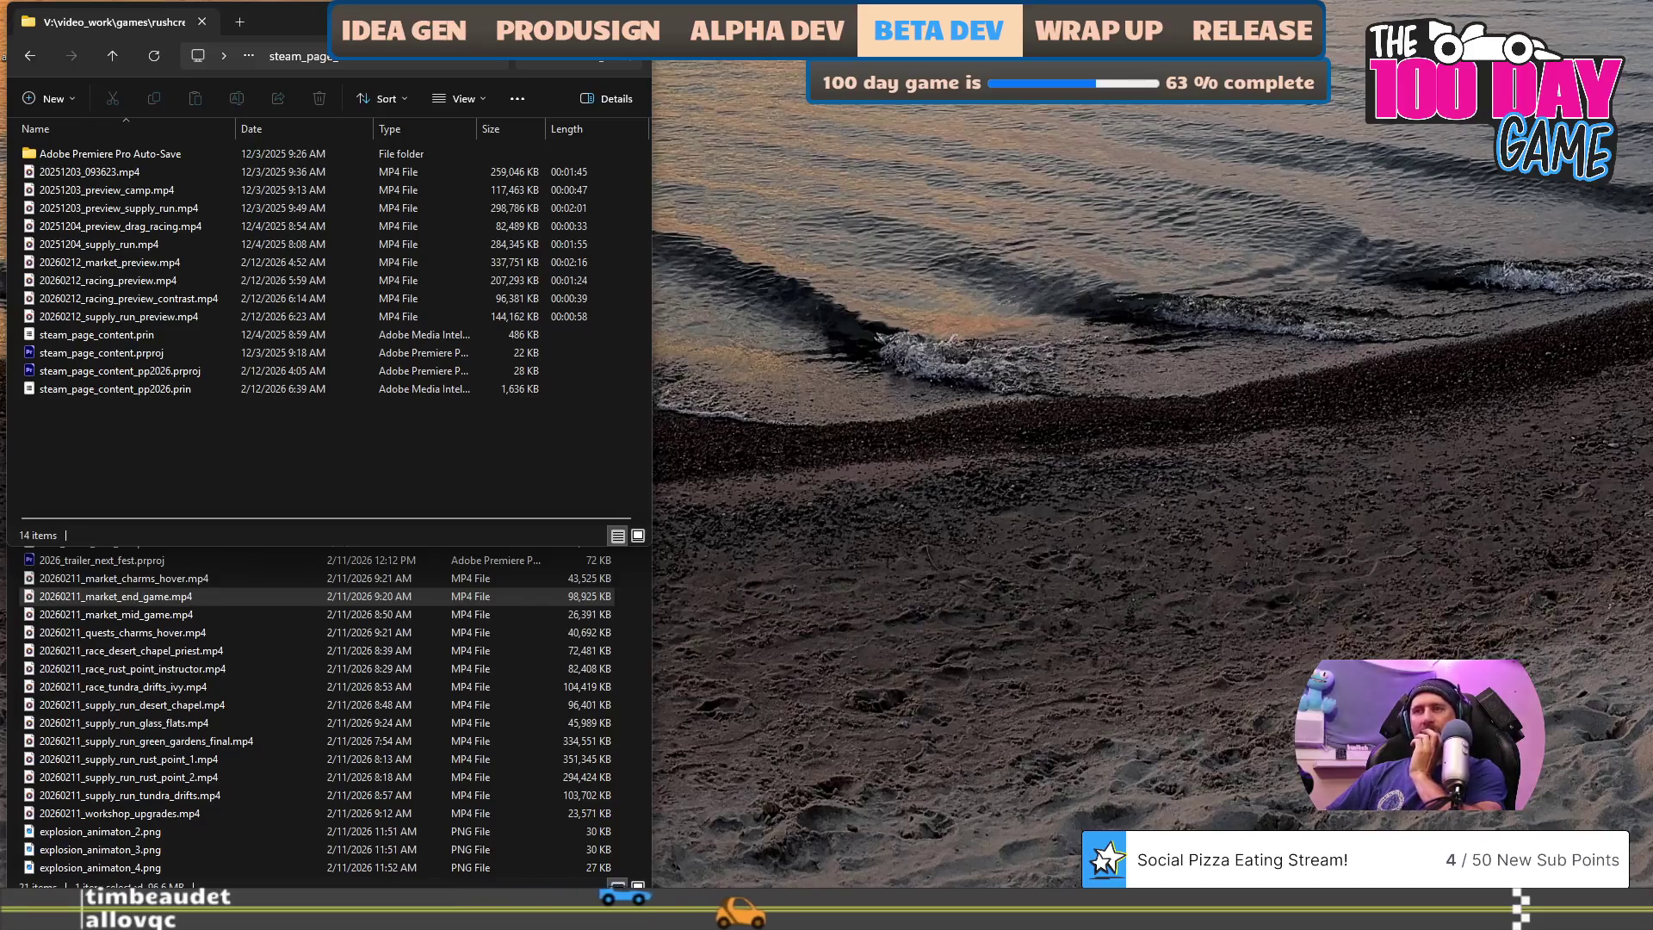
left_click(228, 844)
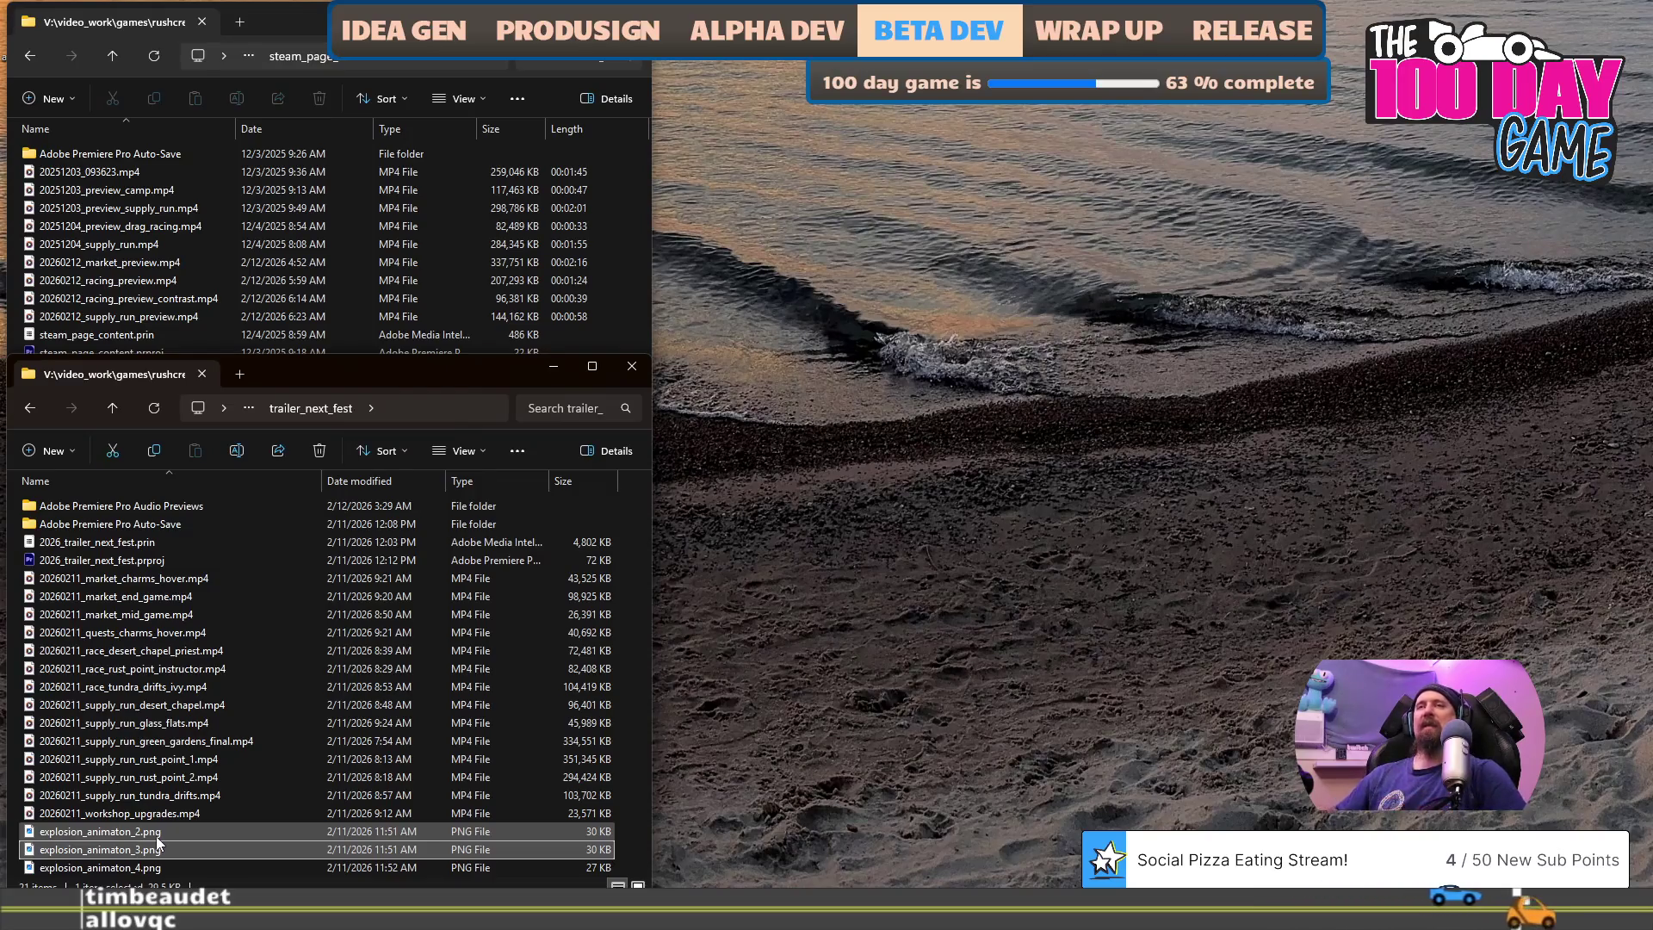
key("alt+Tab")
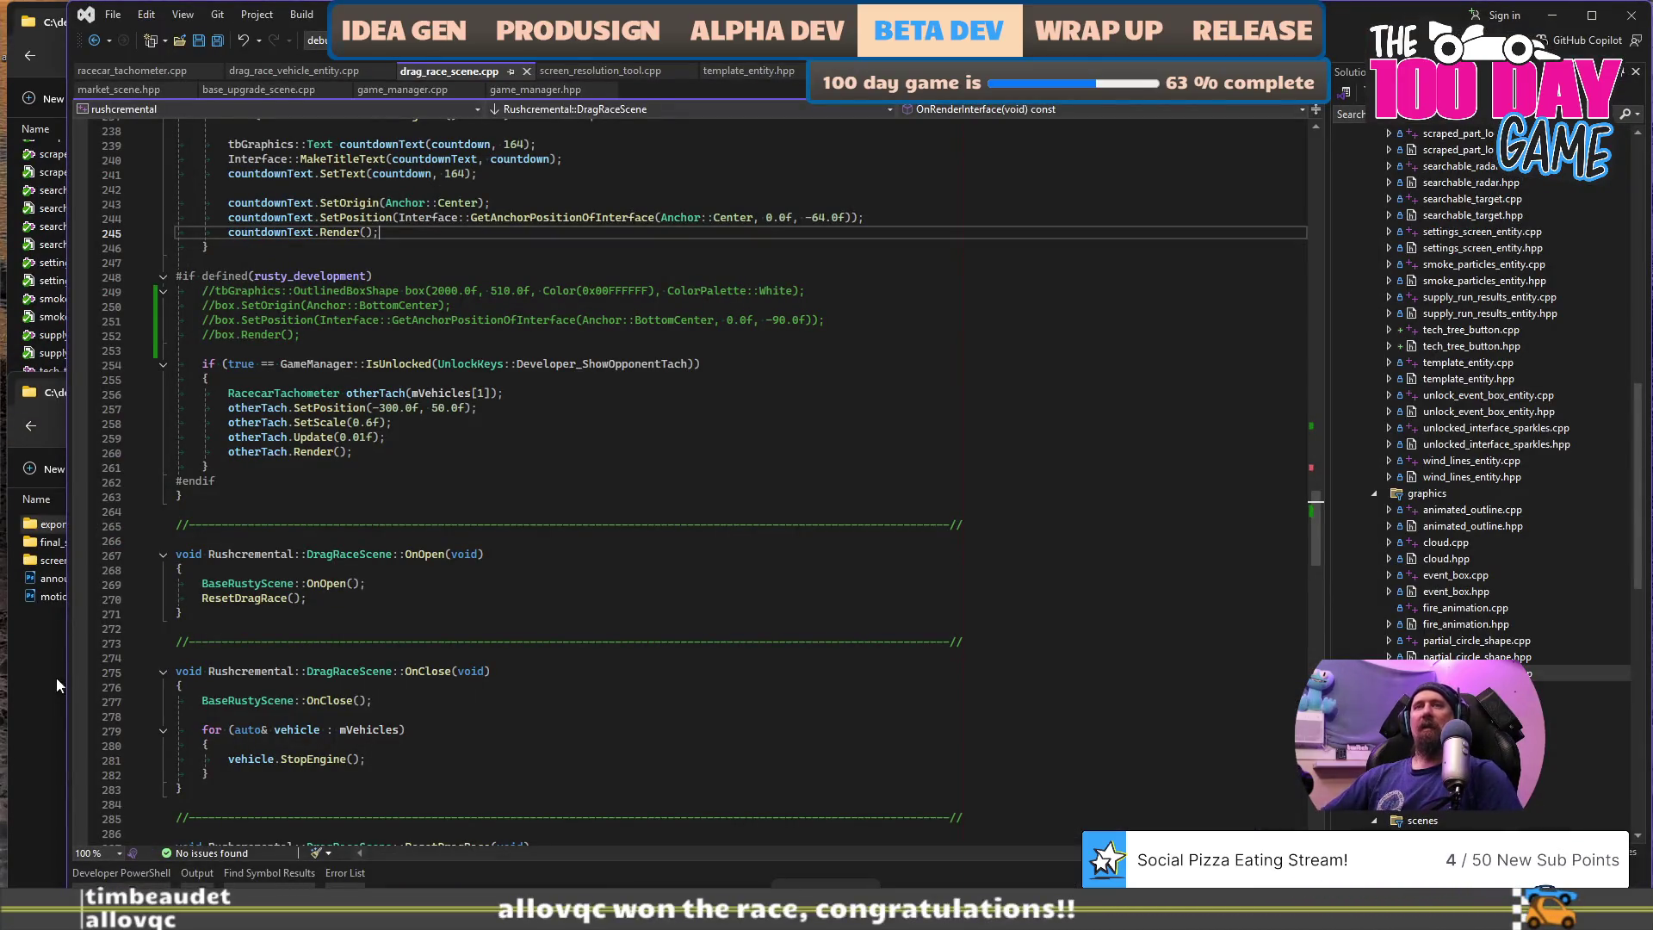
- Open market_early.png from the marketing screenshots folder in the photo viewer
left_click(53, 685)
double_click(77, 562)
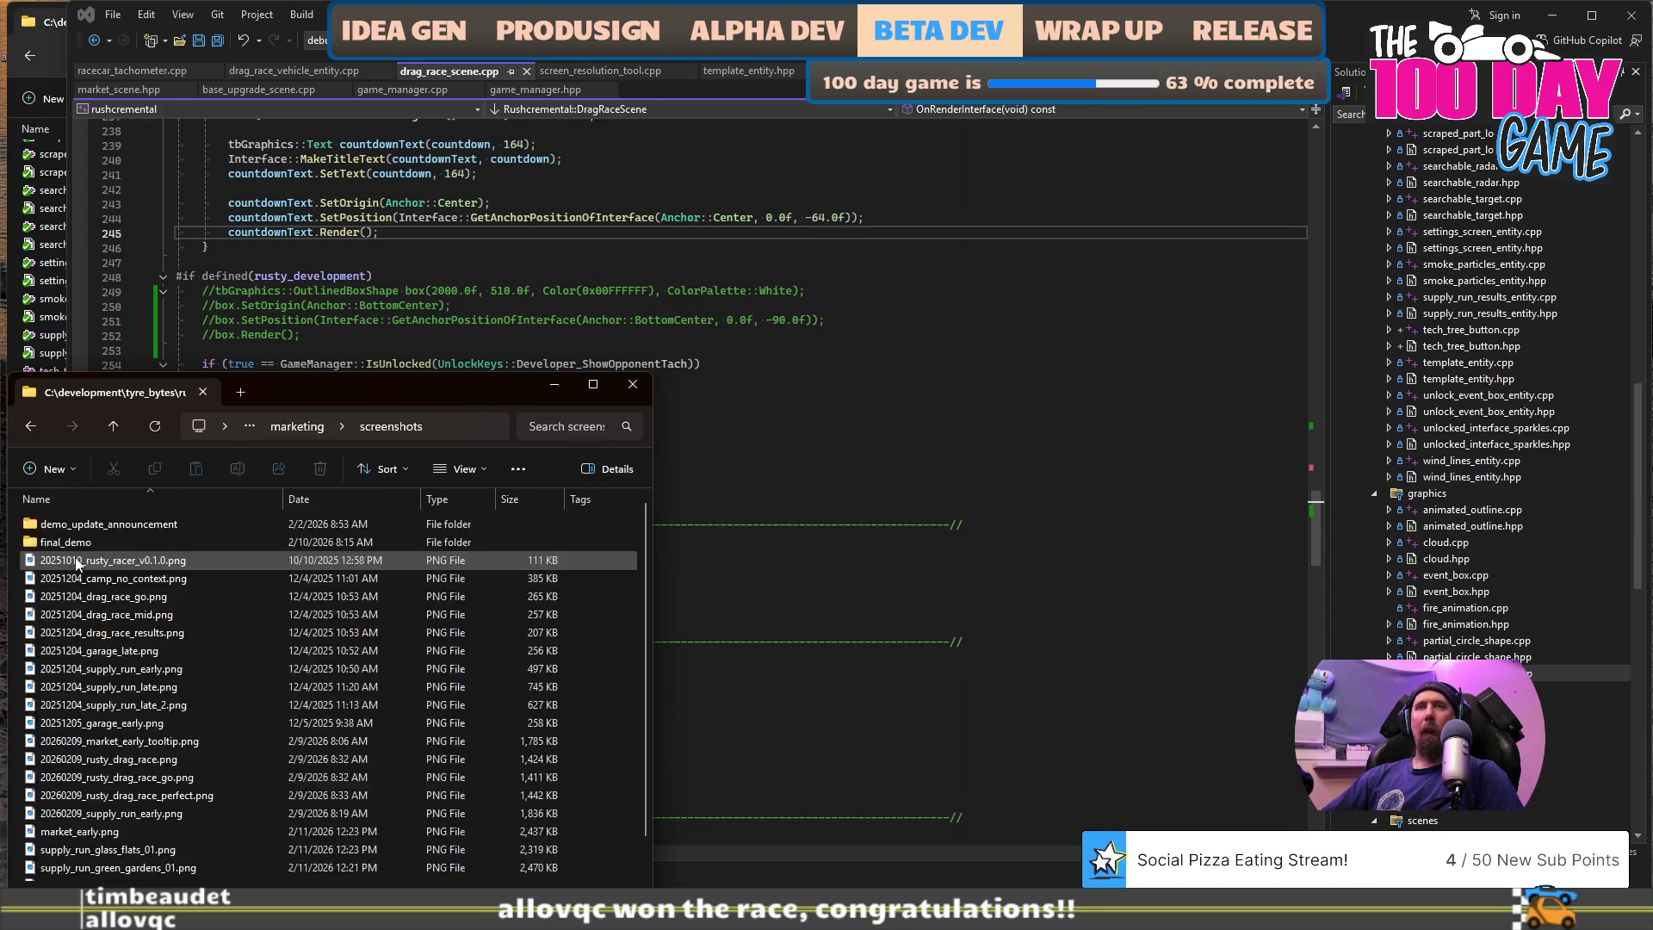
scroll(103, 594, "down", 1)
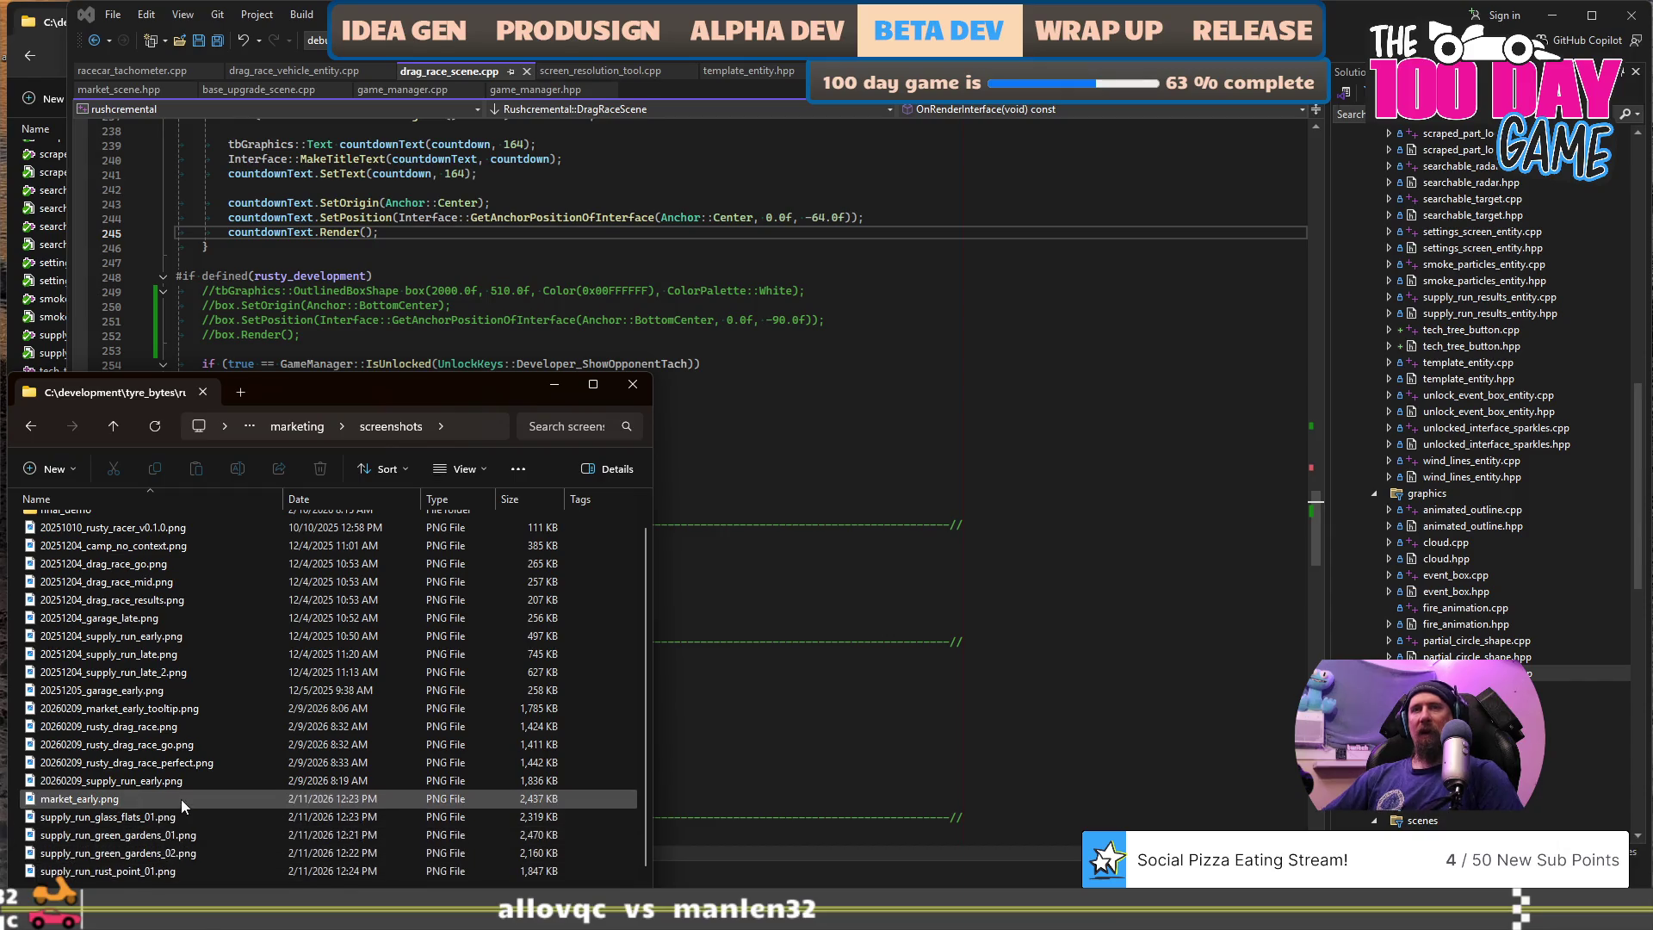
mouse_move(182, 797)
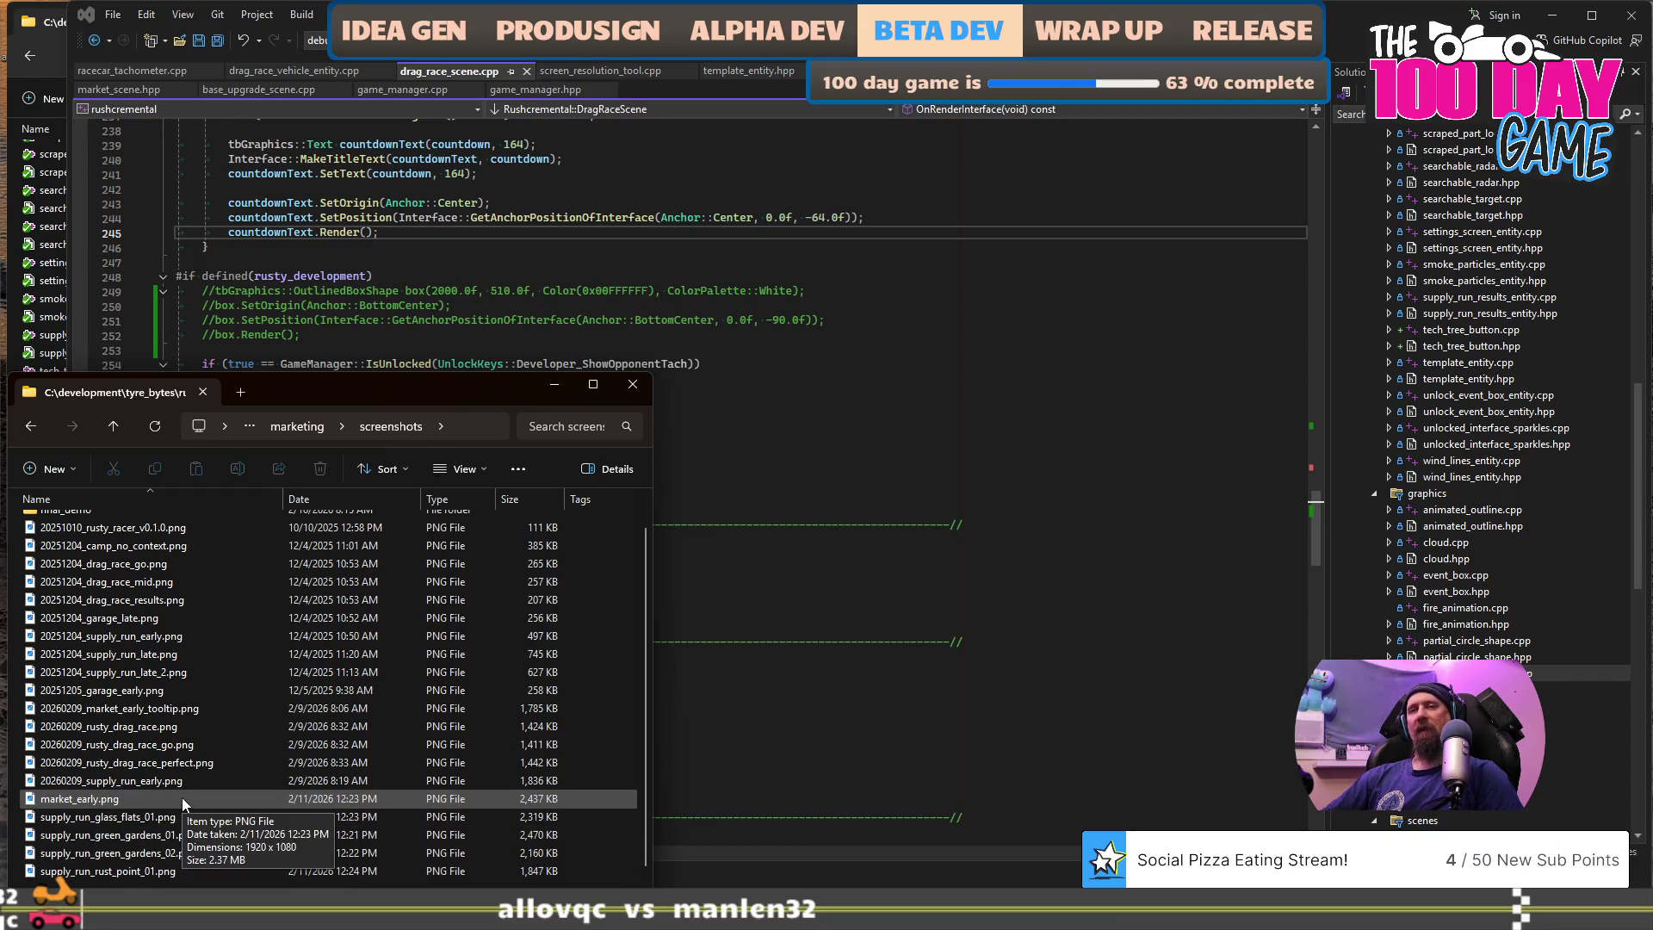
left_click(141, 803)
double_click(141, 802)
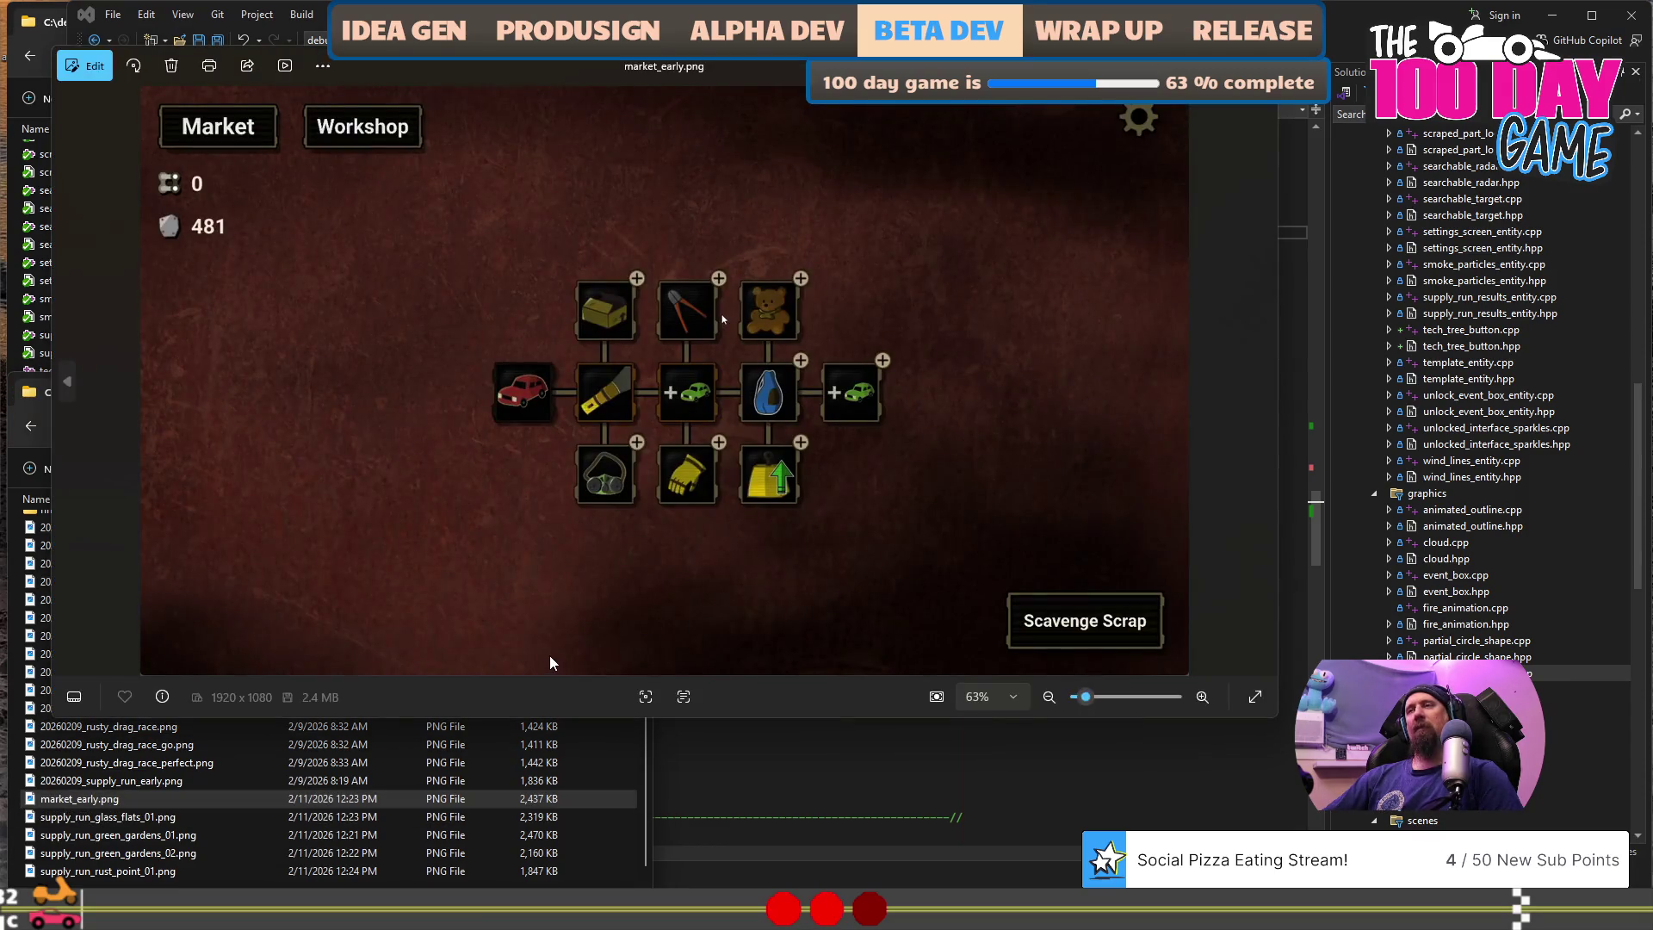
key("Right")
key("Right")
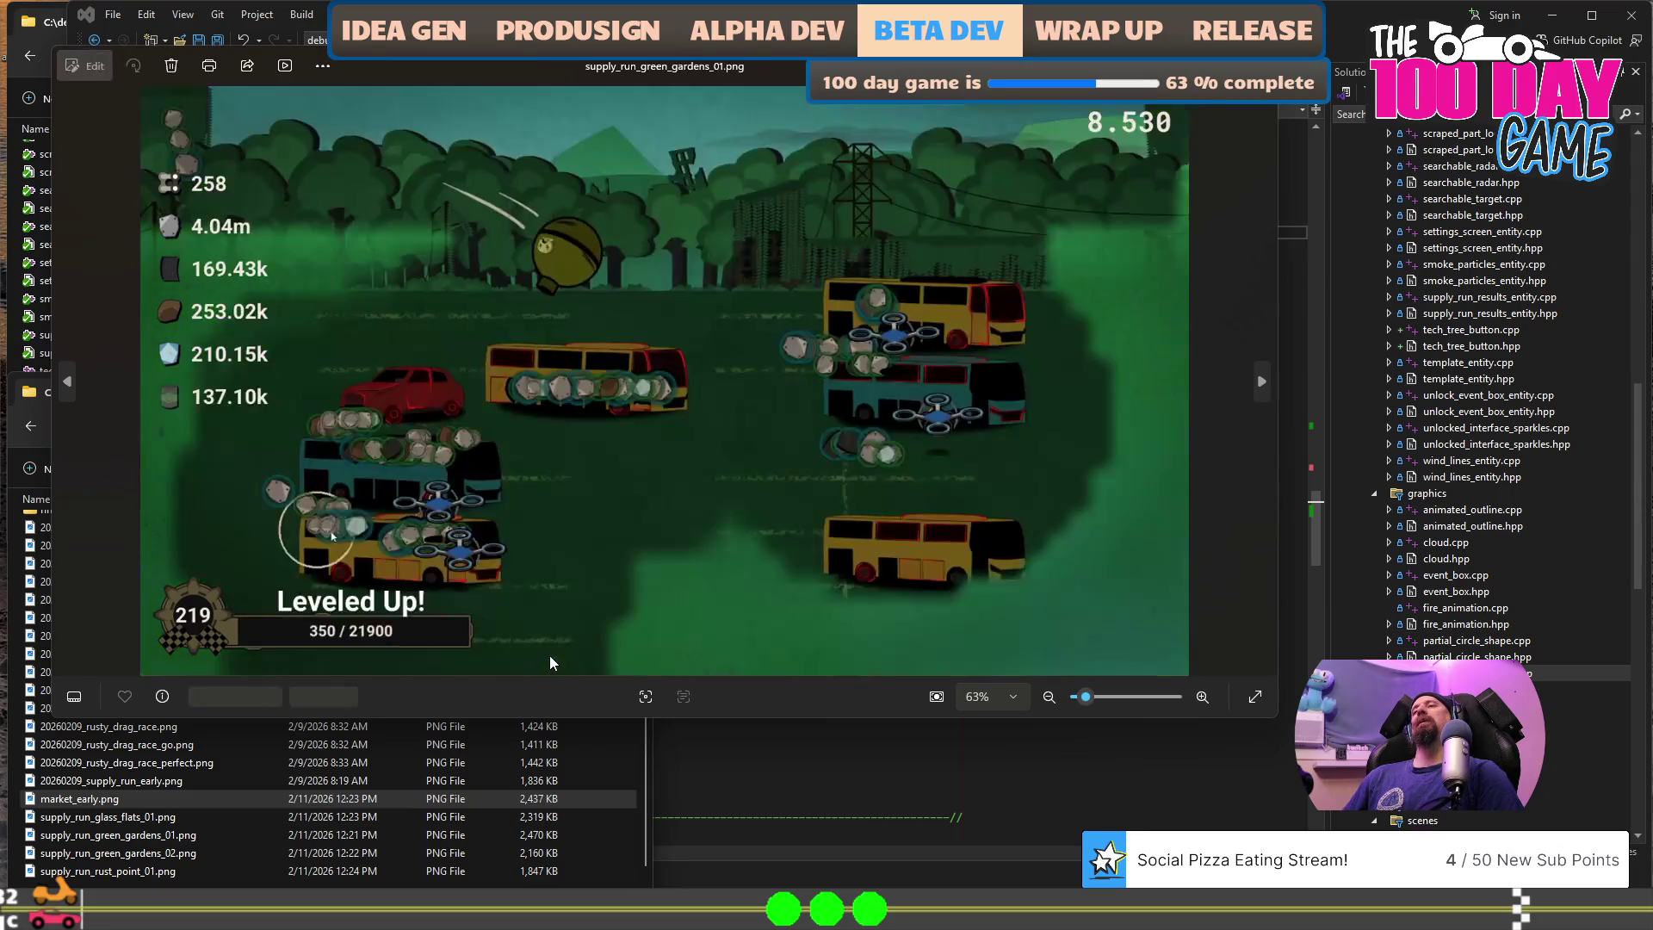
key("Right")
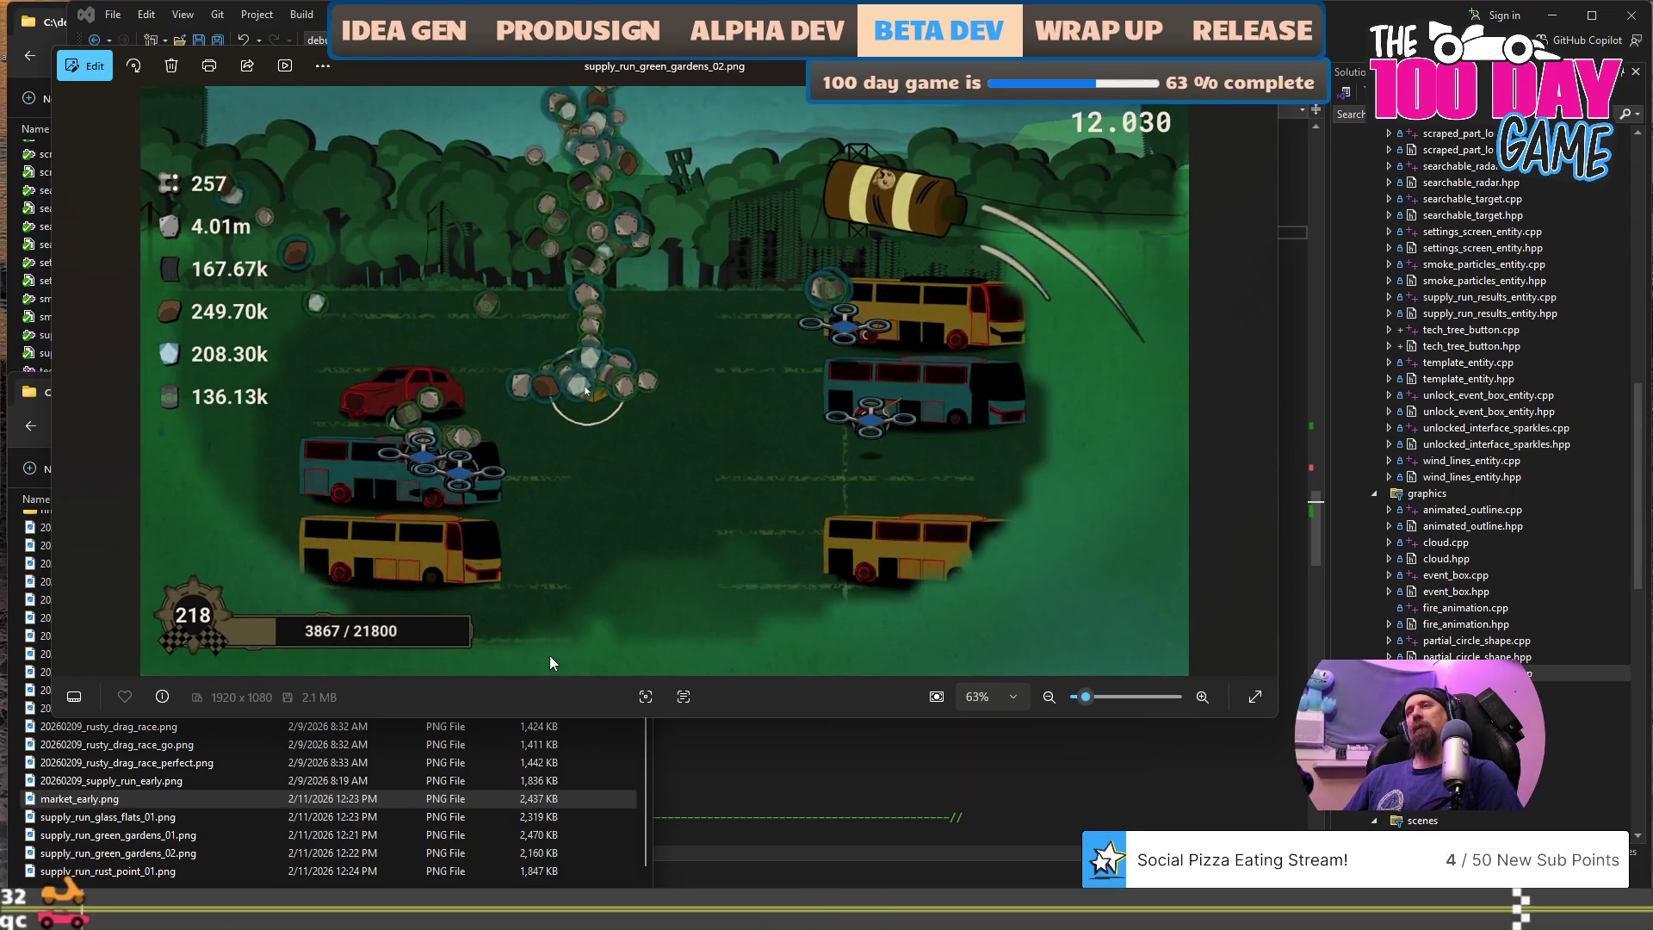
key("Left")
key("Left")
key("Left")
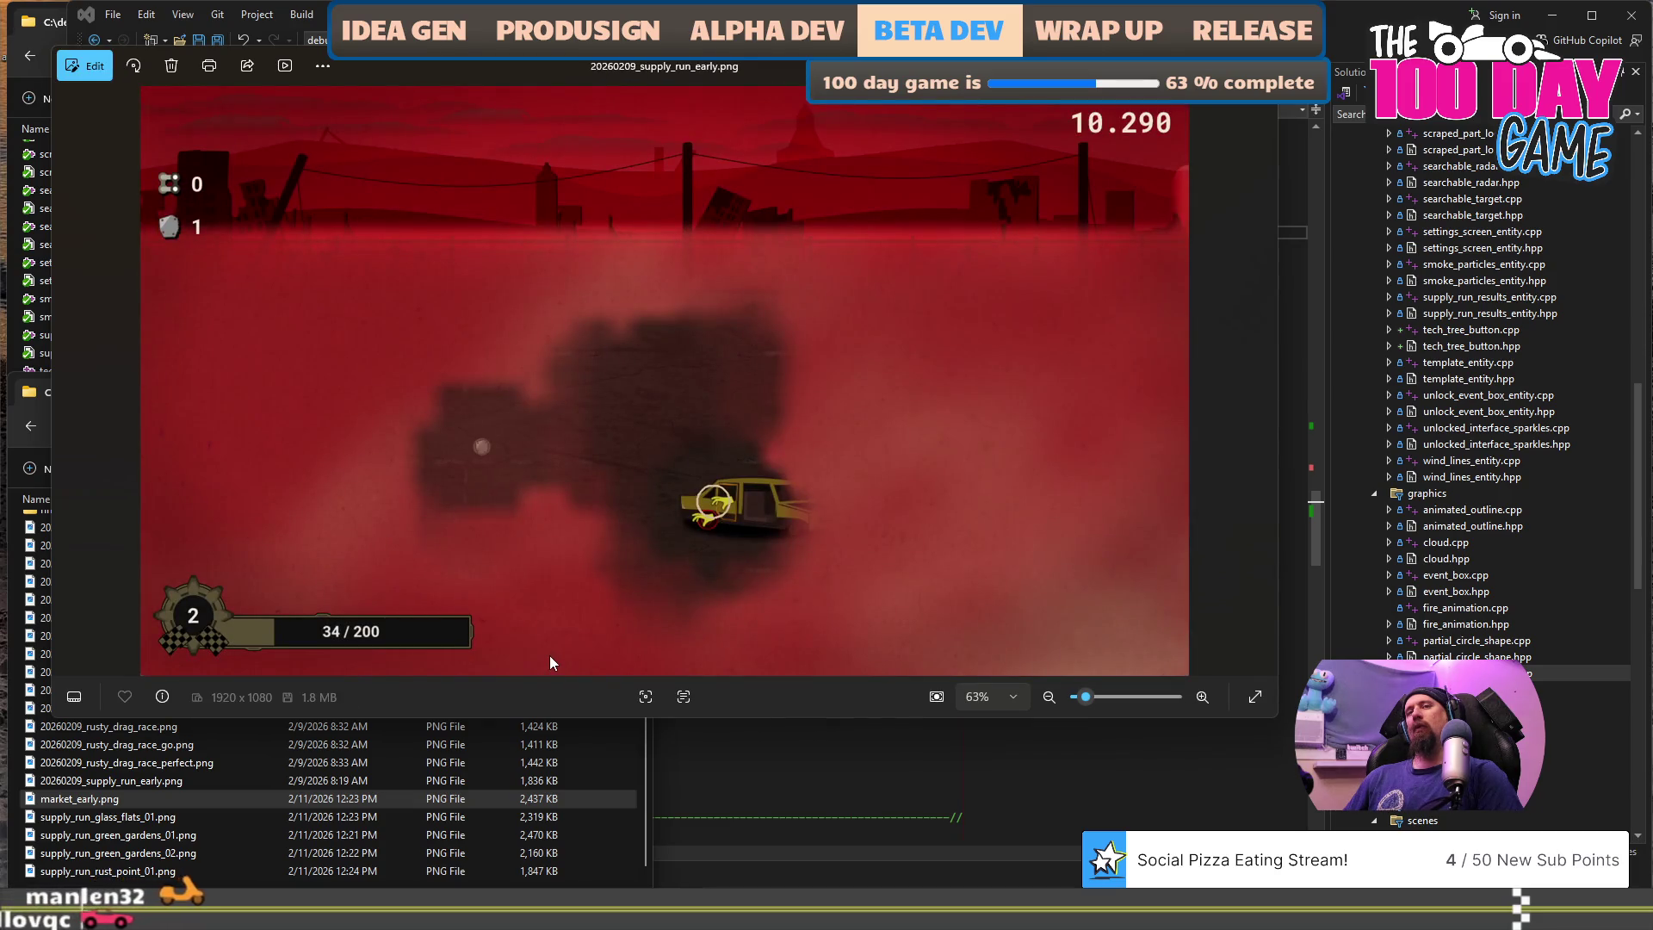
key("Right")
key("Right")
key("Right")
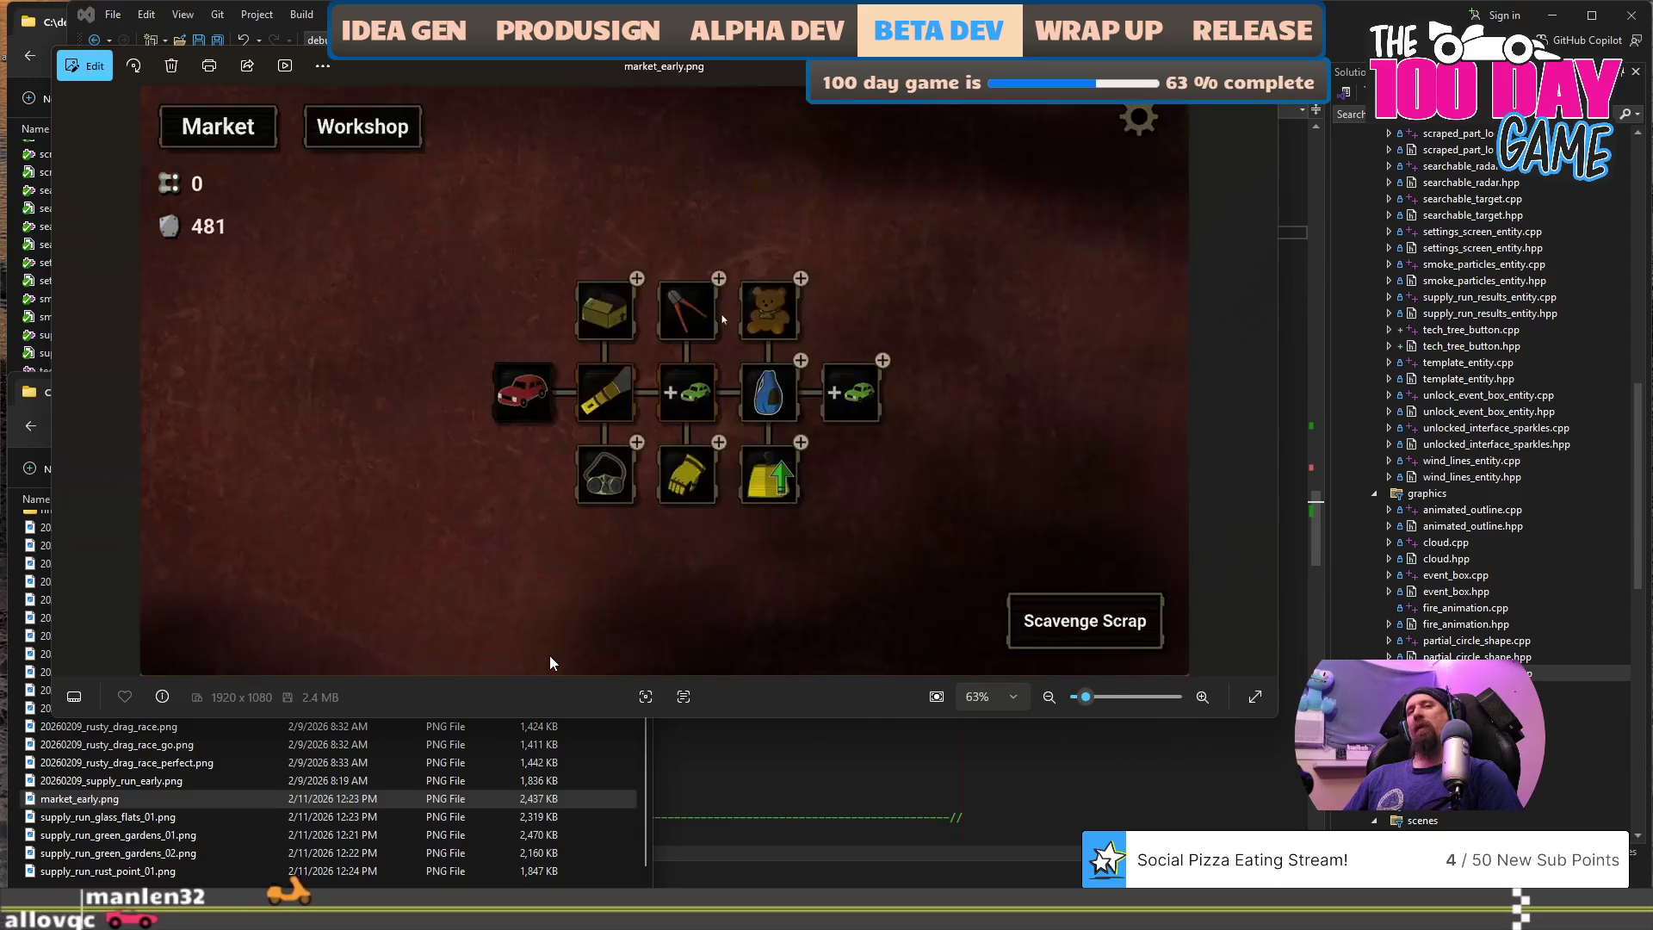
key("Right")
key("Right")
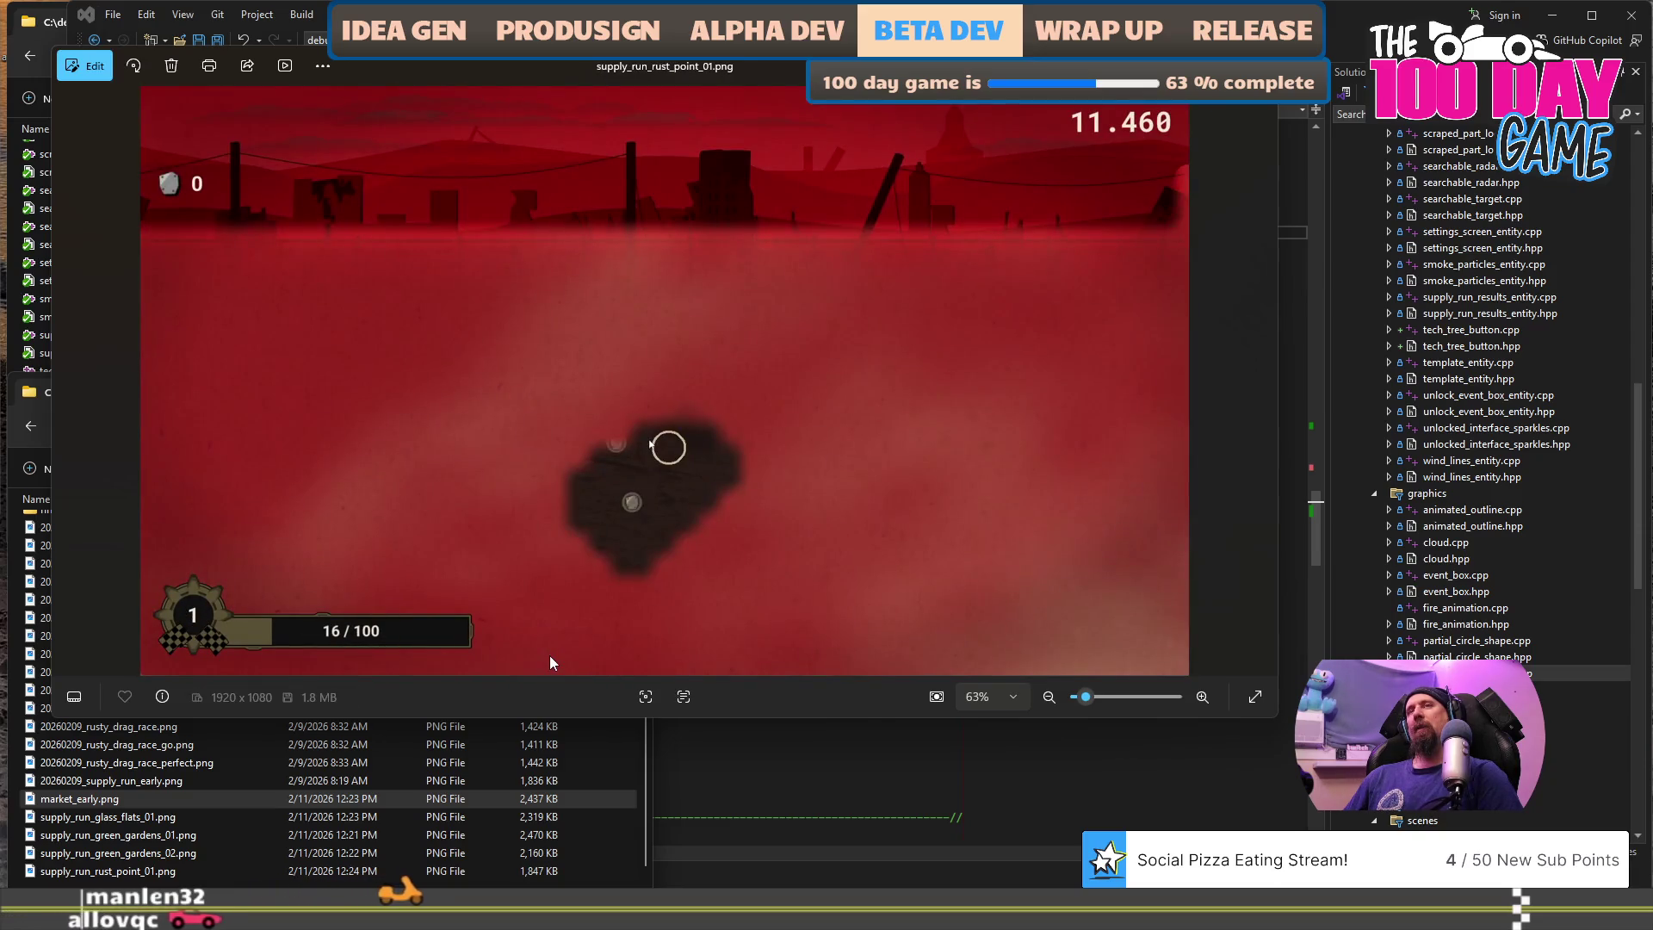
key("Escape")
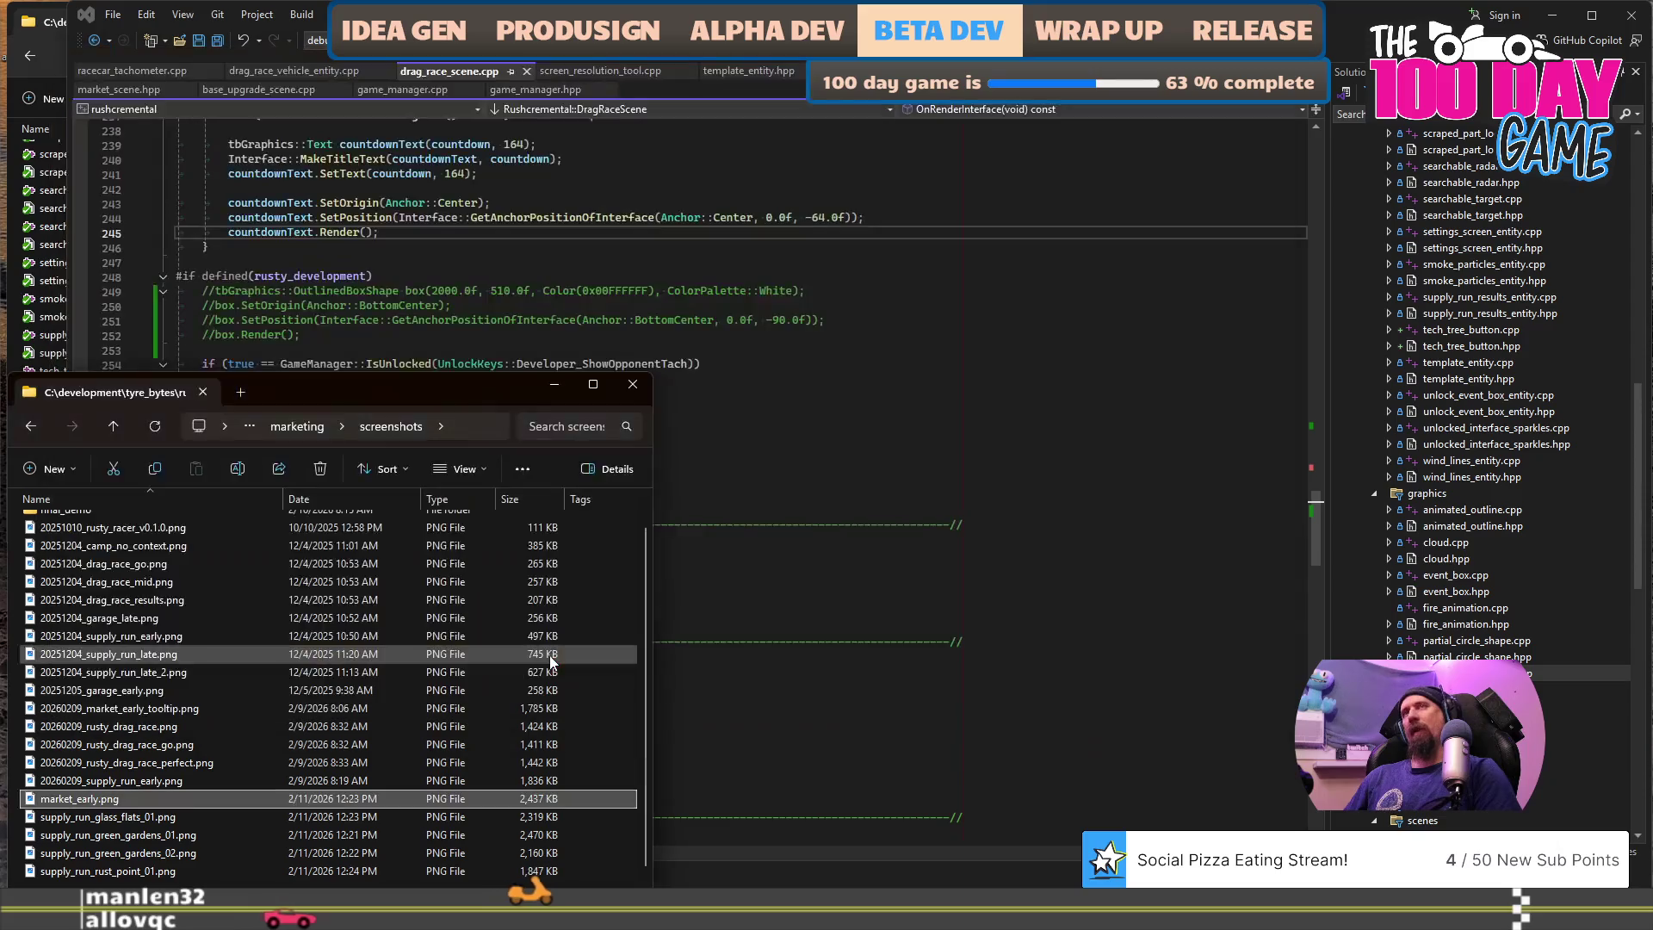
left_click(695, 263)
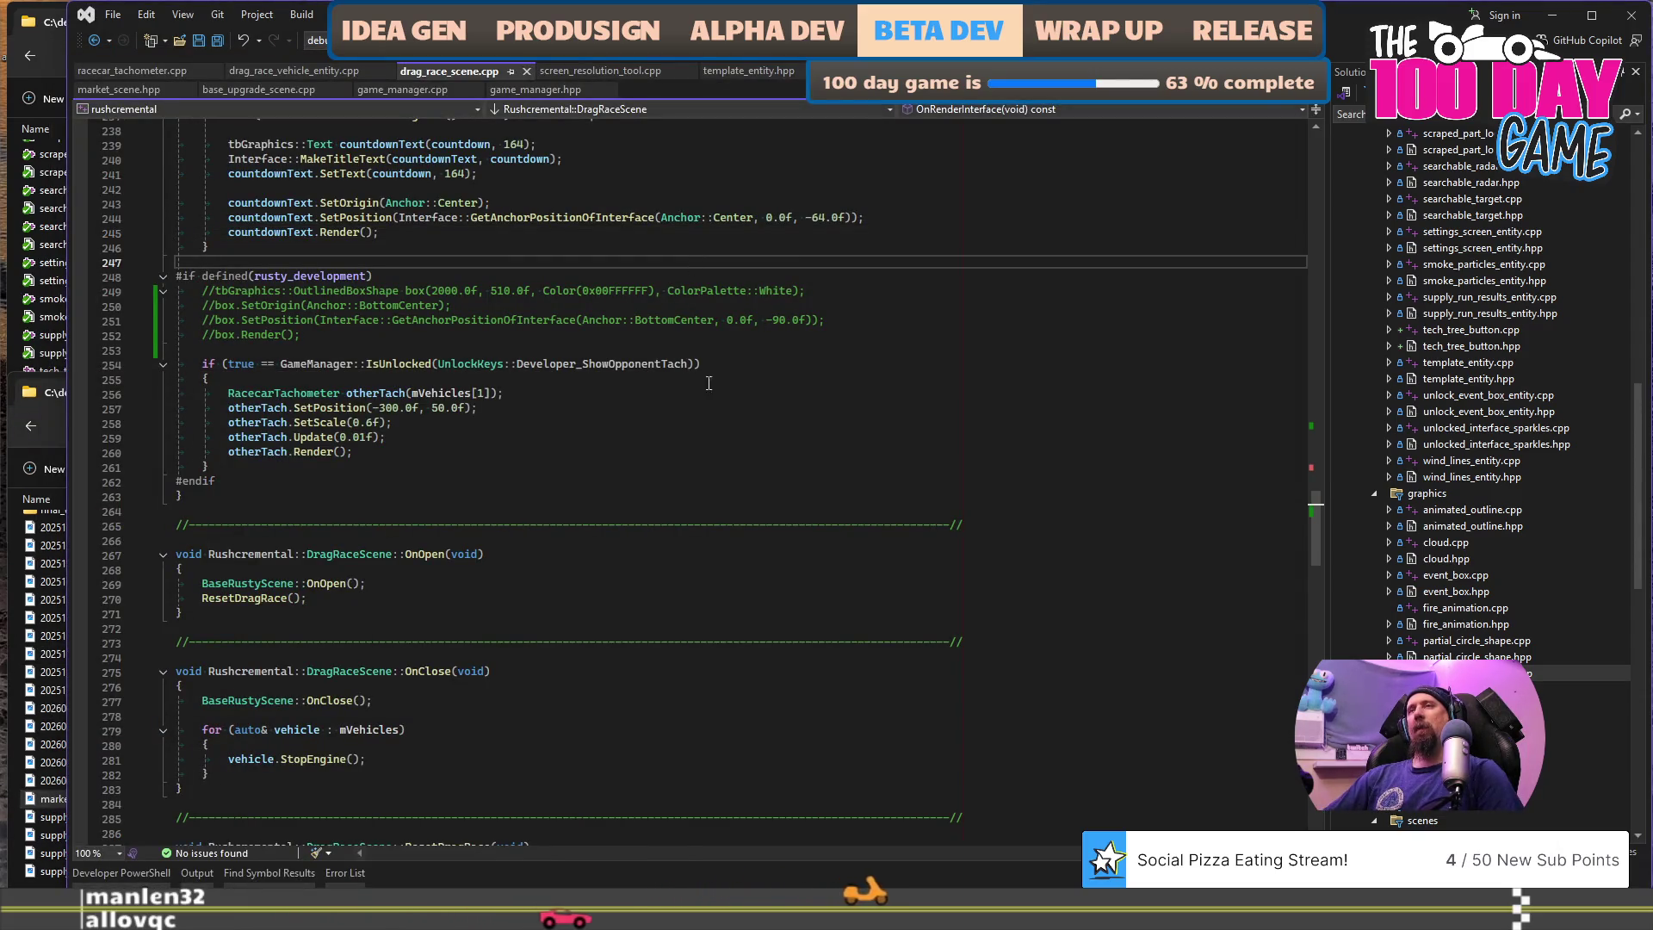
left_click(756, 439)
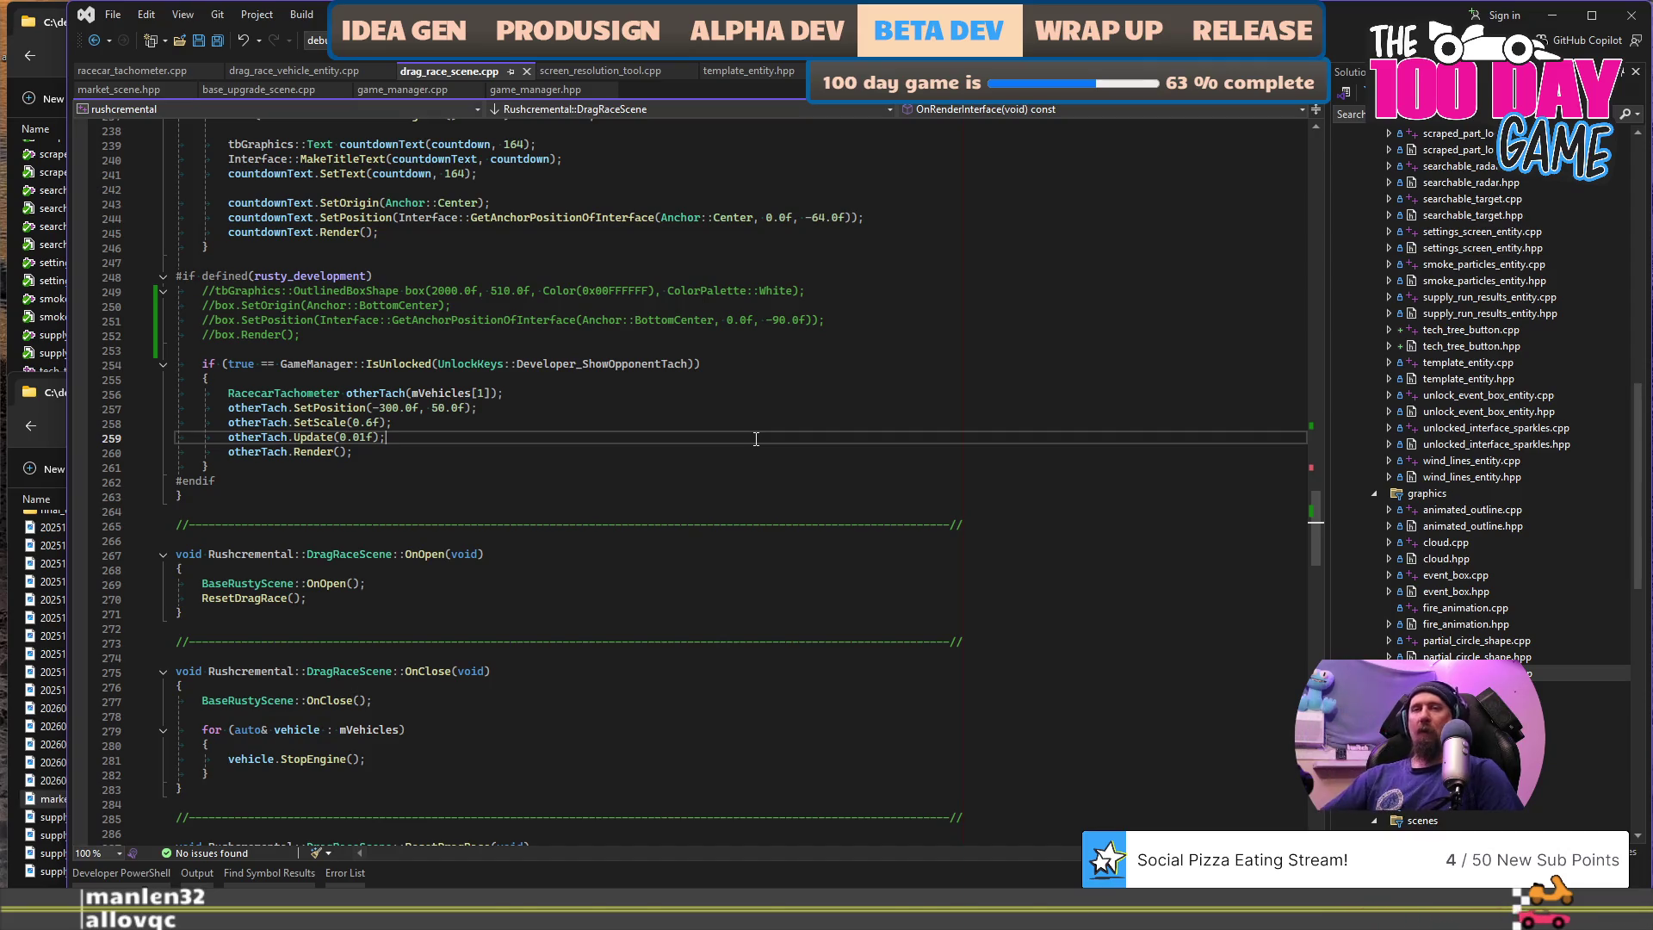
left_click(49, 802)
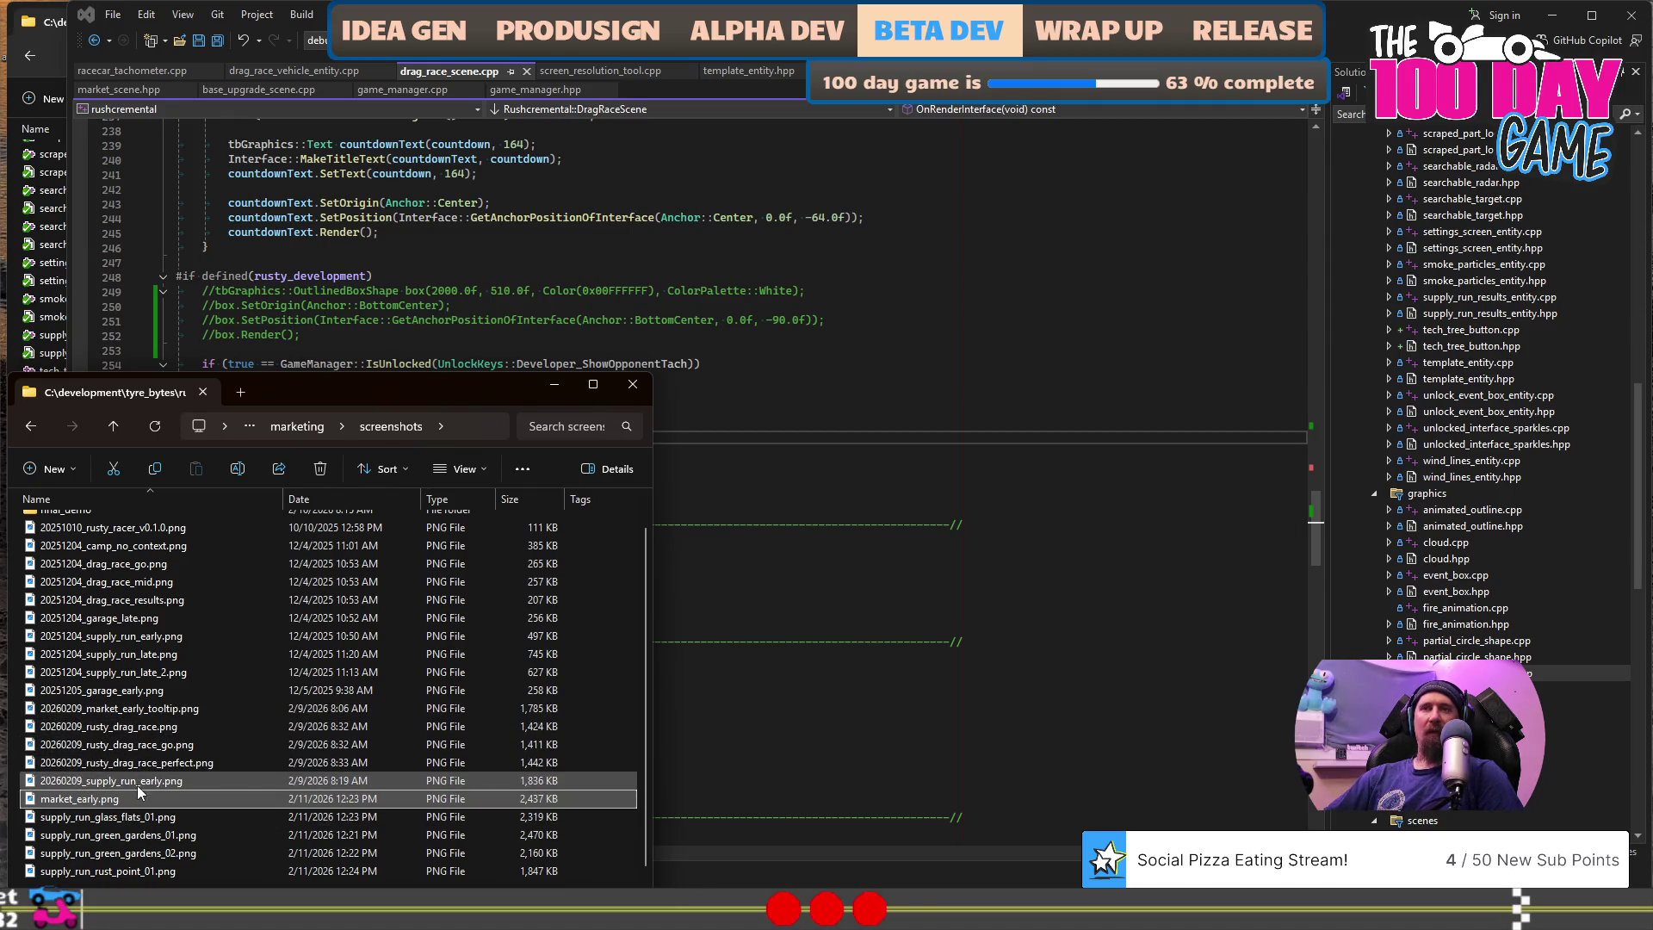
mouse_move(133, 801)
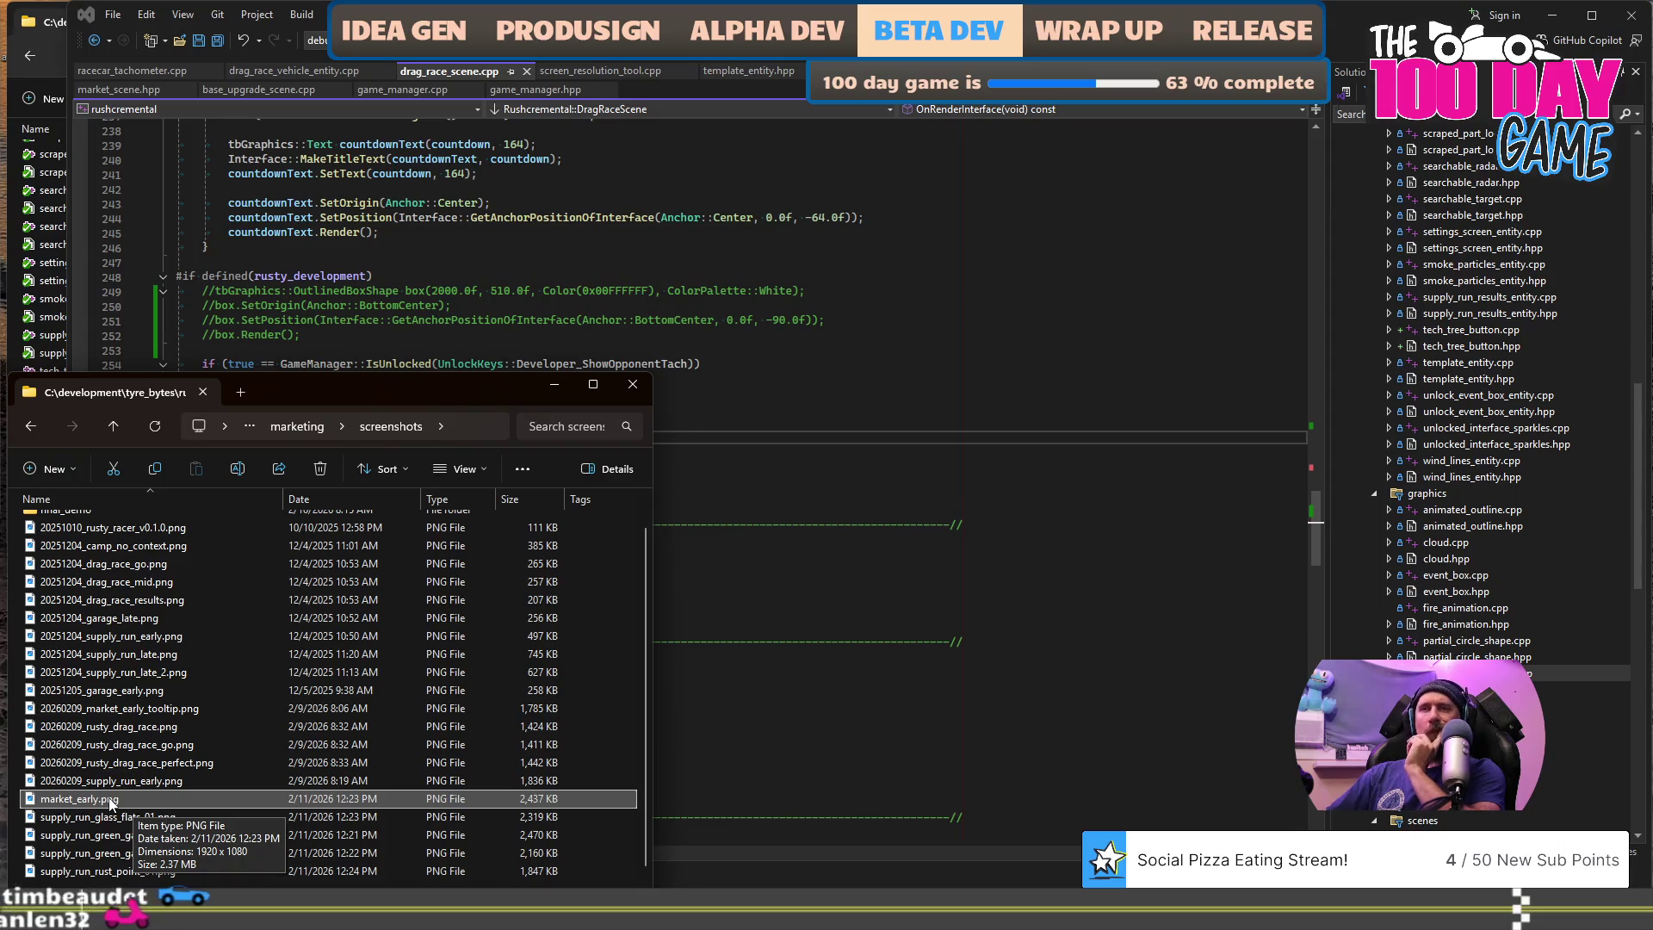
double_click(129, 709)
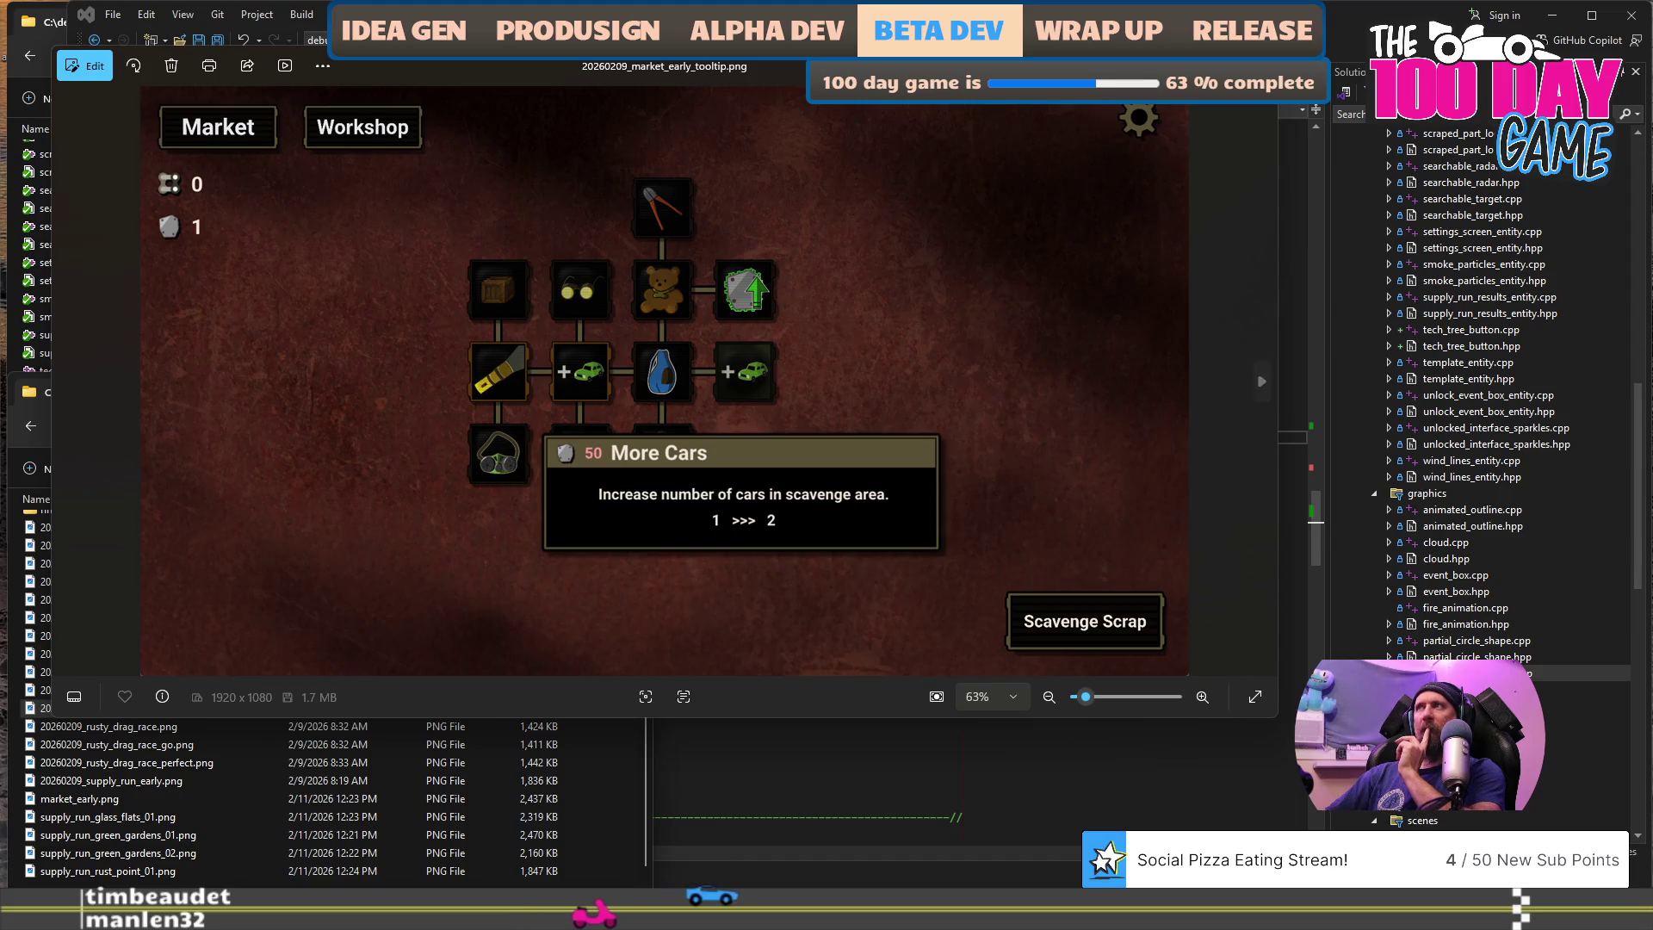
key("Escape")
left_click(156, 799)
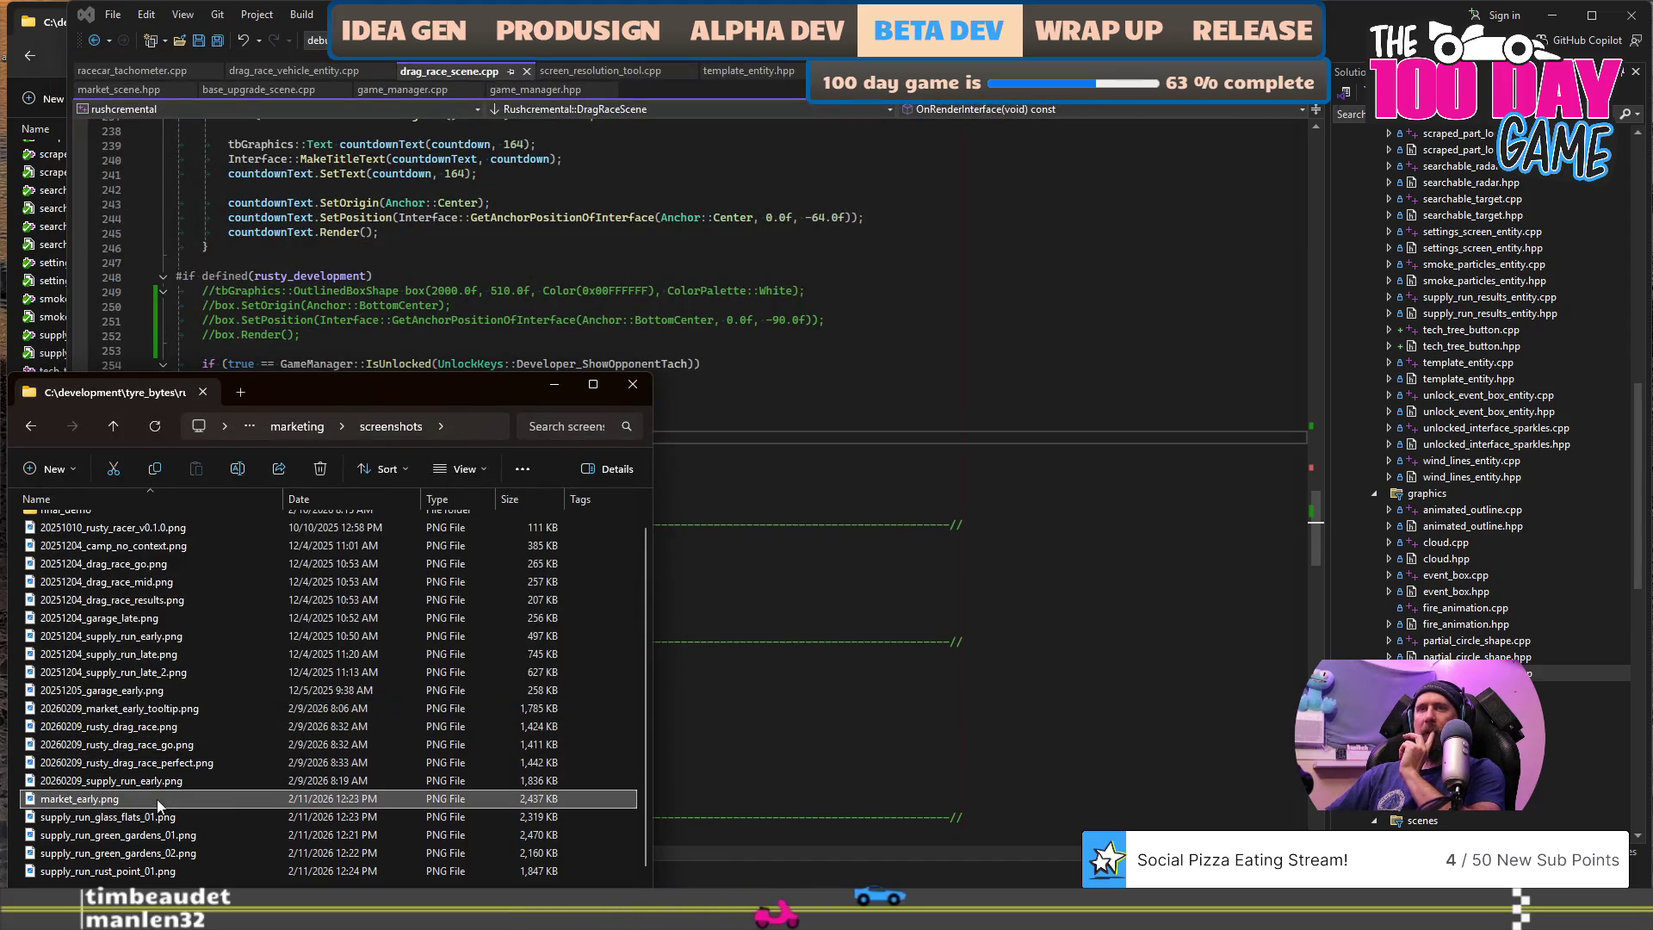
double_click(157, 799)
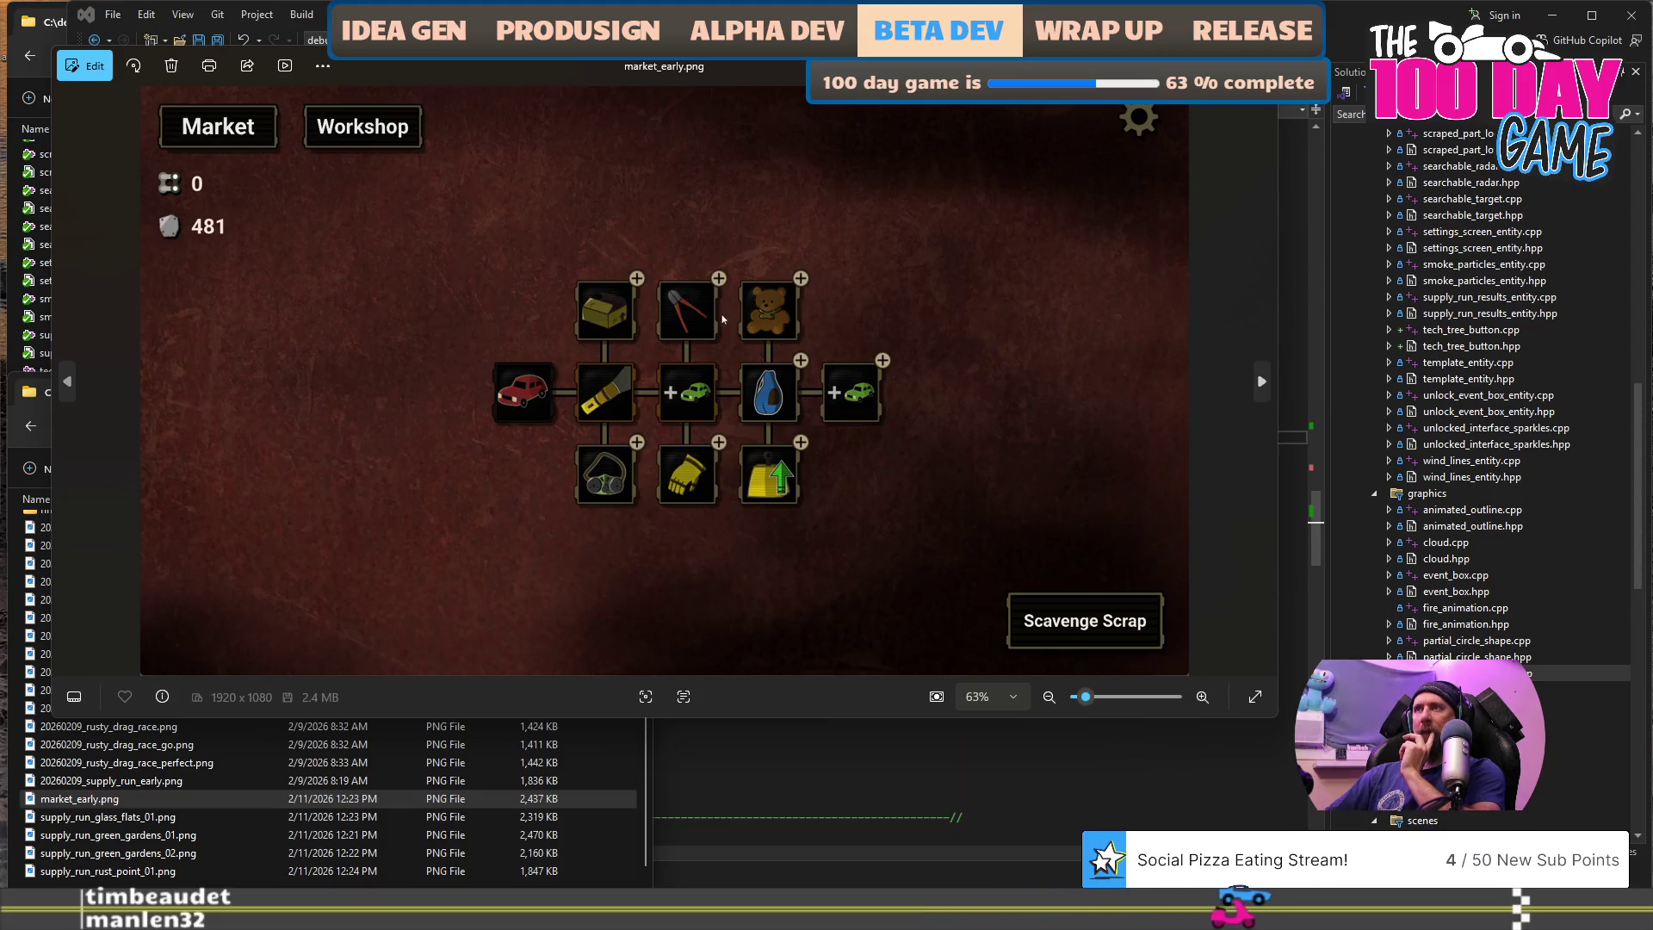
key("Escape")
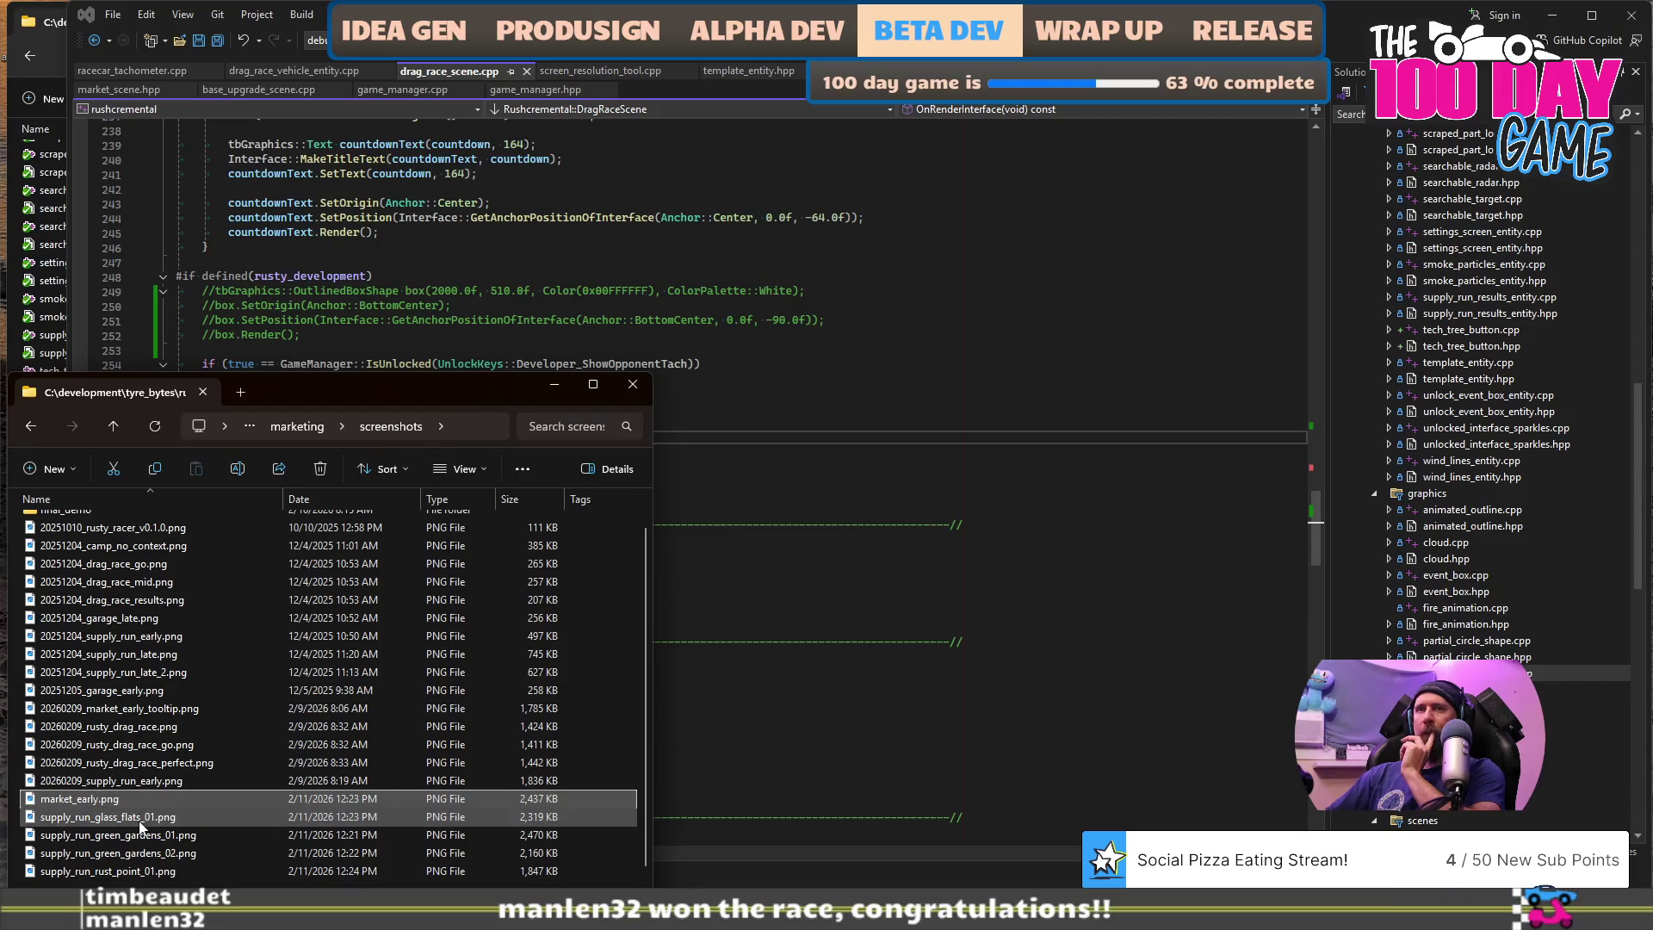
left_click(150, 725)
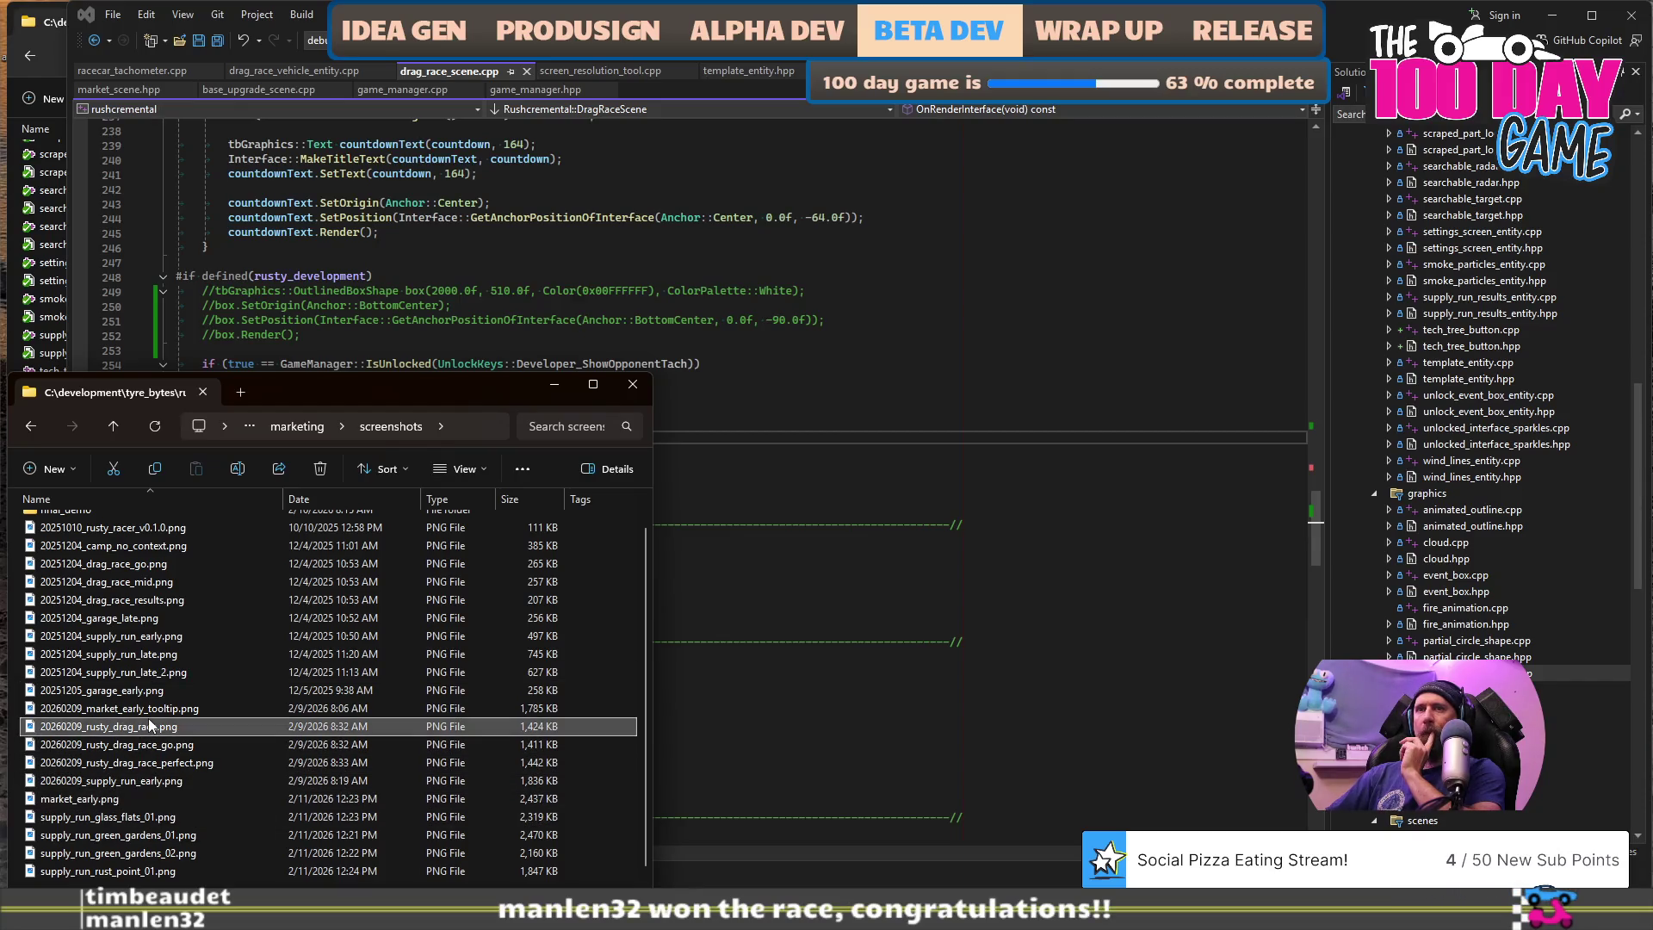
left_click(152, 710)
double_click(152, 709)
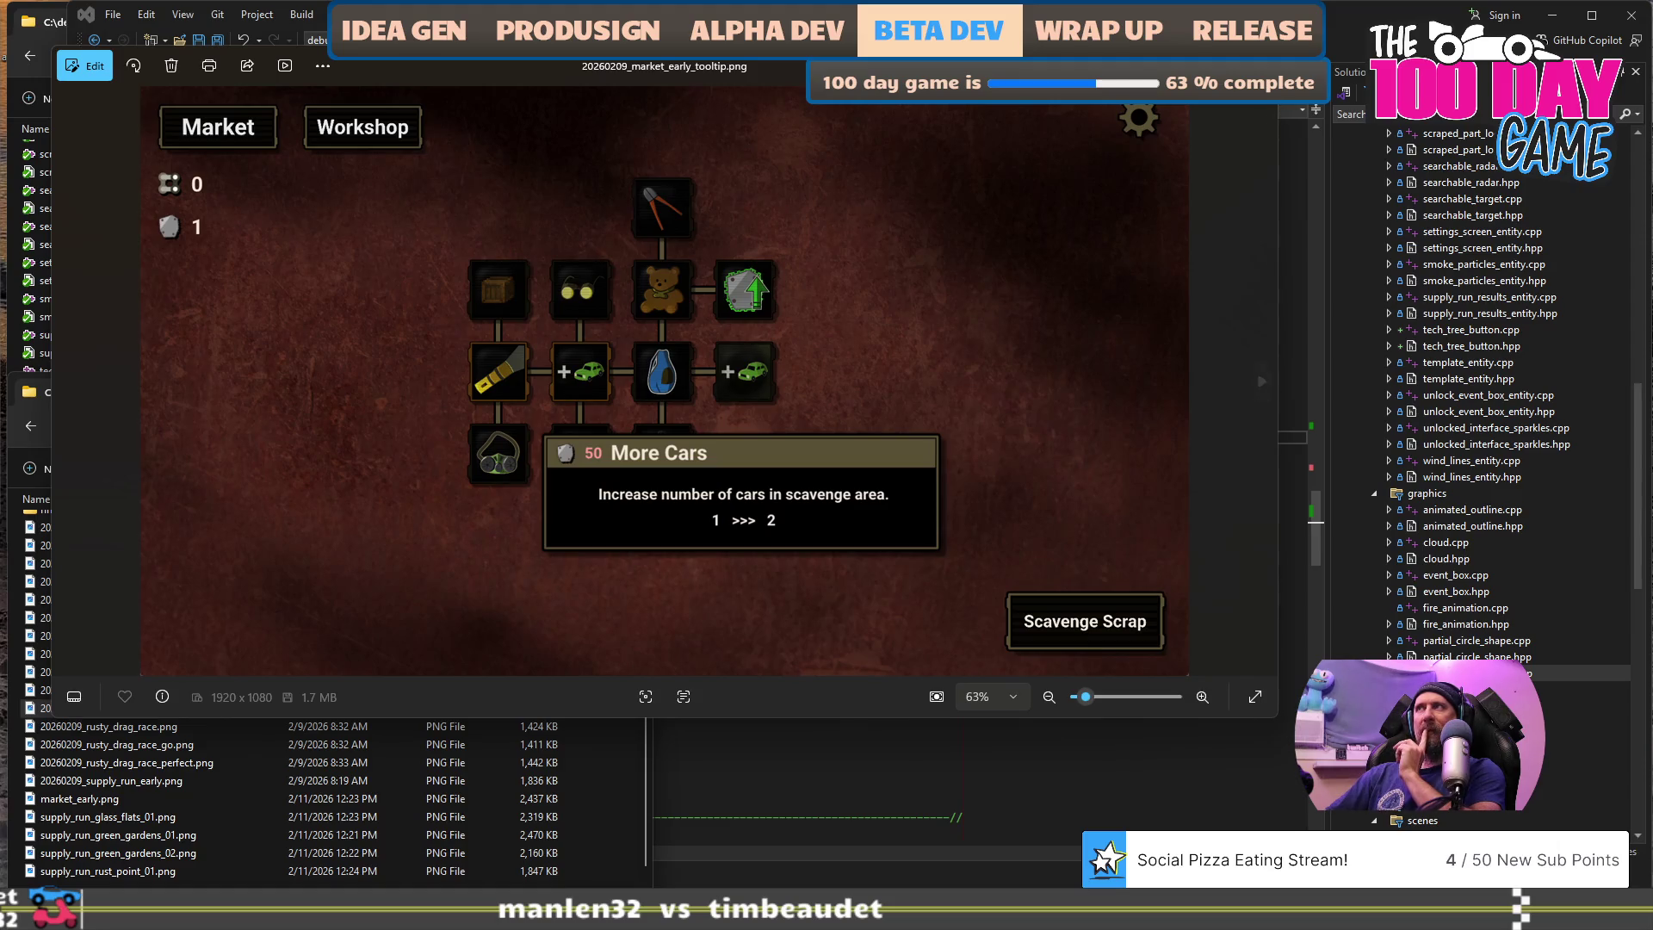
key("Escape")
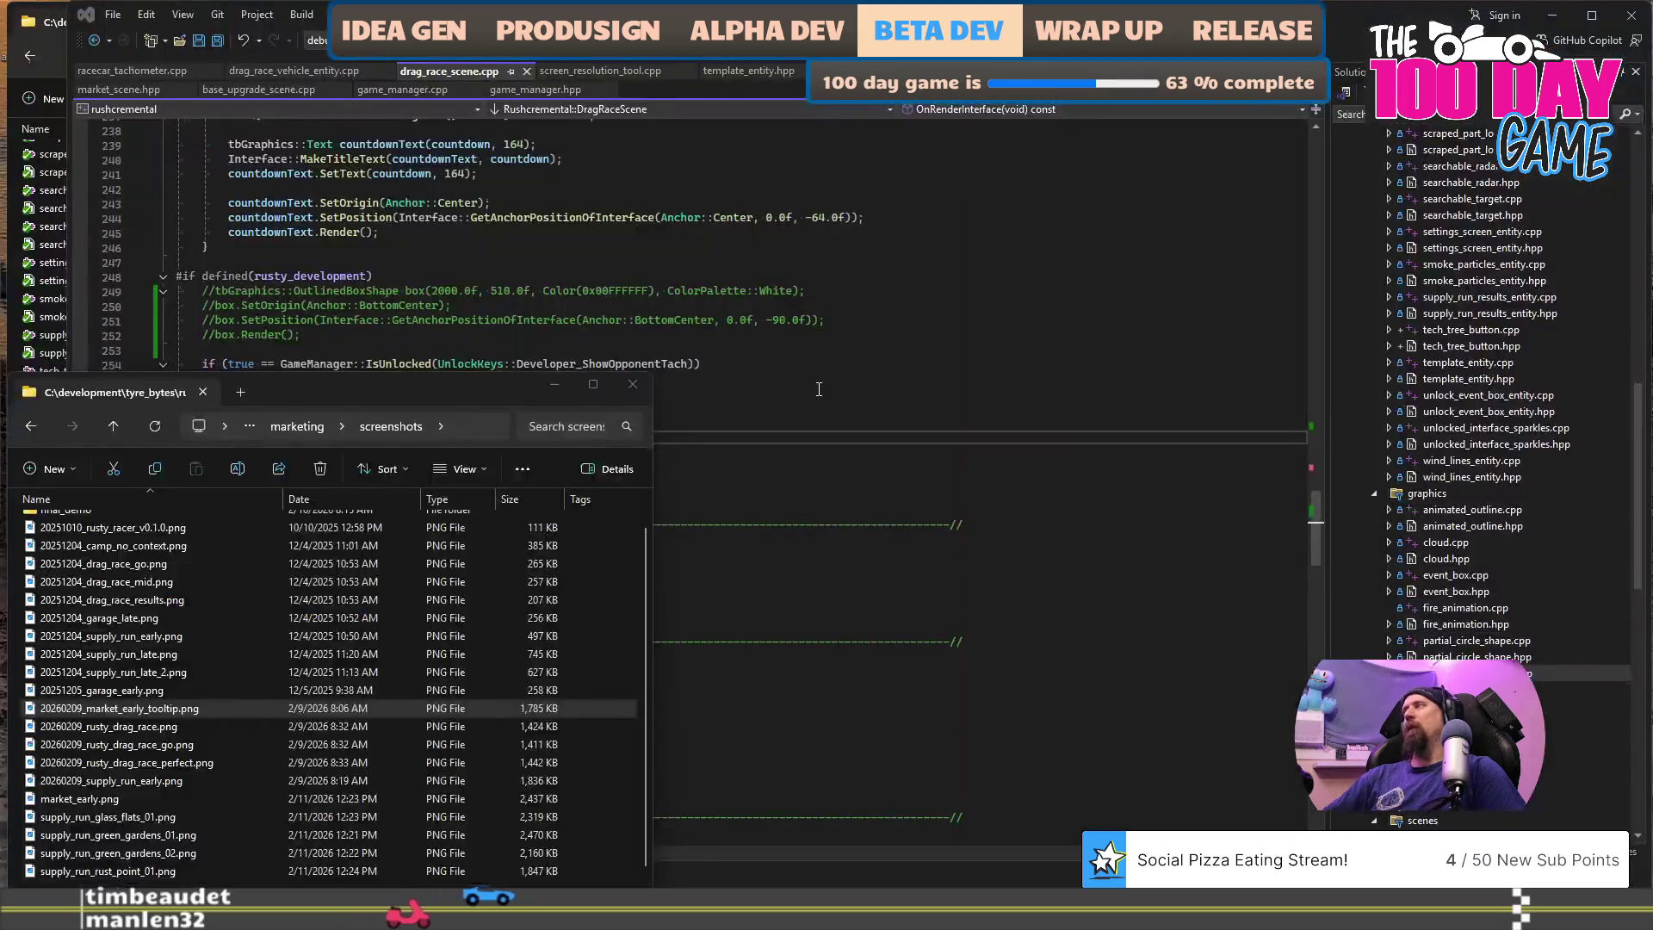
- Bring Visual Studio with drag_race_scene.cpp back in front of Git Bash
left_click(819, 389)
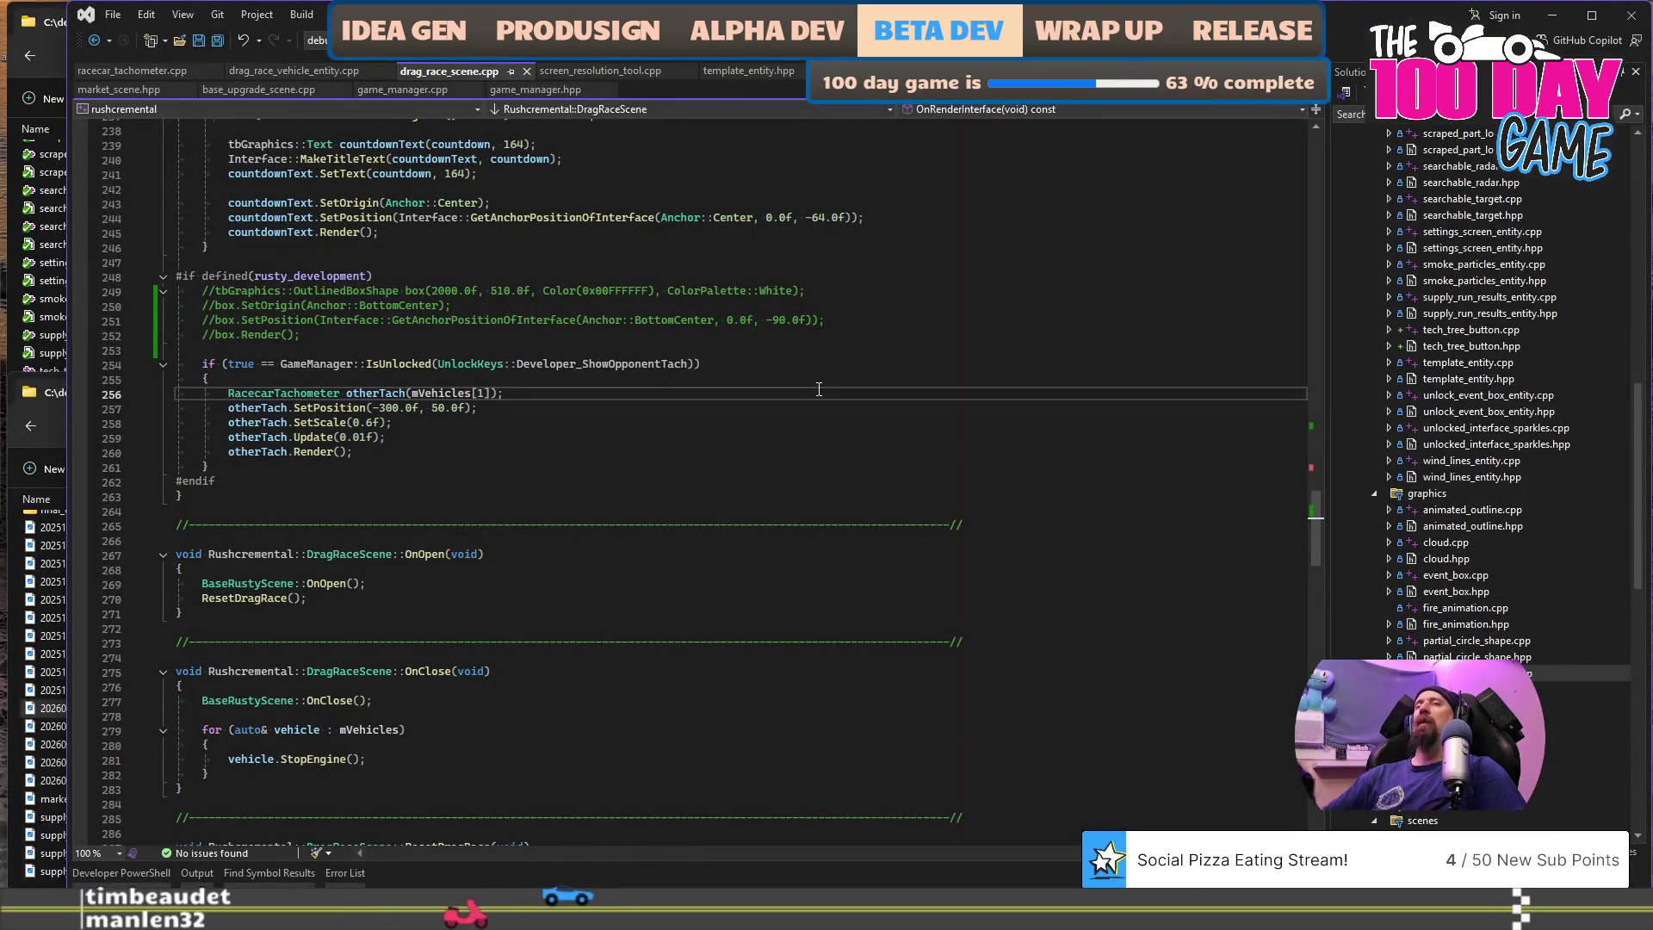